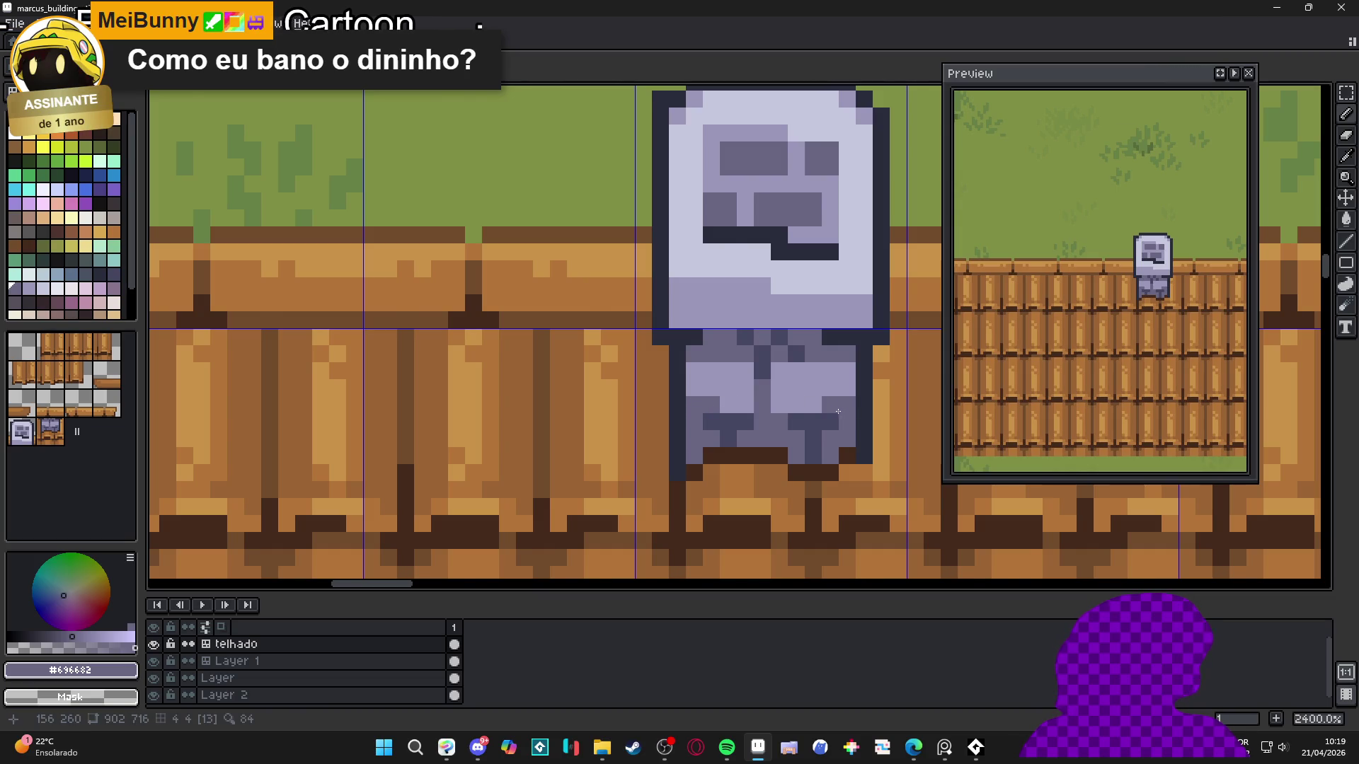
Save marcus_buildings_tileset.aseprite and zoom out from 2400% to 300% to see the grass map
scroll(778, 414, down, 8)
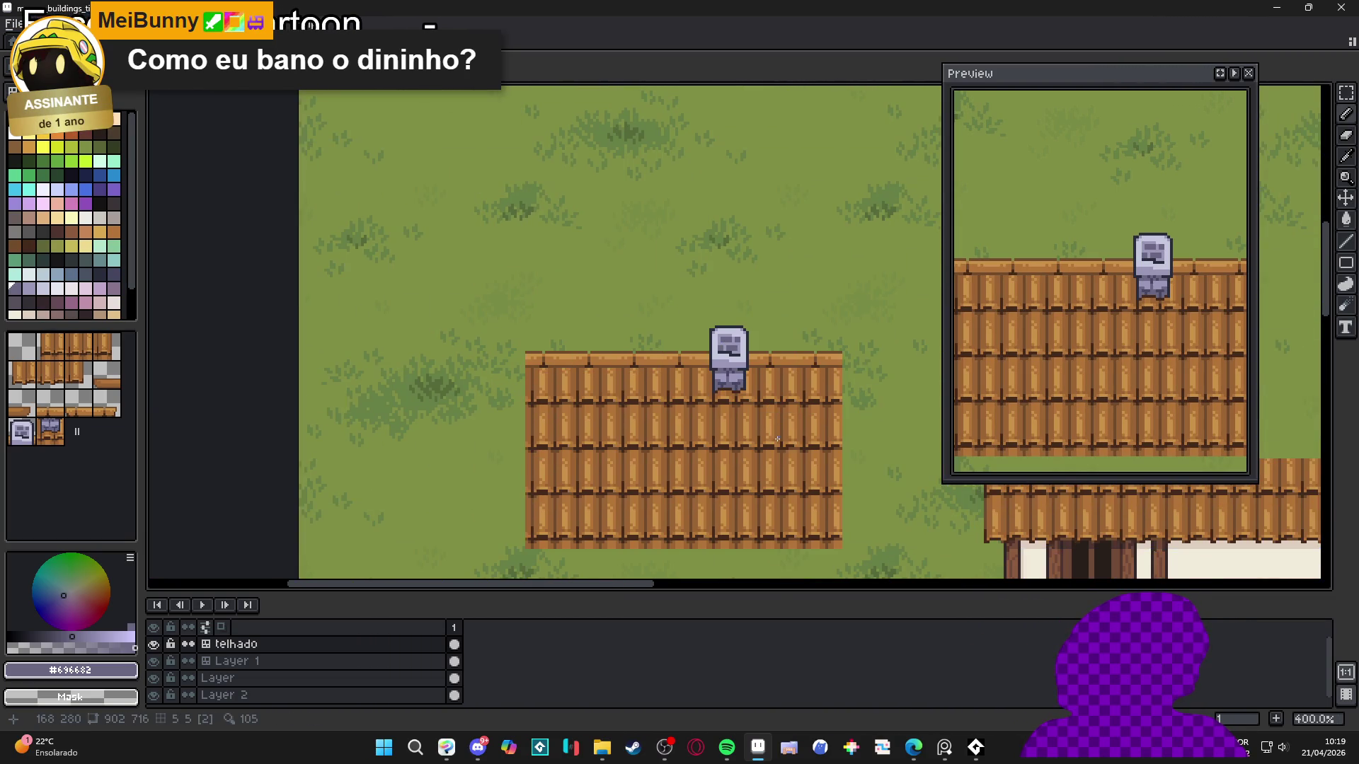
scroll(752, 368, down, 2)
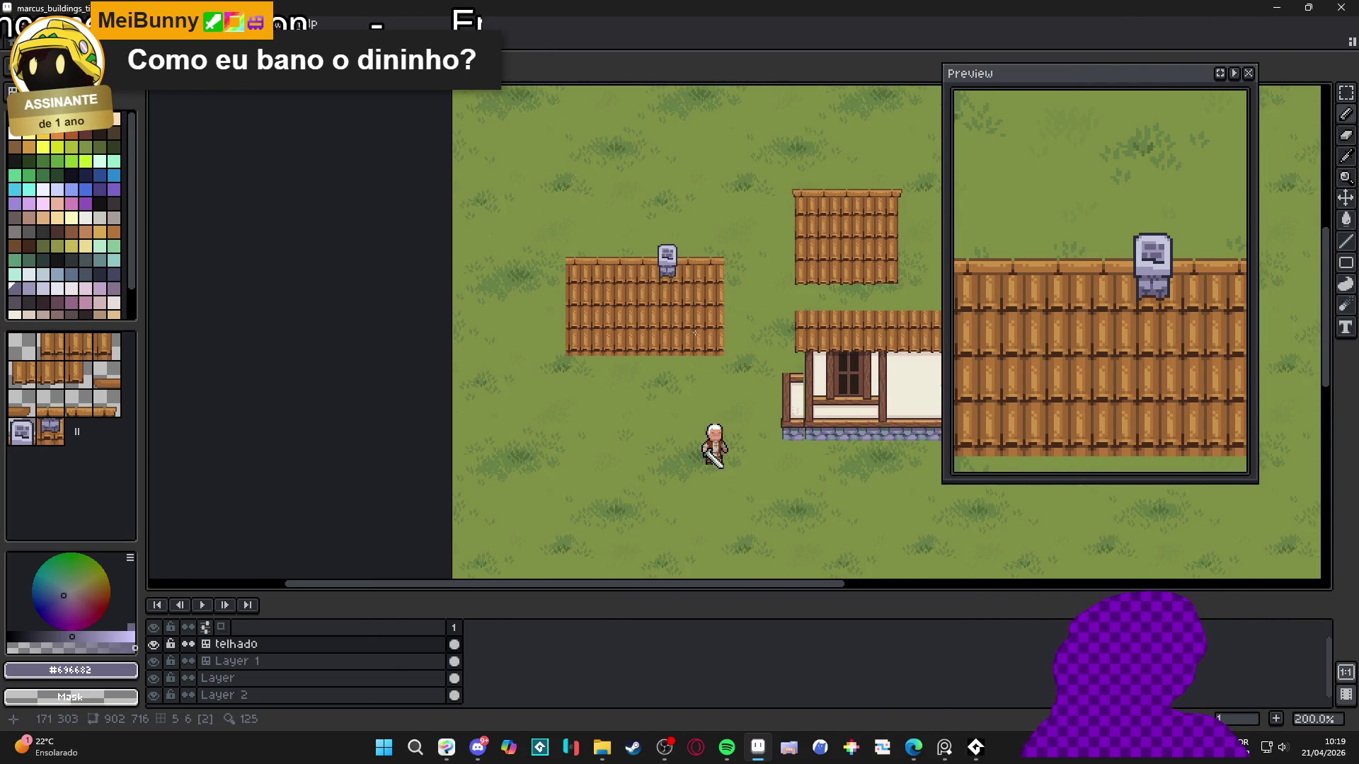
scroll(708, 312, up, 1)
scroll(696, 290, down, 1)
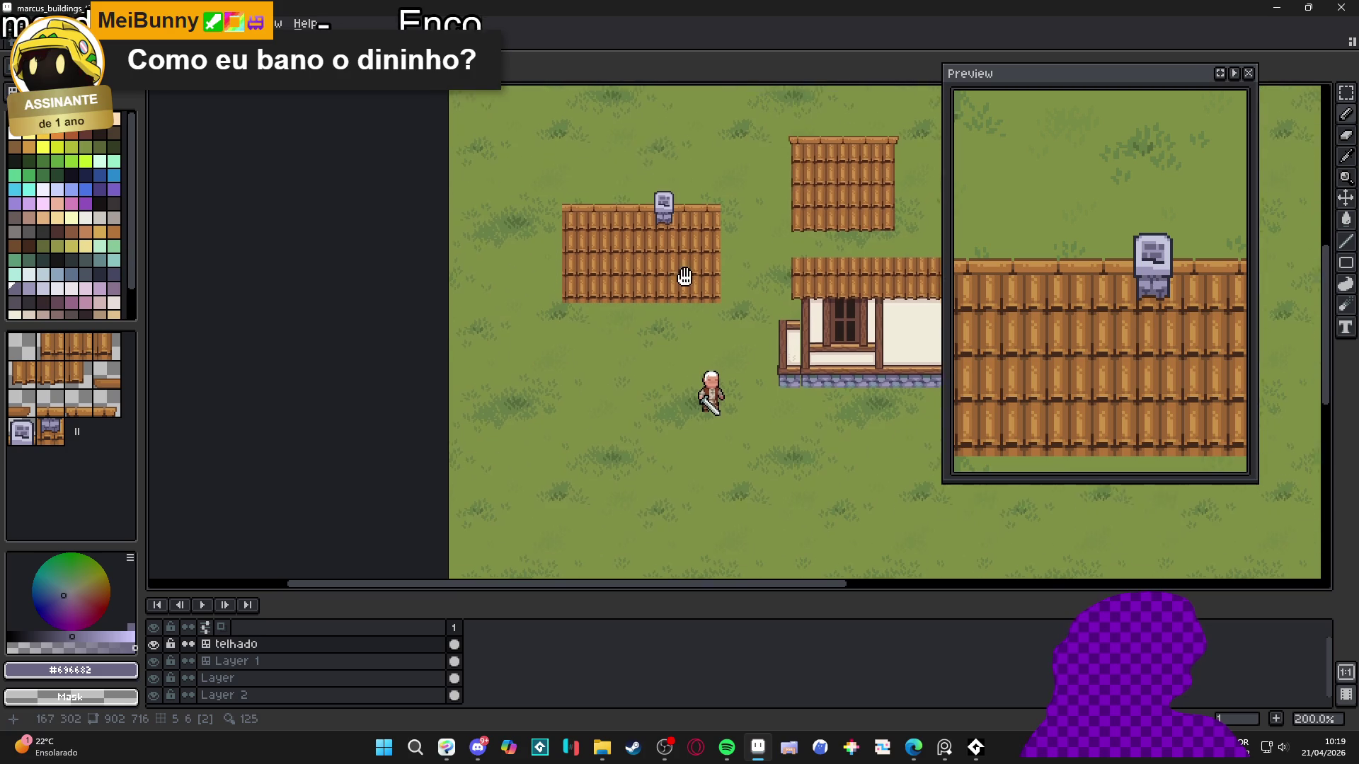
scroll(690, 283, up, 2)
key(ctrl+s)
scroll(721, 346, down, 1)
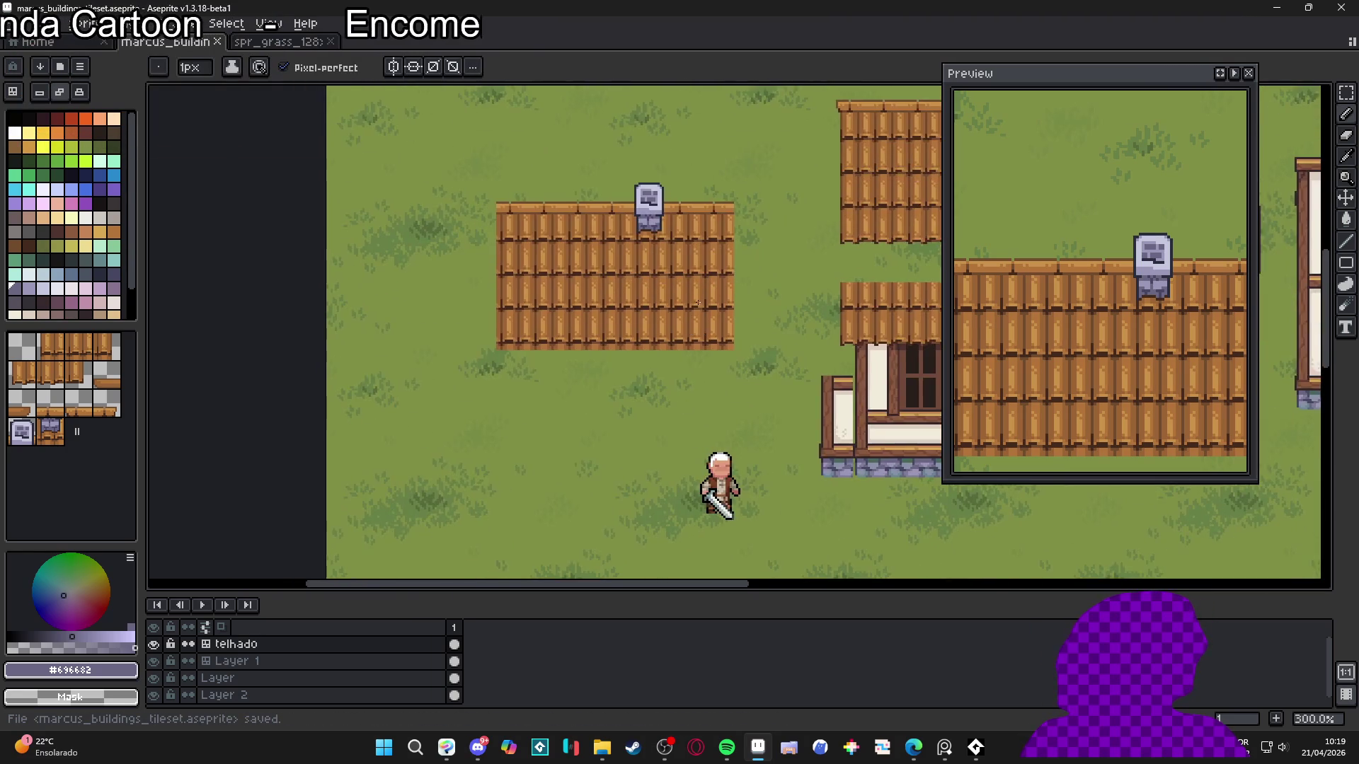
scroll(637, 333, down, 1)
scroll(645, 322, up, 1)
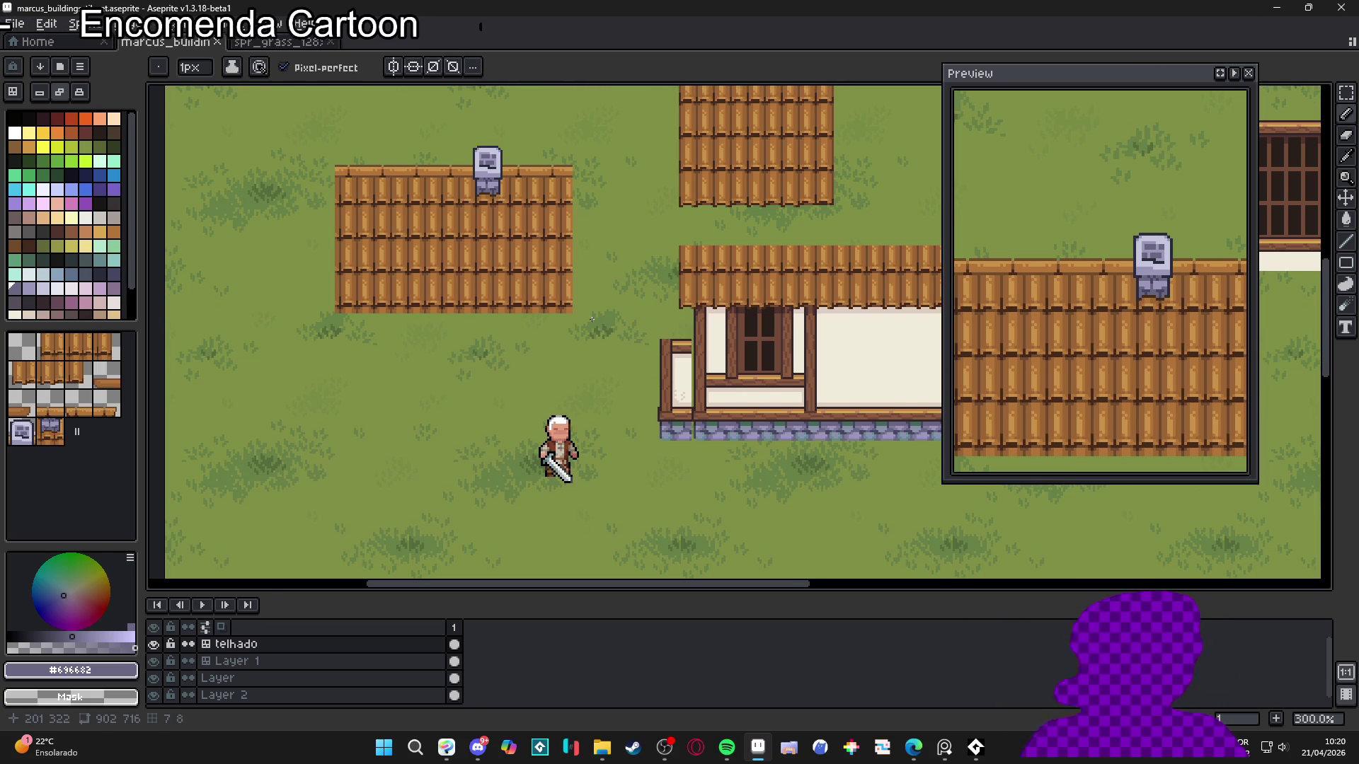
Pan the map and close the floating Preview window, uncovering the latticed-window wall
mouse_move(585, 319)
mouse_down()
mouse_move(622, 409)
mouse_move(526, 410)
mouse_up()
scroll(526, 410, right, 3)
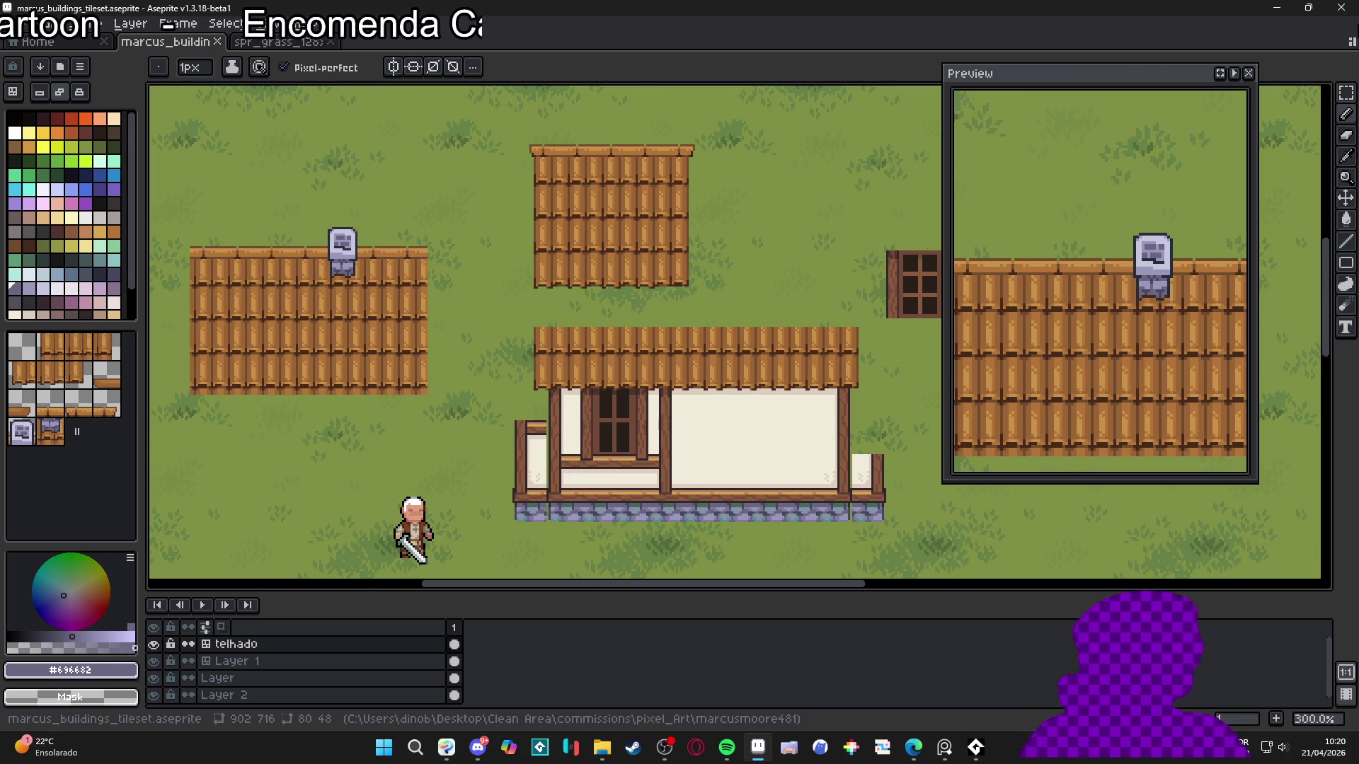
mouse_move(1074, 77)
mouse_down()
mouse_move(1207, 409)
mouse_move(1203, 449)
mouse_move(1107, 385)
mouse_up()
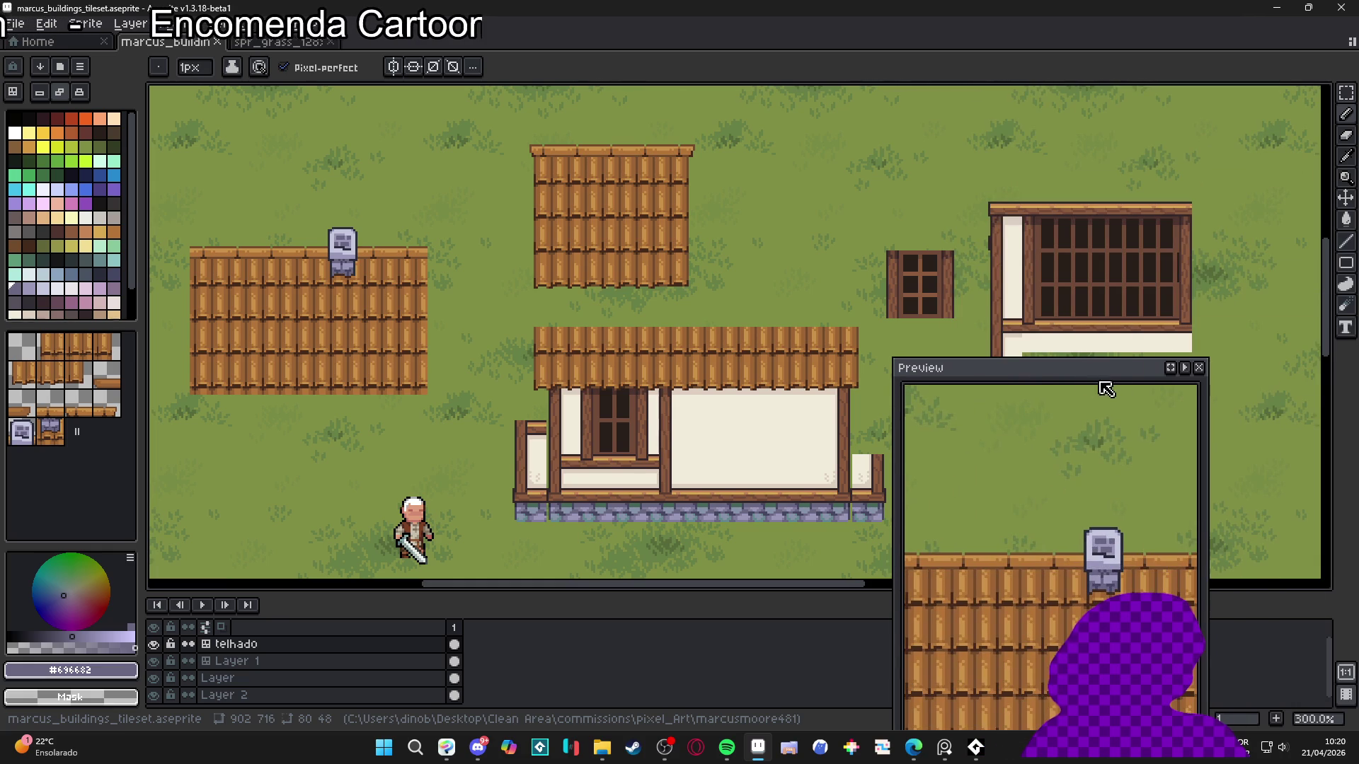
click(1198, 371)
scroll(980, 425, down, 1)
scroll(980, 426, up, 1)
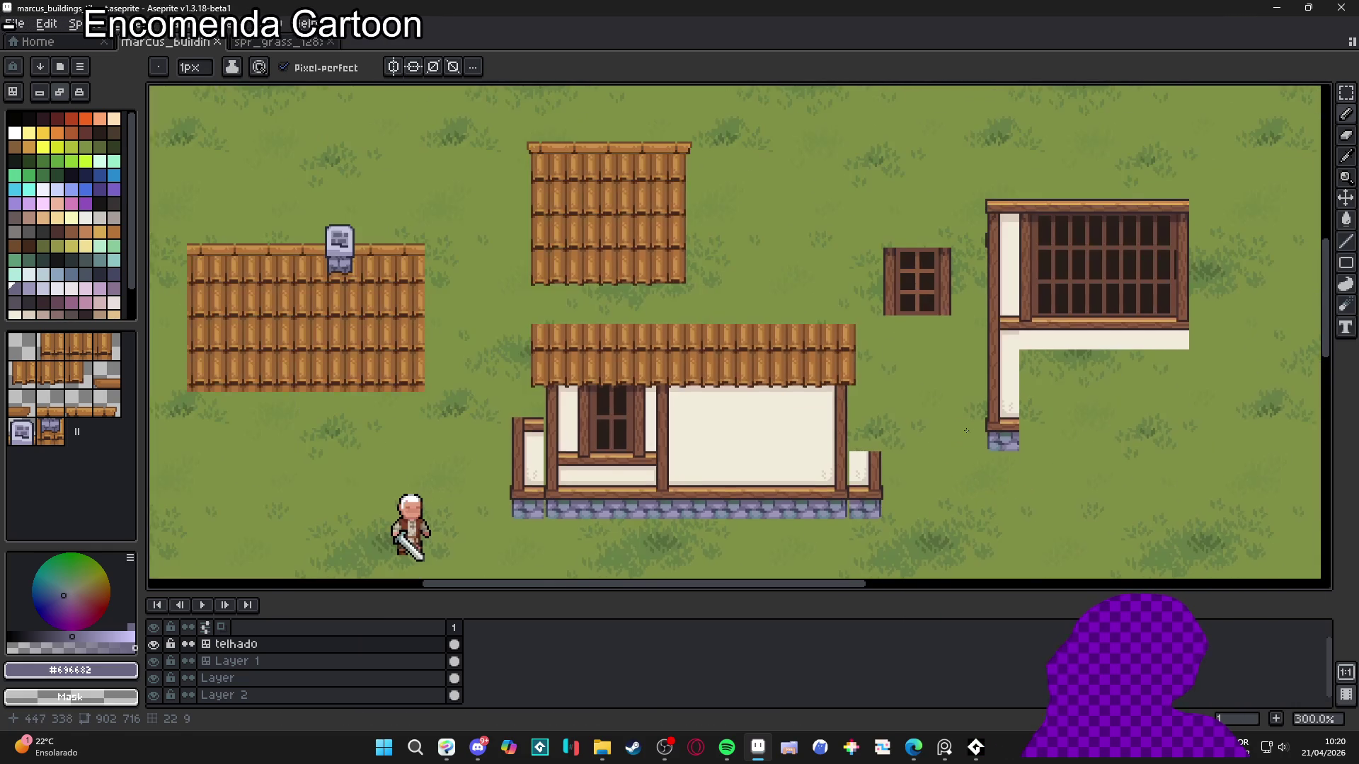
scroll(988, 418, down, 1)
scroll(989, 413, up, 1)
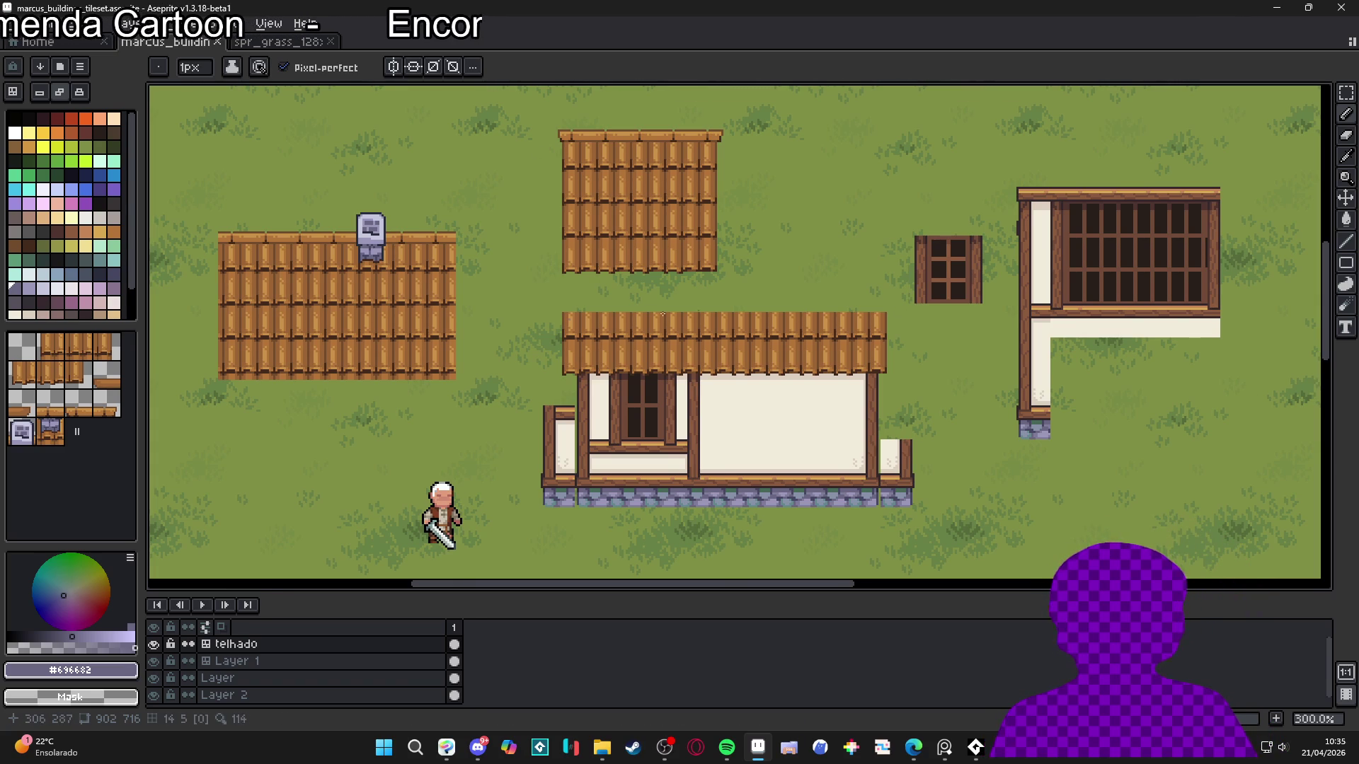
Zoom the building to 600% and turn on the tile grid
scroll(662, 313, down, 1)
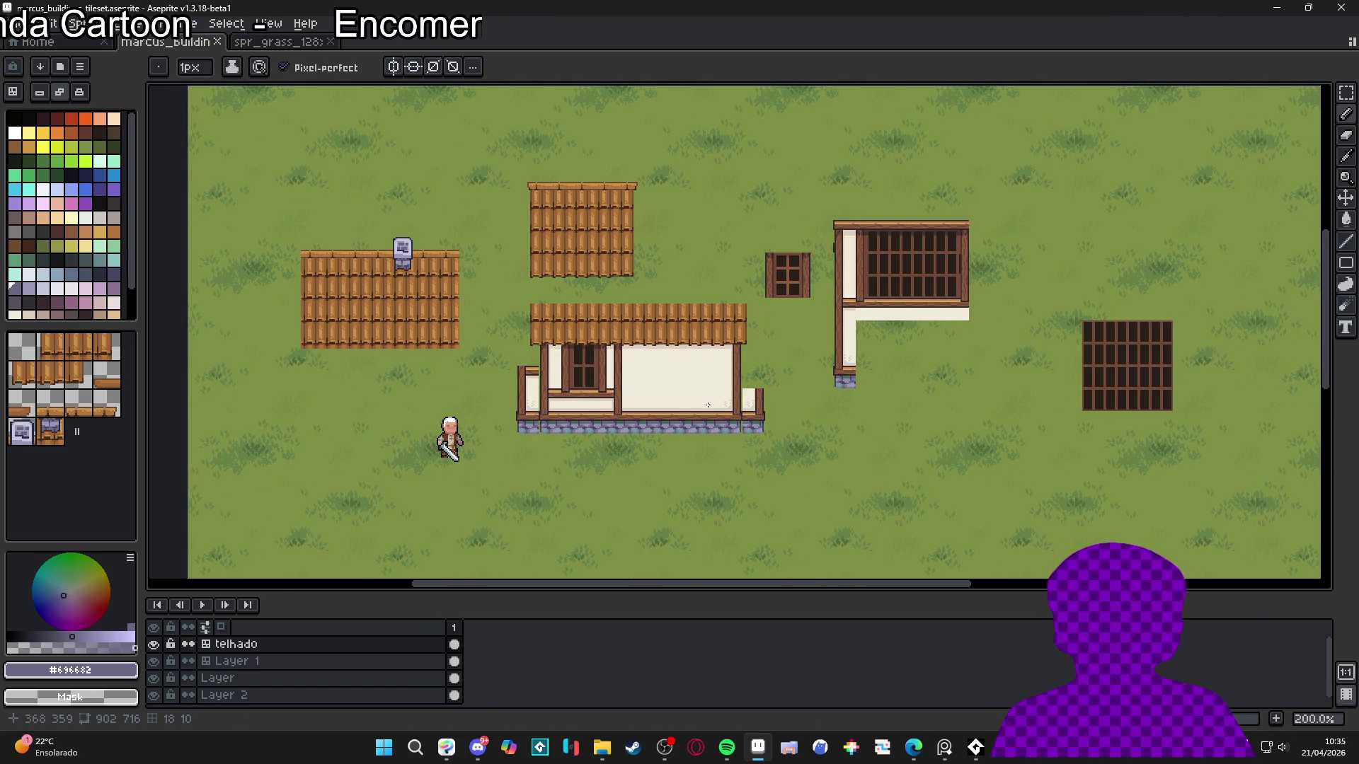
scroll(683, 399, up, 1)
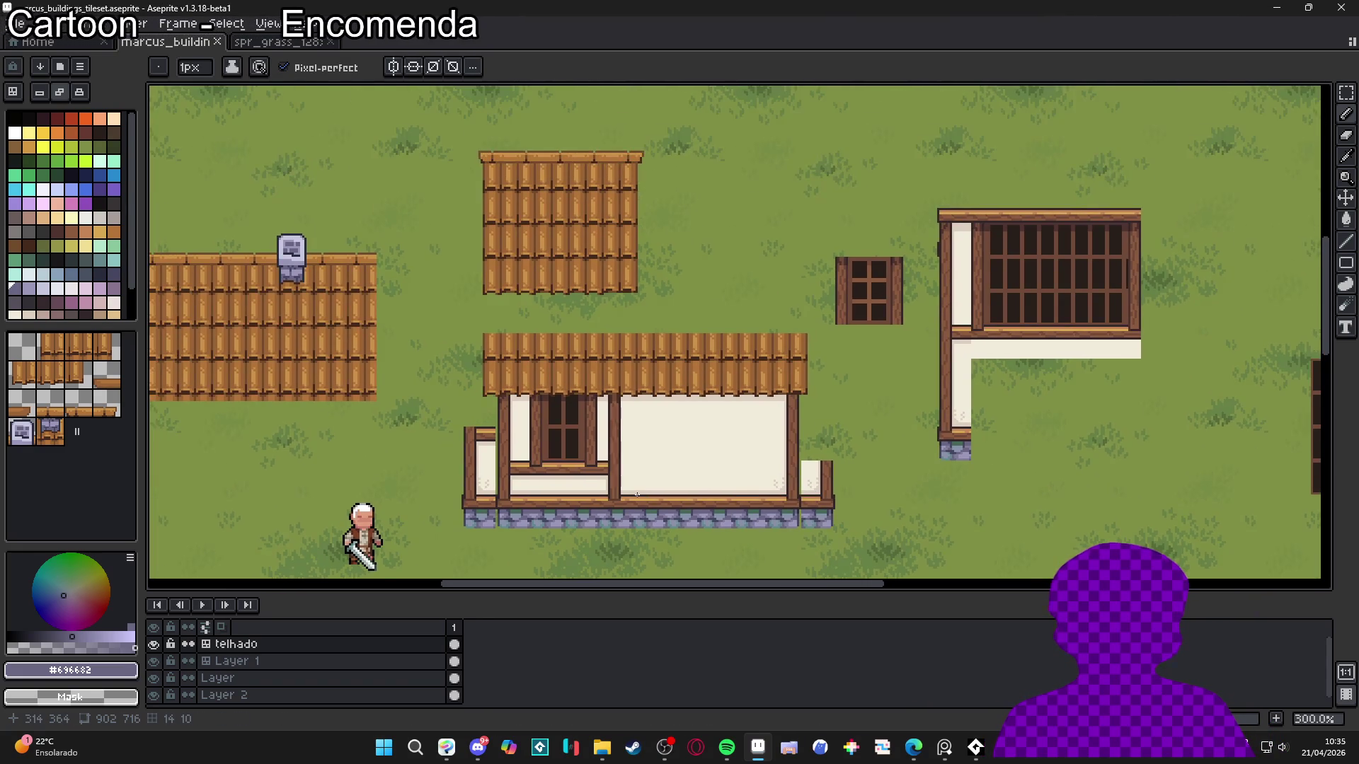
scroll(647, 481, down, 2)
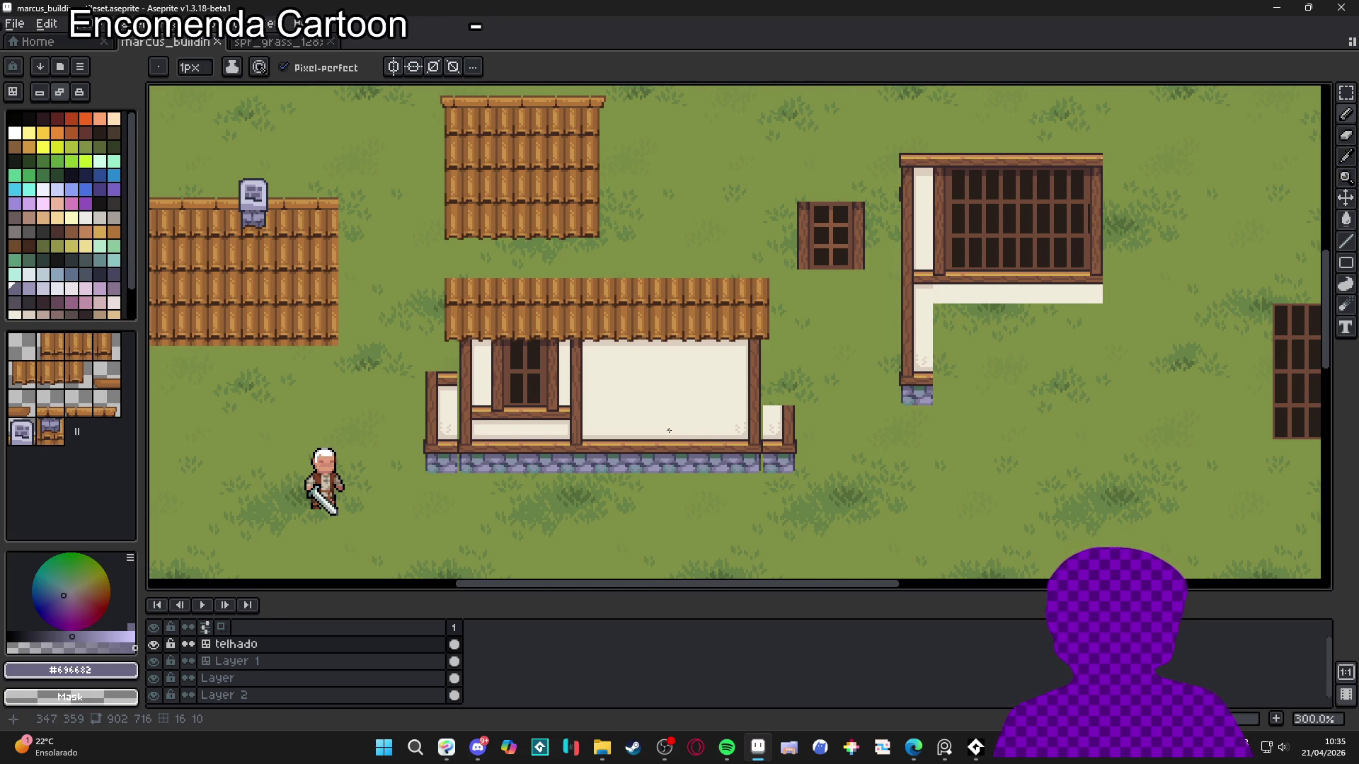
key(ctrl+apostrophe)
Switch the active layer from telhado to Layer 1, the wall tilemap
scroll(580, 431, up, 3)
scroll(580, 432, up, 2)
scroll(580, 431, down, 2)
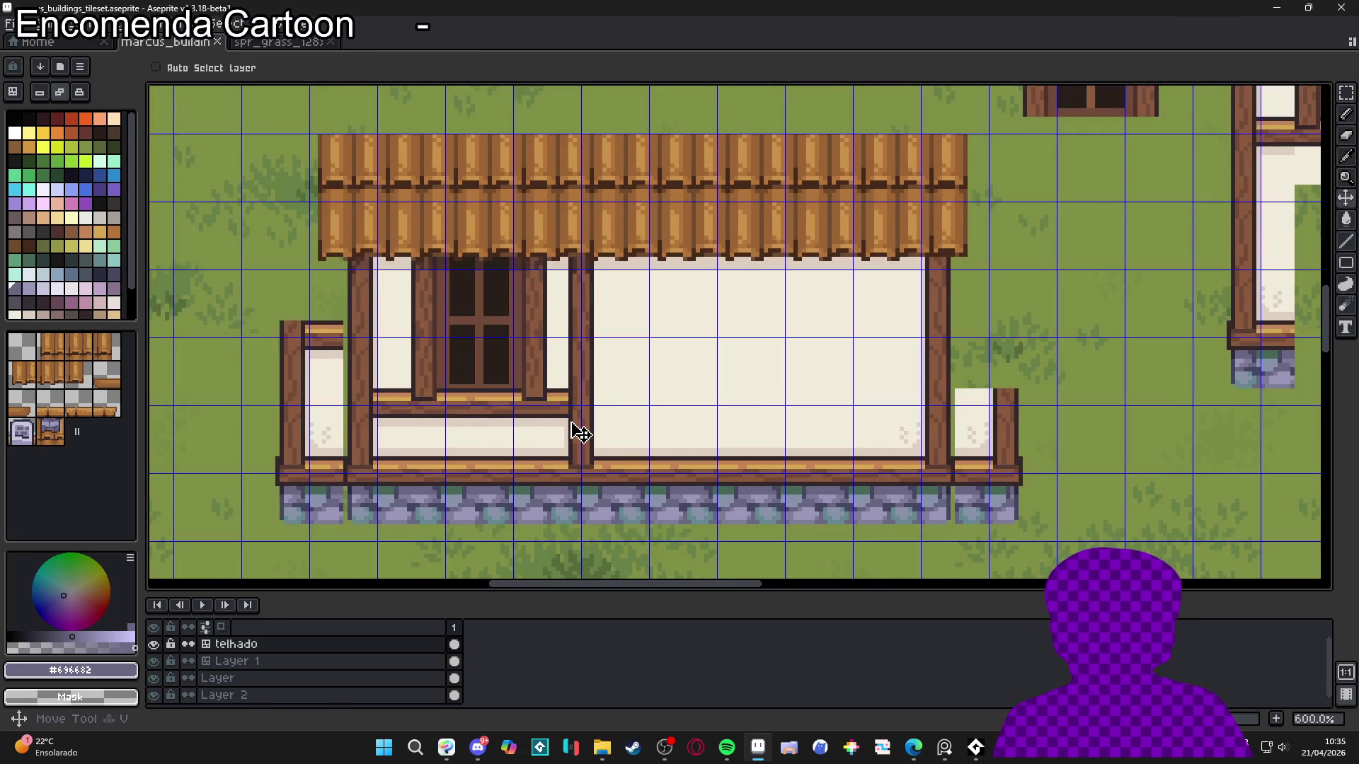
key(alt+Down)
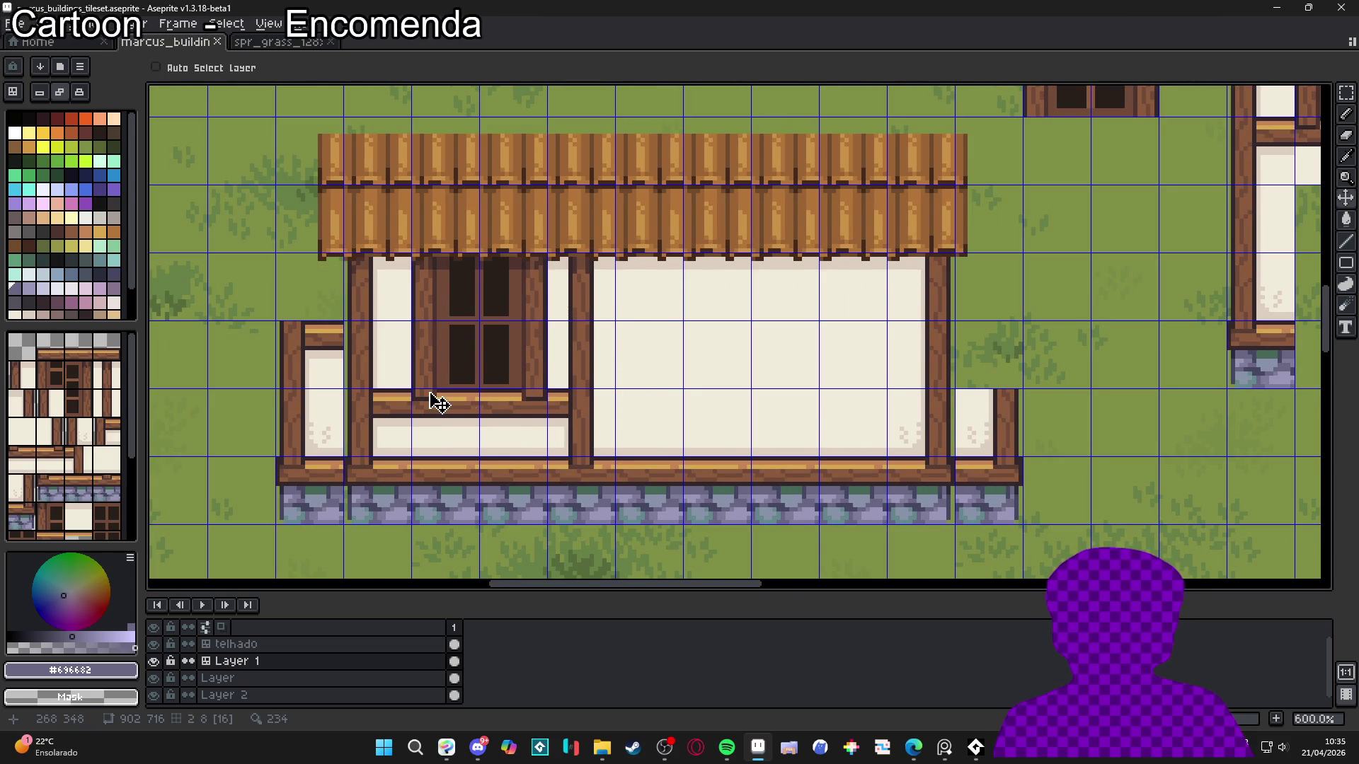
key(ctrl)
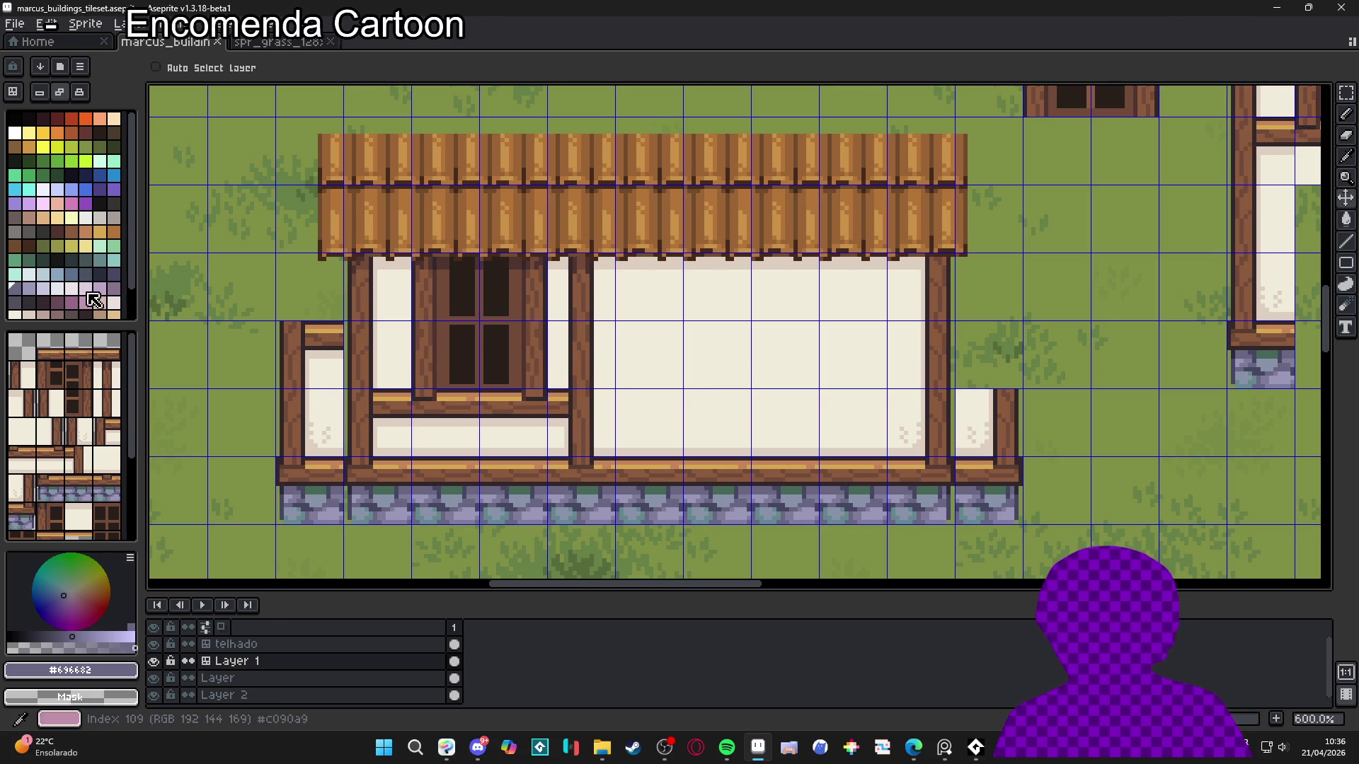
In tilemap mode, paint wooden post tiles down the wall and place a beam-and-post tile
click(13, 92)
key(b)
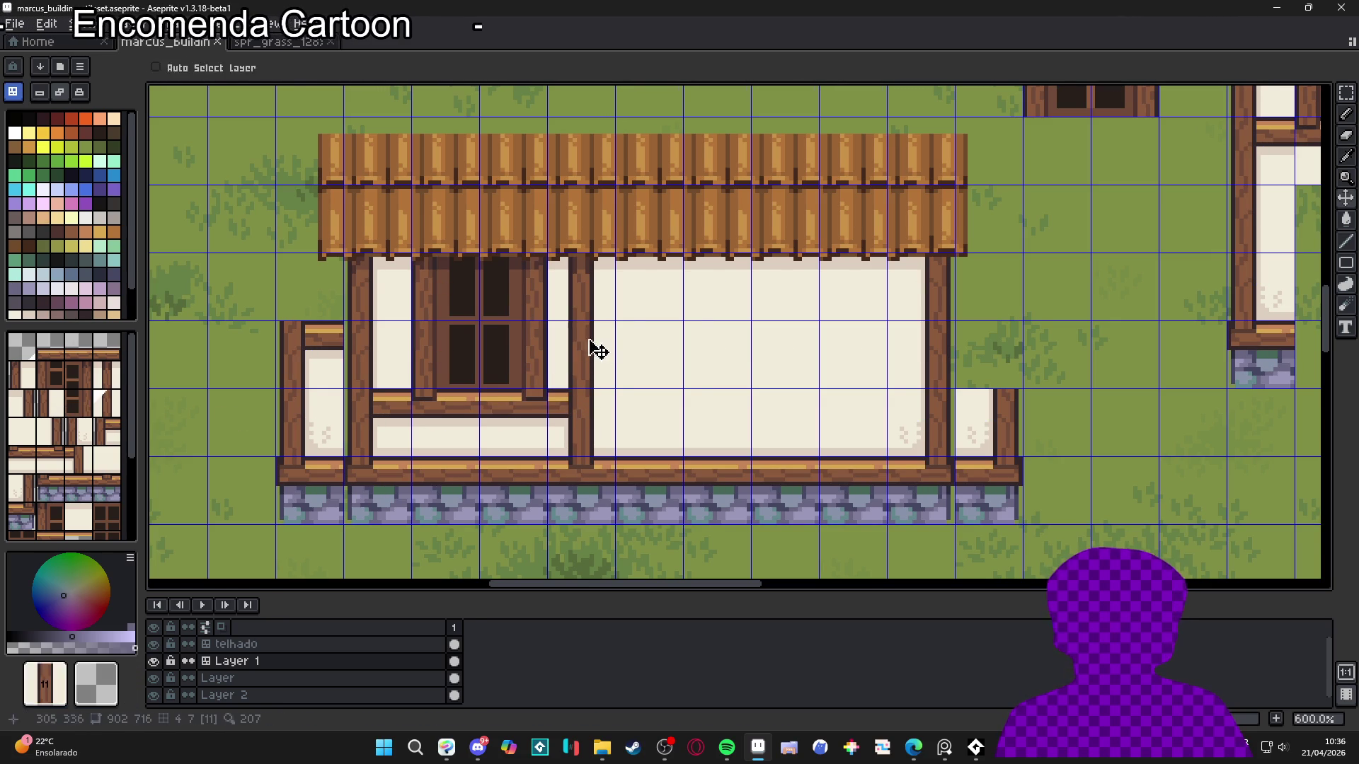
drag(717, 354, 706, 297)
key(bracketleft)
key(bracketleft)
key(bracketleft)
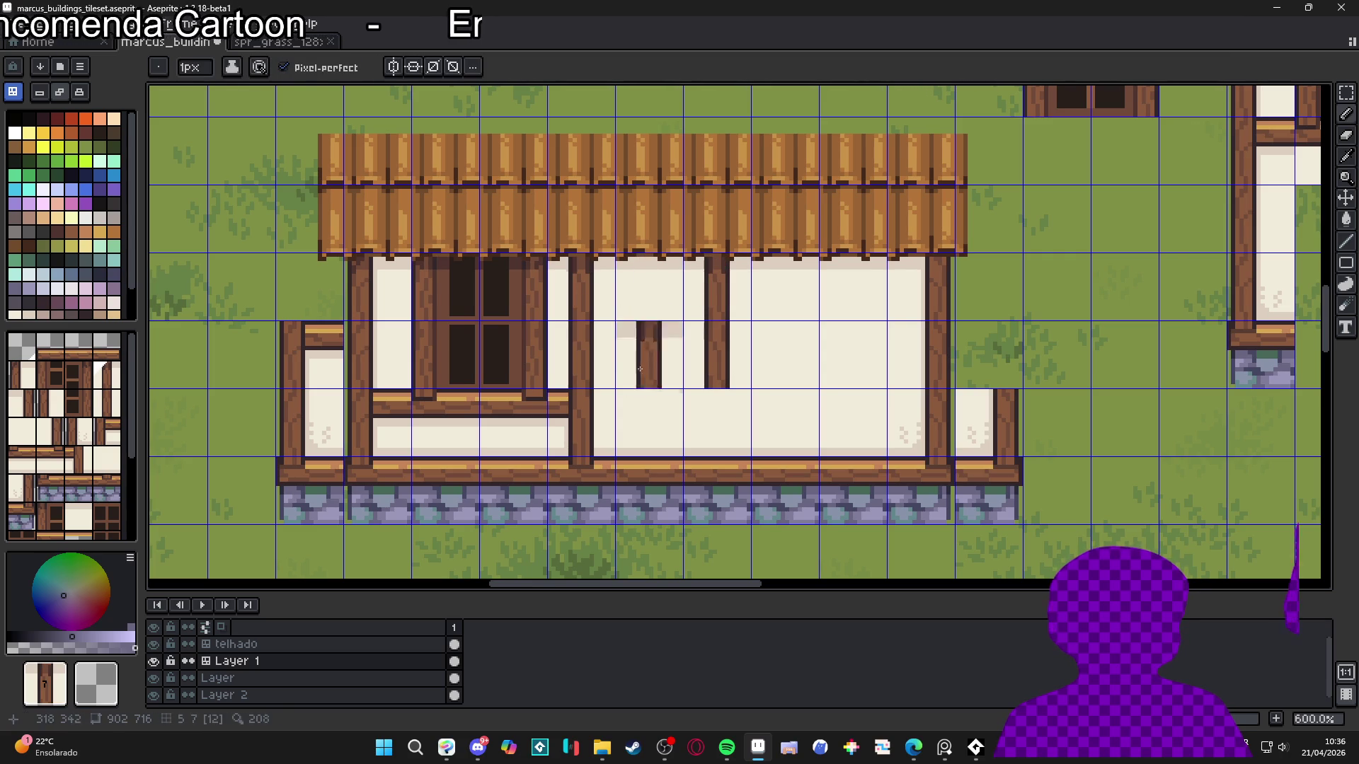
alt+click(581, 423)
click(720, 431)
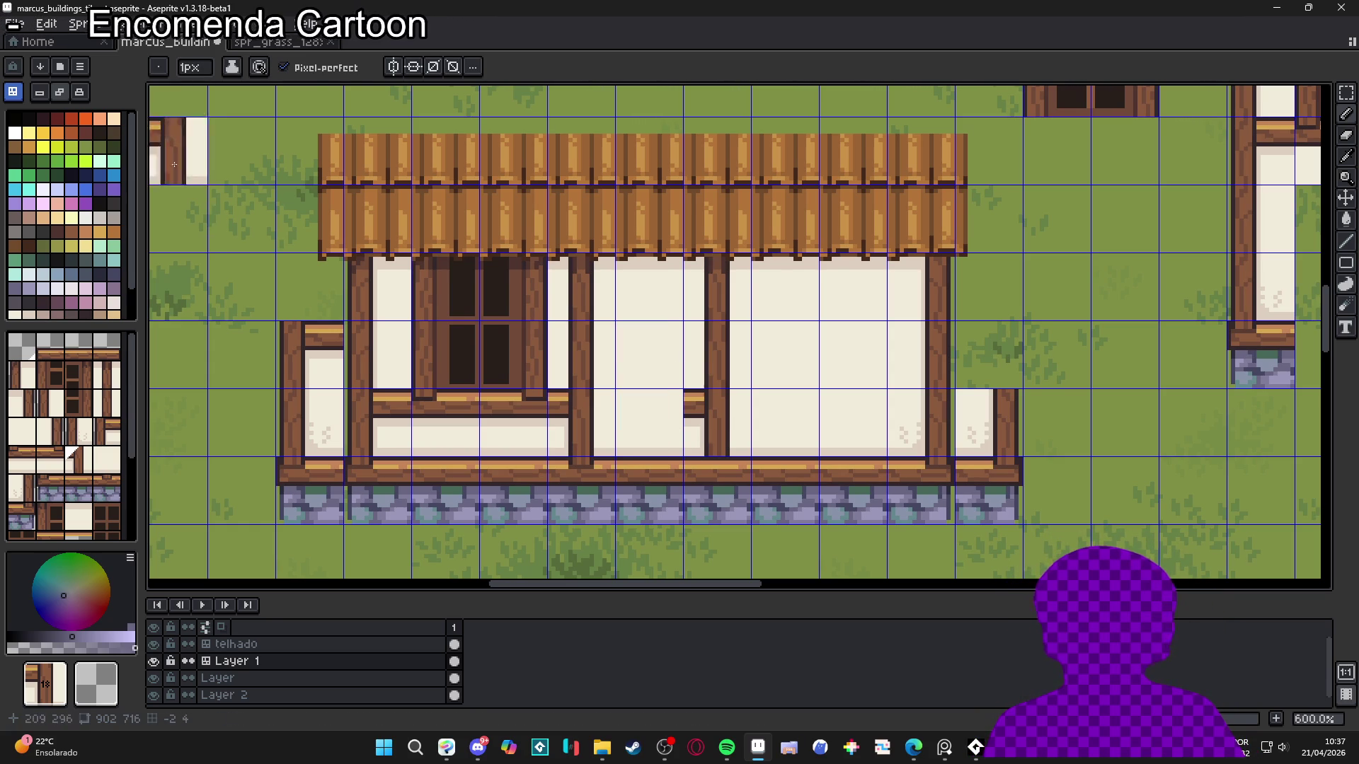
Cover the leftover beam piece with a filled rectangle of light plaster colour
click(56, 232)
scroll(729, 421, up, 4)
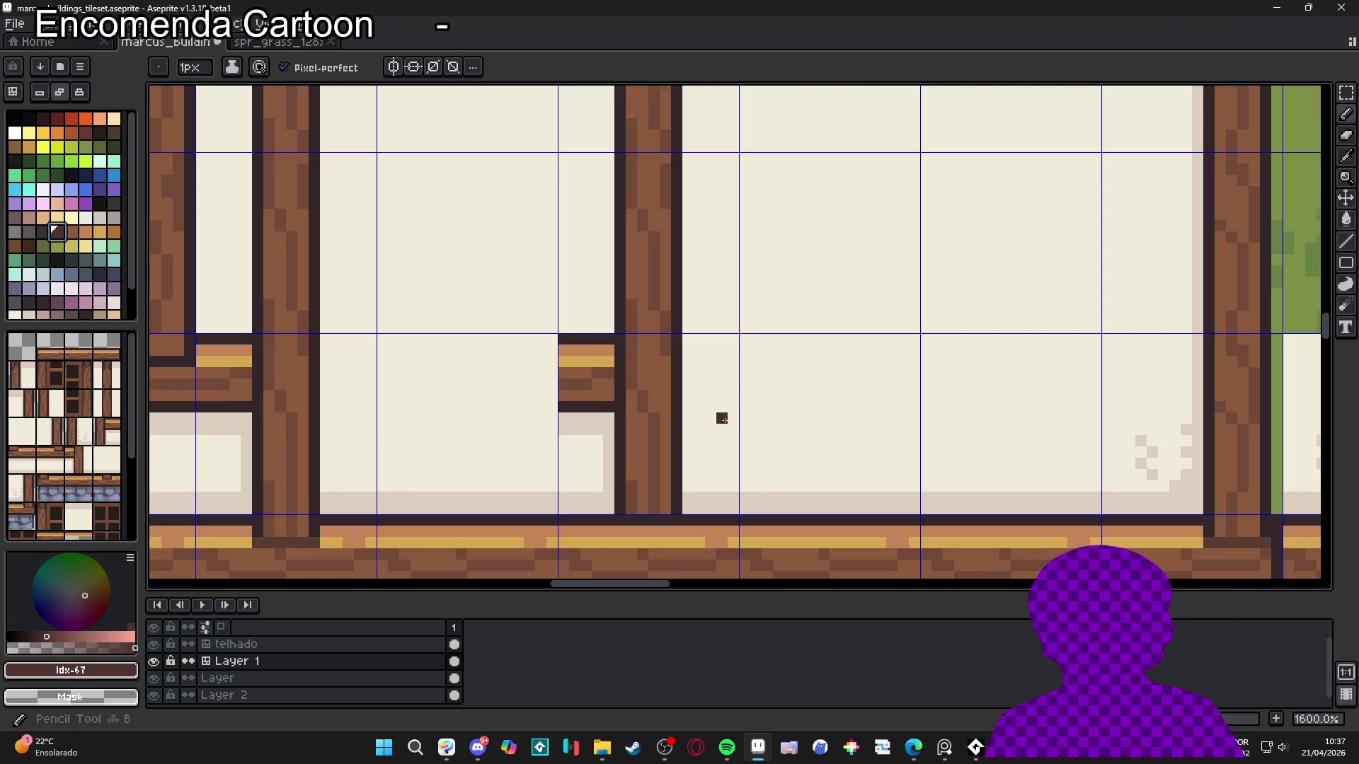
mouse_move(1336, 281)
click(1282, 262)
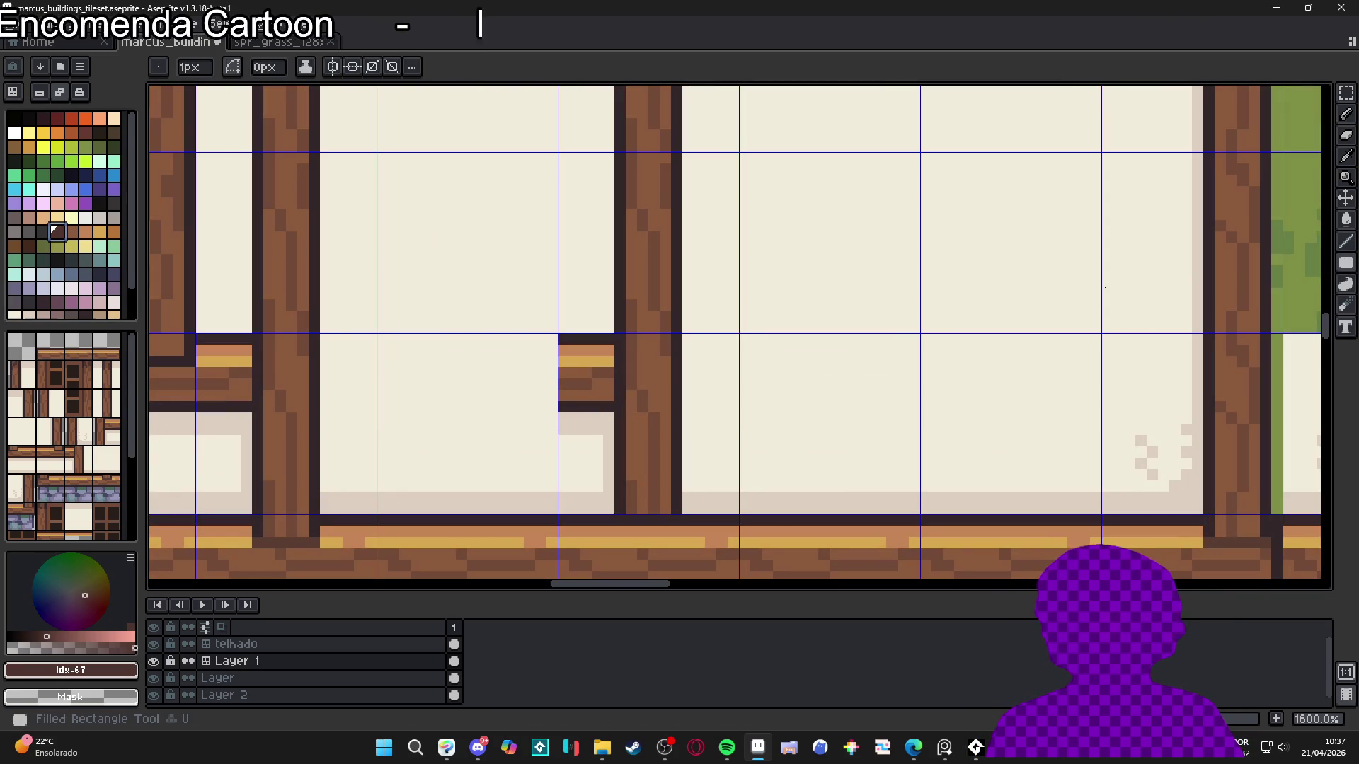
alt+click(586, 434)
mouse_move(568, 336)
mouse_down()
mouse_move(590, 448)
mouse_move(599, 433)
mouse_up()
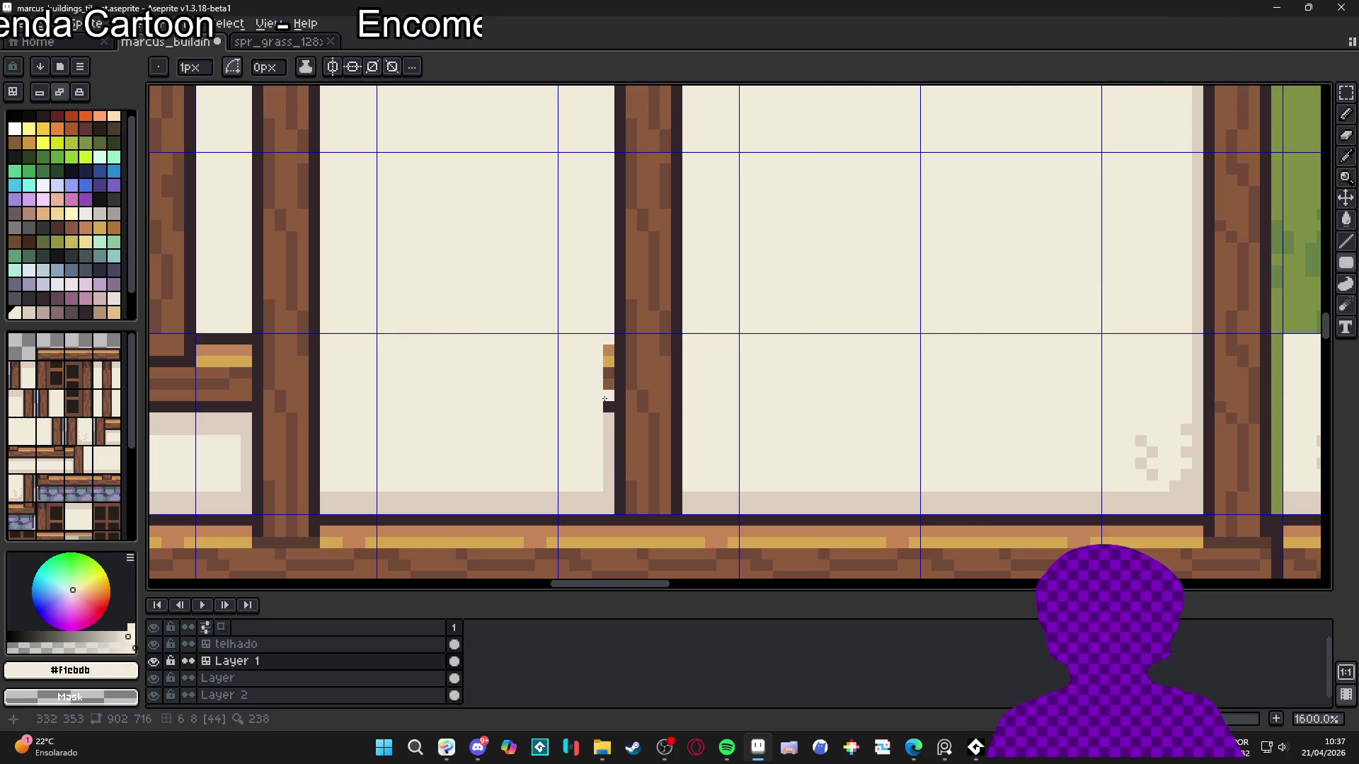
Draw a darker beige shadow line and strip beside the new post
key(b)
scroll(606, 408, down, 2)
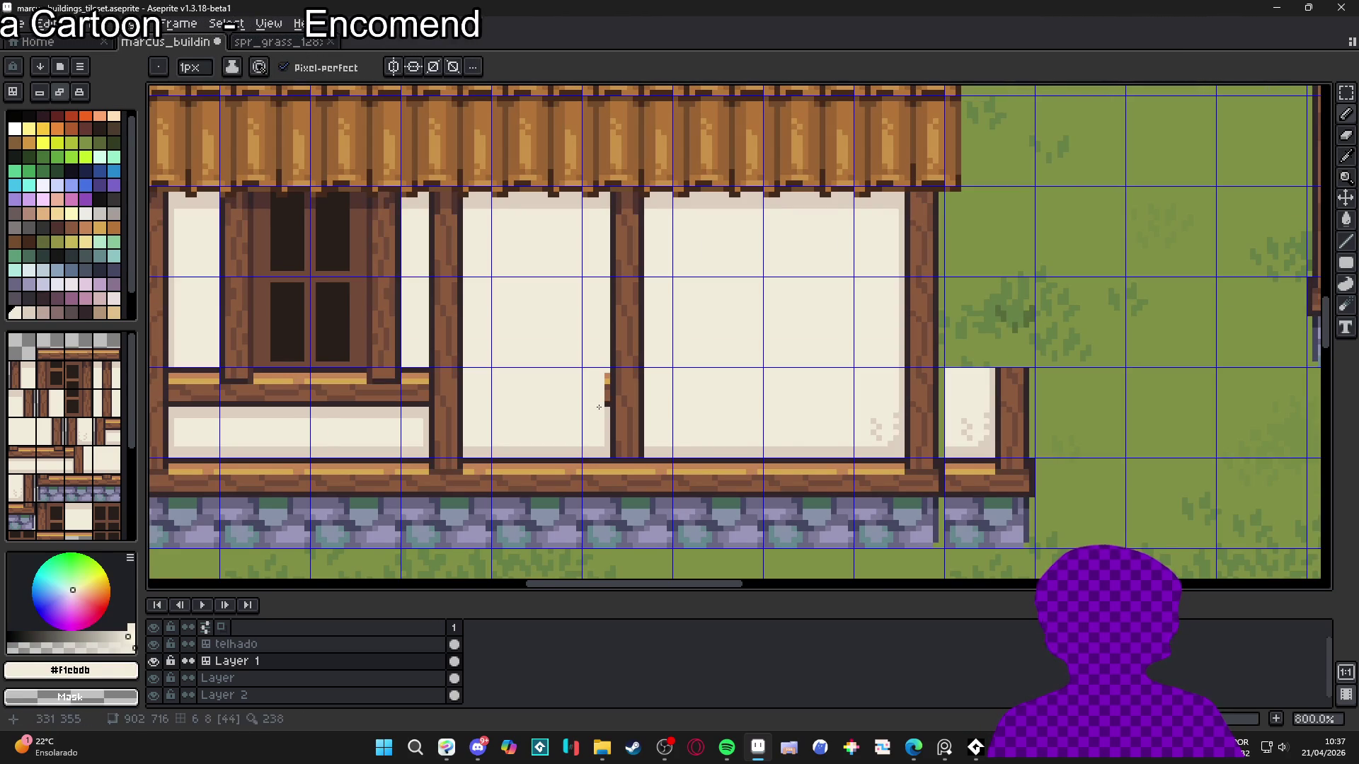
scroll(606, 405, up, 2)
alt+click(610, 436)
drag(592, 306, 601, 427)
drag(627, 524, 627, 228)
scroll(652, 264, down, 5)
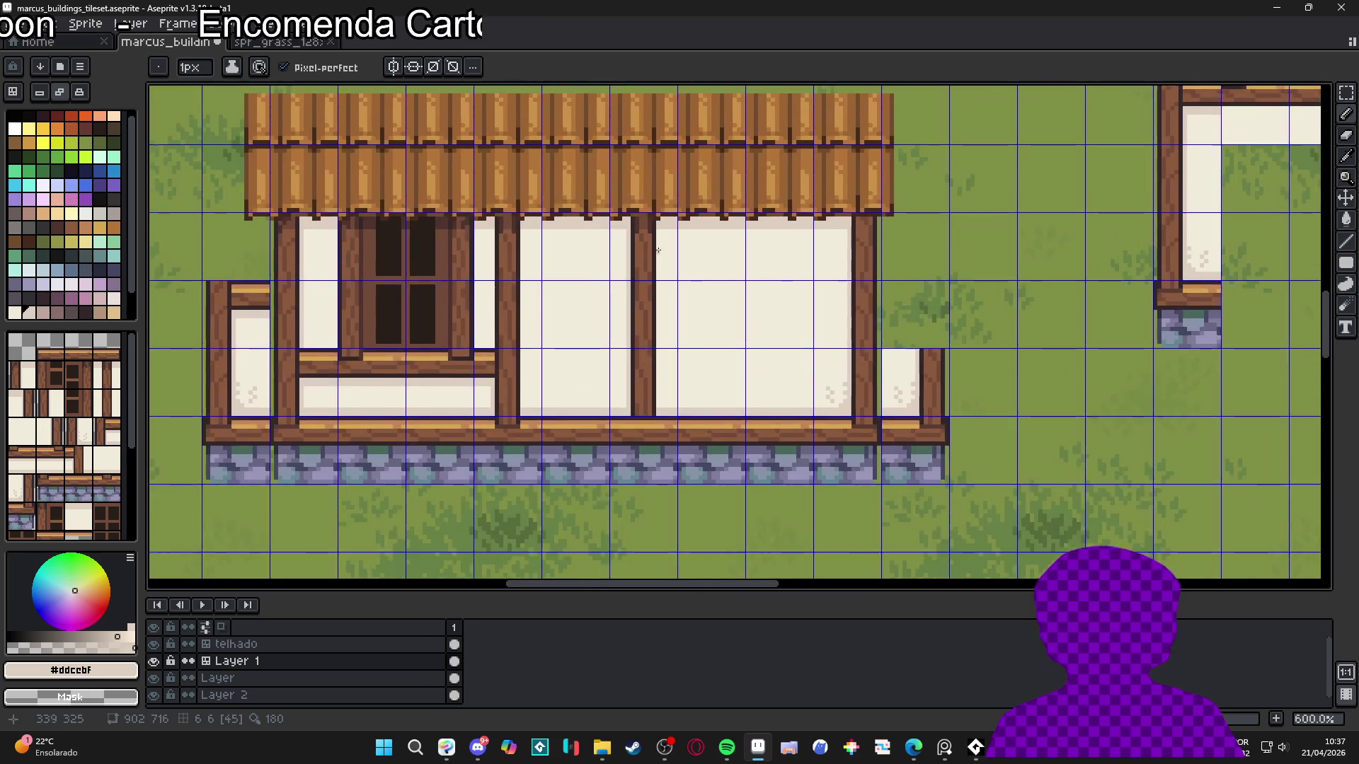
scroll(652, 300, up, 5)
scroll(638, 260, down, 5)
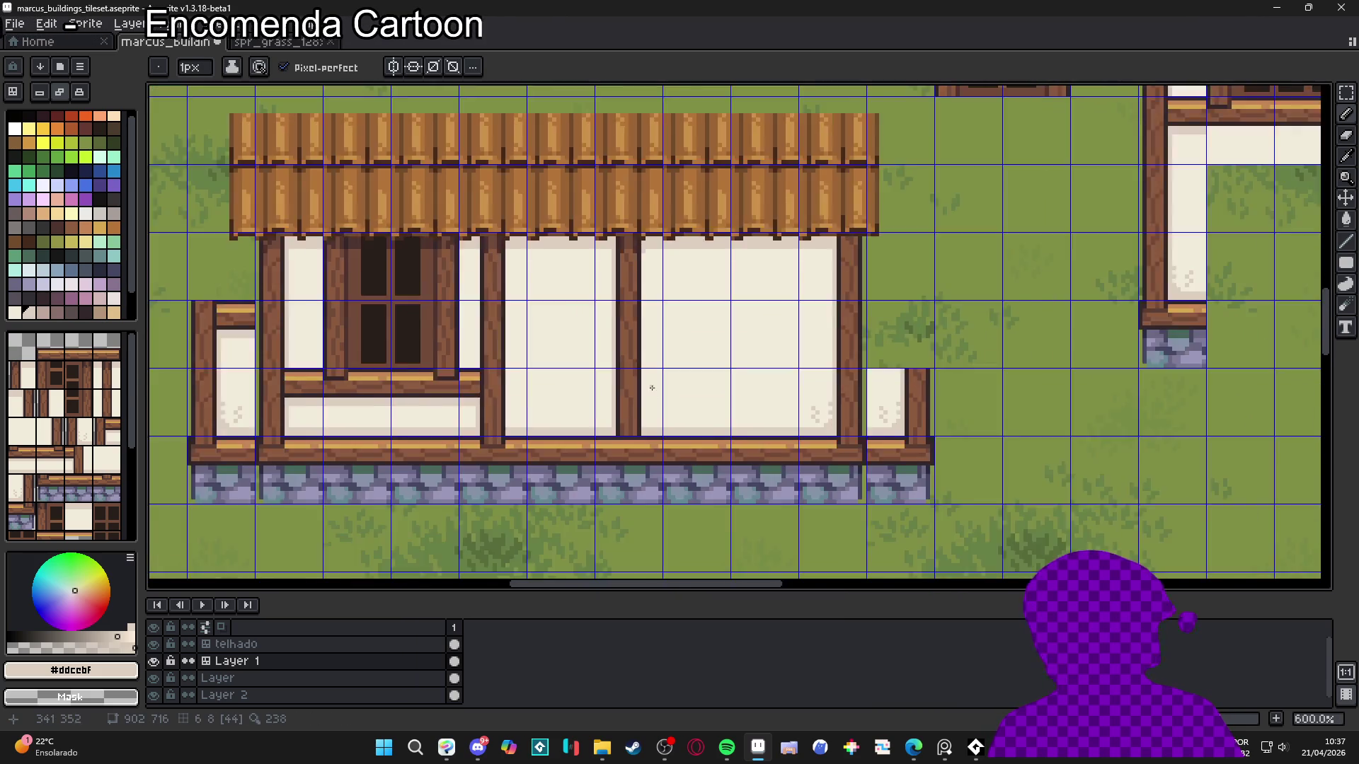
scroll(623, 449, up, 3)
shift+click(634, 454)
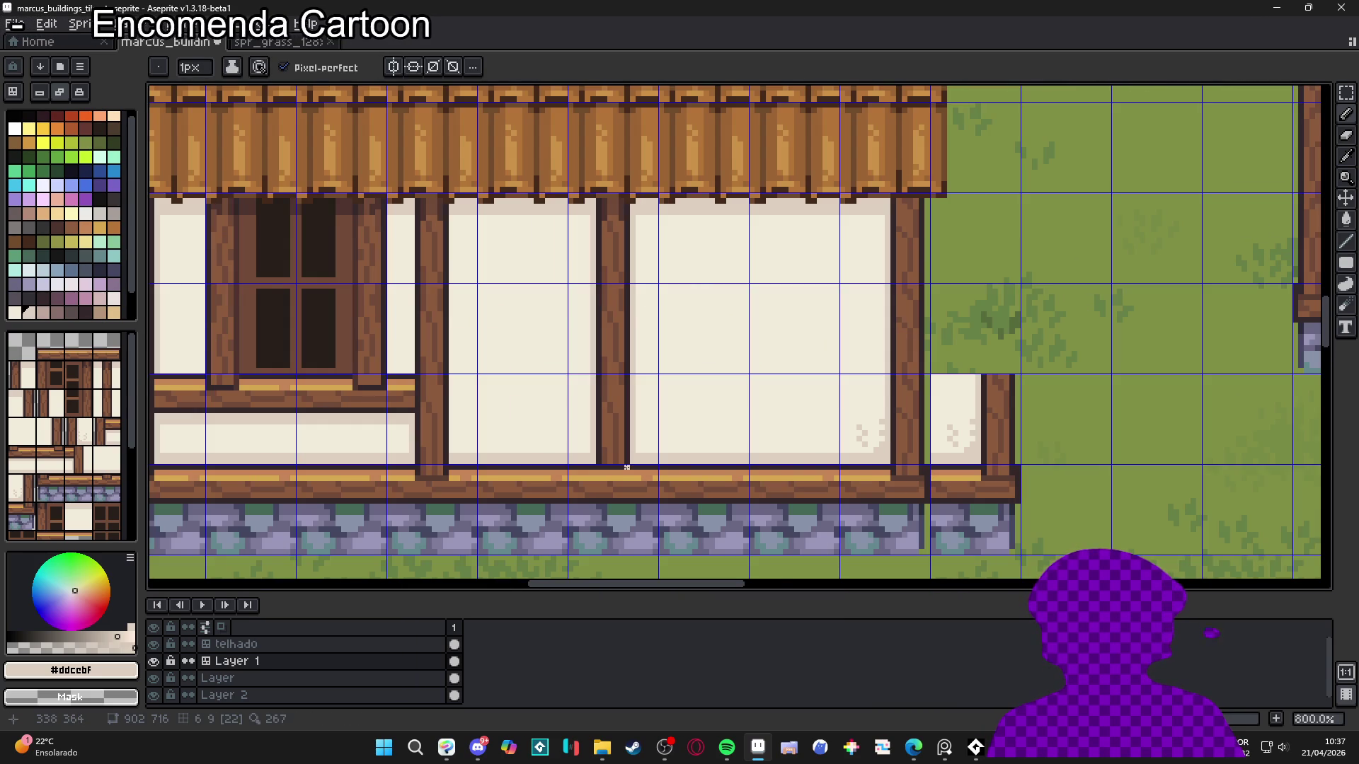
Pan and zoom around the tileset to review how the house's tiles line up
scroll(630, 455, down, 1)
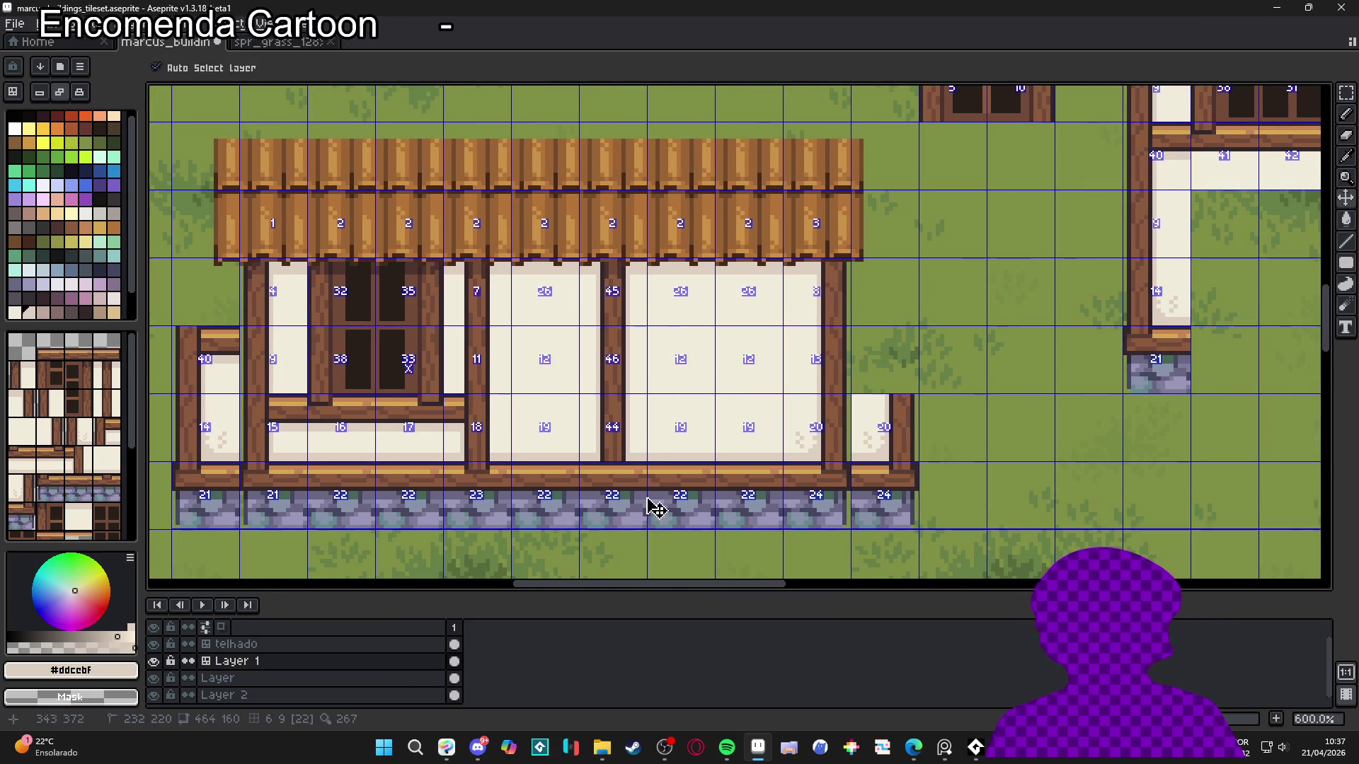
scroll(626, 501, down, 1)
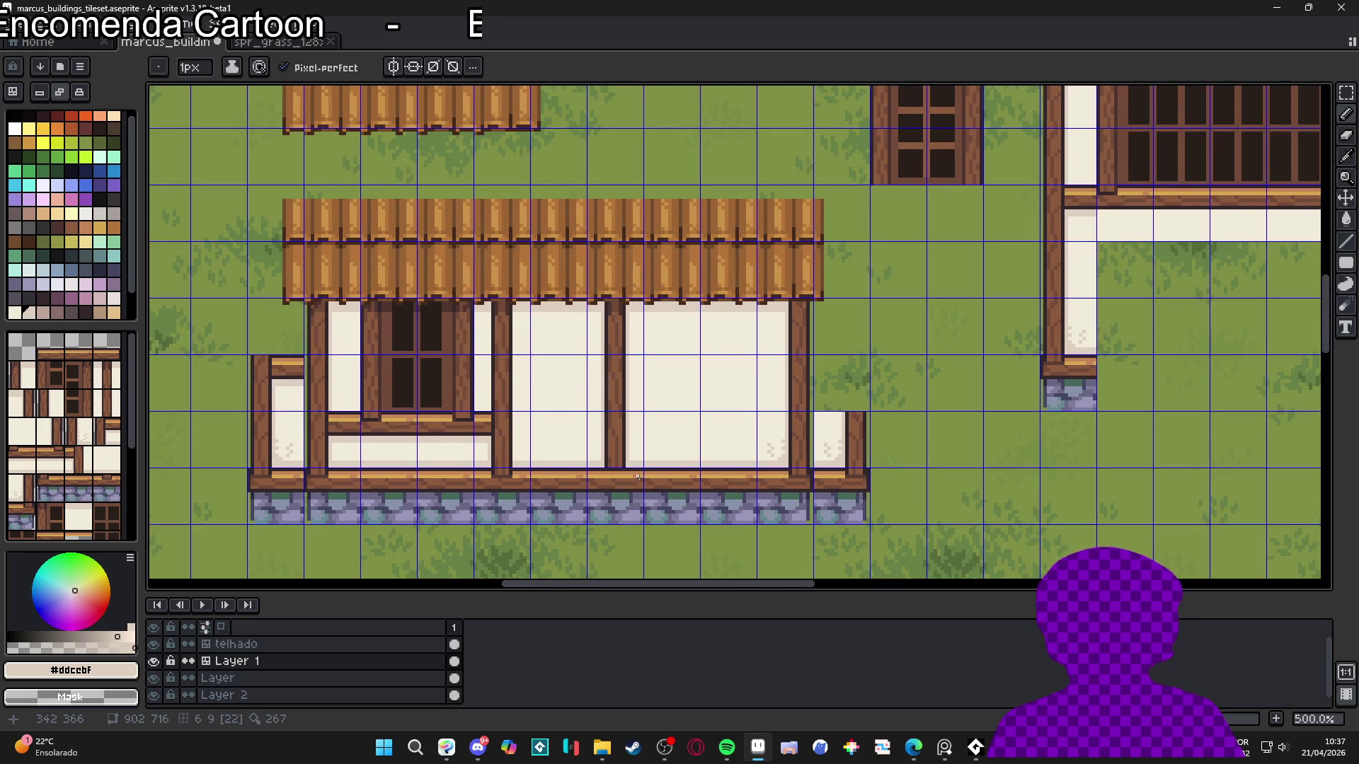
drag(584, 450, 525, 446)
scroll(545, 433, down, 1)
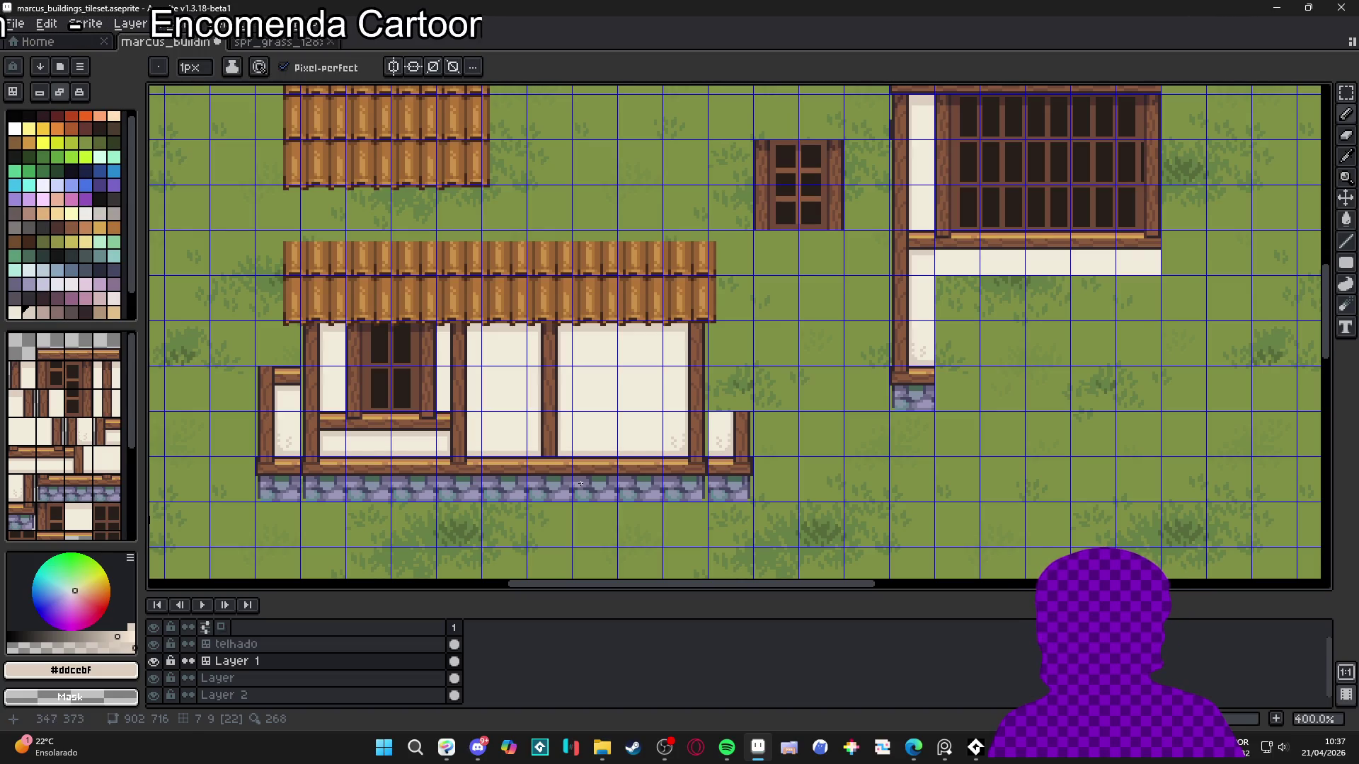
scroll(552, 451, down, 2)
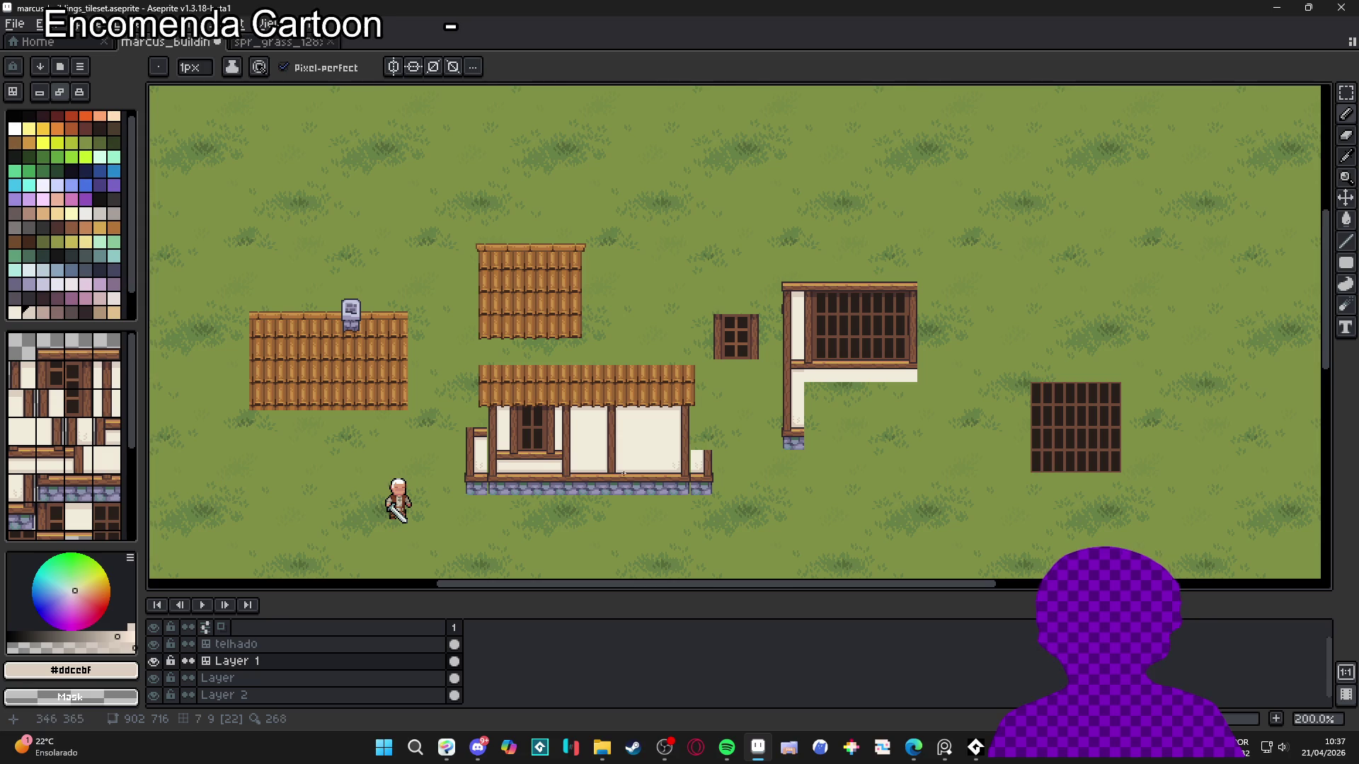
scroll(619, 473, up, 3)
scroll(626, 476, down, 2)
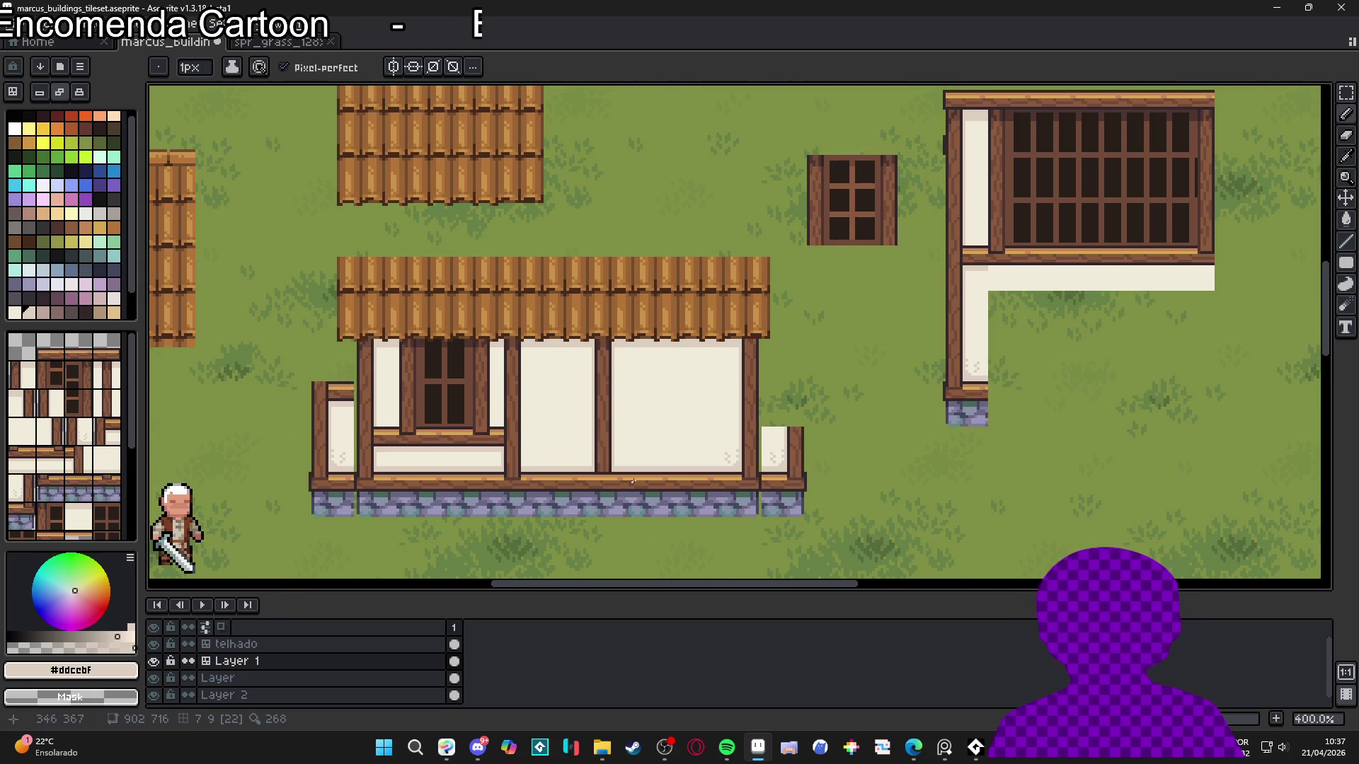
scroll(571, 458, down, 1)
scroll(583, 434, up, 3)
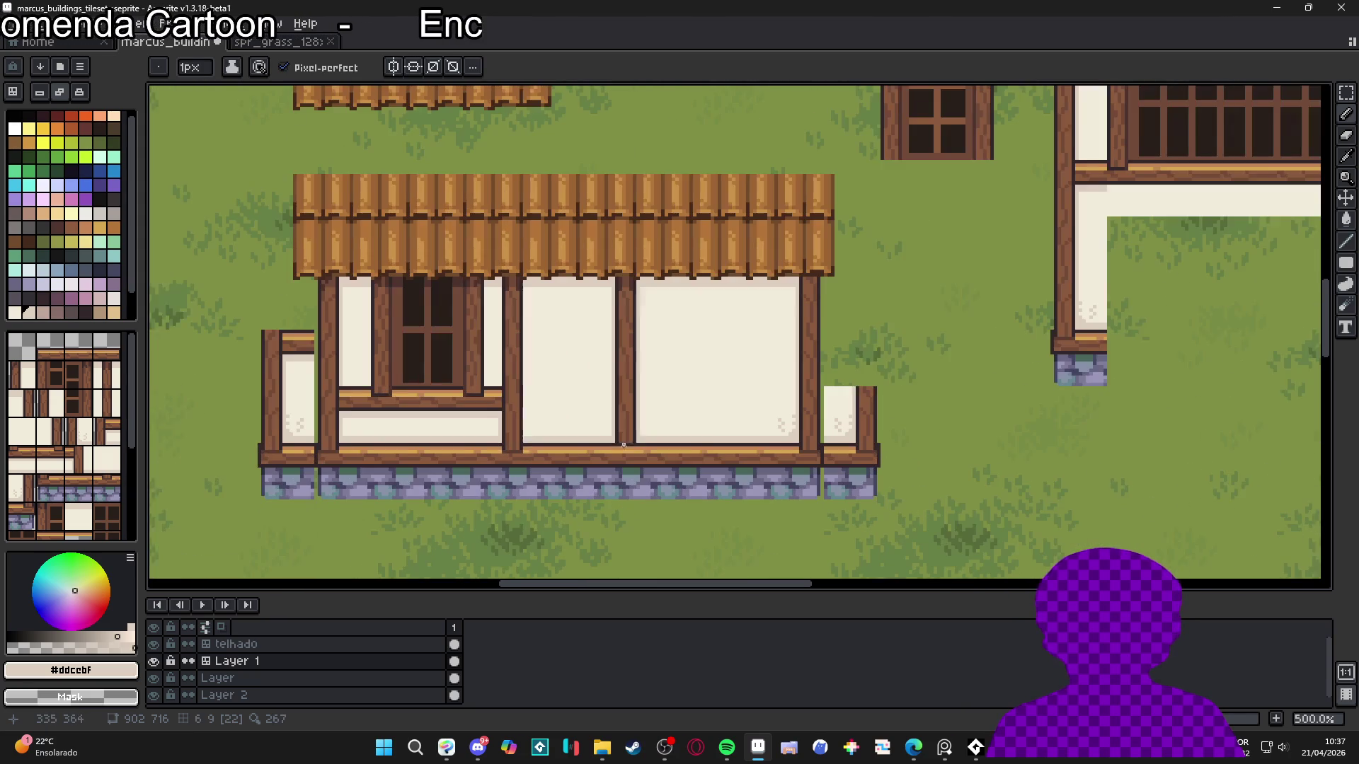
key(b)
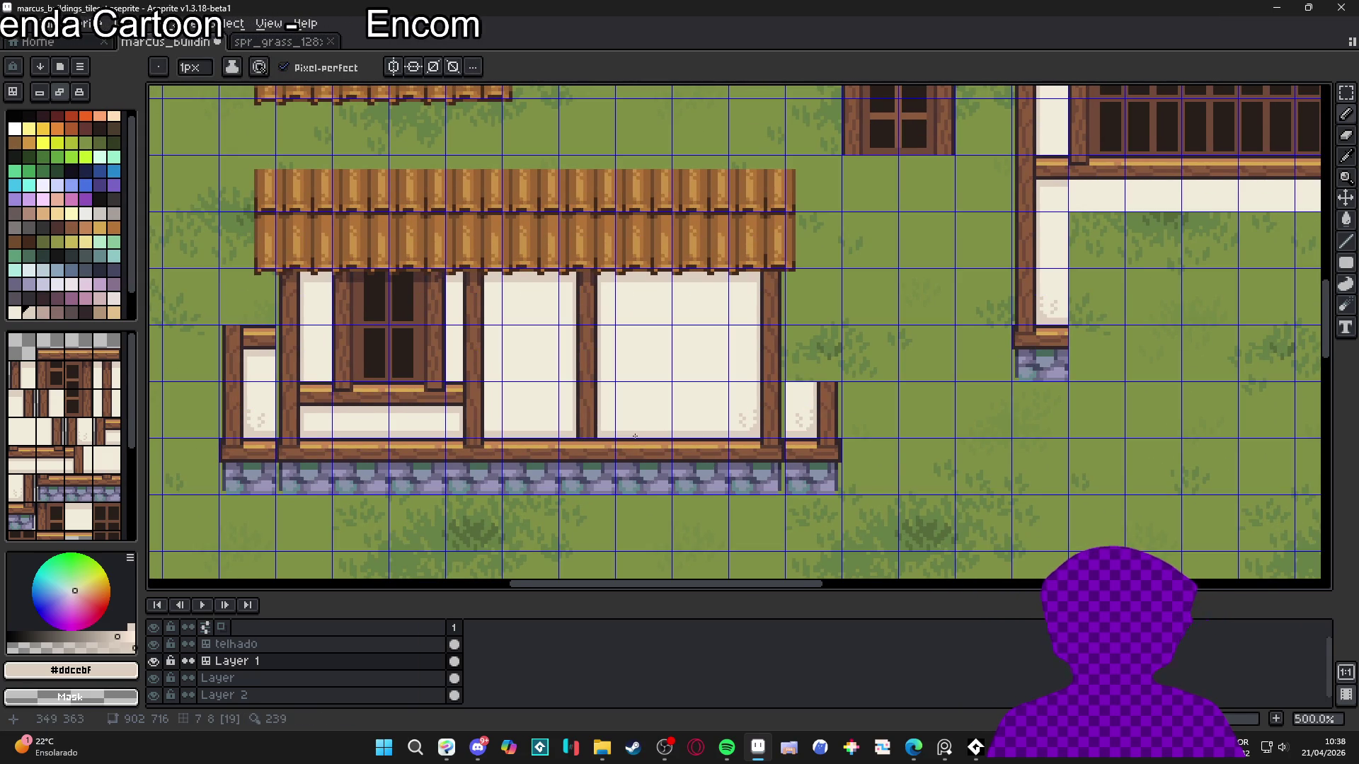
scroll(644, 430, down, 2)
scroll(647, 355, up, 1)
key(v)
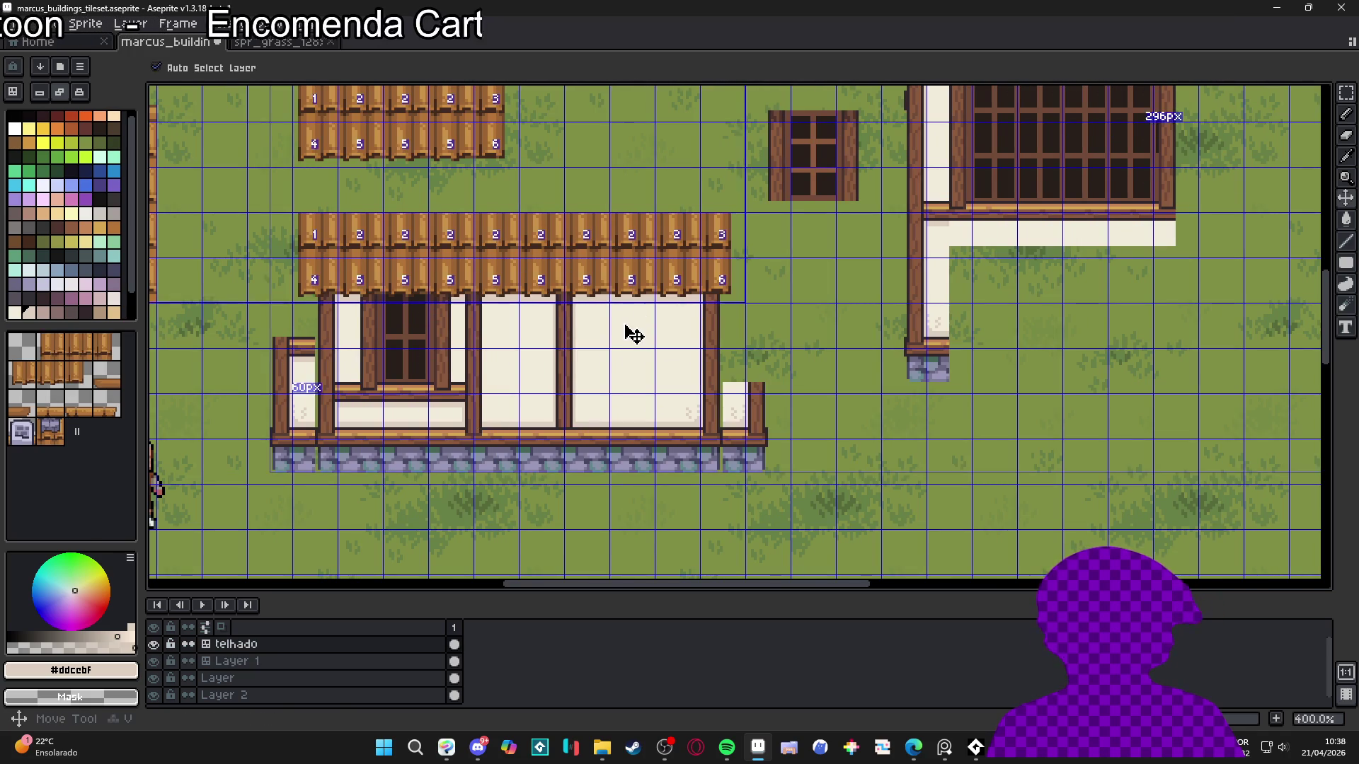
Marquee-select the house from stone base to roof, then deselect and pan to open grass
key(m)
mouse_move(743, 460)
mouse_down()
mouse_move(601, 262)
mouse_move(661, 239)
mouse_up()
scroll(661, 239, down, 2)
click(399, 384)
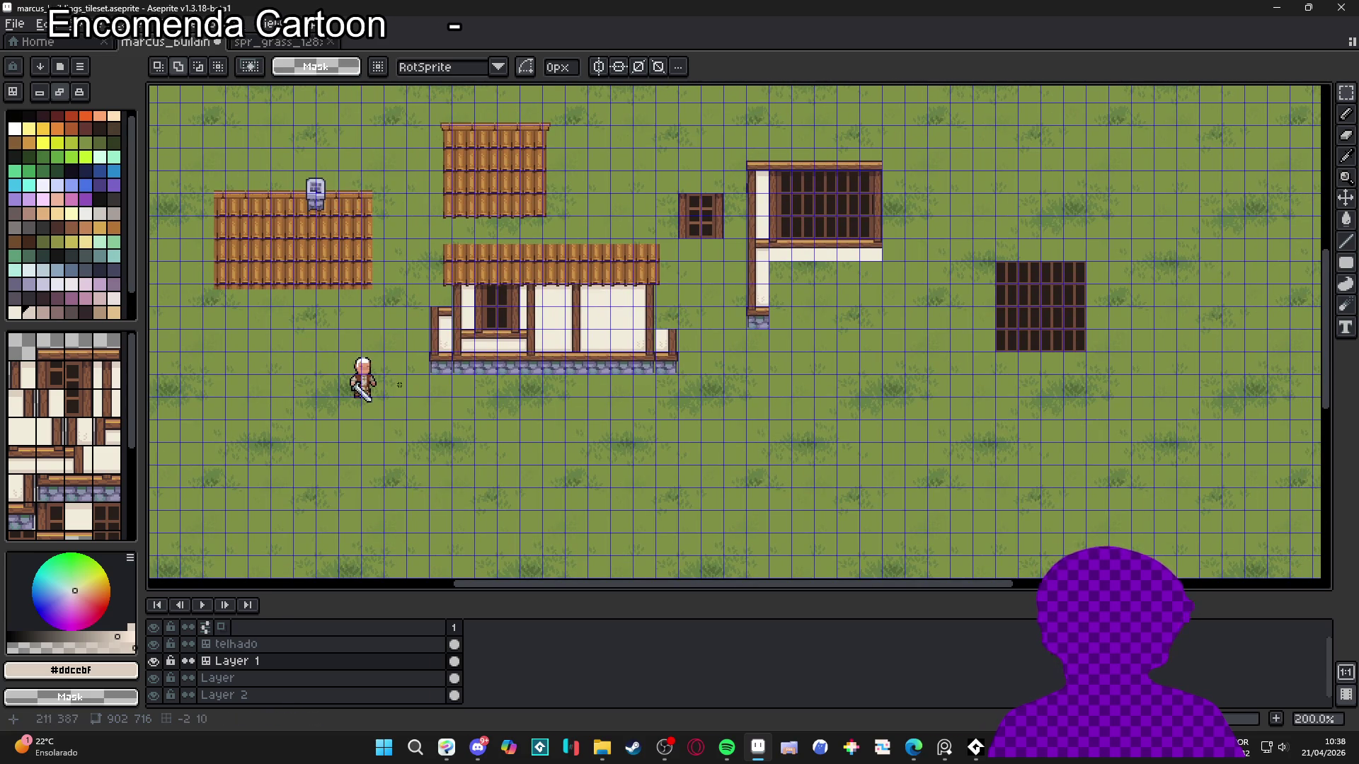
drag(399, 385, 338, 308)
Paint a row of stone-foundation tiles with wooden sill on the grass, plus one at the left end
click(49, 347)
key(b)
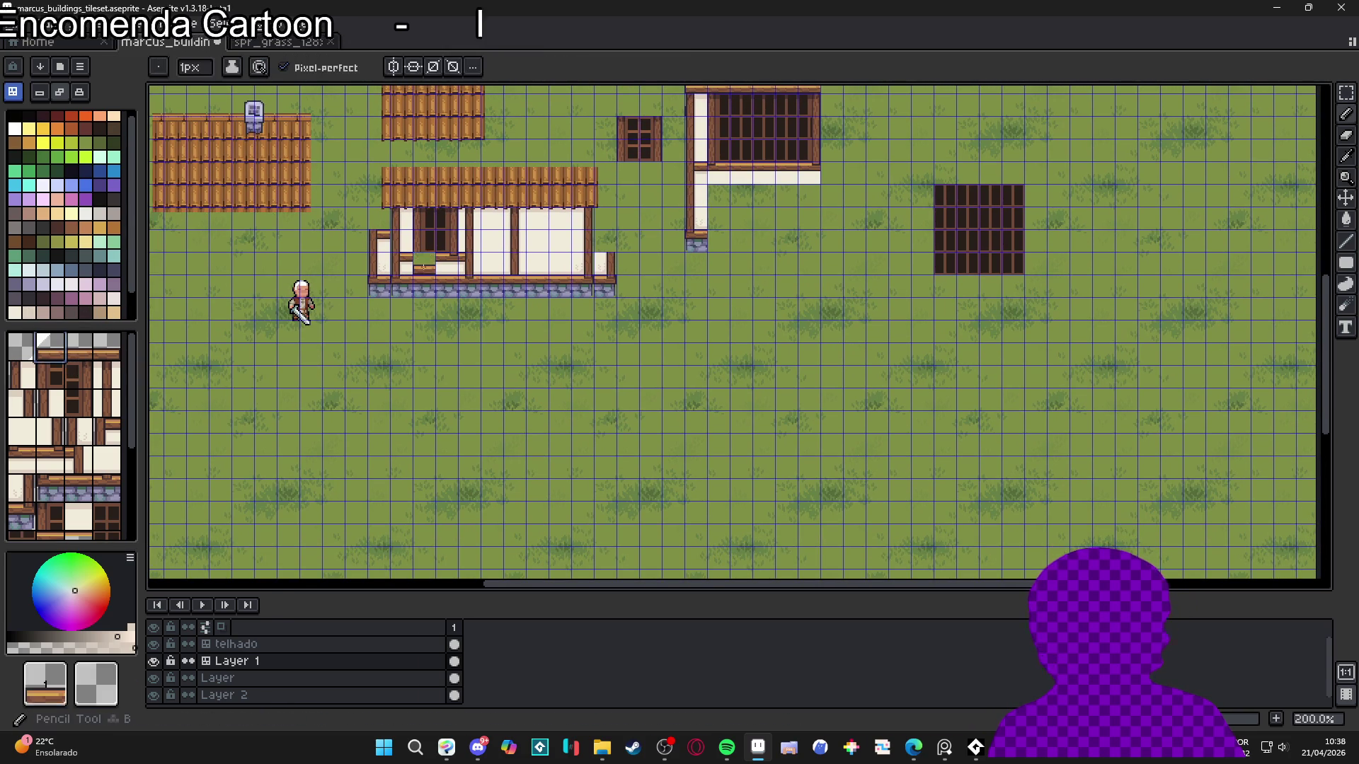
scroll(510, 284, up, 1)
alt+click(585, 283)
scroll(598, 361, right, 3)
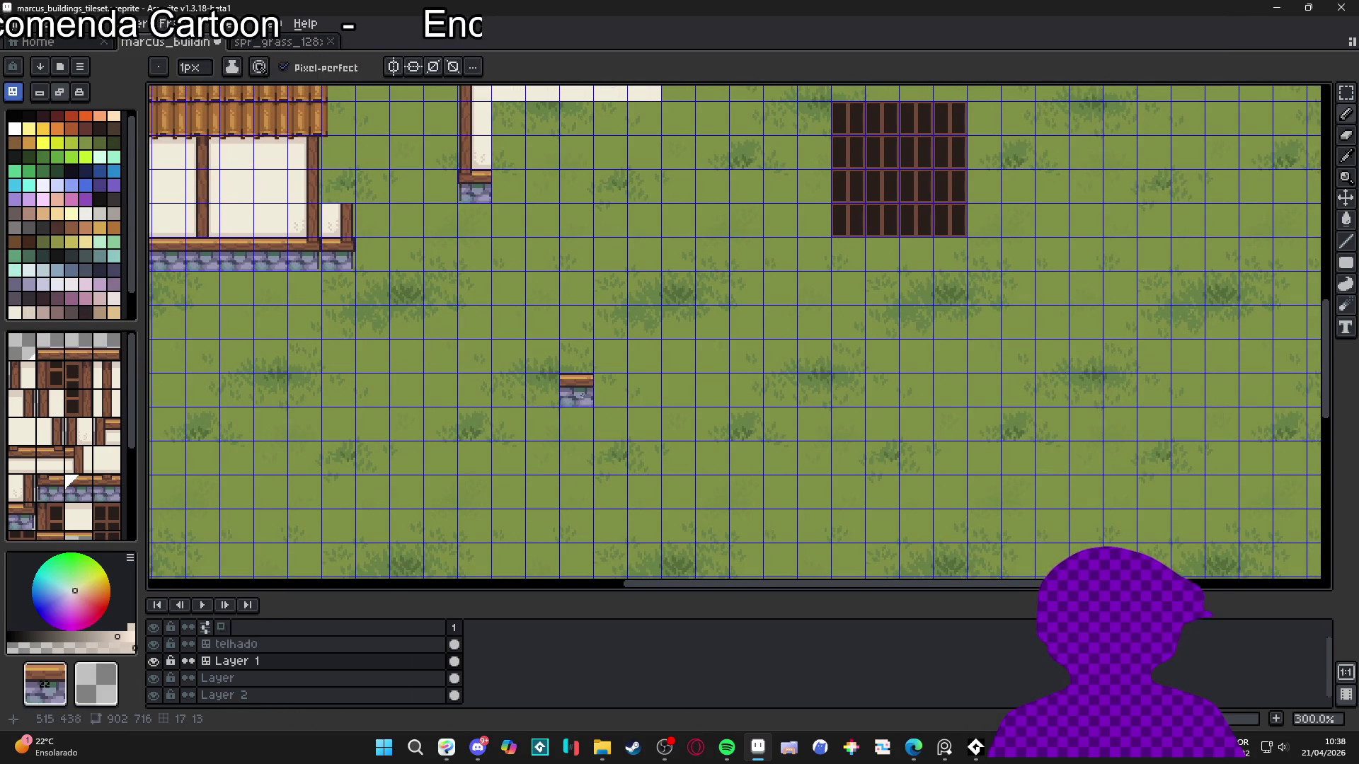
drag(541, 391, 714, 390)
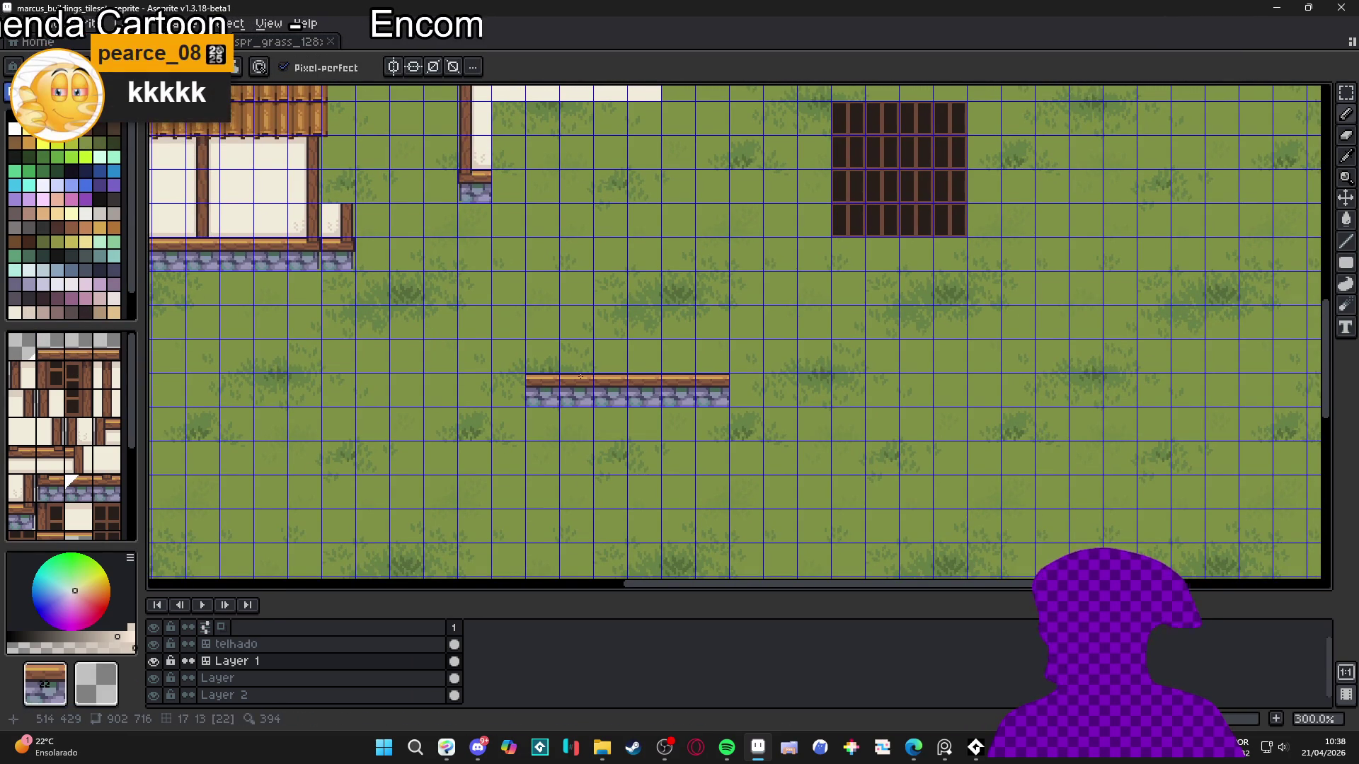
scroll(581, 377, left, 1)
click(531, 407)
scroll(285, 212, down, 1)
Paint two rows of plain plaster tiles above the stones, then a top row of shaded-edge tiles
alt+click(304, 220)
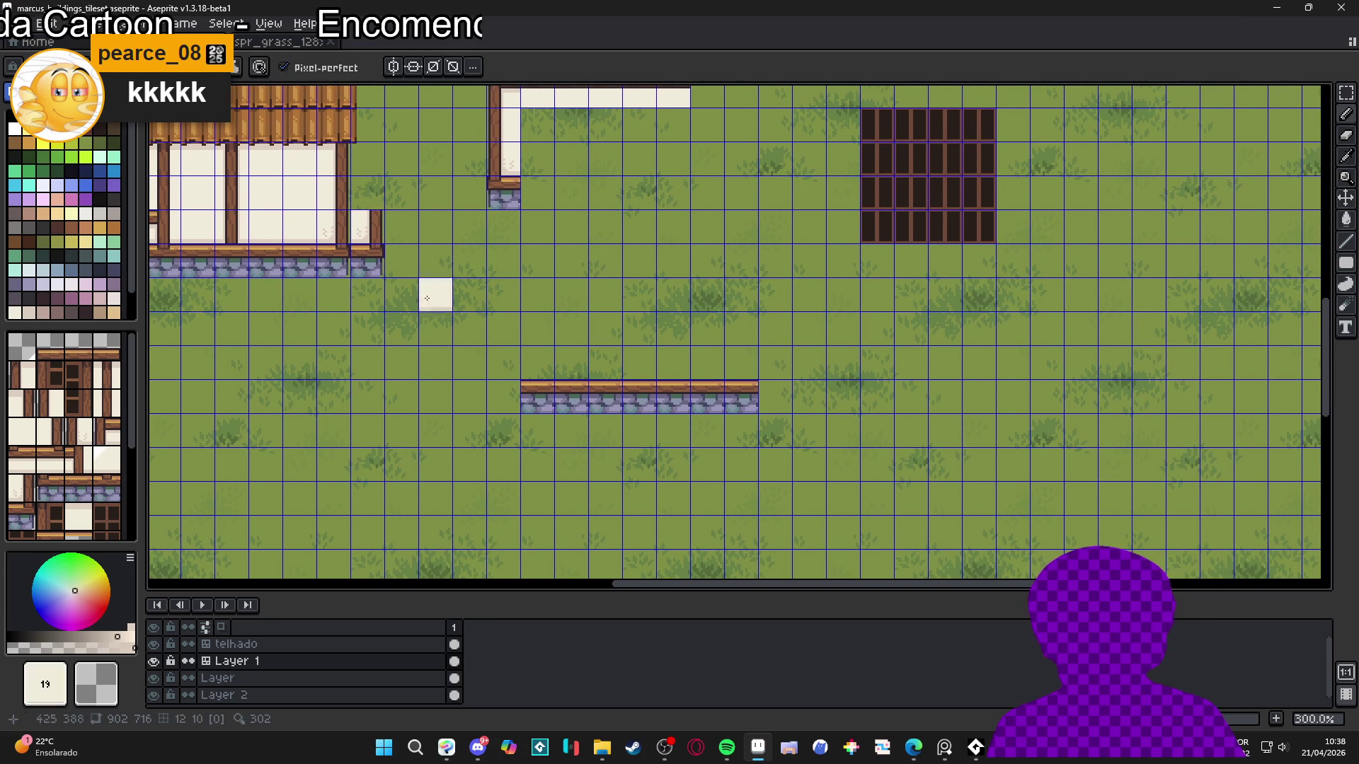
drag(537, 363, 741, 363)
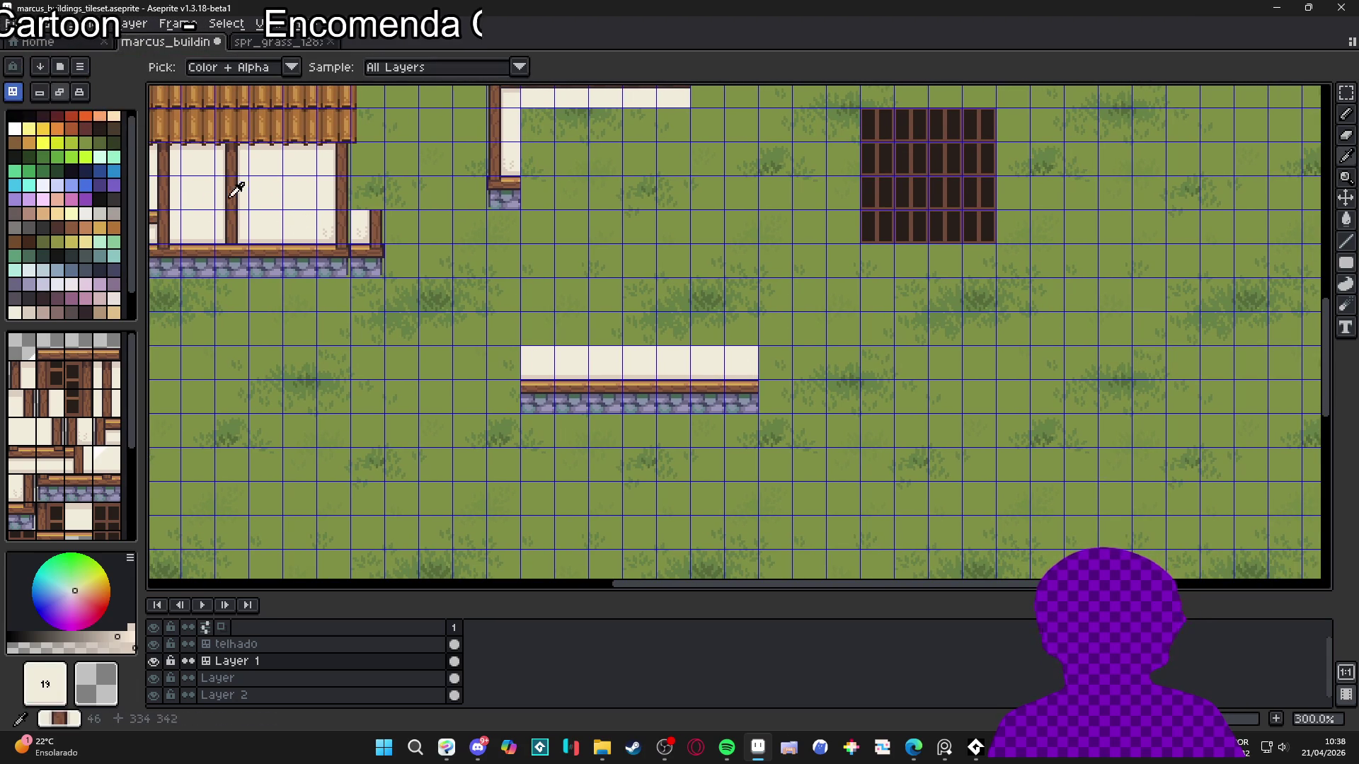
mouse_move(605, 329)
mouse_down()
mouse_move(537, 329)
mouse_move(741, 329)
mouse_up()
alt+click(264, 167)
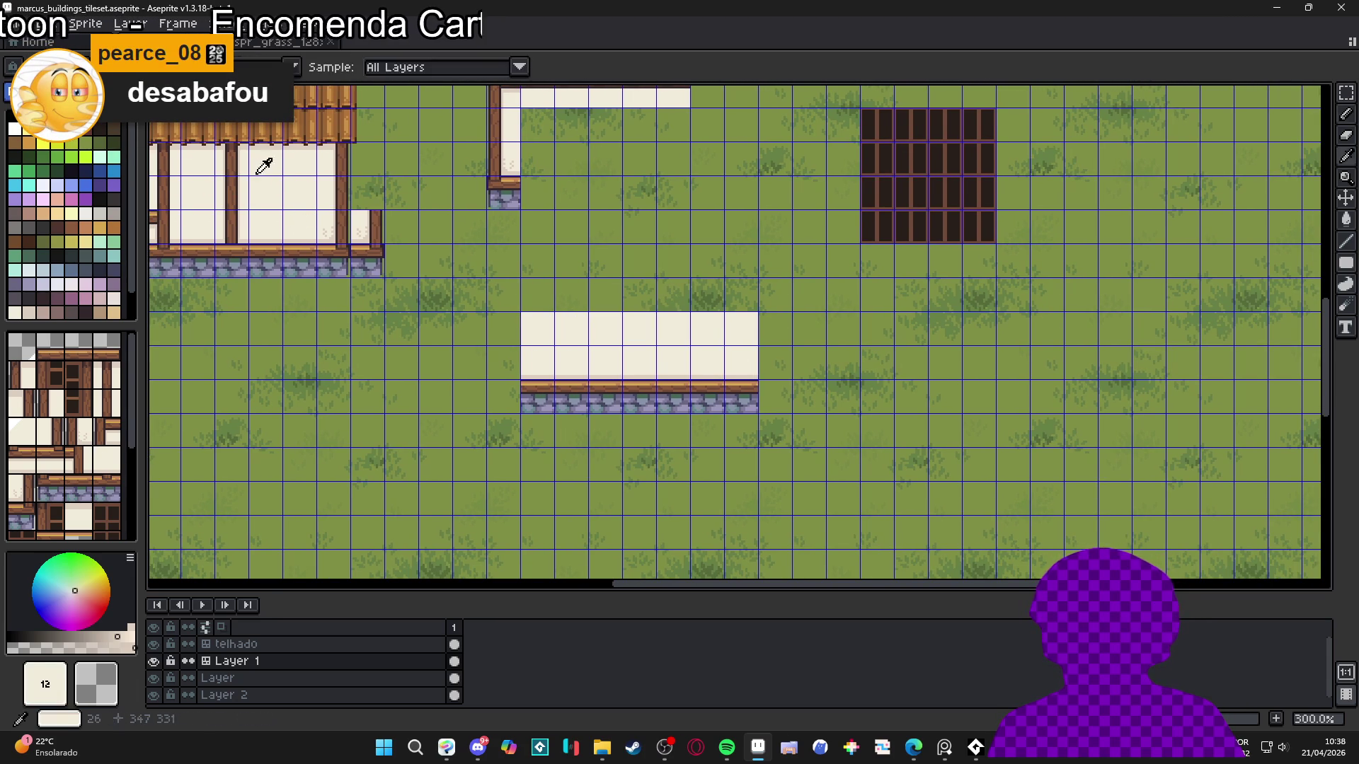
alt+click(263, 167)
drag(537, 295, 736, 300)
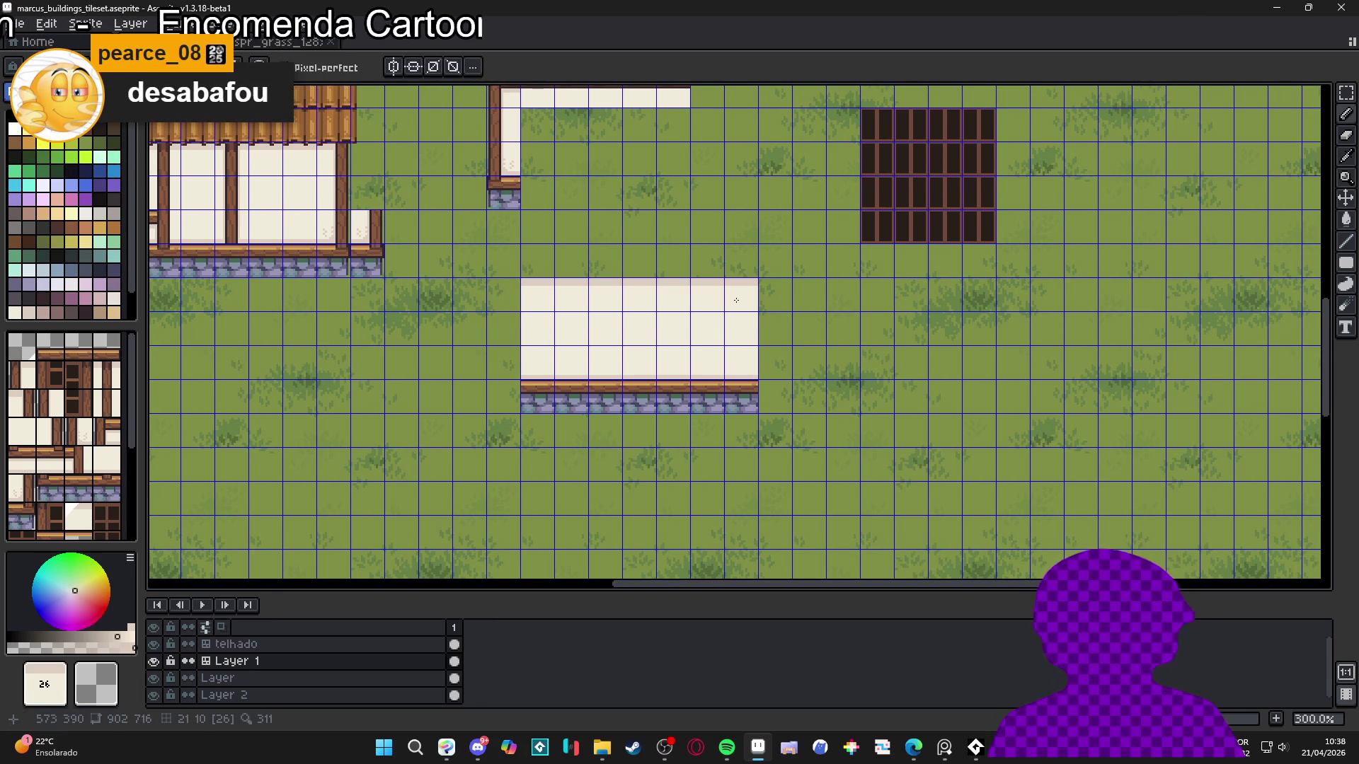
scroll(627, 334, up, 1)
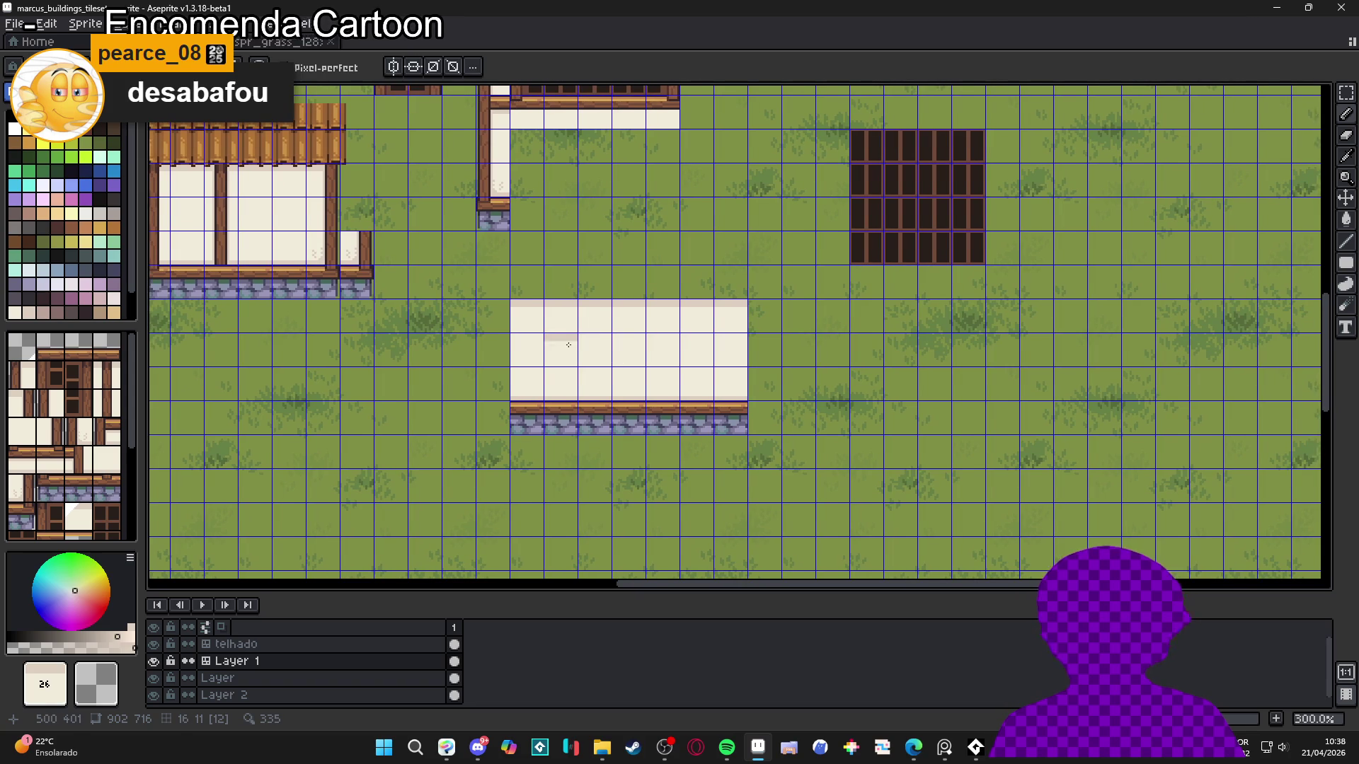
scroll(568, 345, right, 1)
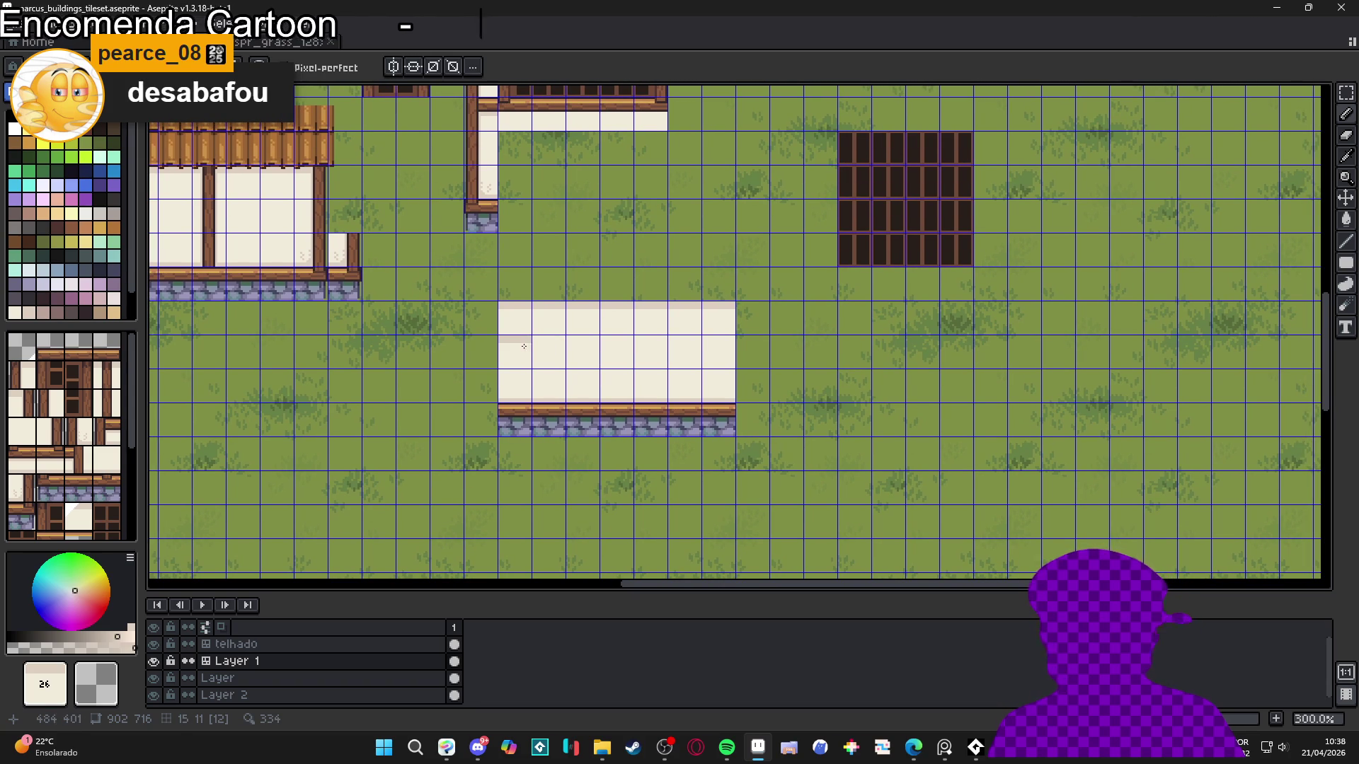
scroll(524, 346, right, 1)
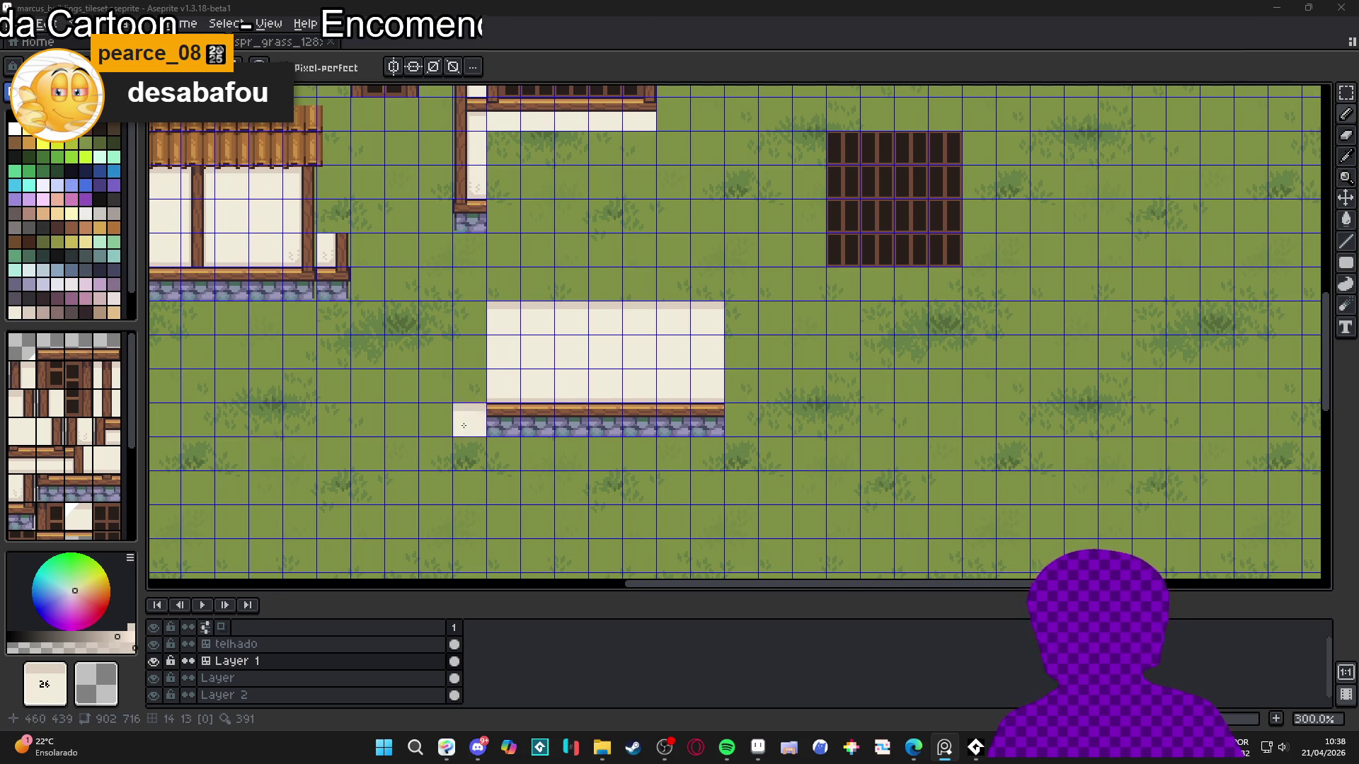
scroll(576, 410, down, 1)
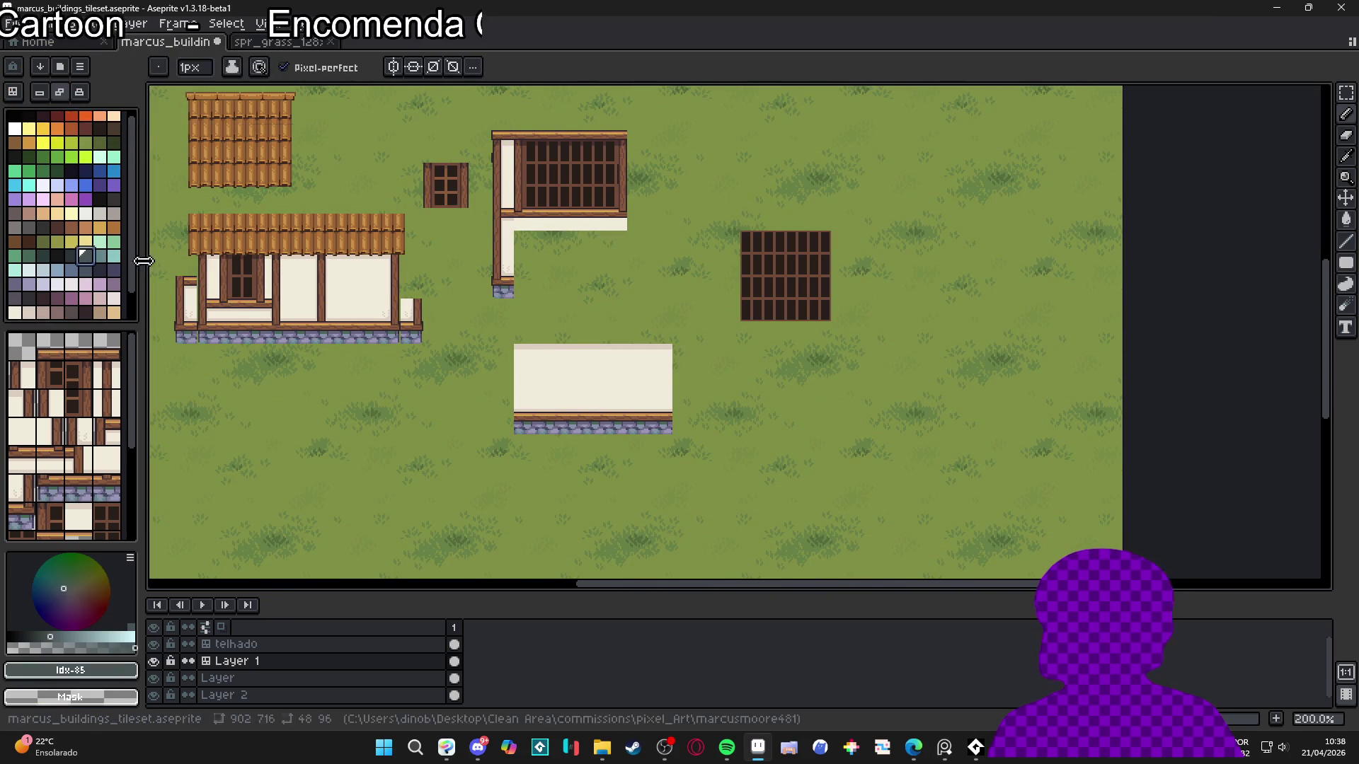
scroll(567, 441, up, 2)
scroll(566, 440, up, 1)
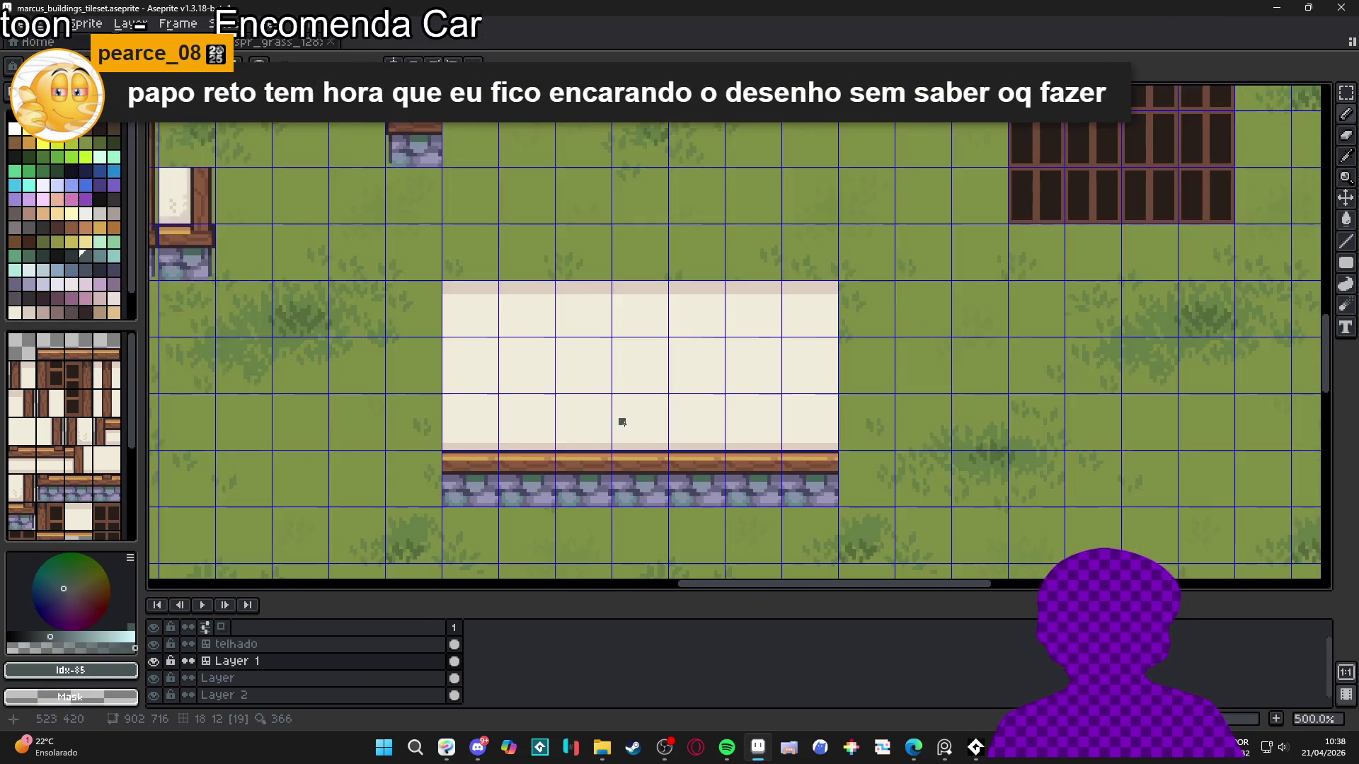
scroll(621, 422, up, 1)
scroll(565, 318, down, 1)
scroll(576, 332, down, 2)
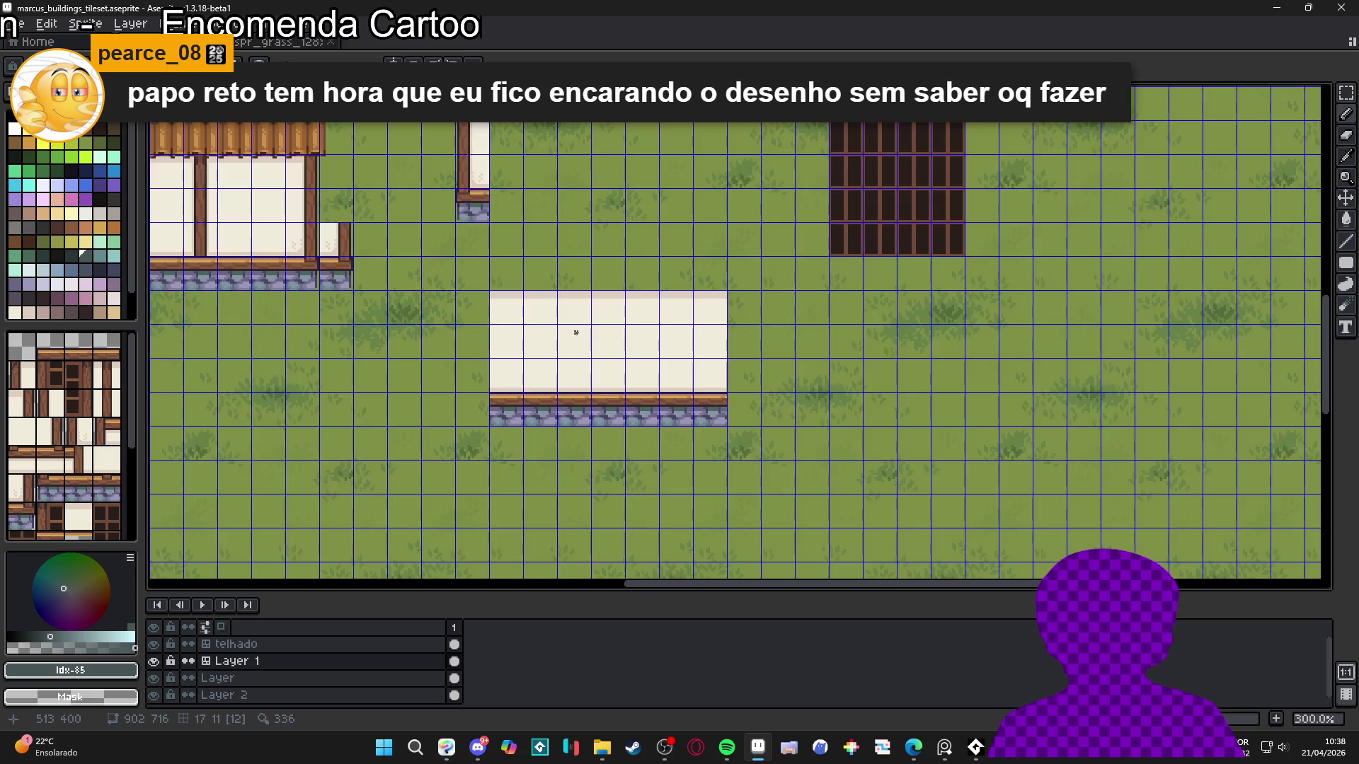
scroll(576, 333, up, 1)
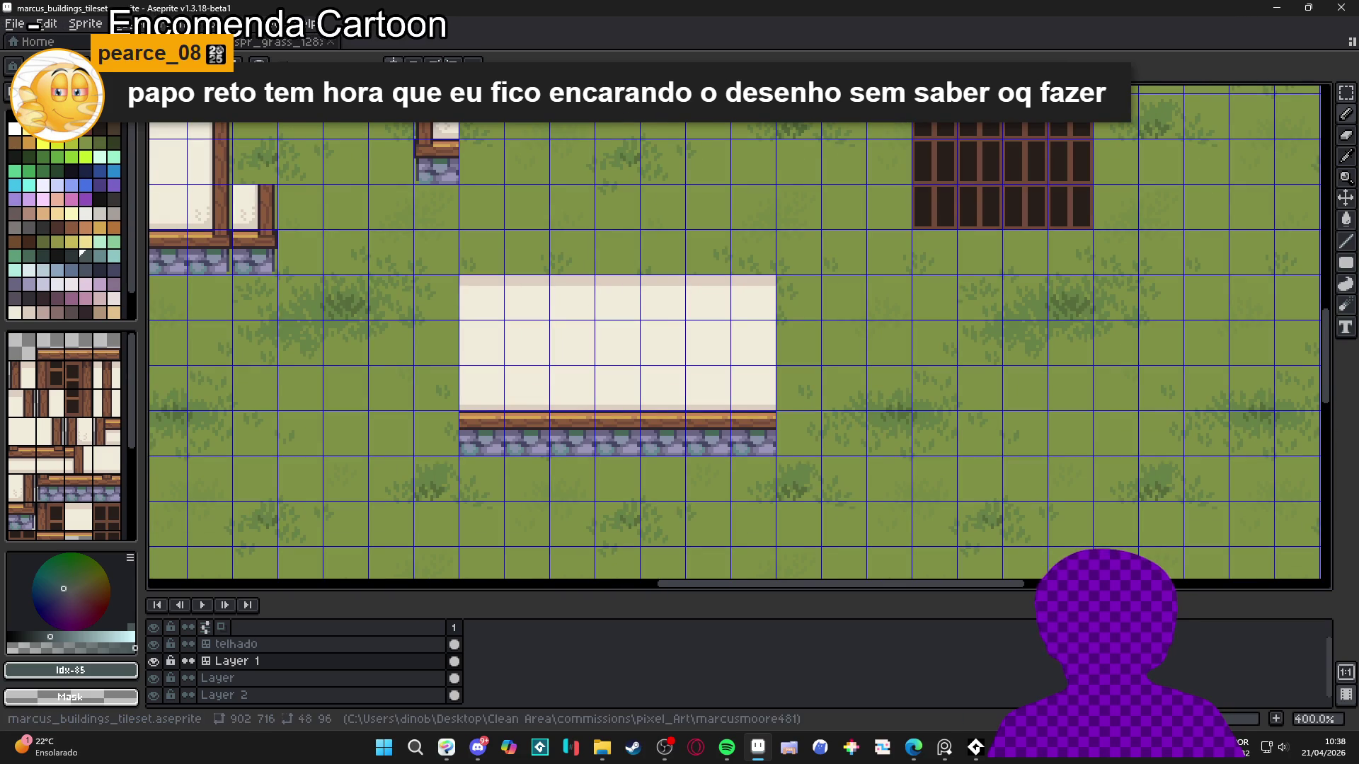
scroll(456, 239, down, 1)
scroll(453, 212, down, 3)
scroll(447, 133, up, 2)
scroll(447, 132, down, 1)
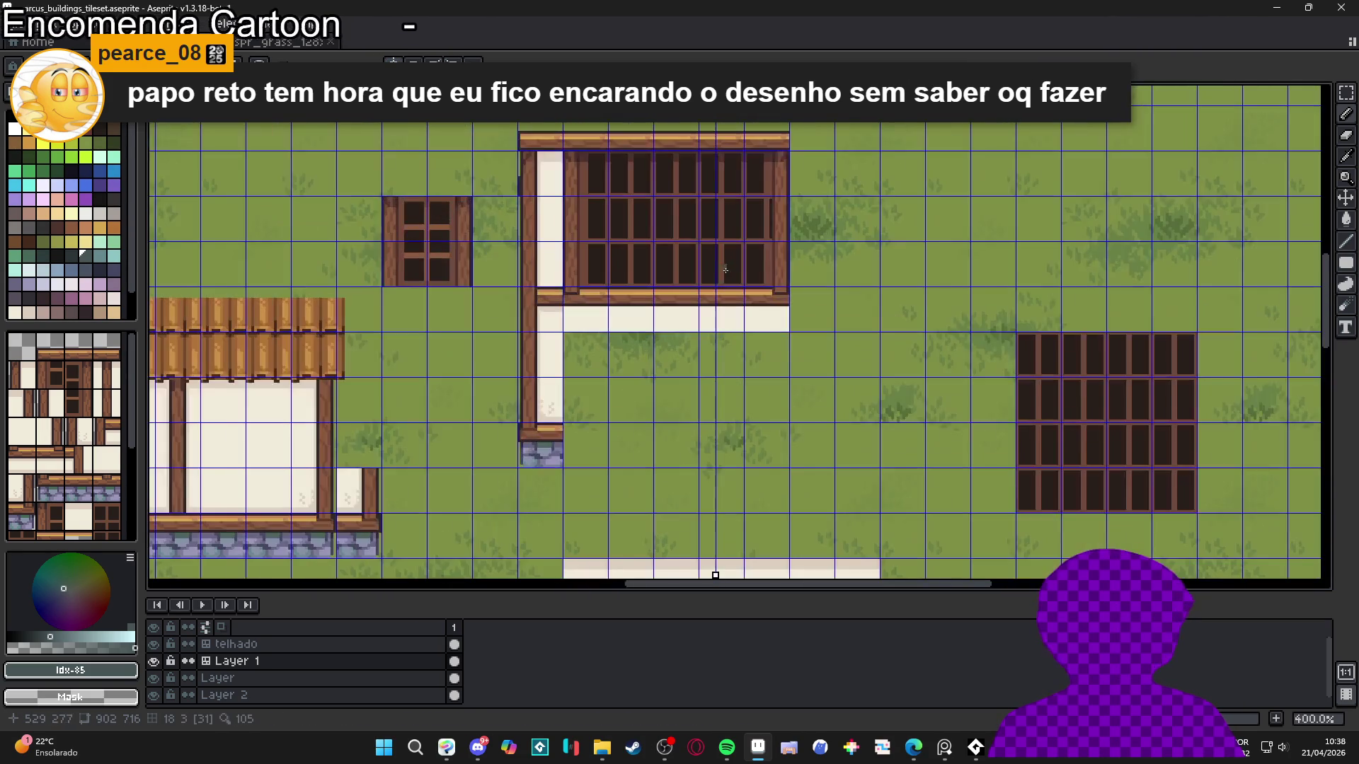
scroll(724, 566, up, 3)
drag(711, 574, 685, 158)
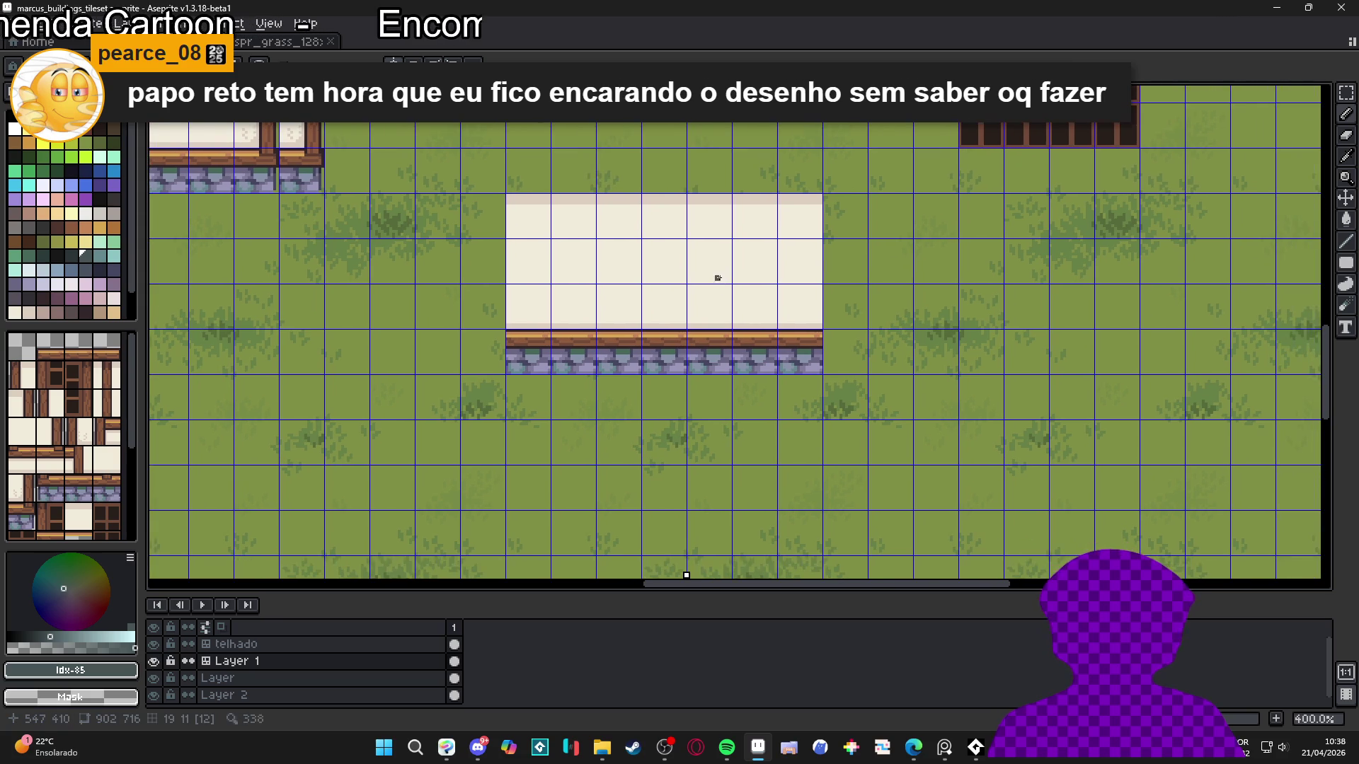
scroll(697, 304, up, 2)
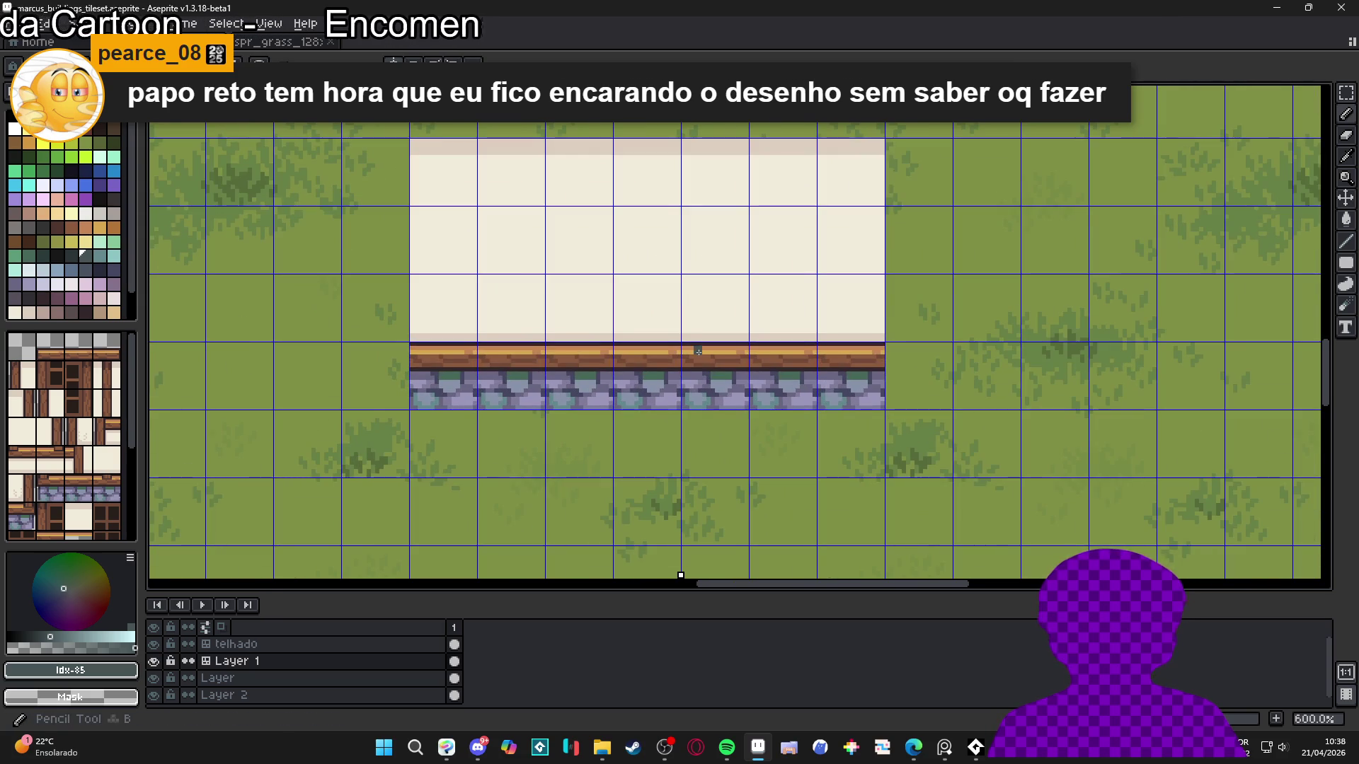
scroll(690, 357, down, 3)
drag(676, 382, 656, 407)
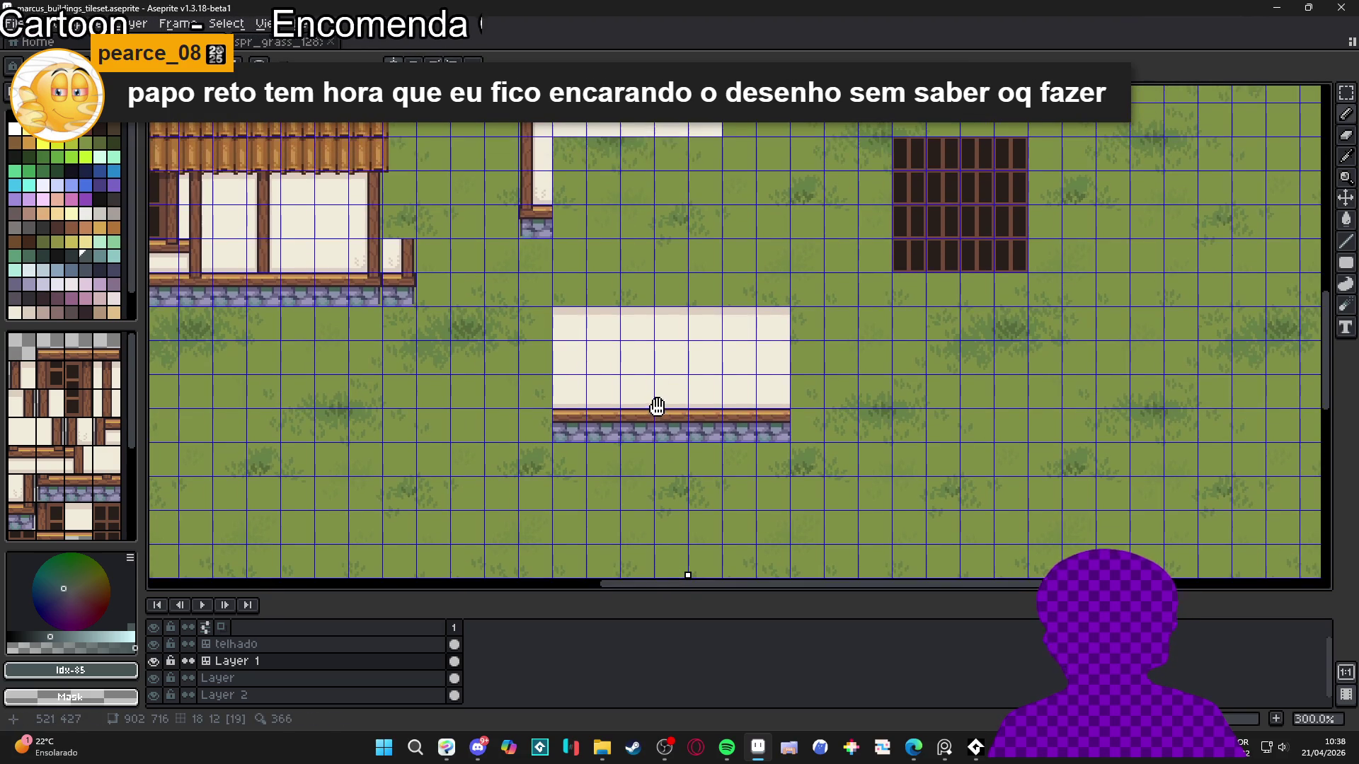
Drag the sword-carrying character sprite beside the new wall, then reselect Layer 1
scroll(656, 400, down, 1)
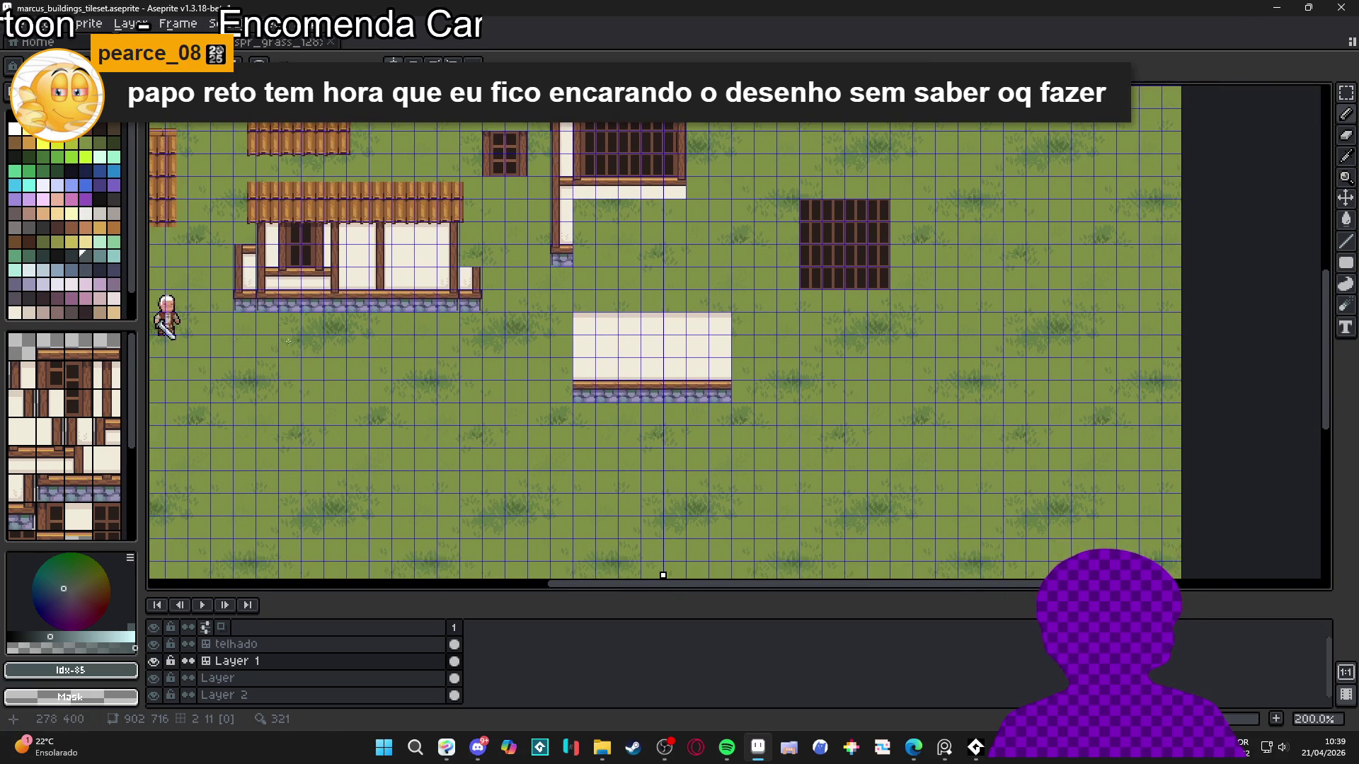
ctrl+click(182, 330)
mouse_move(177, 329)
mouse_down()
mouse_move(397, 443)
mouse_move(545, 423)
mouse_move(533, 407)
mouse_up()
scroll(566, 389, up, 1)
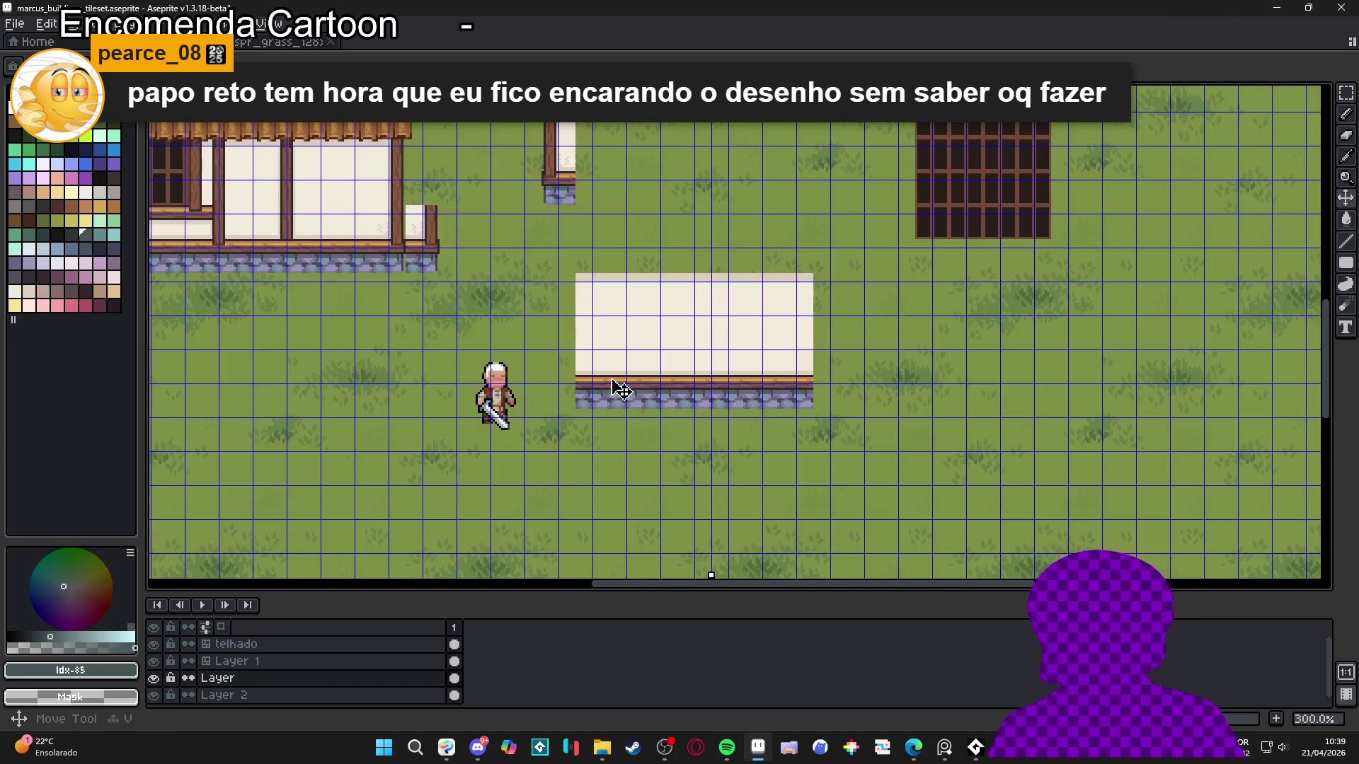
ctrl+click(683, 361)
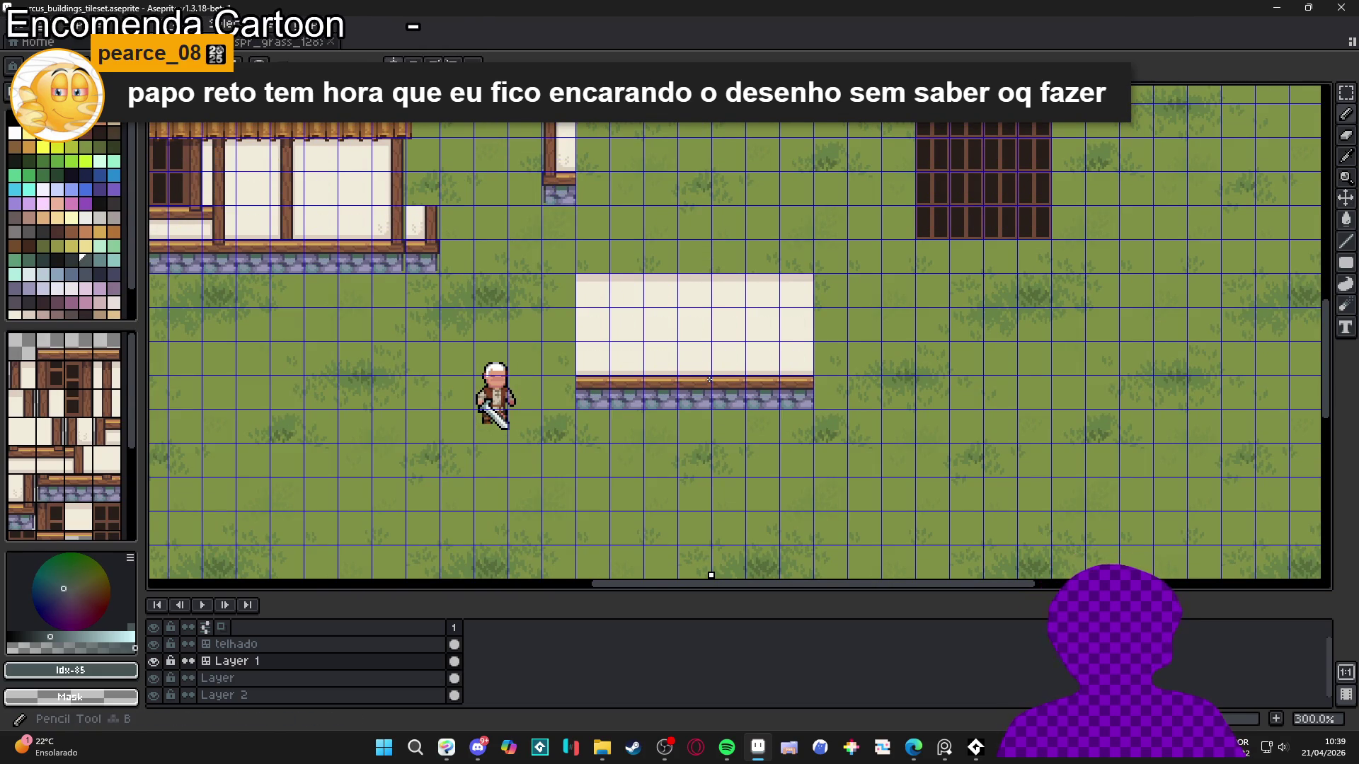
scroll(710, 388, up, 2)
scroll(671, 470, up, 1)
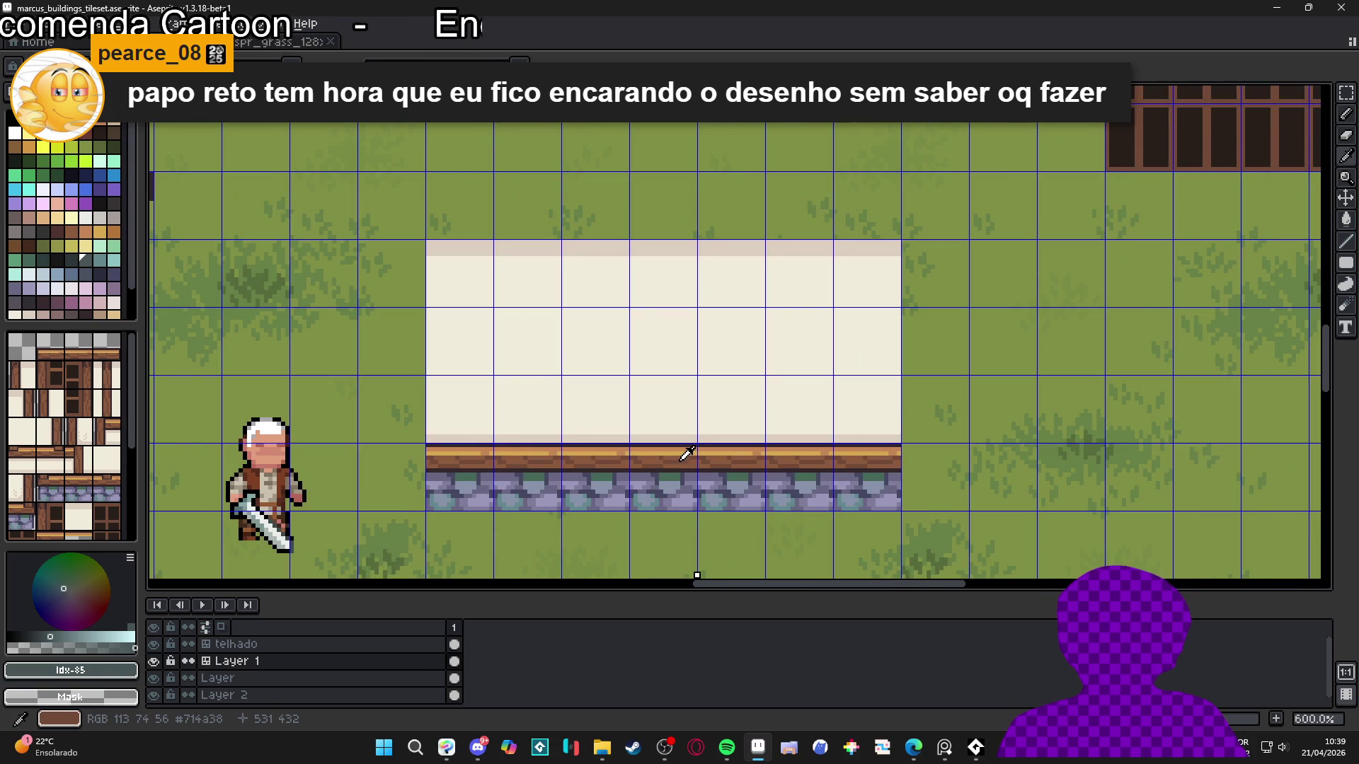
Sample the trim brown and test a door-centre mark on the wall, then undo it
alt+click(686, 453)
scroll(679, 384, up, 1)
scroll(688, 380, down, 1)
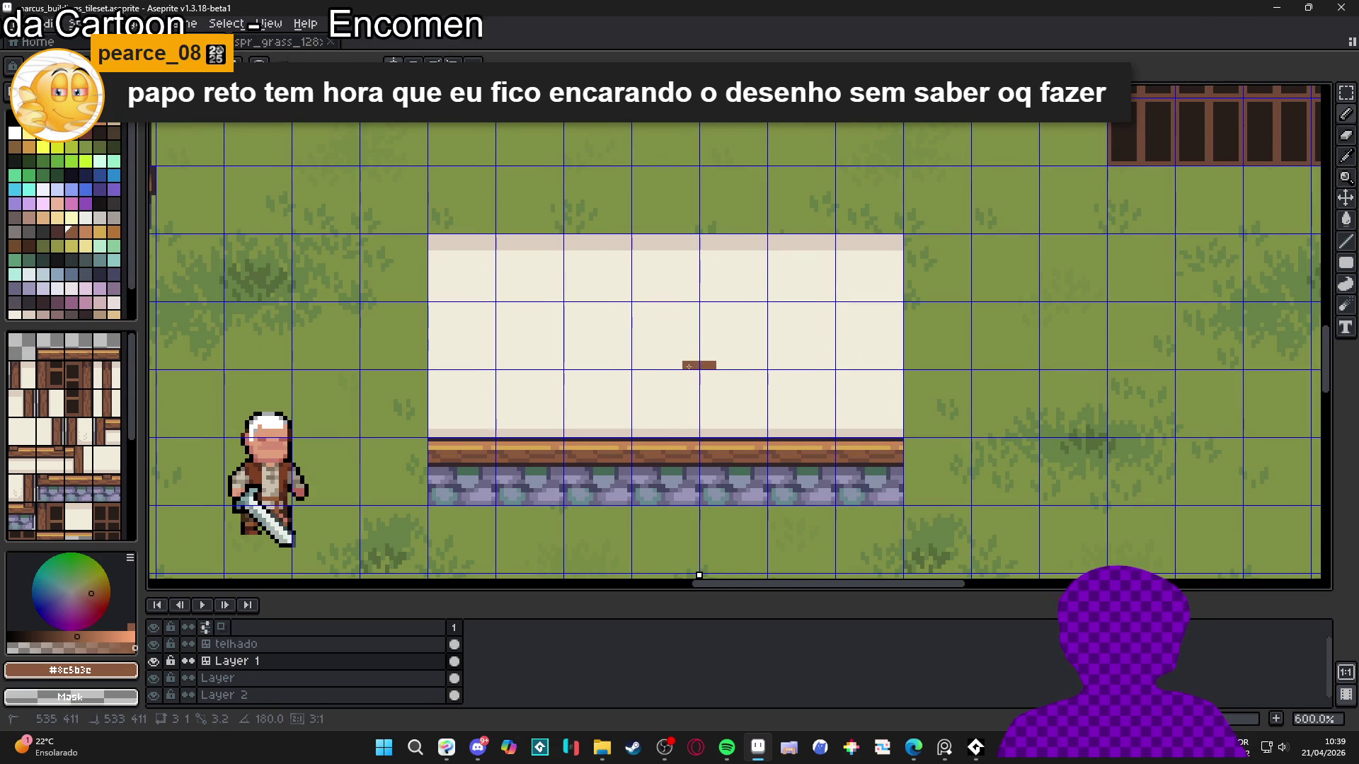
click(698, 364)
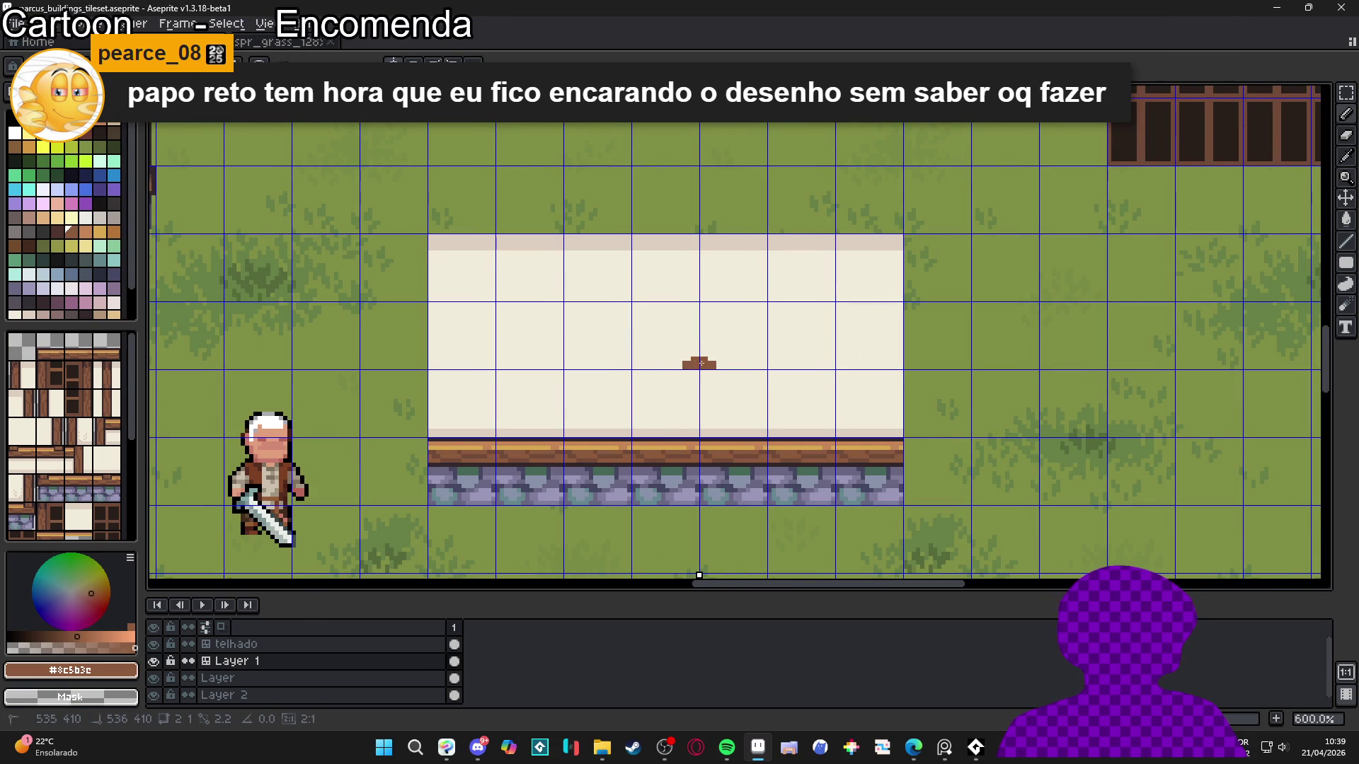
drag(681, 368, 688, 366)
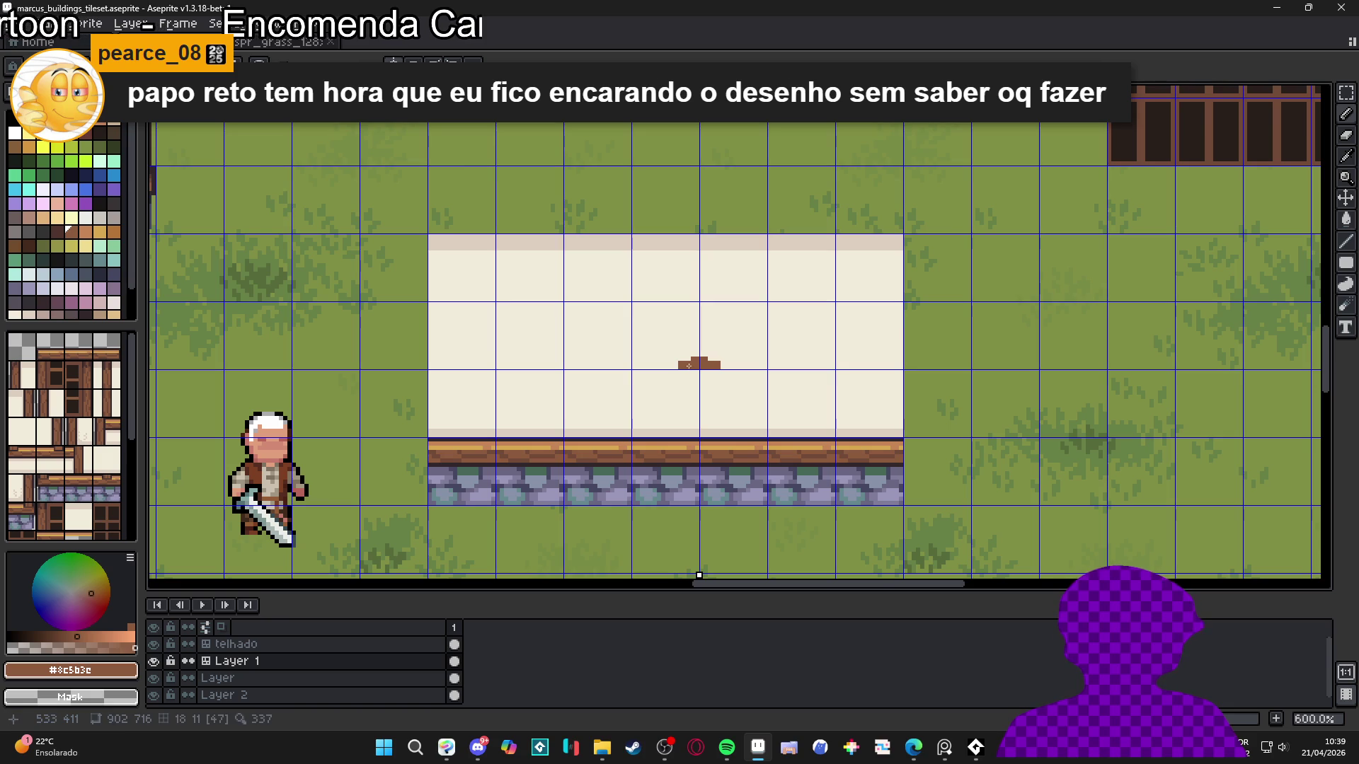
click(701, 360)
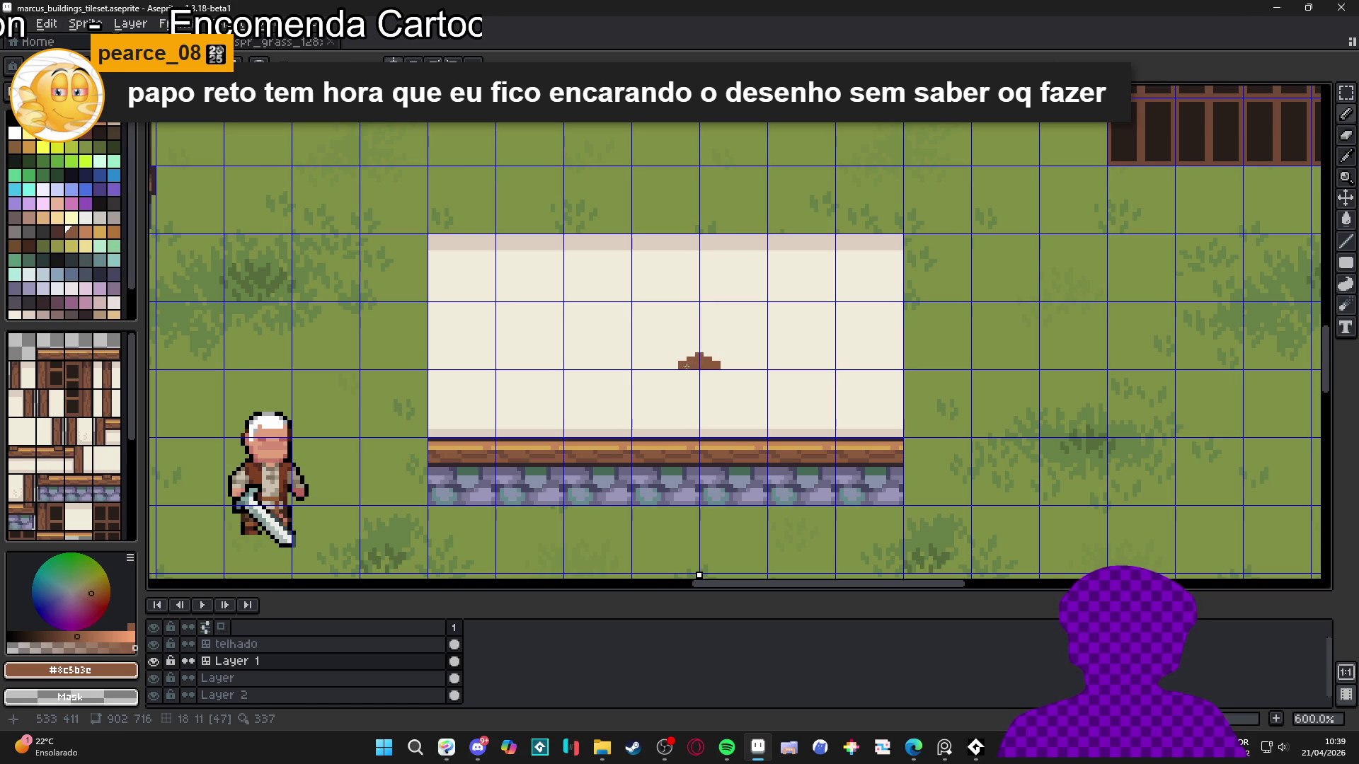
scroll(694, 364, down, 1)
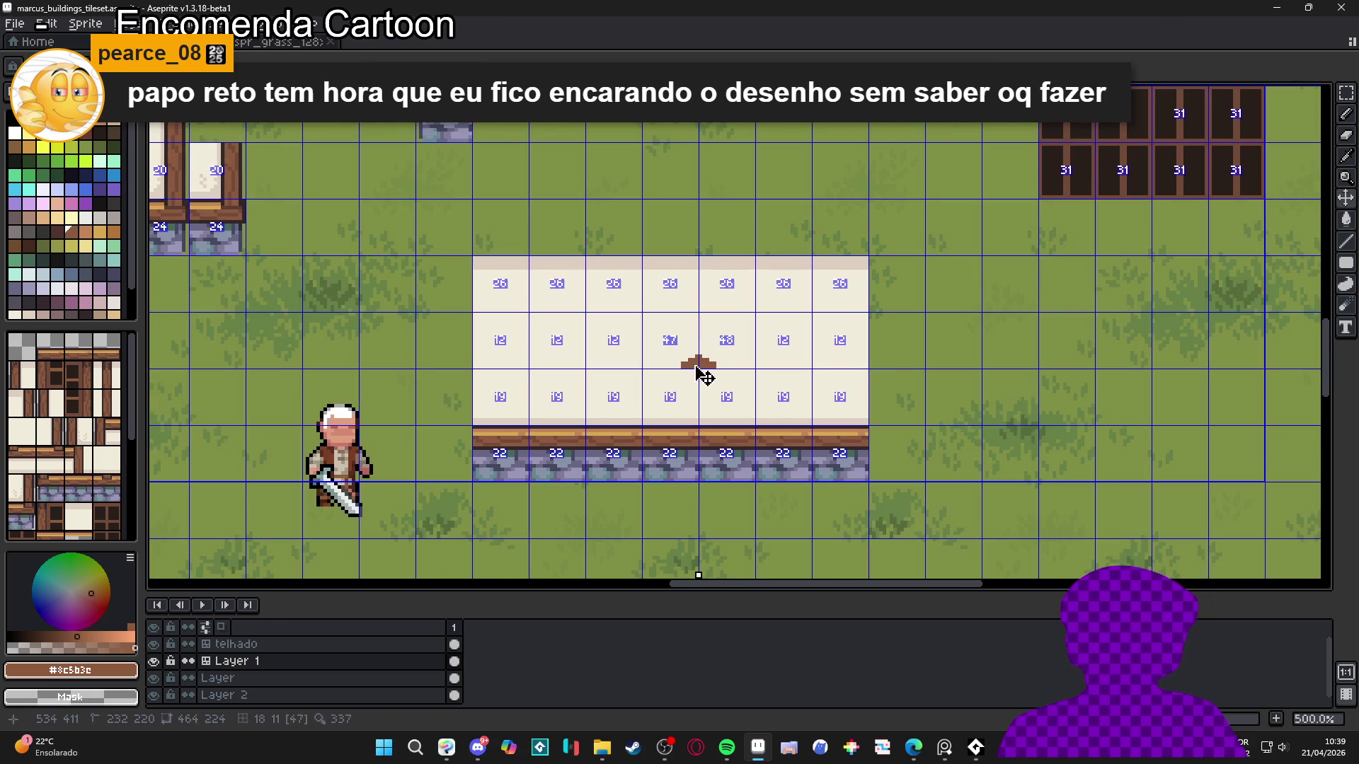
key(ctrl+z)
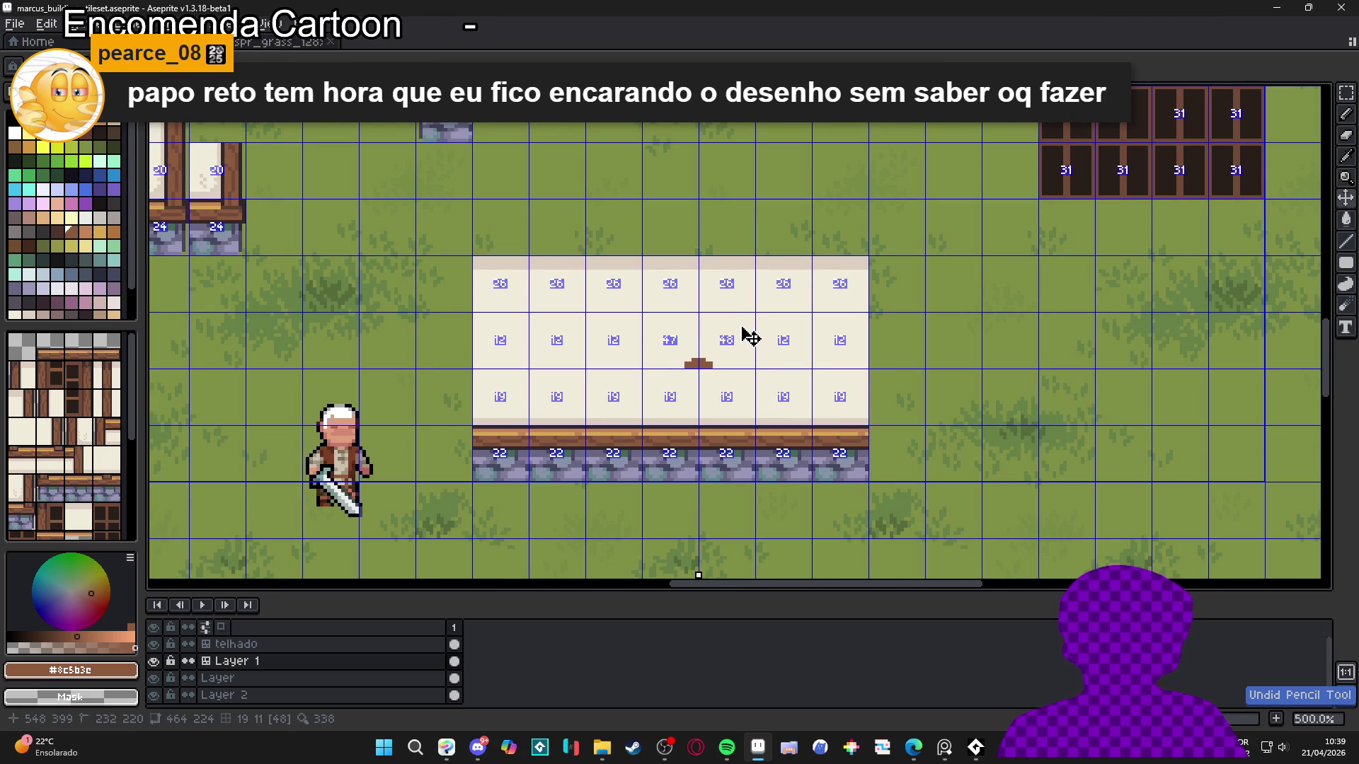
key(ctrl+z)
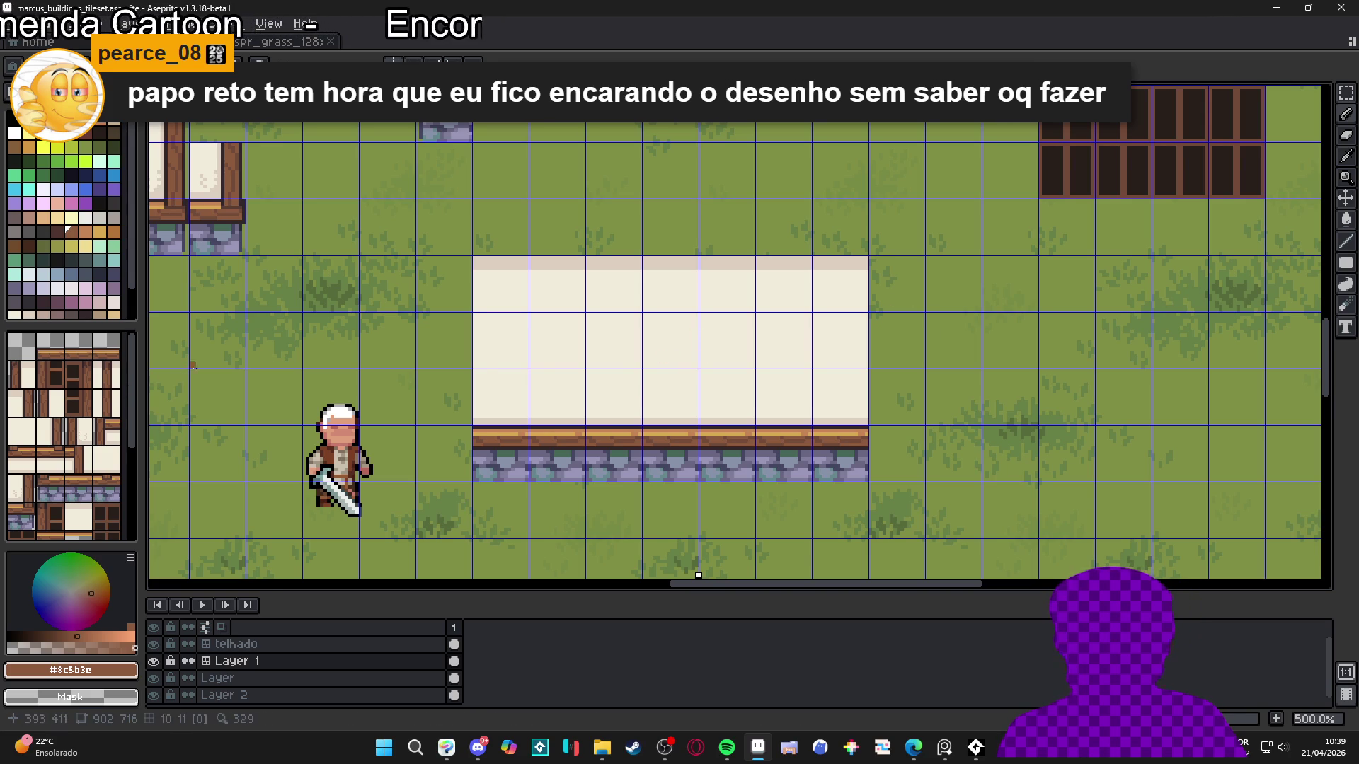
scroll(722, 419, up, 1)
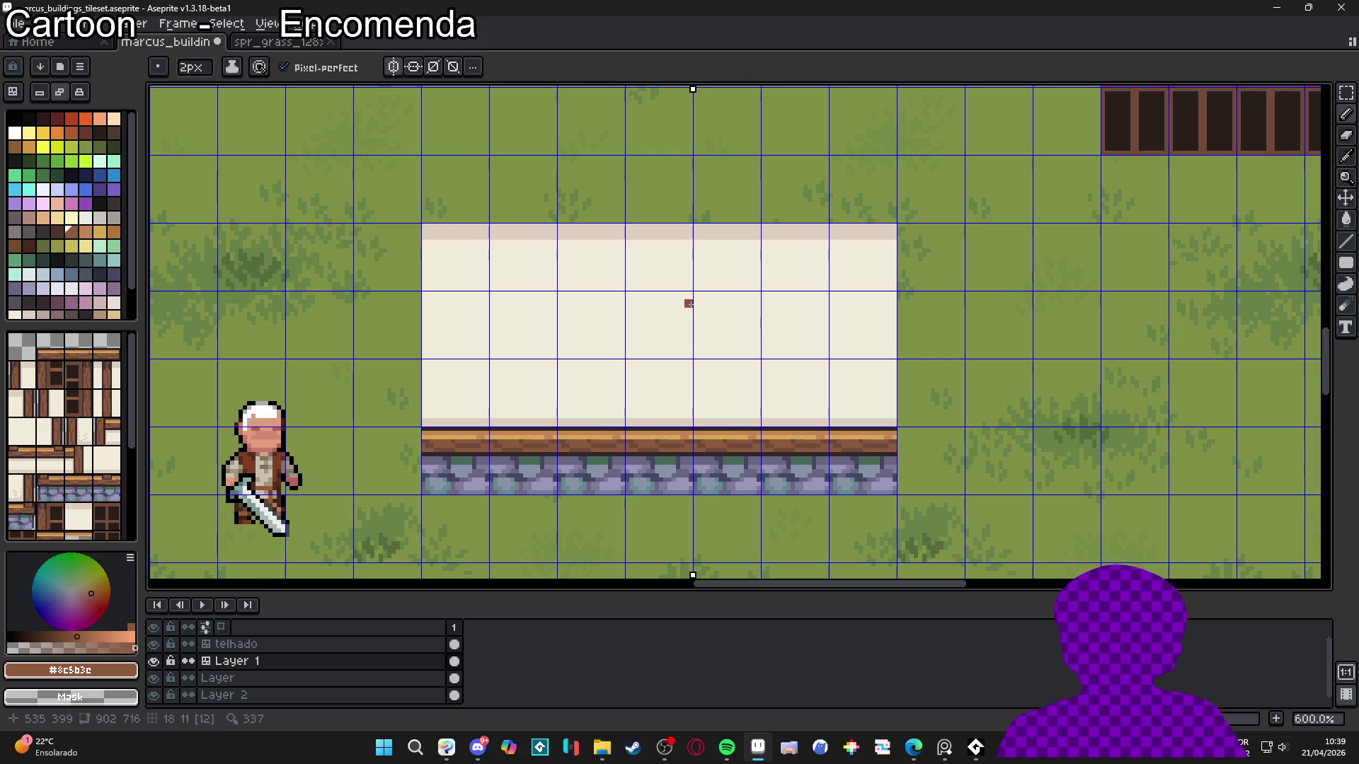
Draw the mirrored brown arch and tidy its ends with 1px cream wall colour
drag(689, 304, 675, 304)
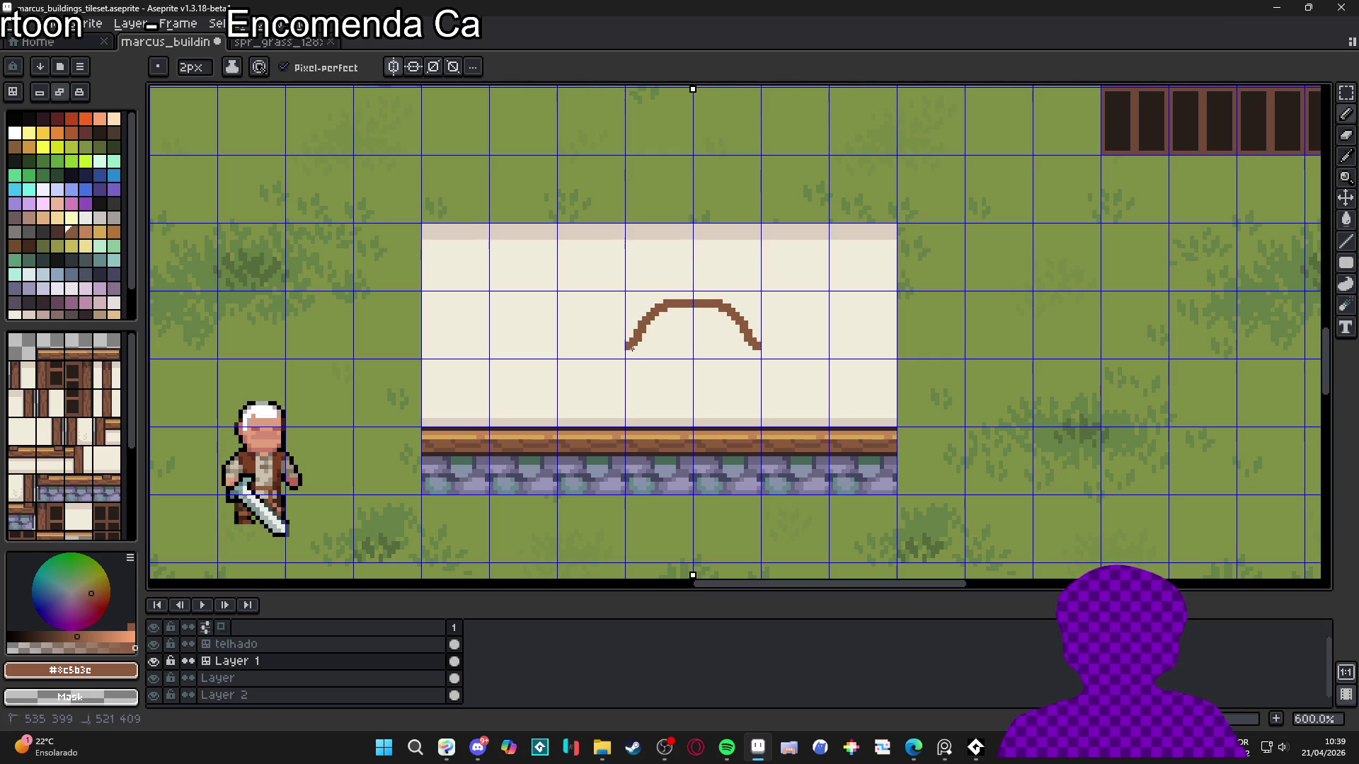
drag(632, 348, 635, 358)
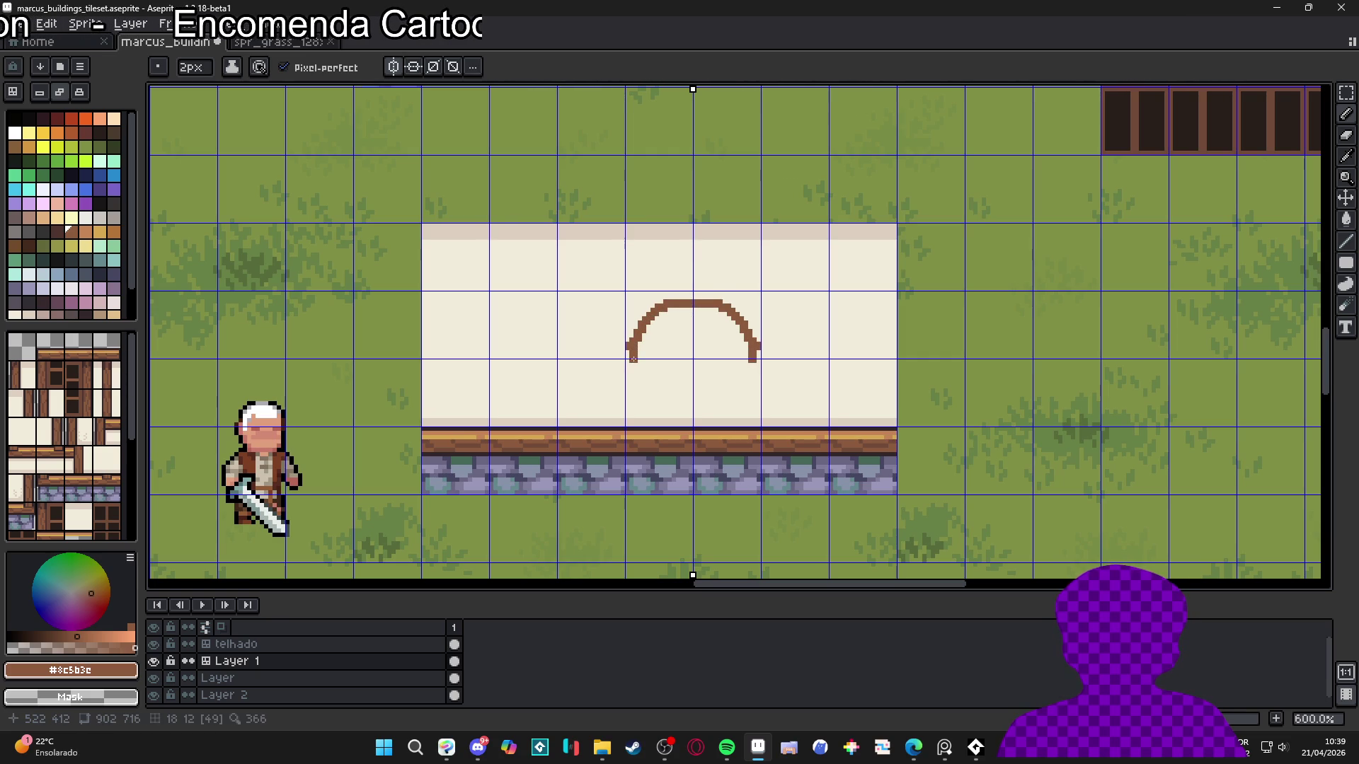
key(minus)
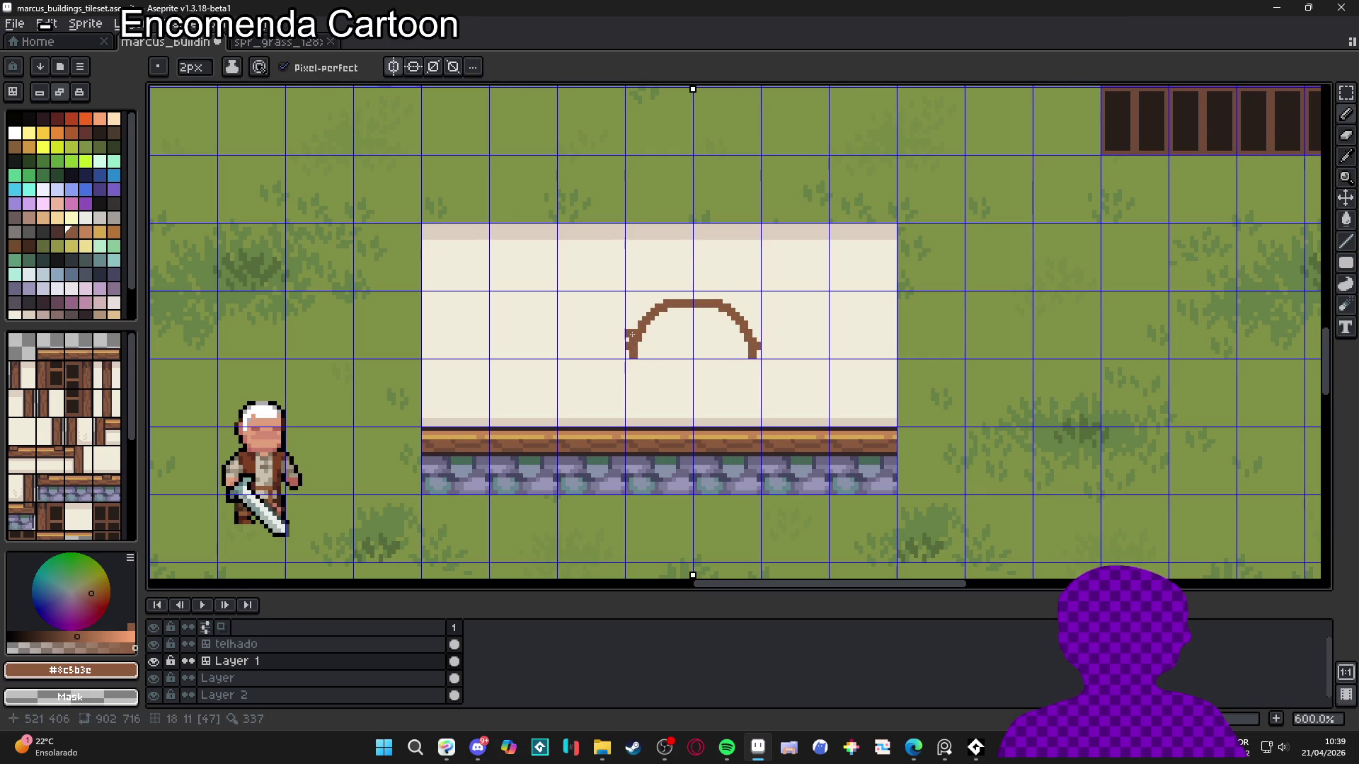
alt+click(636, 343)
scroll(634, 347, up, 1)
click(633, 357)
drag(633, 356, 630, 341)
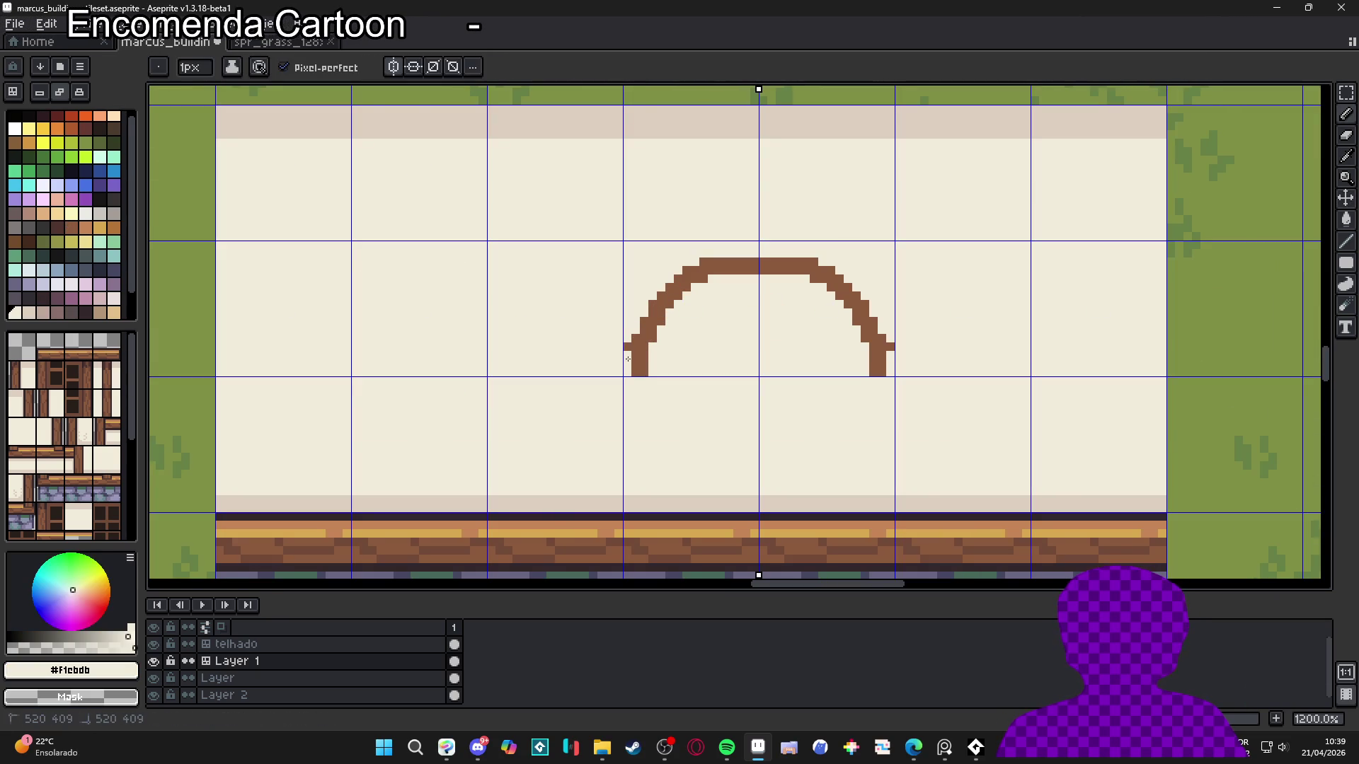
scroll(630, 340, down, 1)
scroll(630, 340, up, 1)
scroll(629, 339, down, 3)
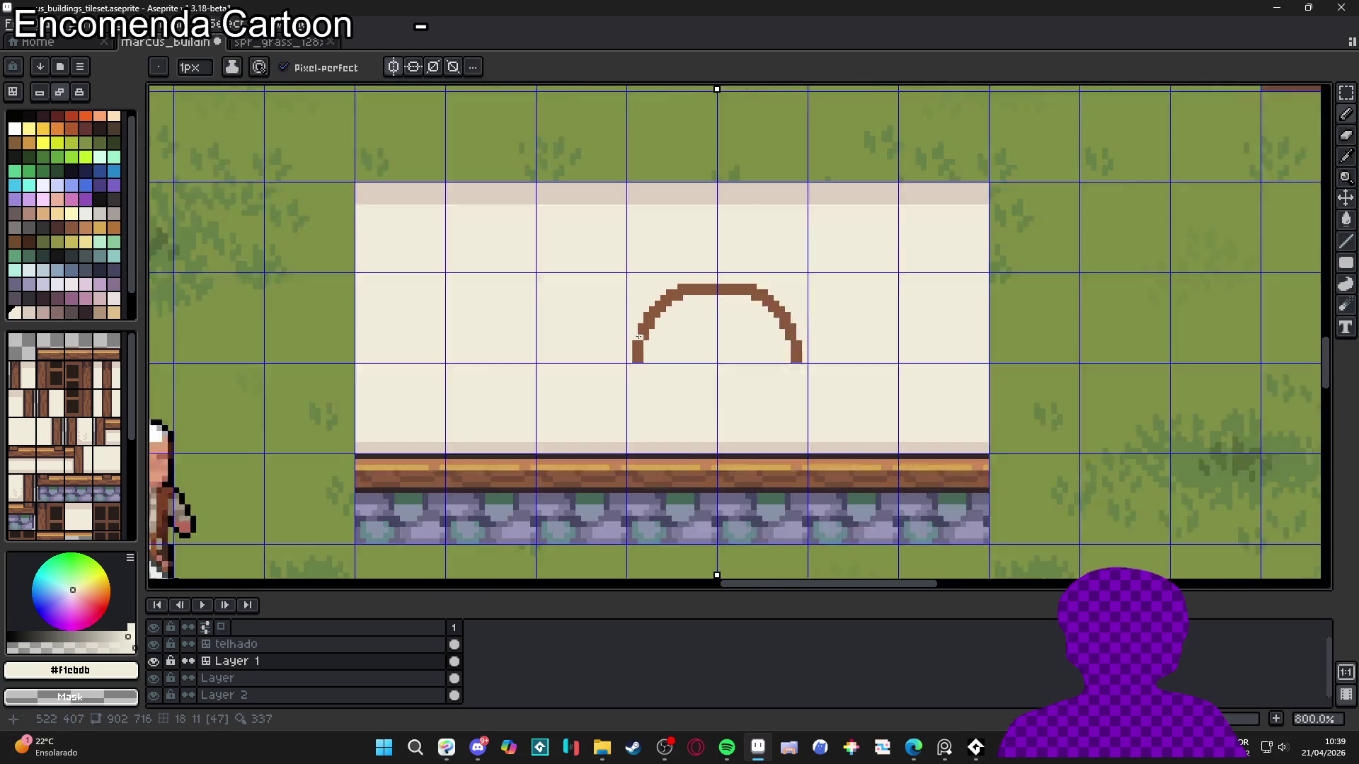
Extend the arch sides in brown down to the wall base
alt+click(641, 359)
key(b)
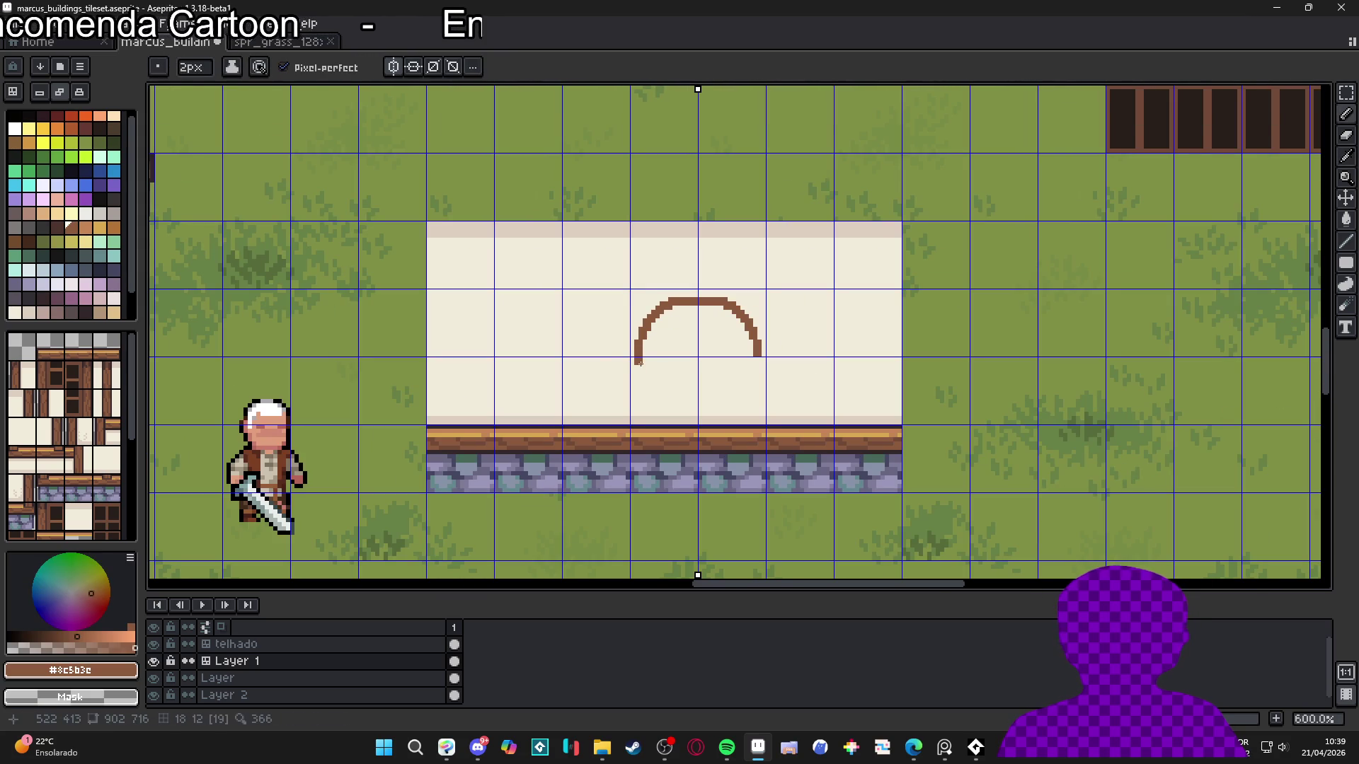
drag(641, 362, 641, 489)
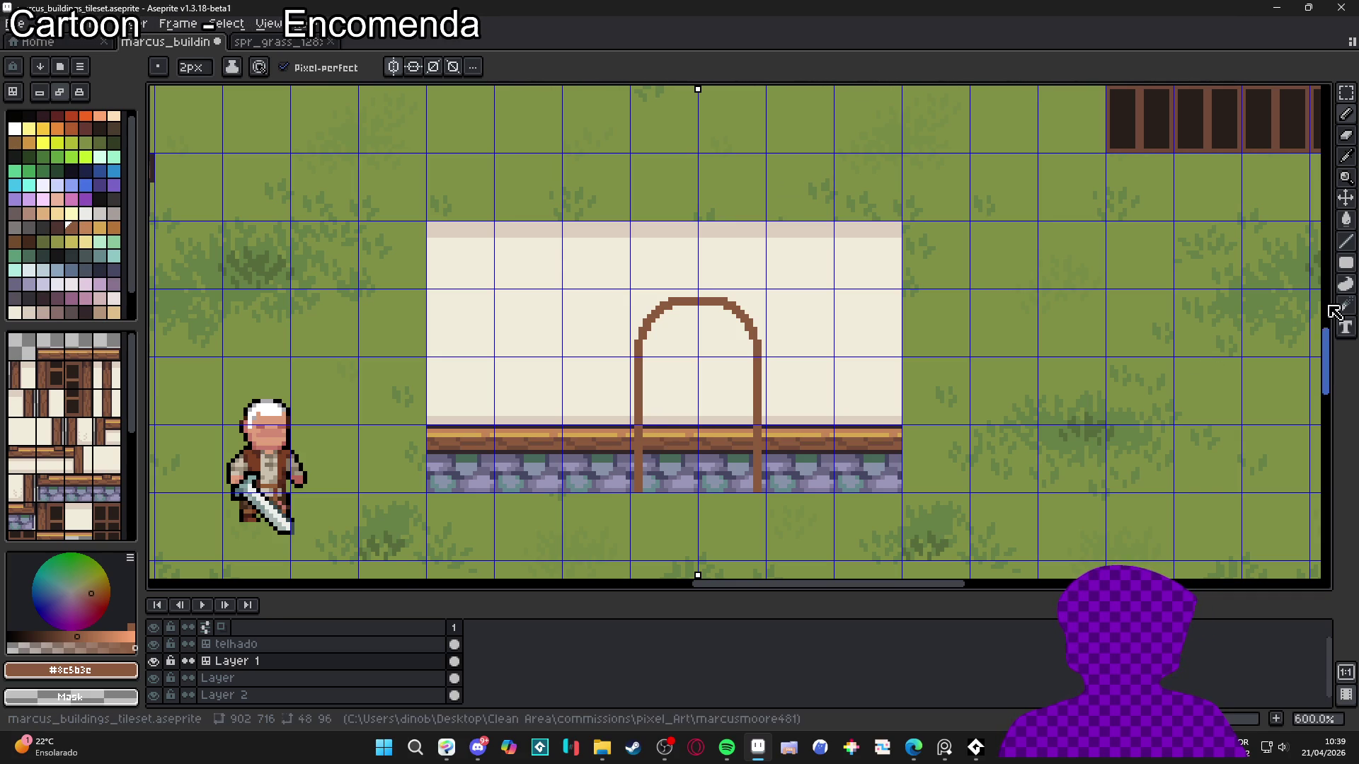
Delete the wall inside the arch: lower part by marquee, top by Magic Wand
click(1346, 93)
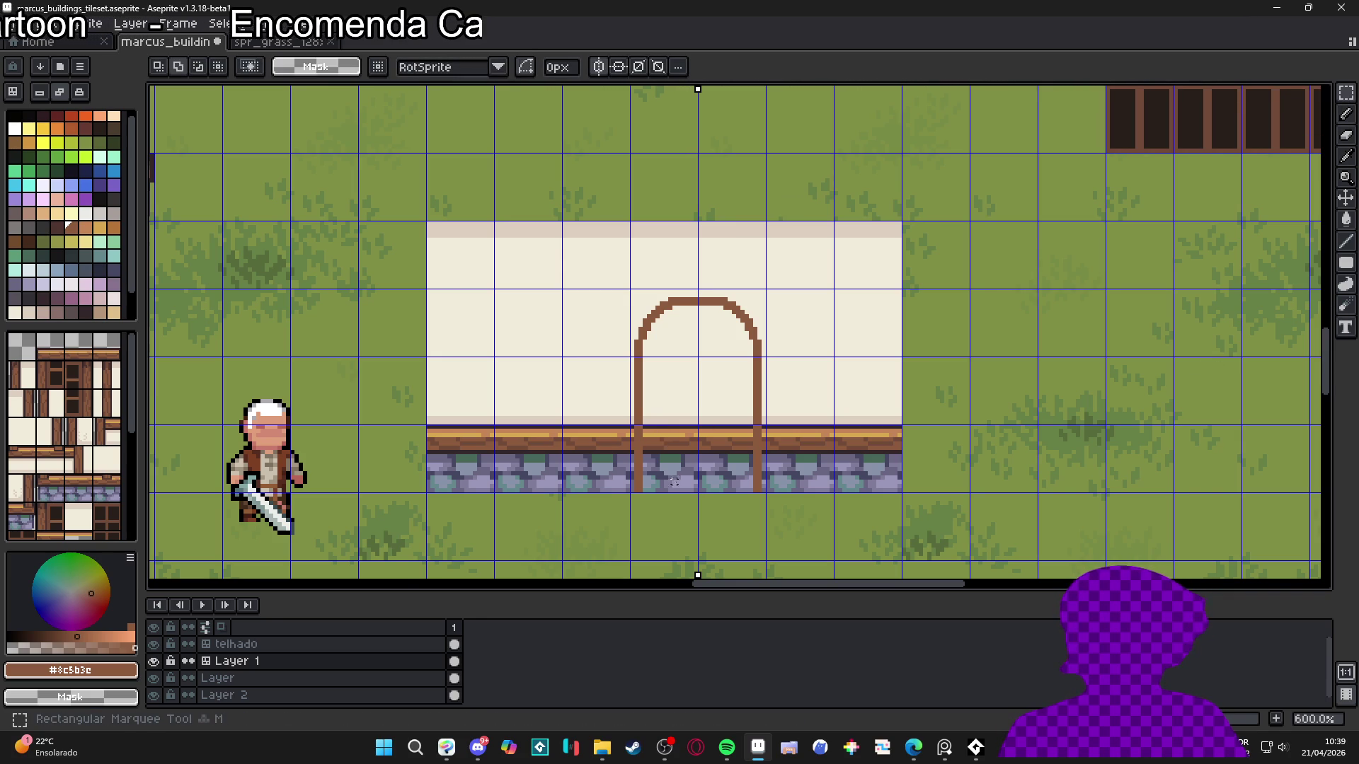
mouse_move(635, 487)
mouse_down()
mouse_move(759, 493)
mouse_move(644, 440)
mouse_move(643, 390)
mouse_up()
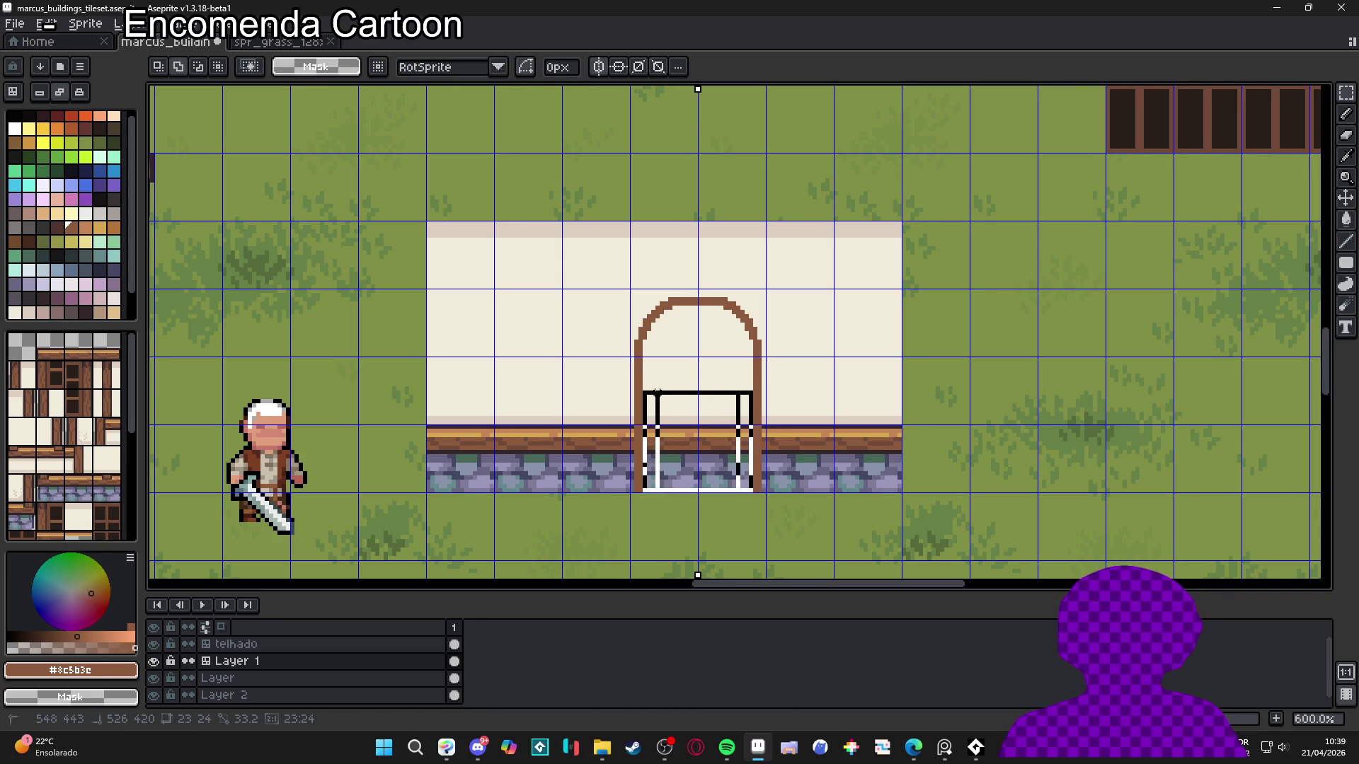
key(Delete)
key(w)
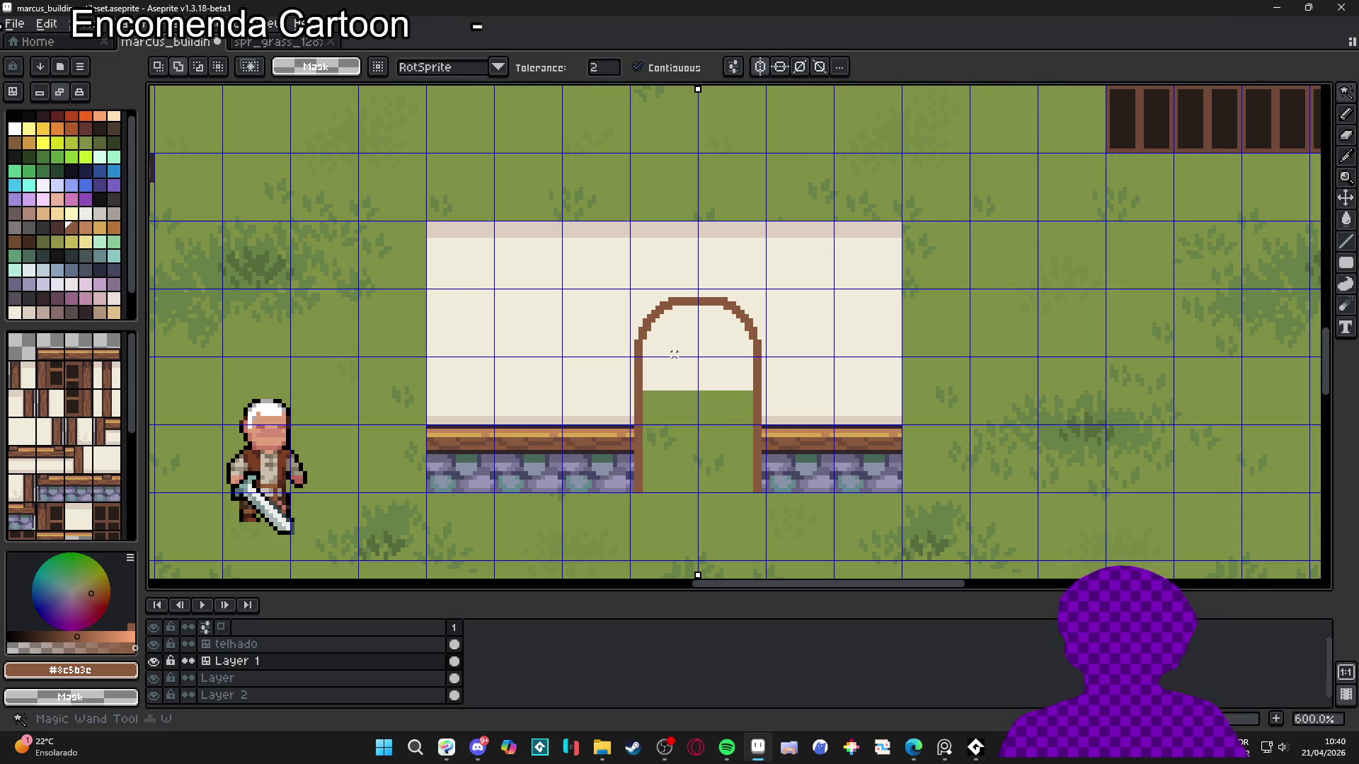
click(678, 361)
key(Delete)
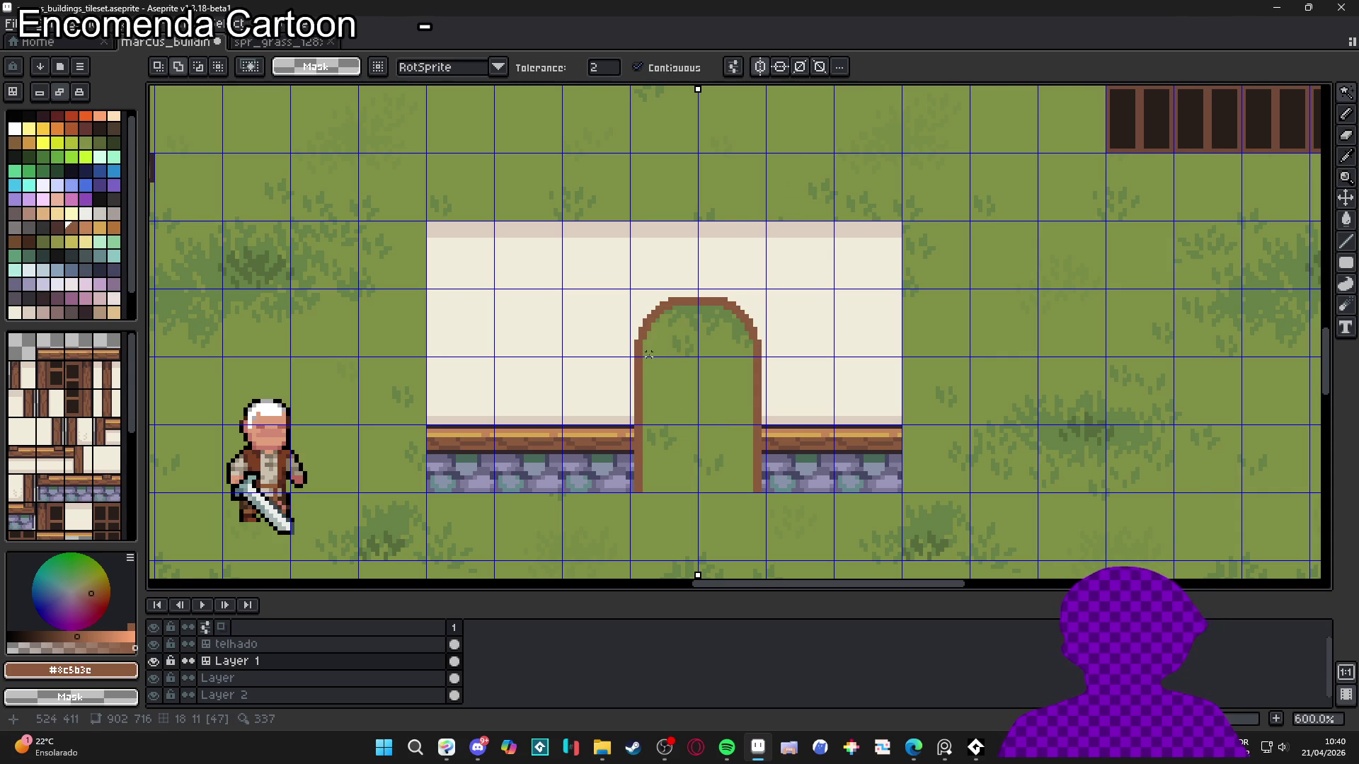
Add a brown pixel beside the arch's left side and try thickening its sides, then undo
key(b)
scroll(652, 333, up, 1)
click(649, 475)
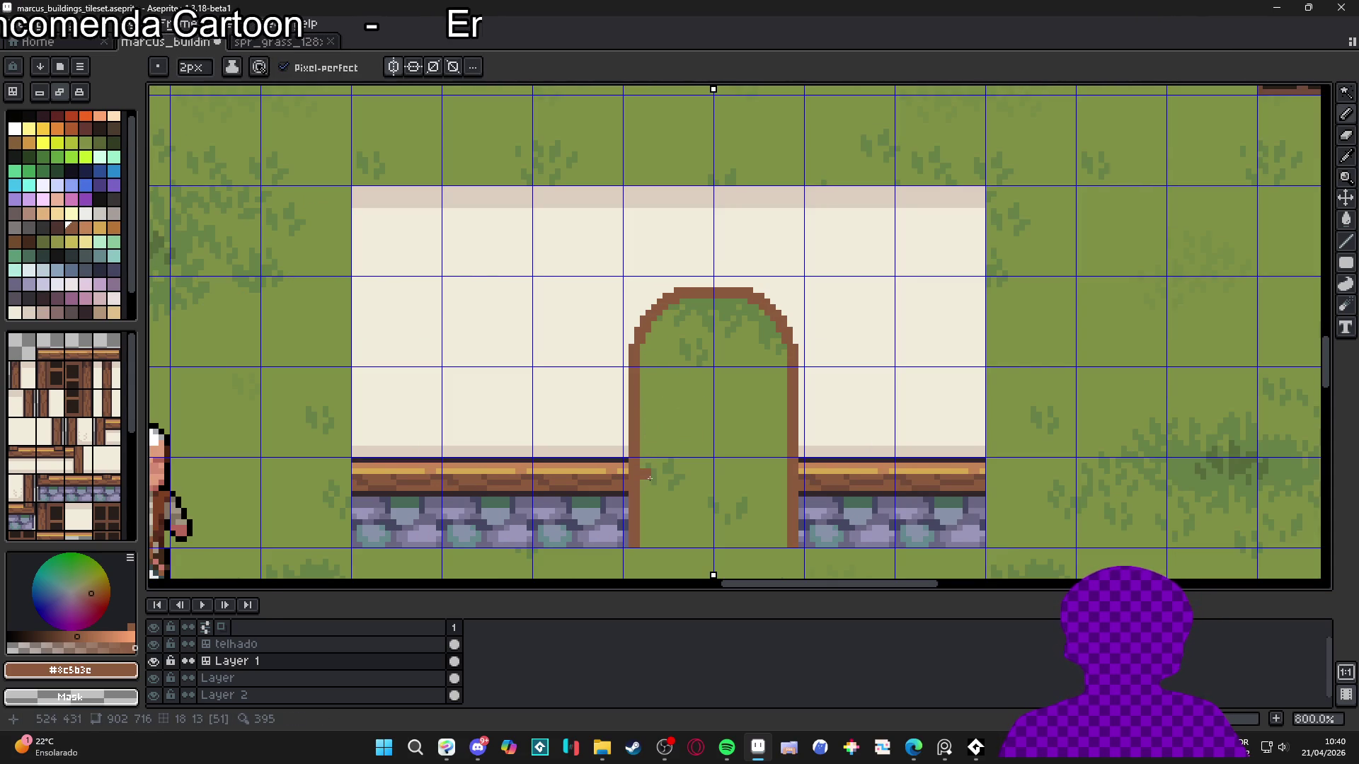
scroll(641, 536, up, 1)
click(640, 543)
shift+click(646, 297)
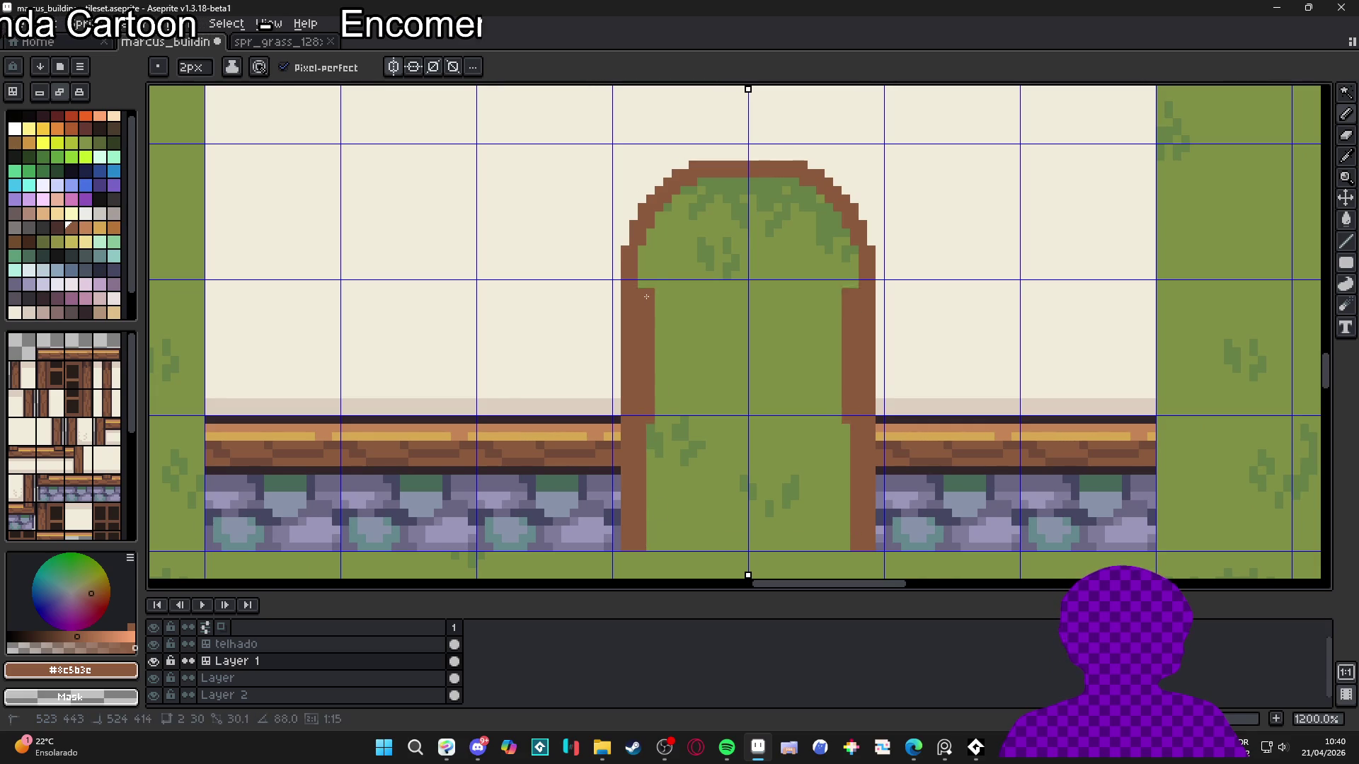
key(ctrl+z)
key(ctrl+z)
scroll(675, 441, down, 2)
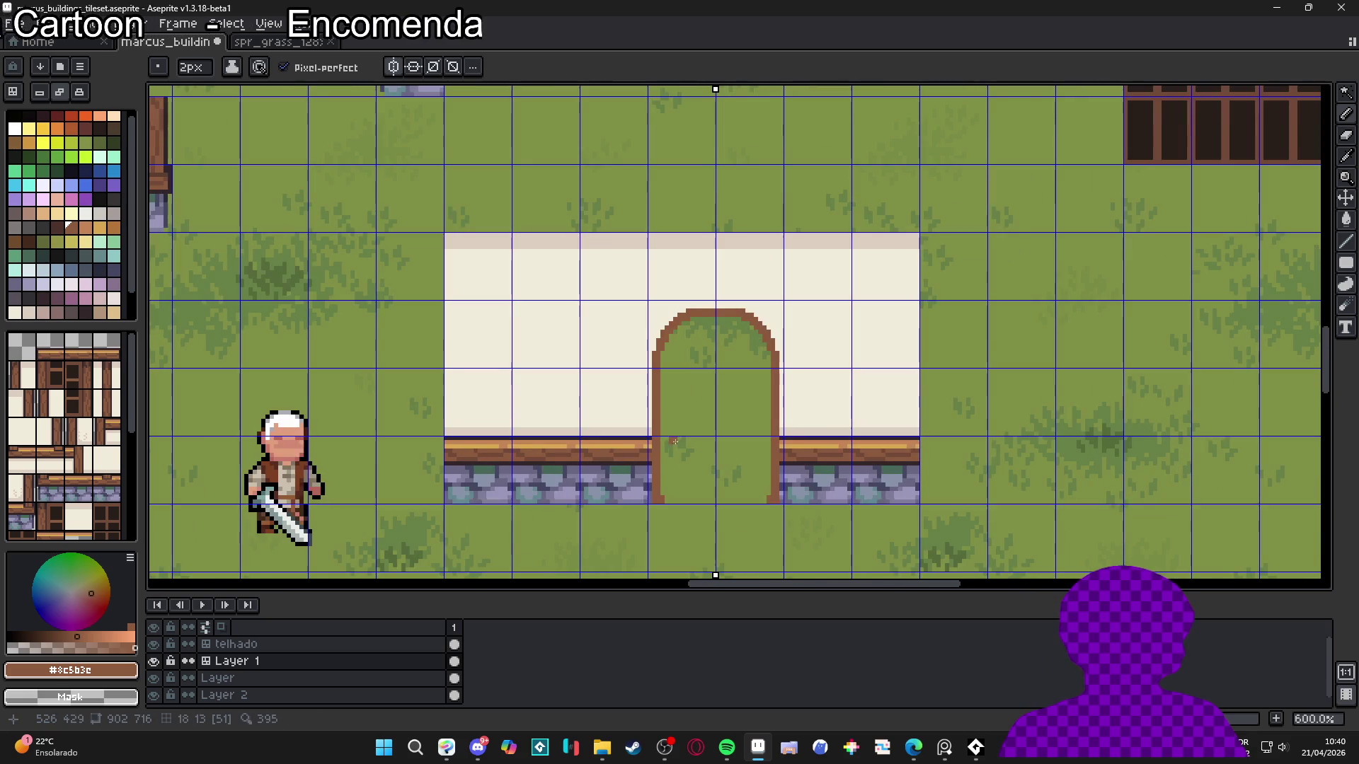
With 1px pale pink, mark both arch bases and close the doorway's bottom row
click(85, 119)
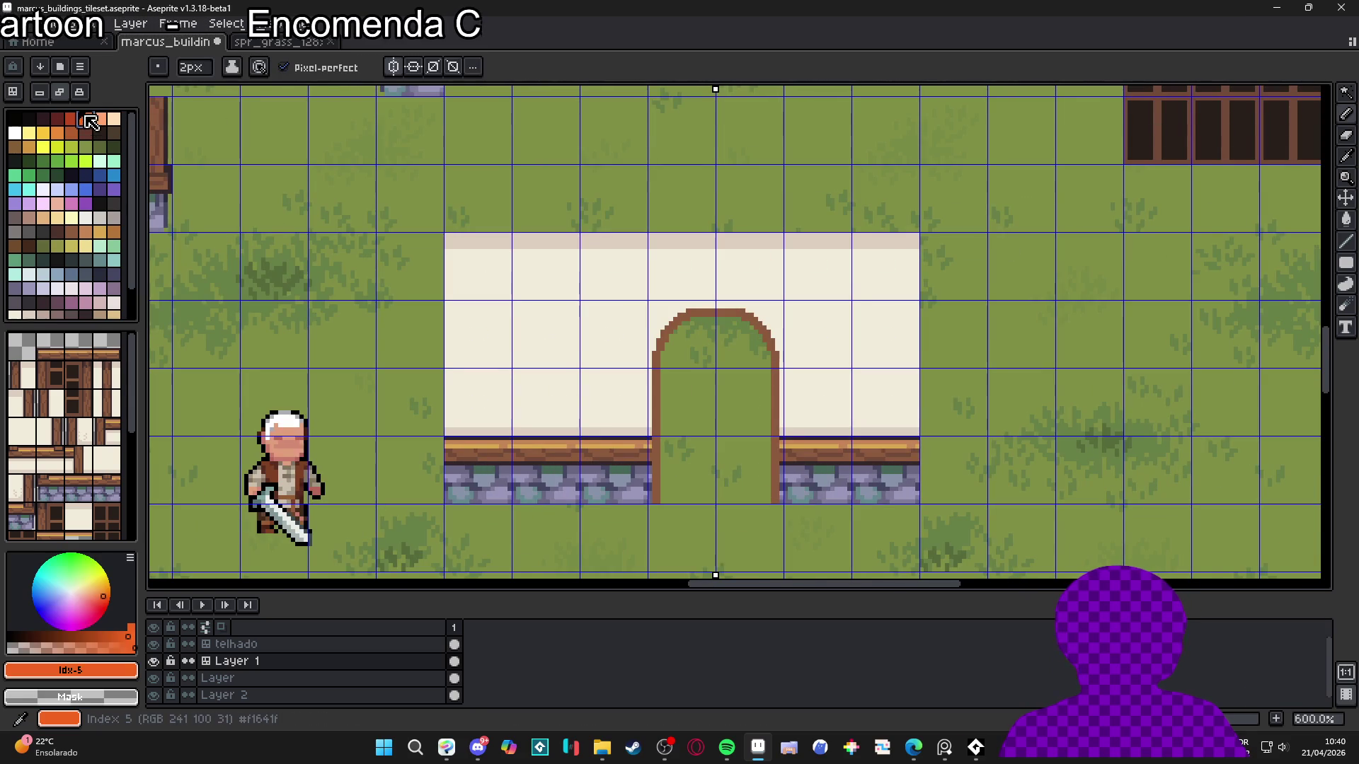
click(99, 303)
key(minus)
scroll(651, 503, up, 2)
click(665, 500)
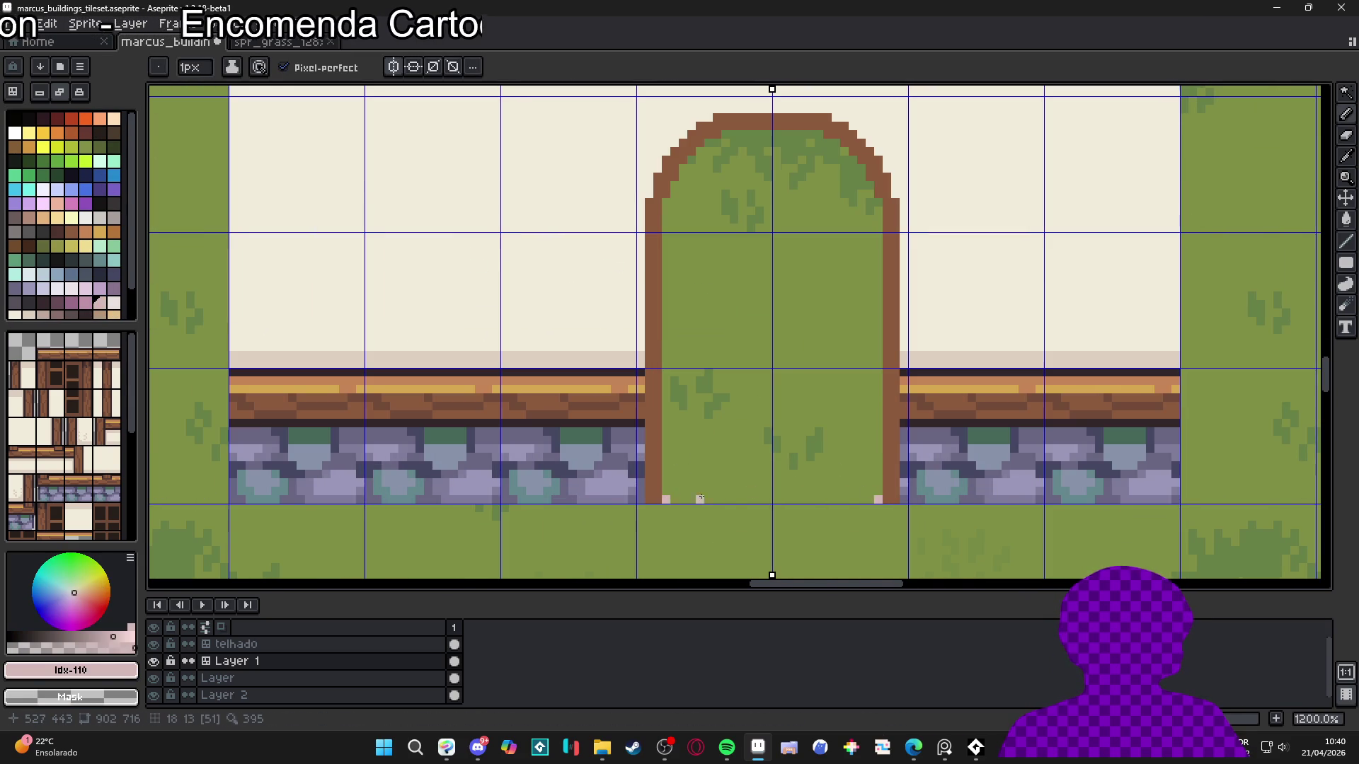
shift+click(877, 500)
Fill the arched doorway with pale pink and sample the brown frame colour
key(g)
click(814, 449)
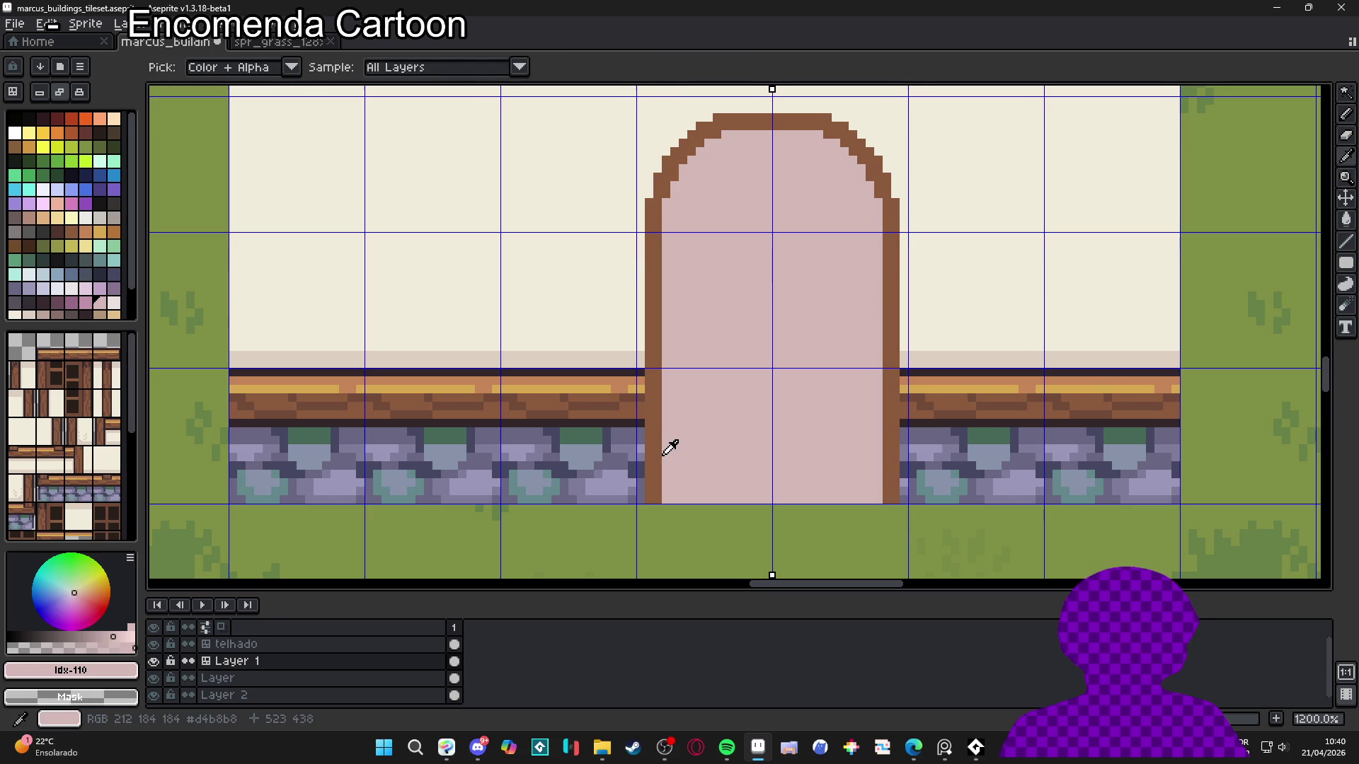
click(663, 453)
Magic-wand the pink interior, stroke it inside in brown, and deselect
key(w)
click(729, 428)
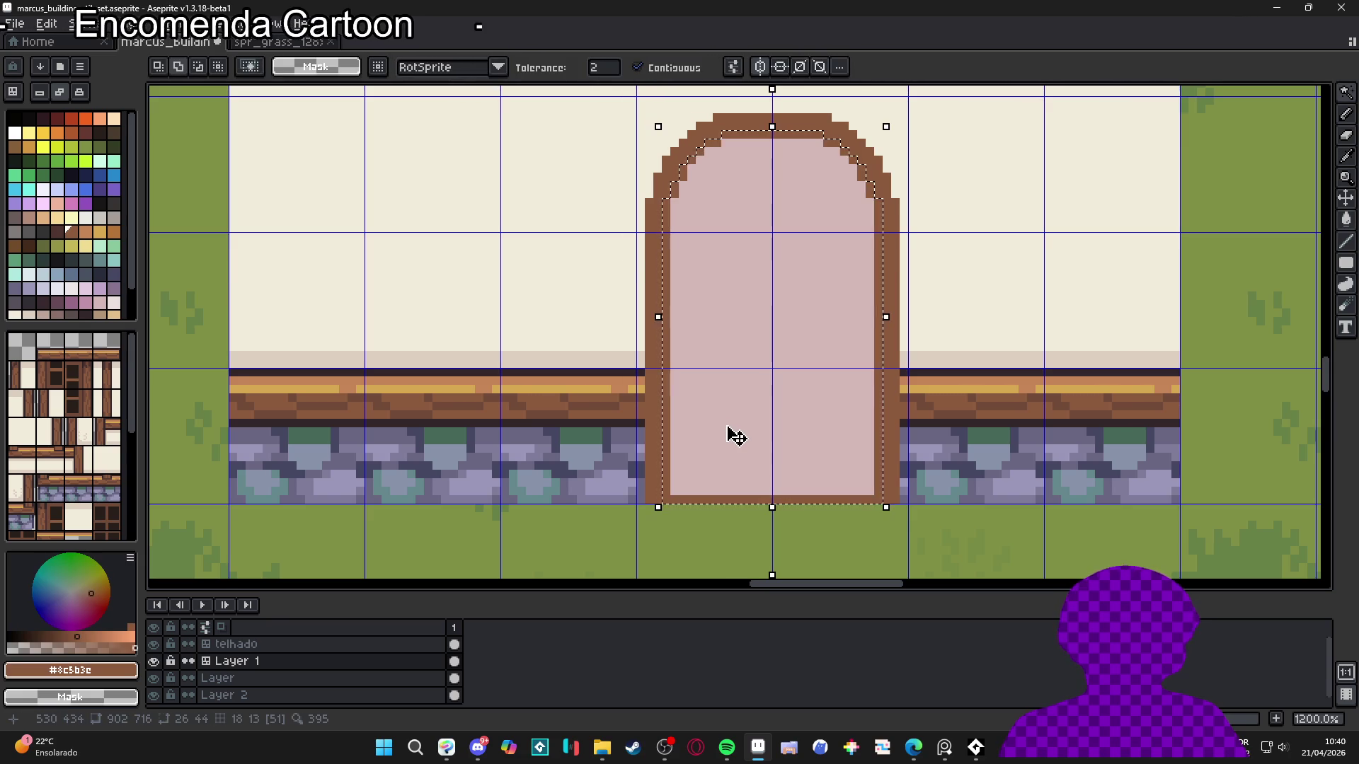
key(s)
key(ctrl+d)
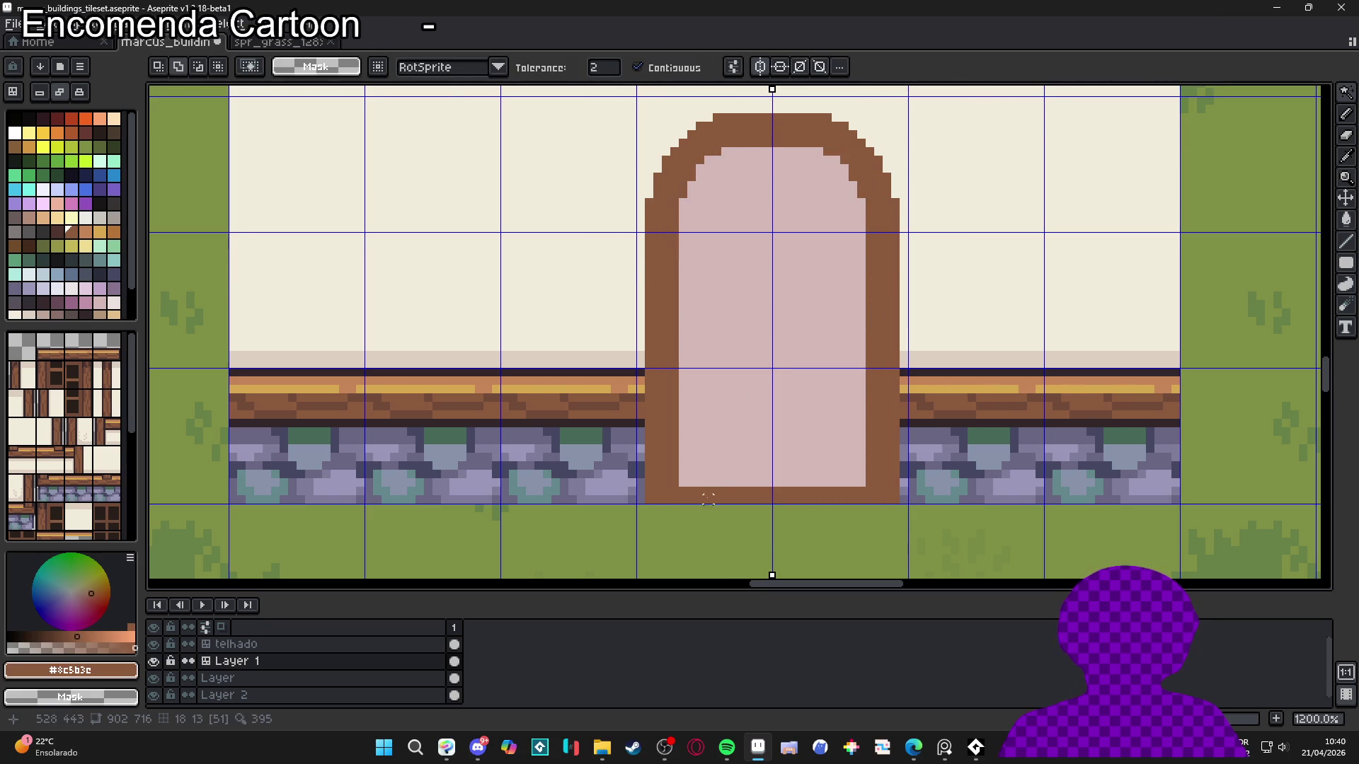
Repaint the doorway's bottom row pale pink with the pencil
key(b)
alt+click(698, 473)
mouse_move(694, 495)
mouse_down()
mouse_move(836, 486)
mouse_move(731, 499)
mouse_up()
scroll(800, 496, down, 4)
Zoom and pan to the door and sample the arch's dark brown
key(v)
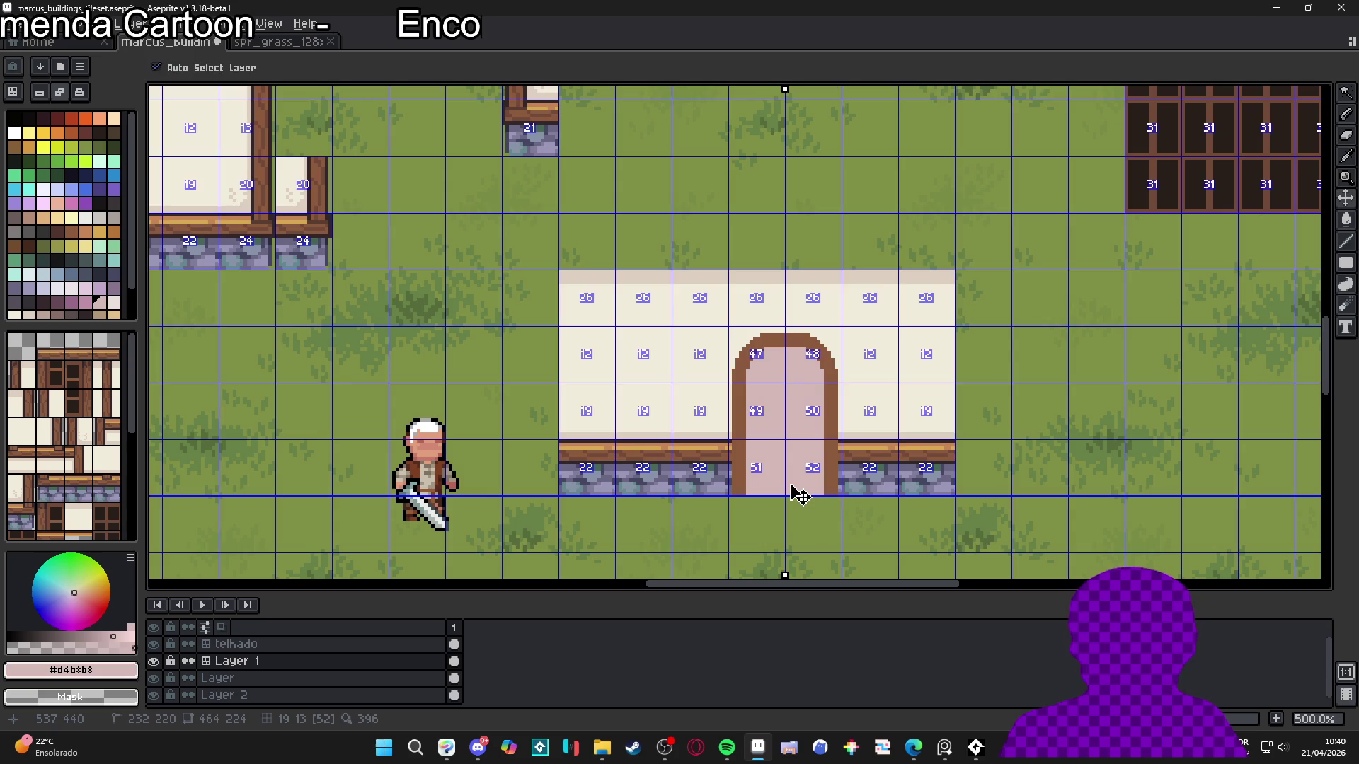
key(b)
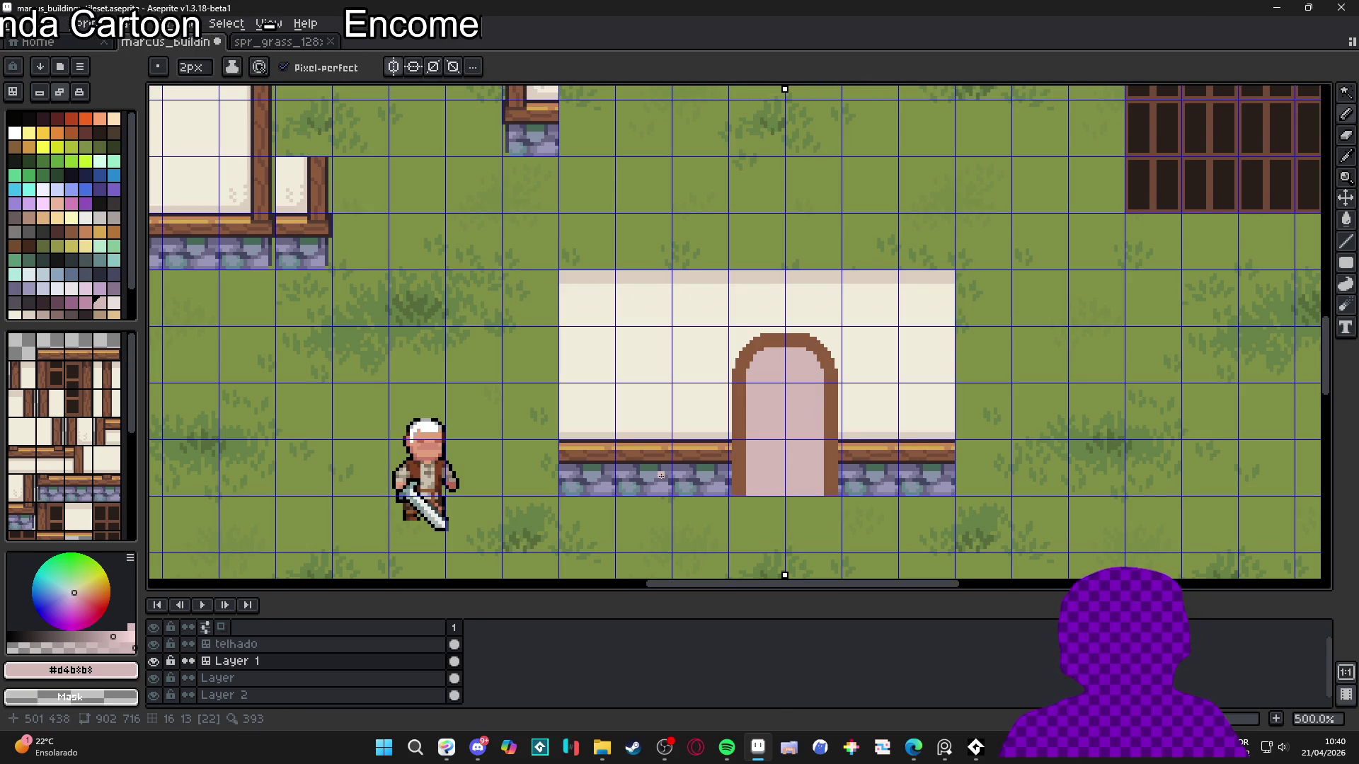
scroll(736, 428, down, 1)
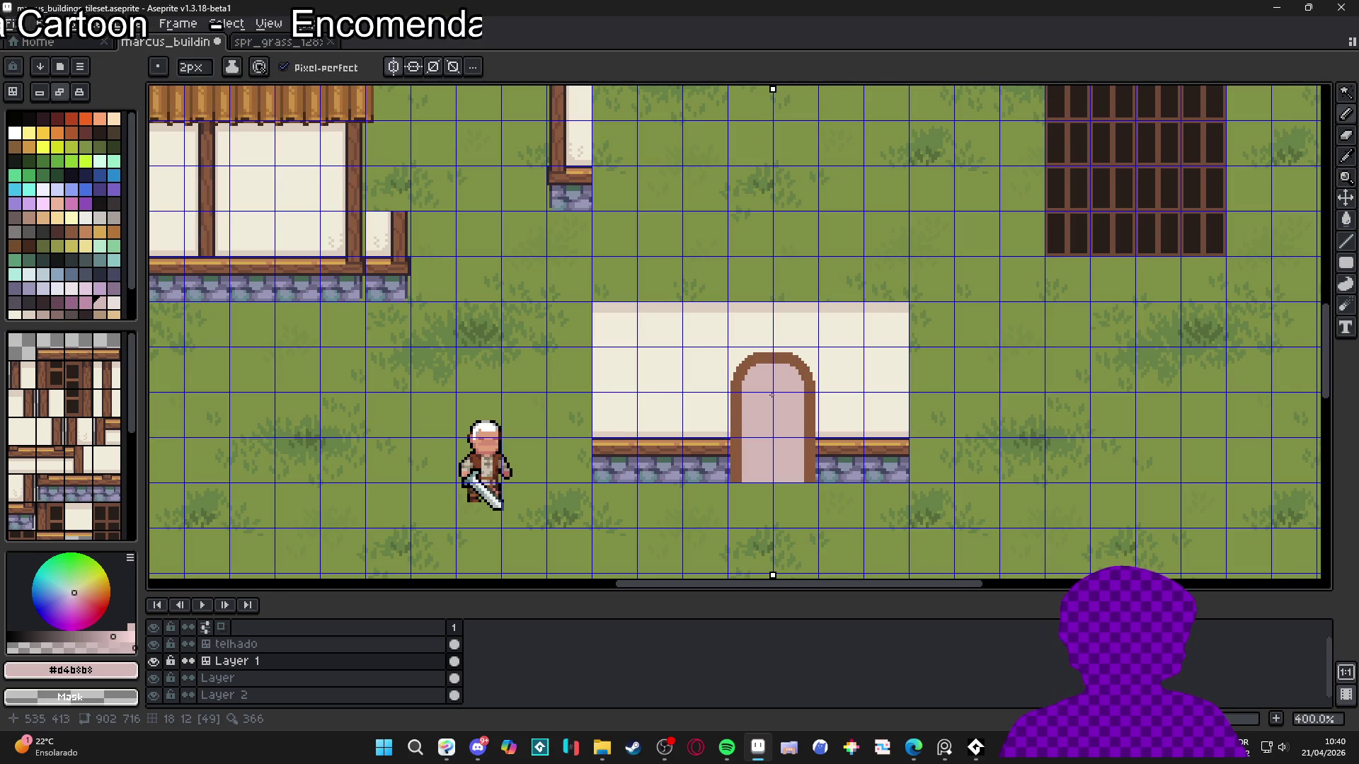
scroll(776, 414, down, 1)
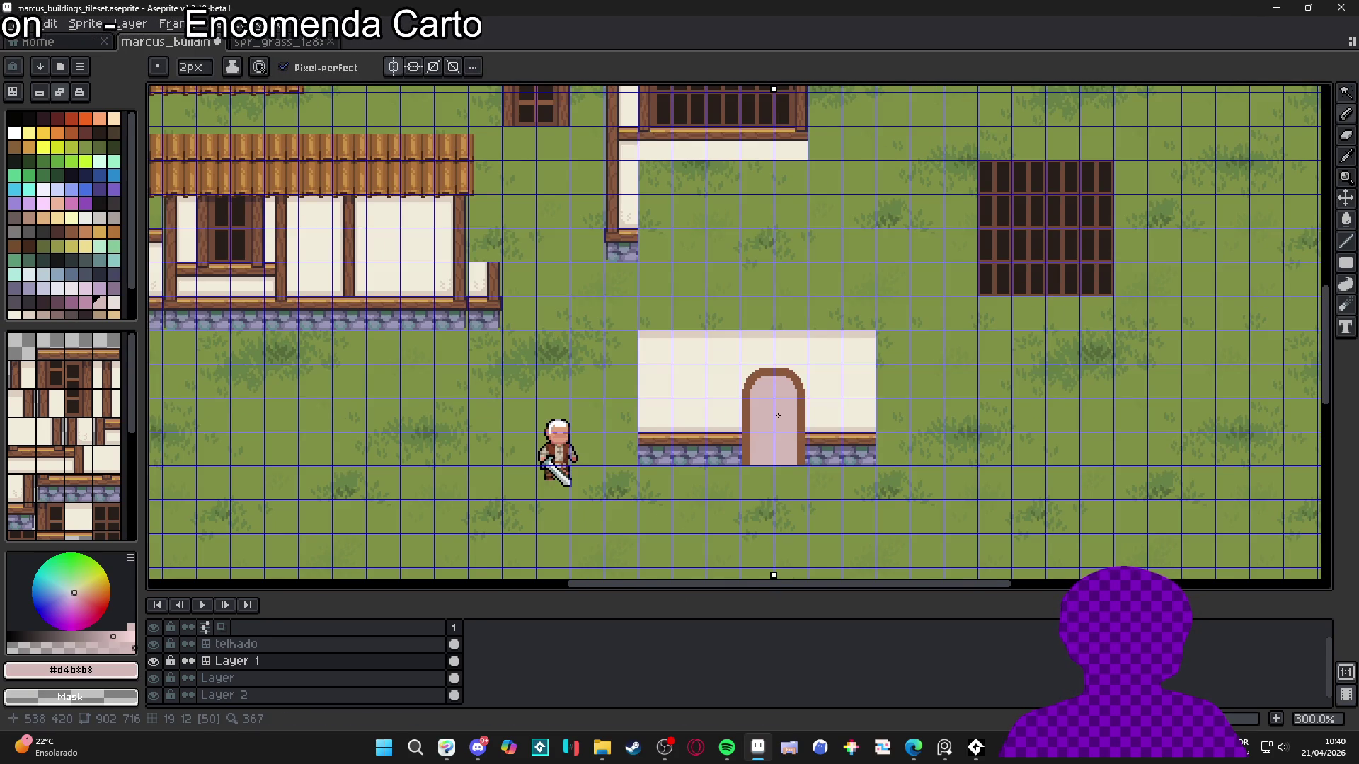
scroll(777, 415, up, 1)
drag(778, 415, 747, 402)
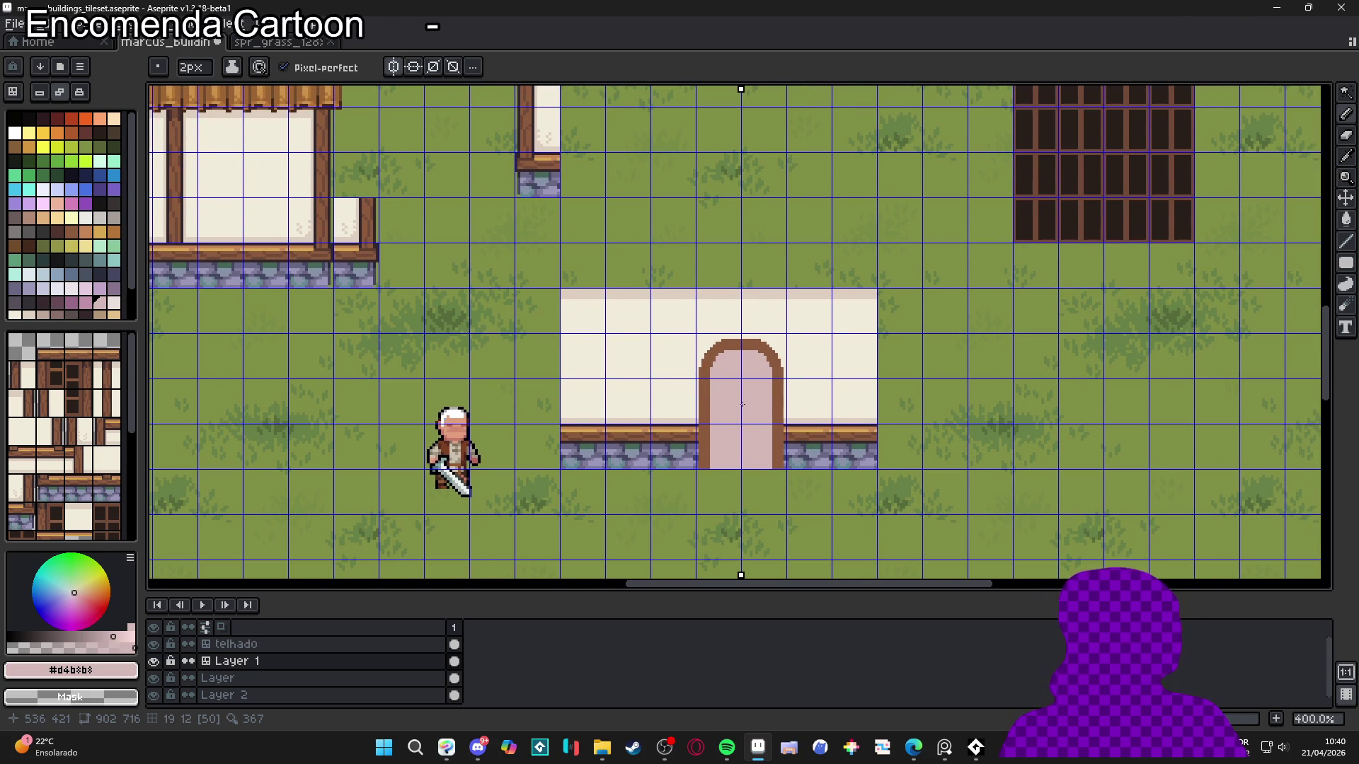
scroll(727, 379, up, 2)
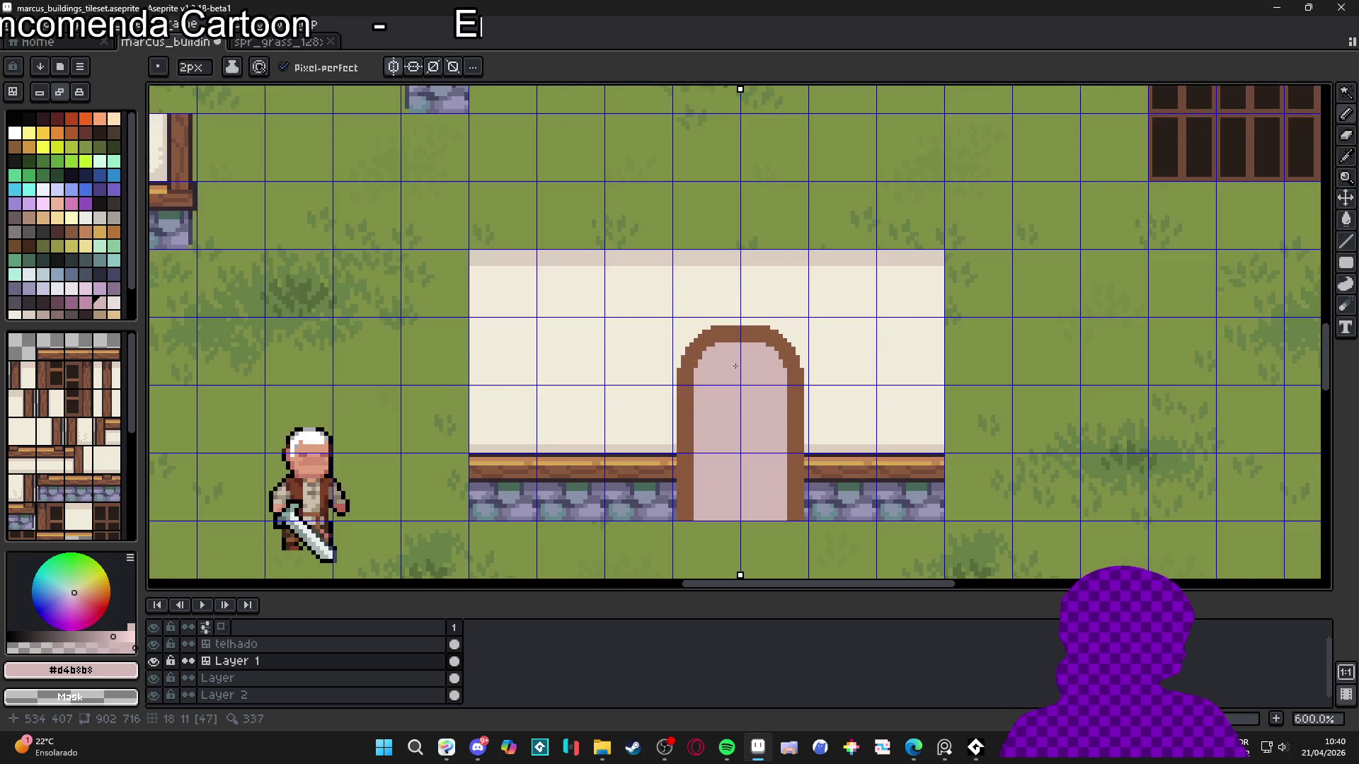
alt+click(728, 334)
scroll(727, 340, down, 2)
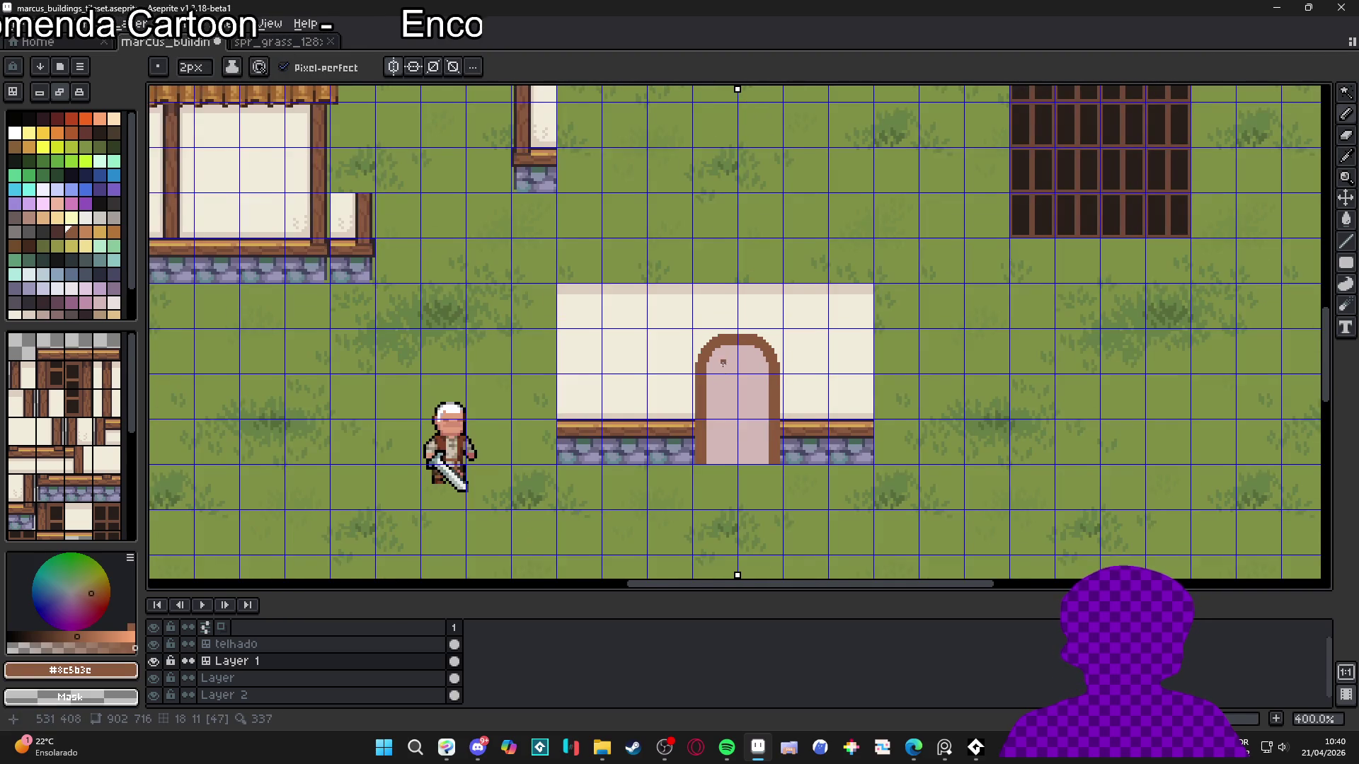
Save the tileset as marcus_buildings_tileset.aseprite
key(ctrl+s)
scroll(731, 354, up, 1)
scroll(821, 439, up, 2)
alt+click(804, 427)
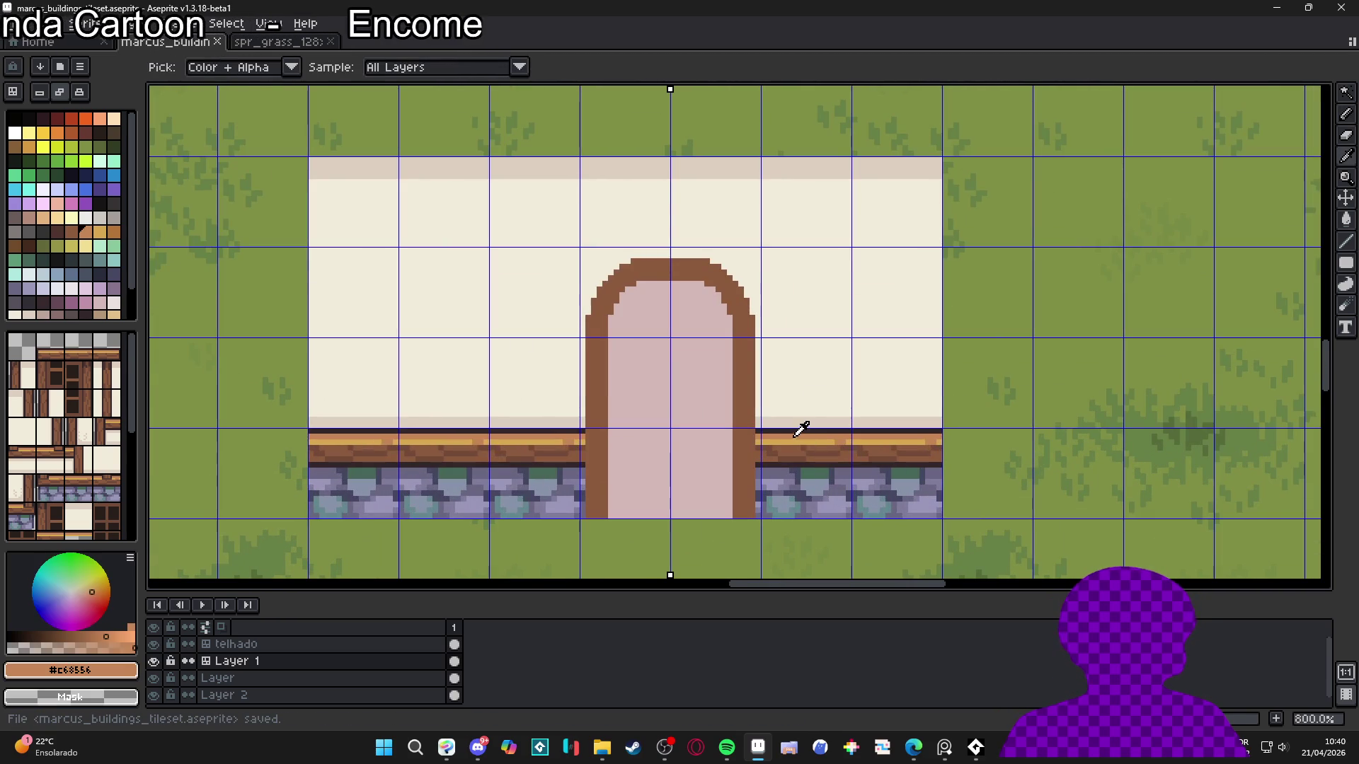
scroll(690, 300, up, 2)
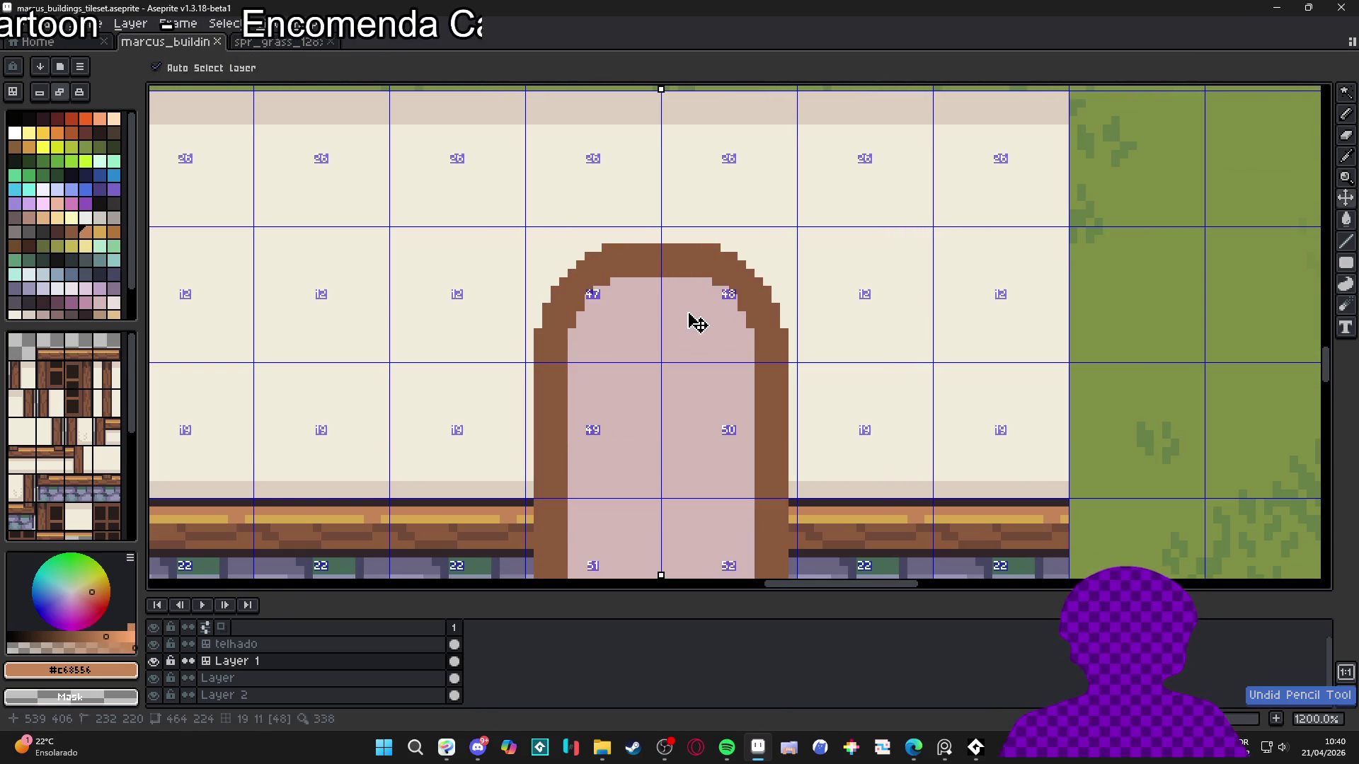
scroll(660, 279, down, 3)
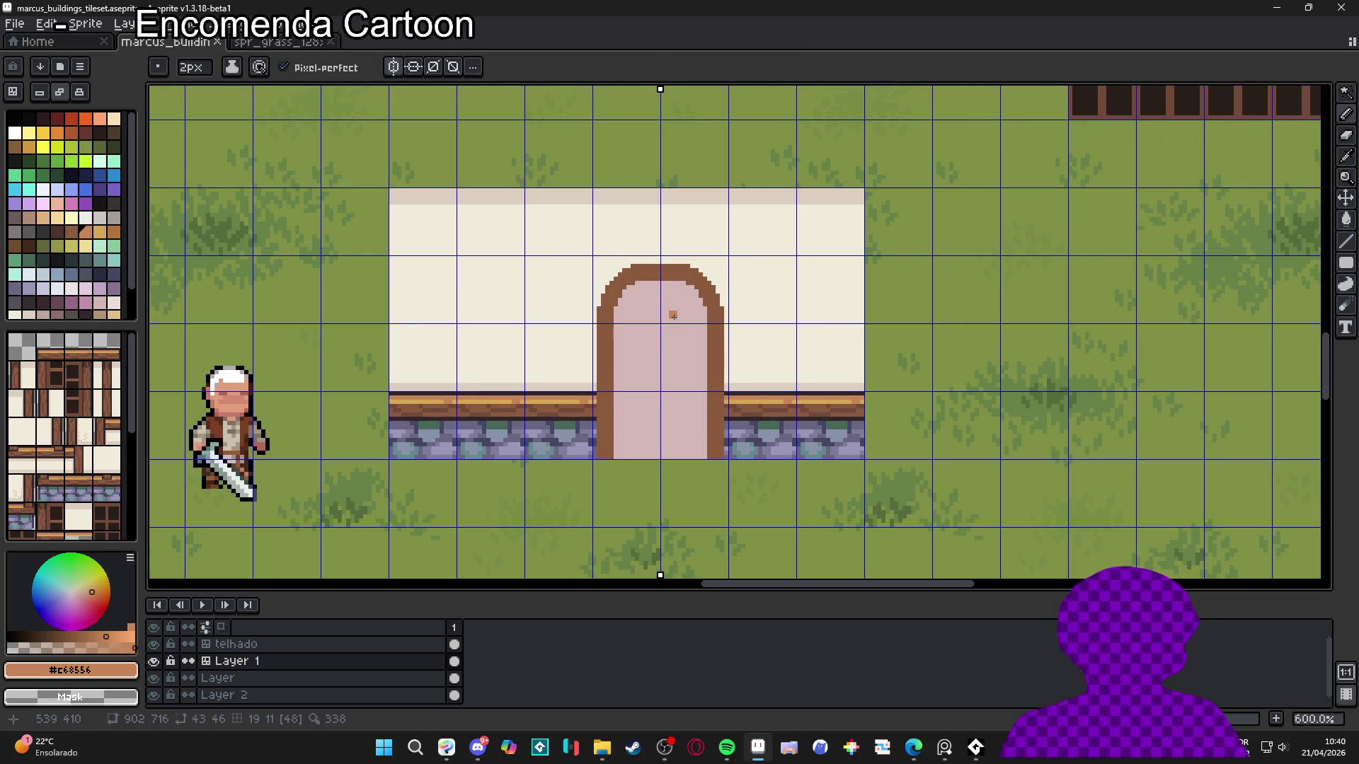
scroll(673, 366, down, 1)
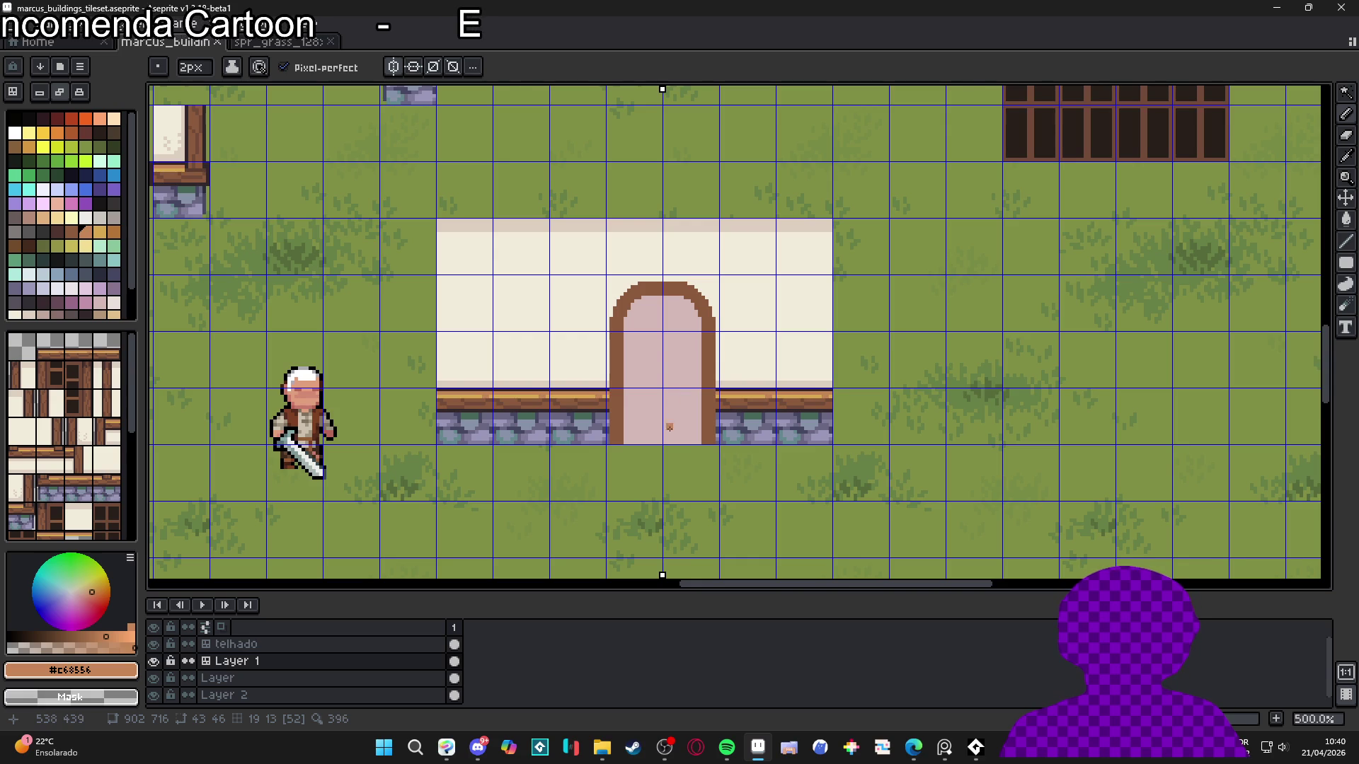
Drop the door selection and step through earlier arch versions with undo and redo
key(m)
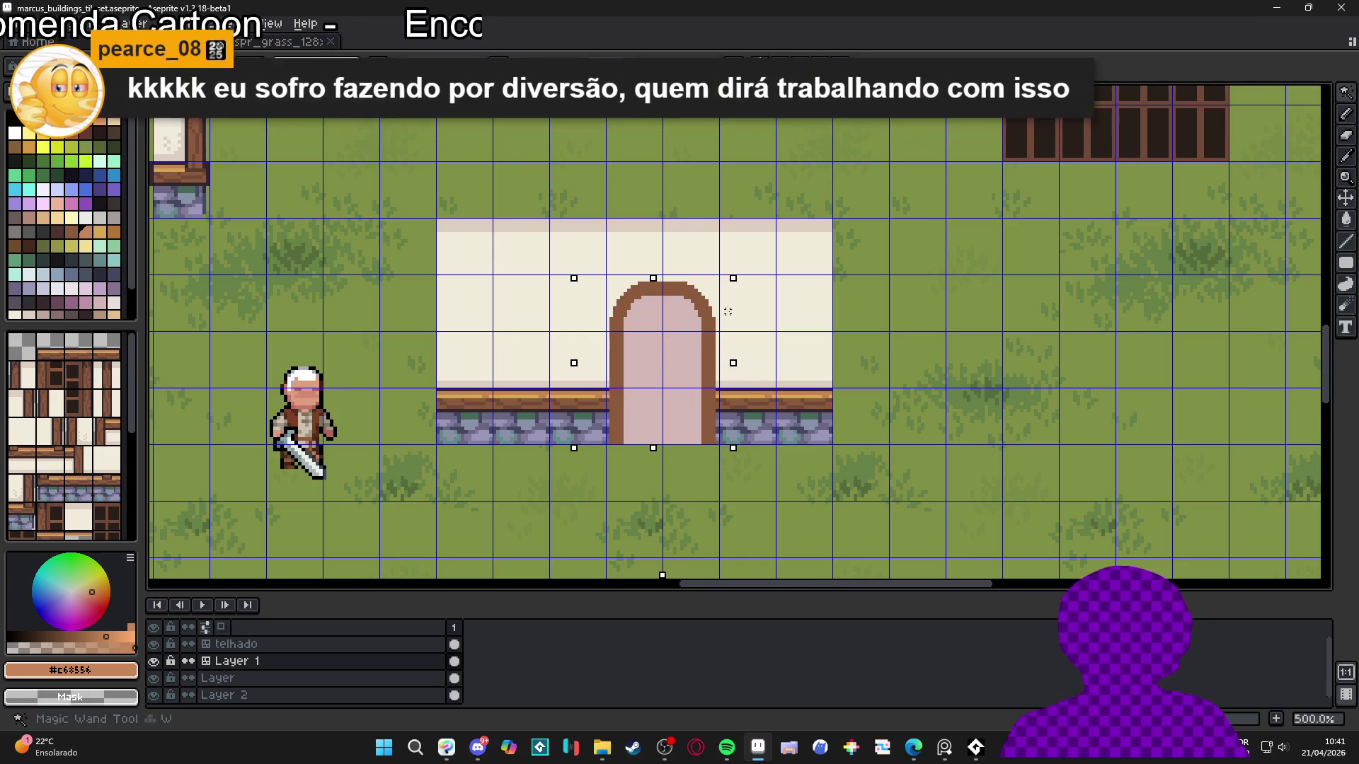
key(ctrl+d)
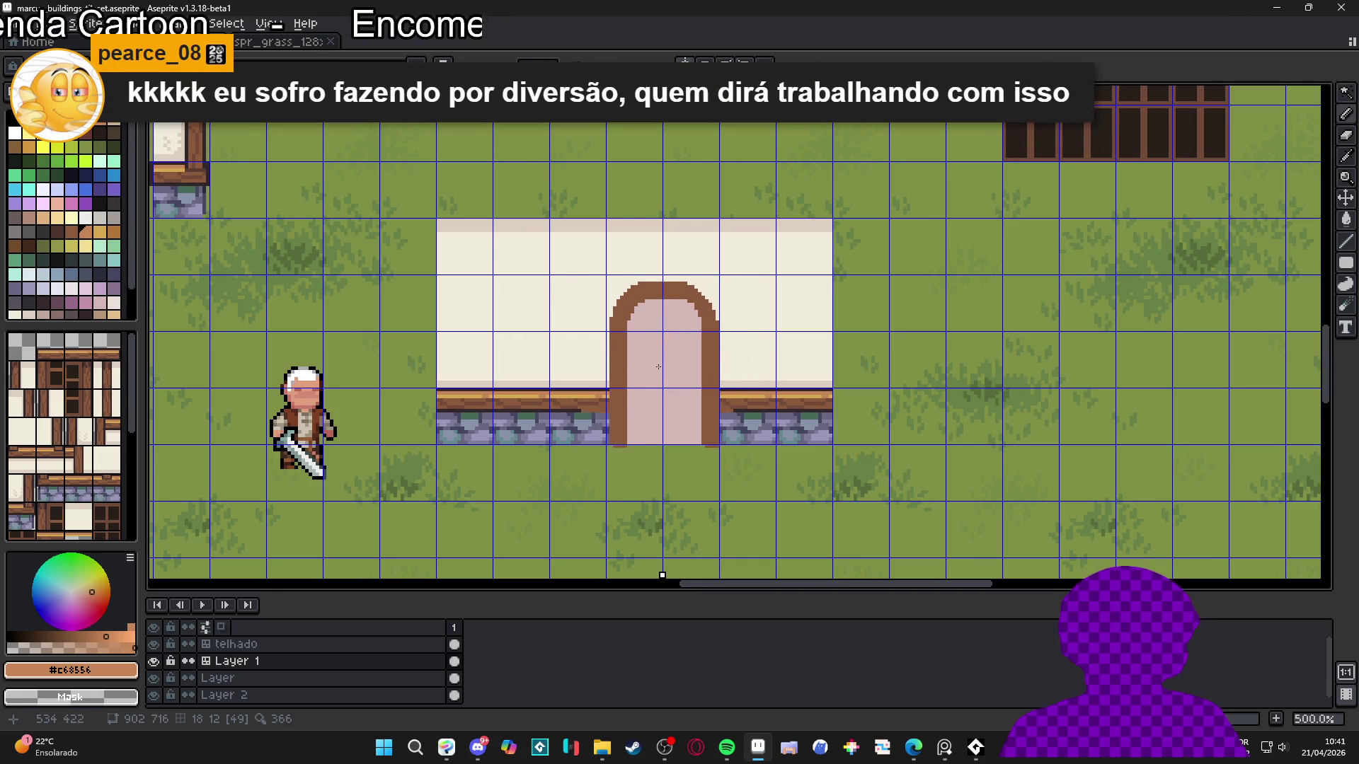
key(b)
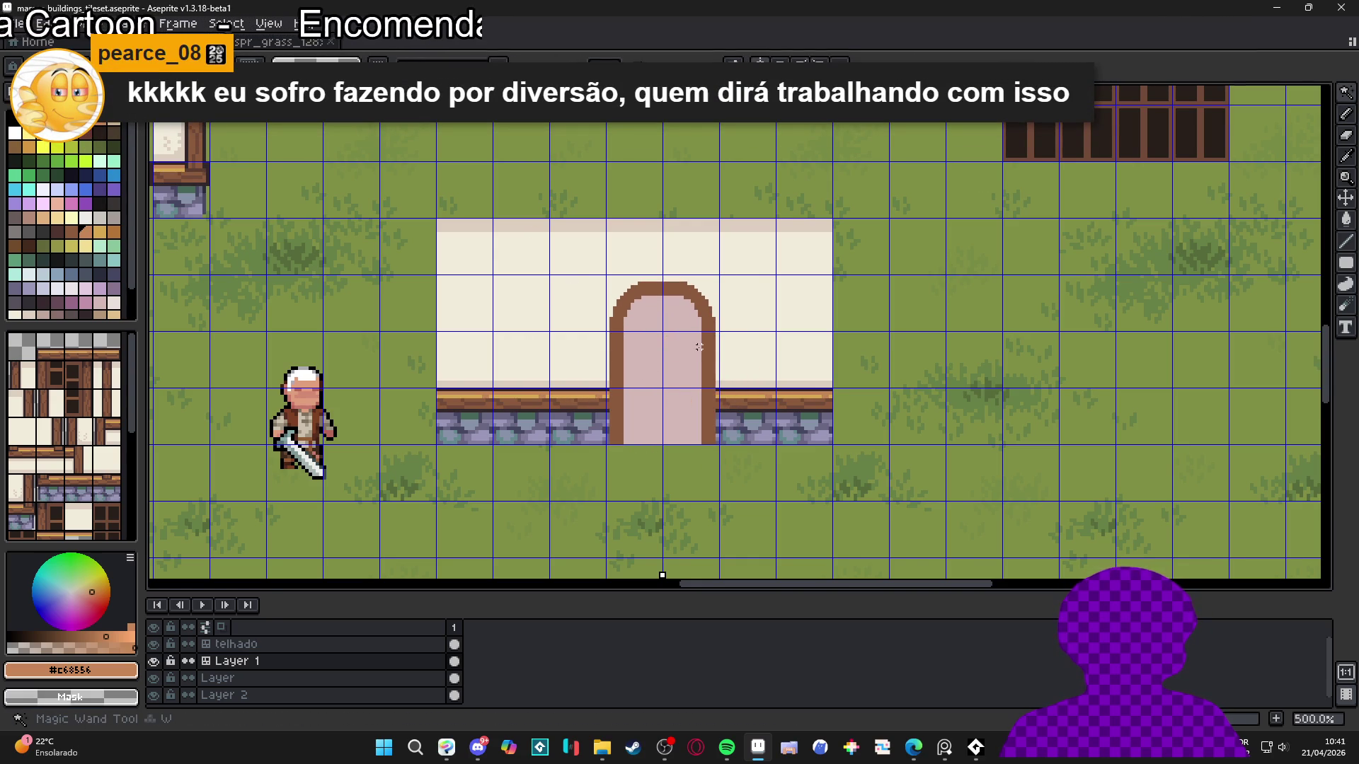
key(i)
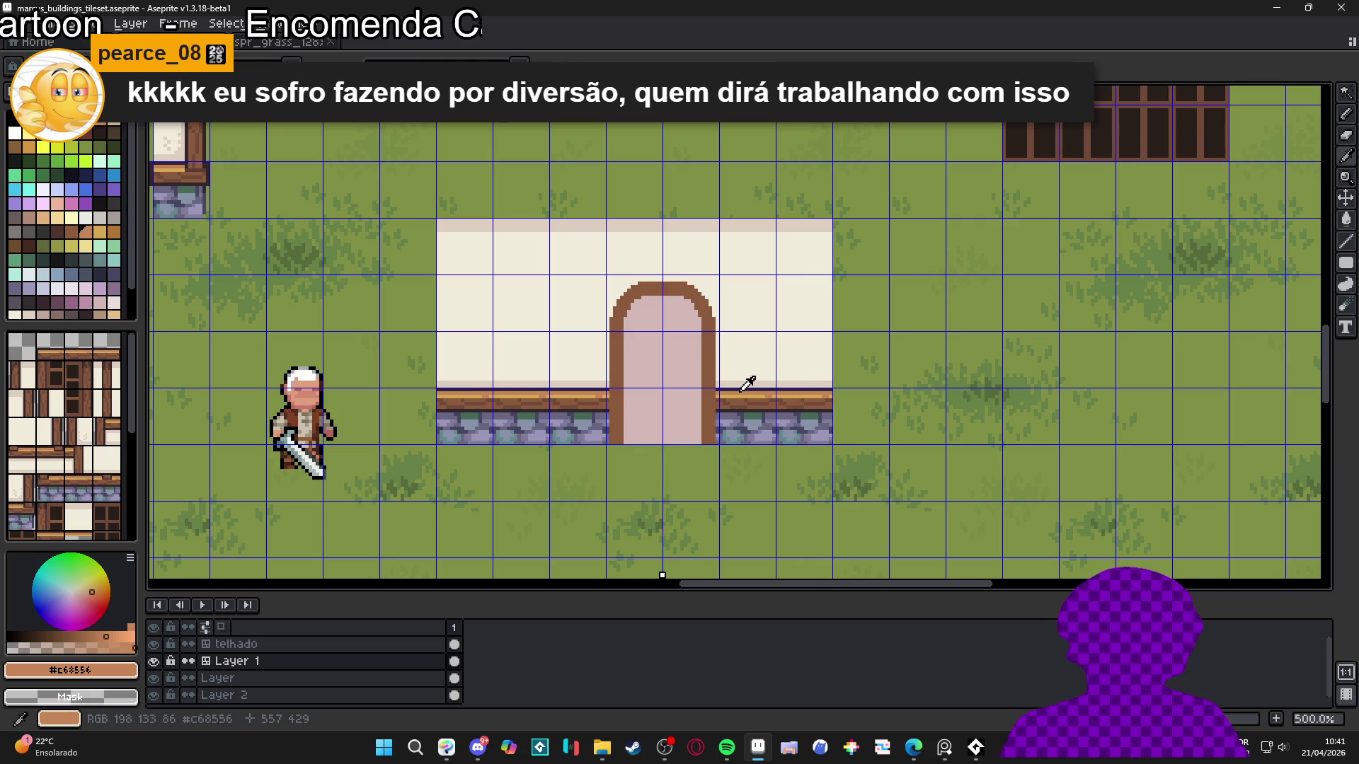
key(ctrl+z)
key(ctrl+z)
key(ctrl+z)
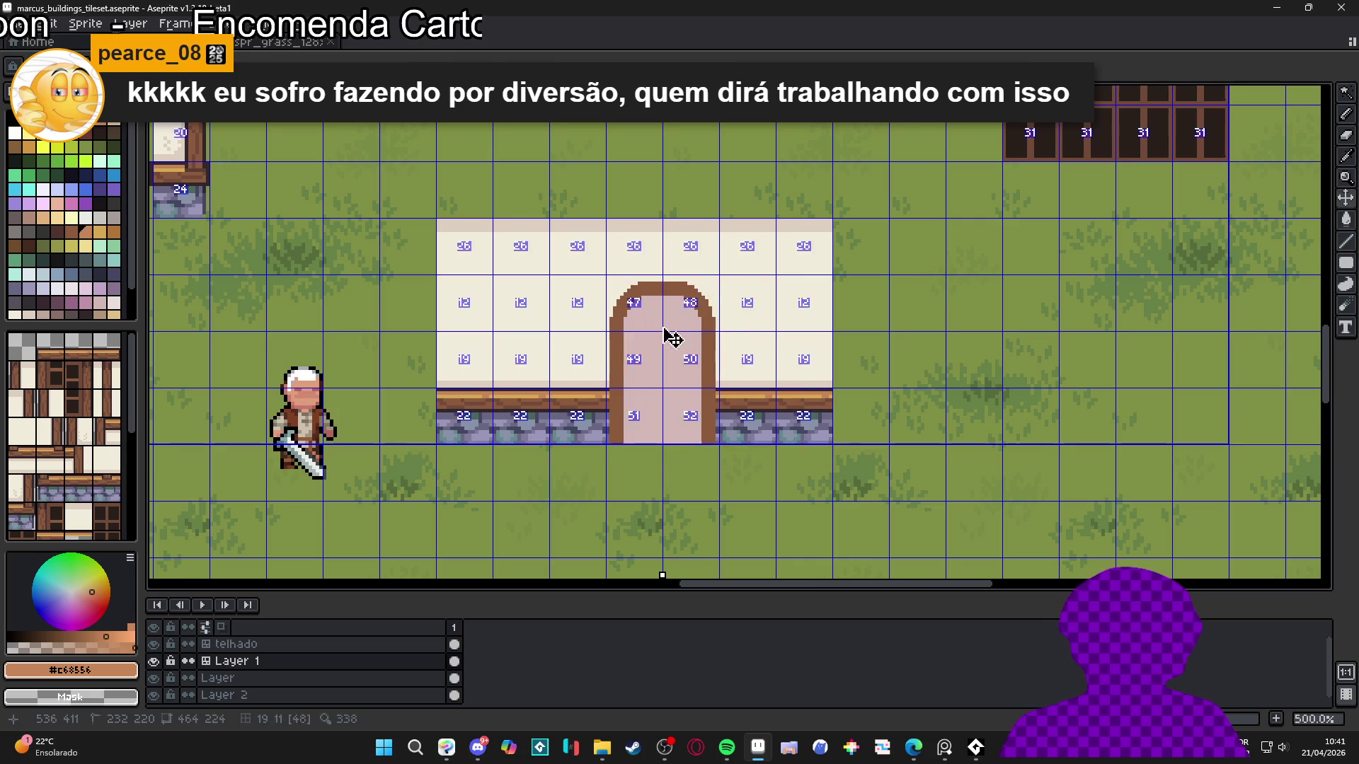
key(ctrl+y)
key(ctrl+y)
key(ctrl+y)
key(ctrl+z)
key(ctrl+z)
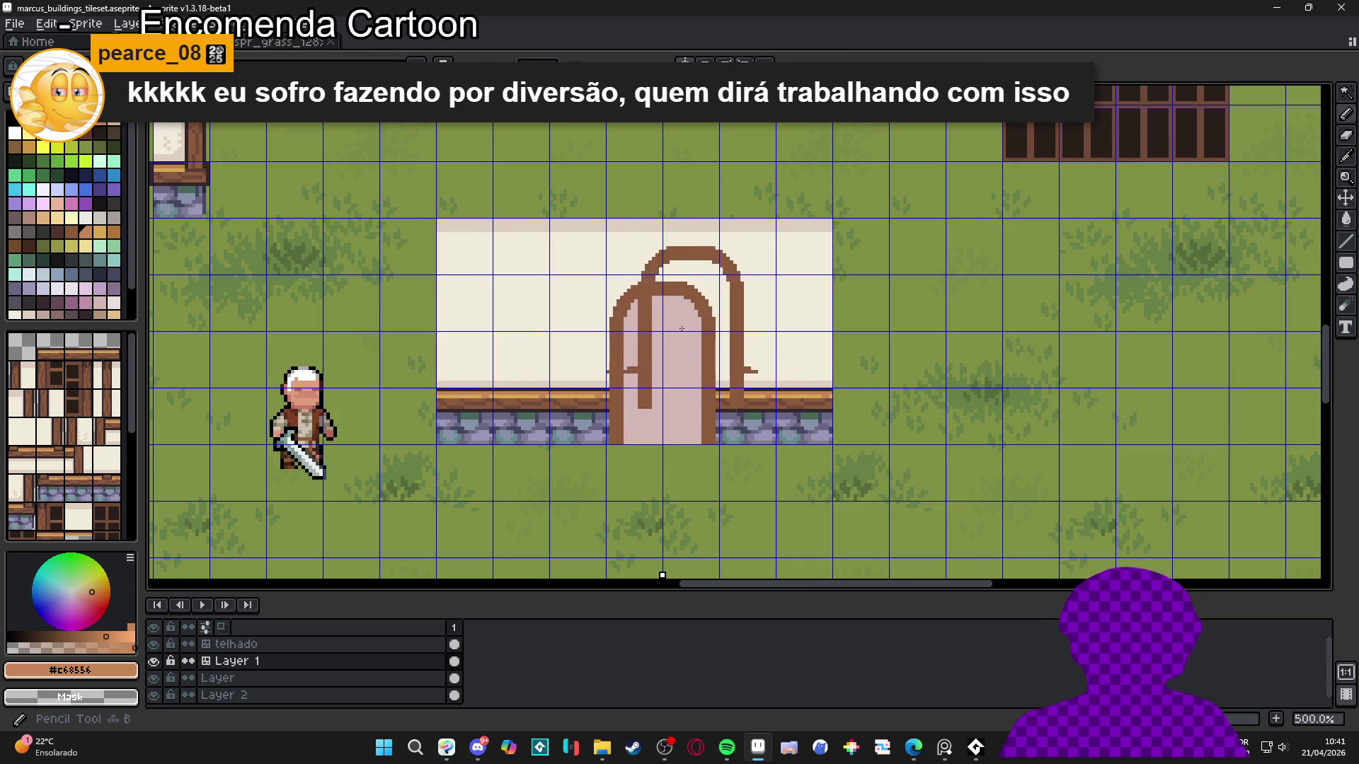
key(ctrl+y)
key(ctrl+y)
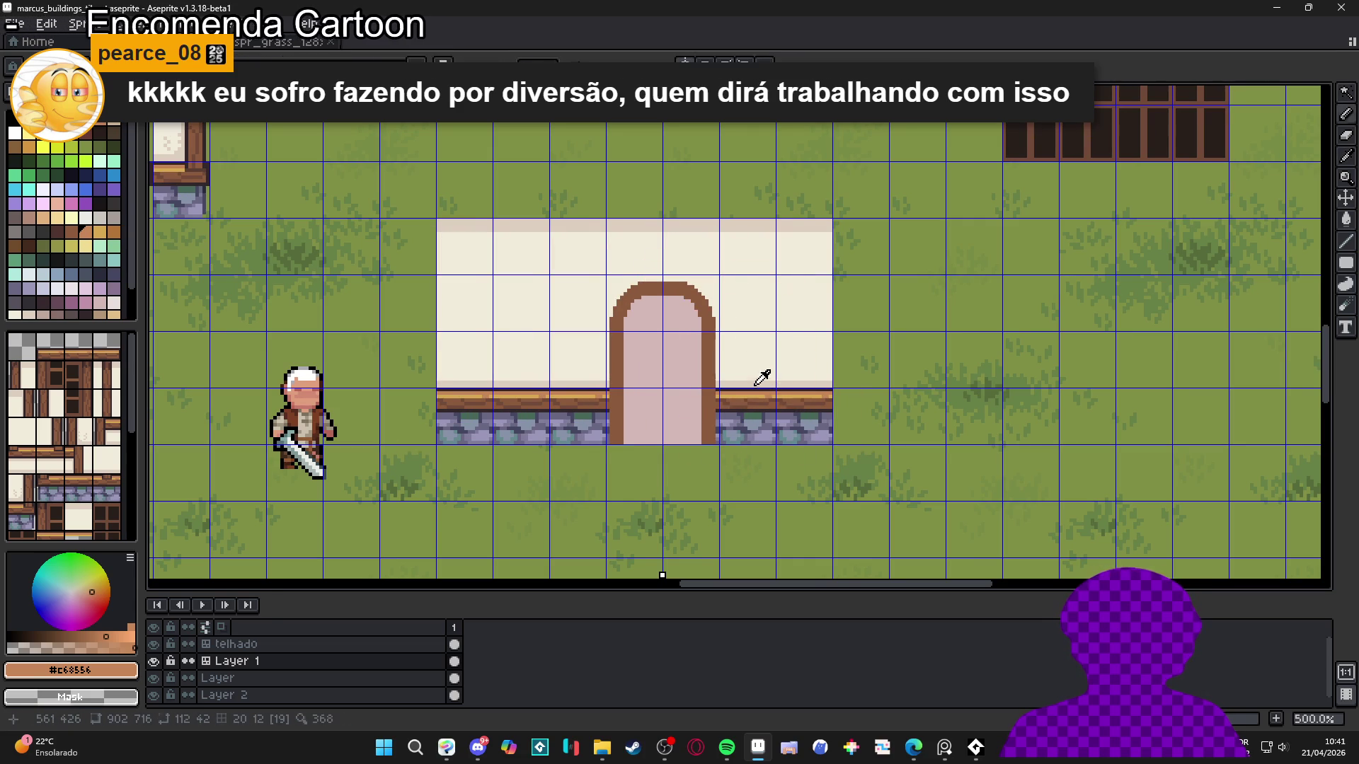
Sample the trim brown, restore the lighter arch outline, and delete the moved light copy
click(750, 393)
key(ctrl+z)
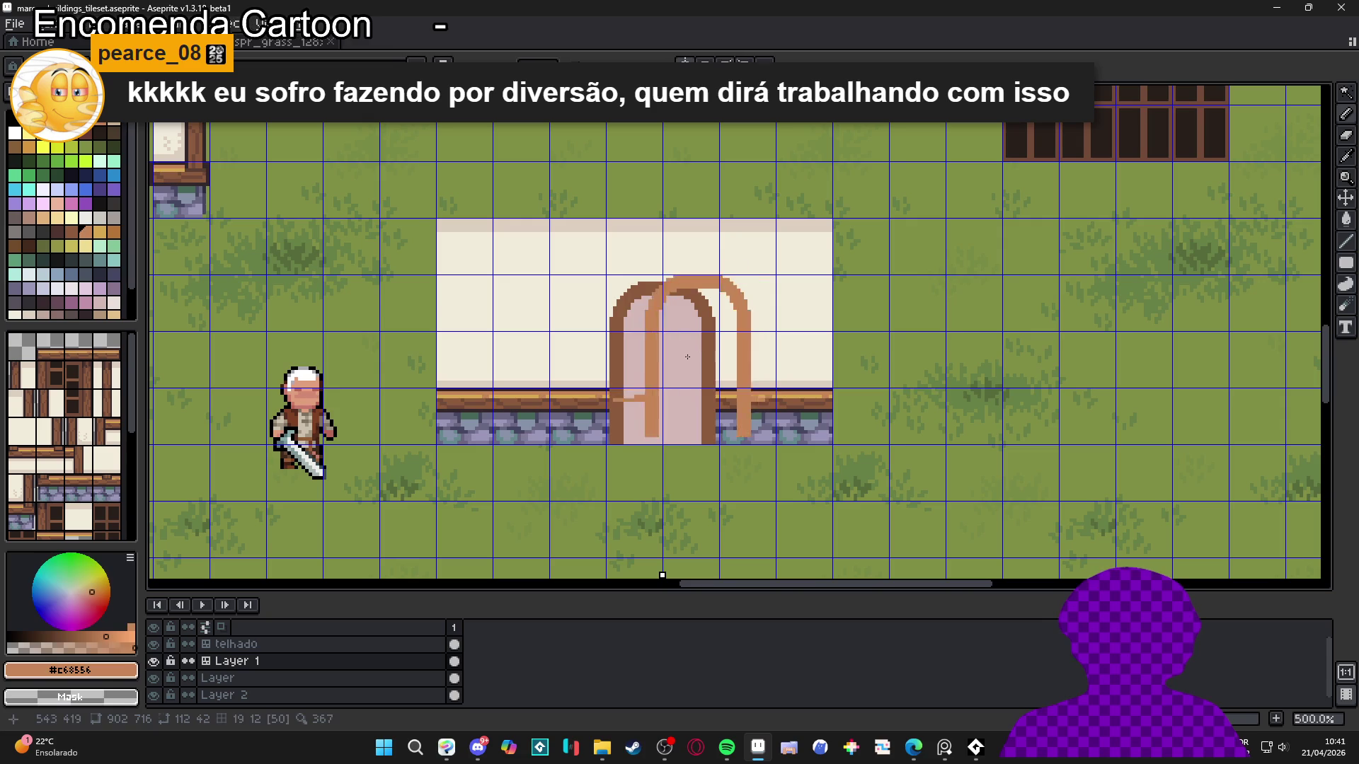
key(ctrl+y)
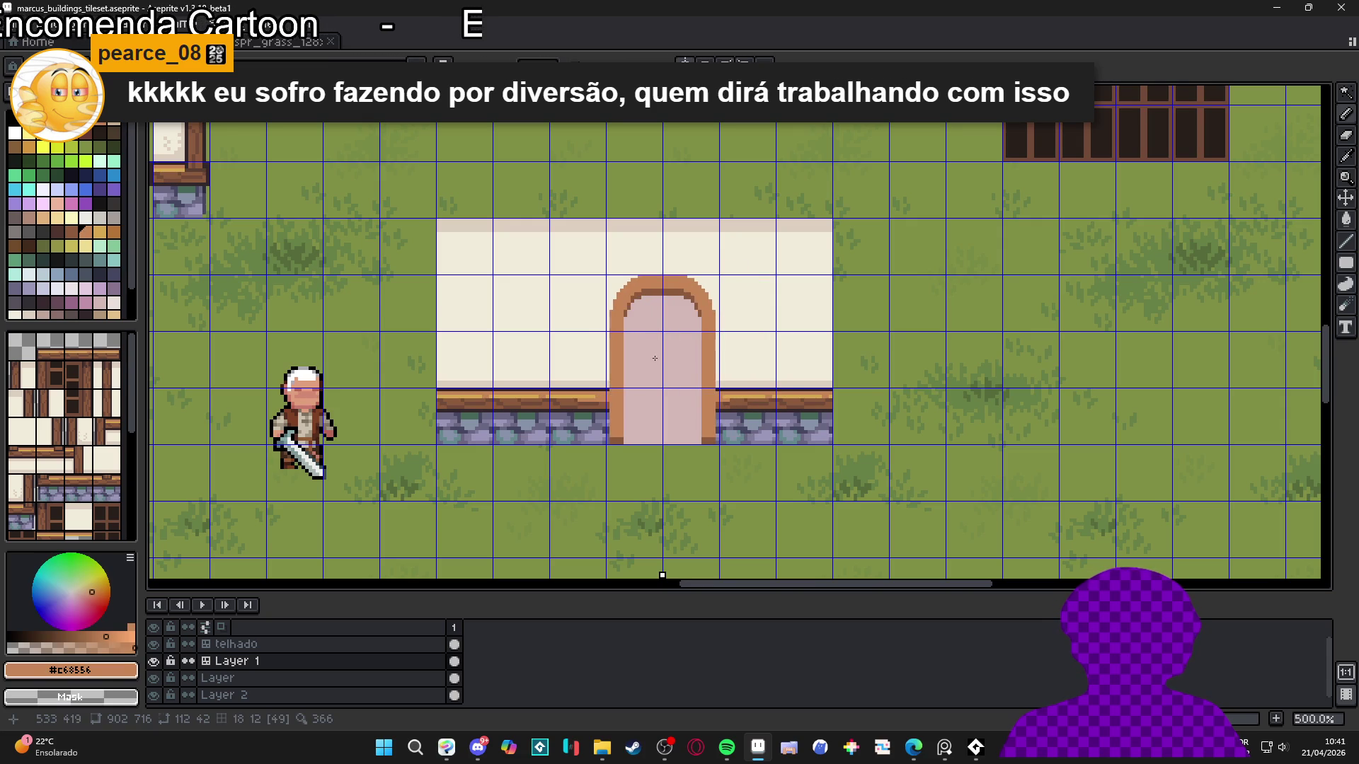
mouse_move(657, 359)
mouse_down()
mouse_move(682, 508)
mouse_move(758, 368)
mouse_move(743, 339)
mouse_up()
key(Delete)
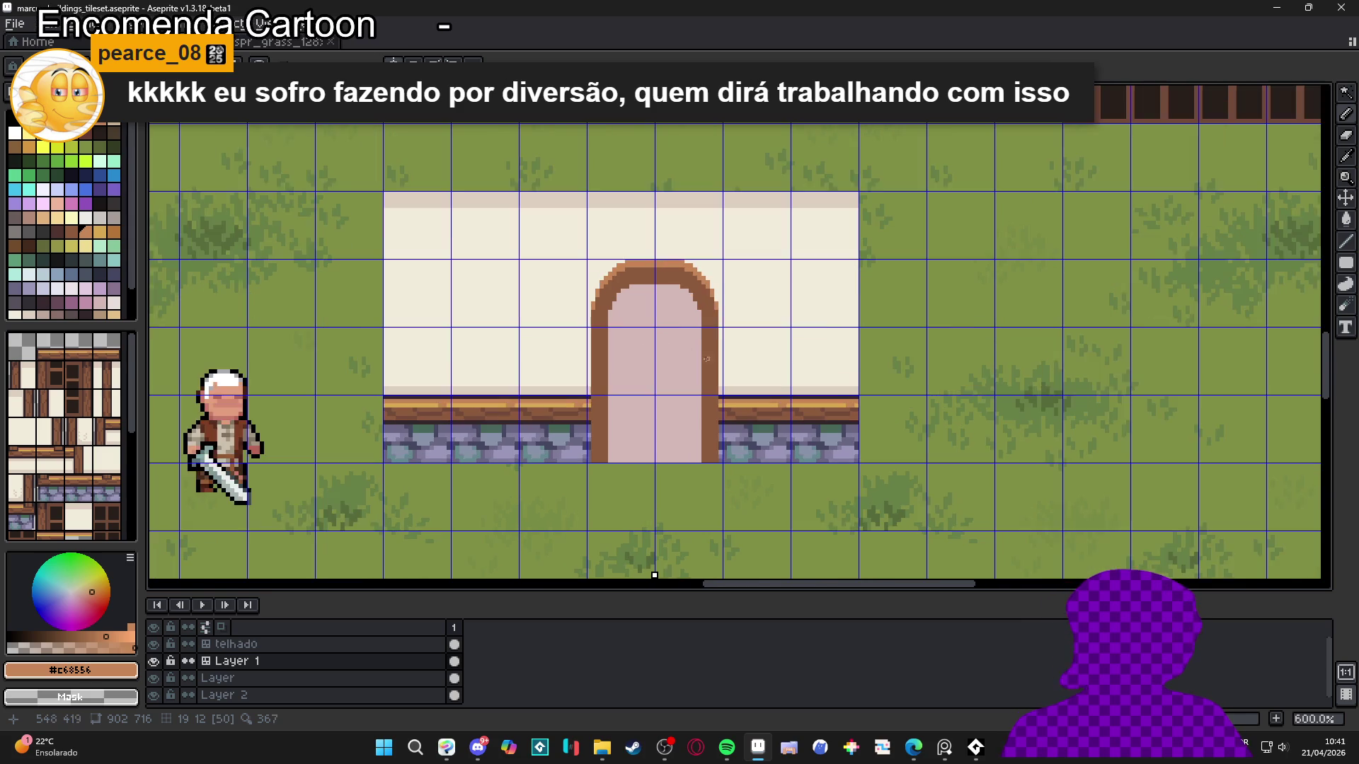
Draw mirrored dark #33272a lines up both arch sides and add dark pixels at its top corners
scroll(679, 425, up, 5)
alt+click(707, 470)
scroll(707, 470, down, 3)
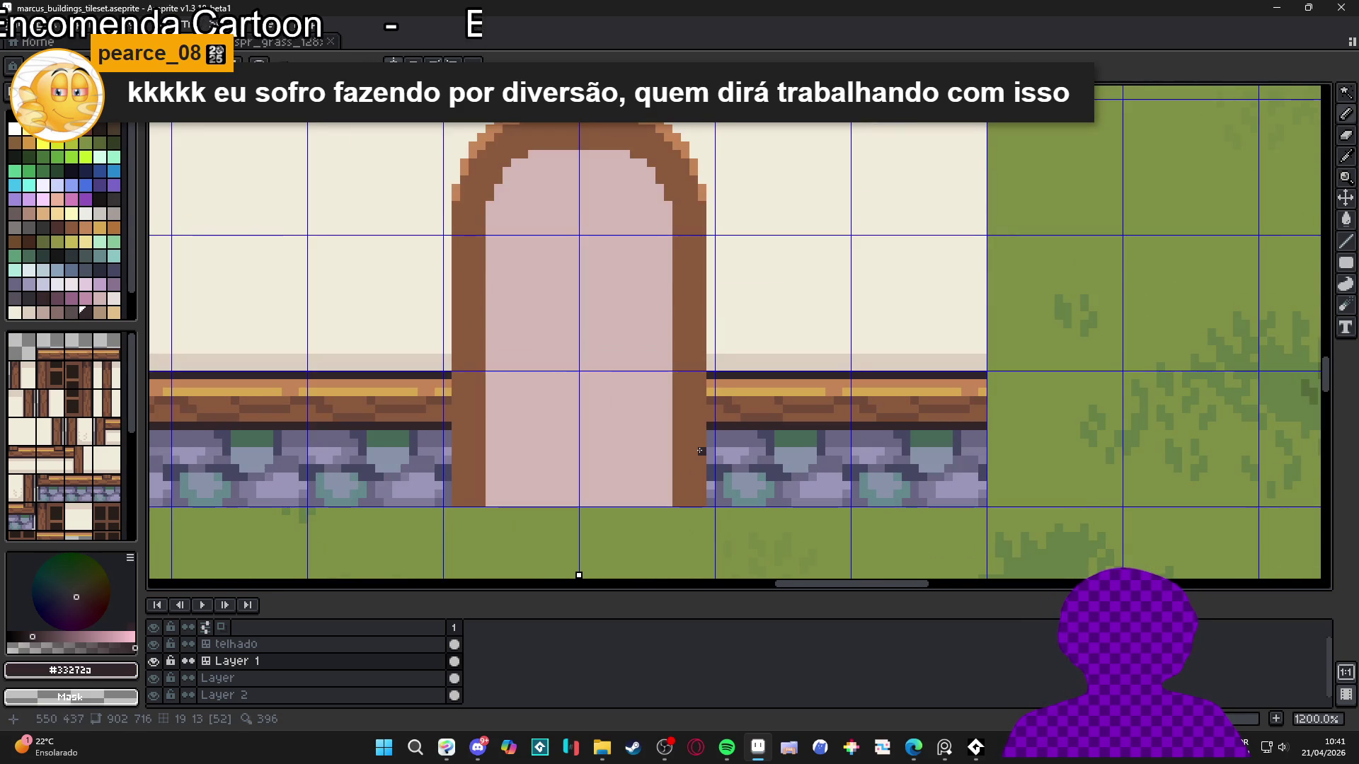
scroll(705, 488, up, 2)
drag(711, 488, 704, 165)
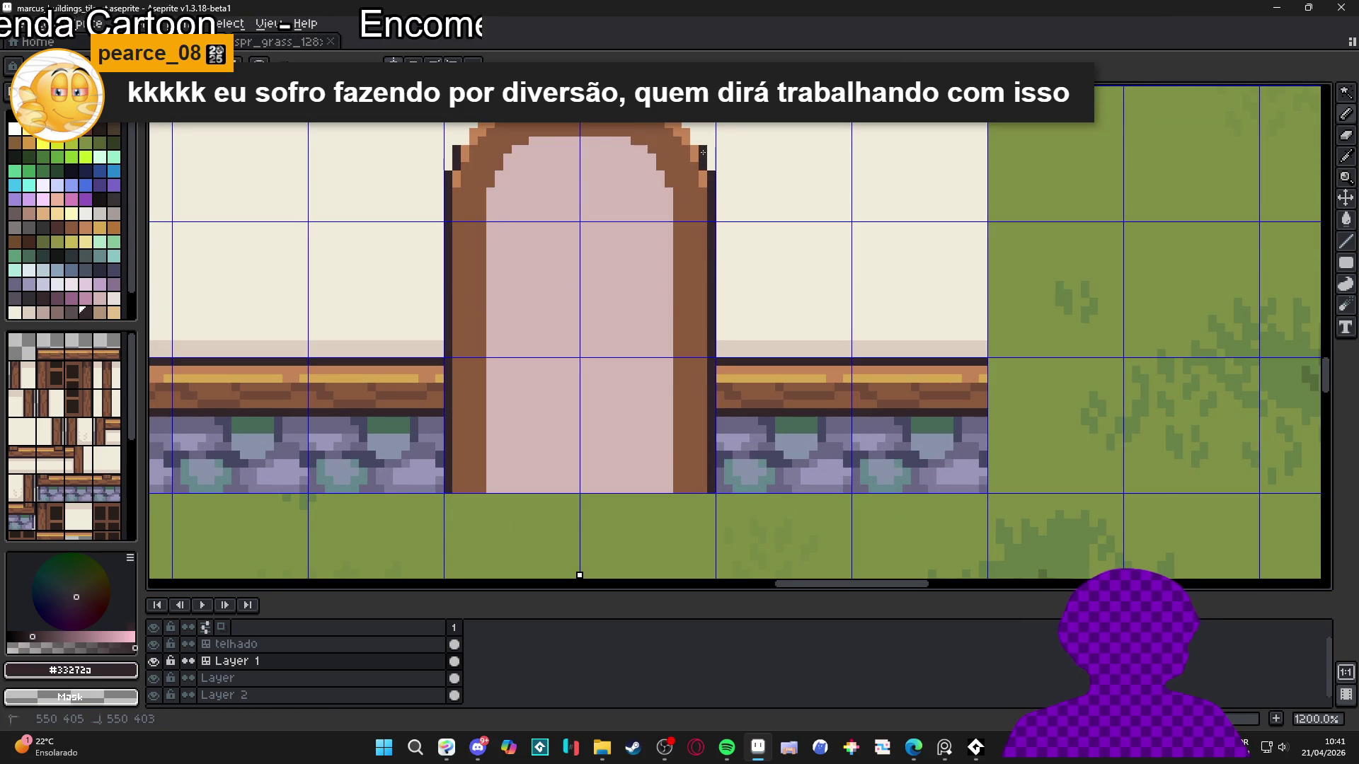
click(699, 141)
drag(653, 119, 699, 187)
click(687, 156)
scroll(671, 235, down, 2)
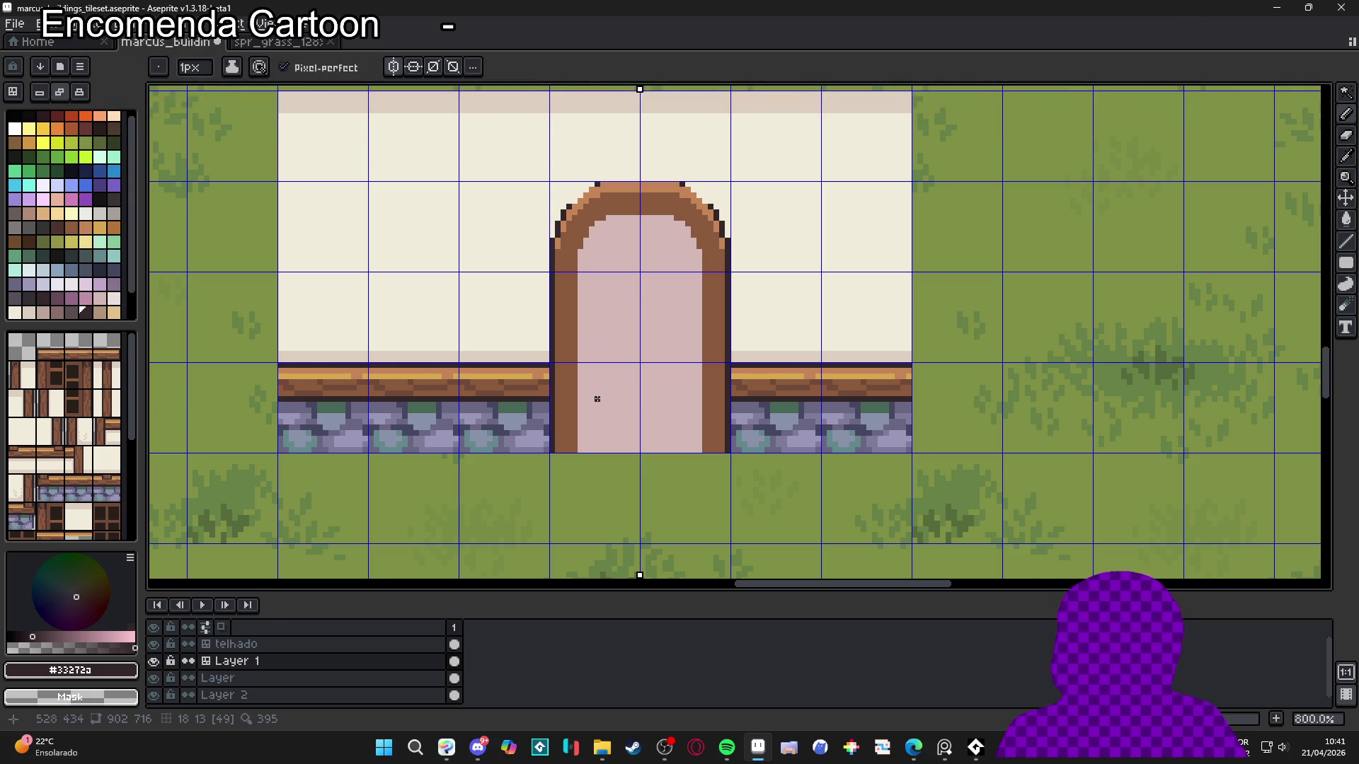
Sample the door browns and bucket-fill the door interior with the light trim brown
scroll(591, 397, up, 2)
alt+click(553, 375)
scroll(549, 398, down, 2)
scroll(550, 398, up, 2)
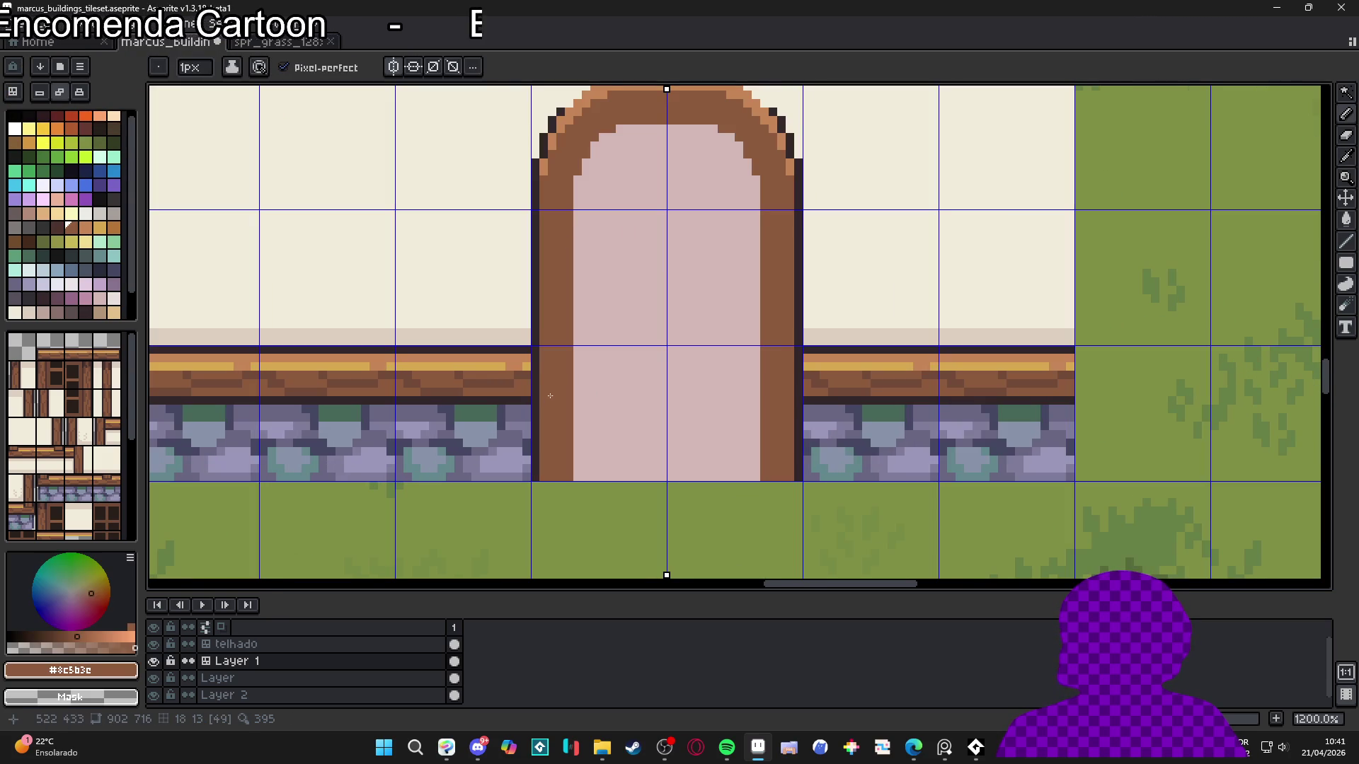
alt+click(525, 369)
alt+click(523, 354)
key(g)
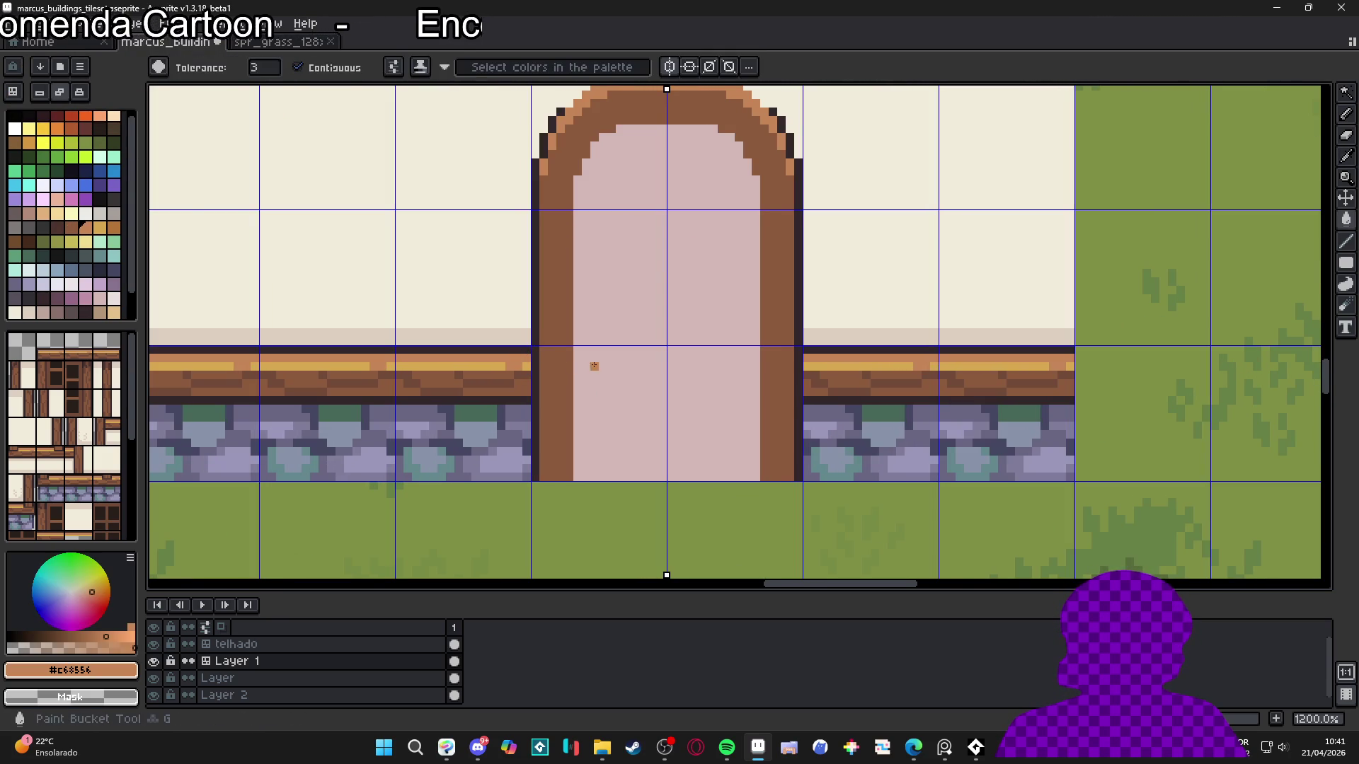
click(591, 364)
Refill the door interior with swatch Idx-114 greyish pink (#bda499), then pick Idx-115 for pencilling
scroll(615, 380, down, 4)
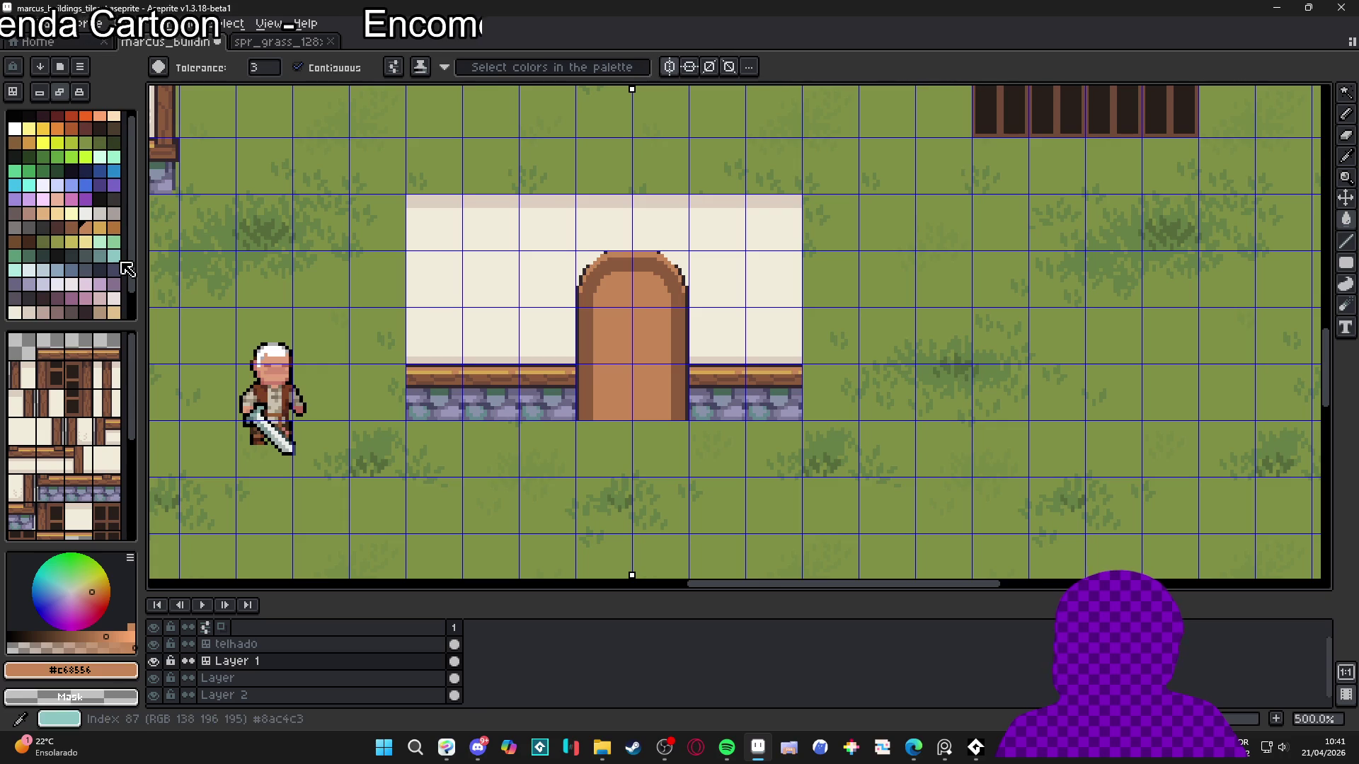
scroll(108, 289, down, 2)
scroll(108, 289, up, 2)
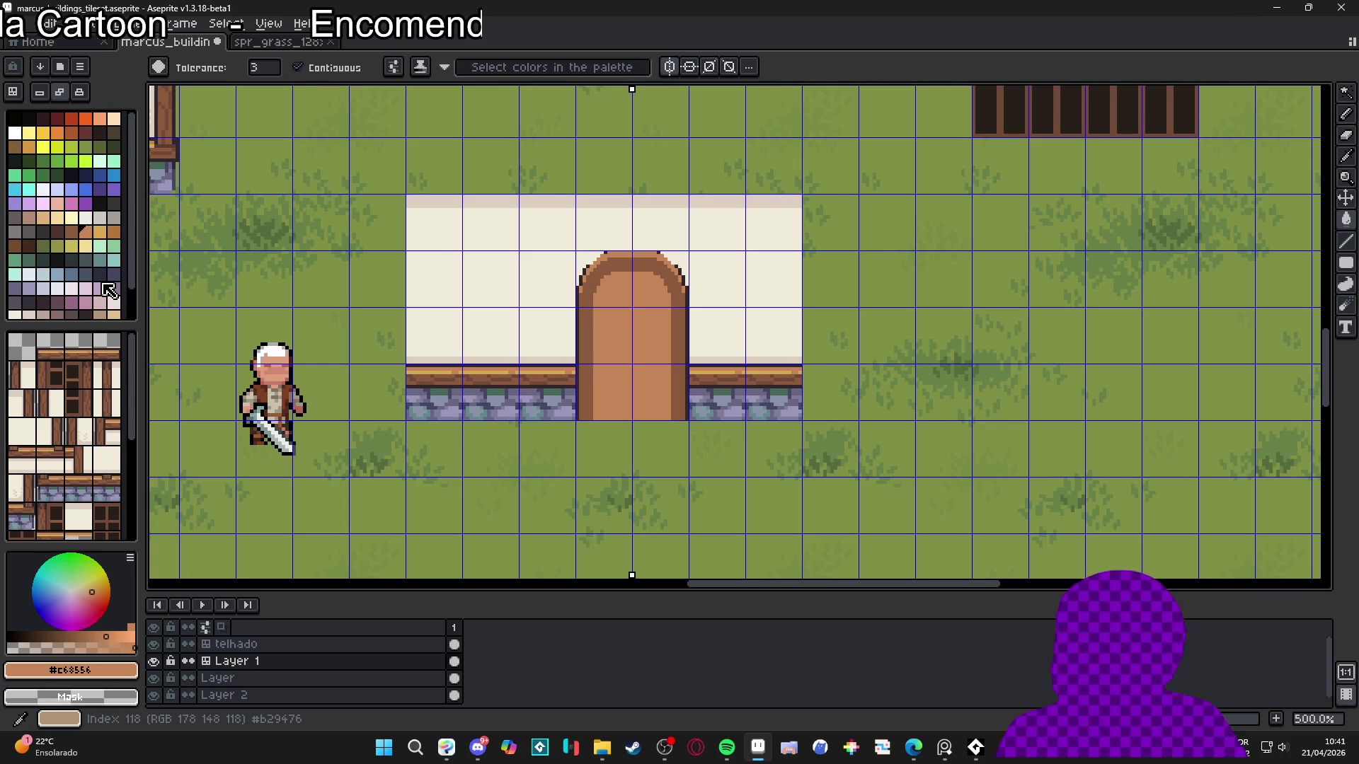
scroll(107, 289, down, 2)
click(42, 283)
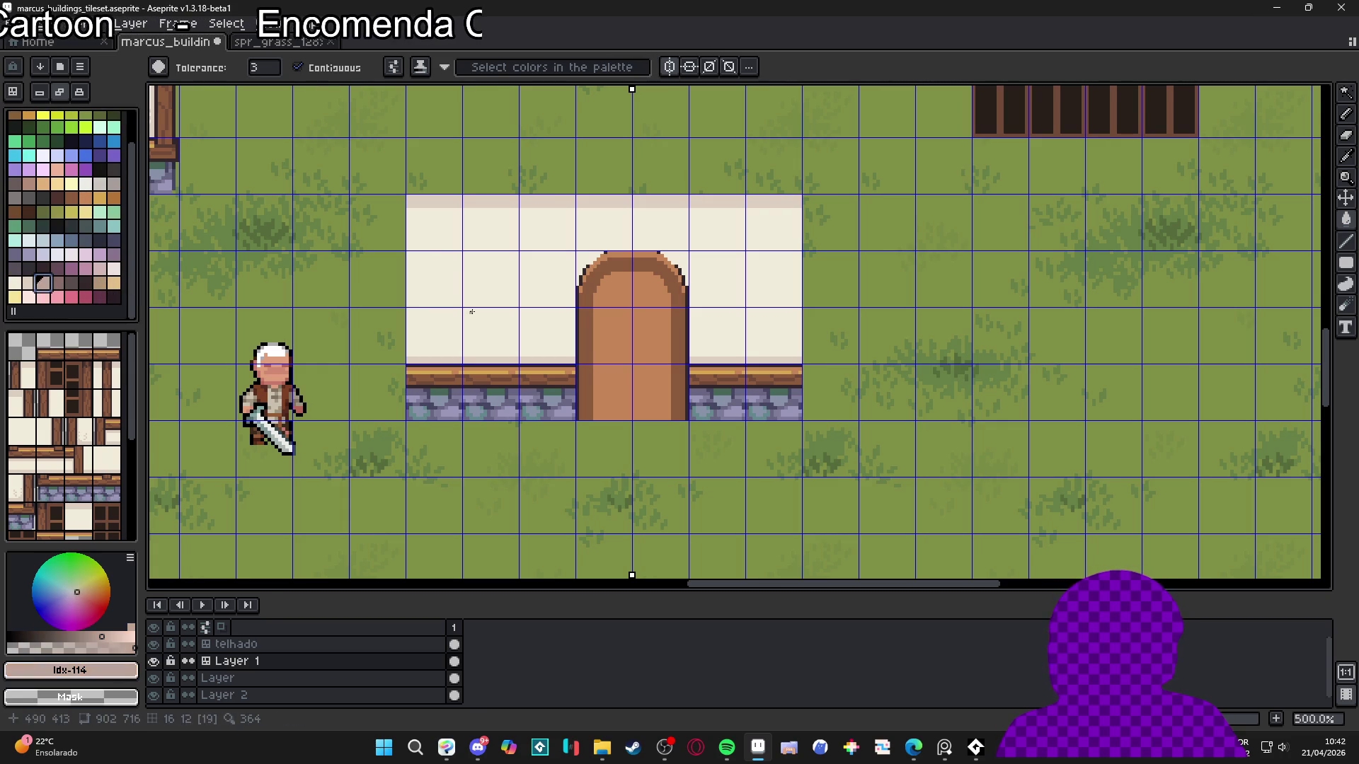
click(632, 339)
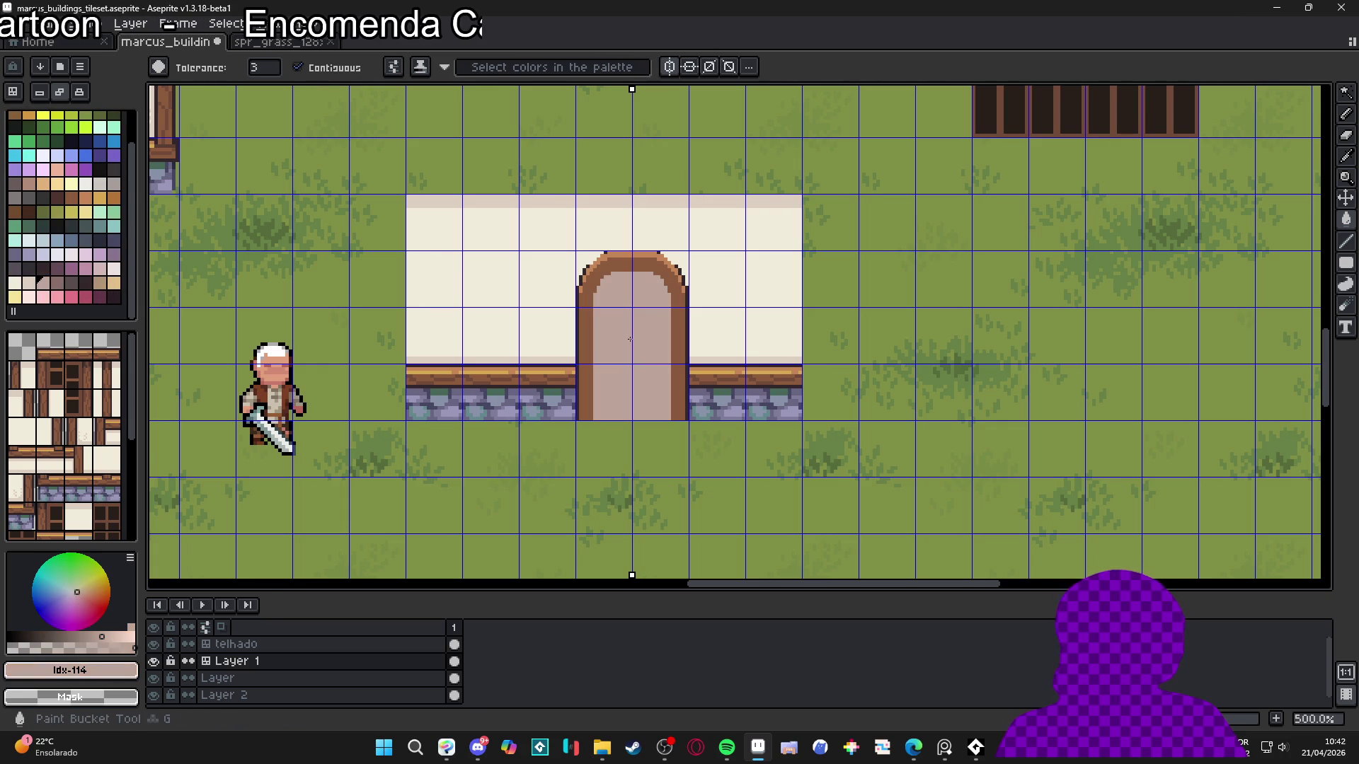
click(57, 283)
key(b)
scroll(634, 254, up, 4)
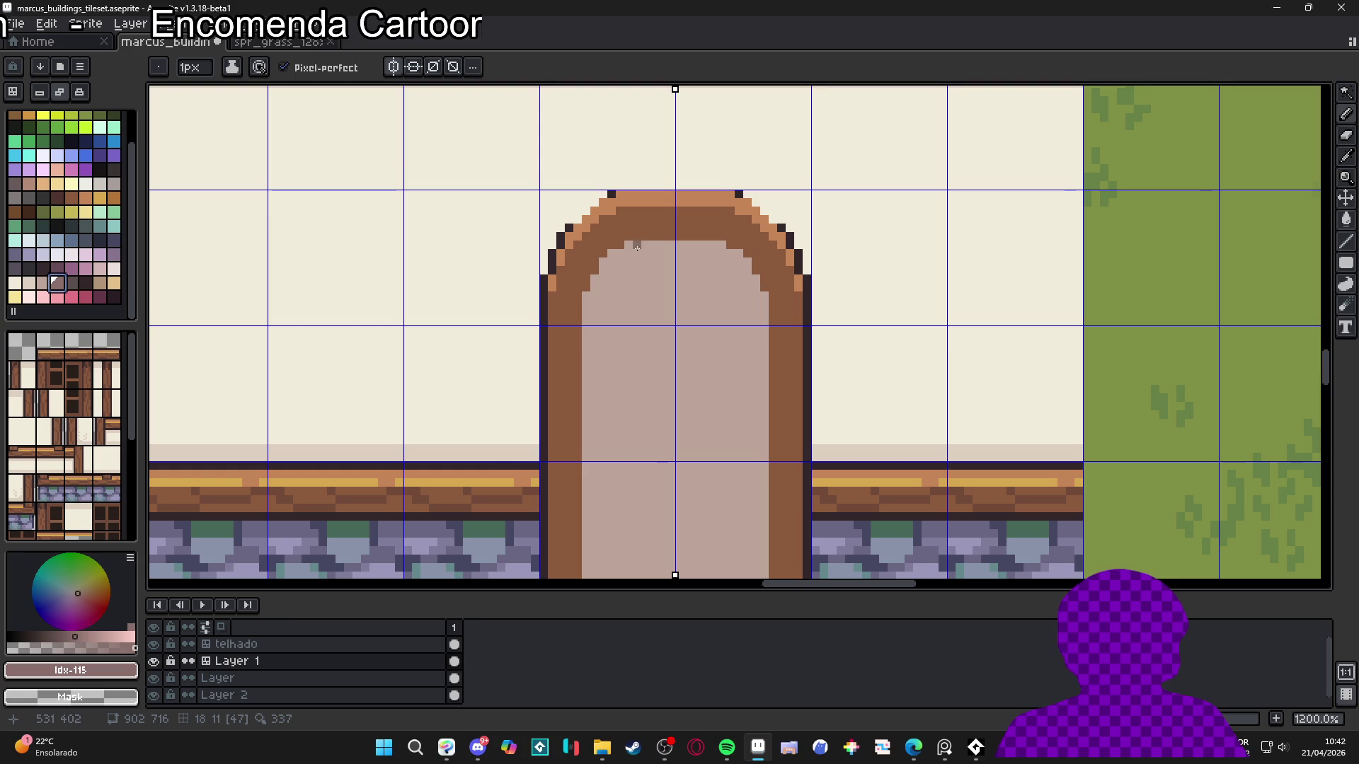
Shade the arch's inner edge with a mirrored band of darker pixels, undoing the extra strokes
drag(644, 247, 626, 543)
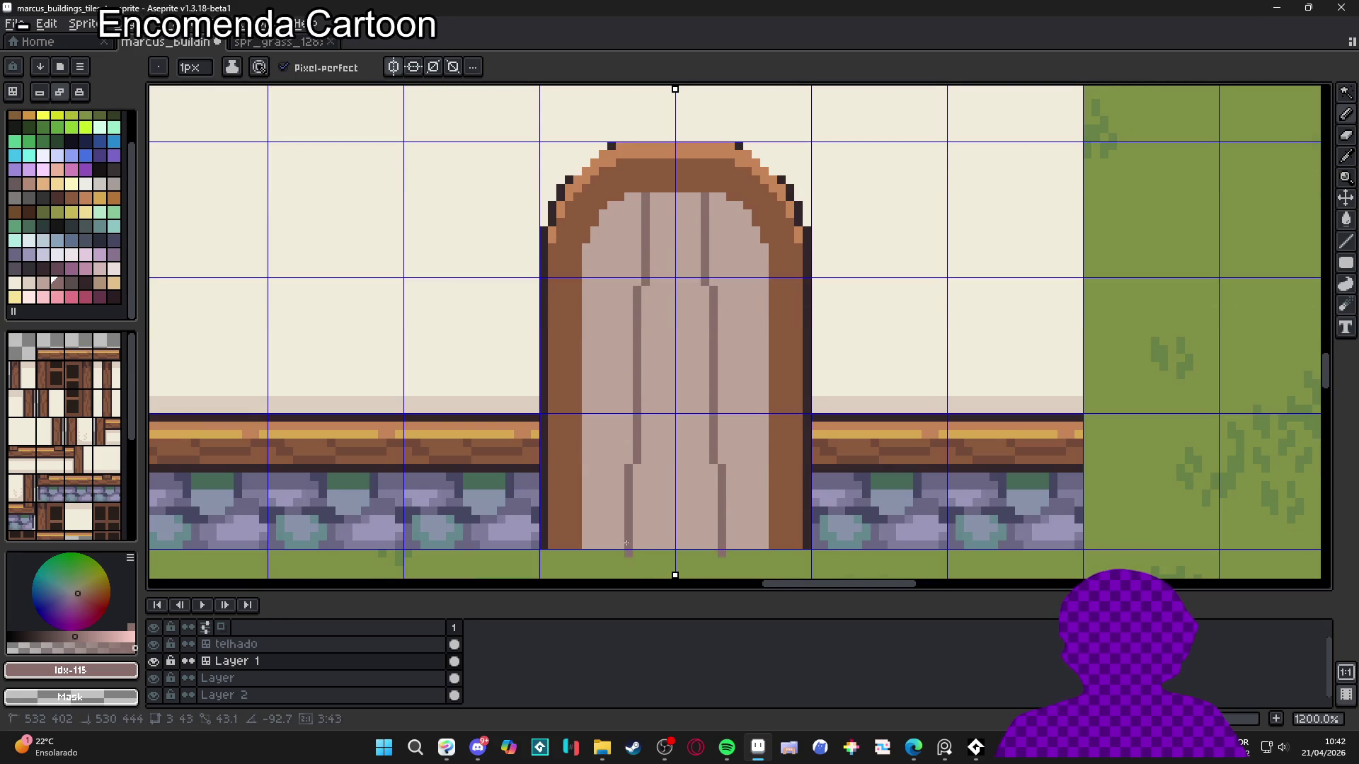
key(ctrl+z)
key(ctrl+z)
key(ctrl+z)
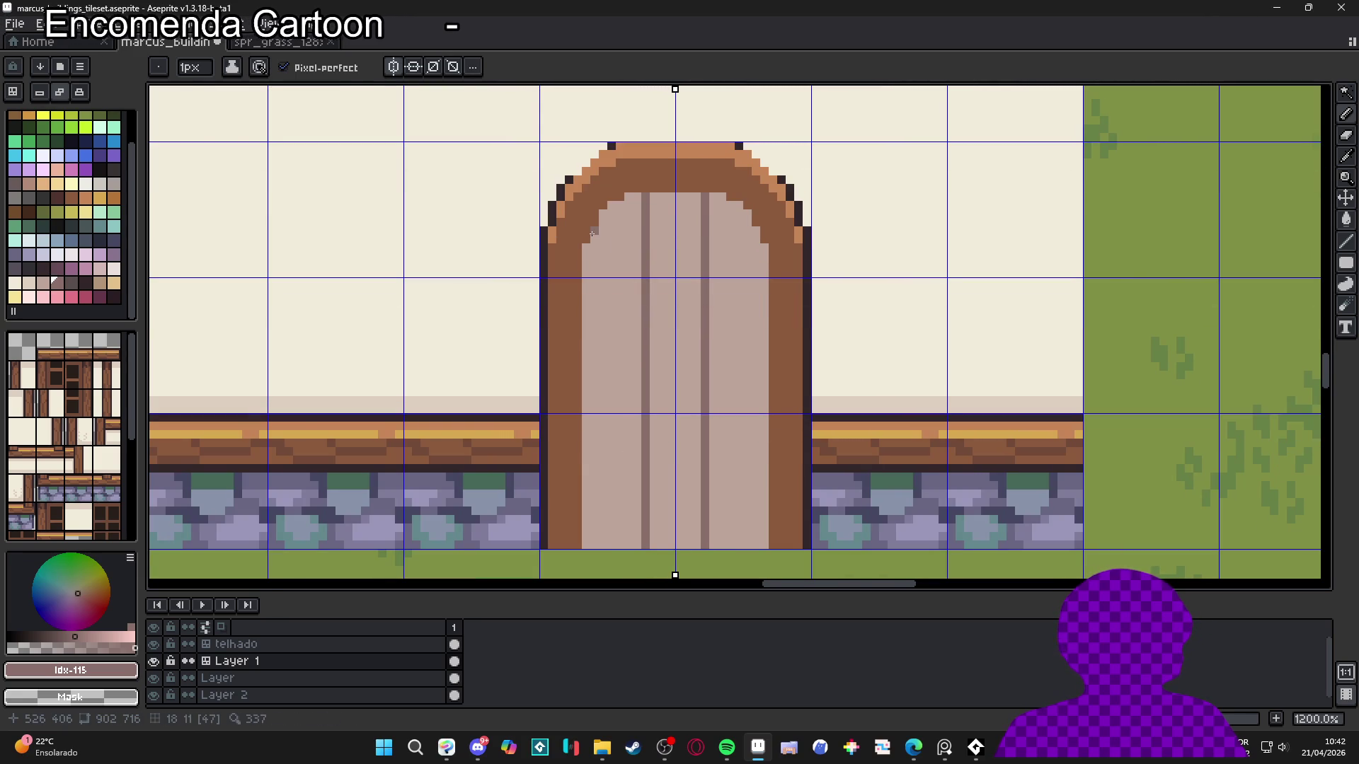
click(600, 210)
drag(607, 210, 672, 205)
click(634, 194)
click(626, 206)
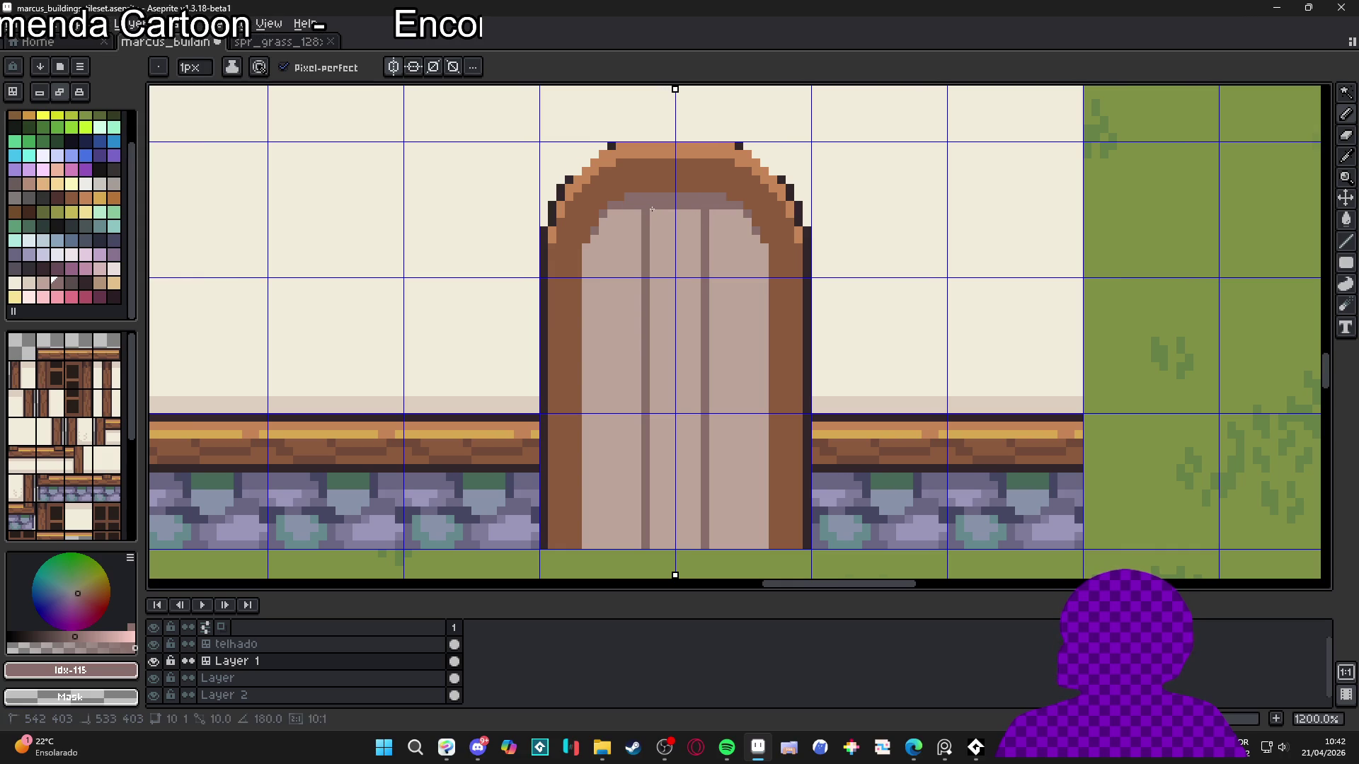
click(615, 214)
key(ctrl+z)
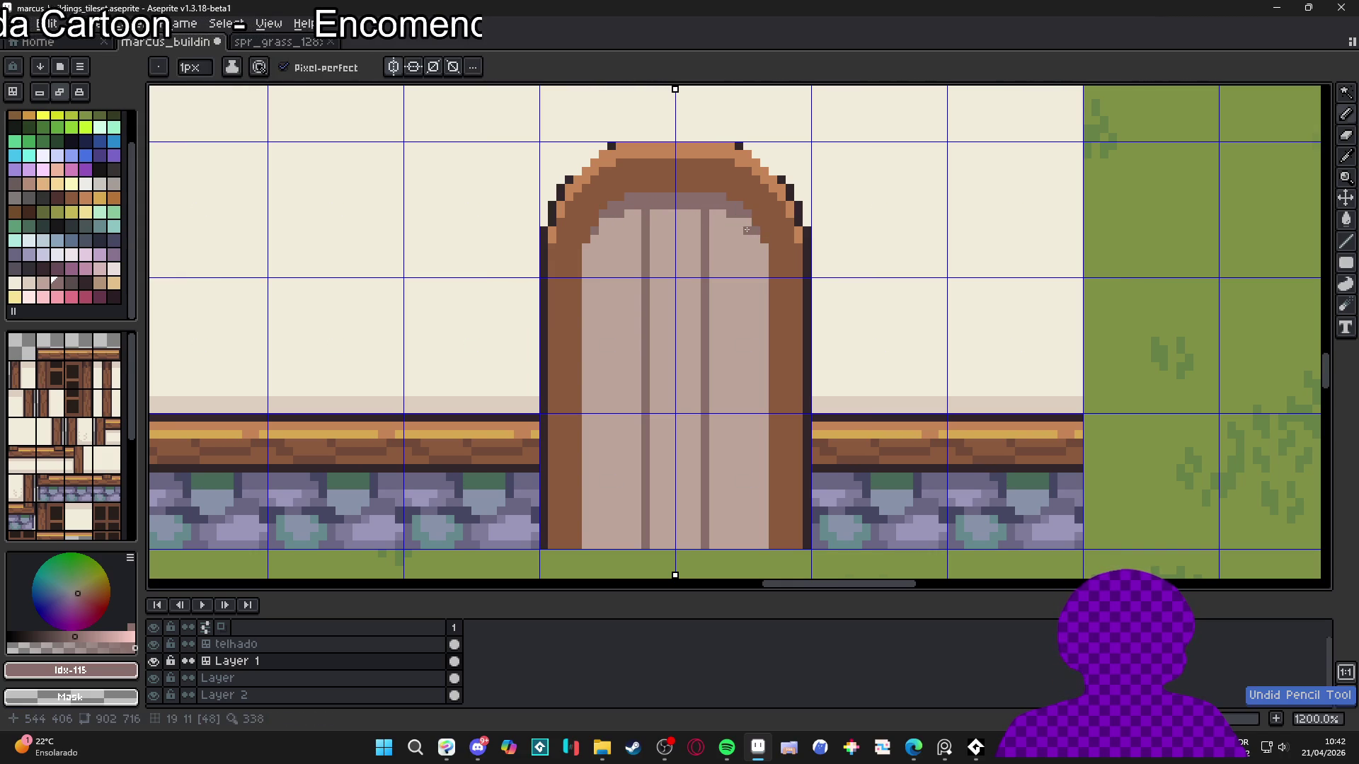
key(ctrl+z)
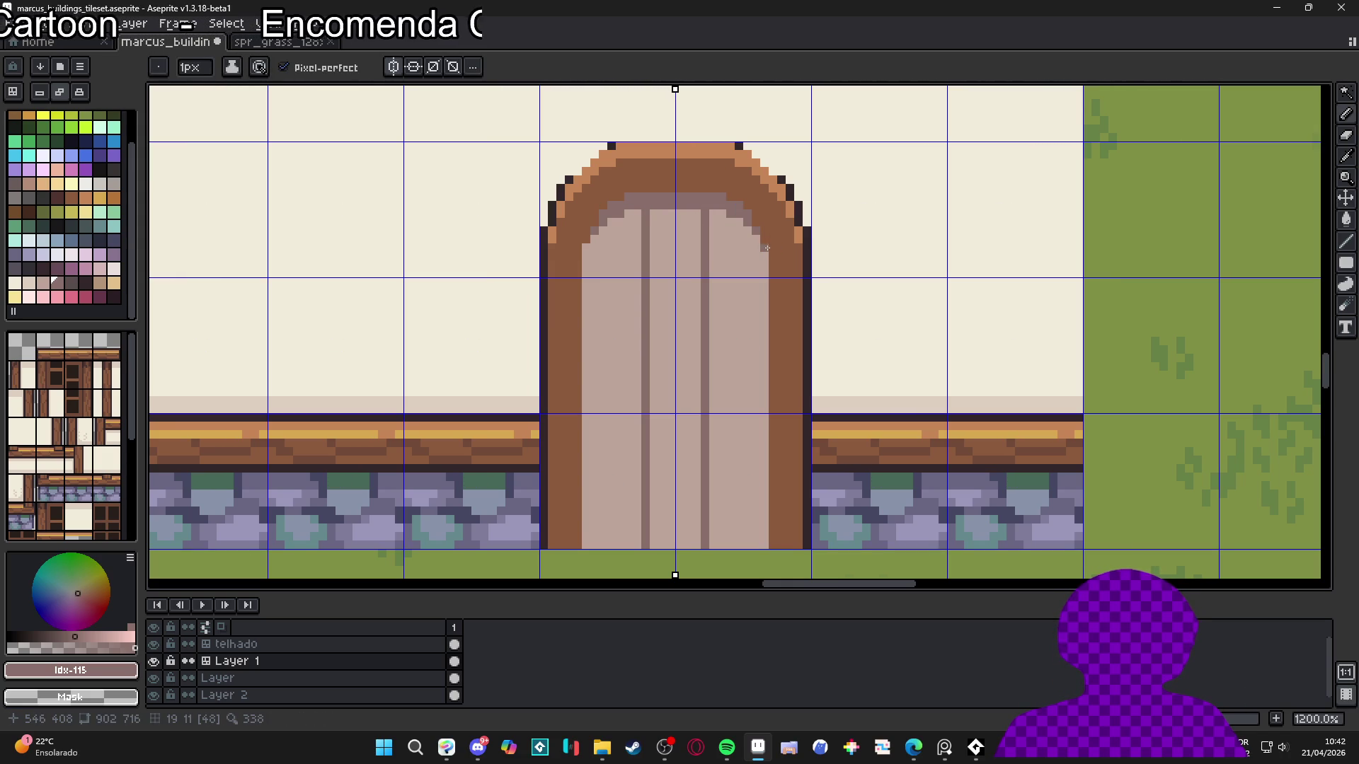
scroll(763, 254, down, 3)
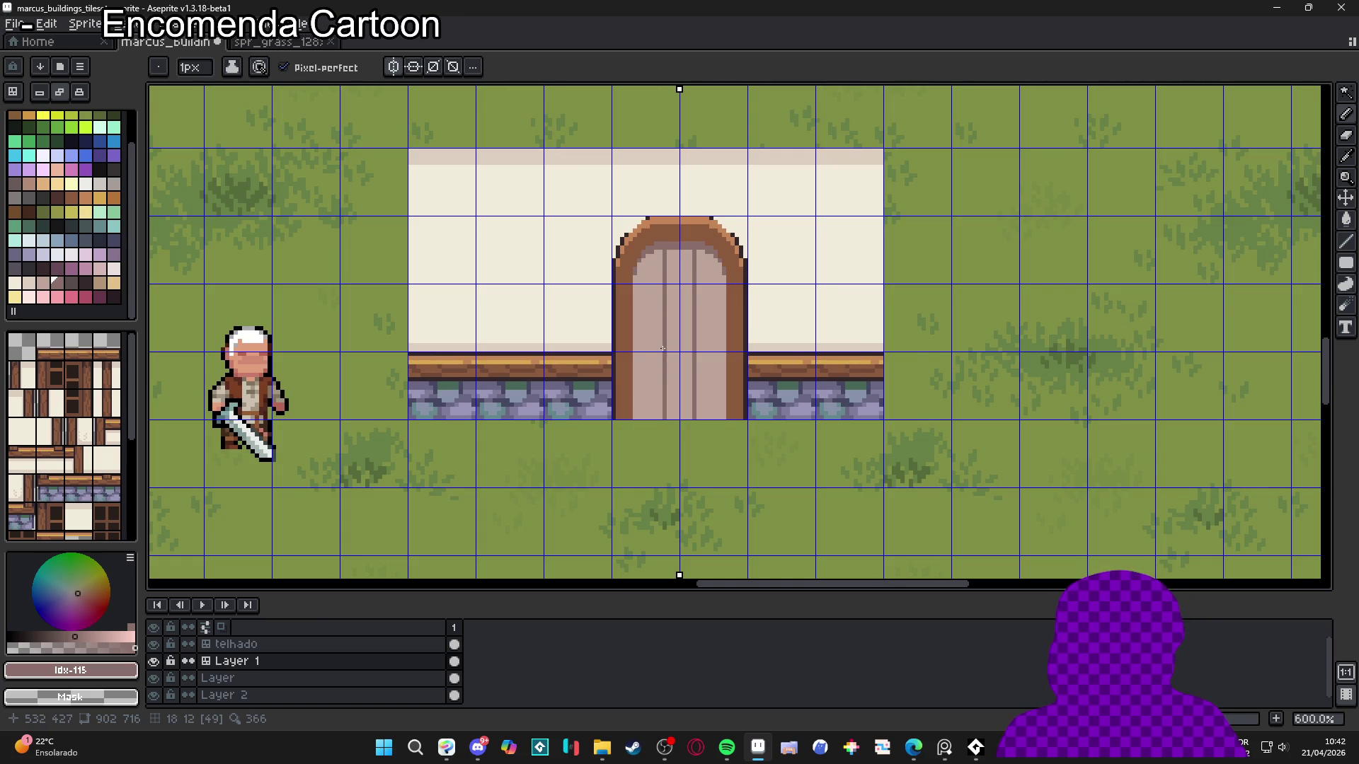
Bucket-fill the door frame with palette browns, first dark then a lighter medium brown
scroll(659, 364, down, 1)
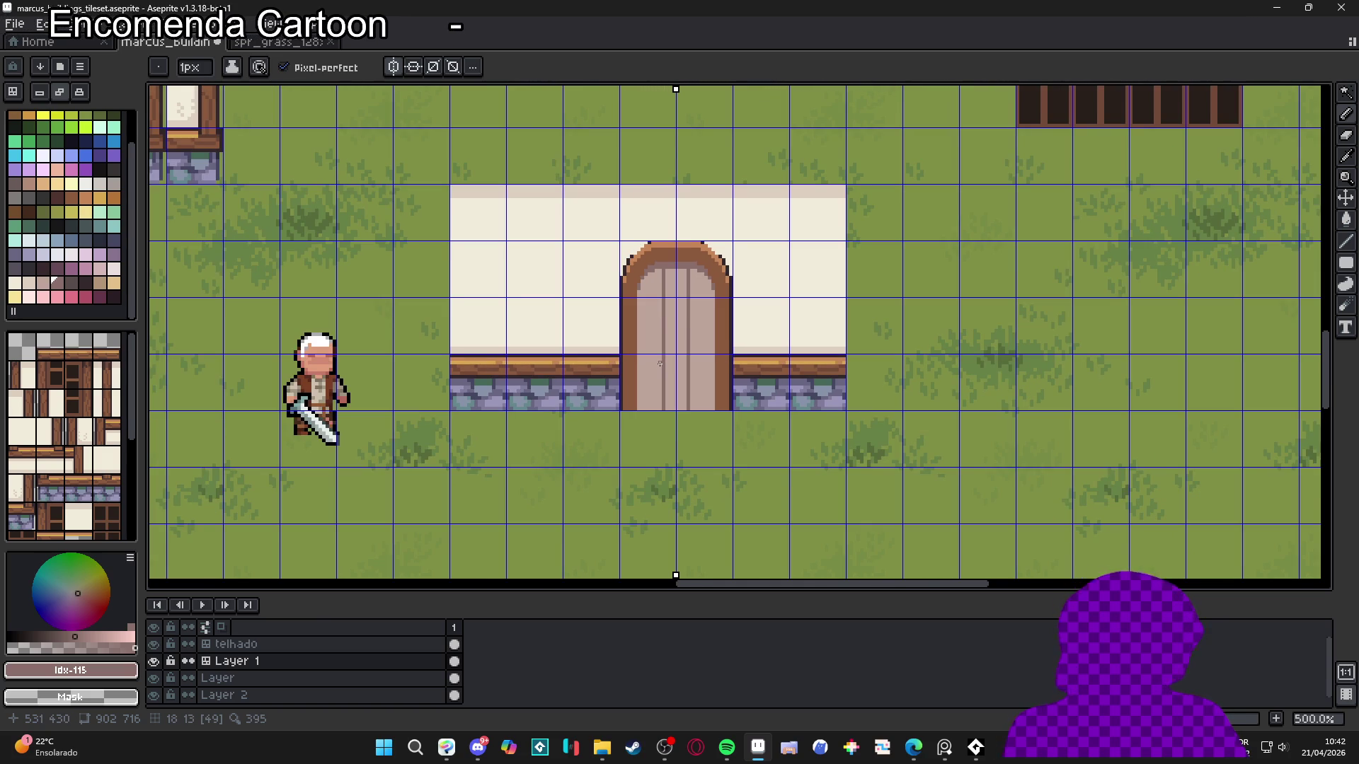
scroll(660, 363, down, 2)
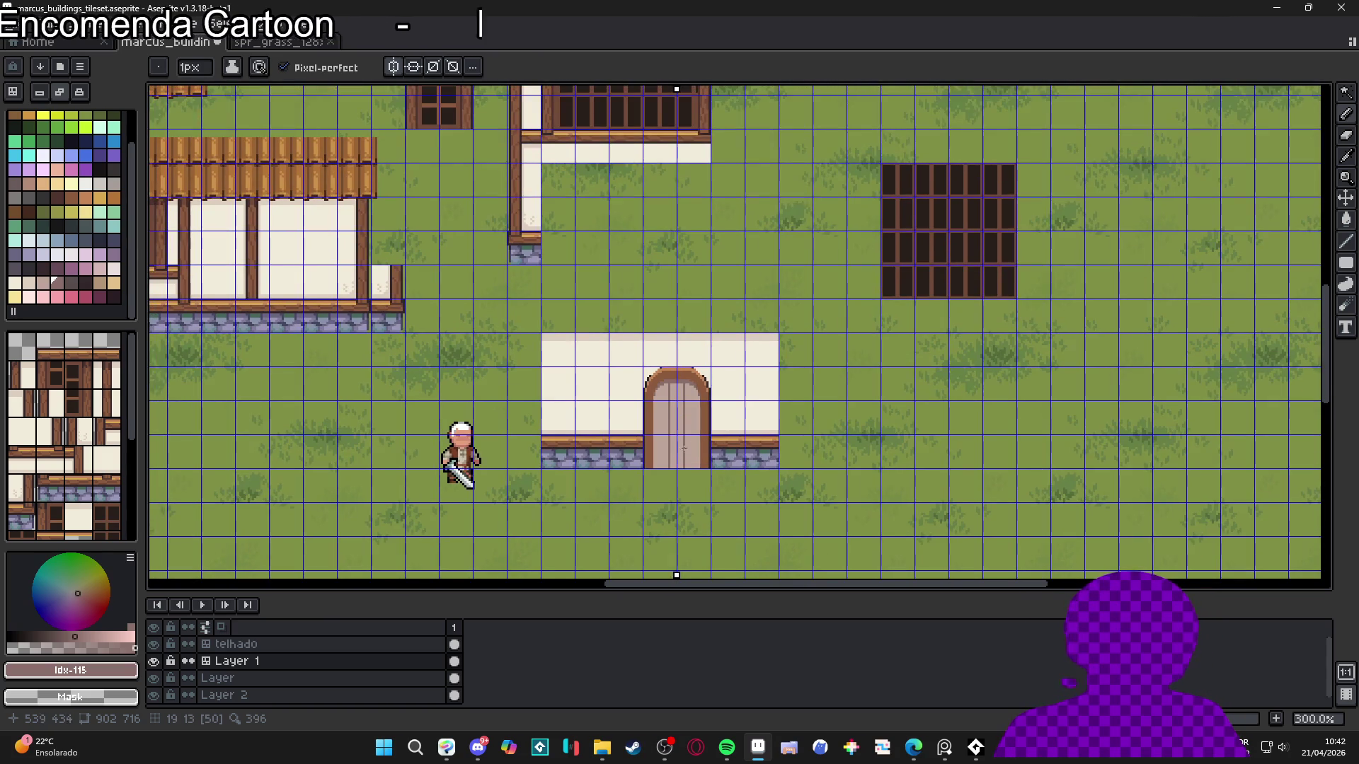
scroll(292, 382, up, 2)
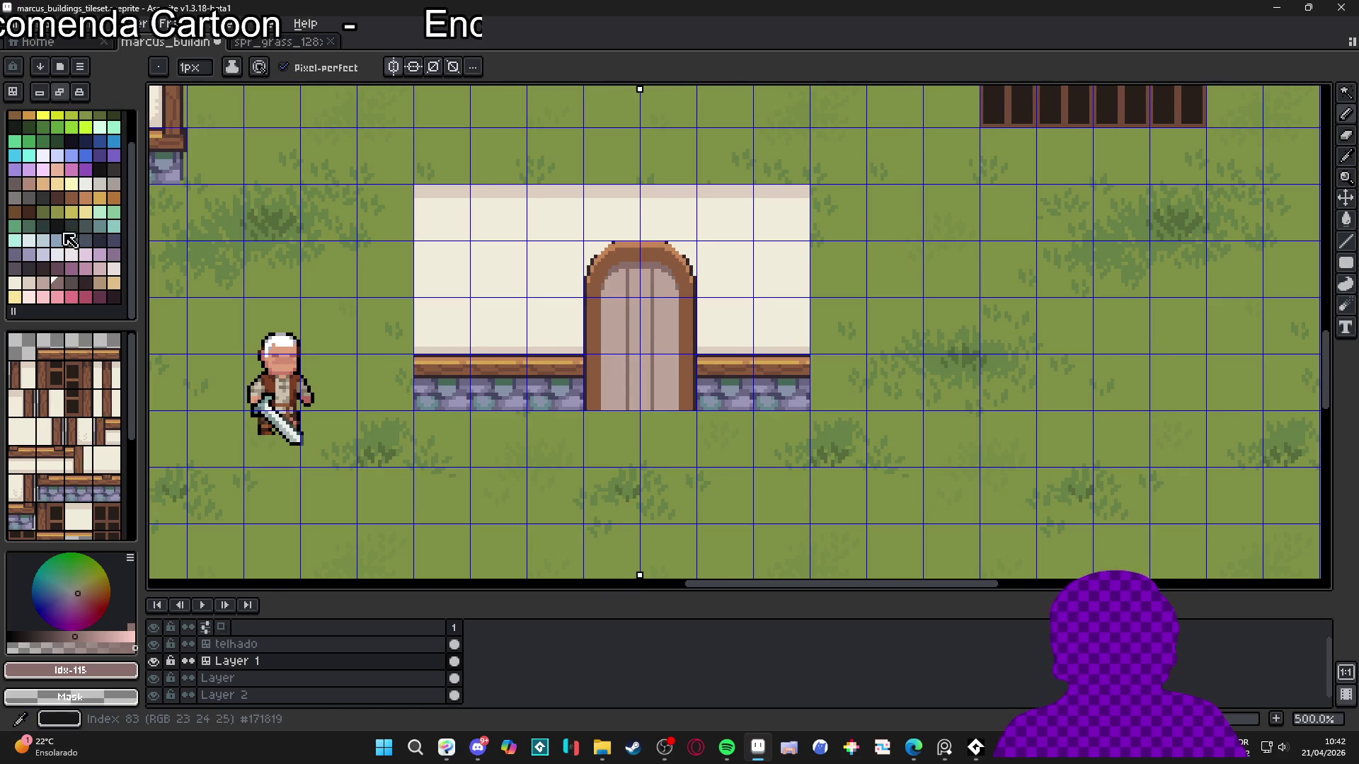
click(57, 197)
scroll(485, 363, up, 2)
key(g)
click(652, 318)
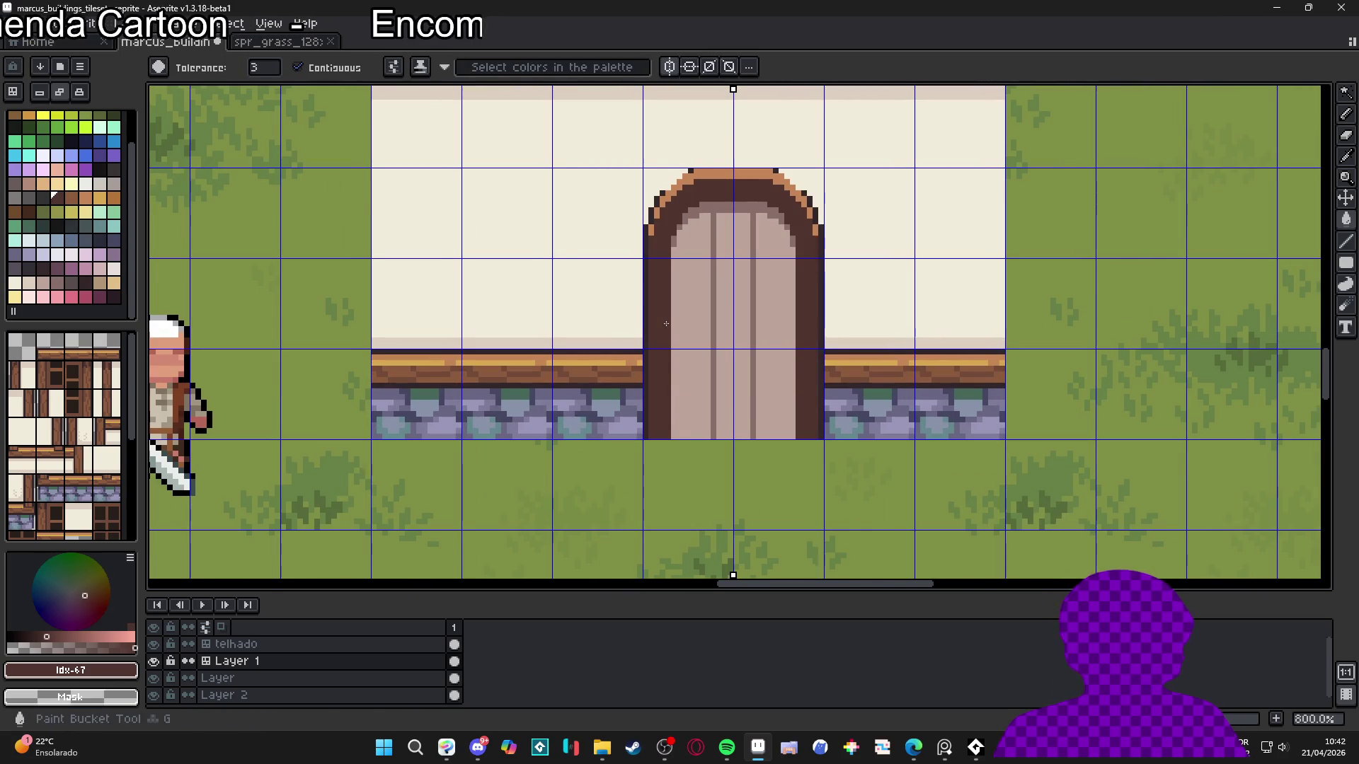
click(72, 201)
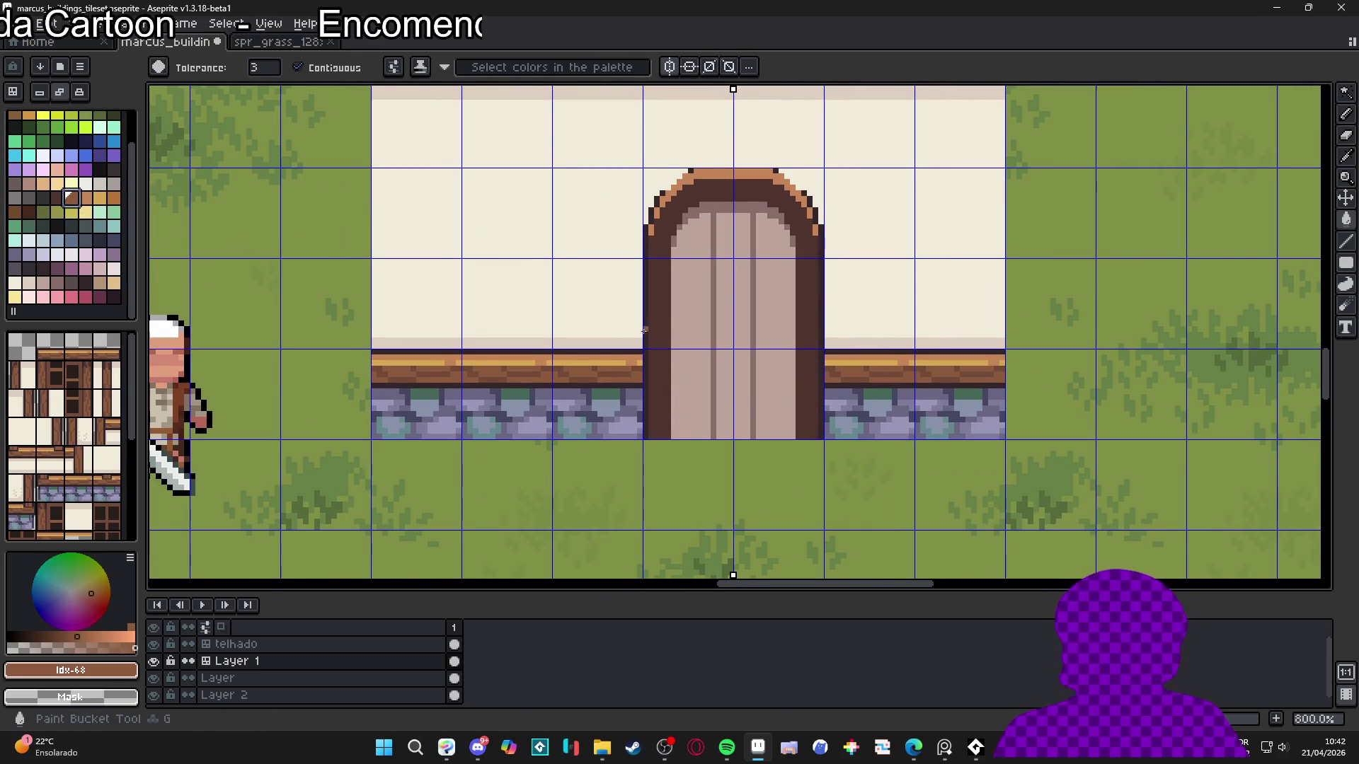
click(656, 333)
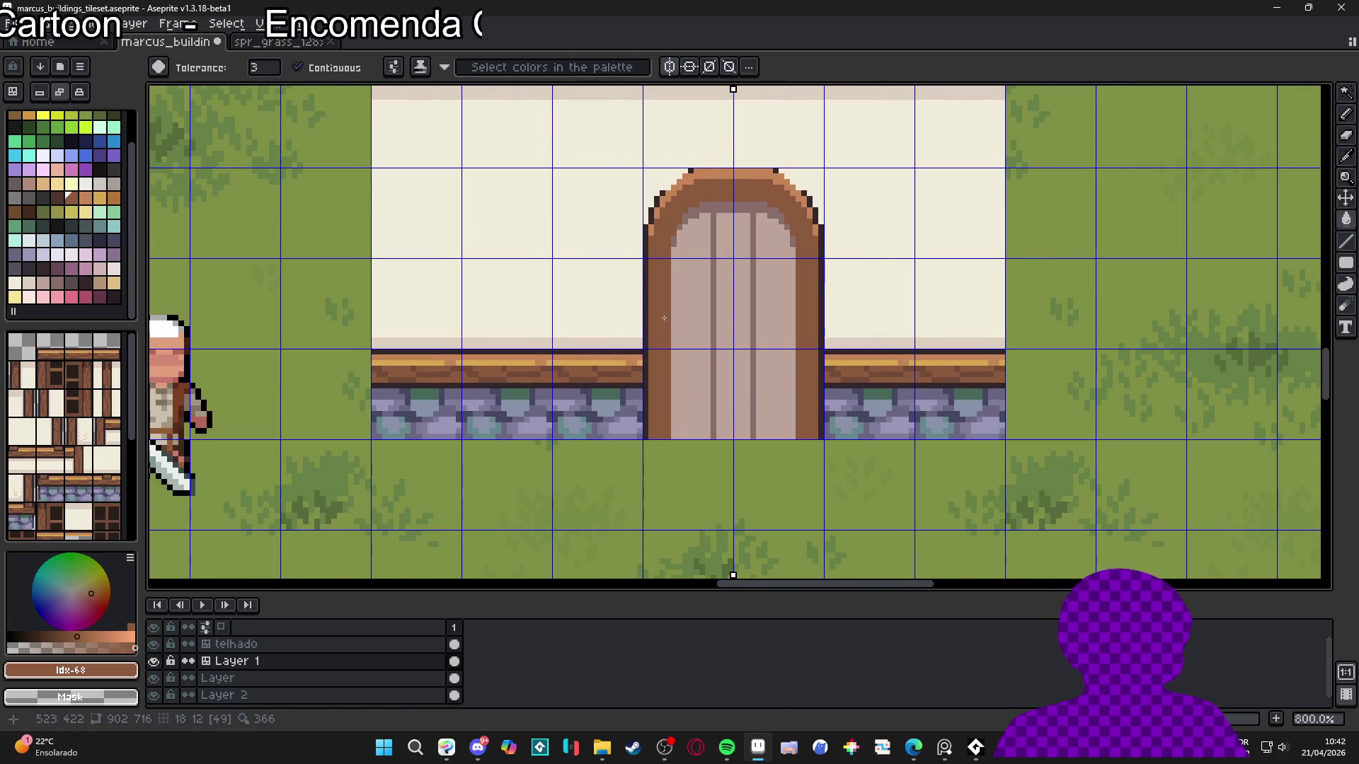
Fill the door's plank panels and central strip with a light orange wood brown
click(85, 198)
click(697, 327)
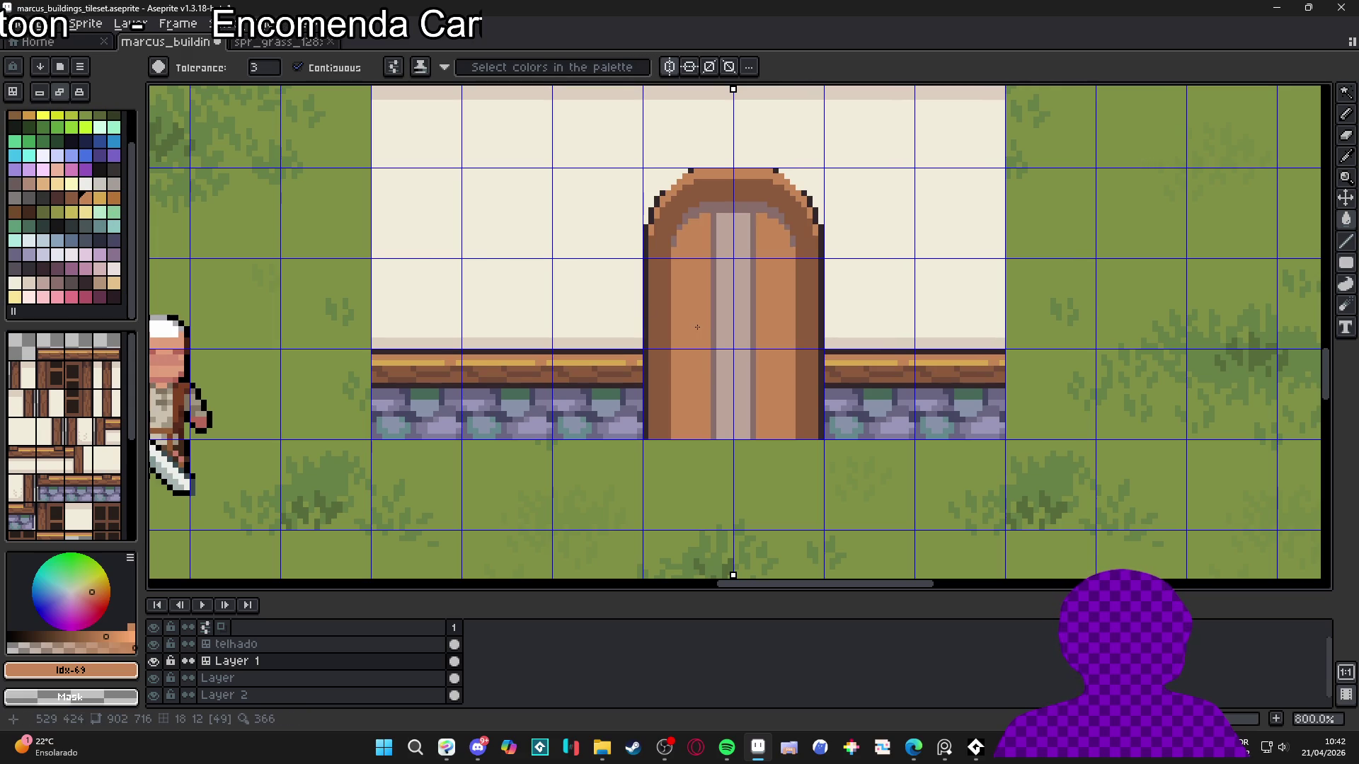
click(728, 321)
scroll(695, 233, up, 2)
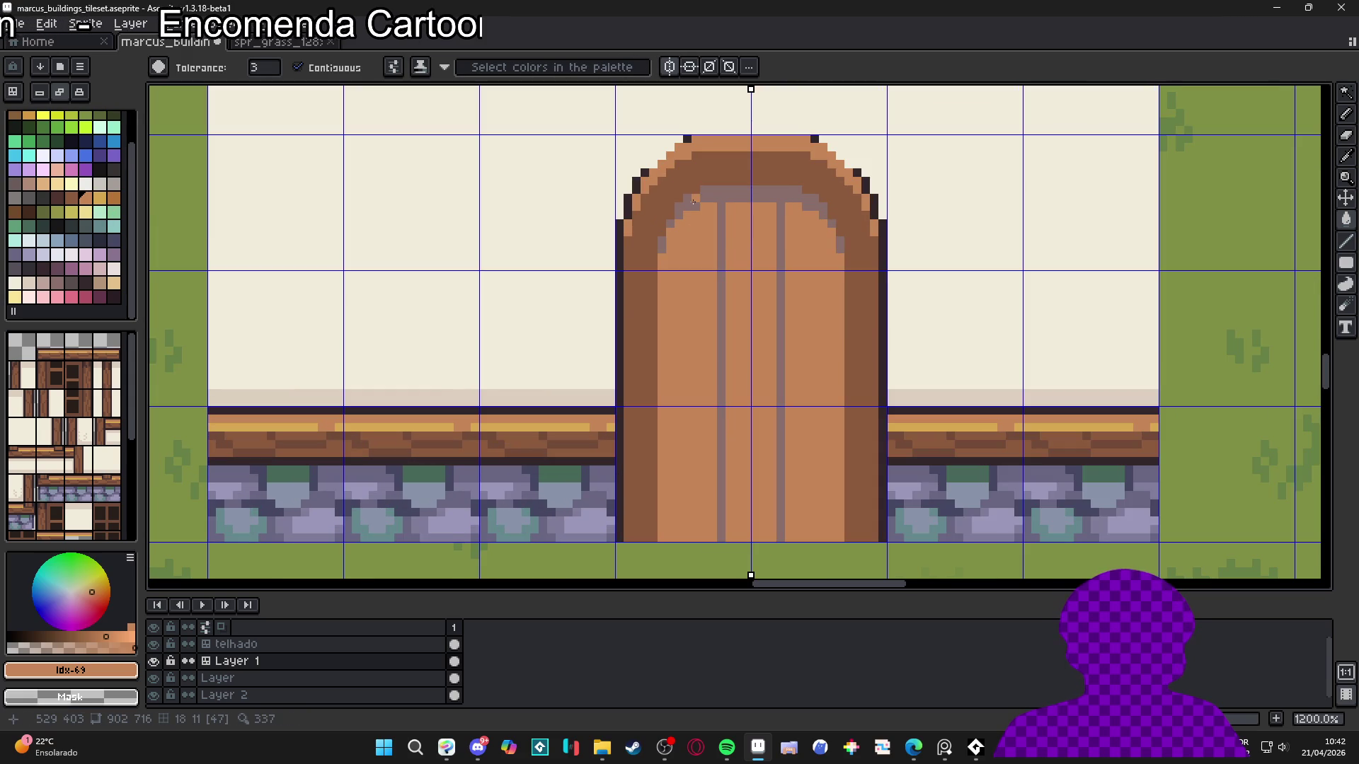
Sample the dark outline colour, add a dark arch pixel, and try then undo a dark strip fill
alt+click(877, 191)
scroll(732, 199, up, 1)
click(690, 205)
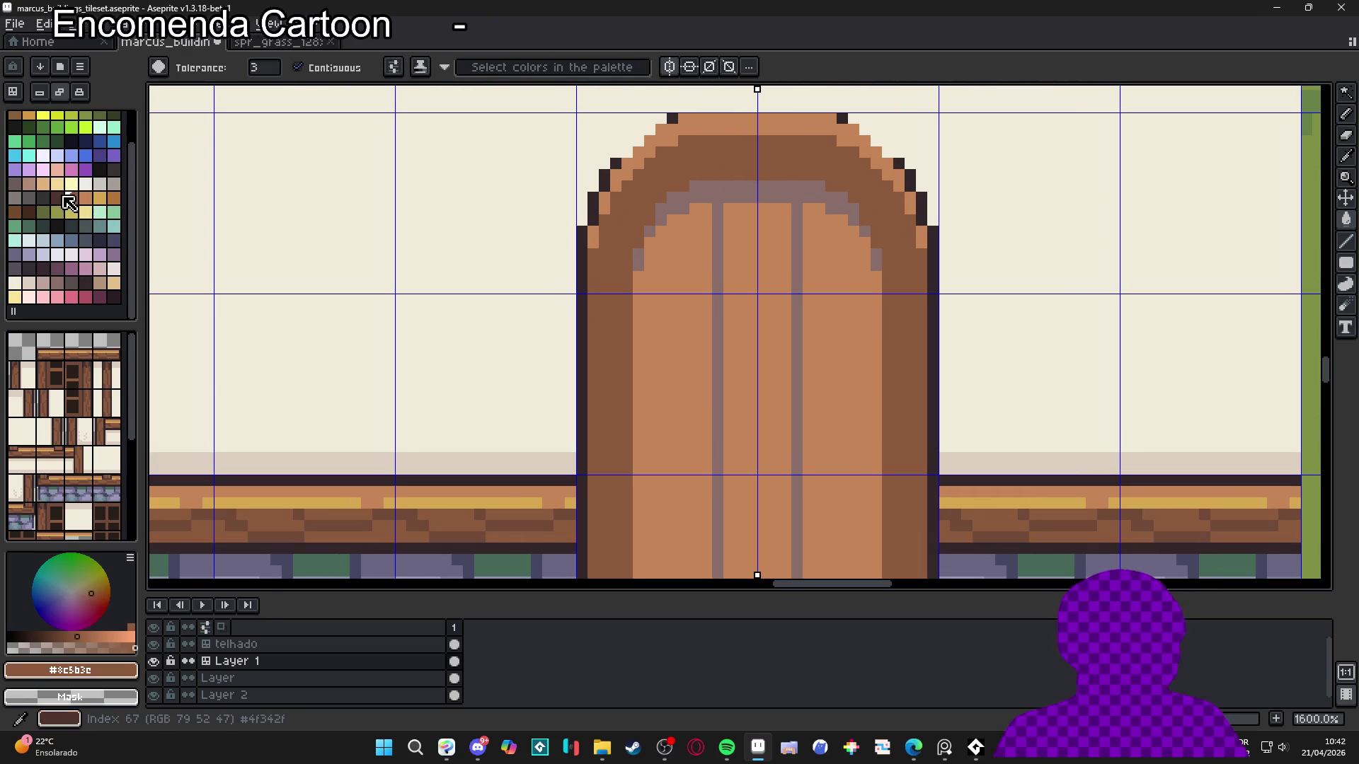
click(58, 198)
click(696, 189)
key(ctrl+z)
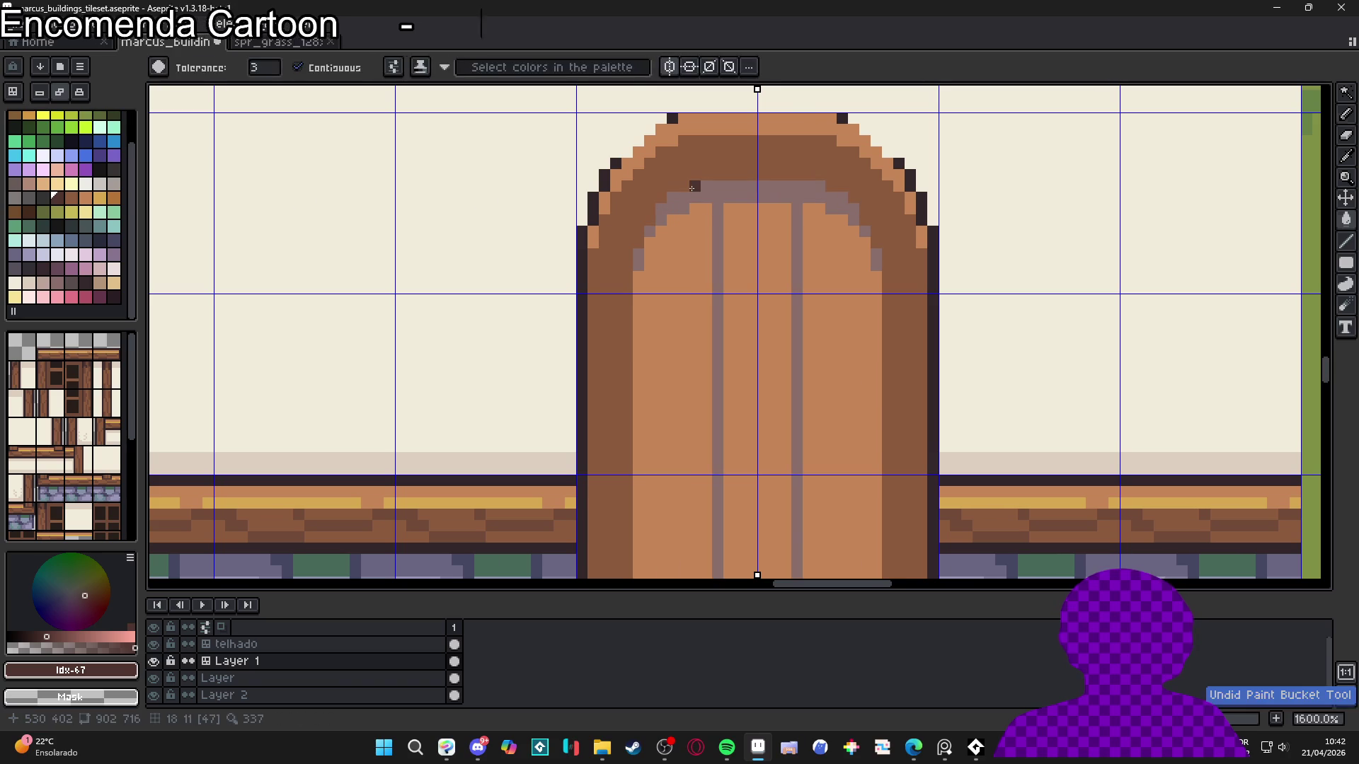
Pencil a dark line under the arch top with dark pixels at its inner corners
key(b)
shift+click(817, 186)
click(842, 197)
click(673, 197)
click(684, 198)
click(830, 198)
click(853, 209)
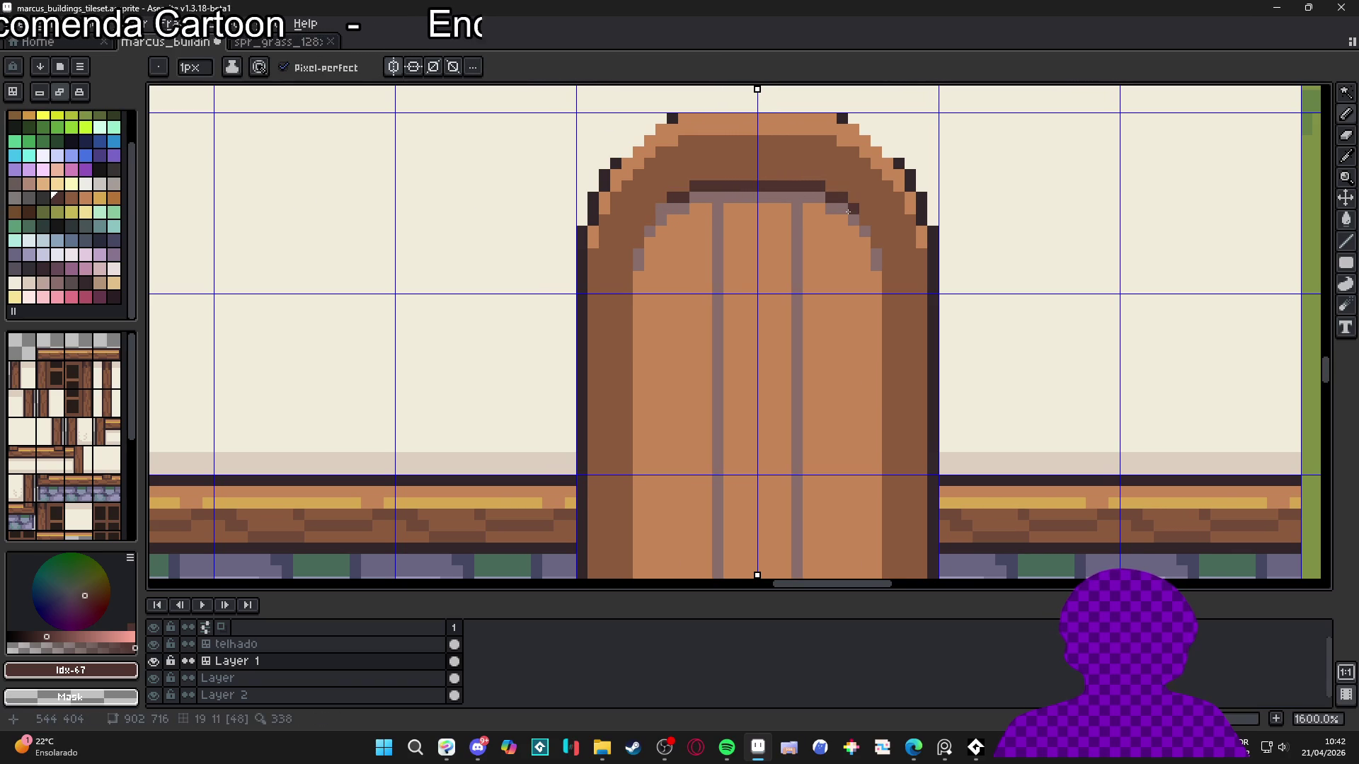
Draw dark lines down both inner sides of the door and recentre the view
drag(875, 254, 876, 334)
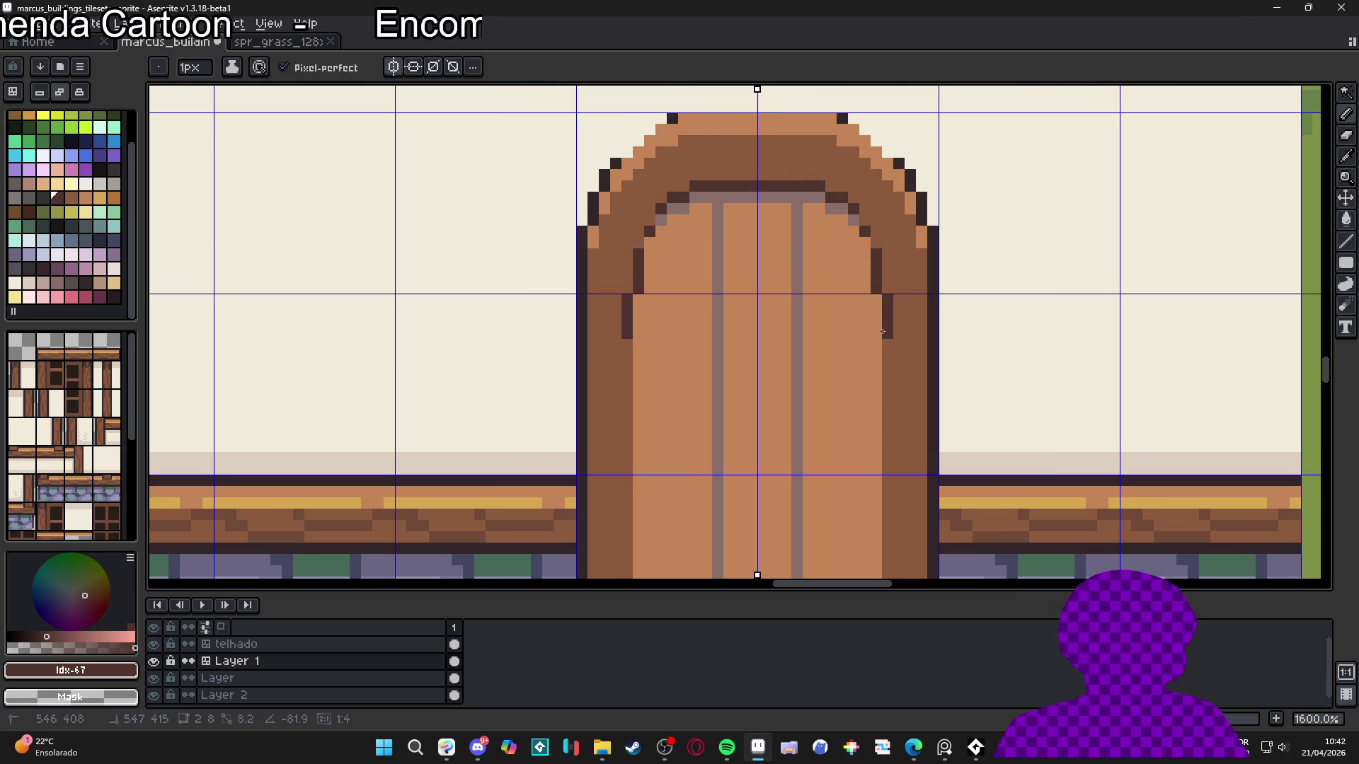
click(863, 255)
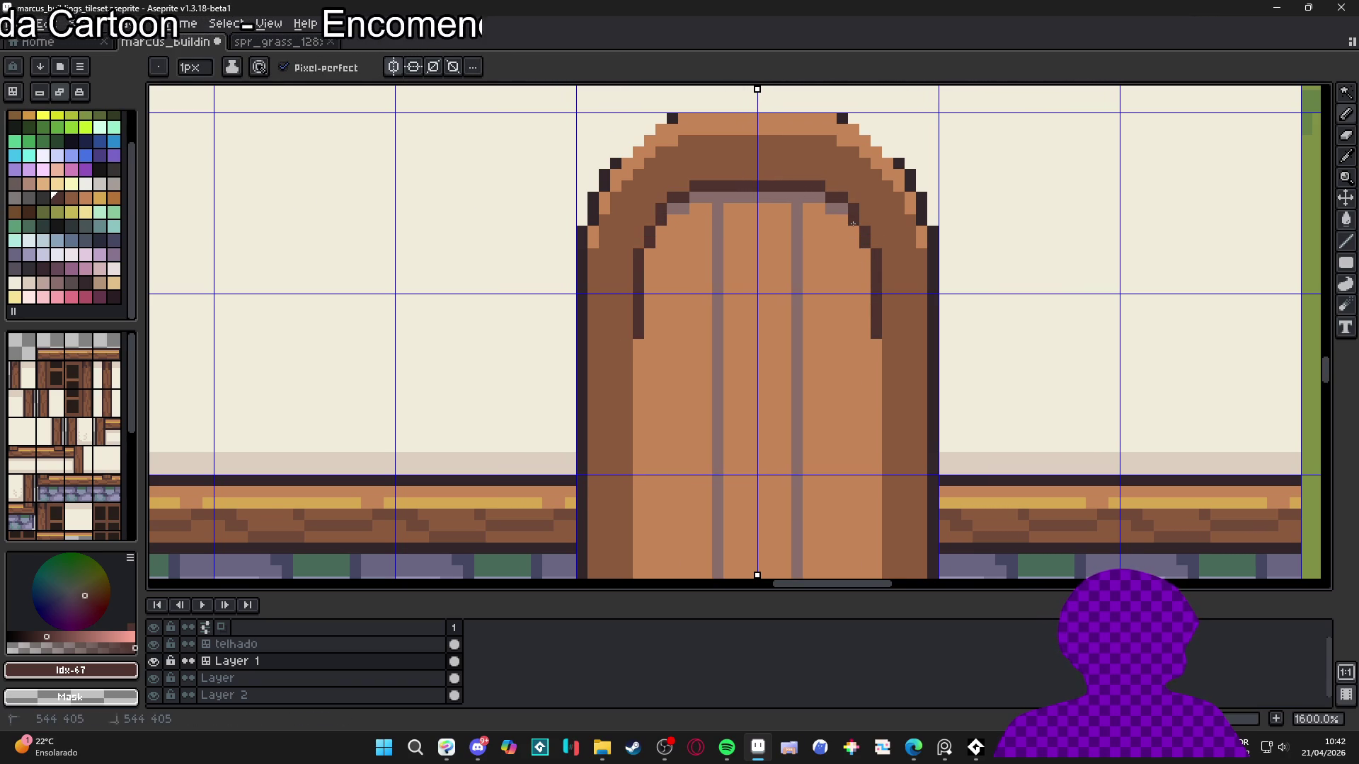
scroll(858, 248, down, 4)
scroll(842, 393, up, 1)
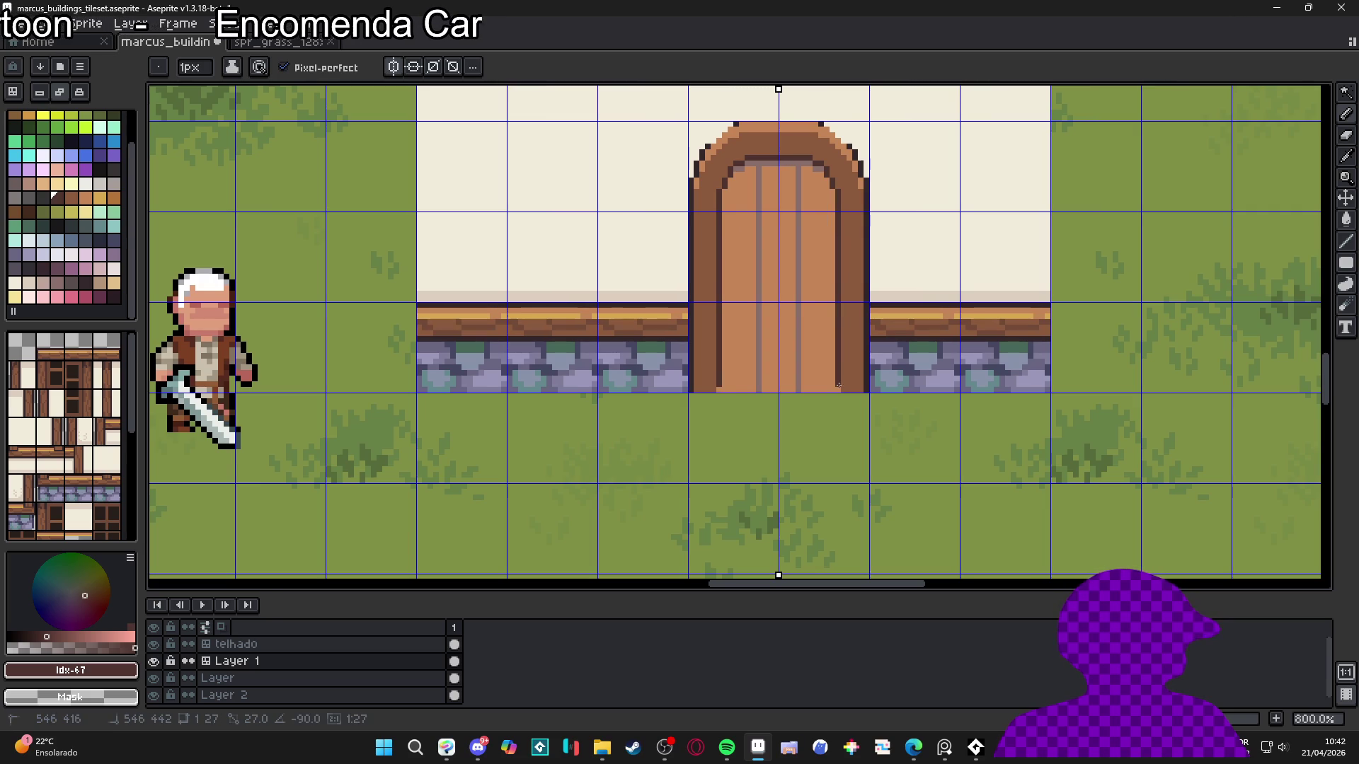
drag(764, 342, 696, 409)
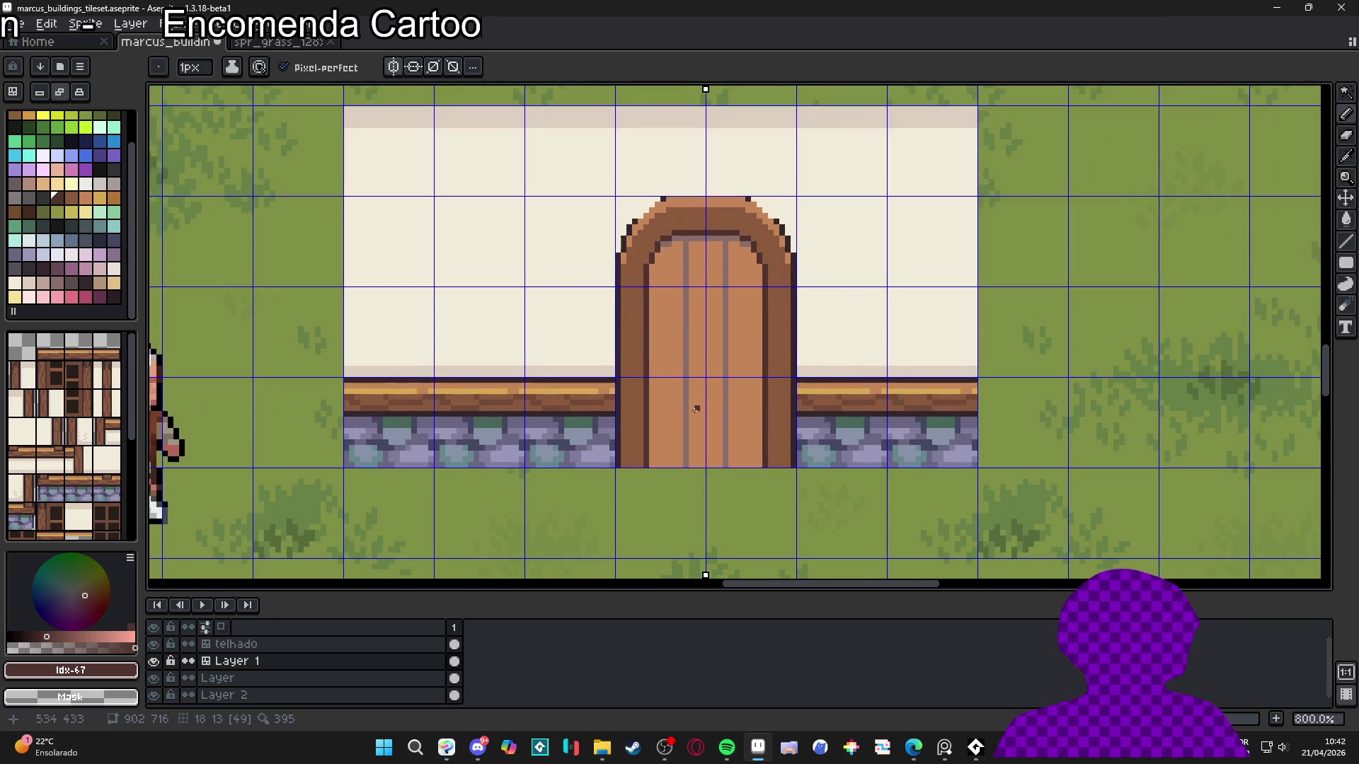
scroll(696, 409, down, 3)
scroll(697, 409, up, 2)
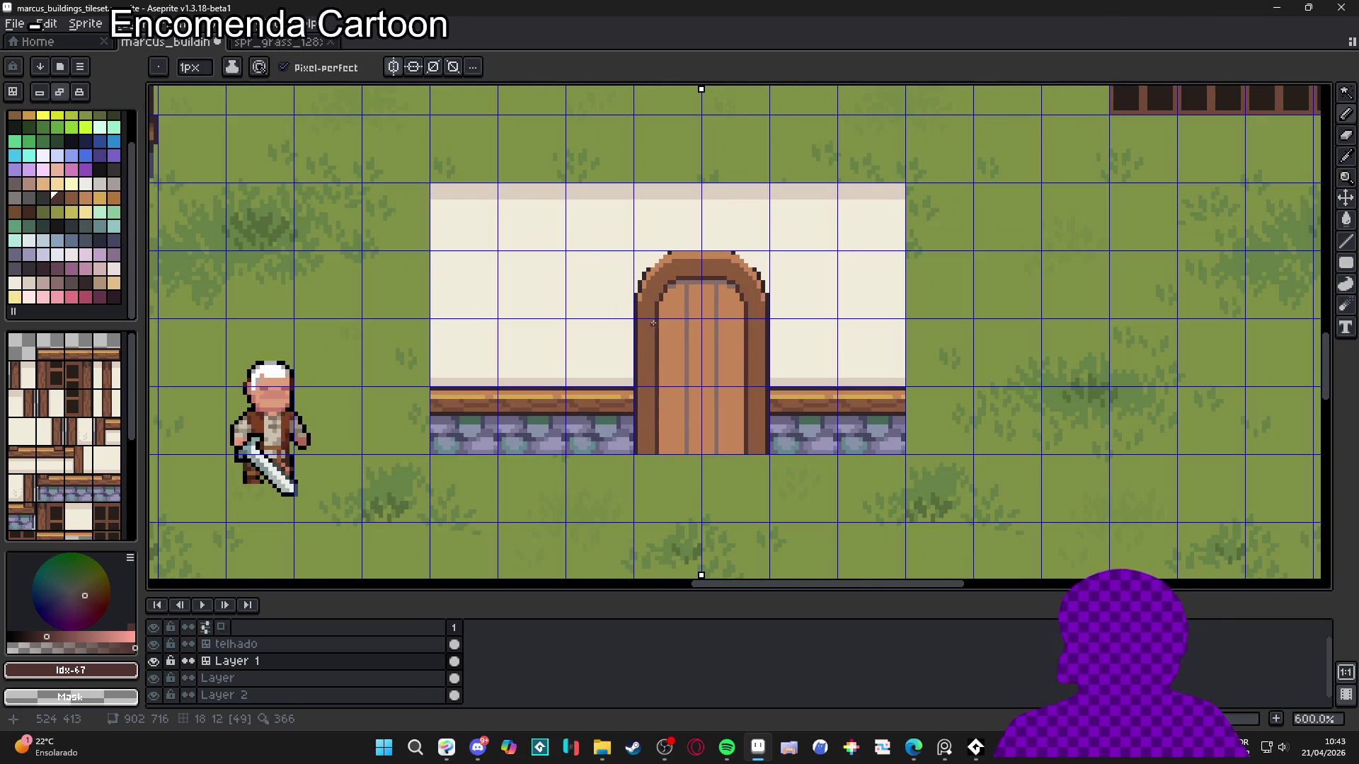
Paint the grey pixels under the arch orange (#c68556), then undo those edits
scroll(653, 324, up, 5)
alt+click(712, 264)
click(712, 263)
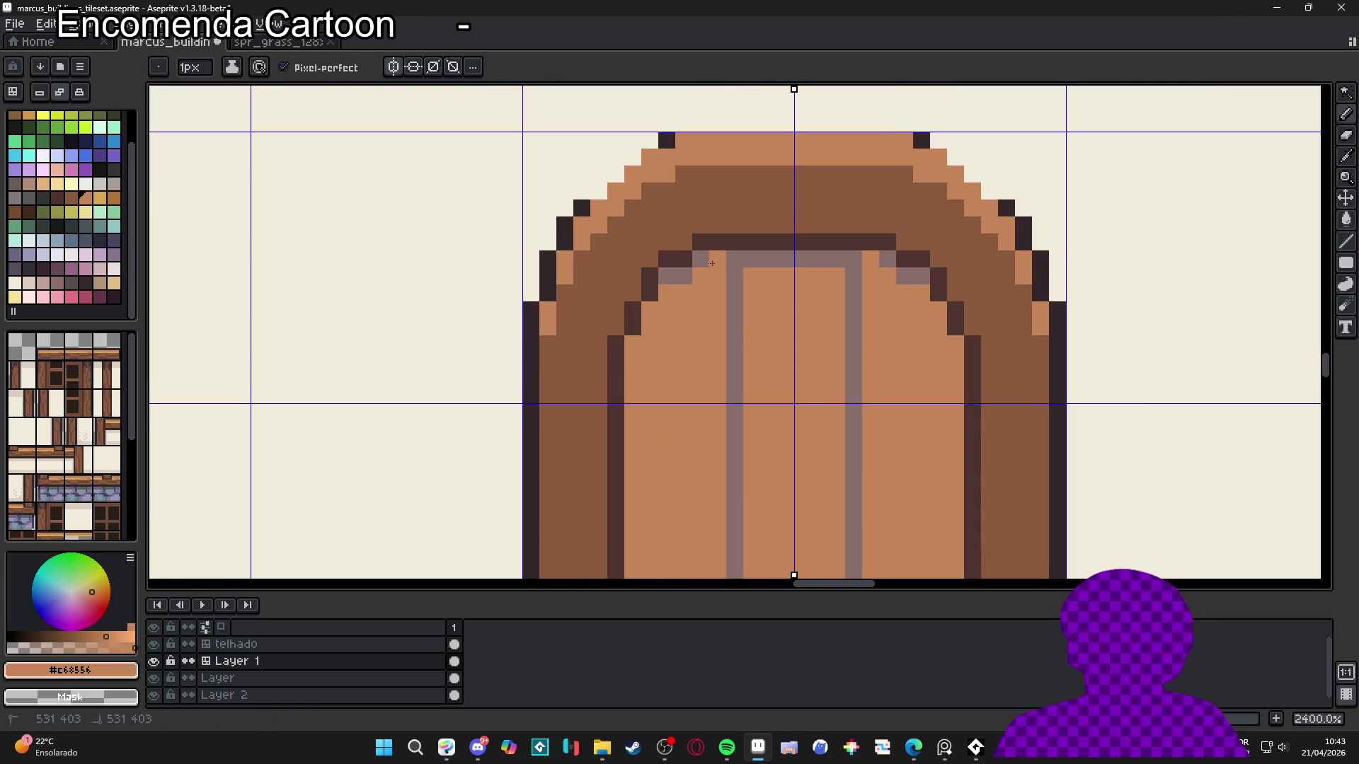
drag(712, 263, 650, 276)
drag(756, 262, 820, 259)
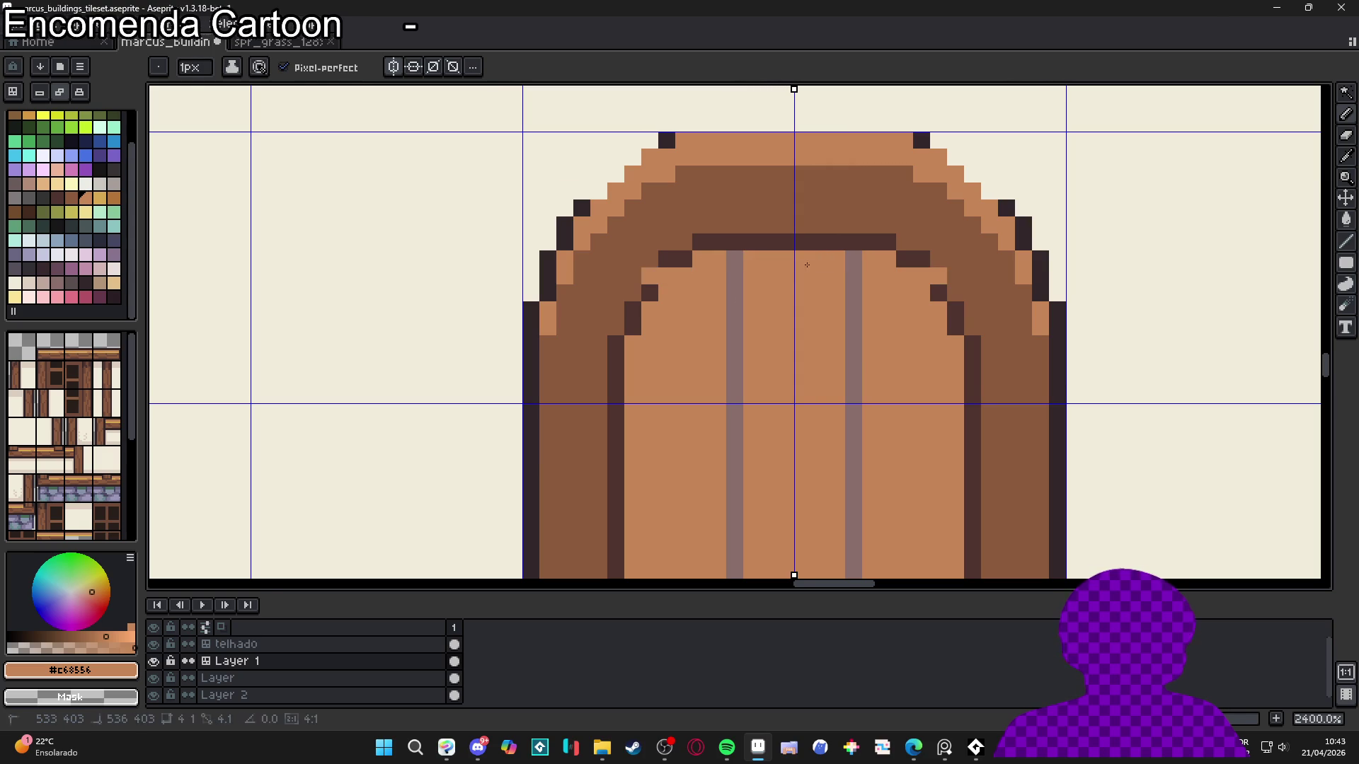
key(ctrl+z)
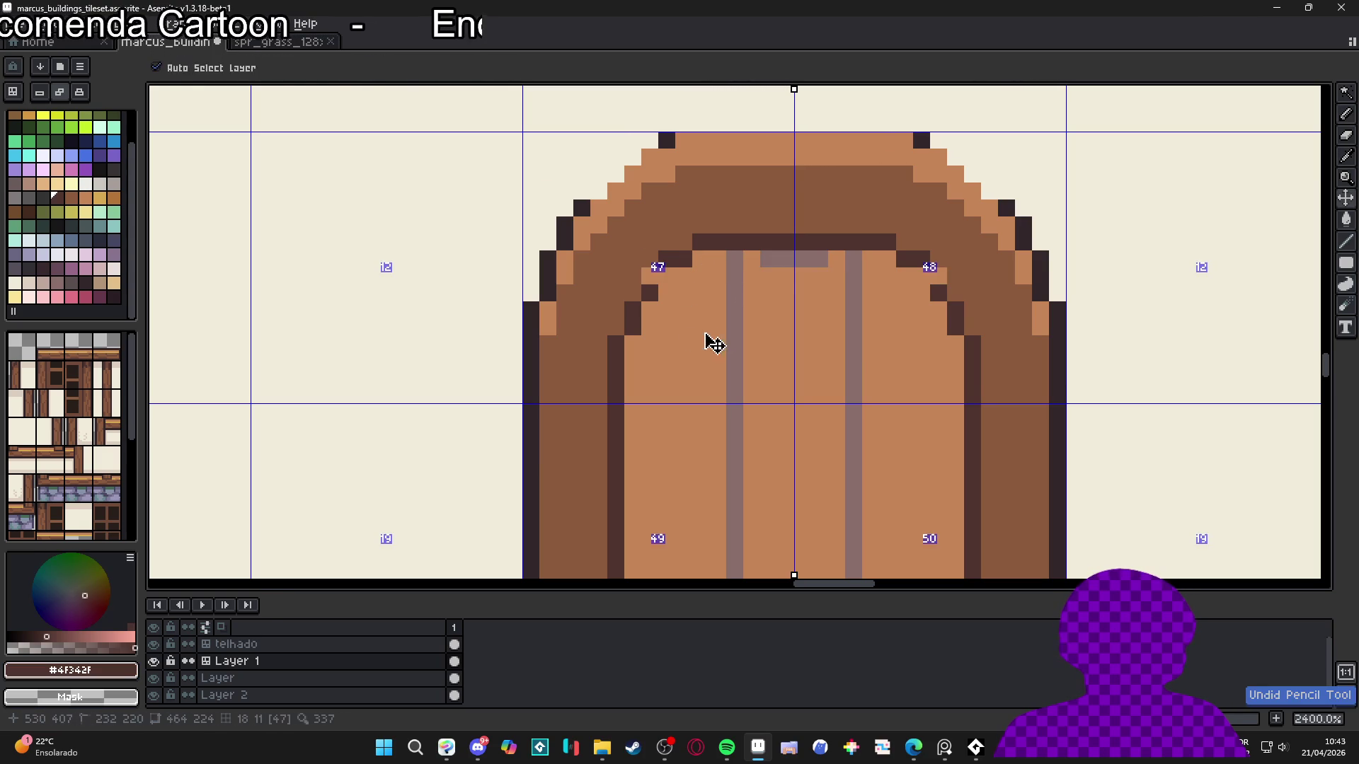
key(ctrl+z)
Repaint the grey row under the arch with the sampled orange wood colour
key(alt)
alt+click(697, 289)
click(904, 276)
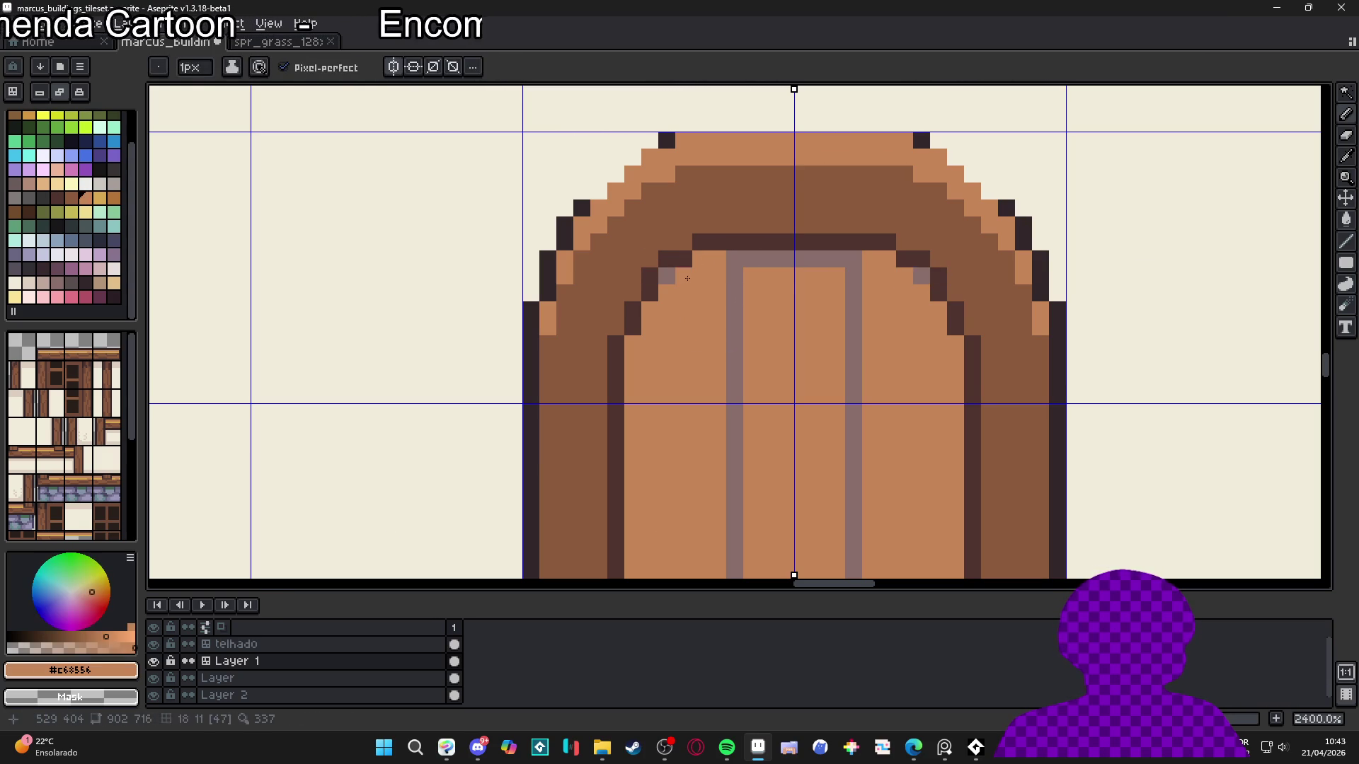
mouse_move(734, 259)
mouse_down()
mouse_move(836, 259)
mouse_move(807, 265)
mouse_up()
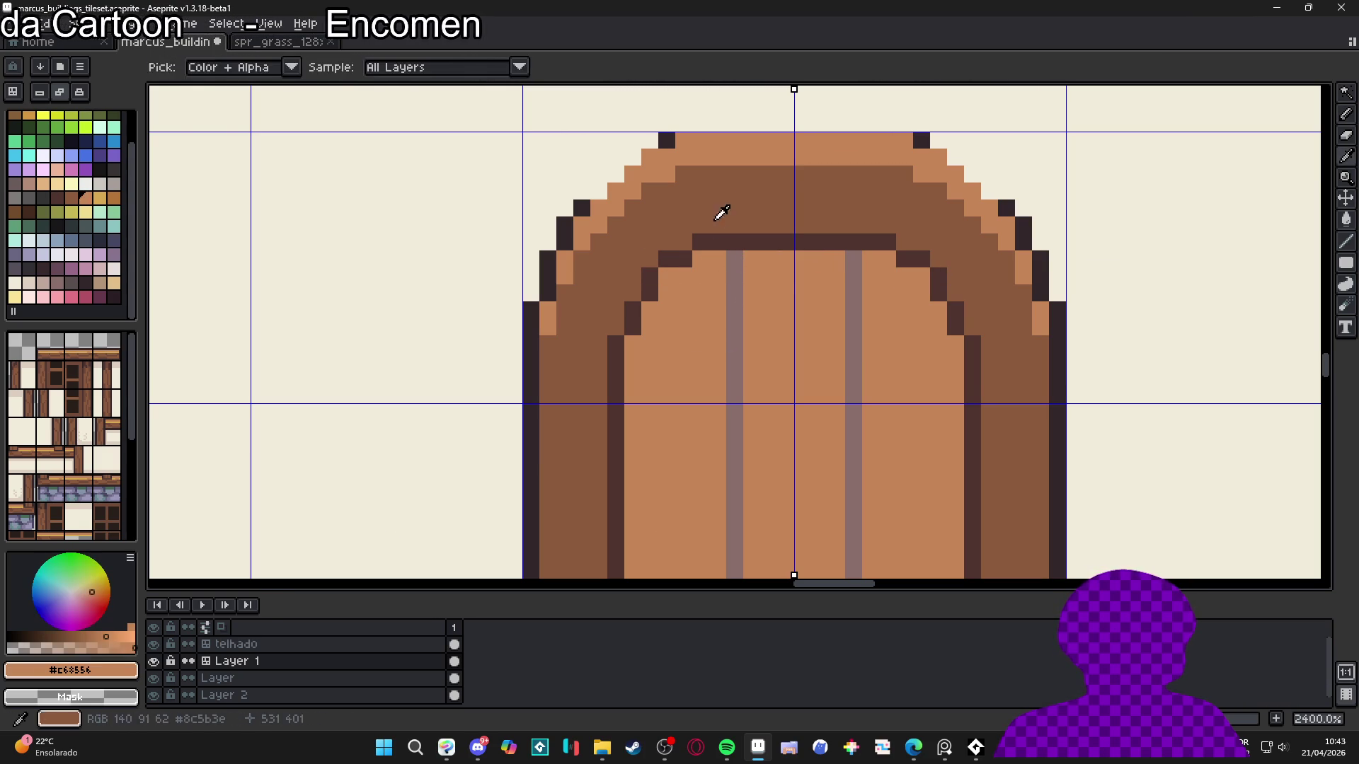
Darken the top and bottom ends of the plank lines with the arch's darker brown
alt+click(719, 209)
click(735, 259)
click(853, 259)
scroll(728, 352, down, 3)
click(729, 494)
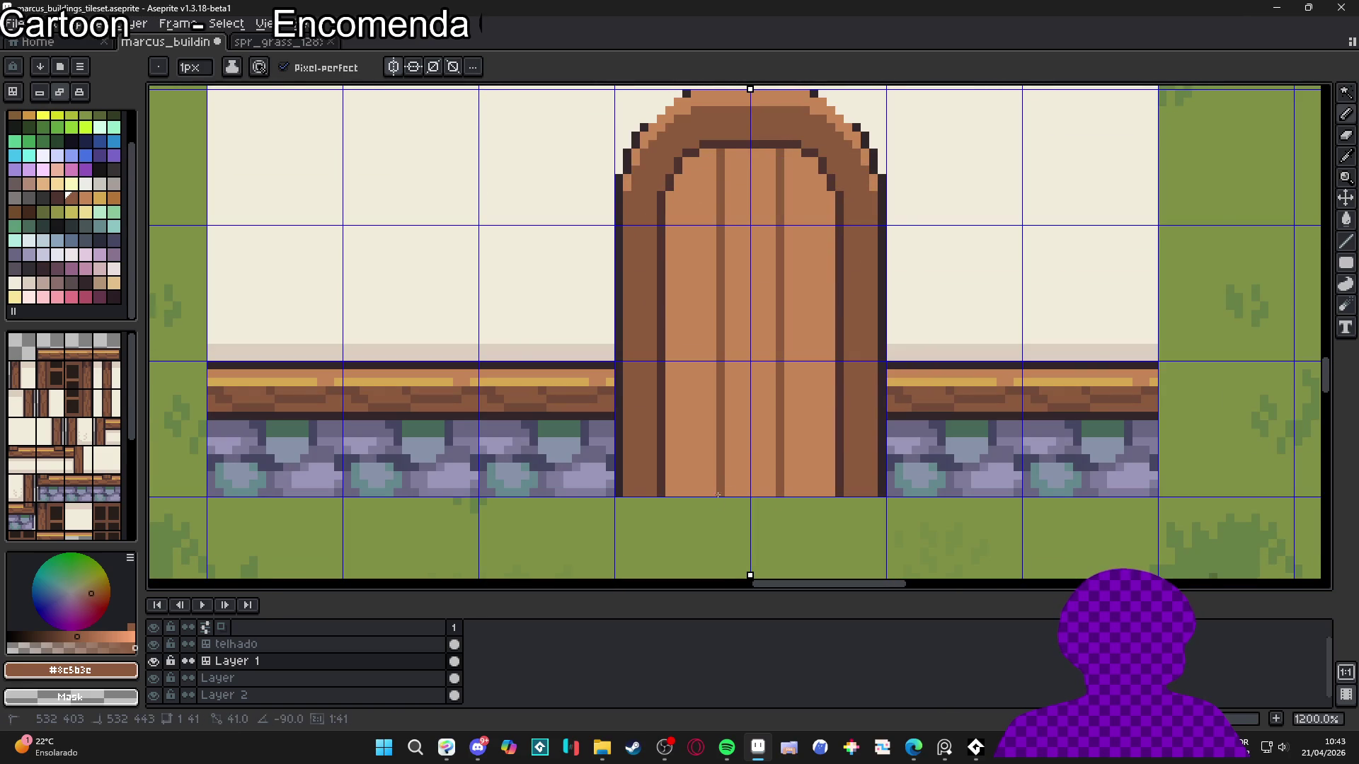
scroll(727, 484, down, 3)
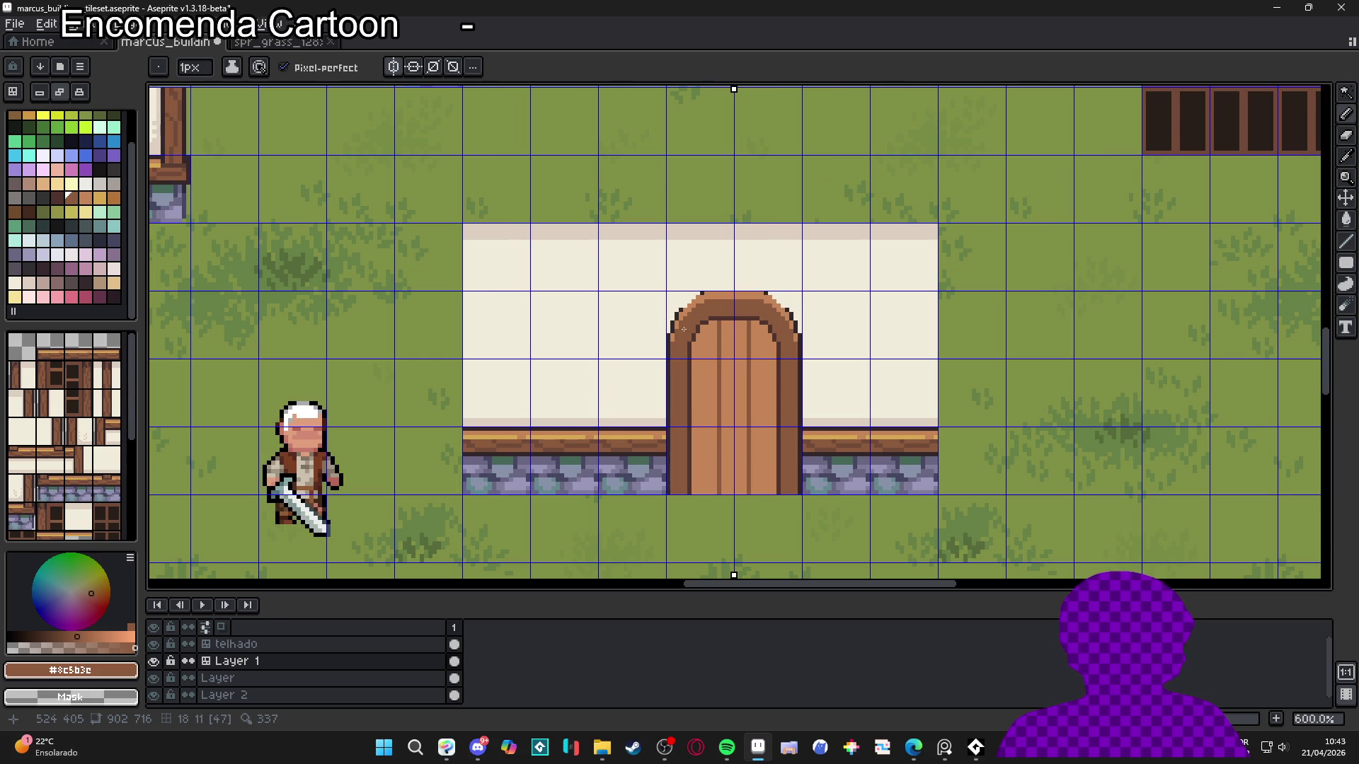
Repaint the arch's outer edge and dark top corner pixels in the light pink wall colour
scroll(683, 325, up, 4)
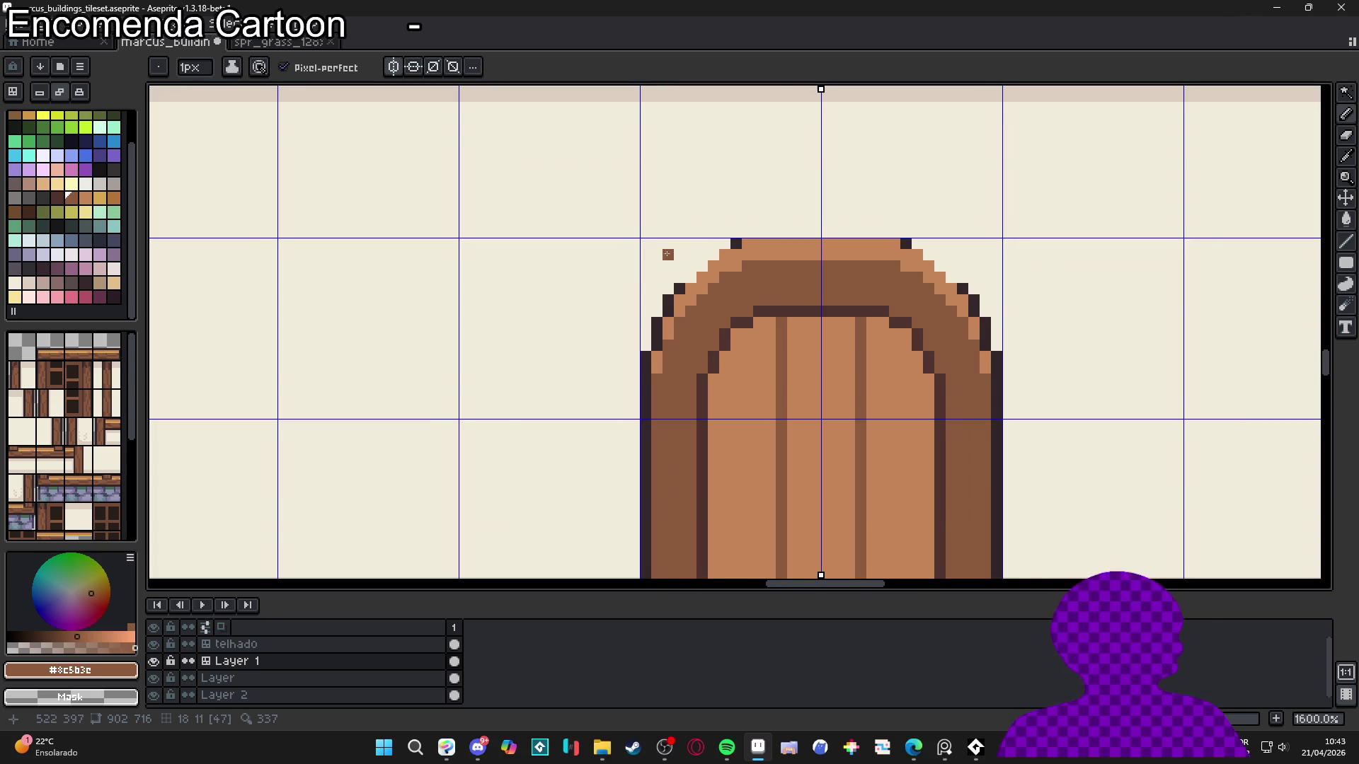
key(i)
scroll(709, 395, up, 2)
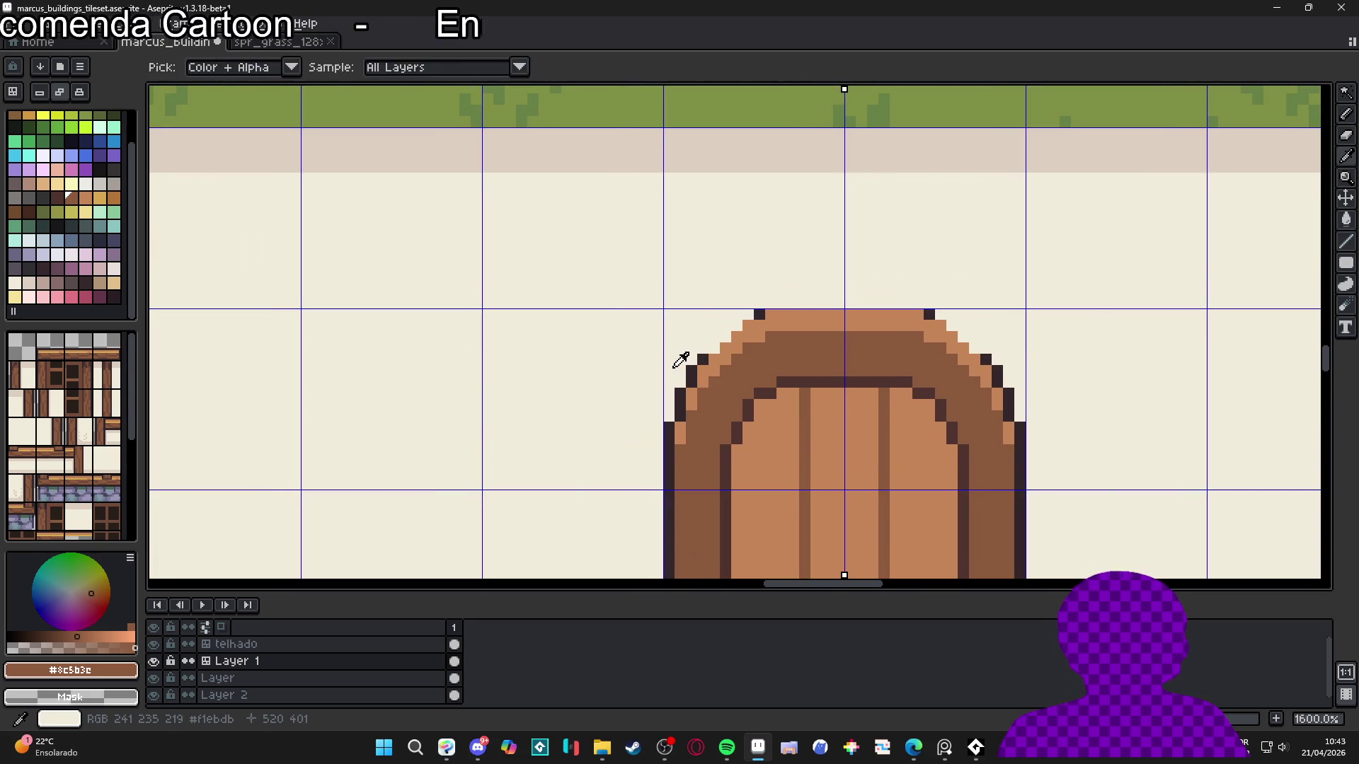
click(710, 382)
key(b)
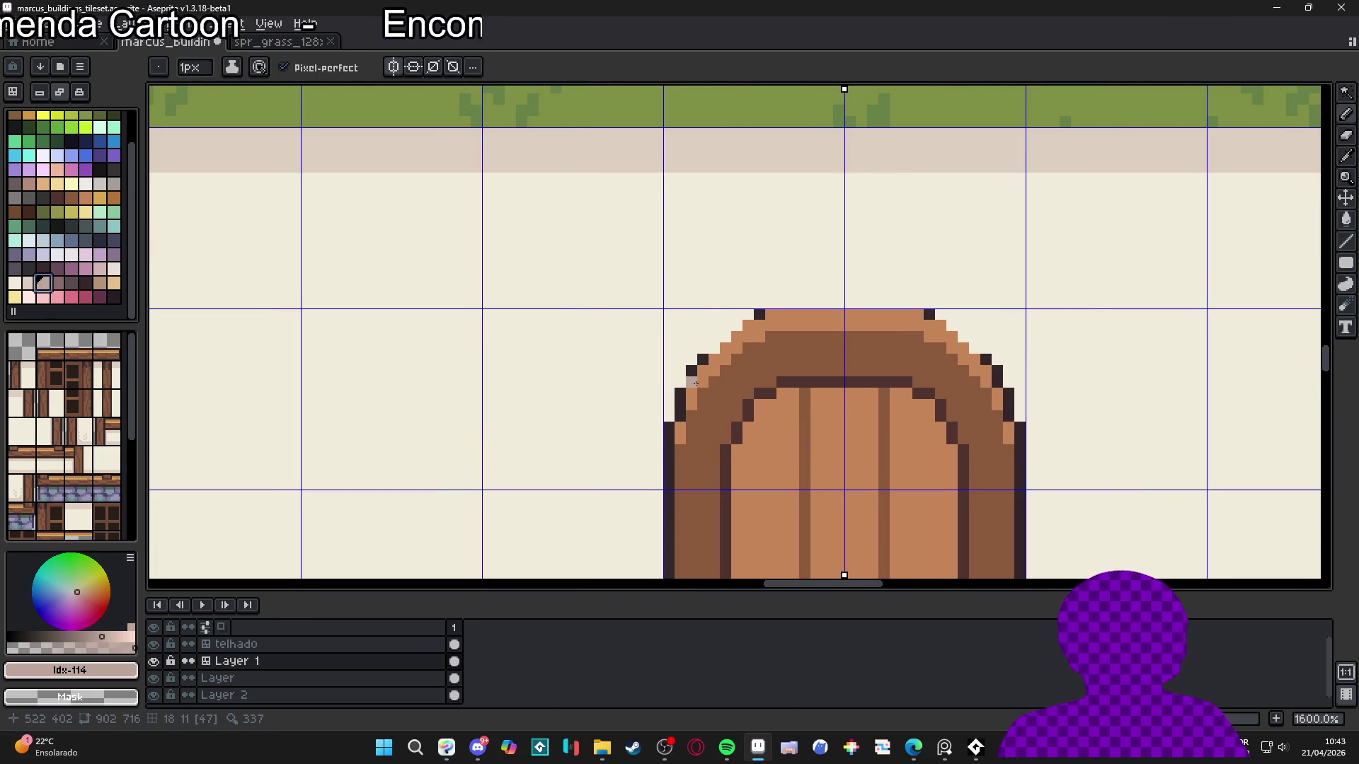
drag(702, 359, 677, 422)
click(759, 313)
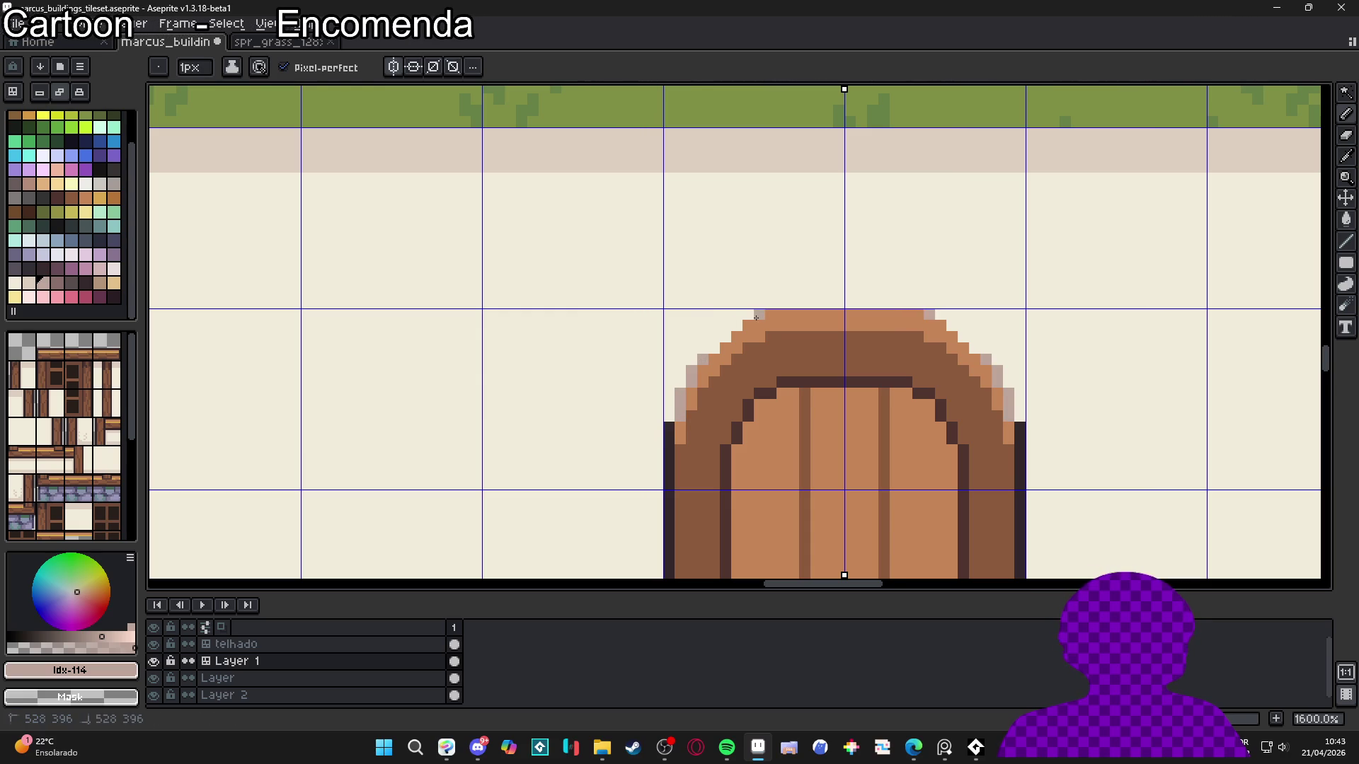
scroll(779, 353, down, 4)
drag(819, 386, 789, 366)
scroll(731, 343, up, 4)
Paint an arch edge pixel cream, then sample the dark brown outline colour
alt+click(698, 309)
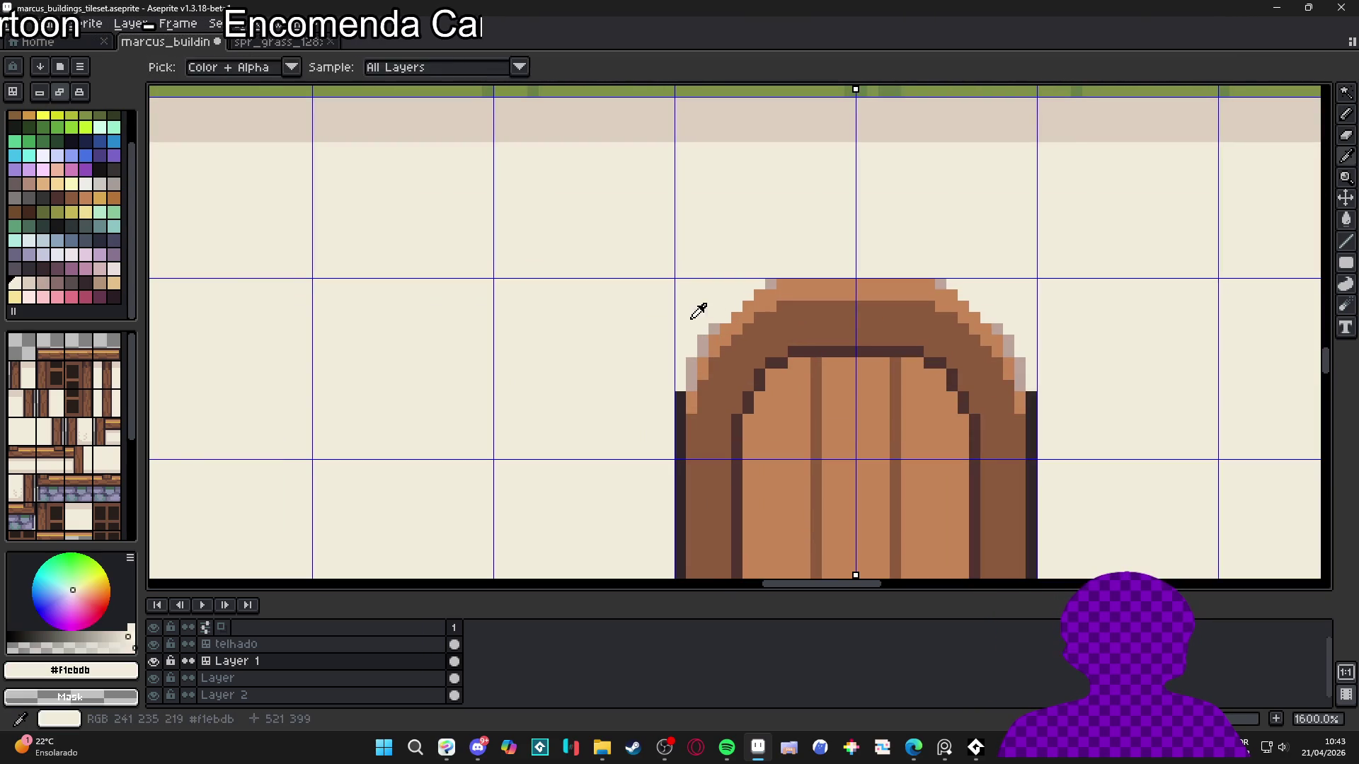
click(688, 368)
scroll(706, 383, down, 4)
scroll(739, 397, up, 4)
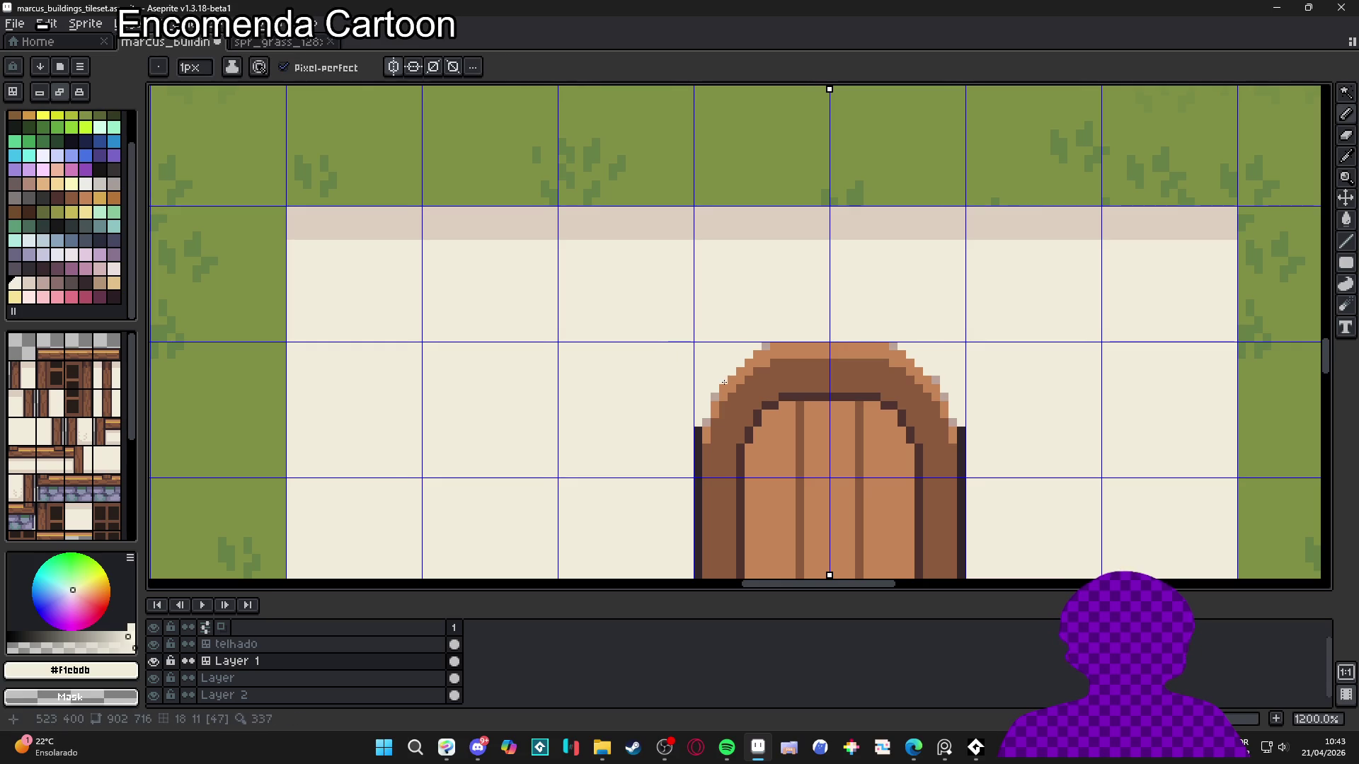
click(825, 396)
scroll(825, 397, down, 4)
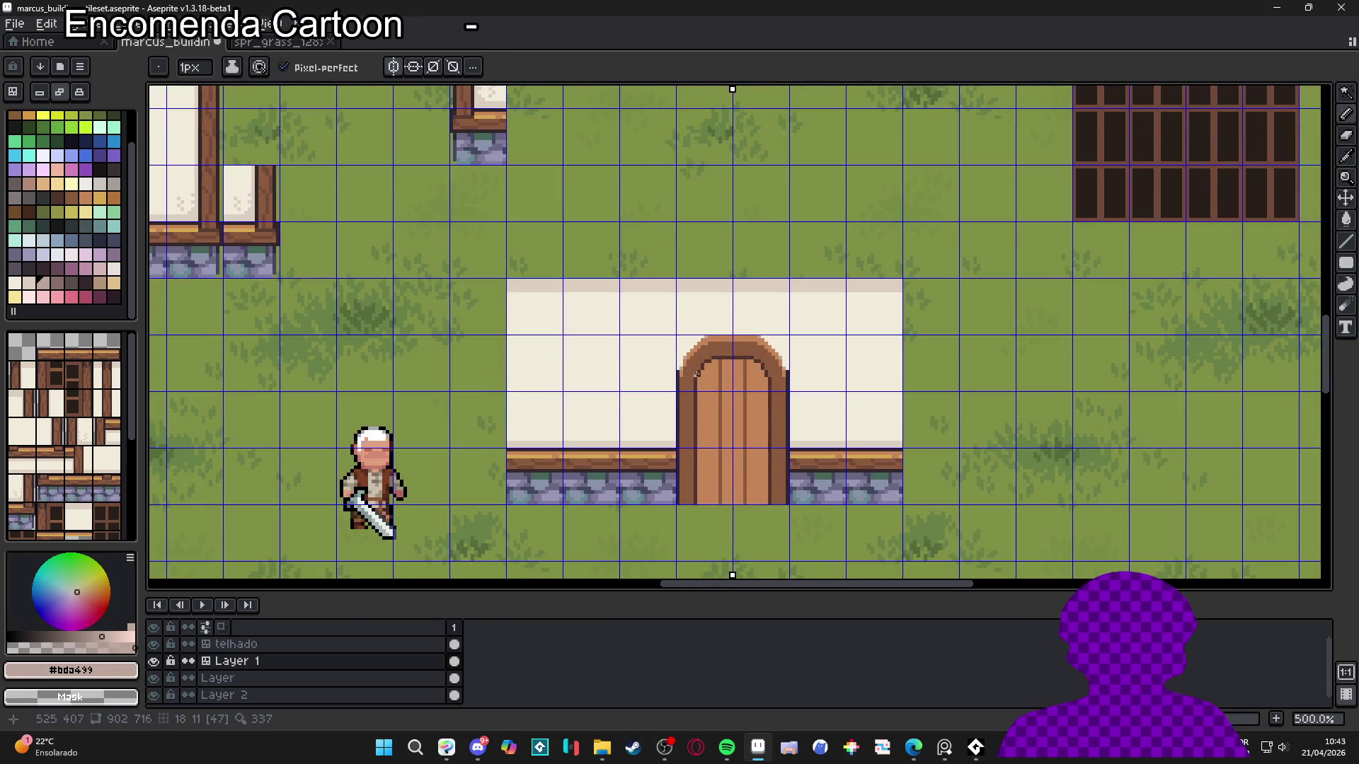
scroll(720, 344, up, 4)
click(720, 344)
scroll(721, 344, down, 4)
scroll(679, 344, up, 1)
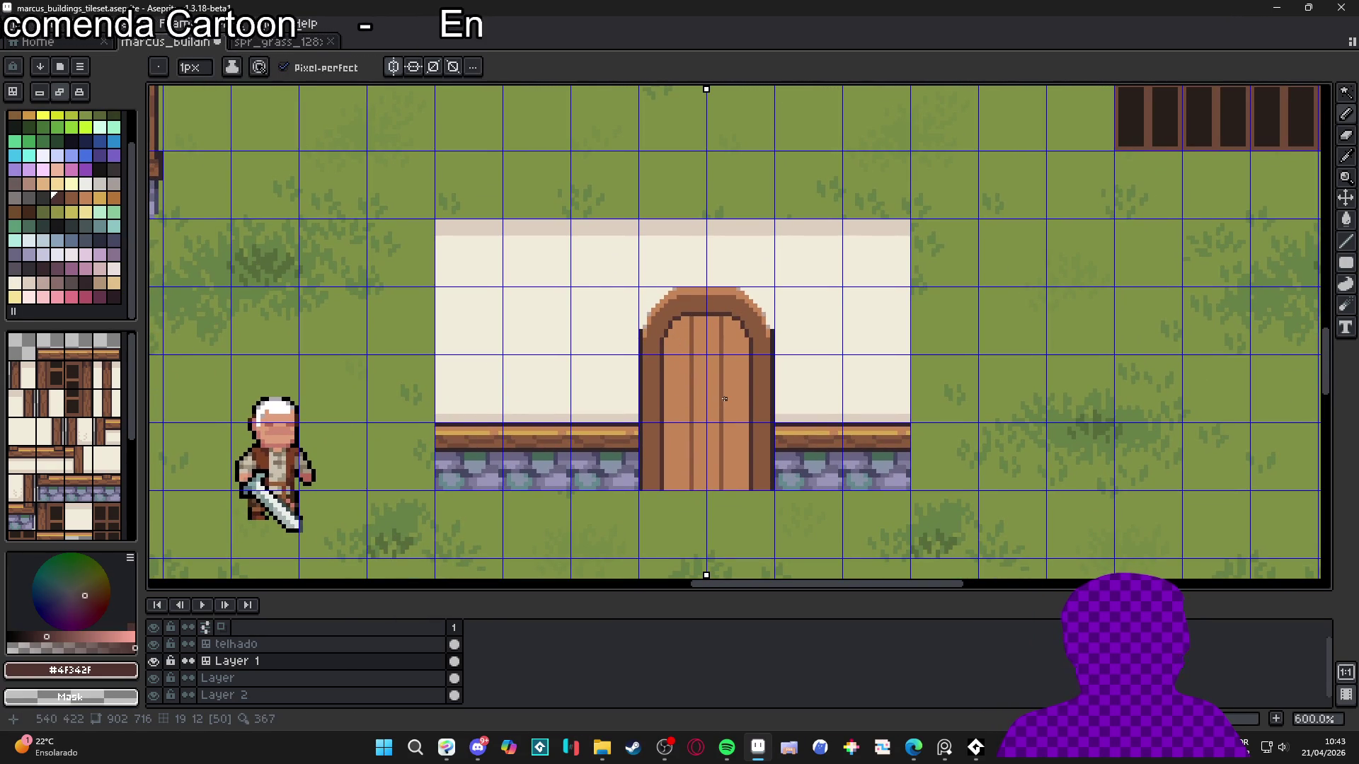
scroll(747, 403, down, 3)
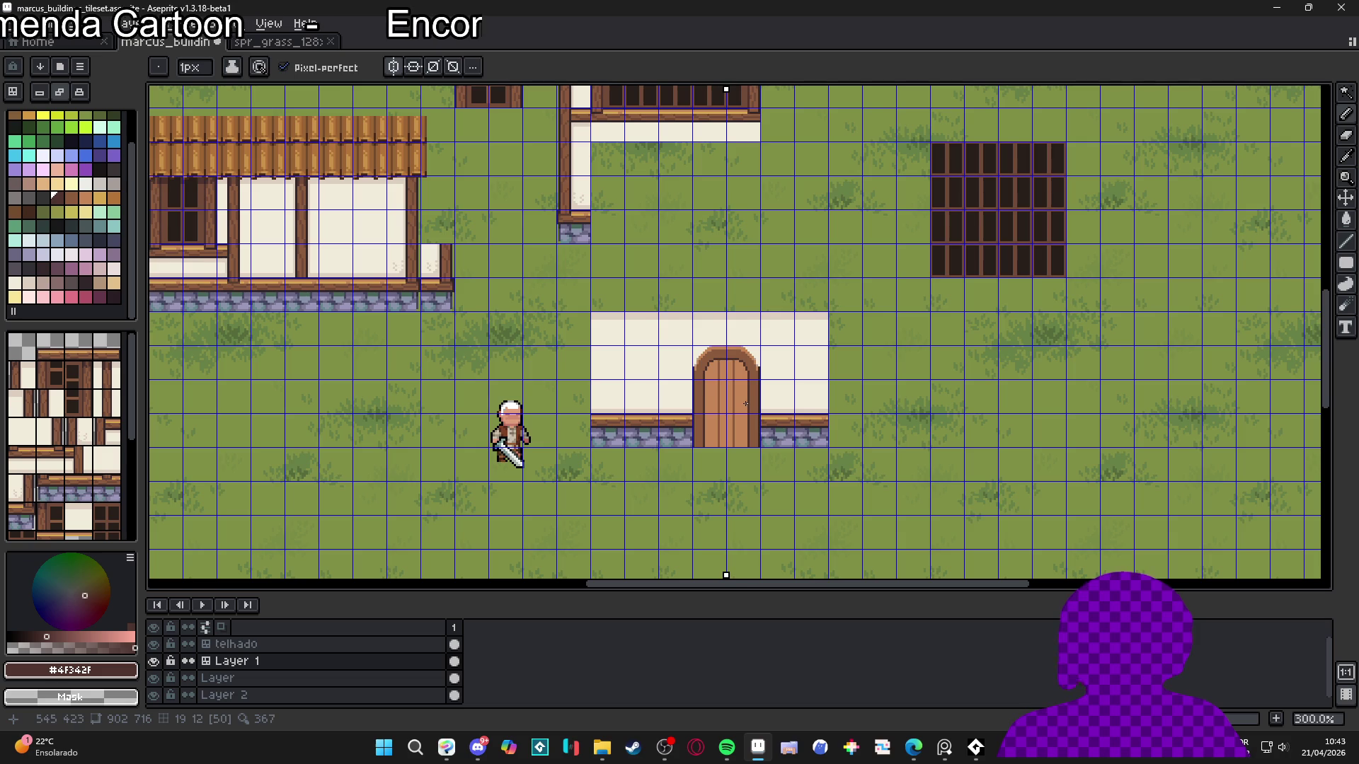
Hide the pixel grid, turn off mirrored symmetry, and recentre the building
key(ctrl+apostrophe)
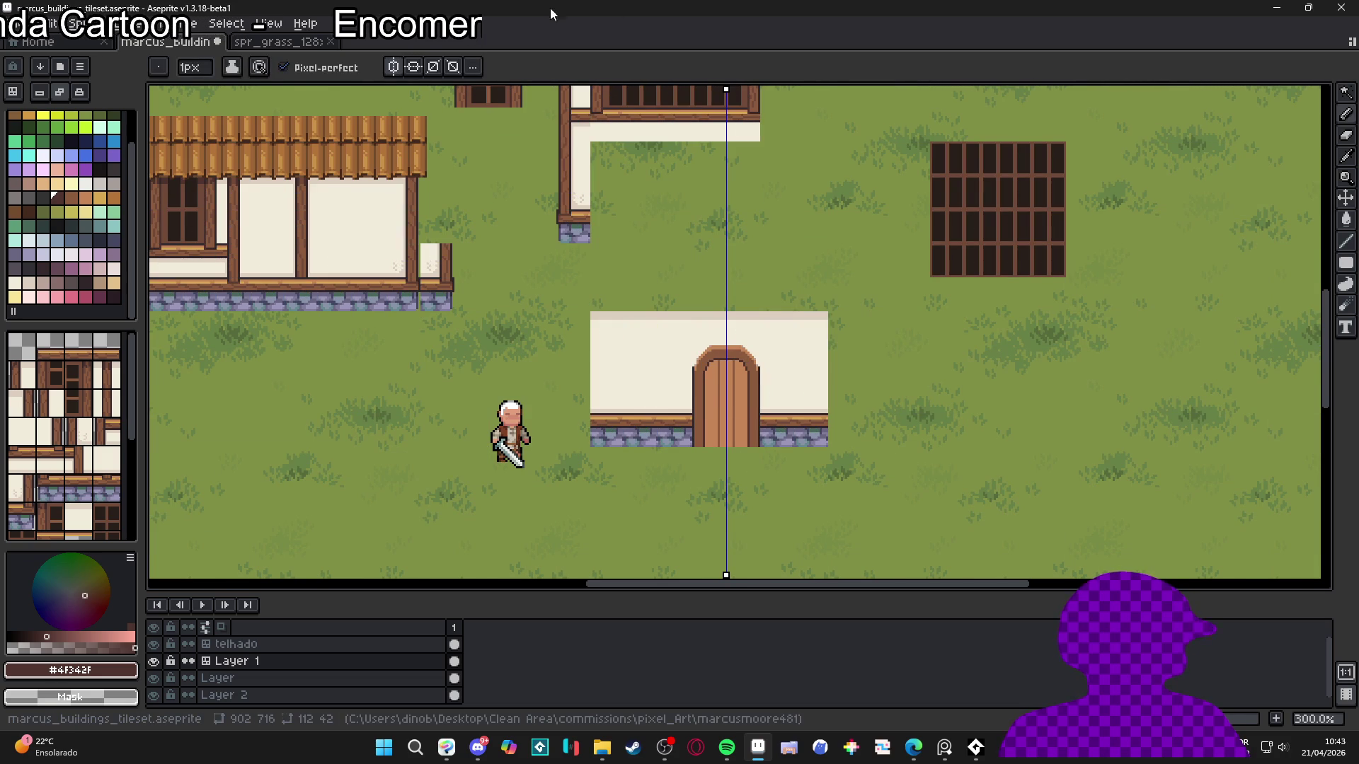
click(412, 68)
scroll(730, 415, down, 2)
scroll(729, 414, up, 2)
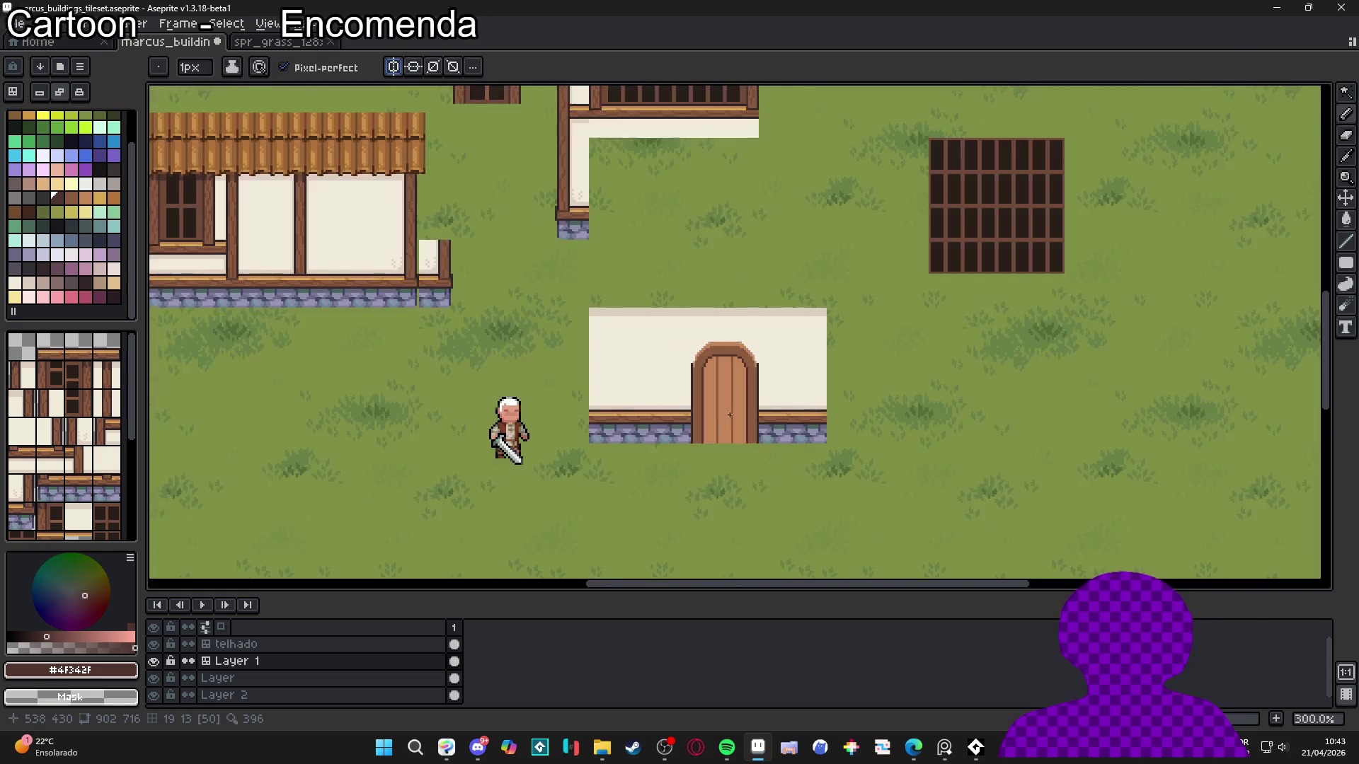
scroll(712, 416, down, 1)
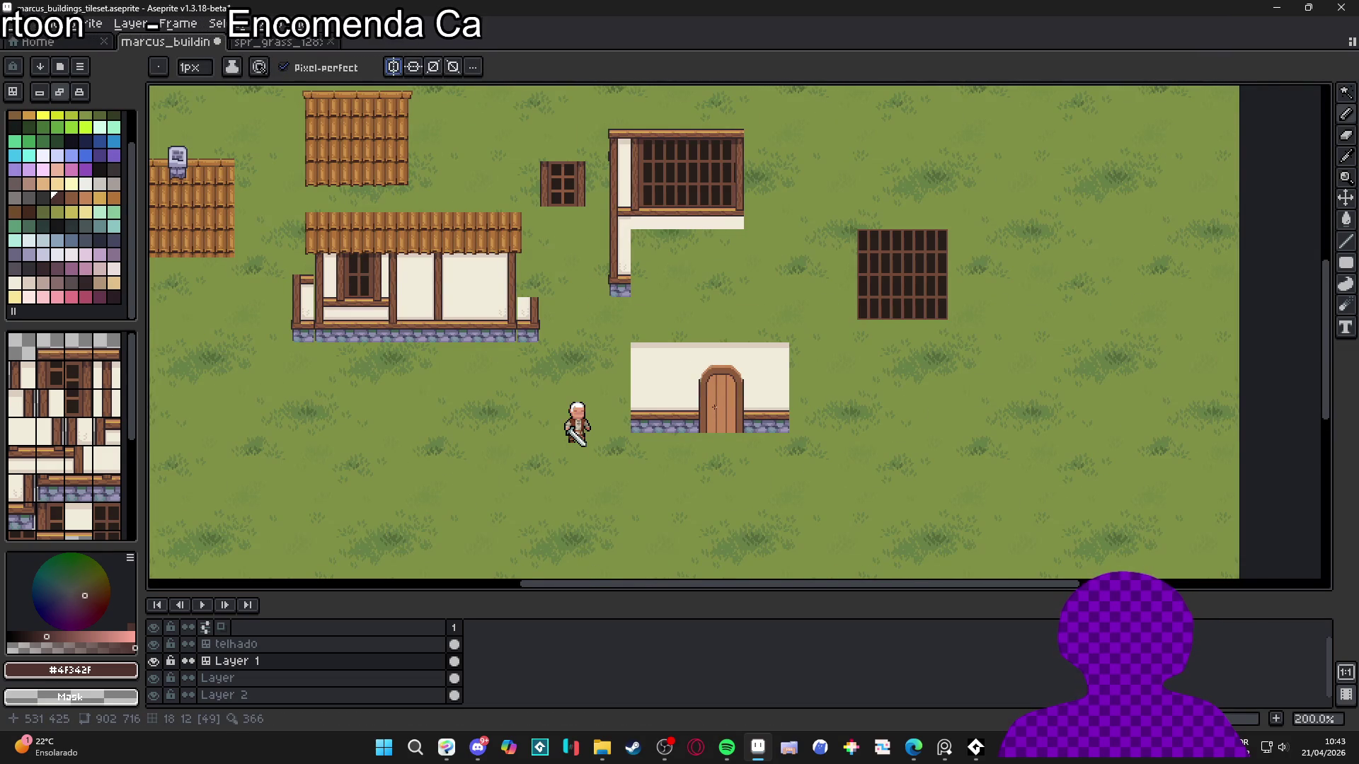
drag(714, 407, 748, 420)
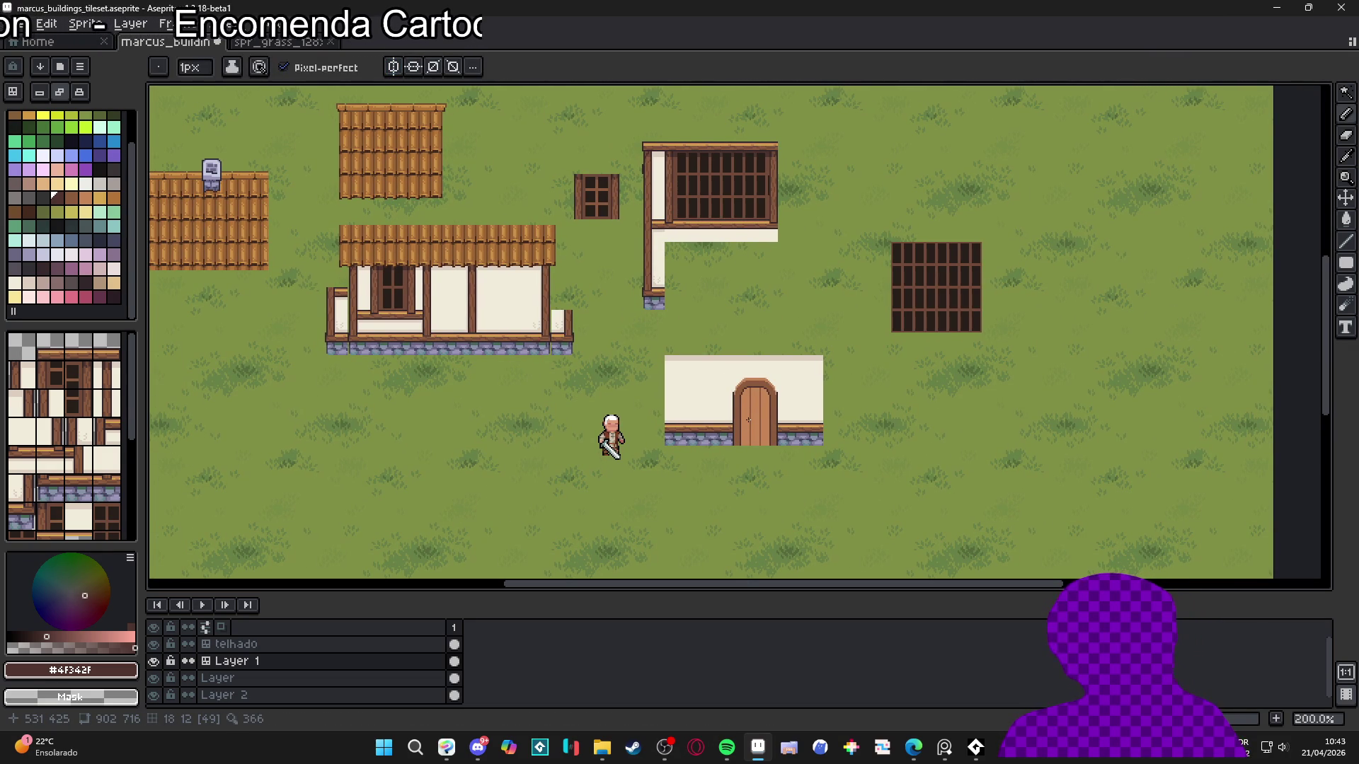
Save marcus_buildings_tileset.aseprite and show the pixel grid again
scroll(748, 419, up, 2)
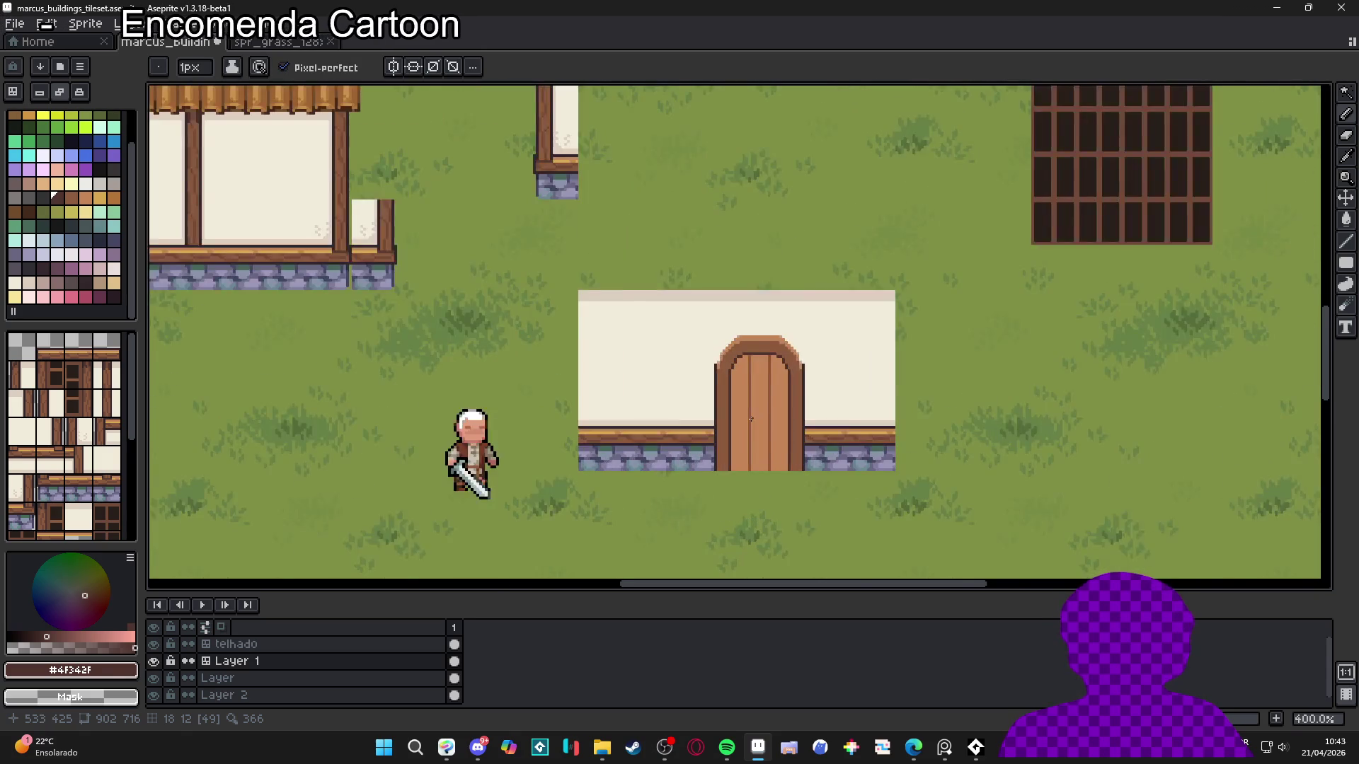
scroll(756, 425, down, 1)
scroll(756, 425, up, 3)
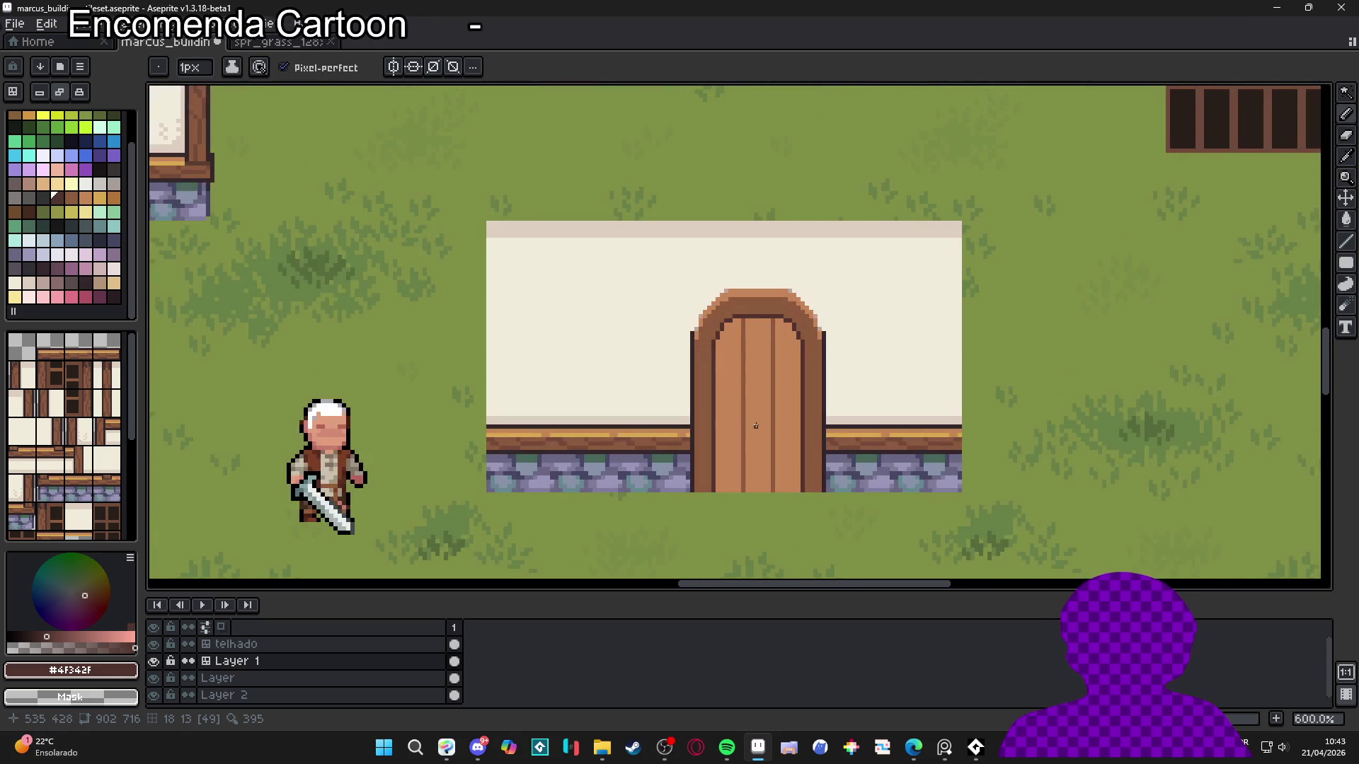
scroll(750, 412, down, 3)
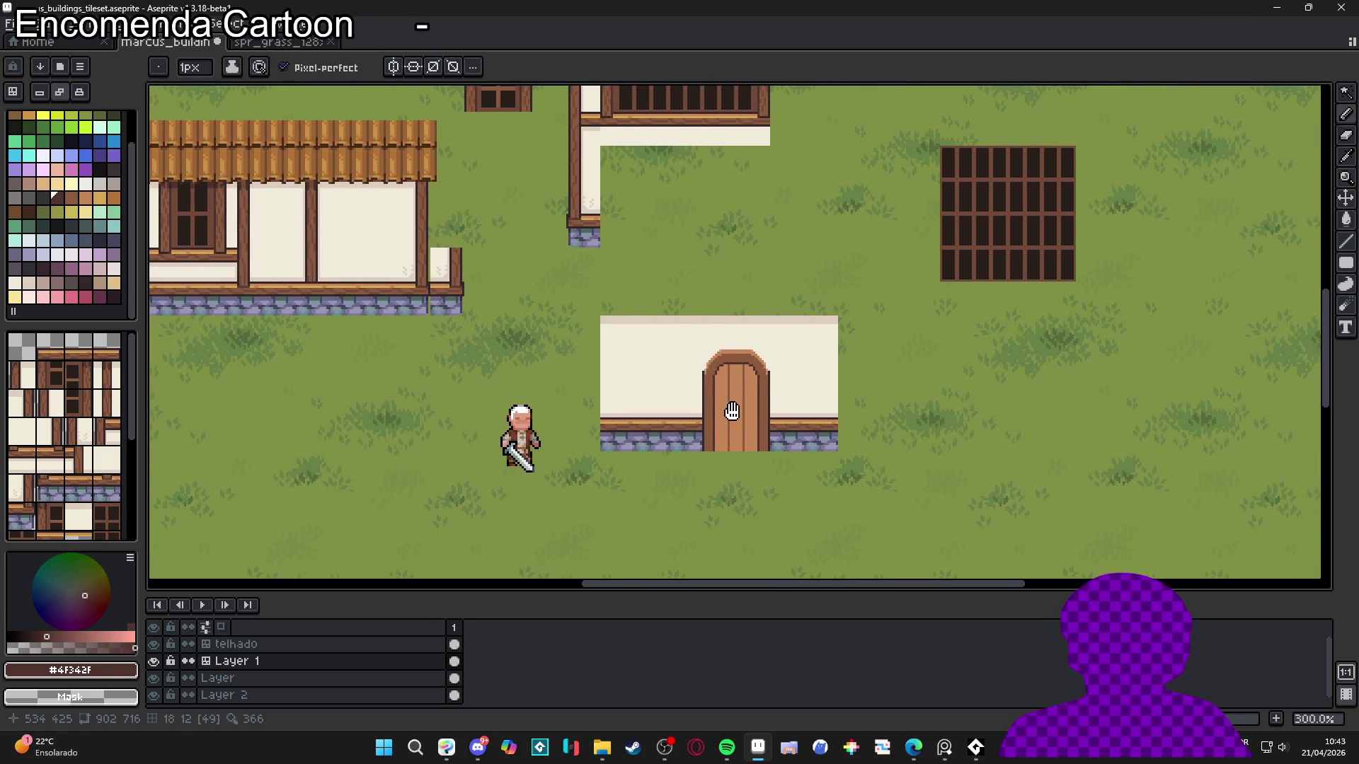
key(ctrl+s)
scroll(727, 406, up, 4)
key(ctrl+apostrophe)
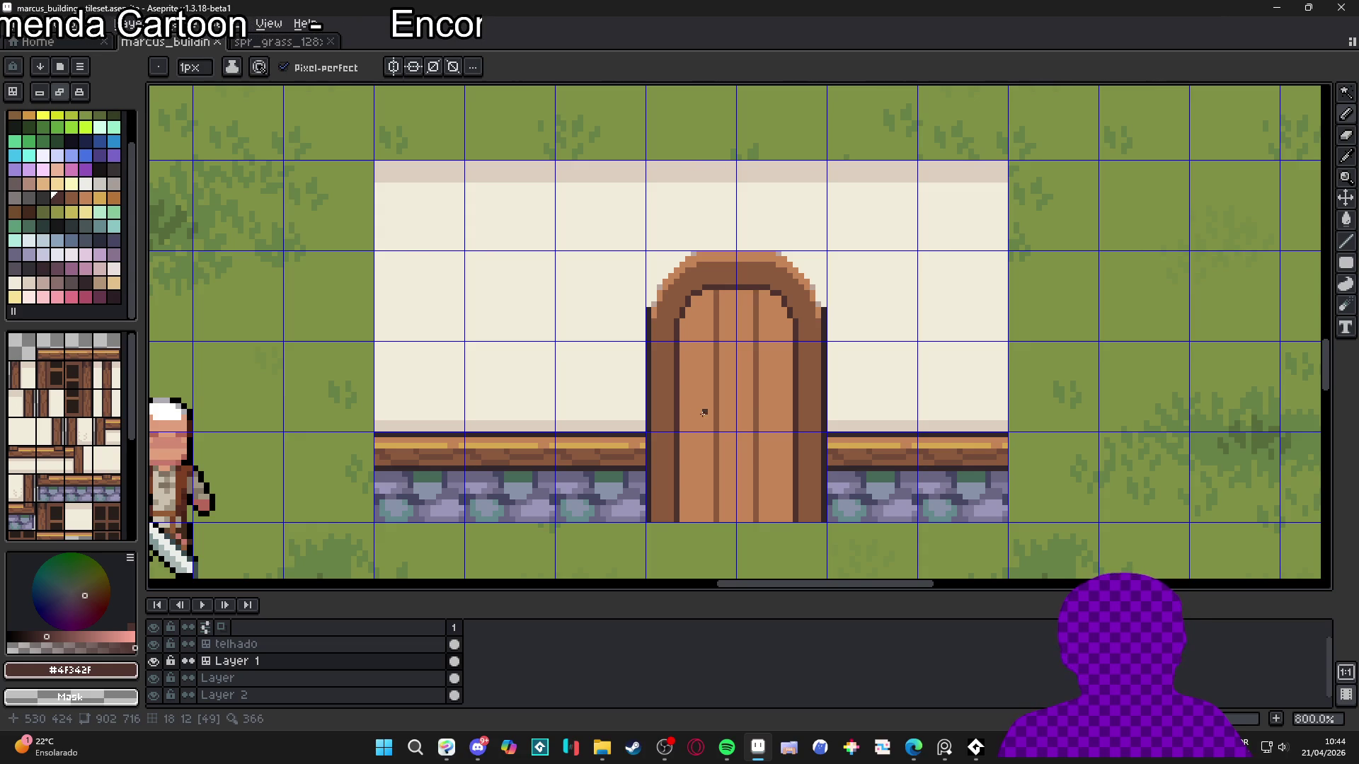
Draw darker wood grain lines on the door, extending one down the left plank
scroll(711, 440, up, 2)
scroll(736, 410, down, 1)
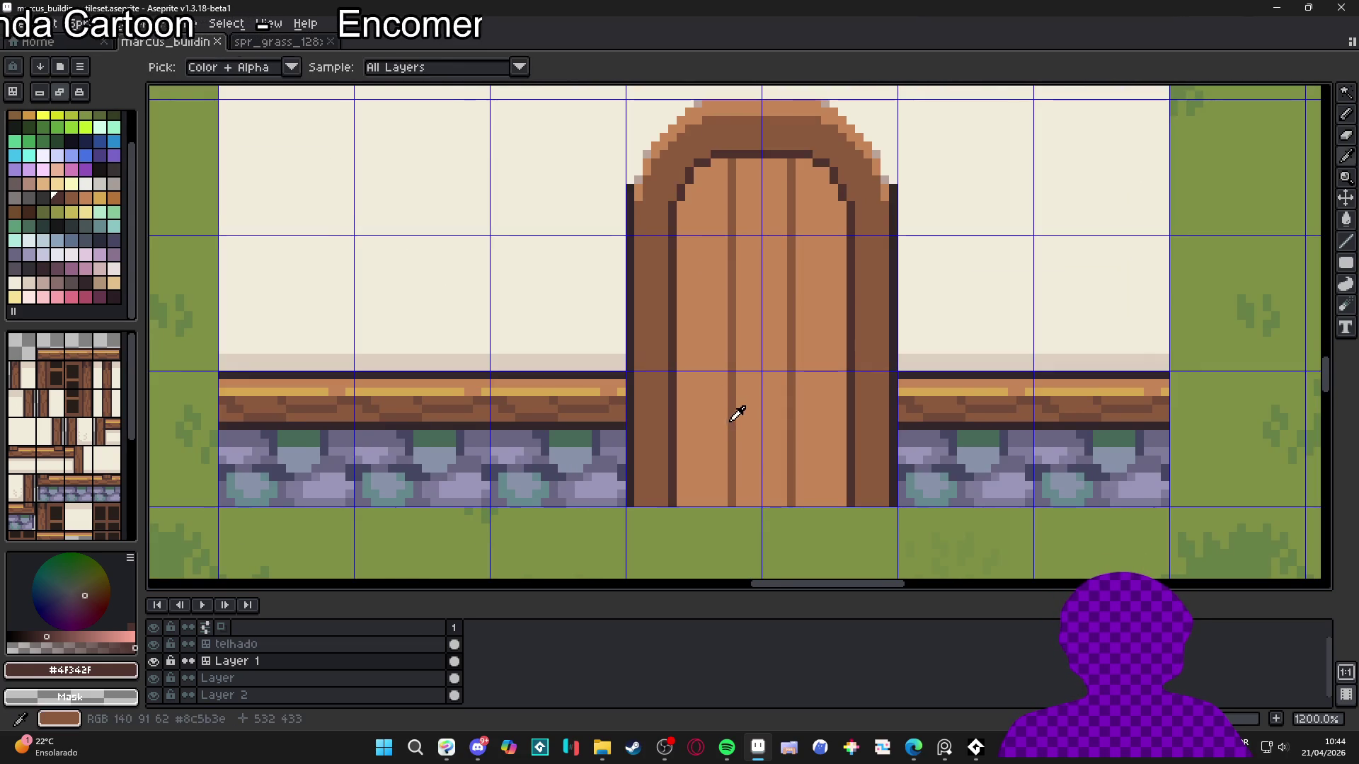
scroll(705, 463, up, 1)
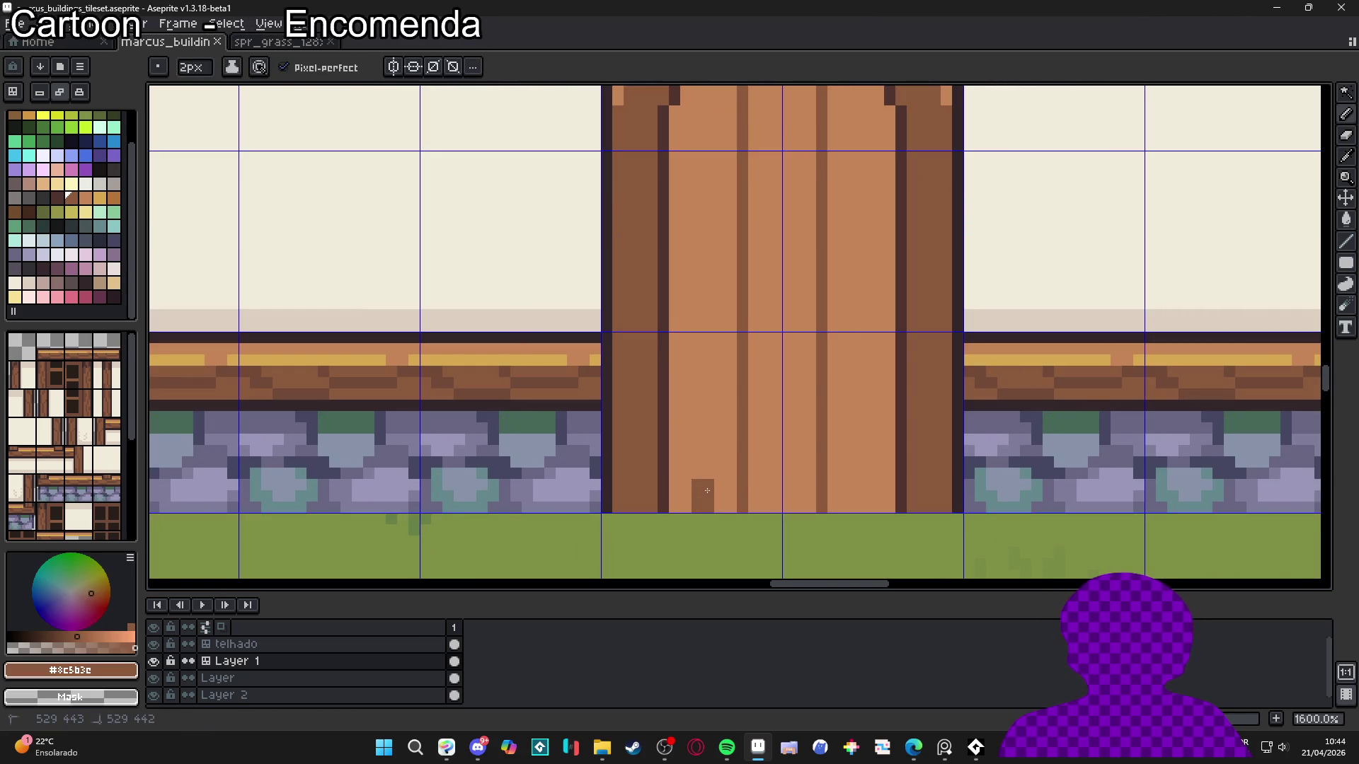
mouse_move(699, 485)
mouse_down()
mouse_move(697, 446)
mouse_move(716, 505)
mouse_up()
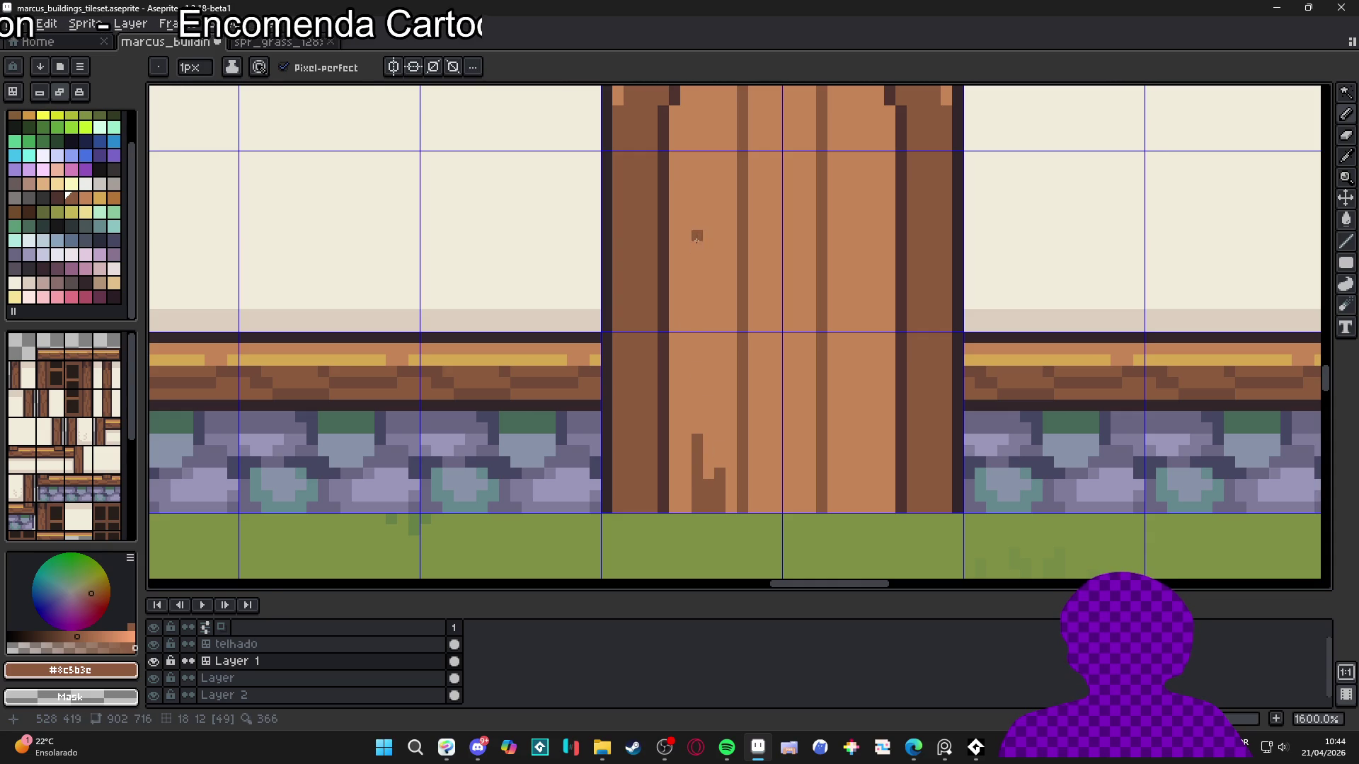
drag(697, 244, 708, 306)
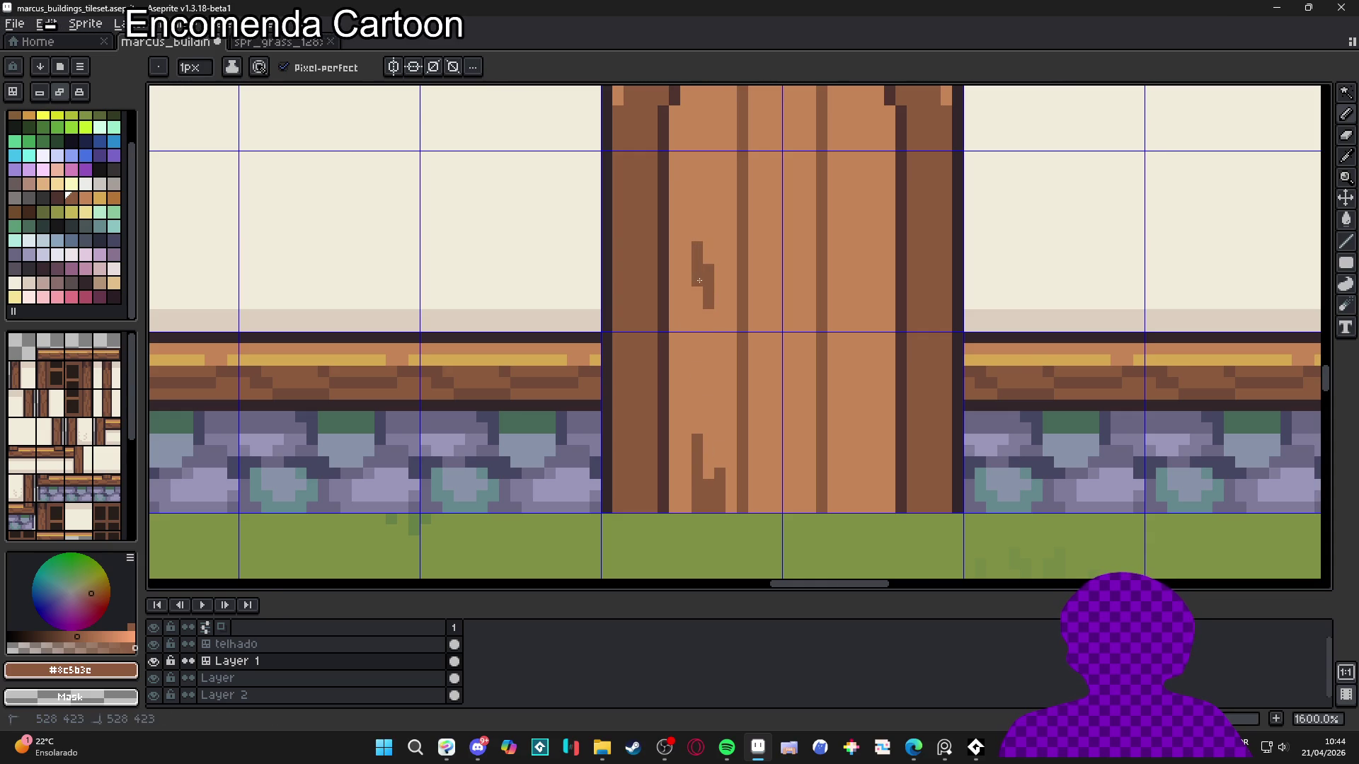
scroll(701, 287, down, 2)
scroll(716, 203, up, 2)
click(716, 202)
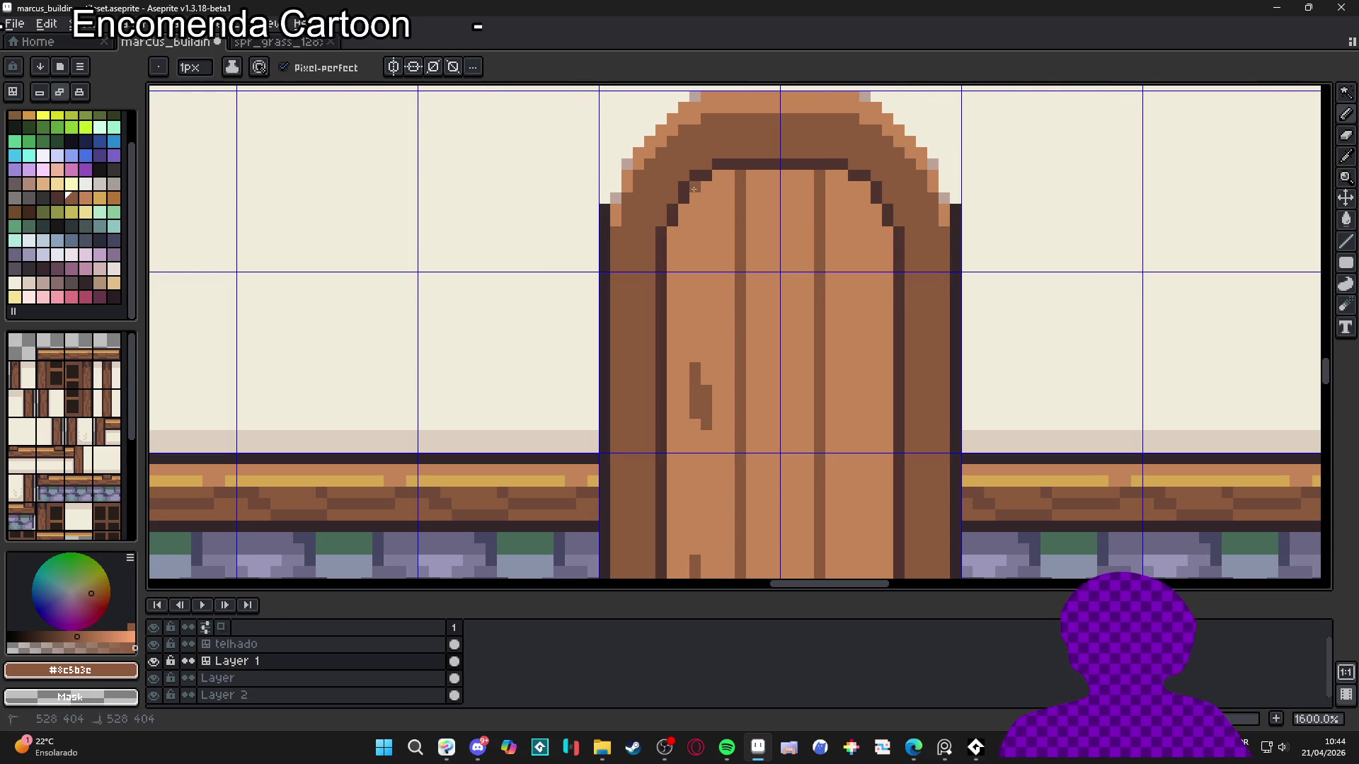
drag(695, 188, 684, 372)
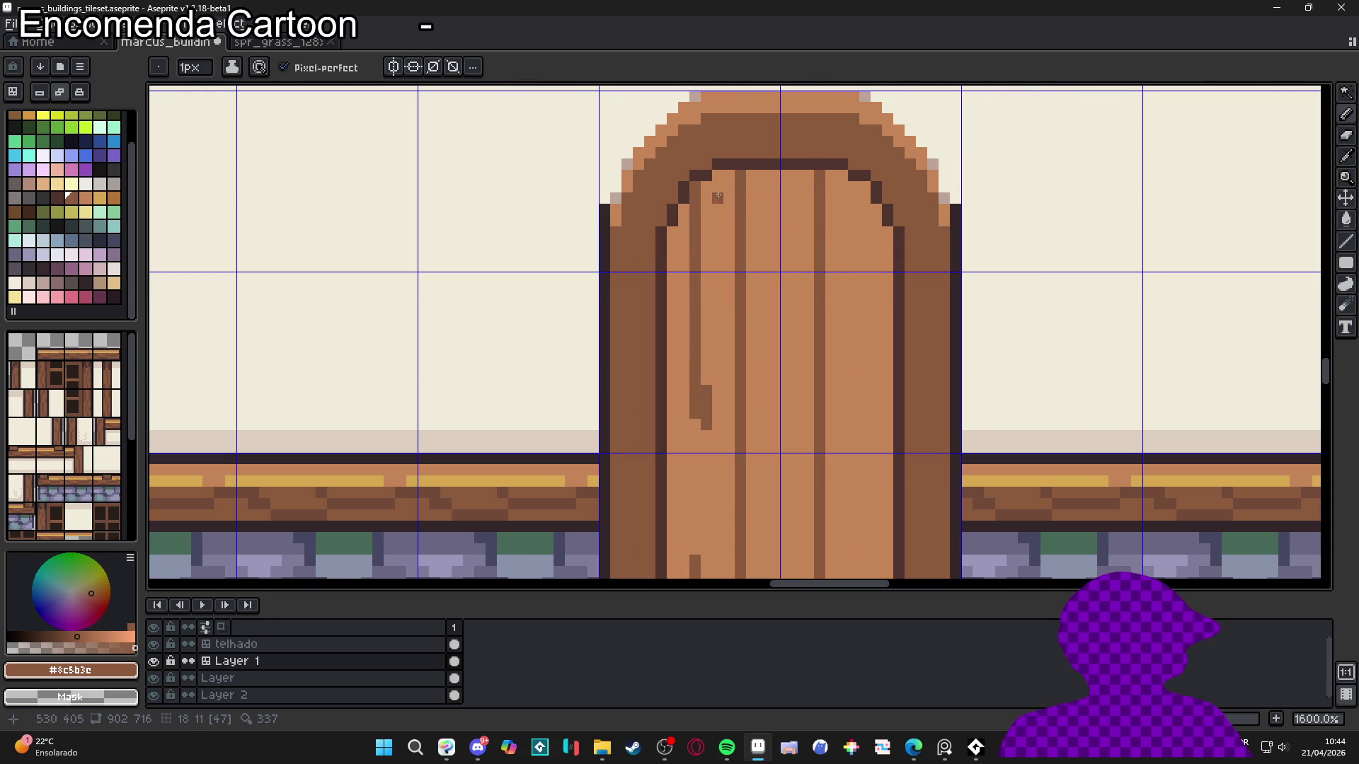
Shade the door's top band, upper-right corner and arch's left inner edge dark brown
key(plus)
mouse_move(718, 196)
mouse_down()
mouse_move(843, 188)
mouse_move(715, 176)
mouse_up()
mouse_move(860, 180)
mouse_down()
mouse_move(874, 212)
mouse_move(863, 203)
mouse_up()
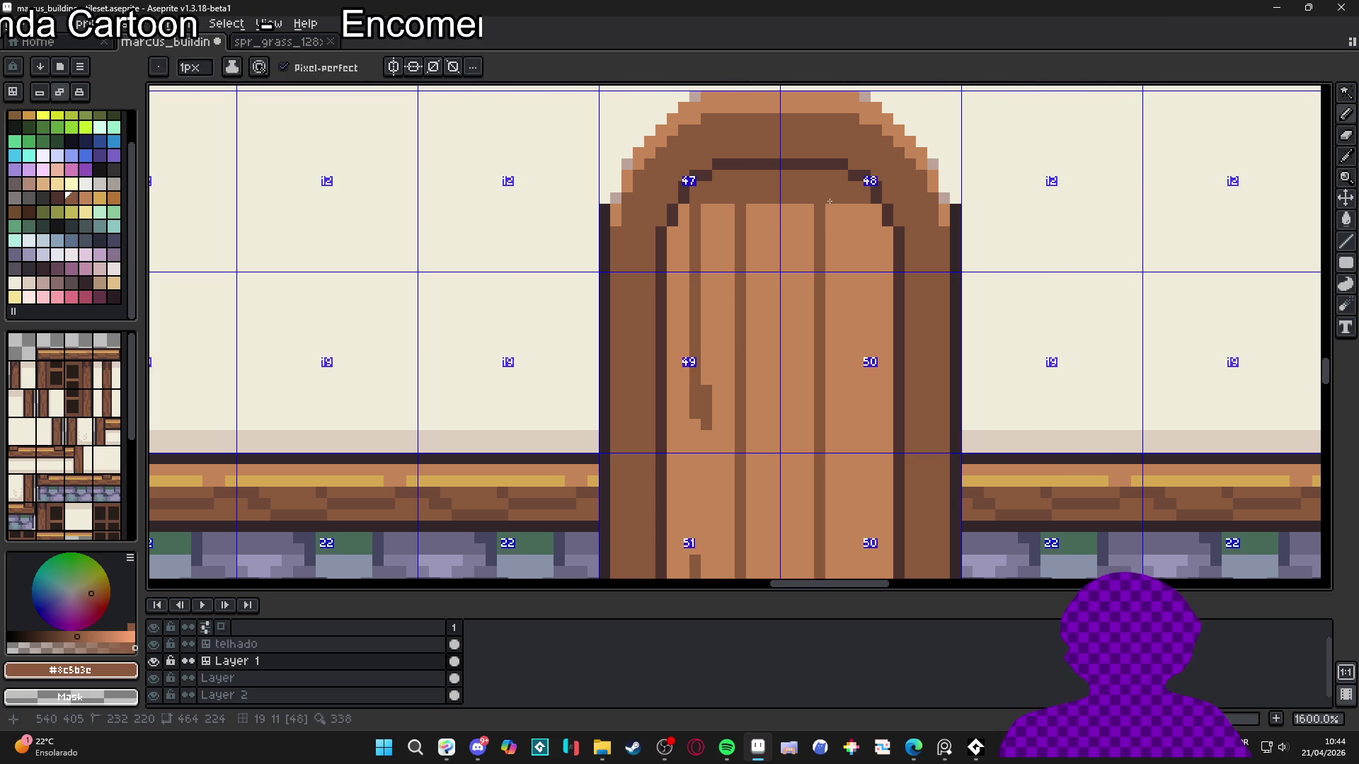
key(minus)
alt+click(719, 207)
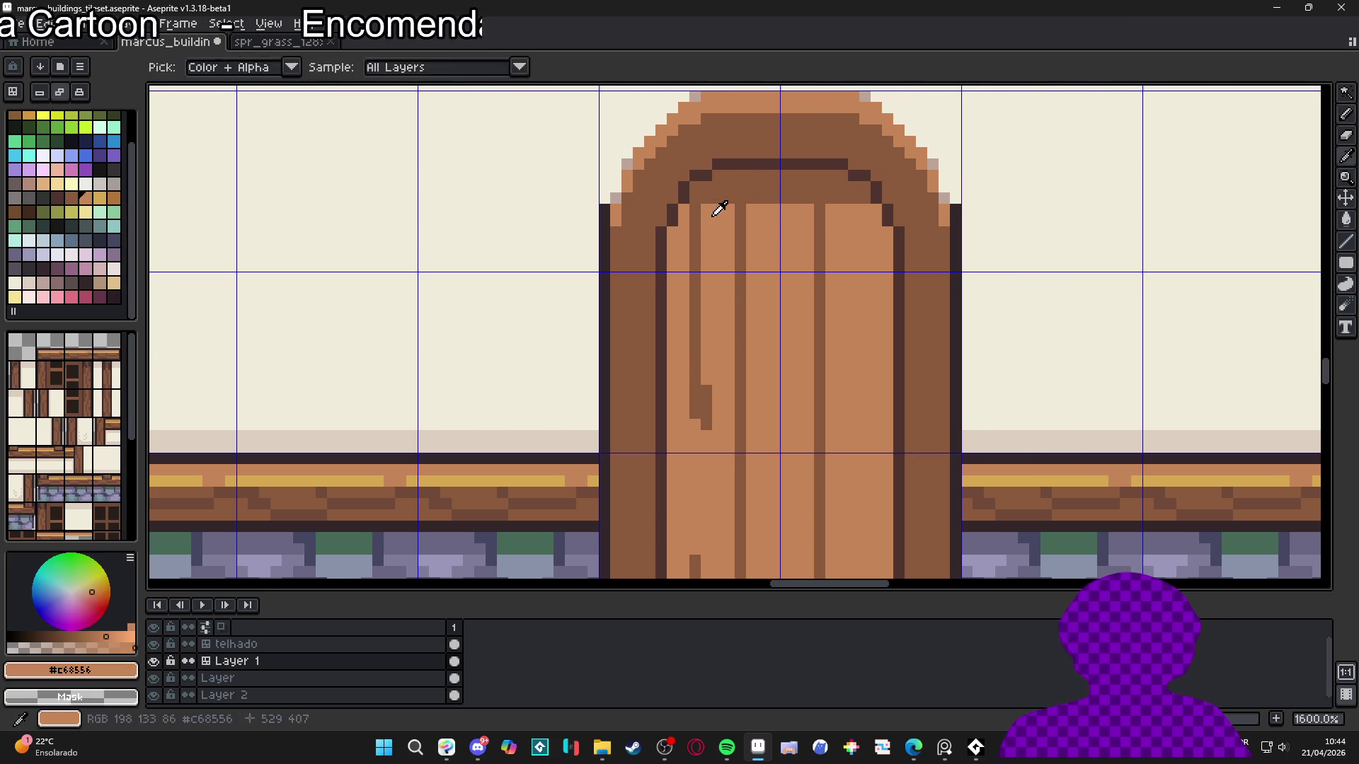
key(plus)
alt+click(850, 193)
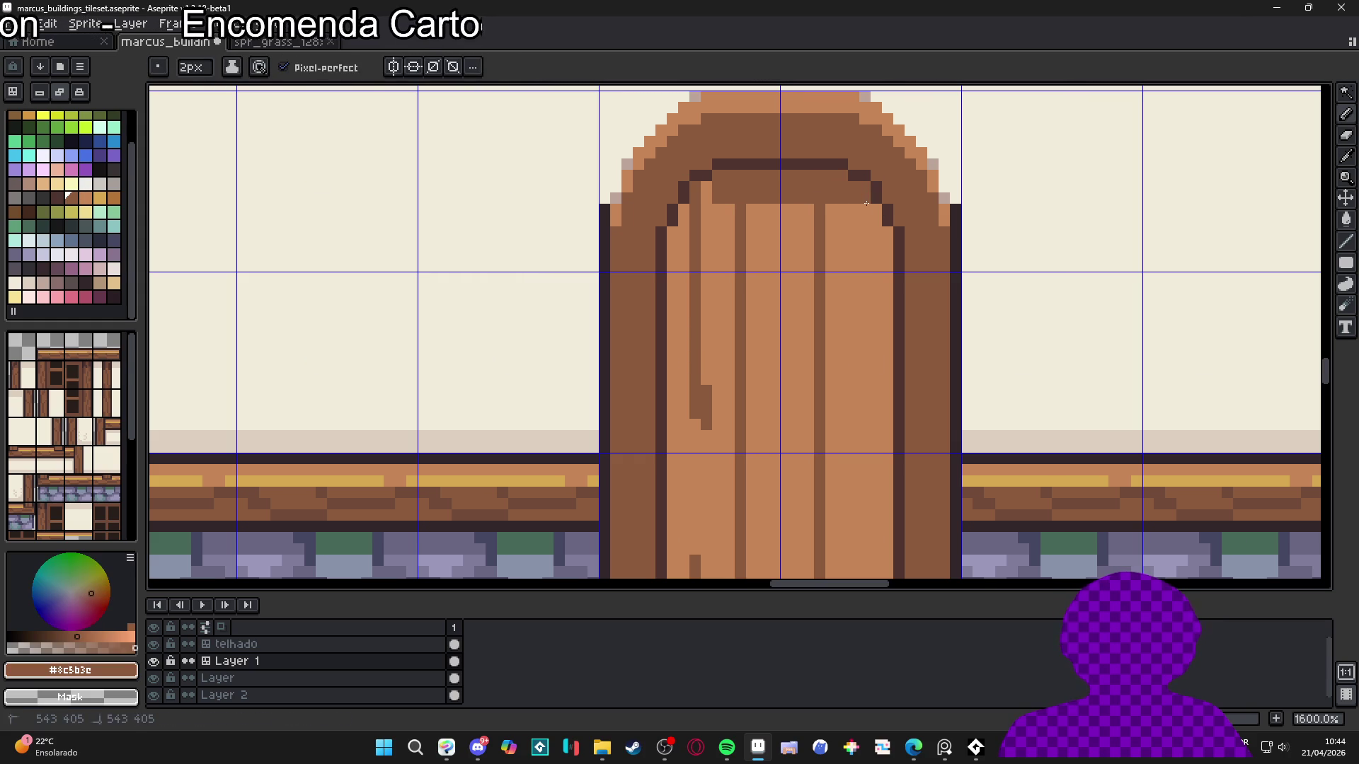
click(885, 240)
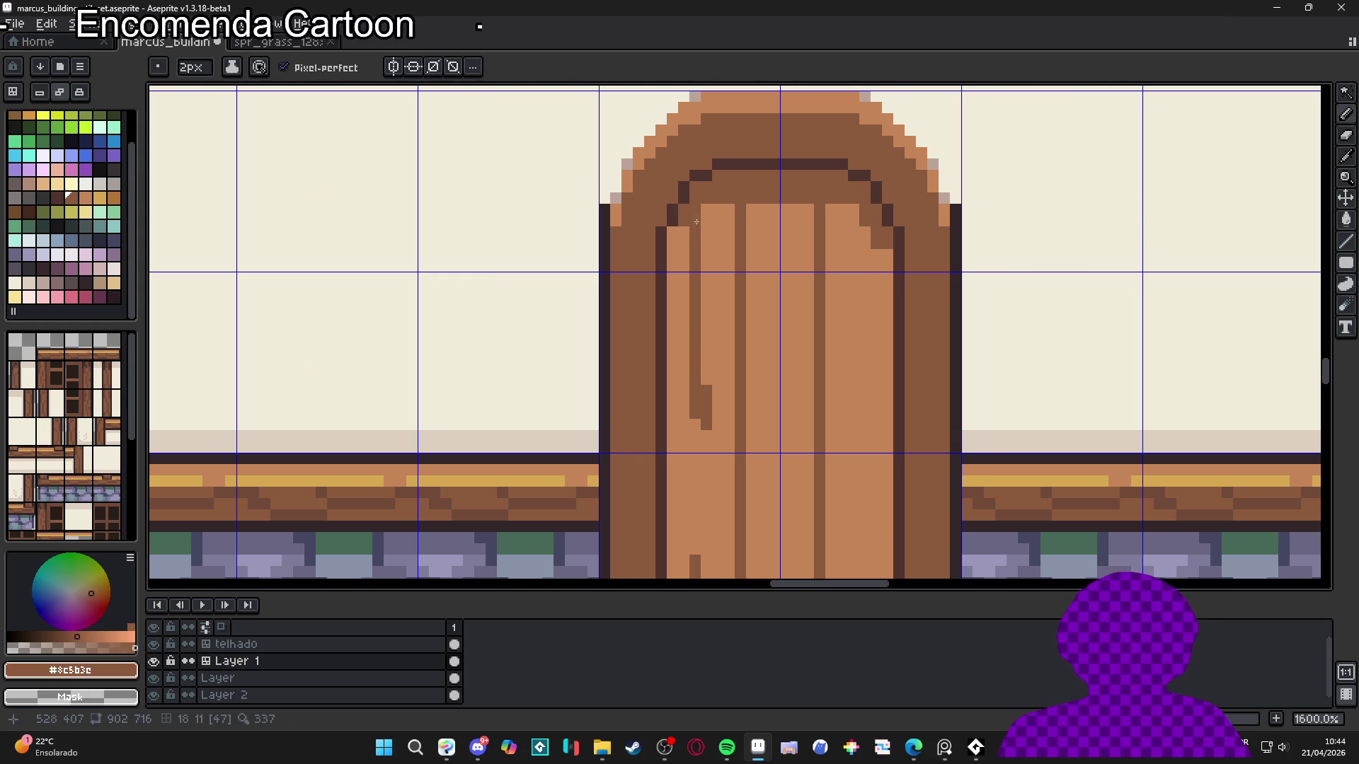
click(679, 239)
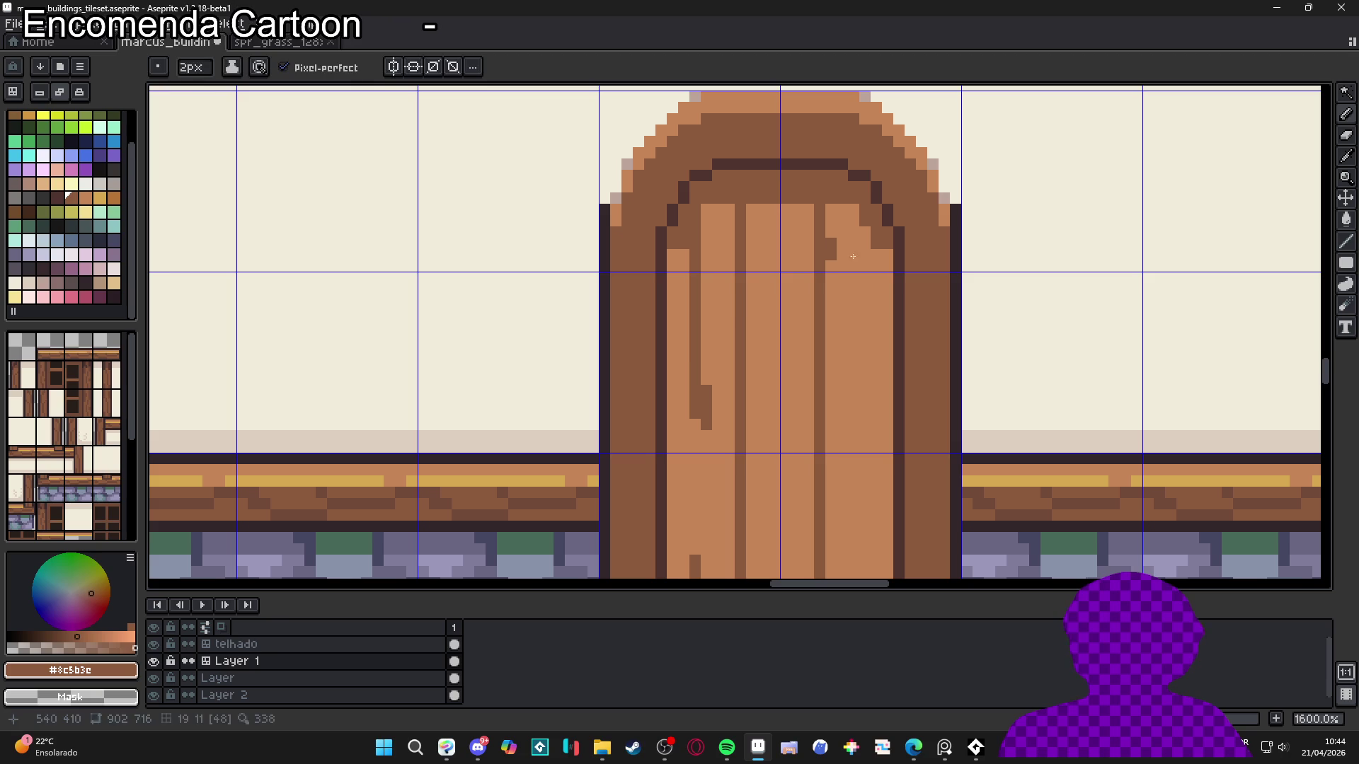
Highlight the door's top band light brown and add a light wood pixel to the arch's dark band
alt+click(775, 207)
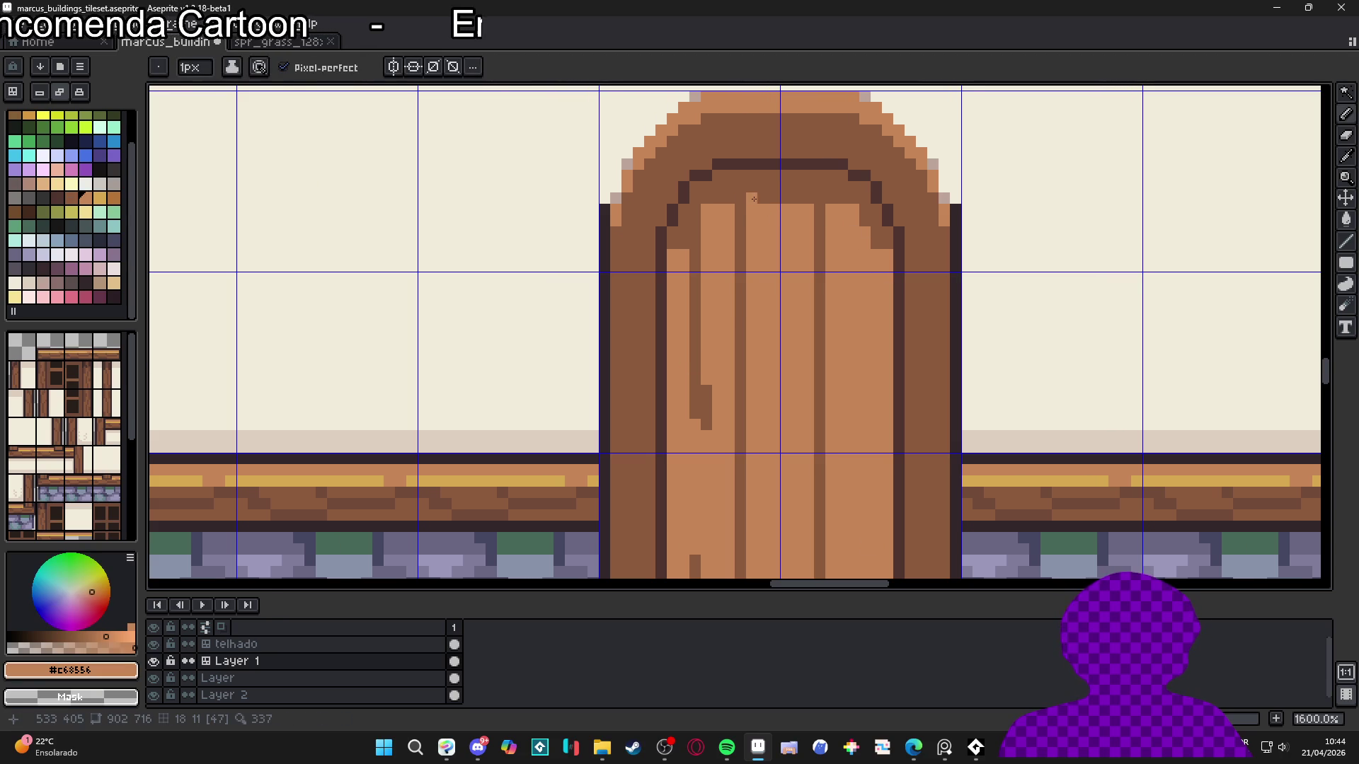
mouse_move(754, 199)
mouse_down()
mouse_move(811, 199)
mouse_move(790, 200)
mouse_up()
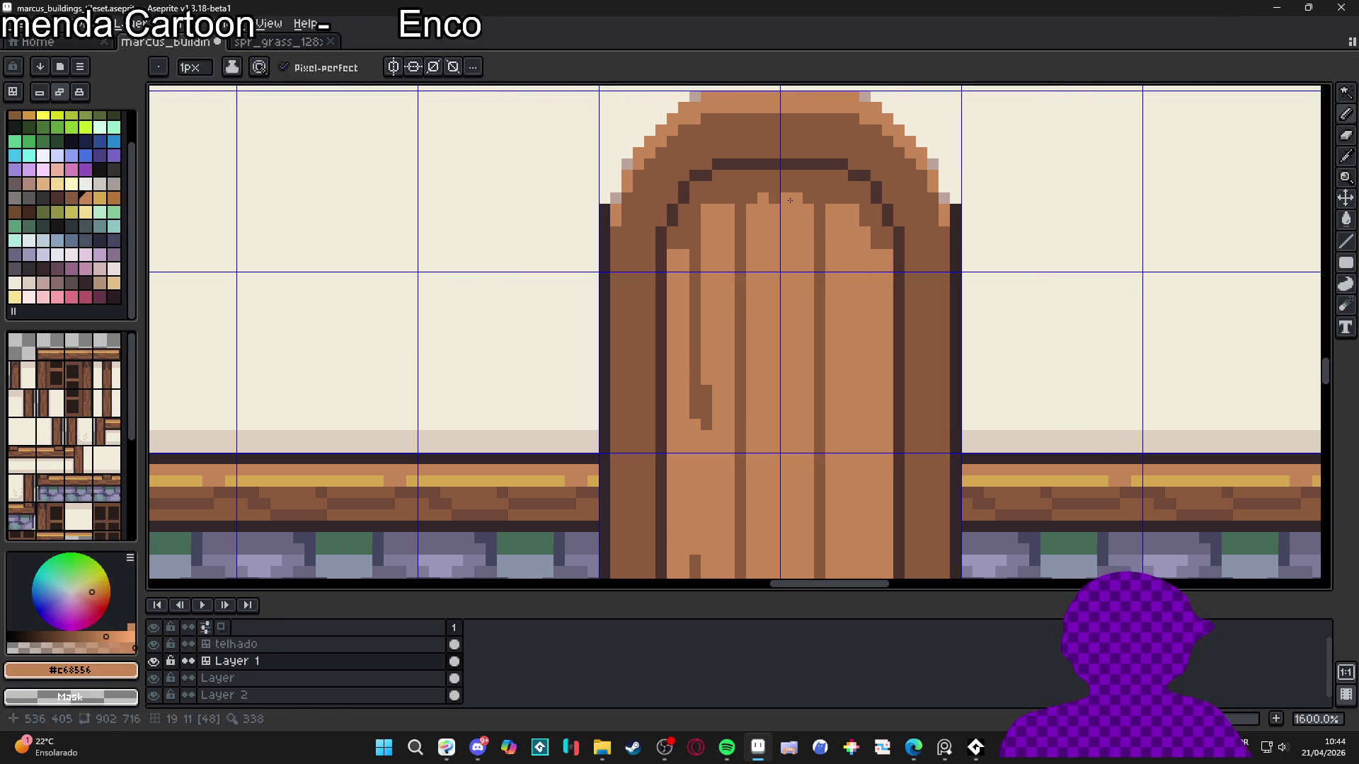
click(722, 198)
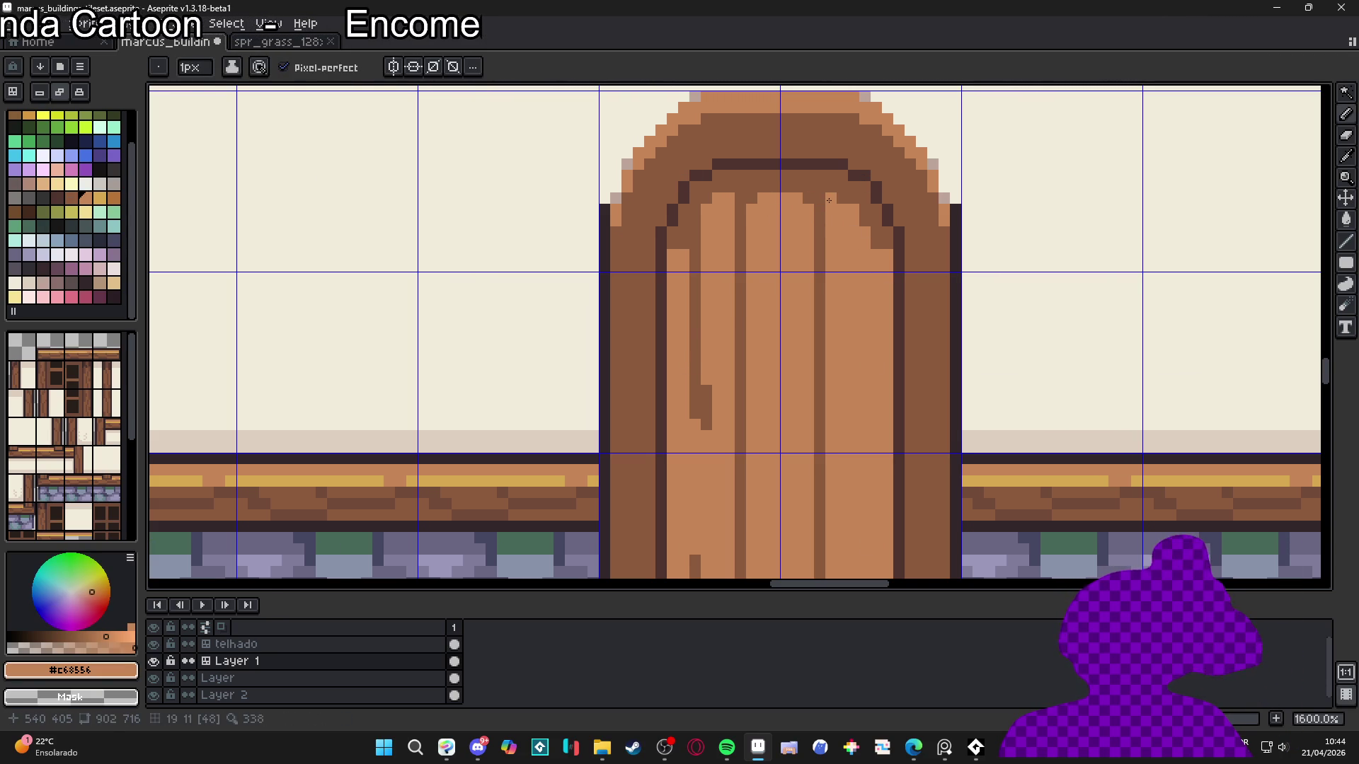
scroll(829, 200, down, 3)
scroll(873, 234, up, 2)
alt+click(871, 246)
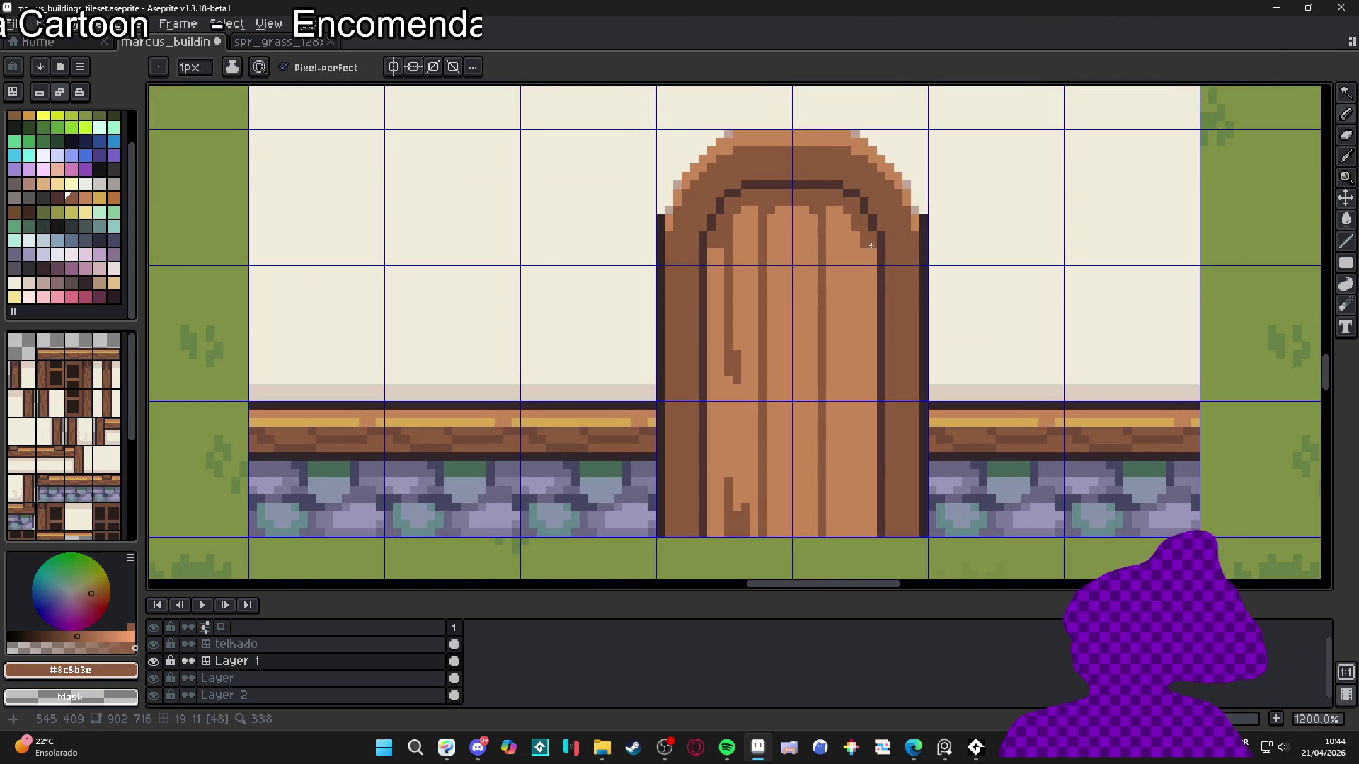
scroll(842, 316, down, 3)
scroll(799, 392, up, 4)
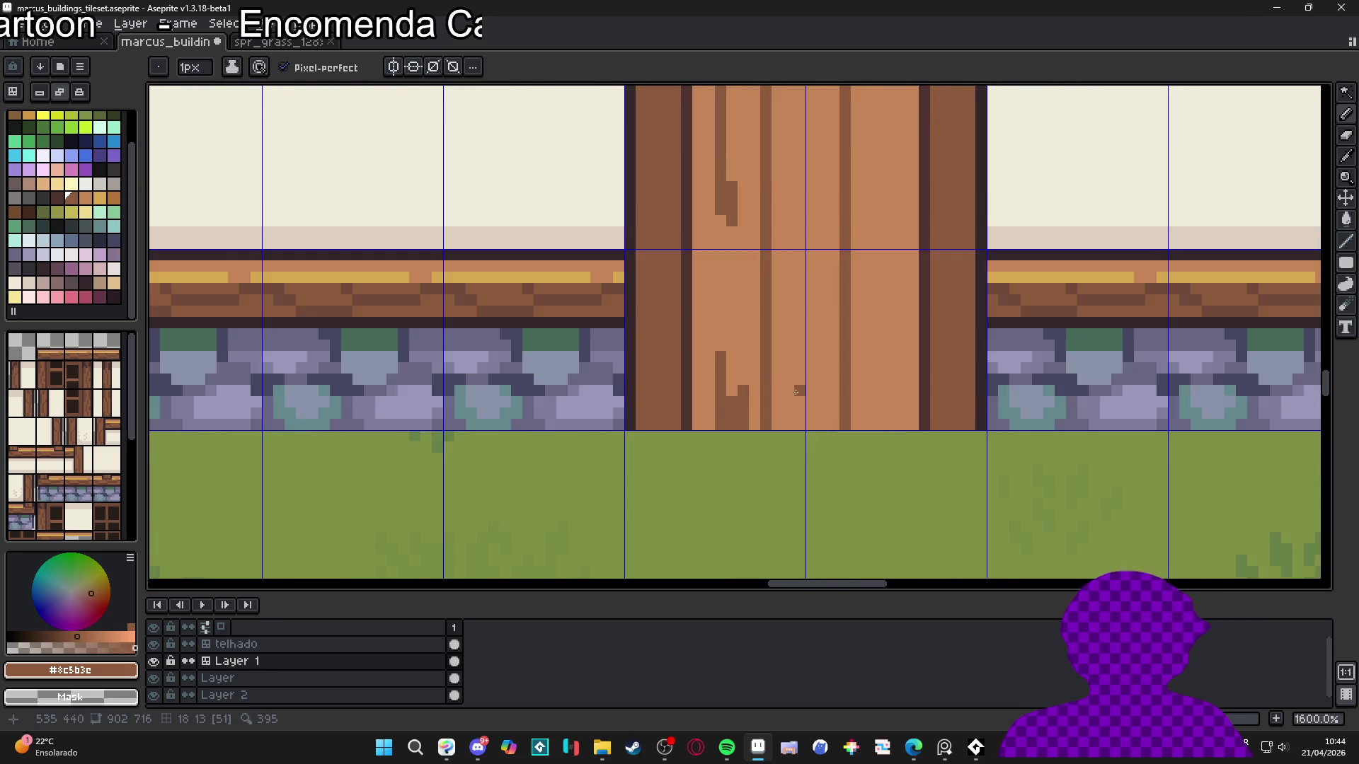
scroll(799, 392, down, 2)
Open the live map preview with F7 and move it off the door
key(F7)
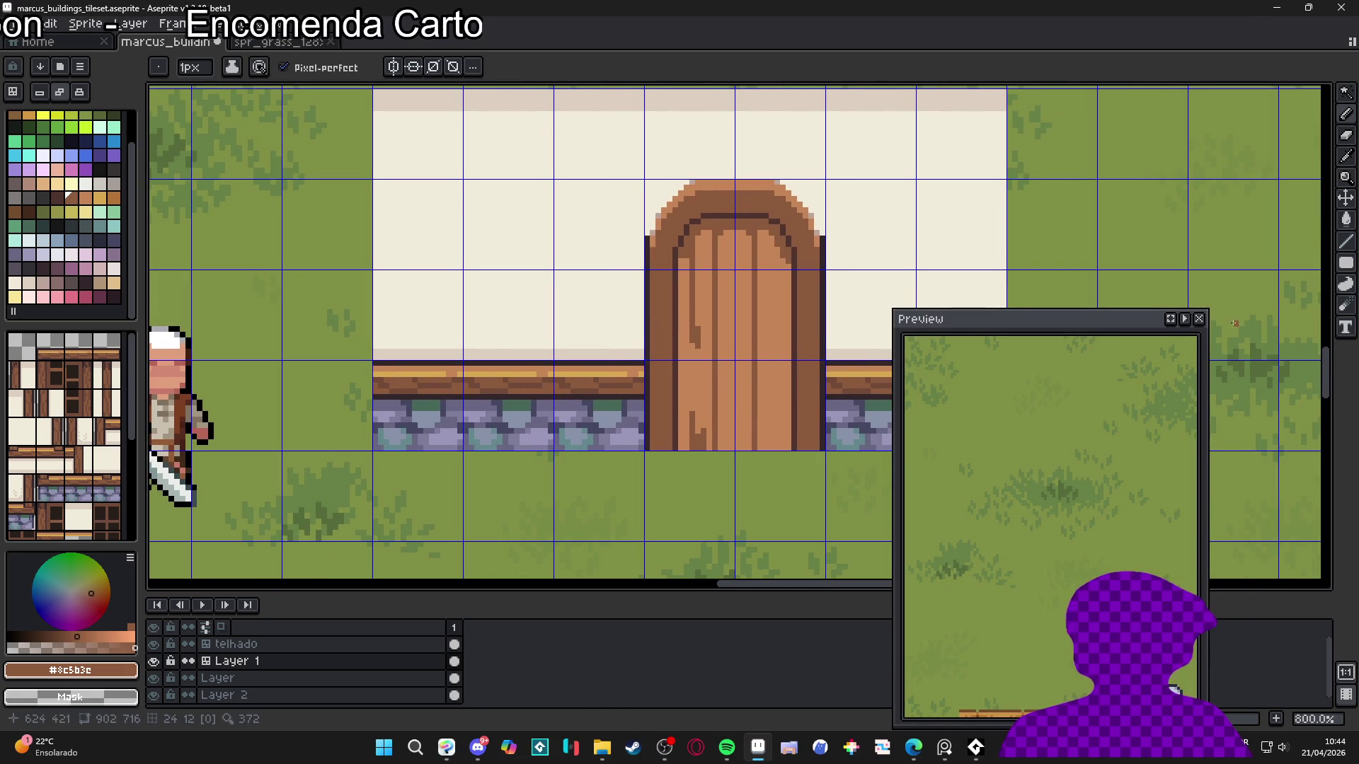
drag(1068, 316, 1165, 137)
scroll(712, 307, down, 2)
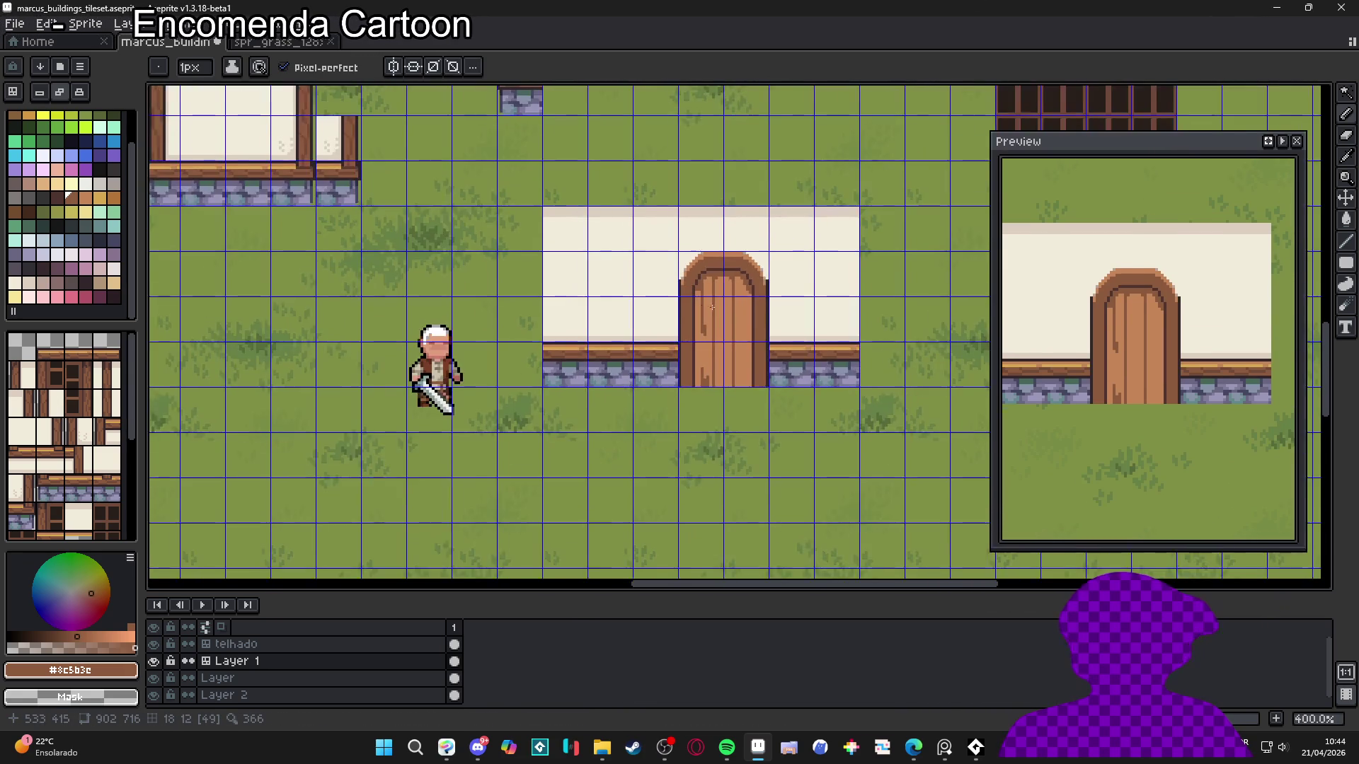
scroll(712, 307, up, 5)
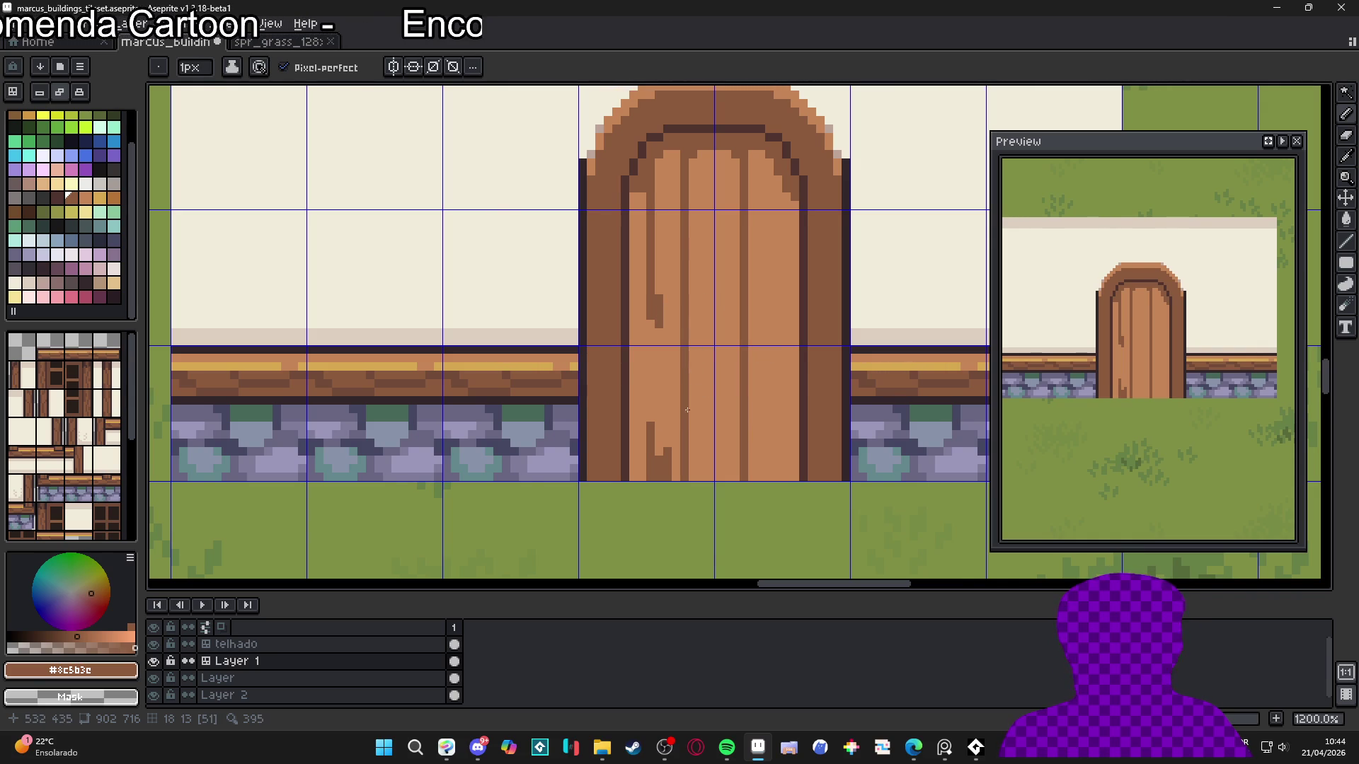
scroll(687, 410, down, 3)
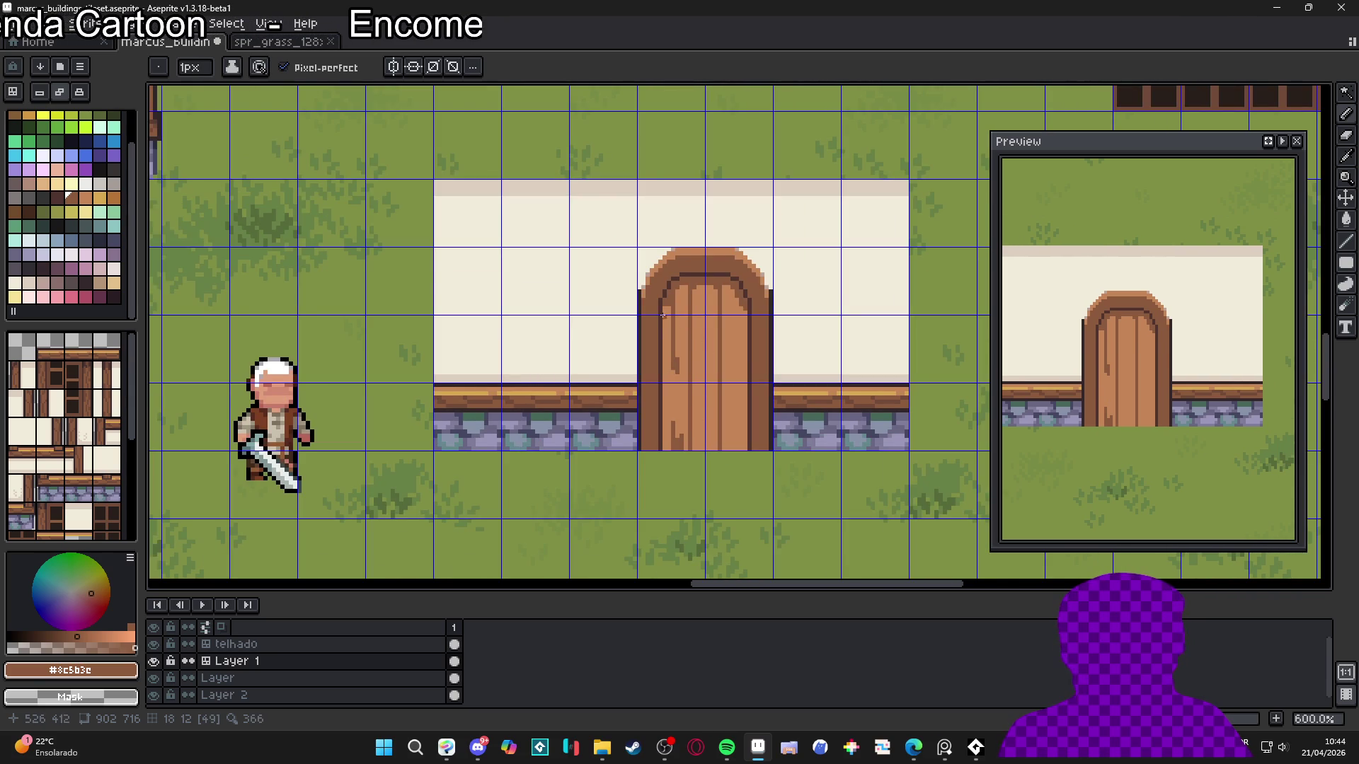
scroll(658, 304, up, 3)
Pick the dark outline colour #4F342F, draw a line left of the arch, then undo it
alt+click(658, 304)
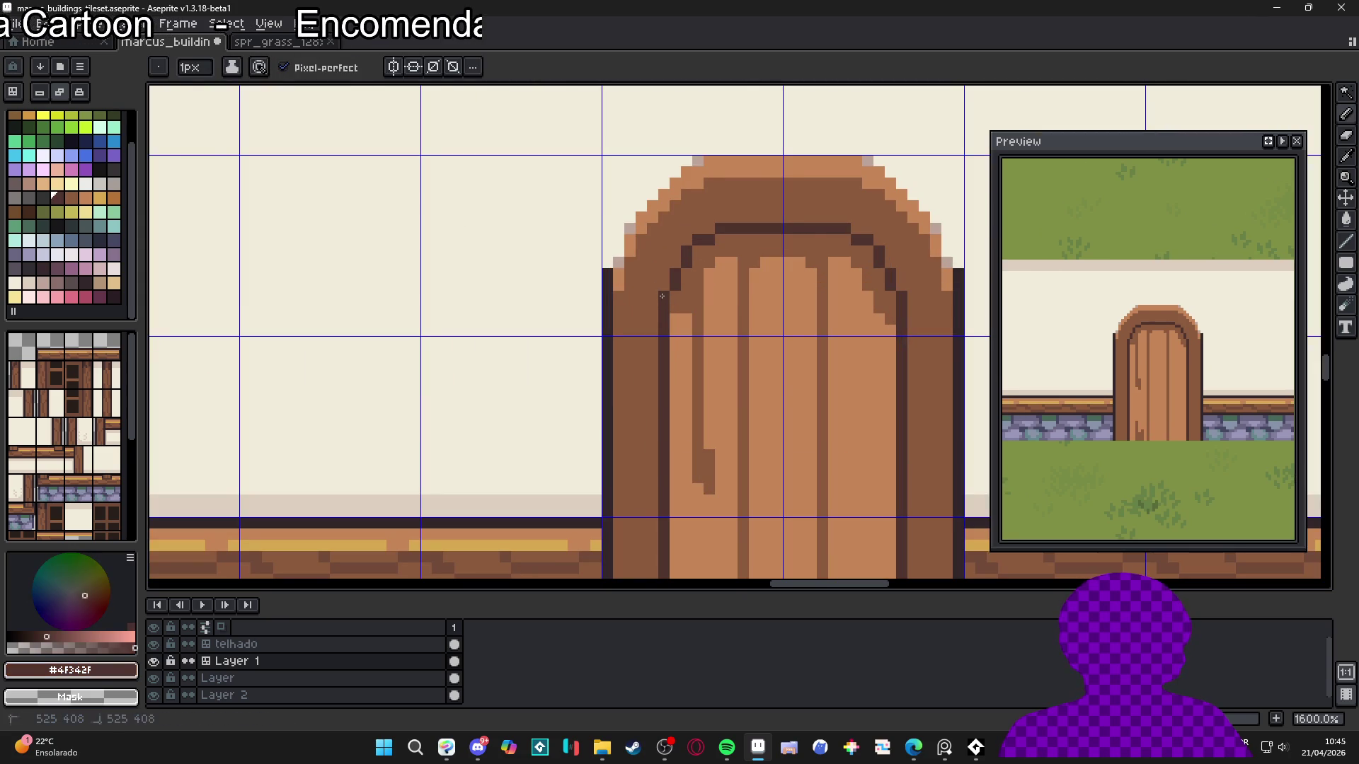
drag(658, 296, 617, 291)
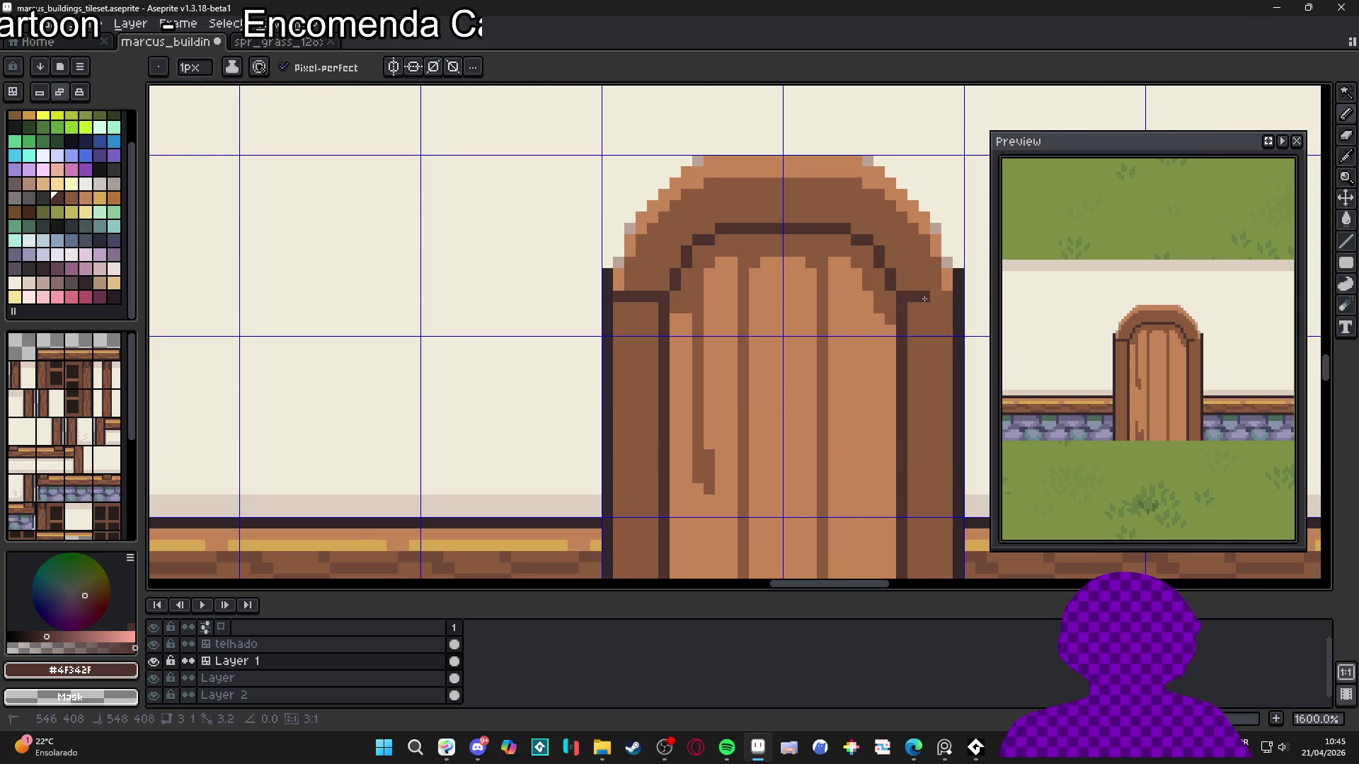
scroll(732, 404, down, 1)
scroll(773, 369, down, 2)
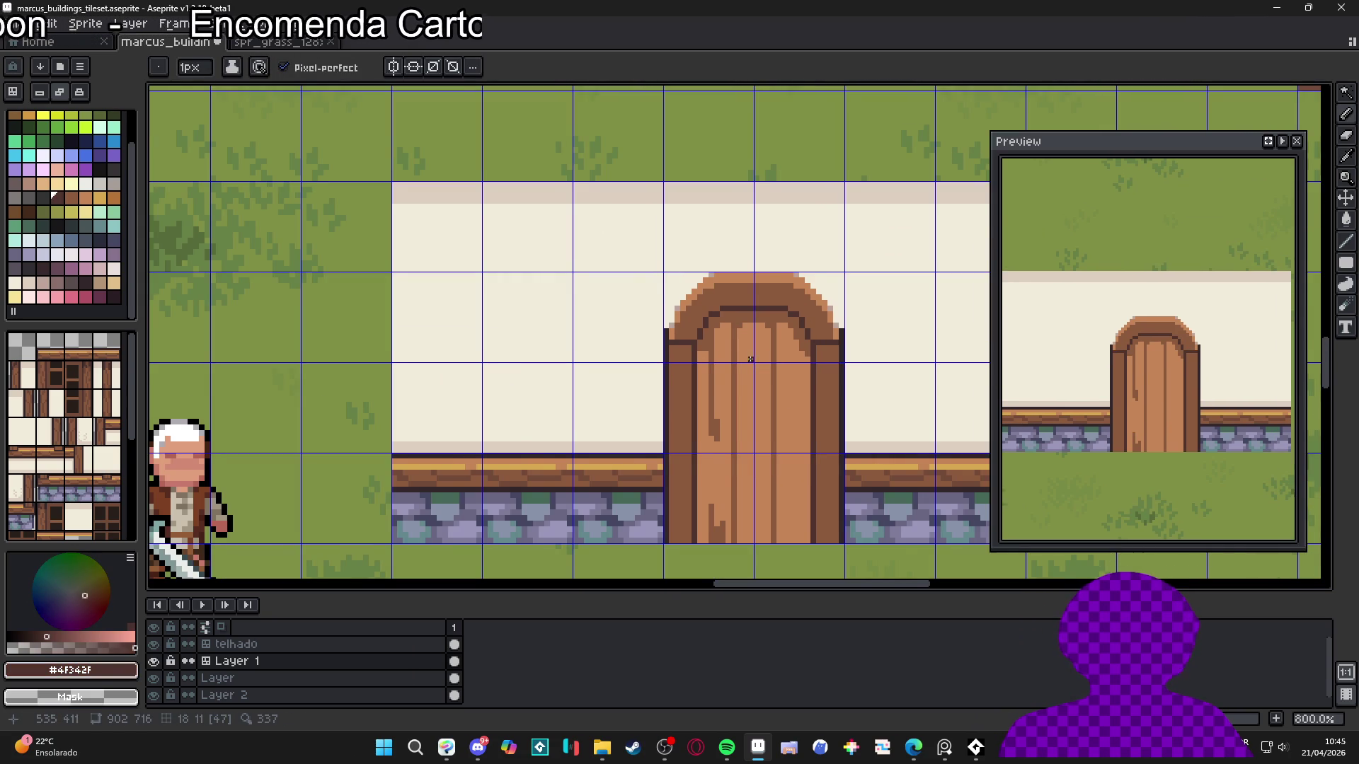
scroll(658, 432, up, 2)
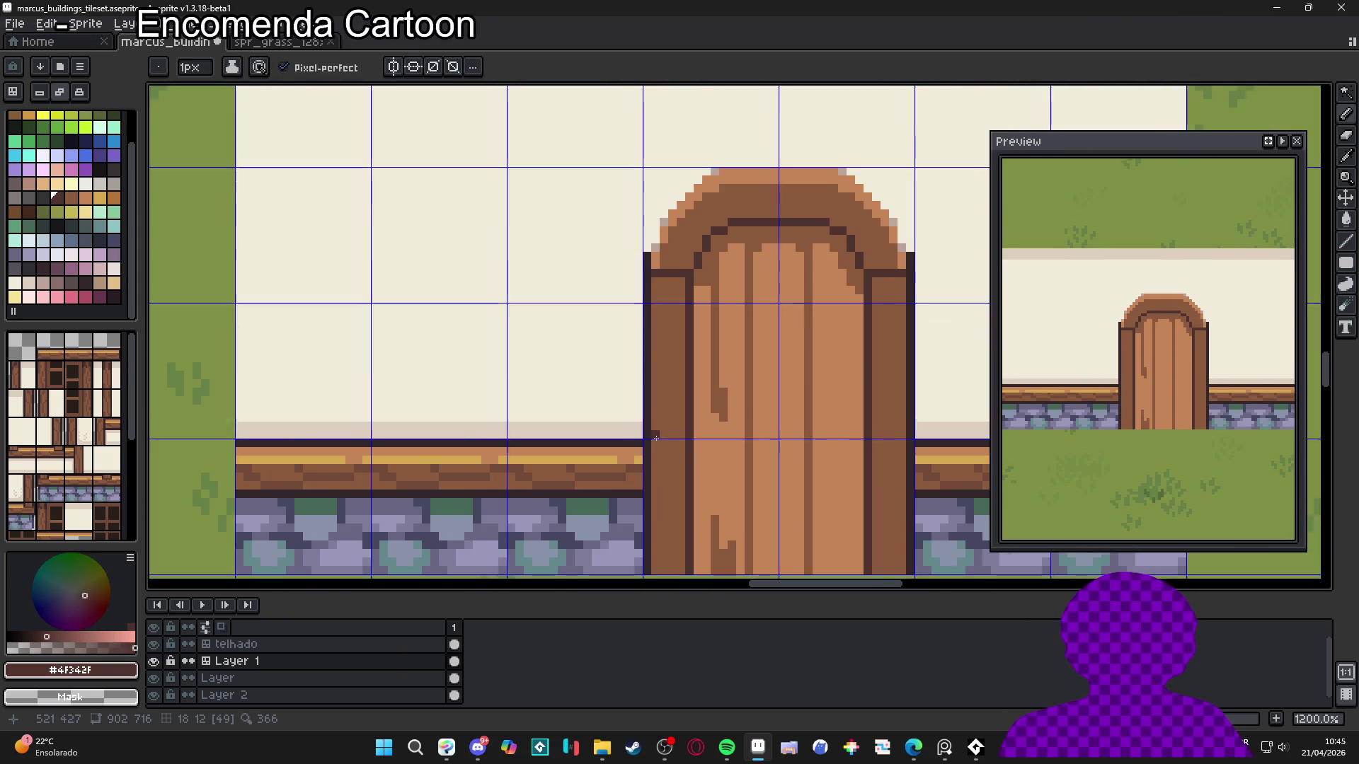
drag(656, 438, 622, 397)
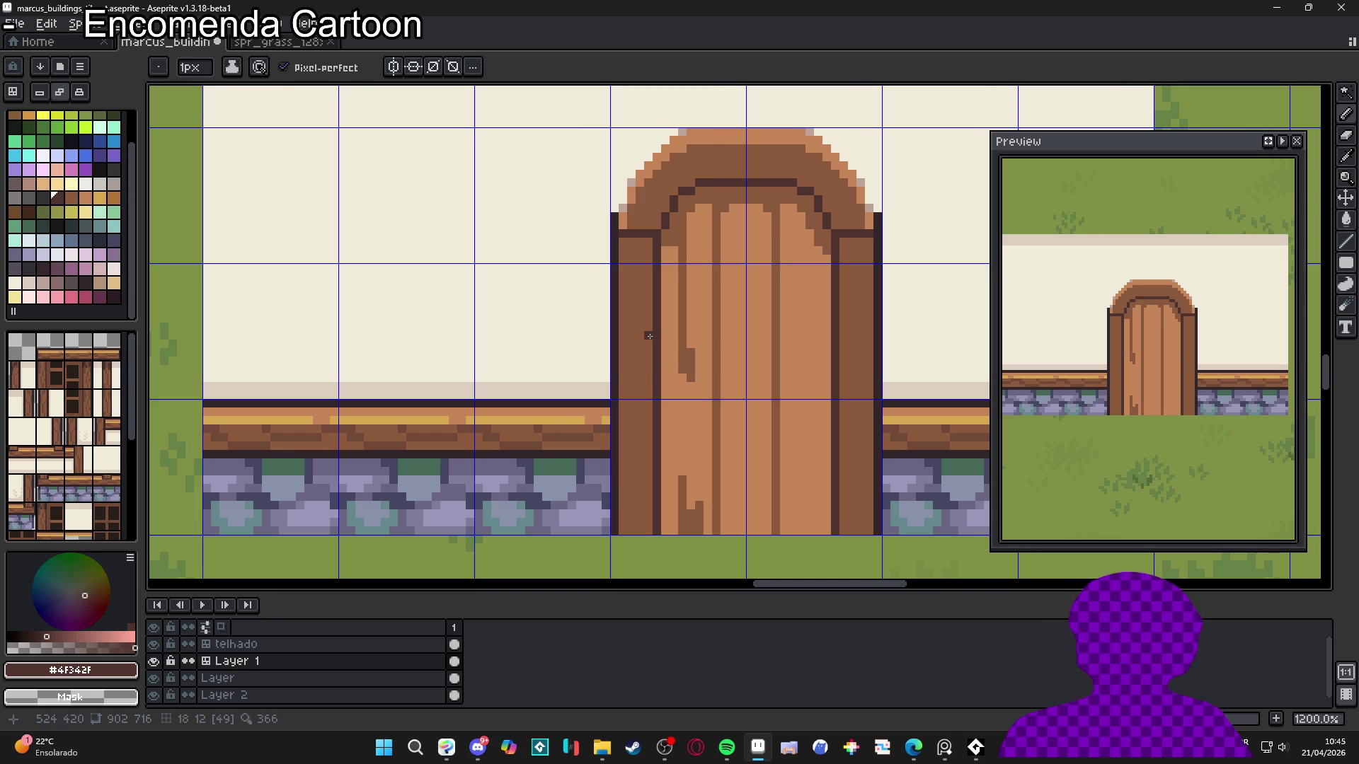
drag(660, 333, 659, 361)
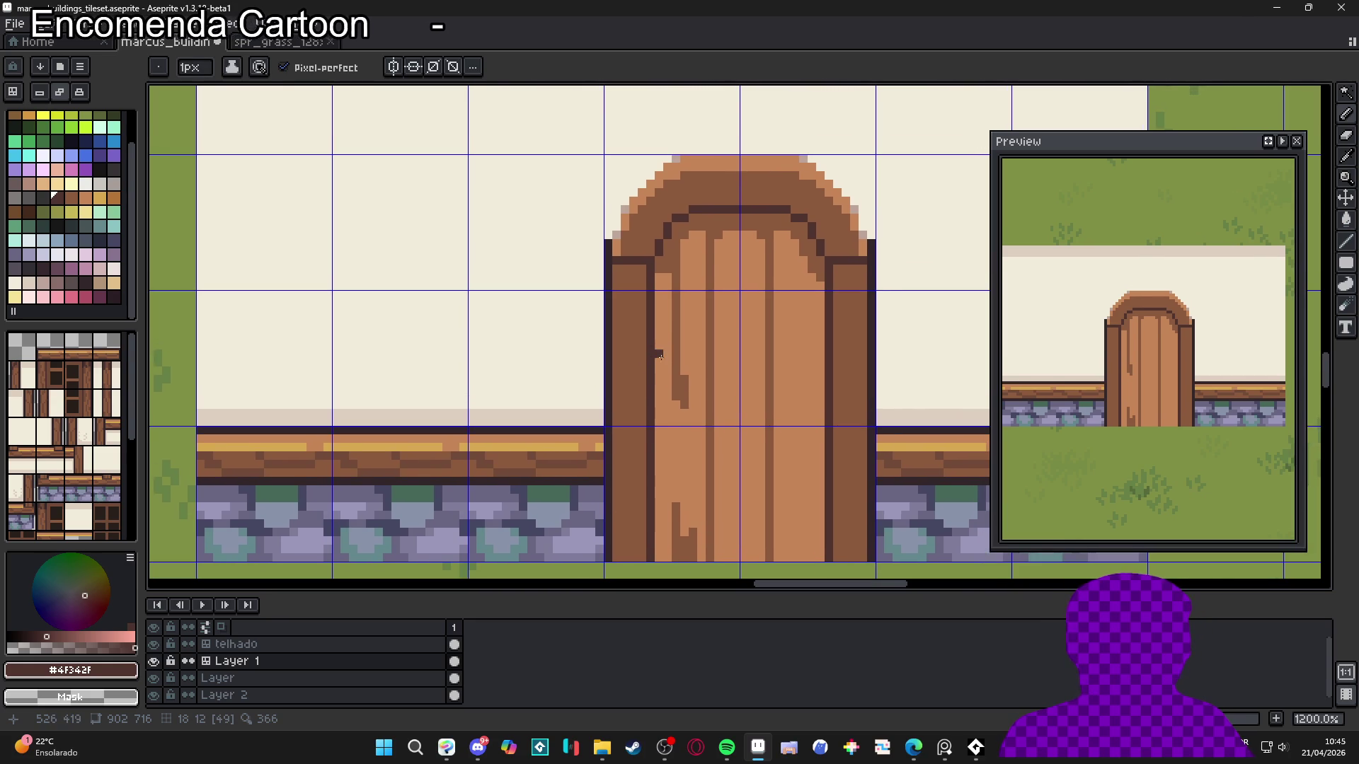
key(ctrl+z)
key(ctrl+z)
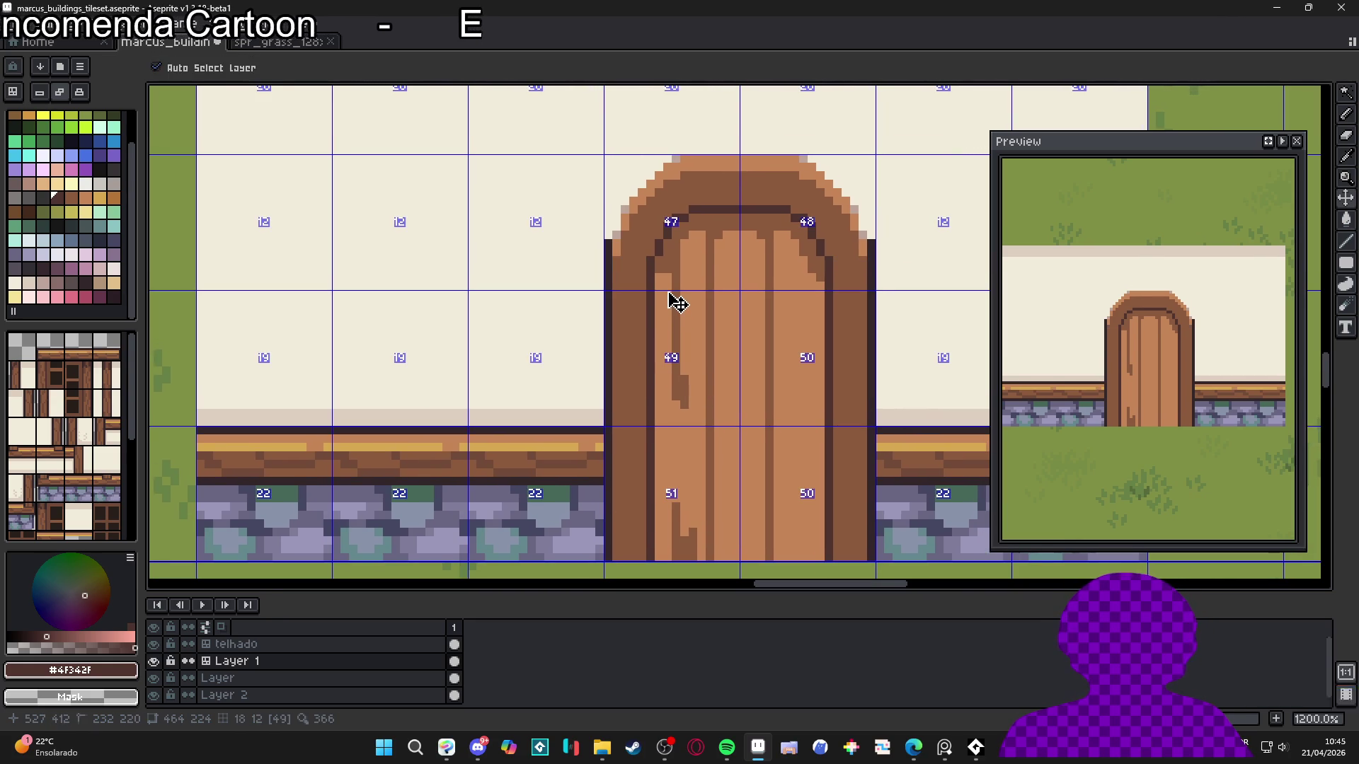
scroll(659, 279, up, 1)
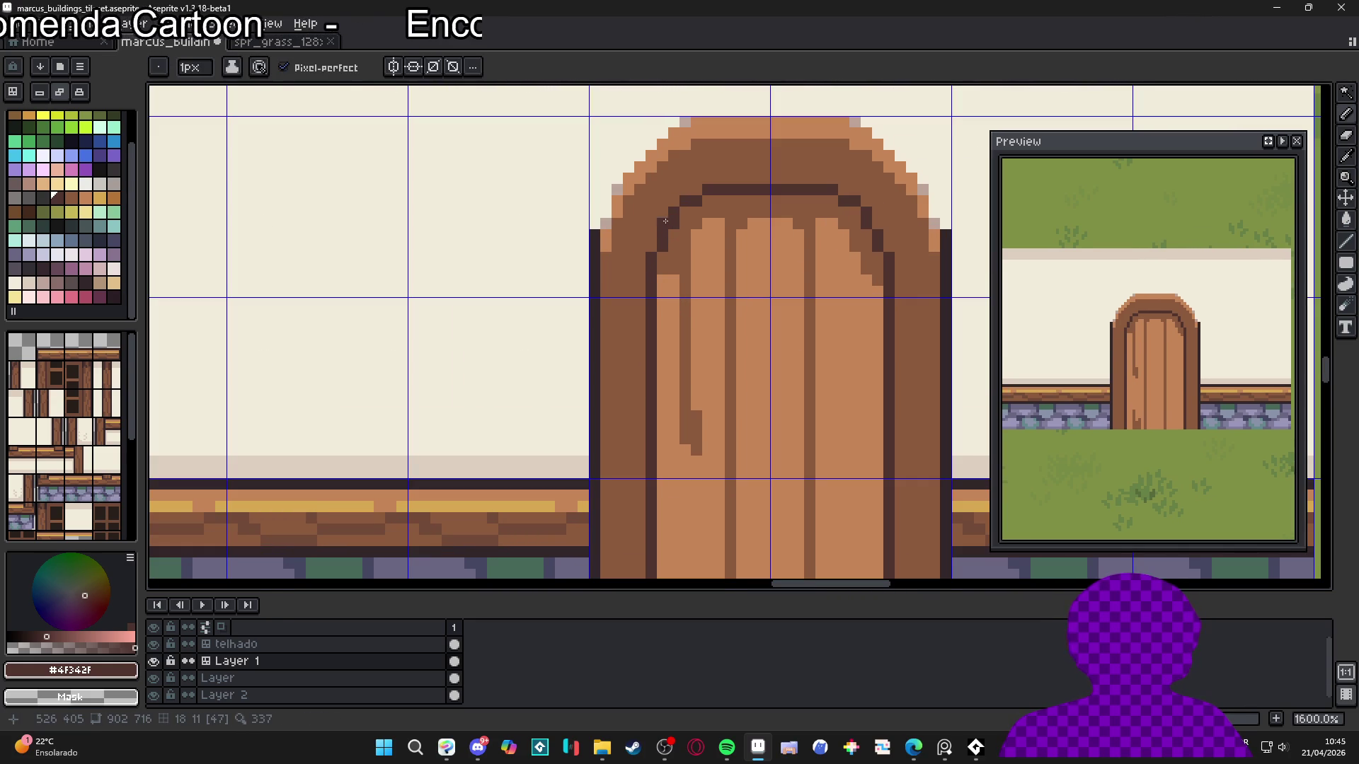
Draw dark diagonal outline lines inside the arch's upper-left and upper-right corners
drag(653, 224, 622, 192)
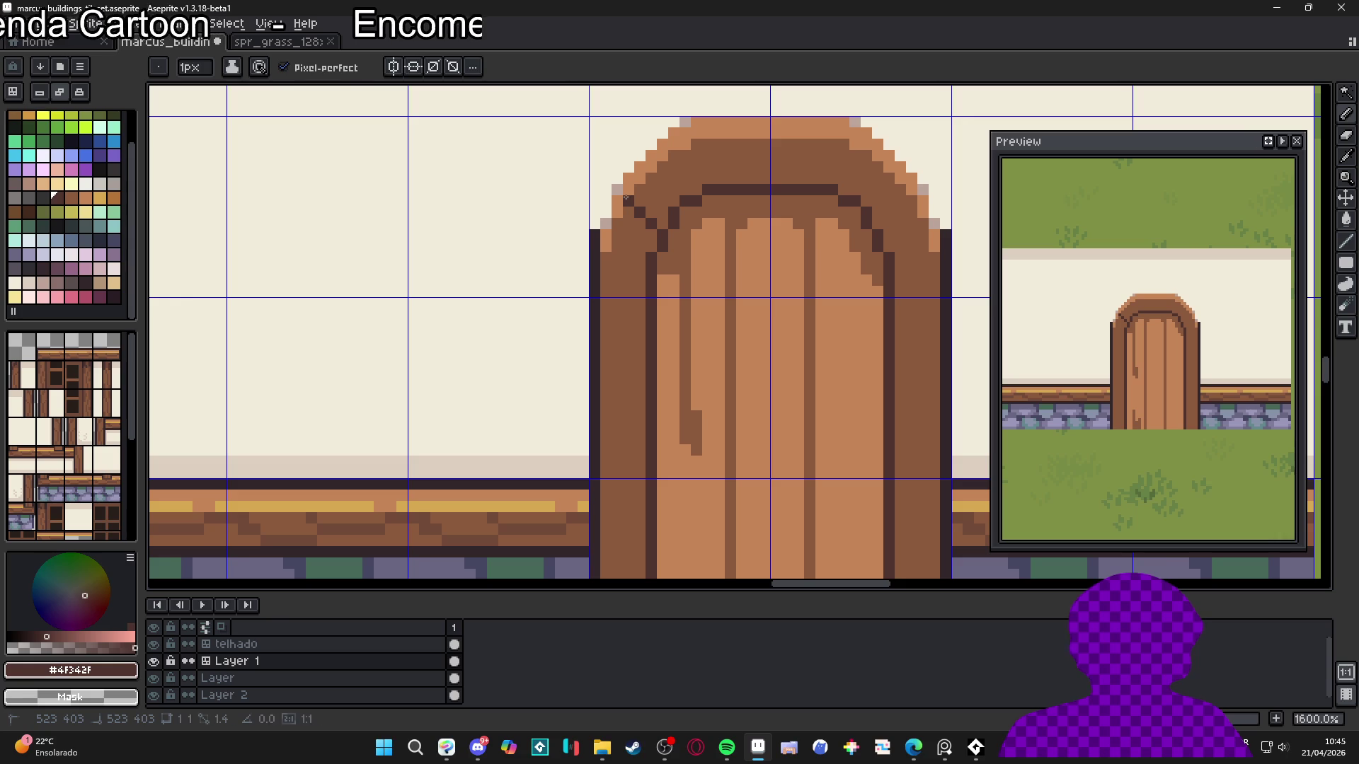
click(925, 236)
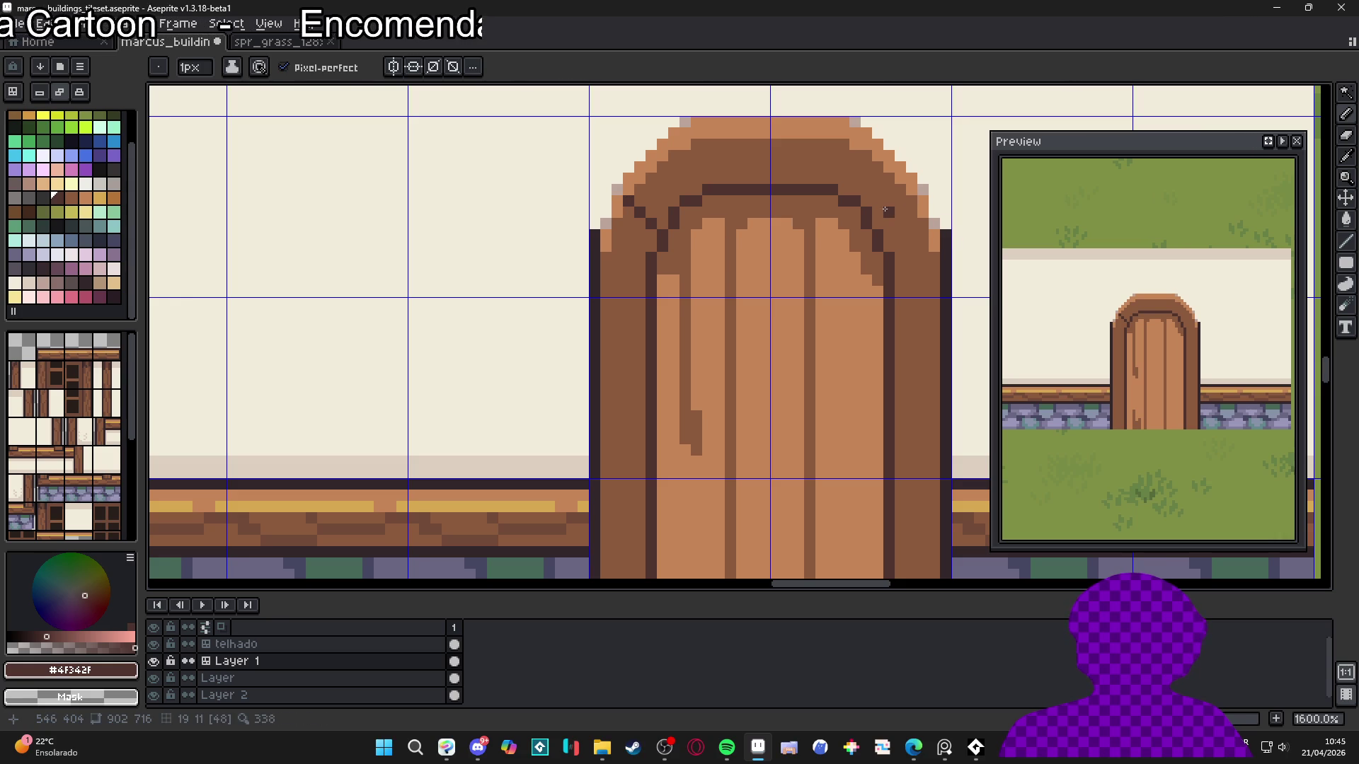
drag(887, 222, 916, 199)
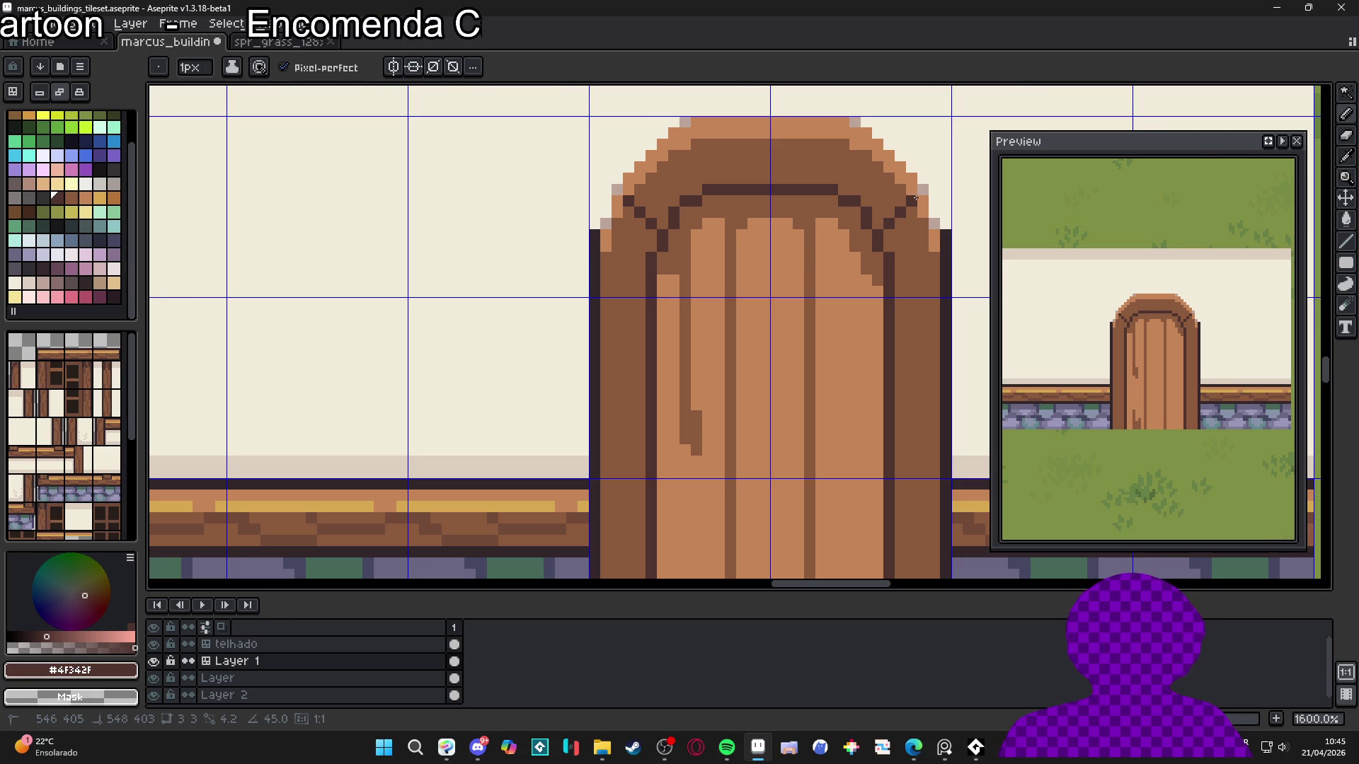
scroll(915, 199, down, 4)
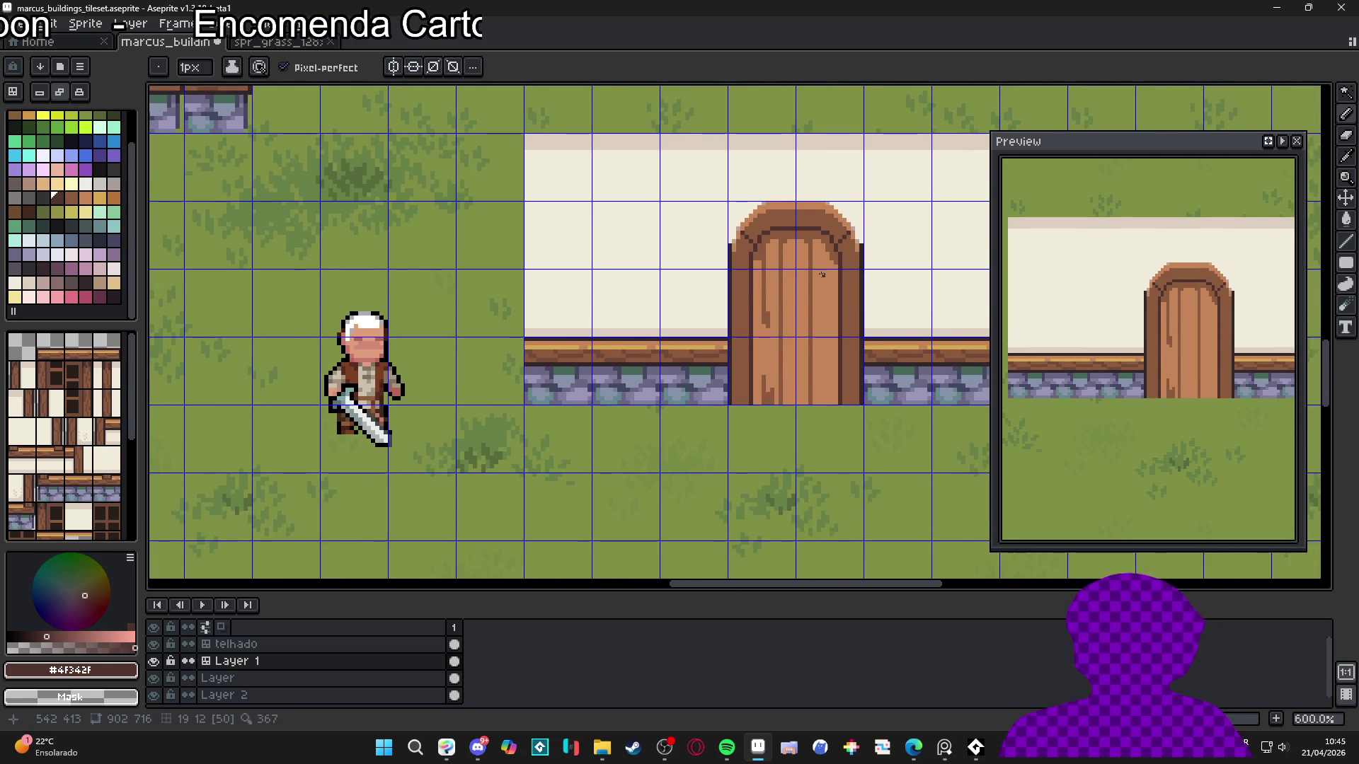
scroll(763, 253, up, 3)
scroll(764, 254, down, 1)
scroll(717, 284, up, 2)
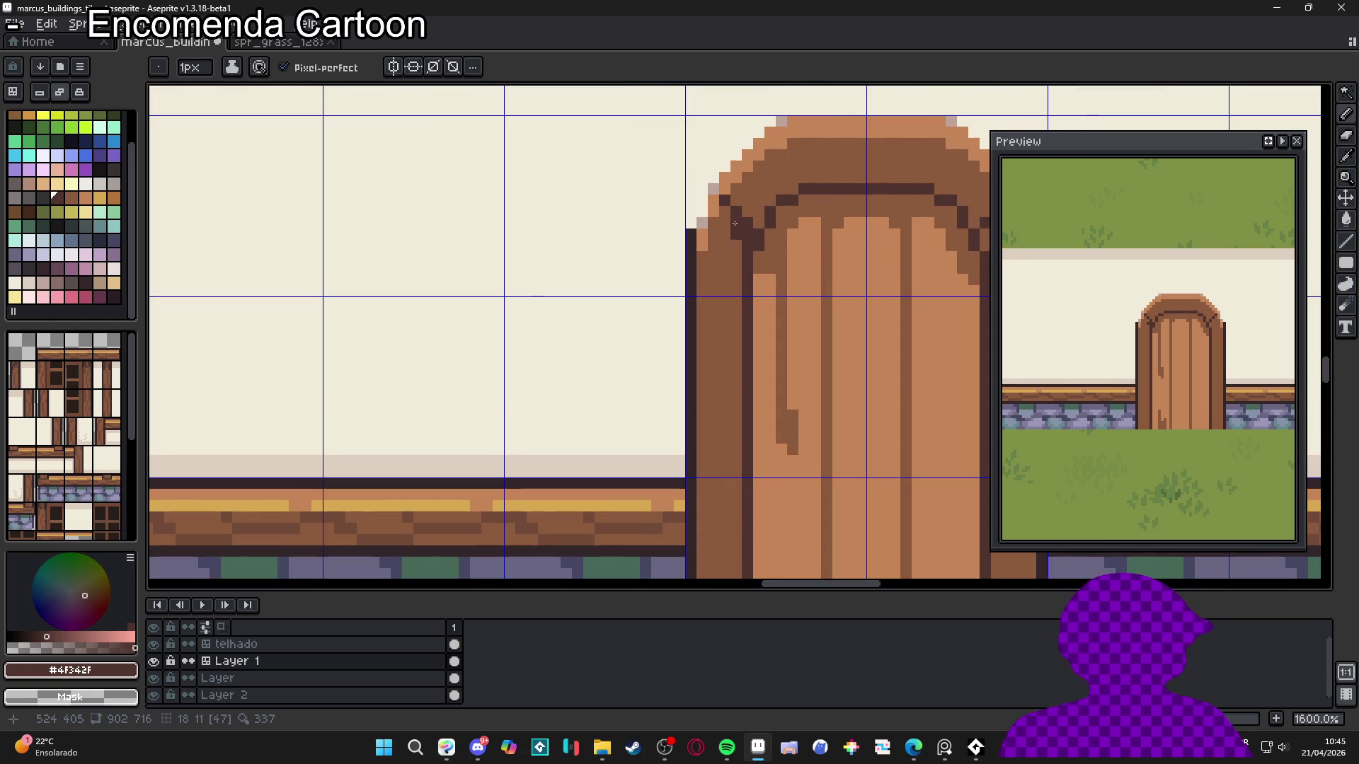
scroll(756, 224, down, 1)
scroll(764, 252, up, 1)
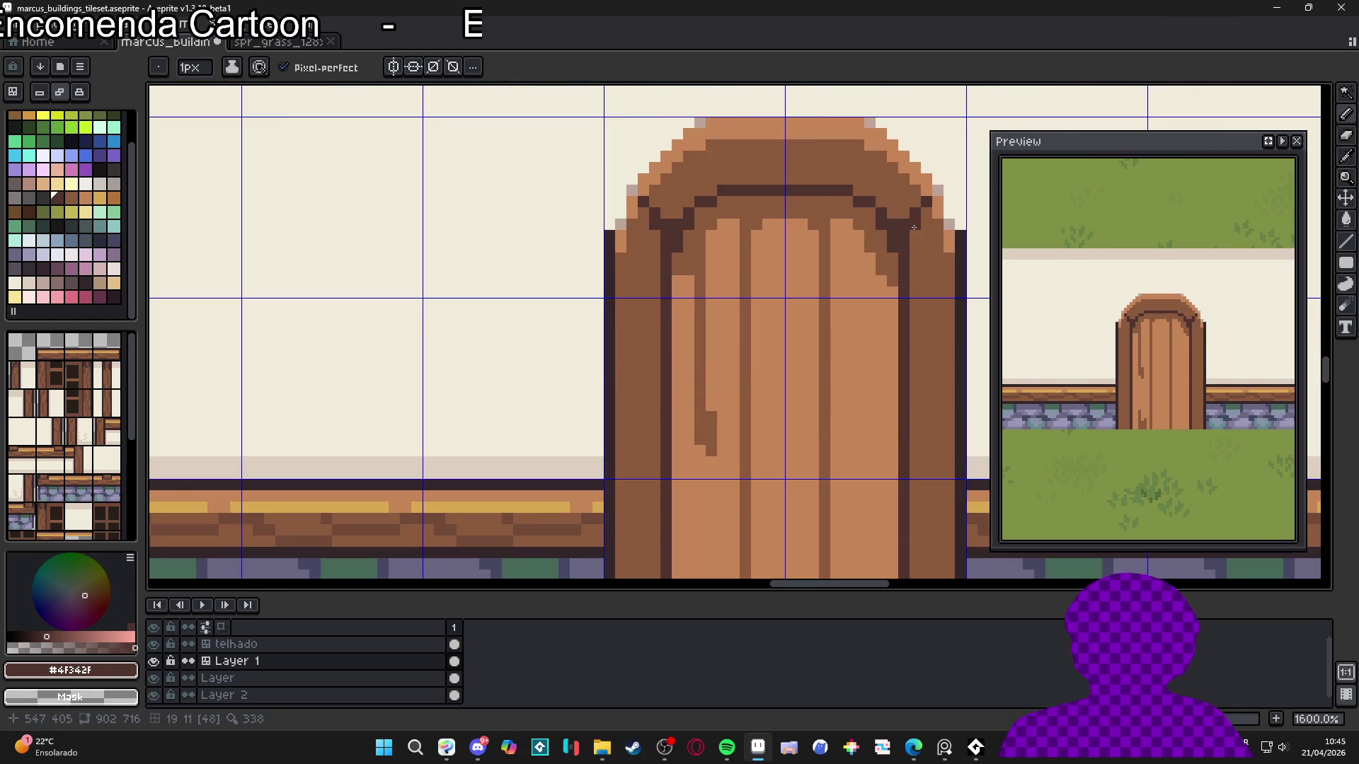
scroll(835, 247, down, 1)
scroll(835, 247, down, 1)
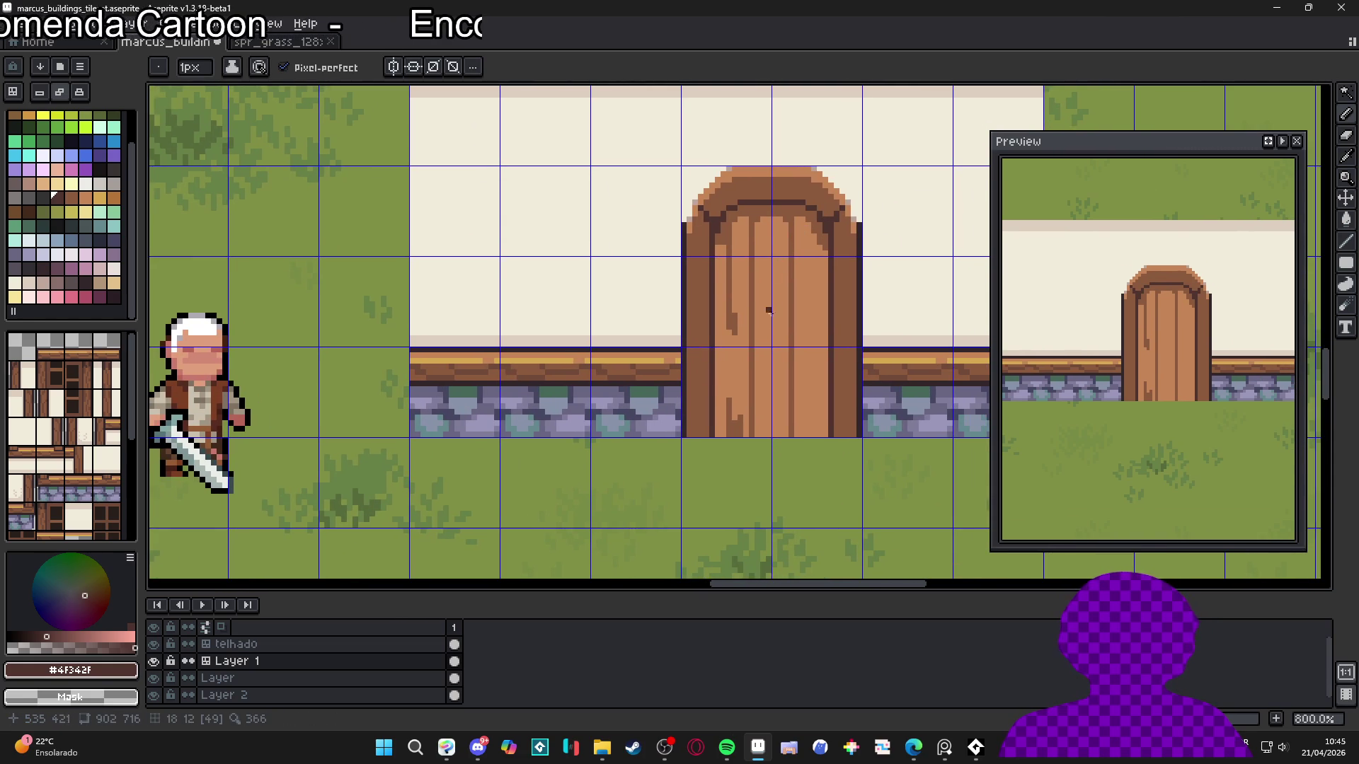
scroll(750, 266, up, 1)
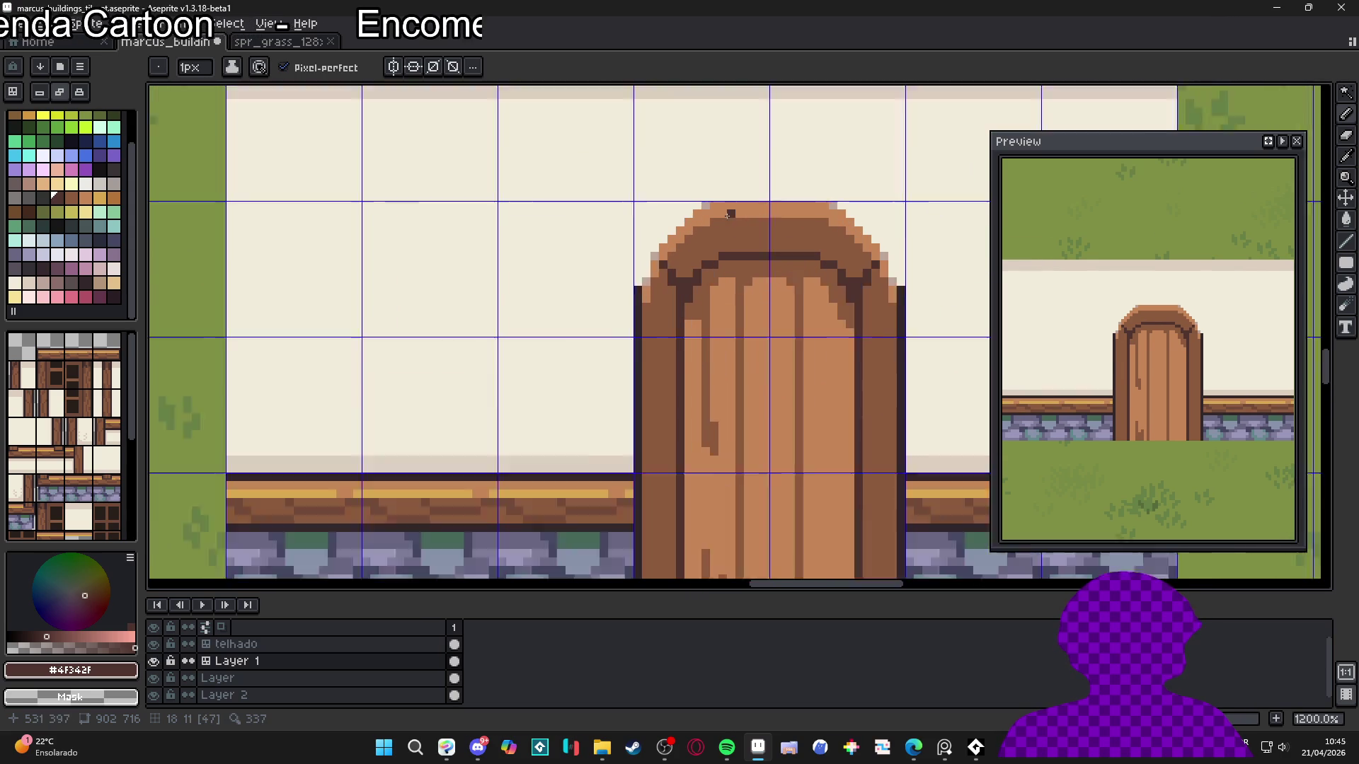
Eyedrop the medium wood brown from the door
key(alt)
alt+click(731, 218)
scroll(717, 271, down, 4)
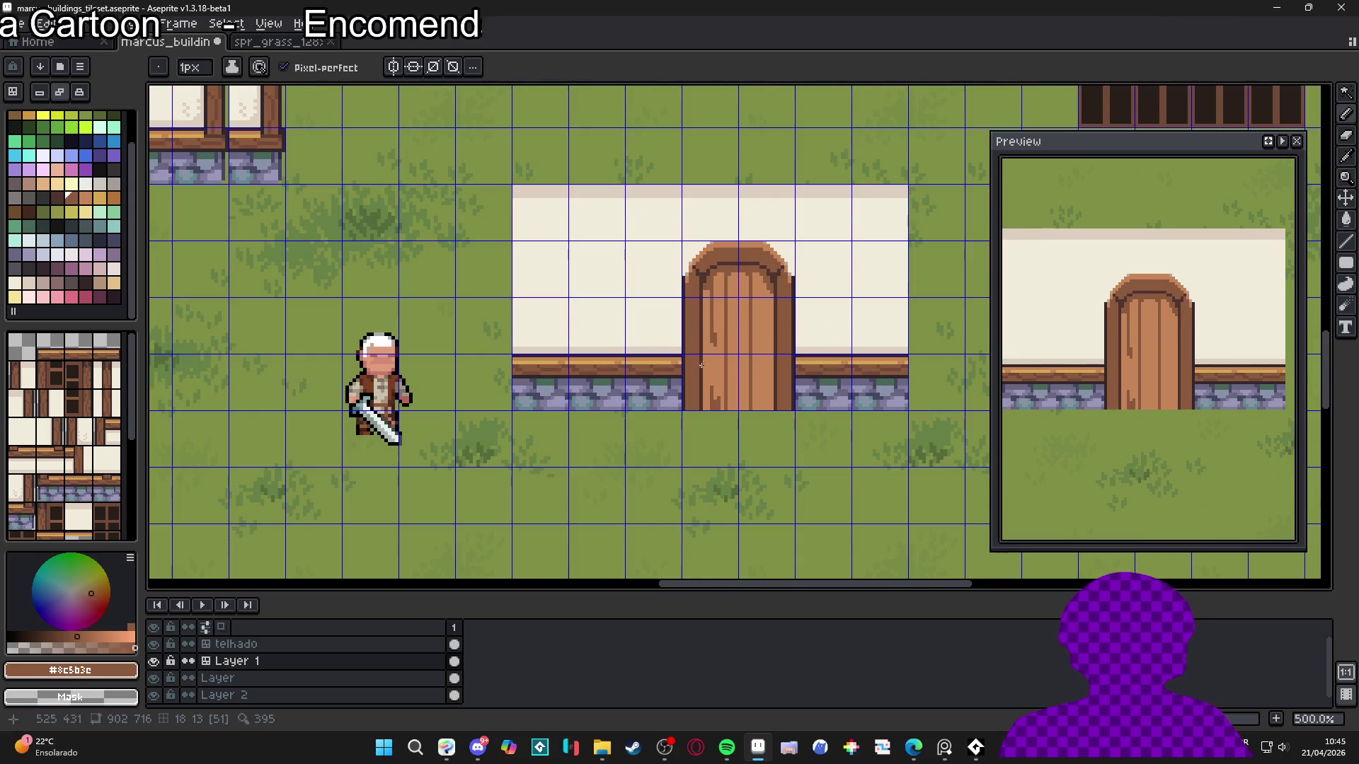
scroll(716, 373, up, 2)
key(alt)
scroll(729, 418, up, 2)
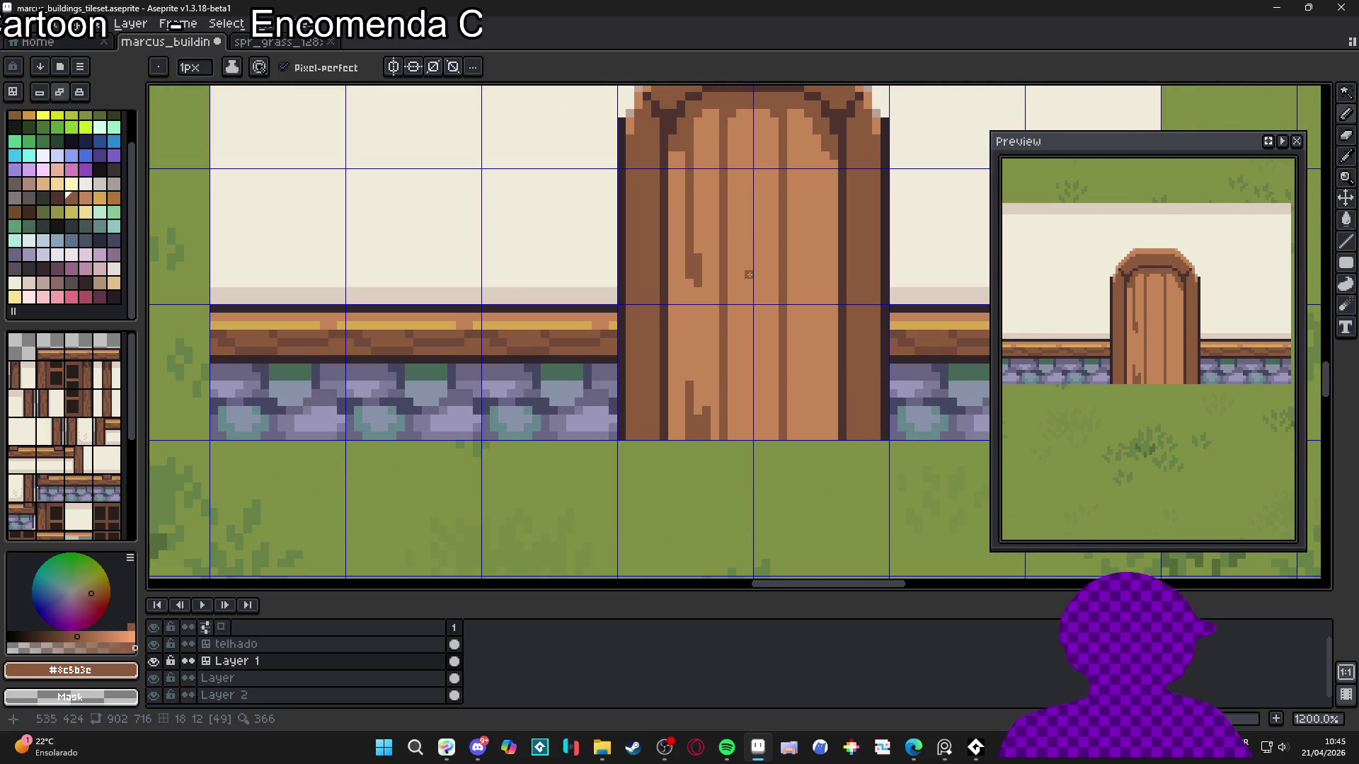
scroll(730, 155, up, 1)
Lighten two dark wood column stripes on the lower door with the mid tone #a36c47
alt+click(734, 176)
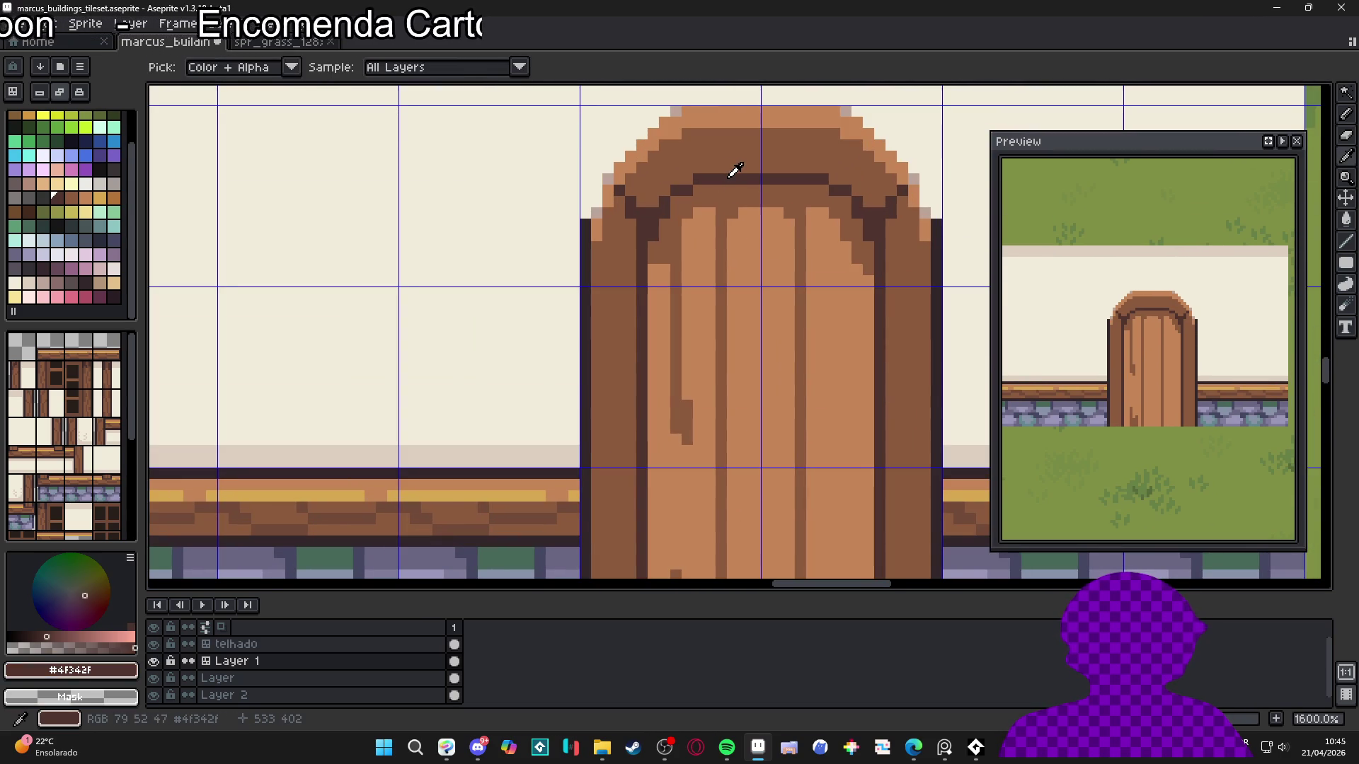
drag(722, 212, 709, 126)
alt+click(736, 283)
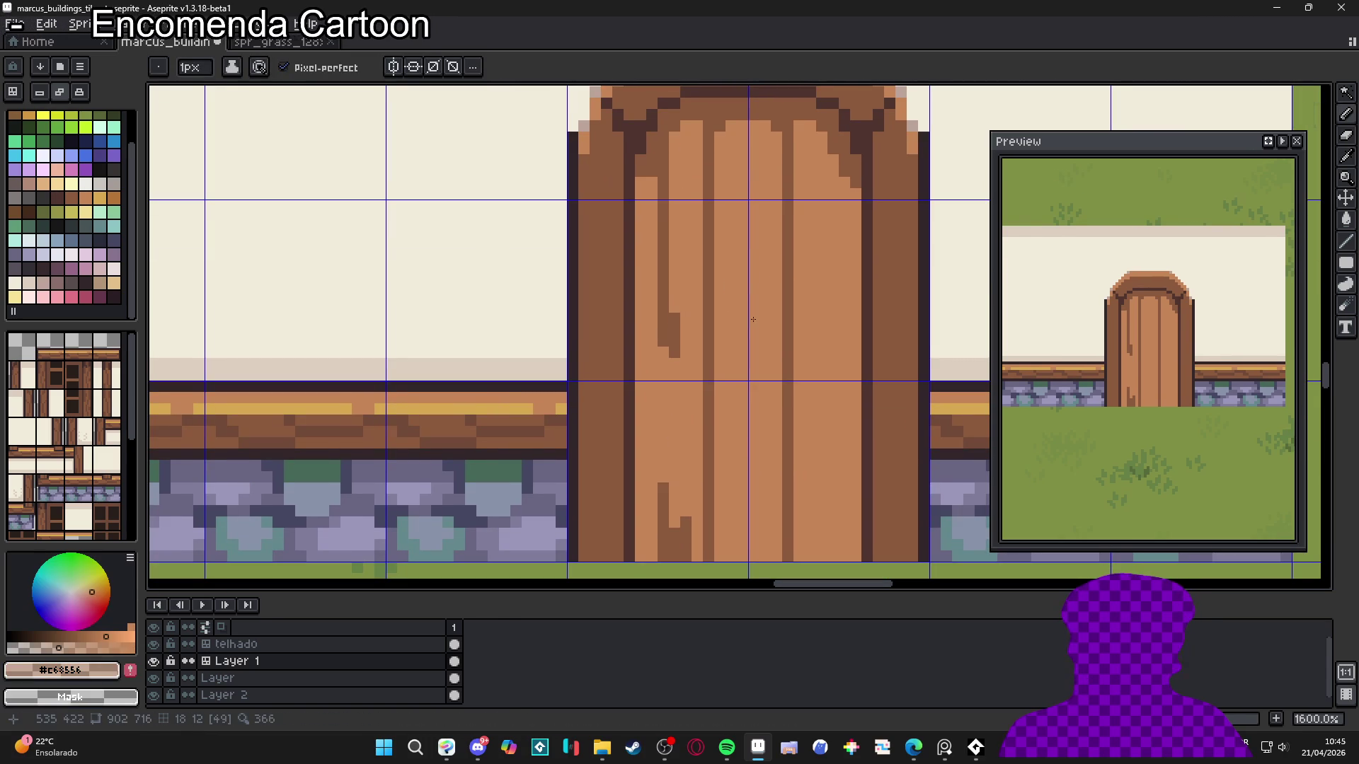
scroll(778, 336, up, 1)
mouse_move(629, 344)
mouse_down()
mouse_move(629, 414)
mouse_move(629, 205)
mouse_up()
alt+click(634, 384)
drag(629, 425, 629, 503)
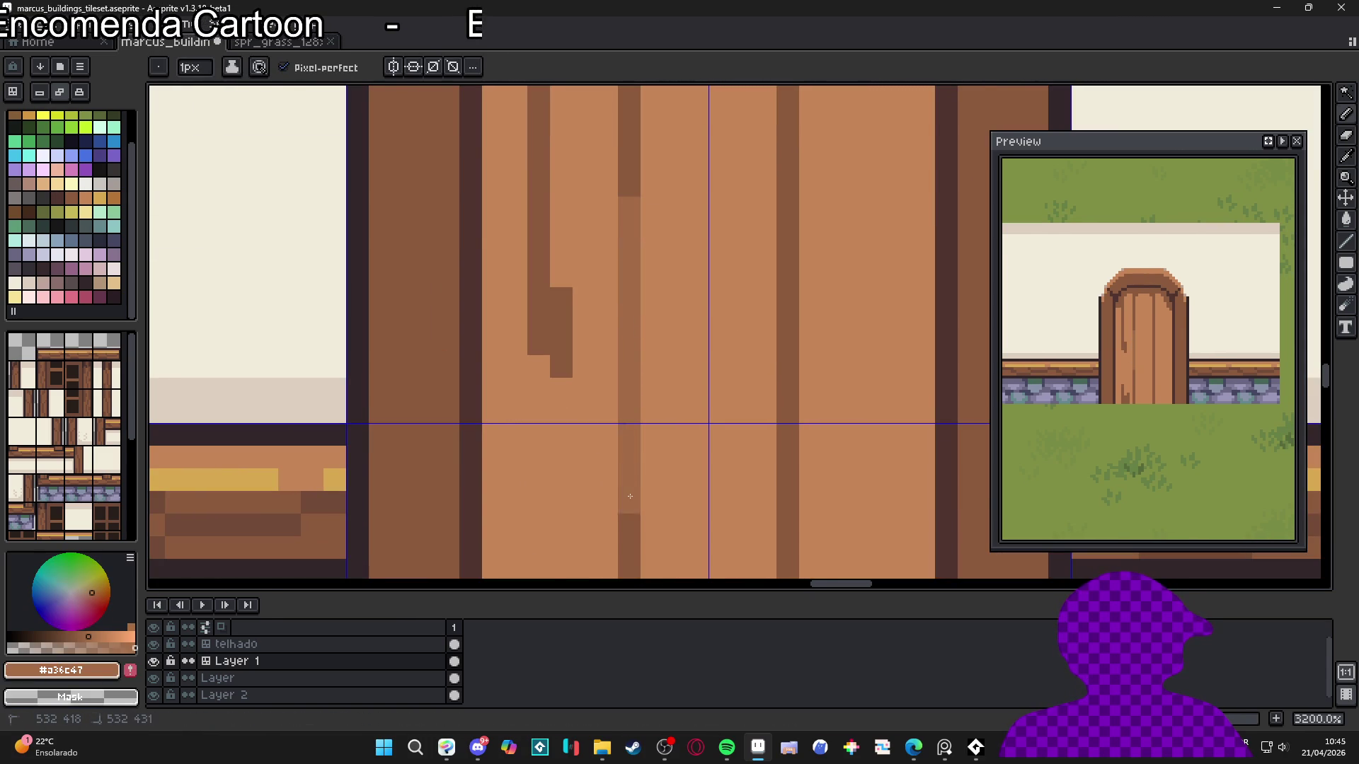
scroll(629, 503, down, 1)
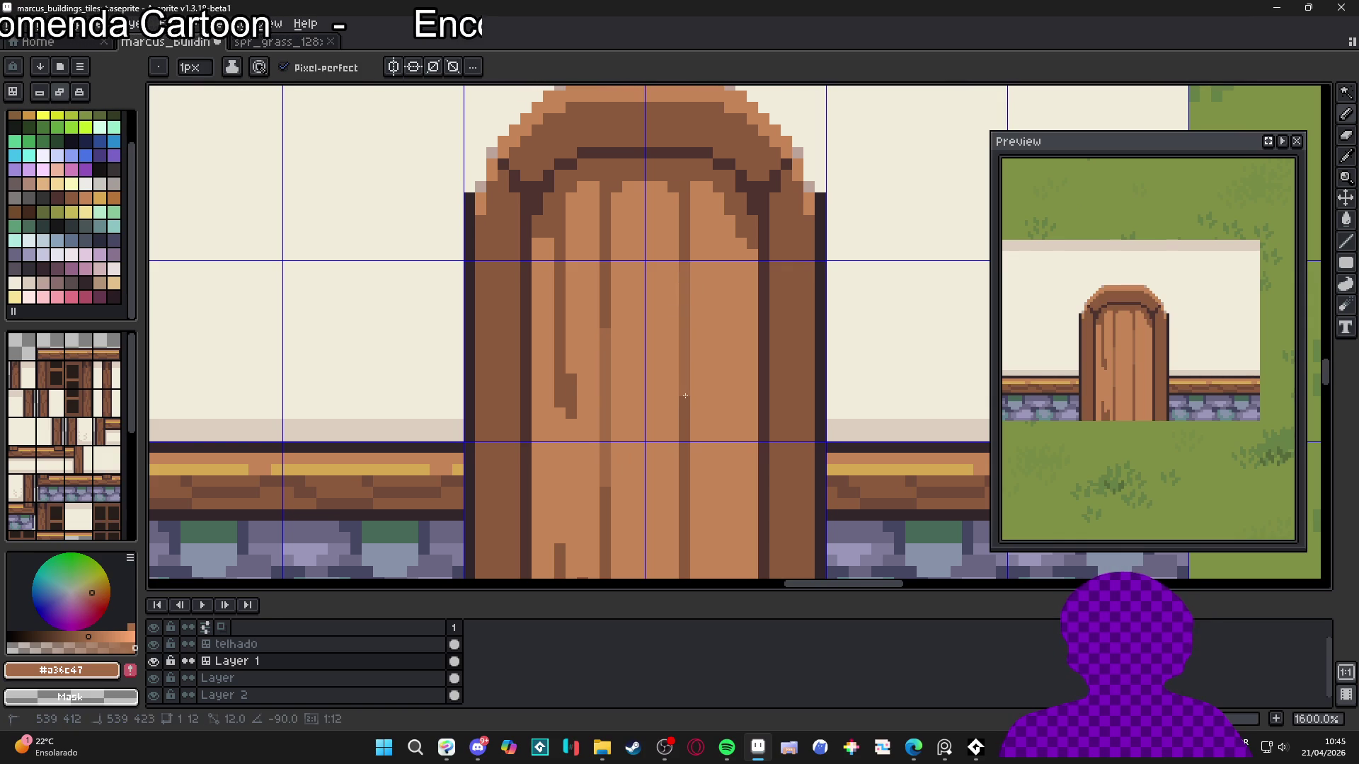
drag(679, 322, 680, 396)
With a 1-pixel pencil and a tan from the plank, paint a darker grain streak and pixel
scroll(677, 385, down, 3)
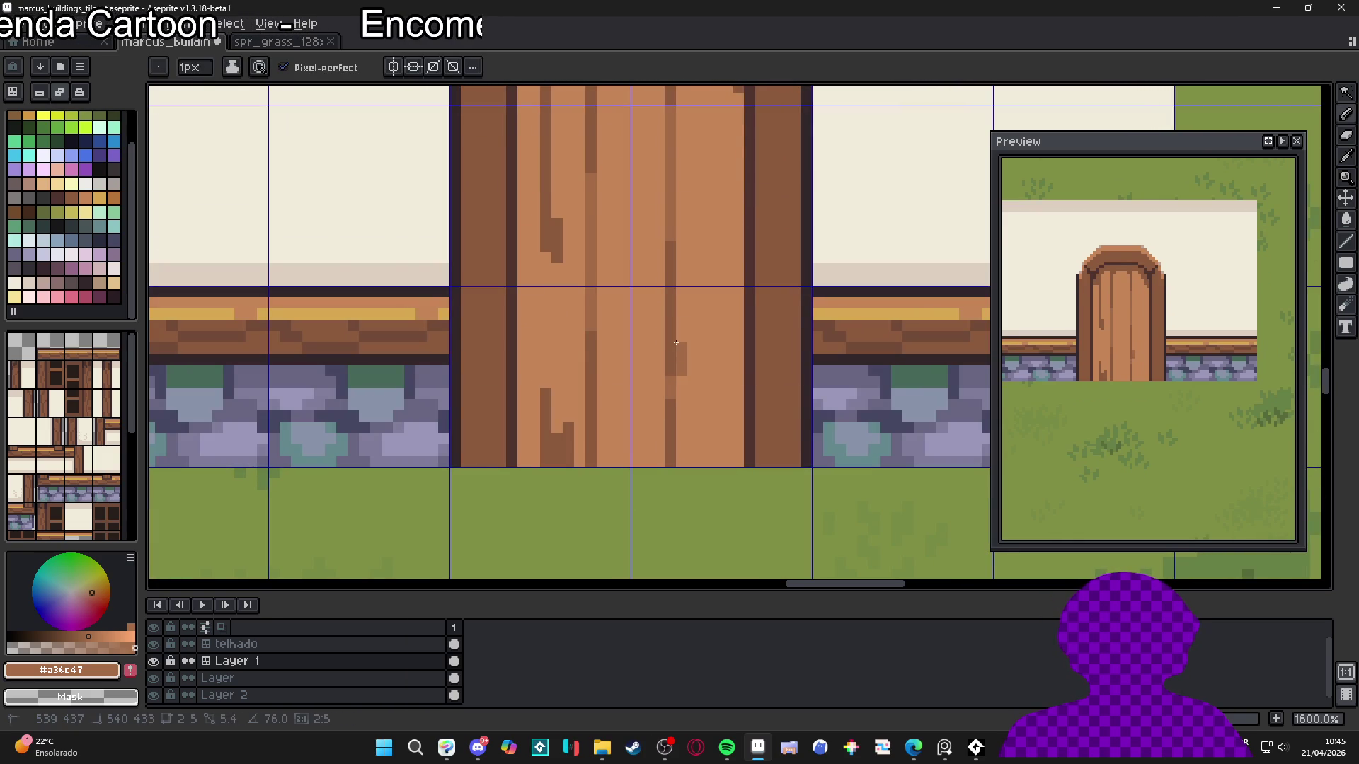
scroll(658, 378, down, 3)
scroll(634, 358, up, 3)
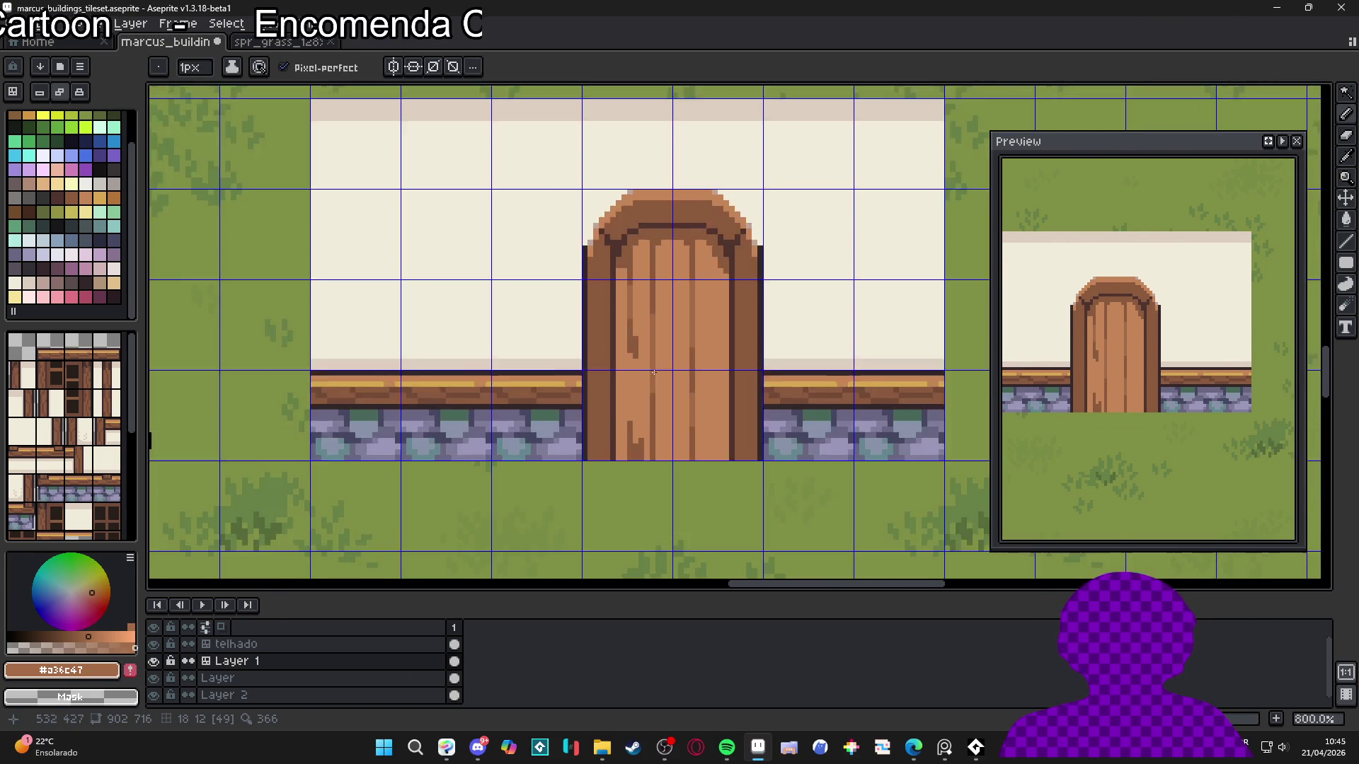
scroll(630, 332, down, 3)
scroll(644, 374, up, 3)
scroll(645, 389, up, 1)
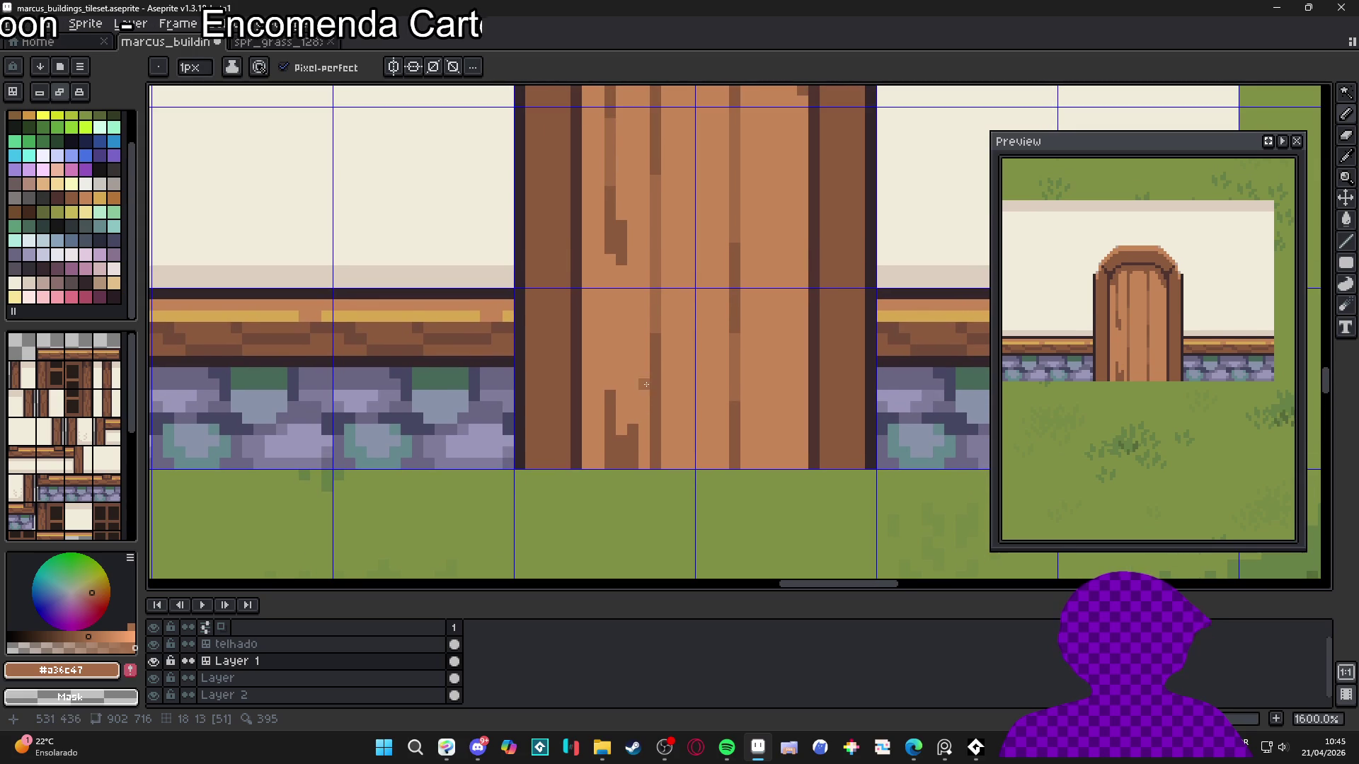
scroll(641, 276, down, 3)
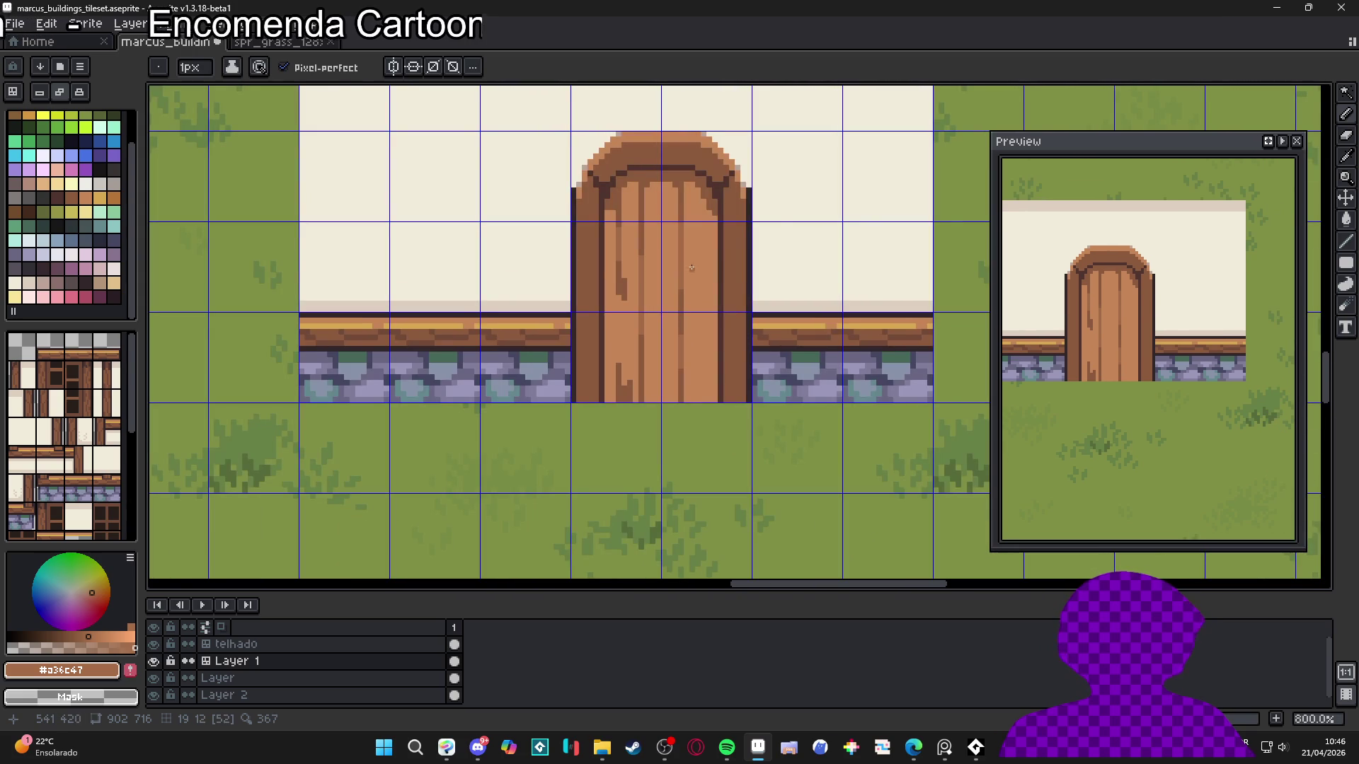
scroll(722, 225, down, 1)
scroll(722, 325, down, 1)
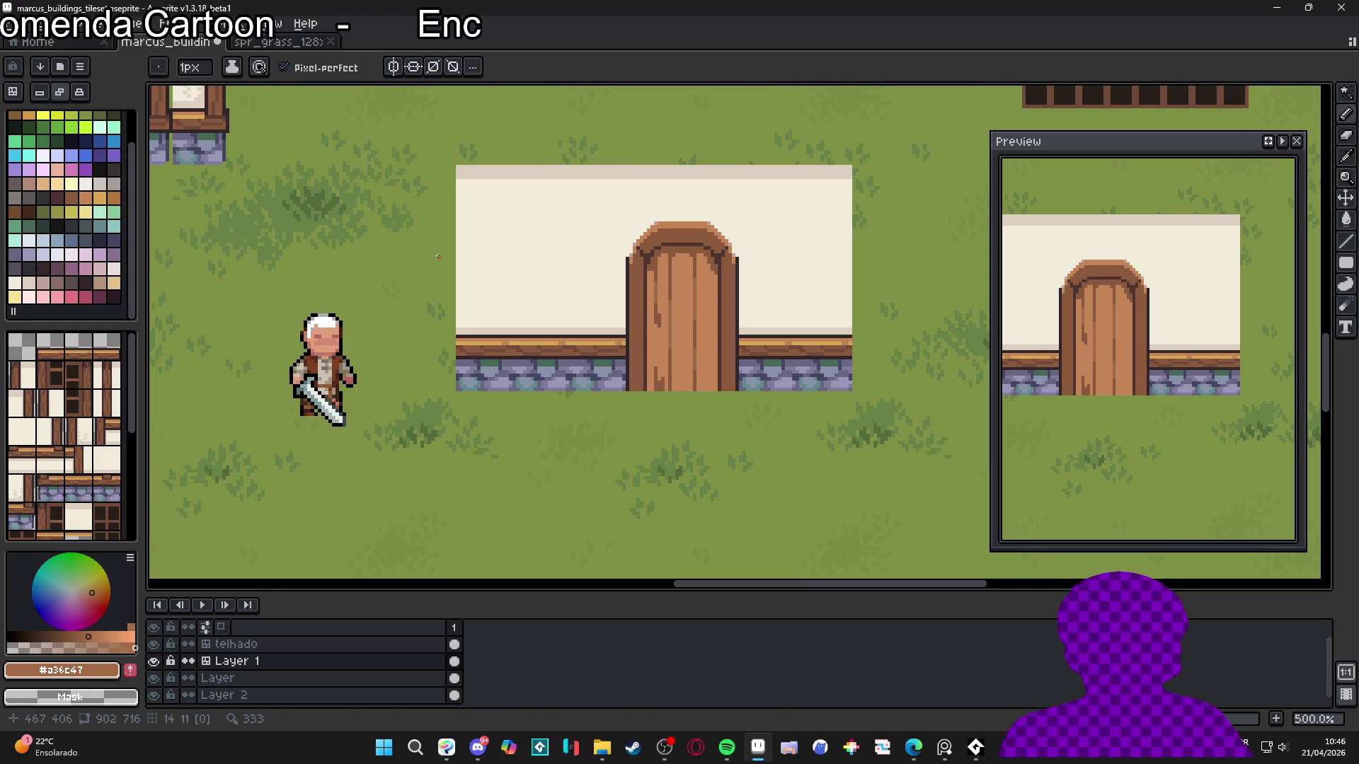
scroll(654, 287, up, 4)
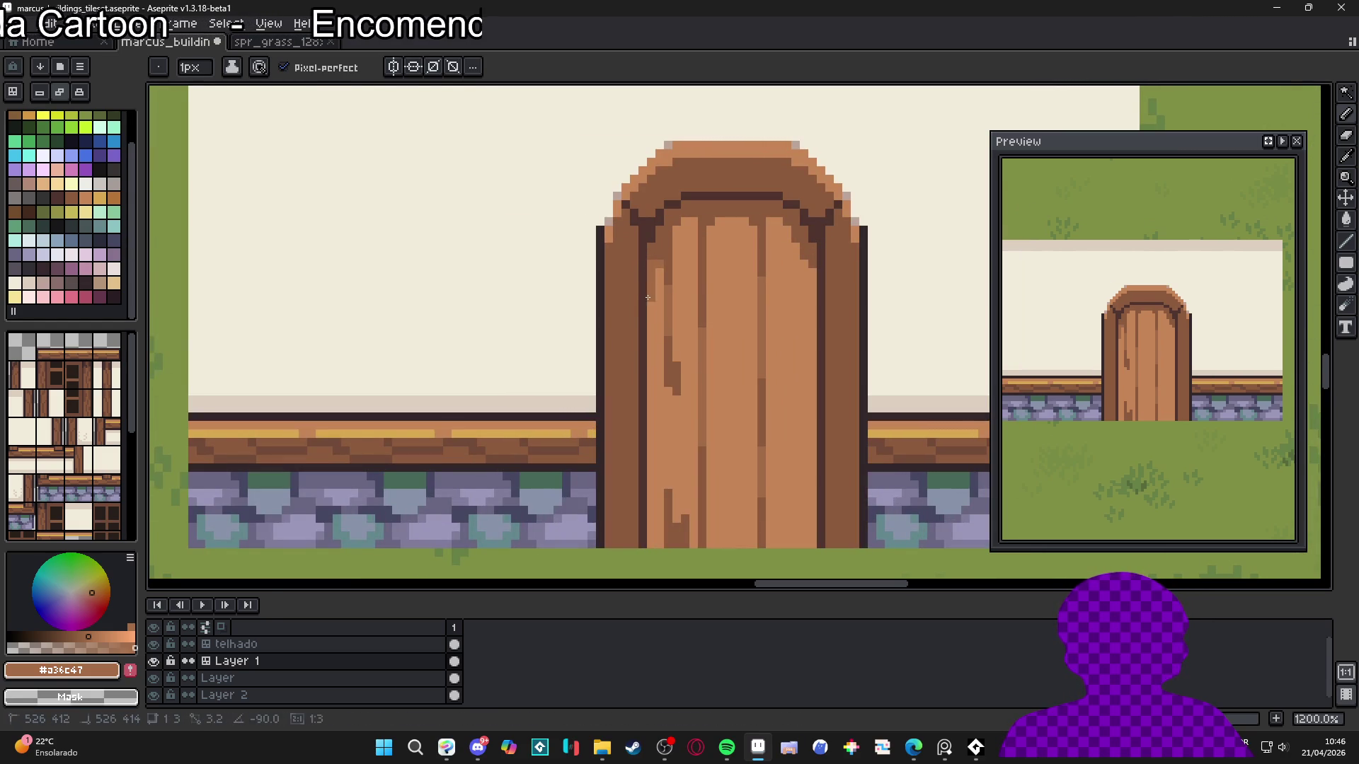
alt+click(652, 259)
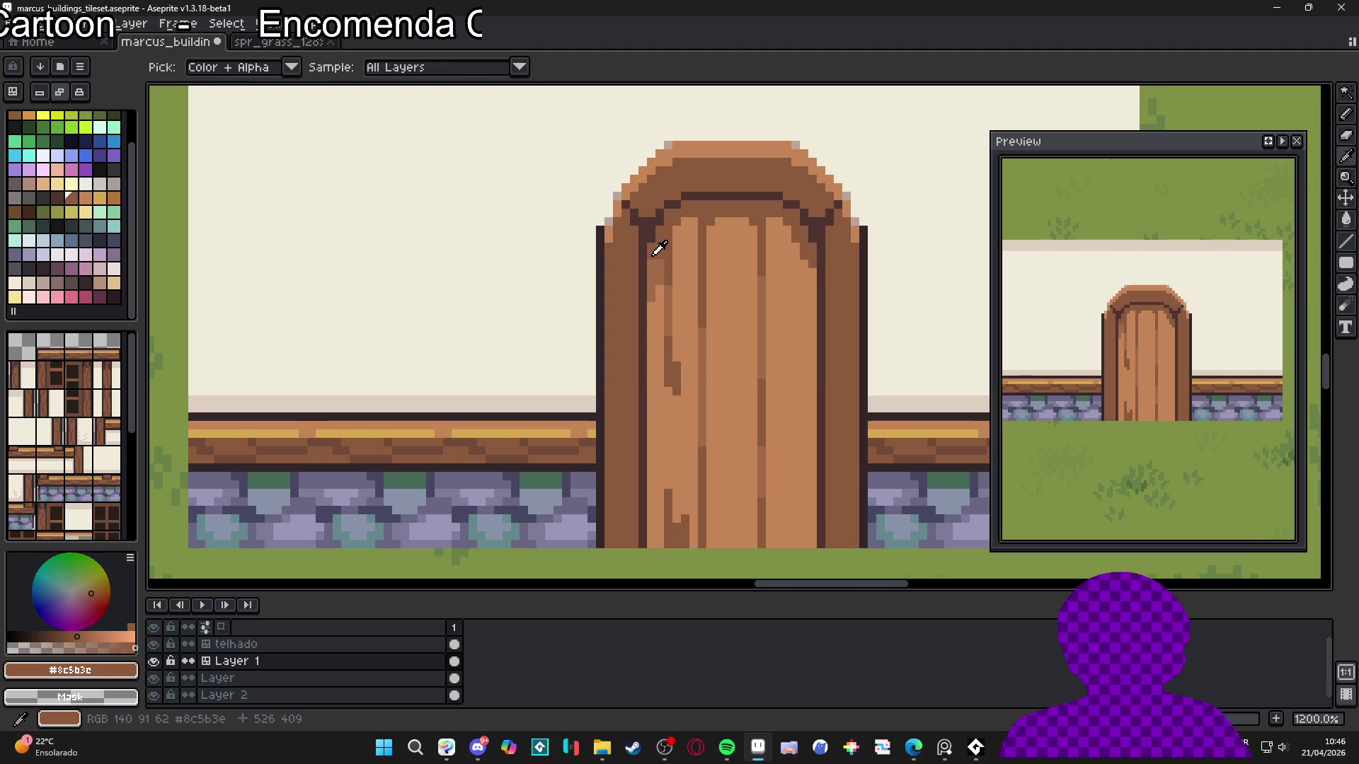
scroll(654, 292, up, 1)
scroll(654, 292, down, 1)
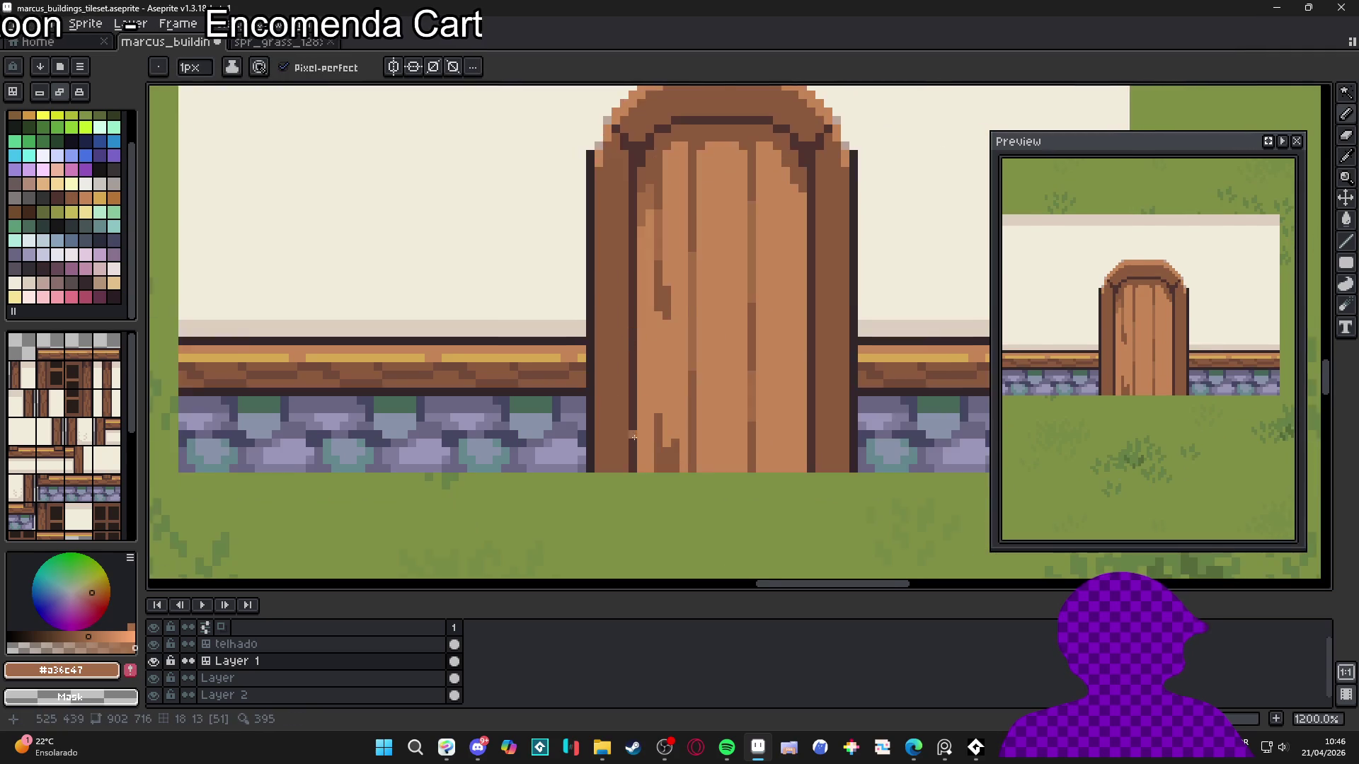
scroll(656, 475, up, 1)
key(minus)
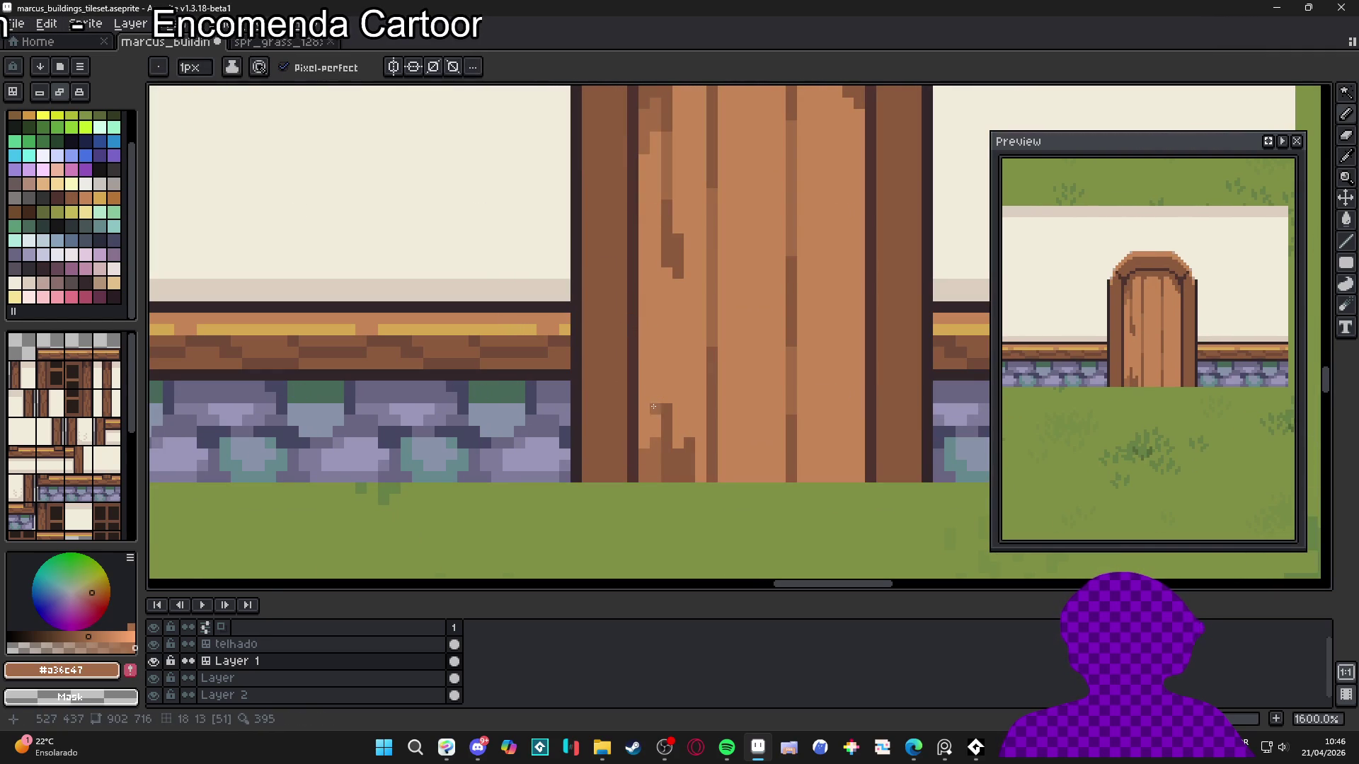
drag(664, 394, 667, 349)
click(679, 420)
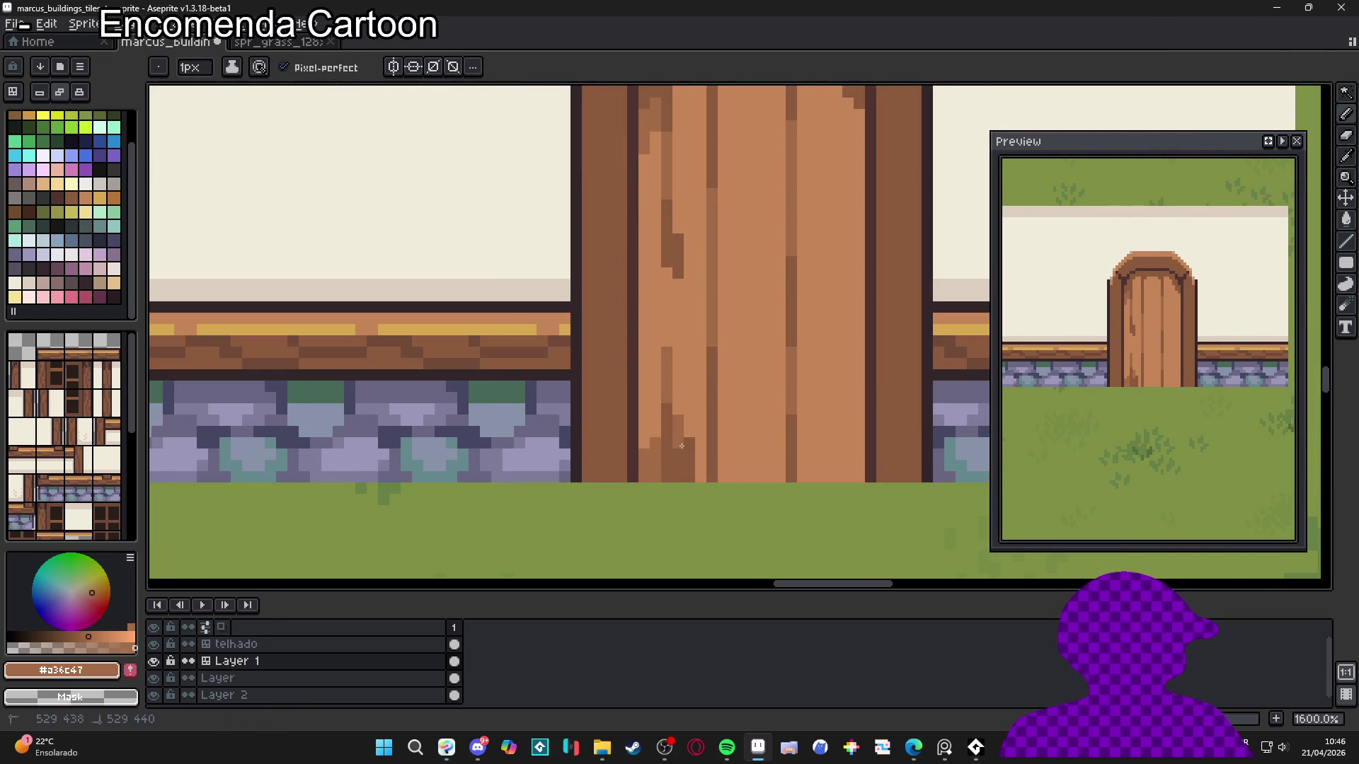
scroll(702, 458, down, 4)
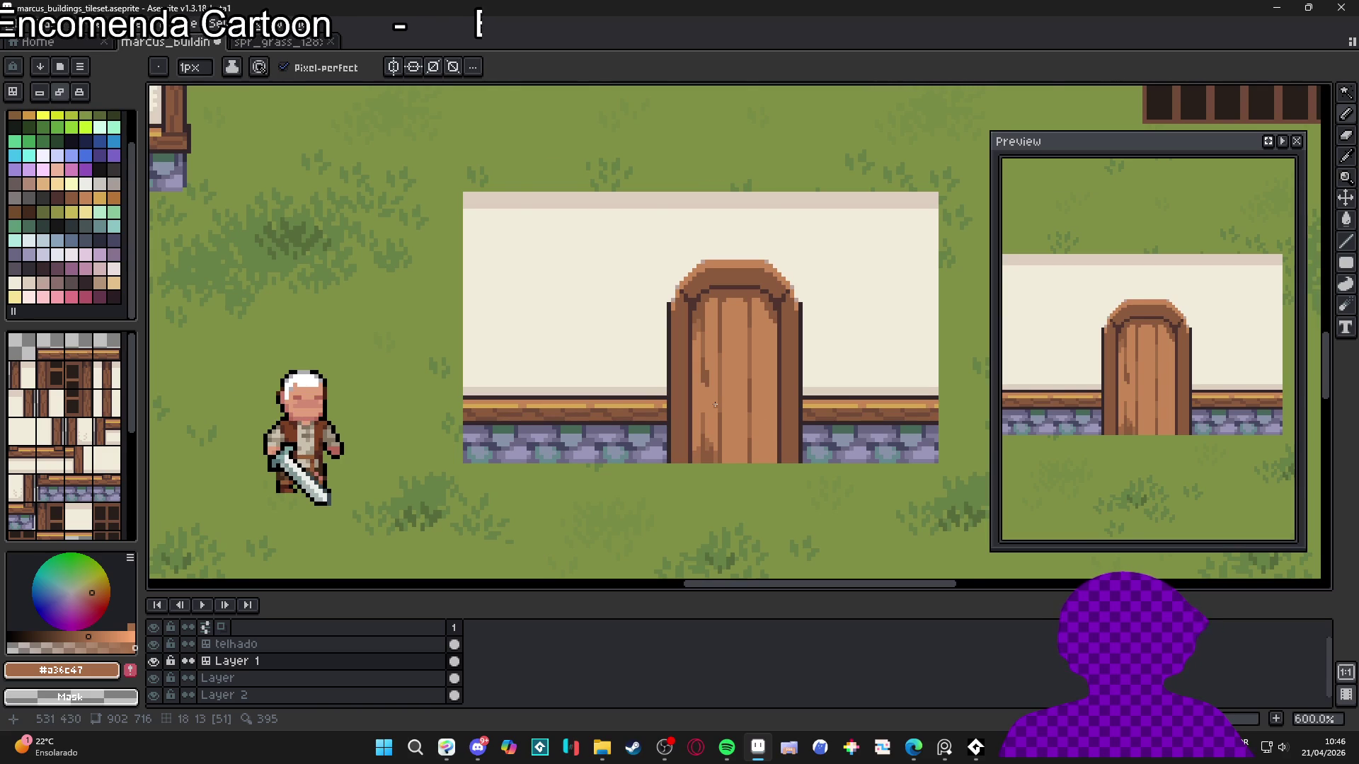
scroll(715, 405, down, 1)
Undo the two stray pencil strokes and pick a darker wood brown from the palette shades
key(ctrl+z)
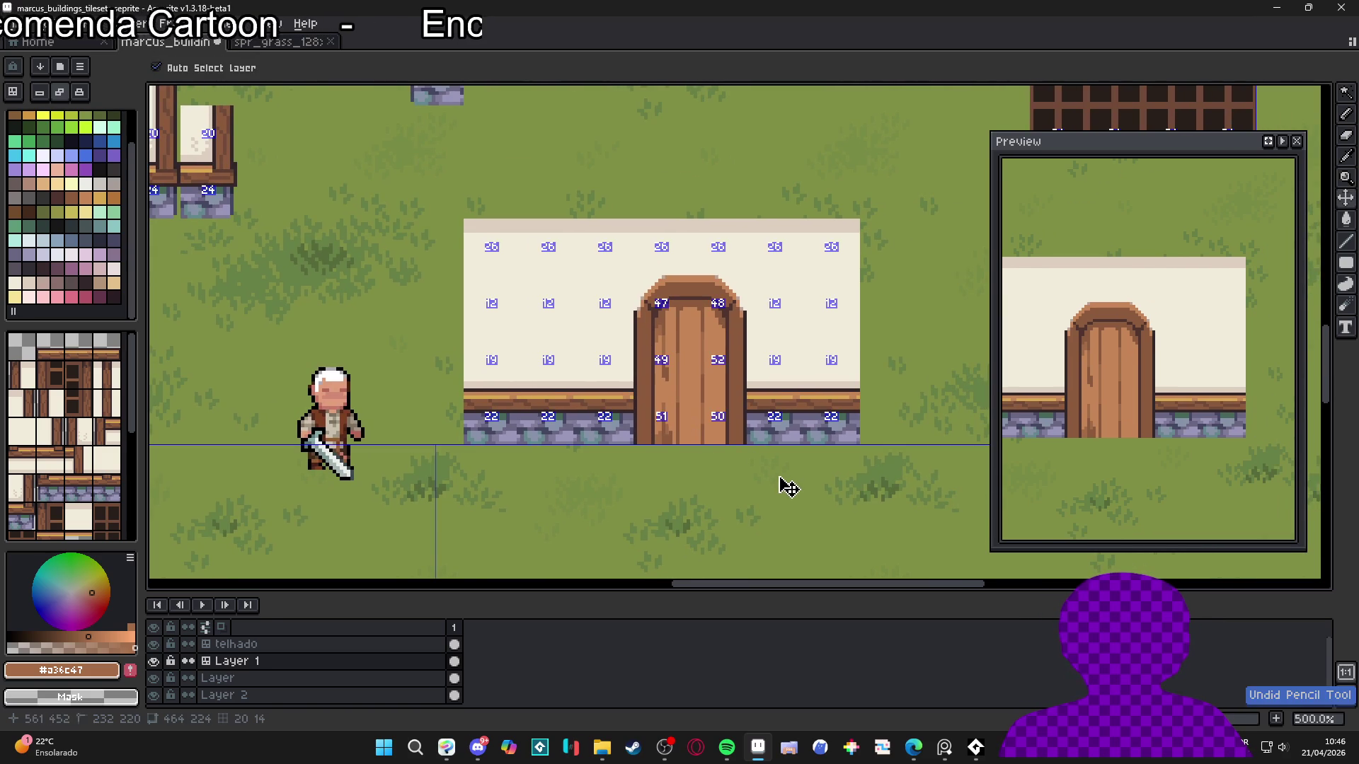
key(ctrl+z)
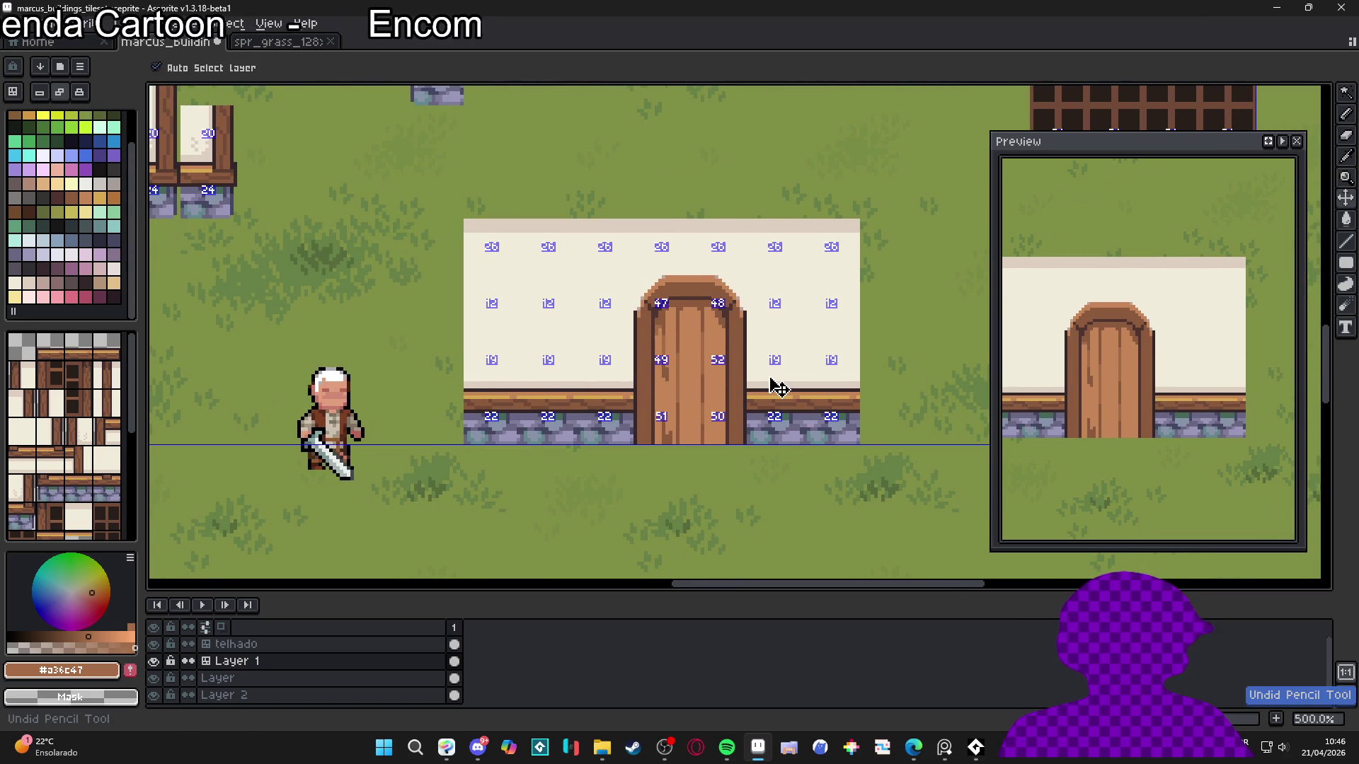
scroll(637, 368, down, 1)
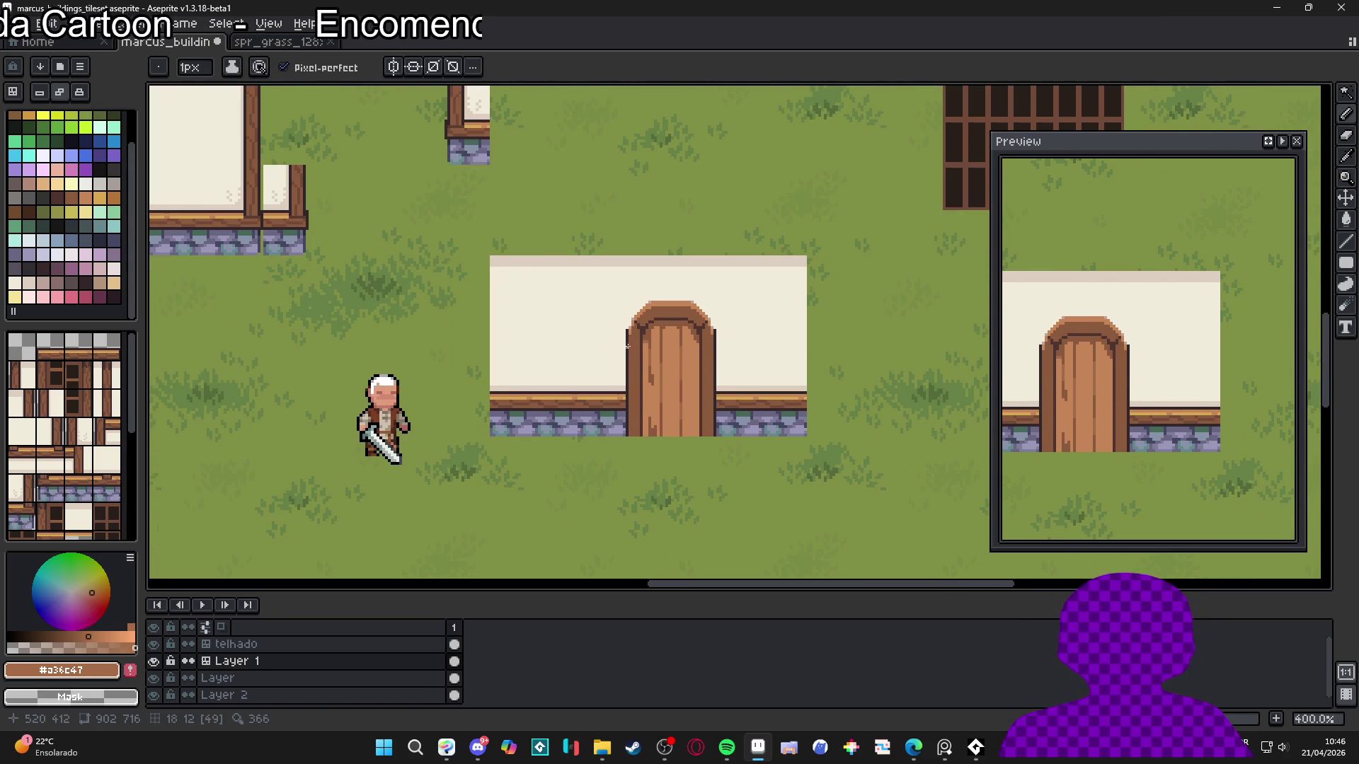
scroll(637, 396, up, 5)
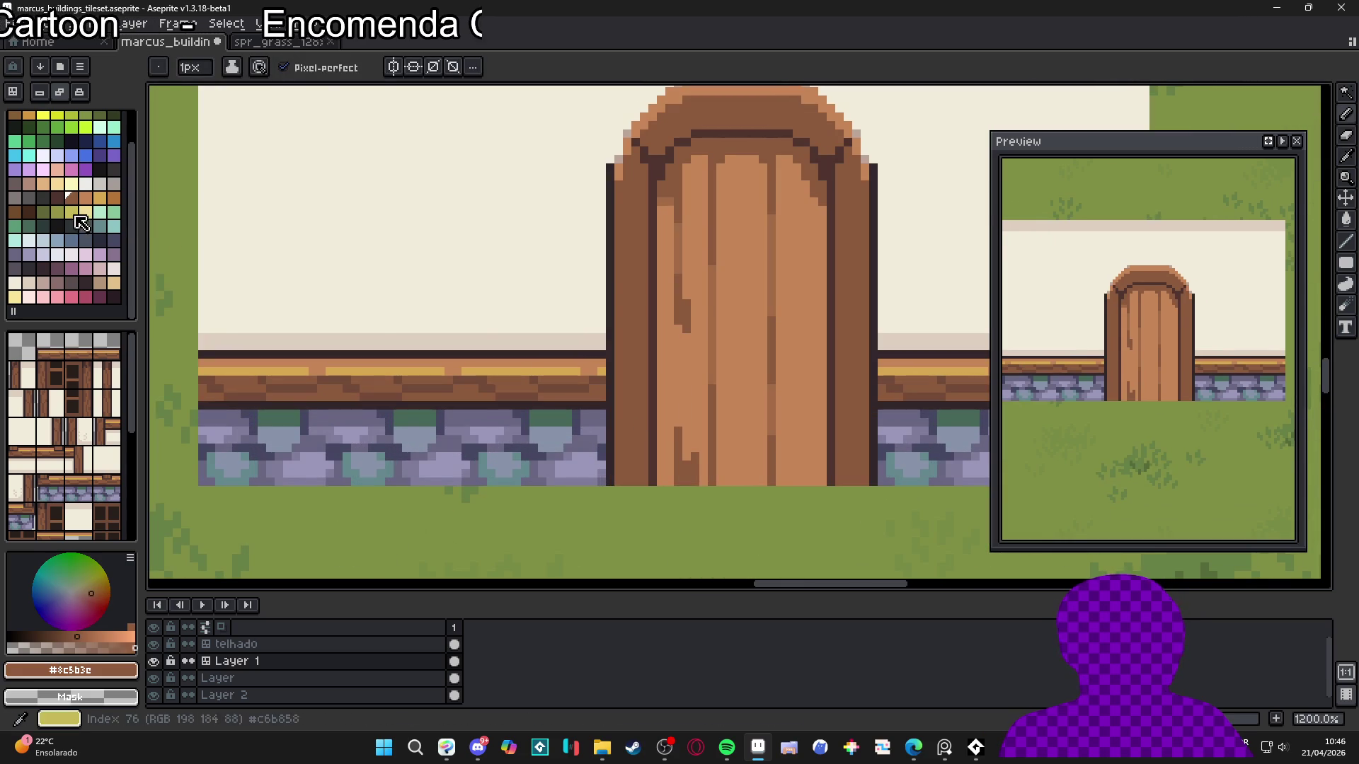
click(57, 196)
scroll(541, 514, down, 2)
scroll(541, 515, up, 2)
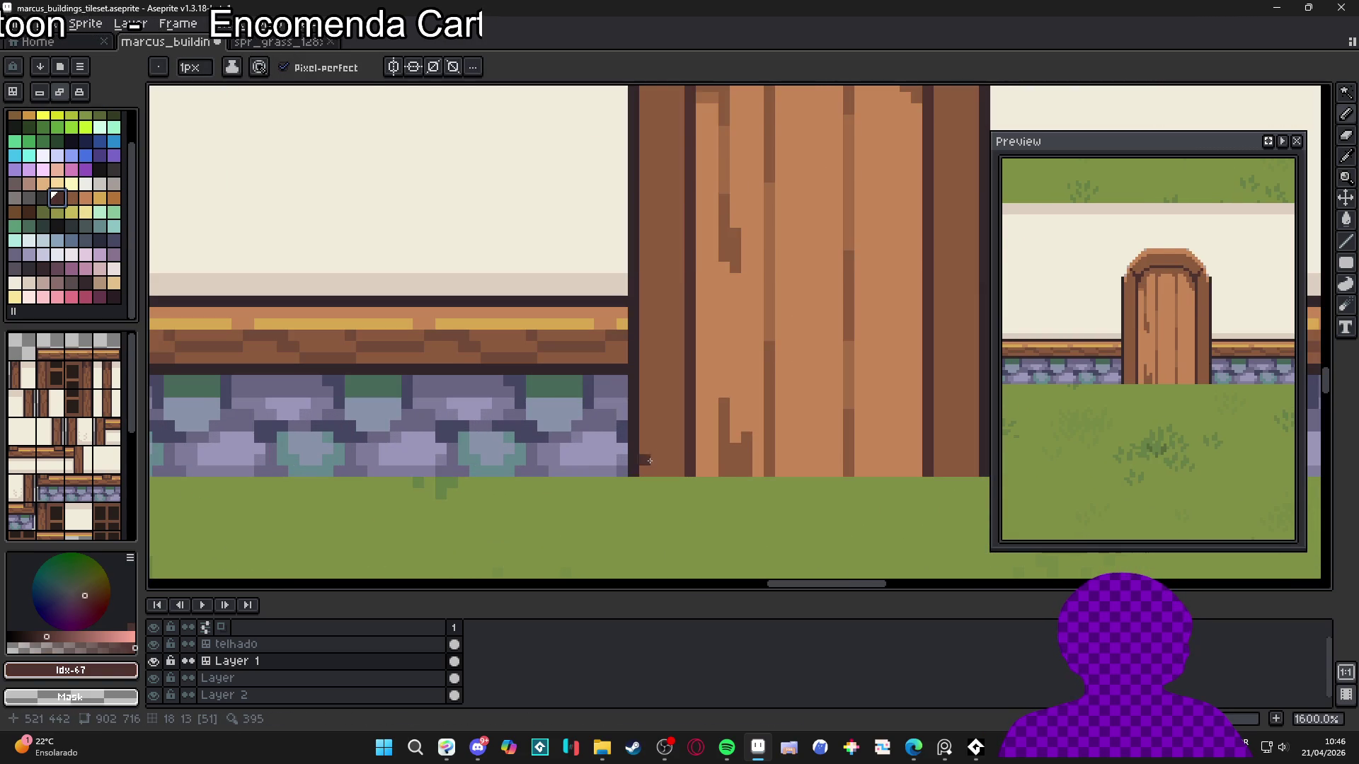
scroll(541, 514, up, 1)
click(68, 648)
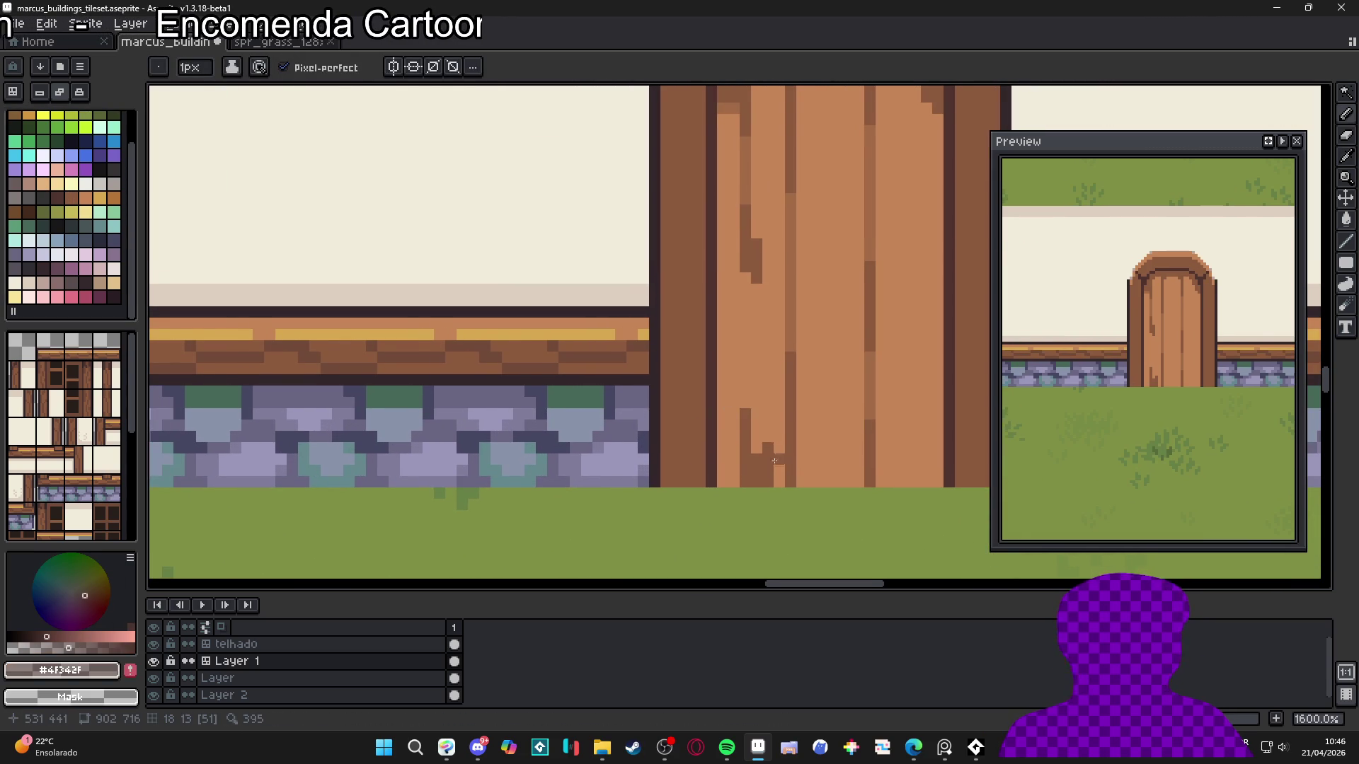
Sample brown #6F4937 and pencil dark grain pixels along the left plank edge below the arch
alt+click(674, 482)
drag(677, 411, 683, 472)
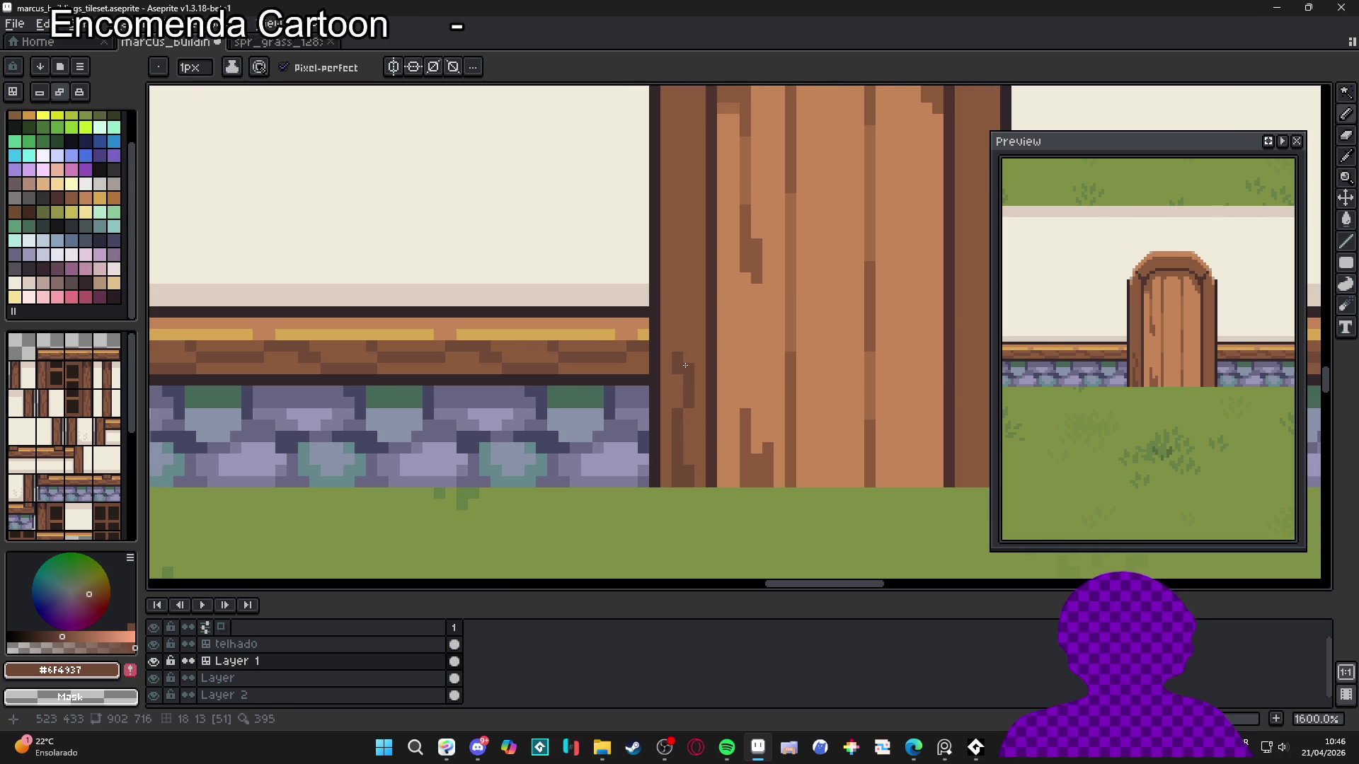
key(ctrl+z)
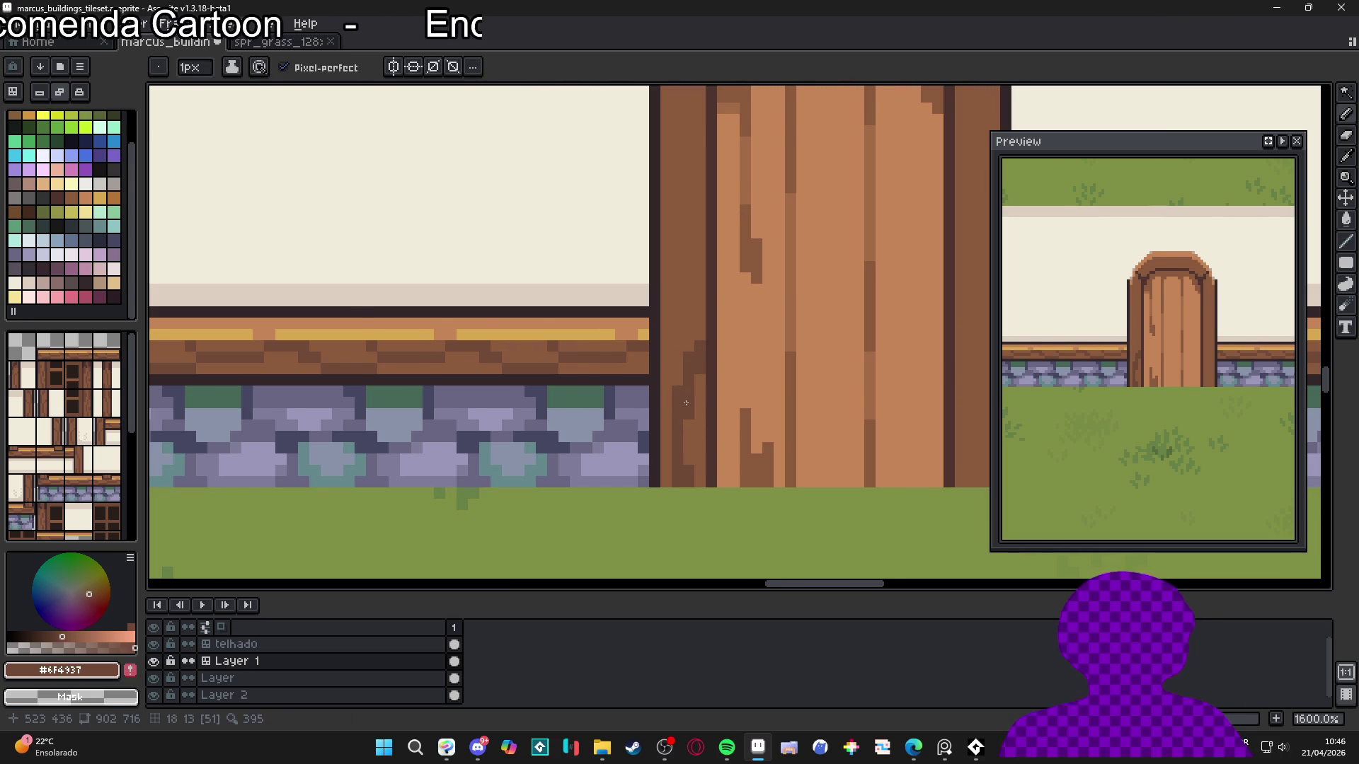
scroll(690, 407, down, 1)
scroll(708, 417, up, 1)
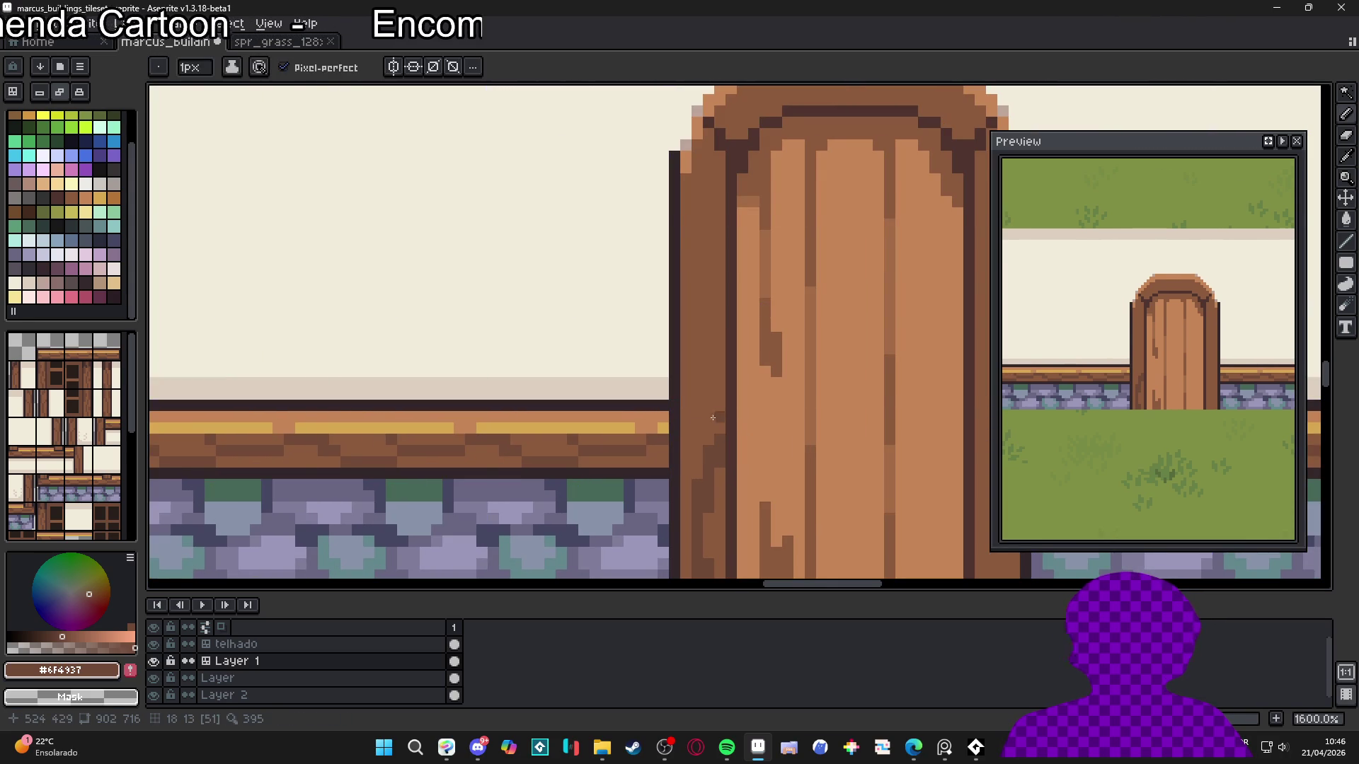
scroll(713, 417, down, 1)
scroll(693, 402, up, 1)
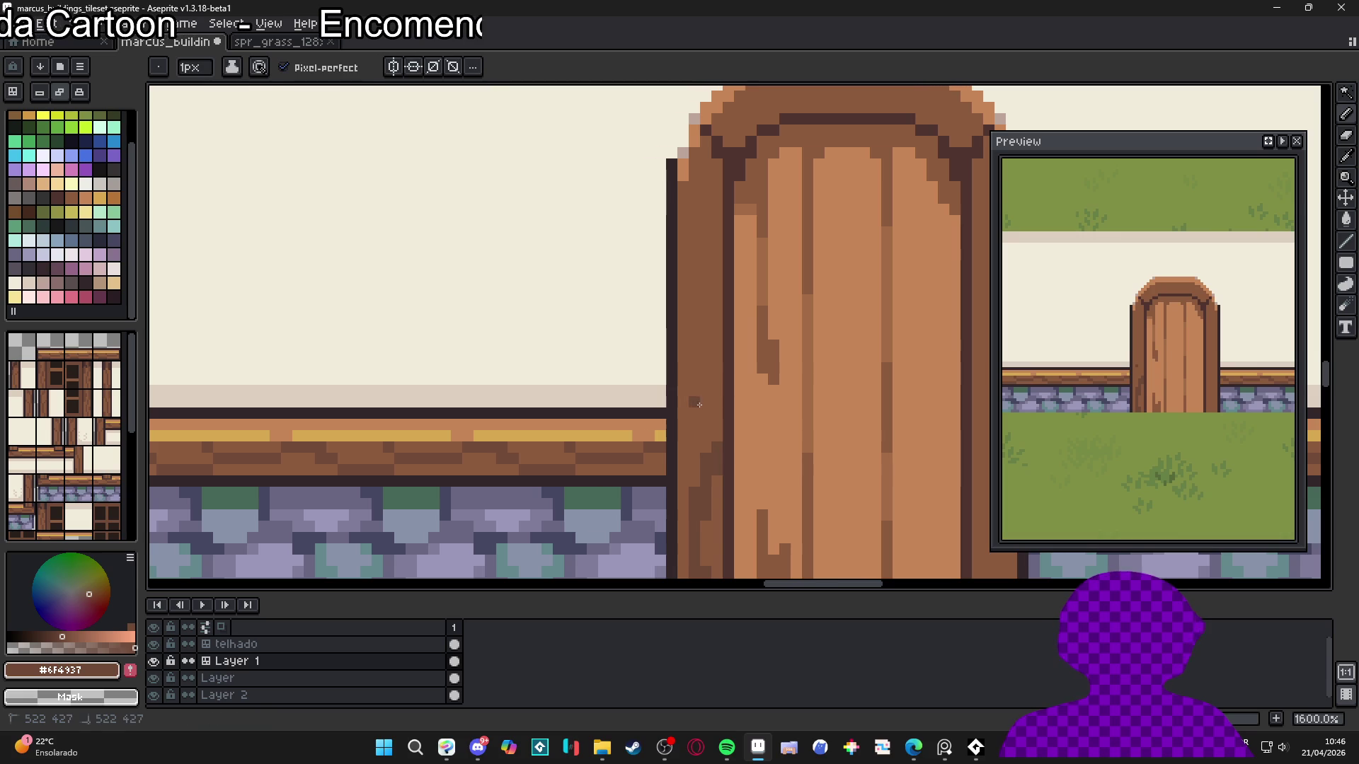
drag(686, 341, 687, 330)
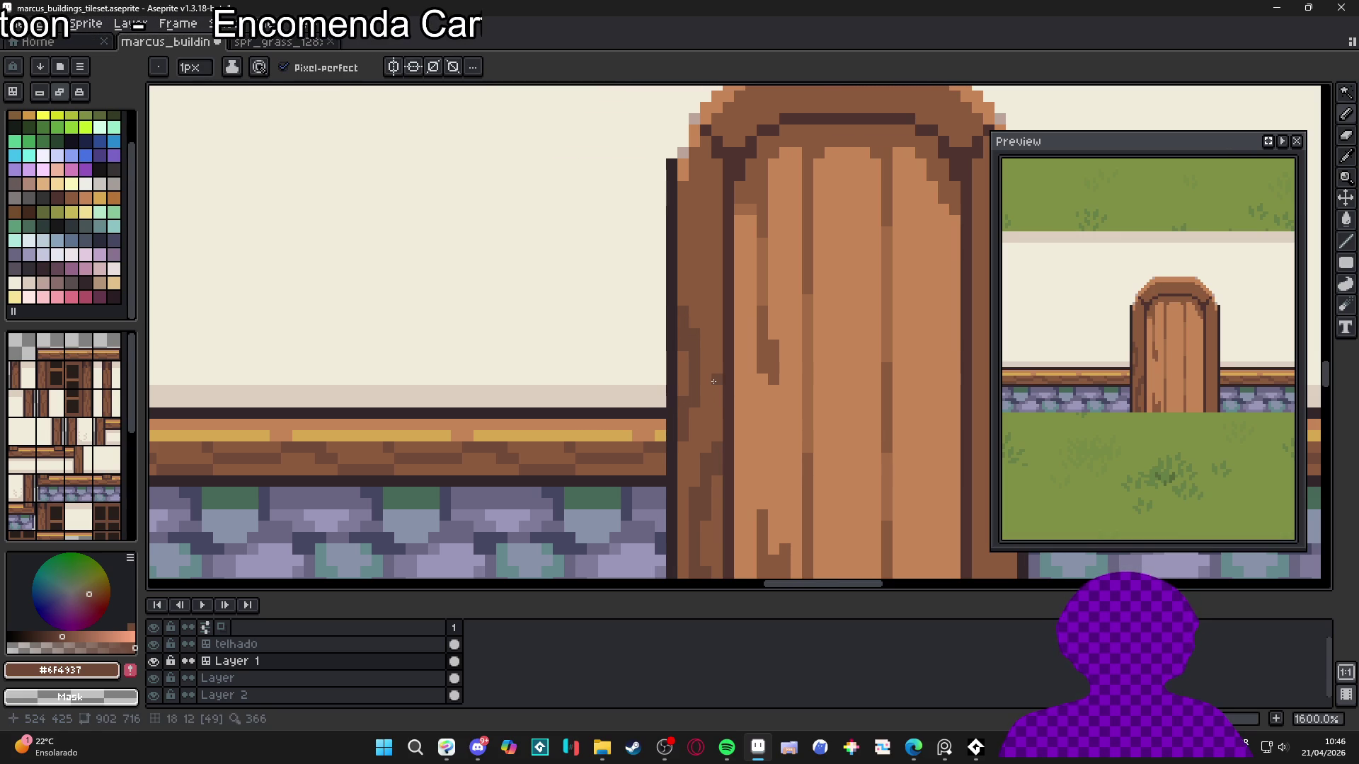
scroll(715, 407, down, 1)
scroll(713, 408, up, 1)
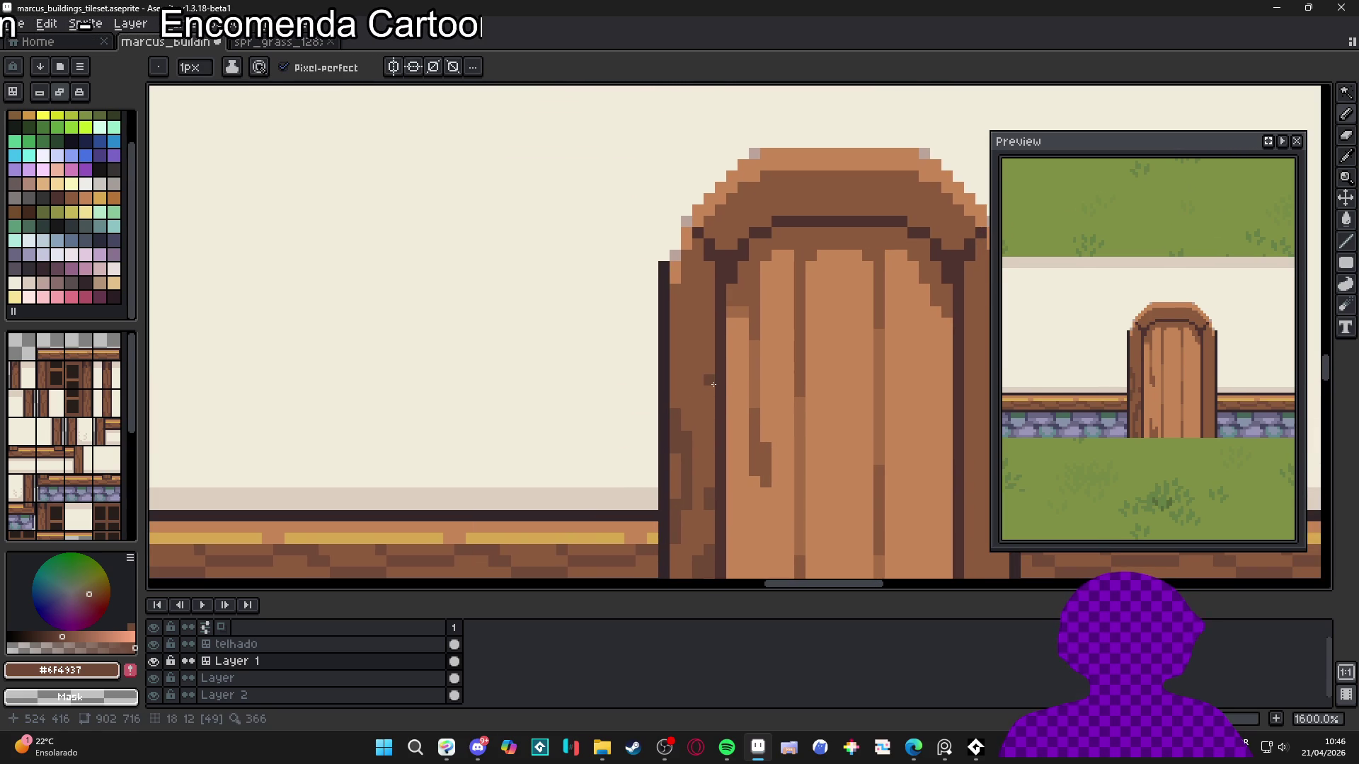
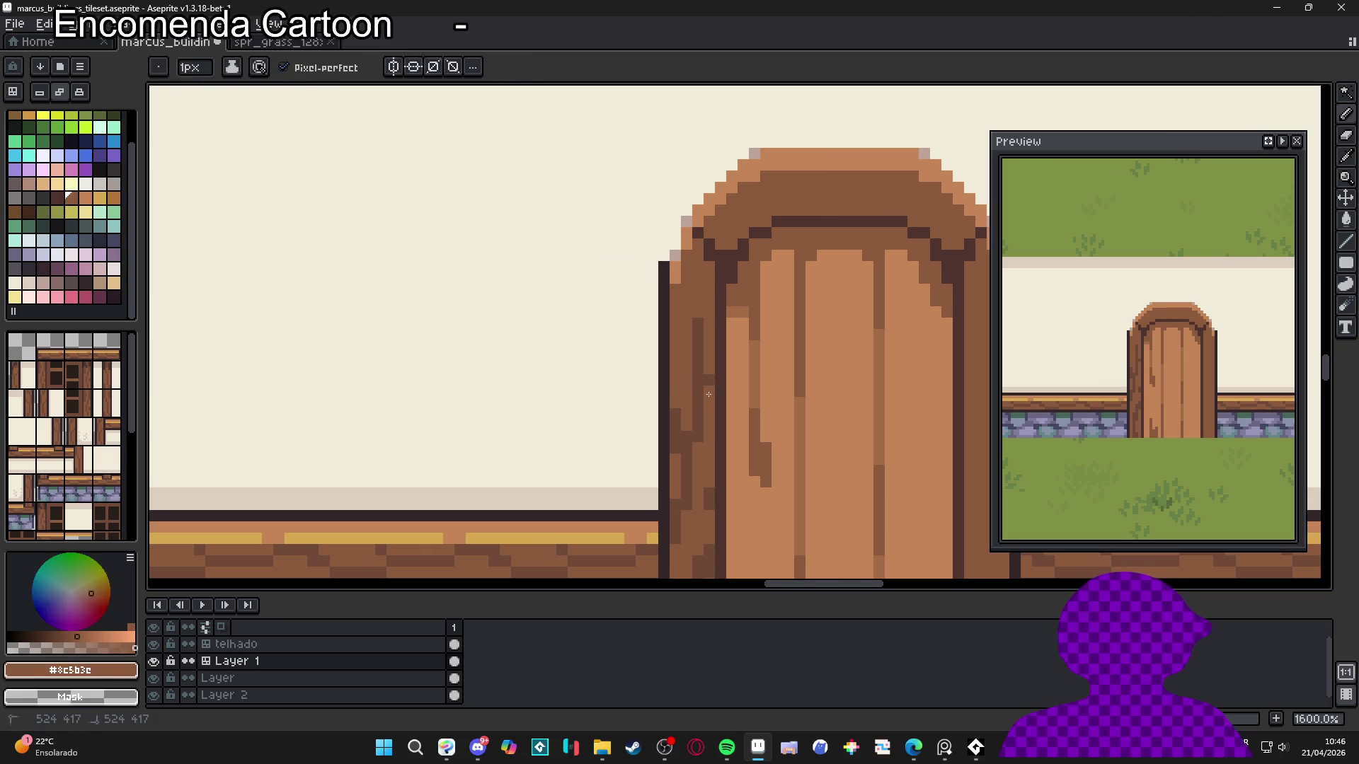
Undo the last arch pixels and paint dark brown grain strokes across the middle of the arch
scroll(706, 357, down, 4)
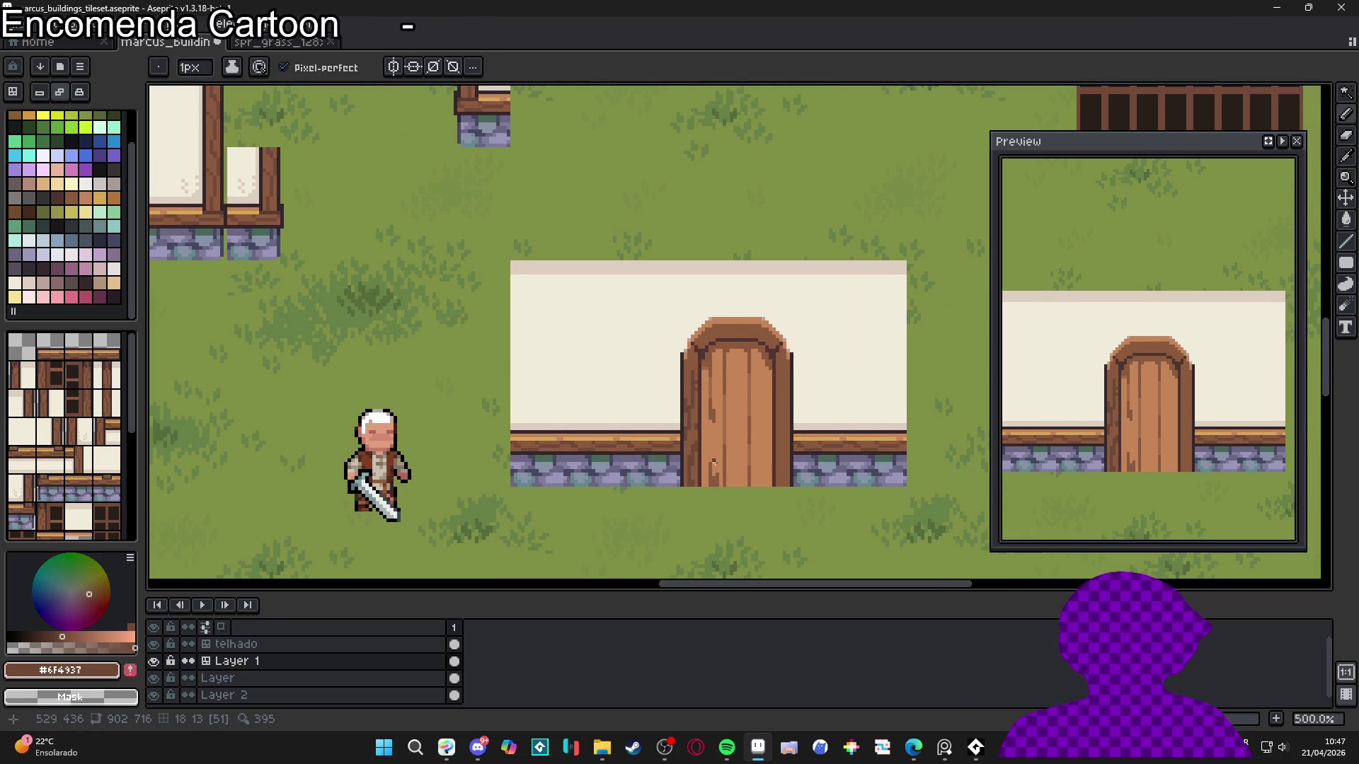
scroll(682, 359, up, 4)
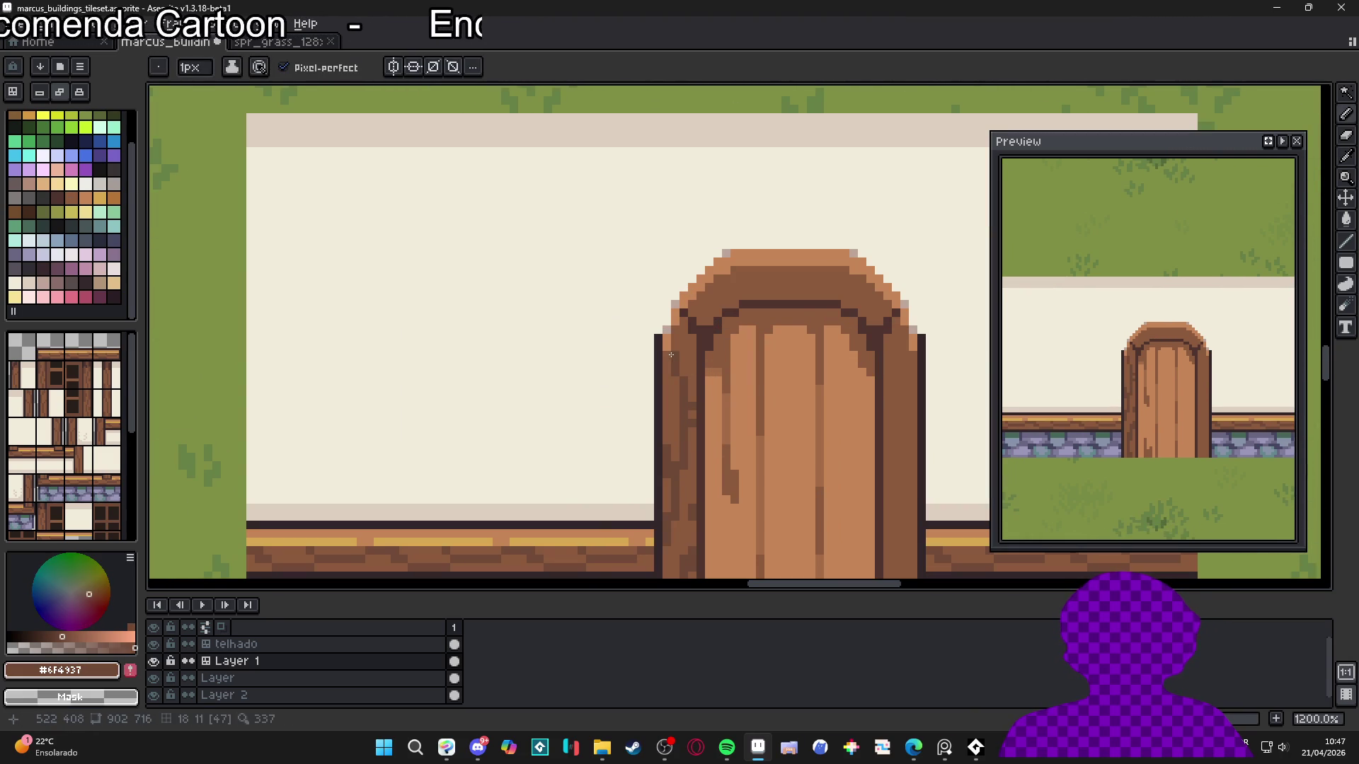
scroll(668, 361, down, 4)
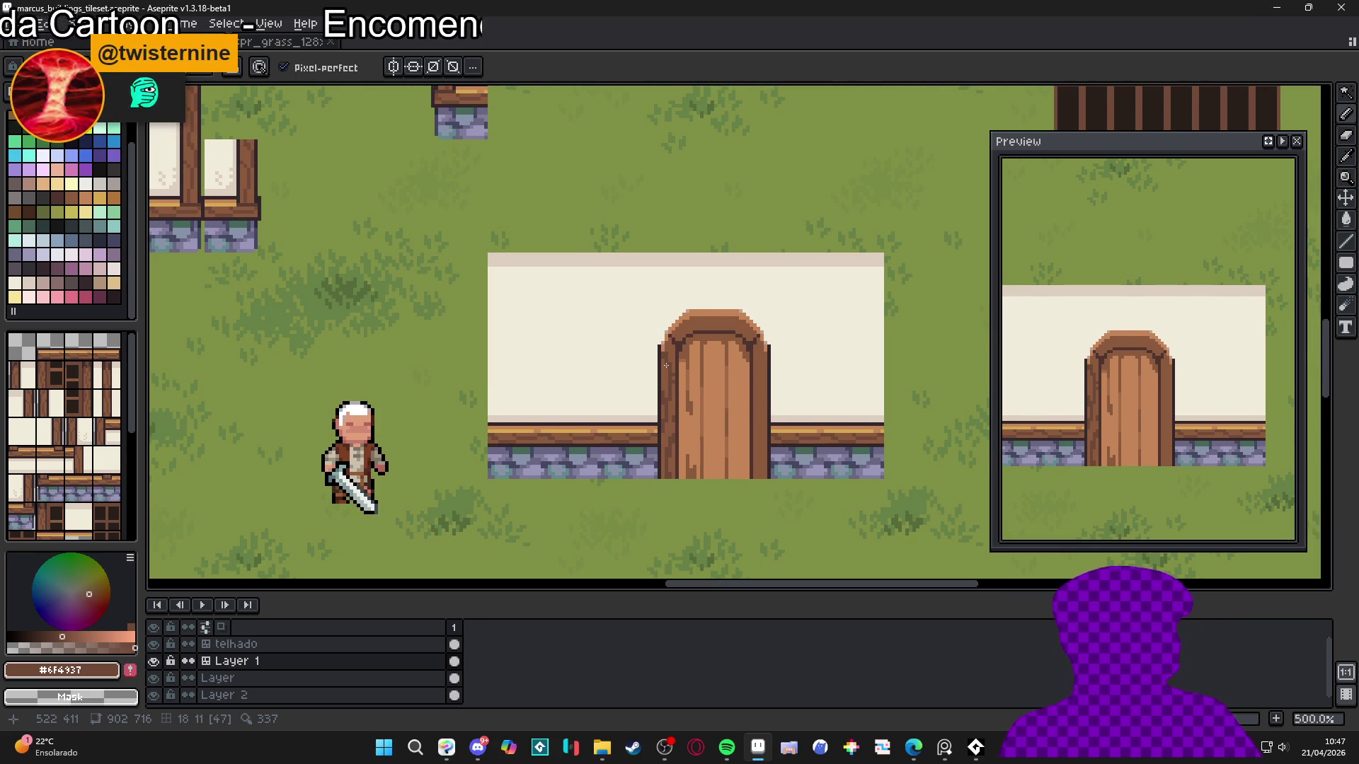
scroll(698, 326, up, 4)
scroll(631, 360, up, 3)
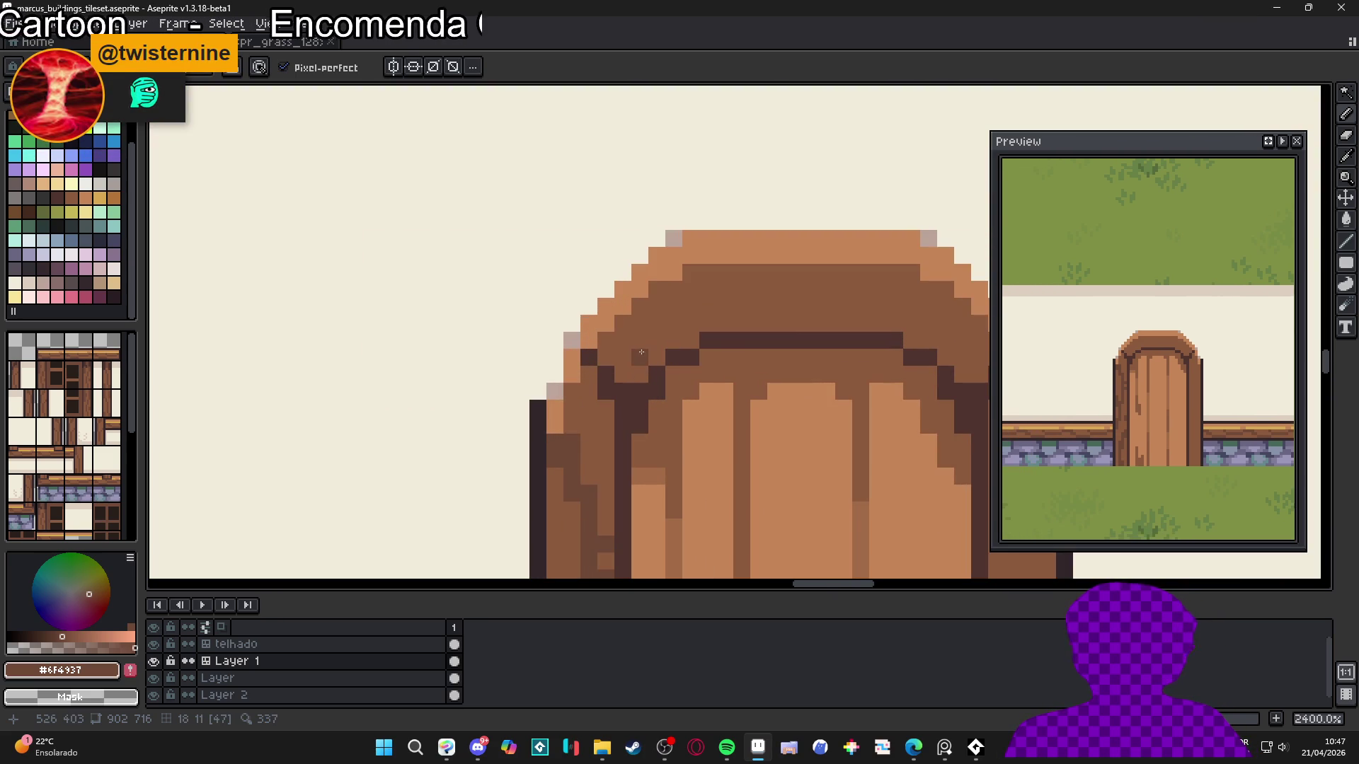
key(ctrl+z)
click(674, 339)
click(657, 340)
mouse_move(674, 323)
mouse_down()
mouse_move(749, 306)
mouse_move(758, 273)
mouse_up()
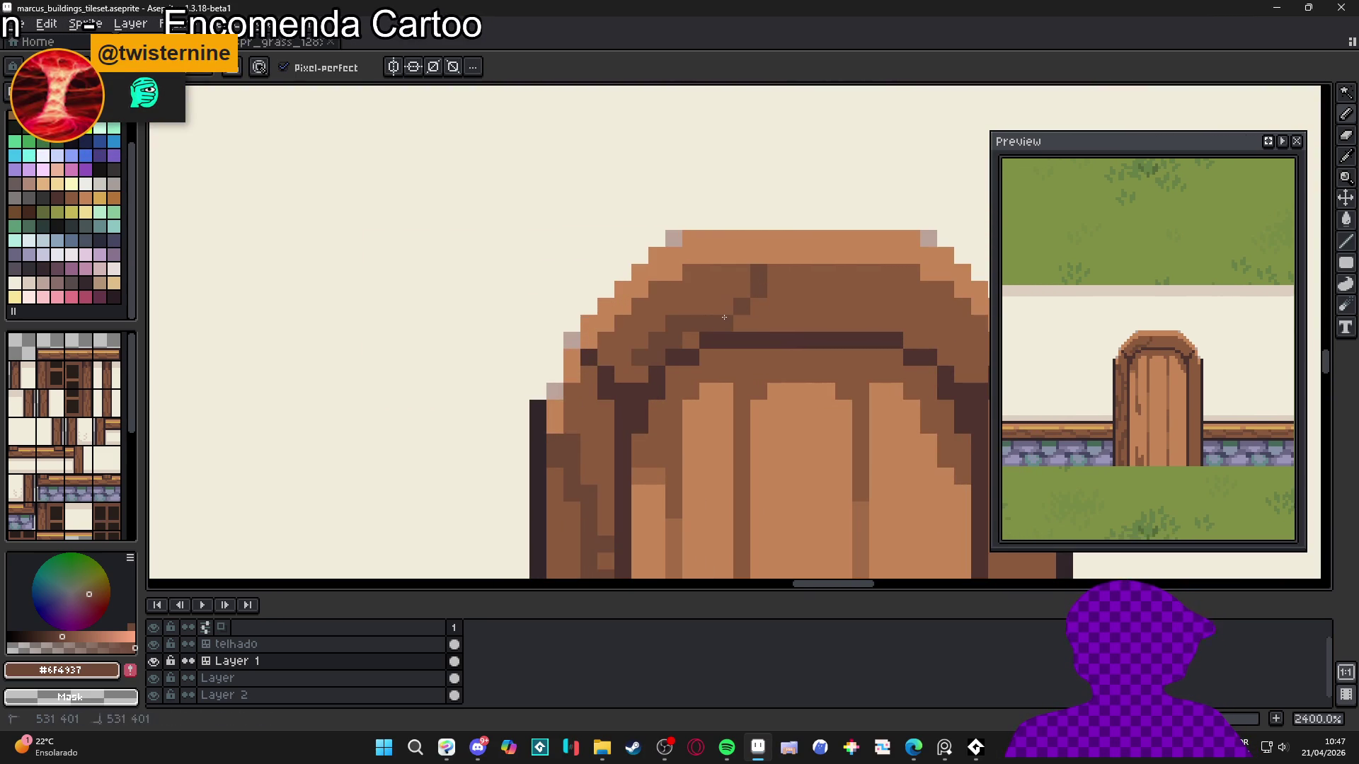
click(723, 313)
click(744, 294)
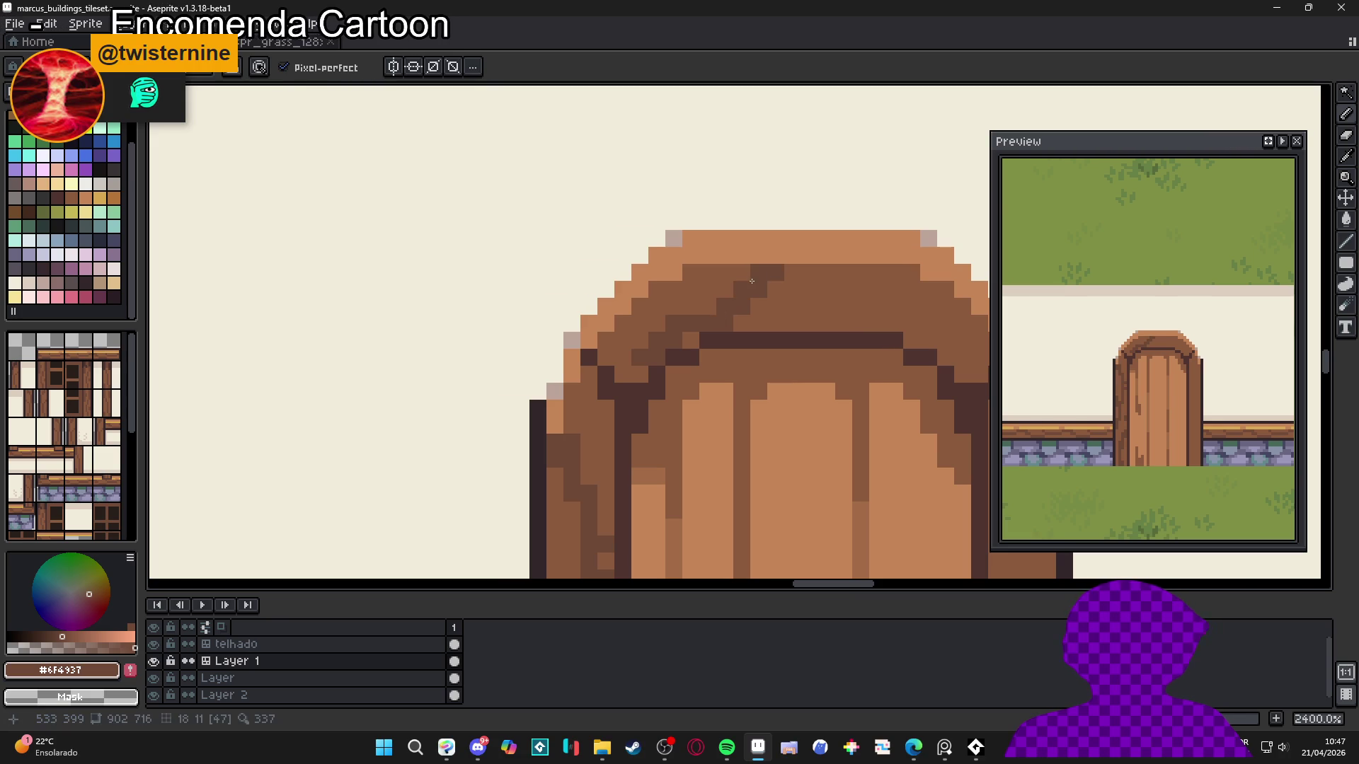
Cover stray dark marks in mid-brown and add a dark grain row on the arch's right side
click(792, 288)
alt+click(789, 279)
drag(789, 279, 767, 279)
alt+click(768, 279)
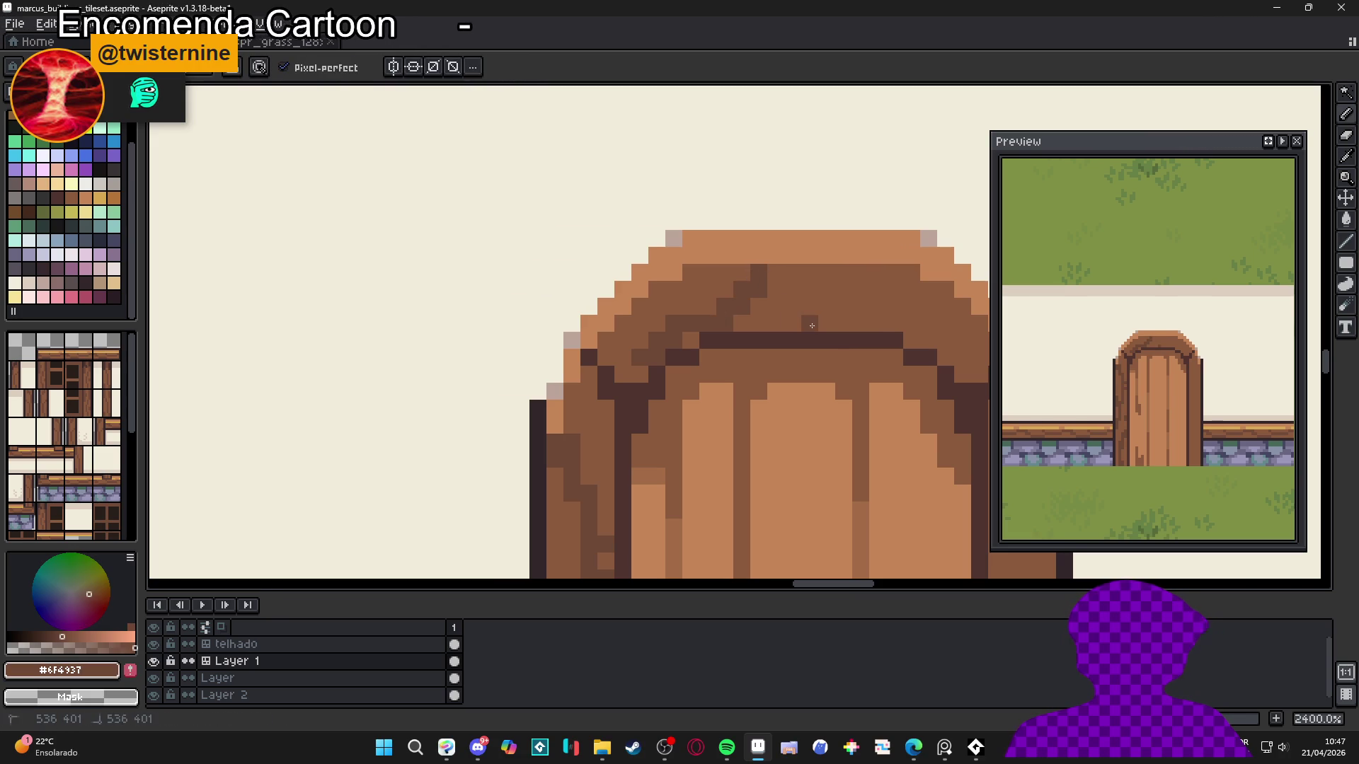
click(838, 312)
mouse_move(821, 323)
mouse_down()
mouse_move(881, 322)
mouse_move(884, 306)
mouse_up()
Dot more dark brown grain pixels along the arch edge and its left side
scroll(838, 312, right, 3)
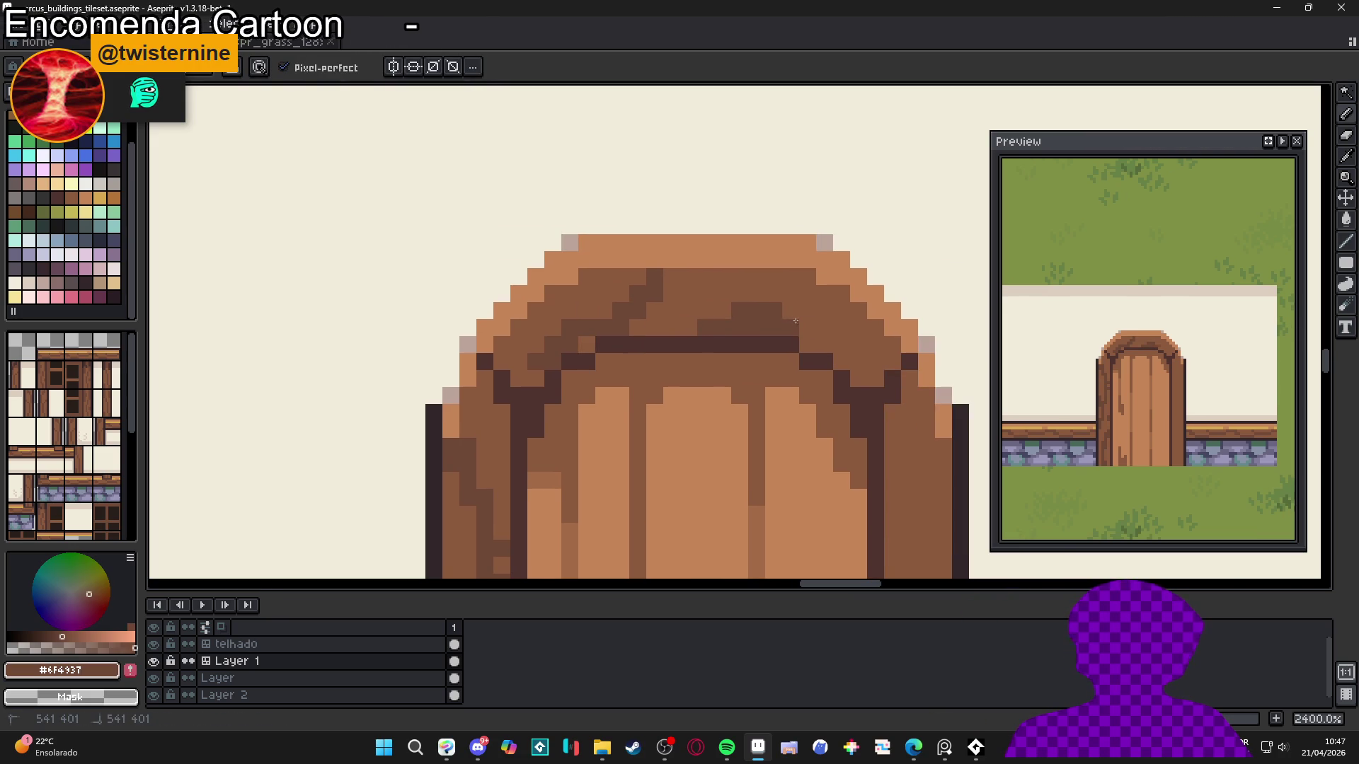
click(803, 327)
click(788, 306)
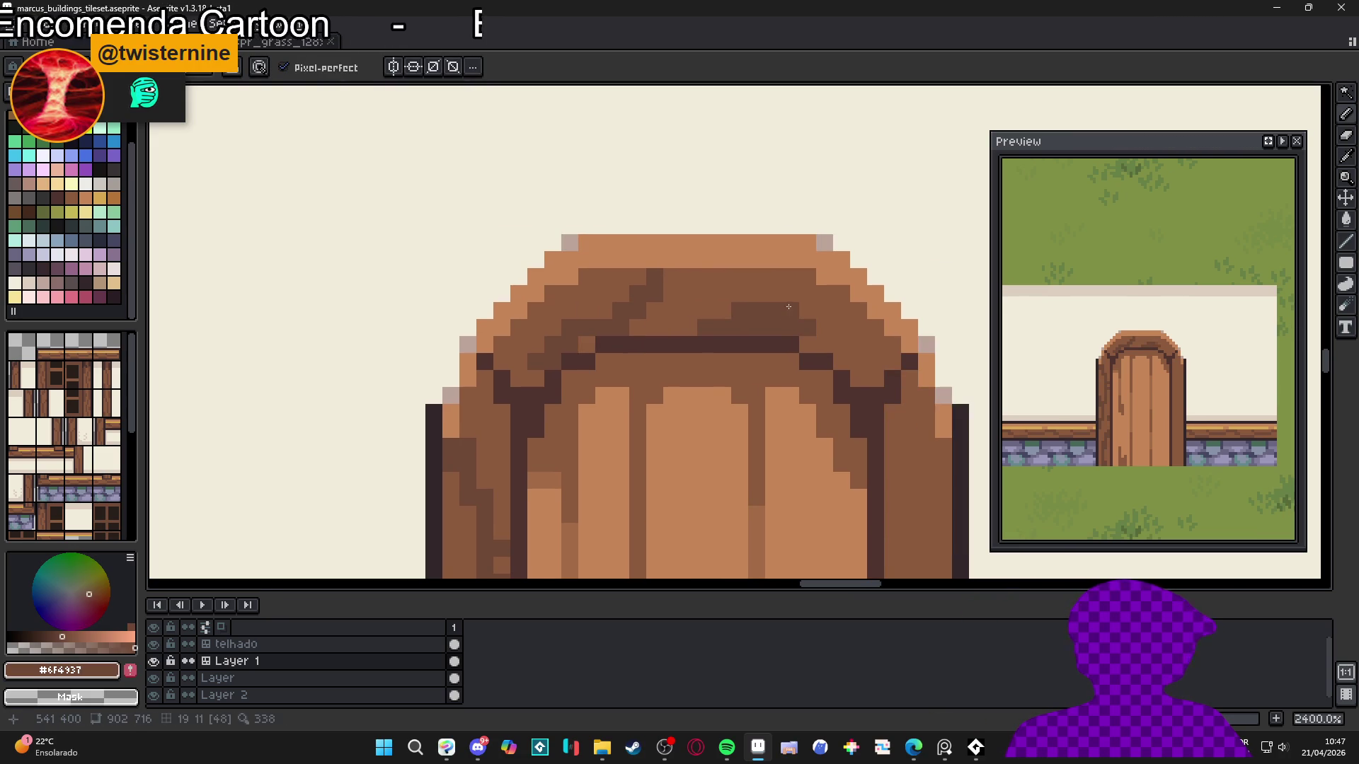
click(841, 294)
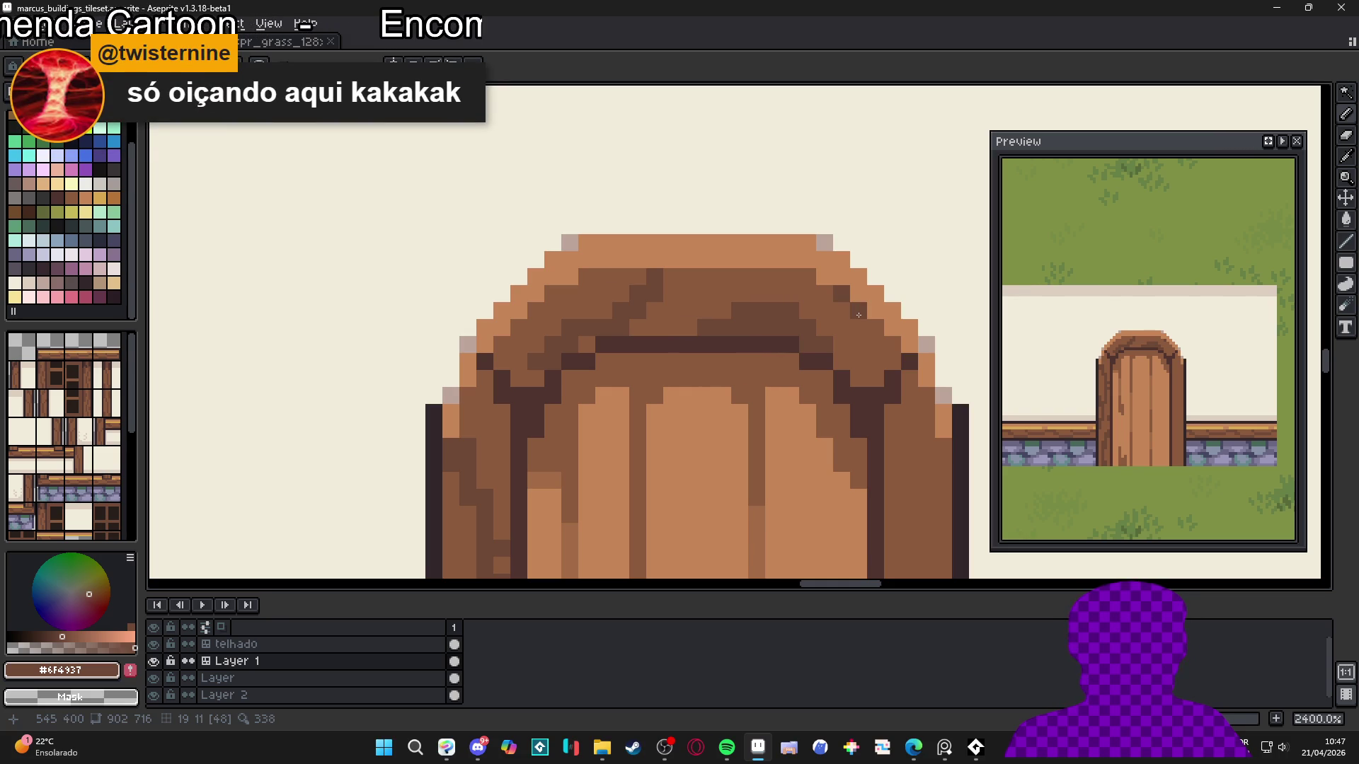
click(803, 281)
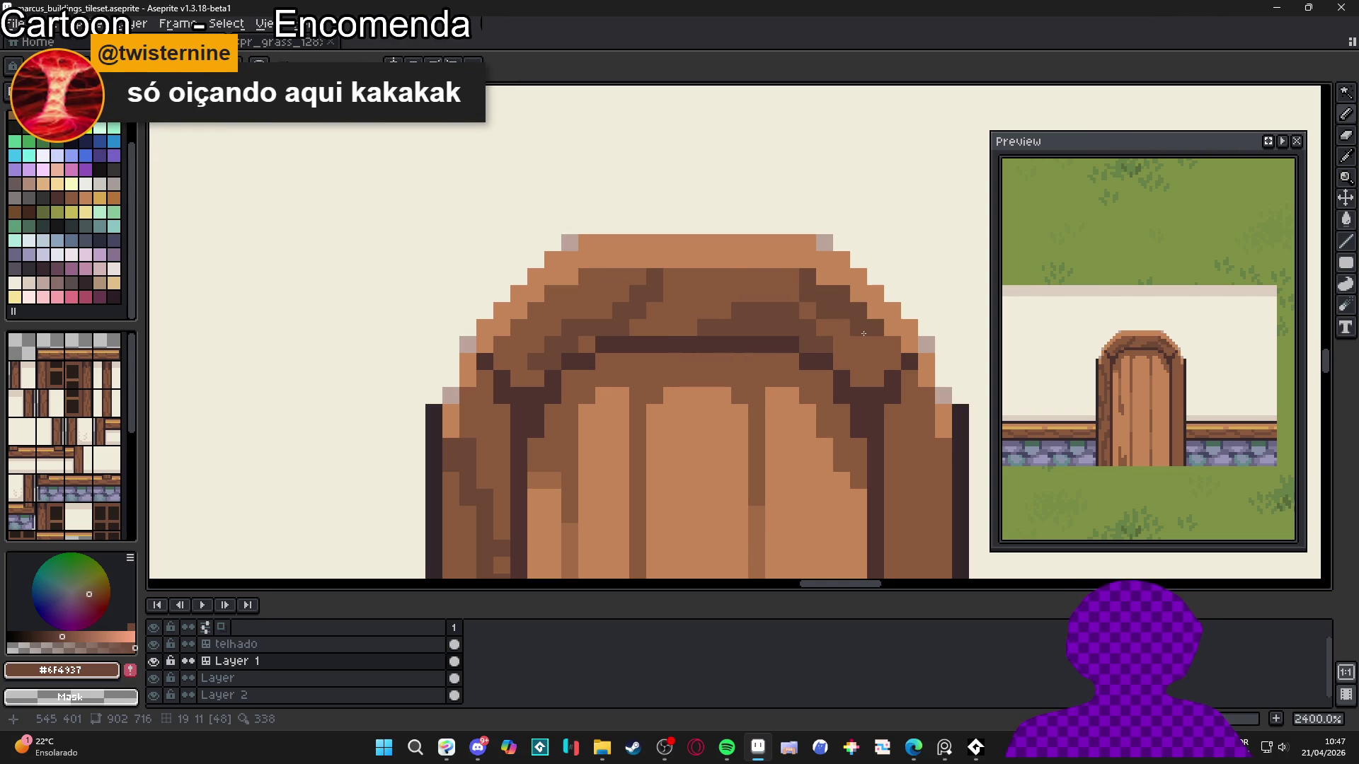
click(738, 276)
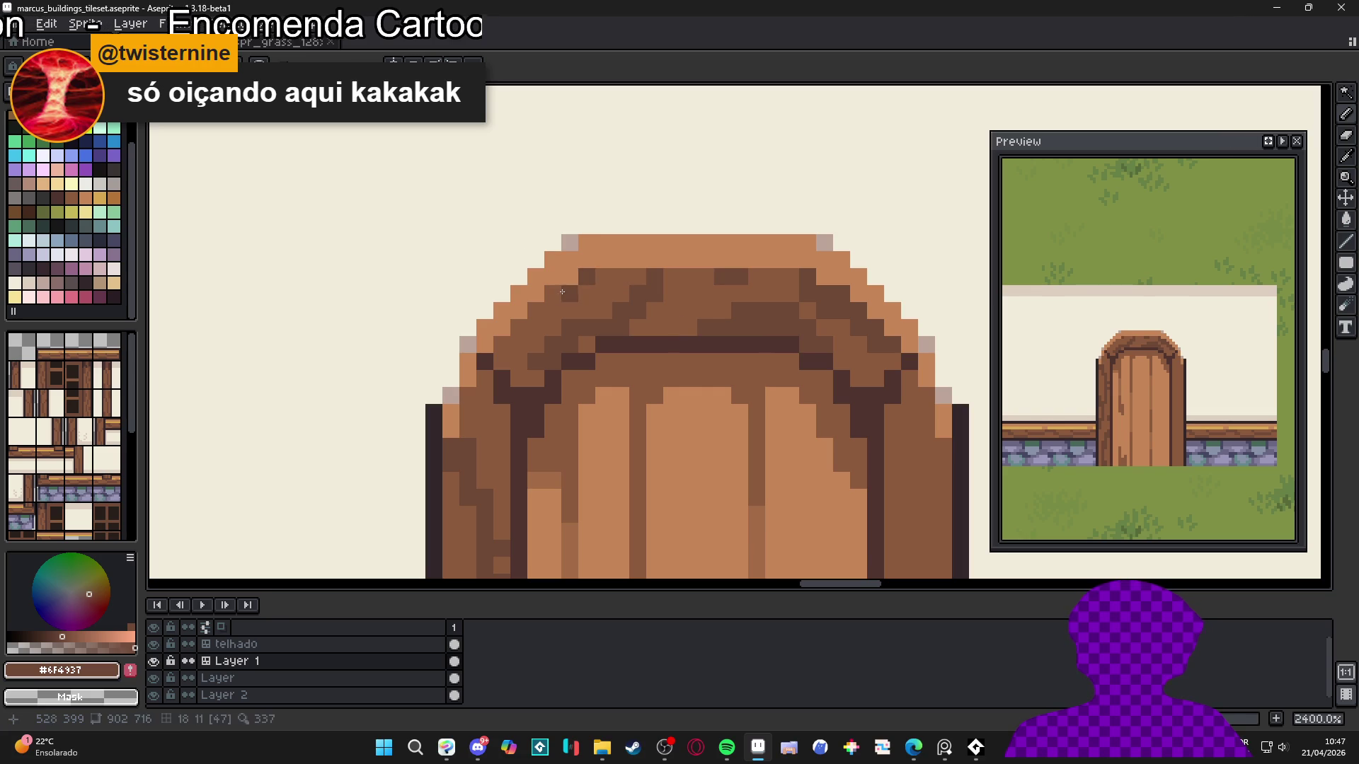
click(552, 293)
click(585, 293)
click(603, 276)
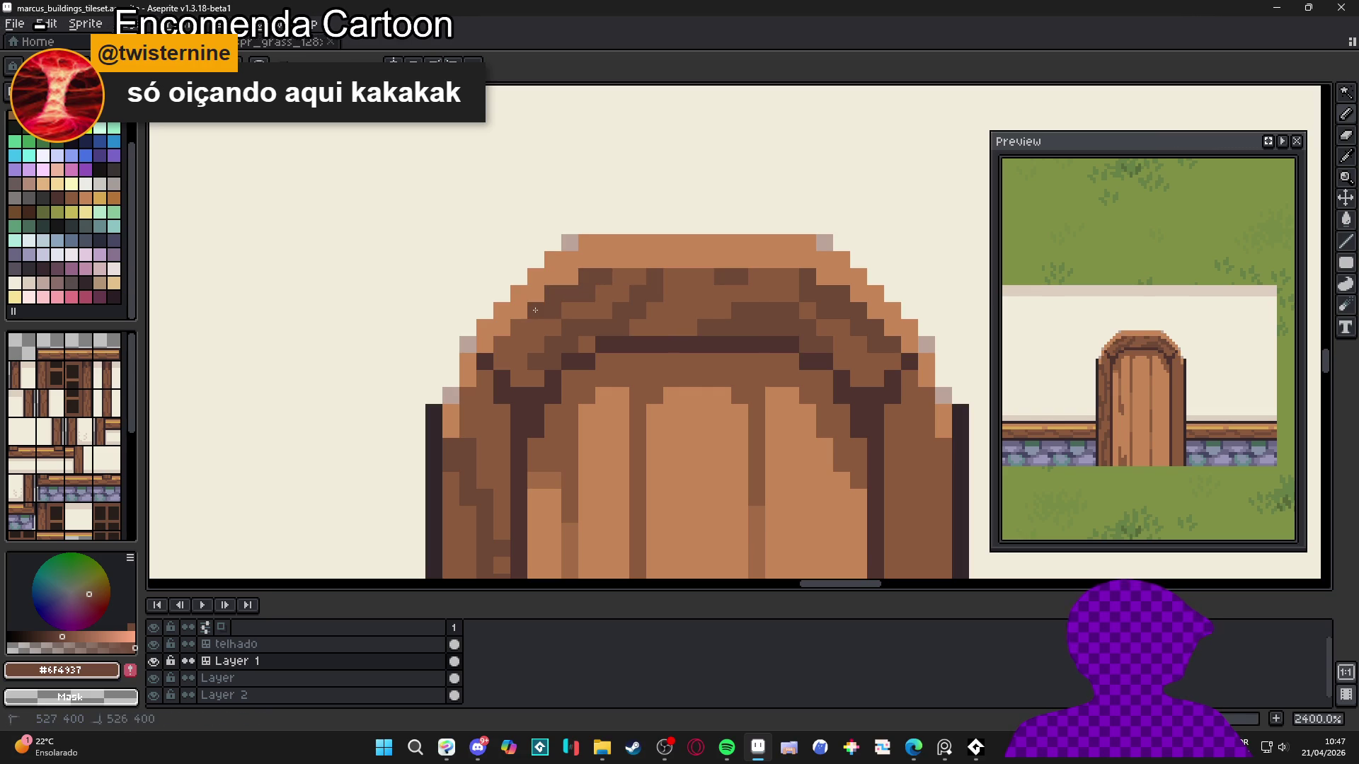
Draw a dark grain line down the door's left plank
scroll(535, 343, down, 2)
drag(537, 354, 630, 266)
click(630, 266)
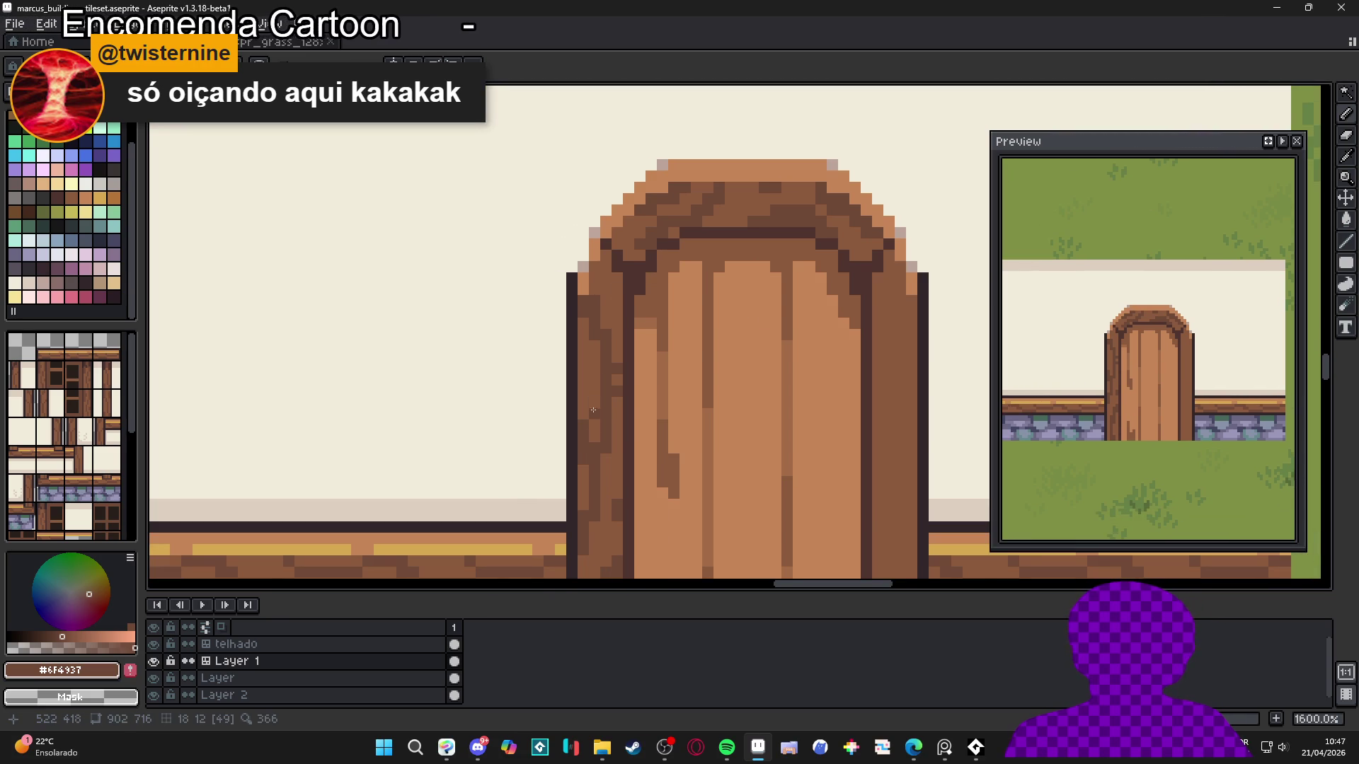
scroll(612, 346, down, 1)
scroll(612, 347, up, 2)
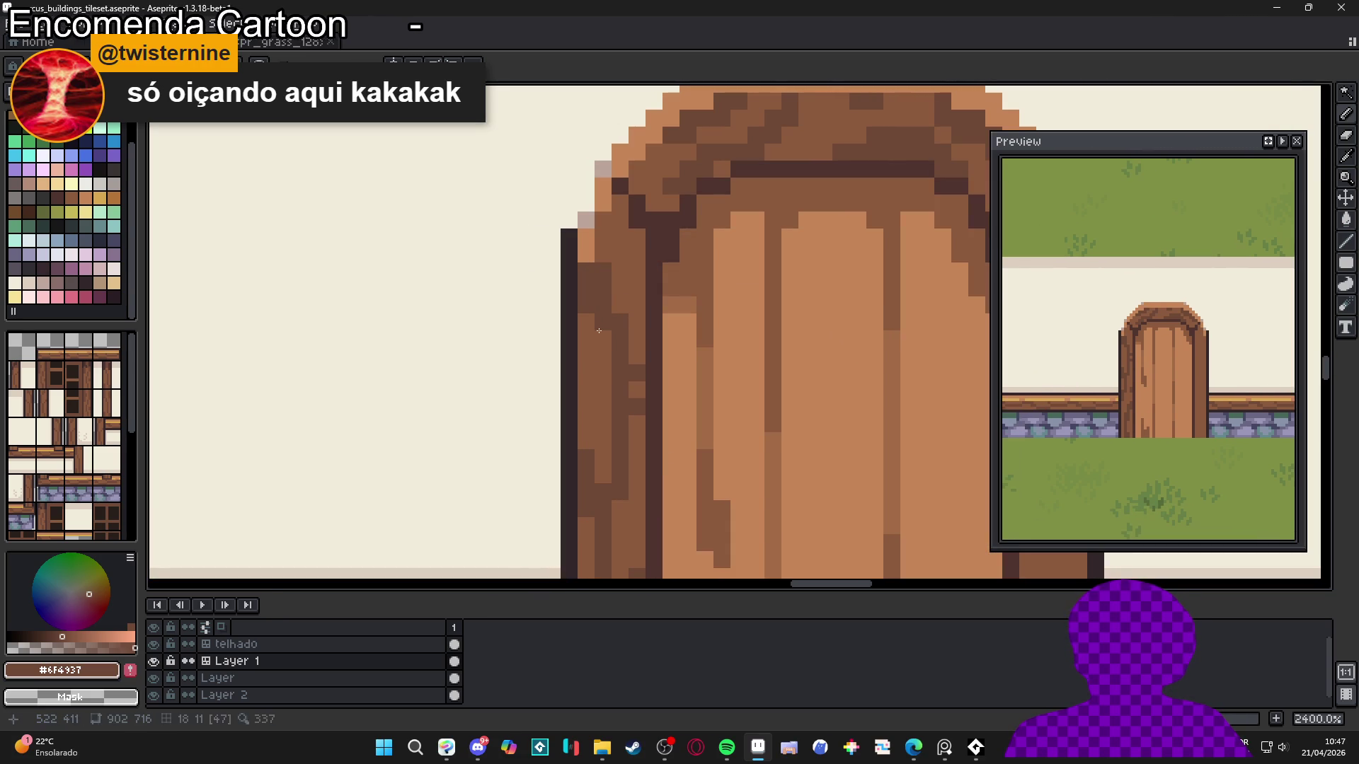
drag(603, 329, 603, 484)
Eyedrop dark brown #6F4937 from the door and add a short grain line on the left side
alt+click(591, 433)
alt+click(628, 484)
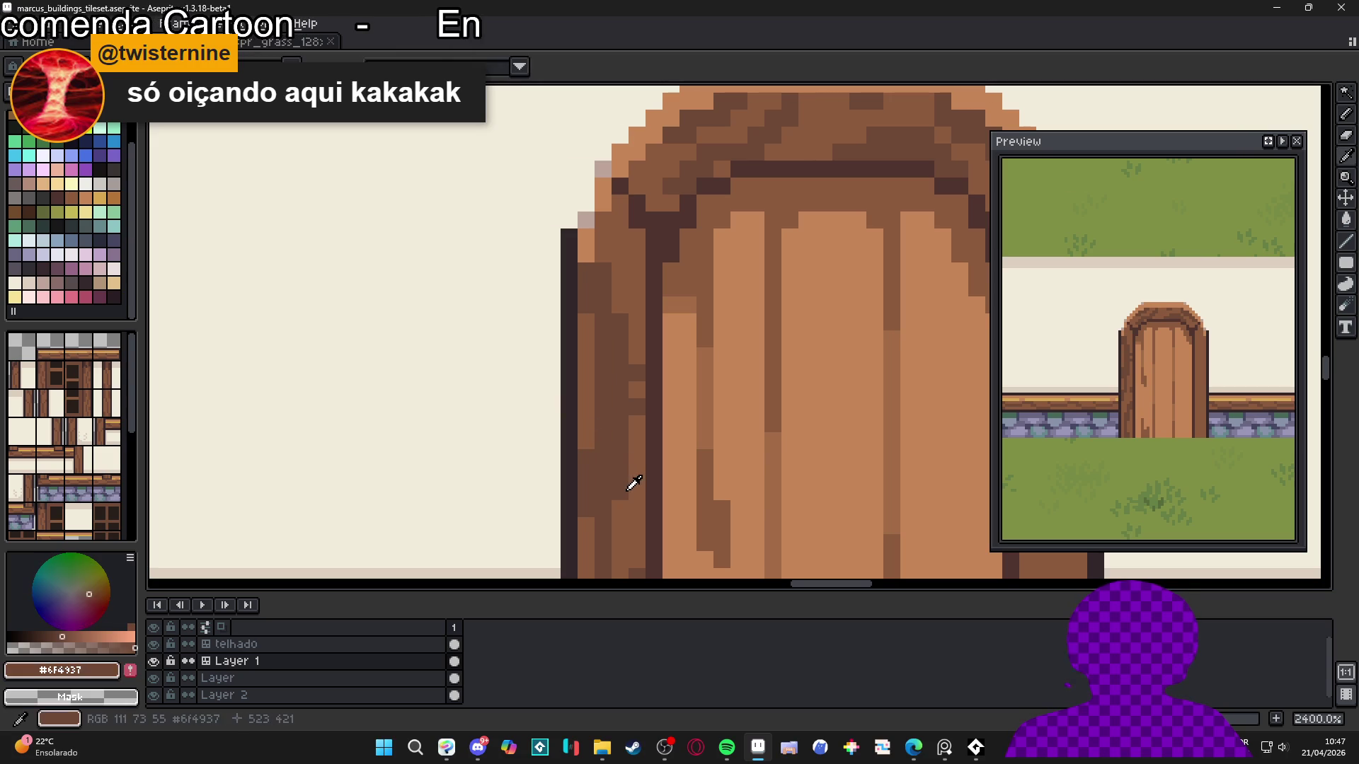
alt+click(628, 493)
alt+click(608, 456)
scroll(605, 454, down, 1)
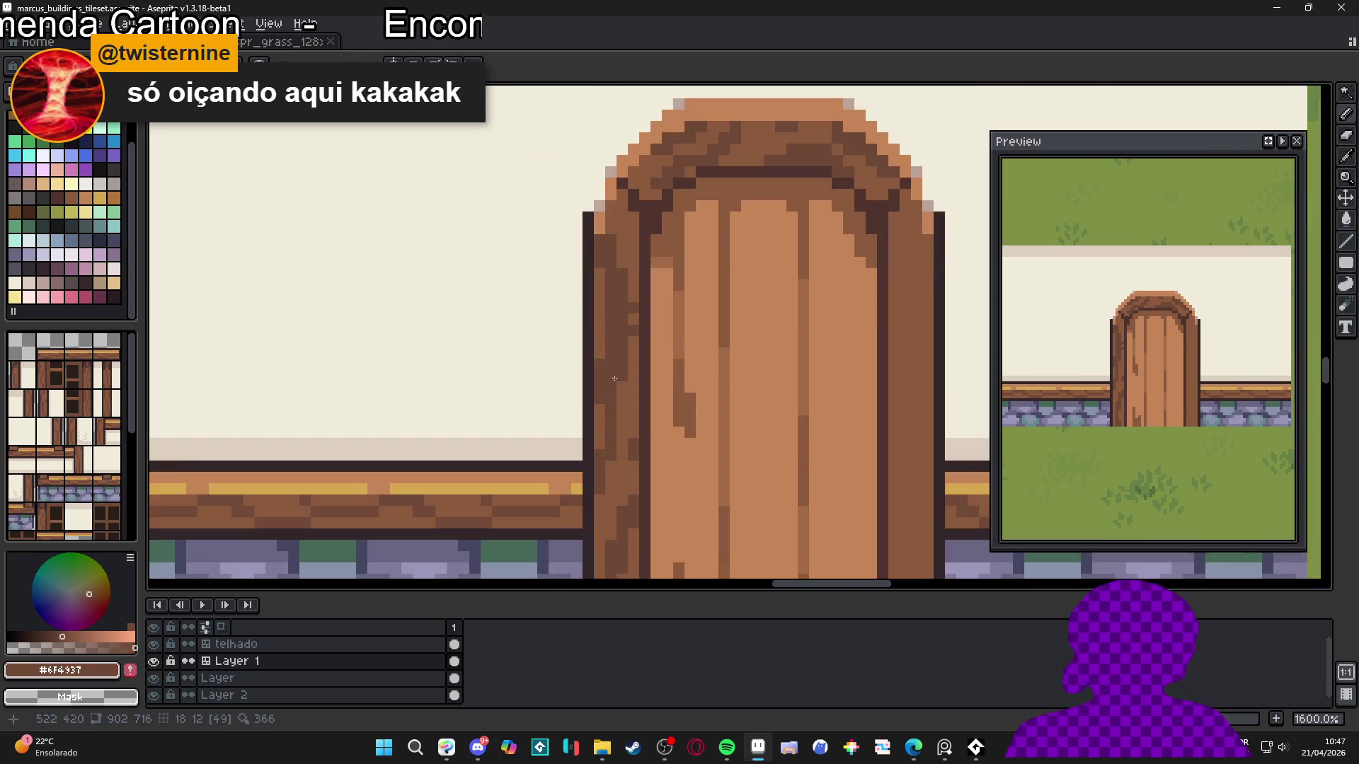
scroll(608, 446, up, 1)
drag(611, 473, 611, 435)
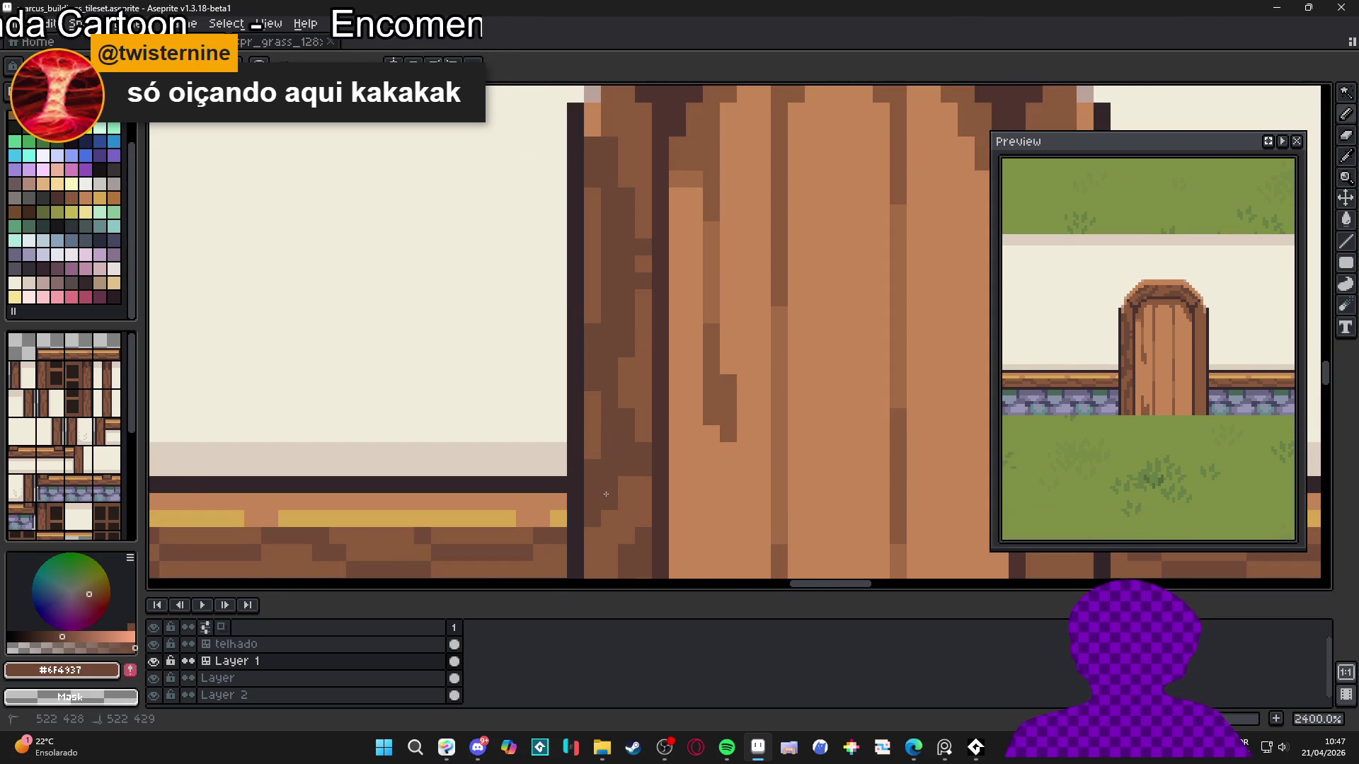
Draw dark #6F4937 grain streaks down the door's right frame to its base
scroll(598, 468, down, 4)
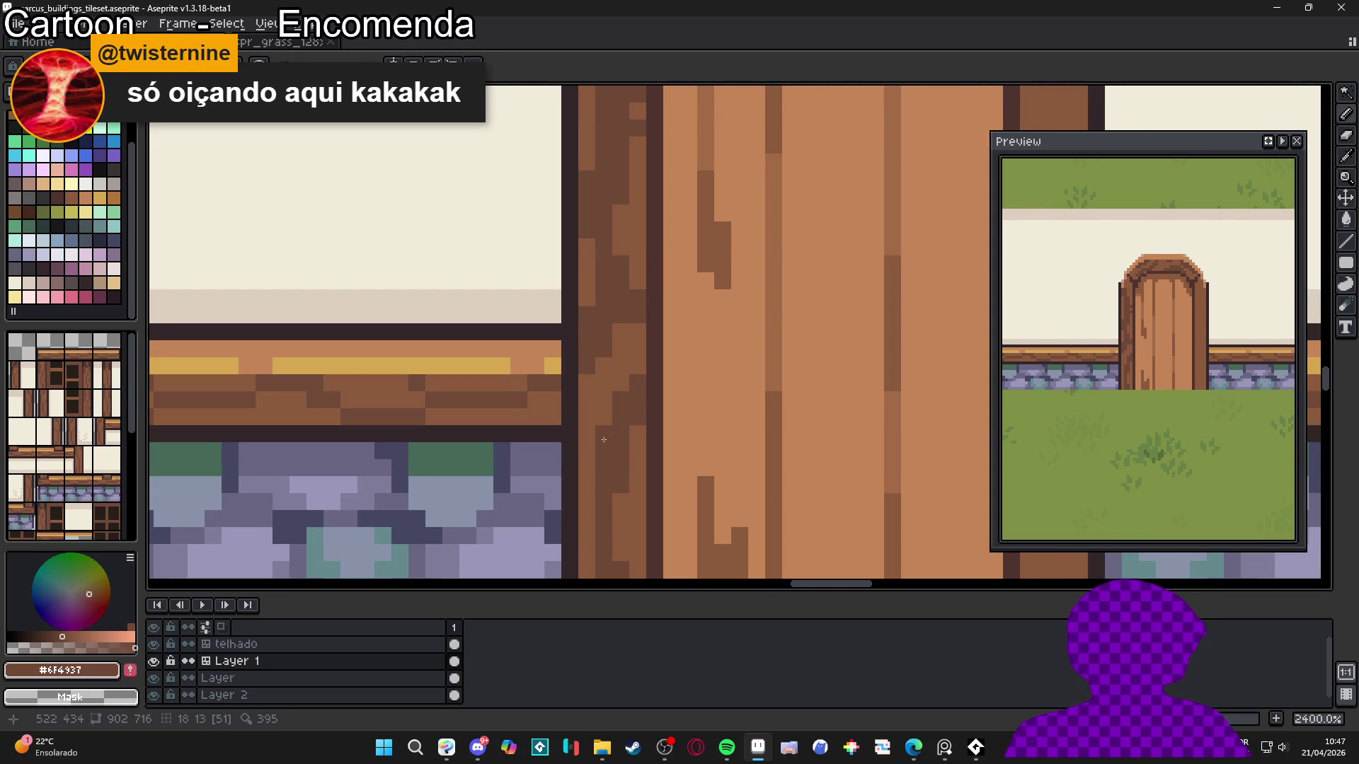
scroll(617, 508, down, 3)
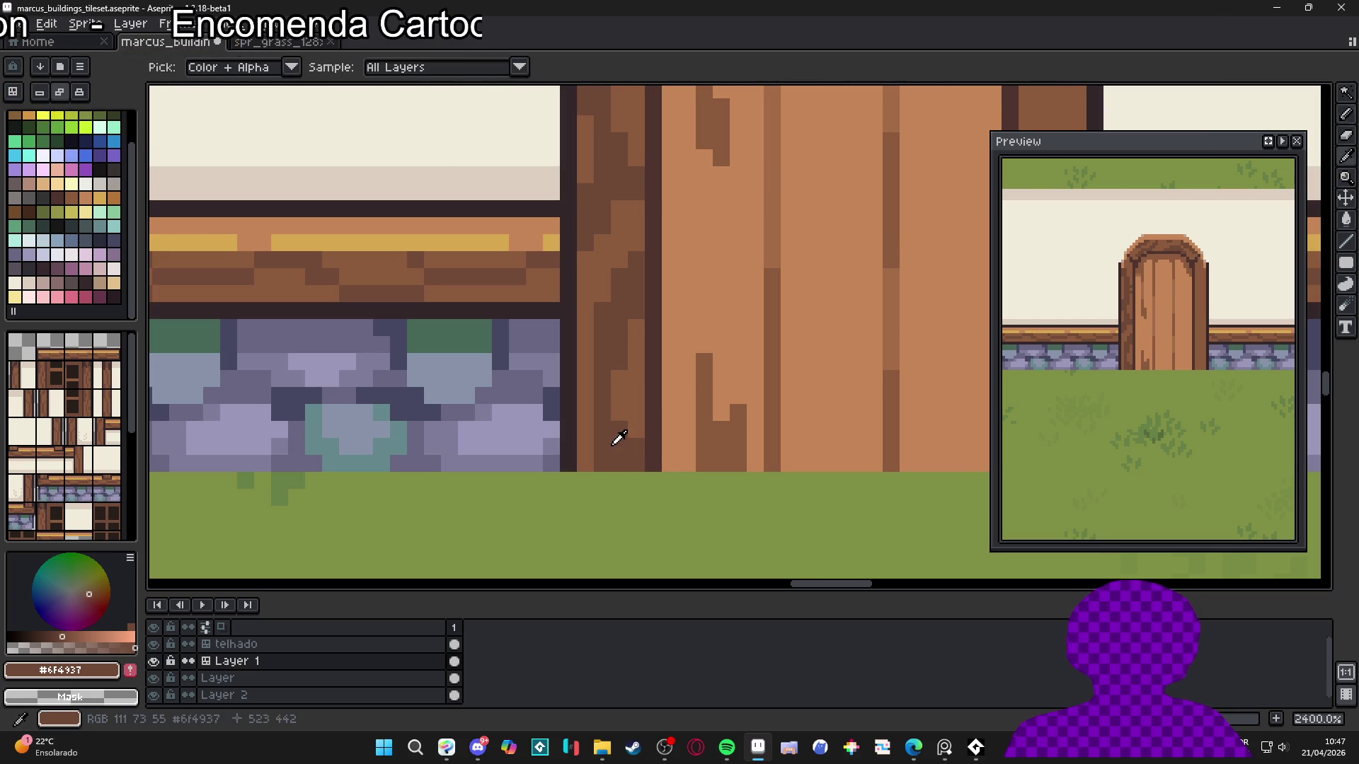
alt+click(586, 448)
scroll(594, 449, down, 3)
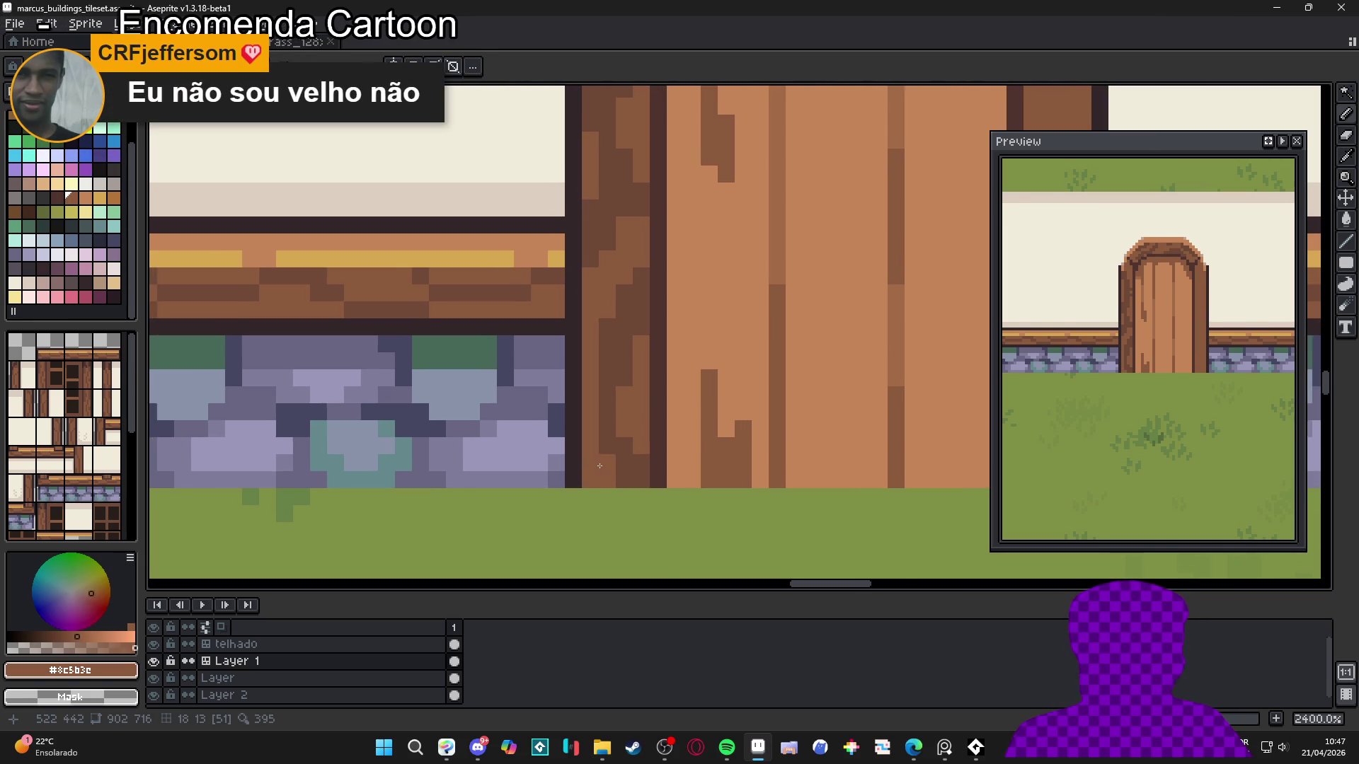
scroll(630, 493, down, 1)
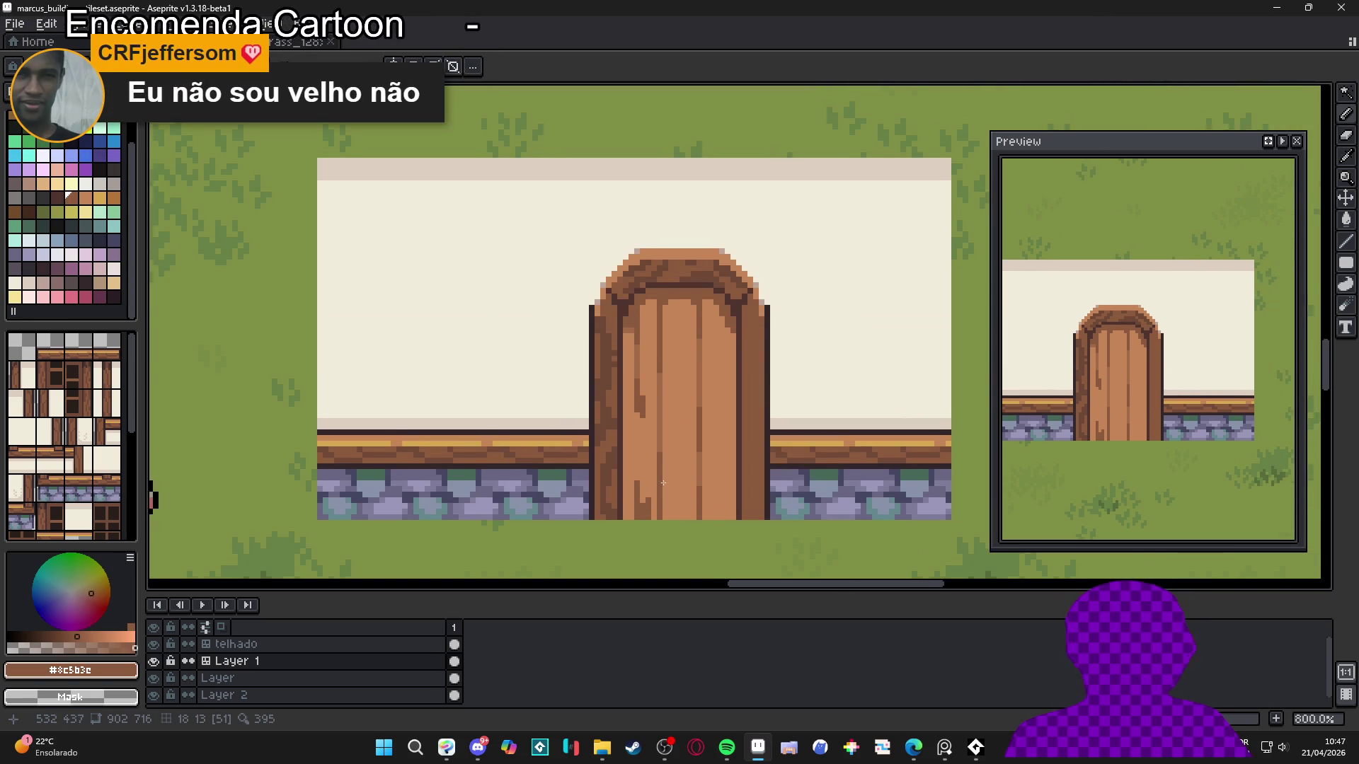
scroll(663, 425, up, 3)
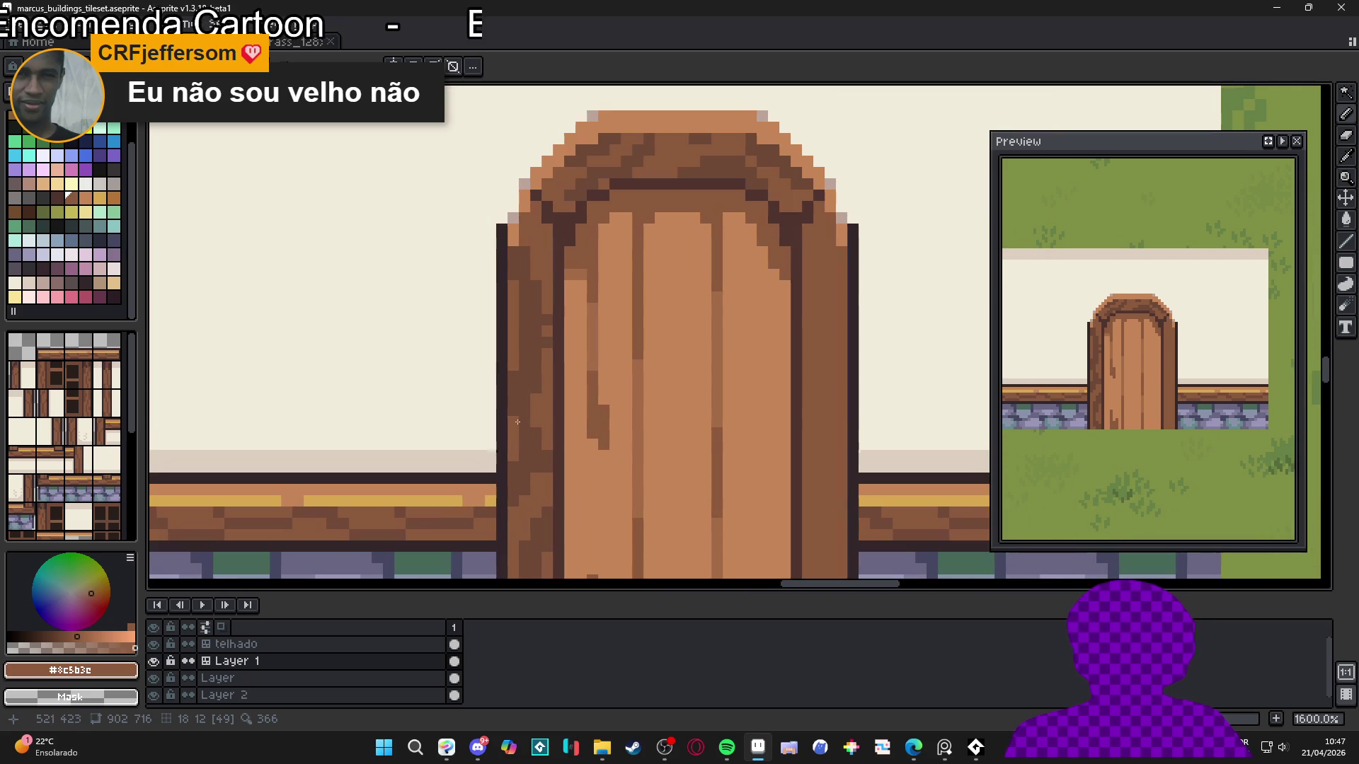
alt+click(518, 422)
scroll(743, 340, down, 2)
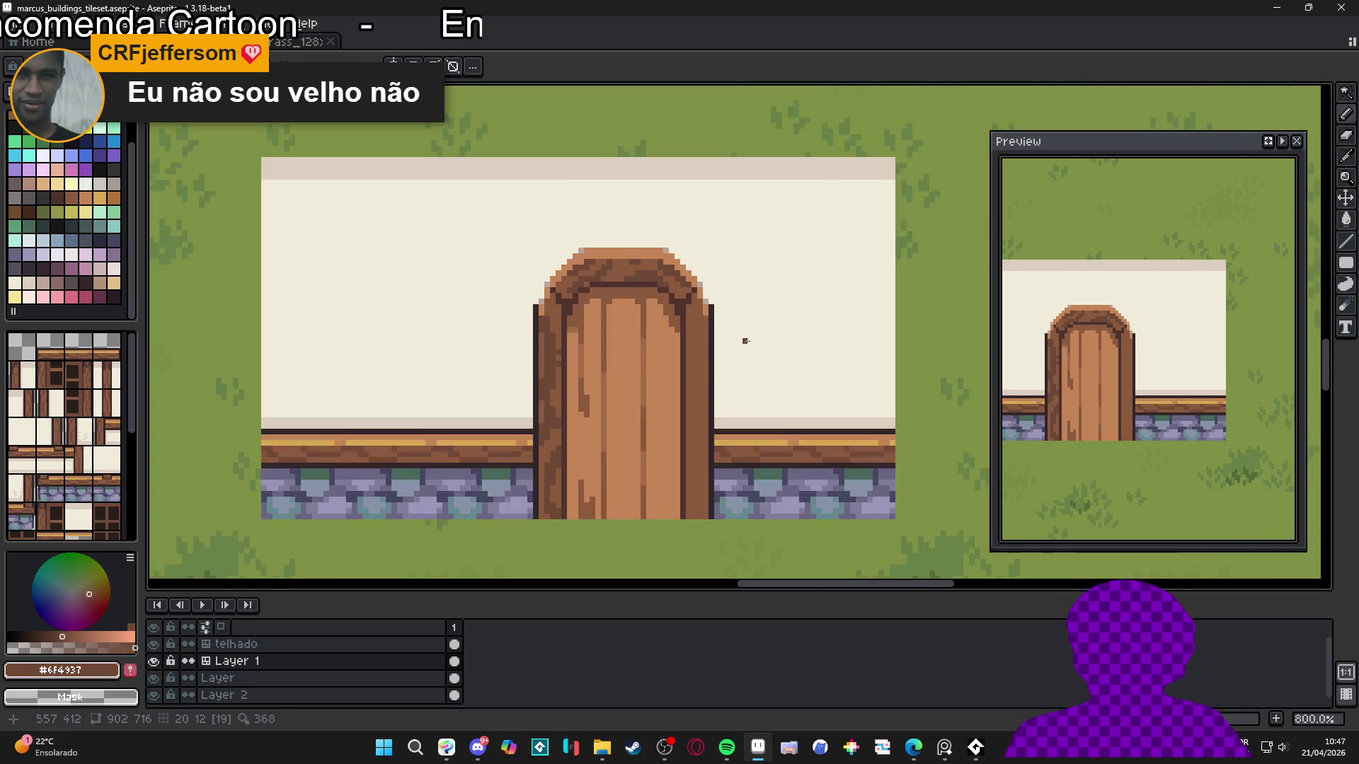
scroll(663, 307, up, 2)
click(663, 306)
mouse_move(670, 295)
mouse_down()
mouse_move(638, 395)
mouse_move(669, 488)
mouse_up()
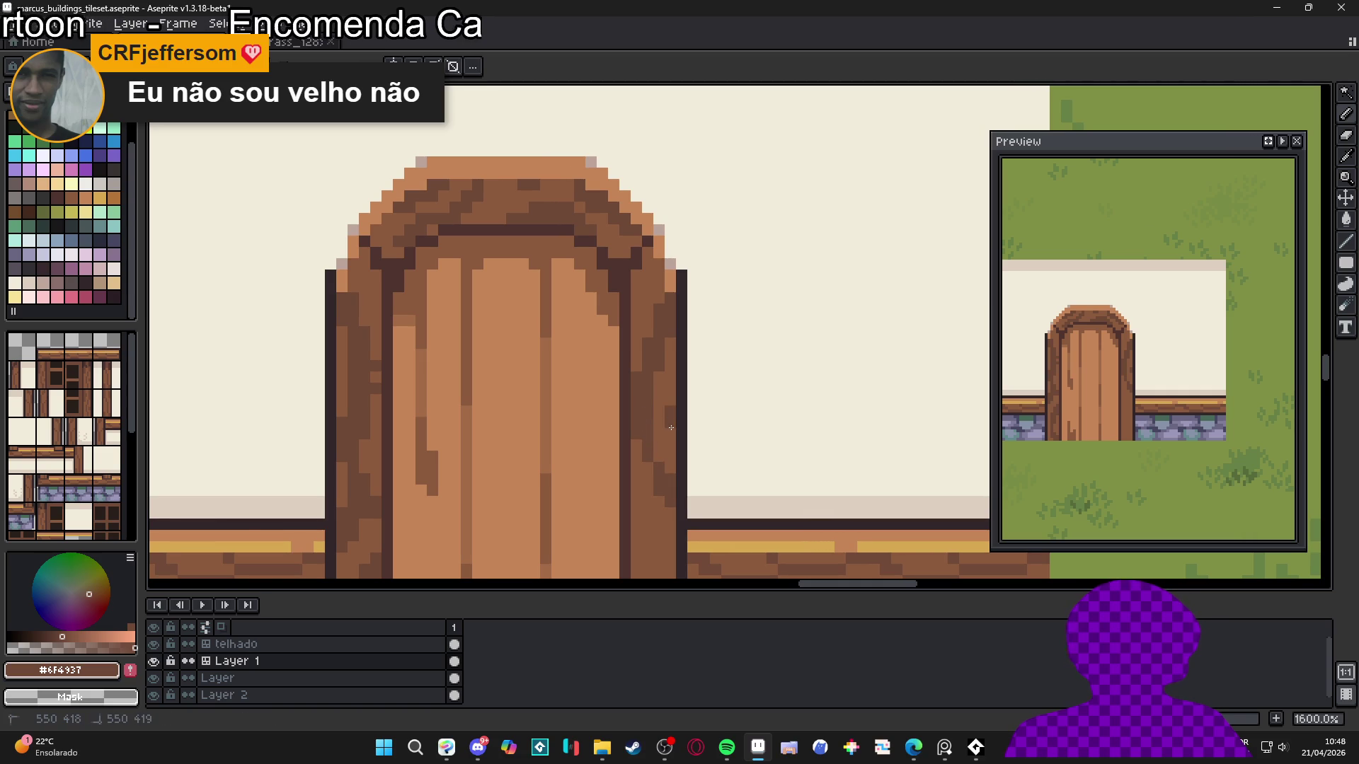
scroll(665, 396, down, 5)
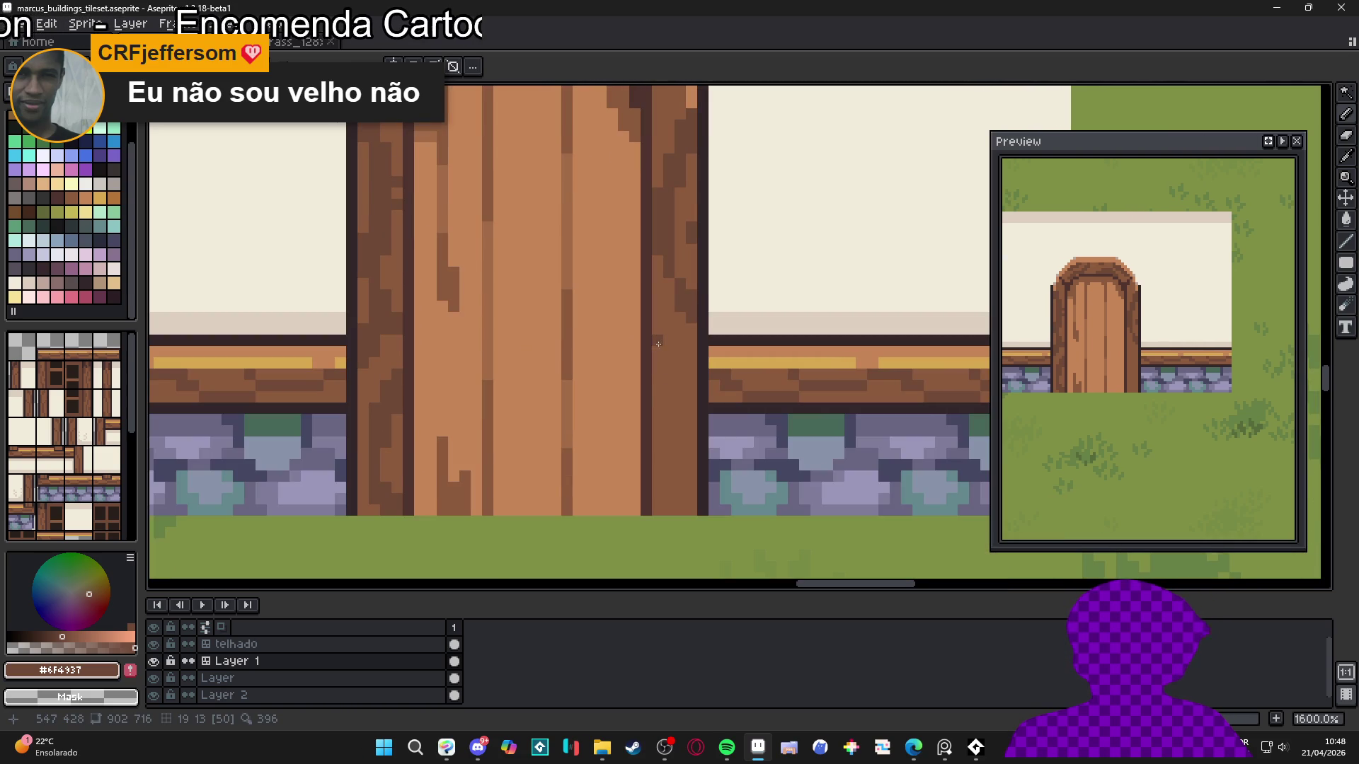
mouse_move(659, 344)
mouse_down()
mouse_move(673, 482)
mouse_move(680, 460)
mouse_up()
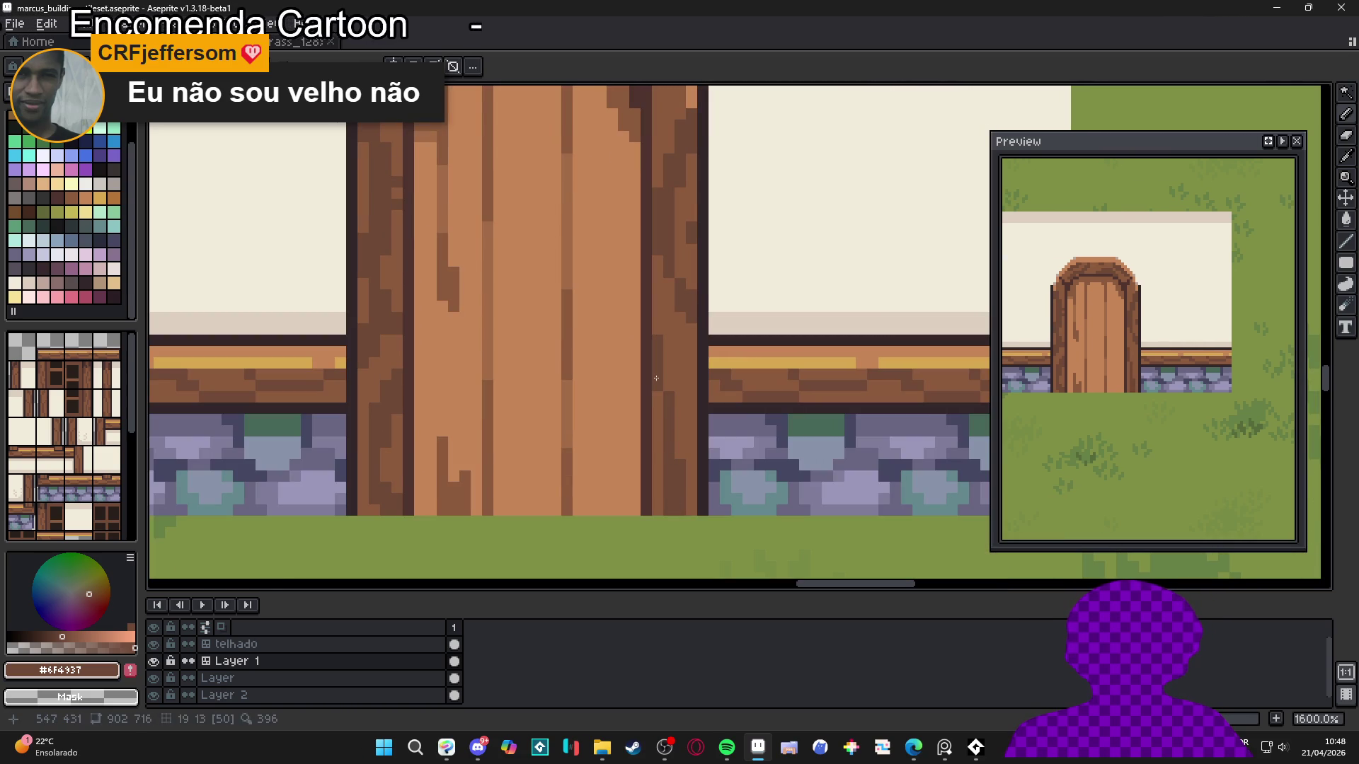
scroll(663, 386, down, 3)
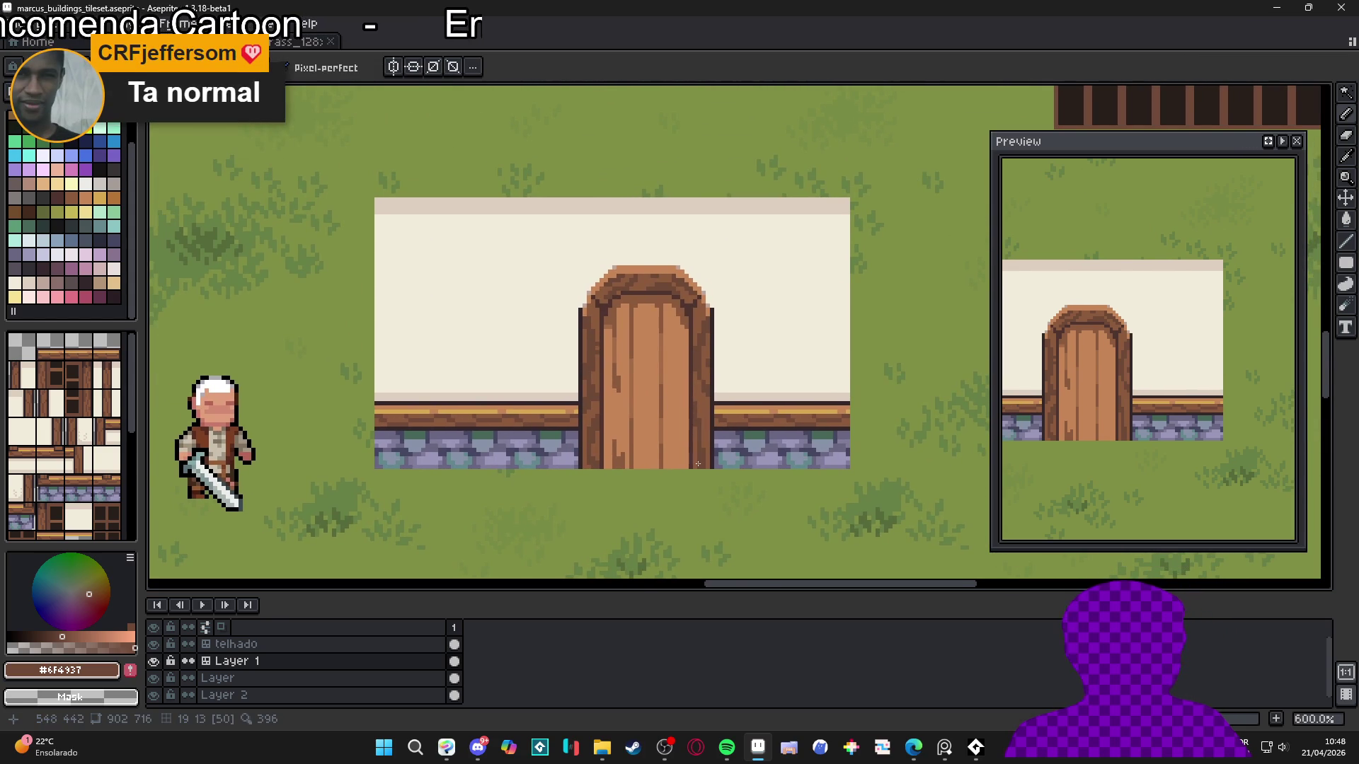
Shade the door planks and left frame with darkest brown #4F342F pixels
scroll(697, 464, up, 4)
alt+click(759, 472)
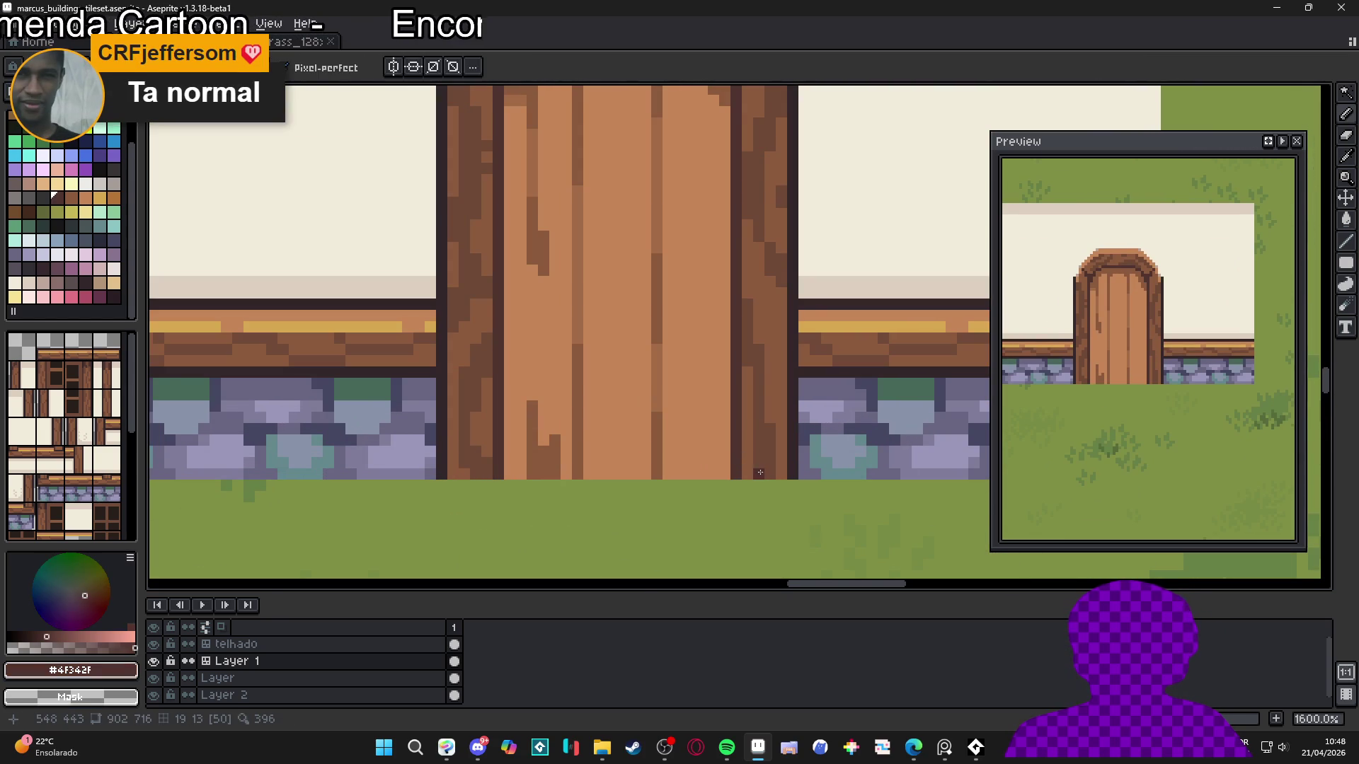
click(759, 453)
click(542, 453)
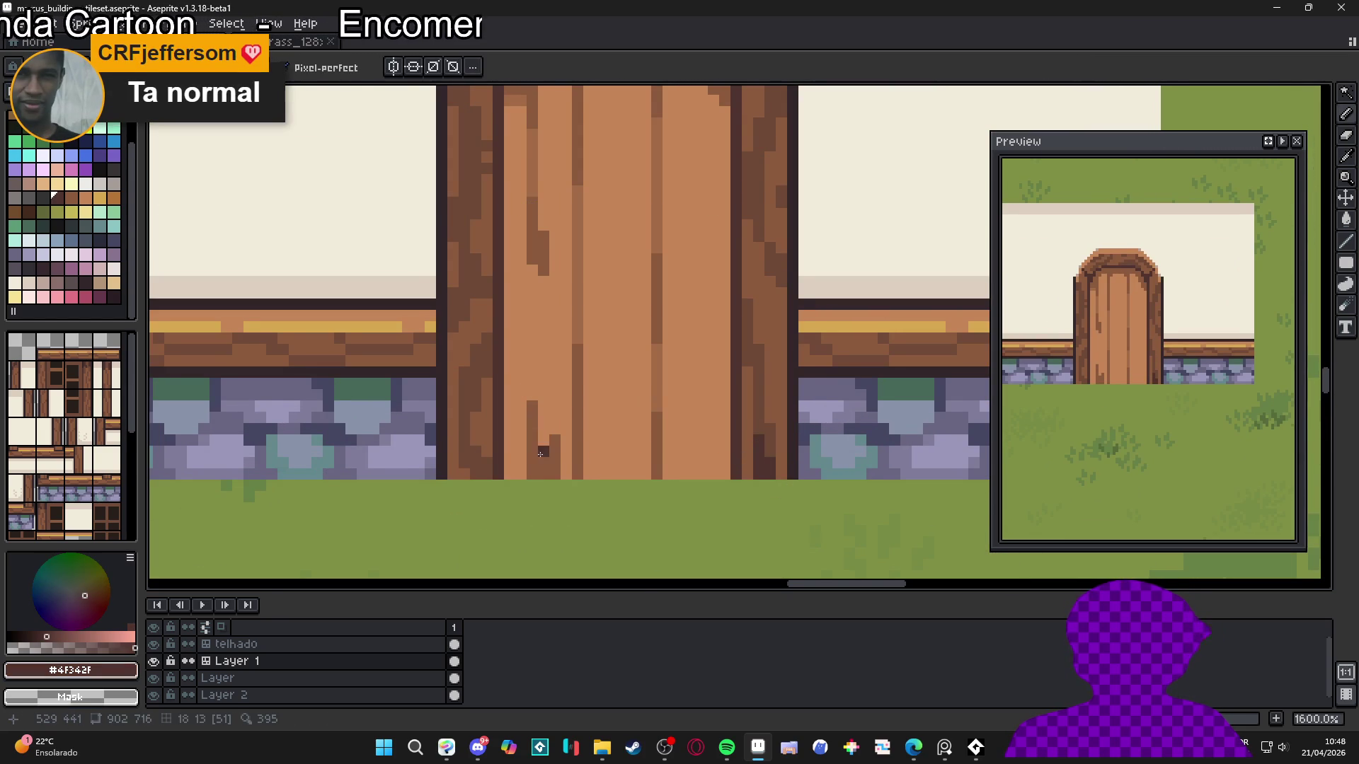
drag(540, 453, 557, 459)
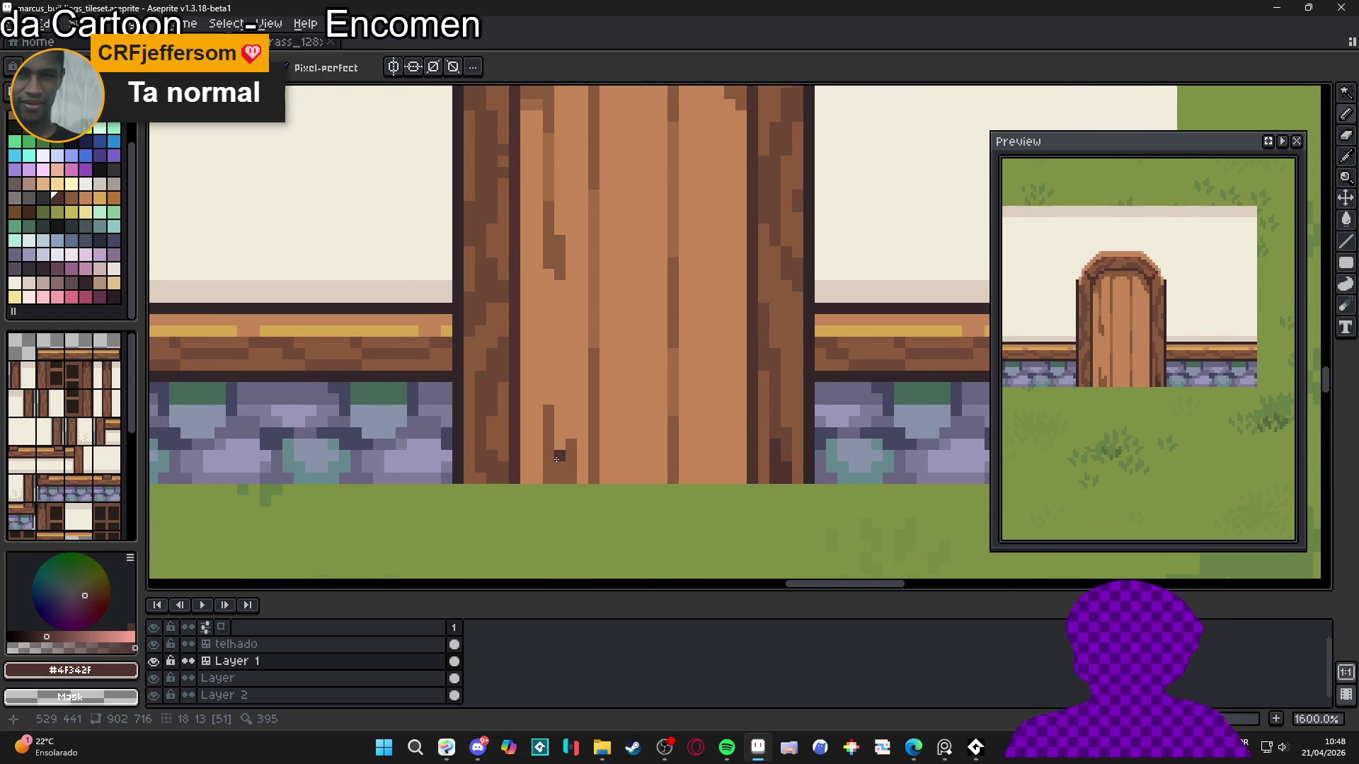
click(503, 460)
click(481, 444)
alt+click(488, 410)
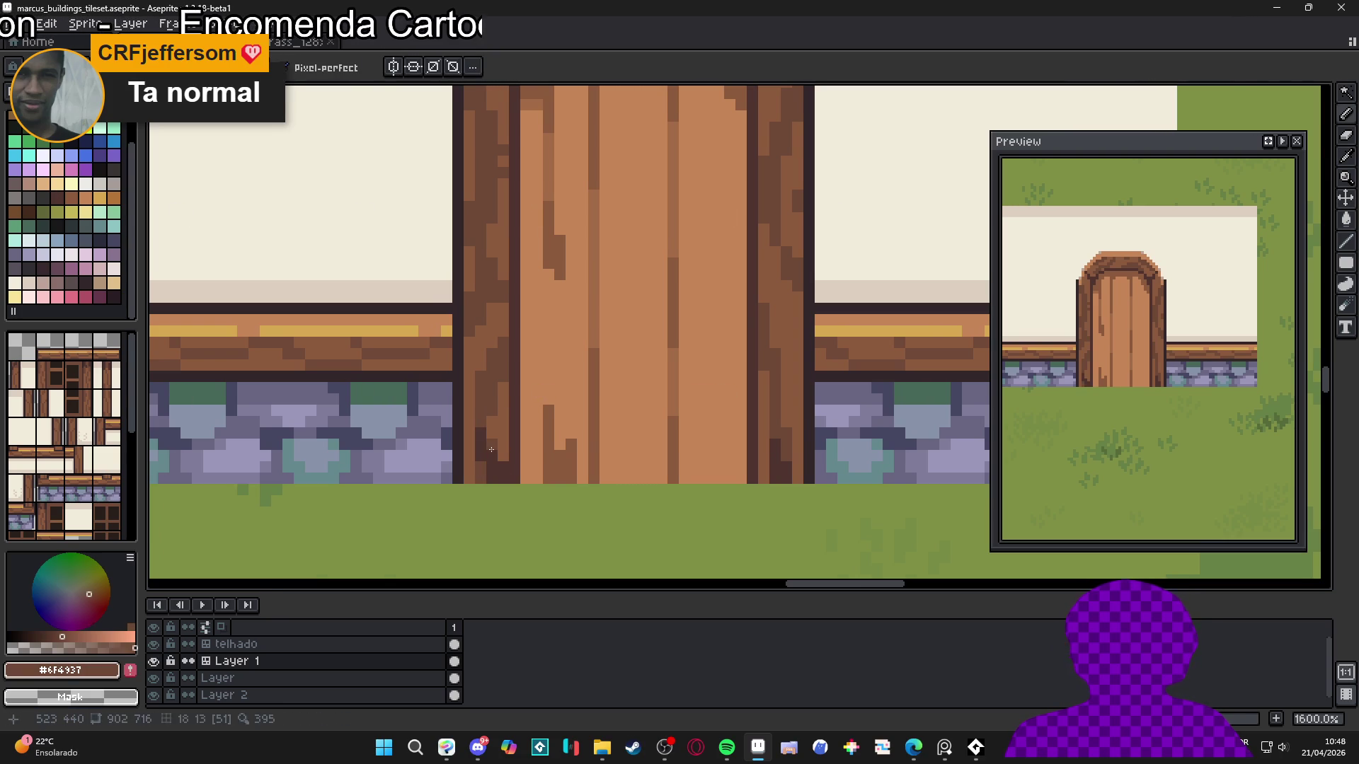
Centre the door in the preview and save the tileset
scroll(524, 479, down, 4)
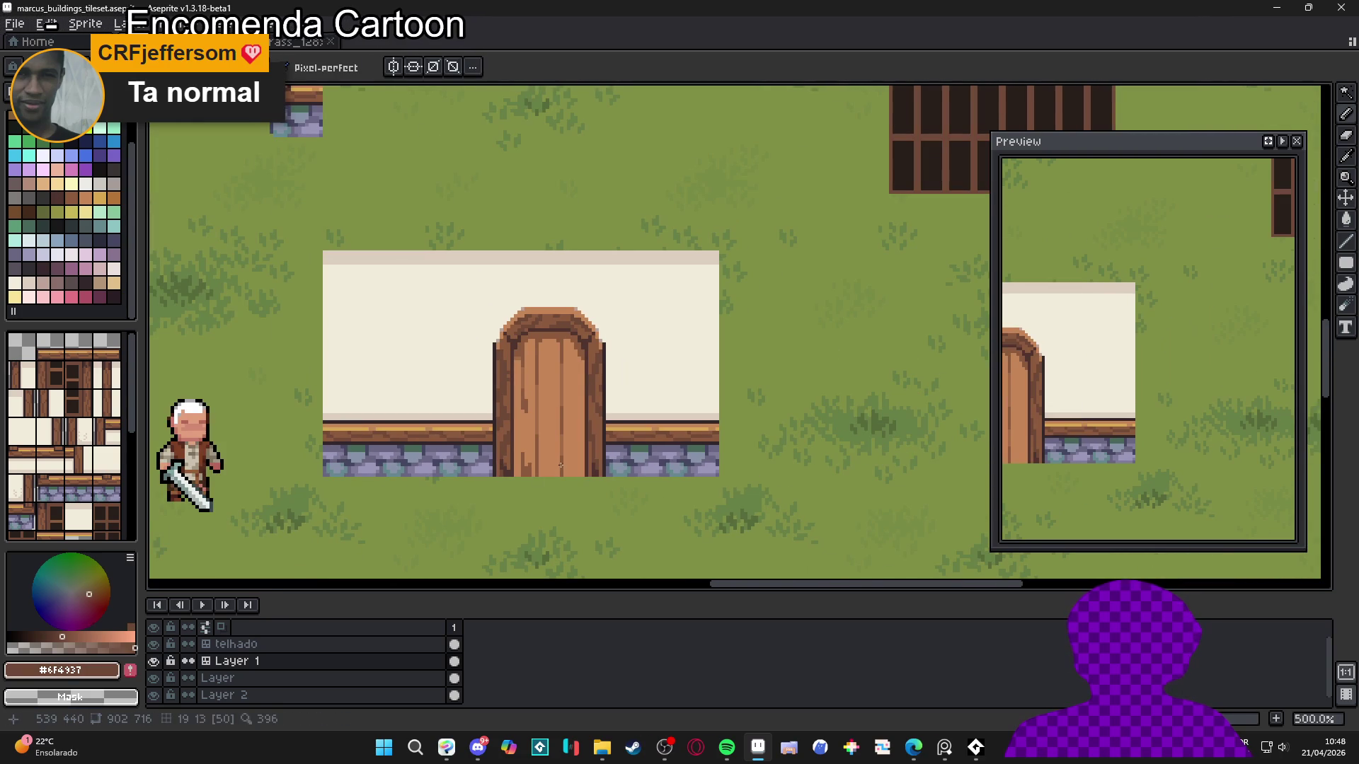
drag(1144, 428, 1259, 410)
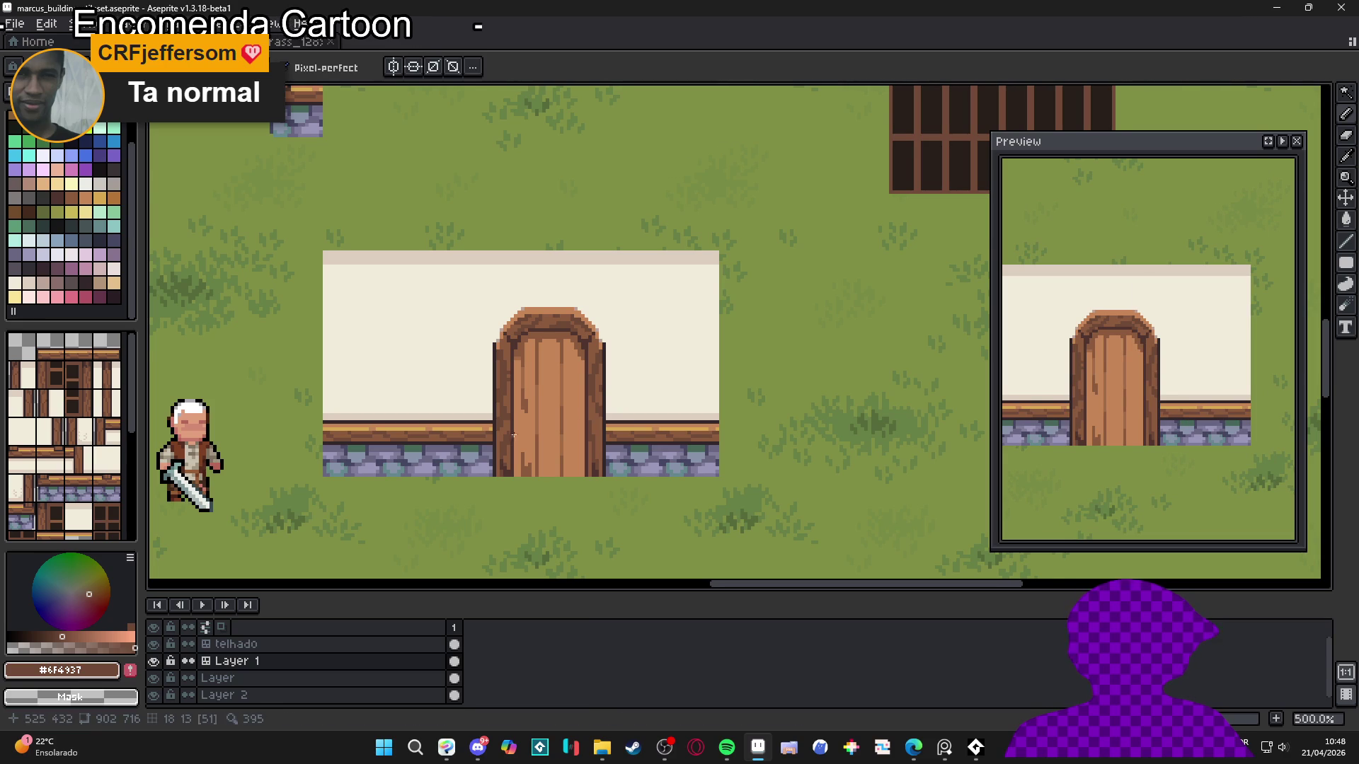
scroll(514, 435, down, 3)
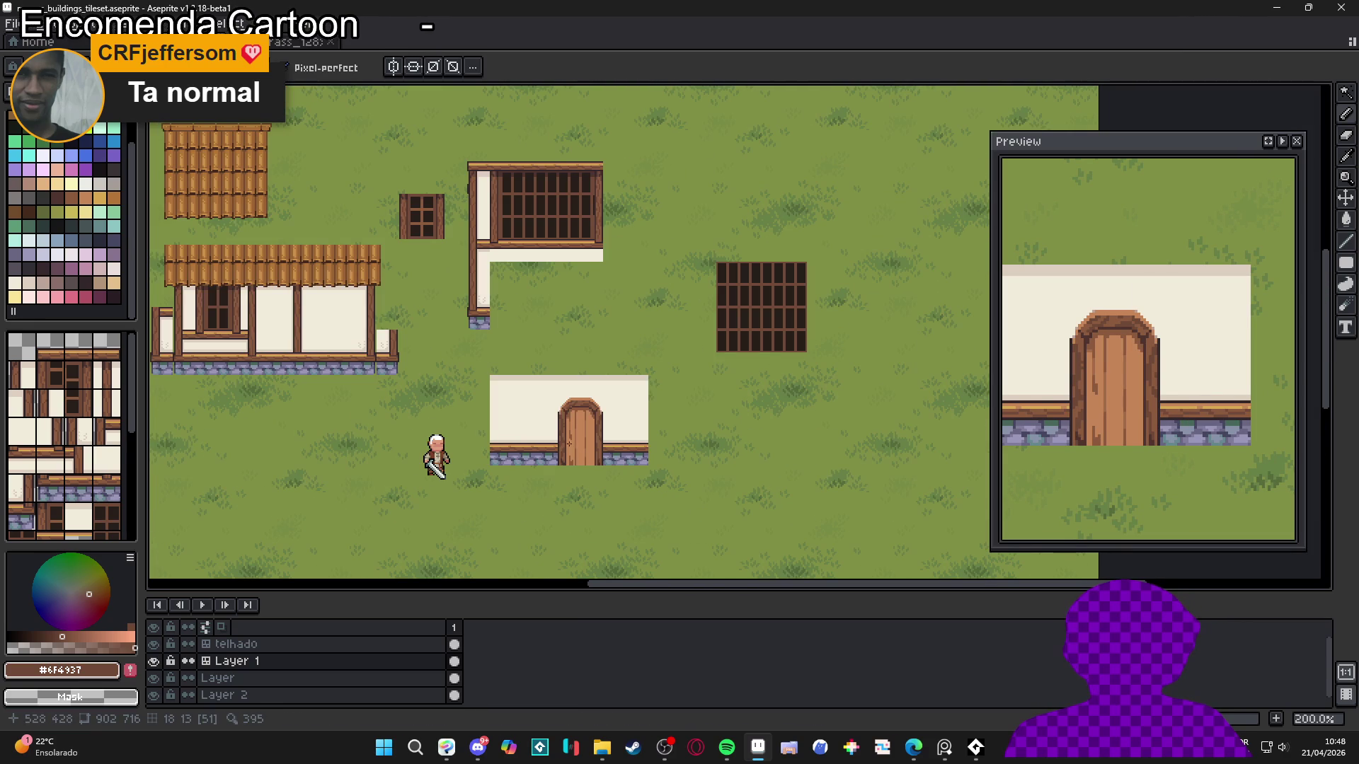
scroll(608, 465, up, 1)
scroll(637, 456, down, 1)
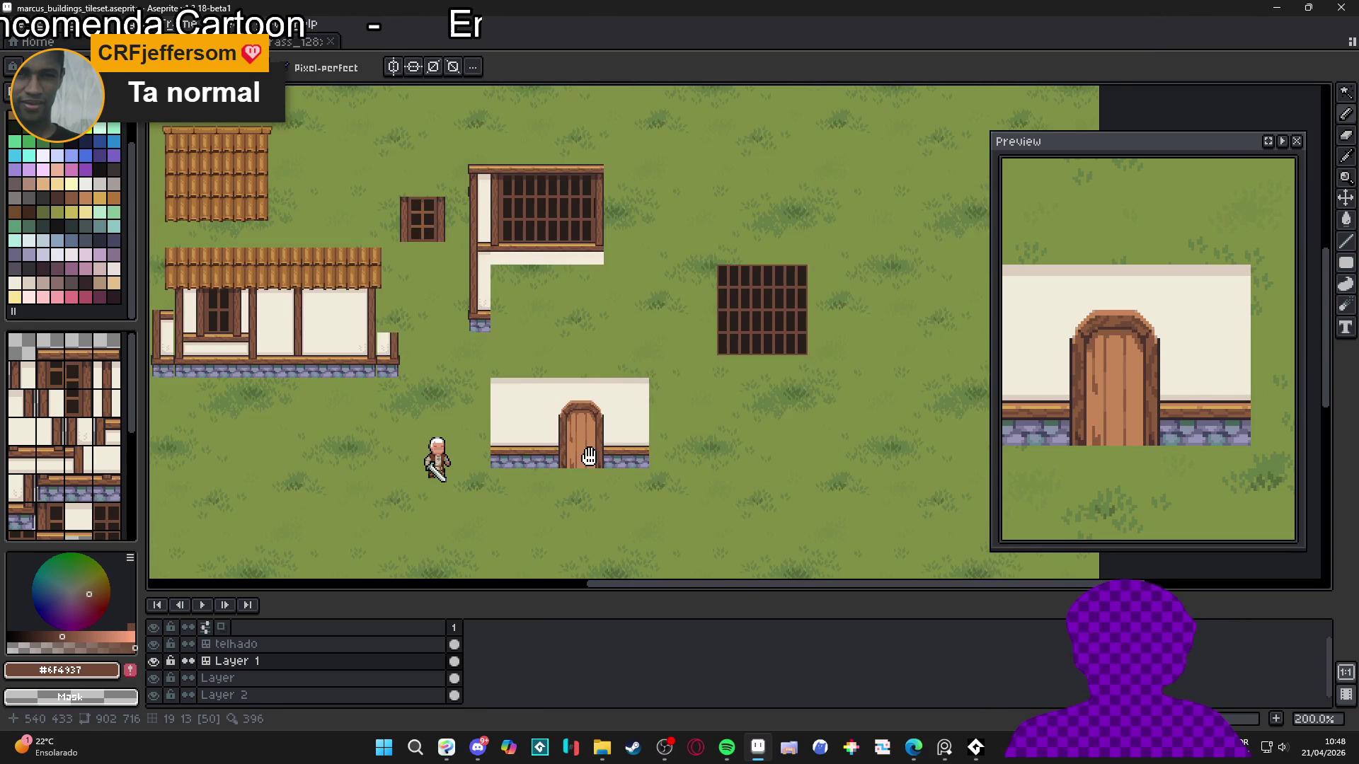
key(ctrl+s)
Extend the door's bottom one pixel down with a brown row capped by dark corner pixels
scroll(609, 473, up, 8)
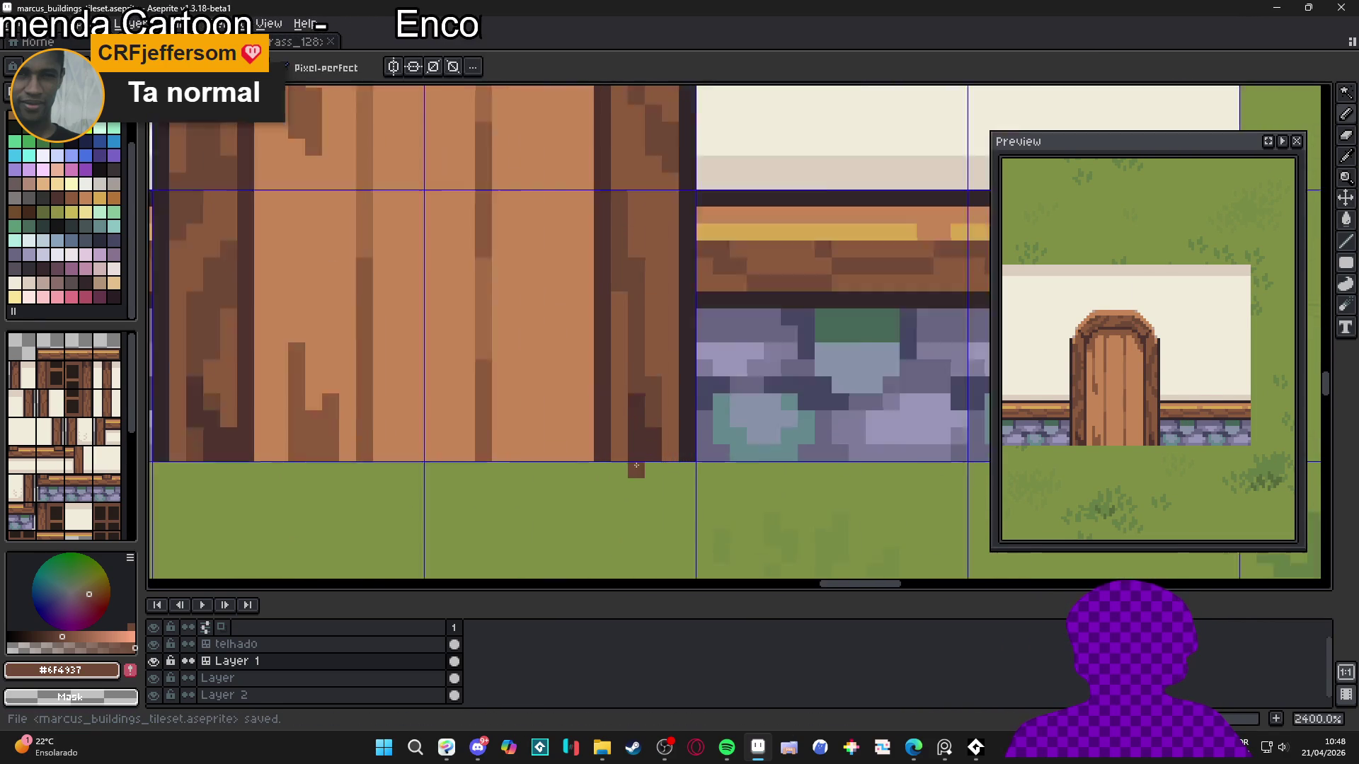
alt+click(704, 445)
alt+click(680, 452)
click(681, 472)
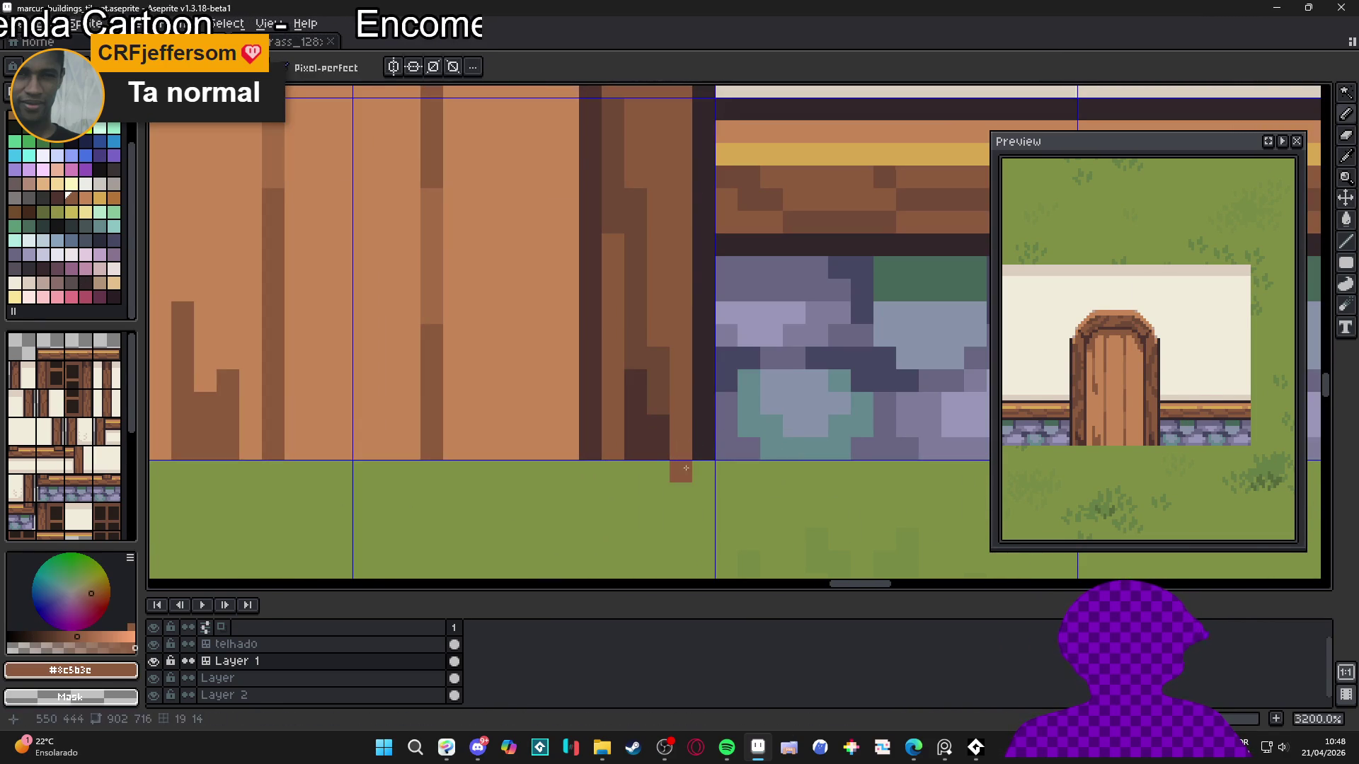
click(613, 472)
alt+click(590, 445)
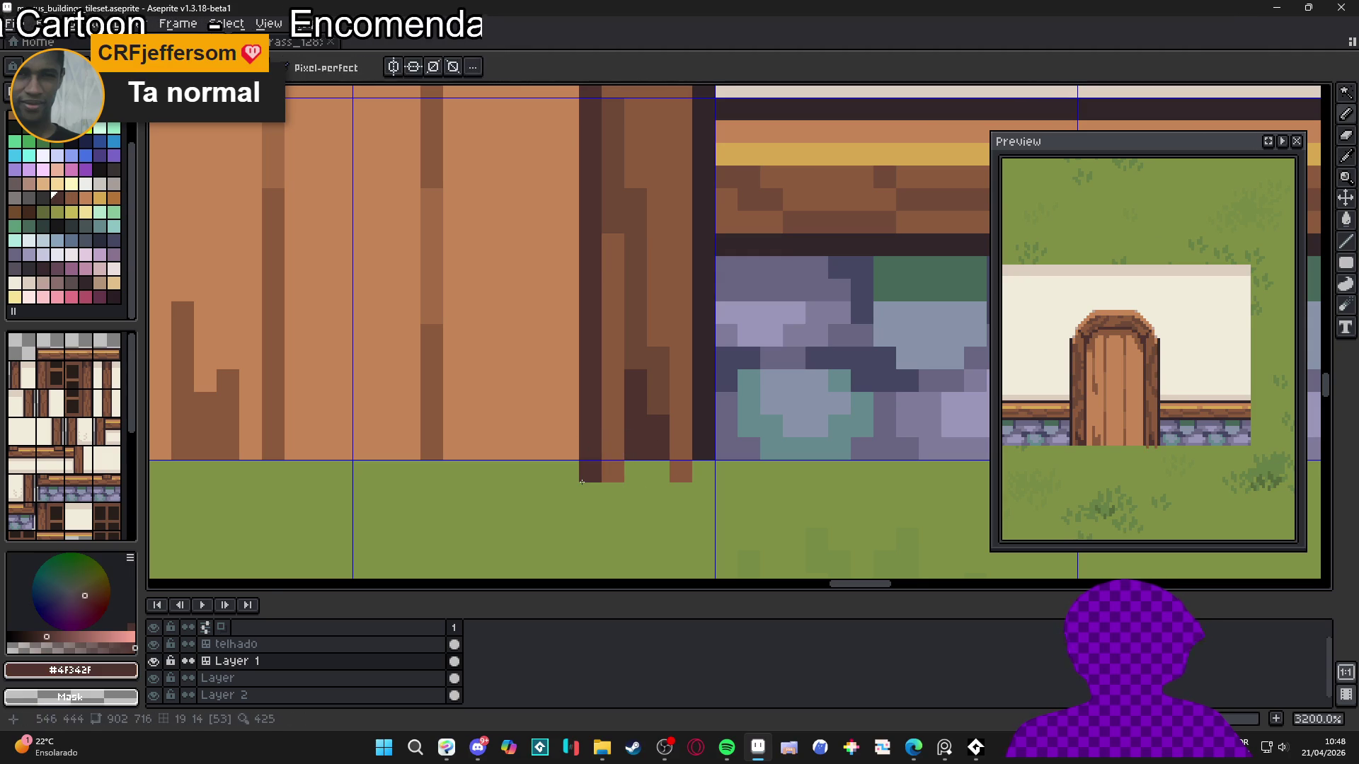
click(590, 472)
alt+click(613, 472)
click(636, 472)
click(652, 466)
alt+click(705, 446)
click(704, 472)
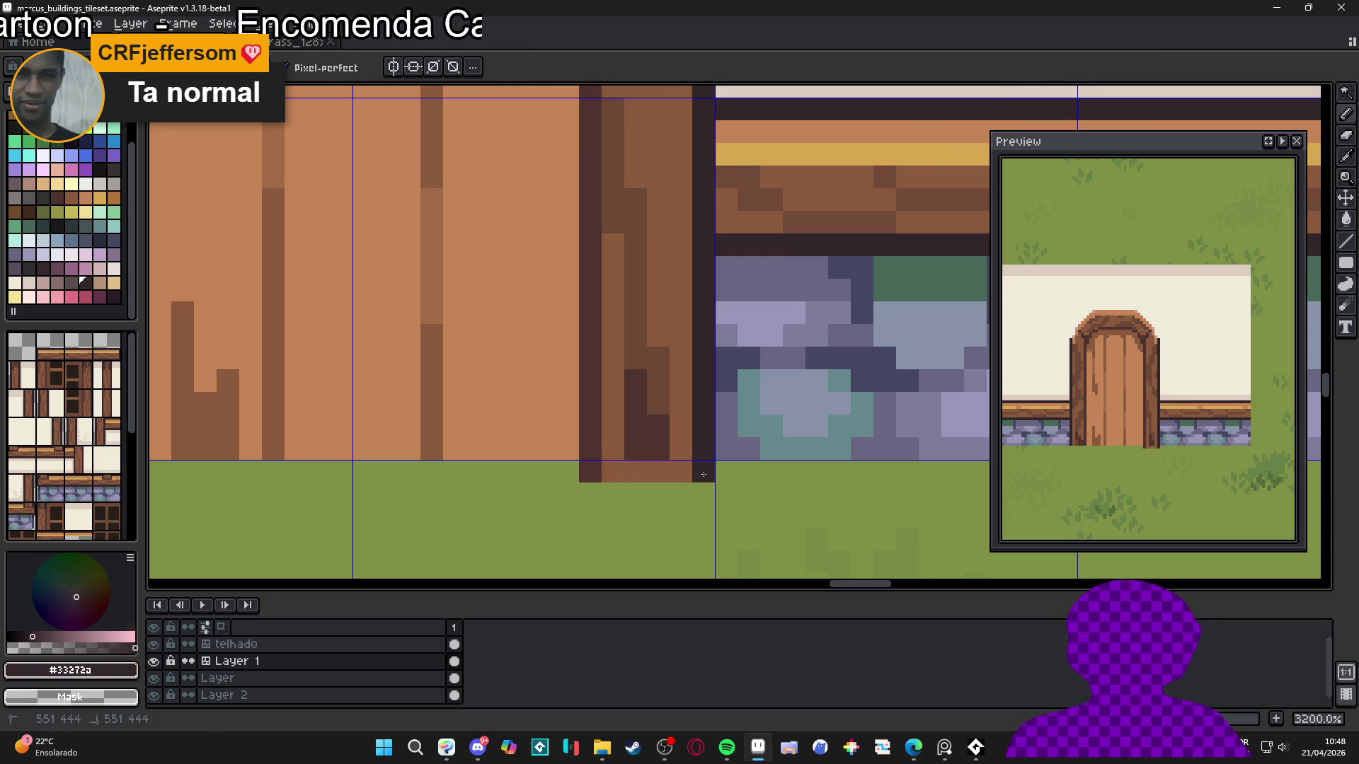
Add a new row below the left post: dark end pixels with brown fill between
scroll(693, 471, down, 4)
scroll(454, 483, up, 3)
click(403, 469)
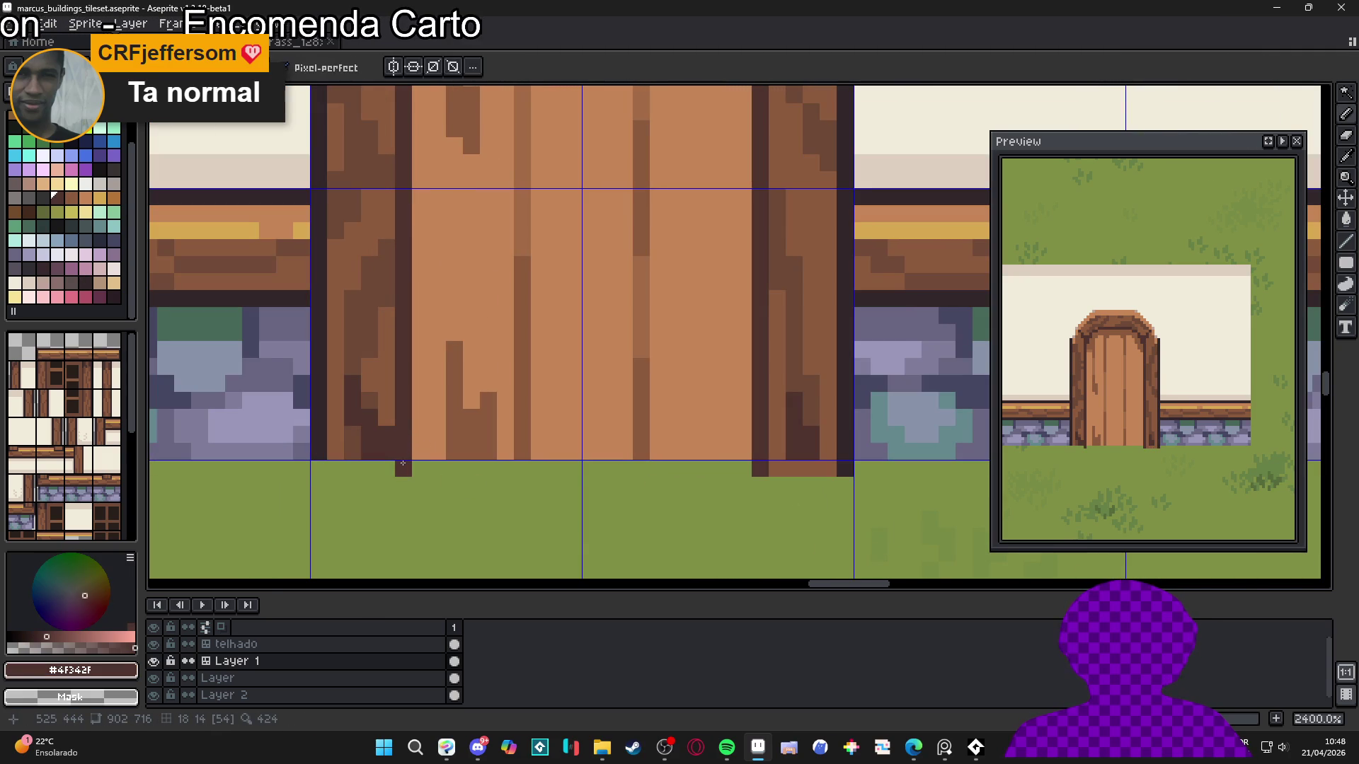
click(319, 469)
alt+click(336, 453)
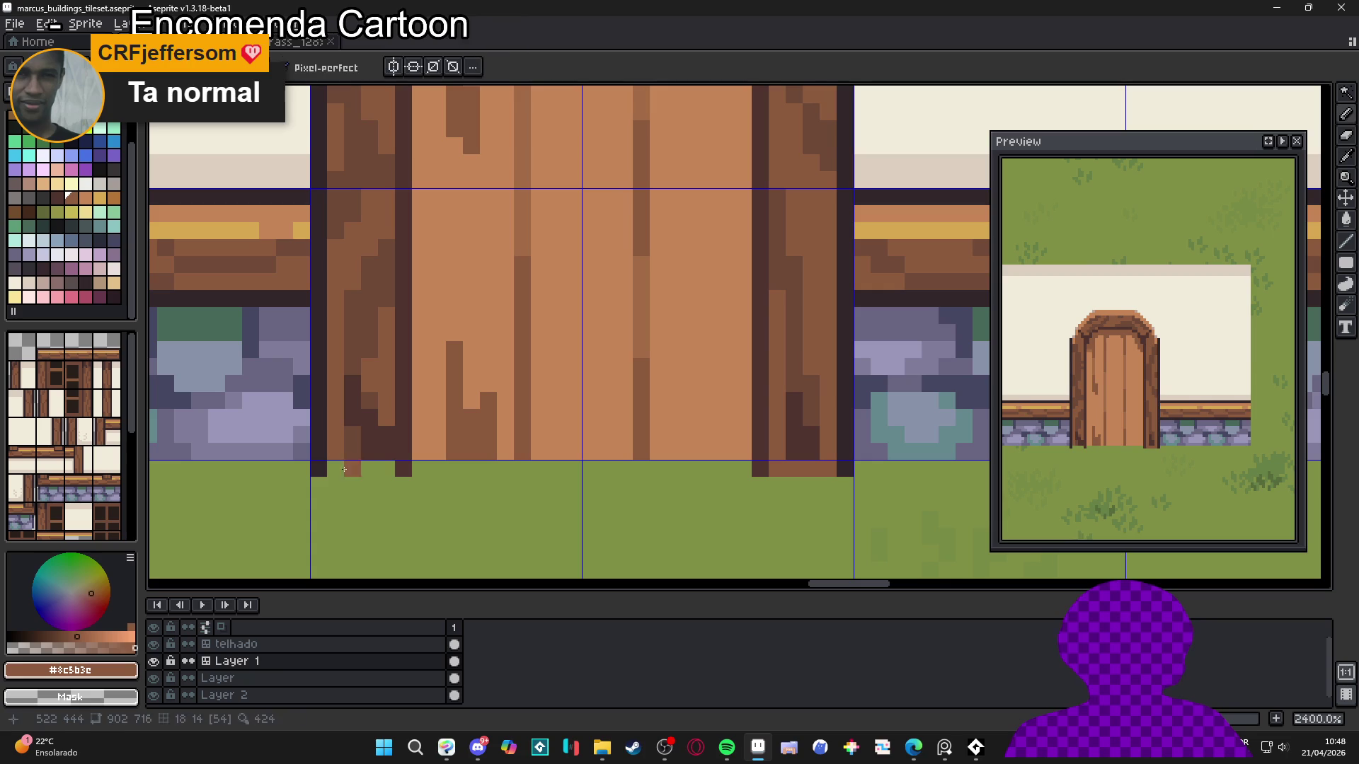
drag(335, 469, 387, 470)
alt+click(409, 457)
click(404, 486)
Save marcus_buildings_tileset.aseprite with the extended door bottom
scroll(538, 499, down, 5)
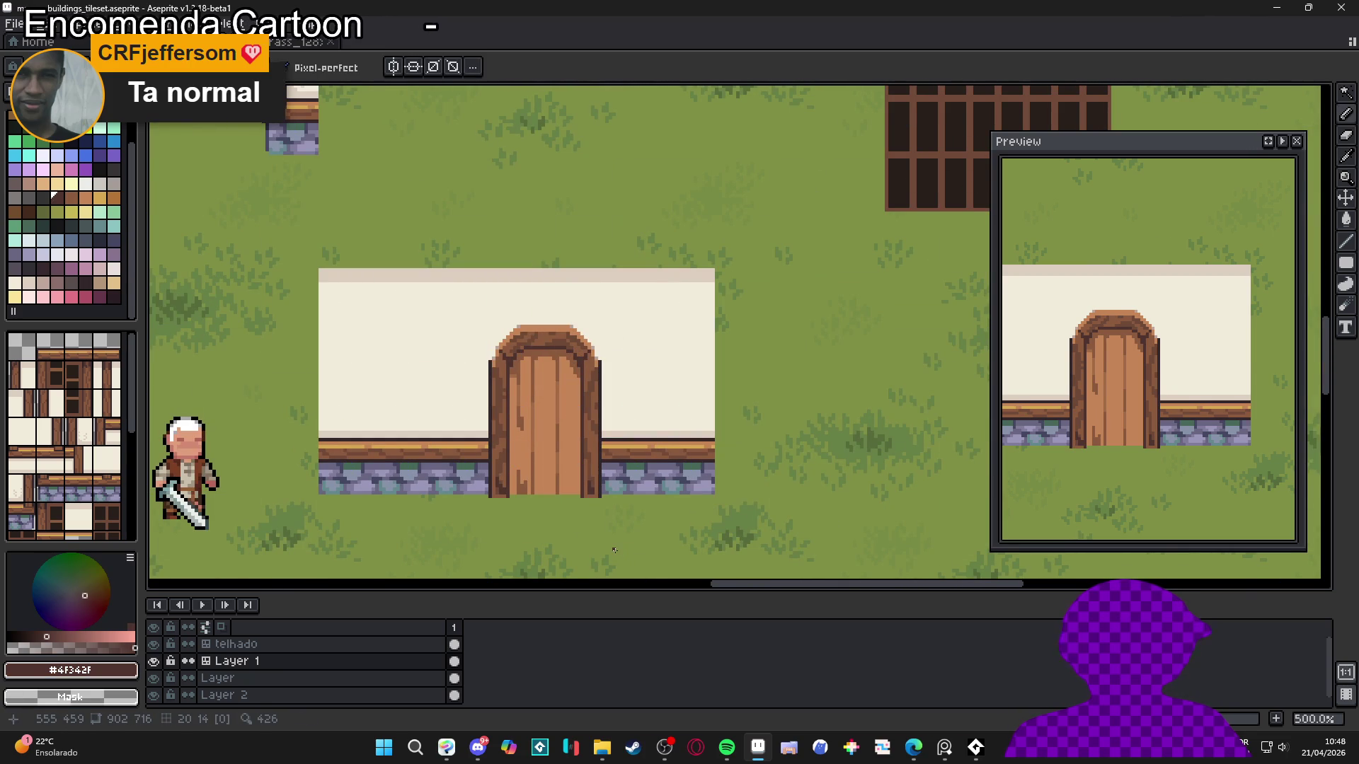
scroll(617, 550, down, 2)
drag(574, 546, 599, 539)
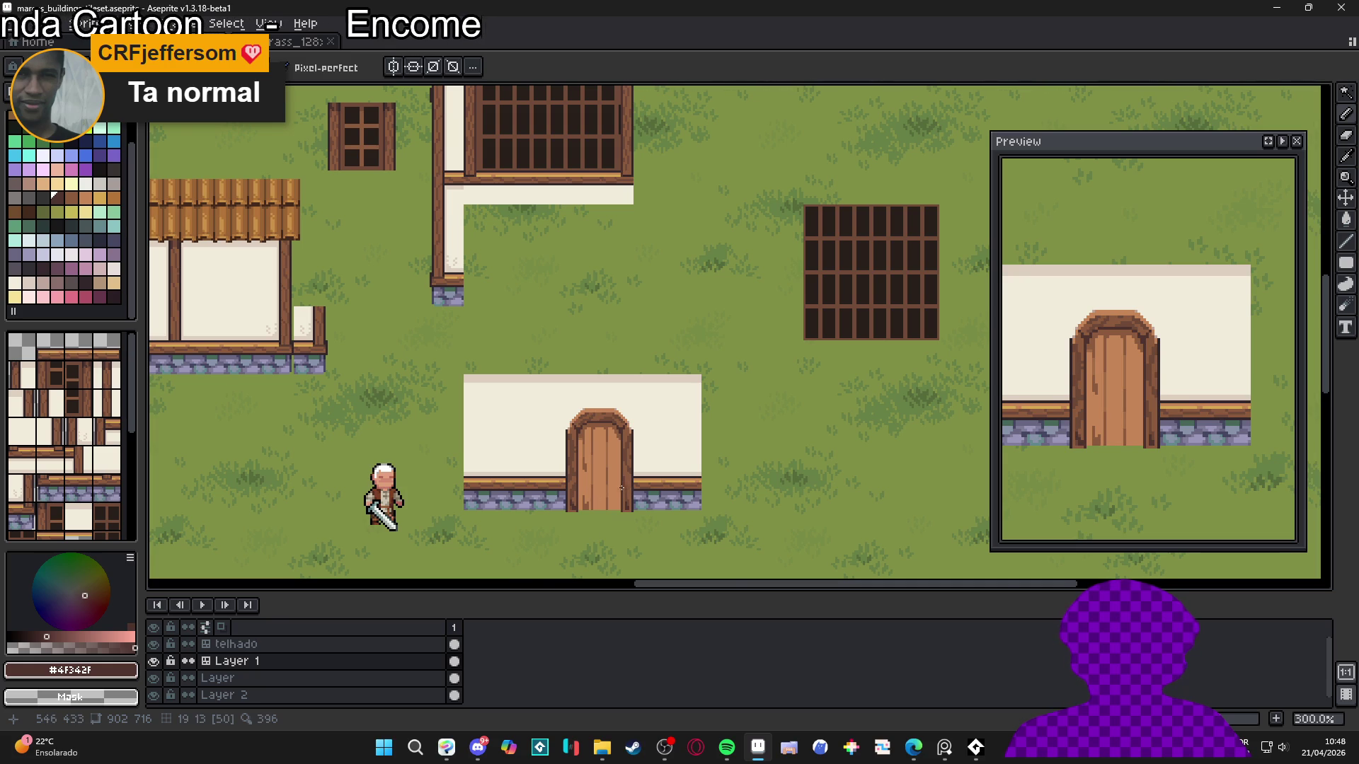
scroll(621, 488, up, 7)
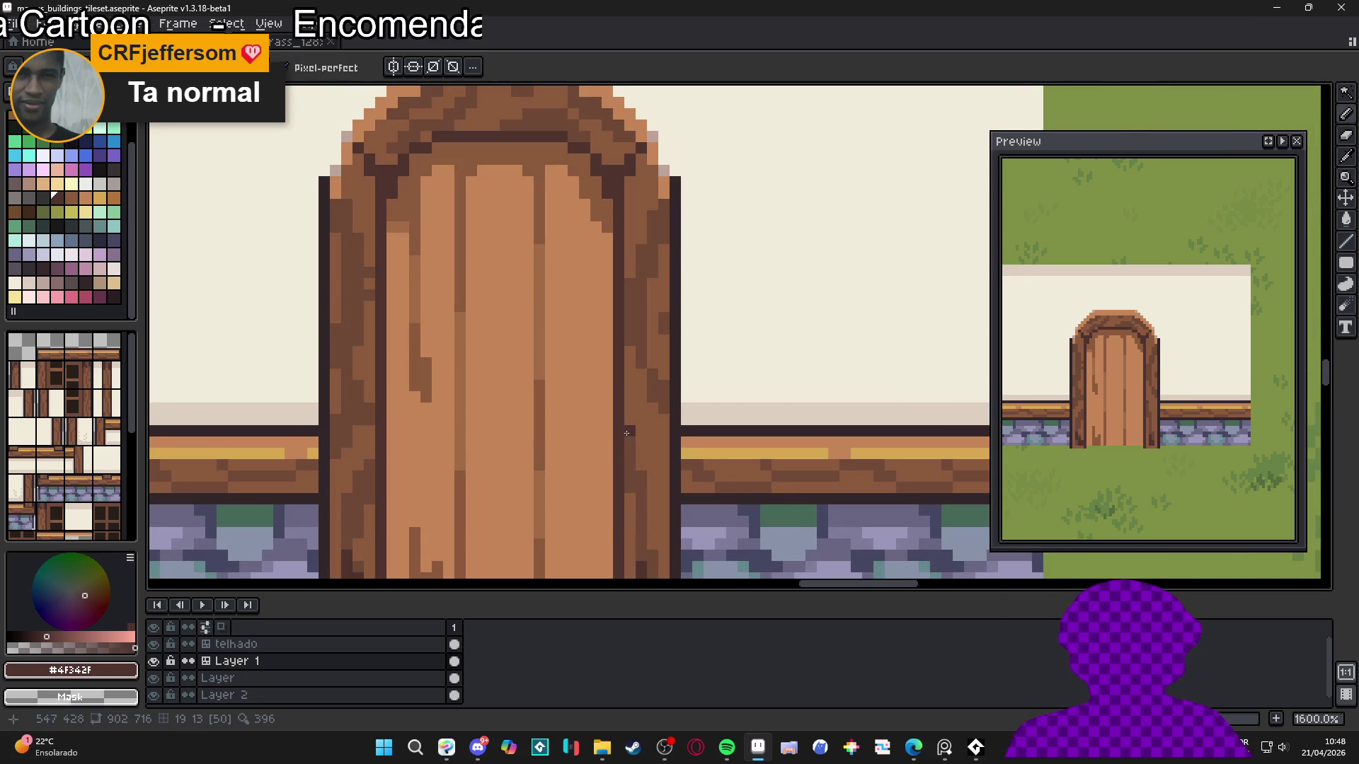
scroll(626, 471, down, 4)
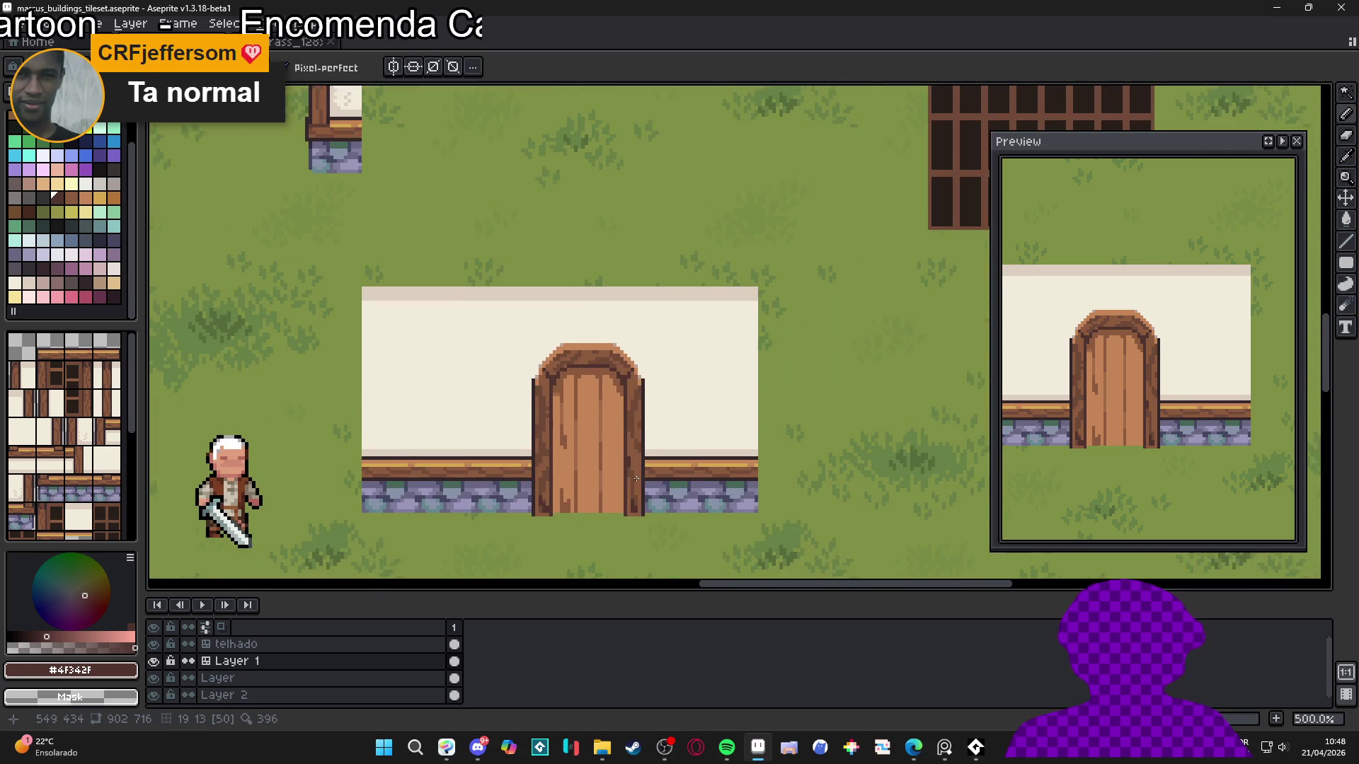
key(ctrl+s)
Paint a small dark block shading the door's left edge
scroll(648, 499, down, 1)
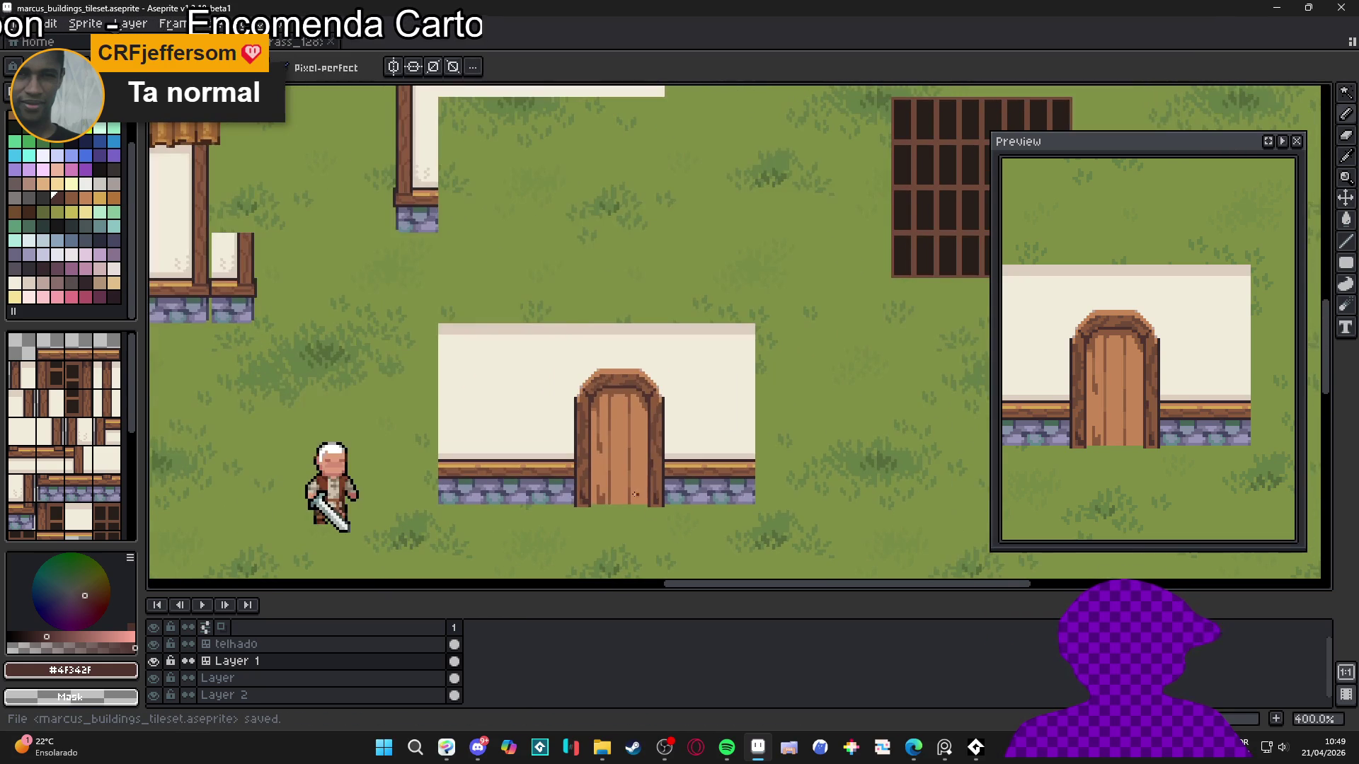
scroll(576, 437, up, 8)
mouse_move(579, 463)
mouse_down()
mouse_move(579, 497)
mouse_move(554, 511)
mouse_up()
click(586, 489)
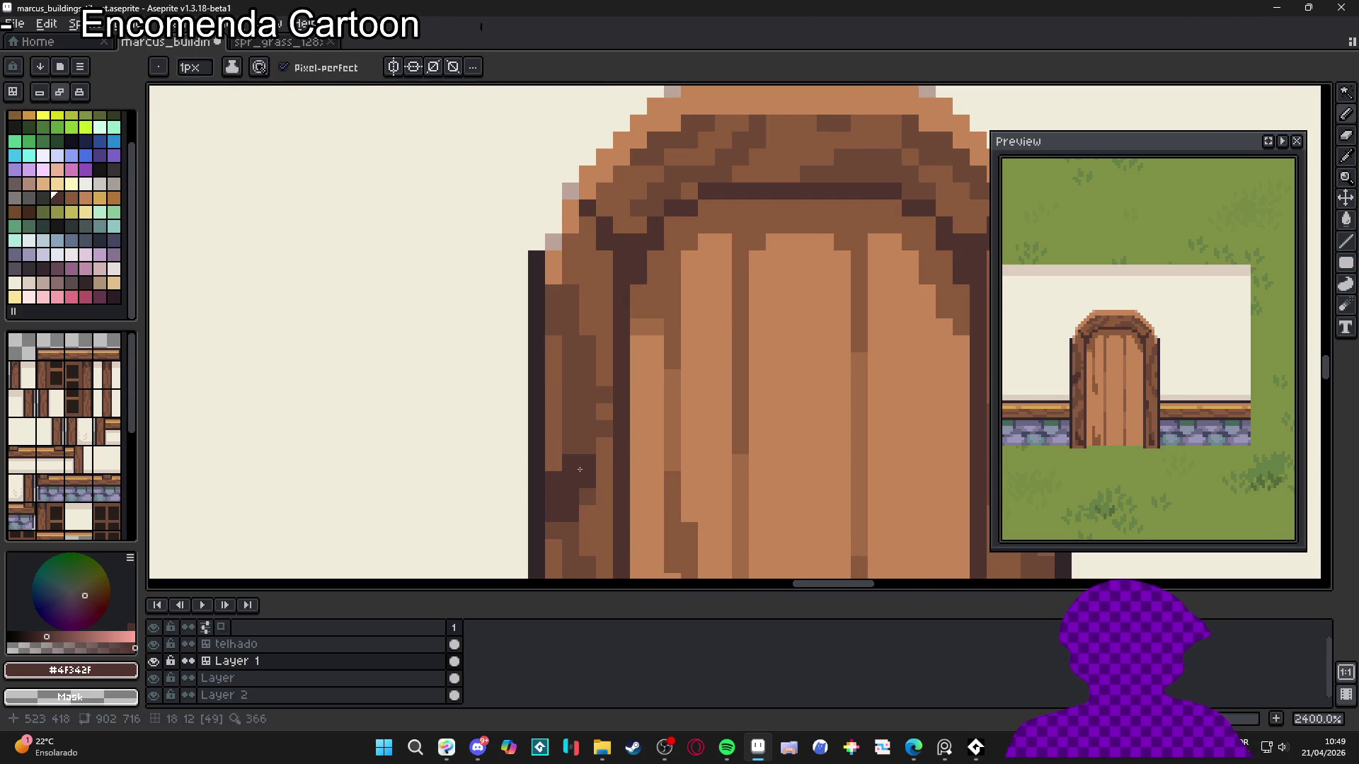
scroll(579, 443, down, 7)
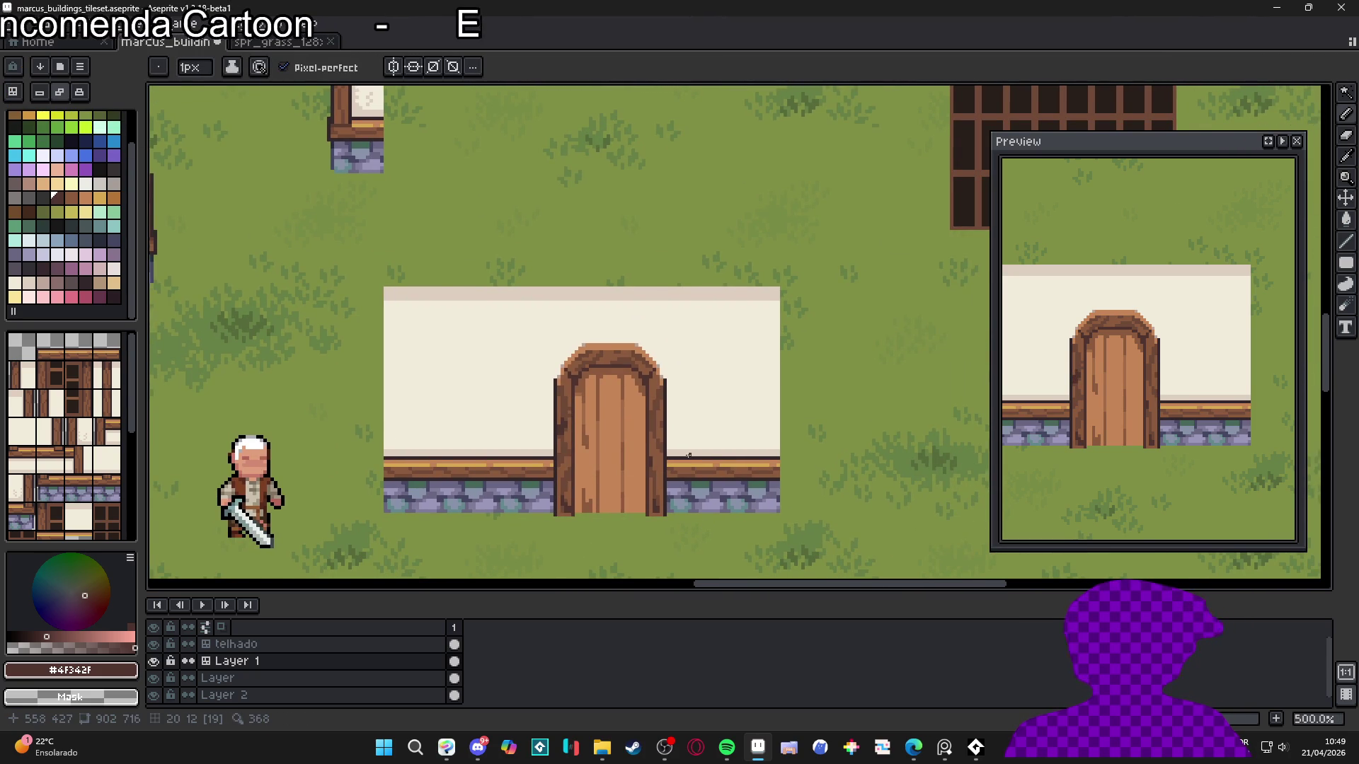
scroll(688, 455, down, 1)
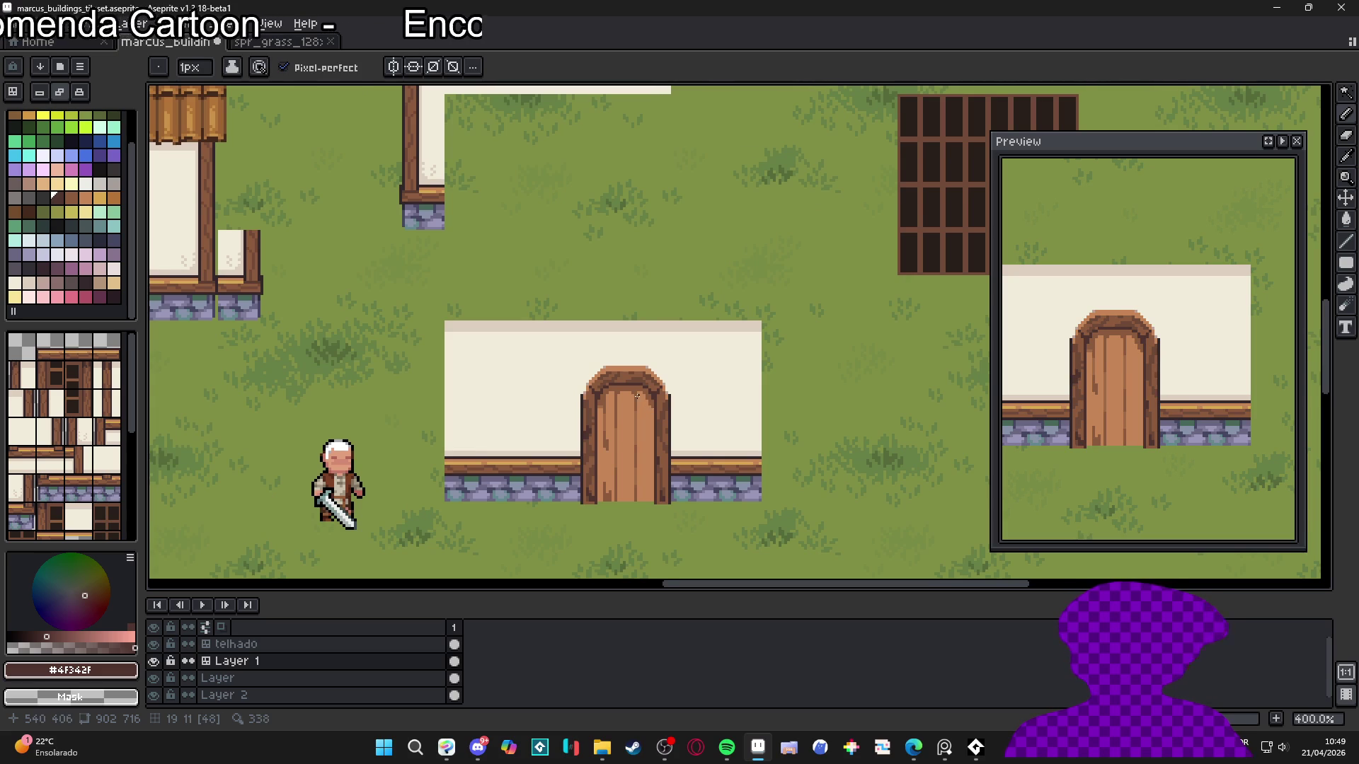
scroll(637, 396, down, 1)
scroll(637, 396, up, 7)
Paint brown pixels along the arch top, its right edge and upper-left edge
alt+click(651, 361)
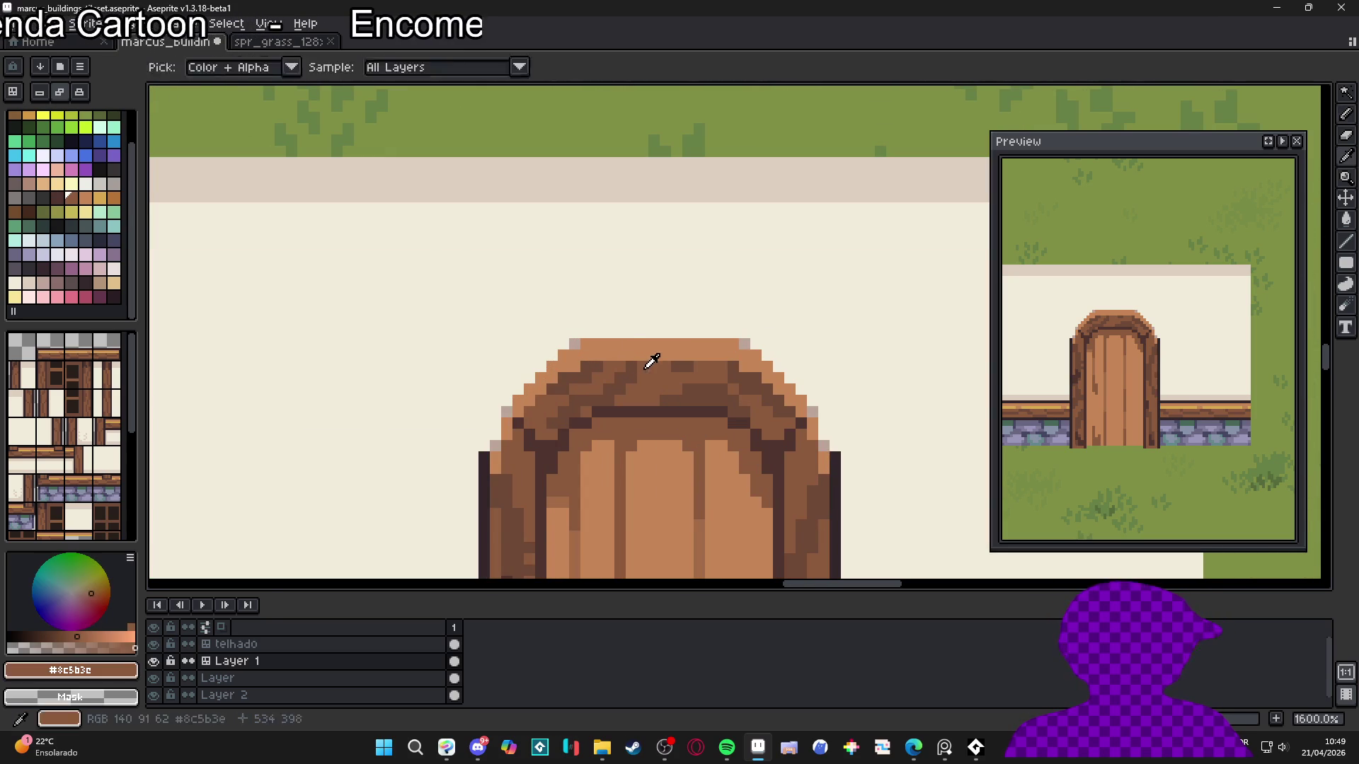
click(632, 352)
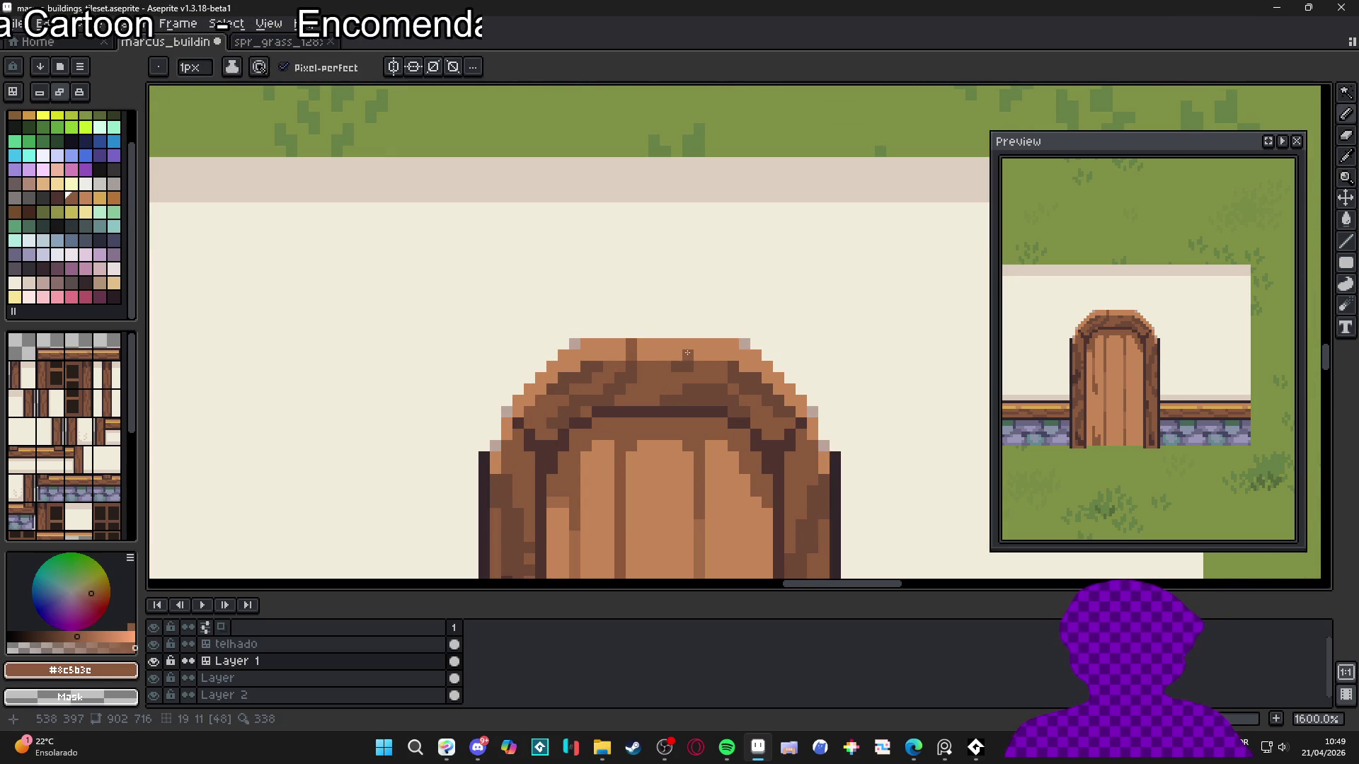
click(678, 355)
click(683, 344)
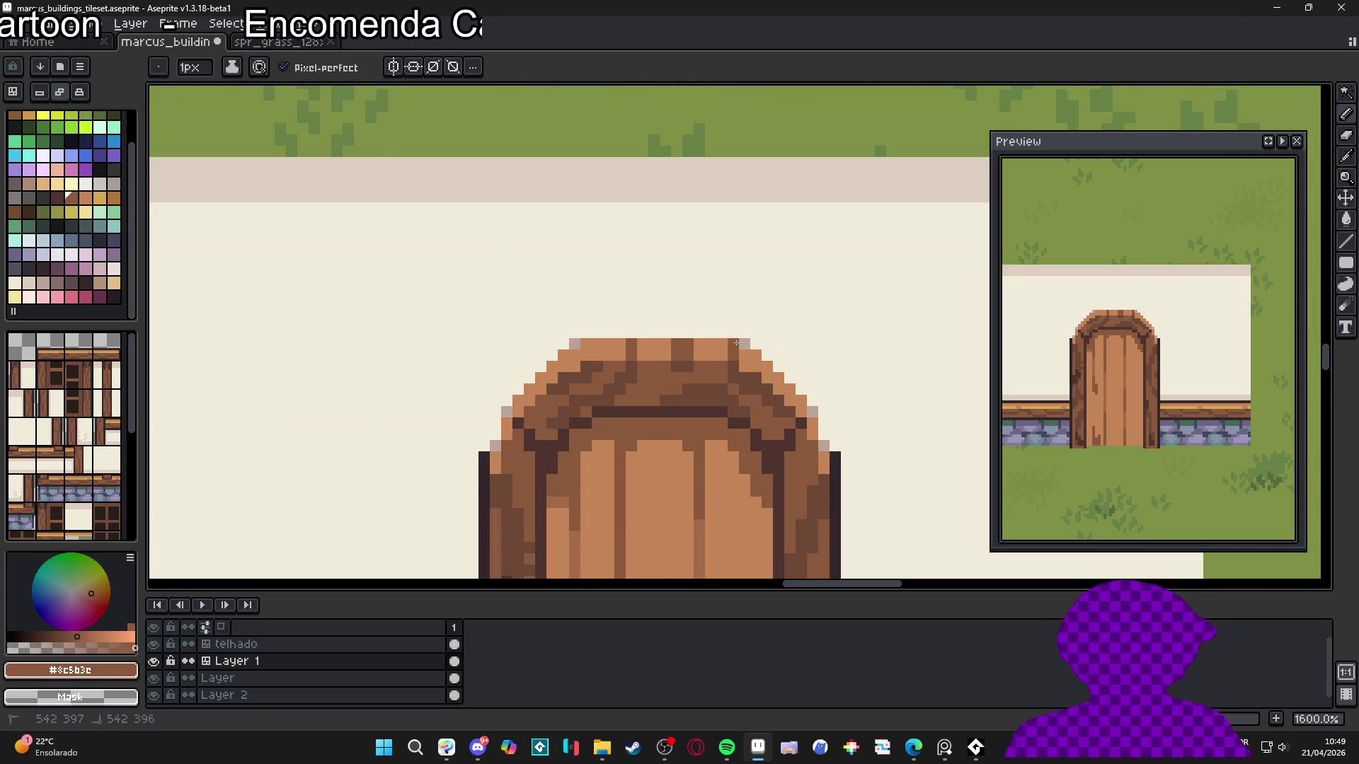
click(743, 354)
scroll(743, 353, down, 3)
scroll(708, 350, up, 5)
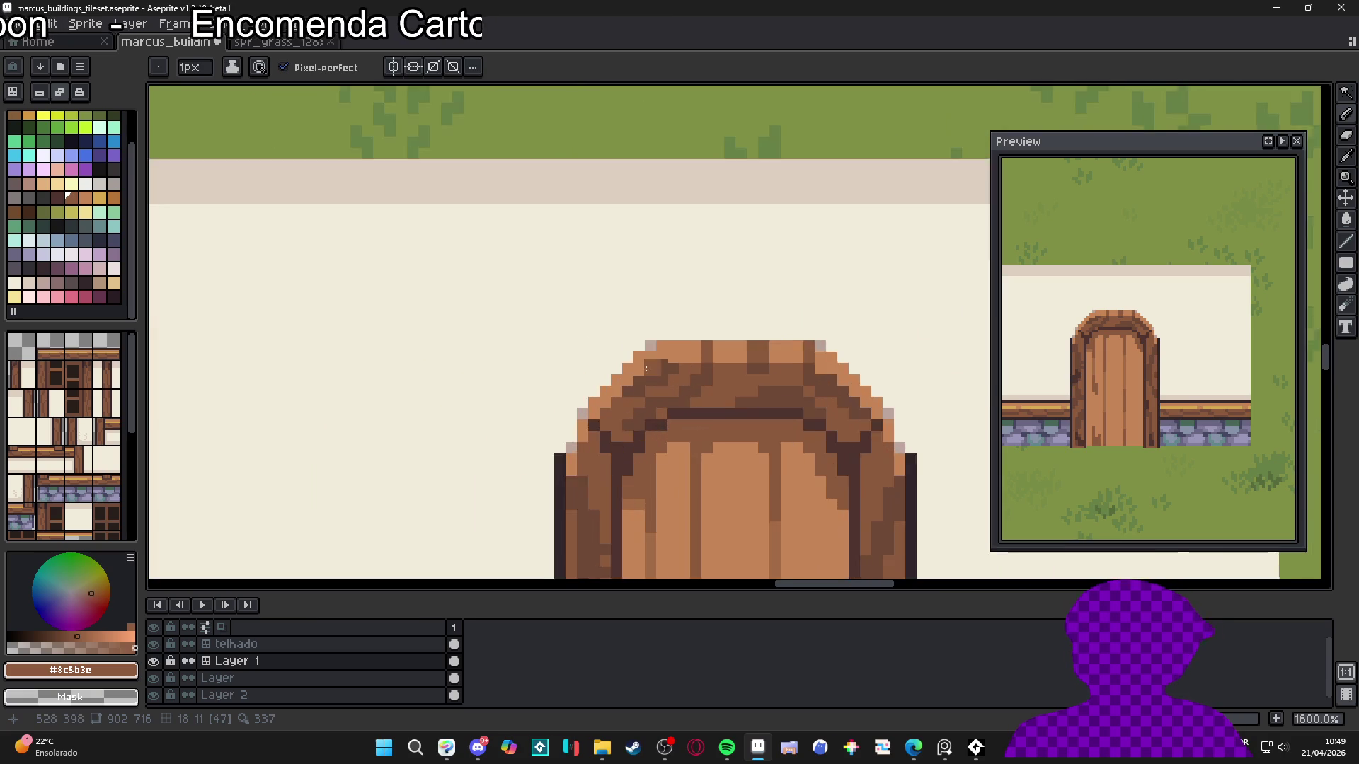
click(655, 349)
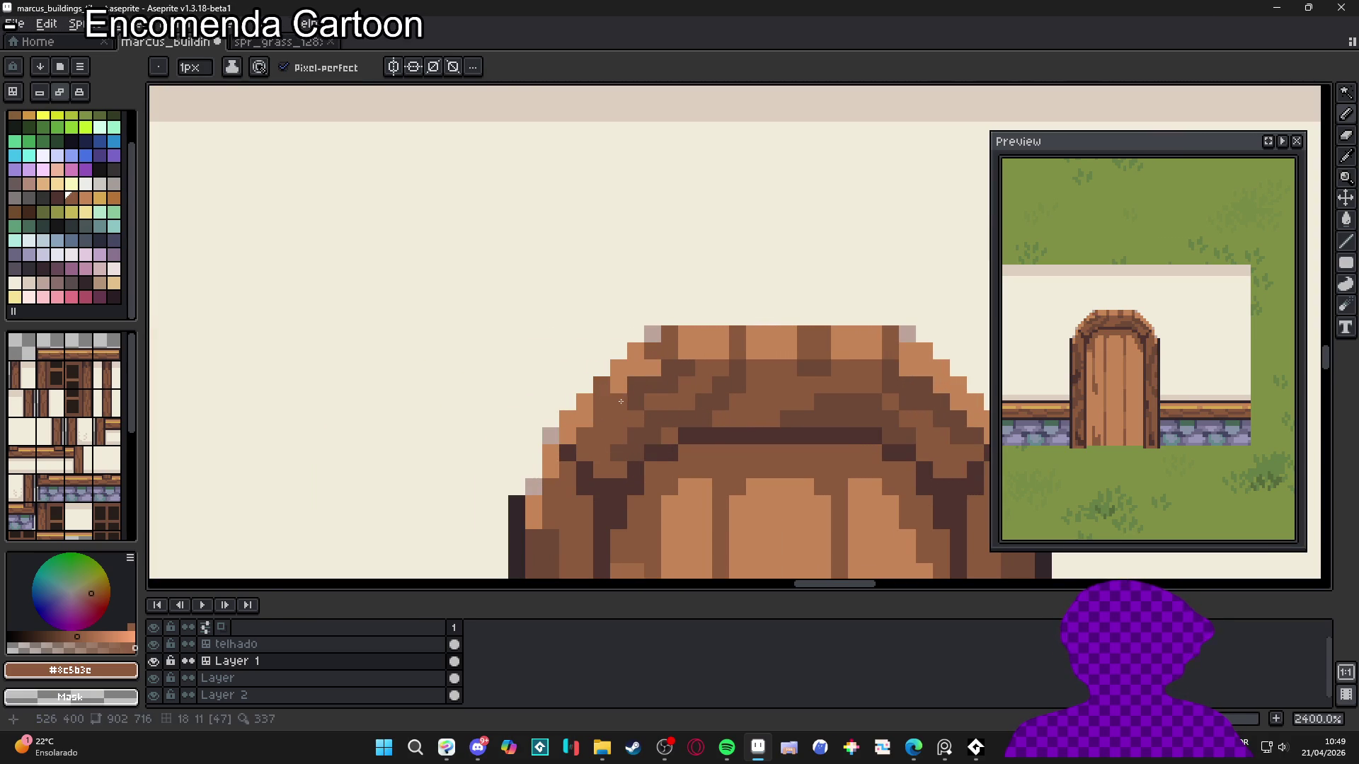
Recentre the wall and door in view and save the tileset
scroll(626, 438, down, 5)
scroll(625, 438, up, 1)
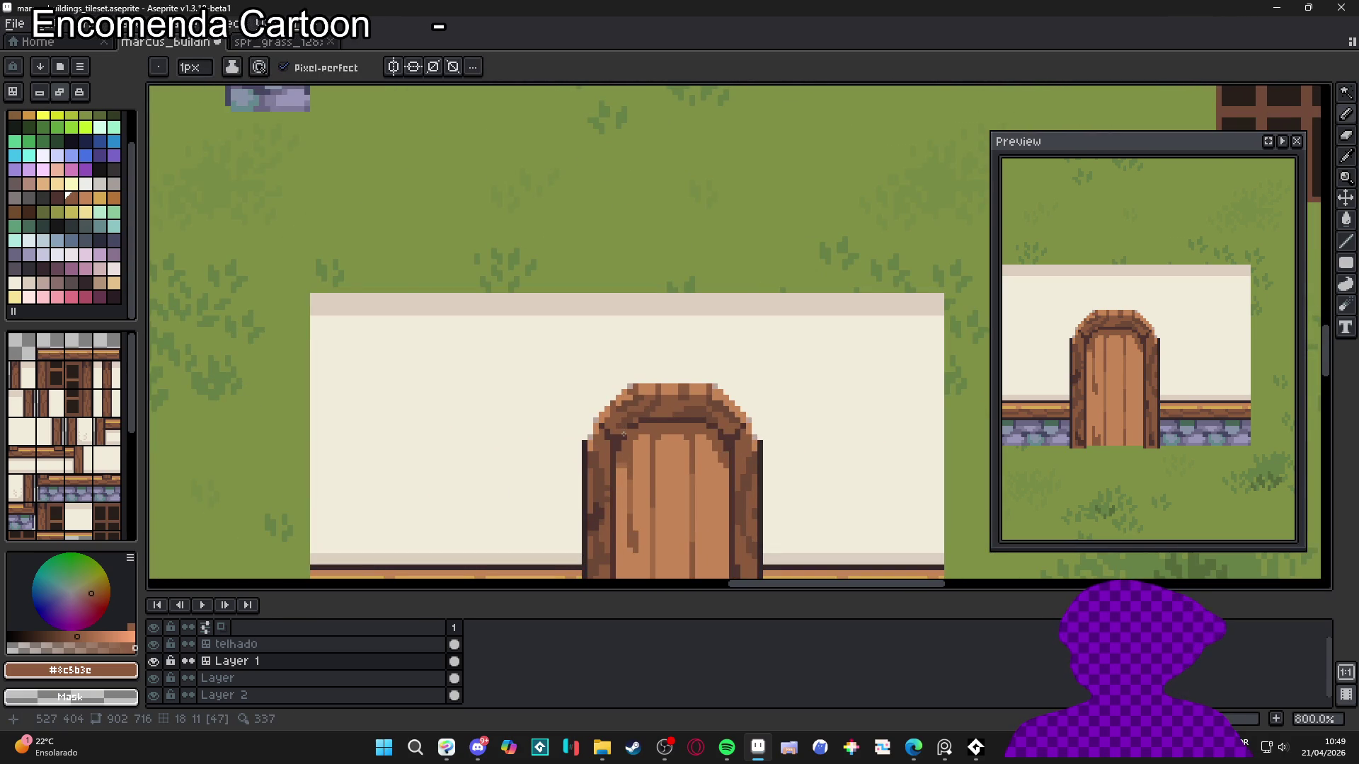
scroll(624, 434, down, 4)
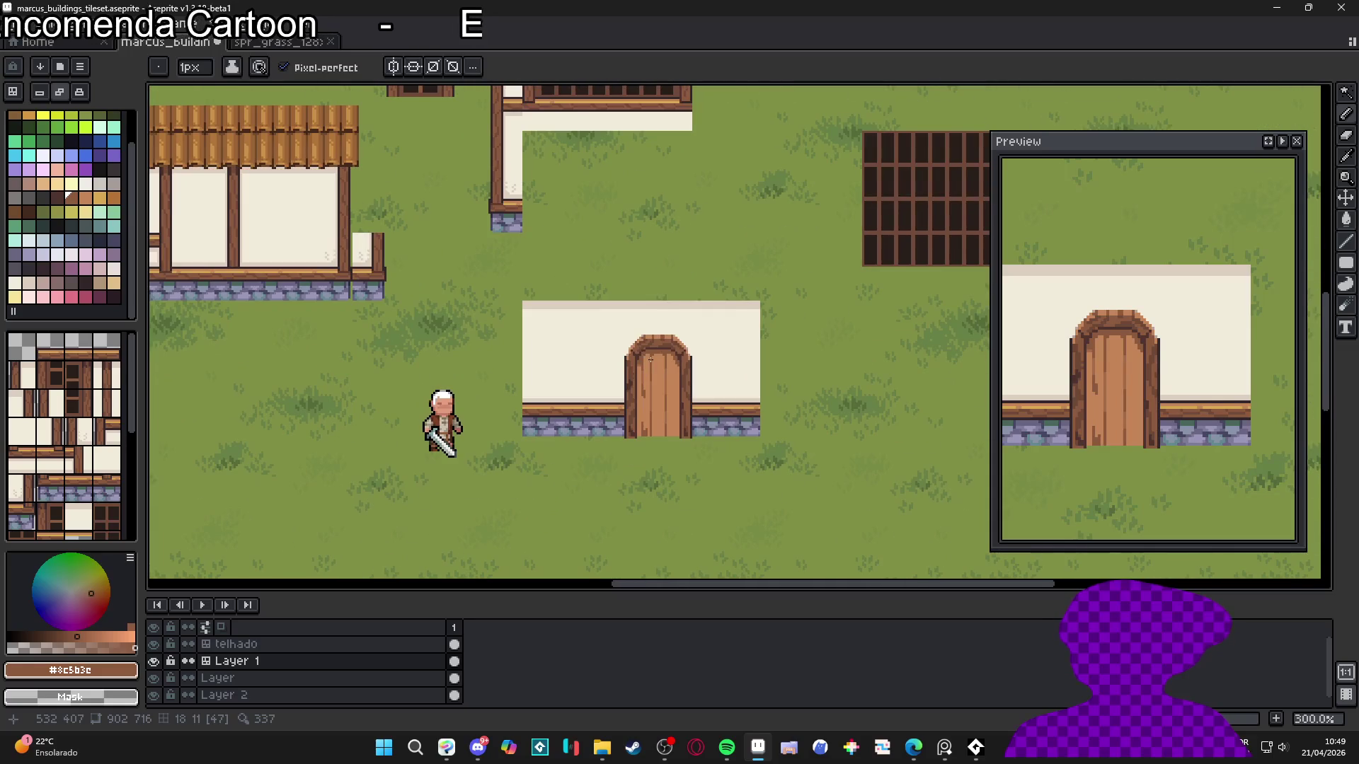
scroll(646, 386, up, 4)
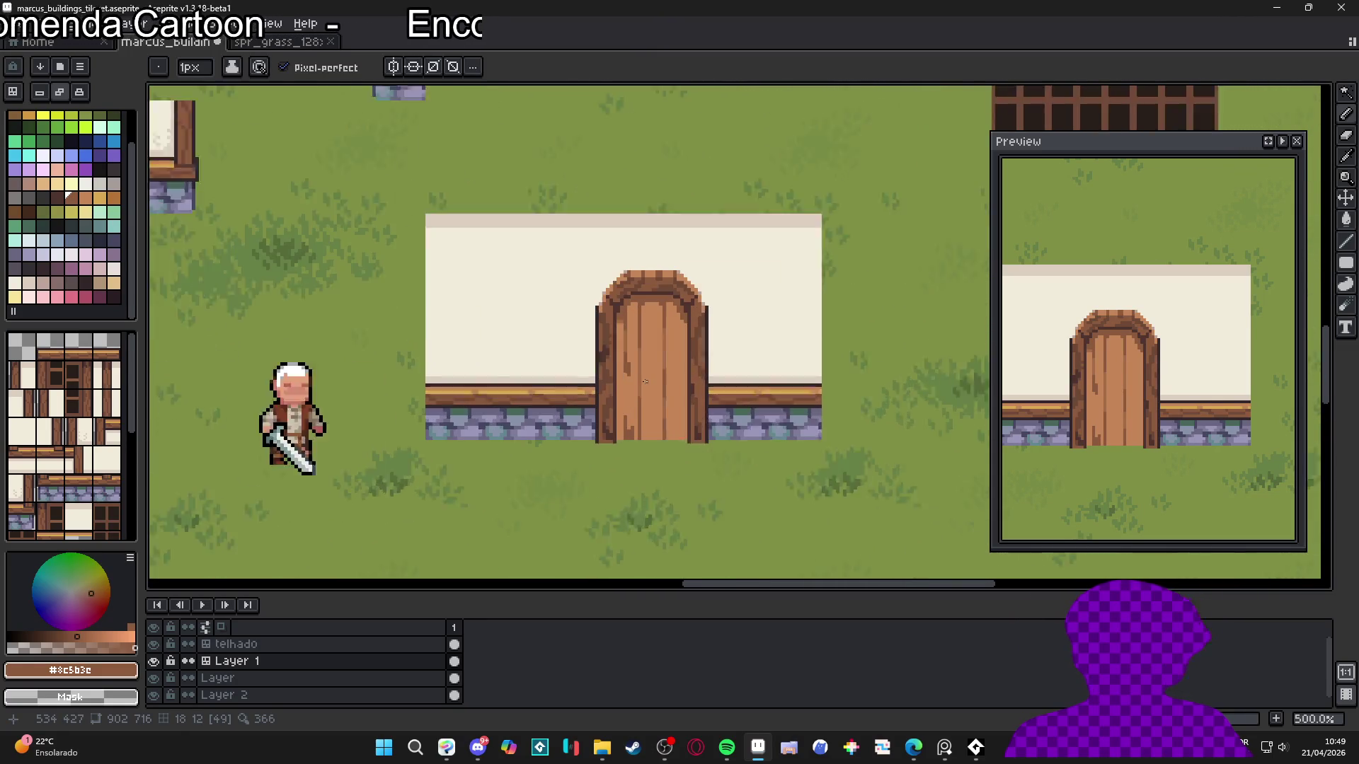
drag(653, 391, 670, 421)
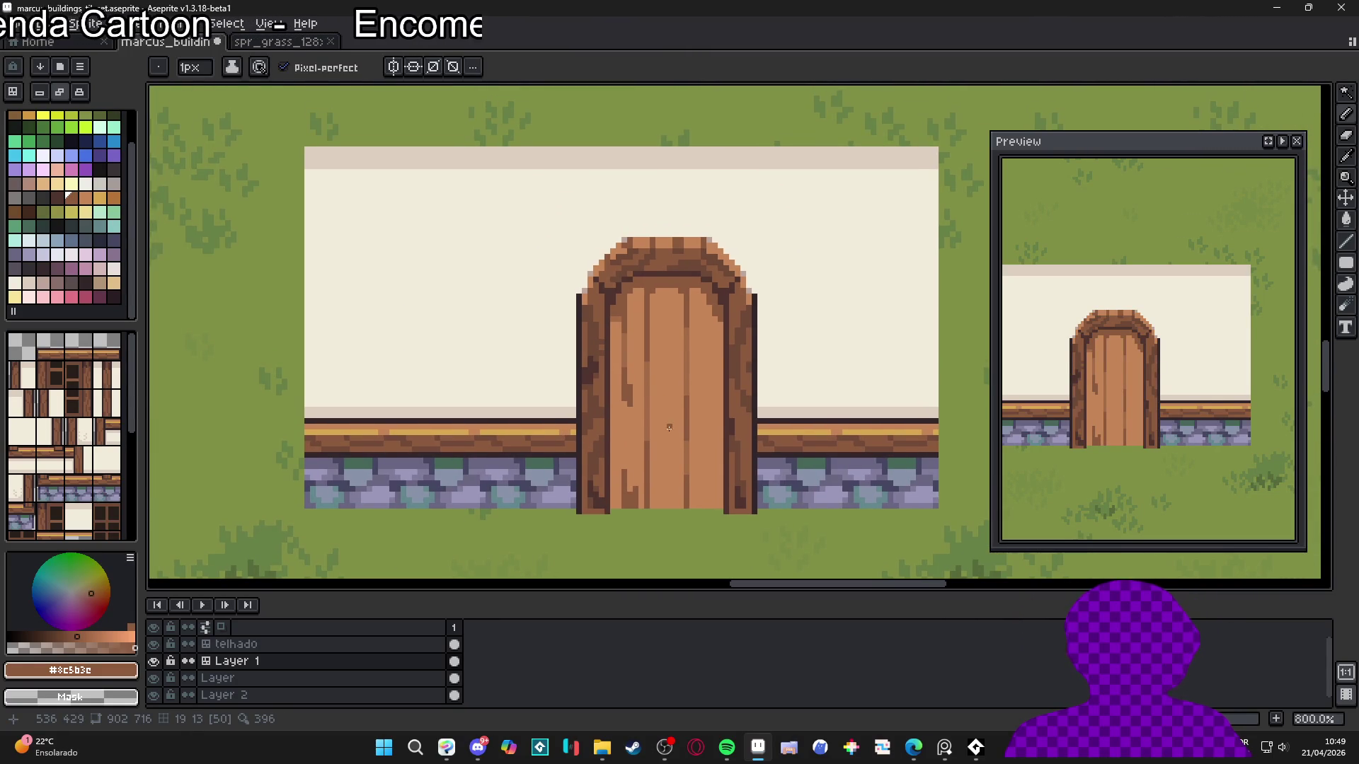
key(ctrl+s)
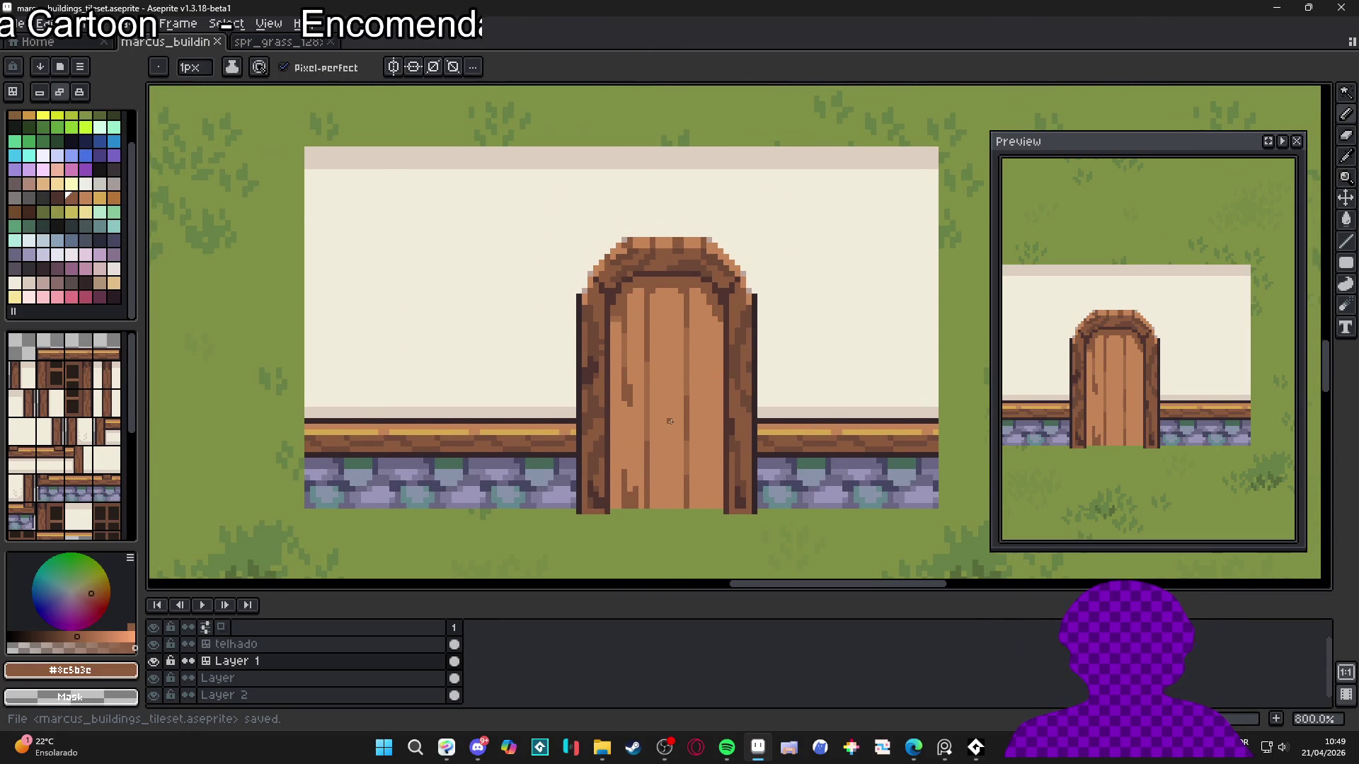
scroll(670, 421, down, 4)
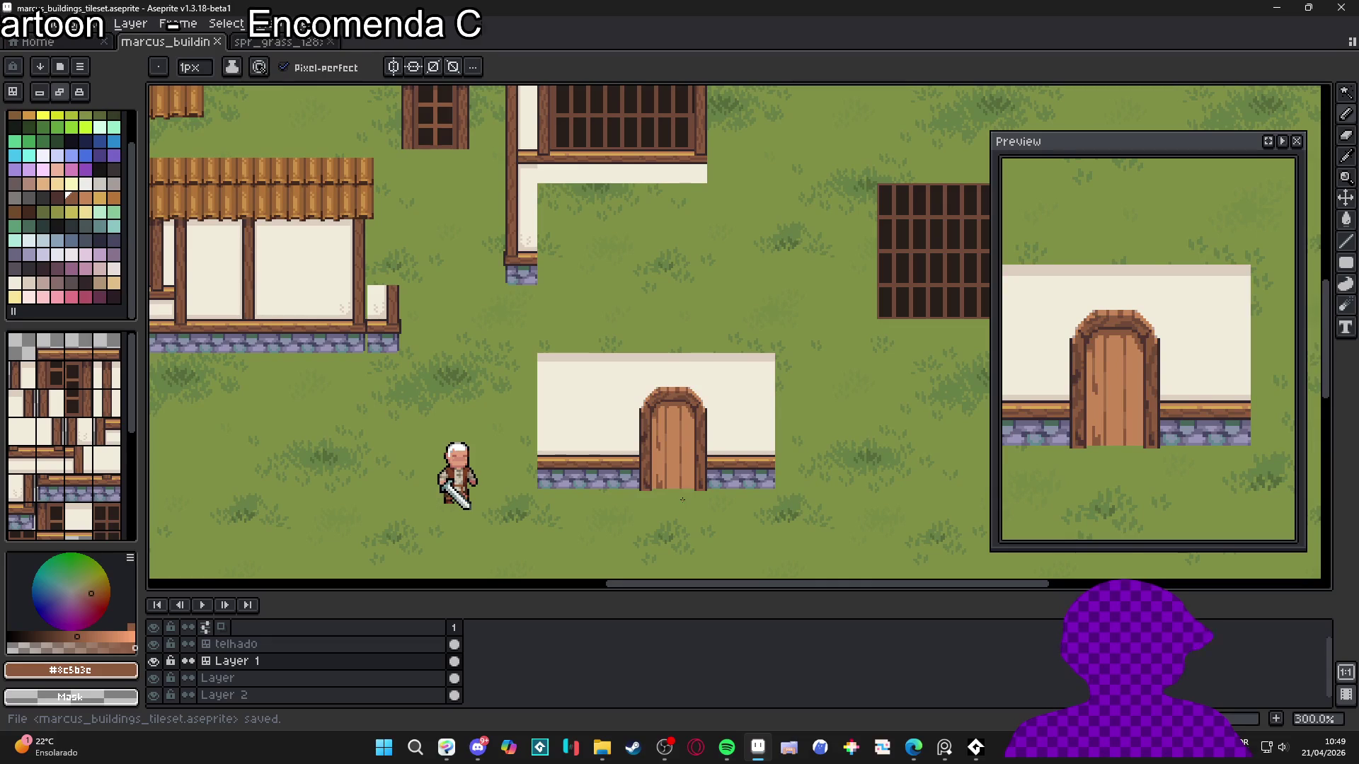
scroll(675, 500, down, 2)
scroll(722, 518, up, 1)
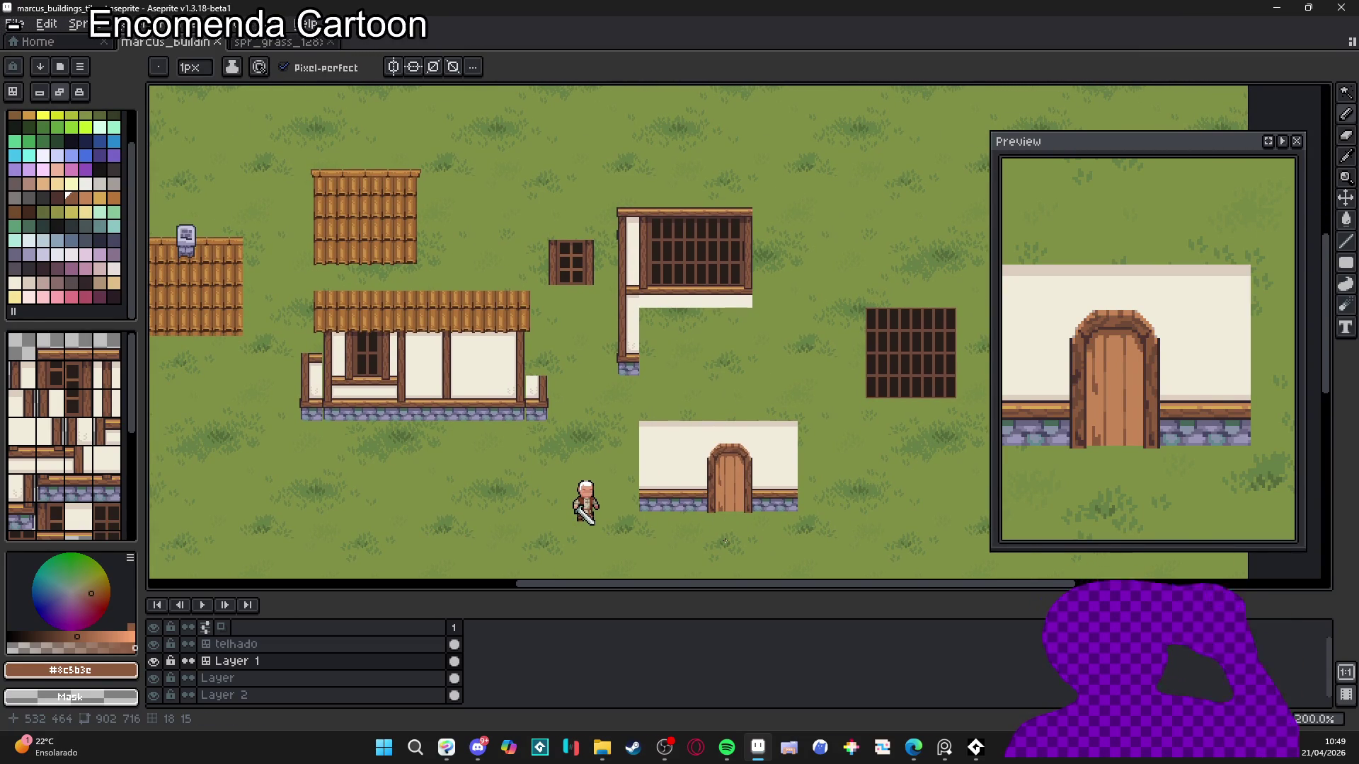
scroll(724, 542, up, 2)
key(ctrl+s)
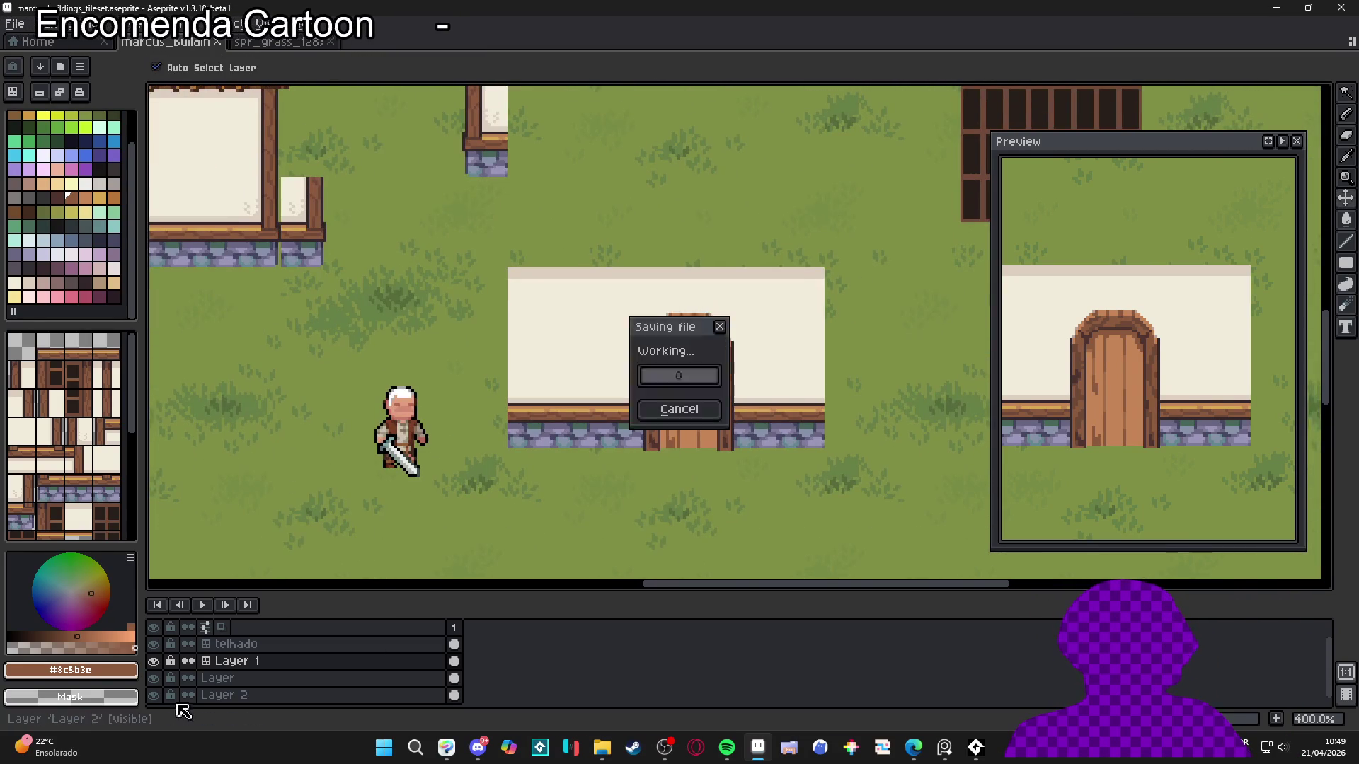
click(153, 661)
click(153, 661)
scroll(527, 480, down, 1)
scroll(526, 480, up, 1)
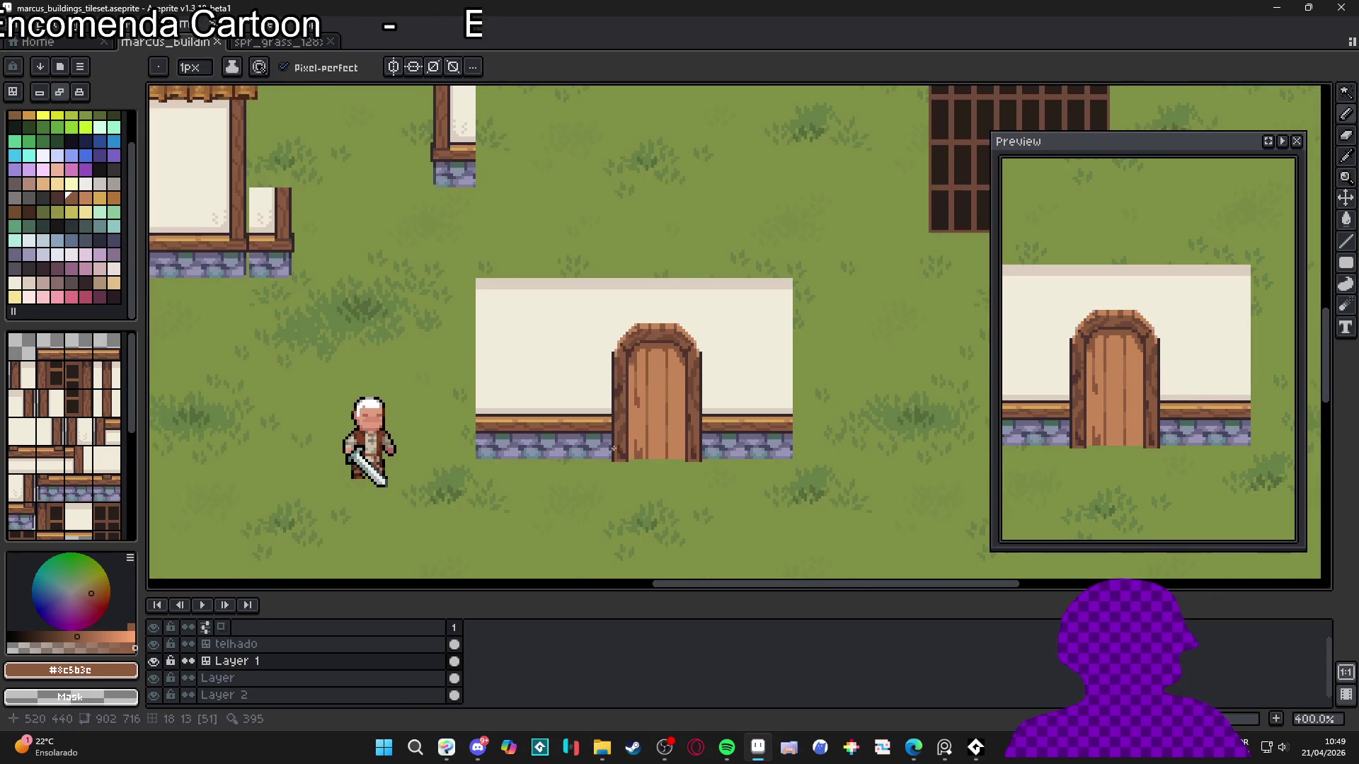
drag(631, 449, 637, 473)
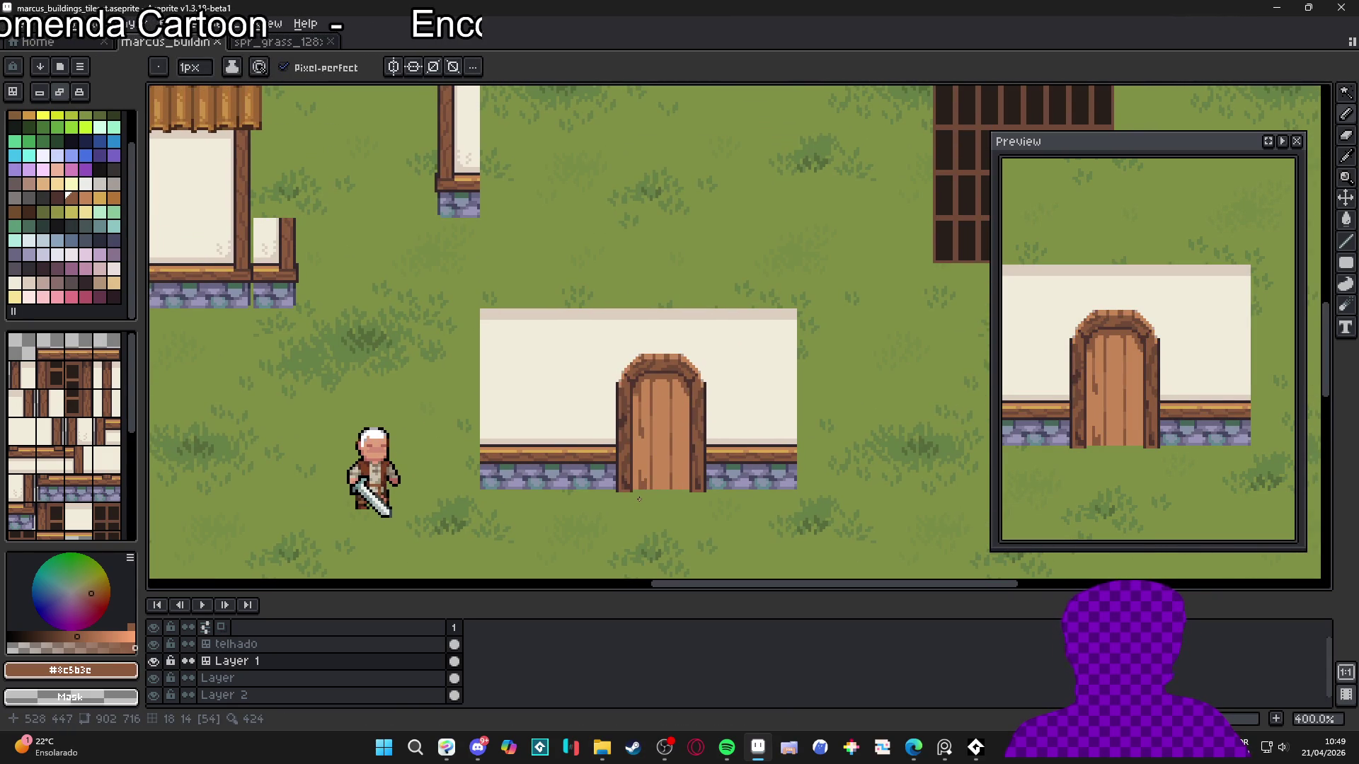
drag(600, 475, 675, 463)
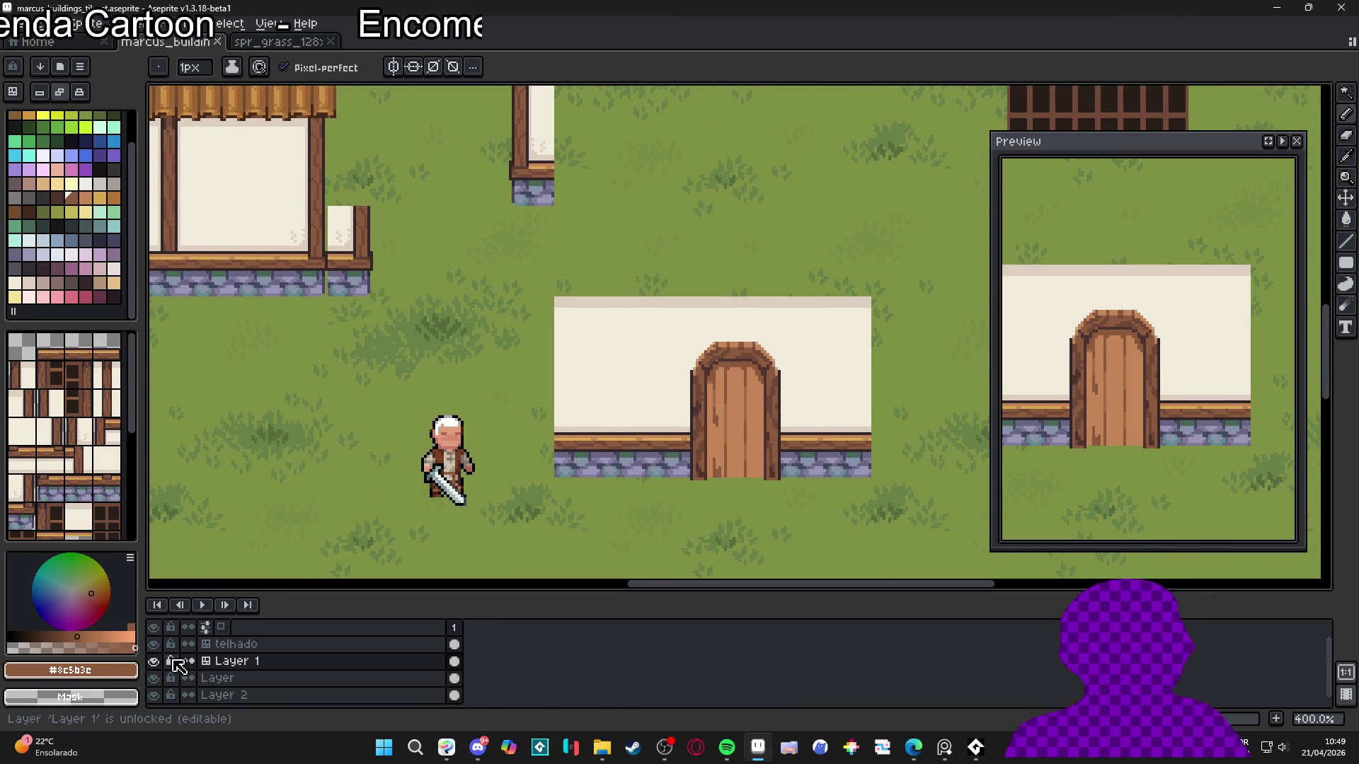
click(259, 661)
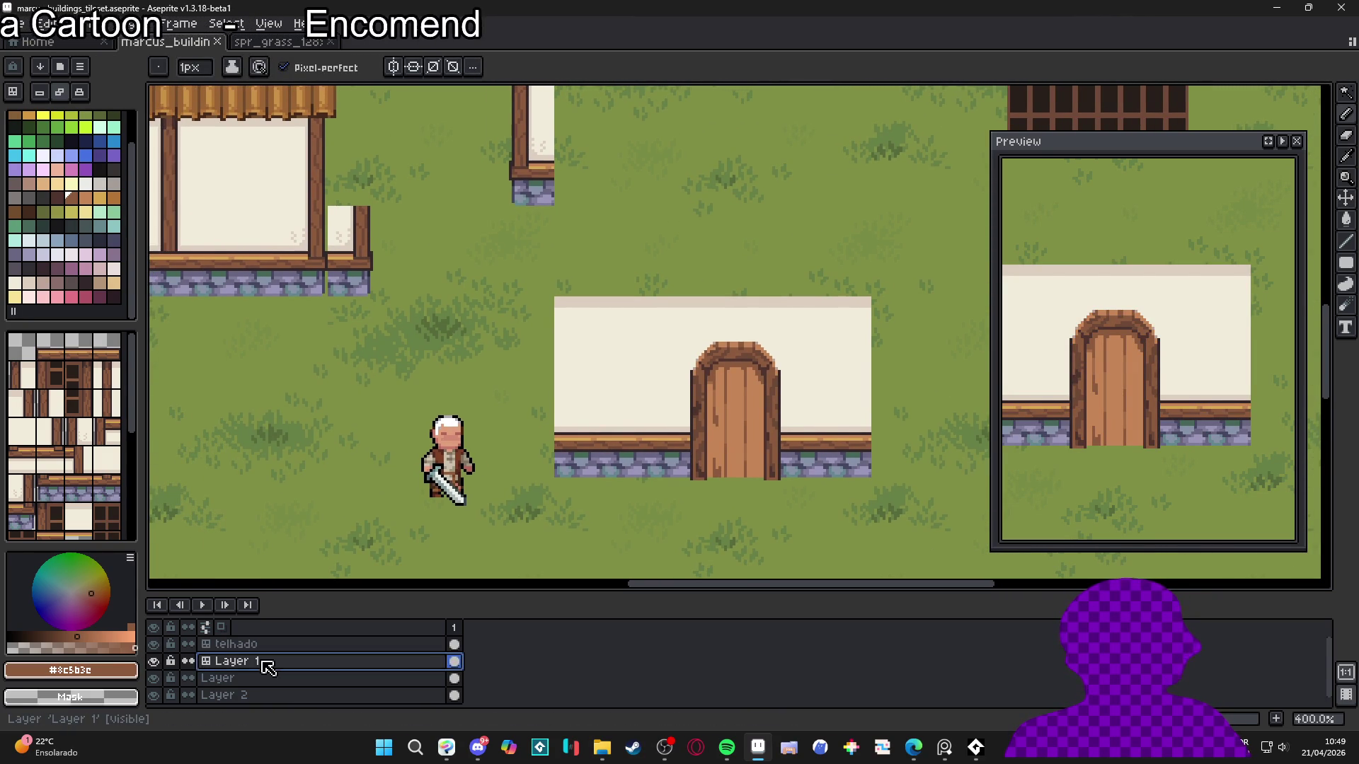
click(154, 661)
click(153, 661)
scroll(732, 425, up, 1)
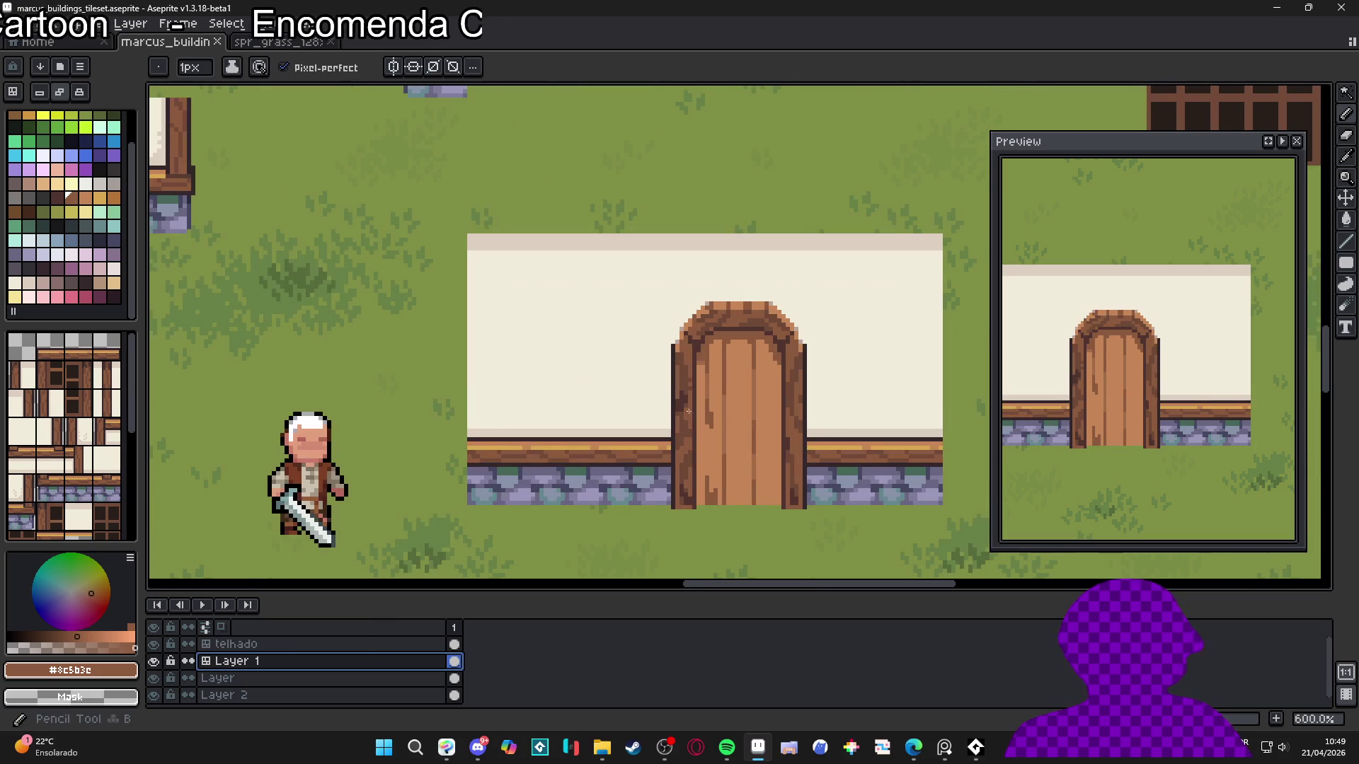
Draw a lavender filled-rectangle bar across the lower part of the door
click(28, 255)
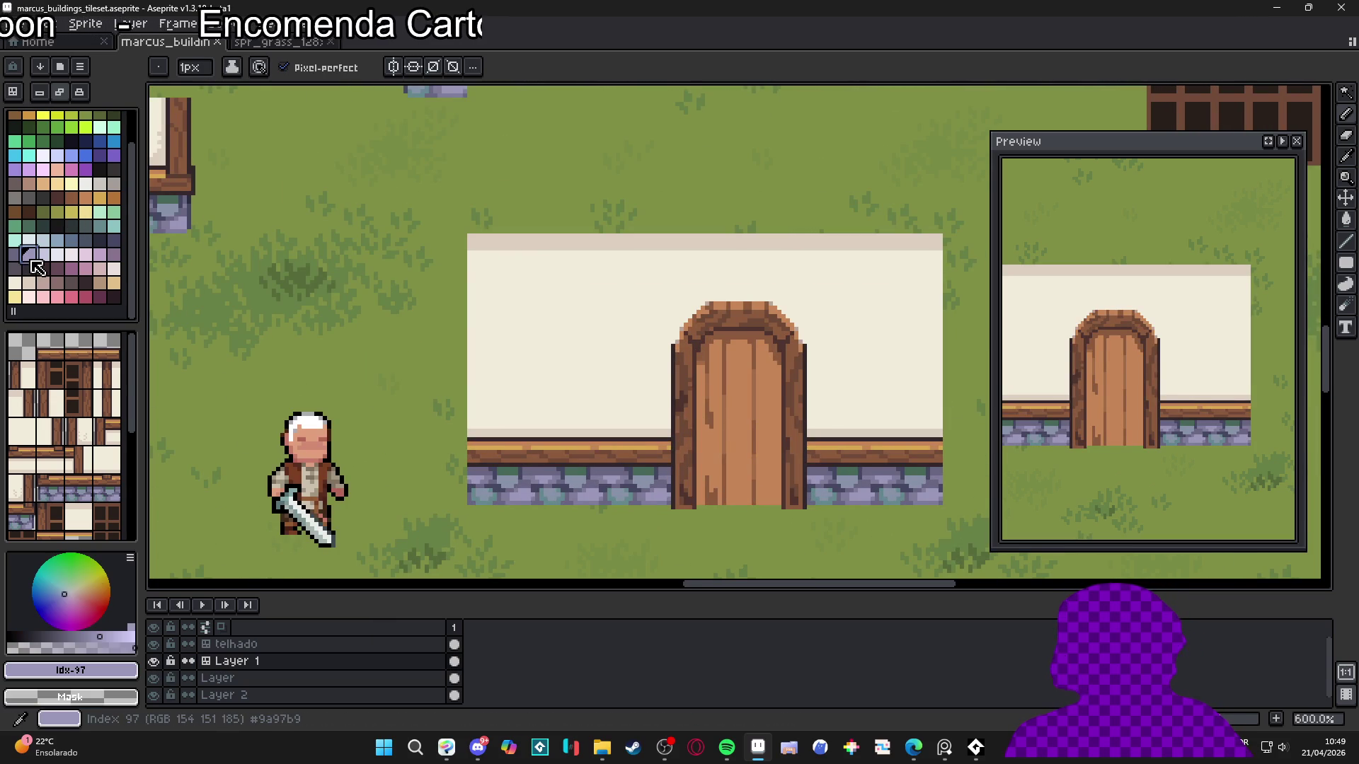
scroll(708, 446, up, 3)
mouse_move(671, 458)
mouse_down()
mouse_move(600, 415)
mouse_move(584, 383)
mouse_move(612, 396)
mouse_up()
click(1347, 268)
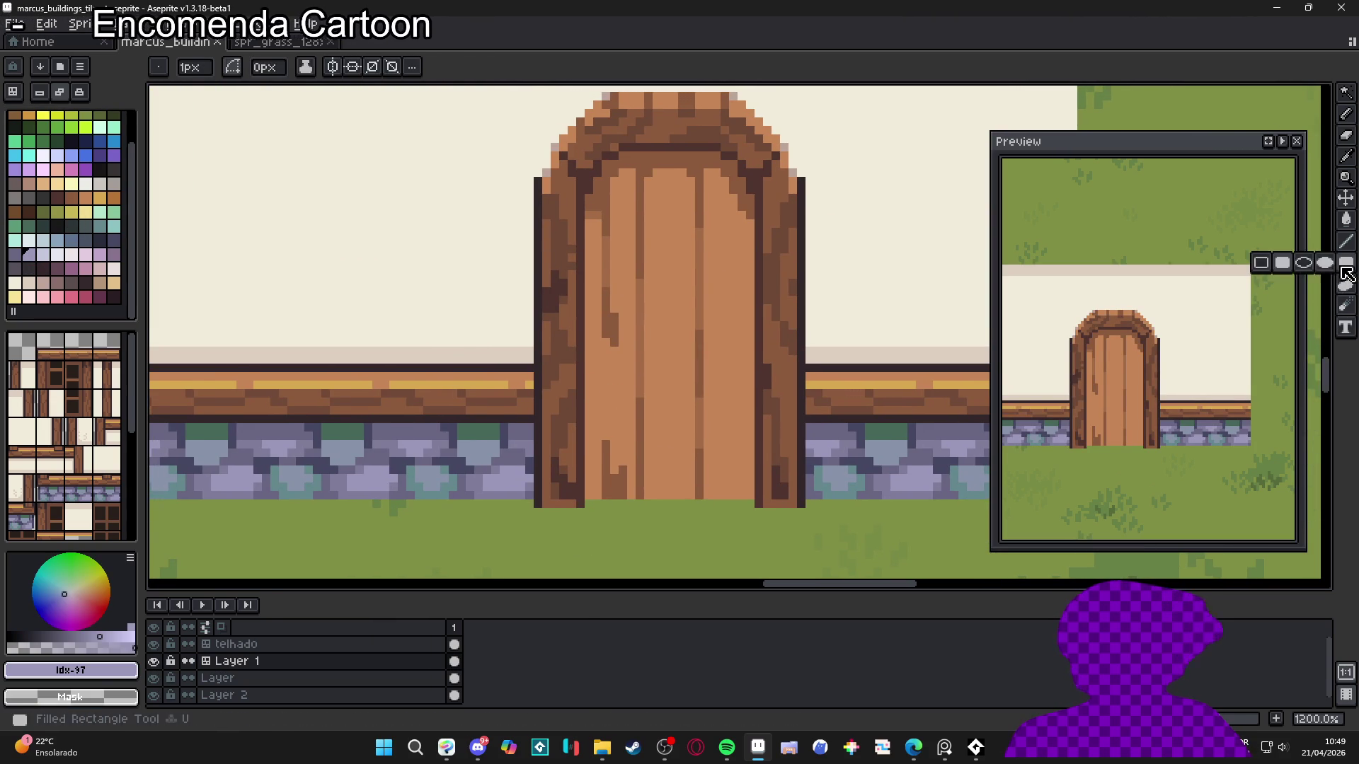
drag(587, 401, 729, 415)
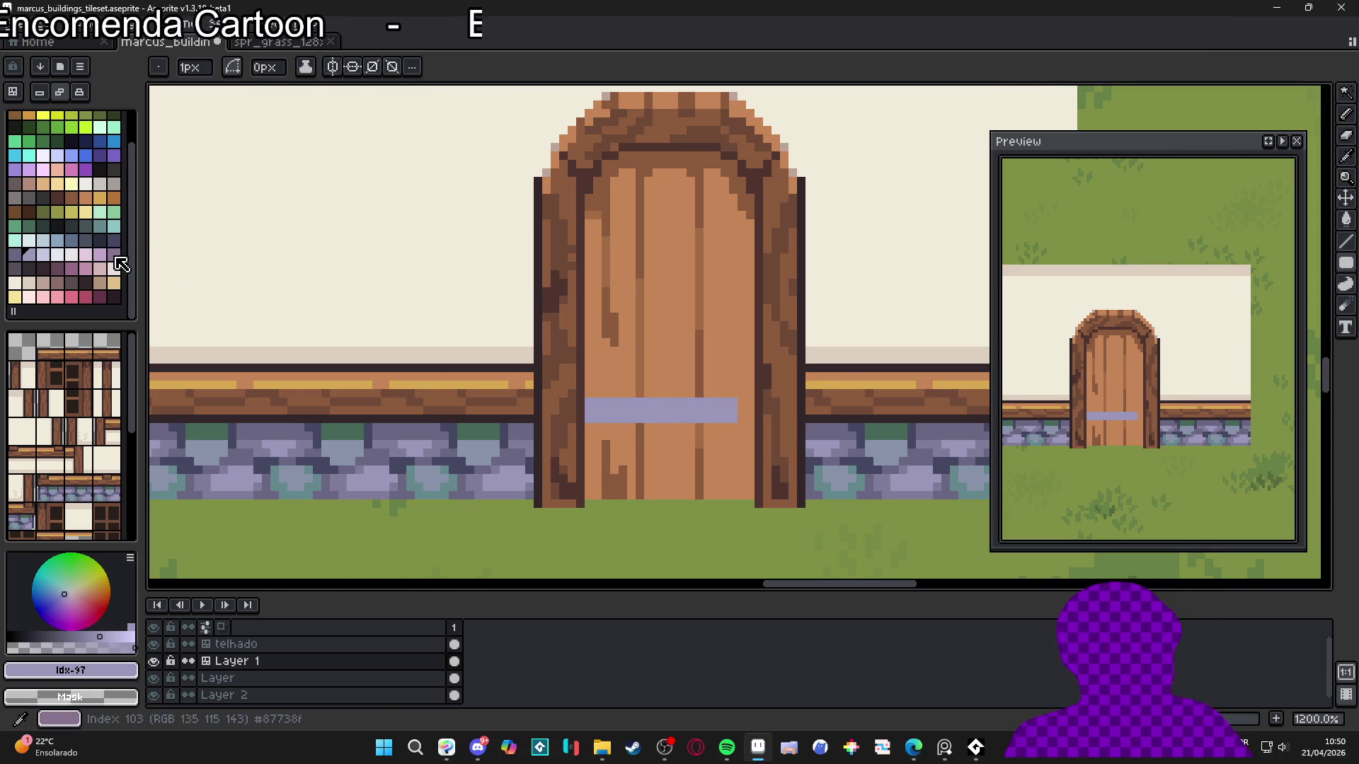
Try light beige bands over the lavender bar and higher up the door
scroll(41, 285, up, 2)
scroll(41, 285, down, 2)
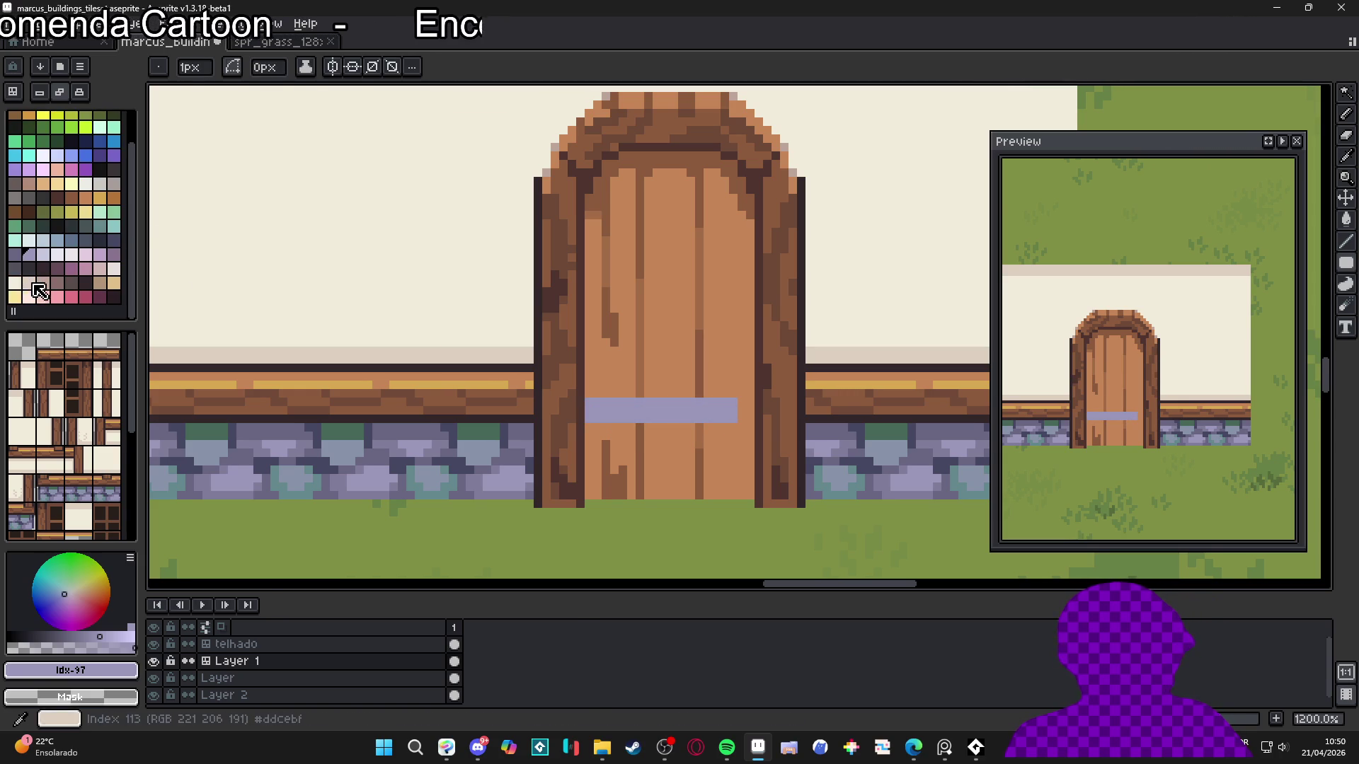
click(28, 283)
mouse_move(592, 401)
mouse_down()
mouse_move(748, 419)
mouse_move(696, 446)
mouse_move(674, 411)
mouse_up()
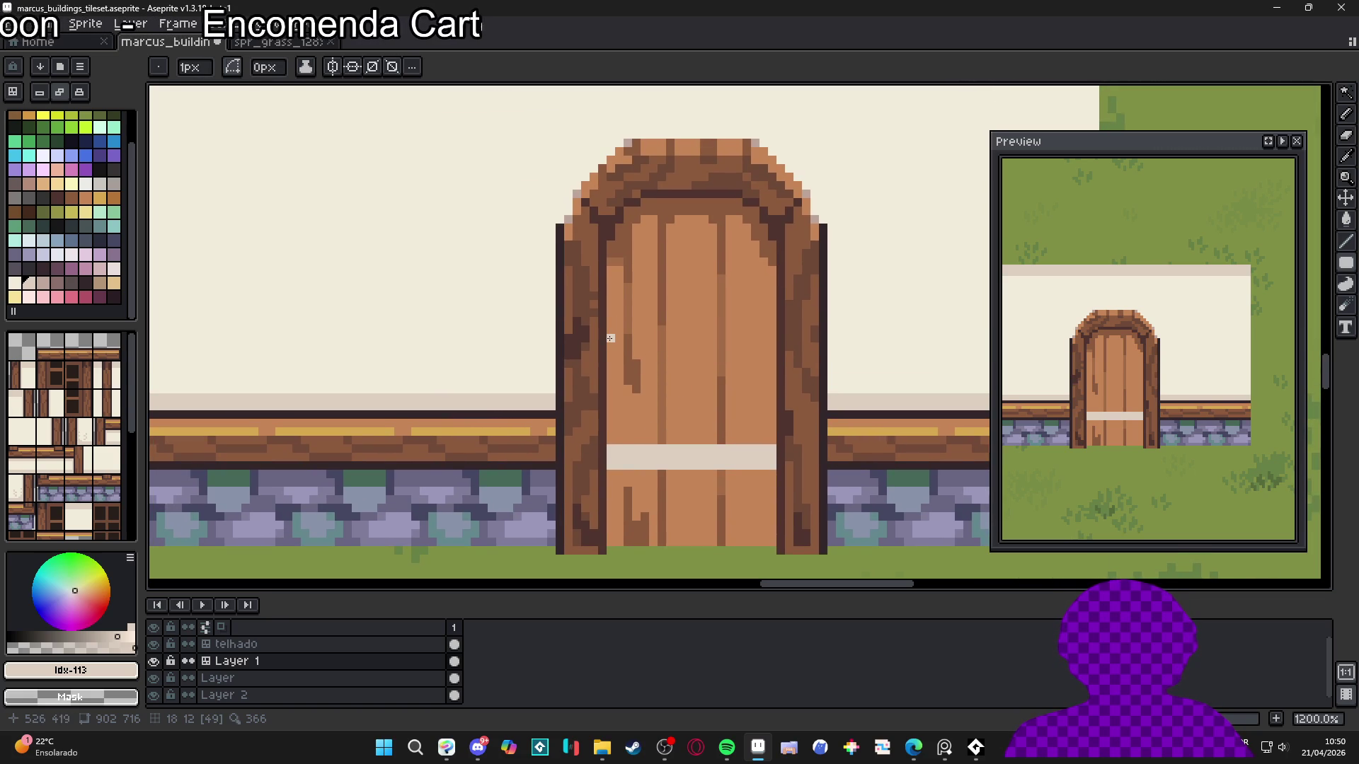
drag(610, 338, 773, 359)
scroll(772, 368, down, 5)
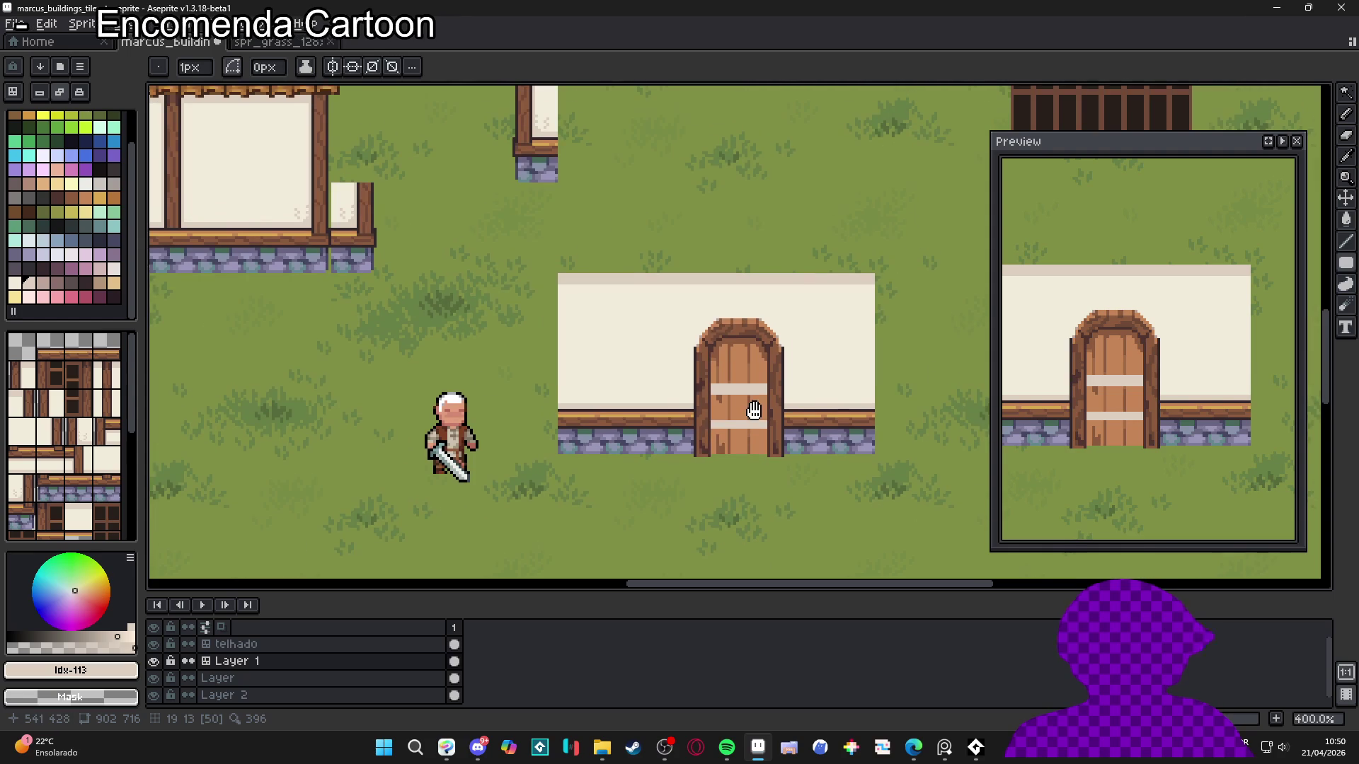
scroll(768, 417, up, 2)
Redraw two light beige bands across the door, one upper and one near the bottom
key(ctrl+z)
key(ctrl+z)
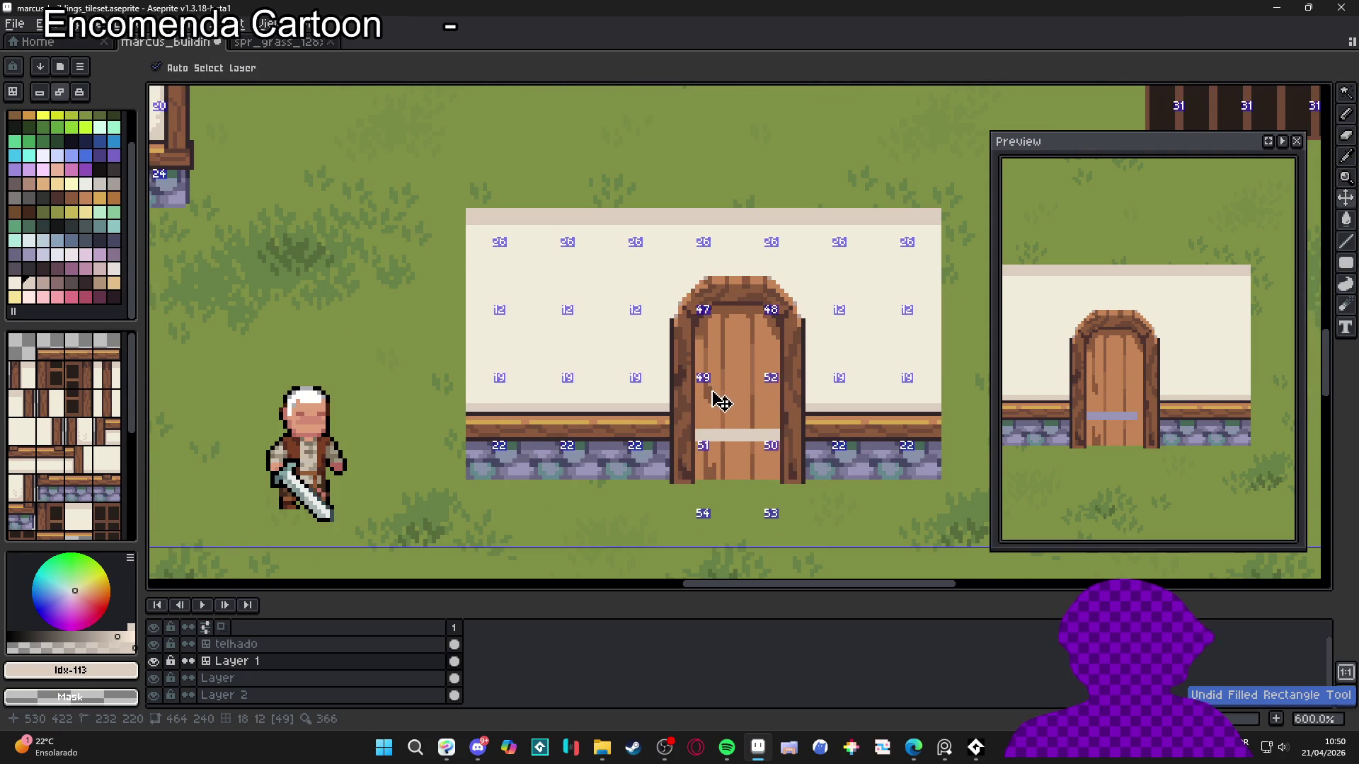
drag(697, 397, 778, 415)
scroll(778, 414, down, 1)
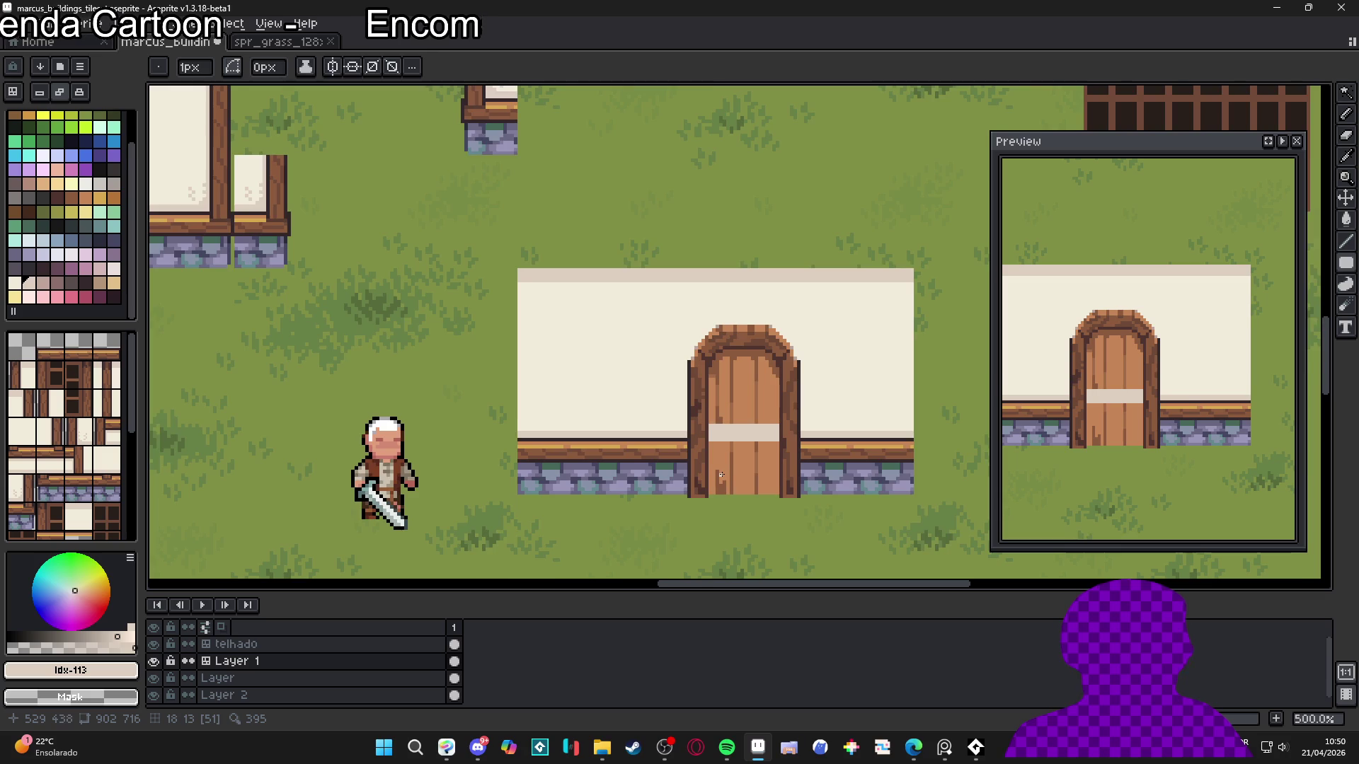
scroll(720, 474, up, 1)
scroll(720, 475, up, 1)
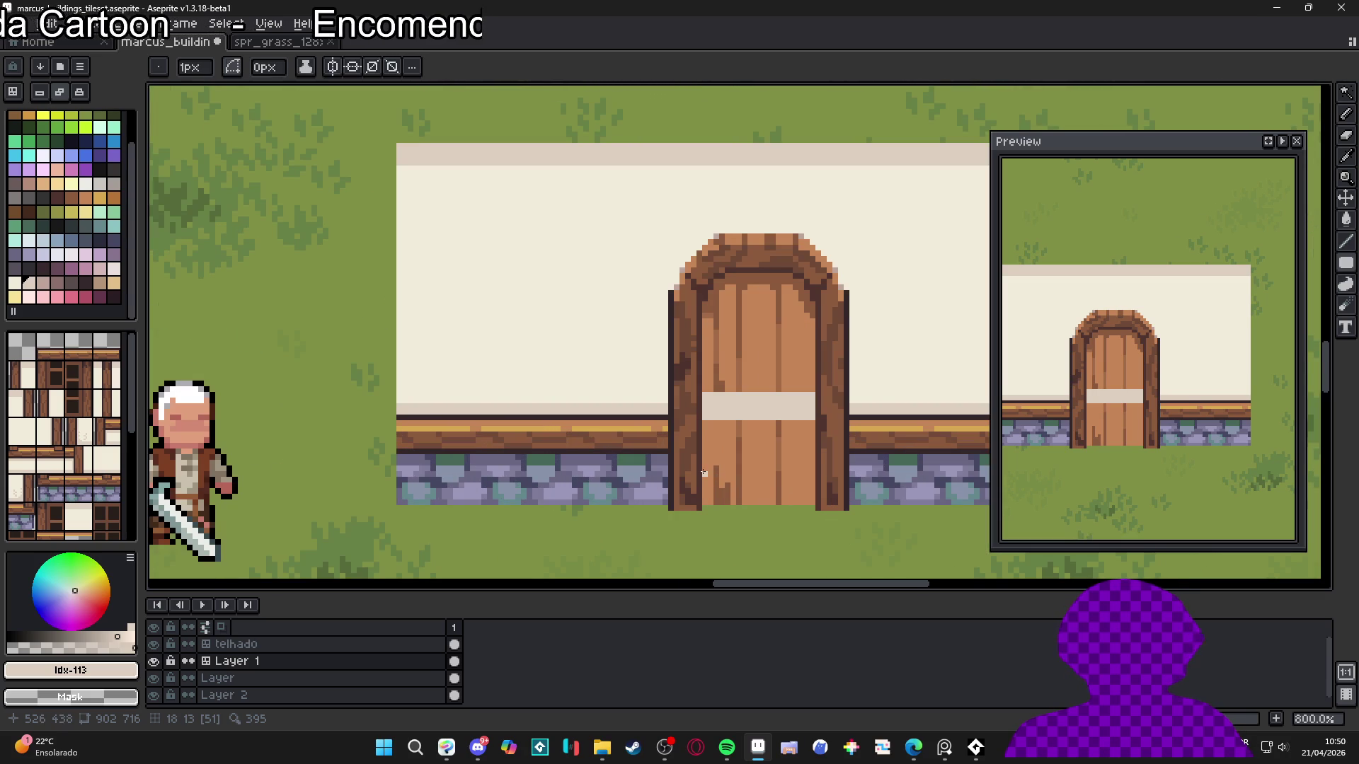
mouse_move(703, 473)
mouse_down()
mouse_move(795, 500)
mouse_move(813, 490)
mouse_up()
scroll(778, 504, down, 1)
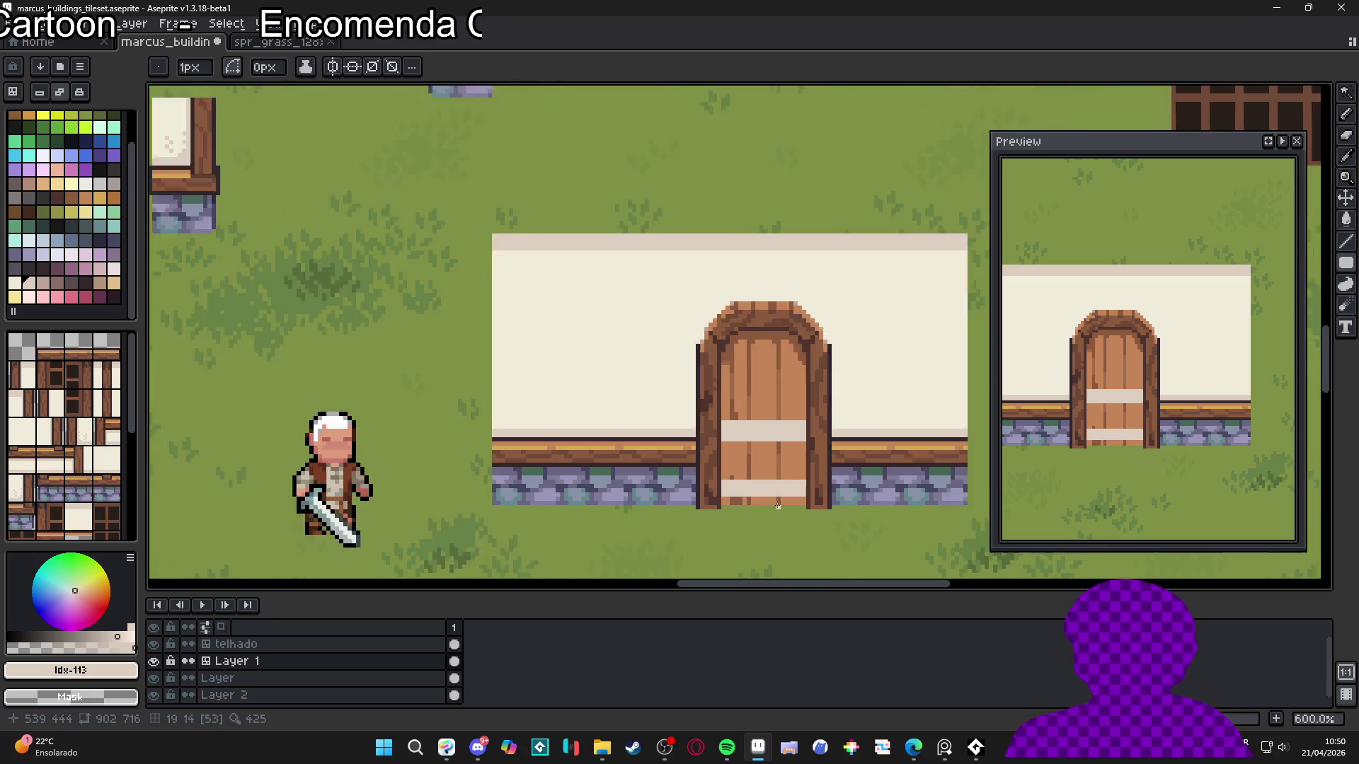
scroll(740, 482, up, 1)
drag(723, 477, 830, 482)
Touch up the lower band's left edge, covering a stray pixel with band colour
key(b)
scroll(800, 479, up, 1)
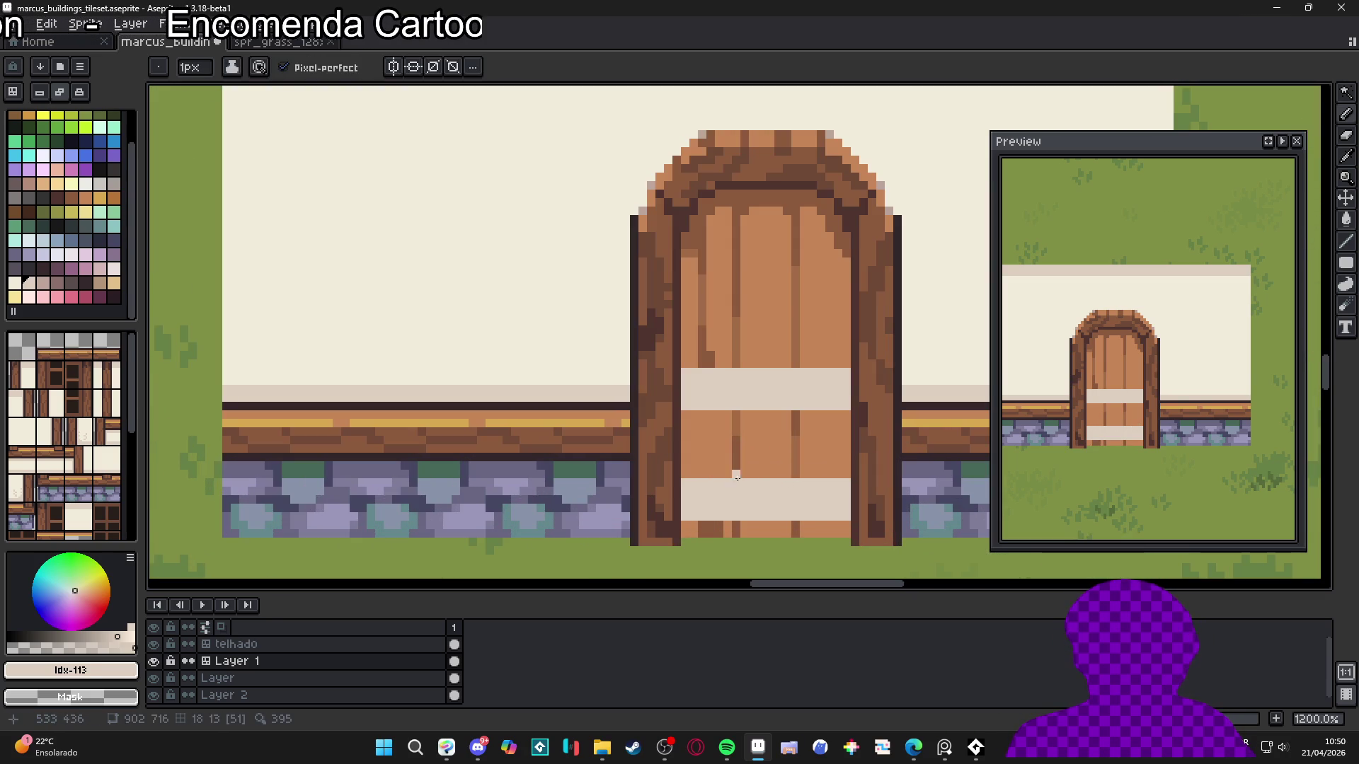
alt+click(254, 279)
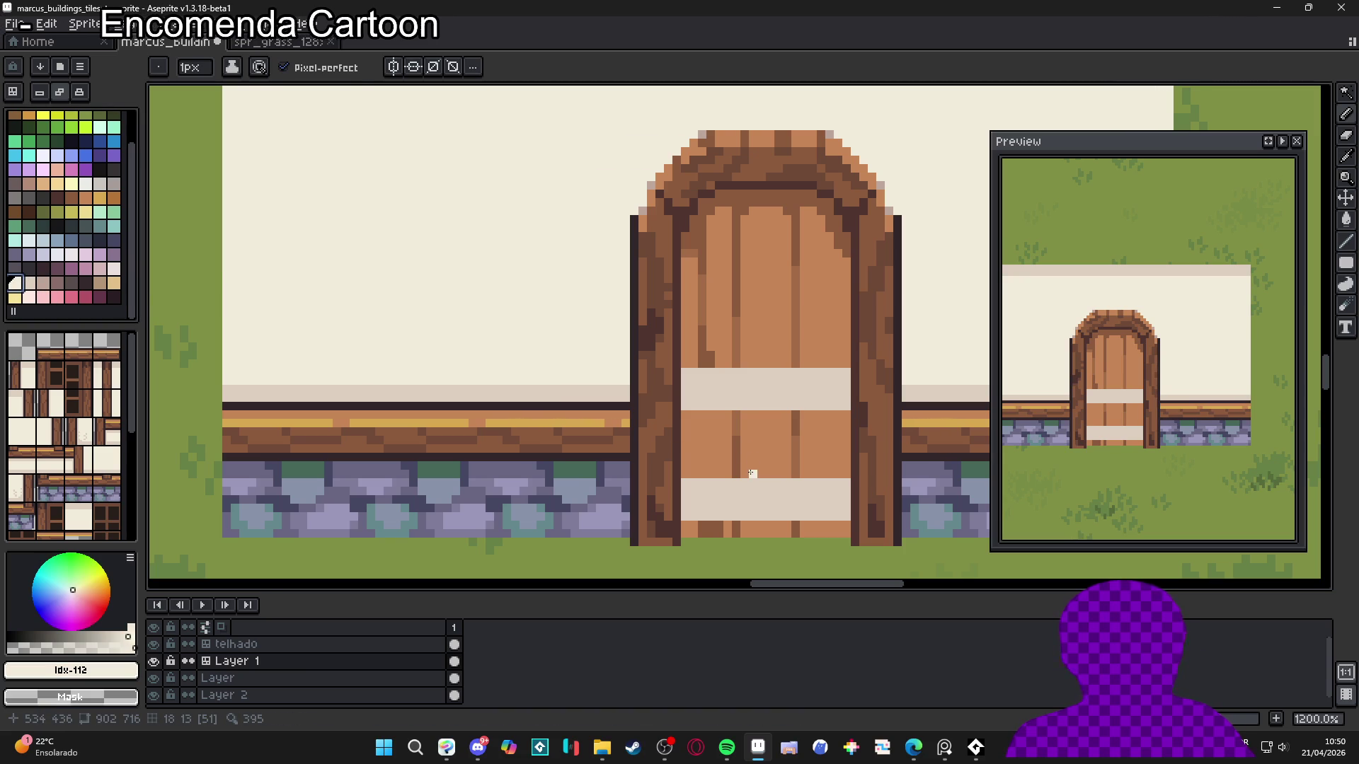
click(685, 485)
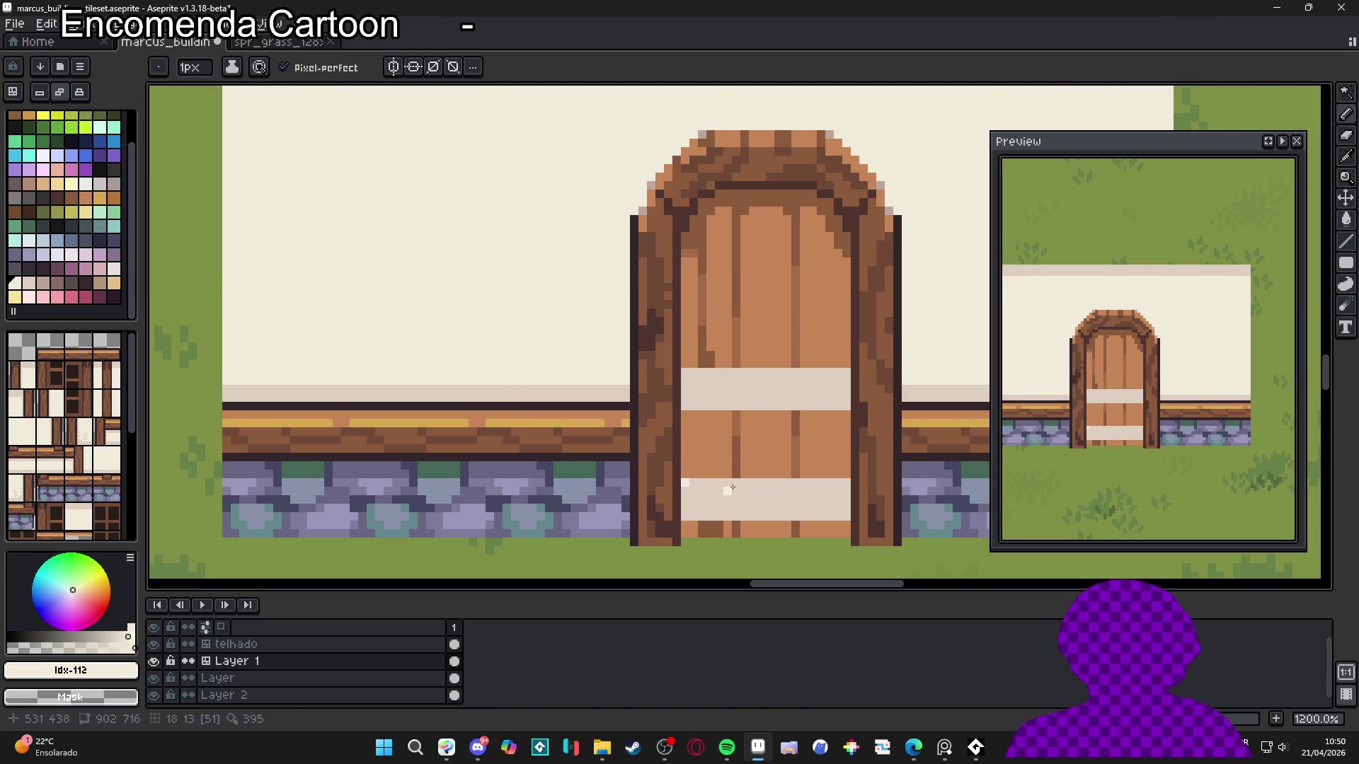
alt+click(773, 488)
click(685, 484)
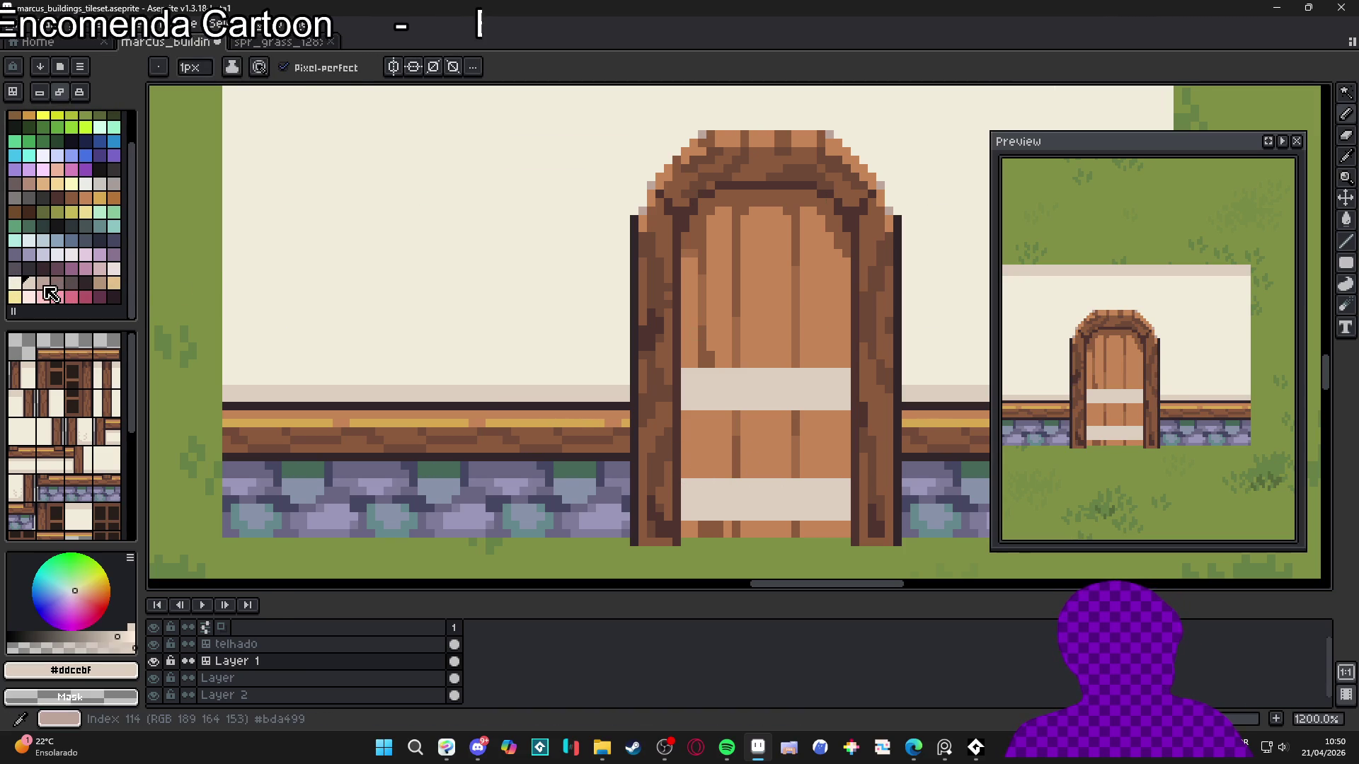
Edge the bands with thin purple lines, trying a cream top edge and undoing it
click(113, 254)
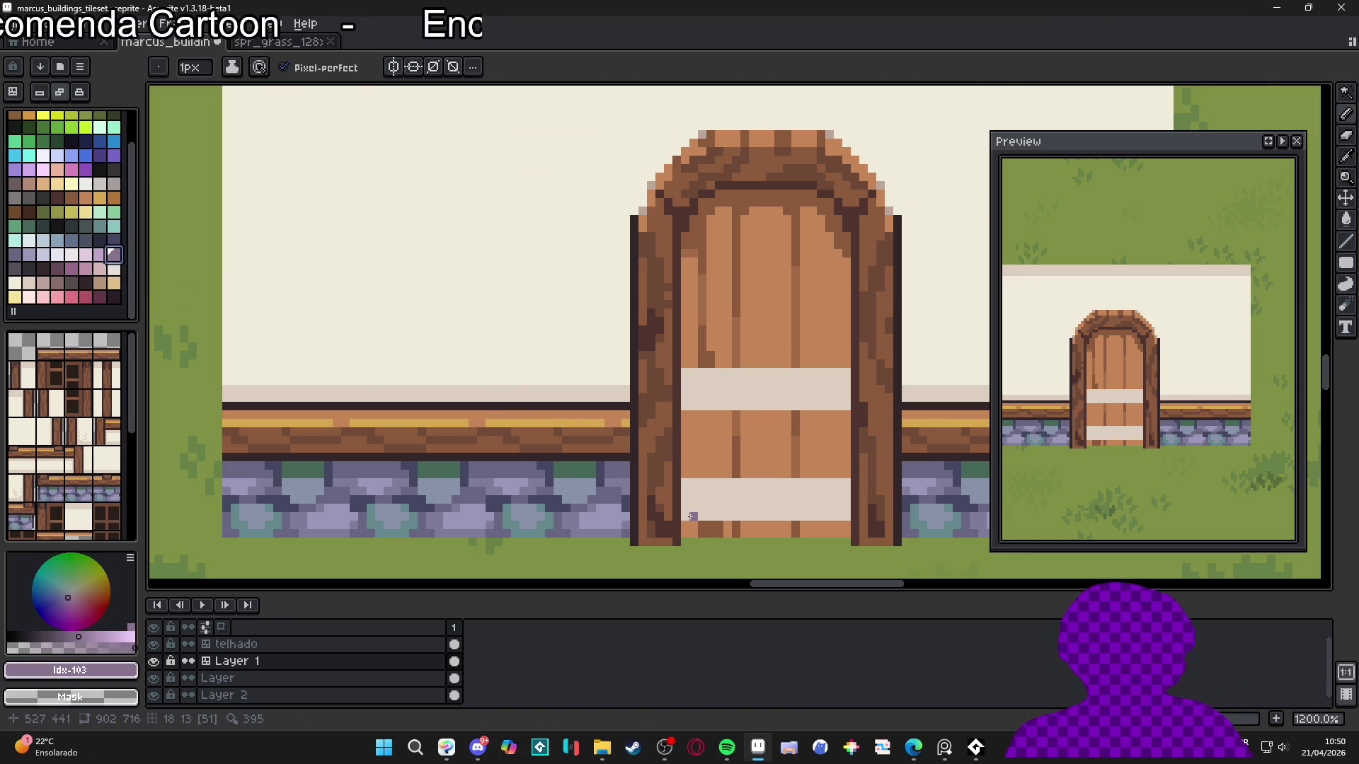
mouse_move(692, 516)
mouse_down()
mouse_move(845, 521)
mouse_move(682, 473)
mouse_up()
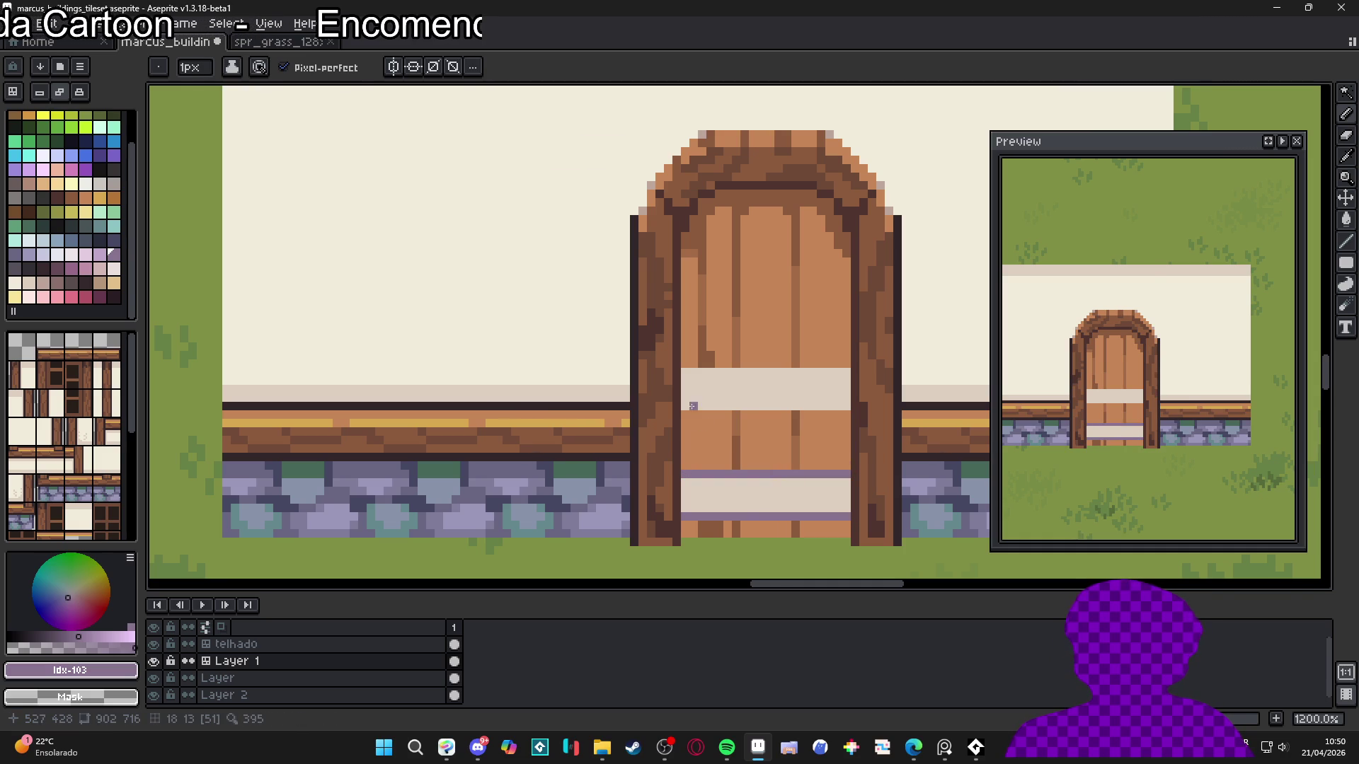
mouse_move(685, 411)
mouse_down()
mouse_move(848, 414)
mouse_move(682, 371)
mouse_up()
alt+click(717, 396)
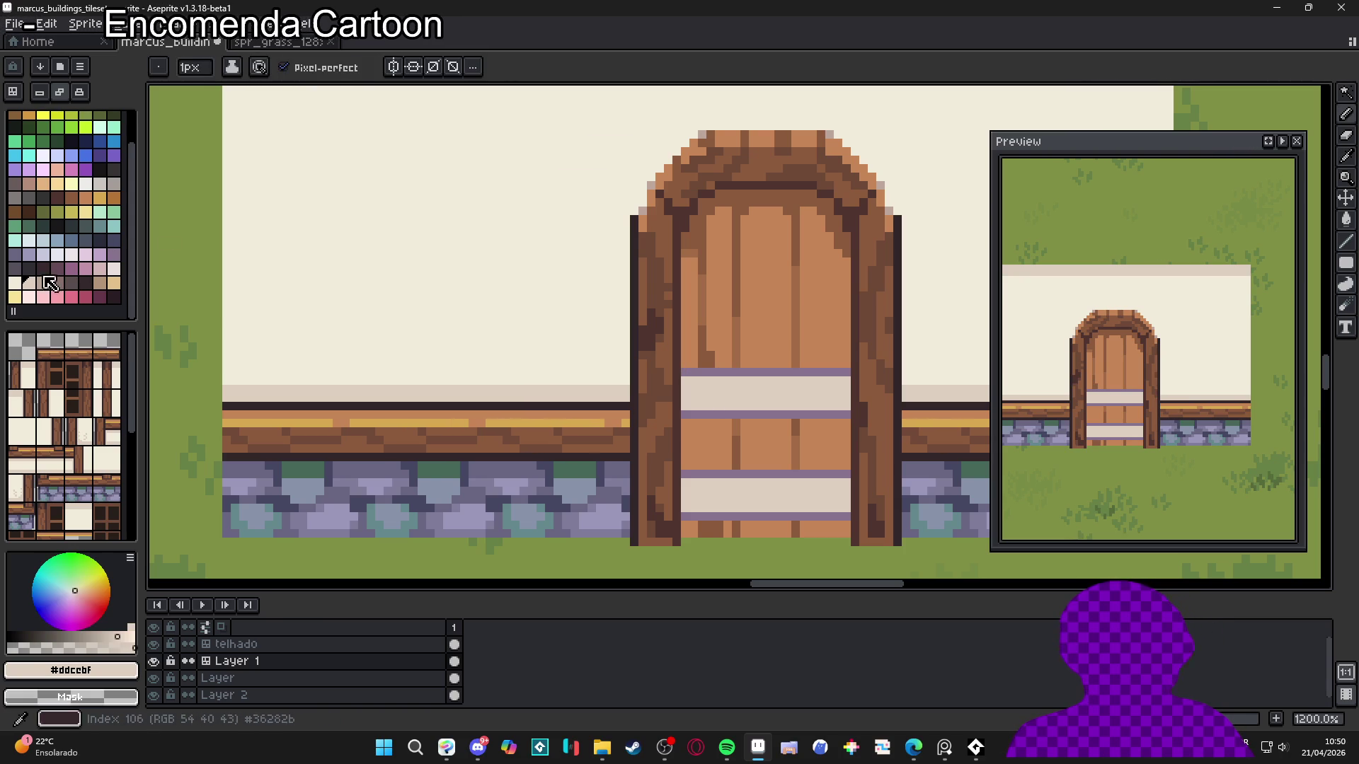
alt+click(328, 329)
drag(685, 372, 841, 374)
scroll(843, 371, down, 5)
scroll(750, 437, up, 3)
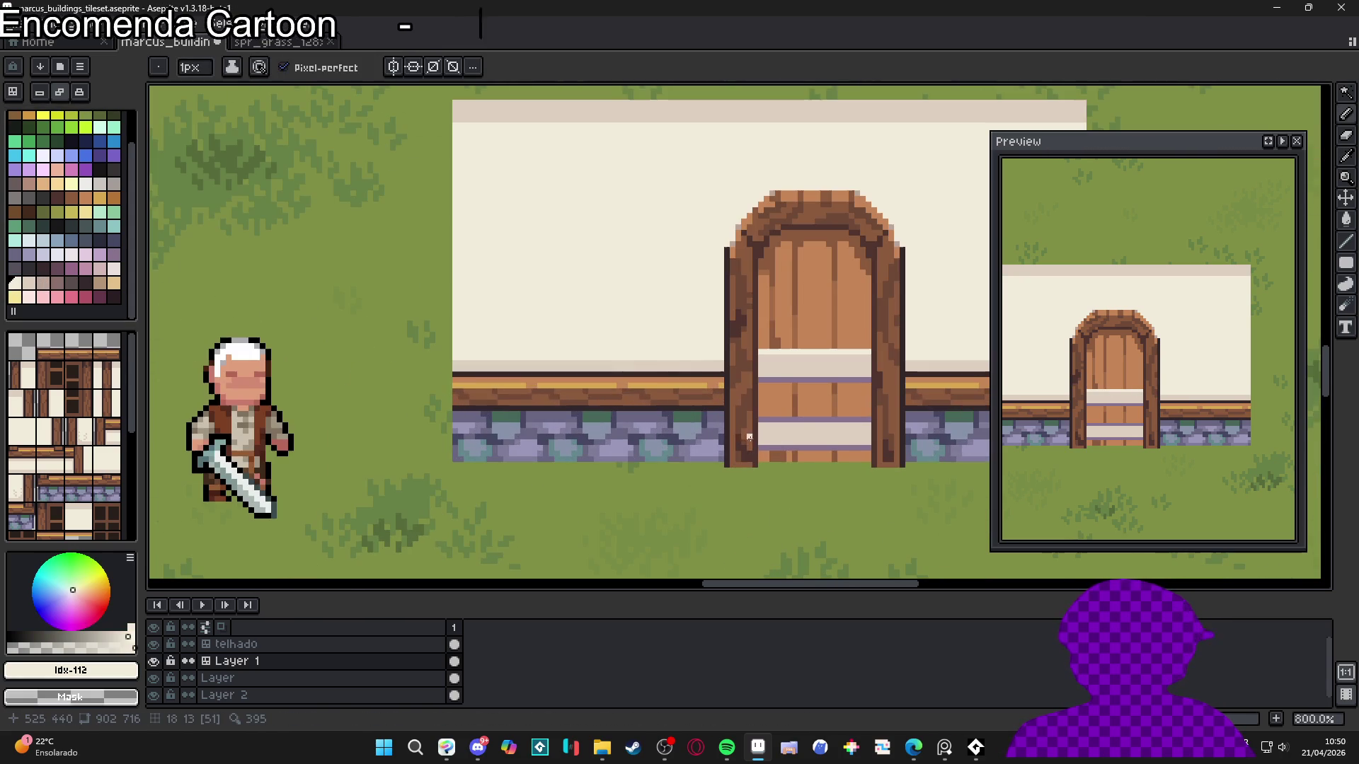
key(ctrl+z)
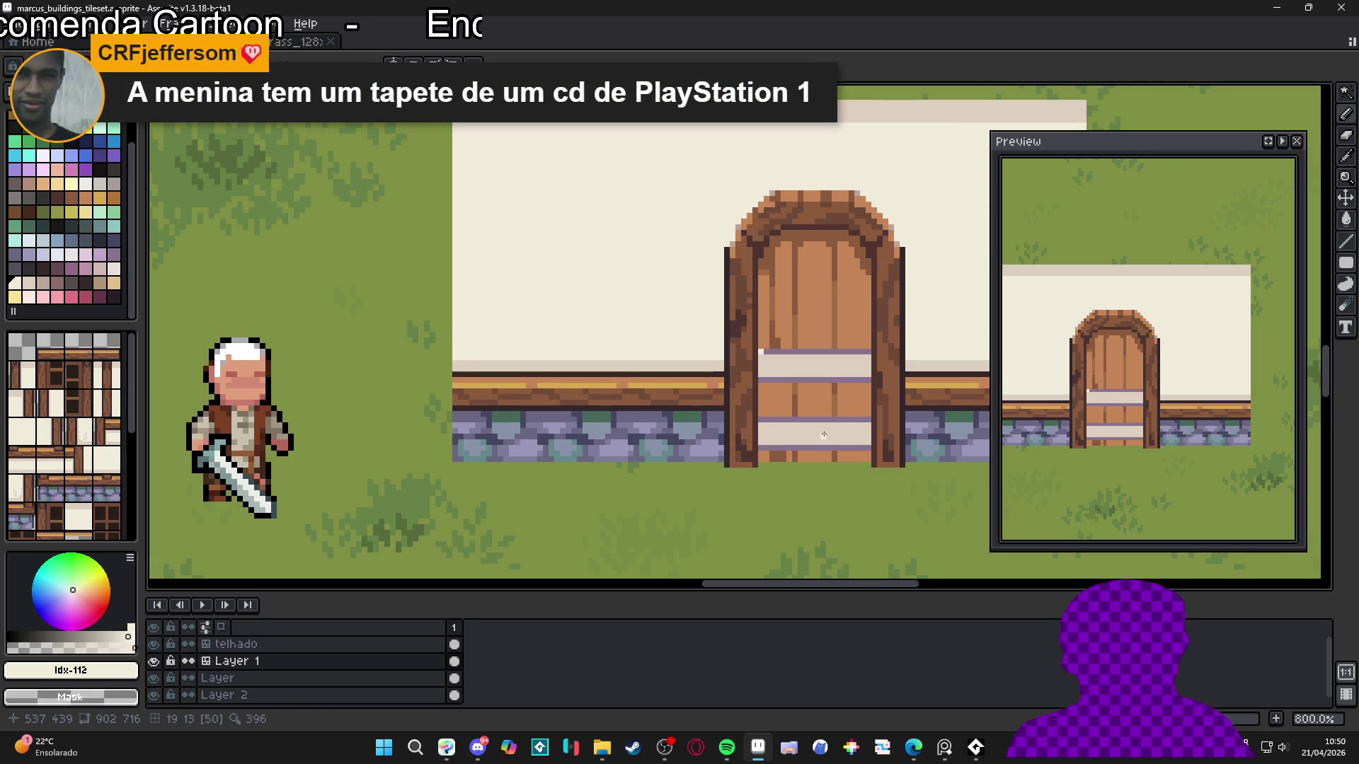
scroll(840, 396, up, 5)
Pick a pinkish-grey stud colour and dot trial studs on the upper band, then undo them
alt+click(713, 352)
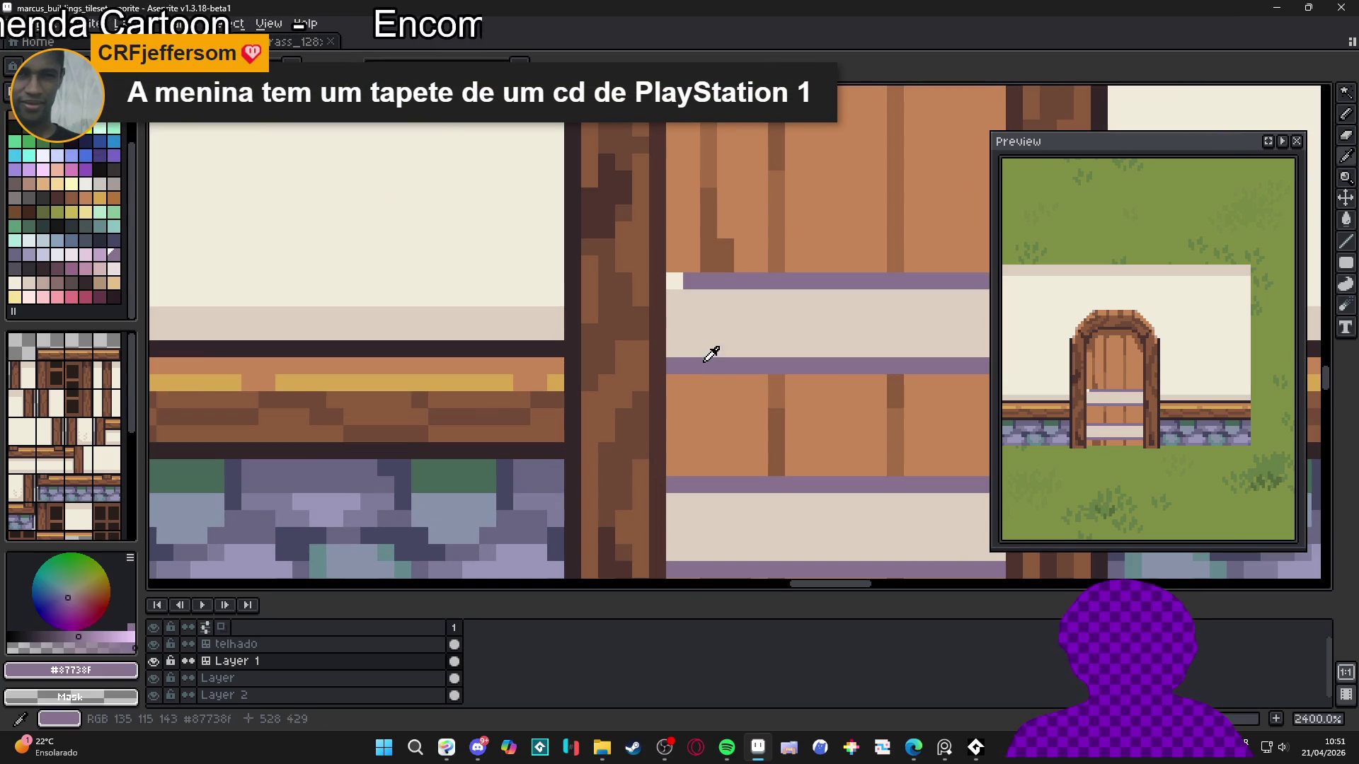
alt+click(719, 315)
click(43, 284)
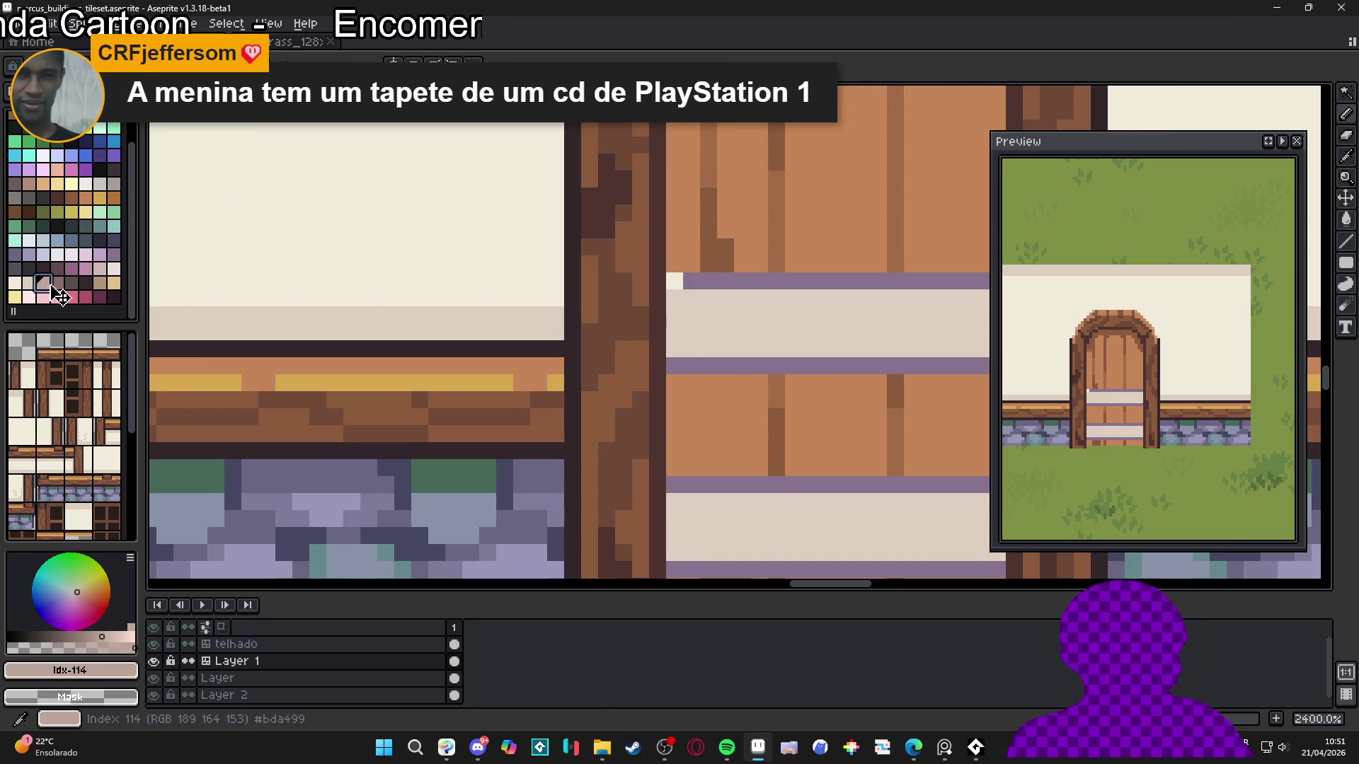
click(700, 324)
click(787, 329)
drag(790, 335, 711, 359)
click(728, 359)
scroll(703, 376, right, 2)
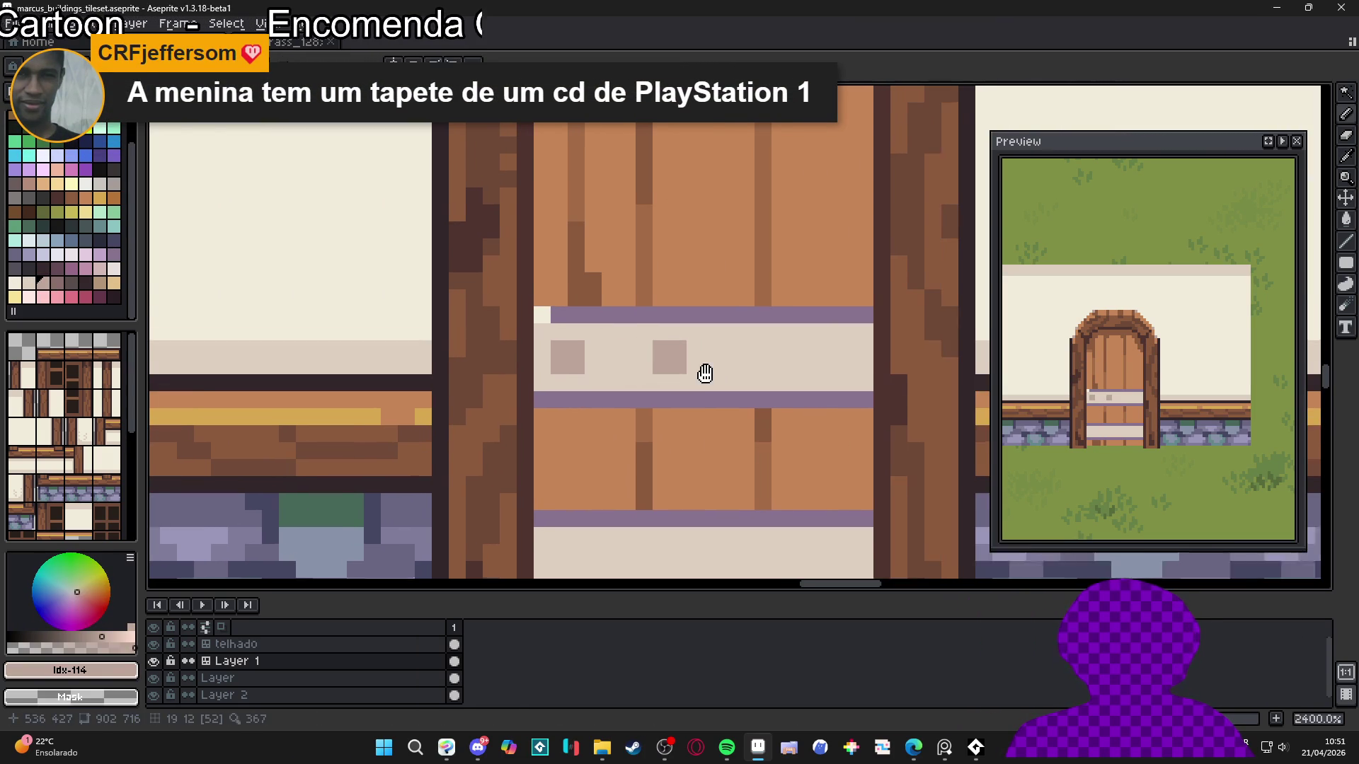
scroll(753, 365, down, 2)
scroll(753, 365, left, 1)
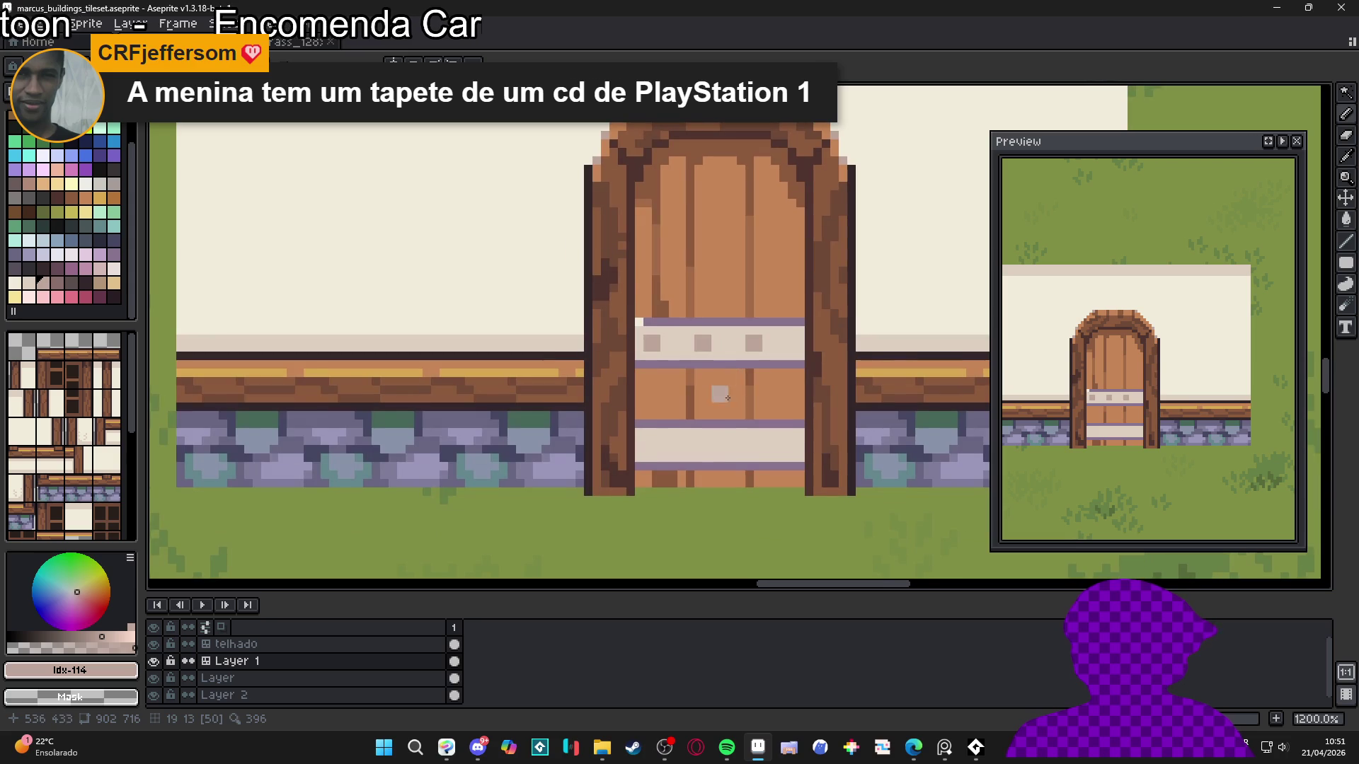
key(ctrl+z)
key(ctrl+z)
key(ctrl+z)
Place the studs along the upper and lower bands, then sample the band purple
click(780, 345)
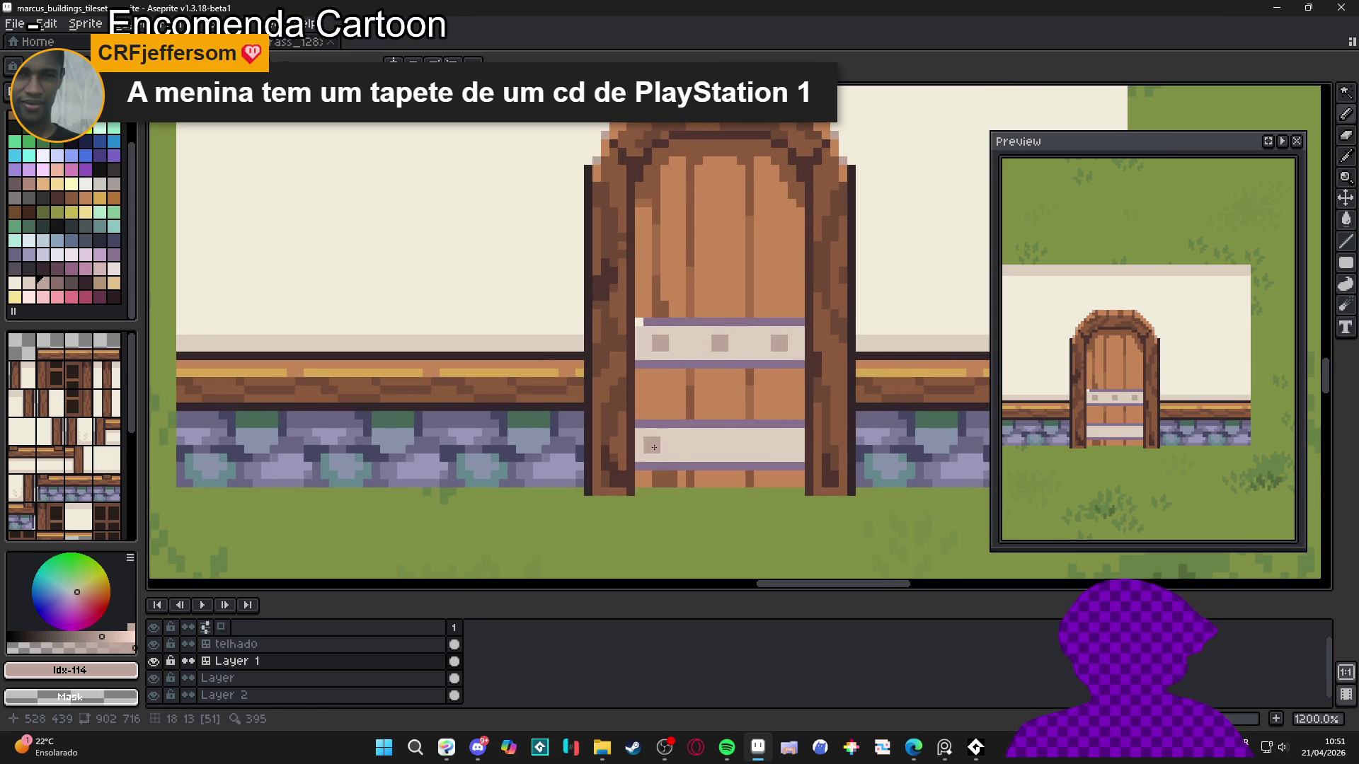
click(774, 454)
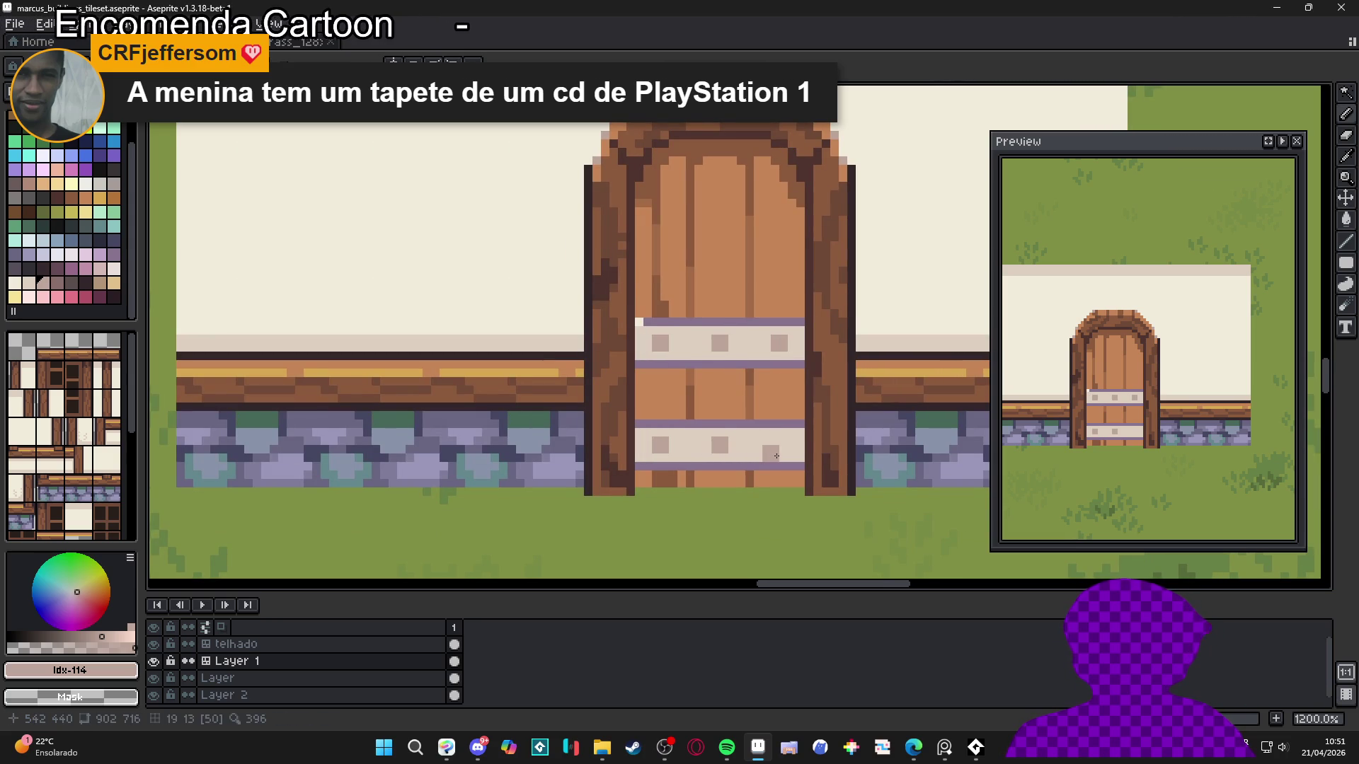
scroll(784, 453, down, 4)
scroll(737, 414, up, 2)
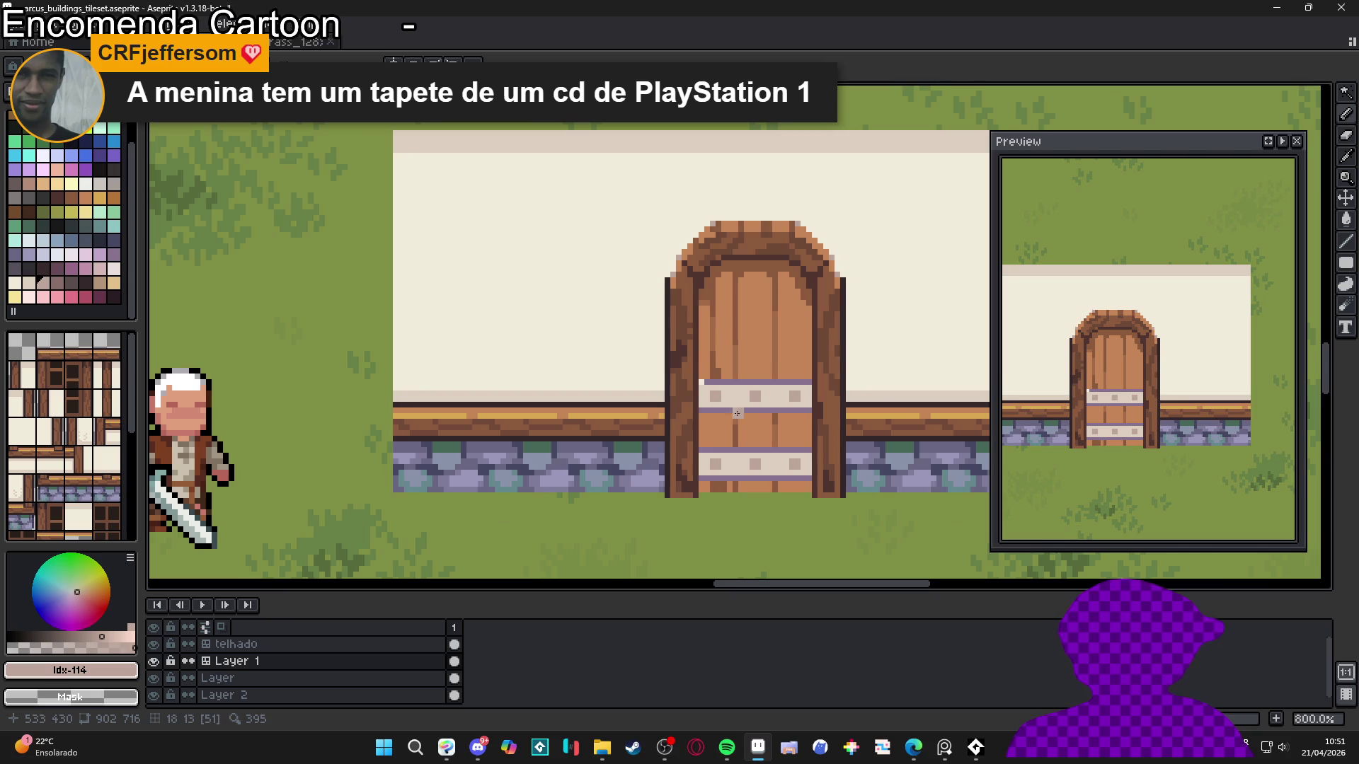
scroll(708, 379, up, 5)
alt+click(699, 374)
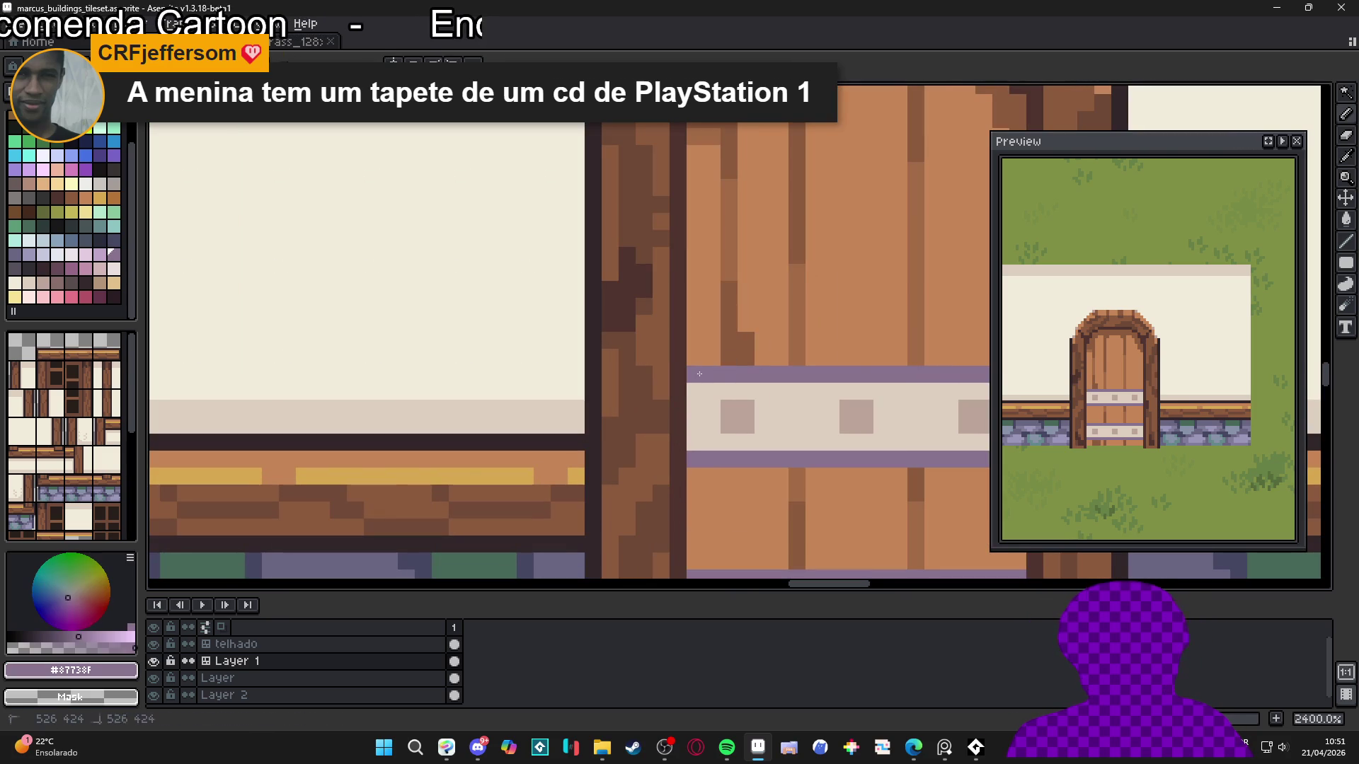
scroll(712, 376, down, 7)
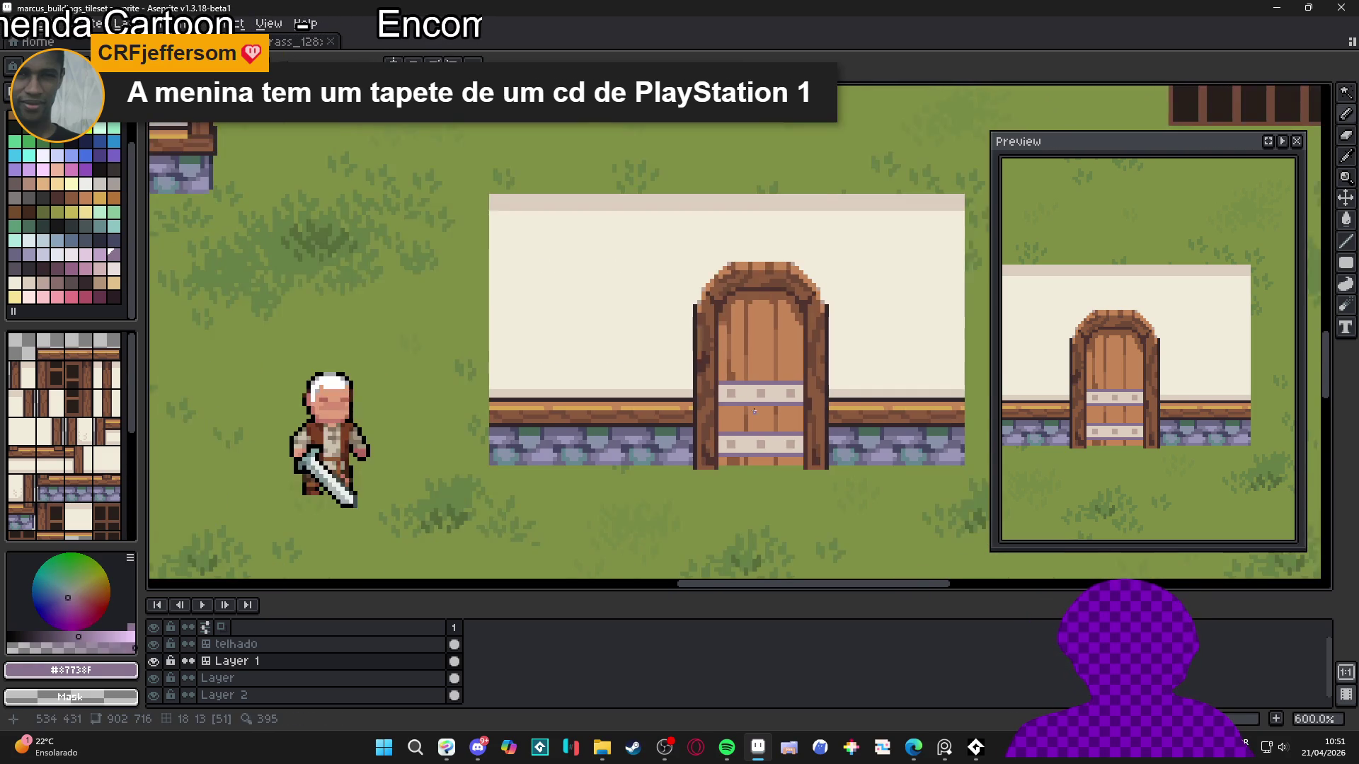
scroll(806, 419, up, 4)
Draw a dark brown seam line across the door planks beneath the band
alt+click(805, 419)
scroll(768, 409, up, 3)
drag(705, 405, 781, 396)
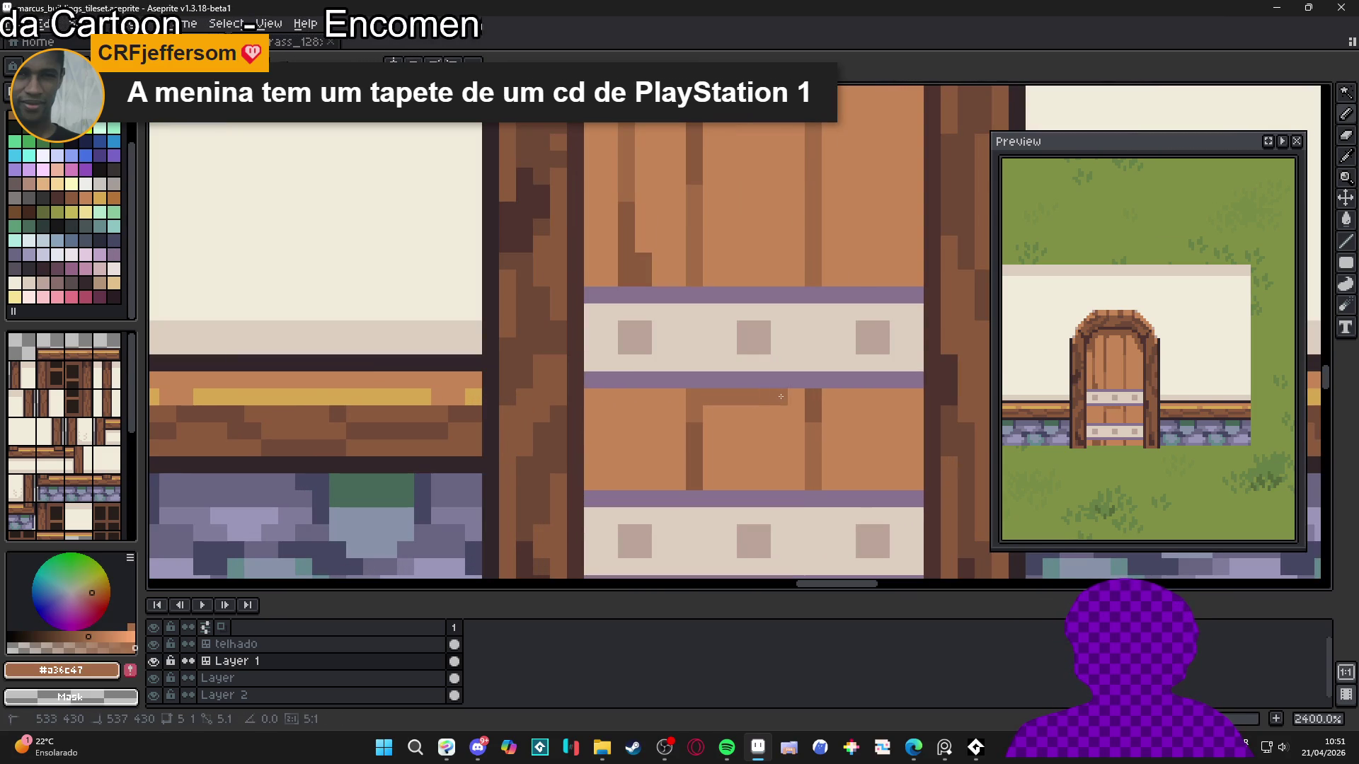
drag(683, 399, 592, 397)
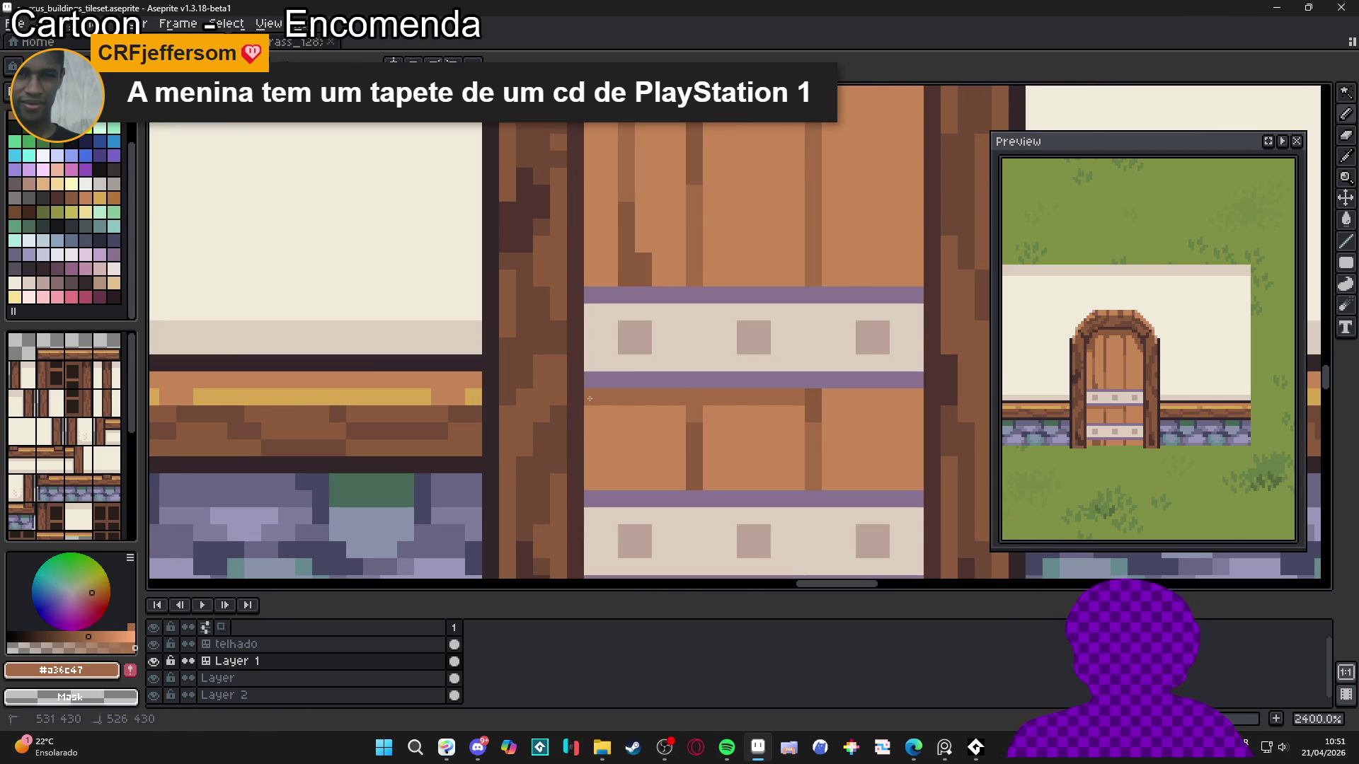
mouse_move(813, 397)
mouse_down()
mouse_move(899, 397)
mouse_move(838, 405)
mouse_up()
Add short dark grain streaks and pixels hanging below the seam on the planks
alt+click(806, 399)
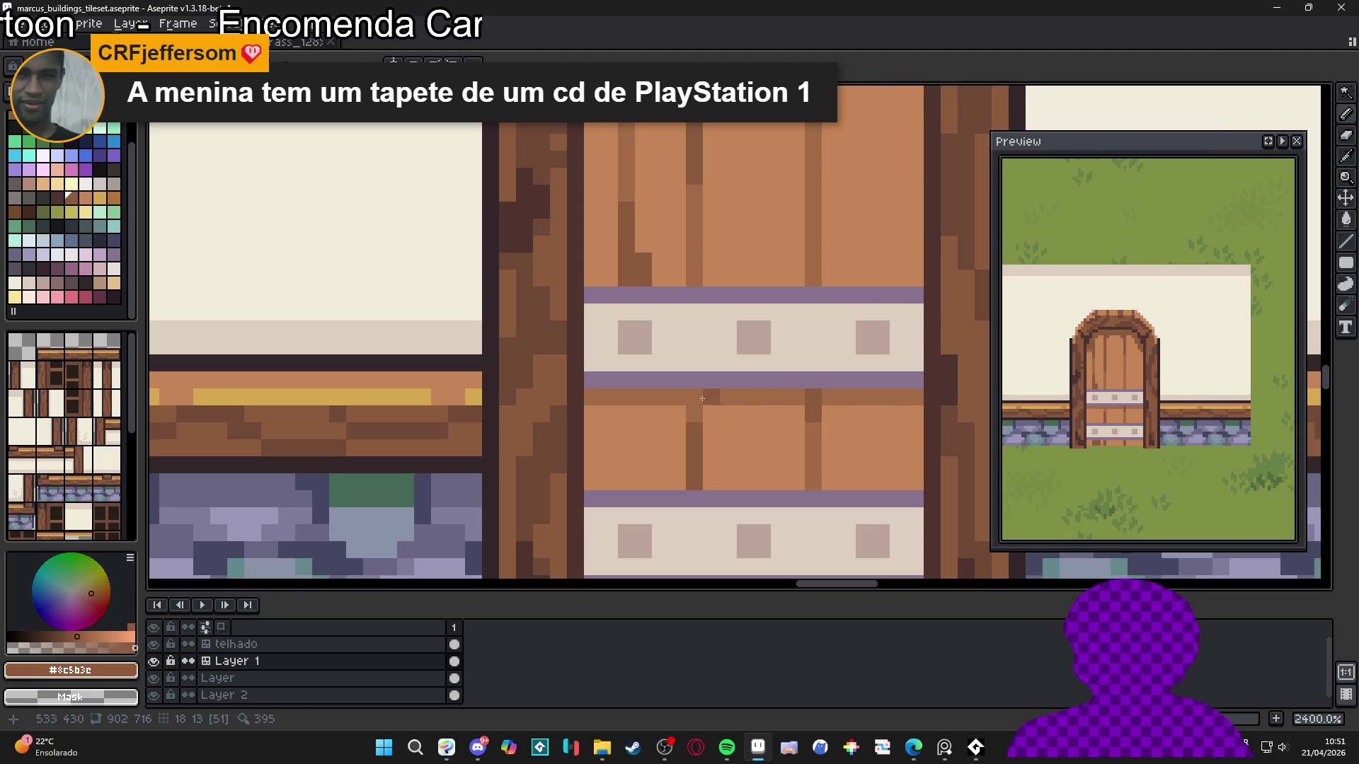
scroll(731, 396, up, 1)
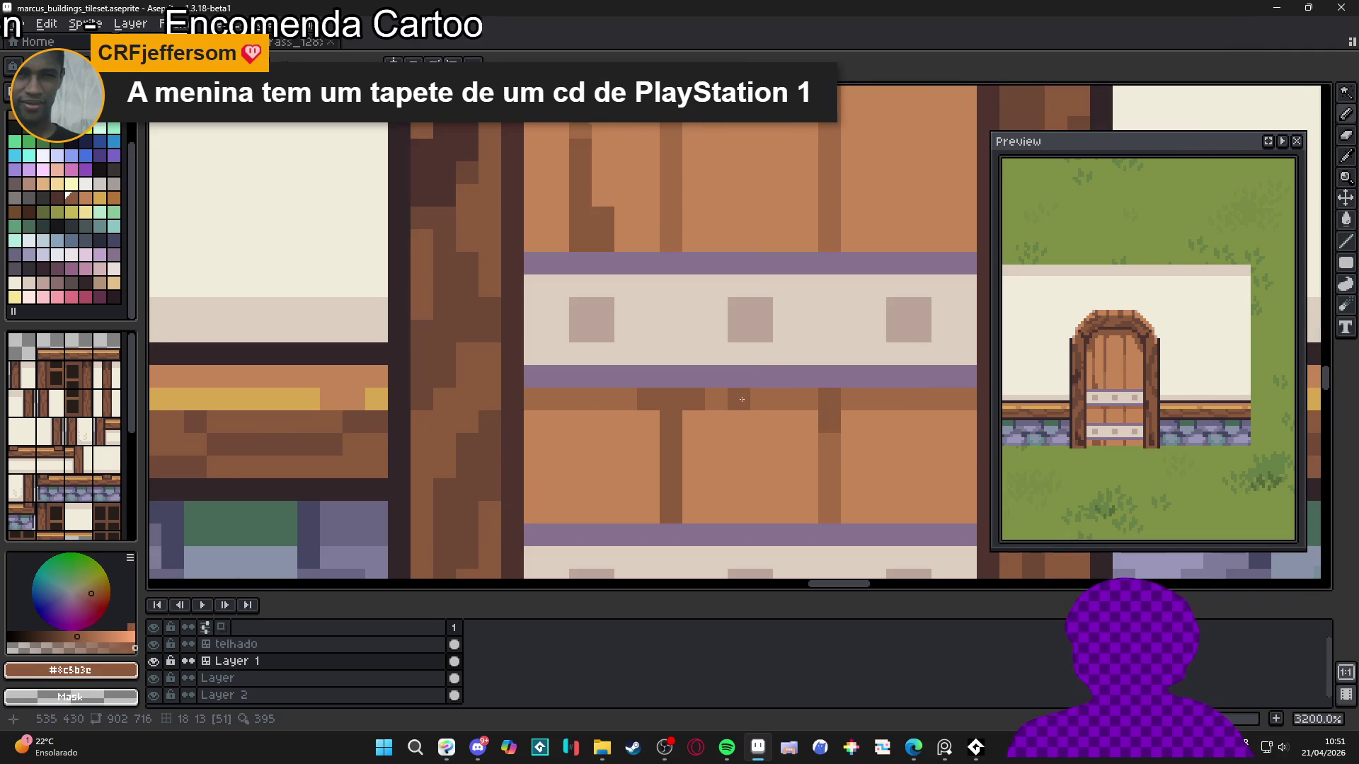
alt+click(708, 399)
click(693, 422)
drag(716, 422, 724, 471)
click(756, 428)
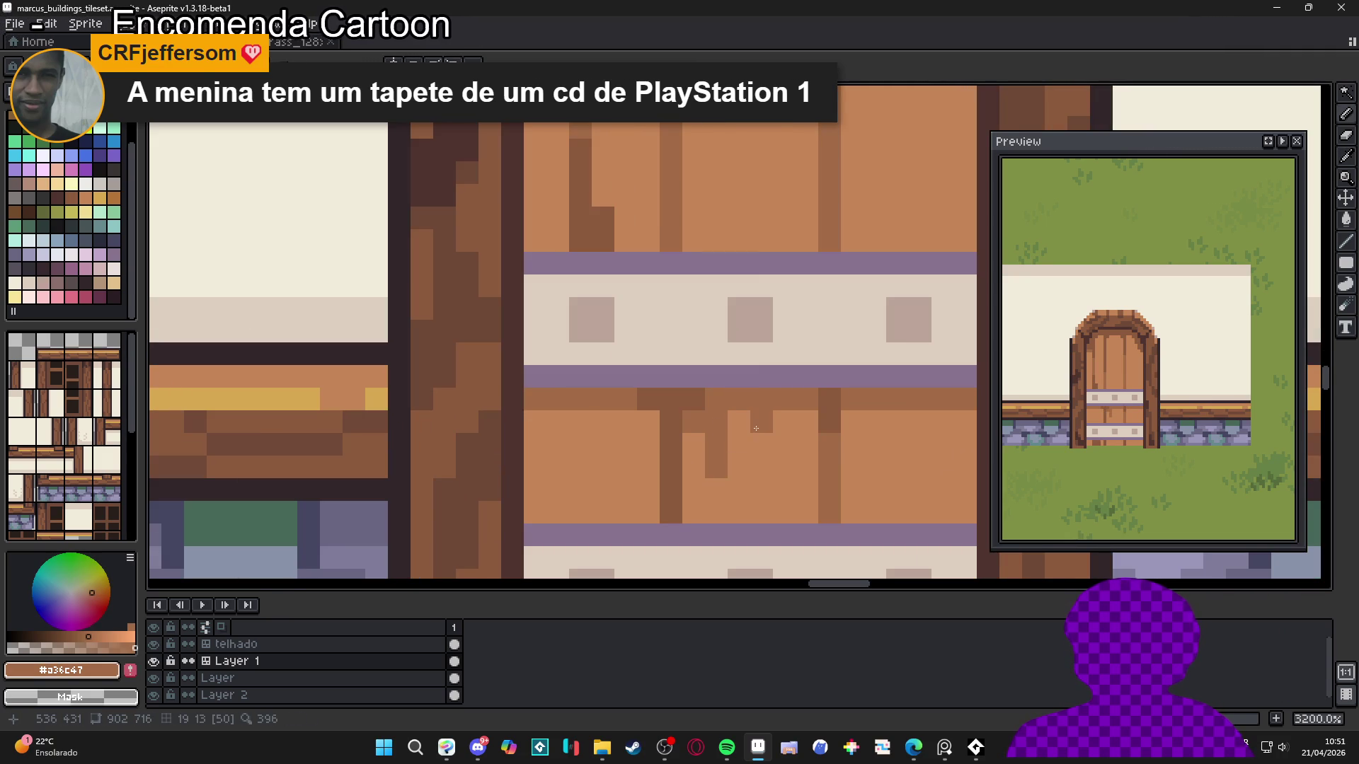
scroll(690, 432, left, 1)
mouse_move(644, 428)
mouse_down()
mouse_move(622, 429)
mouse_move(597, 474)
mouse_move(576, 446)
mouse_up()
click(639, 451)
click(600, 428)
Shorten a left grain streak with lighter brown and re-sample the dark plank brown
scroll(601, 486, down, 2)
scroll(616, 464, up, 2)
alt+click(578, 488)
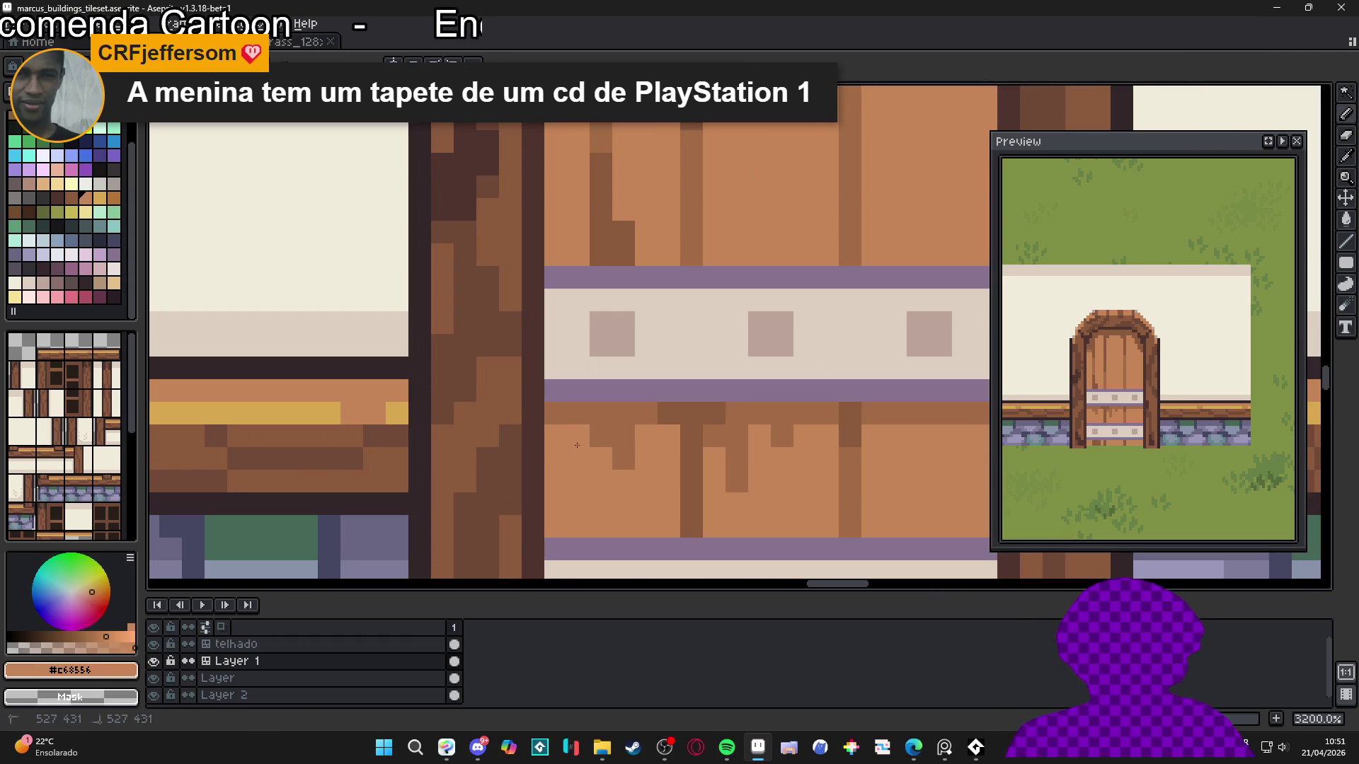
alt+click(601, 459)
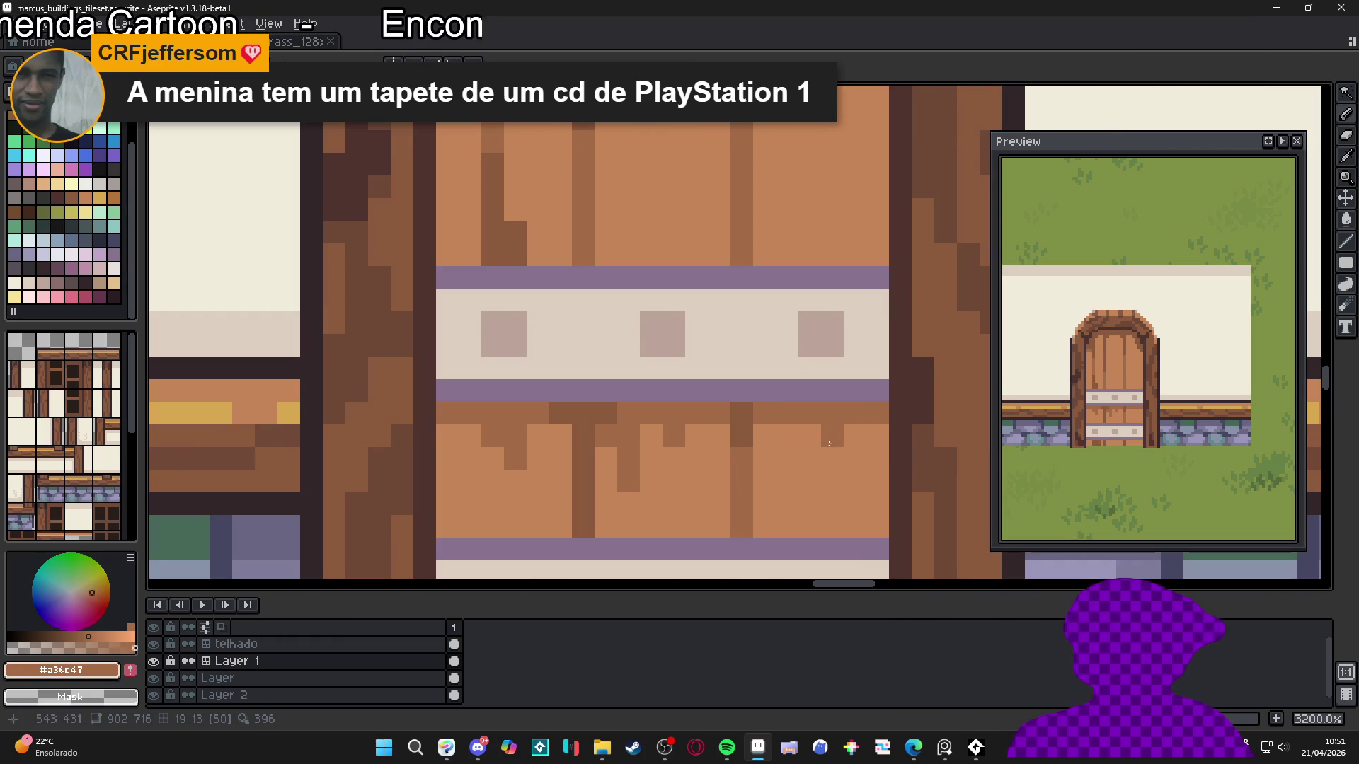
scroll(857, 468, down, 3)
scroll(857, 468, up, 1)
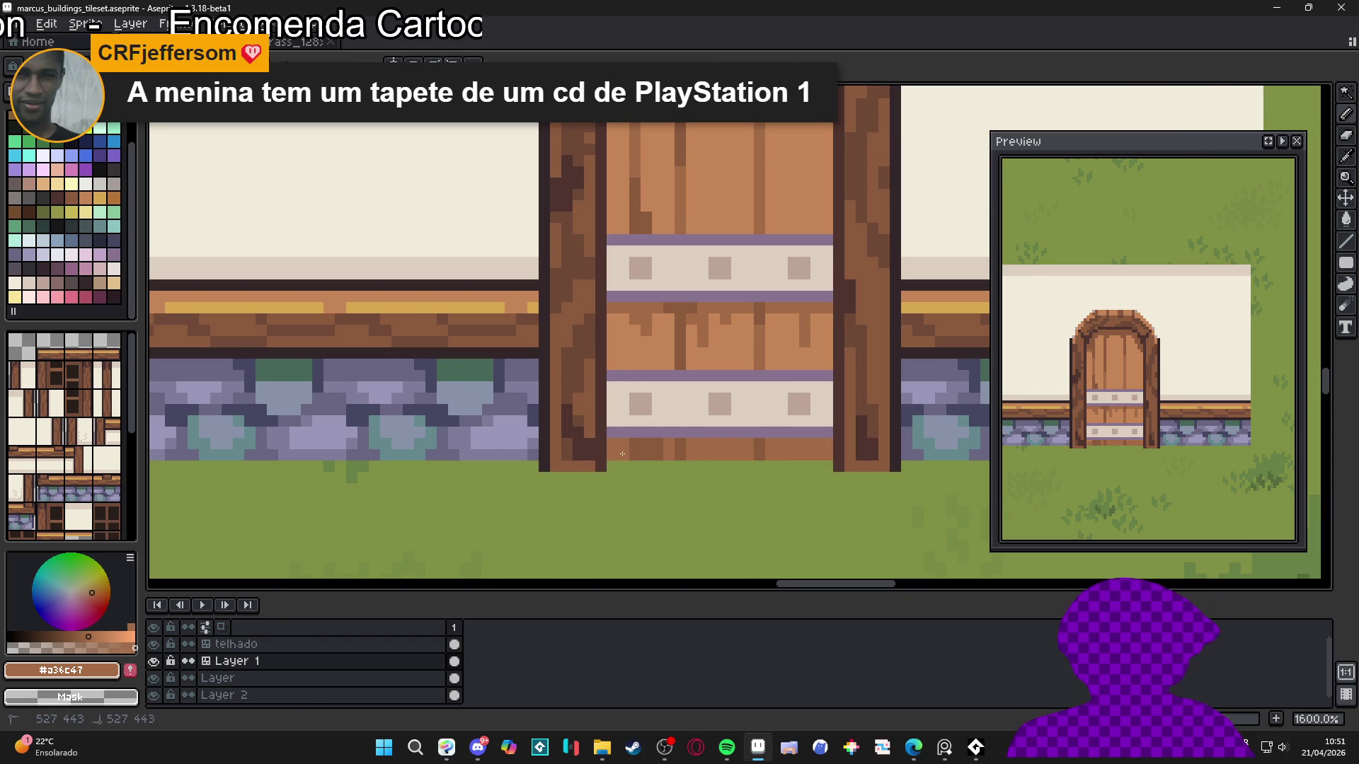
scroll(613, 458, down, 4)
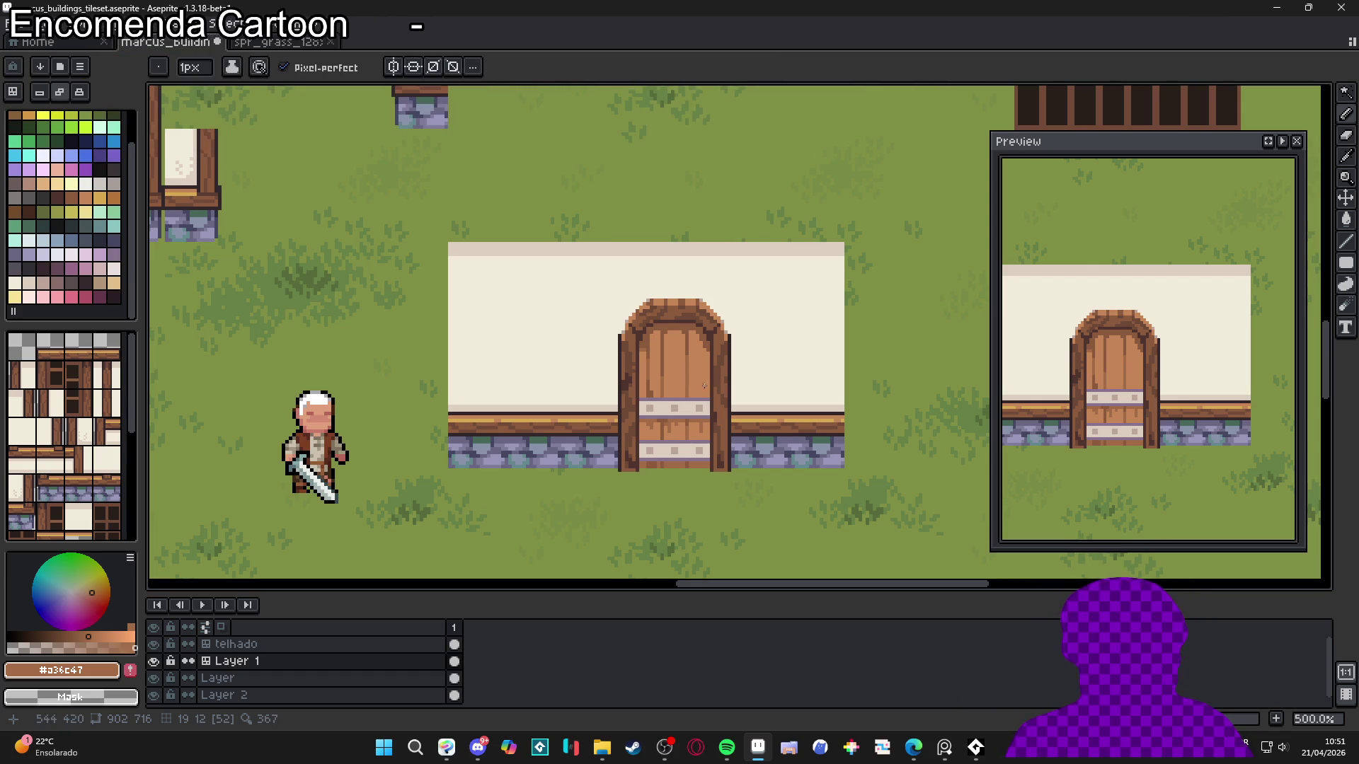
Sample a lighter door colour and save the tileset with Ctrl+S
scroll(690, 394, up, 4)
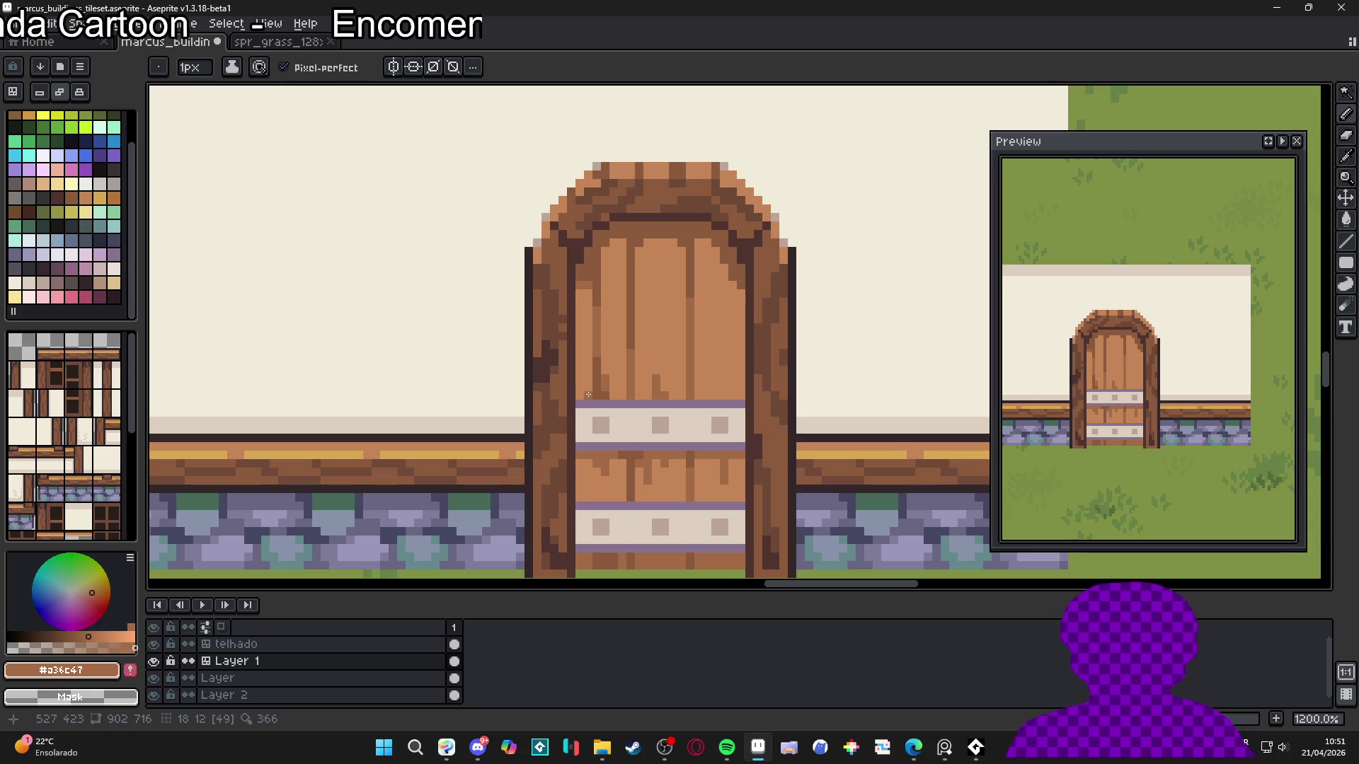
alt+click(580, 284)
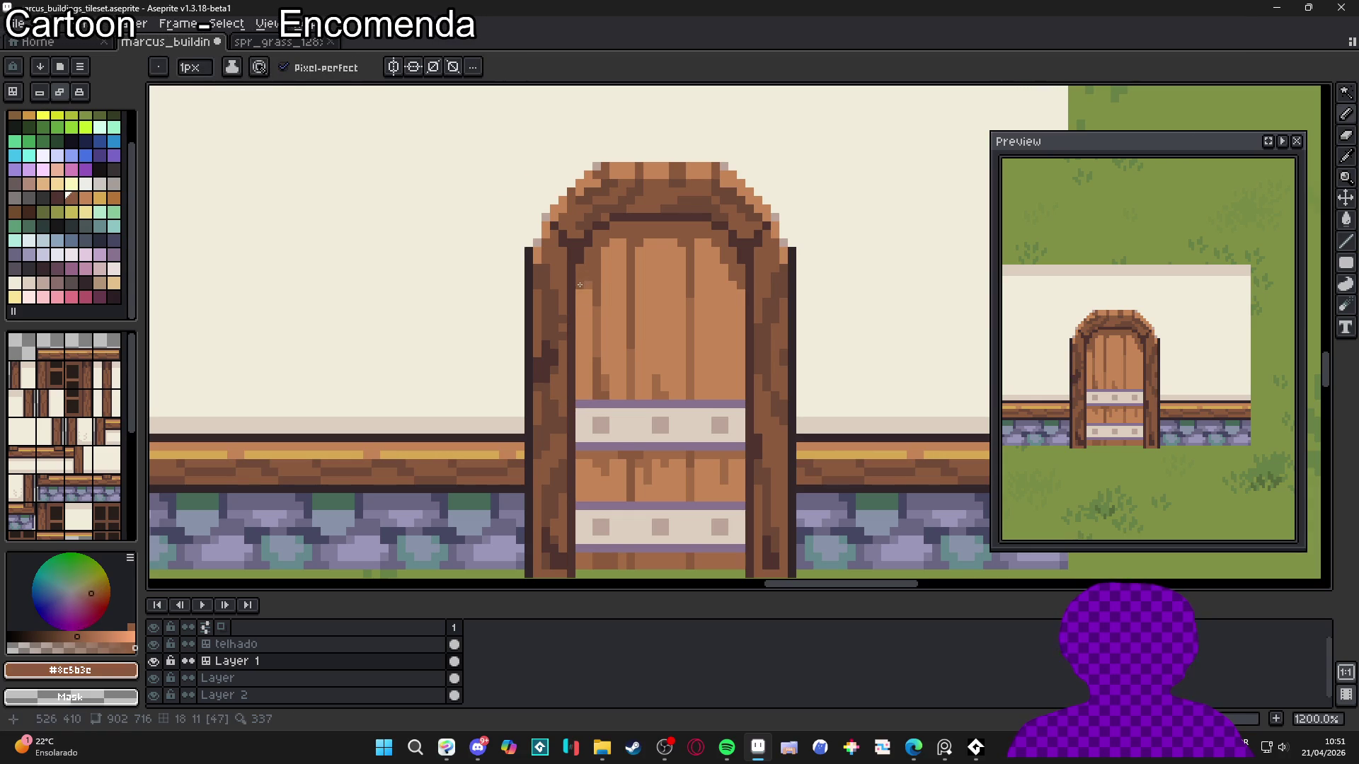
scroll(576, 284, down, 3)
scroll(631, 316, down, 2)
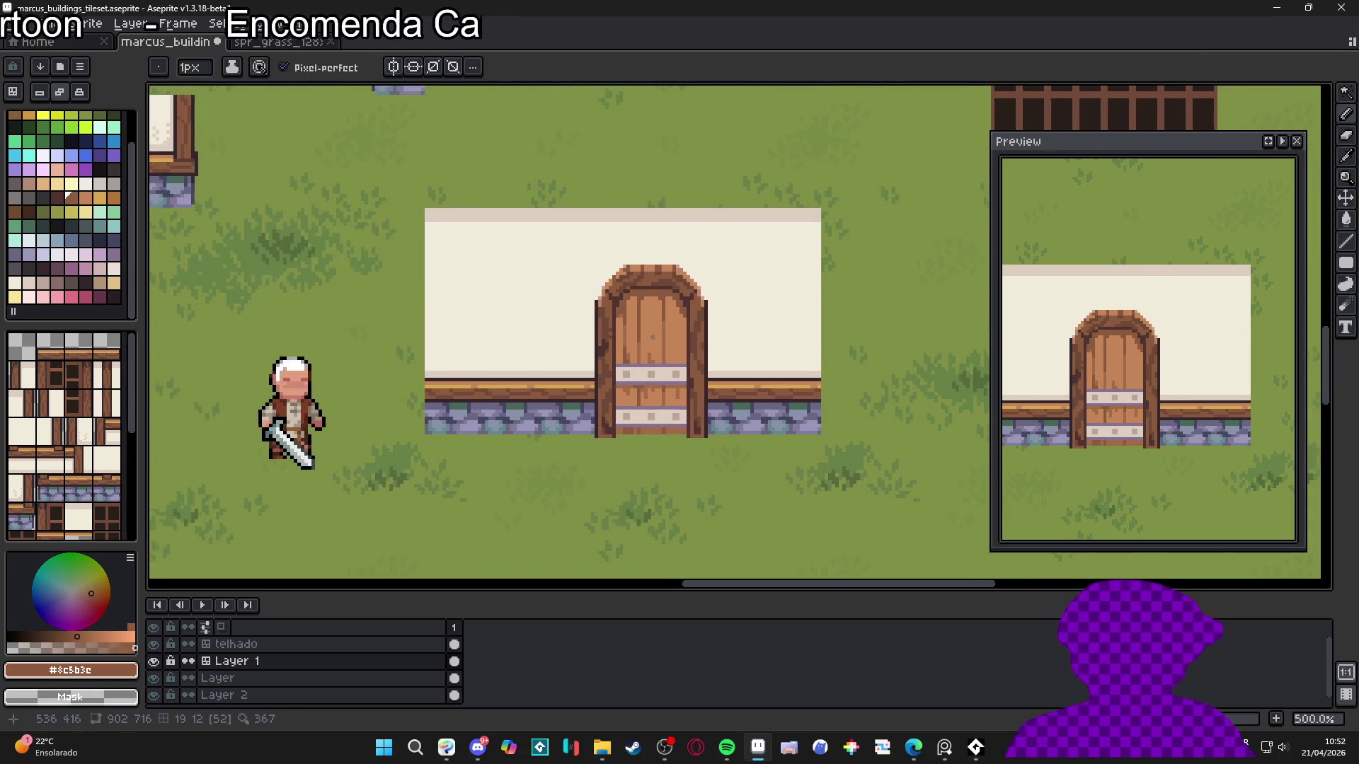
scroll(671, 370, up, 1)
key(ctrl+s)
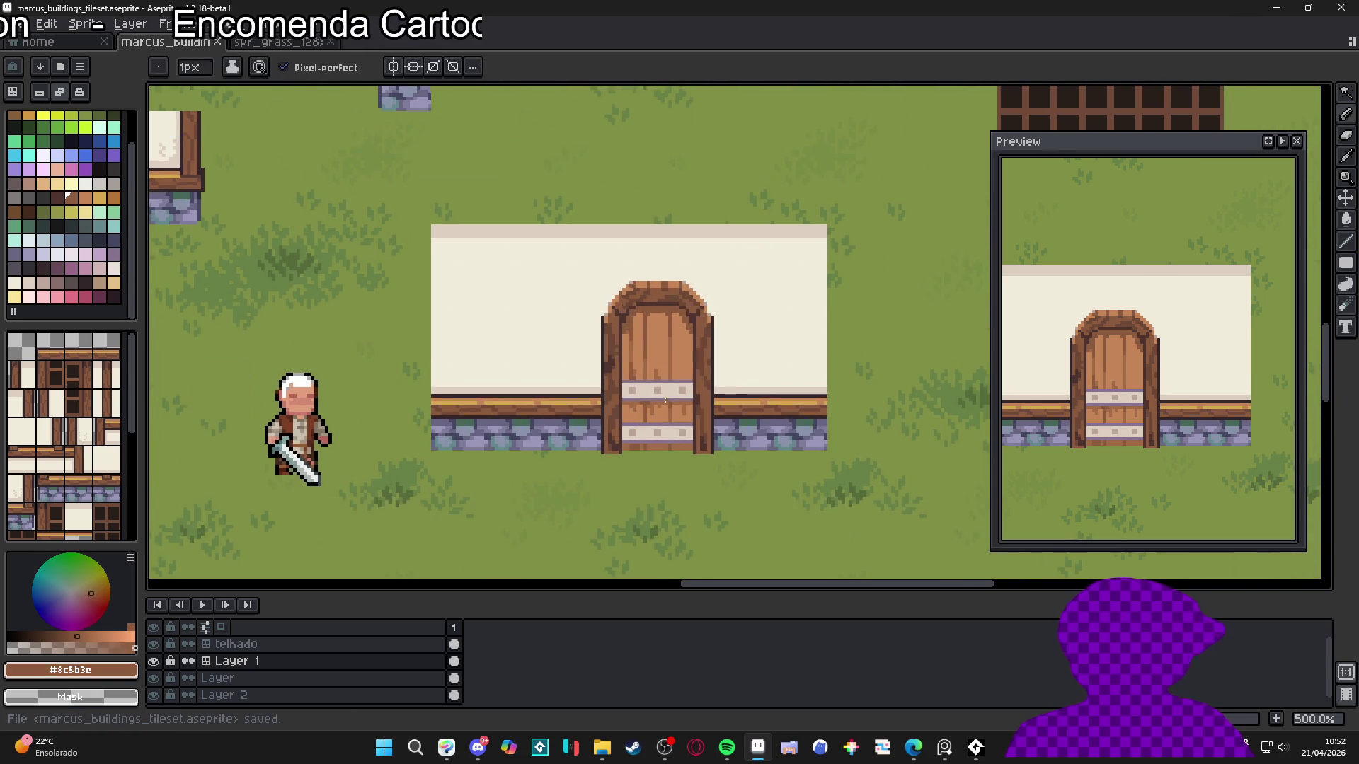
Eyedrop the cream band colour and then the purple band colour from the door
scroll(666, 375, up, 7)
alt+click(590, 367)
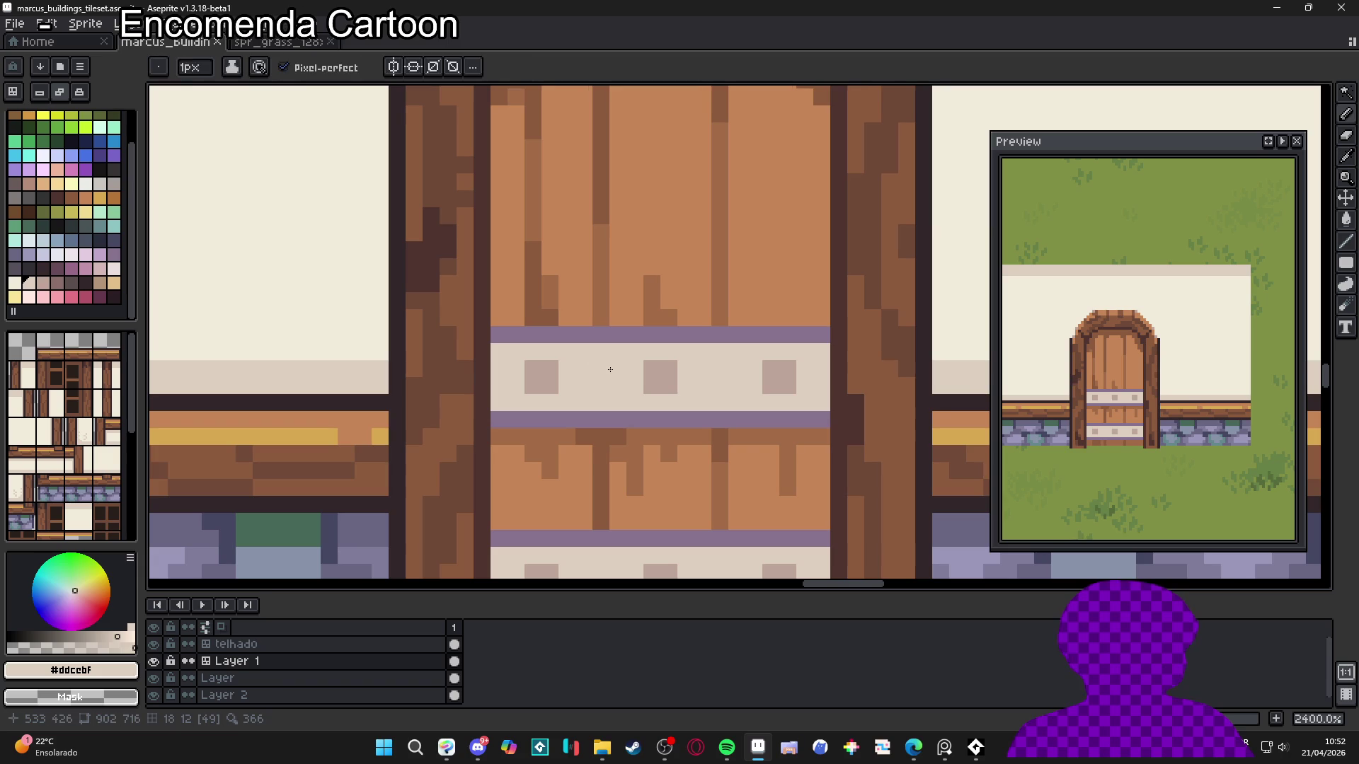
scroll(621, 371, down, 3)
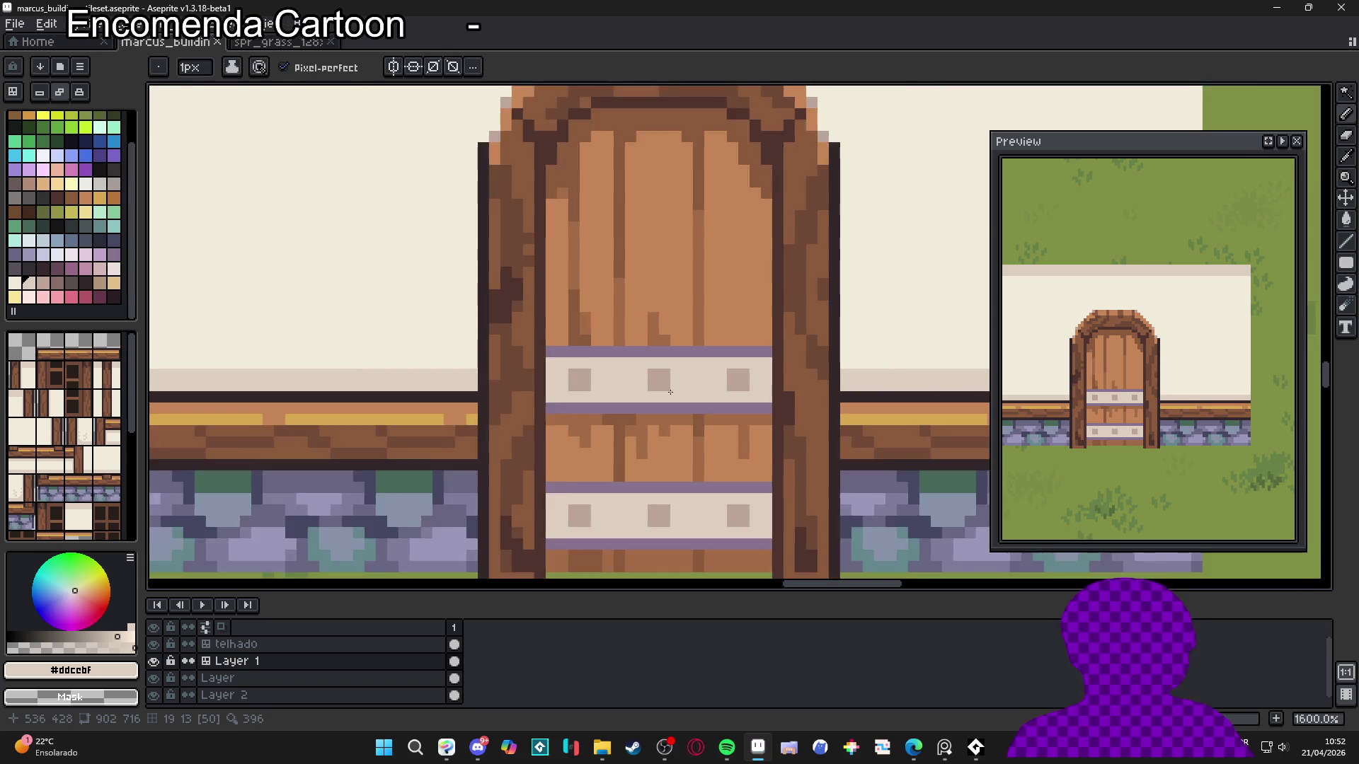
scroll(691, 385, up, 3)
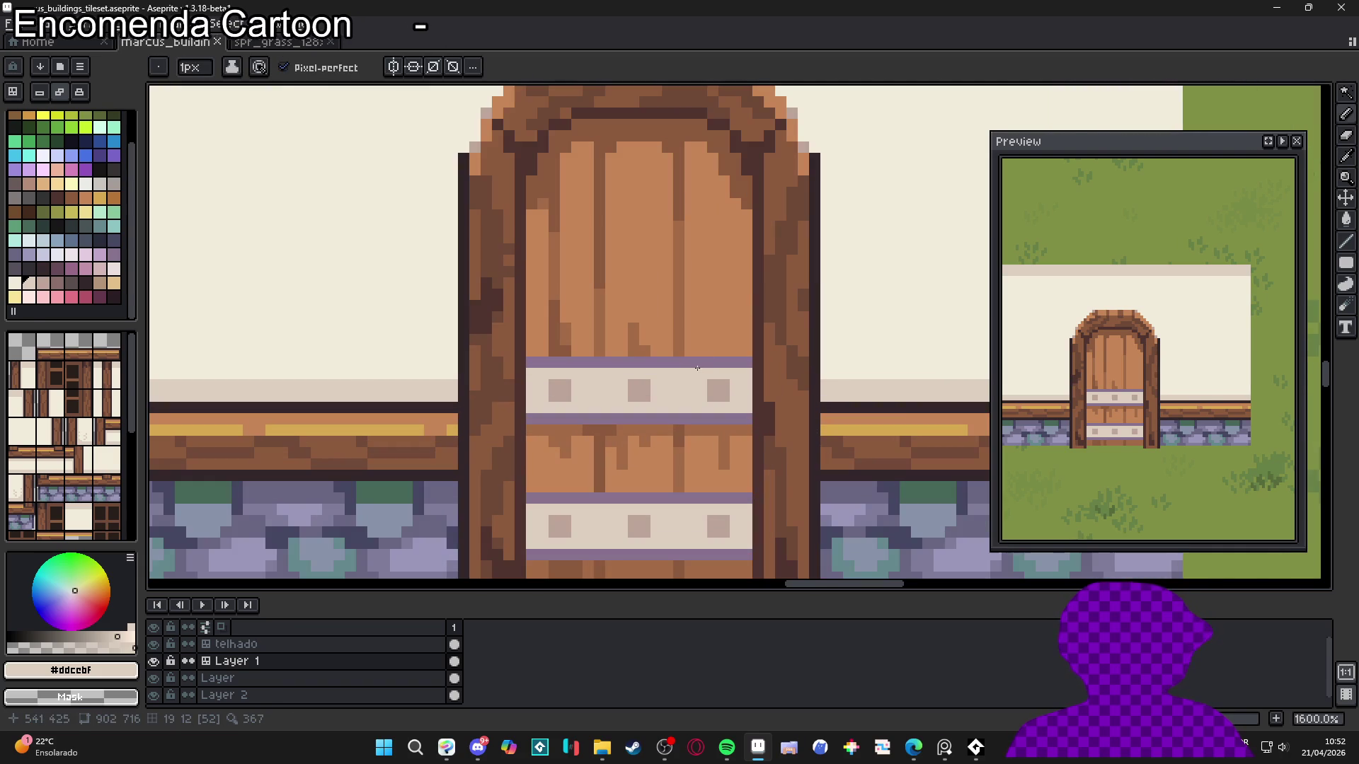
alt+click(722, 419)
Paint a large round purple plate on the upper band and give it a dark grey centre
key(plus)
key(plus)
key(plus)
drag(722, 419, 711, 430)
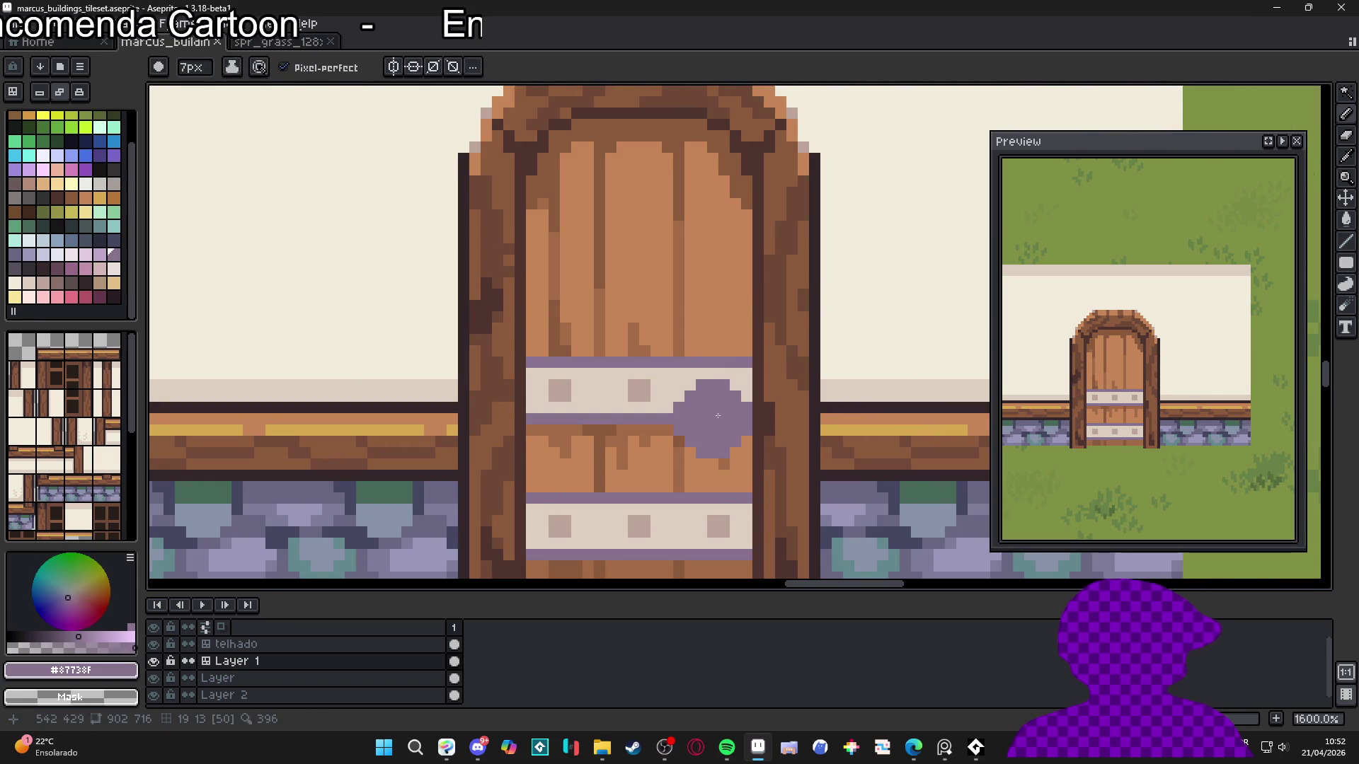
alt+click(652, 380)
key(minus)
key(minus)
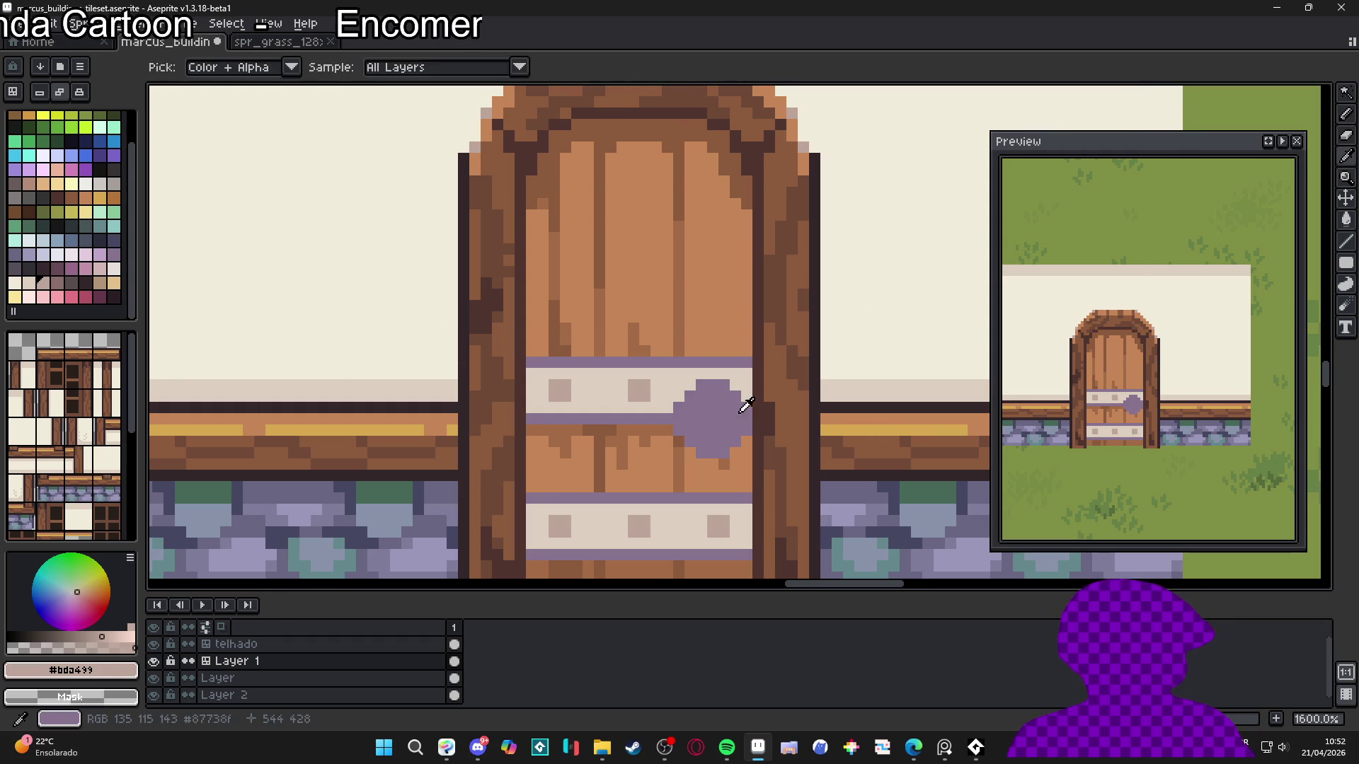
click(14, 271)
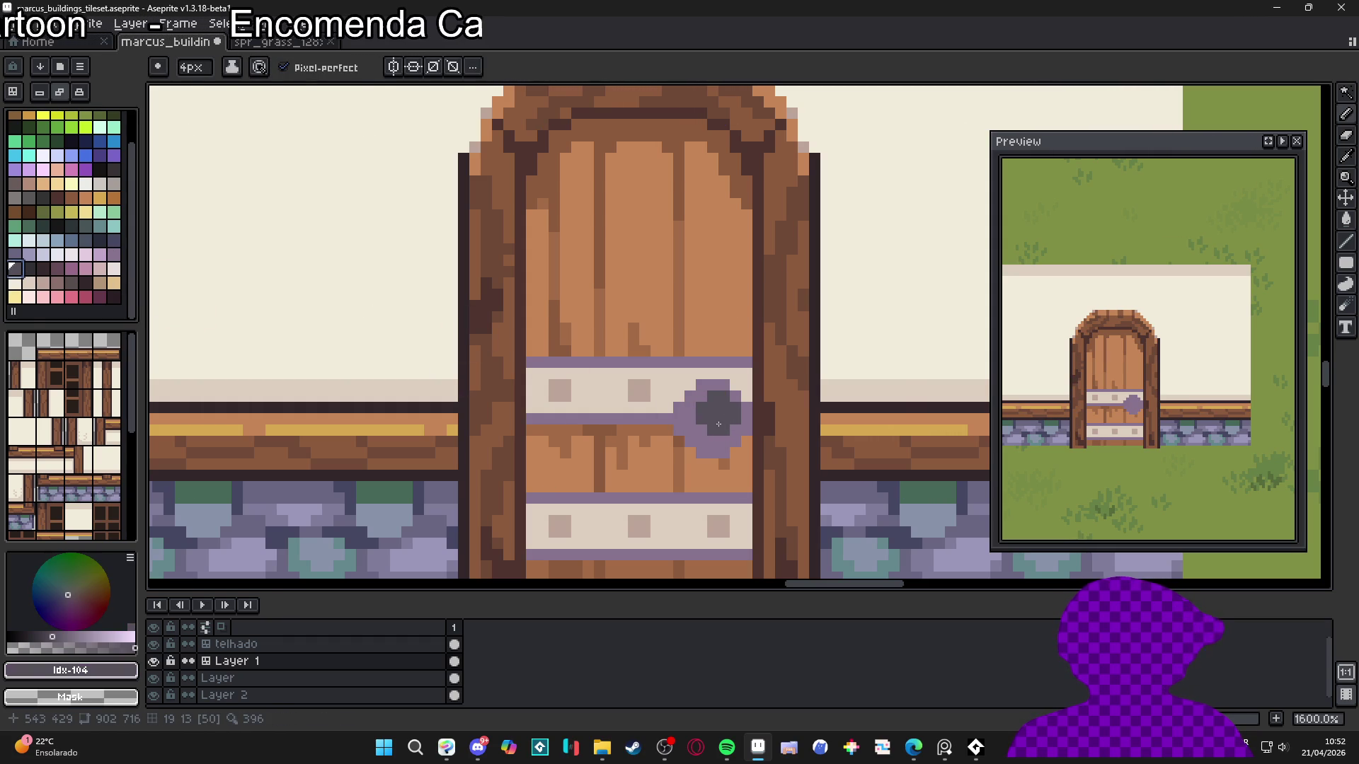
key(minus)
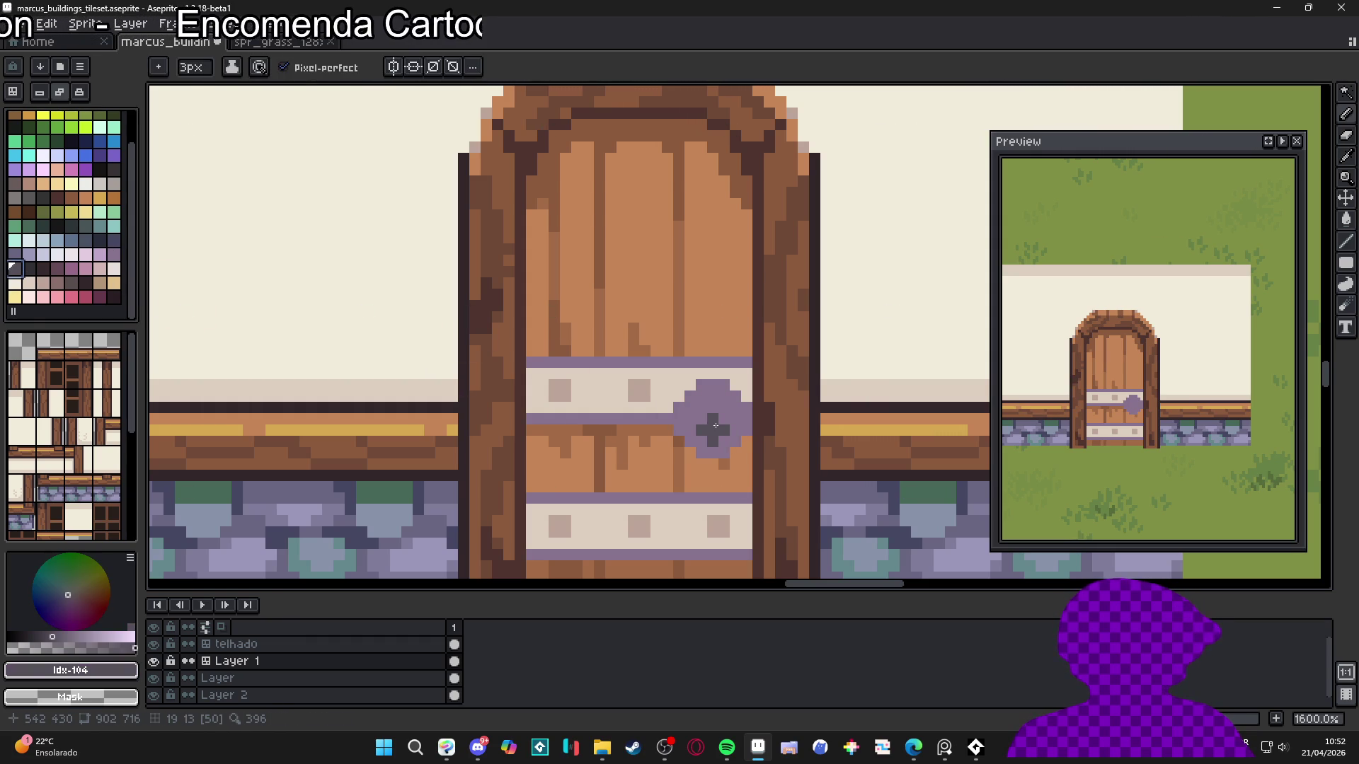
key(plus)
key(plus)
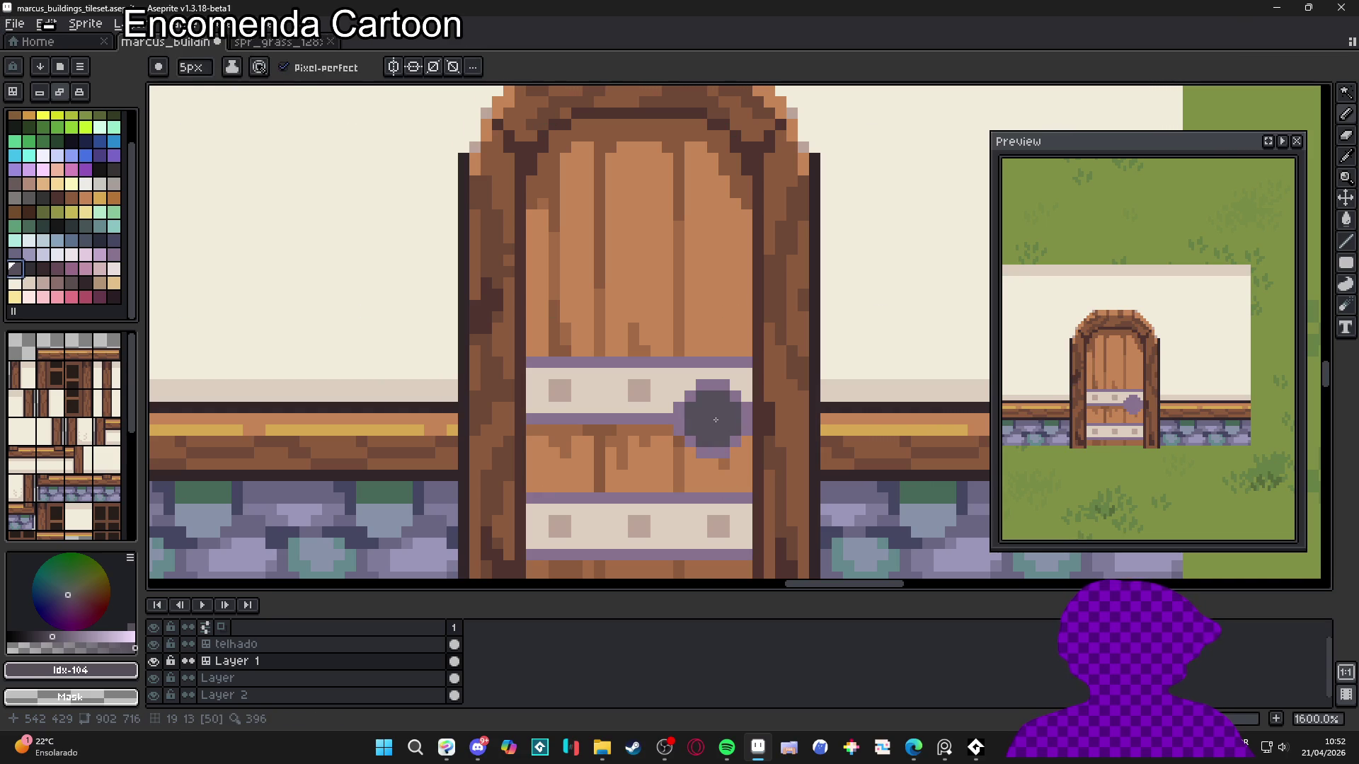
Rim the dark knob with purple edge pixels and darken its bottom and left edges
alt+click(736, 387)
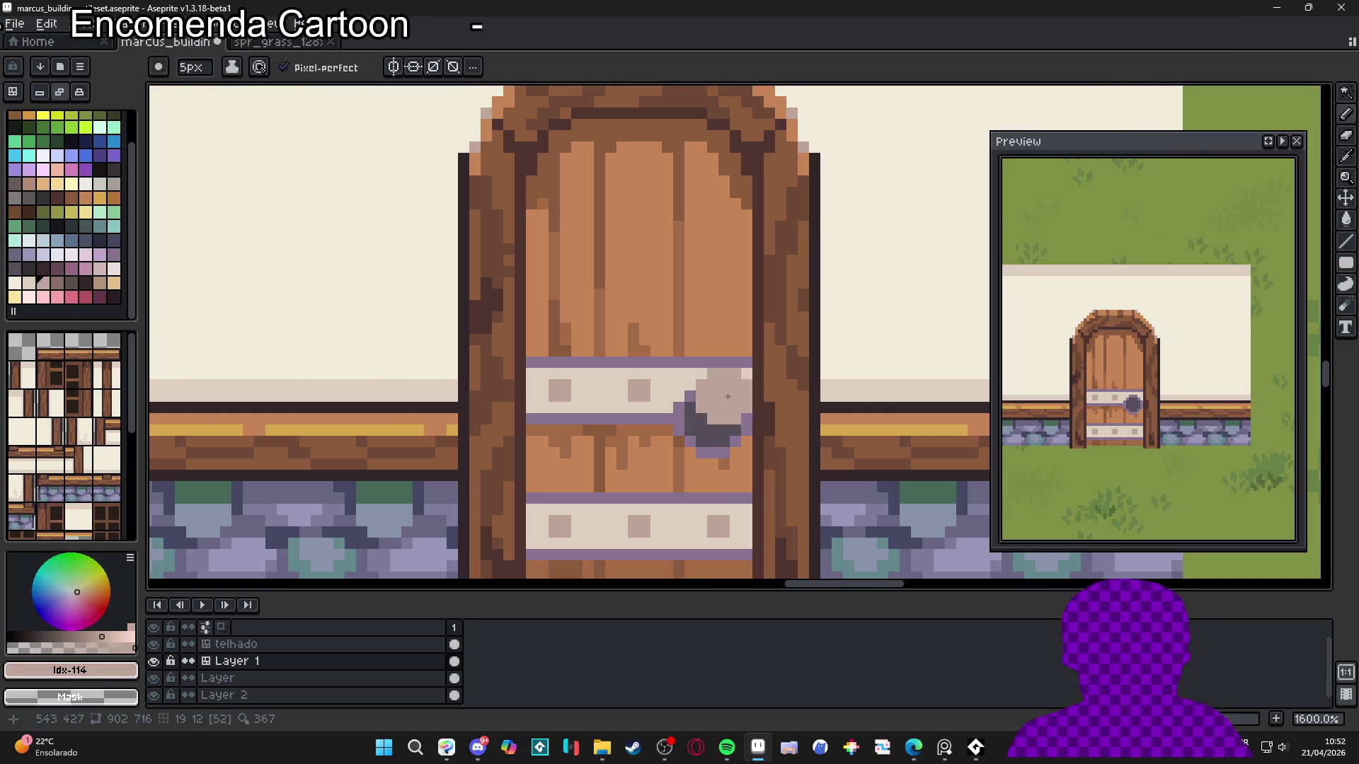
alt+click(736, 417)
alt+click(752, 402)
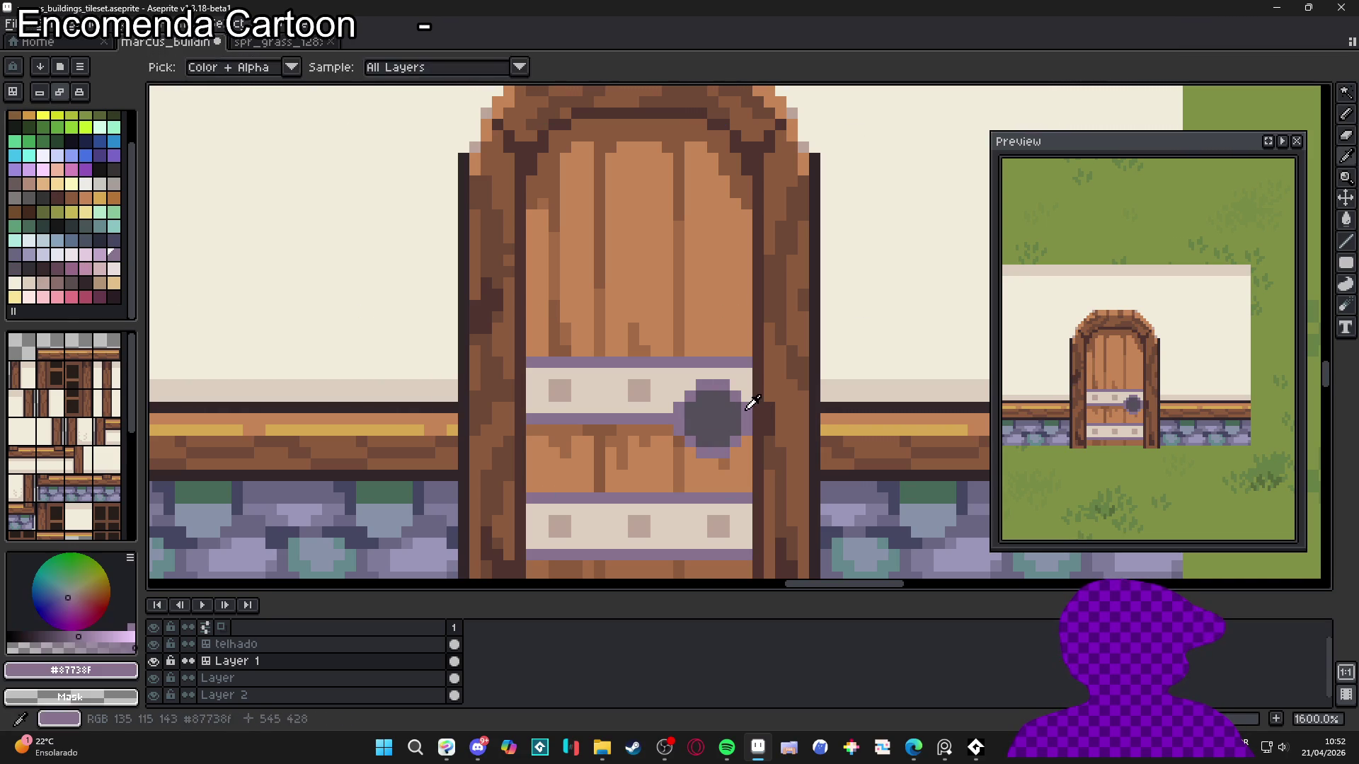
click(735, 419)
mouse_move(726, 430)
mouse_down()
mouse_move(702, 442)
mouse_move(690, 403)
mouse_up()
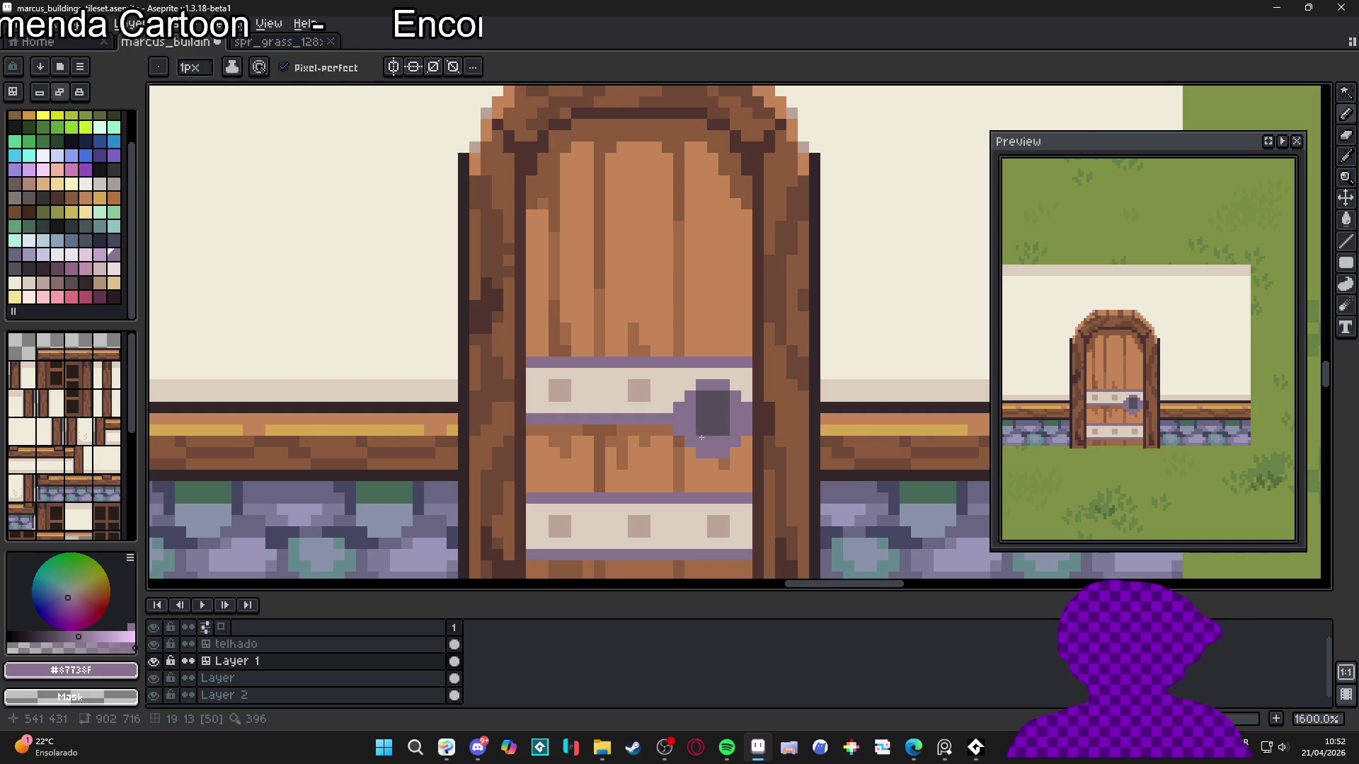
alt+click(718, 432)
mouse_move(723, 463)
mouse_down()
mouse_move(667, 439)
mouse_move(668, 407)
mouse_up()
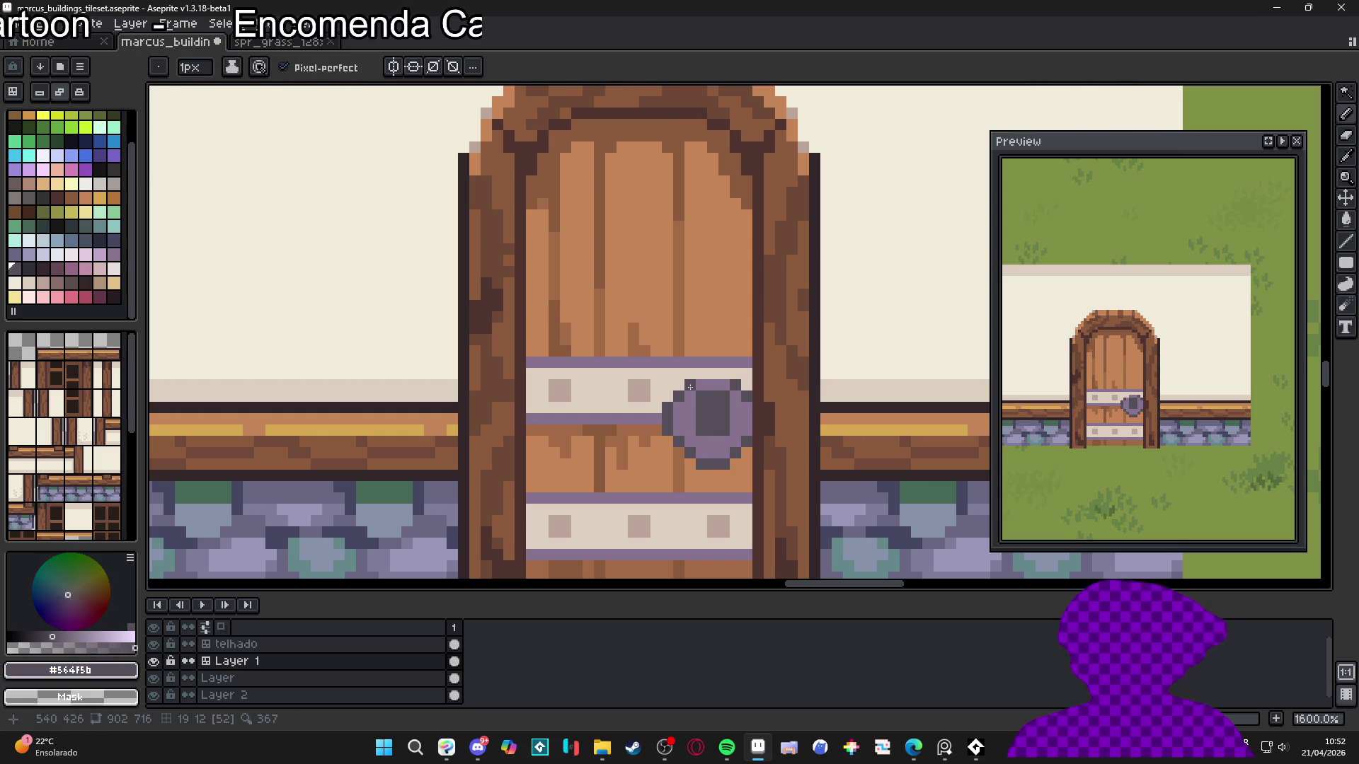
Undo the dark pixels beneath the knob and along its left edge
scroll(699, 388, down, 5)
scroll(747, 429, up, 5)
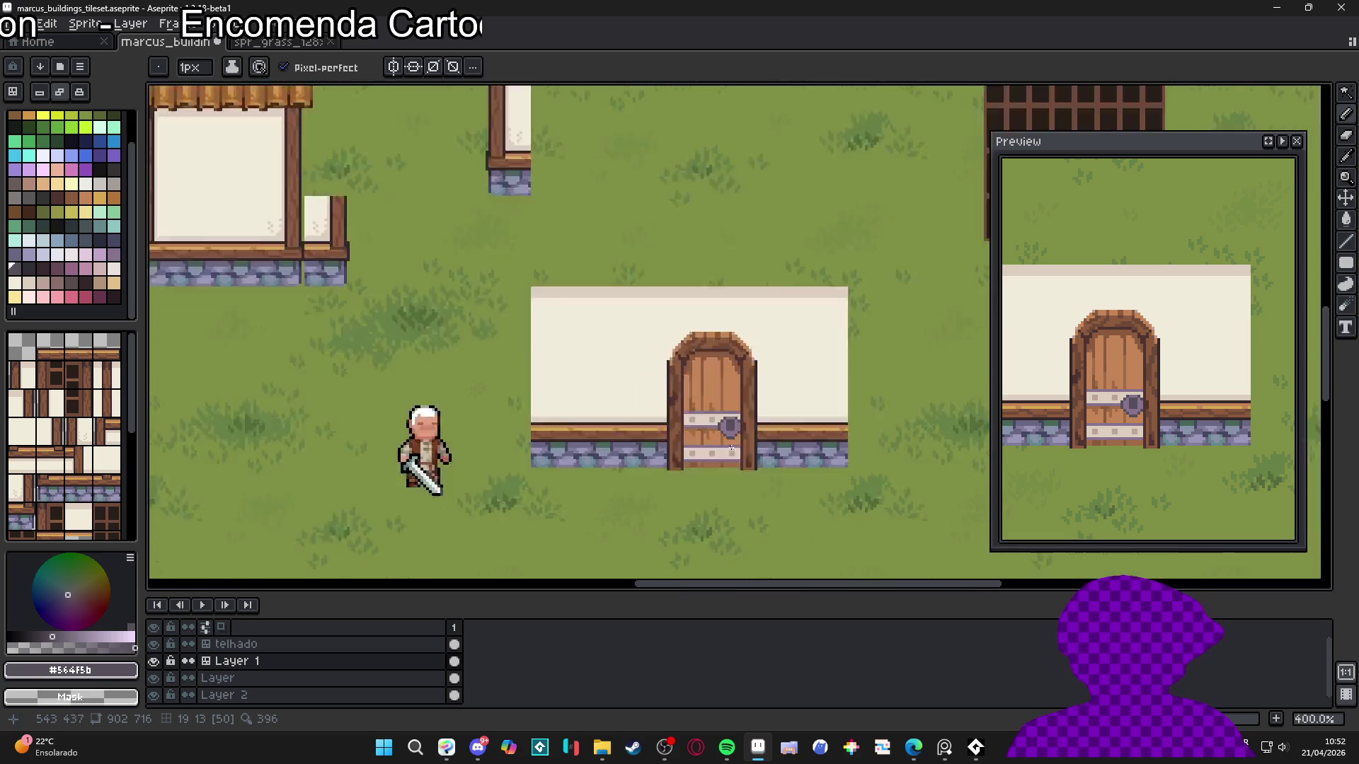
key(ctrl+z)
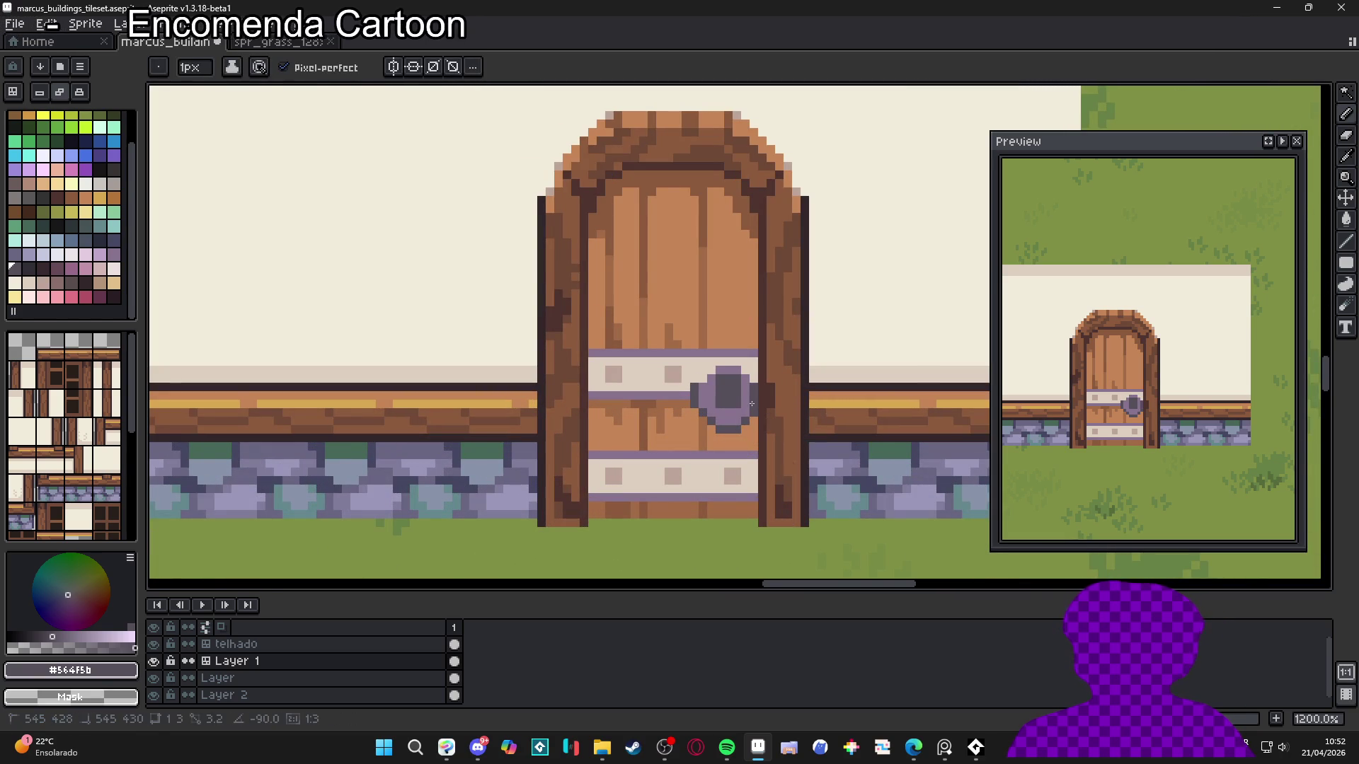
key(ctrl+z)
key(ctrl+z)
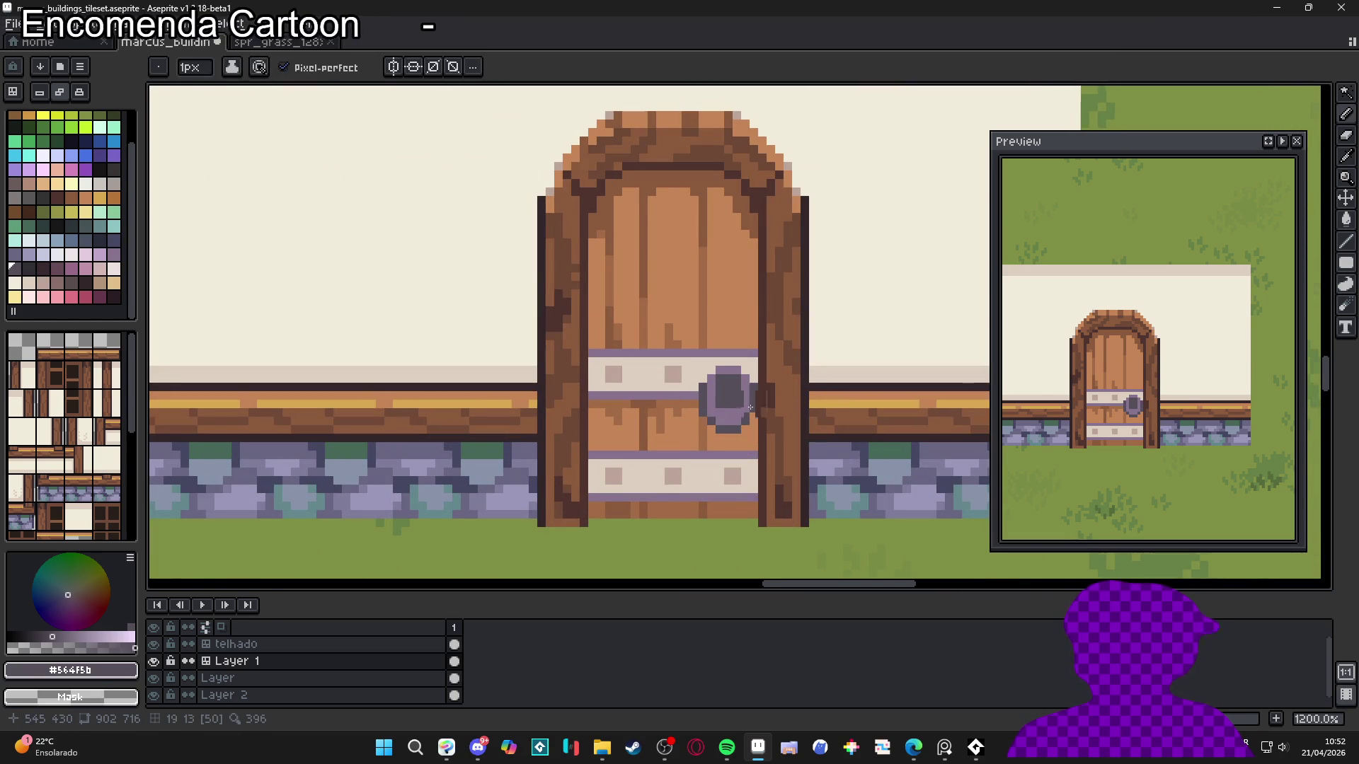
scroll(752, 430, down, 4)
scroll(751, 429, up, 5)
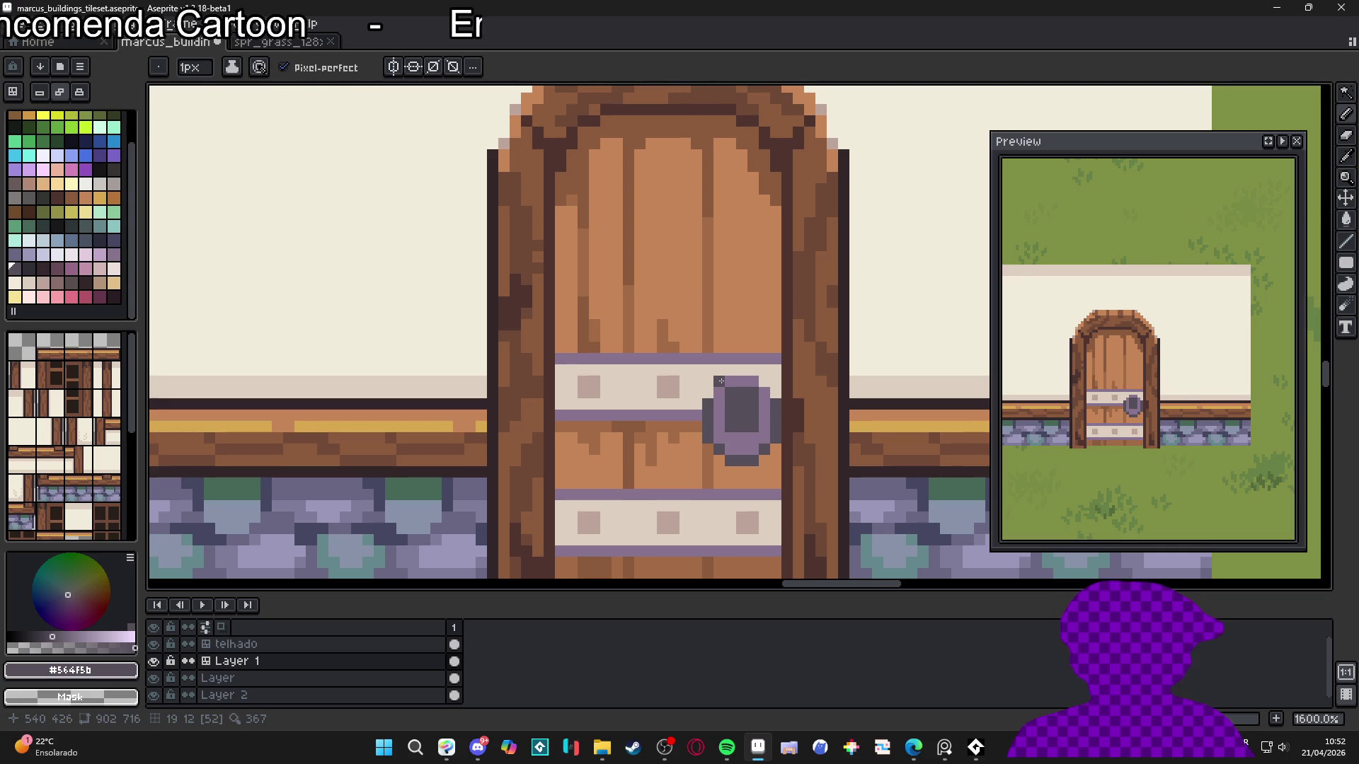
scroll(759, 381, down, 3)
scroll(759, 381, up, 3)
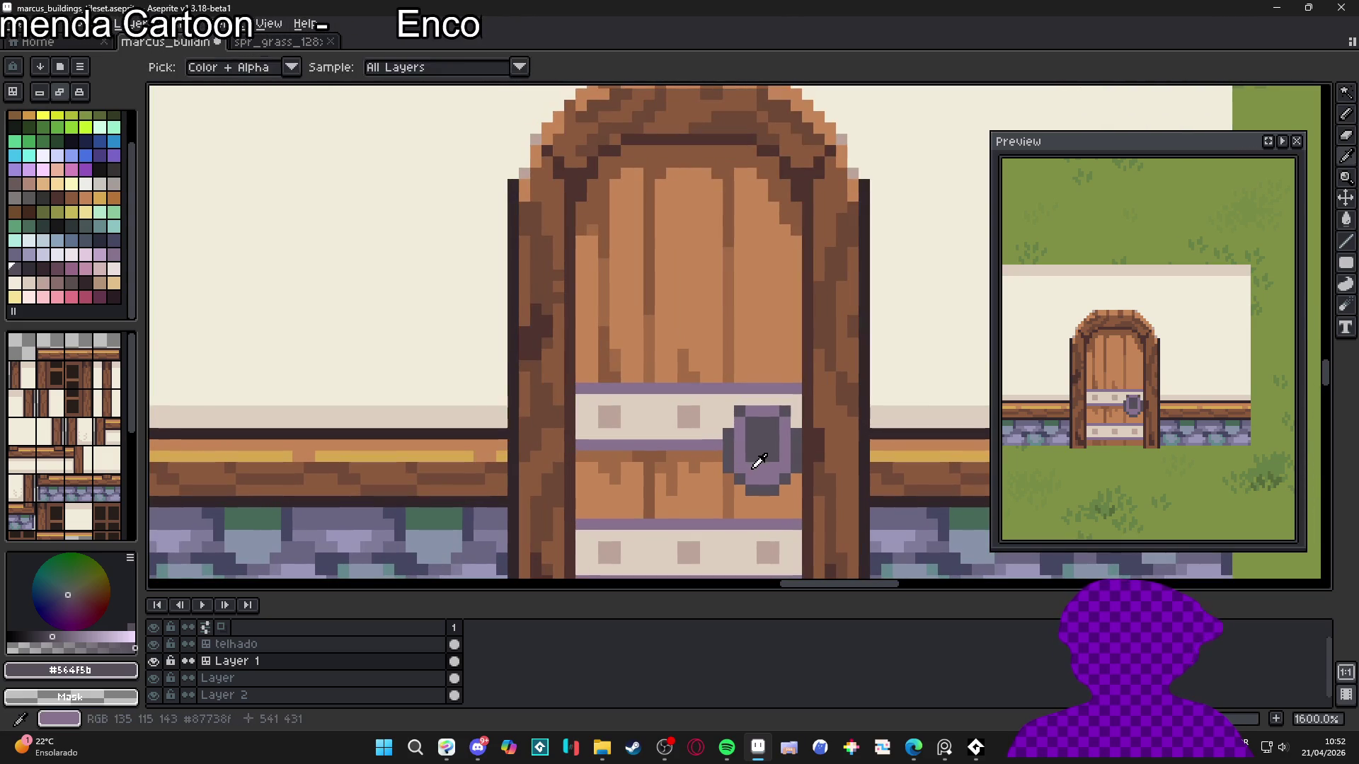
Add a small light-purple highlight along the knob's lower edge
alt+click(707, 388)
click(99, 255)
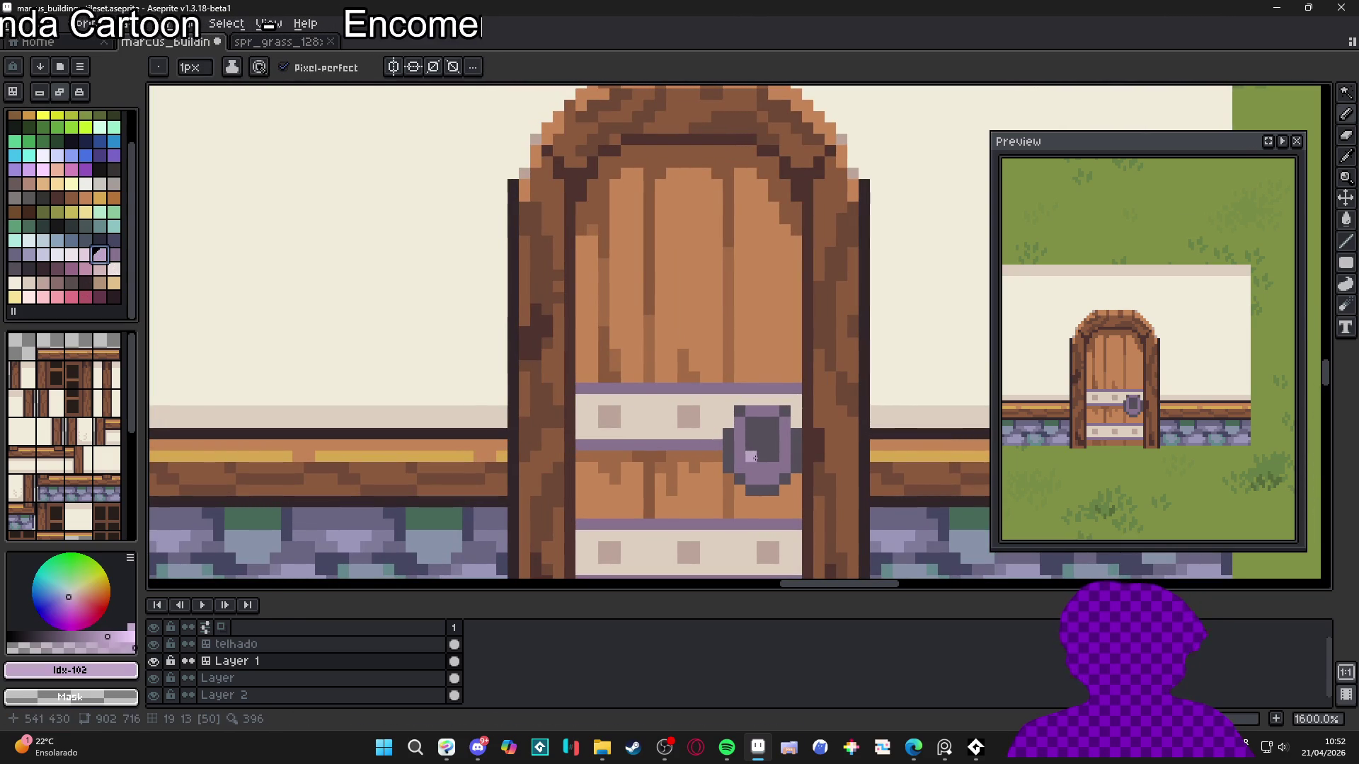
click(759, 468)
drag(769, 468, 760, 479)
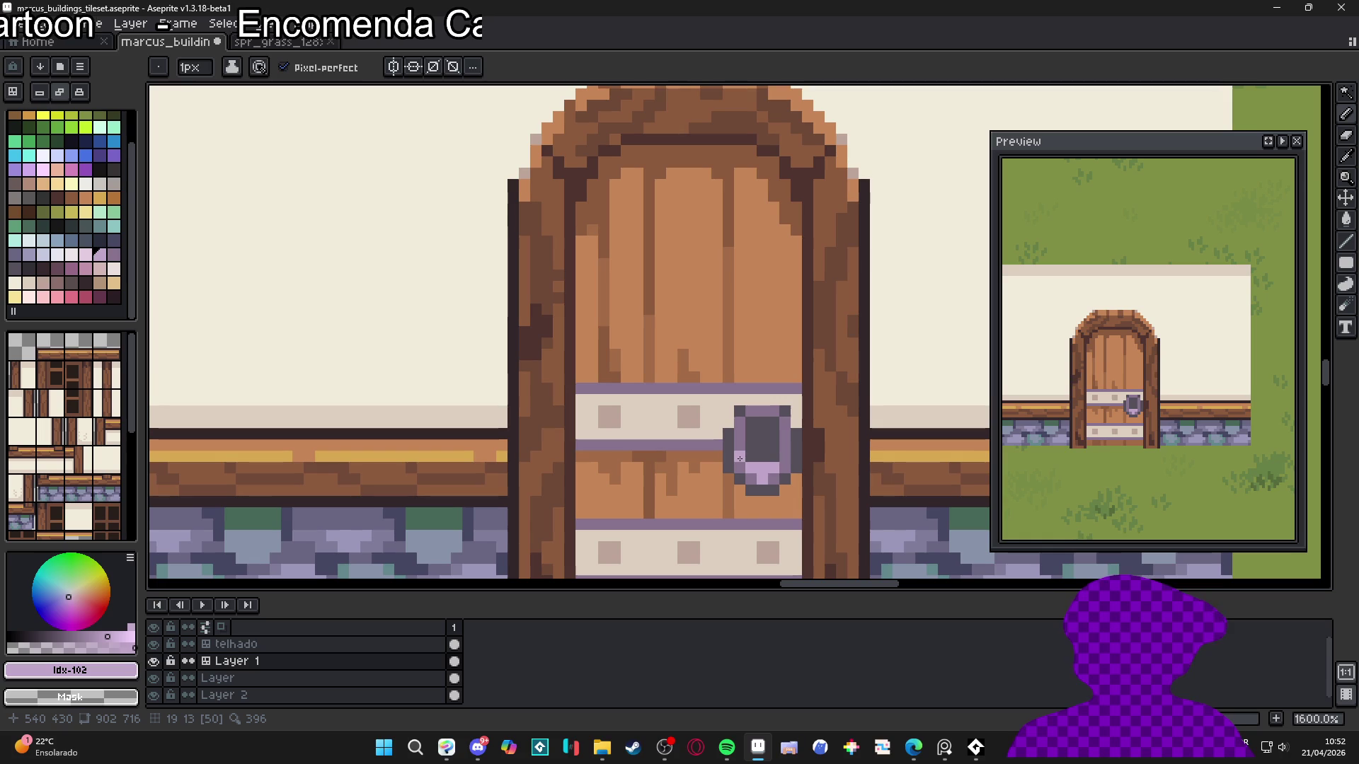
Eyedrop the band purple and the light and dark wood browns from the door
alt+click(740, 453)
scroll(744, 468, down, 1)
scroll(743, 468, down, 3)
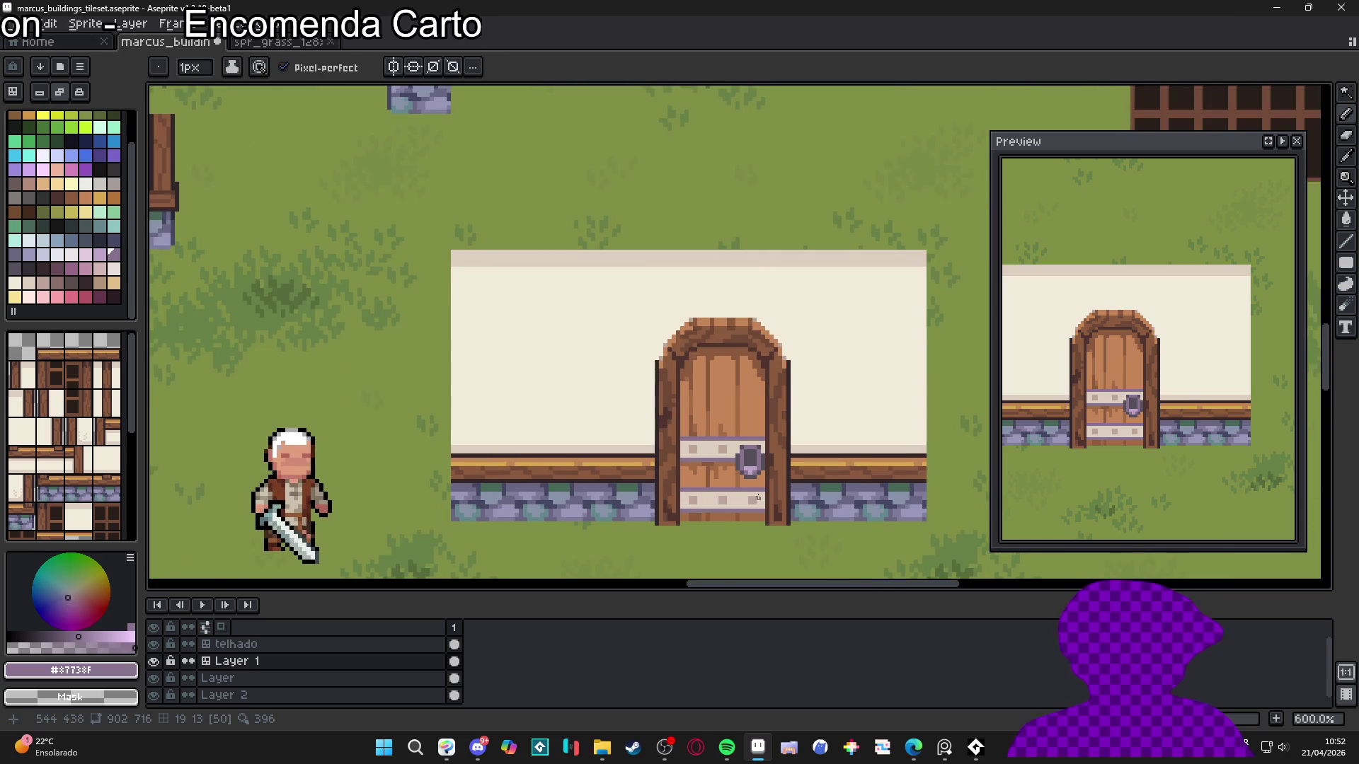
scroll(749, 493, up, 4)
alt+click(777, 453)
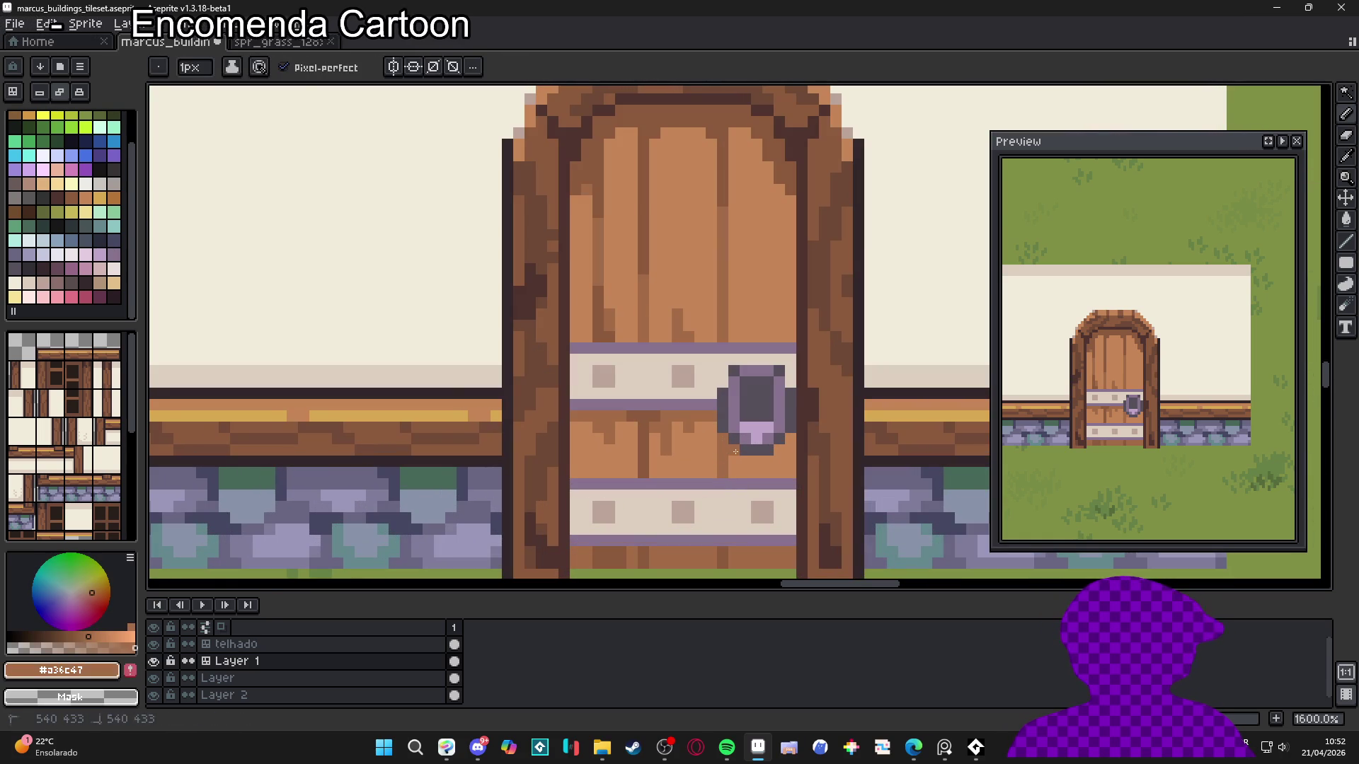
scroll(789, 443, down, 6)
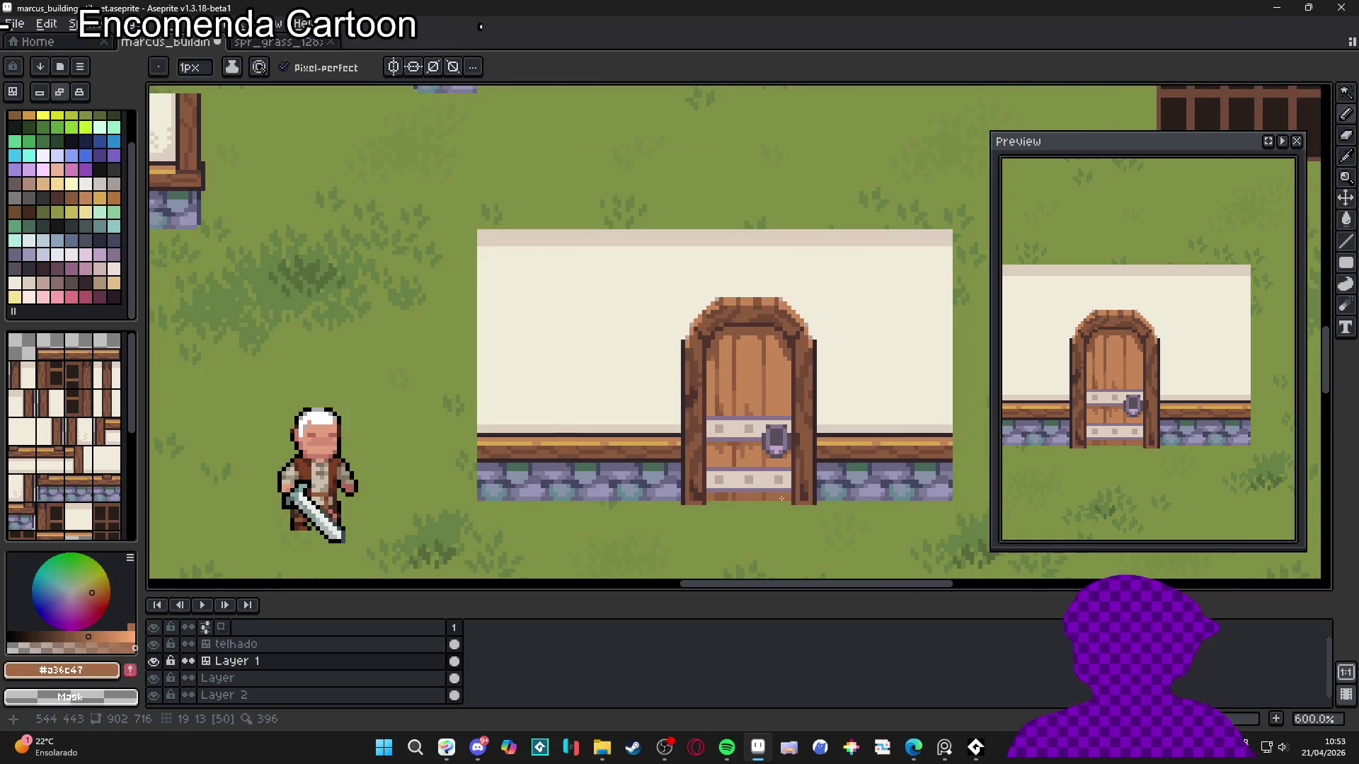
scroll(672, 428, up, 7)
alt+click(637, 429)
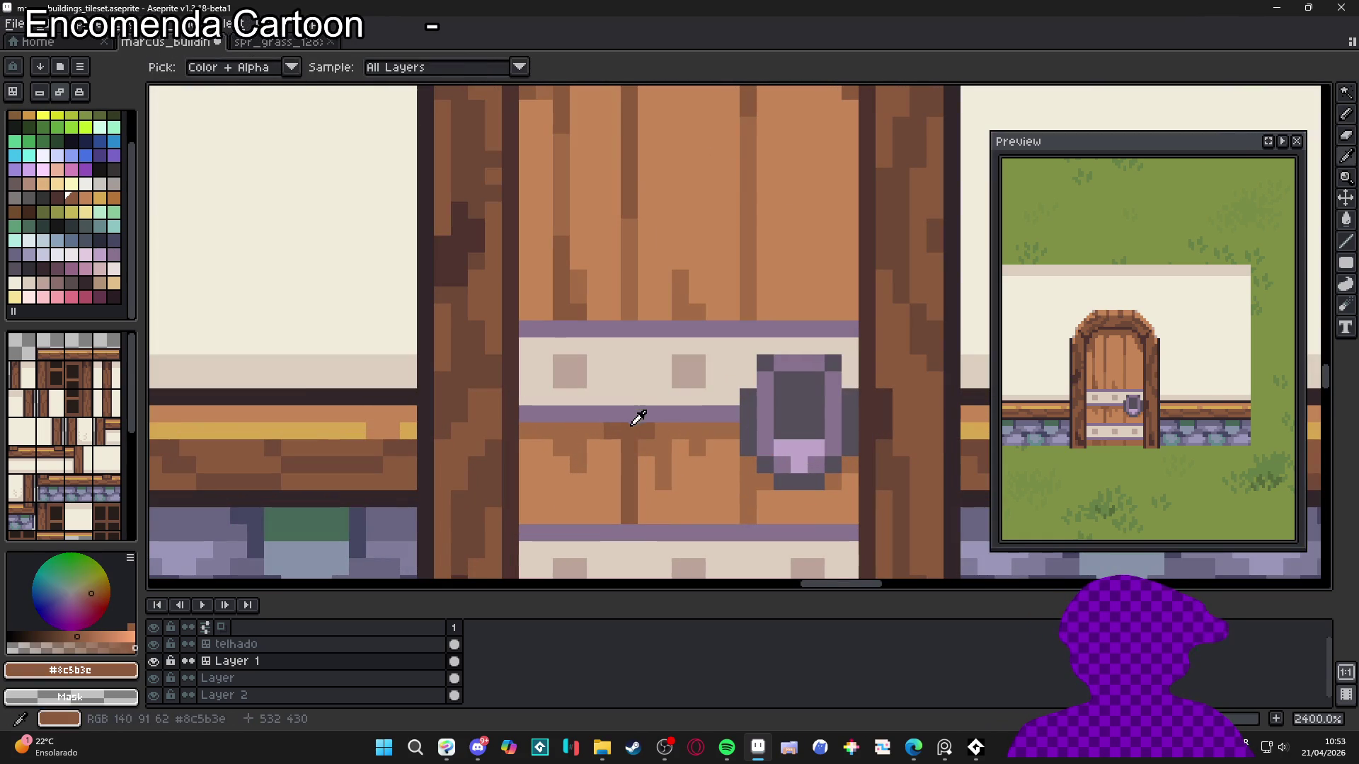
scroll(791, 497, down, 4)
scroll(791, 497, up, 4)
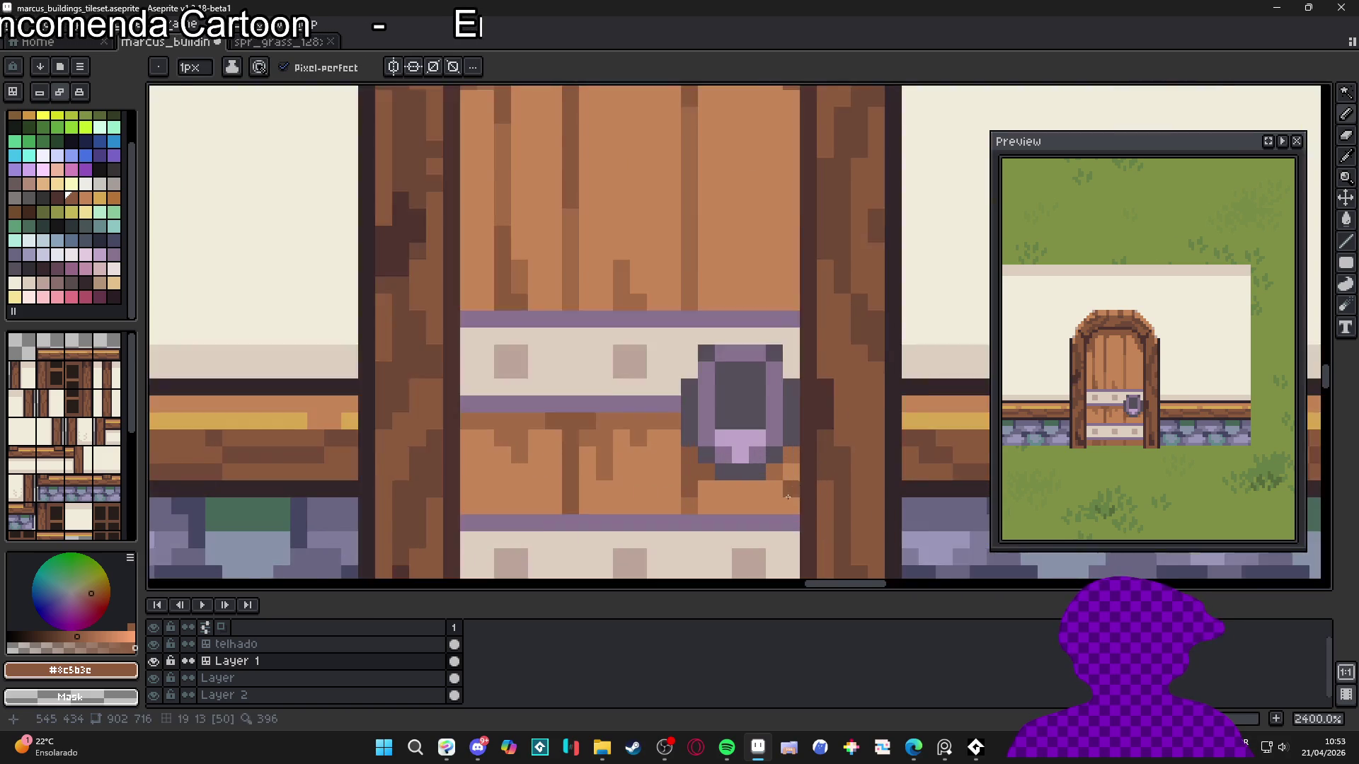
scroll(750, 488, down, 4)
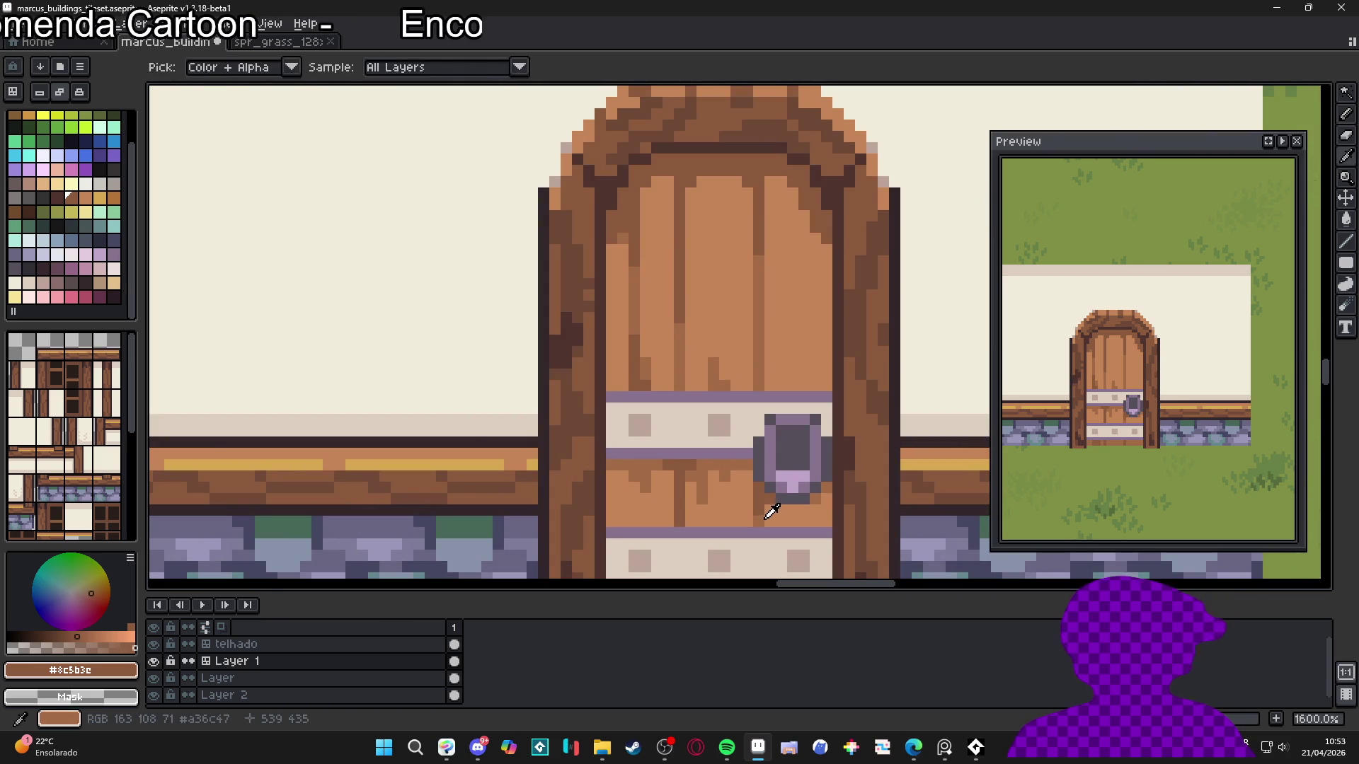
alt+click(769, 507)
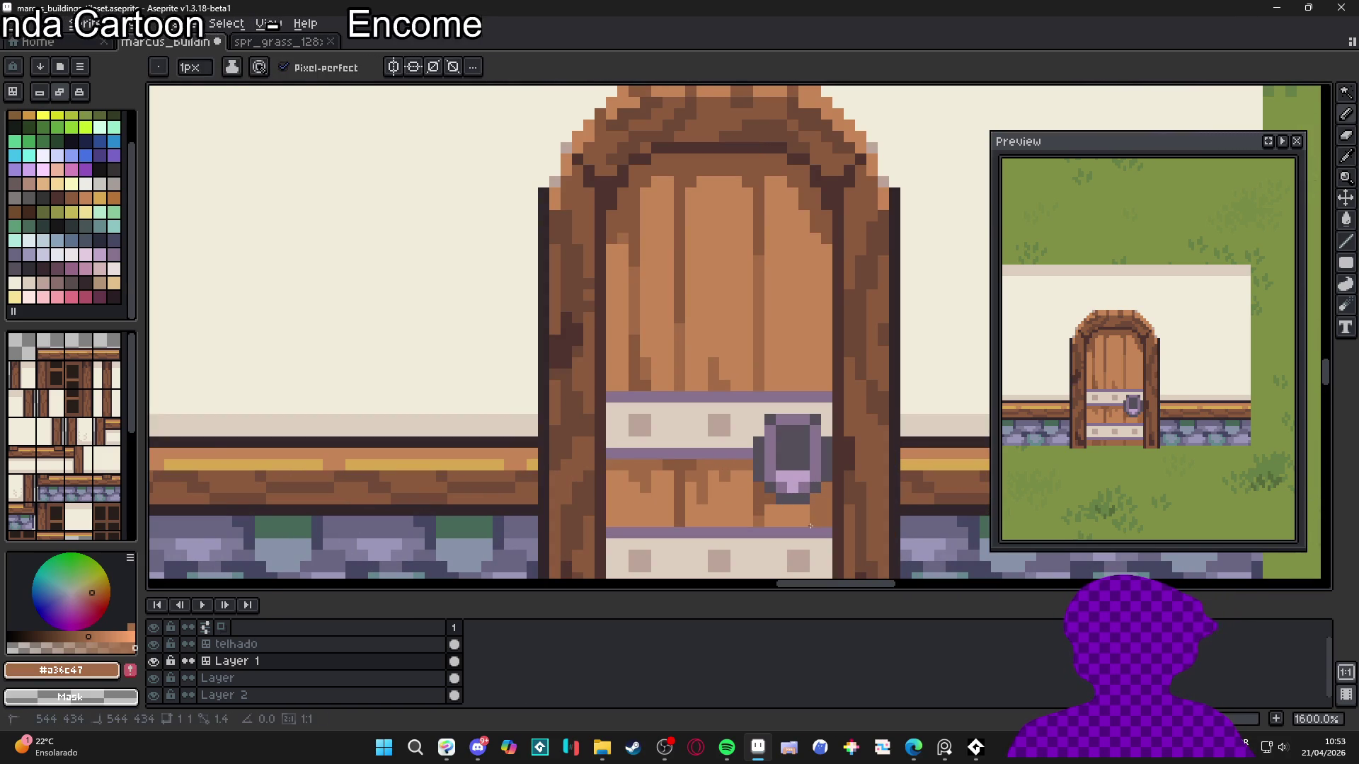
Enlarge the brush to 2 pixels and save the tileset
scroll(793, 522, down, 1)
scroll(782, 521, up, 1)
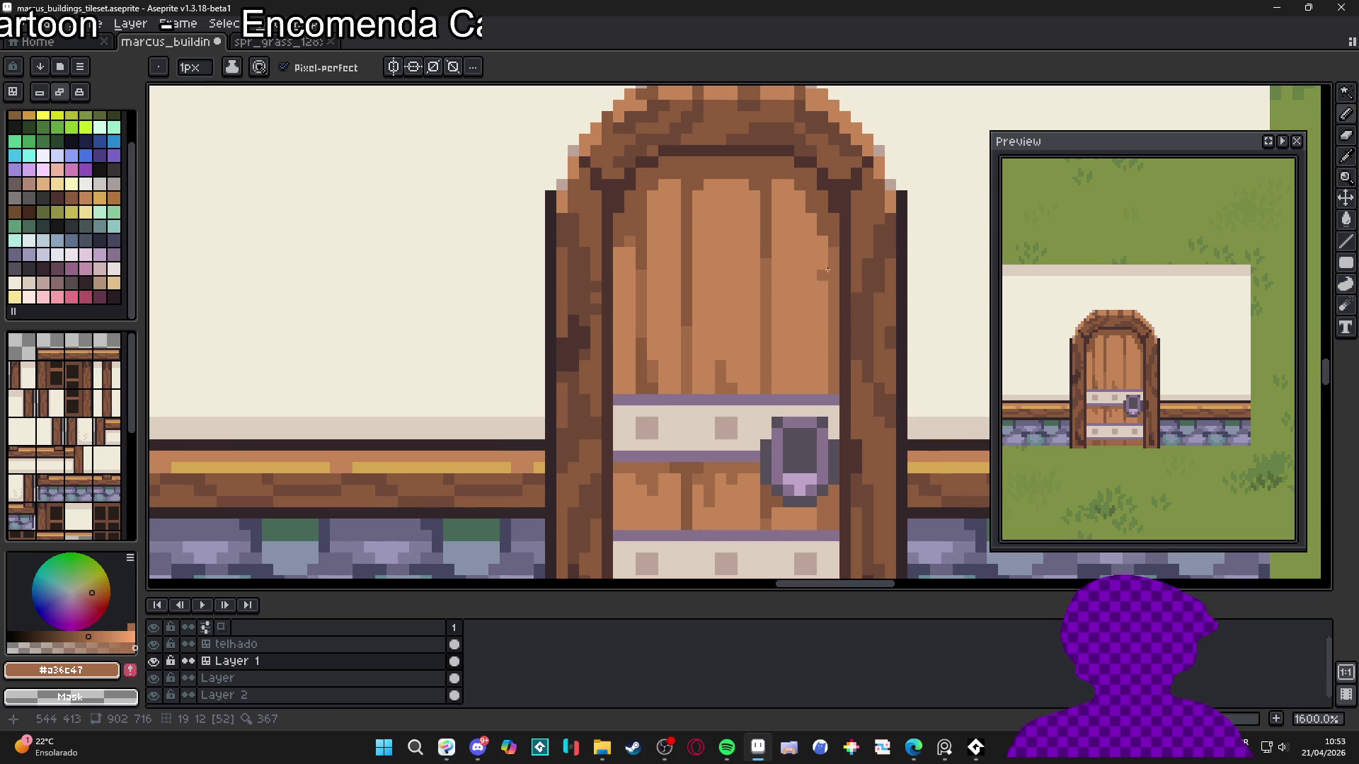
scroll(831, 255, down, 4)
scroll(761, 316, up, 6)
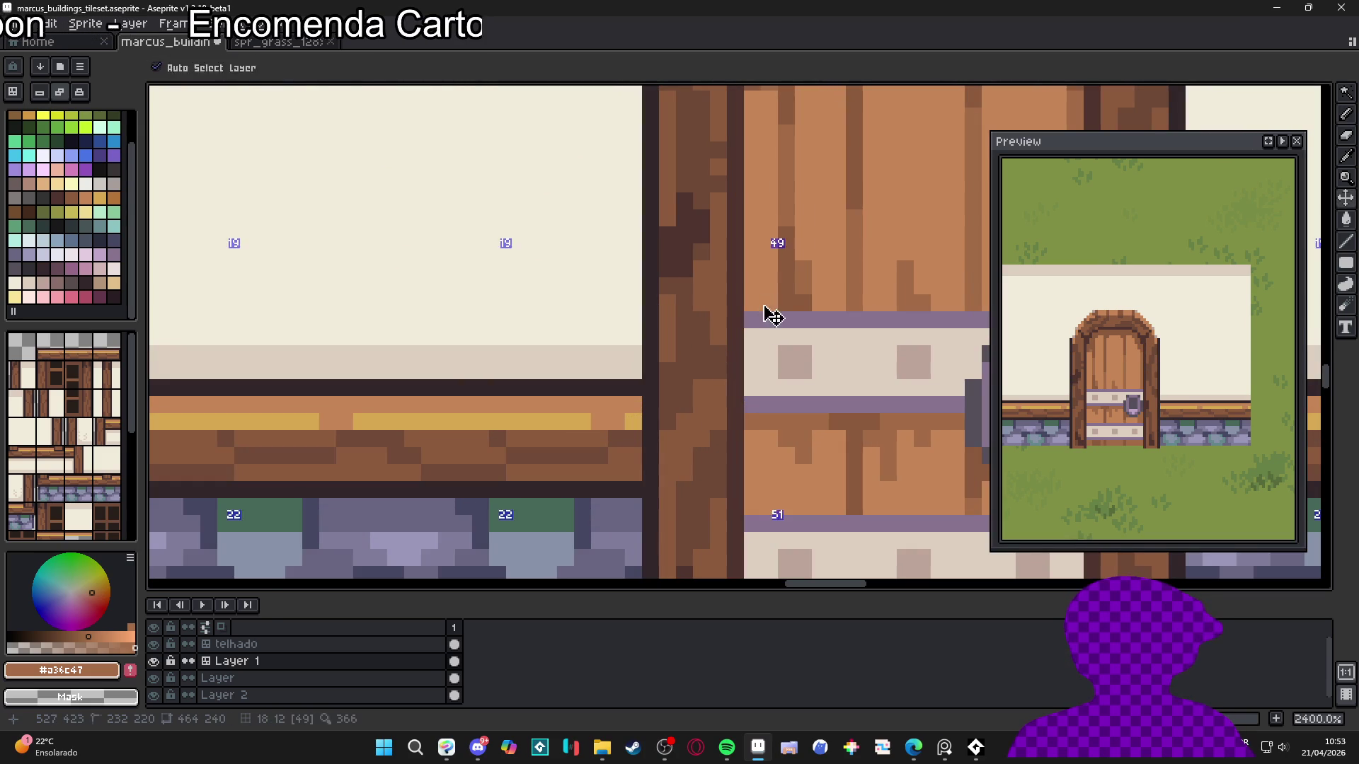
key(plus)
scroll(763, 283, up, 1)
scroll(764, 244, down, 1)
scroll(763, 243, down, 3)
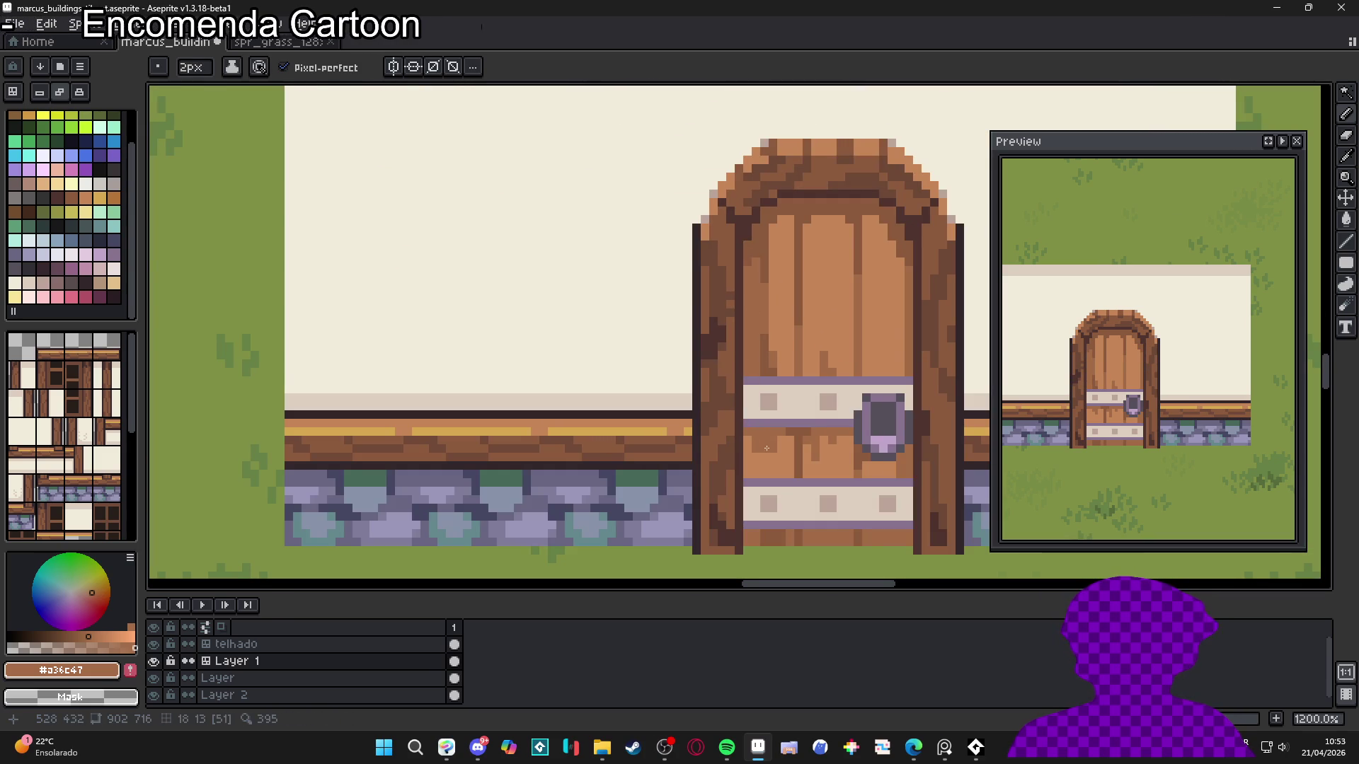
scroll(771, 460, down, 2)
scroll(761, 453, up, 3)
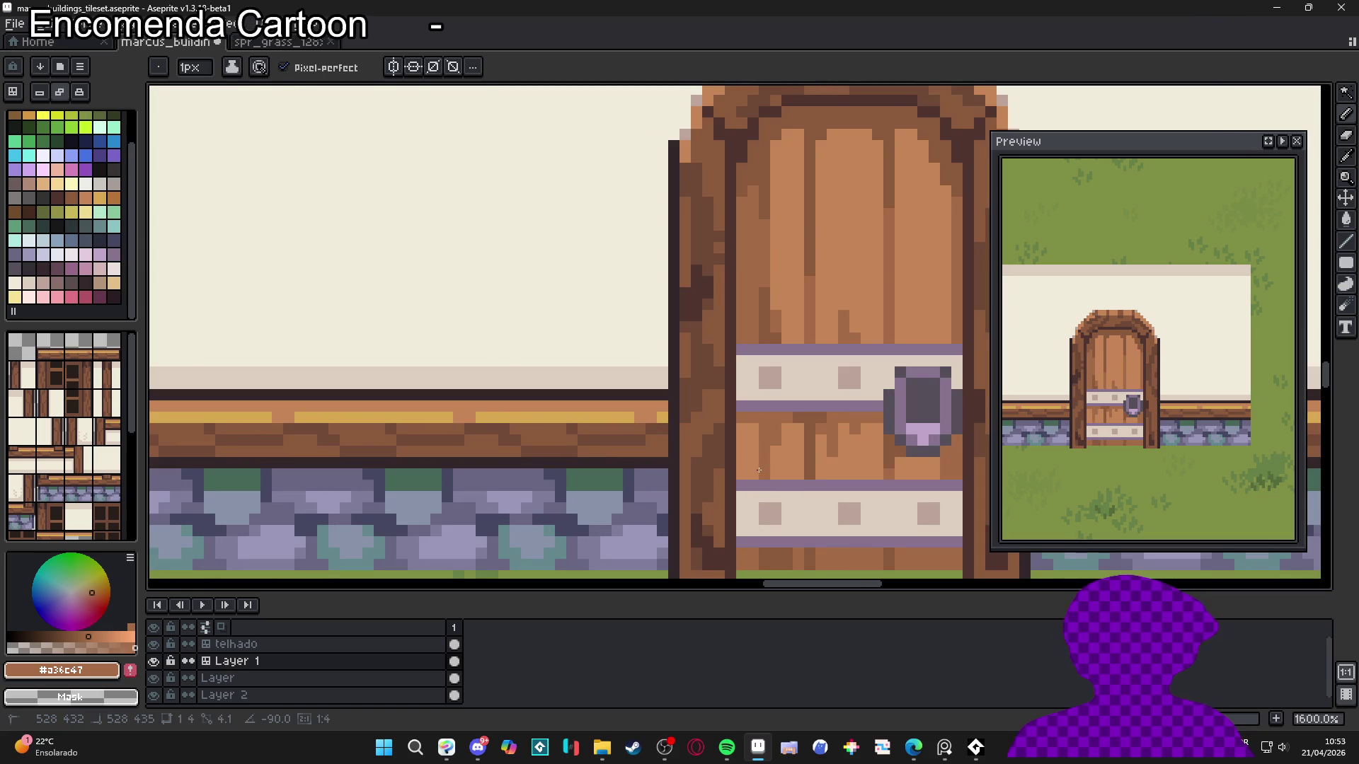
scroll(752, 459, down, 6)
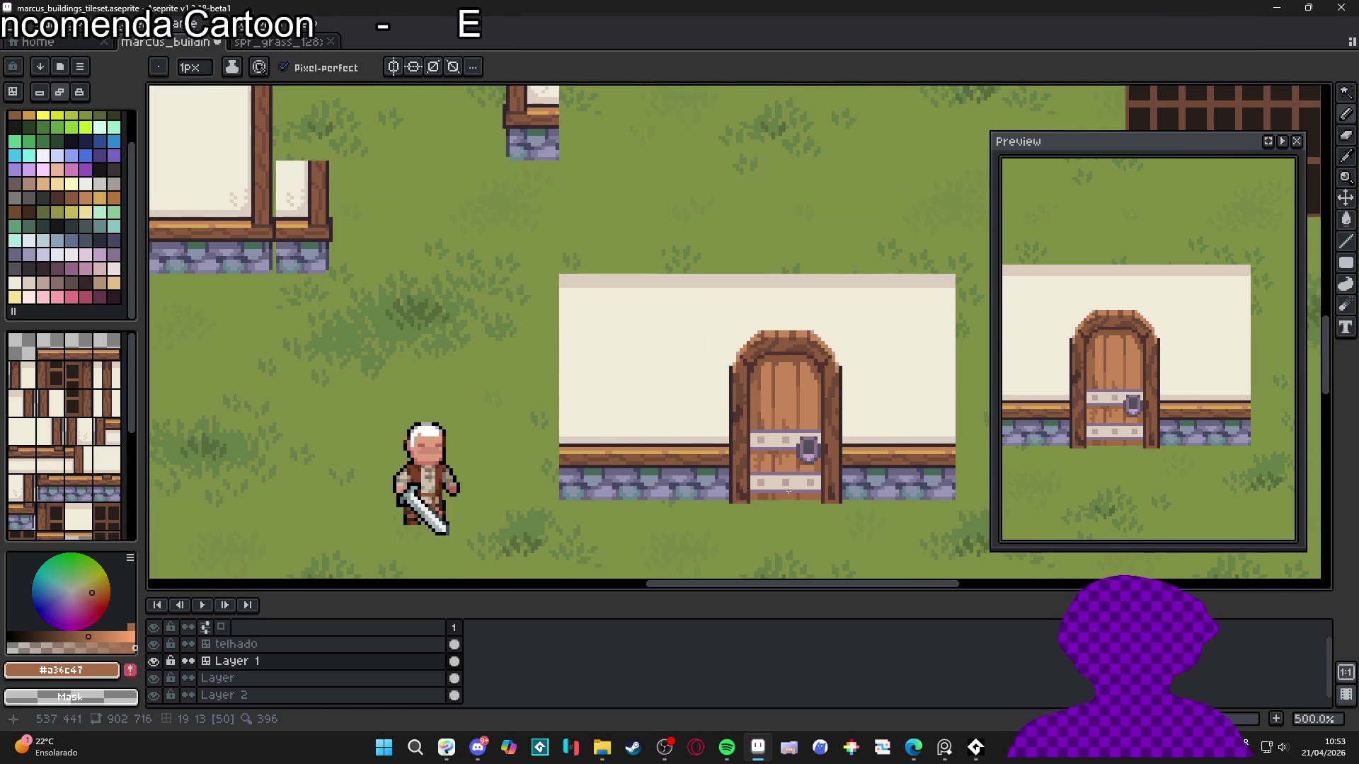
scroll(789, 495, down, 1)
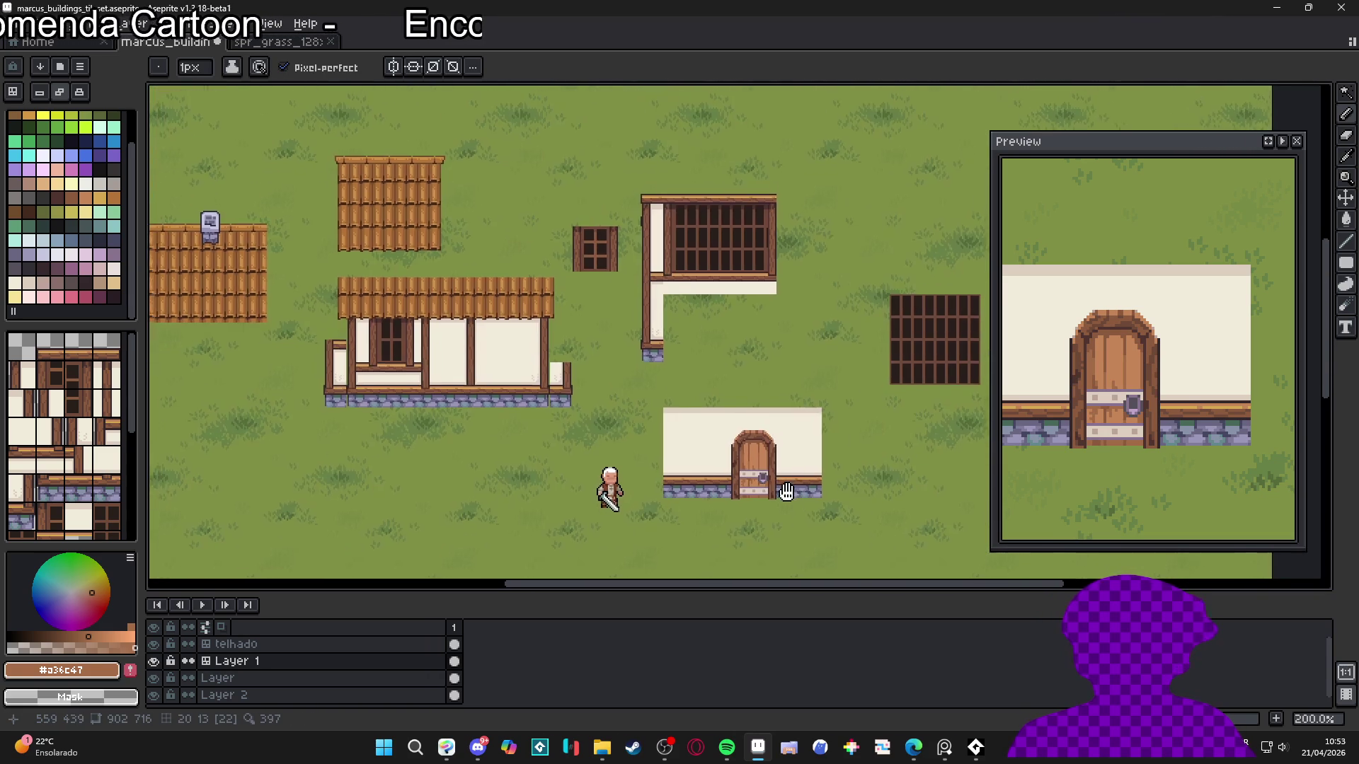
scroll(790, 499, up, 1)
key(ctrl+s)
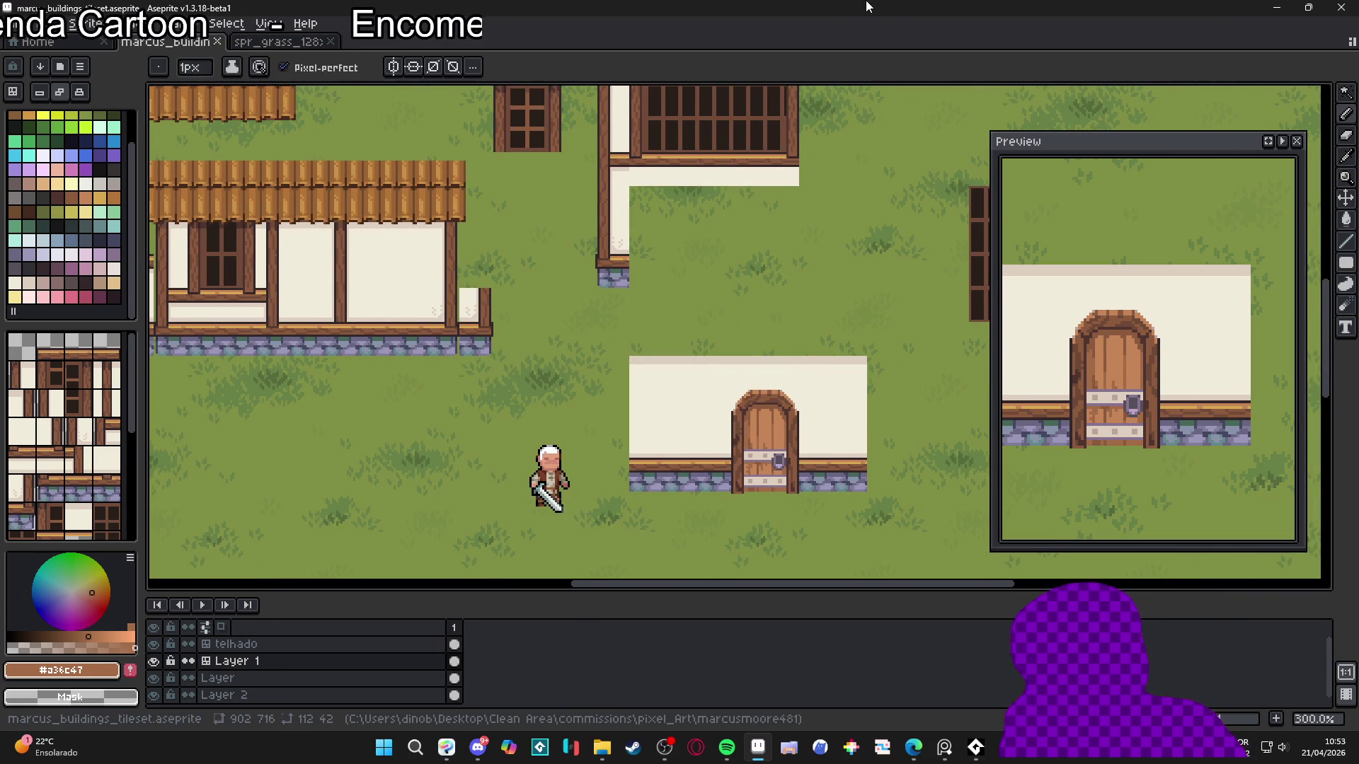
Draw a dark grey line under the door's upper band out to the knocker
scroll(779, 451, up, 6)
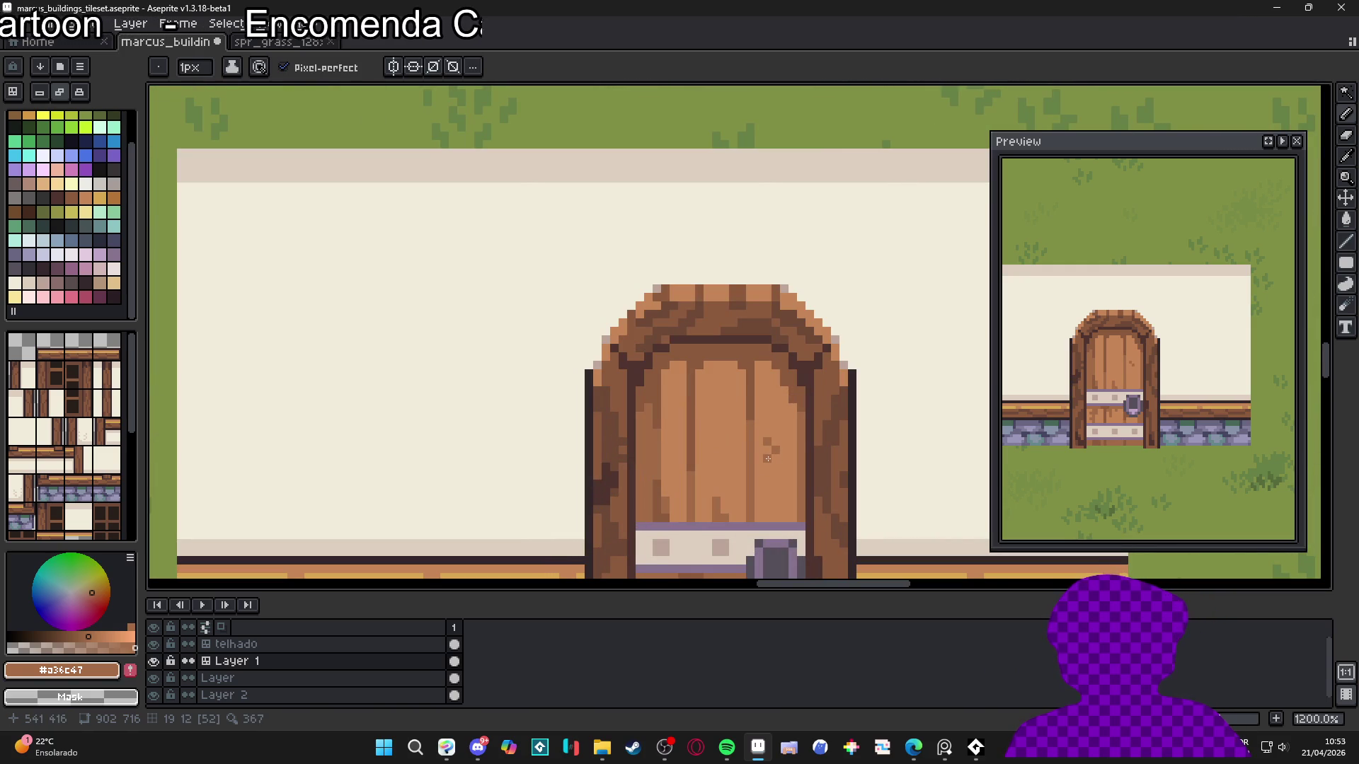
scroll(729, 486, down, 6)
scroll(772, 453, up, 6)
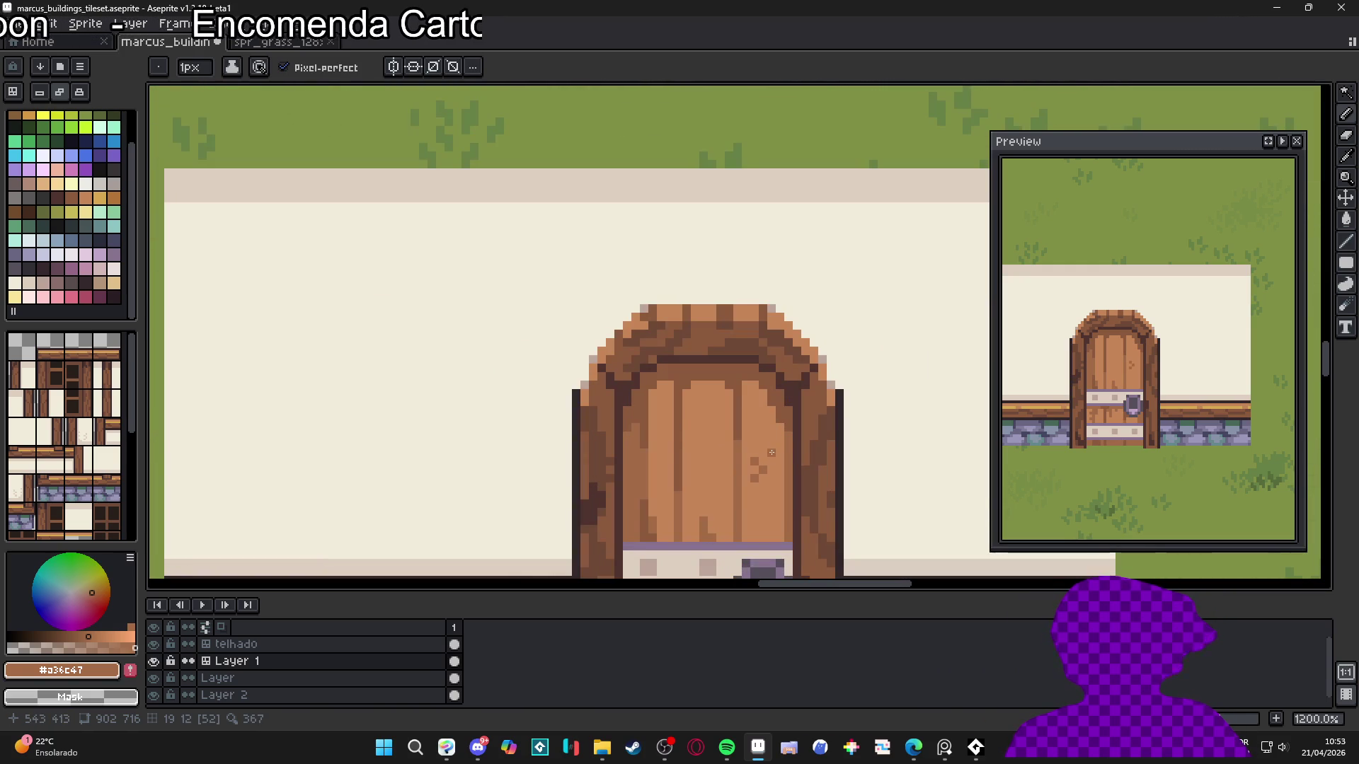
scroll(766, 454, down, 7)
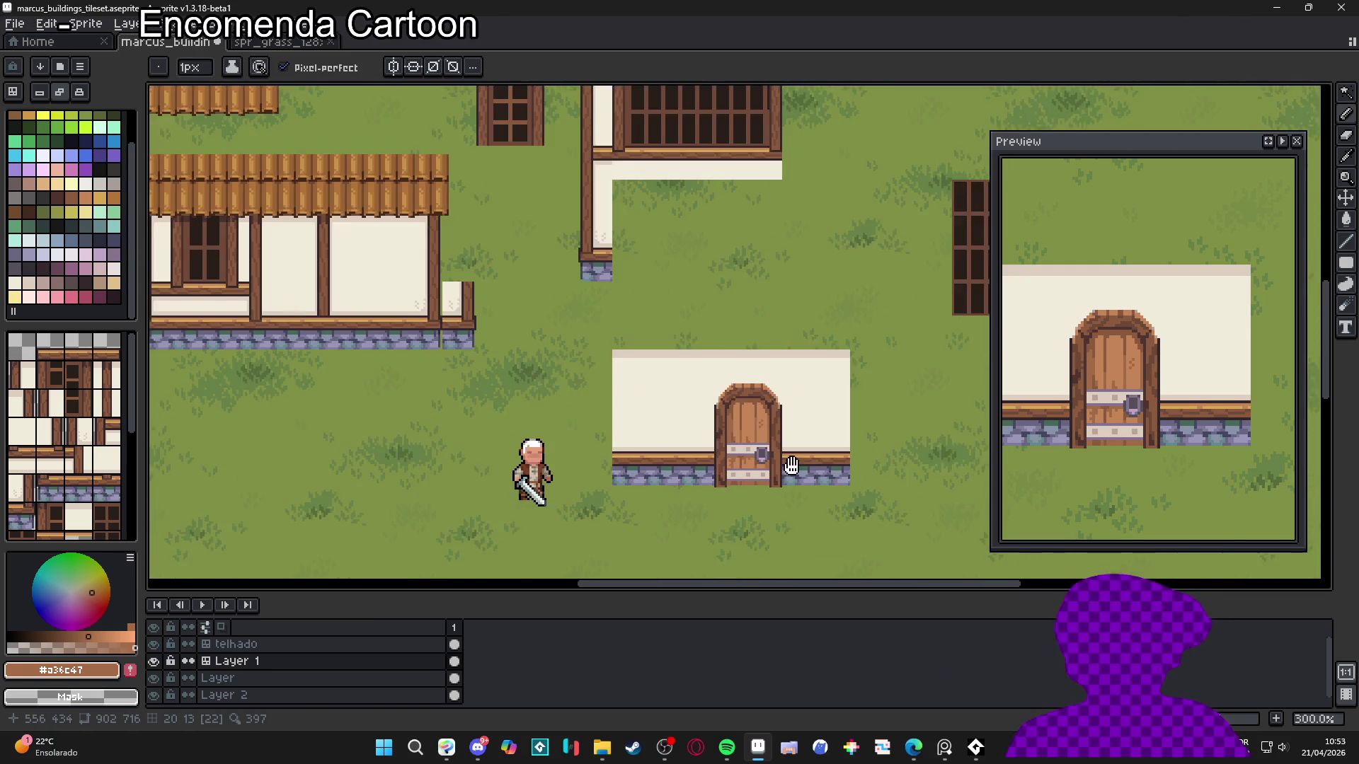
scroll(814, 495, up, 1)
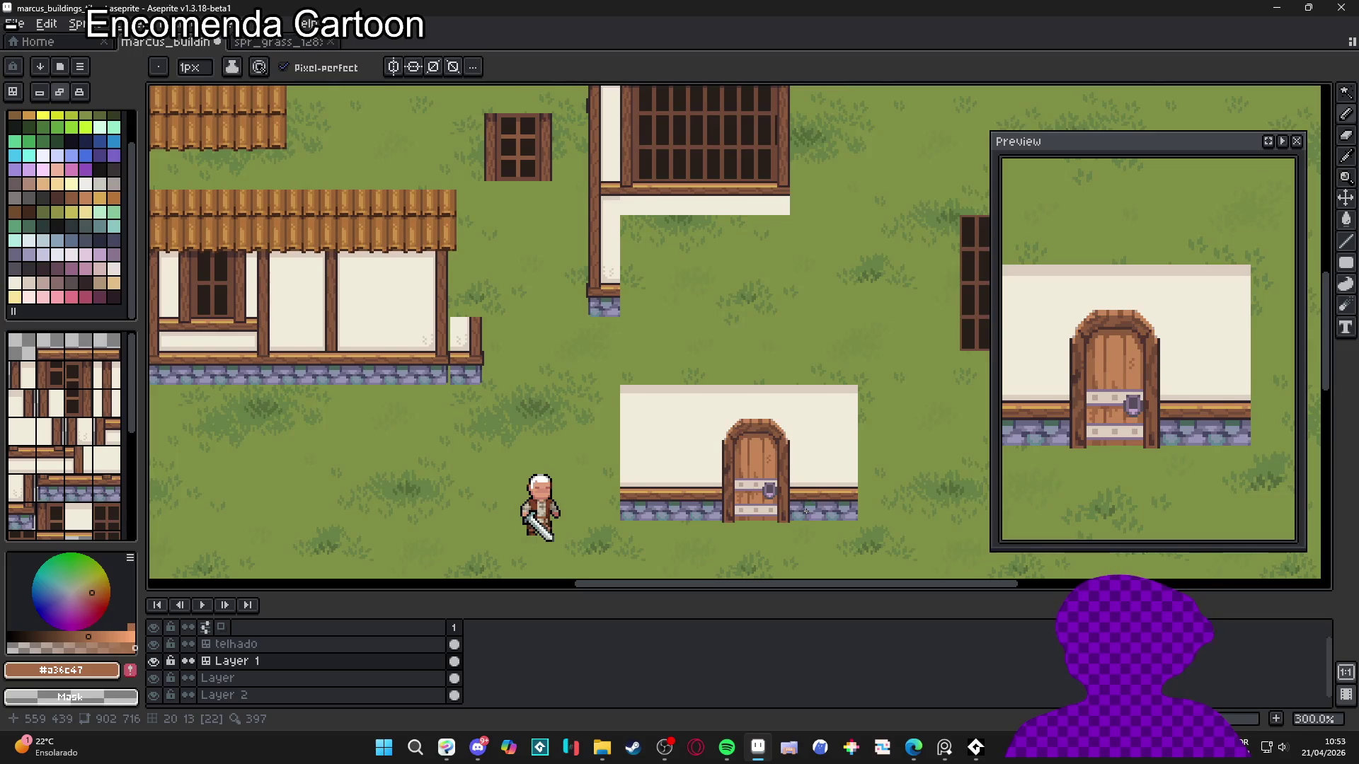
scroll(800, 504, up, 3)
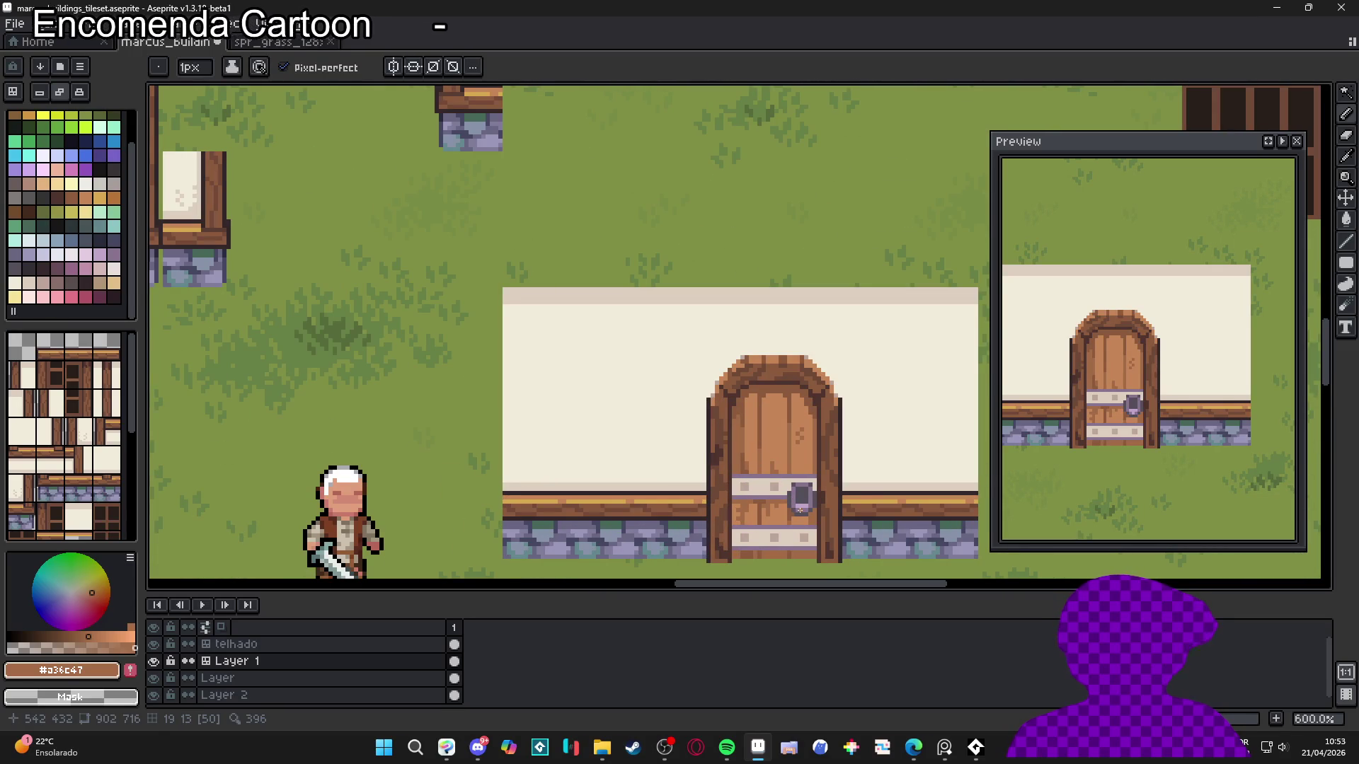
scroll(800, 508, up, 4)
alt+click(782, 499)
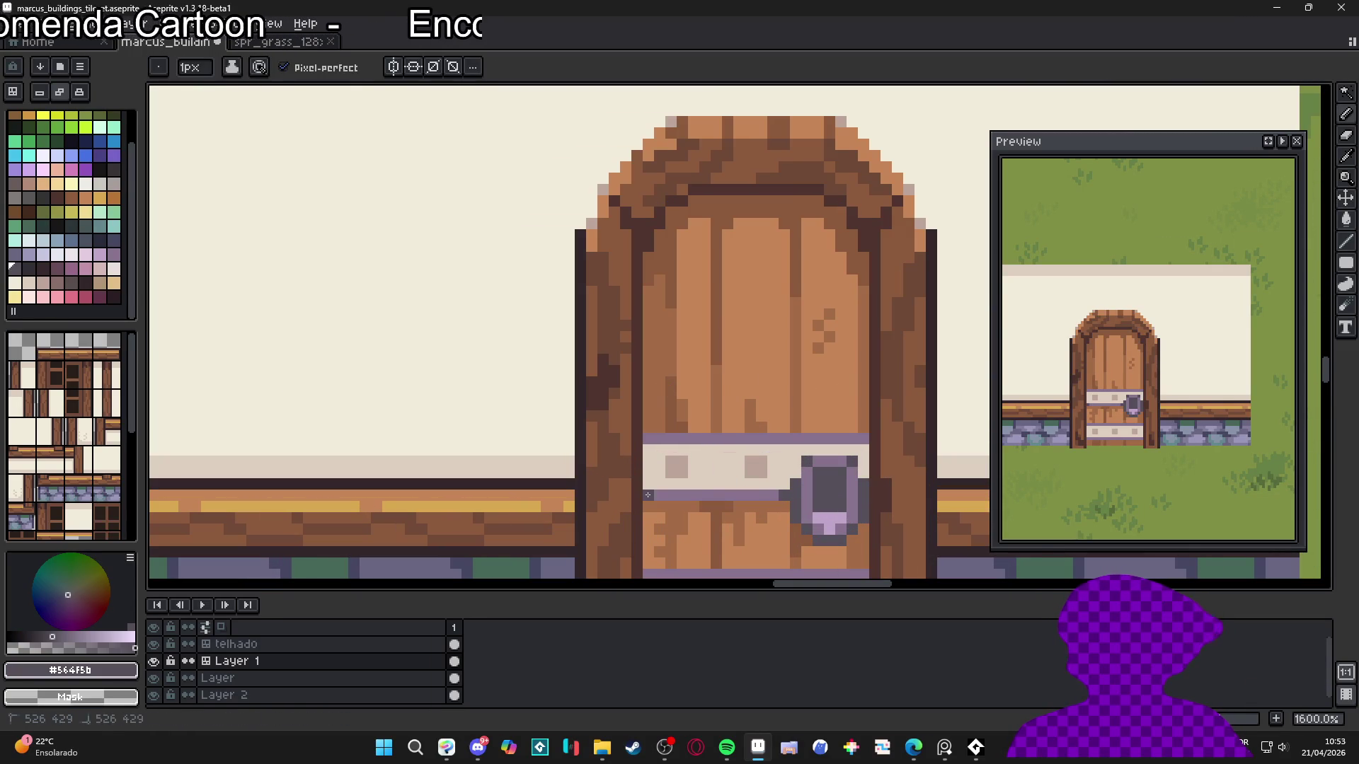
drag(648, 496, 782, 496)
Sample the door's wood orange and save marcus_buildings_tileset.aseprite again
scroll(782, 496, down, 1)
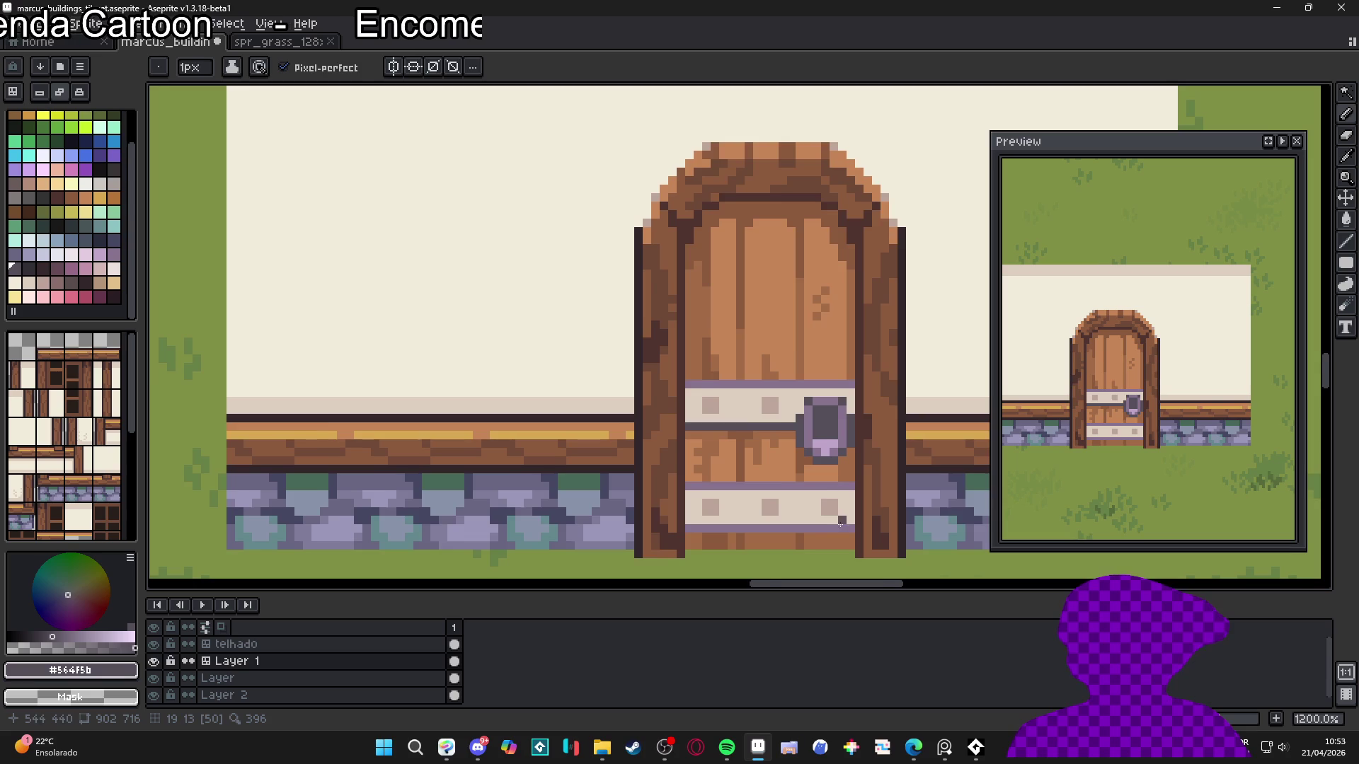
scroll(708, 496, up, 1)
scroll(729, 533, down, 3)
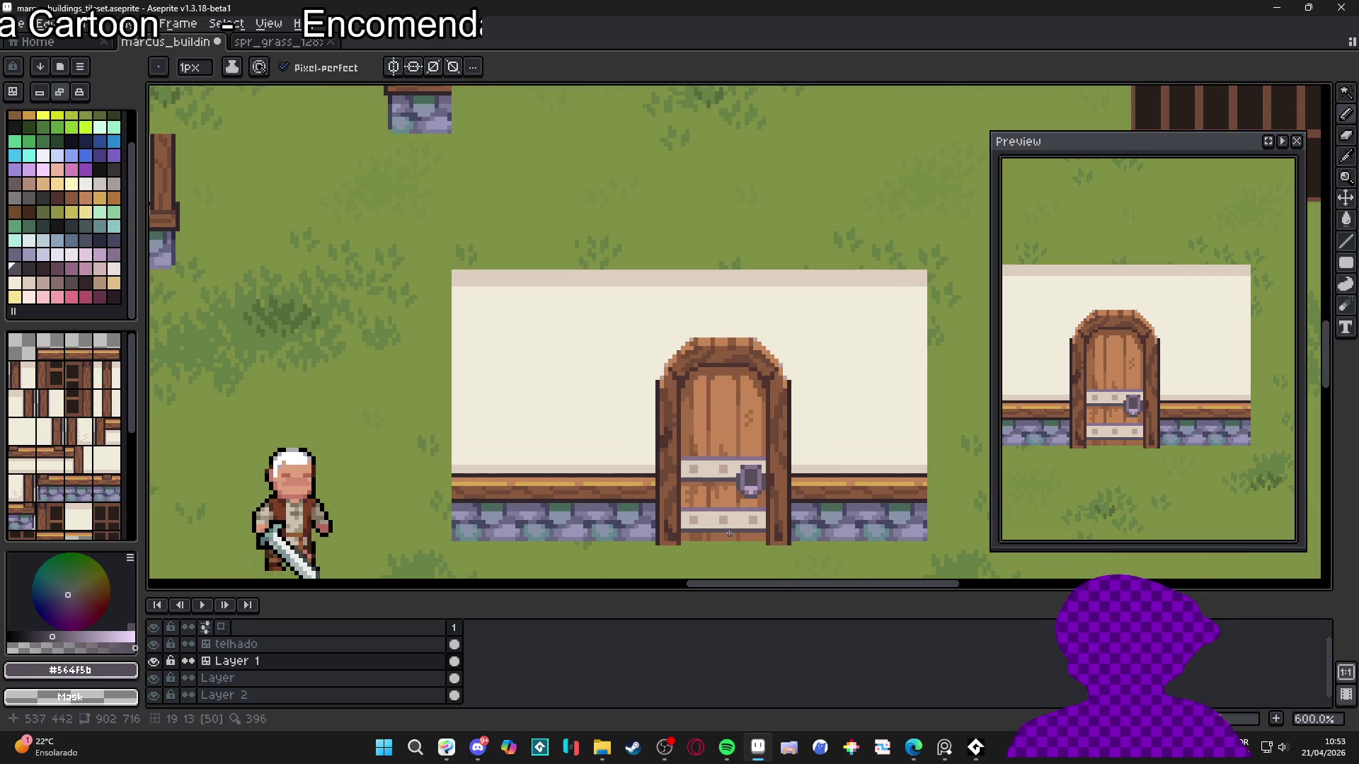
scroll(733, 533, up, 3)
alt+click(681, 529)
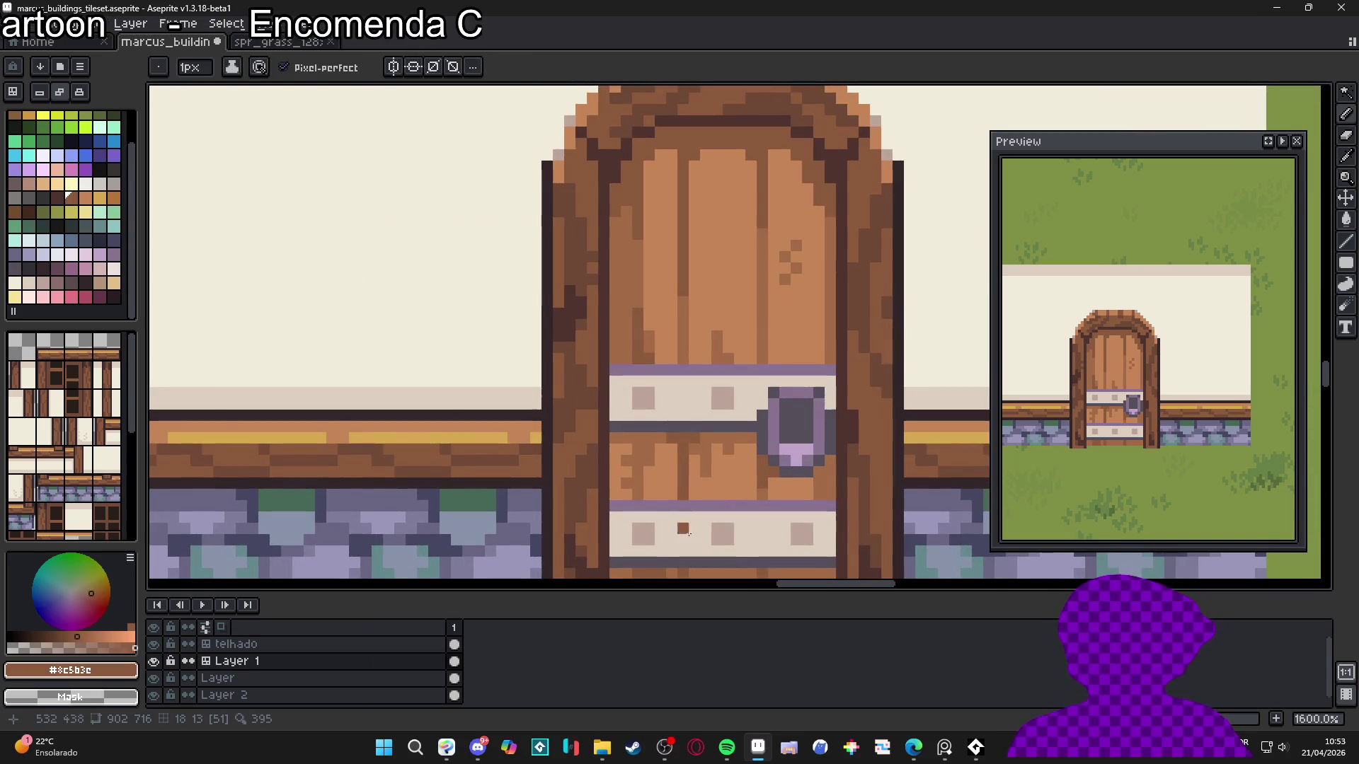
scroll(683, 531, down, 1)
scroll(684, 531, up, 1)
scroll(696, 492, down, 2)
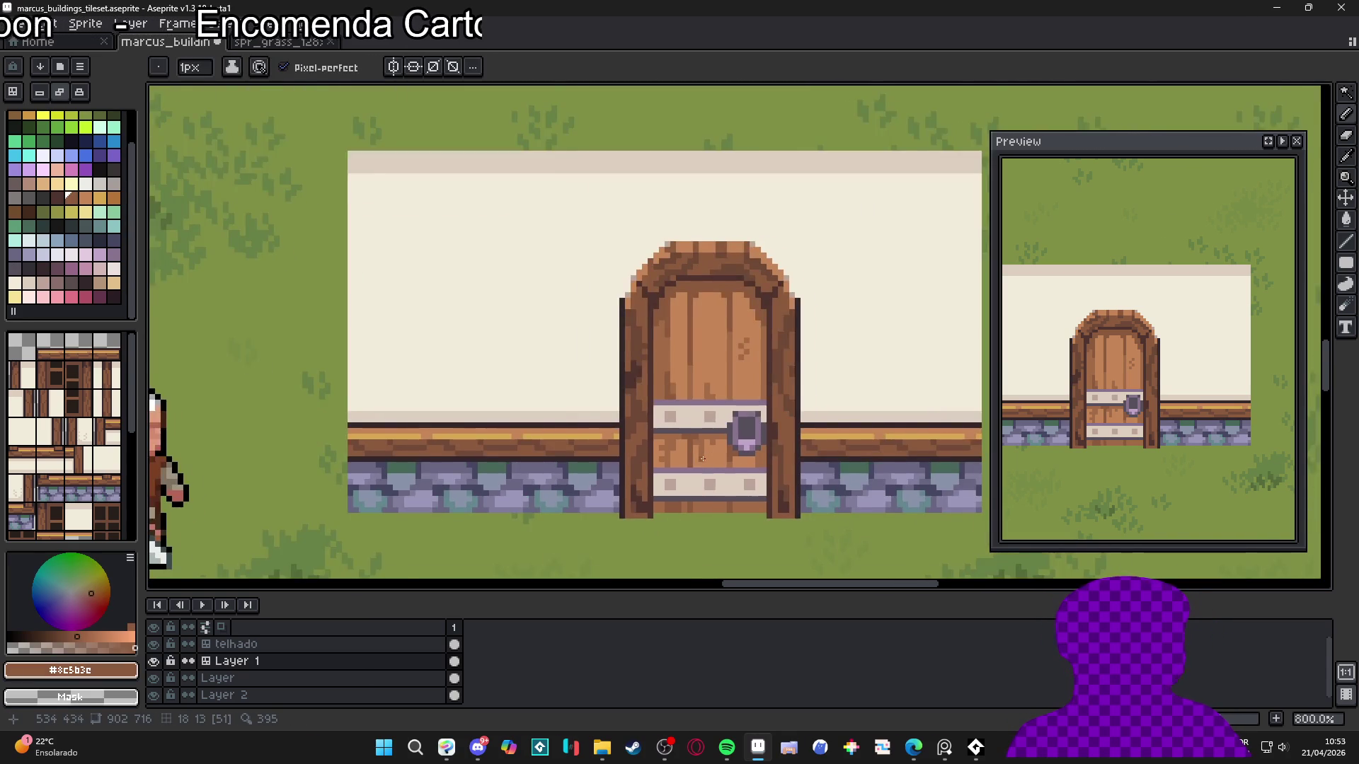
key(ctrl+s)
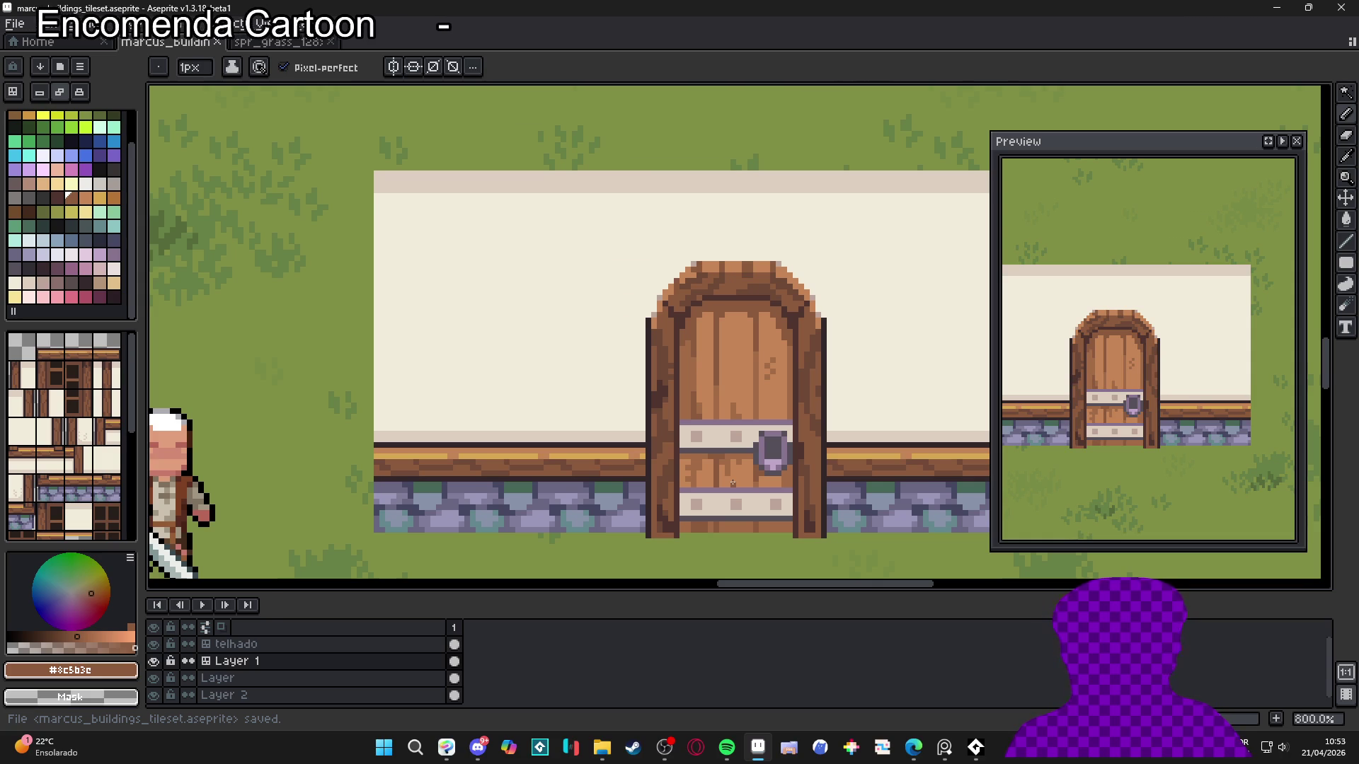
Eyedrop the golden yellow from the wall trim and paint a patch atop the door arch
scroll(733, 483, down, 3)
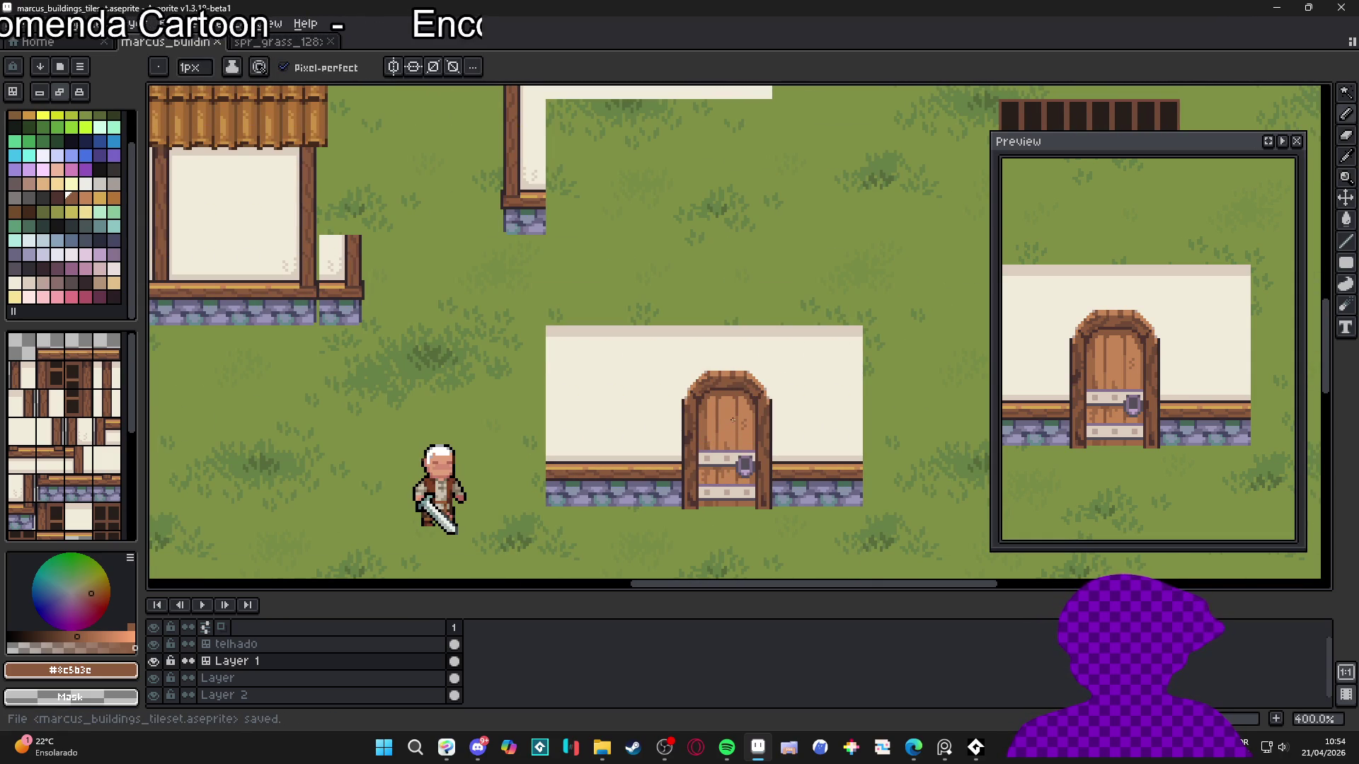
scroll(733, 420, down, 2)
scroll(739, 422, up, 1)
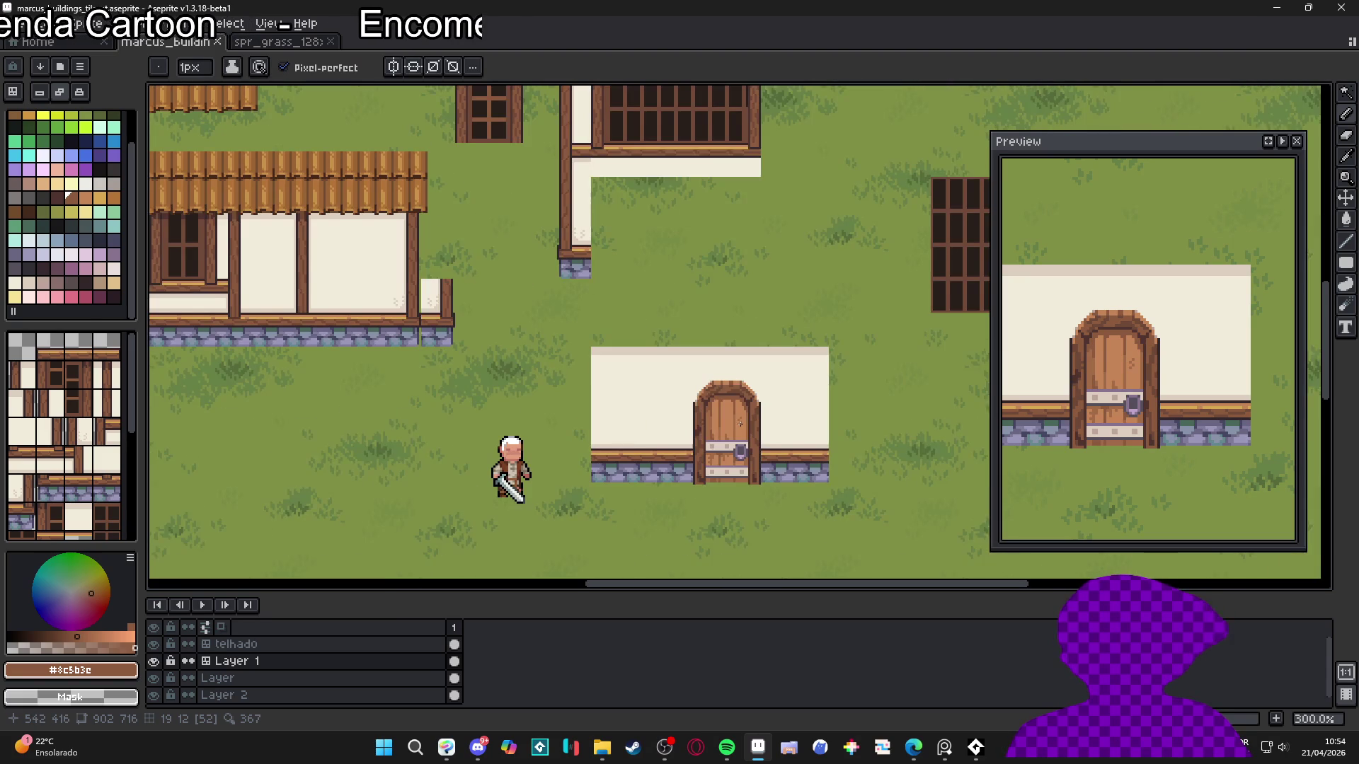
scroll(798, 487, up, 4)
key(alt)
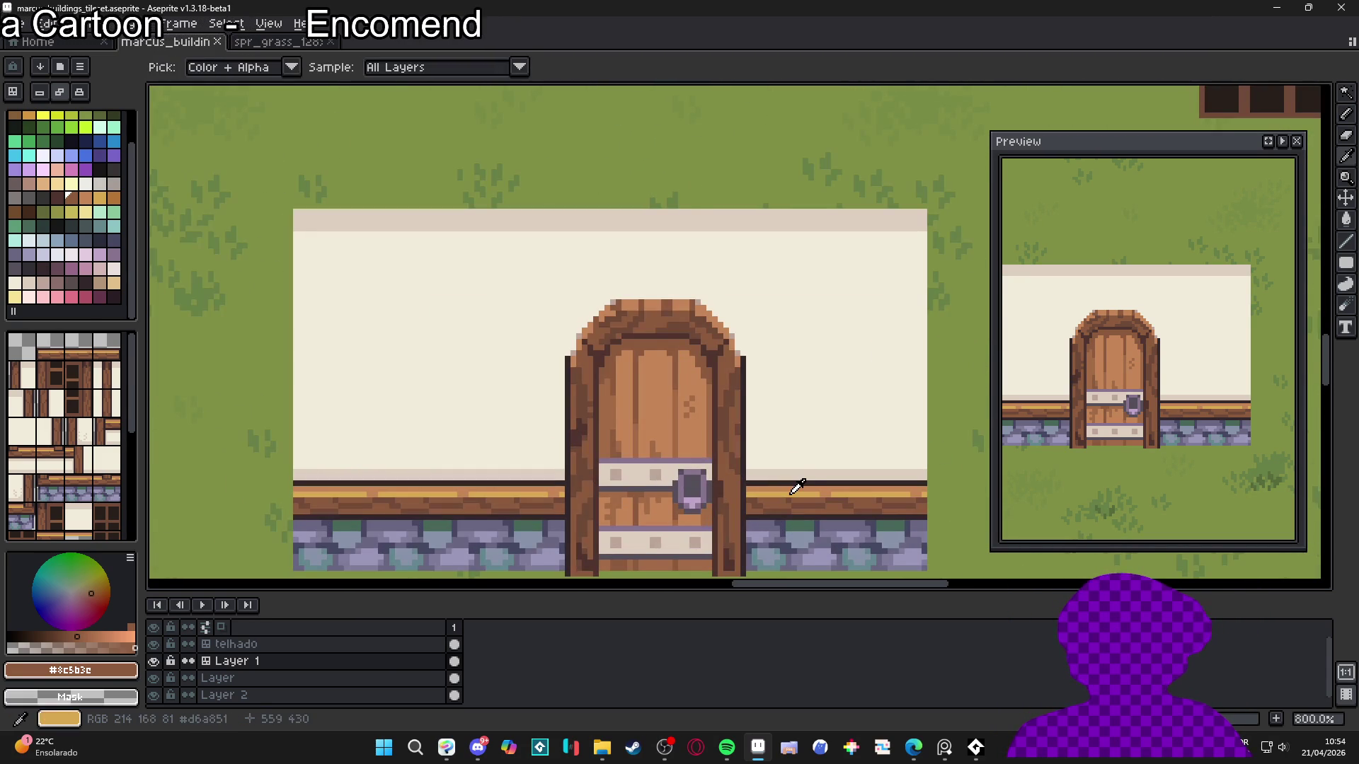
alt+click(798, 487)
scroll(670, 306, up, 3)
click(637, 310)
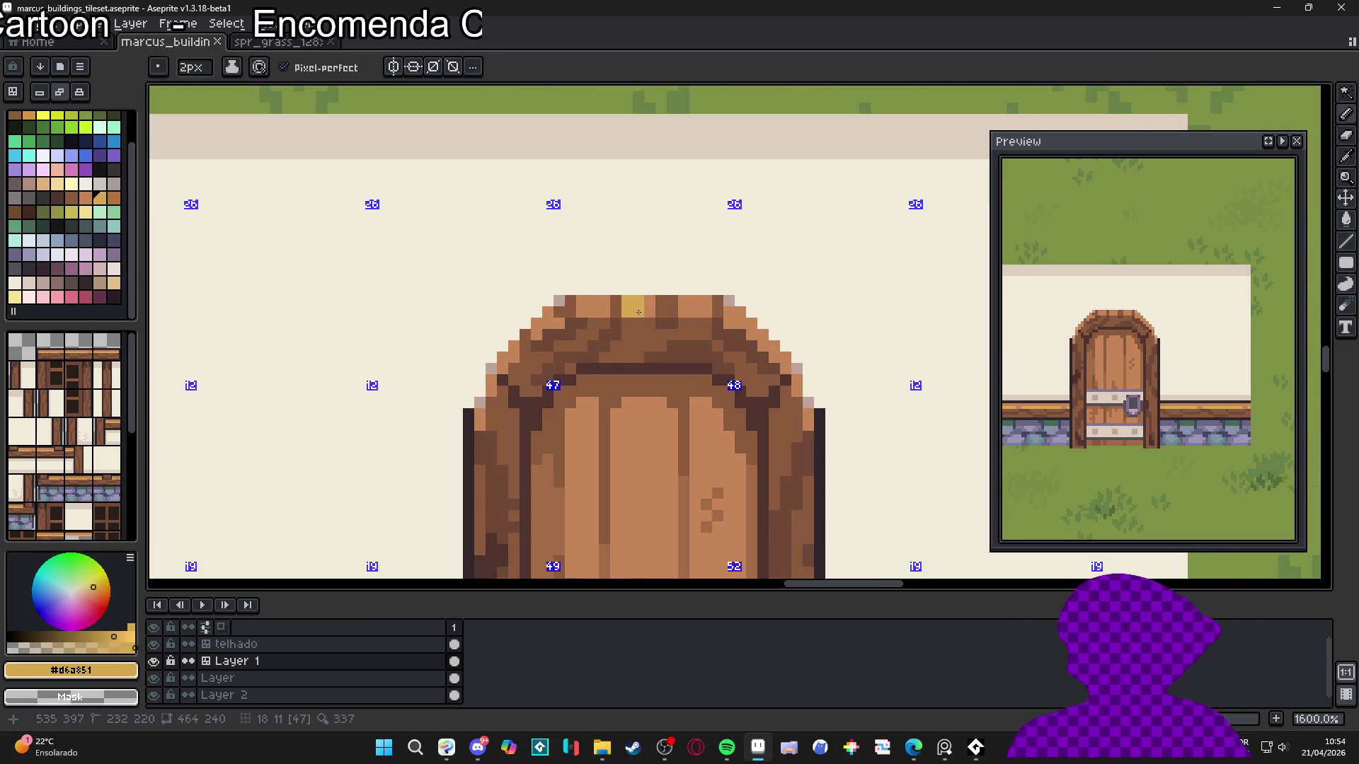
click(648, 312)
With a 1-pixel brush, extend the yellow pixels along the arch top
key(minus)
drag(681, 312, 689, 316)
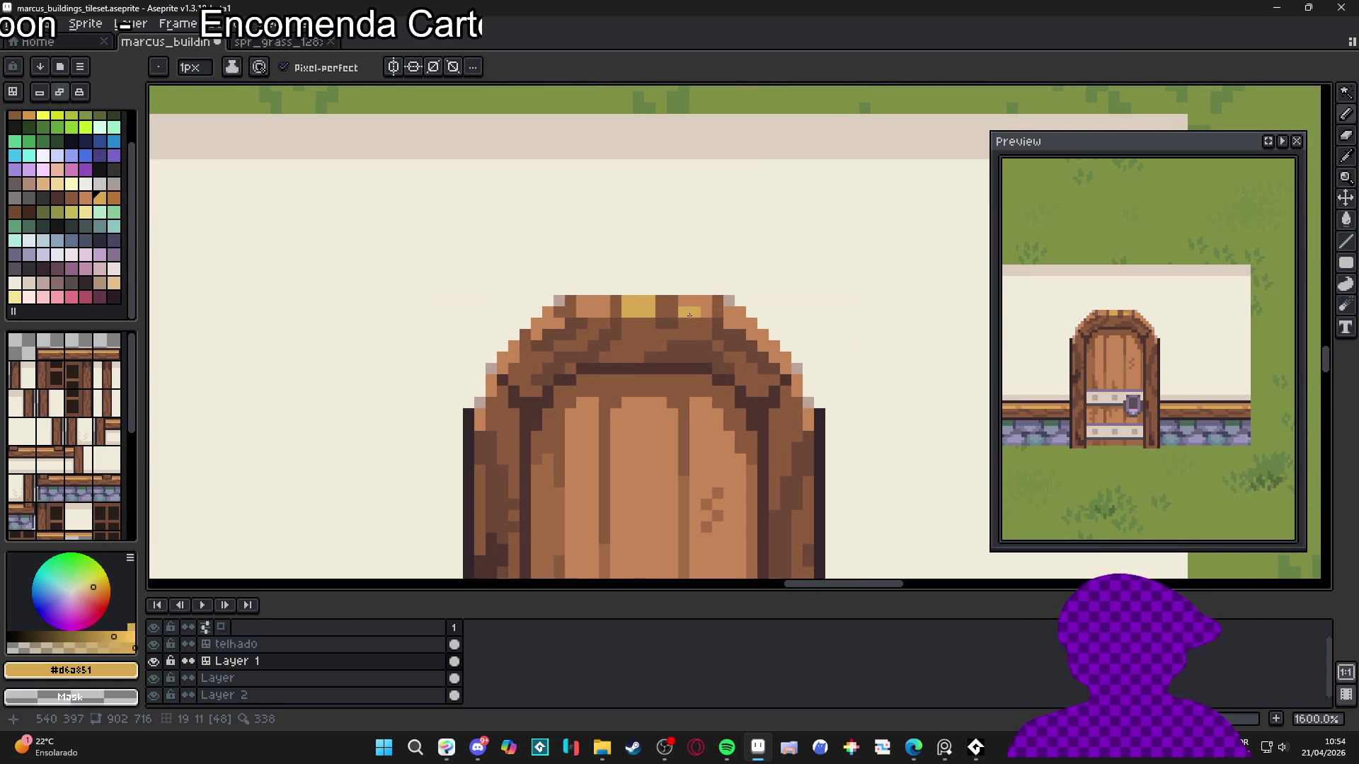
scroll(690, 316, down, 6)
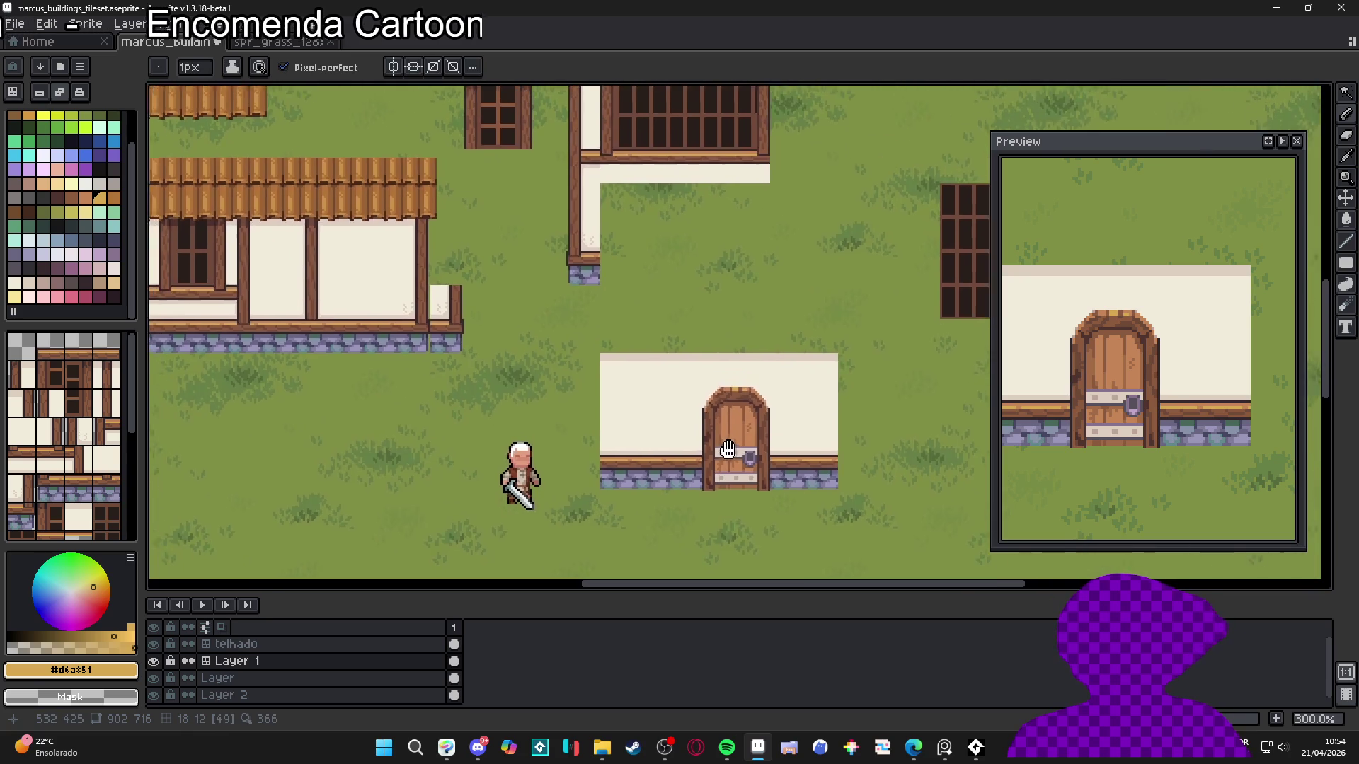
scroll(727, 449, down, 1)
scroll(722, 481, up, 1)
scroll(716, 516, down, 1)
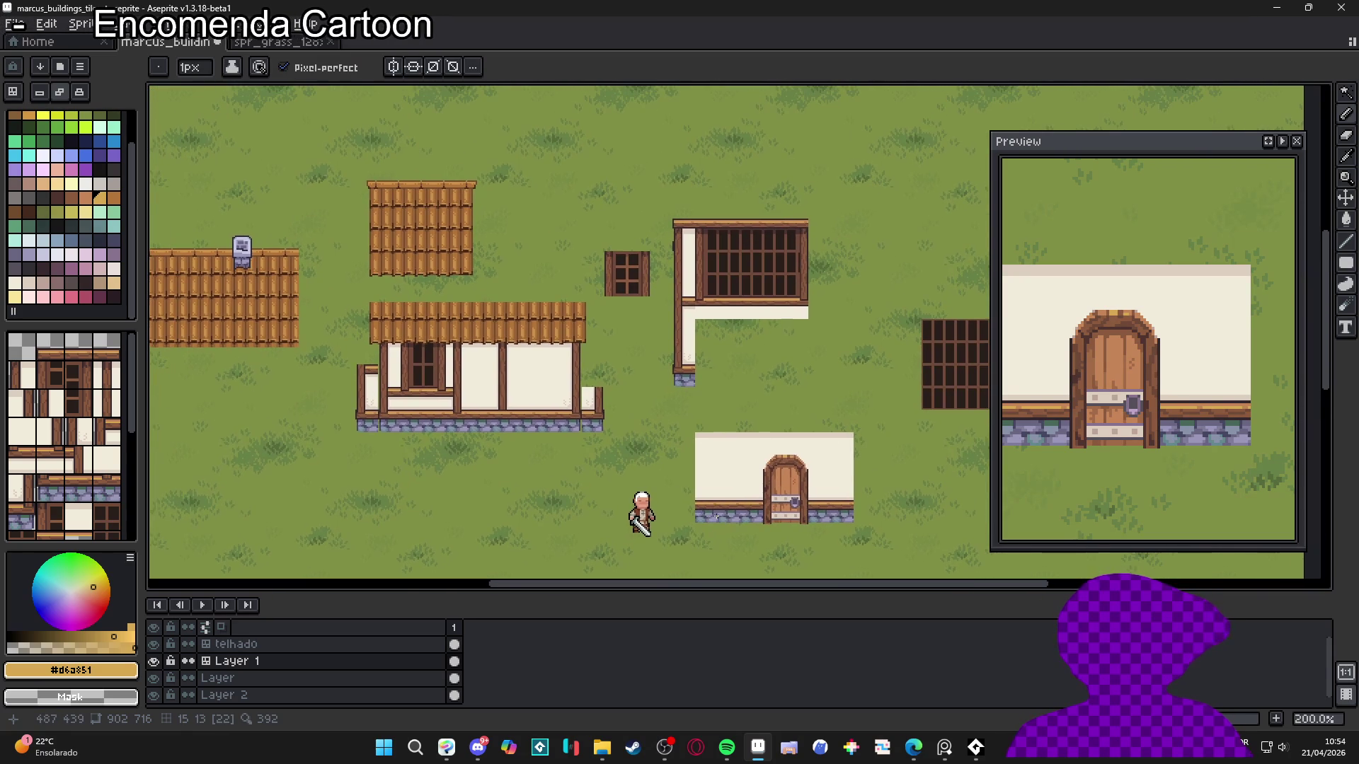
scroll(651, 495, down, 1)
scroll(661, 484, up, 1)
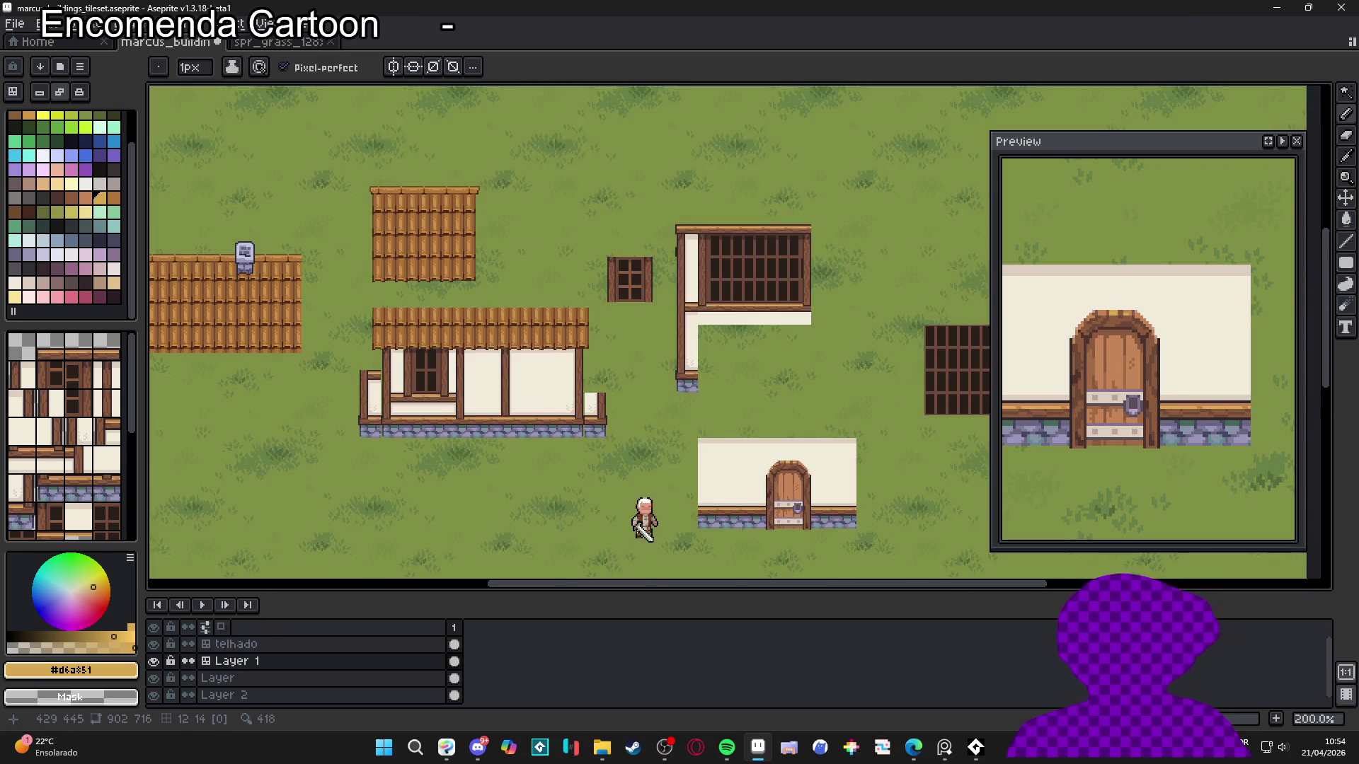
drag(668, 480, 717, 470)
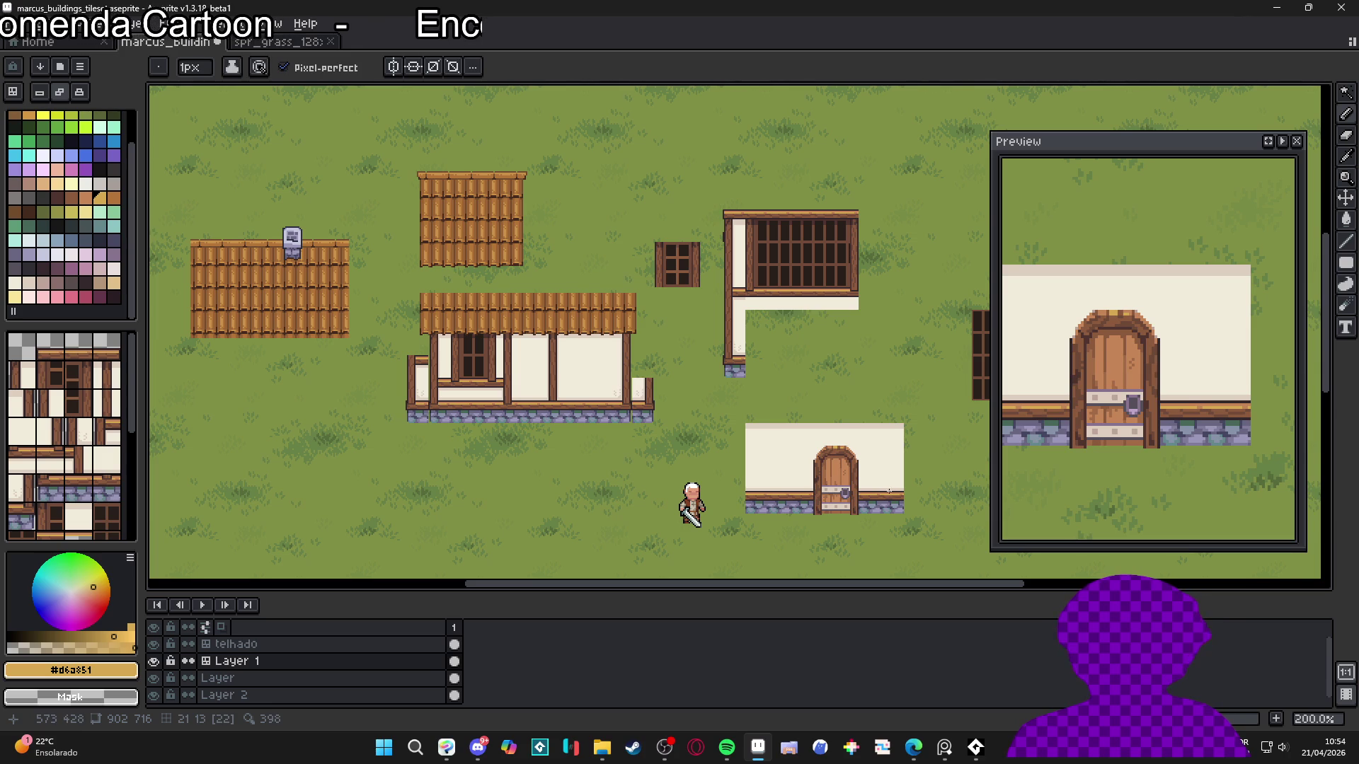
scroll(848, 492, up, 10)
Undo a stray purple pixel and bucket-fill the upper door band lavender
alt+click(795, 515)
click(753, 504)
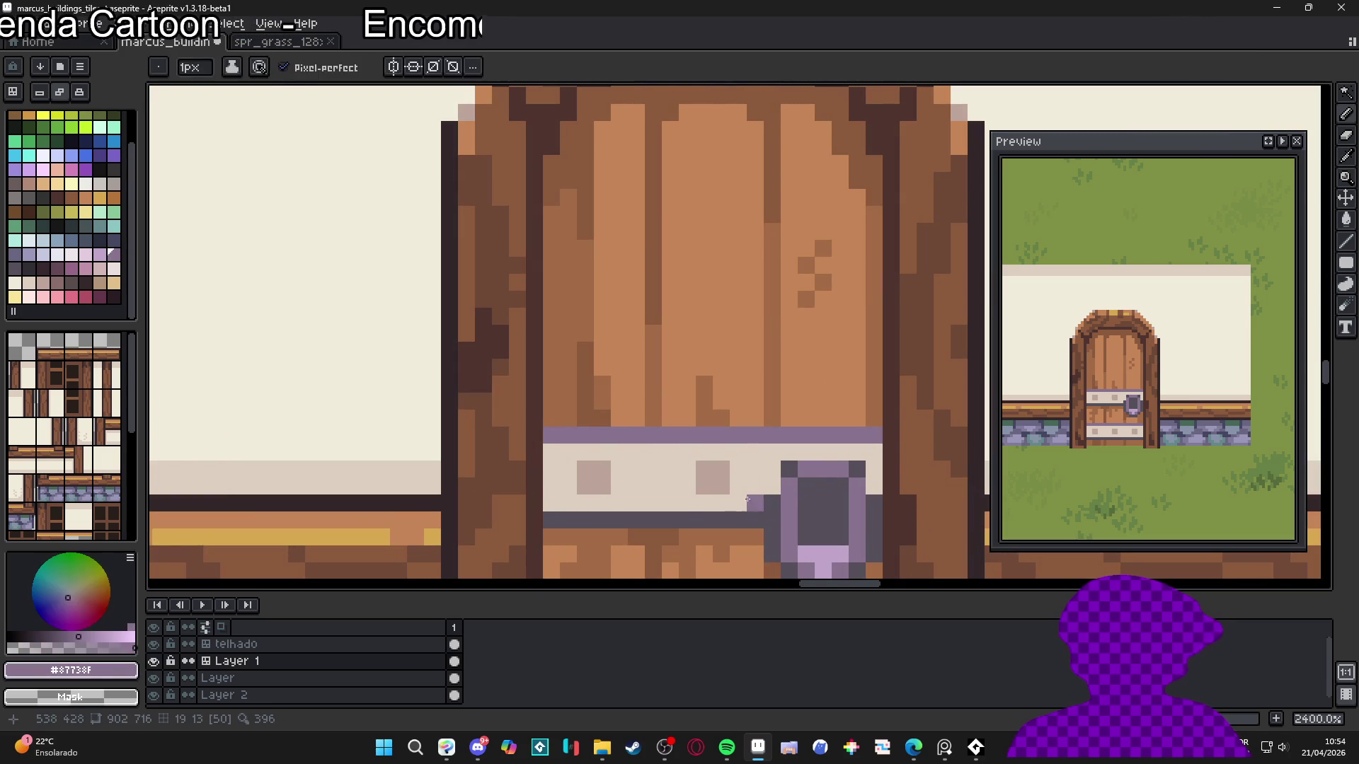
key(ctrl+z)
click(30, 254)
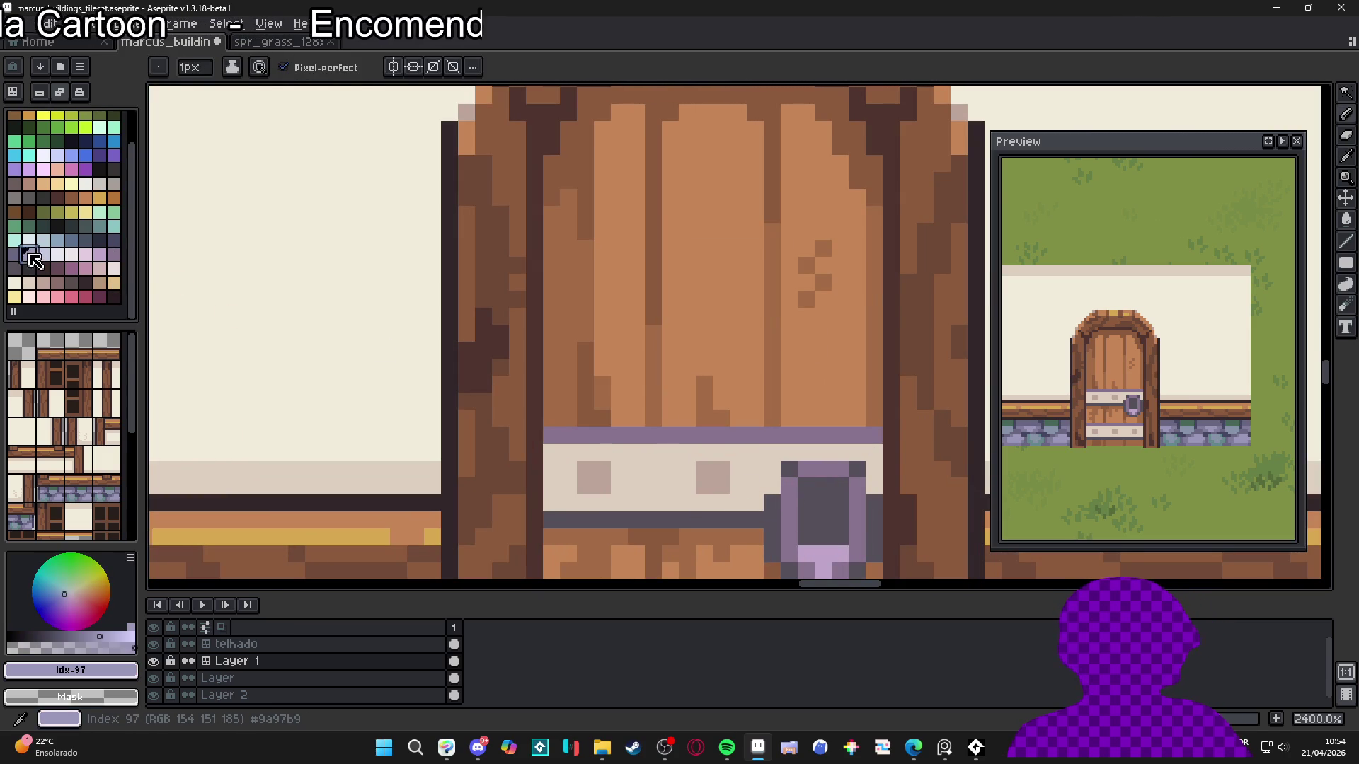
key(g)
click(681, 485)
Fill the lower door band lavender and turn its first rivet square pale lavender
scroll(681, 538, down, 5)
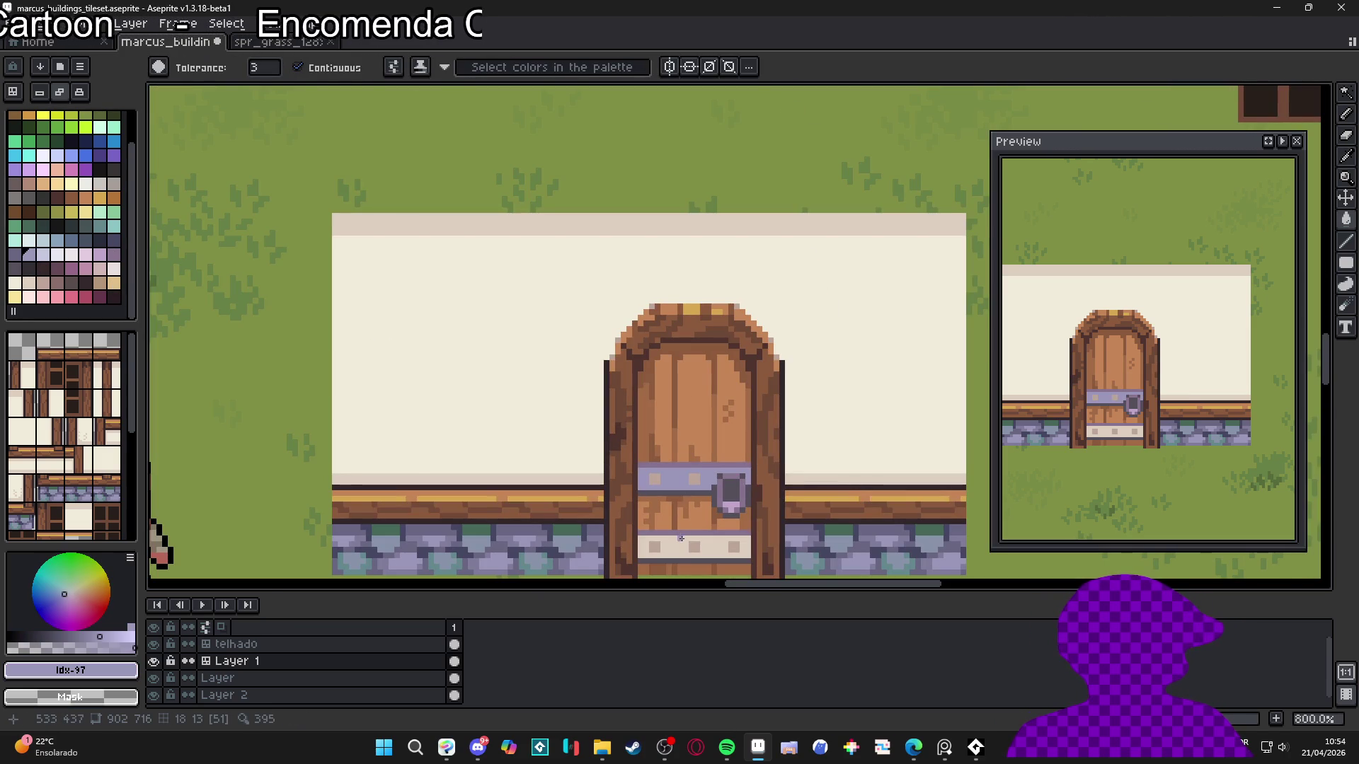
click(681, 538)
scroll(681, 538, down, 1)
scroll(635, 529, up, 3)
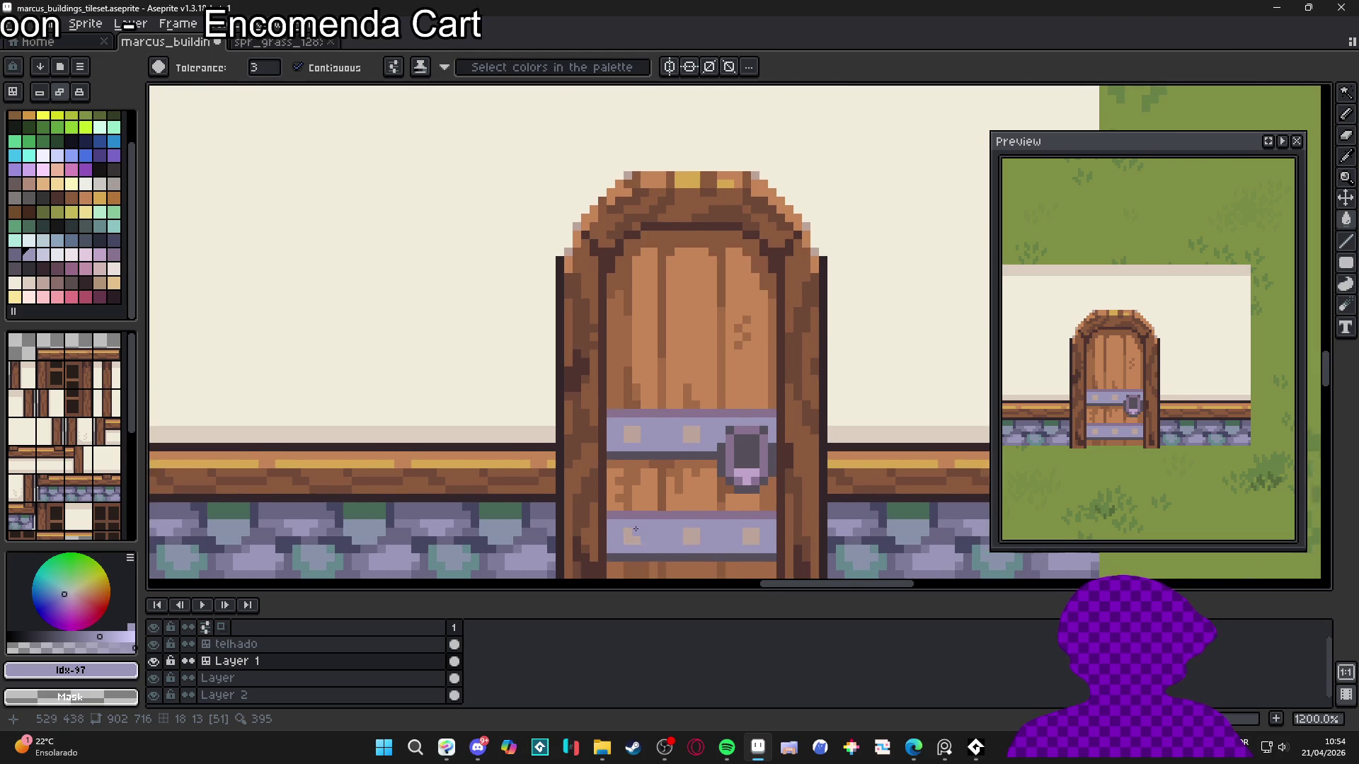
scroll(635, 529, up, 3)
click(44, 255)
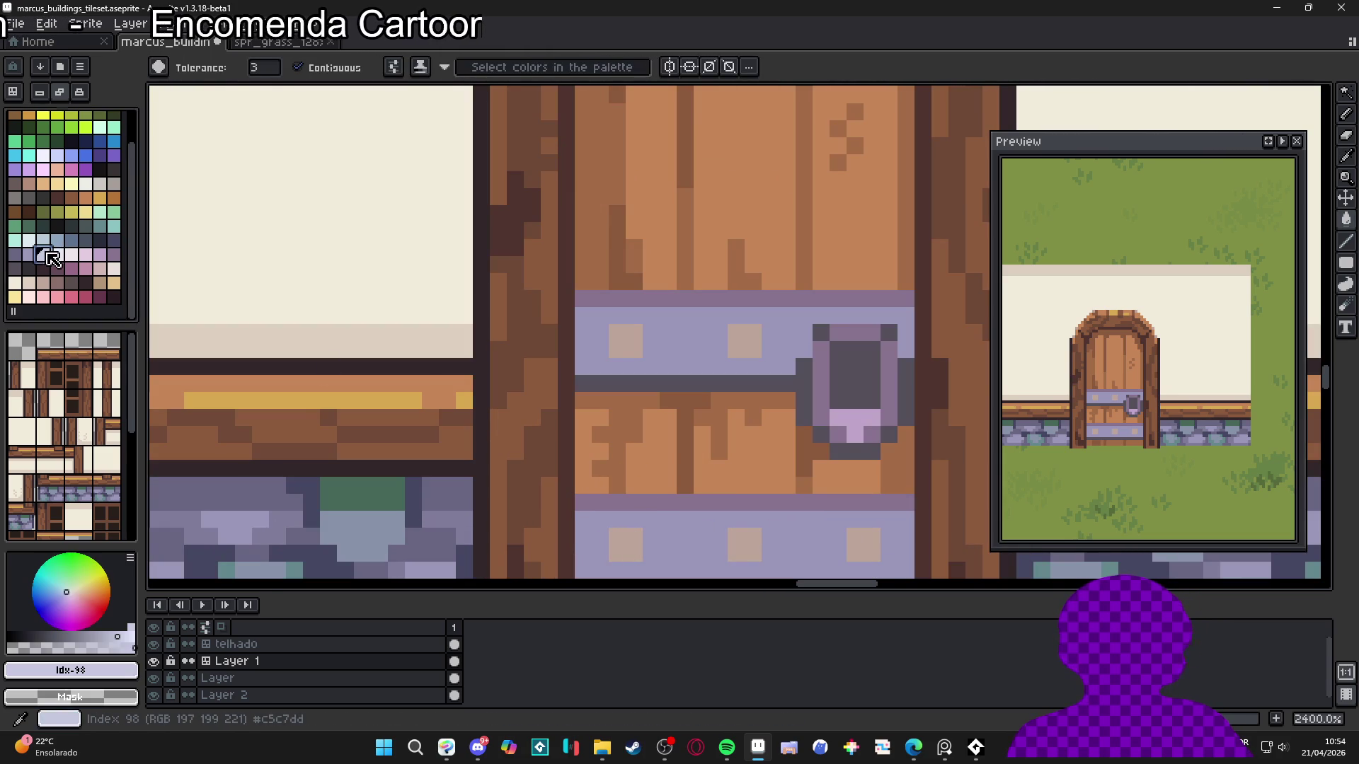
click(628, 549)
Fill the remaining lower-band rivets and both upper-band rivet squares pale lavender
click(739, 549)
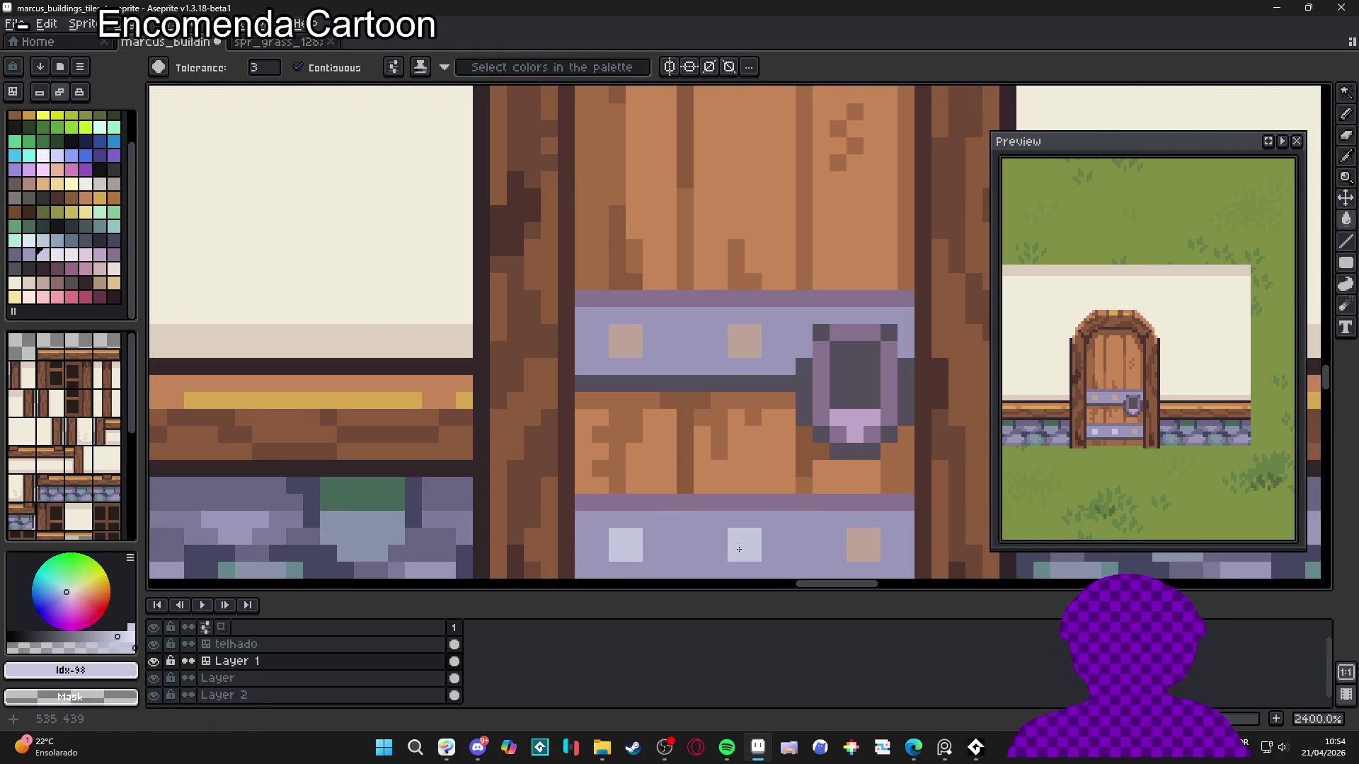
click(863, 545)
click(745, 341)
click(625, 341)
scroll(650, 375, down, 5)
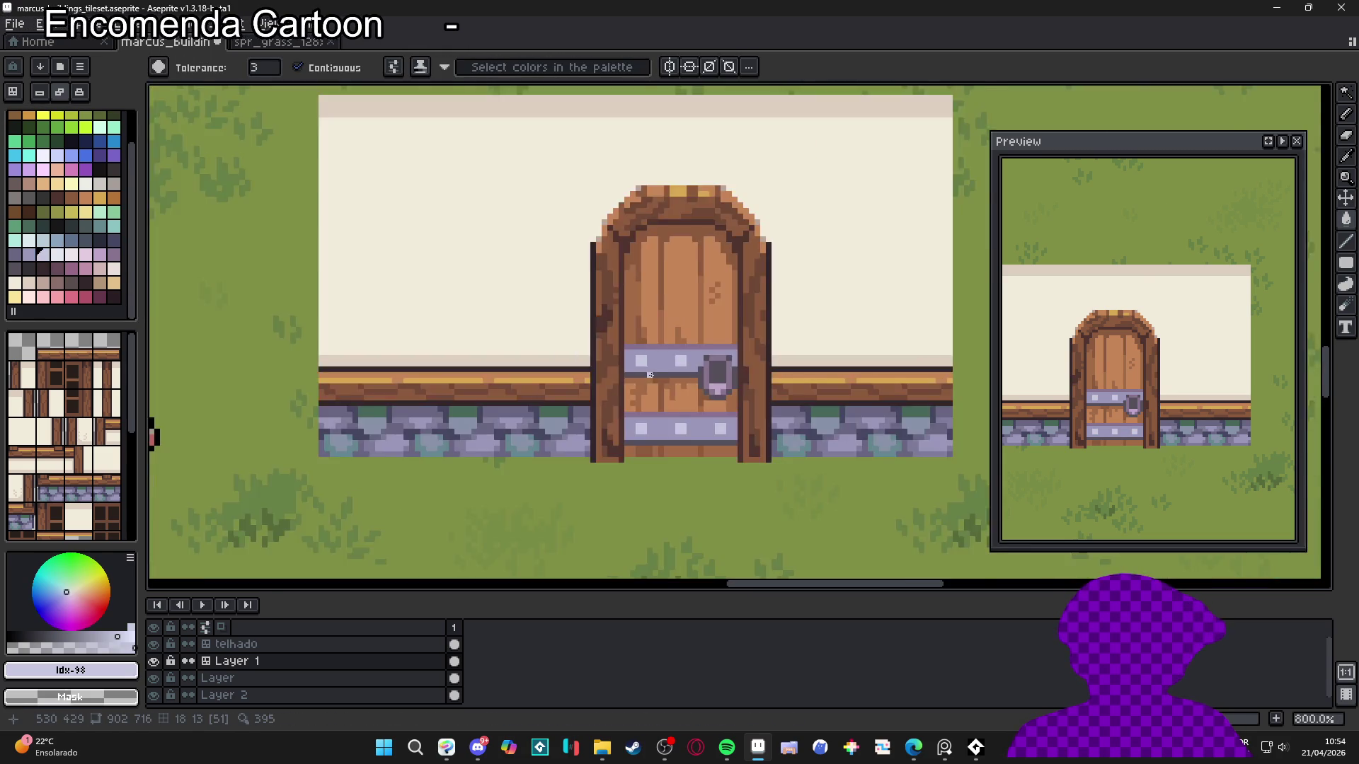
scroll(650, 375, down, 5)
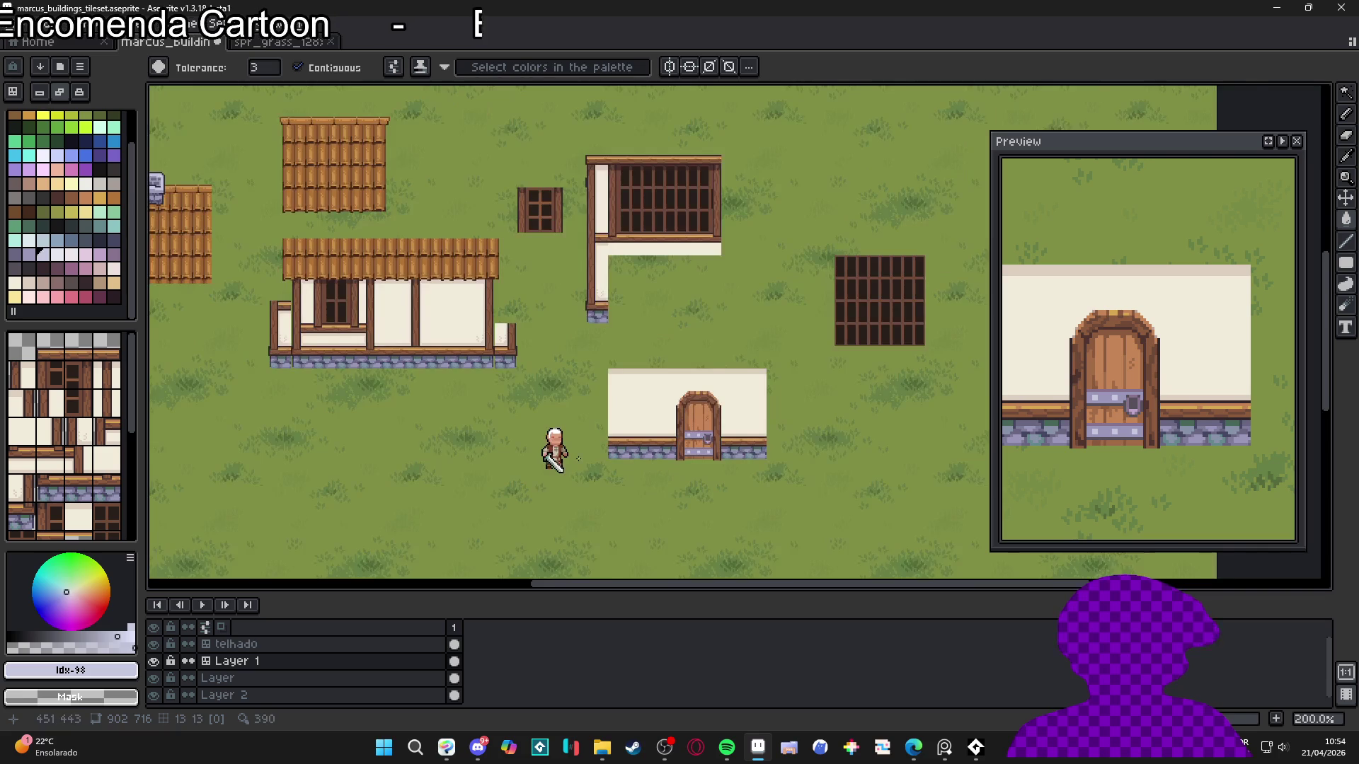
drag(579, 459, 622, 485)
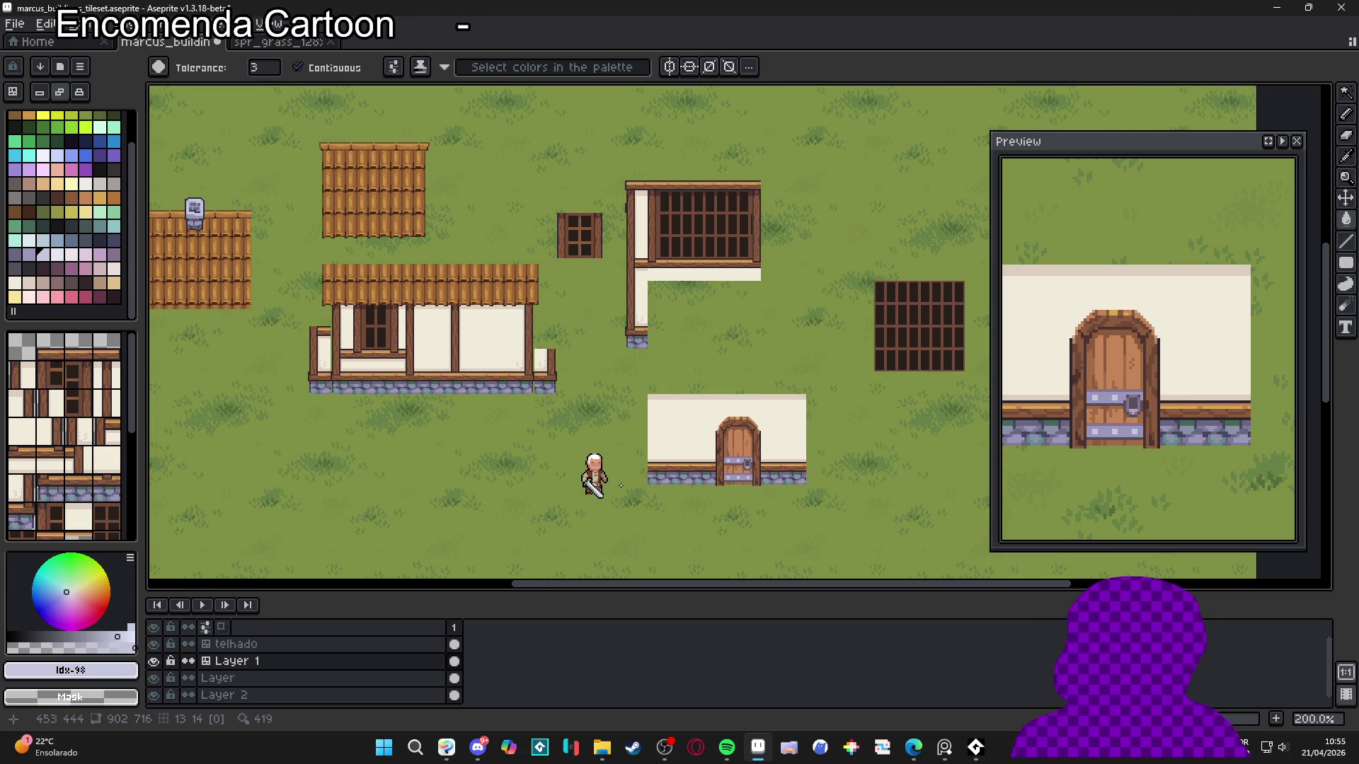
scroll(623, 460, down, 2)
scroll(628, 394, up, 2)
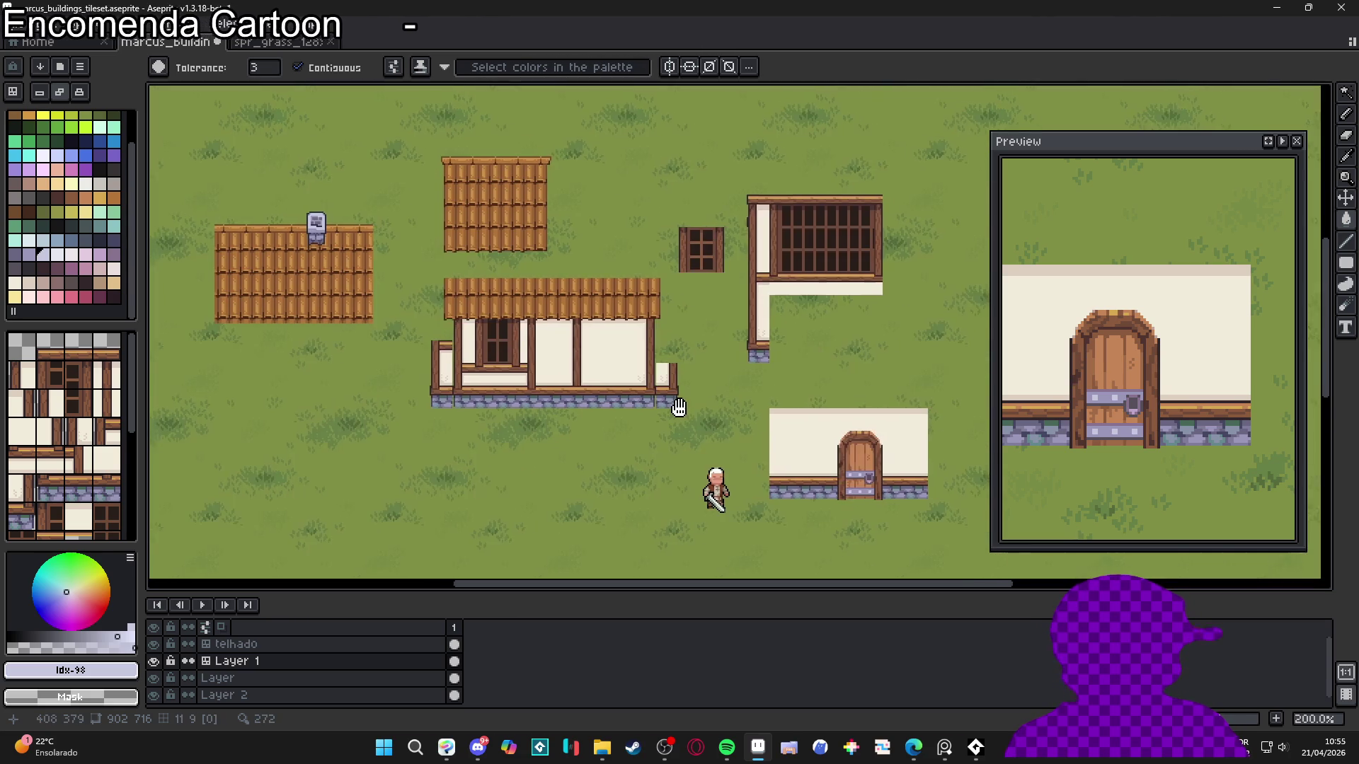
Save marcus_buildings_tileset.aseprite with the lavender, pale-riveted door
drag(678, 408, 672, 394)
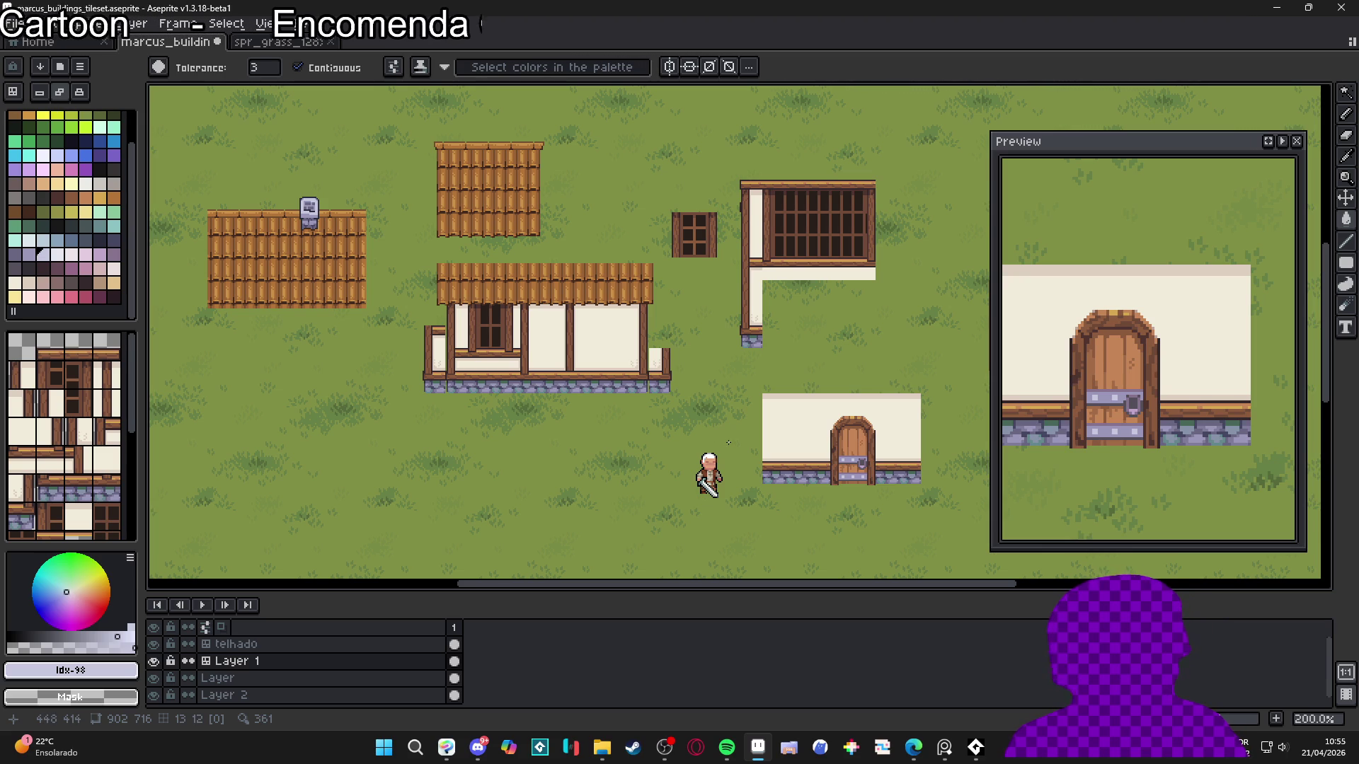
scroll(729, 442, down, 1)
scroll(729, 437, up, 1)
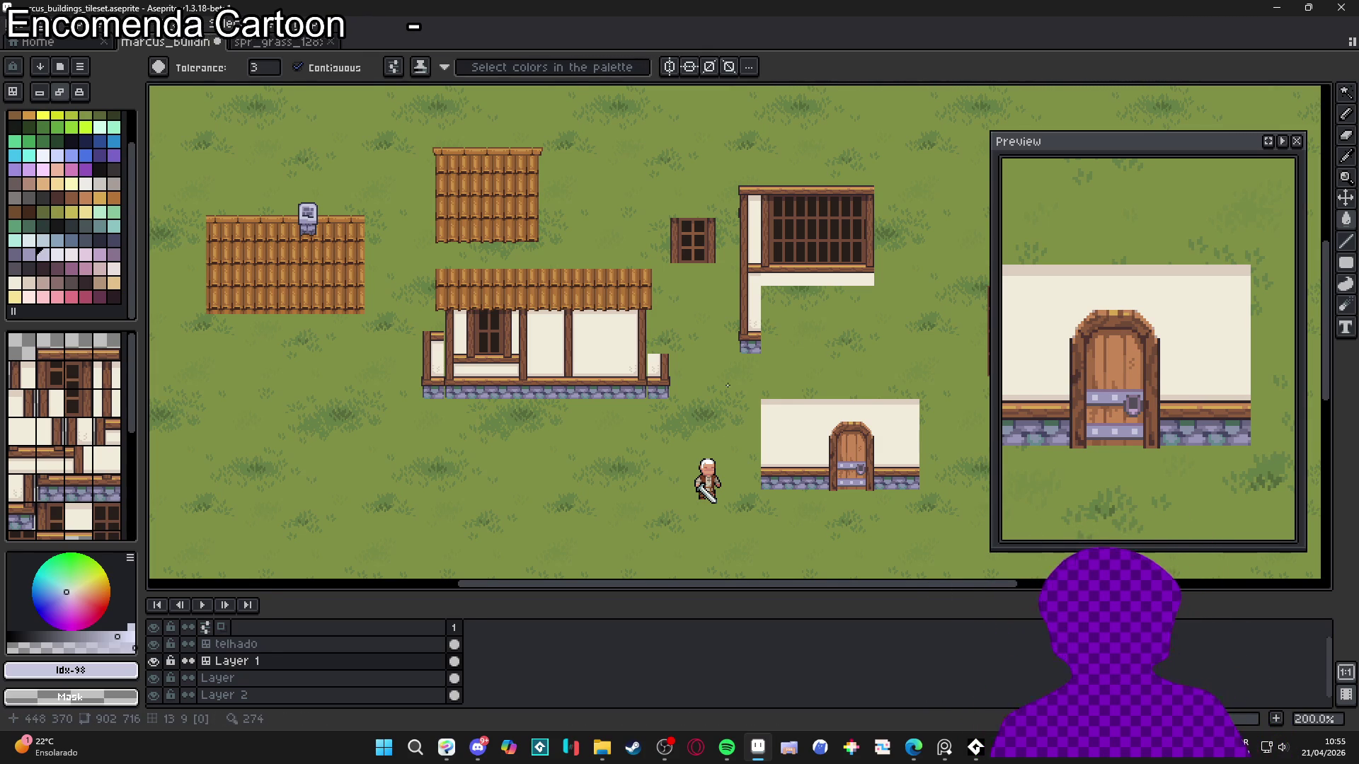
scroll(635, 379, right, 3)
scroll(641, 382, down, 1)
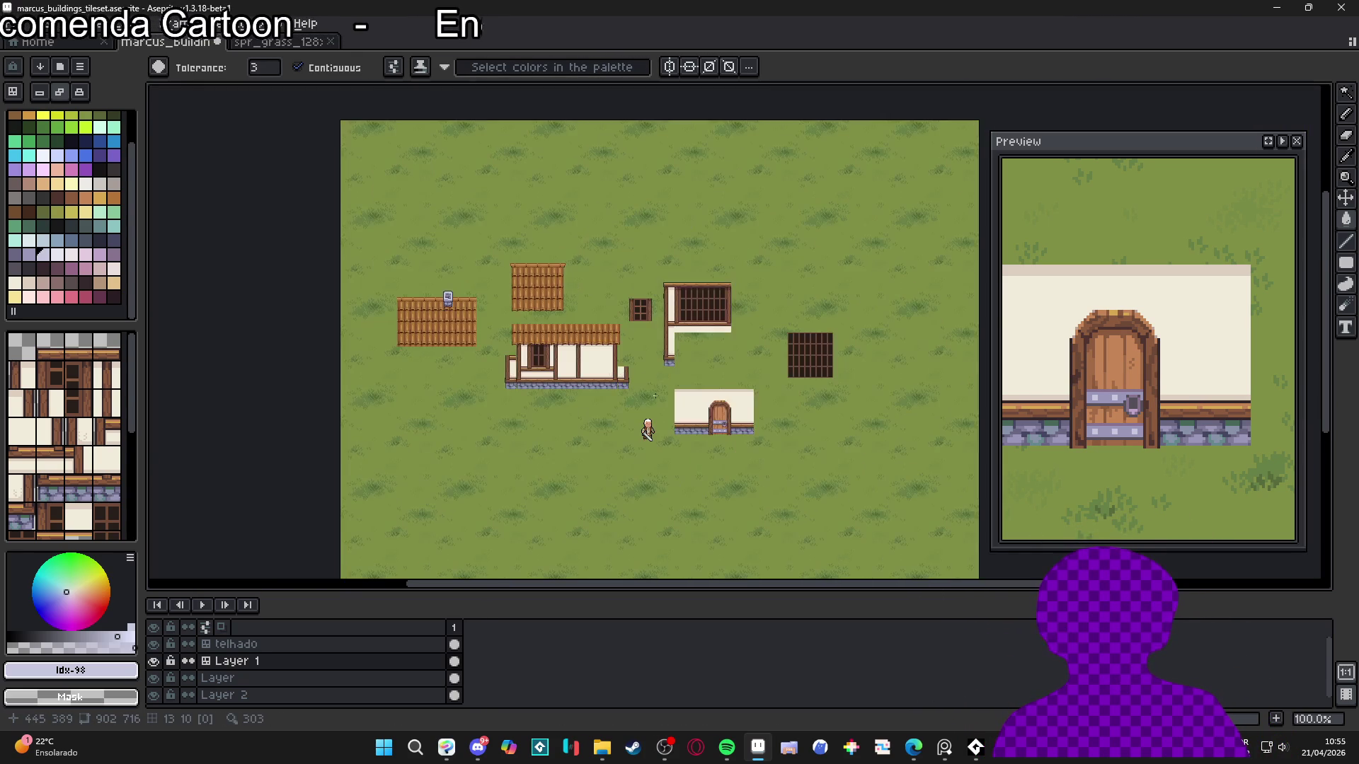
scroll(659, 404, up, 1)
key(ctrl+s)
Display the grid over the canvas of wall pieces on grass
scroll(658, 432, right, 1)
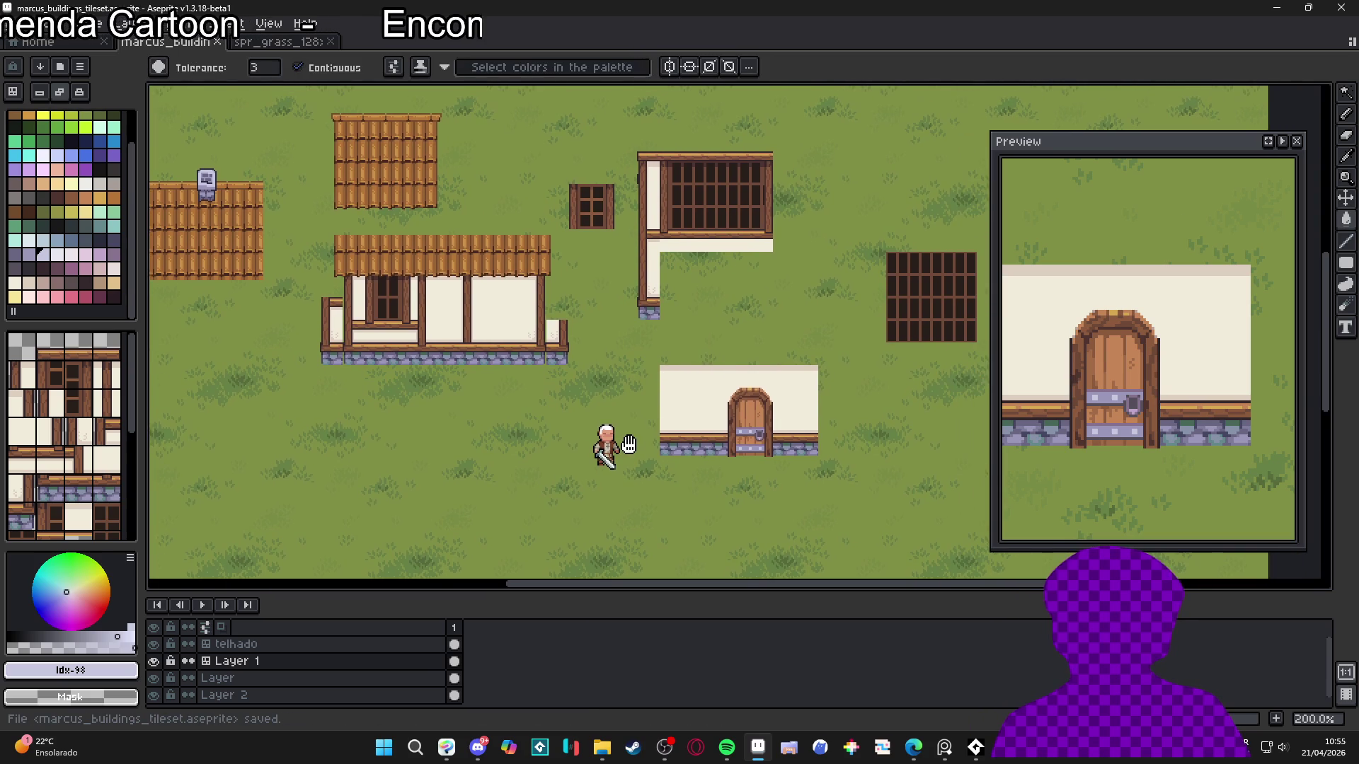
scroll(571, 362, down, 2)
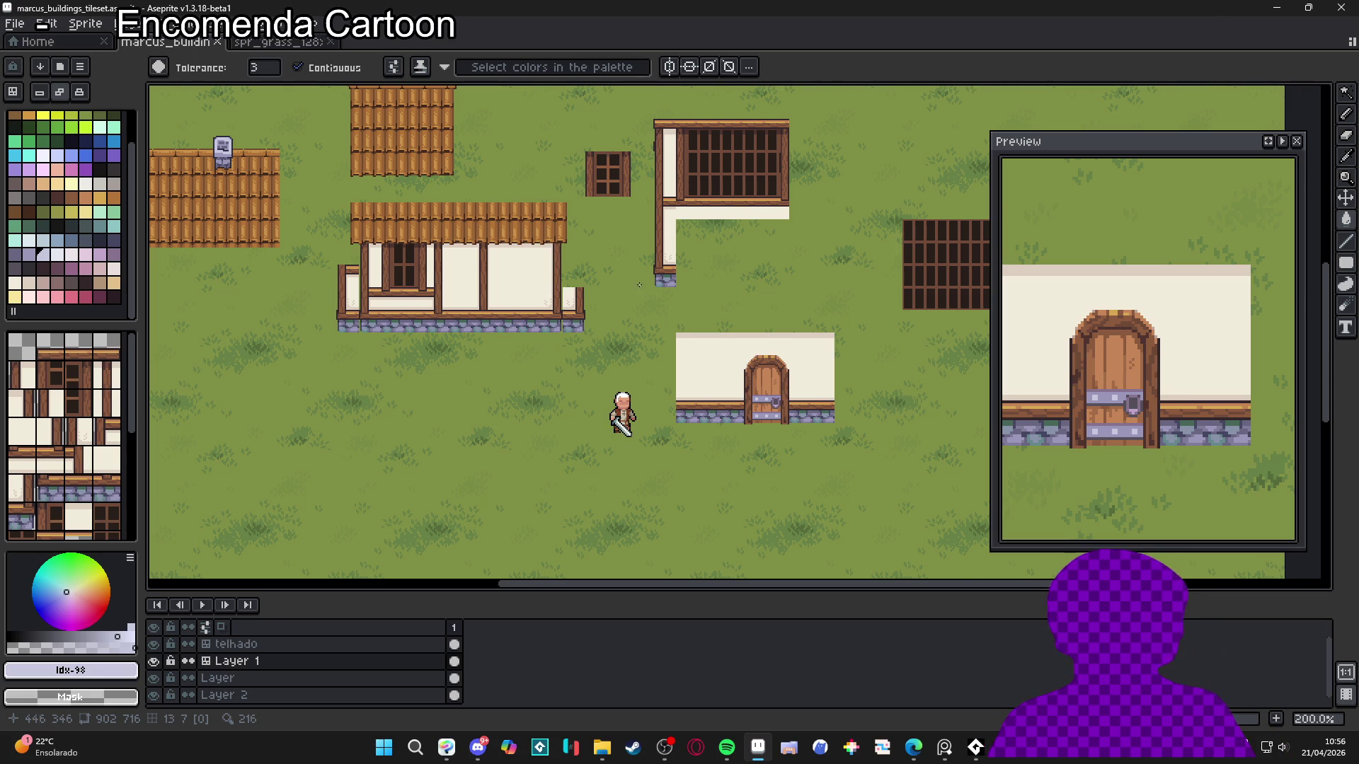
drag(589, 284, 615, 259)
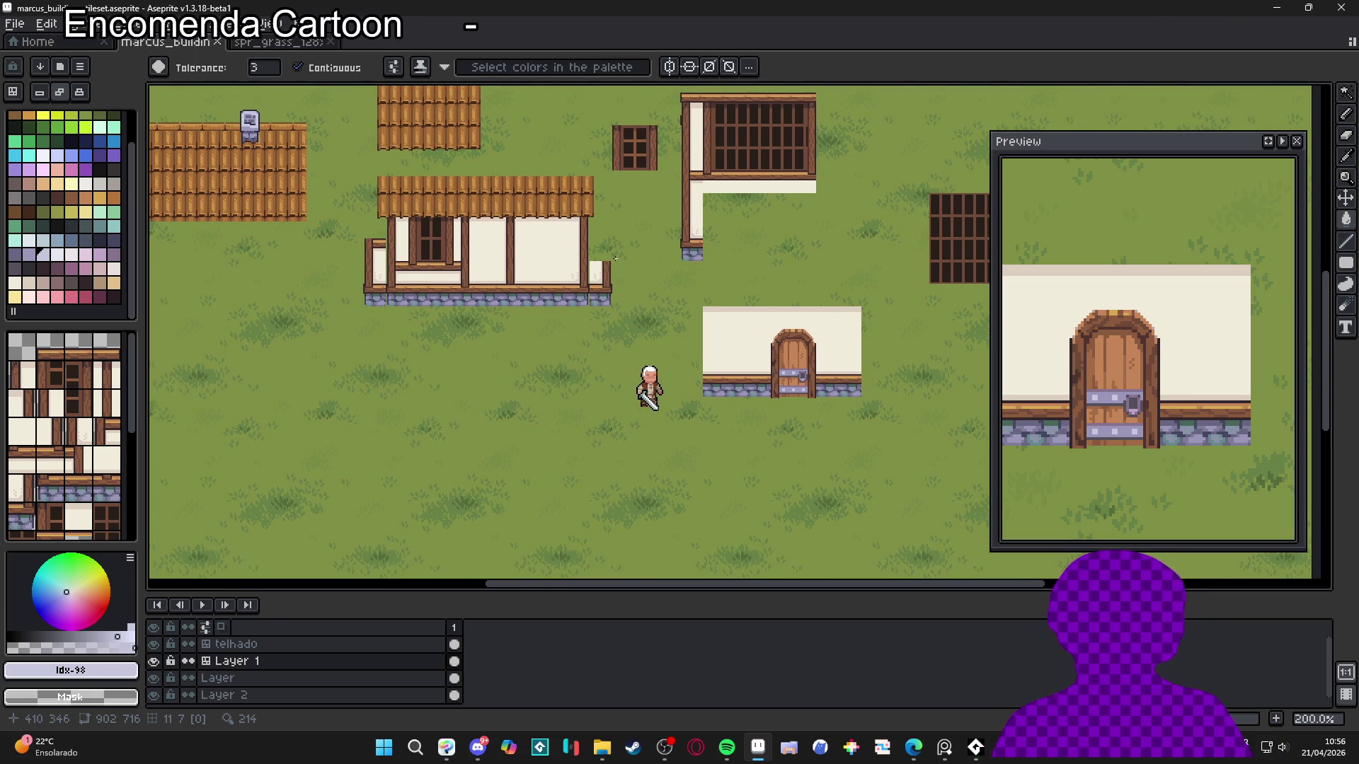
key(ctrl+apostrophe)
Paint a row of stone-base tiles on the grass
drag(591, 257, 575, 249)
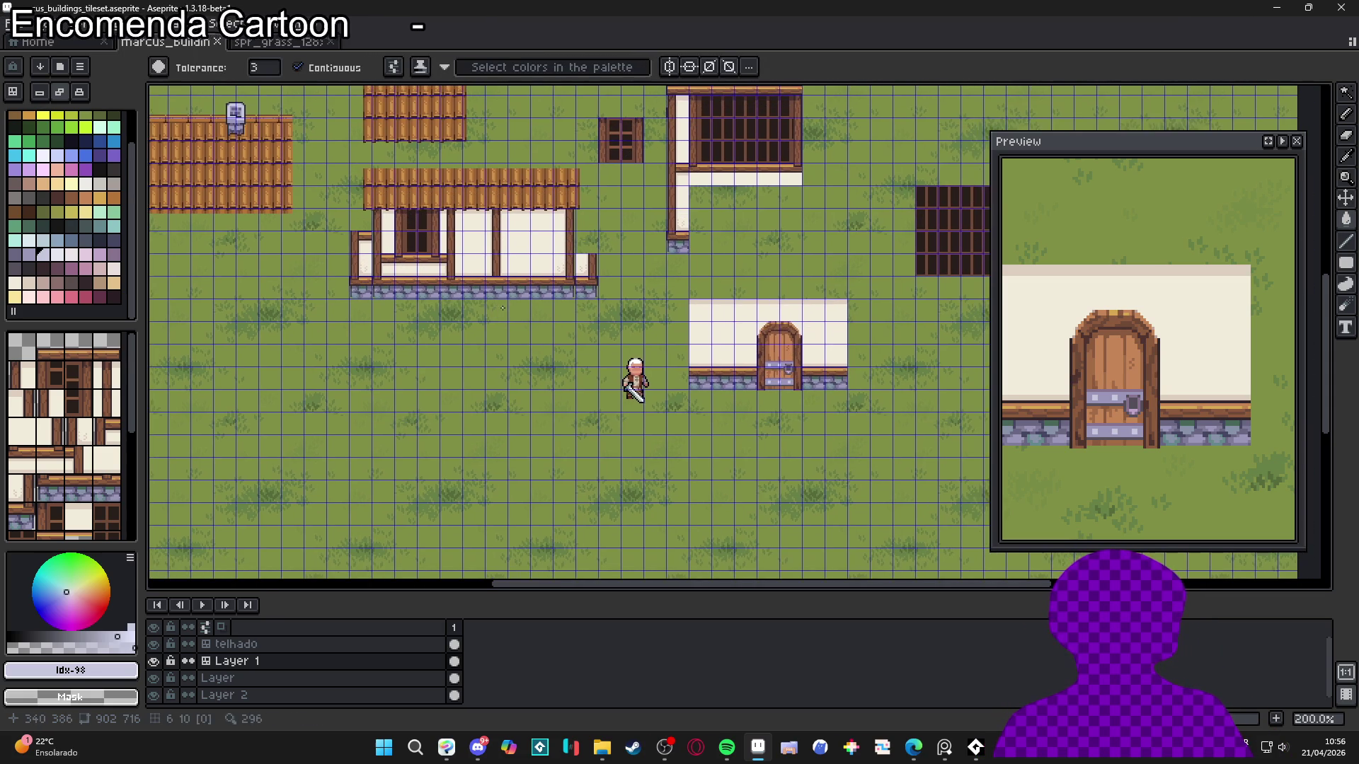
click(71, 485)
key(b)
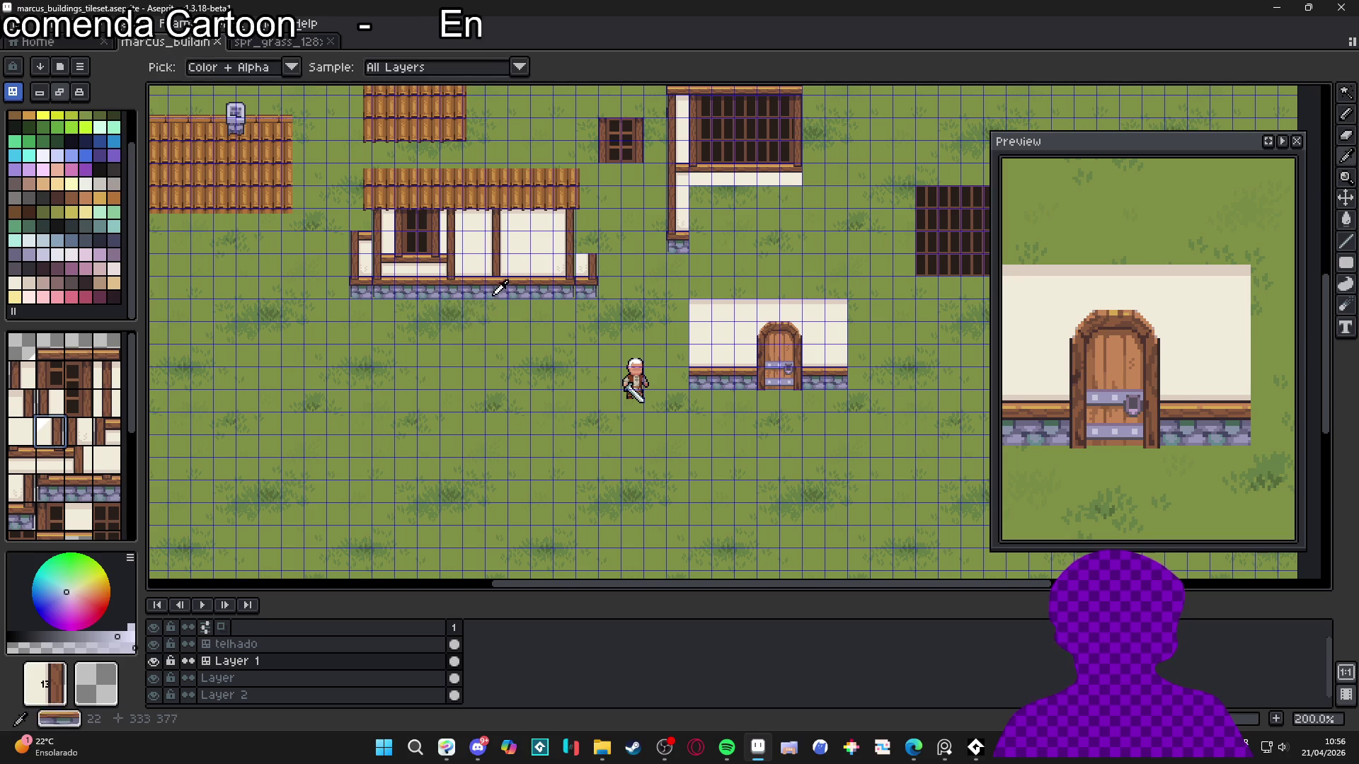
click(327, 480)
mouse_move(327, 480)
mouse_down()
mouse_move(373, 411)
mouse_move(408, 439)
mouse_move(442, 404)
mouse_move(488, 404)
mouse_up()
click(396, 404)
Pick the post wall tile from the house and stamp it above the strip
key(i)
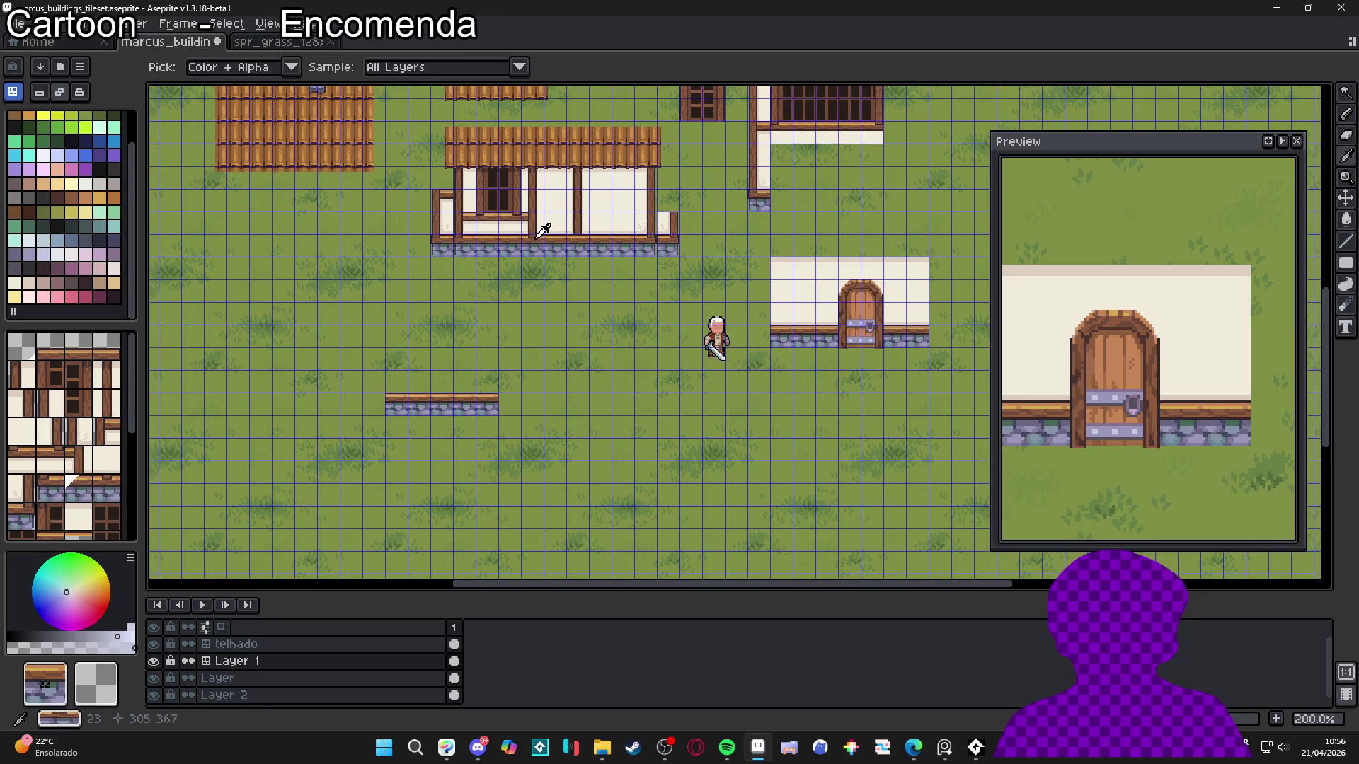
click(584, 225)
key(b)
click(394, 383)
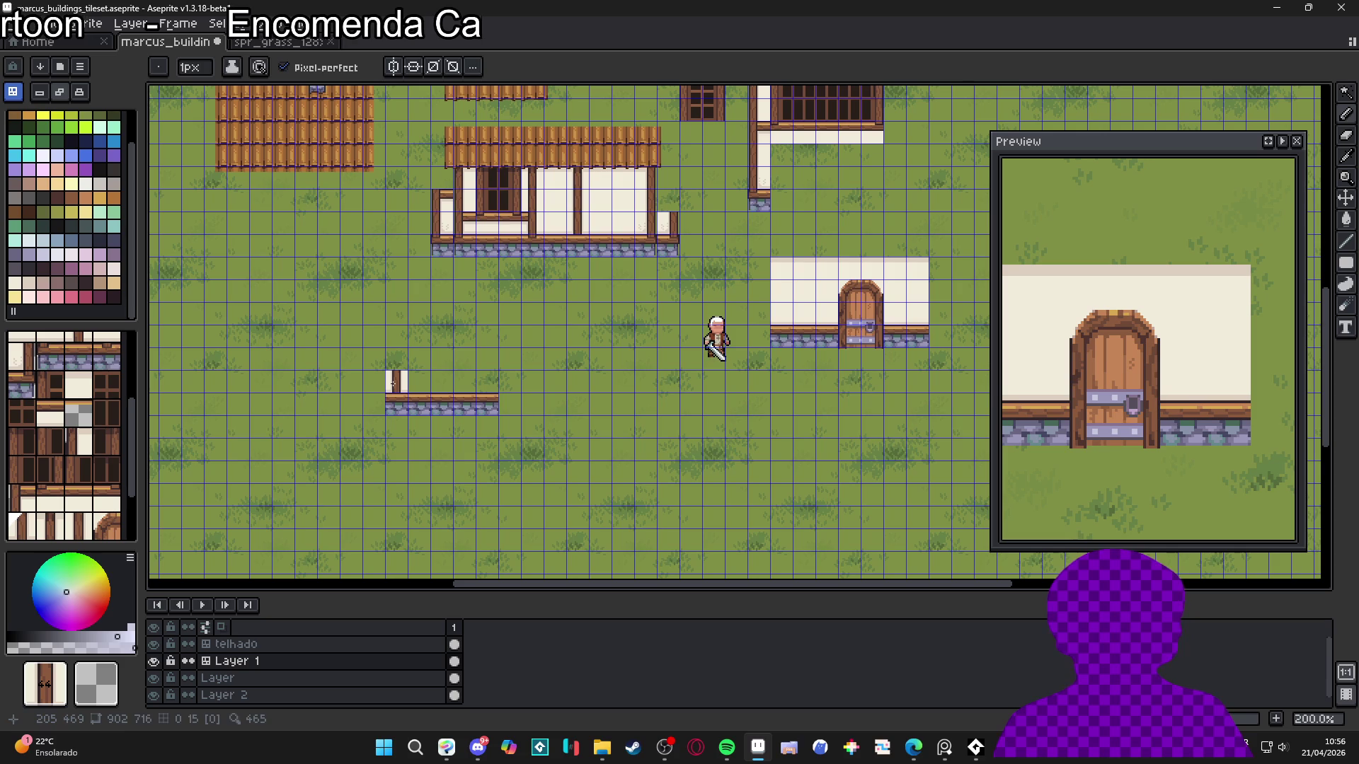
In pixel mode, dot dark #33272a pixels under the post outline
scroll(569, 240, up, 2)
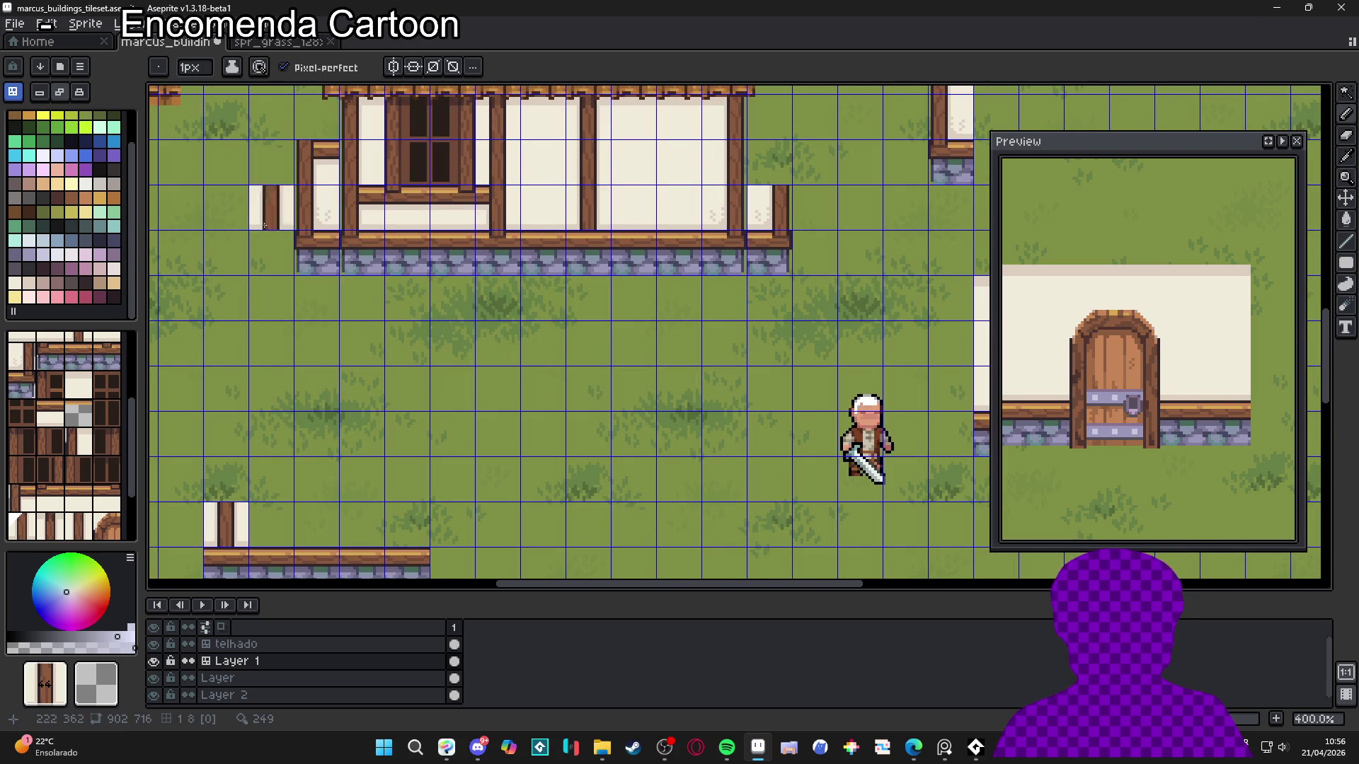
click(86, 184)
scroll(595, 225, up, 5)
scroll(594, 225, up, 2)
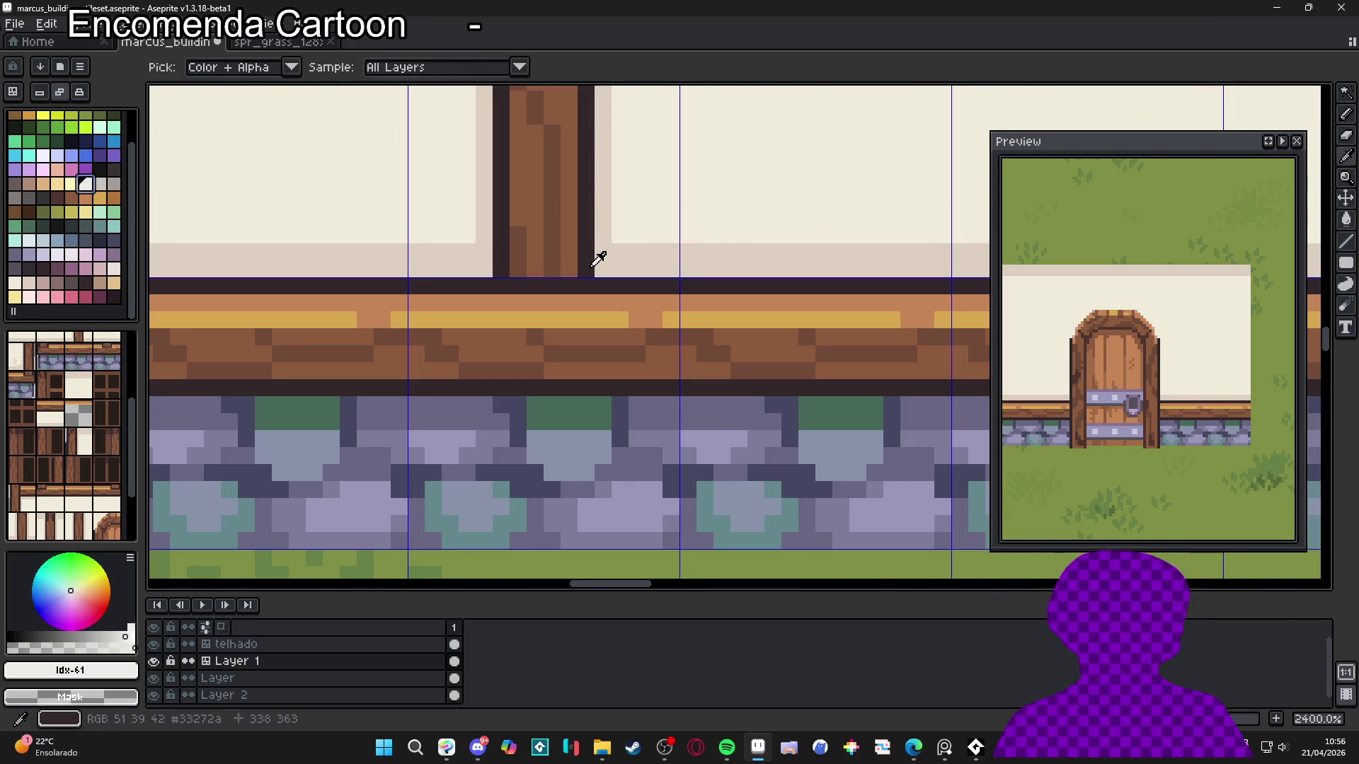
alt+click(595, 283)
click(586, 302)
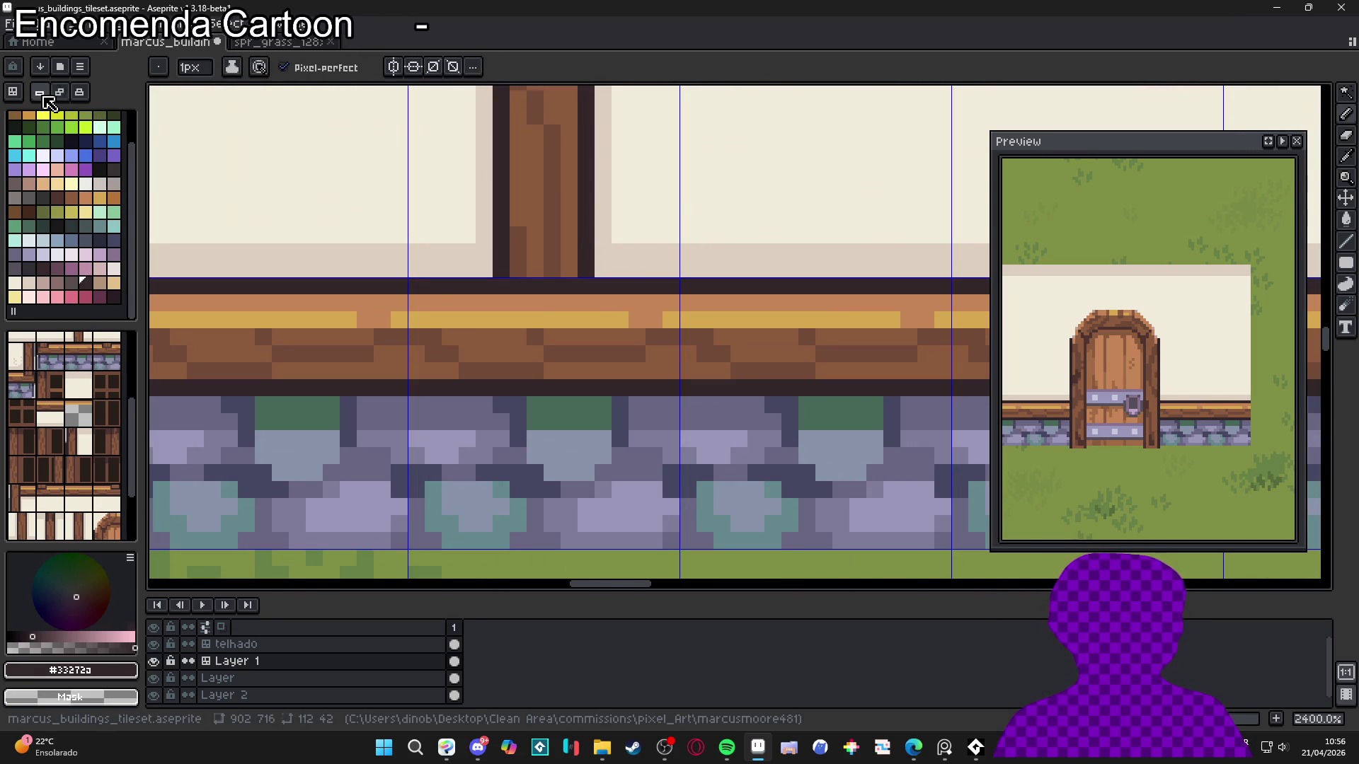
click(499, 303)
scroll(498, 299, down, 6)
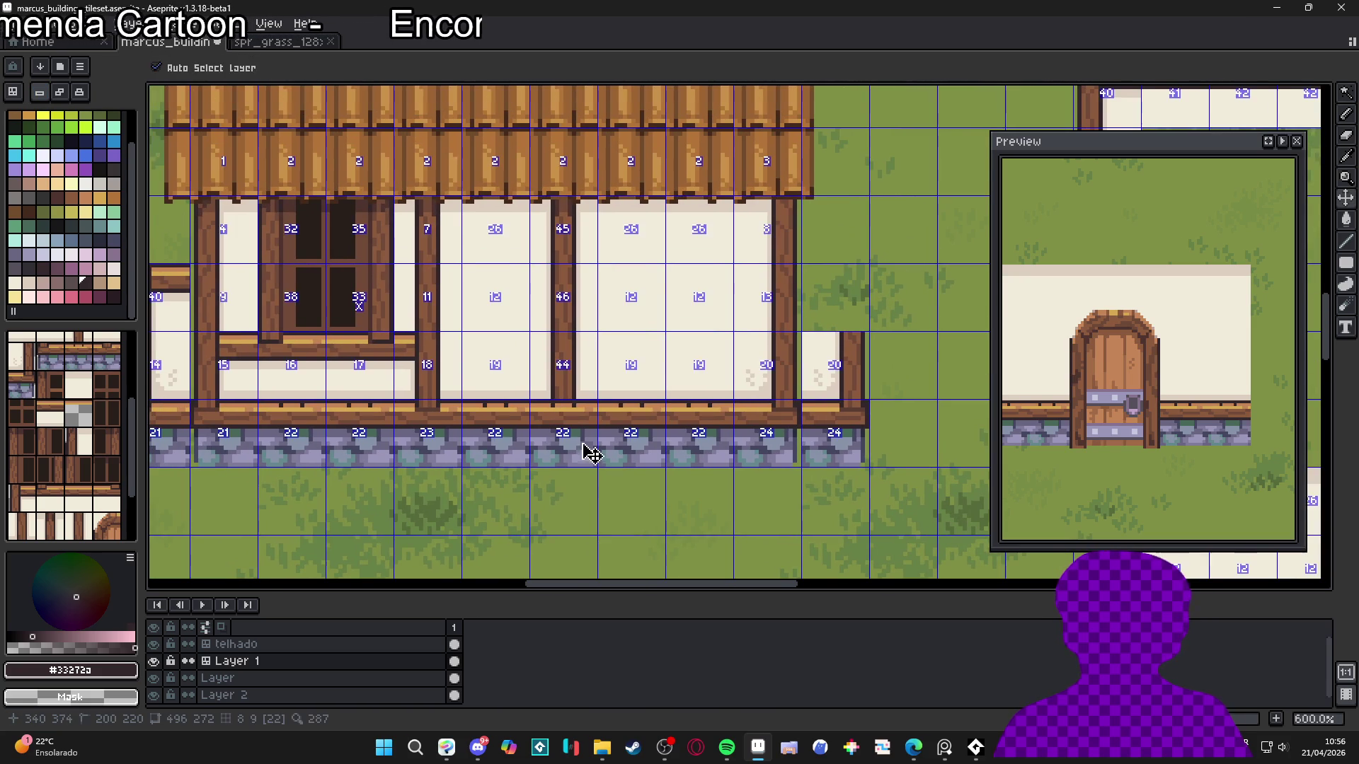
Change the tileset update mode and darken the light row at the post's base
click(61, 93)
scroll(597, 394, up, 5)
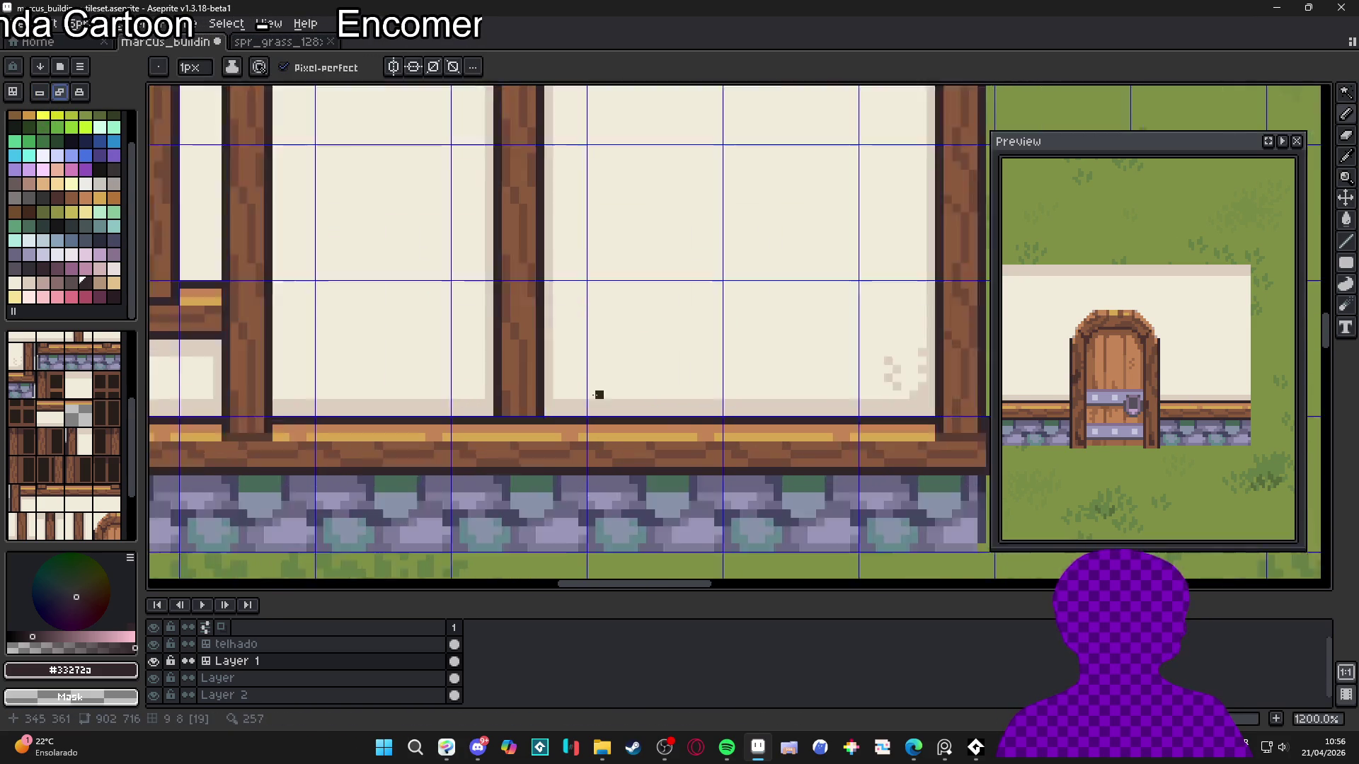
alt+click(449, 403)
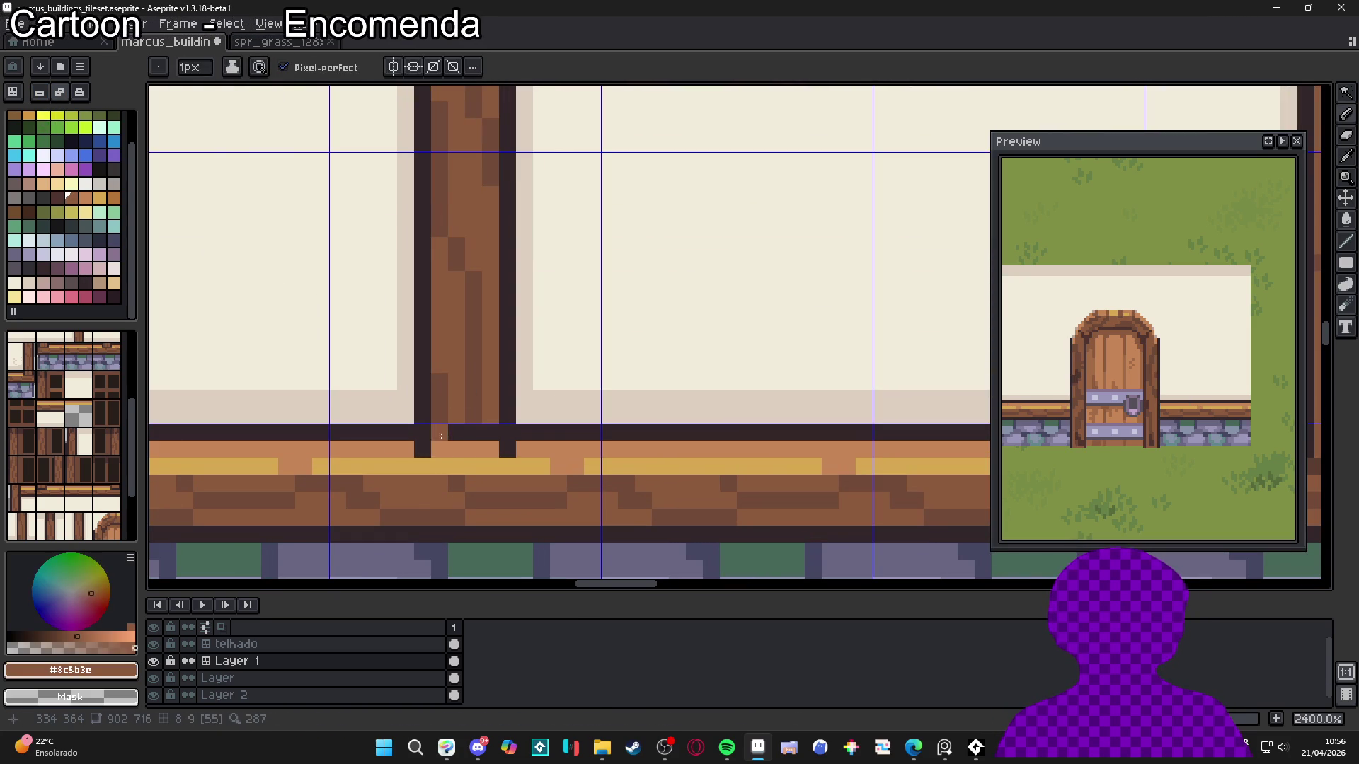
drag(492, 449, 438, 449)
scroll(438, 448, down, 3)
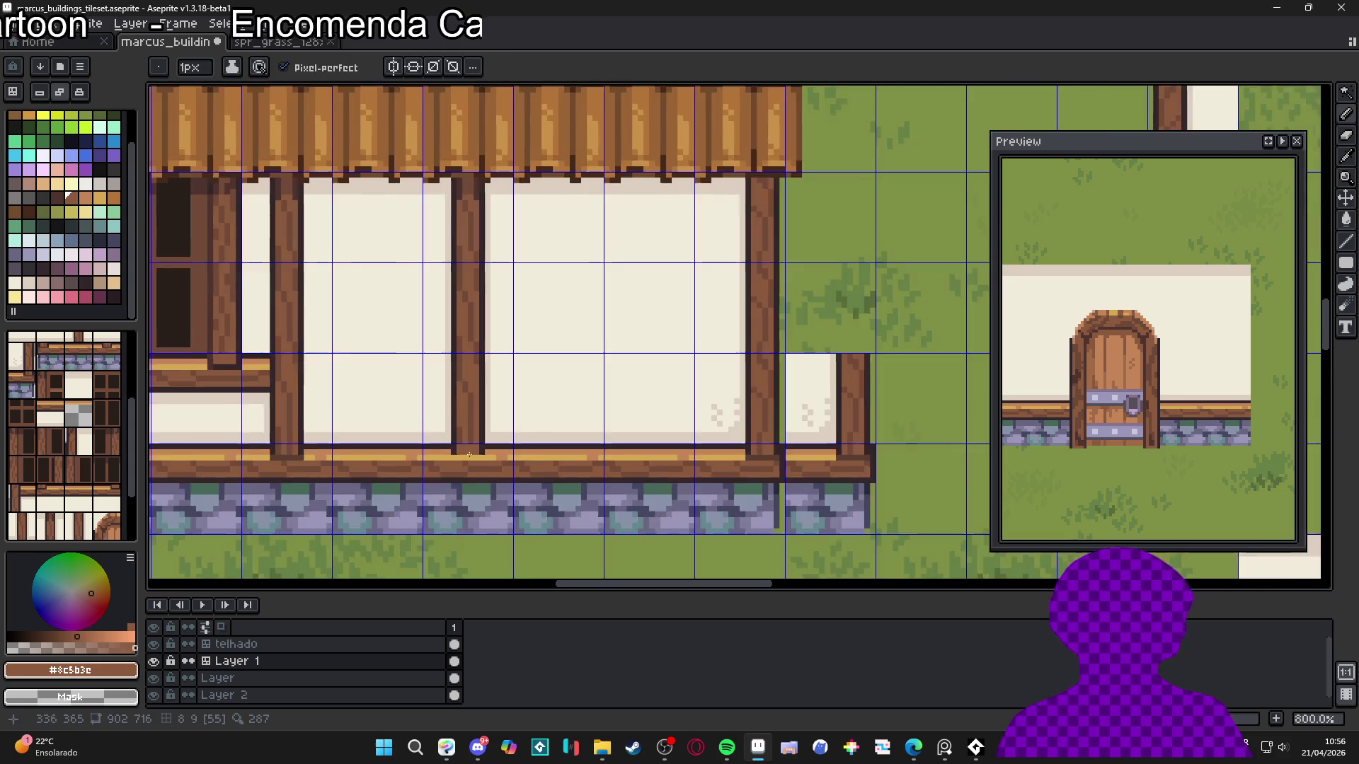
scroll(459, 475, up, 2)
Draw a #593d32 dark brown line along the beam under the post, then sample #714d38
alt+click(342, 455)
scroll(494, 440, up, 3)
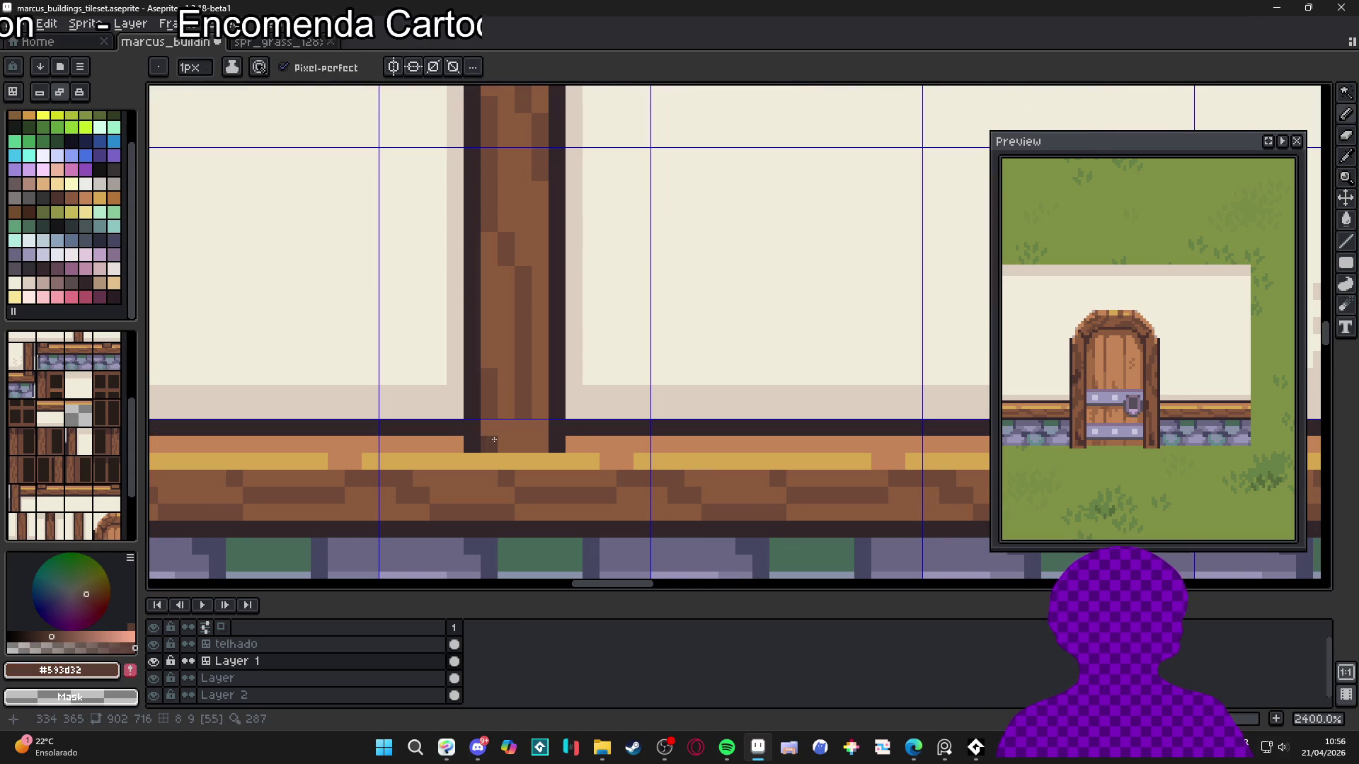
drag(475, 456, 565, 469)
scroll(555, 468, down, 3)
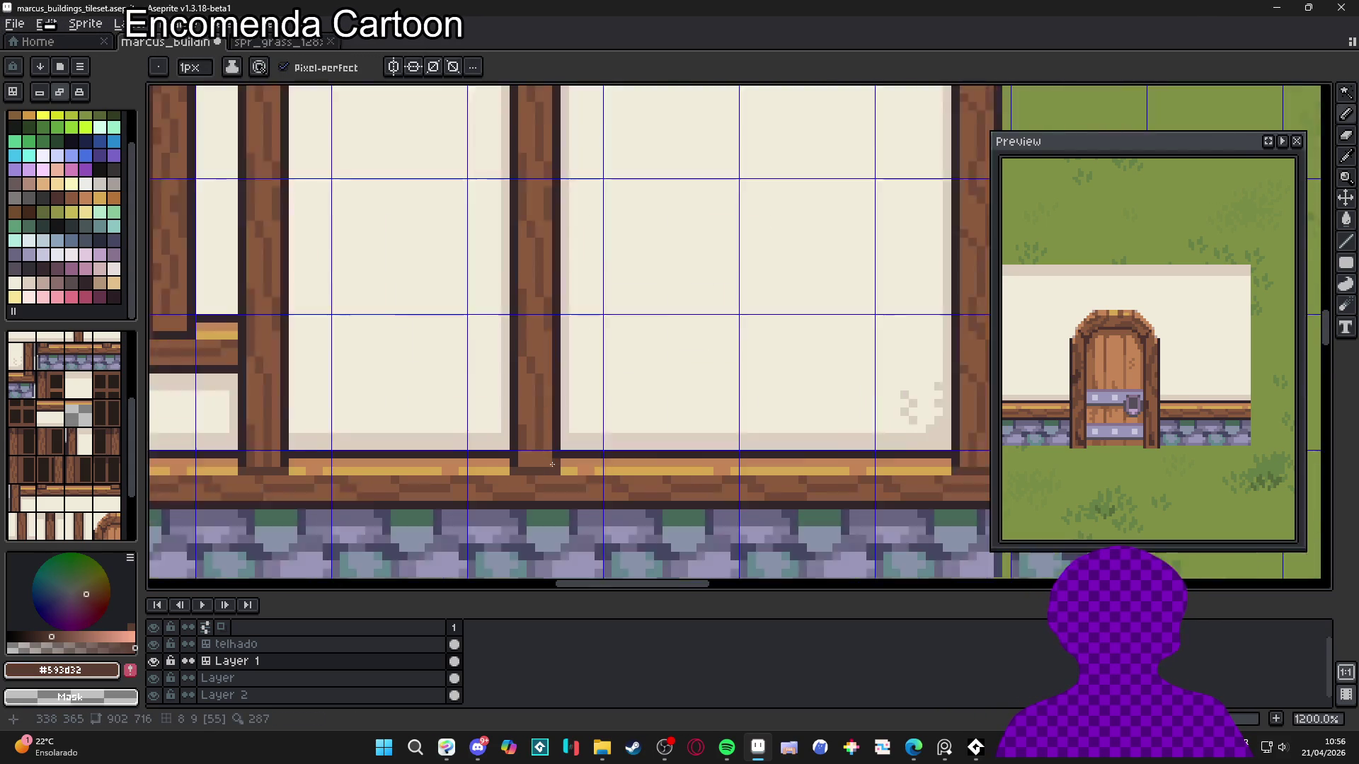
scroll(540, 439, up, 2)
alt+click(540, 427)
scroll(536, 454, down, 7)
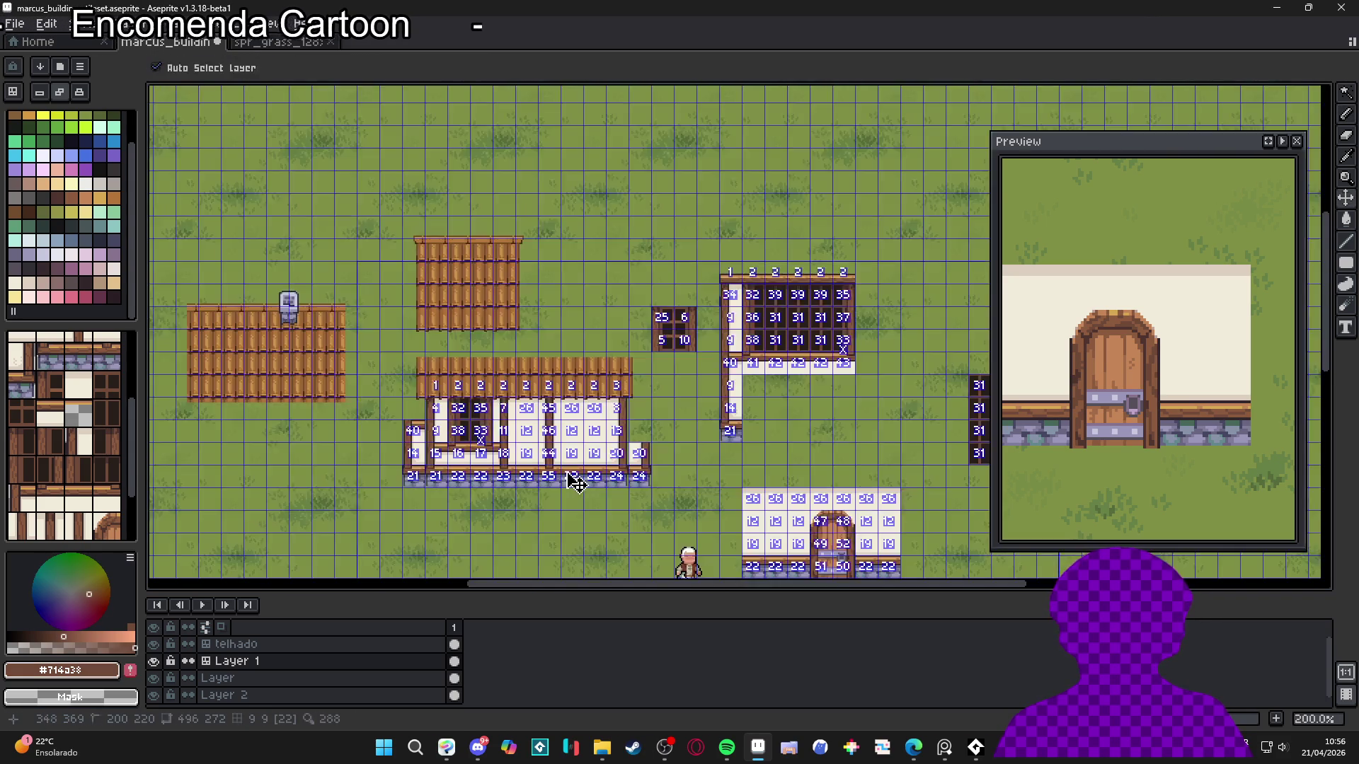
scroll(568, 477, up, 2)
scroll(563, 425, down, 1)
scroll(562, 409, up, 1)
In tile mode, fill three rows of cream wall tiles above the stone base
drag(562, 410, 534, 303)
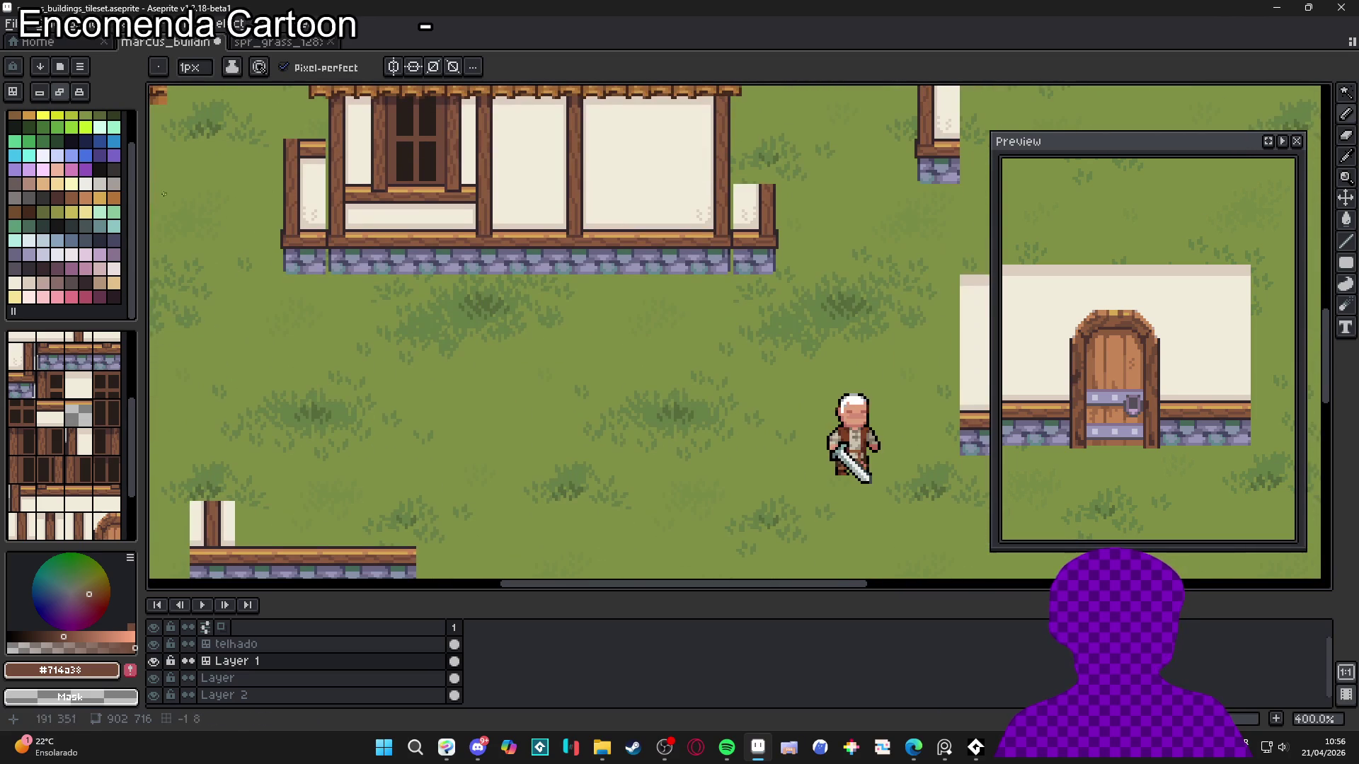
click(13, 92)
drag(531, 228, 630, 168)
scroll(465, 353, down, 1)
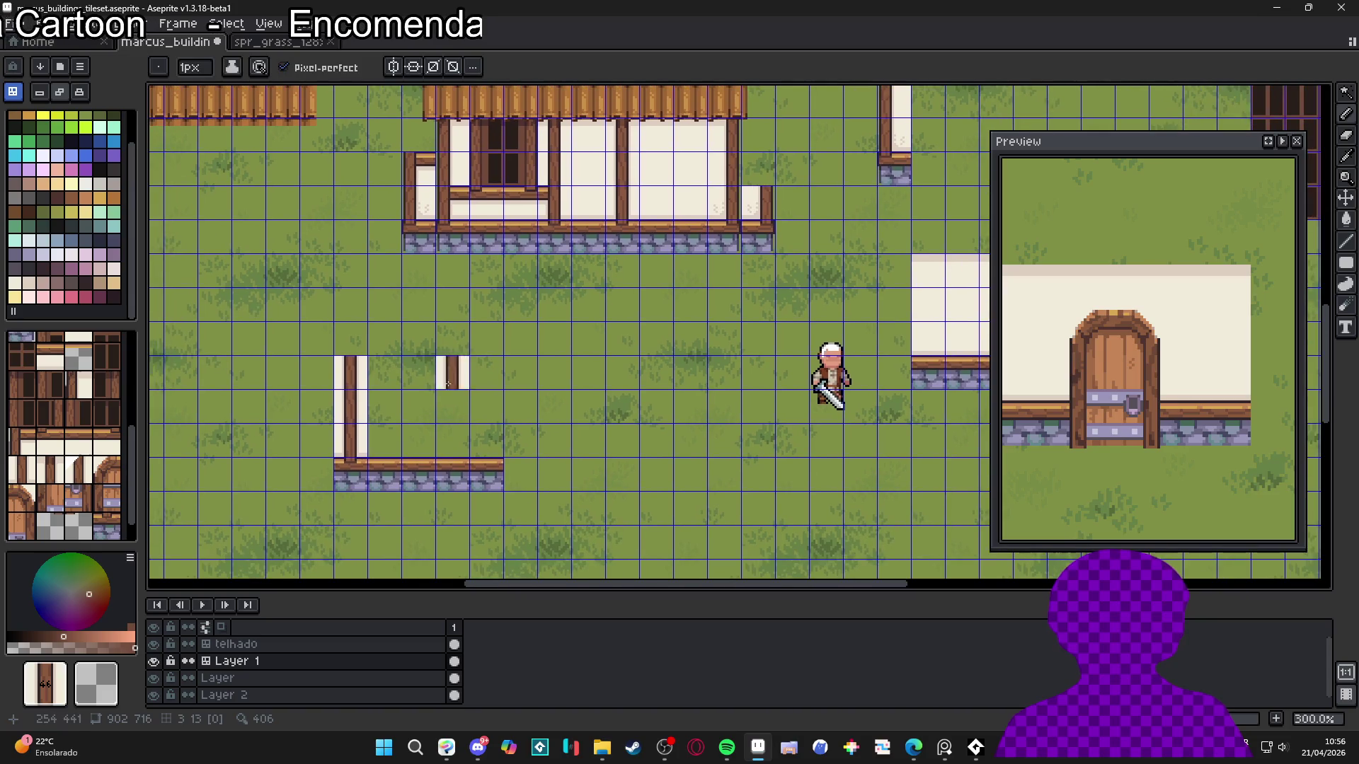
alt+click(667, 194)
drag(385, 440, 452, 439)
alt+click(658, 176)
click(418, 407)
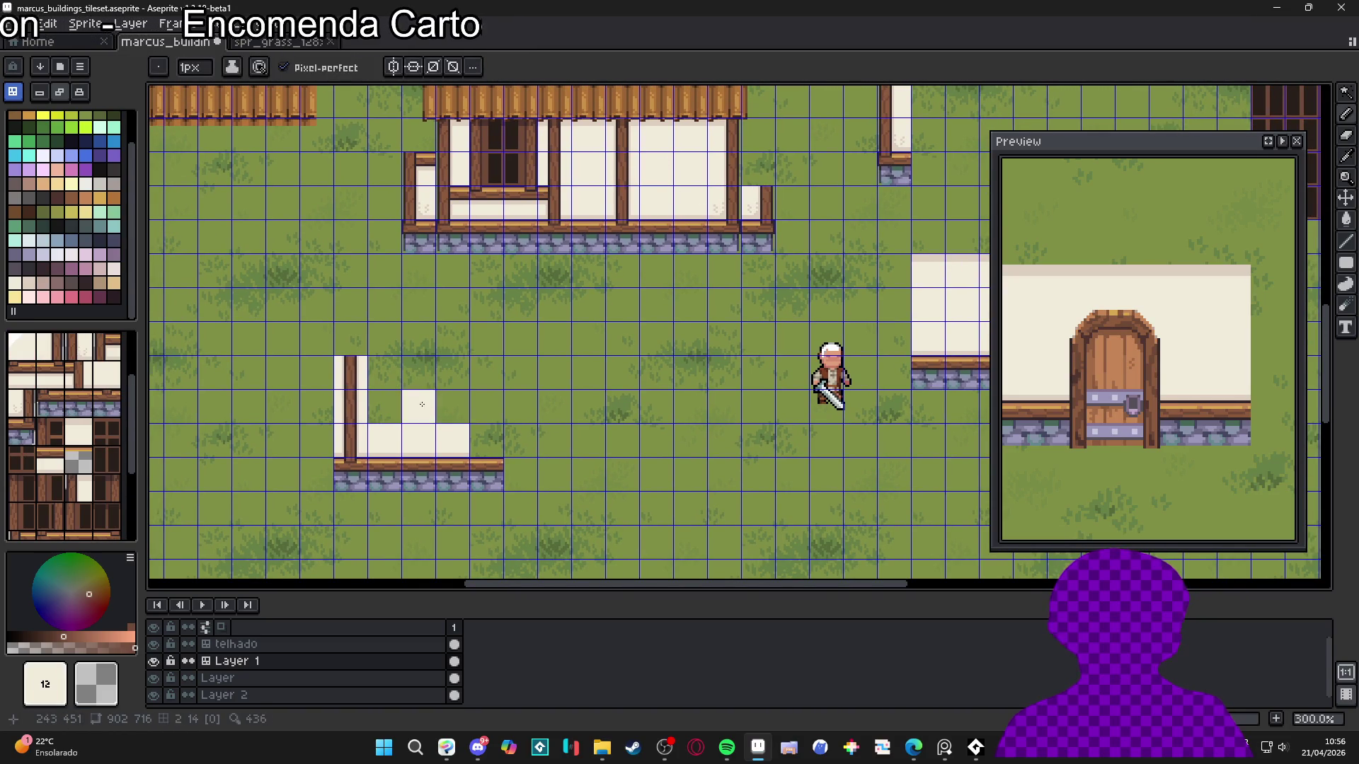
drag(384, 407, 452, 407)
drag(392, 373, 452, 373)
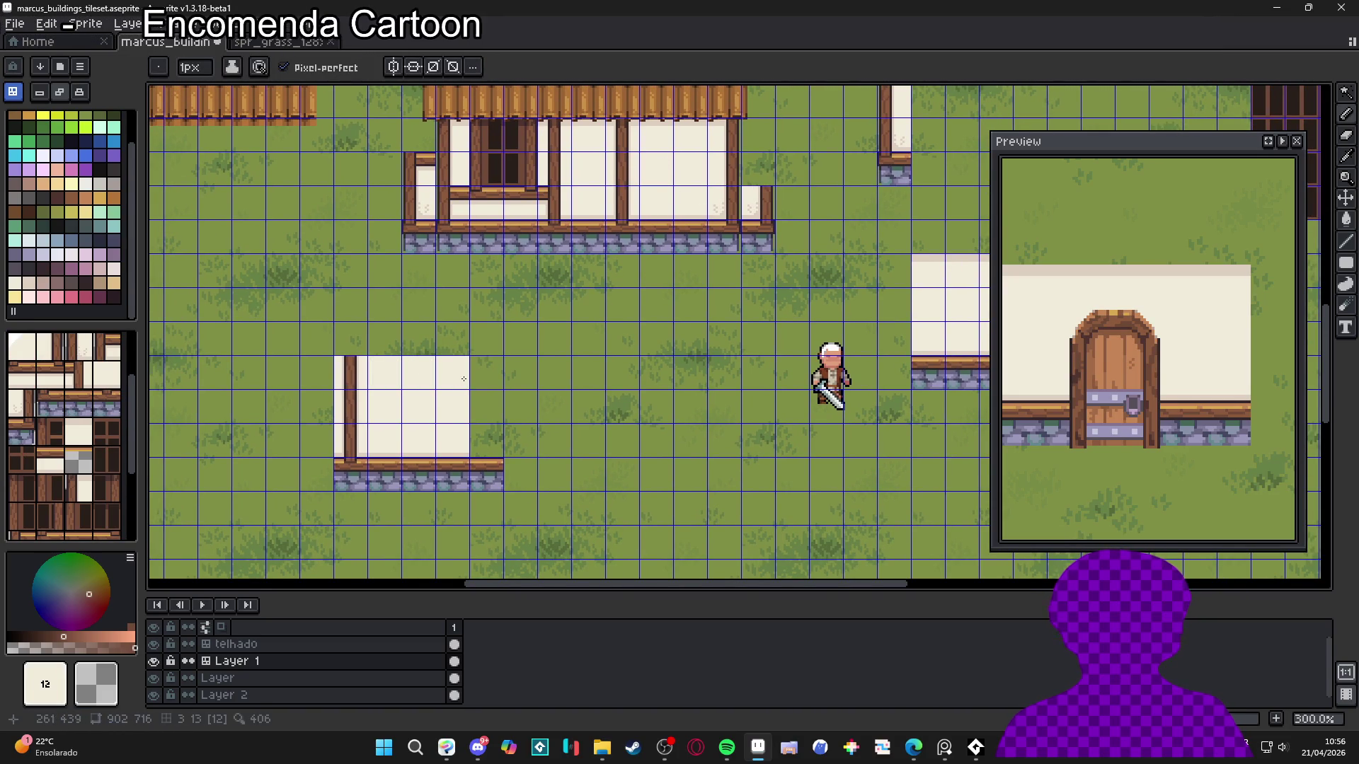
Frame the right edge with timber post tiles, undoing misplaced posts
alt+click(358, 442)
click(481, 444)
click(481, 417)
click(396, 462)
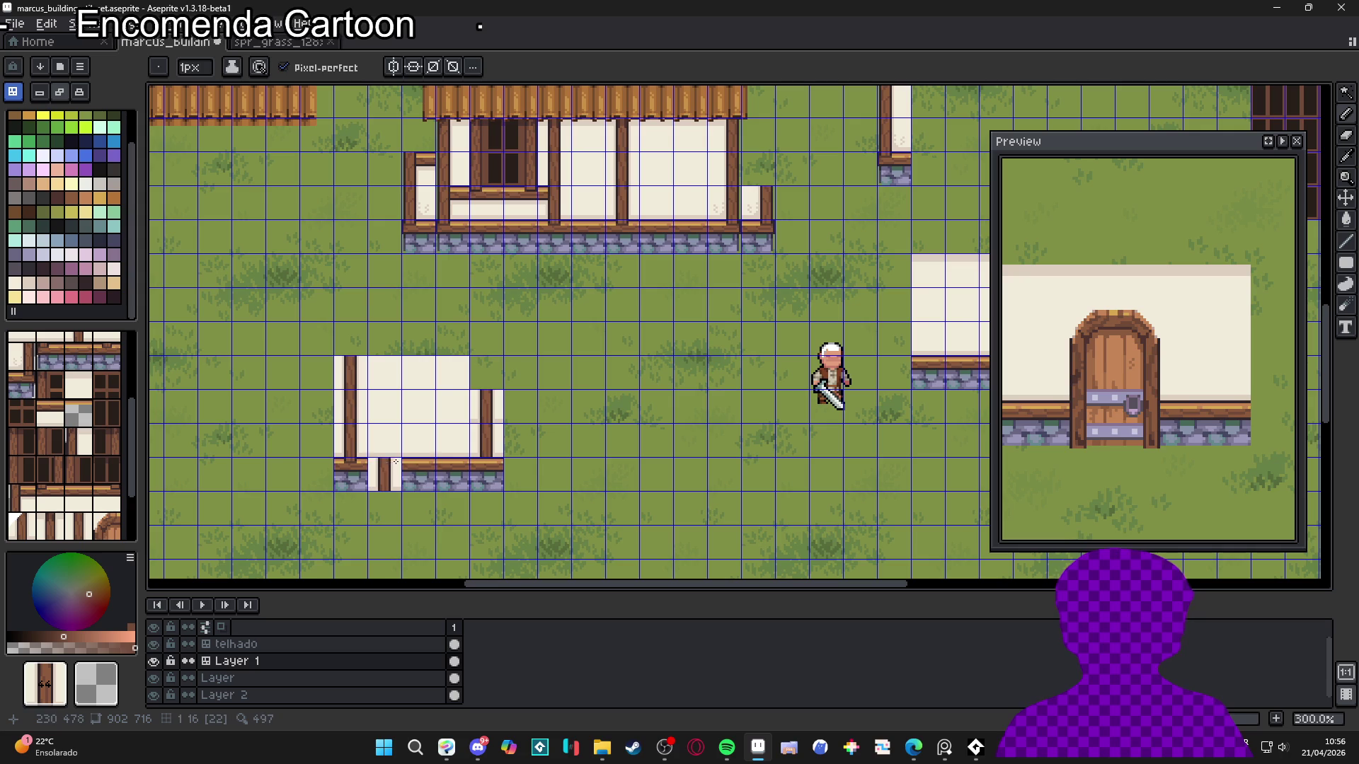
key(ctrl+z)
key(ctrl+z)
key(ctrl+z)
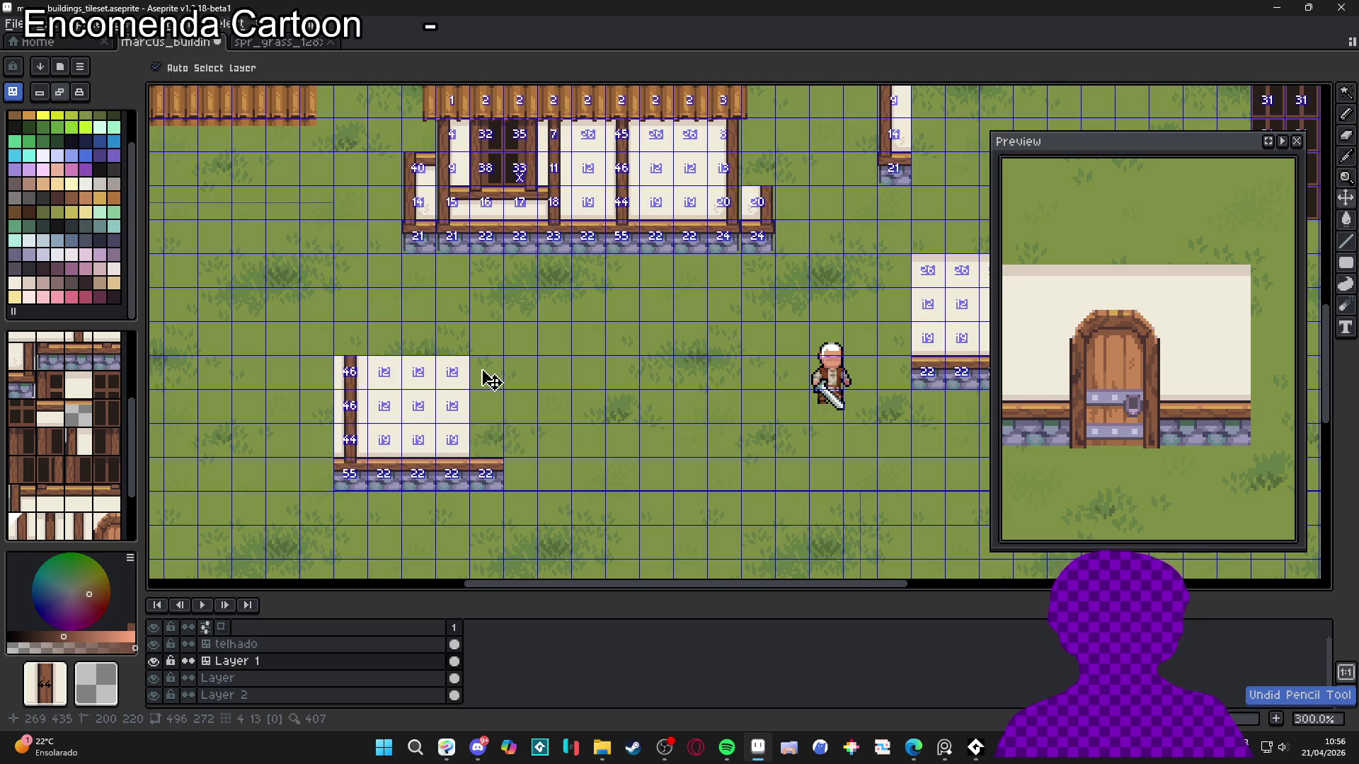
click(481, 407)
click(481, 441)
alt+click(452, 461)
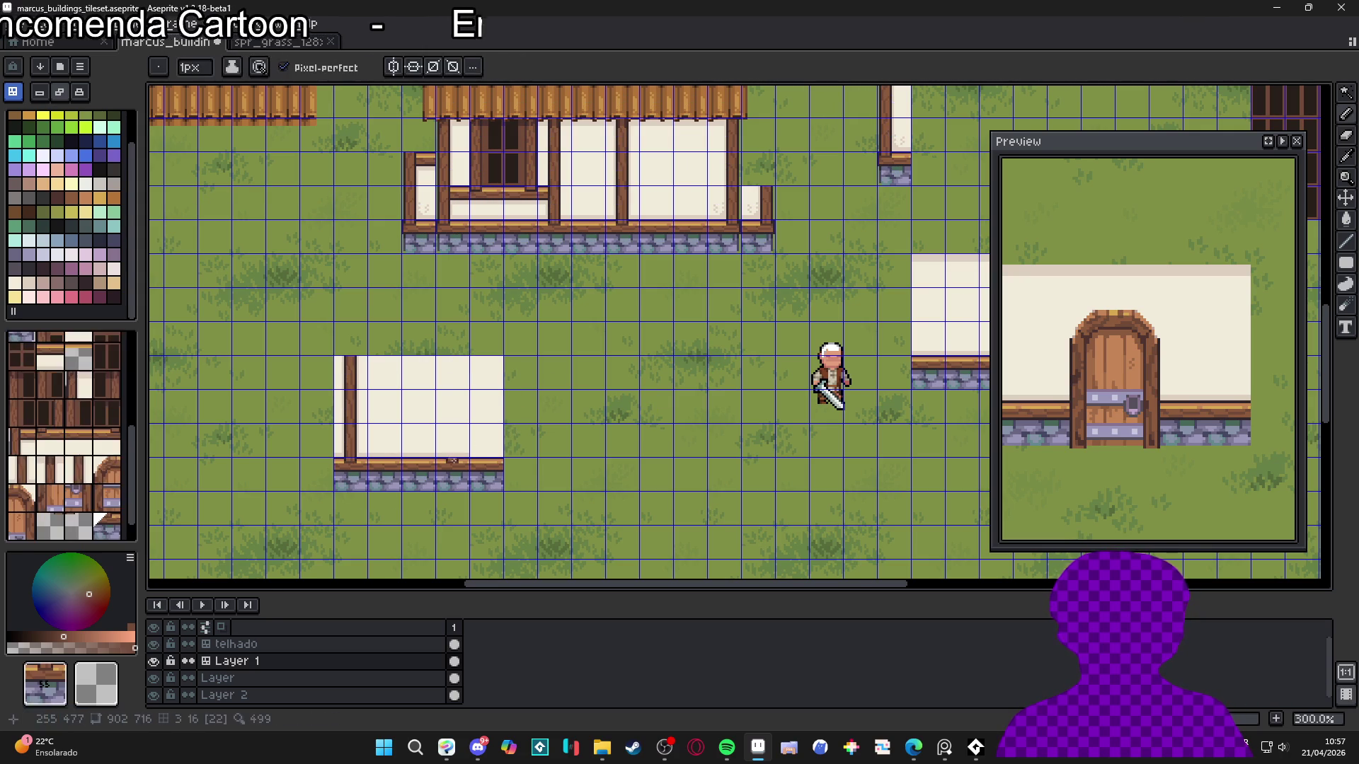
click(486, 441)
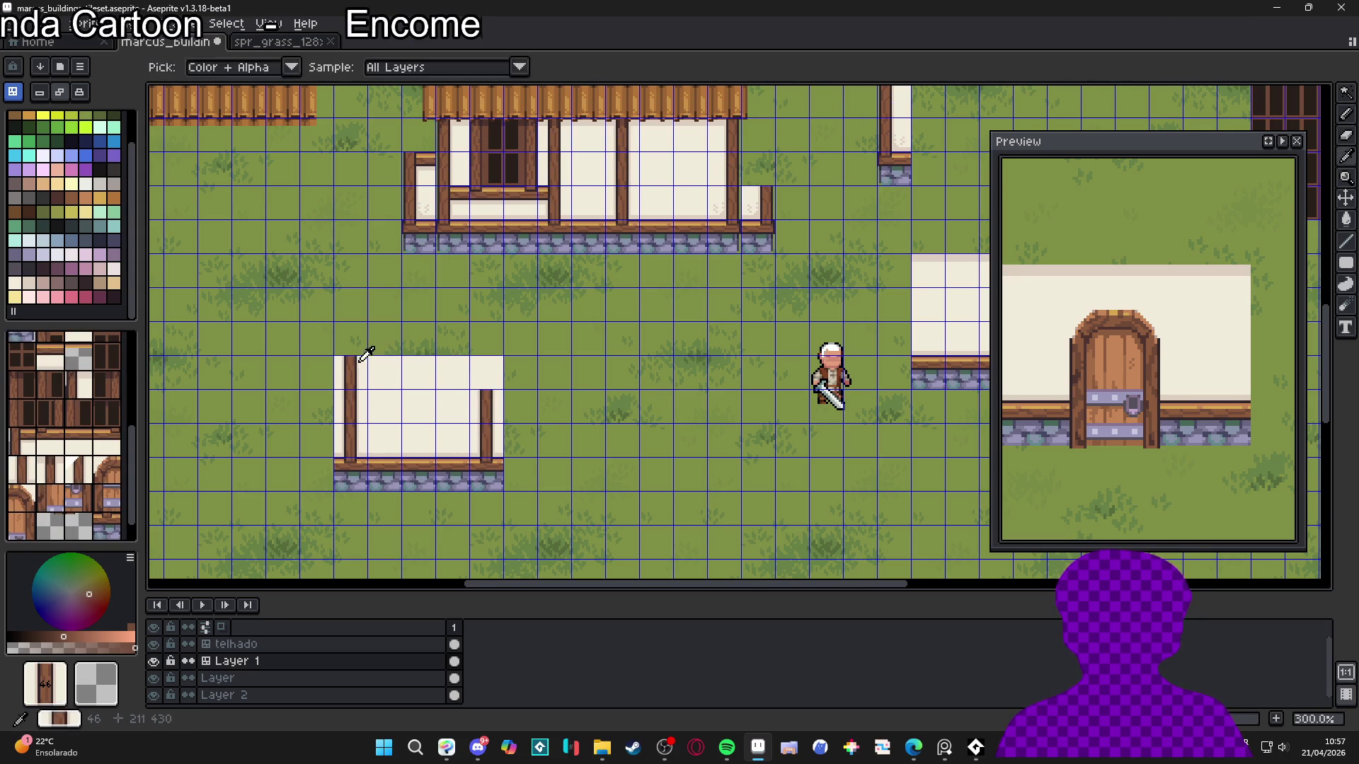
Sample wall-top tiles 42 and 40, then try a beam tile on the left wall and undo it
scroll(592, 376, down, 1)
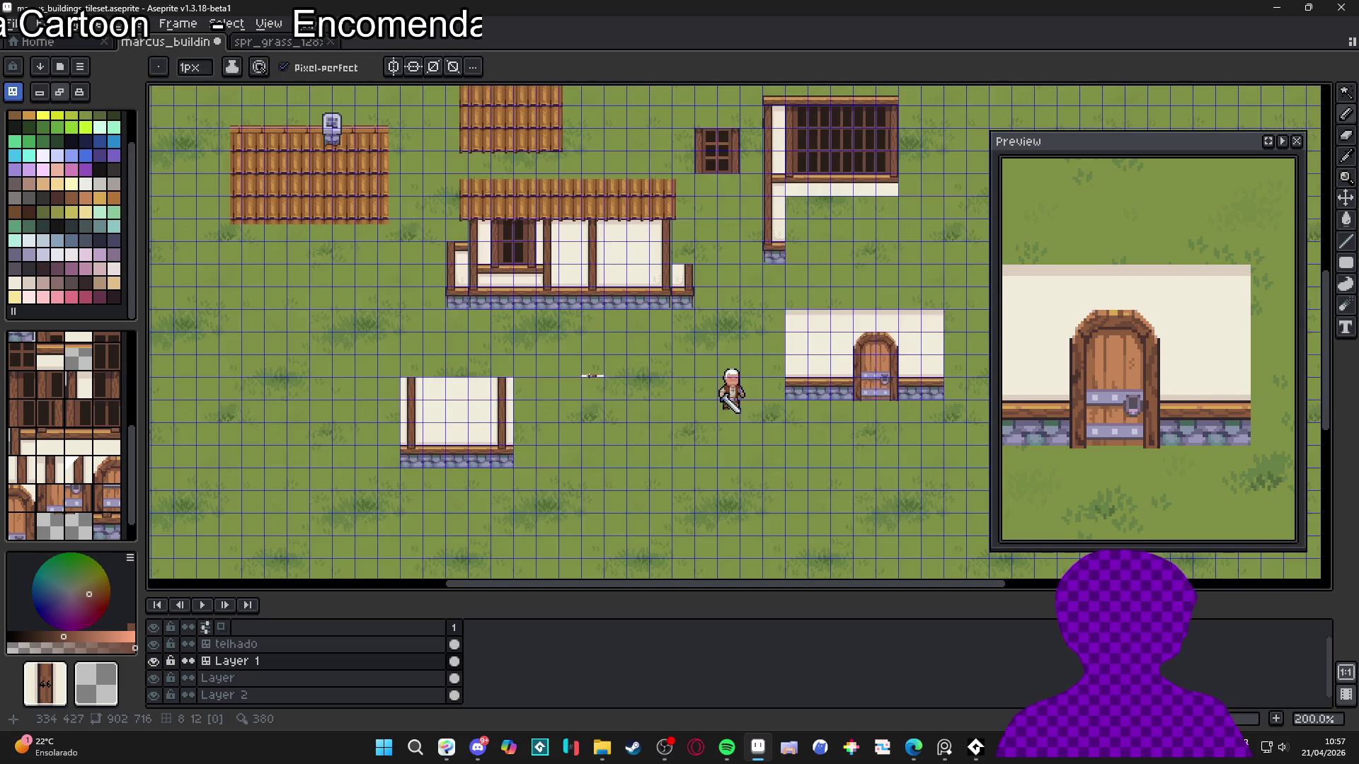
alt+click(825, 190)
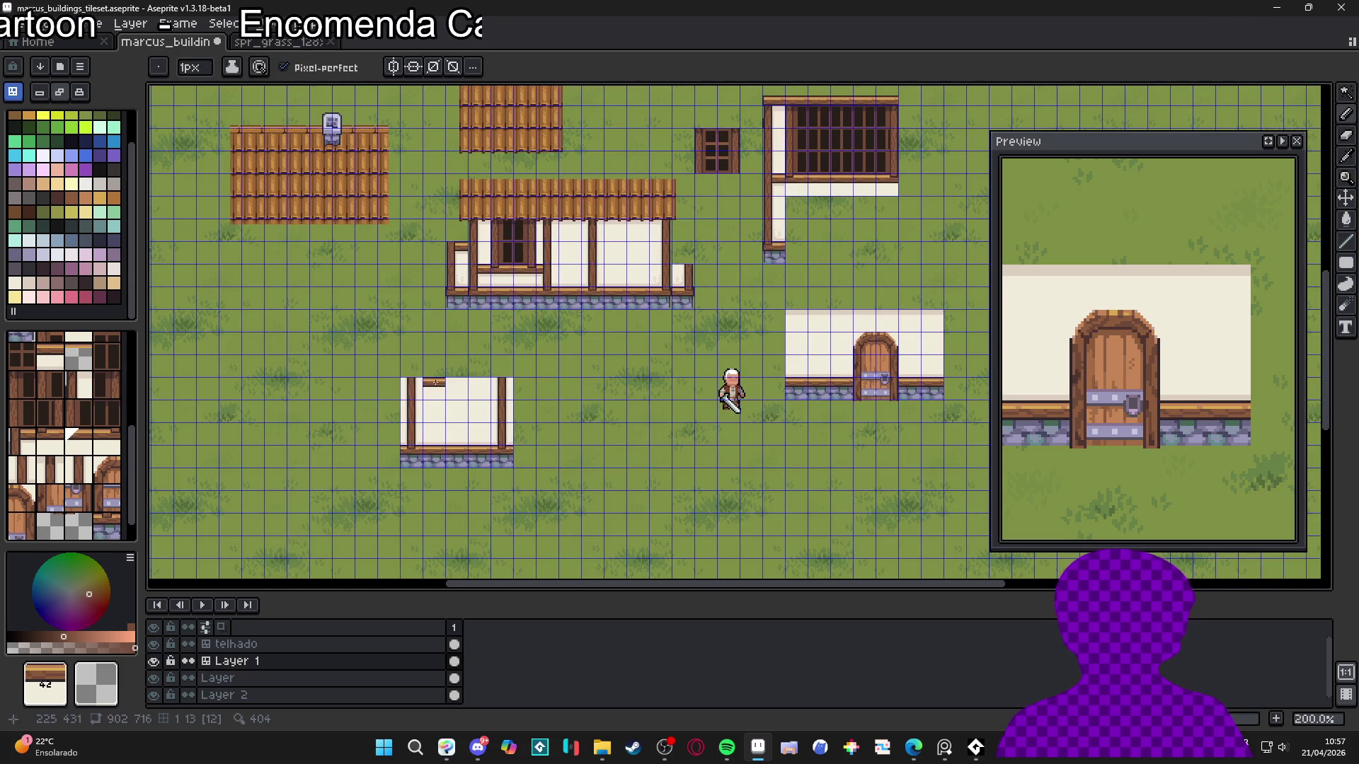
alt+click(566, 283)
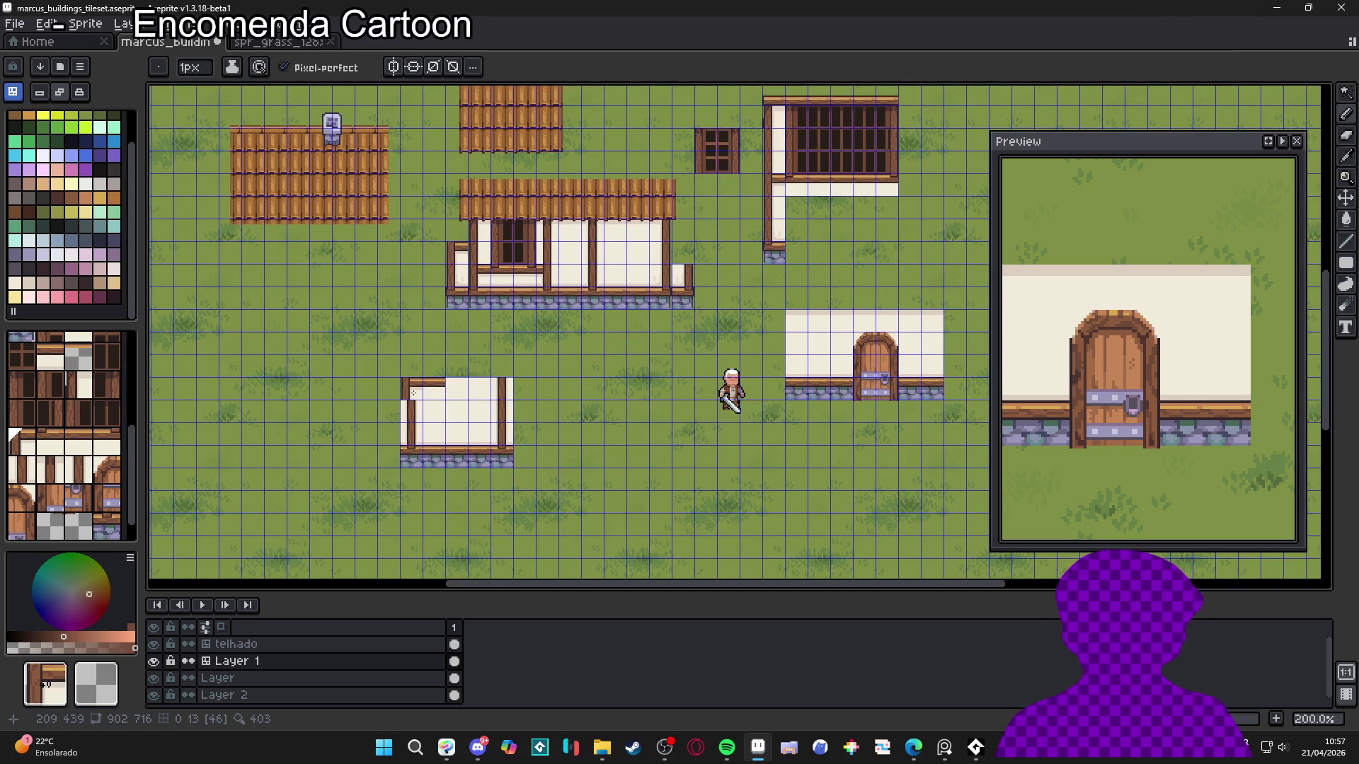
click(415, 413)
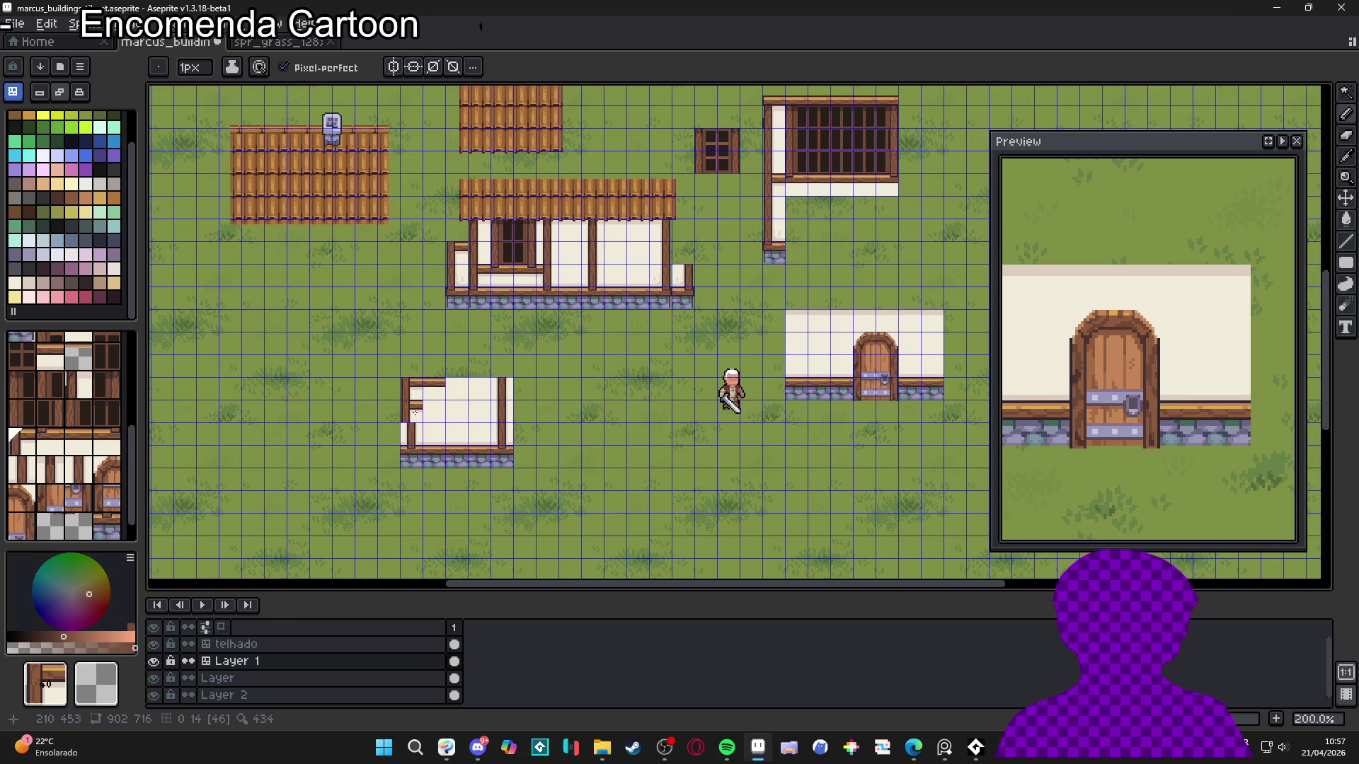
key(ctrl+z)
Sample the vertical-beam tile and other wall tiles from the house and the small building
alt+click(777, 202)
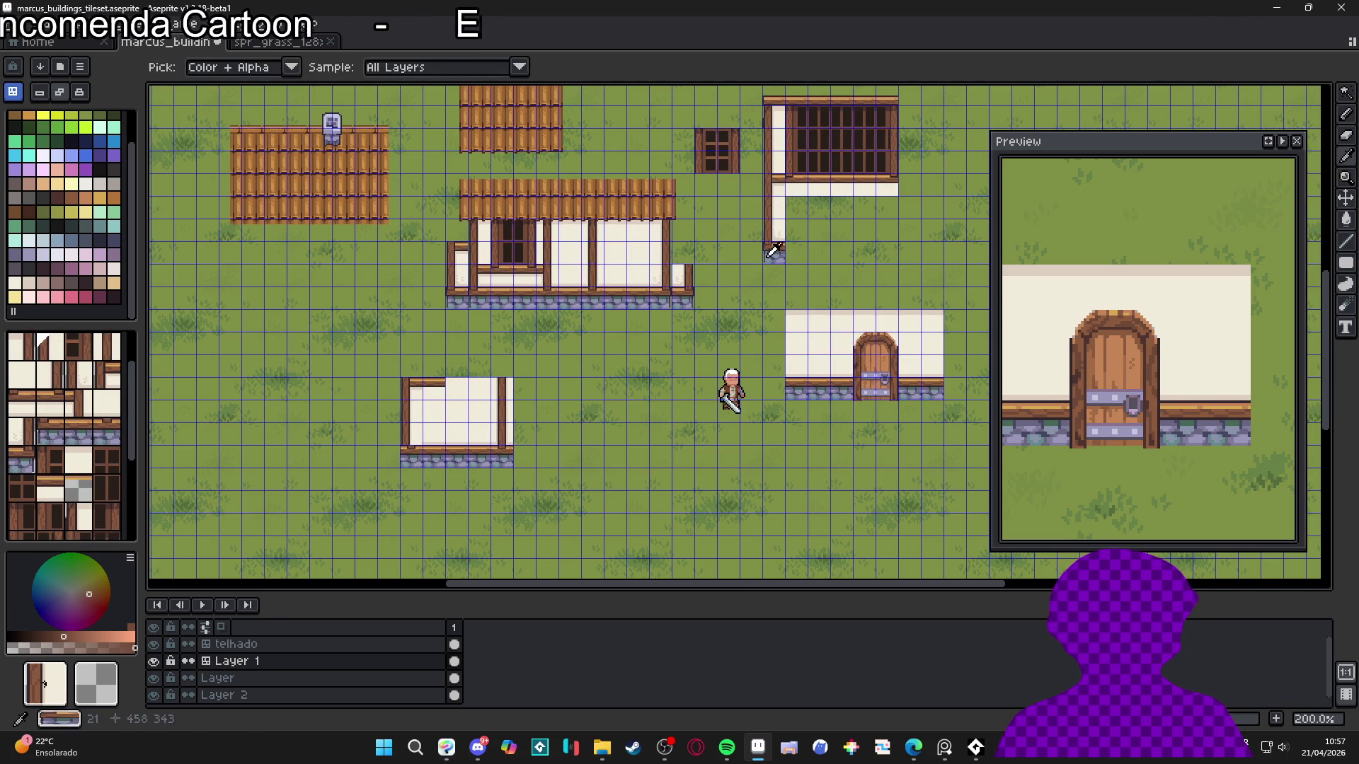
alt+click(433, 457)
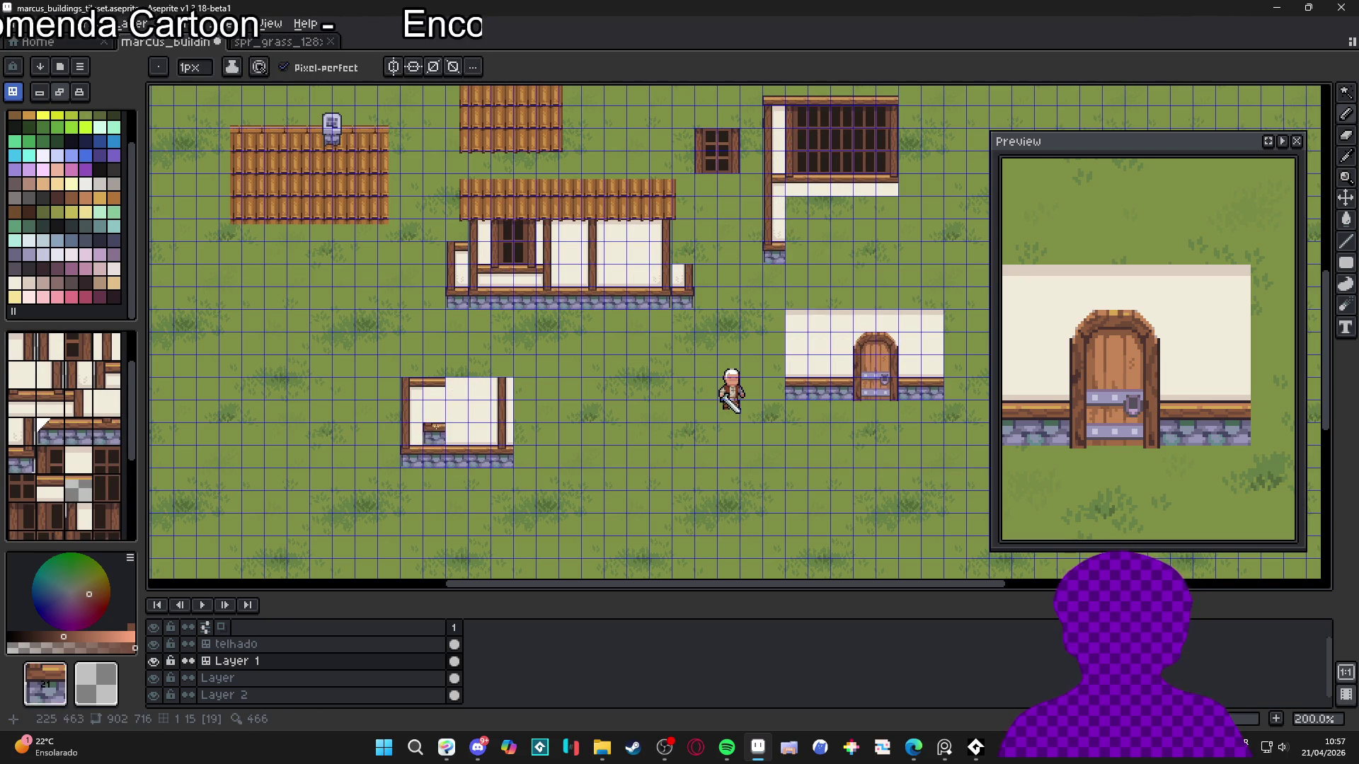
scroll(436, 427, up, 1)
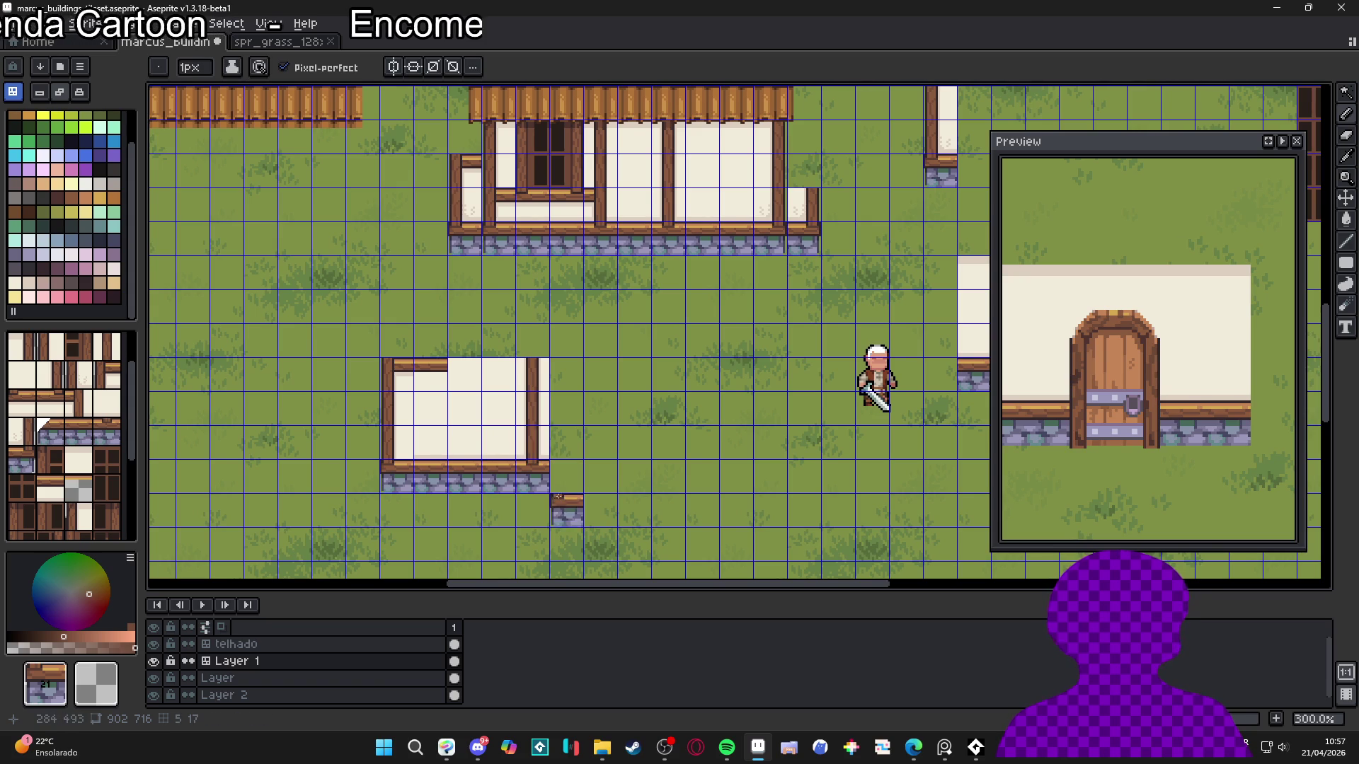
alt+click(787, 236)
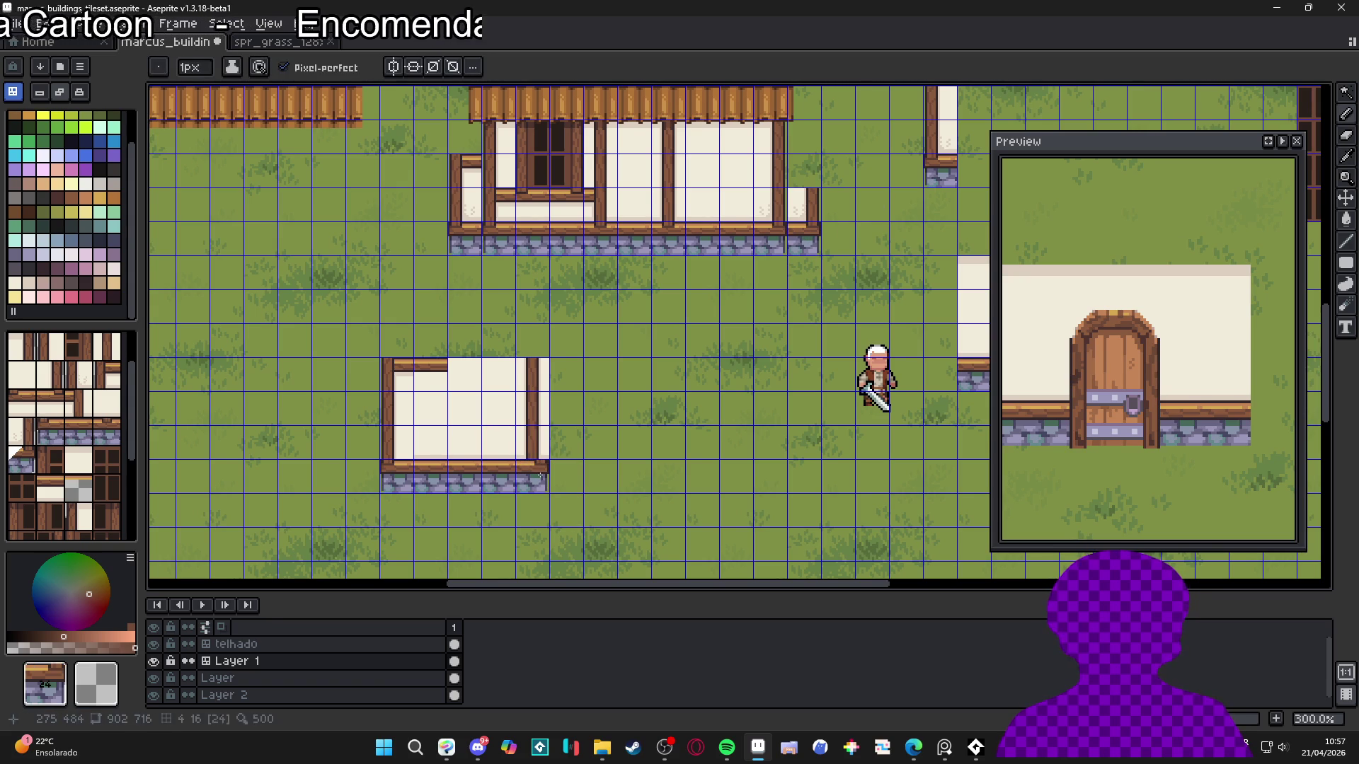
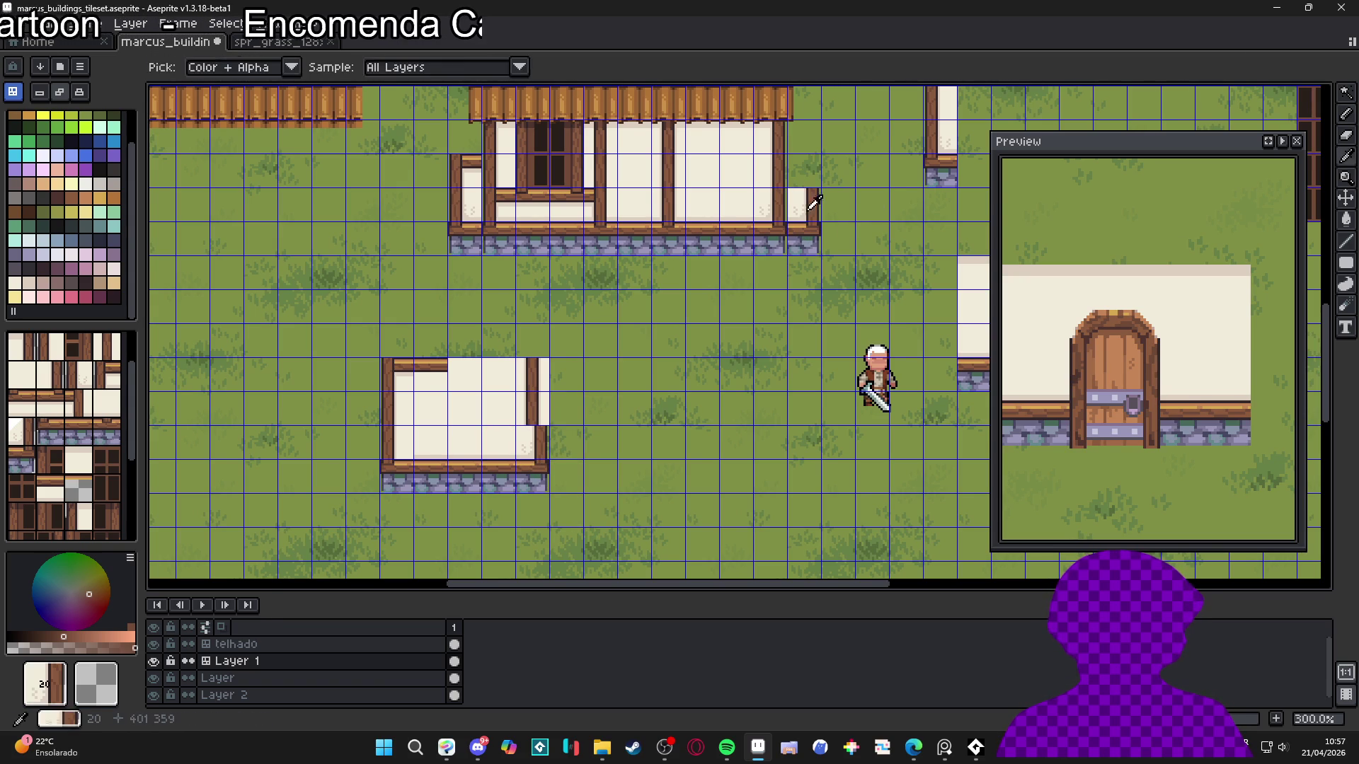
Stamp a wall tile with a post beside the house, then undo the misplaced tile
alt+click(771, 142)
click(552, 367)
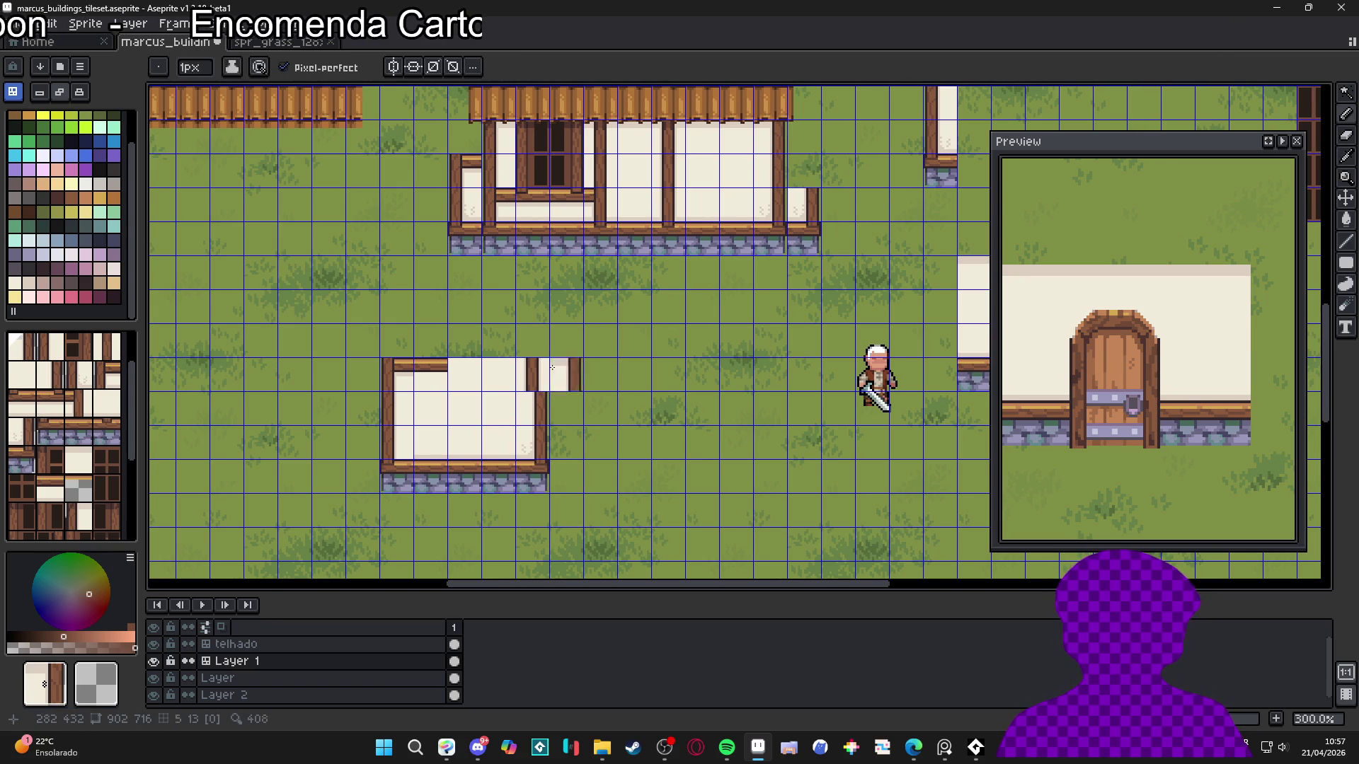
key(ctrl+z)
drag(627, 329, 655, 360)
scroll(562, 244, down, 1)
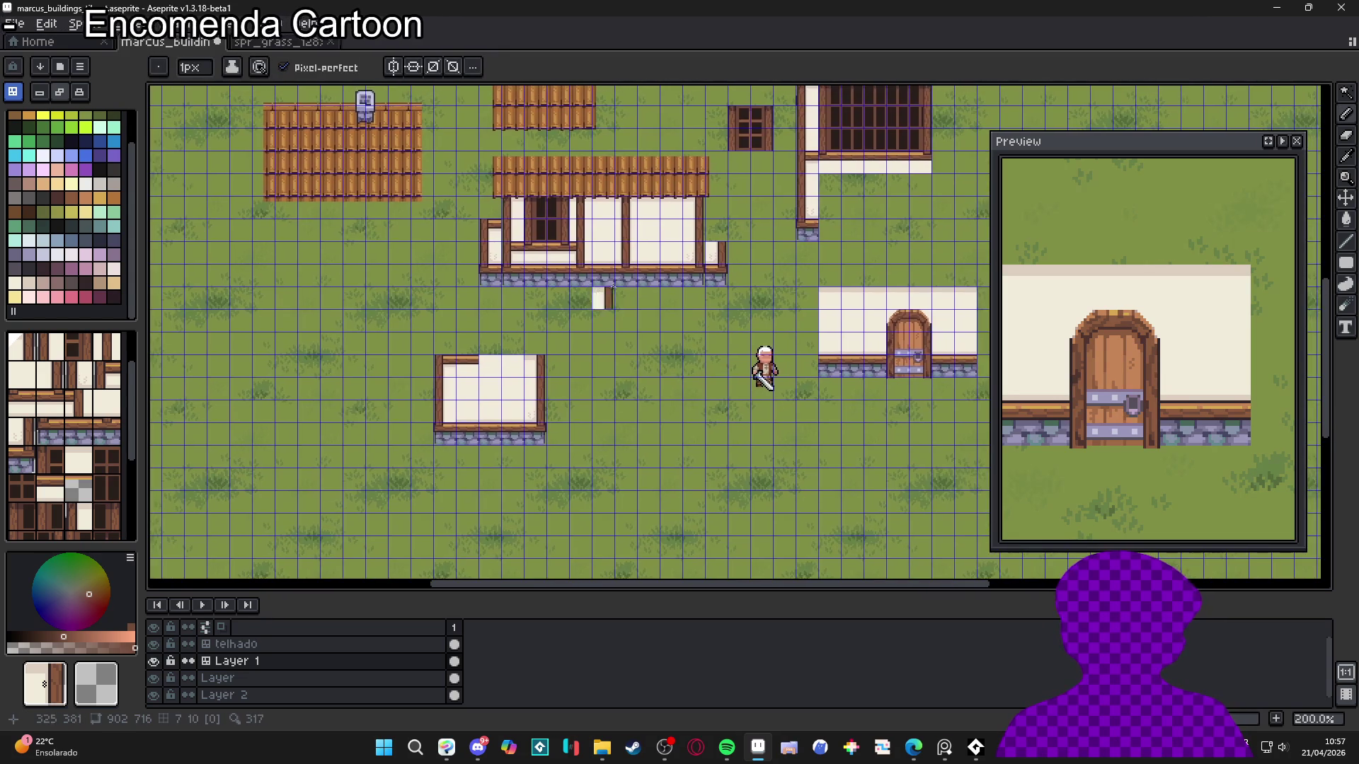
scroll(821, 186, up, 1)
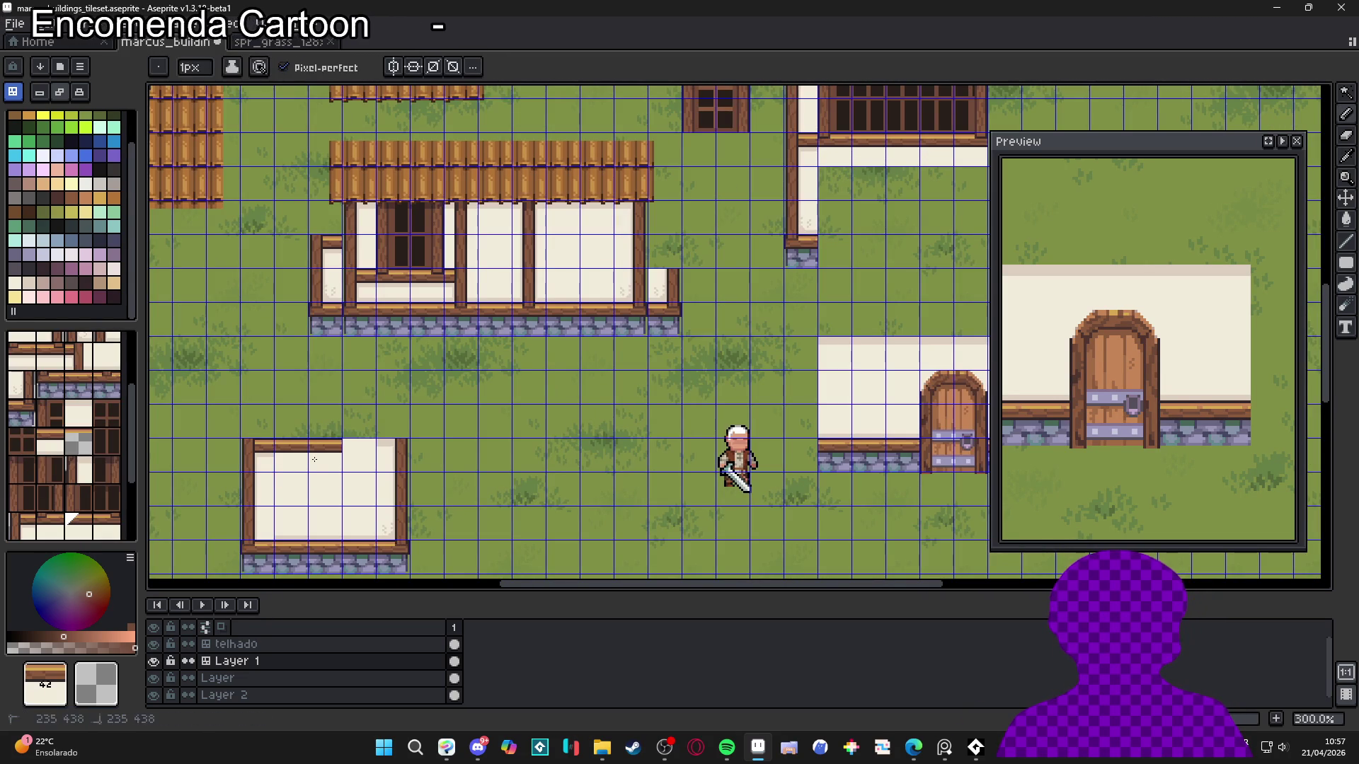
scroll(436, 354, down, 1)
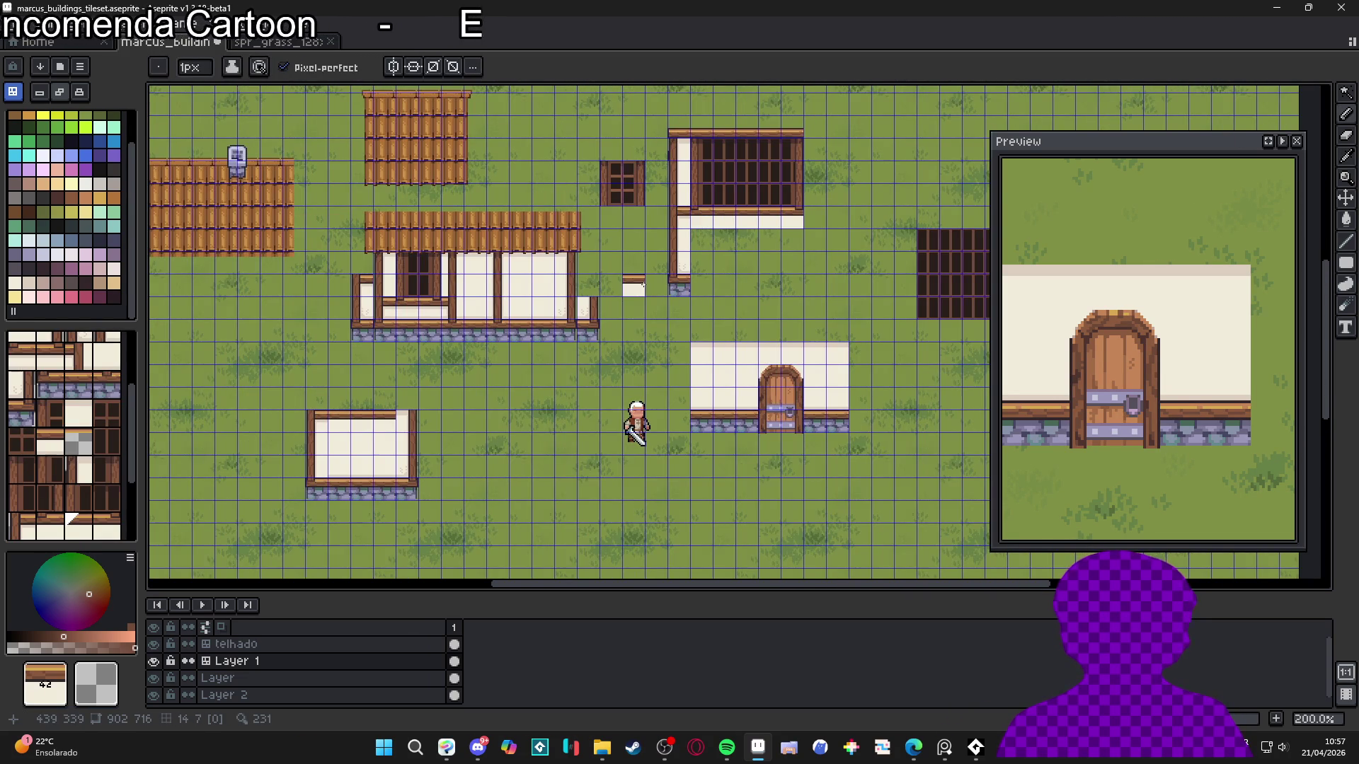
scroll(643, 286, left, 1)
Try the wall-corner tile beside the house's right side, then undo back to the clean frame
alt+click(685, 216)
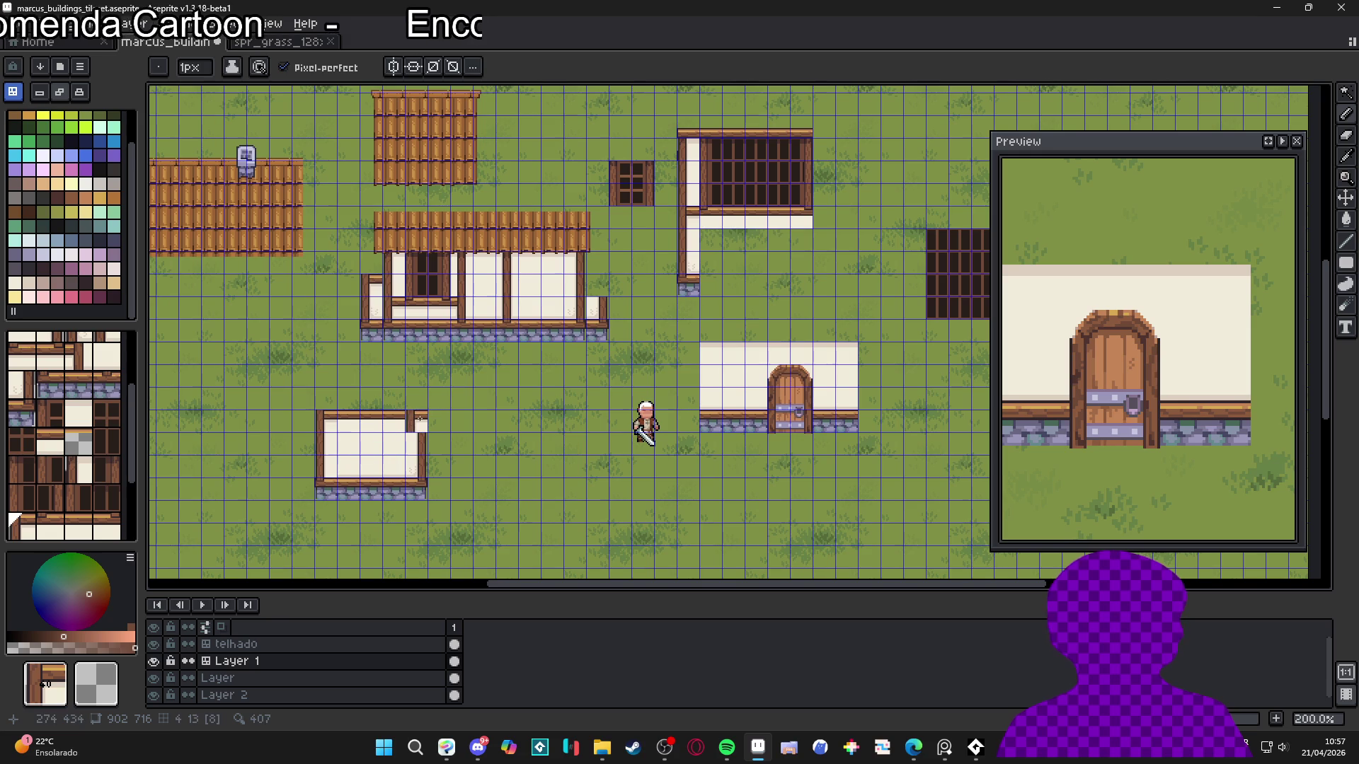
scroll(421, 423, up, 3)
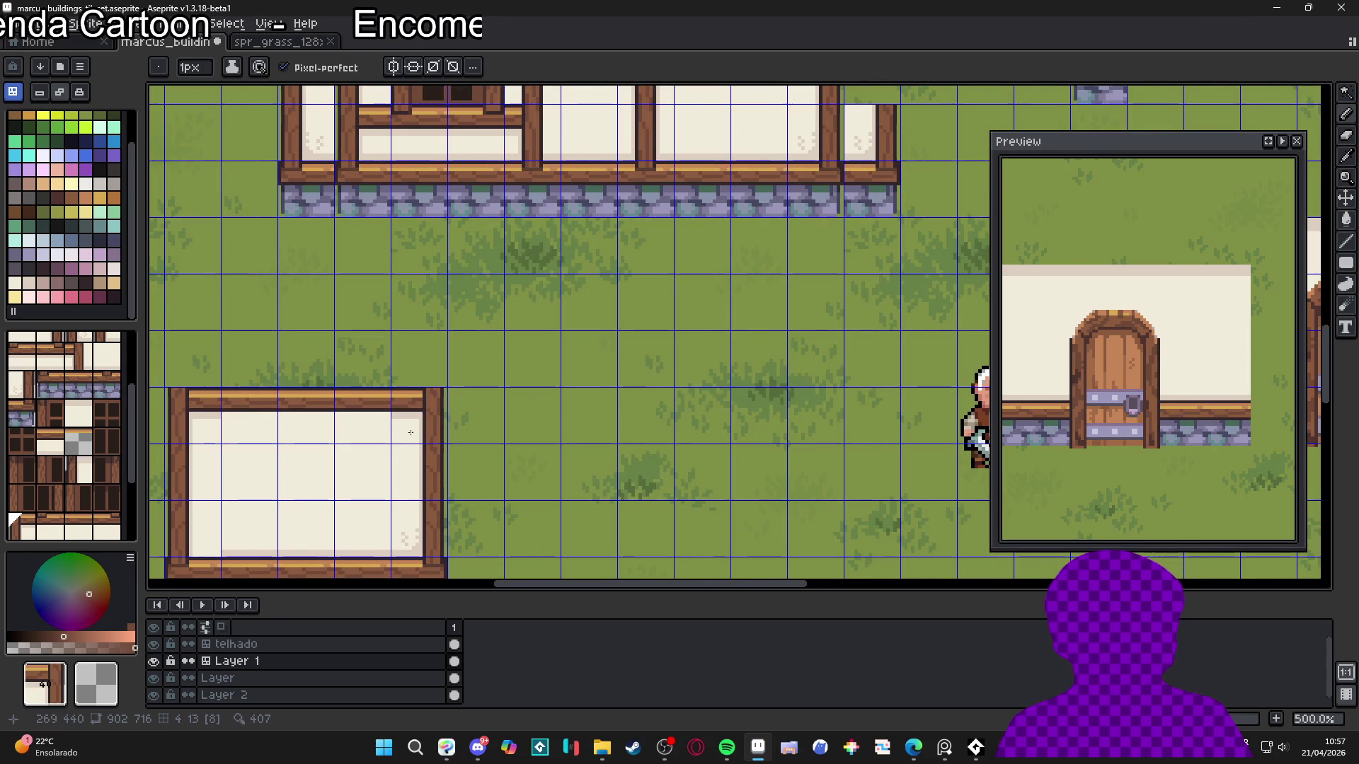
scroll(412, 431, down, 1)
drag(425, 449, 615, 366)
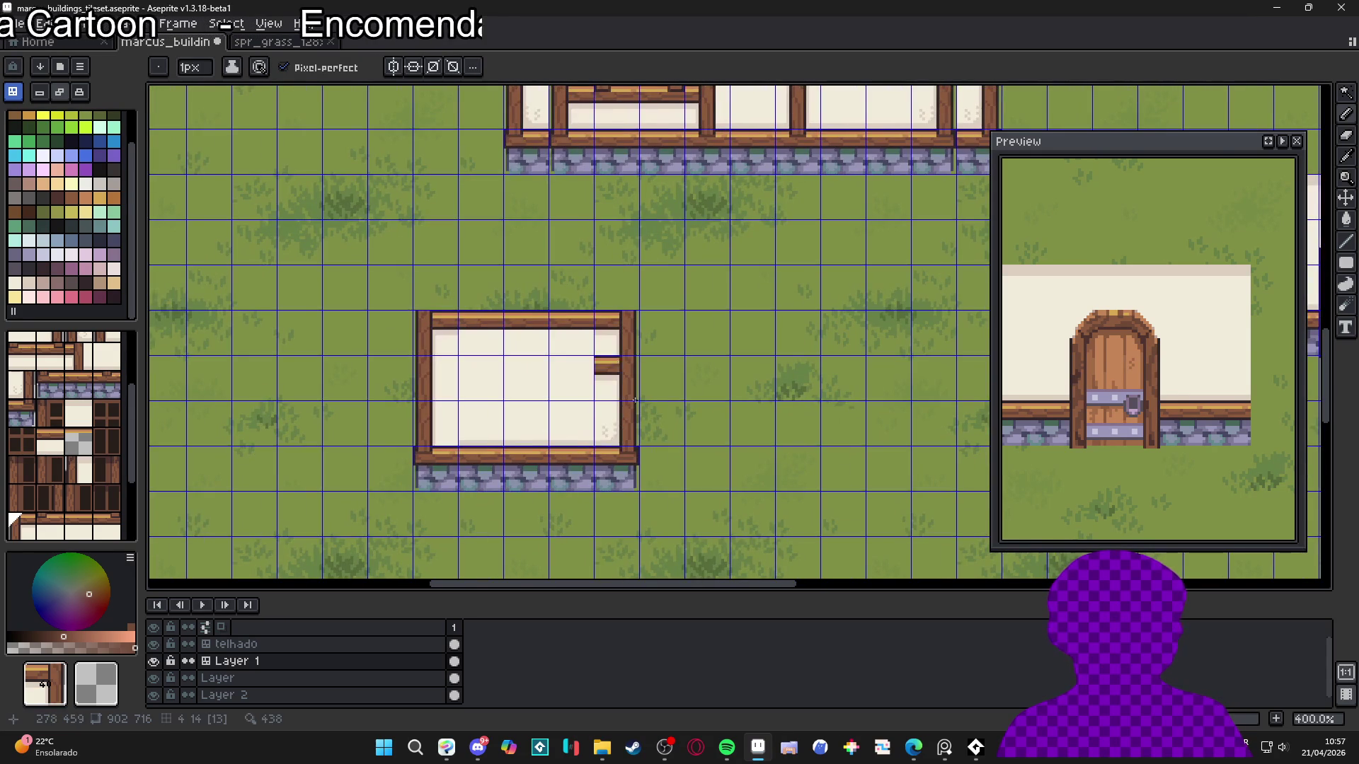
click(645, 423)
key(ctrl+z)
key(ctrl+z)
key(ctrl+z)
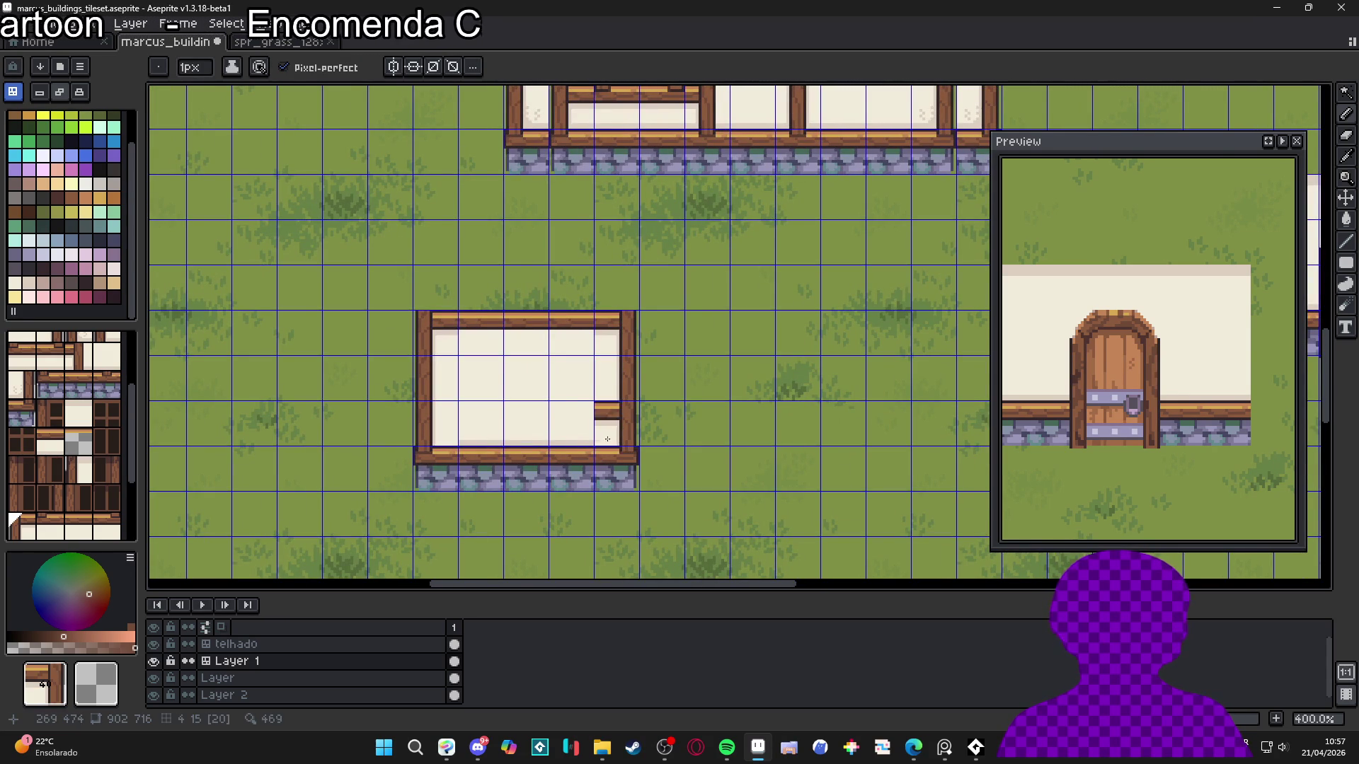
scroll(645, 423, down, 1)
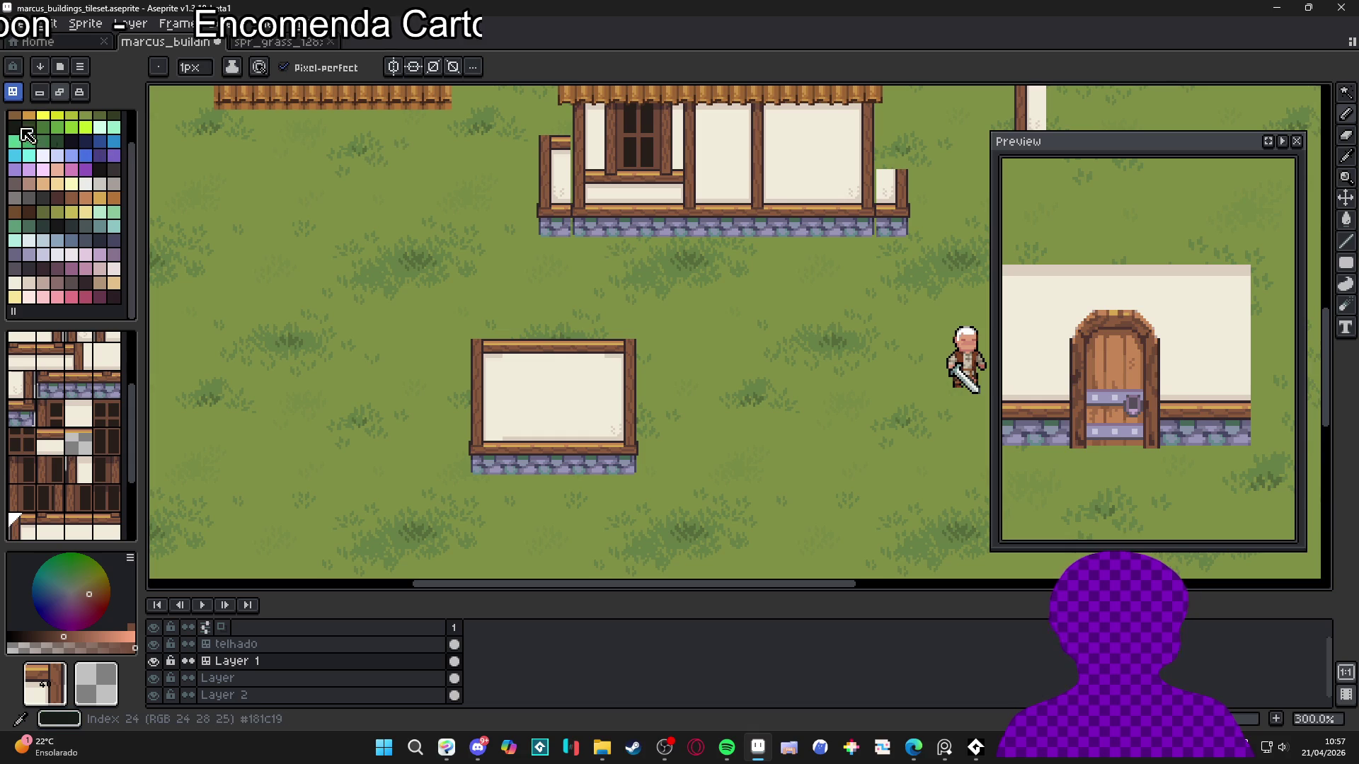
Sample the top beam's light brown #8c5b3c as the drawing colour
click(72, 141)
scroll(566, 272, up, 3)
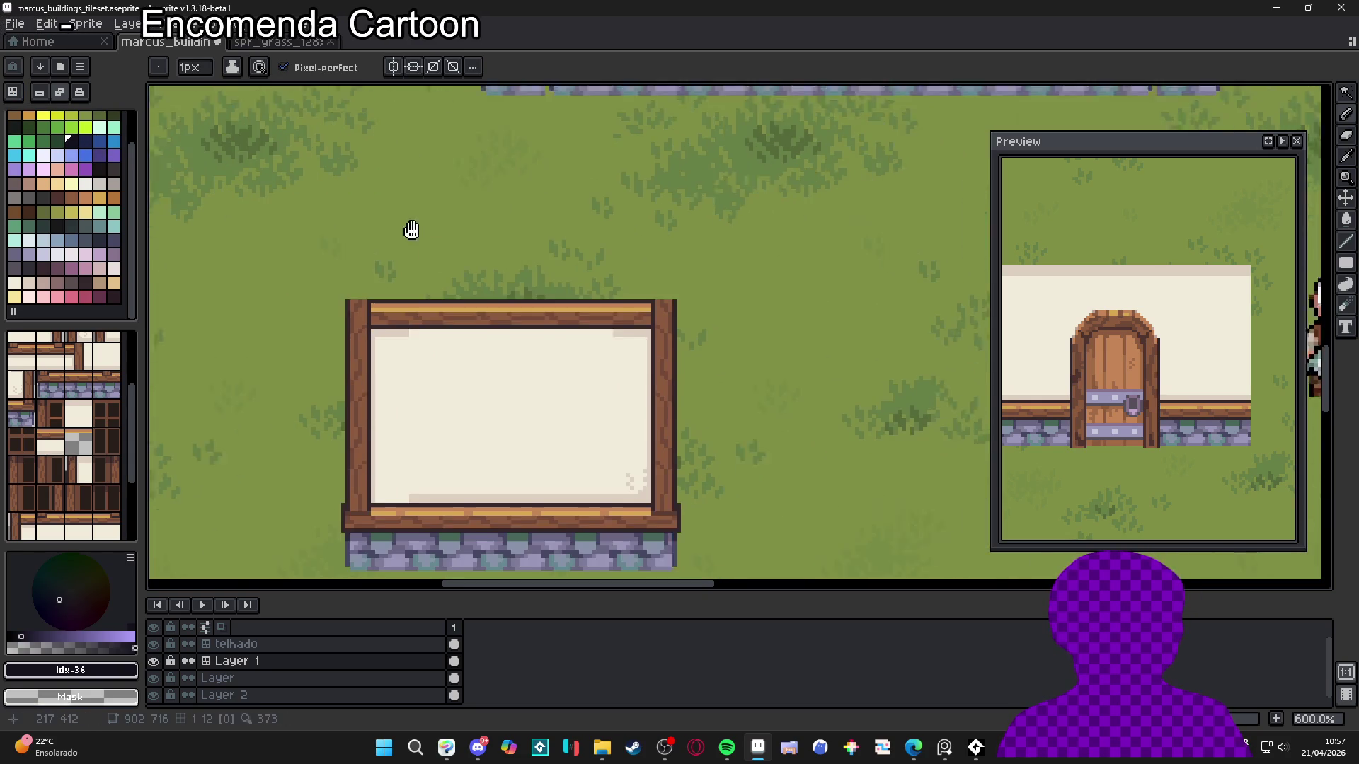
scroll(566, 272, up, 3)
alt+click(734, 334)
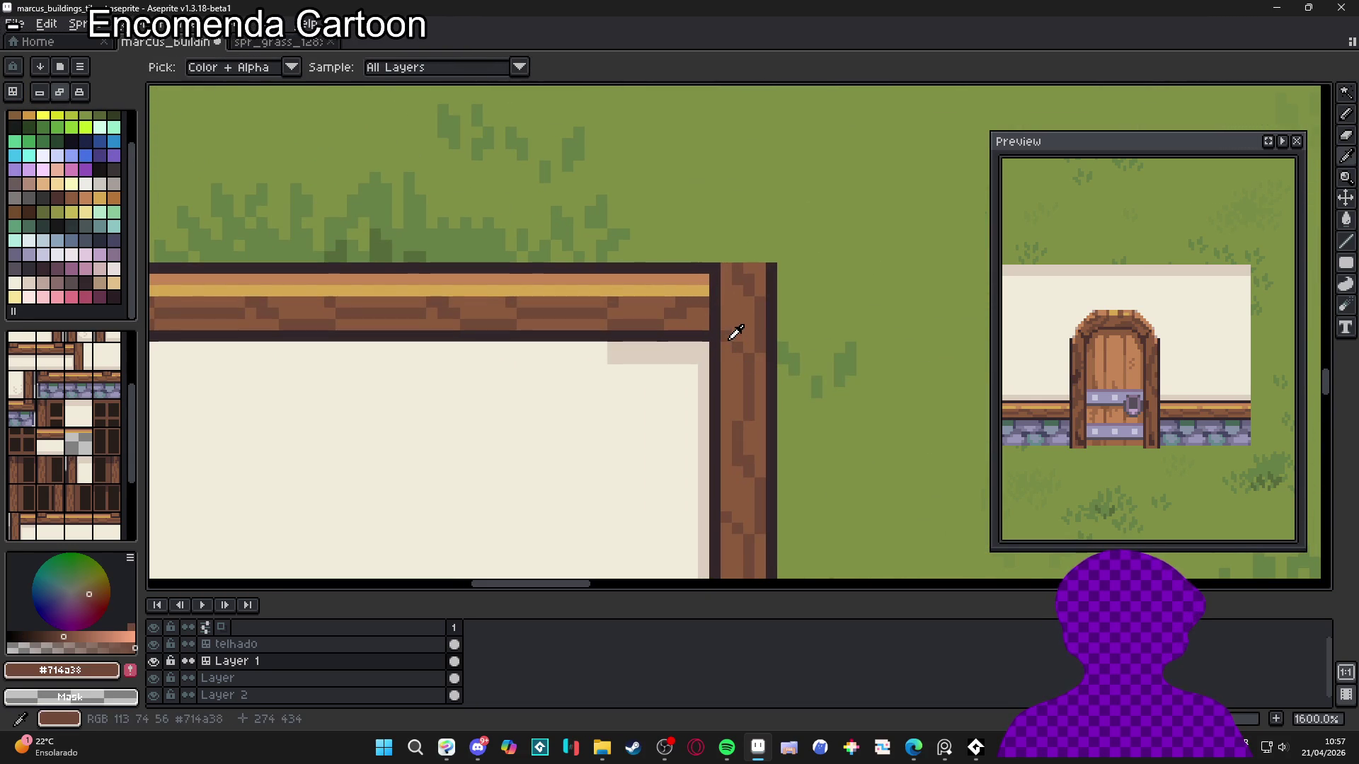
scroll(722, 347, down, 3)
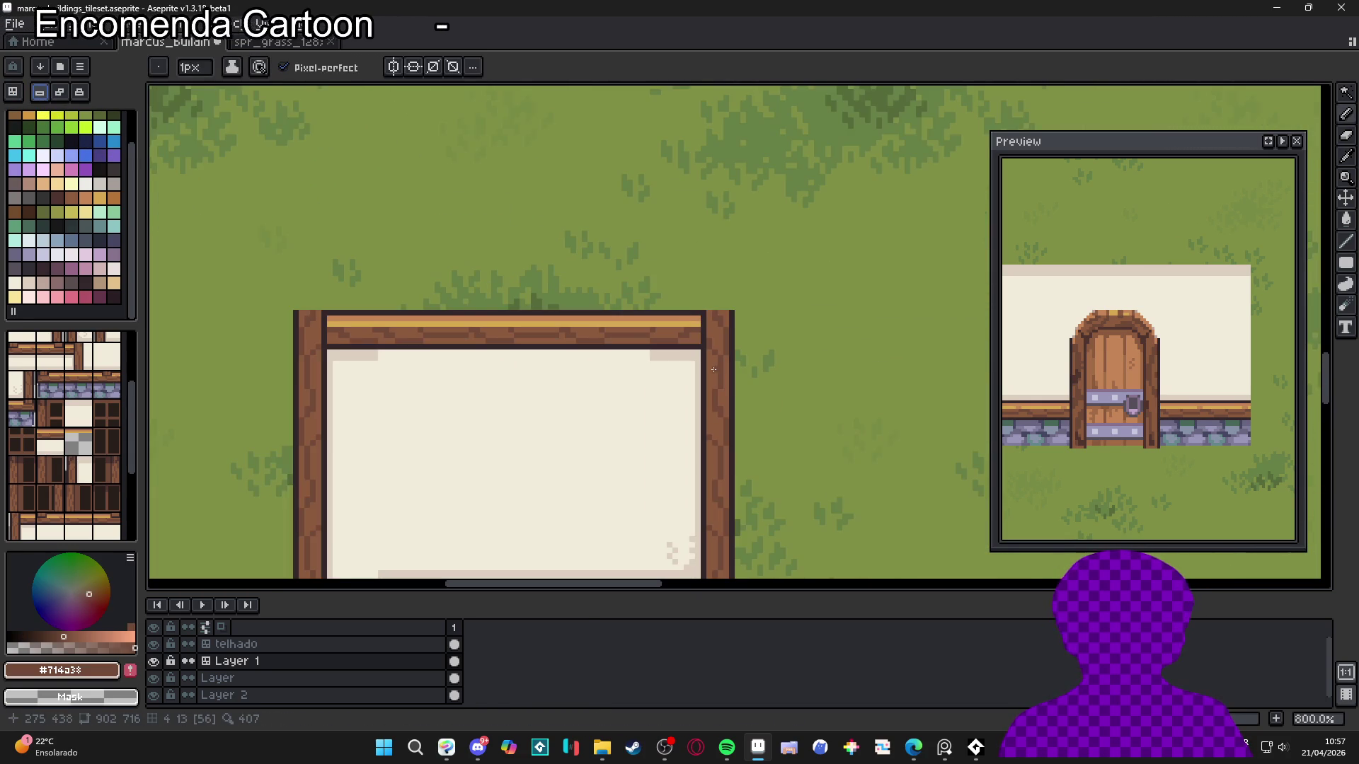
scroll(715, 373, up, 2)
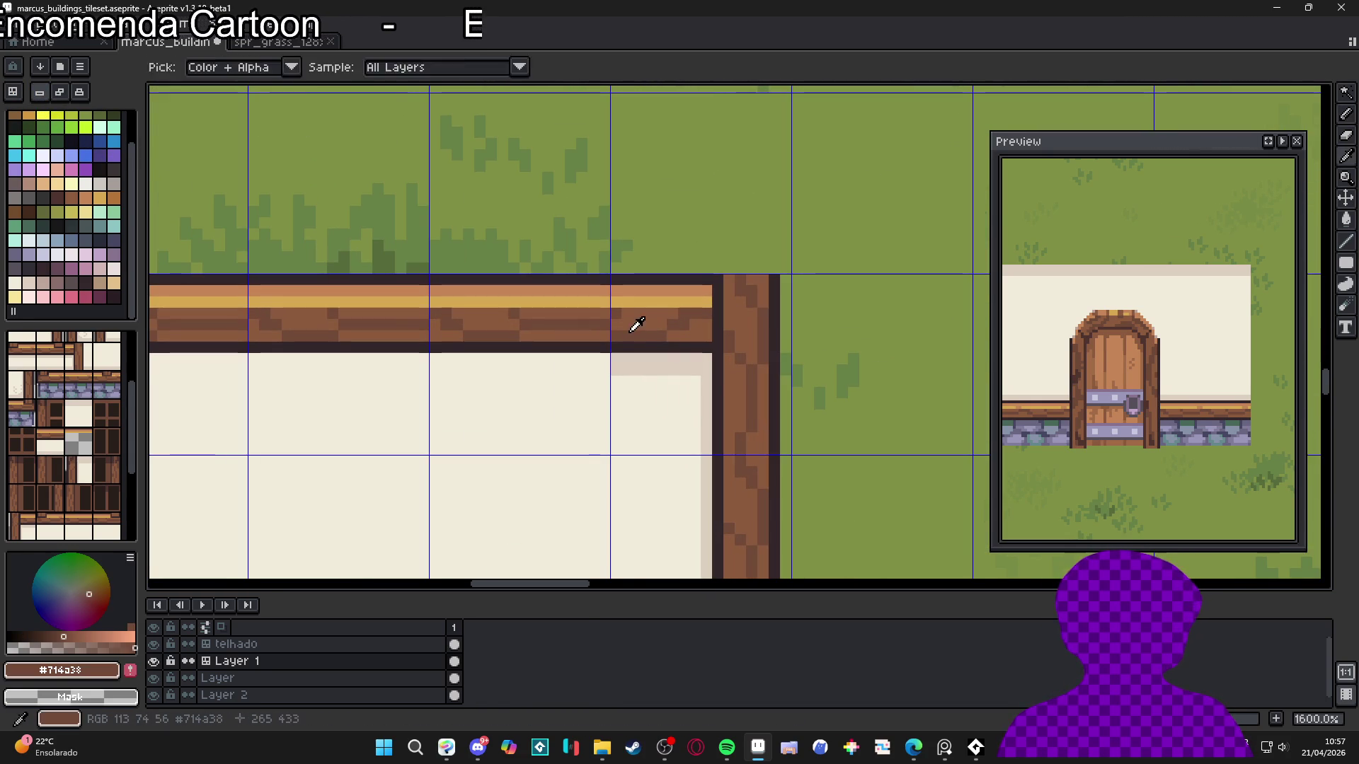
alt+click(670, 320)
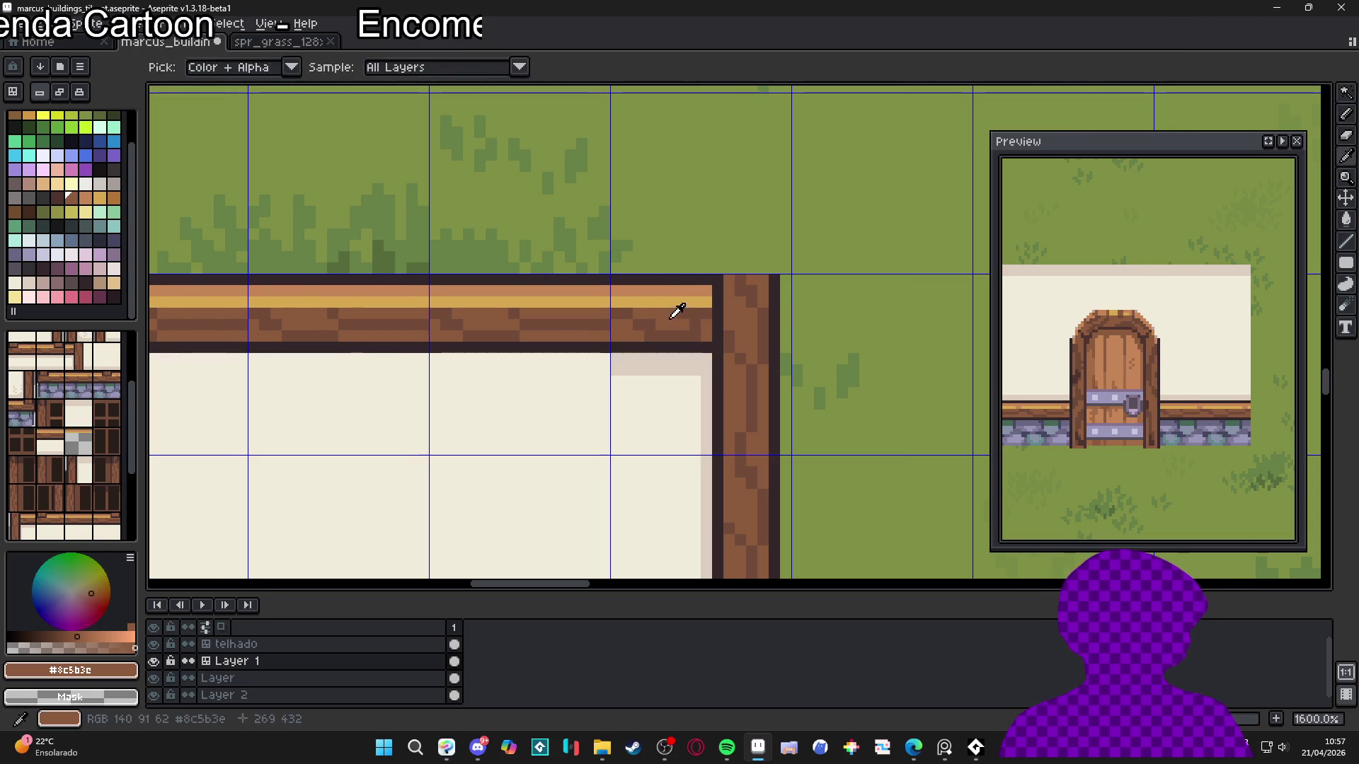
scroll(703, 321, down, 6)
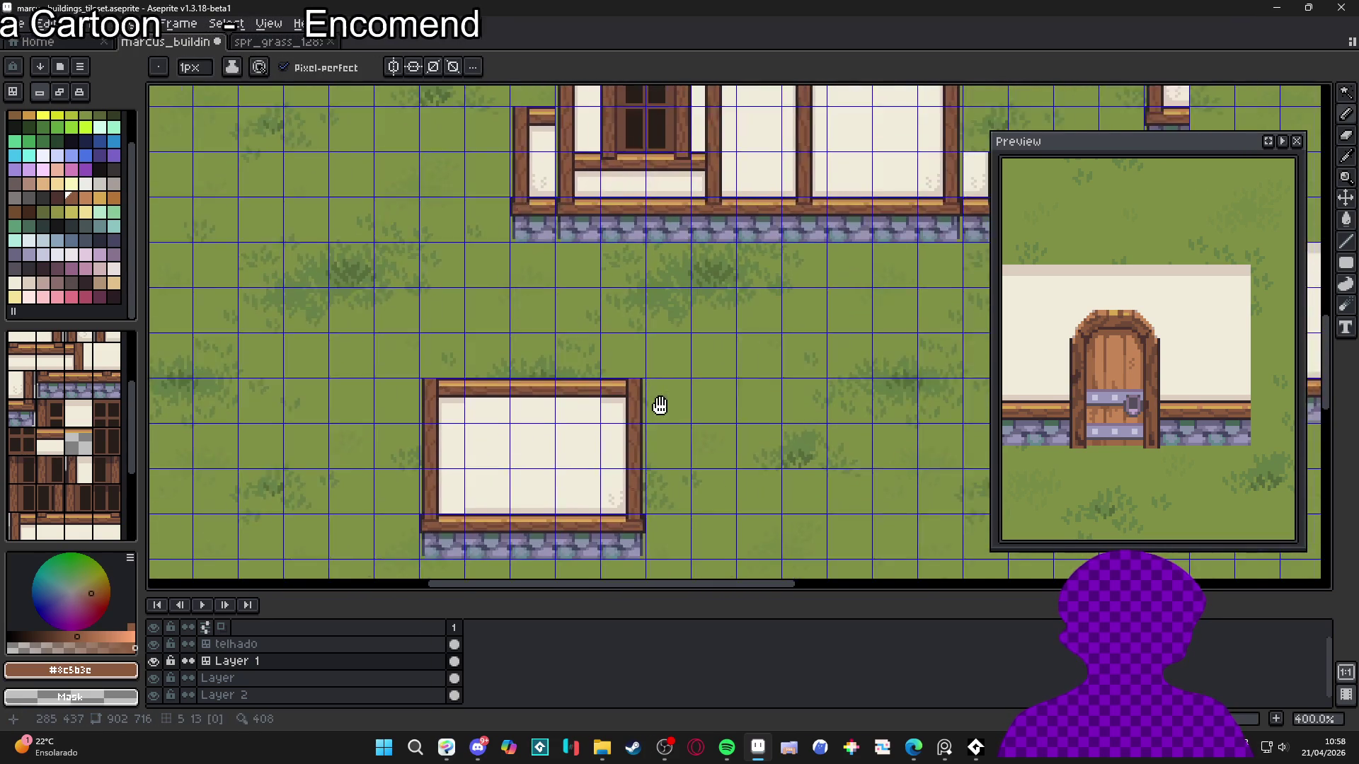
scroll(669, 405, down, 1)
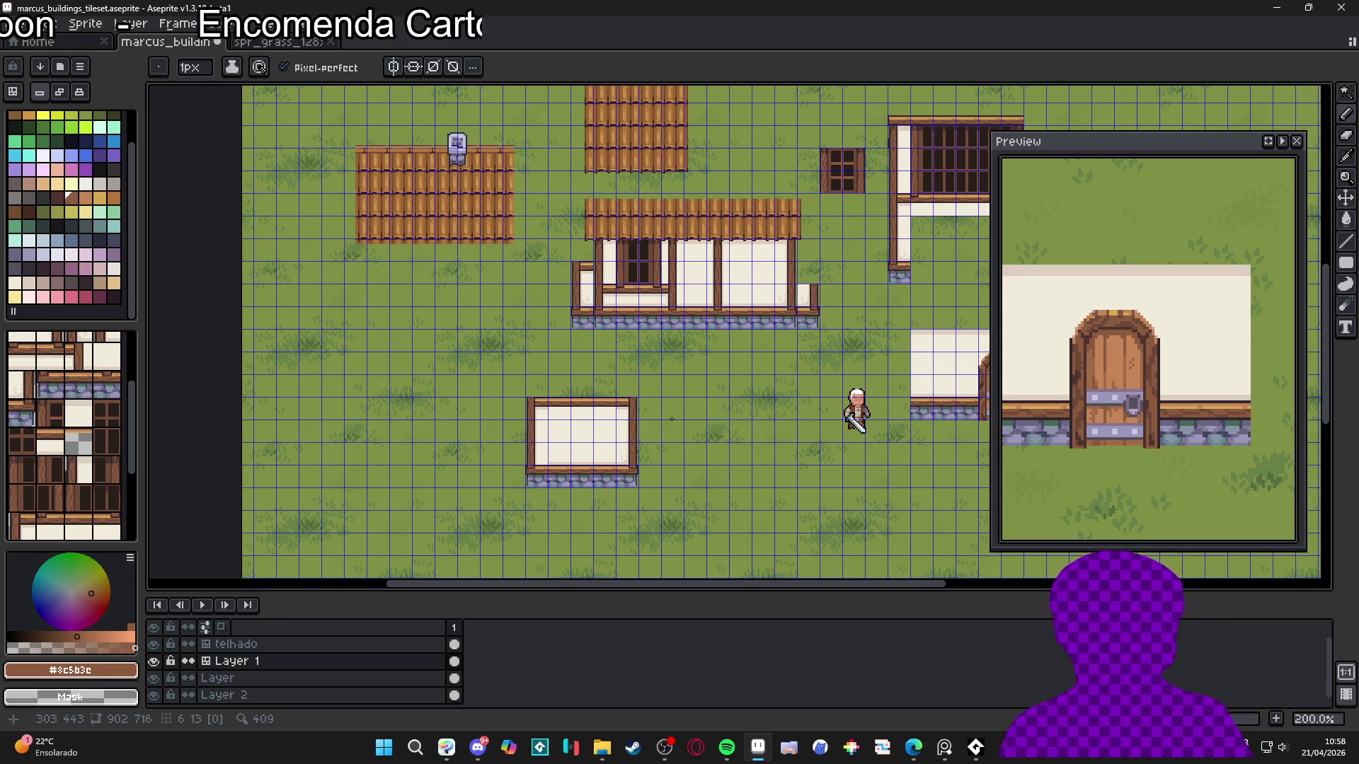
scroll(571, 446, up, 5)
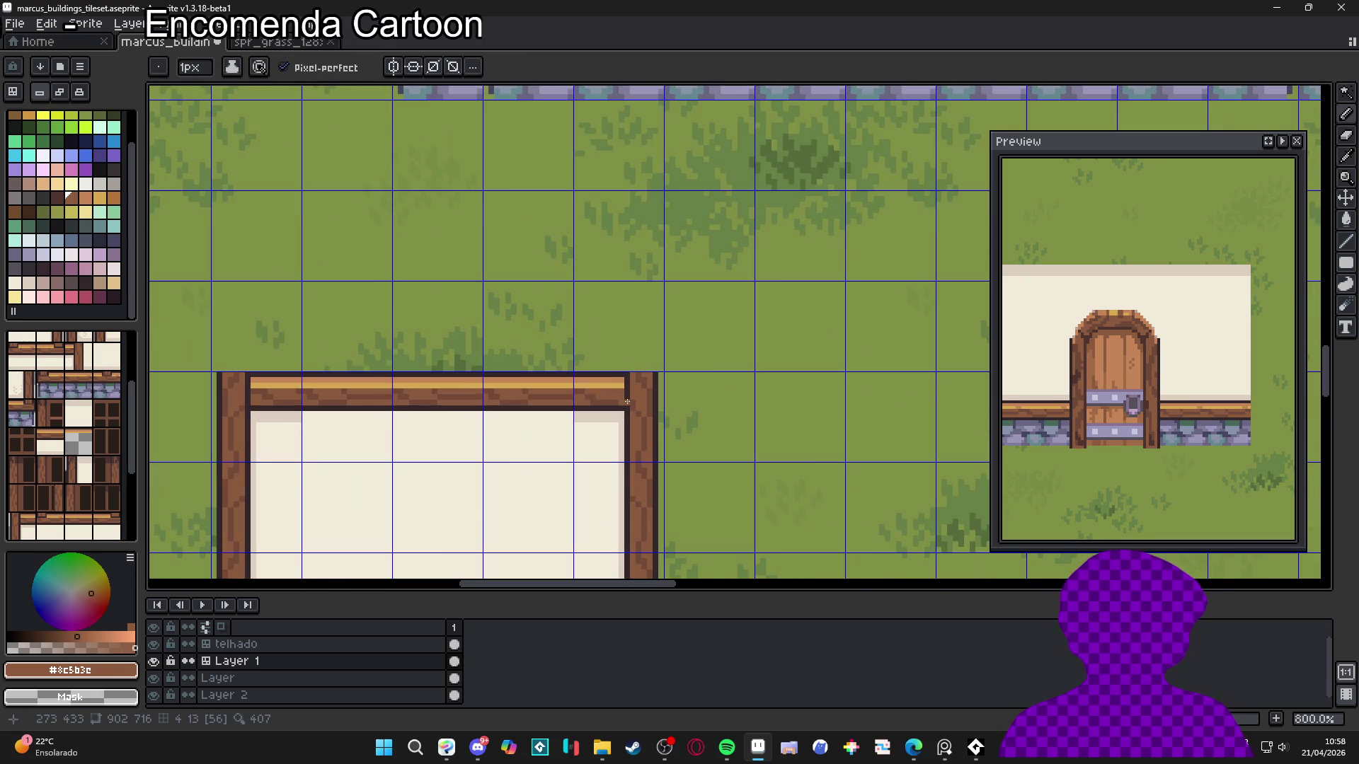
Select and copy the right end of the top beam, then cancel a misplaced pasted copy
scroll(626, 395, up, 2)
key(m)
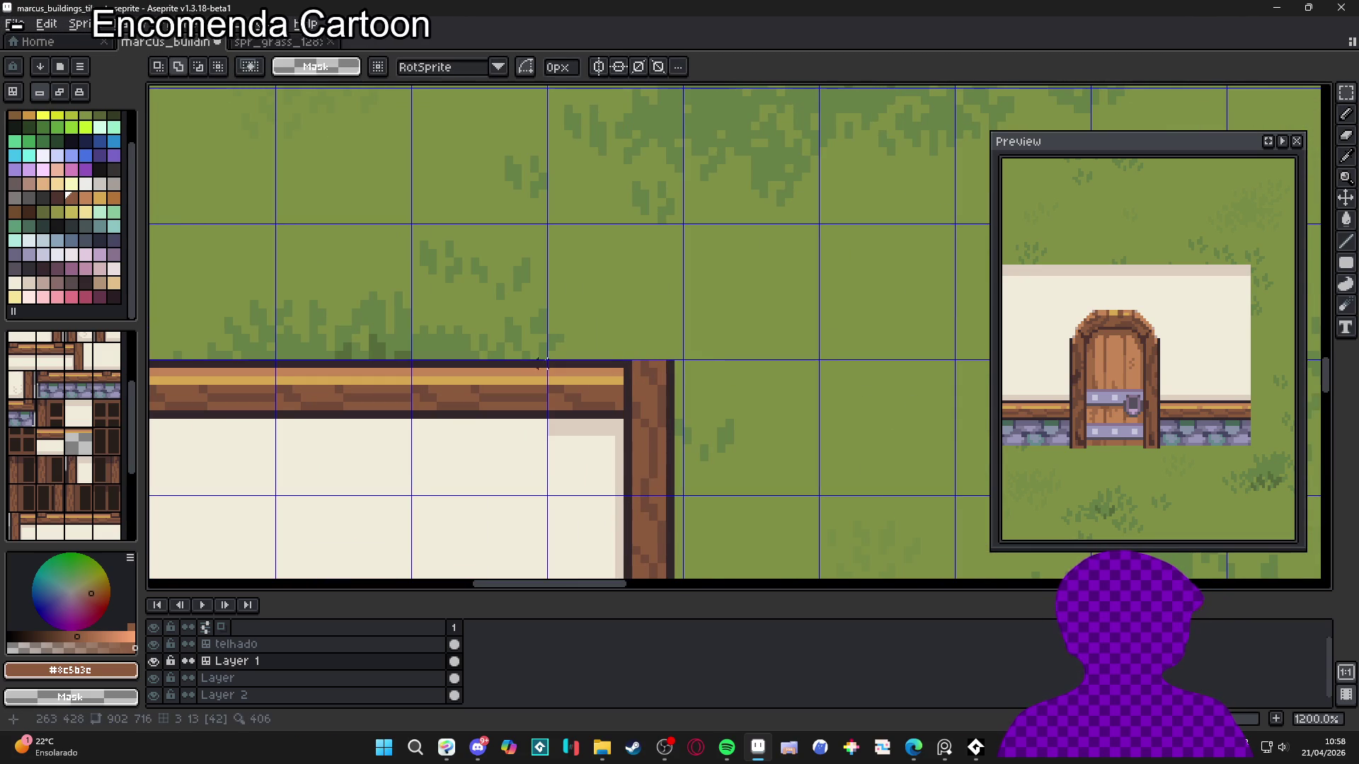
mouse_move(542, 364)
mouse_down()
mouse_move(479, 416)
mouse_move(413, 419)
mouse_move(628, 385)
mouse_move(594, 398)
mouse_up()
scroll(594, 398, down, 4)
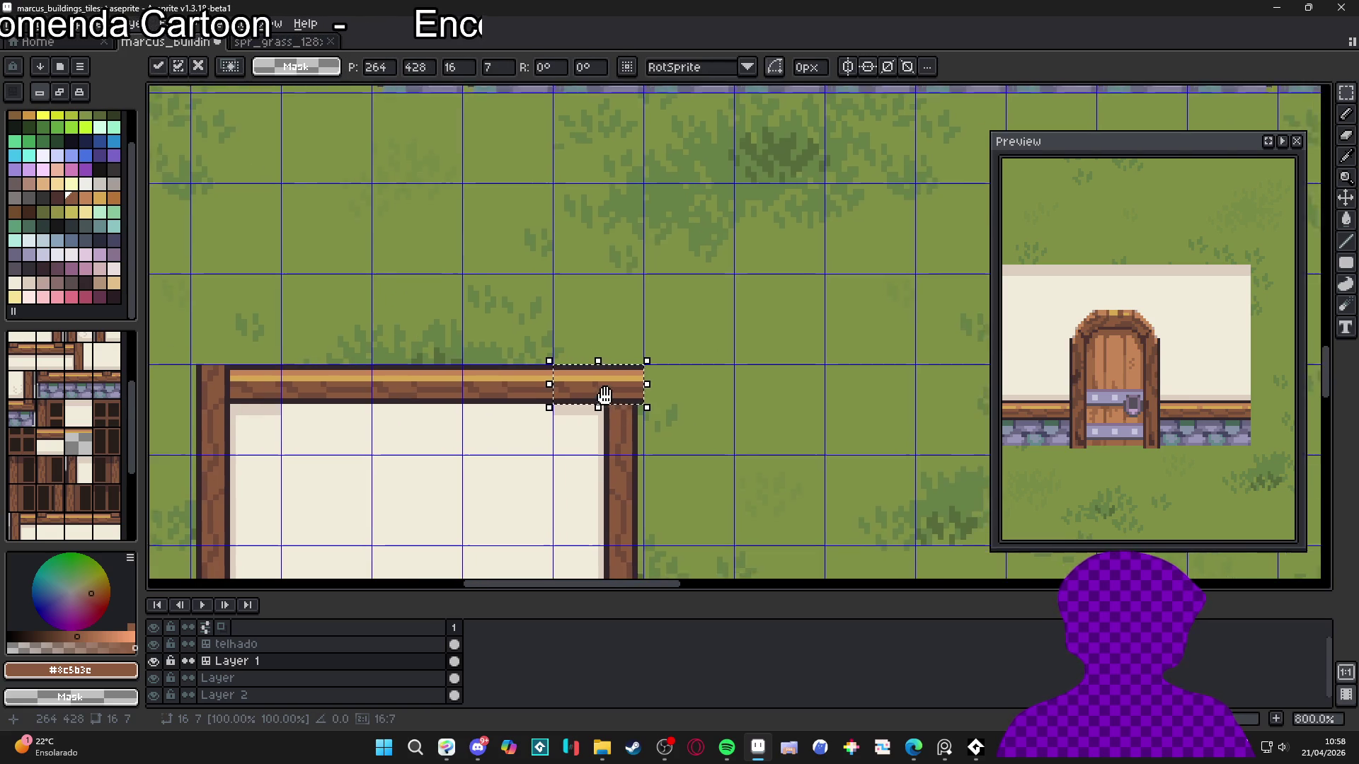
key(ctrl+d)
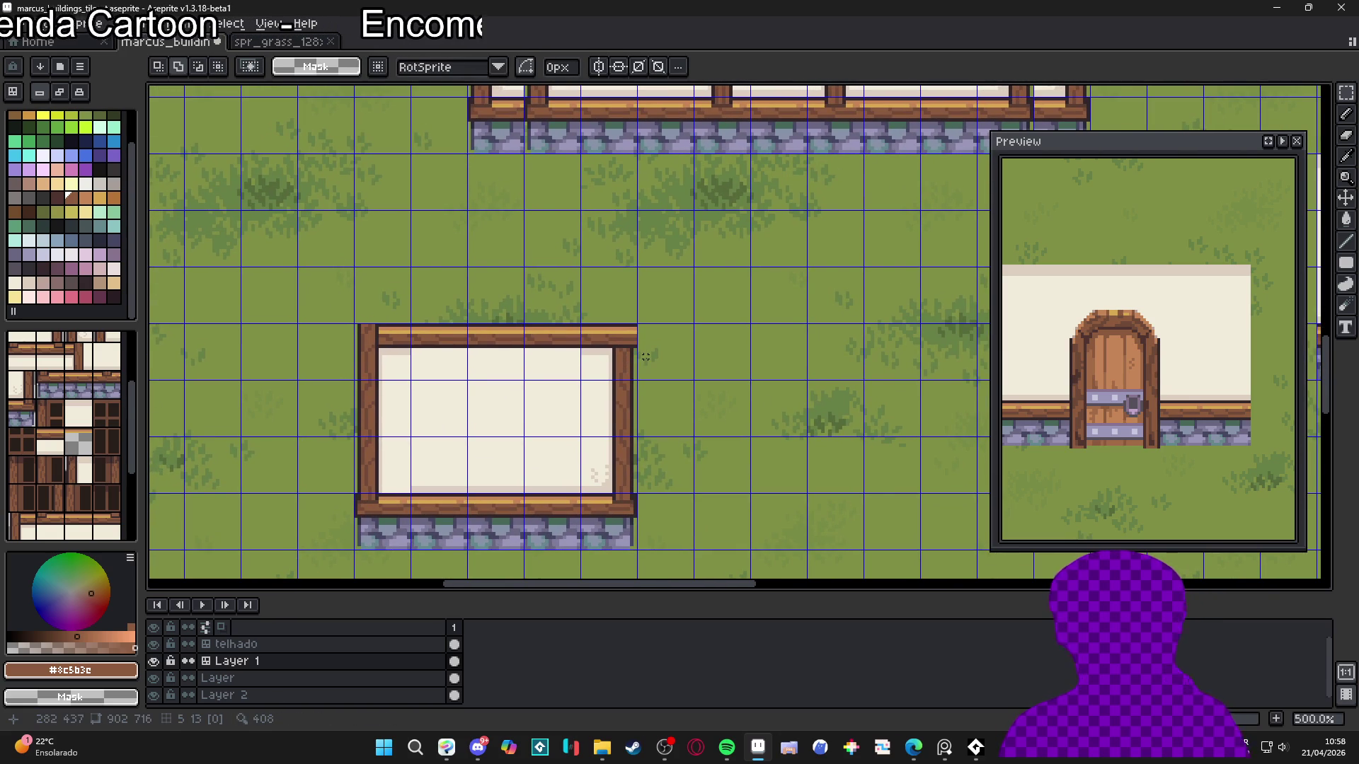
scroll(646, 356, up, 4)
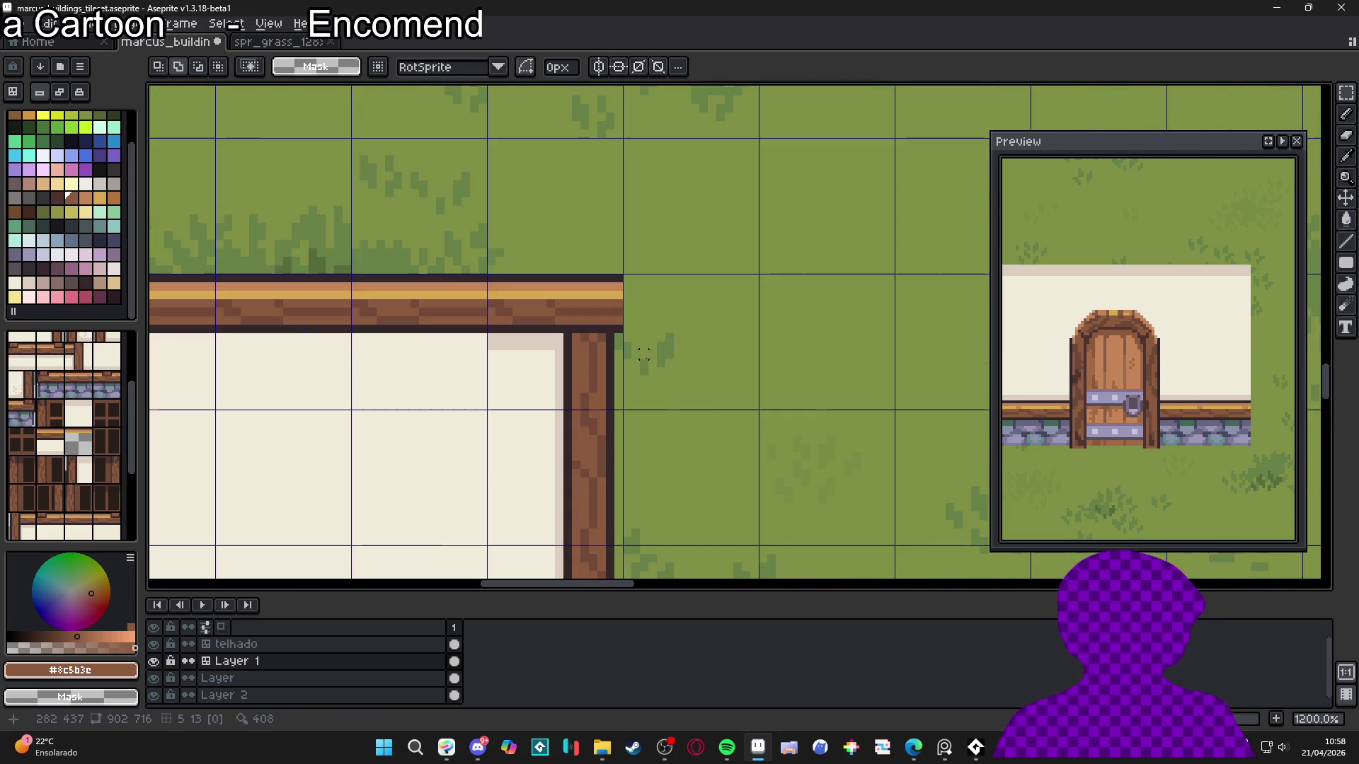
key(ctrl+v)
mouse_move(439, 314)
mouse_down()
mouse_move(767, 291)
mouse_move(711, 298)
mouse_move(771, 312)
mouse_up()
scroll(711, 297, down, 2)
key(Escape)
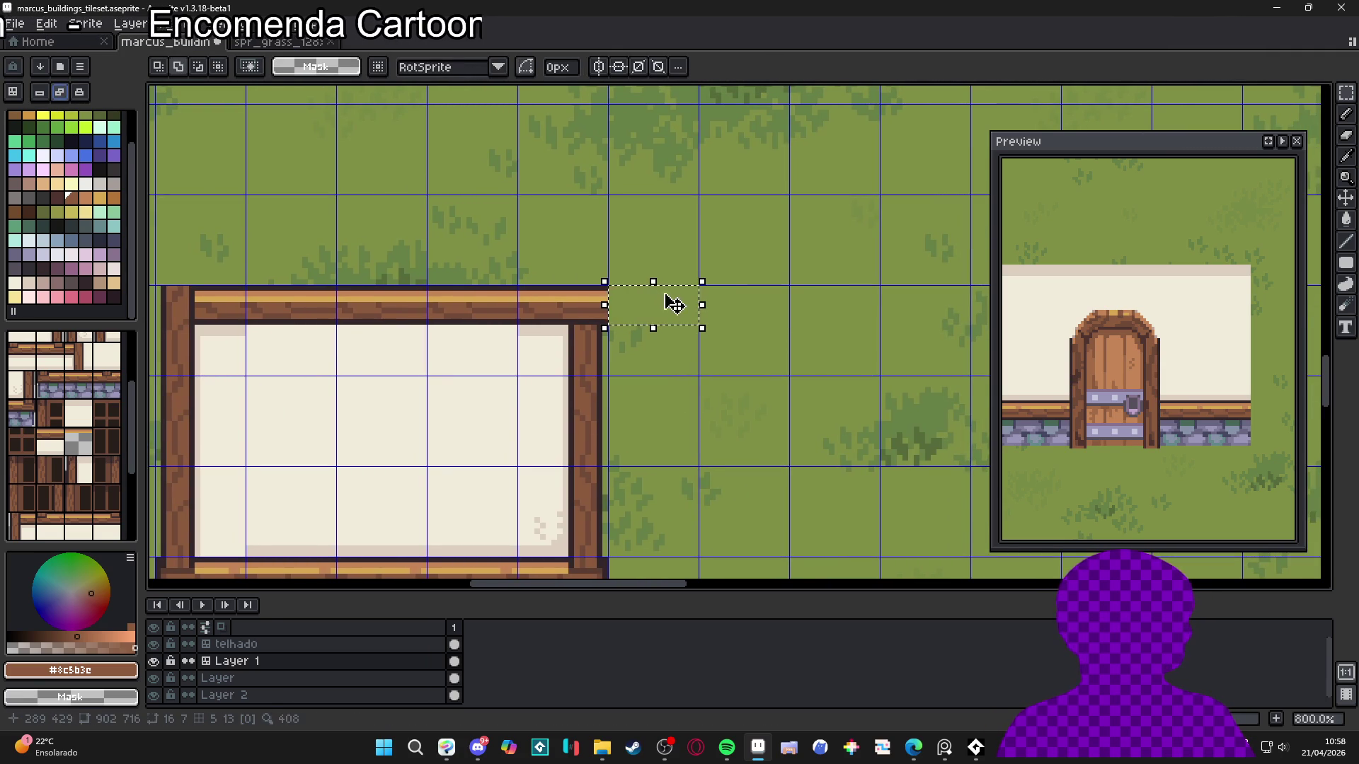
Paste and place several beam copies so the top beam runs well past the right wall
key(ctrl+v)
key(ctrl+d)
key(ctrl+v)
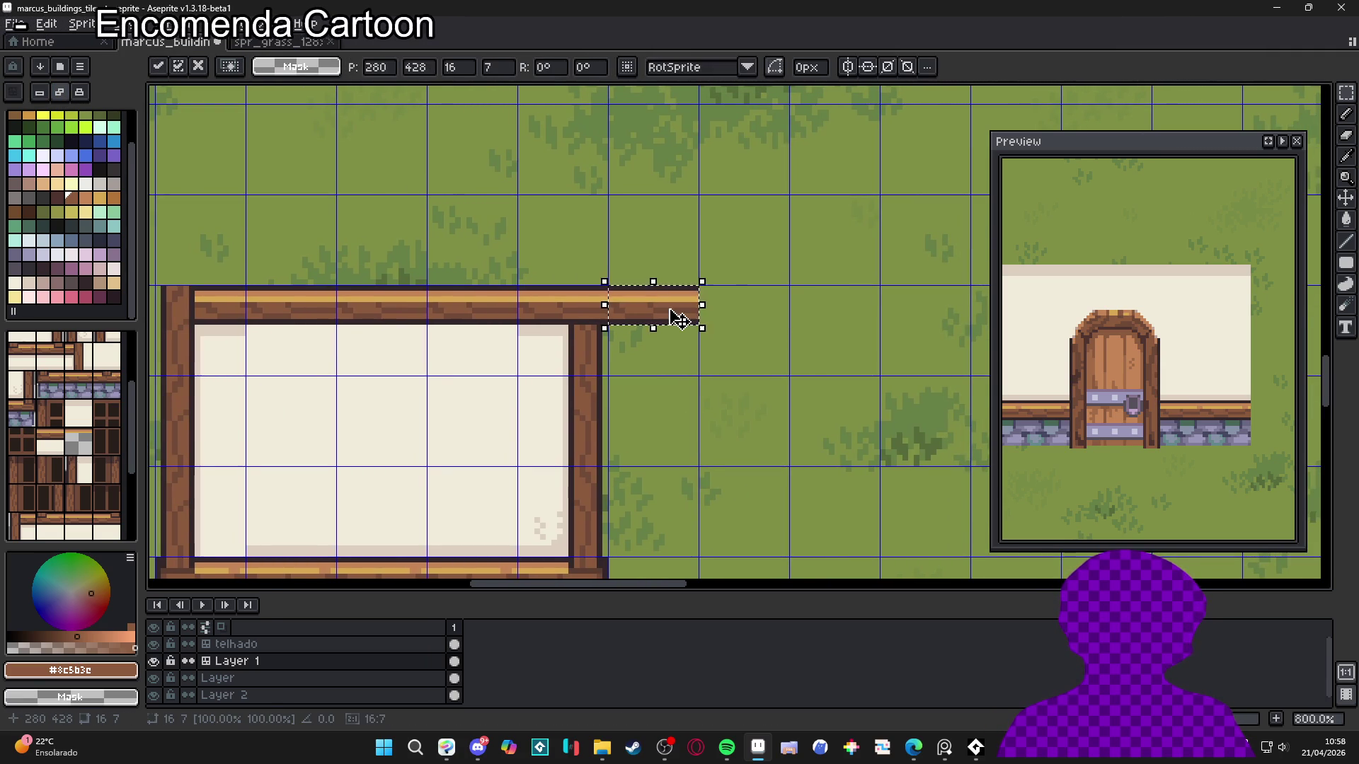
drag(683, 313, 771, 320)
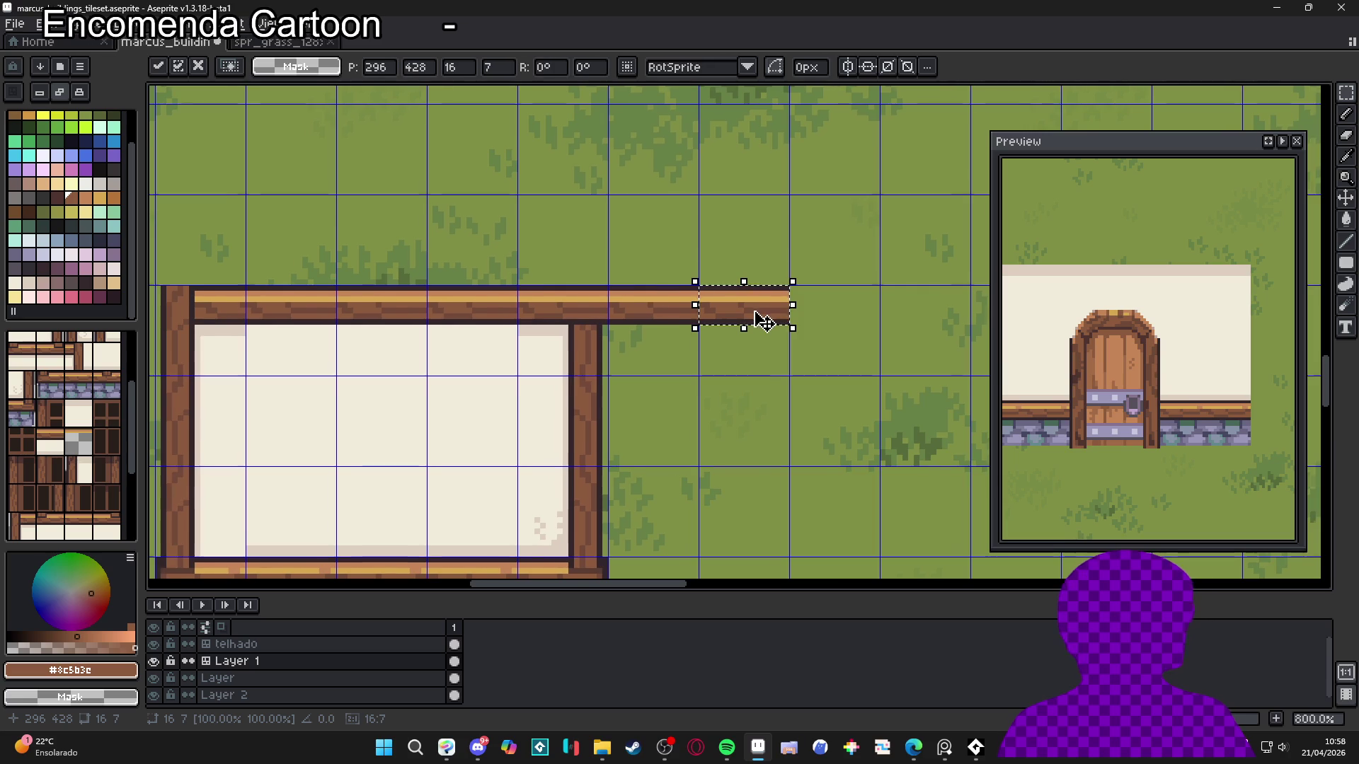
scroll(736, 318, down, 1)
key(ctrl+d)
key(ctrl+v)
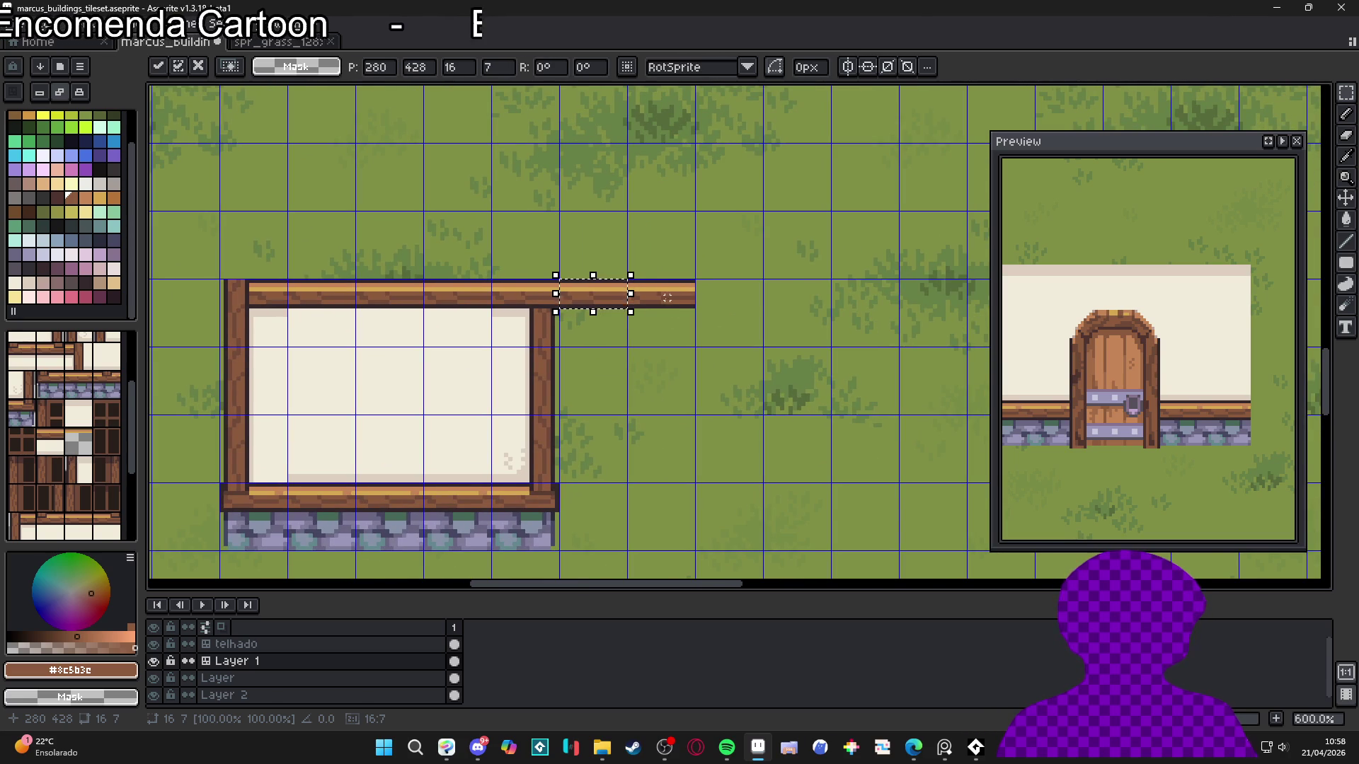
mouse_move(668, 298)
mouse_down()
mouse_move(738, 298)
mouse_move(730, 371)
mouse_up()
key(ctrl+d)
Hide the tile grid and return to the pencil
scroll(737, 297, down, 1)
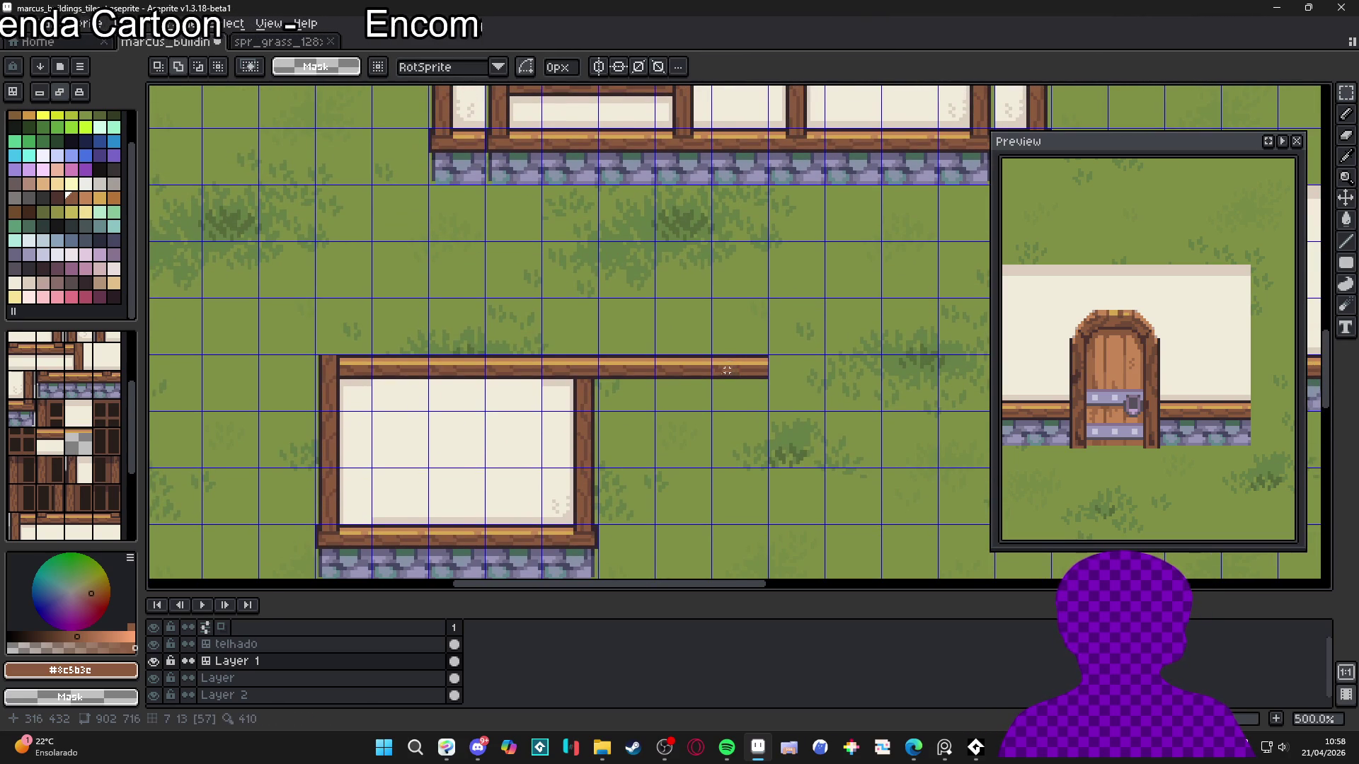
scroll(713, 376, down, 1)
key(ctrl+apostrophe)
scroll(691, 388, down, 1)
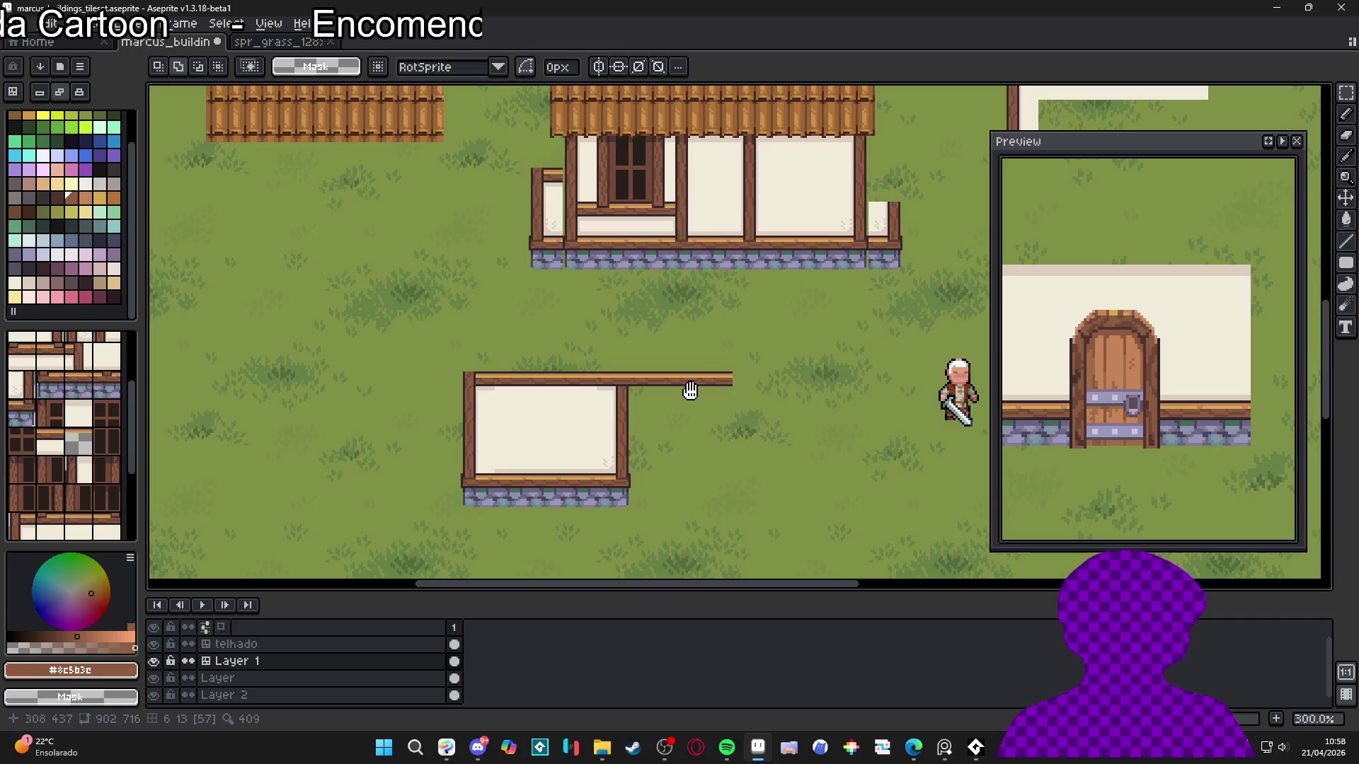
scroll(690, 389, up, 1)
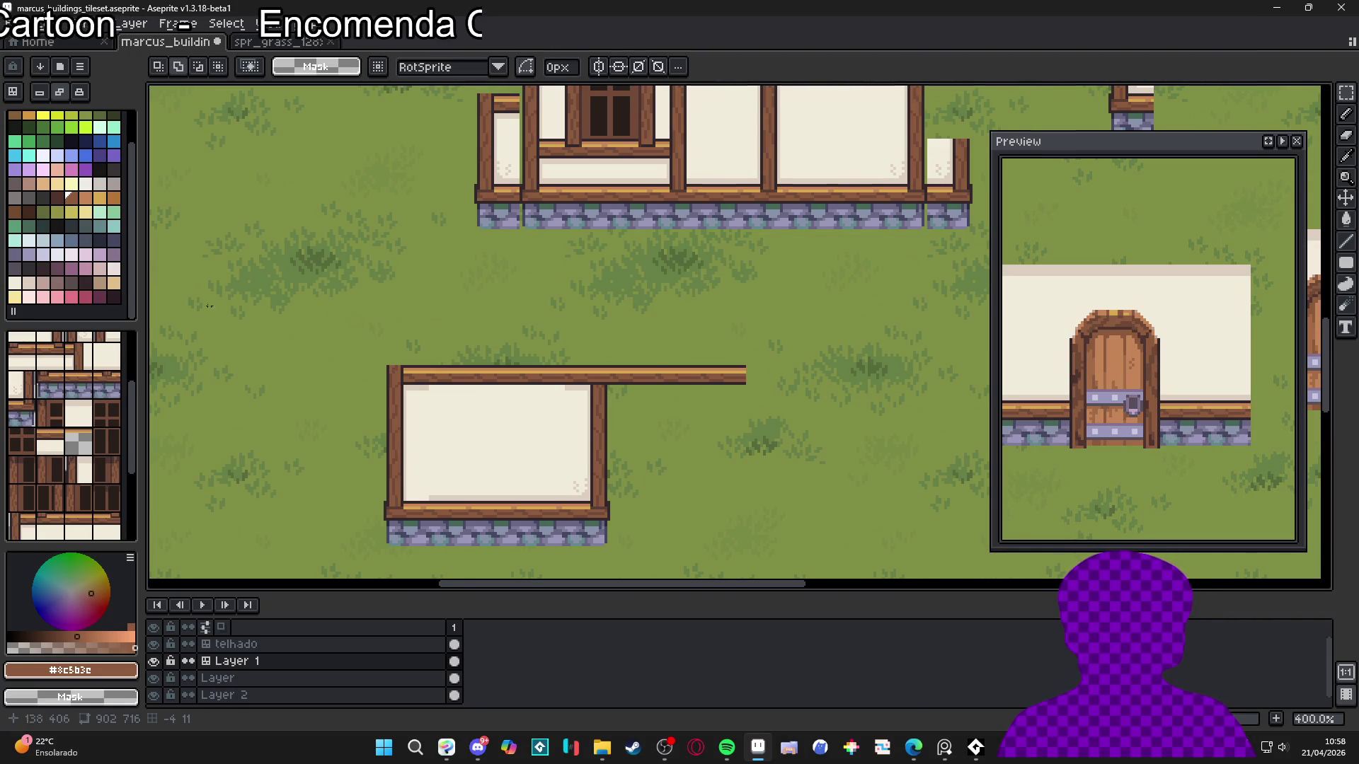
scroll(495, 319, down, 2)
key(b)
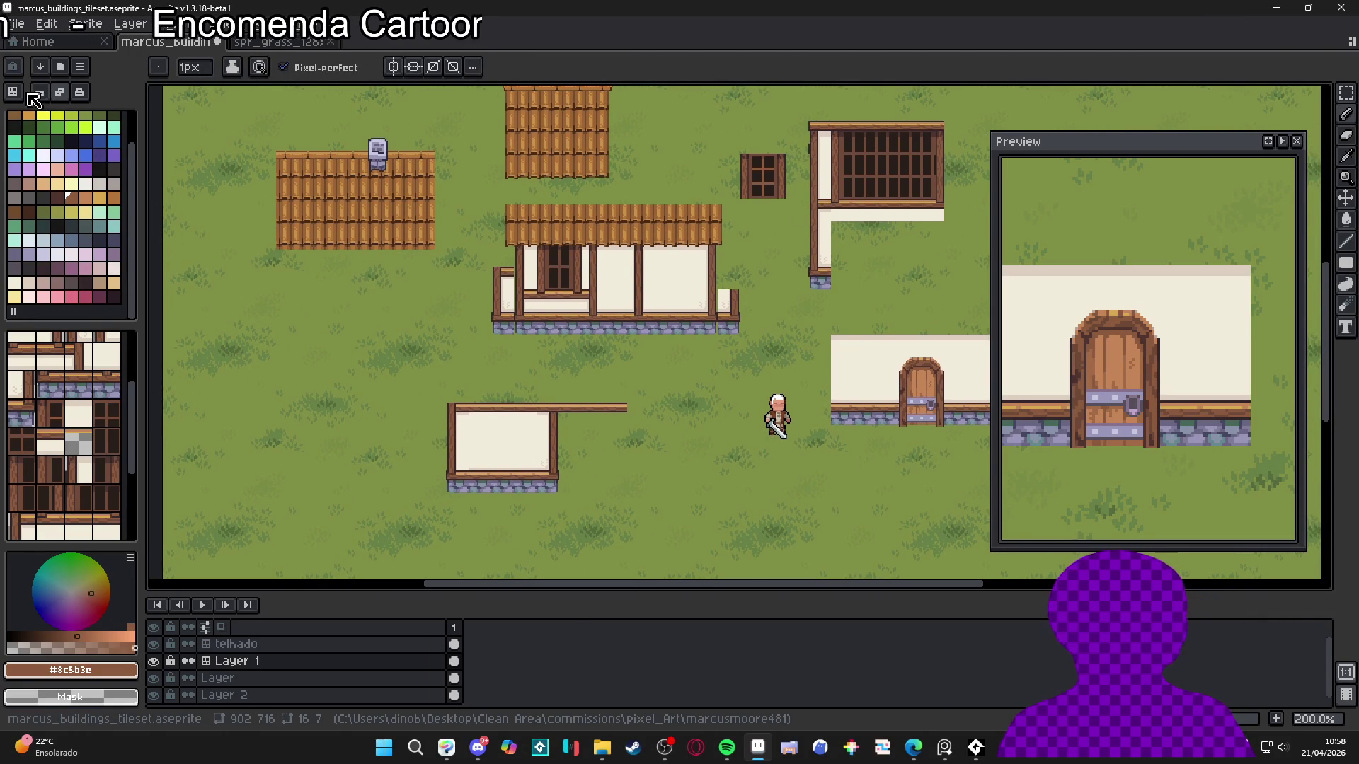
In tilemap mode, paint a row of cream wall tiles along the top of the beam
key(Tab)
key(alt)
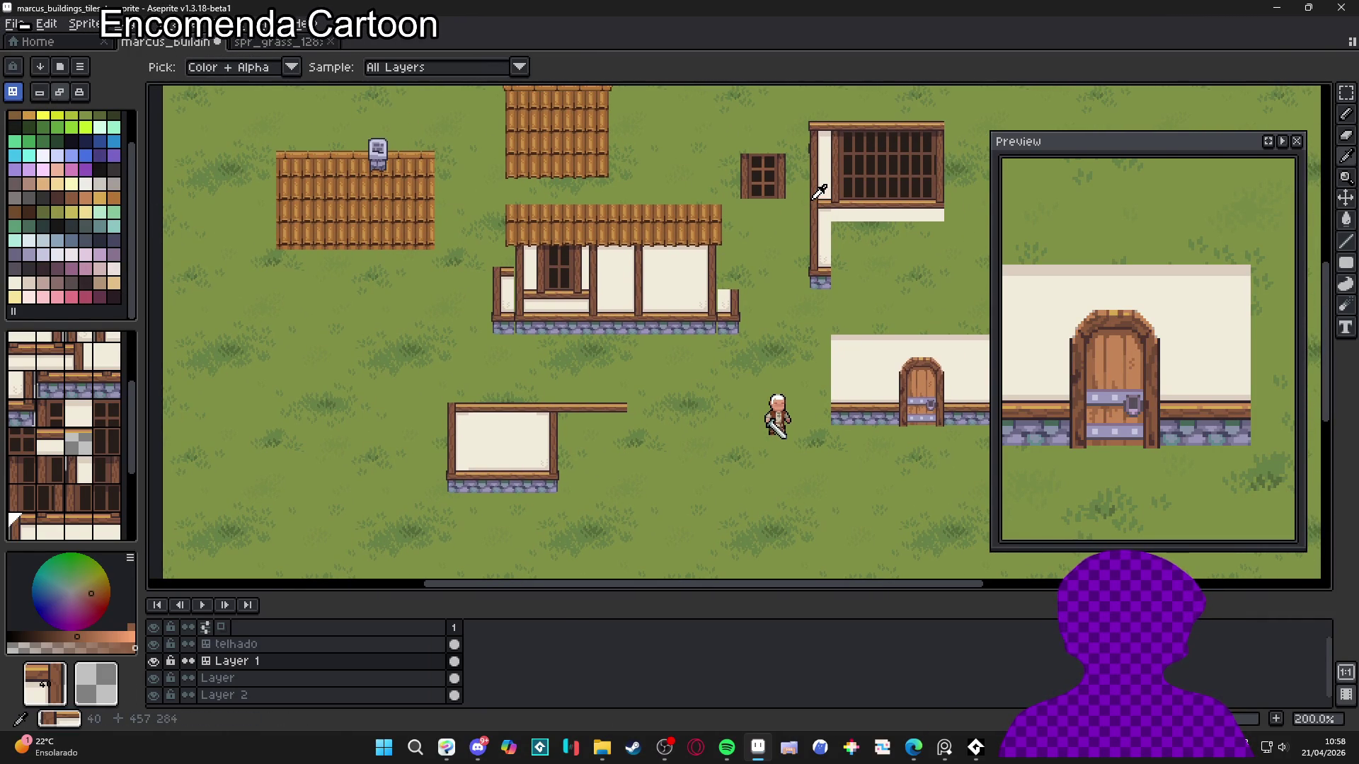
alt+click(819, 183)
click(466, 382)
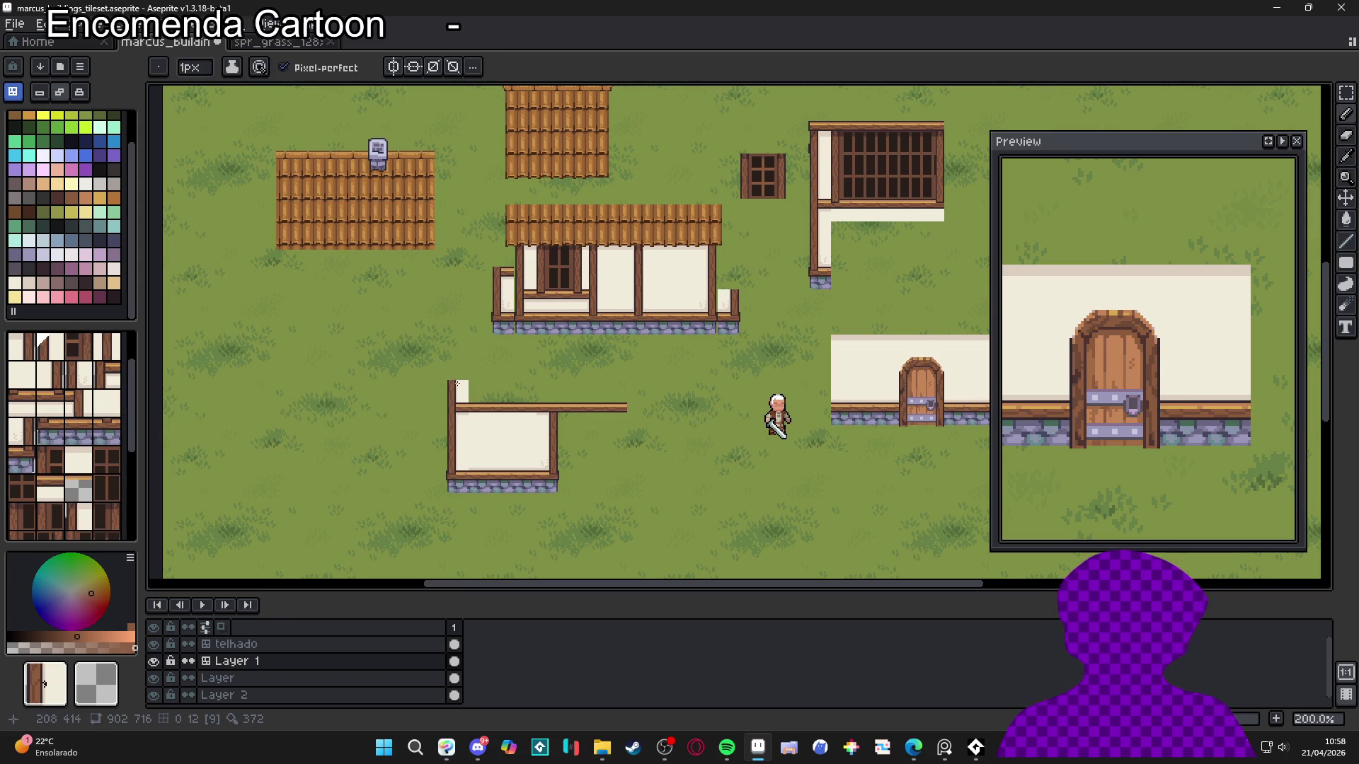
alt+click(676, 276)
drag(492, 389, 591, 385)
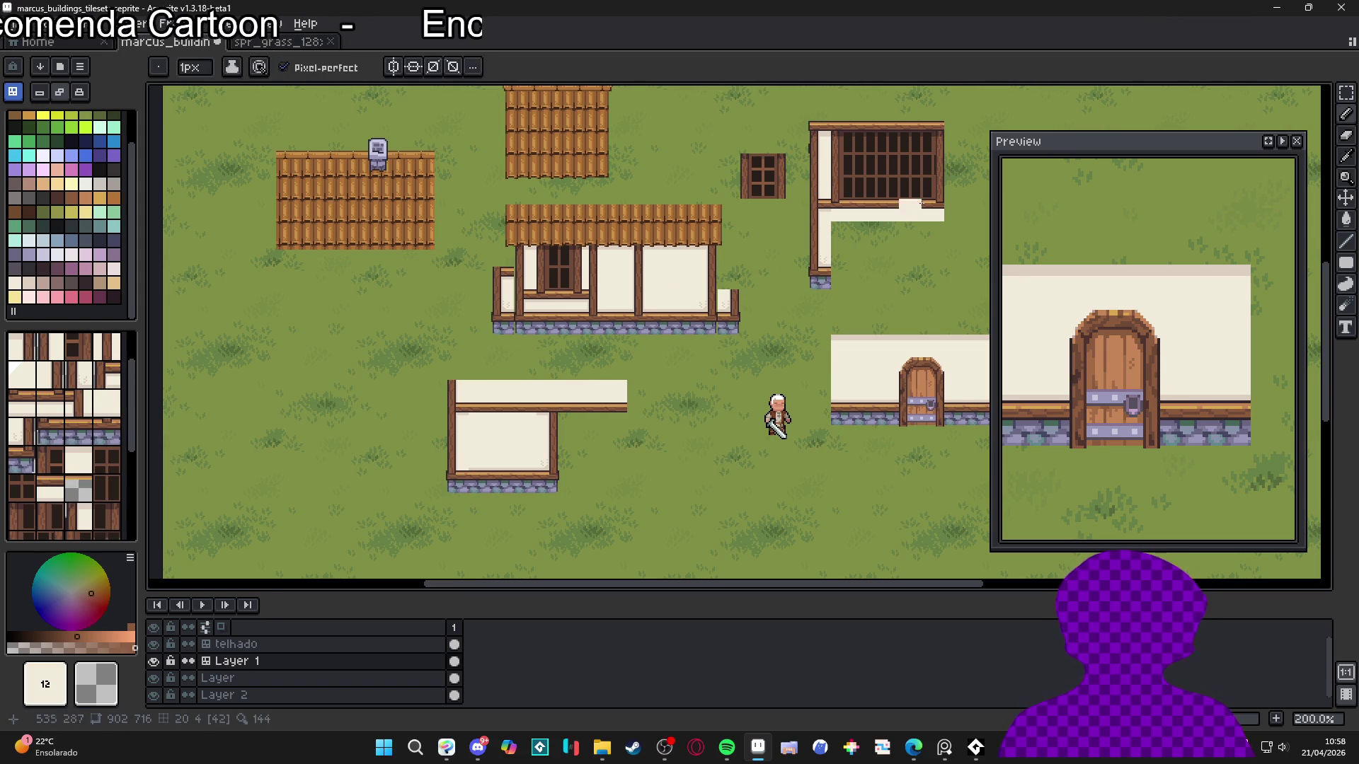
Place raised wall tile 13 at the end of the new wall
key(alt)
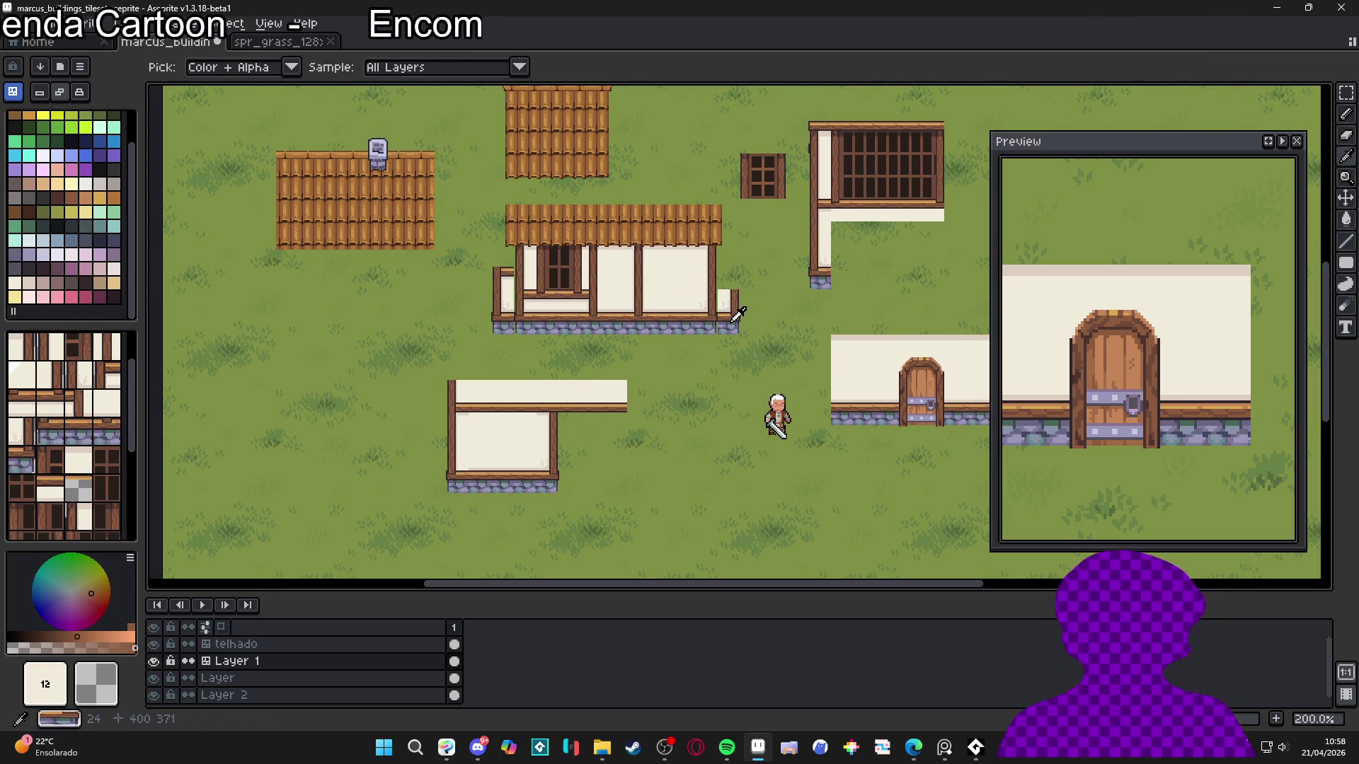
alt+click(733, 320)
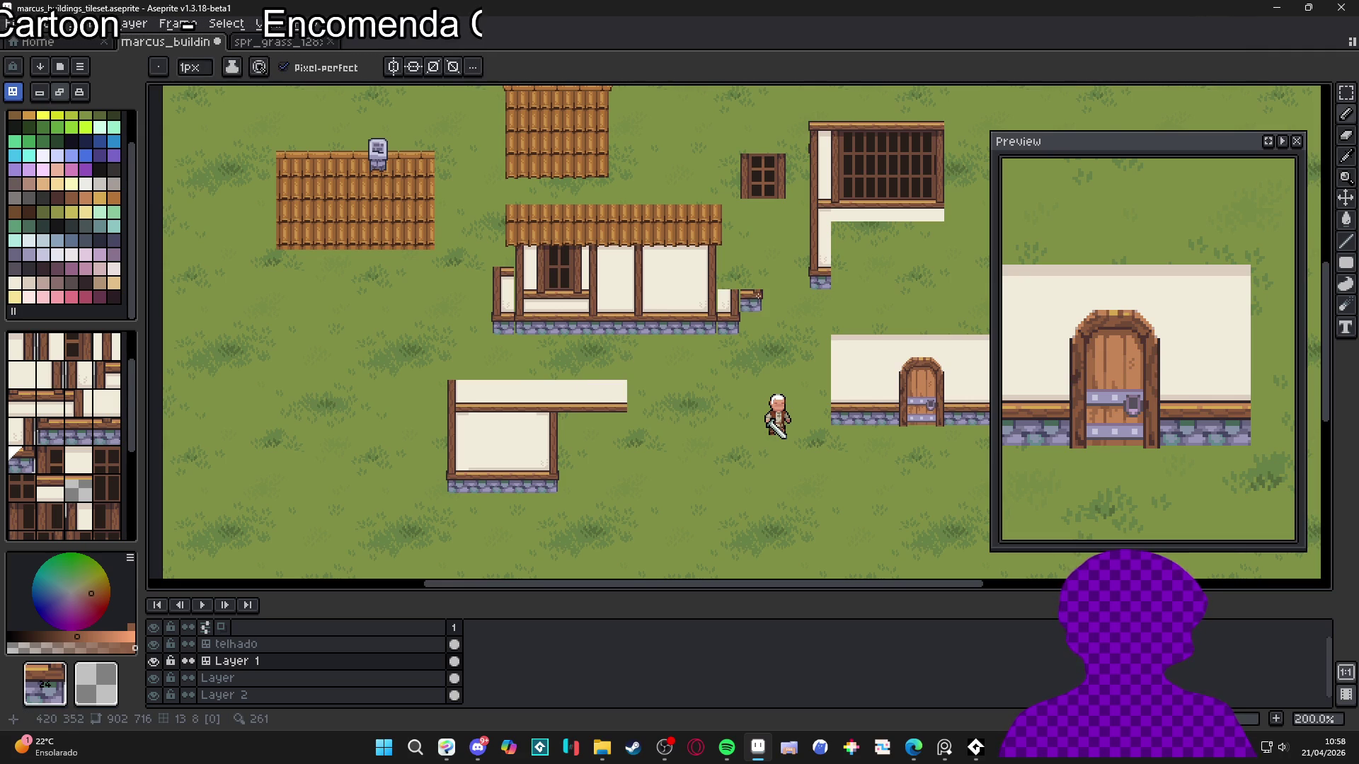
alt+click(707, 263)
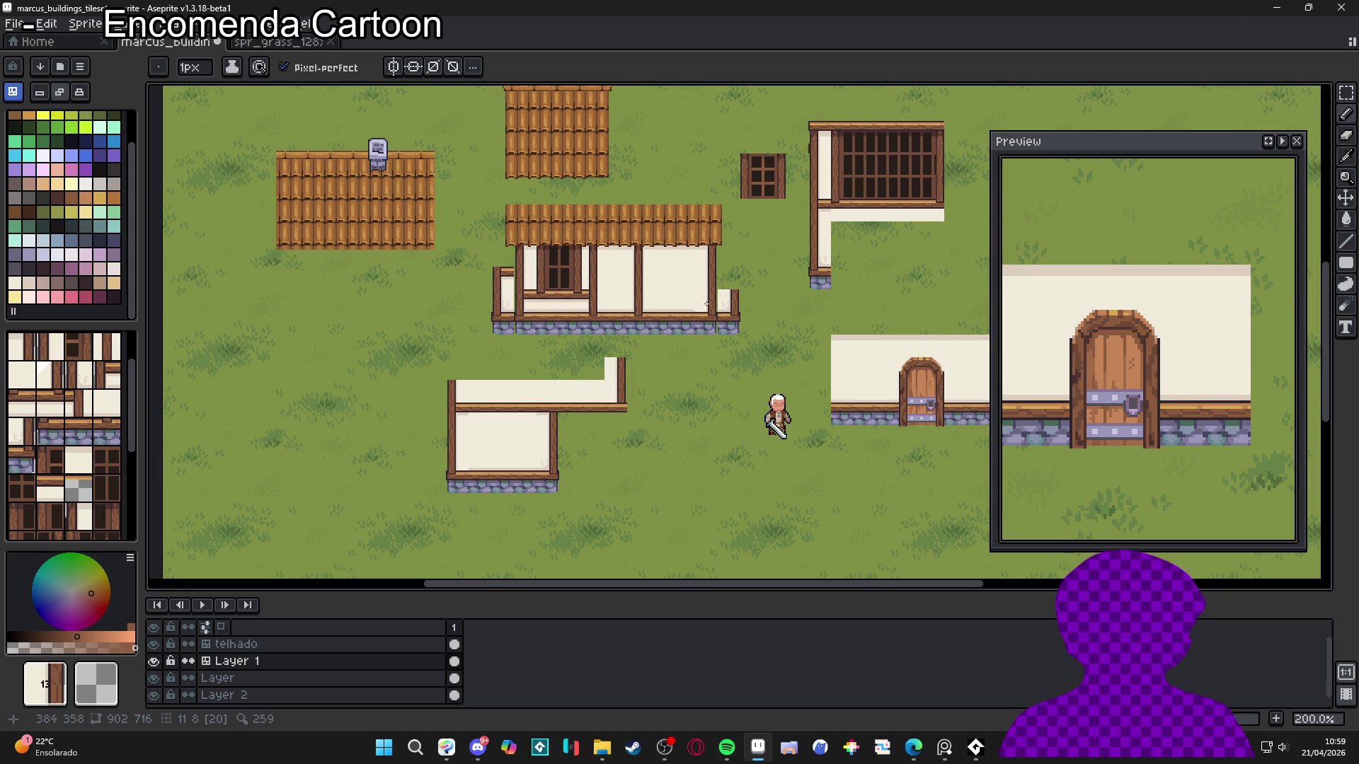
scroll(637, 389, up, 2)
scroll(662, 392, down, 1)
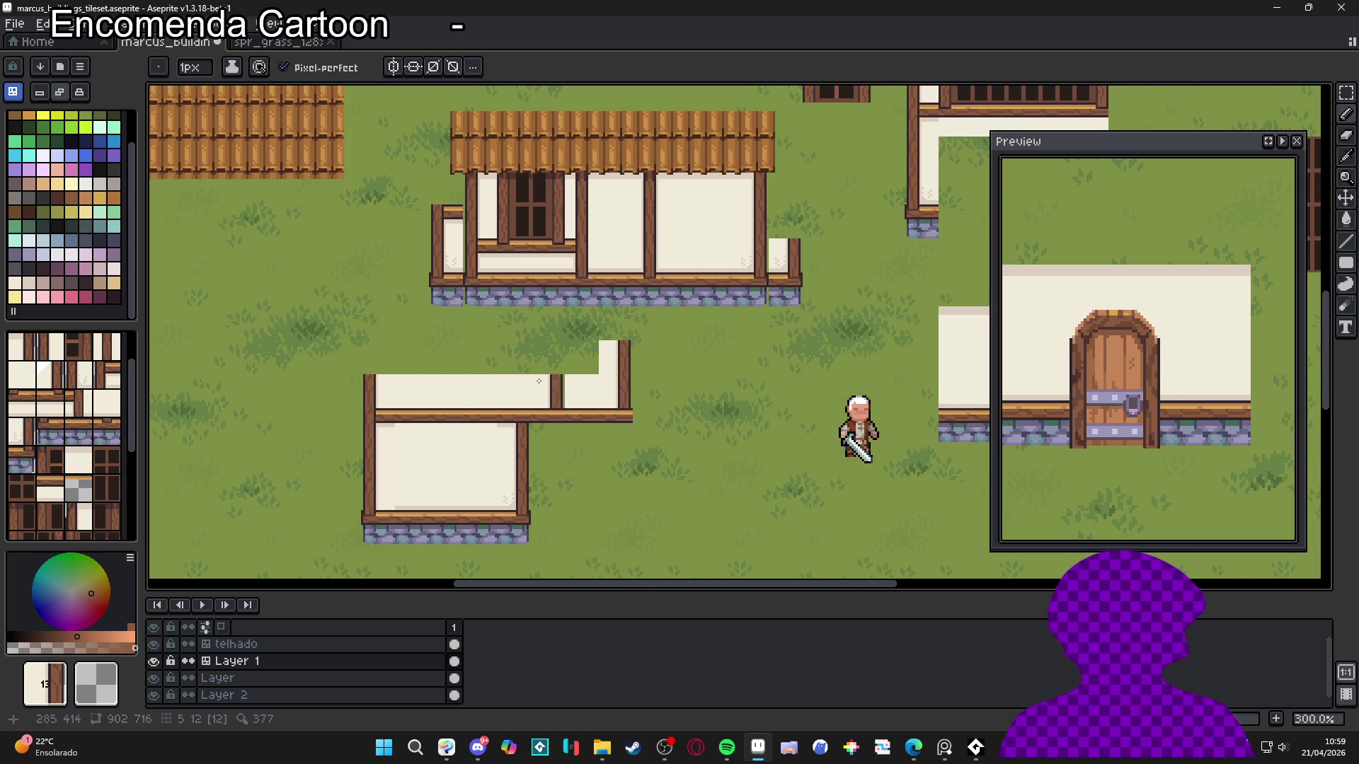
click(379, 358)
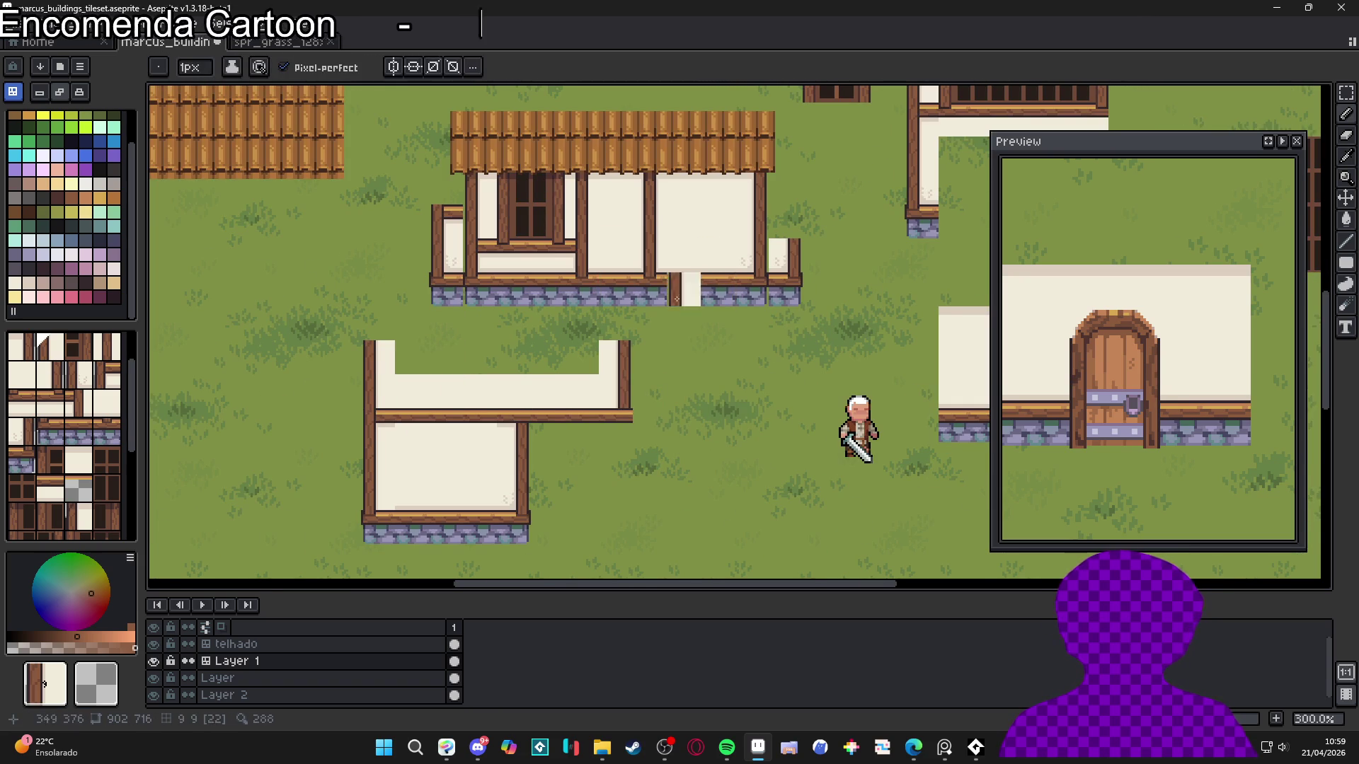
scroll(617, 365, down, 1)
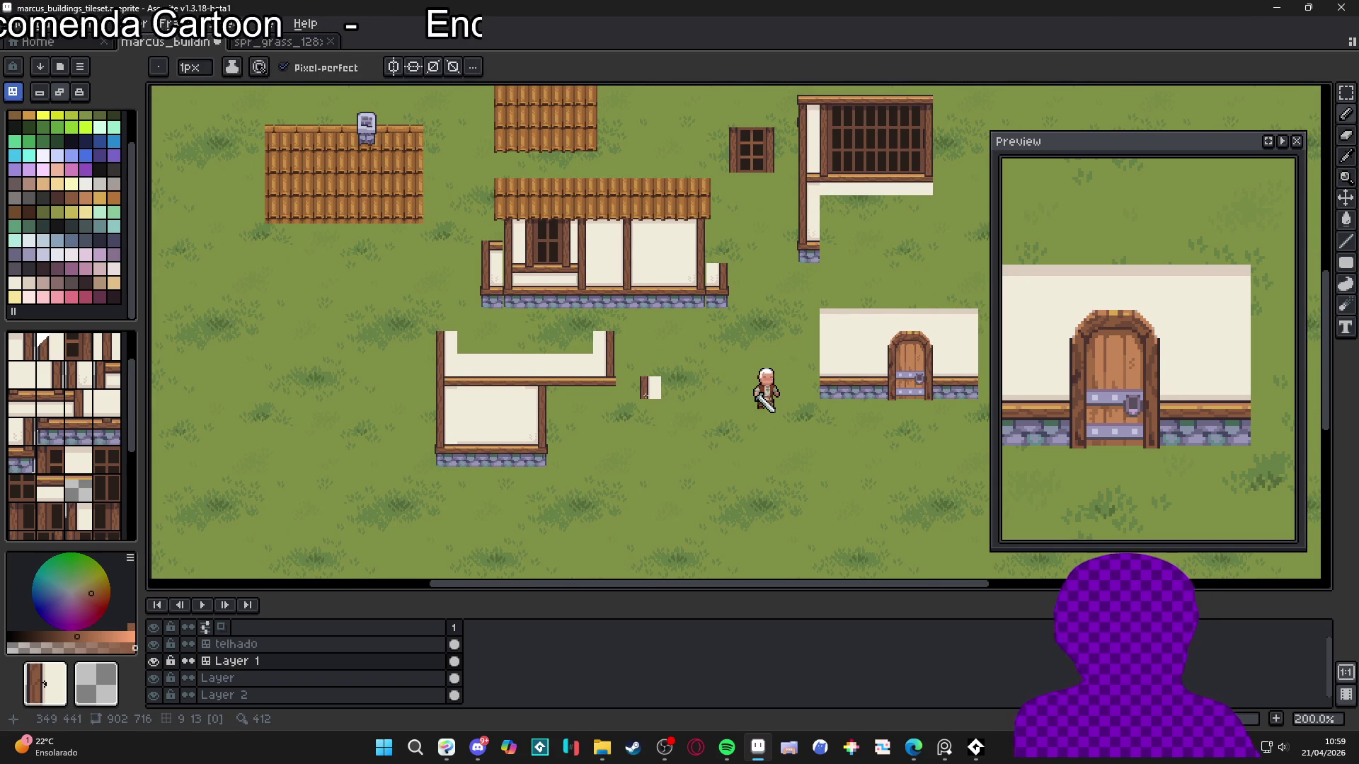
scroll(641, 389, up, 1)
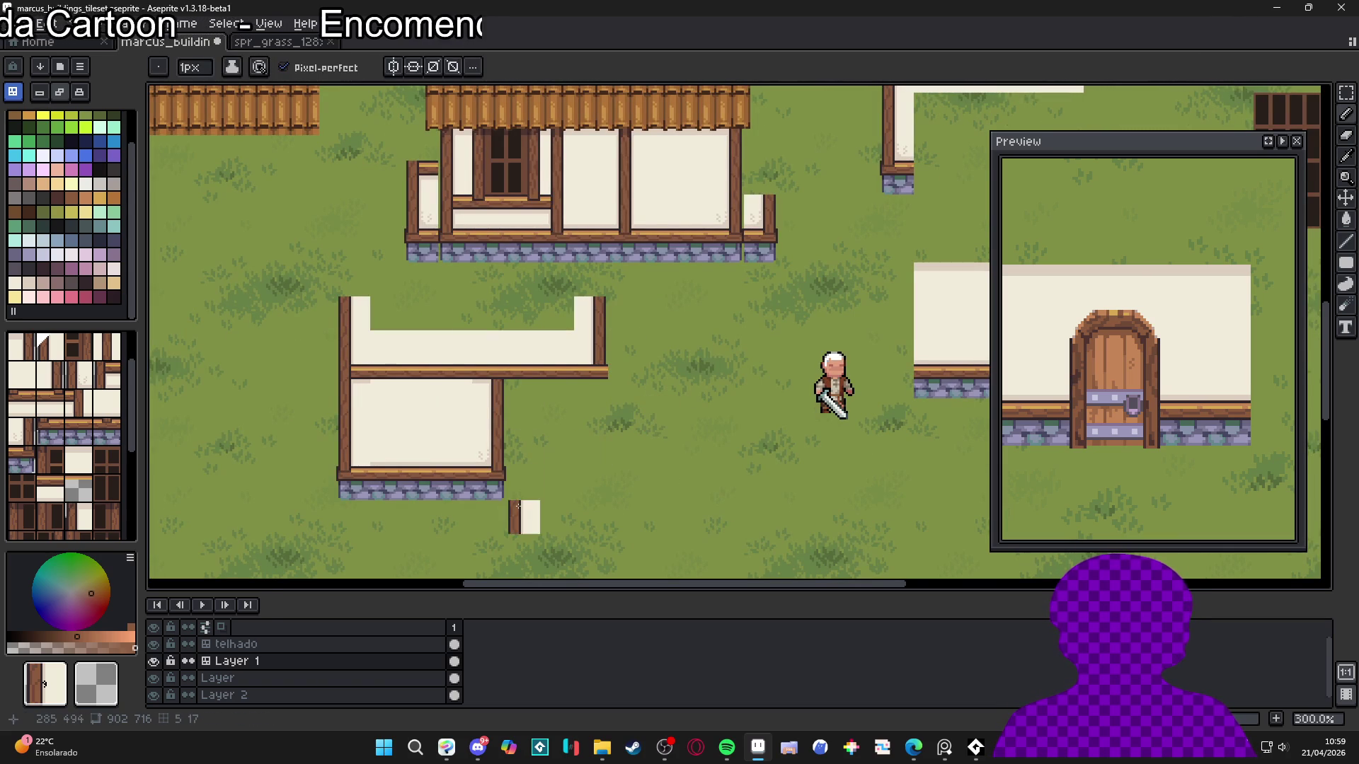
In pixel mode, outline the plank's right and top edges in dark, then pick brown #8c5b3c
click(85, 255)
scroll(614, 328, up, 7)
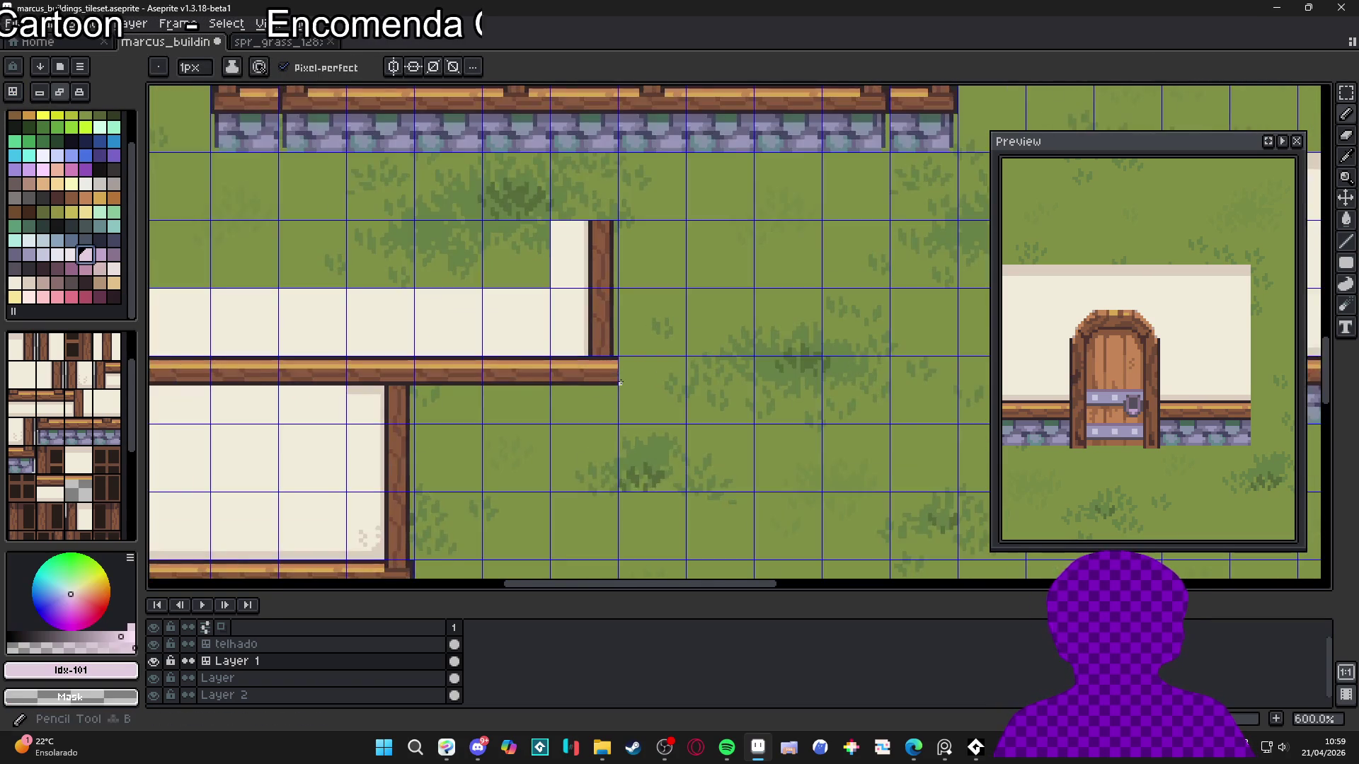
drag(614, 327, 614, 394)
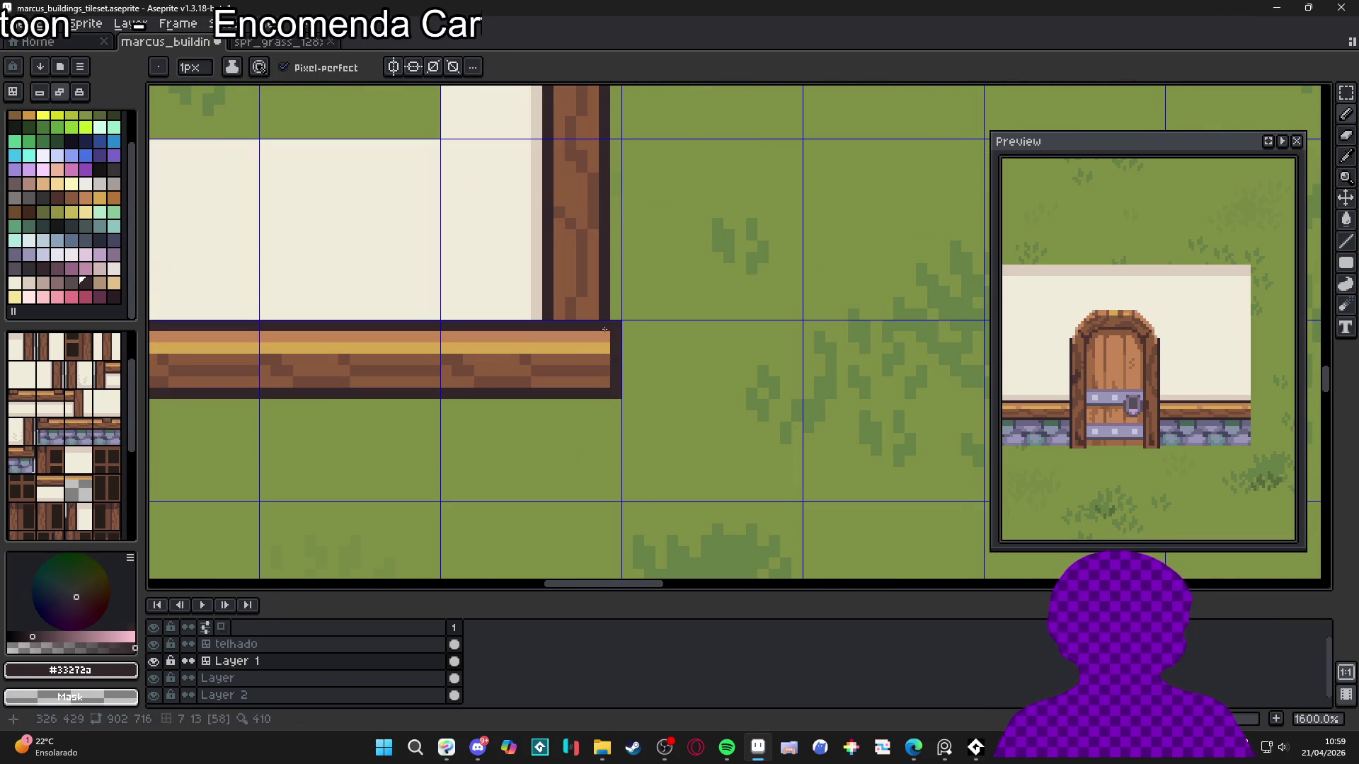
drag(605, 329, 547, 345)
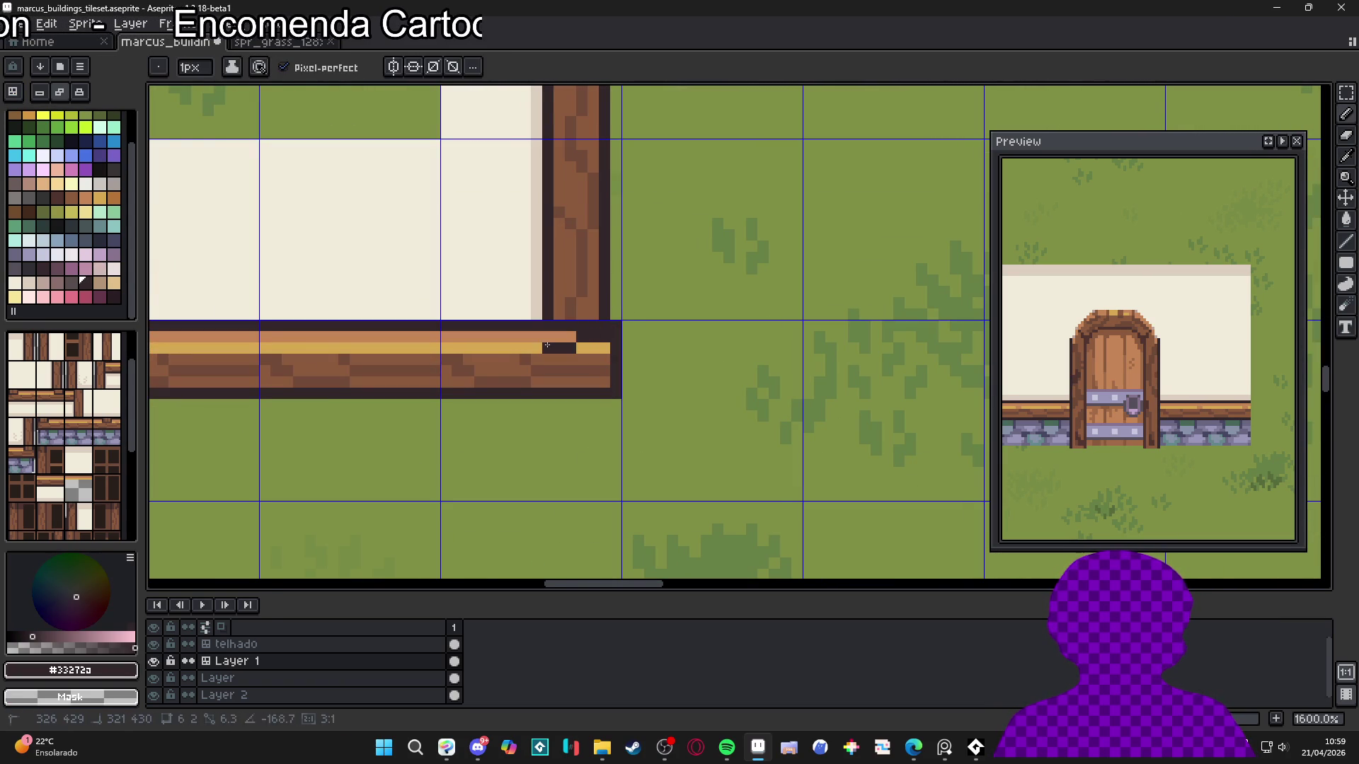
alt+click(573, 311)
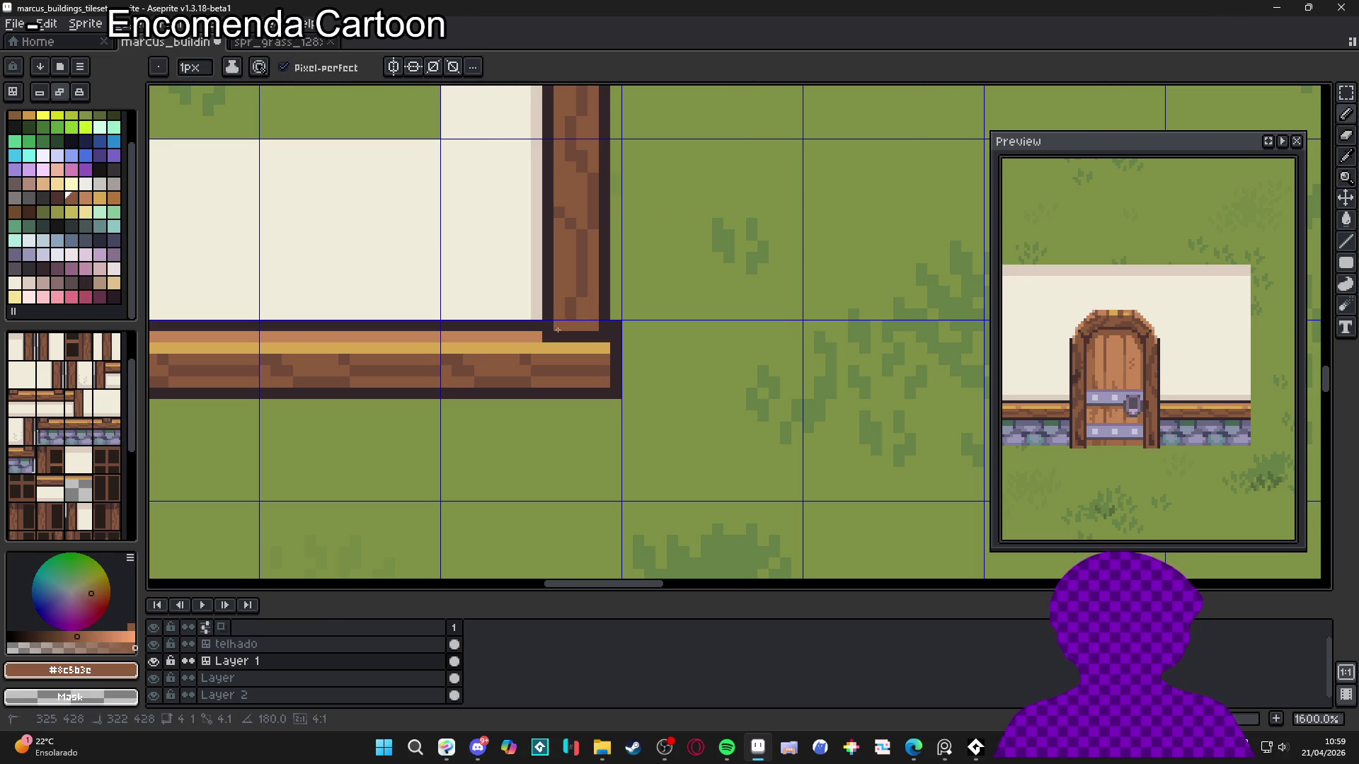
scroll(558, 330, down, 6)
scroll(231, 347, right, 3)
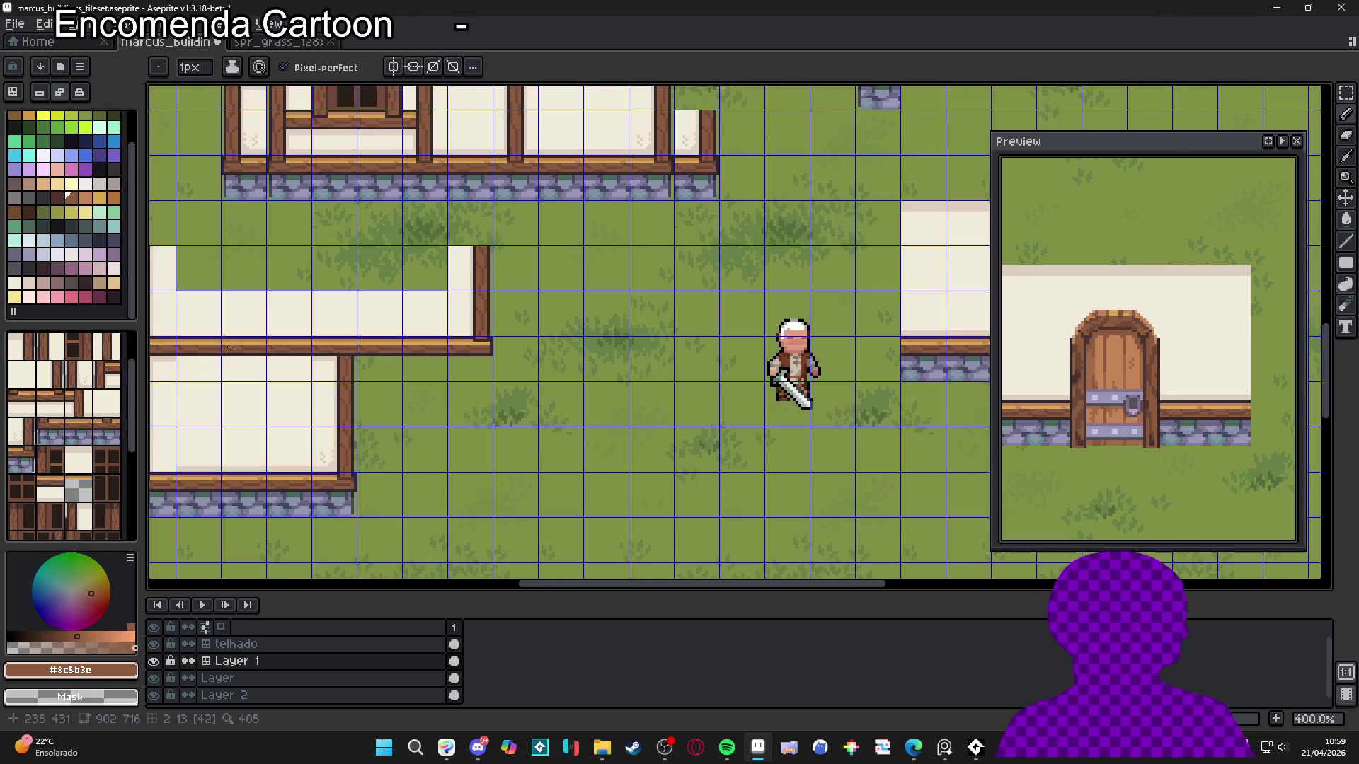
scroll(231, 346, left, 2)
Touch up the beam's right corner strip, sampling dark brown #593d32 for the repaint
scroll(505, 361, up, 5)
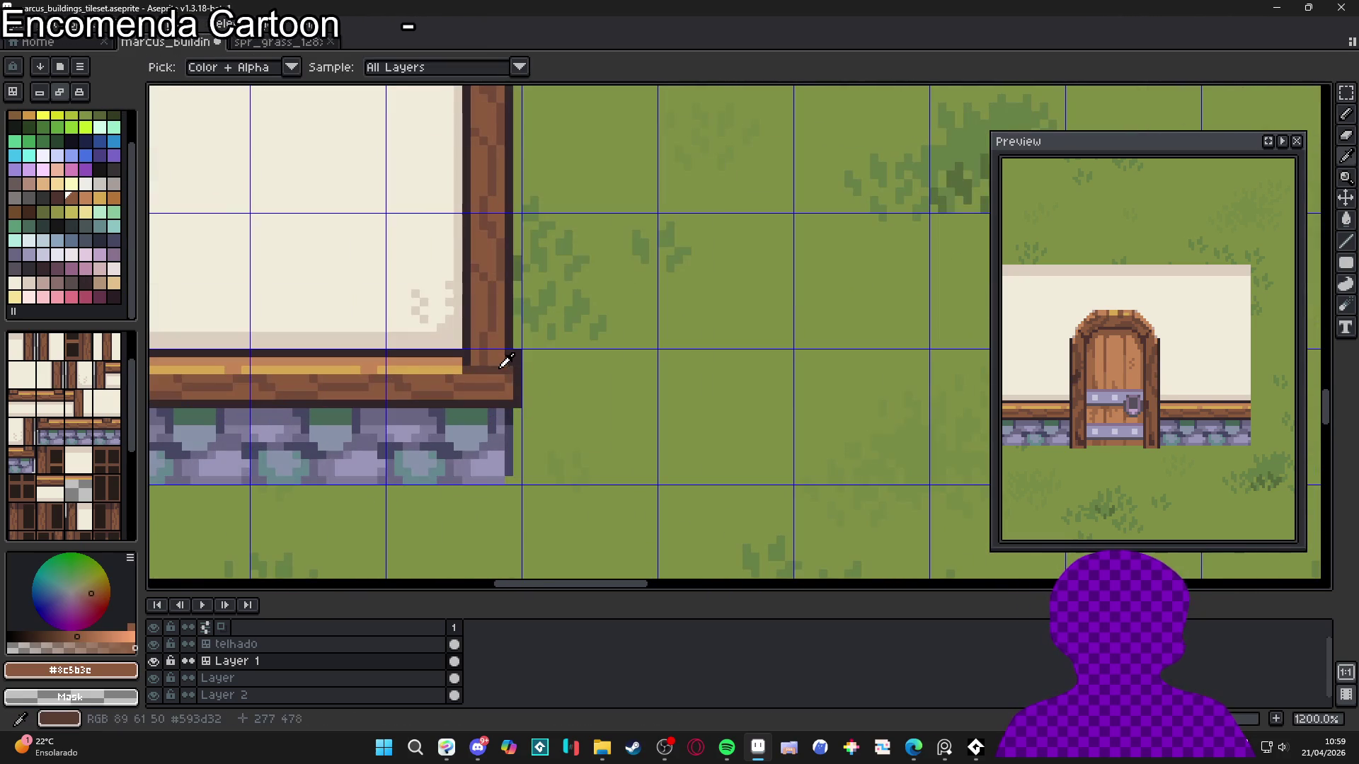
alt+click(500, 359)
scroll(500, 354, down, 5)
scroll(548, 318, up, 6)
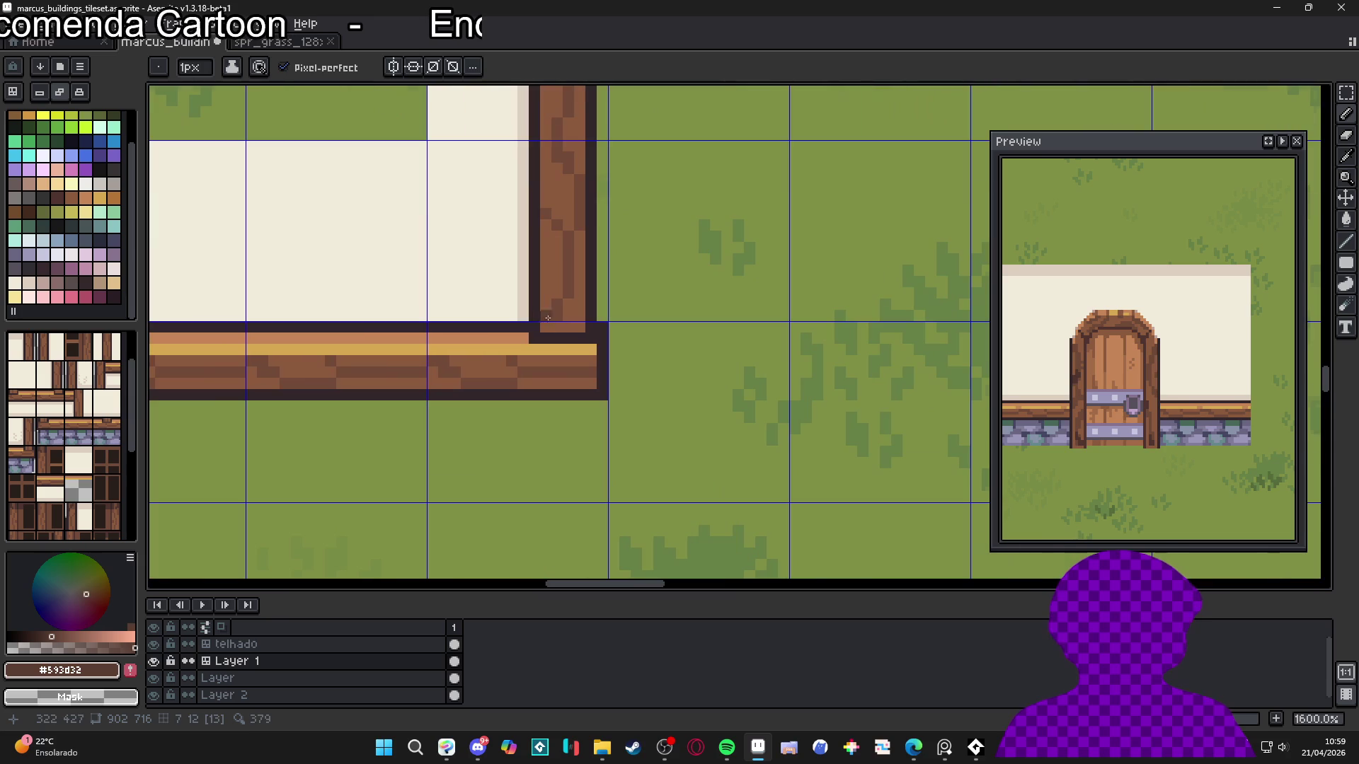
drag(581, 337, 548, 341)
scroll(566, 343, down, 5)
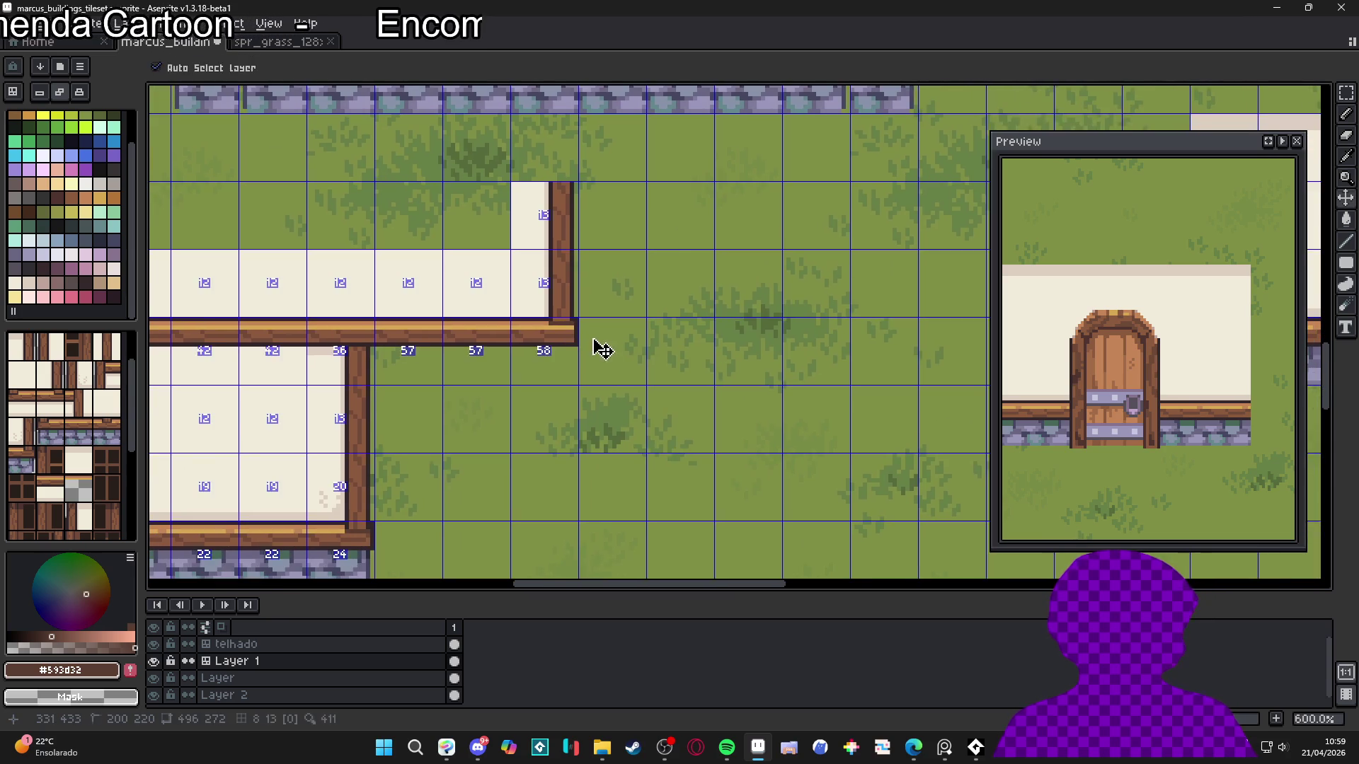
scroll(597, 346, up, 1)
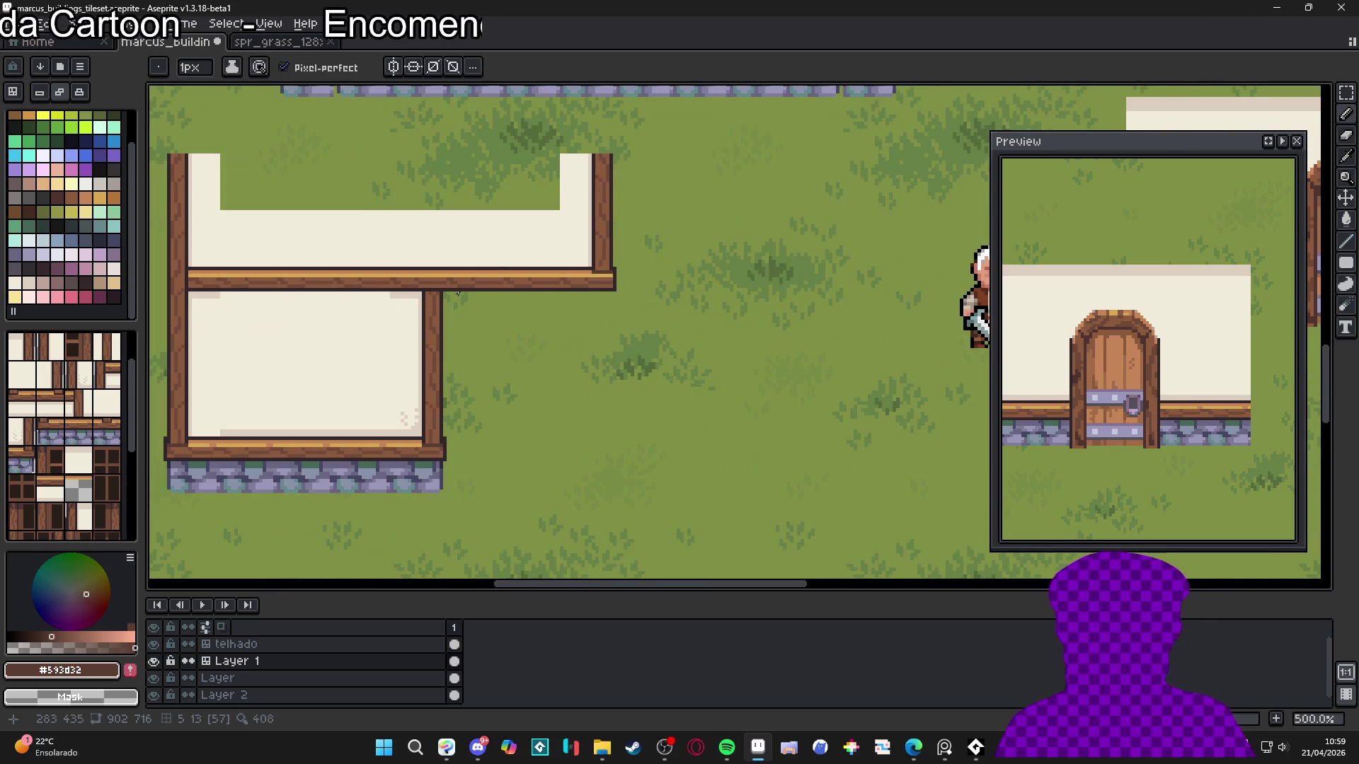
scroll(509, 262, up, 1)
key(ctrl+apostrophe)
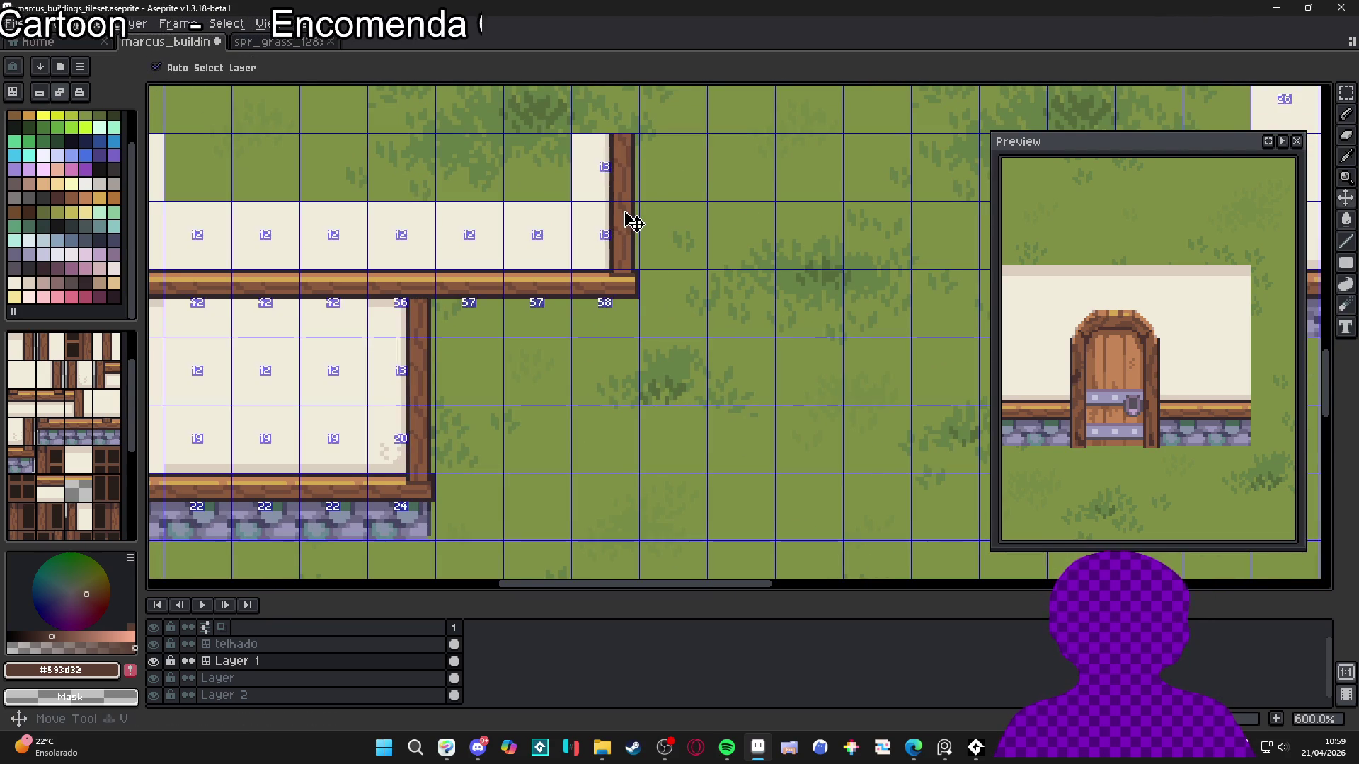
key(m)
scroll(616, 141, up, 2)
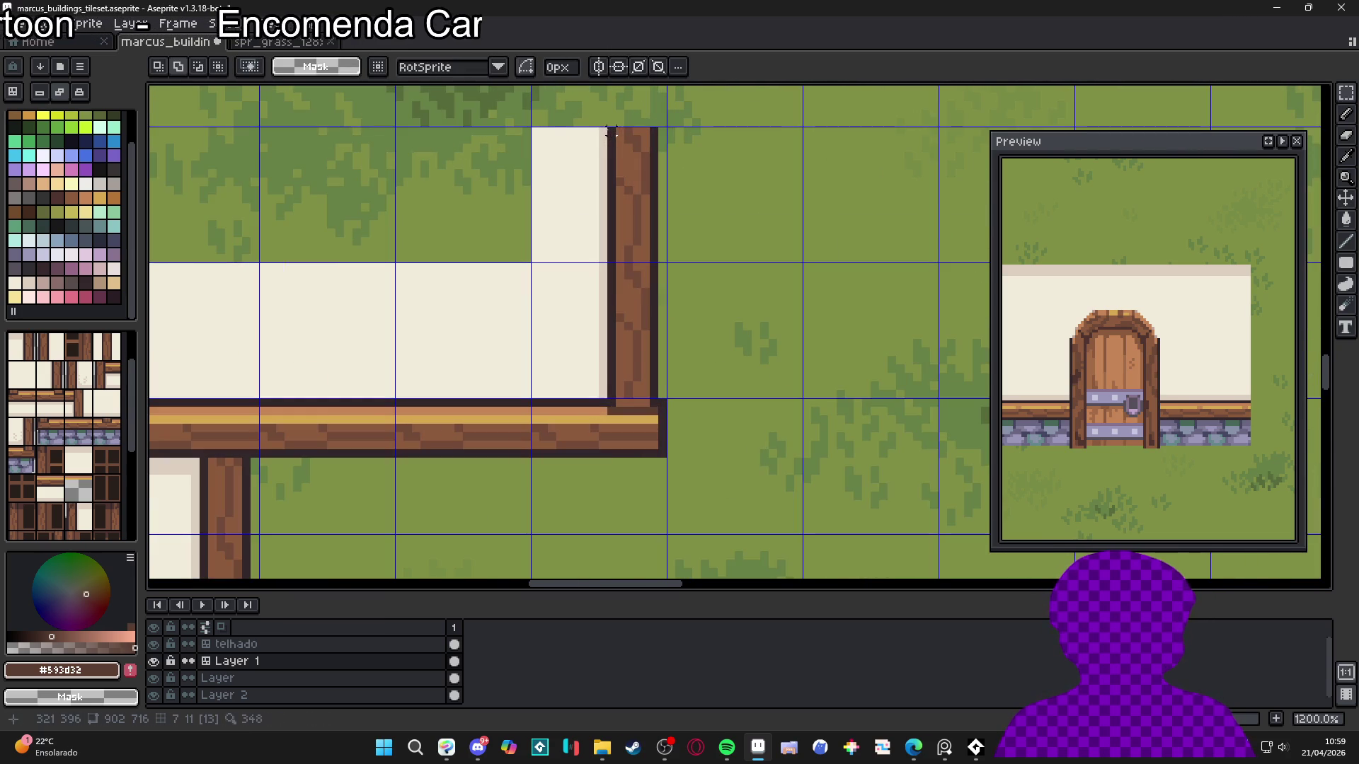
scroll(610, 131, down, 1)
Select the wooden post above the beam and move a piece of it below the beam
drag(610, 131, 646, 227)
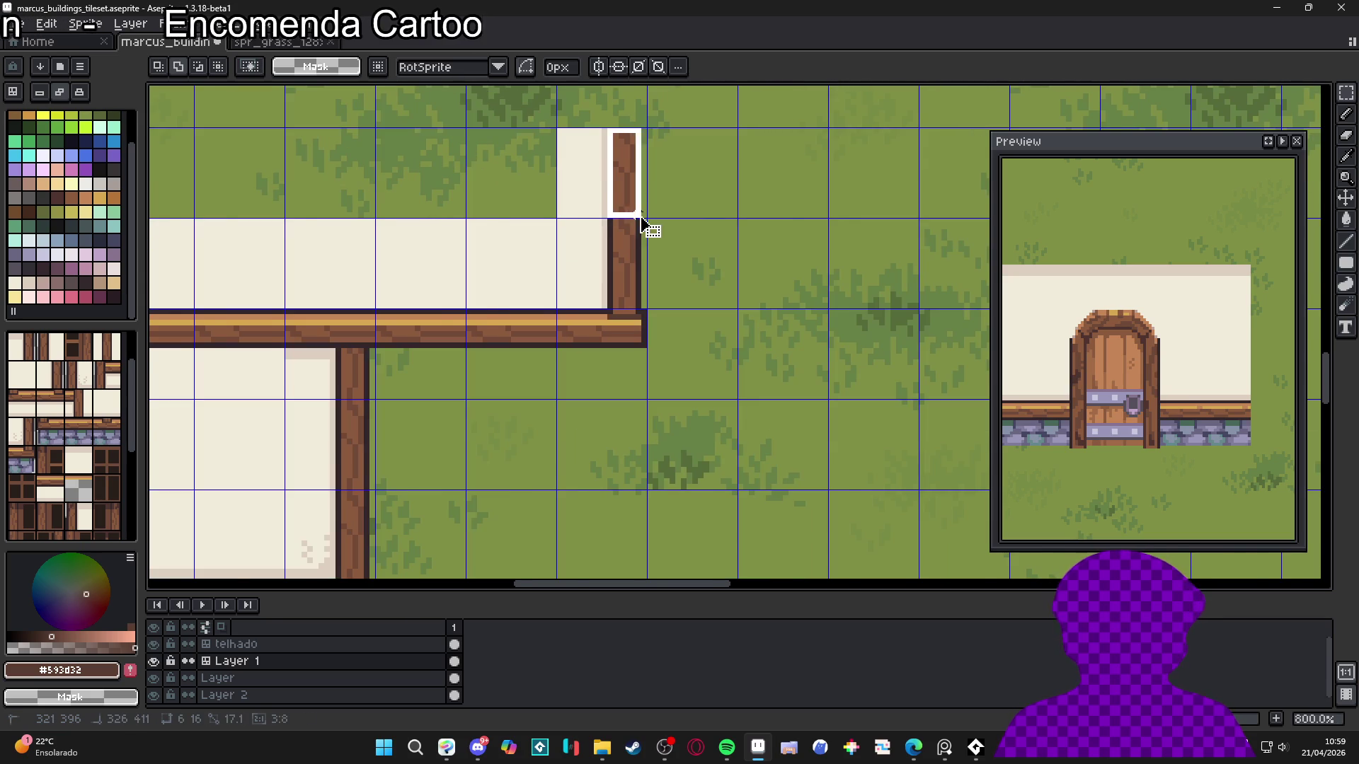
scroll(646, 227, down, 1)
mouse_move(660, 142)
mouse_down()
mouse_move(661, 349)
mouse_move(660, 245)
mouse_up()
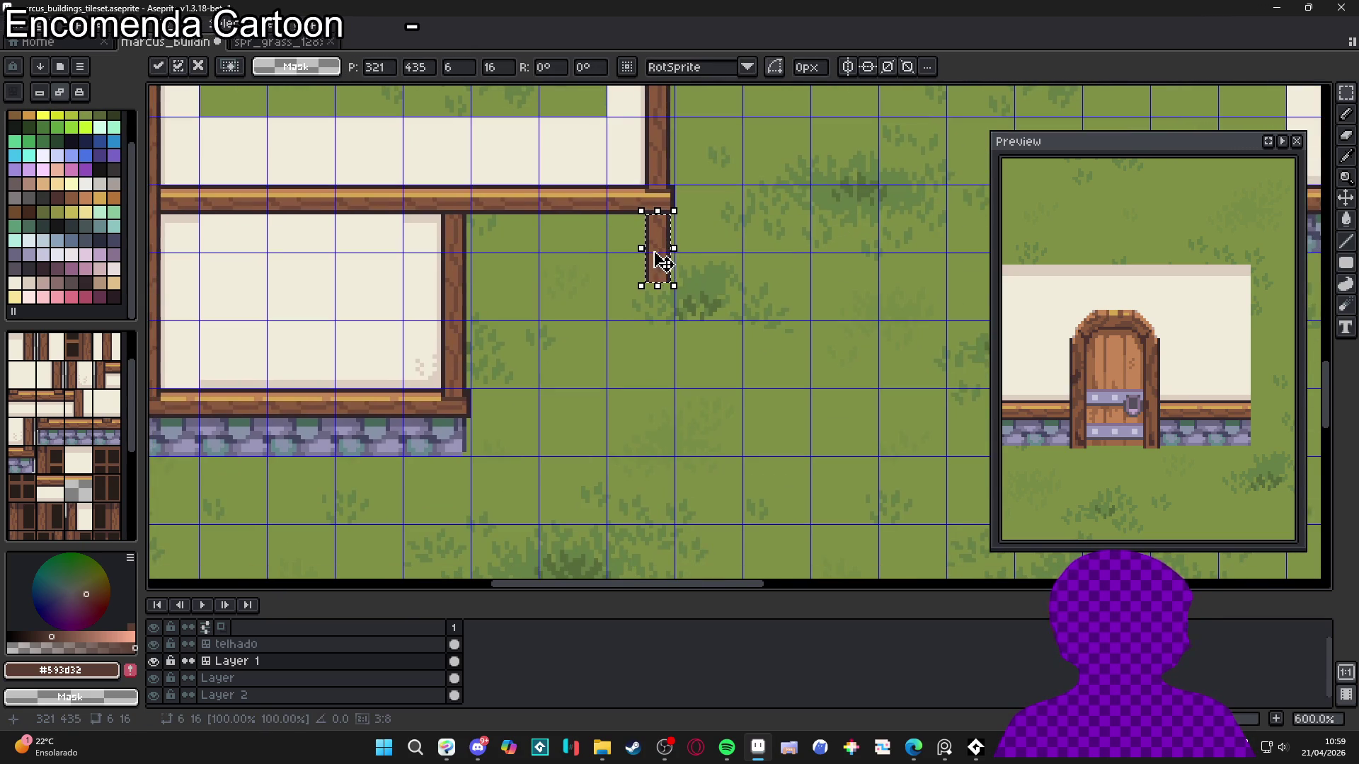
scroll(655, 253, up, 3)
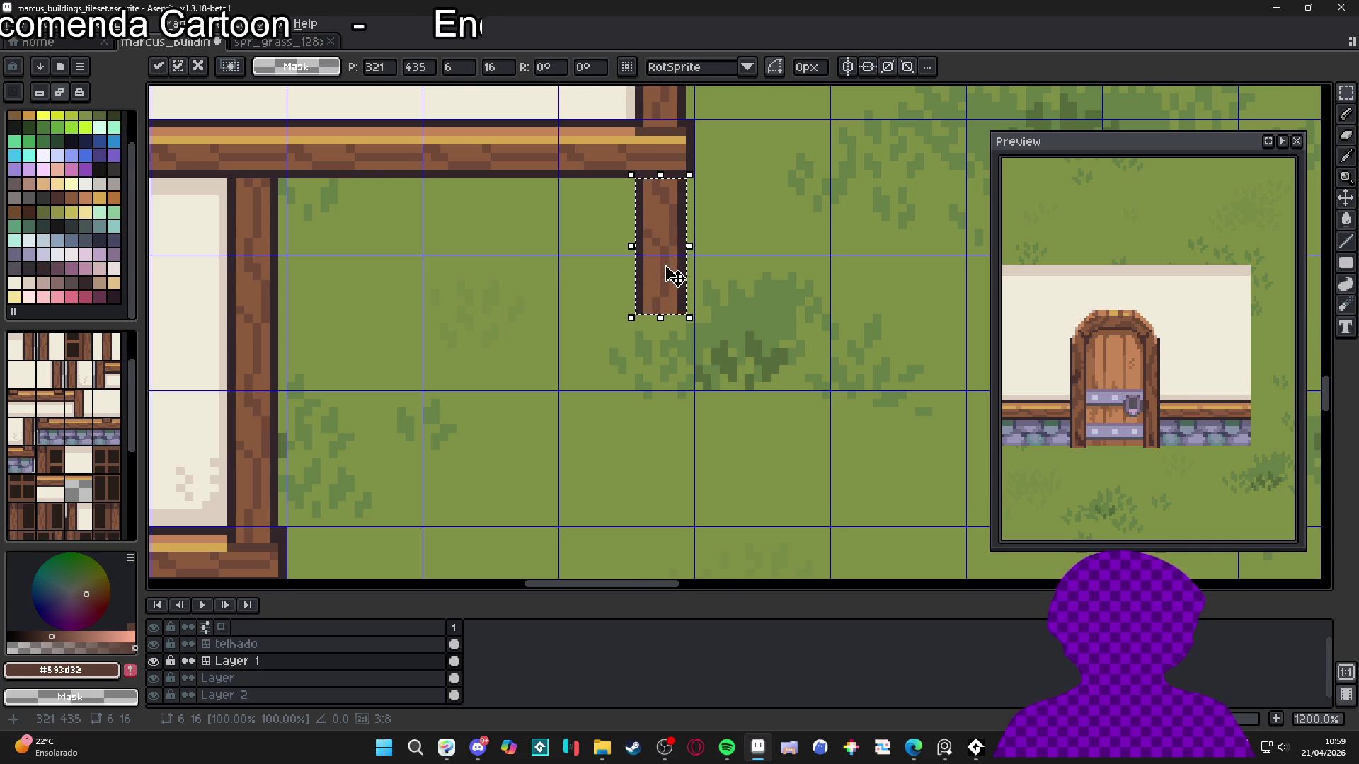
key(ctrl+d)
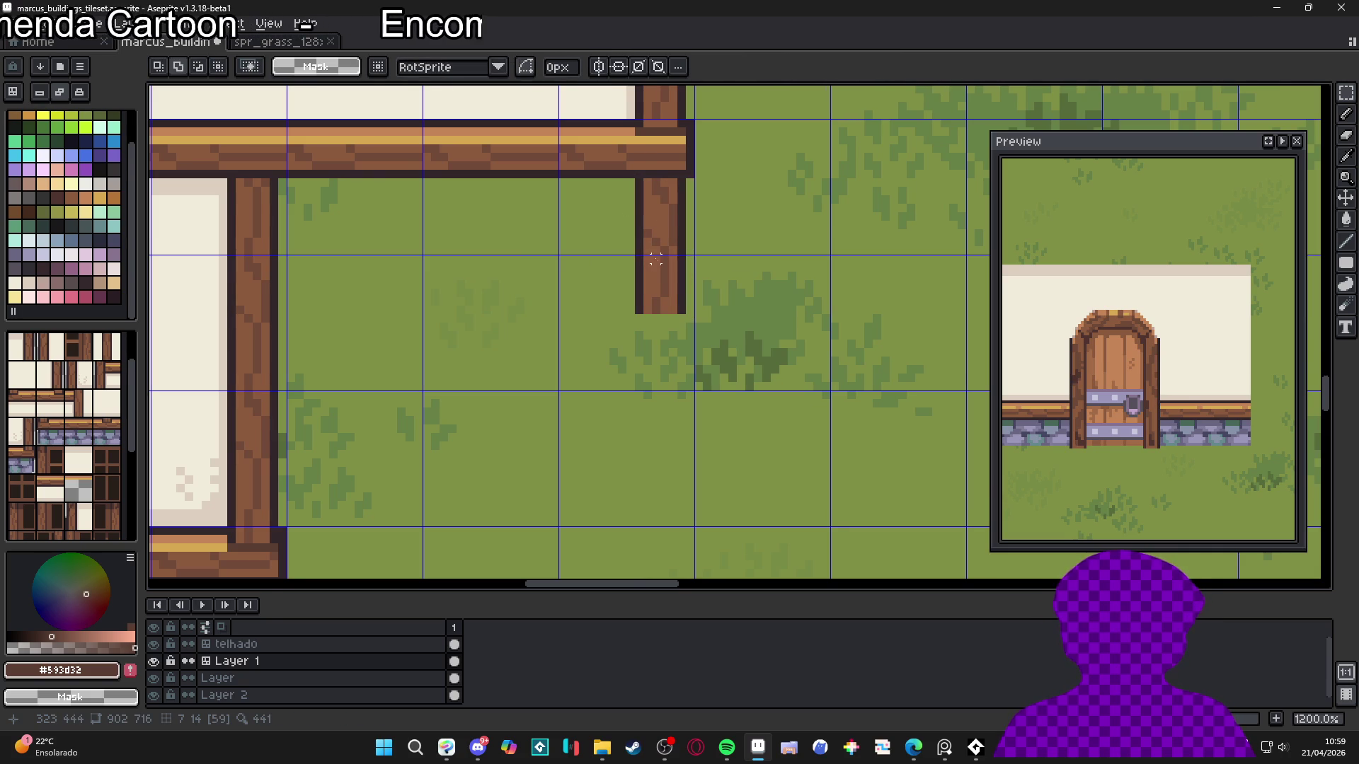
mouse_move(639, 259)
mouse_down()
mouse_move(686, 320)
mouse_move(679, 201)
mouse_up()
key(ctrl+z)
key(ctrl+v)
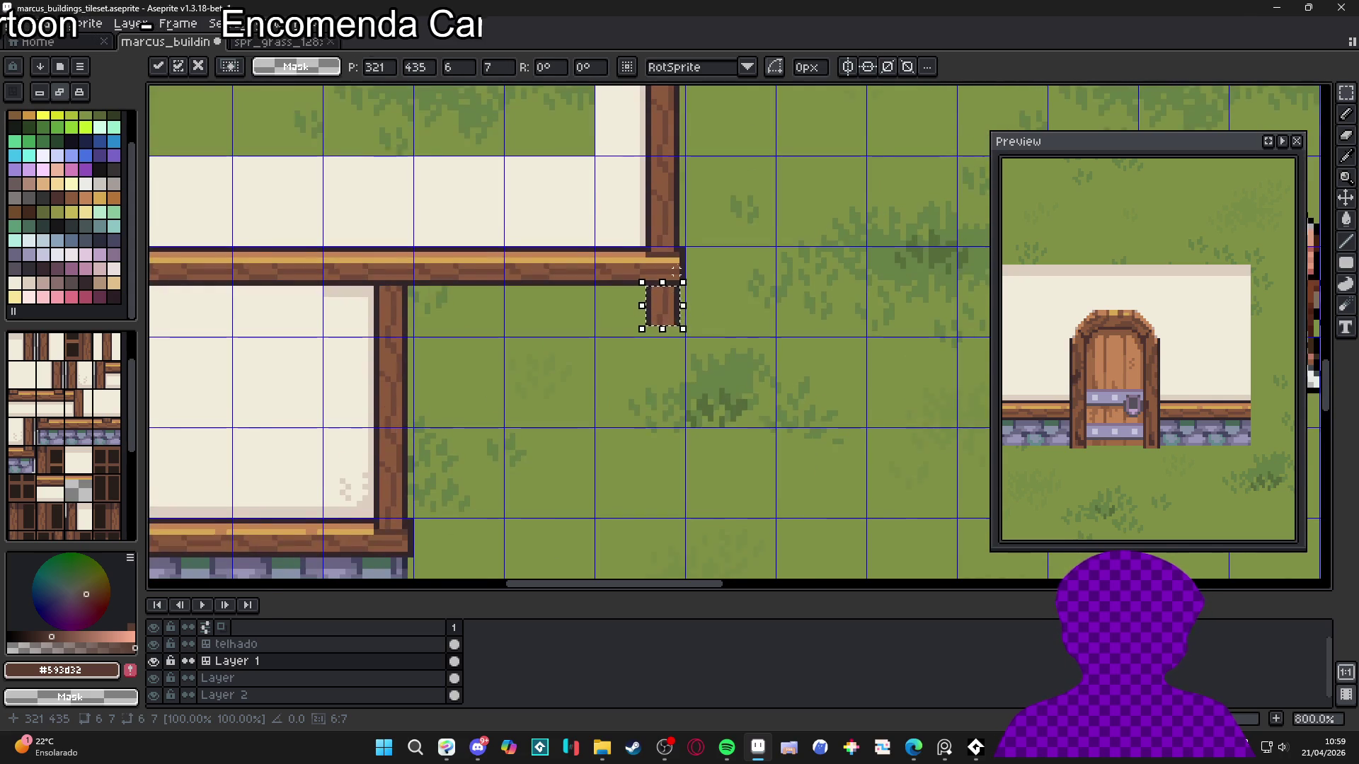
key(Return)
scroll(679, 248, up, 2)
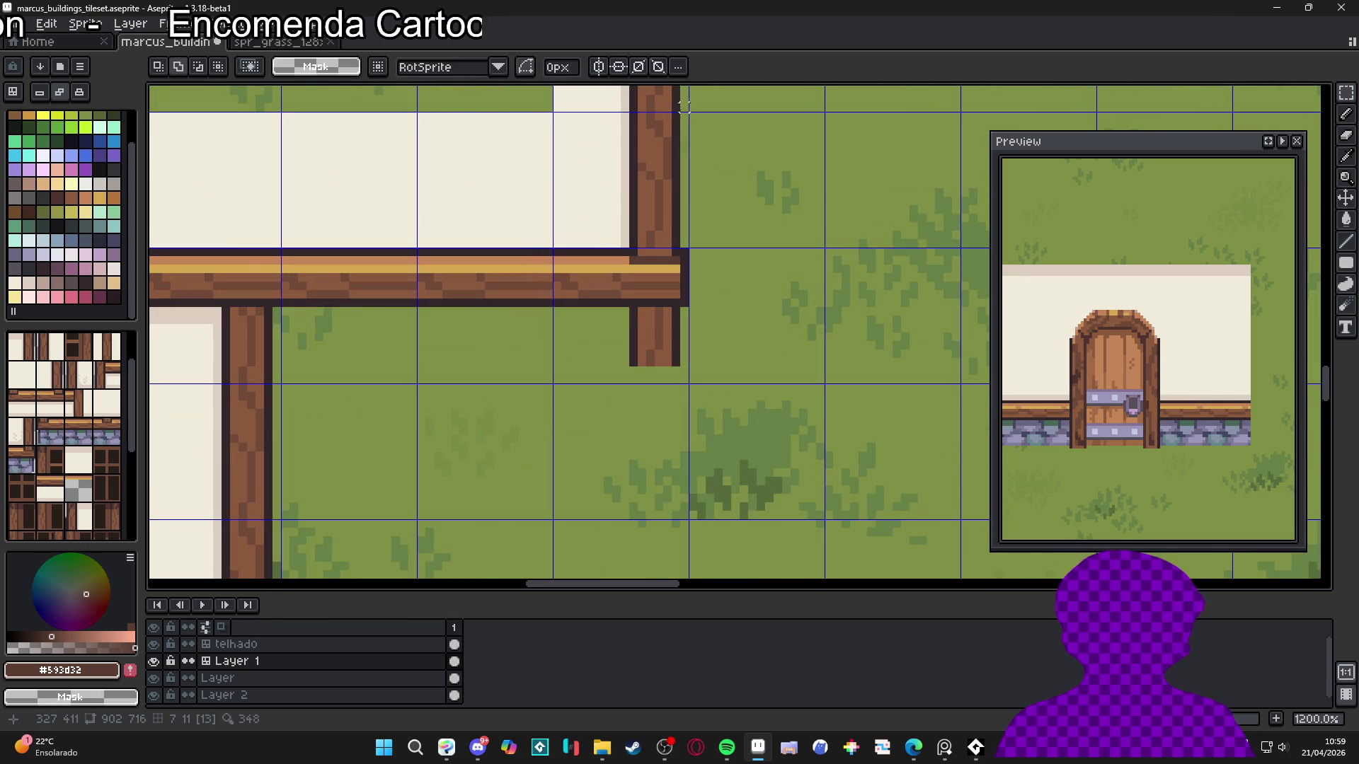
Reposition the post pieces so the post continues directly under the beam's right end
drag(678, 112, 629, 235)
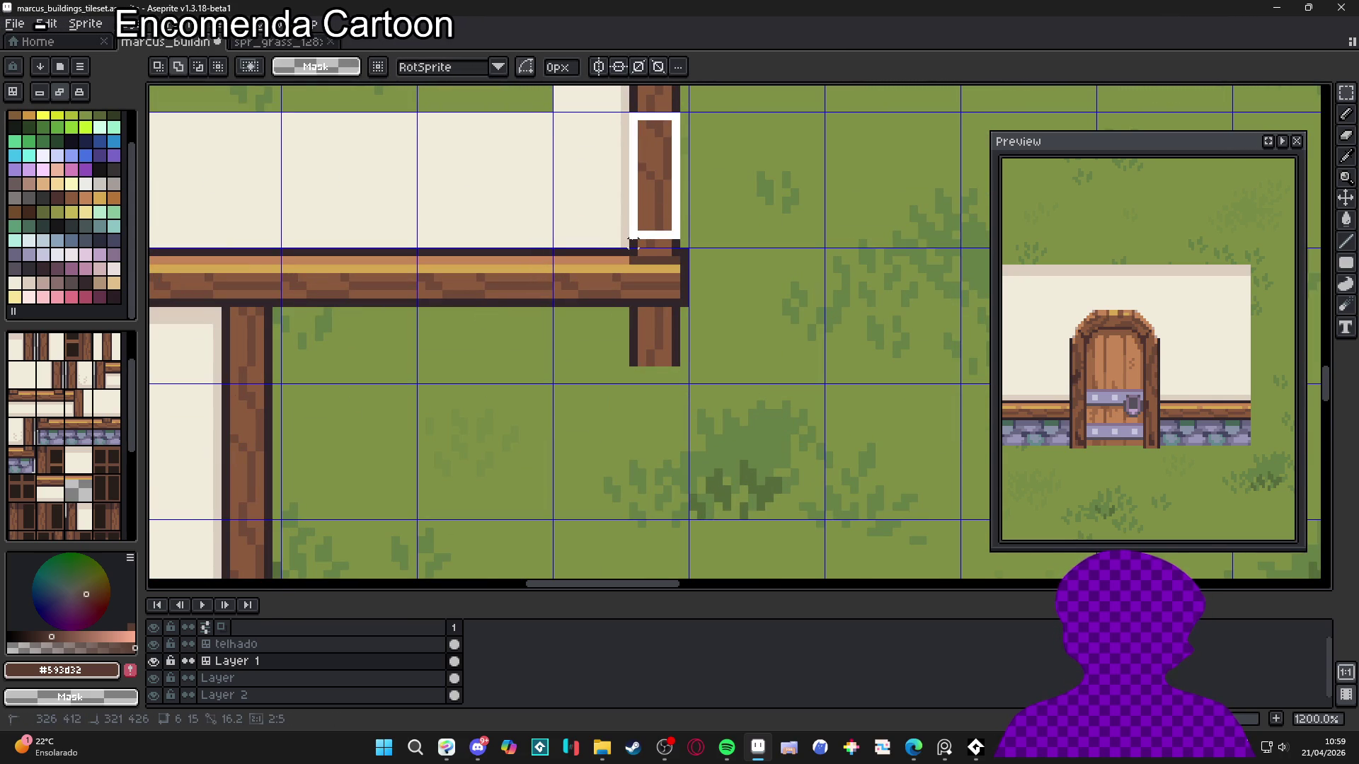
mouse_move(652, 180)
mouse_down()
mouse_move(631, 501)
mouse_move(641, 460)
mouse_up()
key(Return)
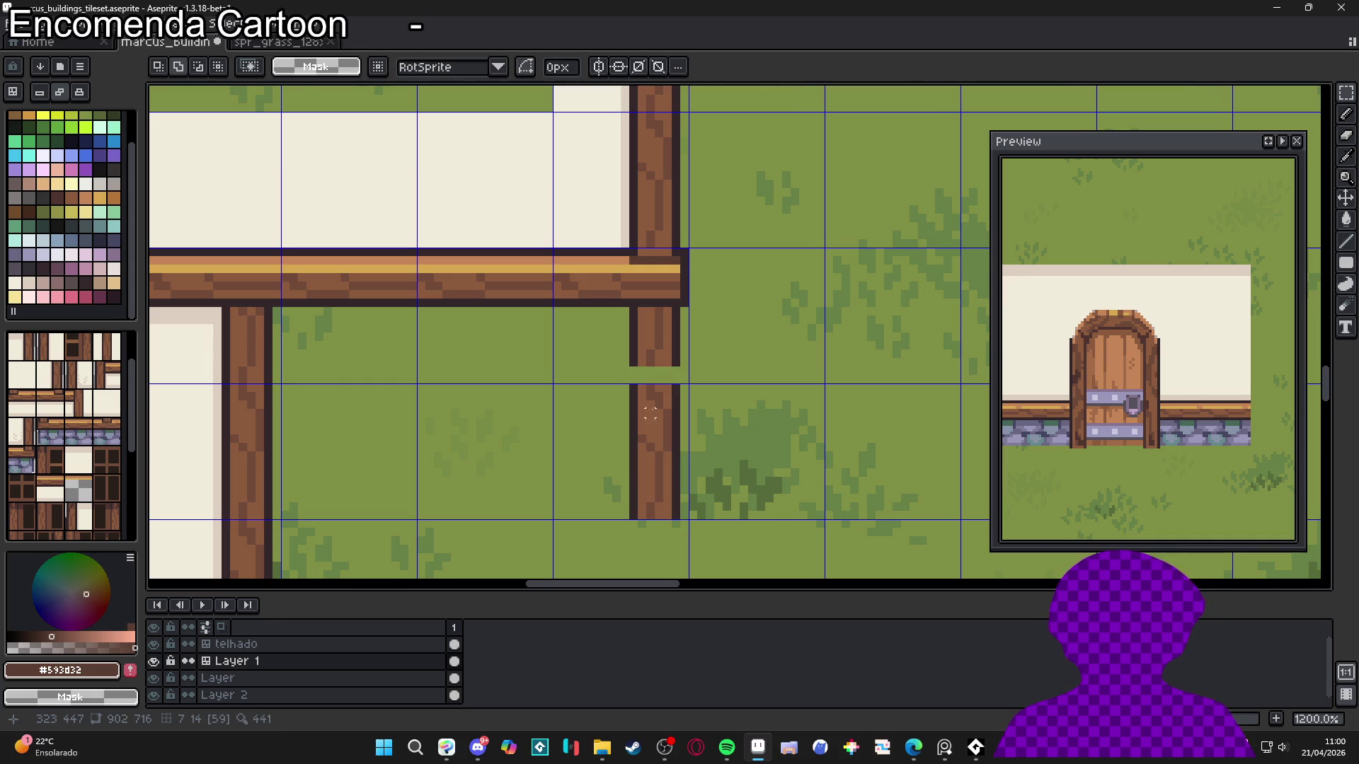
key(m)
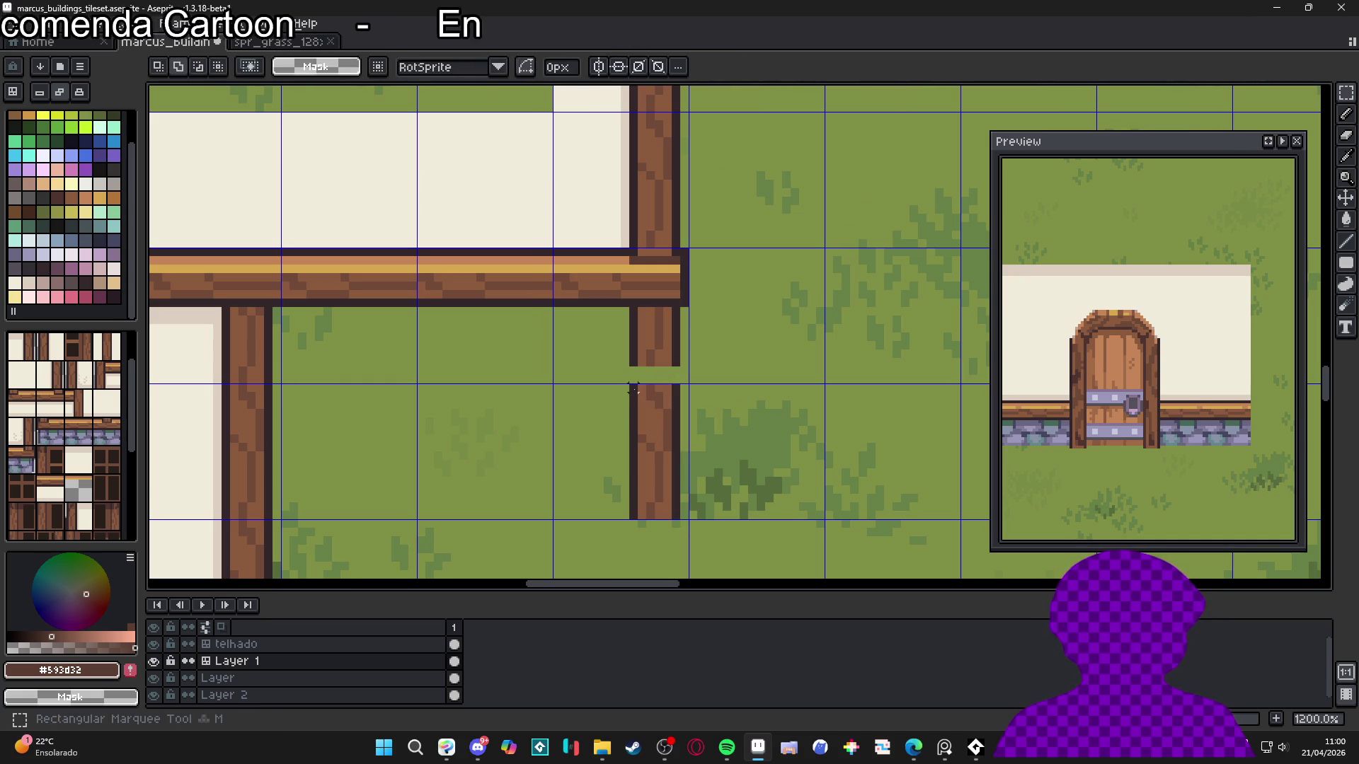
mouse_move(634, 387)
mouse_down()
mouse_move(679, 520)
mouse_move(664, 491)
mouse_move(736, 366)
mouse_up()
click(701, 390)
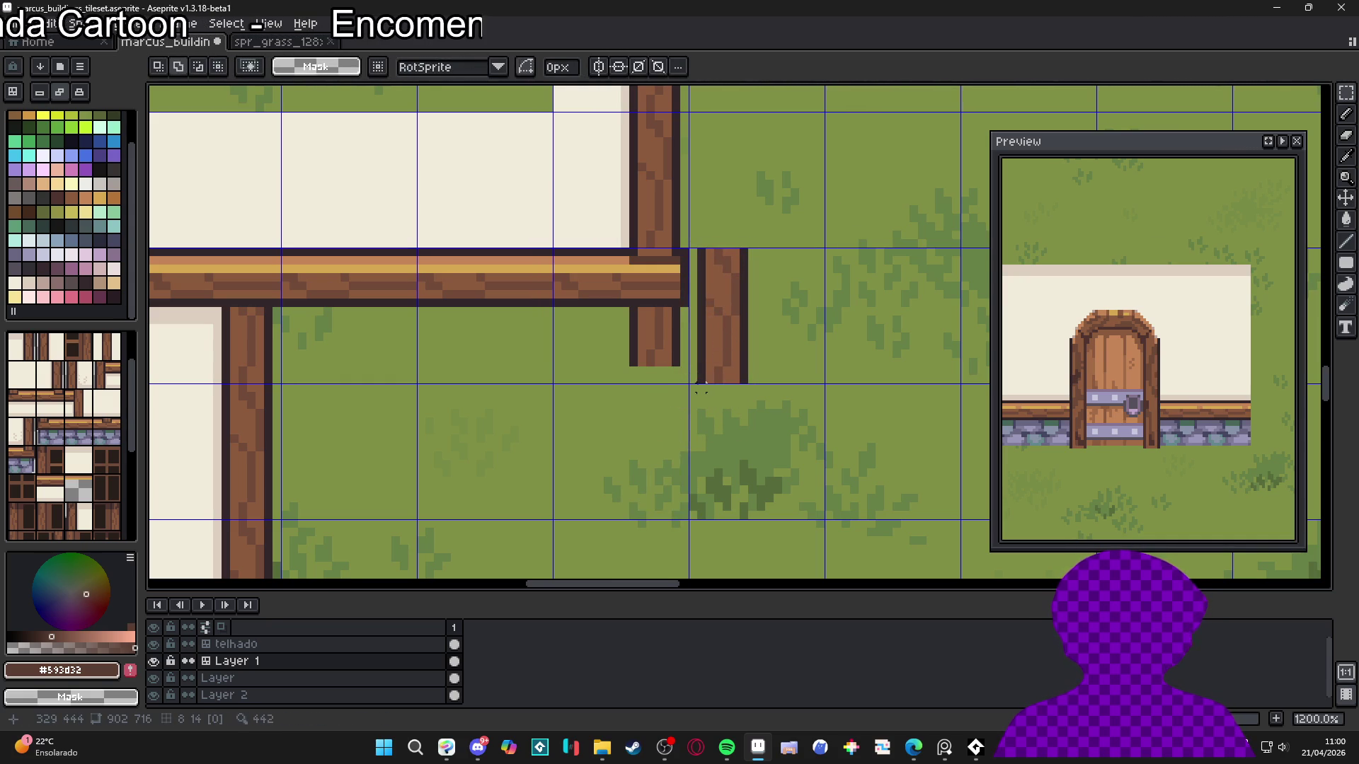
mouse_move(701, 379)
mouse_down()
mouse_move(743, 298)
mouse_move(743, 312)
mouse_up()
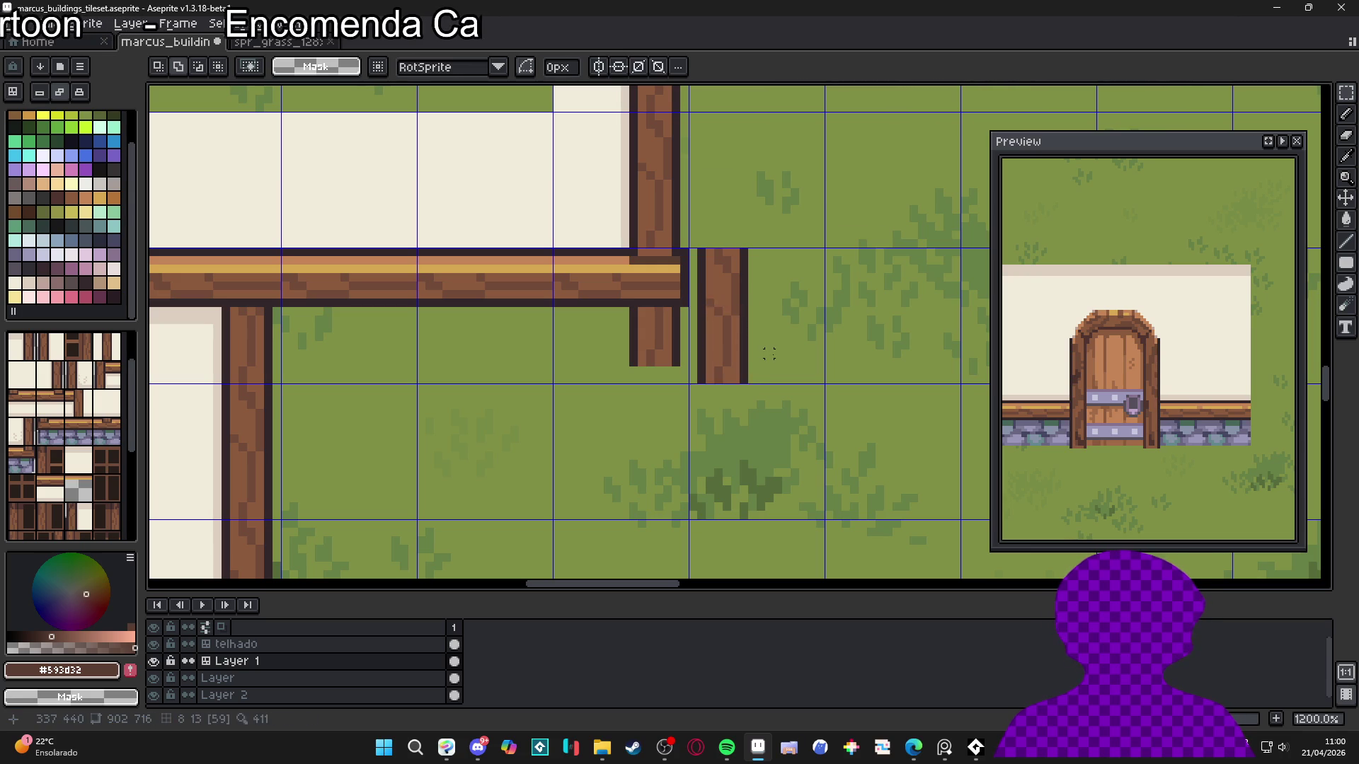
key(ctrl+z)
key(ctrl+z)
key(ctrl+z)
key(ctrl+z)
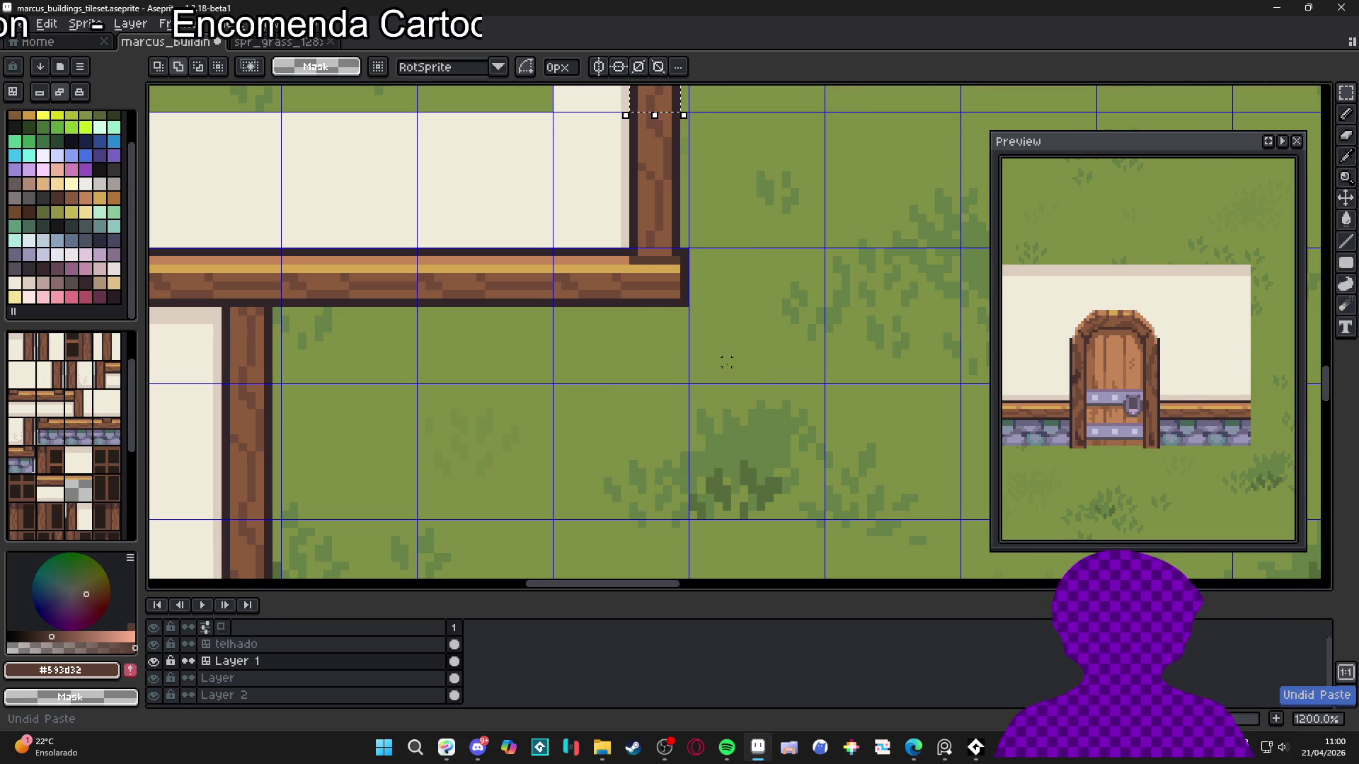
key(ctrl+v)
drag(722, 347, 661, 344)
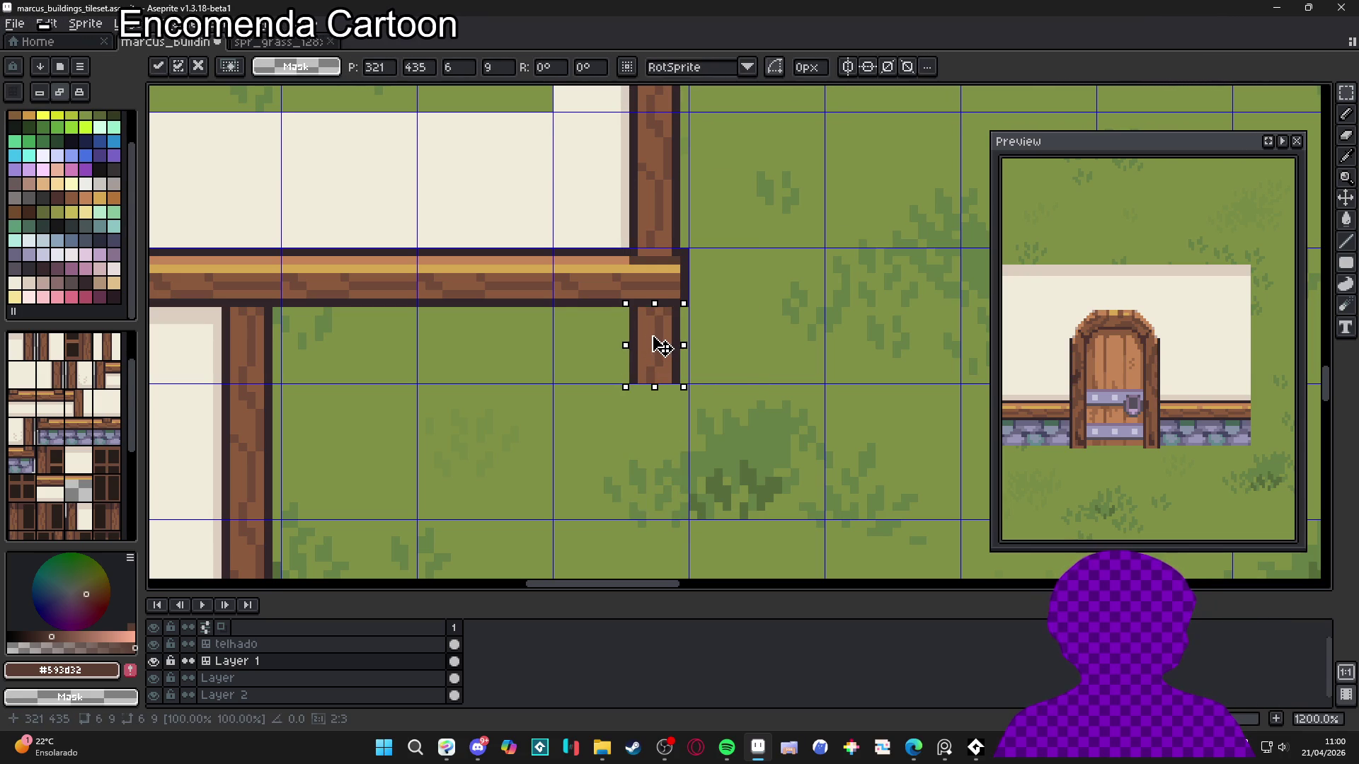
key(Return)
Move the lower post piece further down to reach the house's base level
mouse_move(629, 112)
mouse_down()
mouse_move(675, 235)
mouse_move(664, 425)
mouse_up()
scroll(667, 446, down, 2)
scroll(667, 449, down, 2)
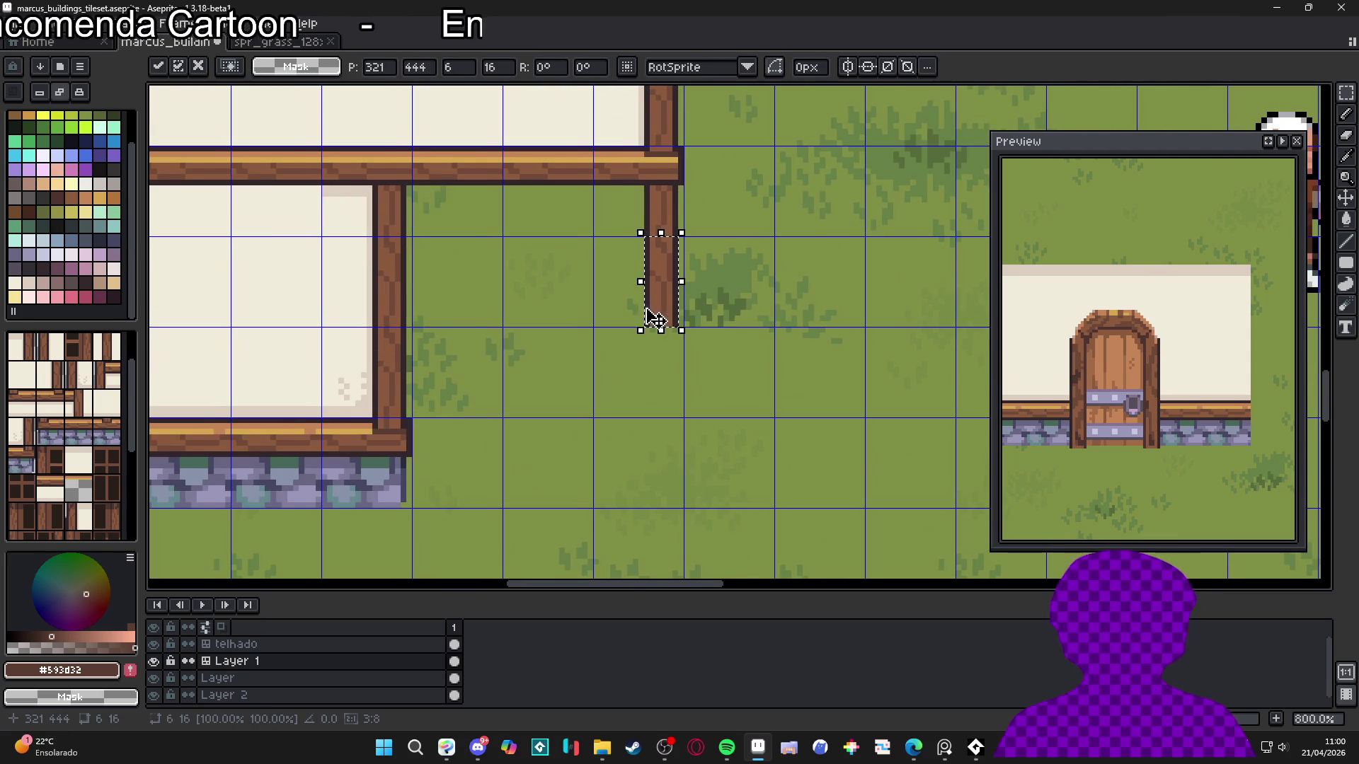
mouse_move(652, 319)
mouse_down()
mouse_move(668, 307)
mouse_move(653, 435)
mouse_up()
scroll(658, 370, down, 1)
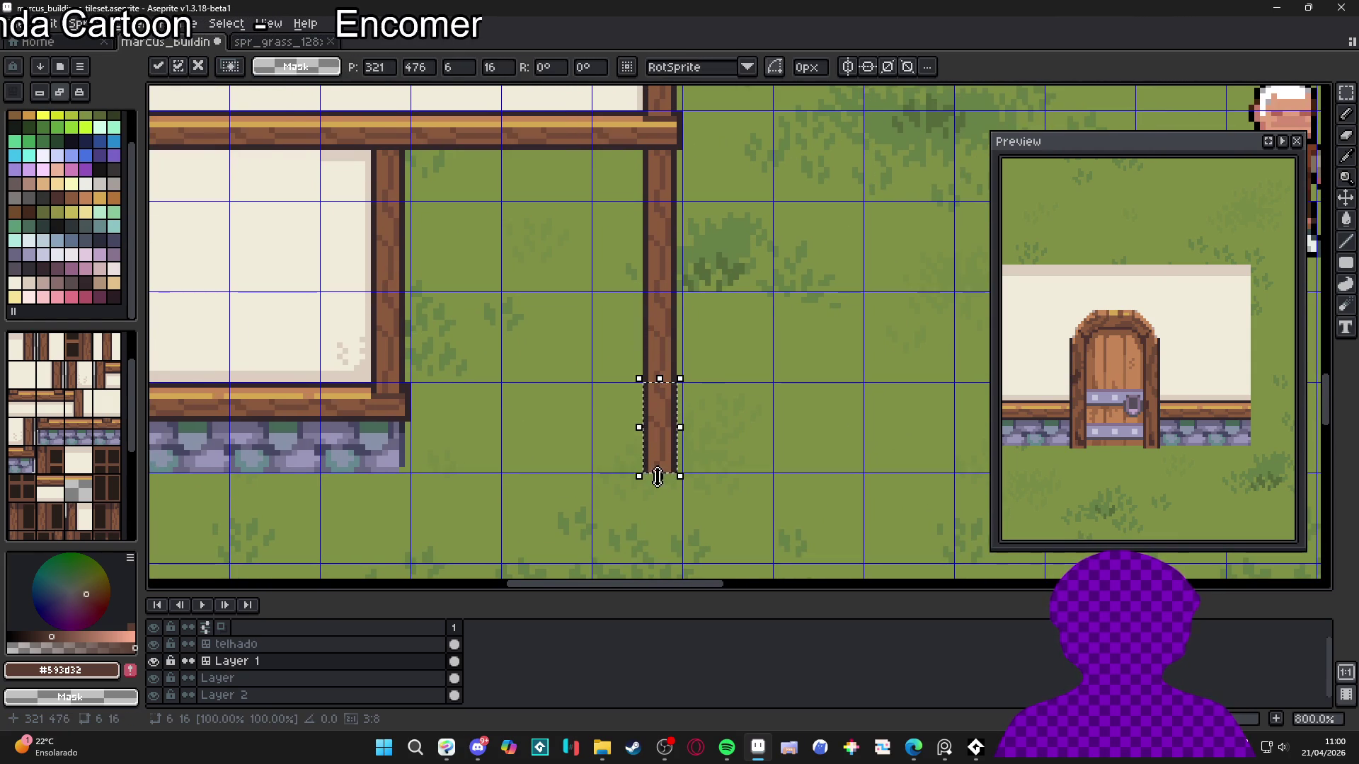
key(b)
scroll(684, 460, up, 2)
Erase the stray outline pixel at the post's bottom-left
alt+click(673, 456)
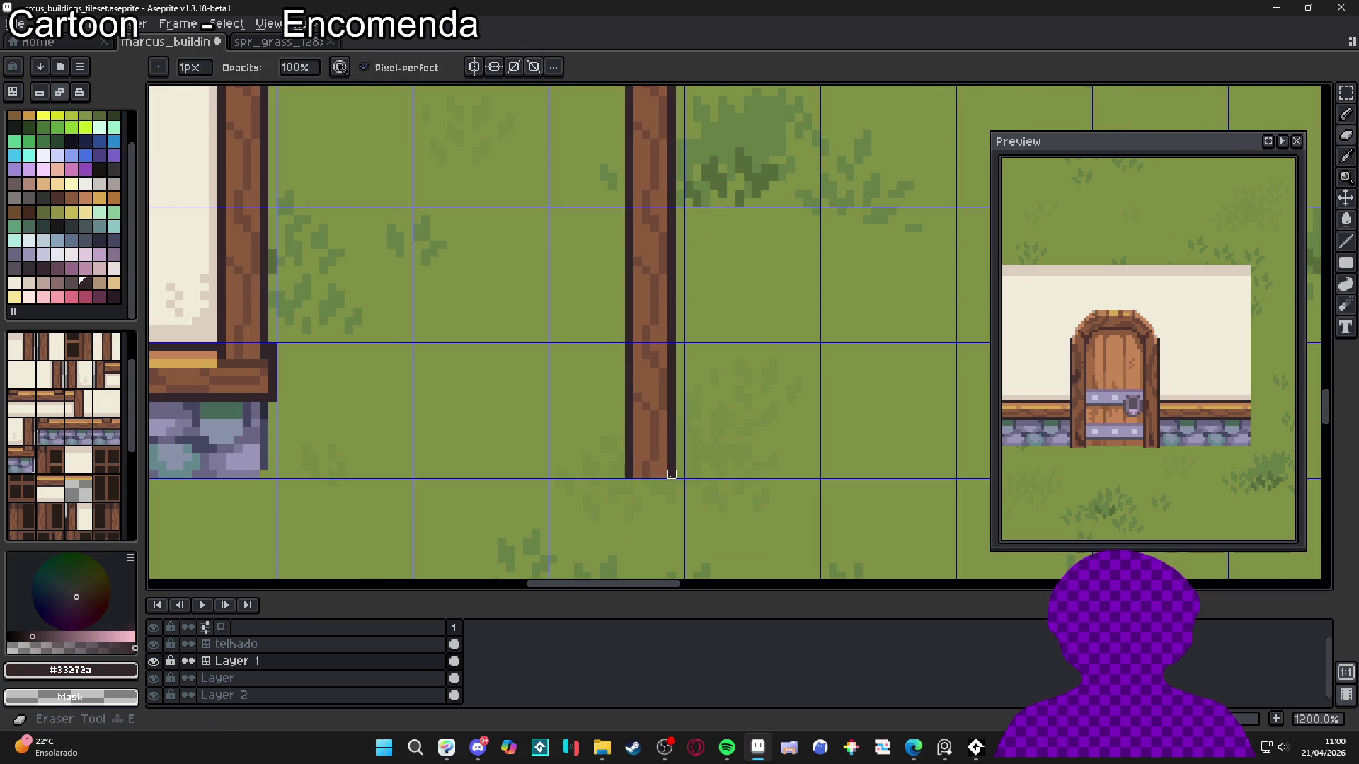
right_click(629, 465)
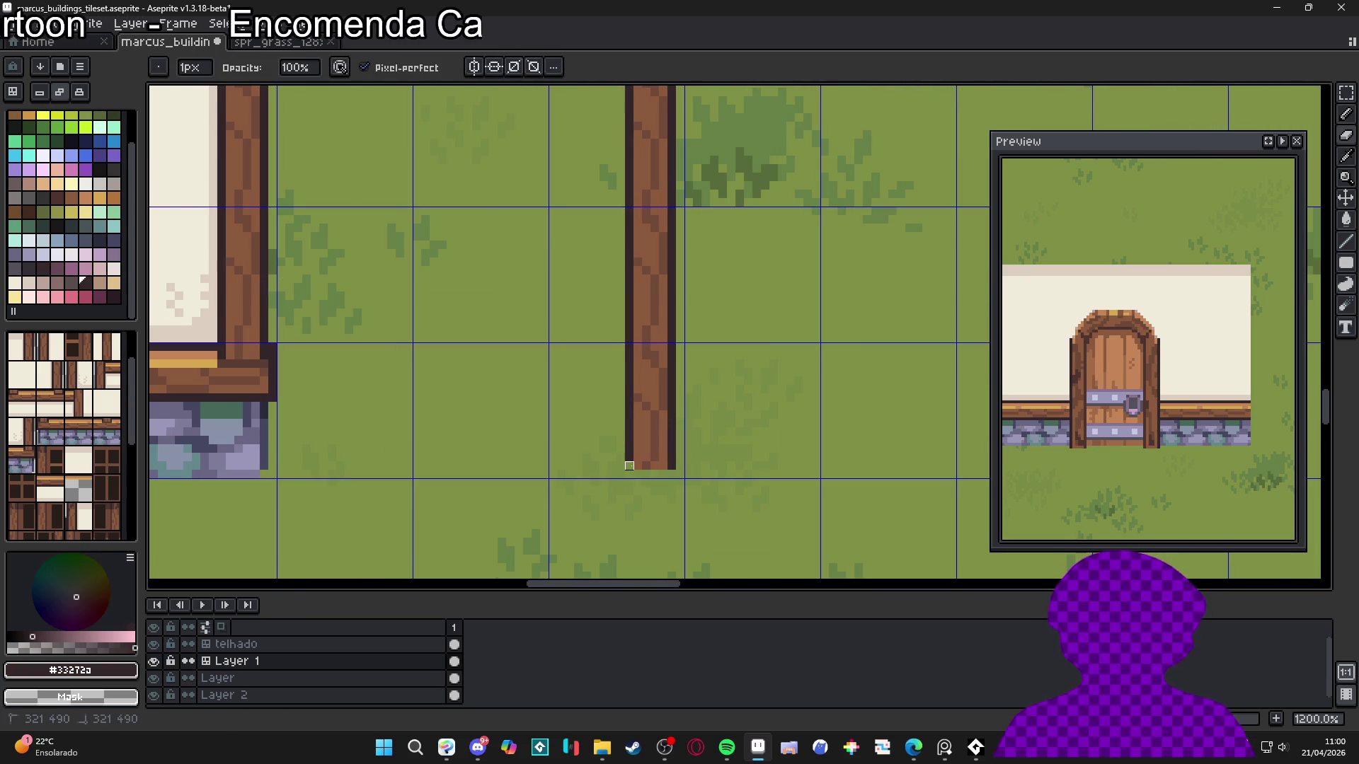
scroll(671, 466, down, 5)
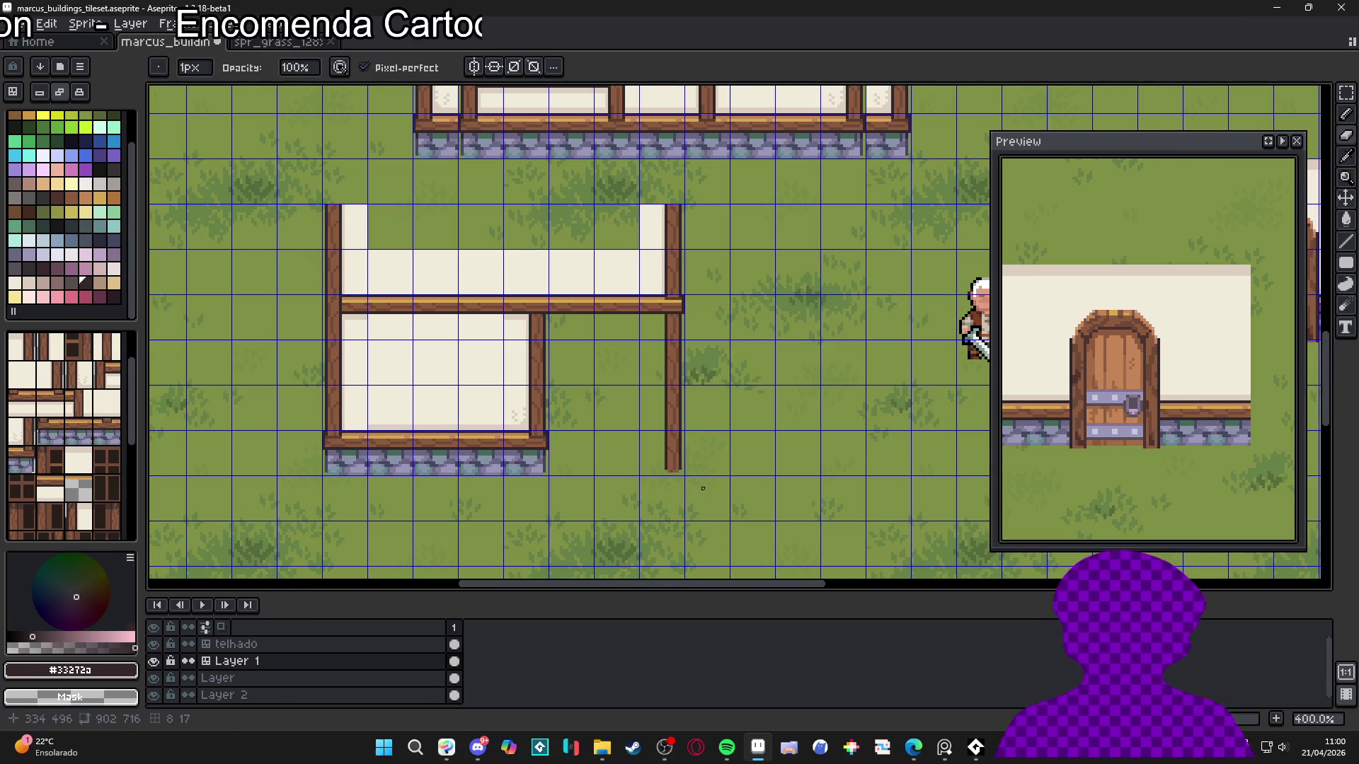
key(v)
scroll(685, 483, down, 2)
key(b)
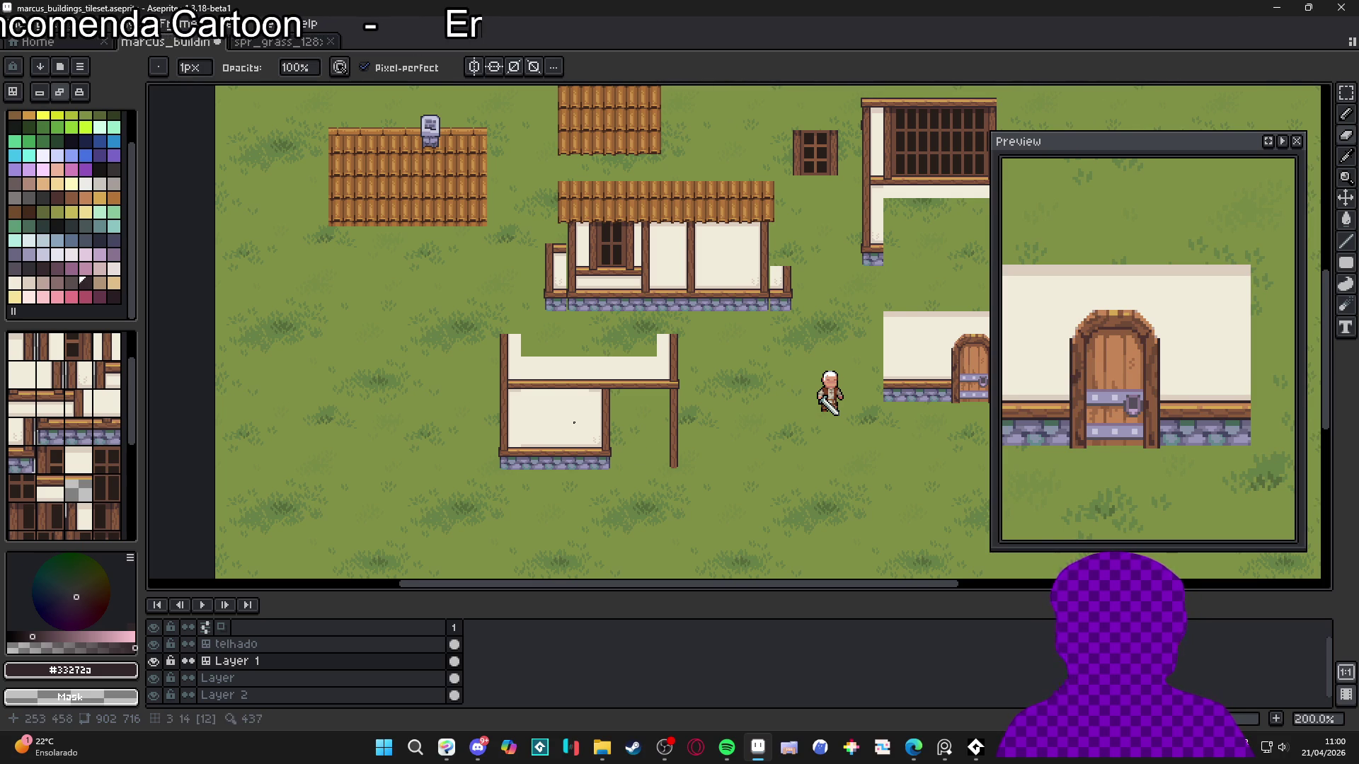
scroll(570, 400, up, 5)
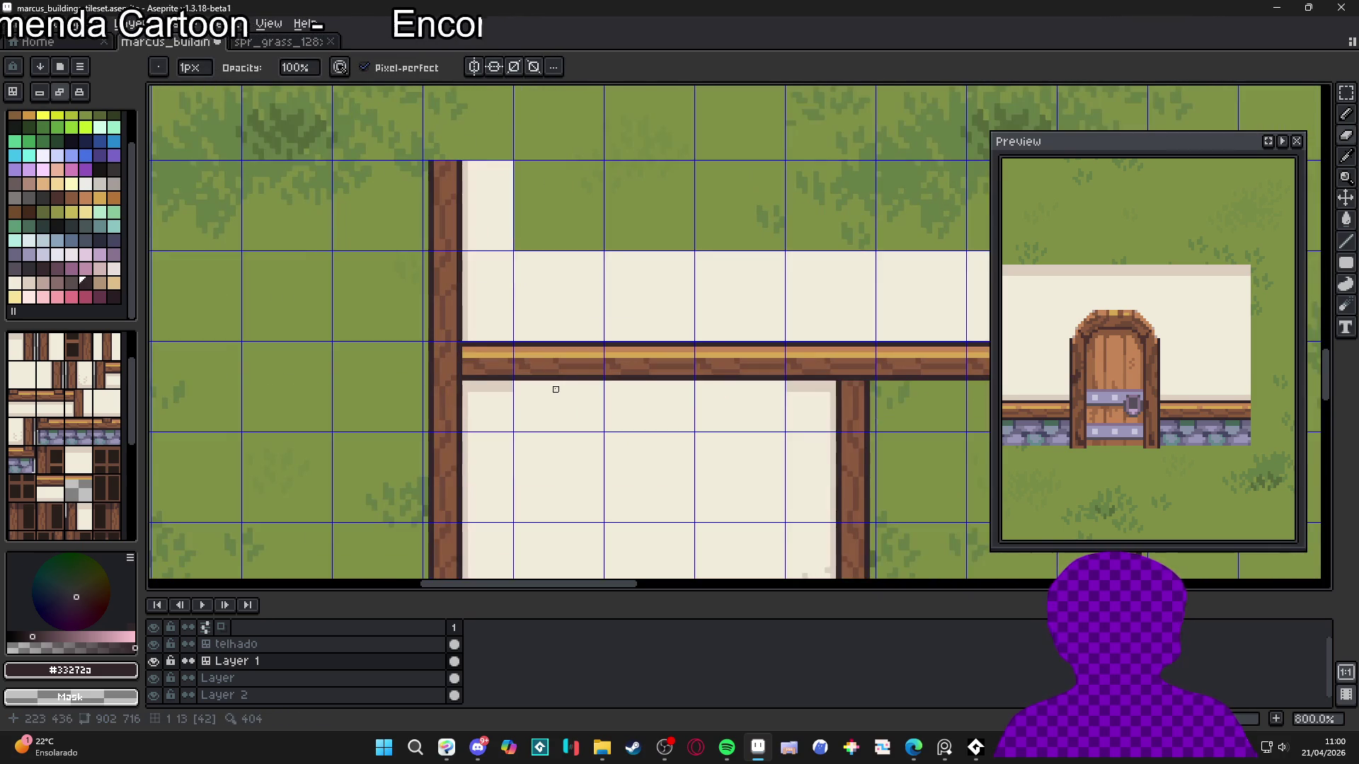
scroll(555, 389, up, 2)
alt+click(576, 361)
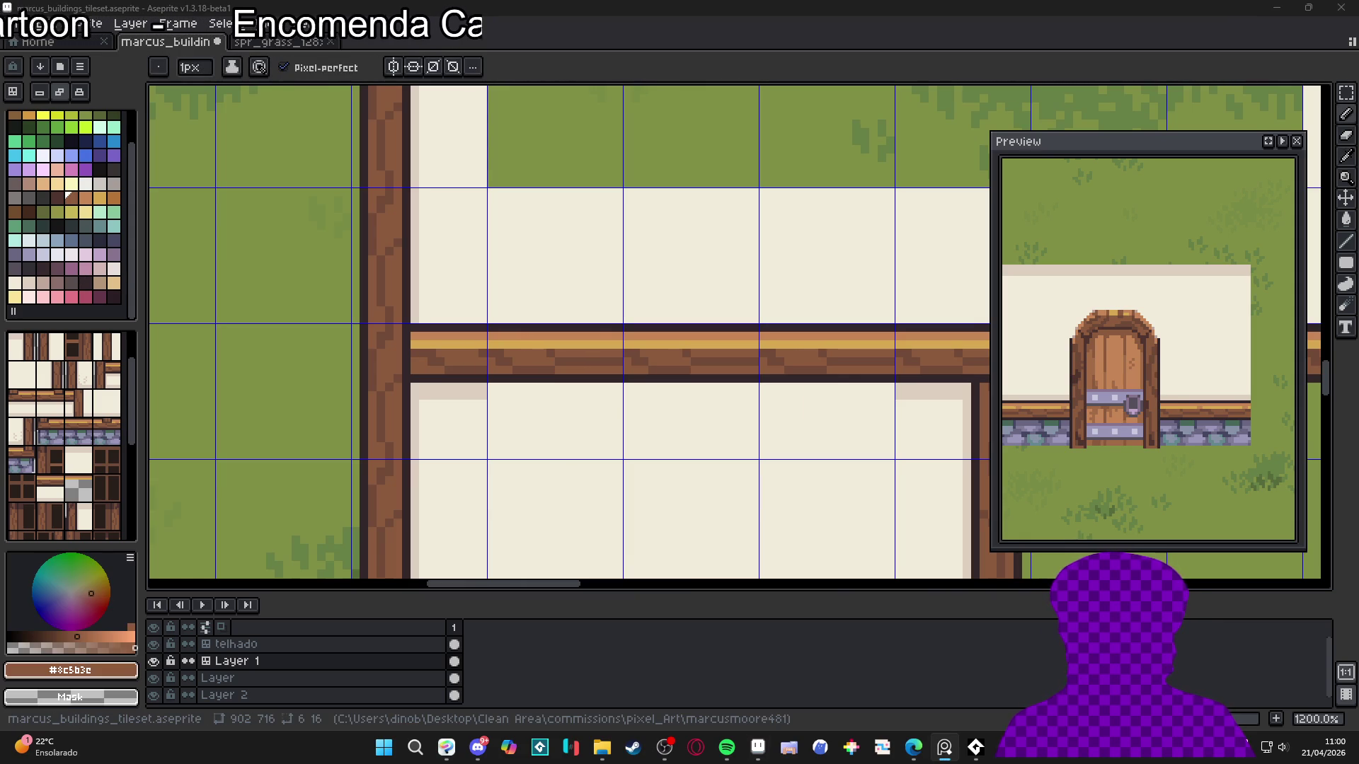
scroll(518, 378, up, 1)
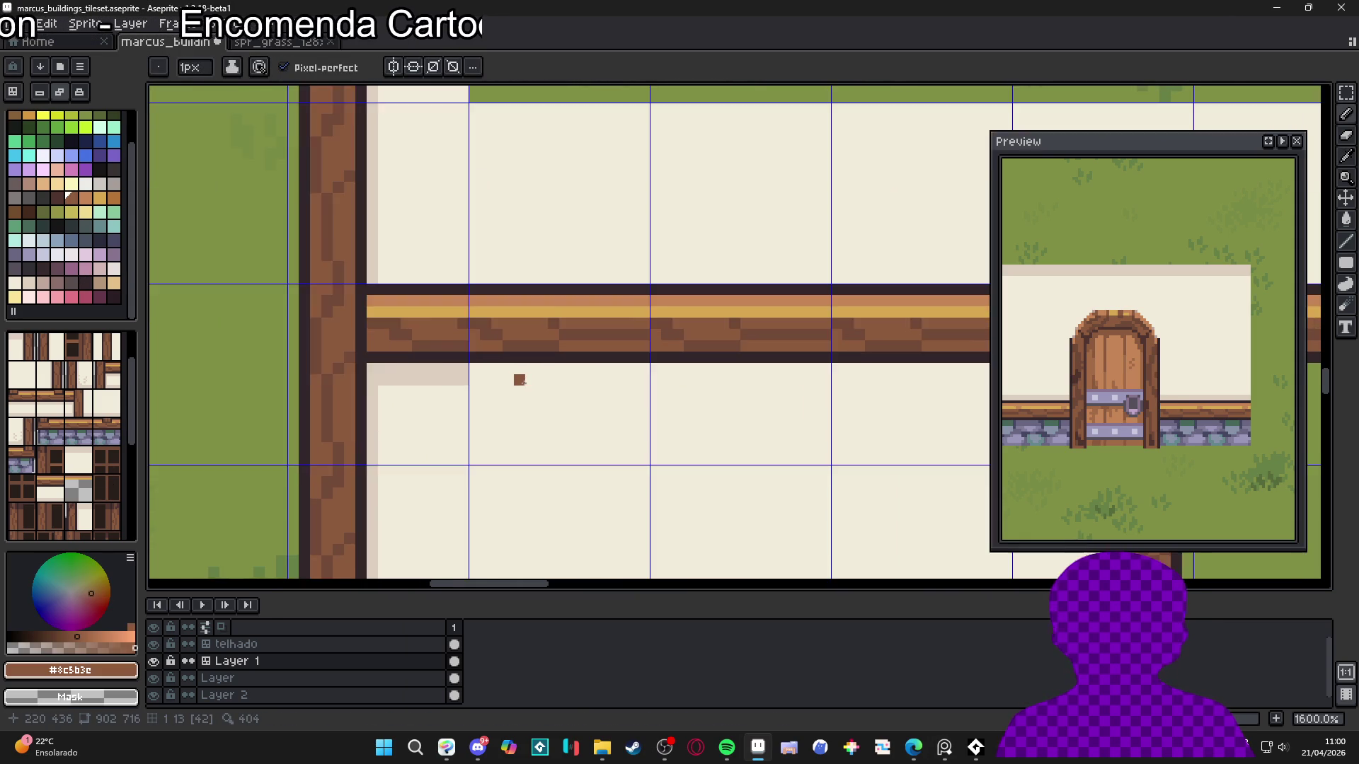
scroll(498, 392, down, 3)
scroll(499, 392, down, 3)
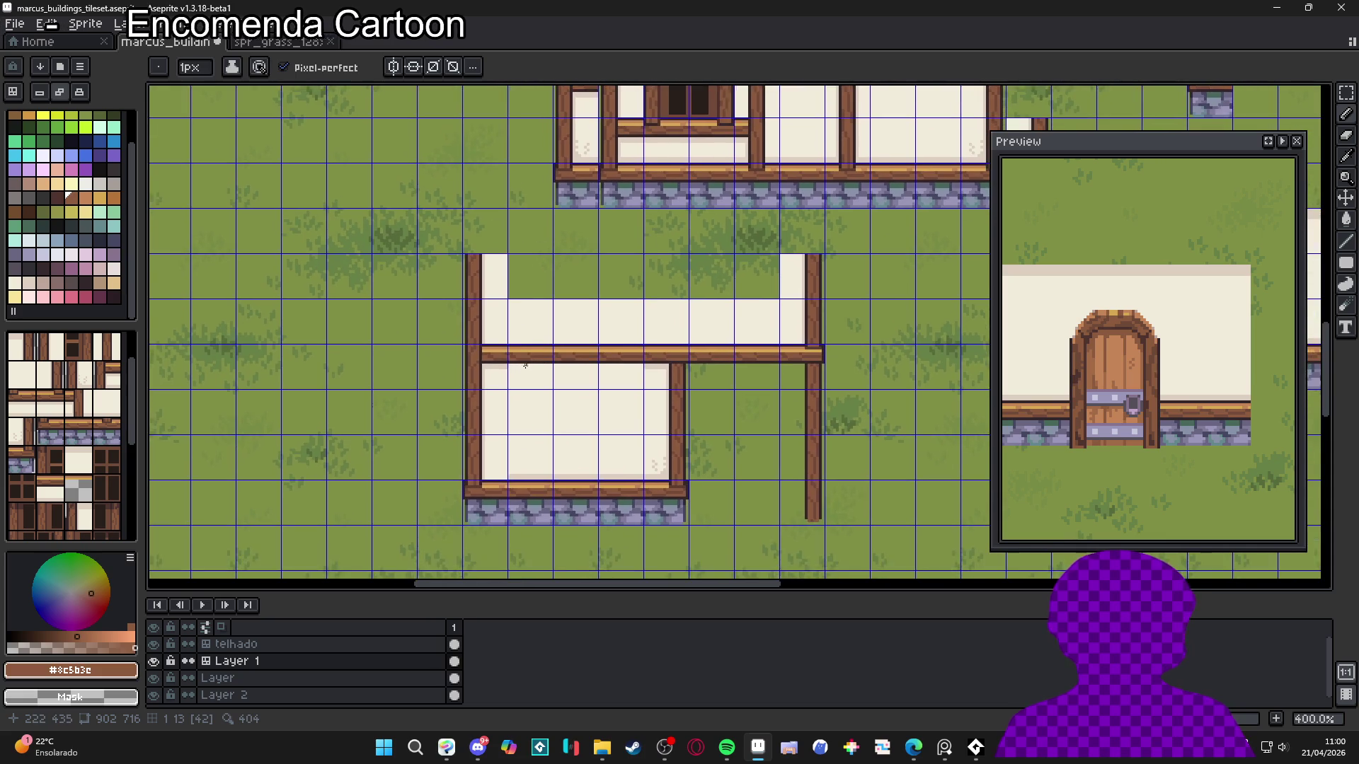
scroll(526, 371, up, 2)
scroll(525, 372, up, 3)
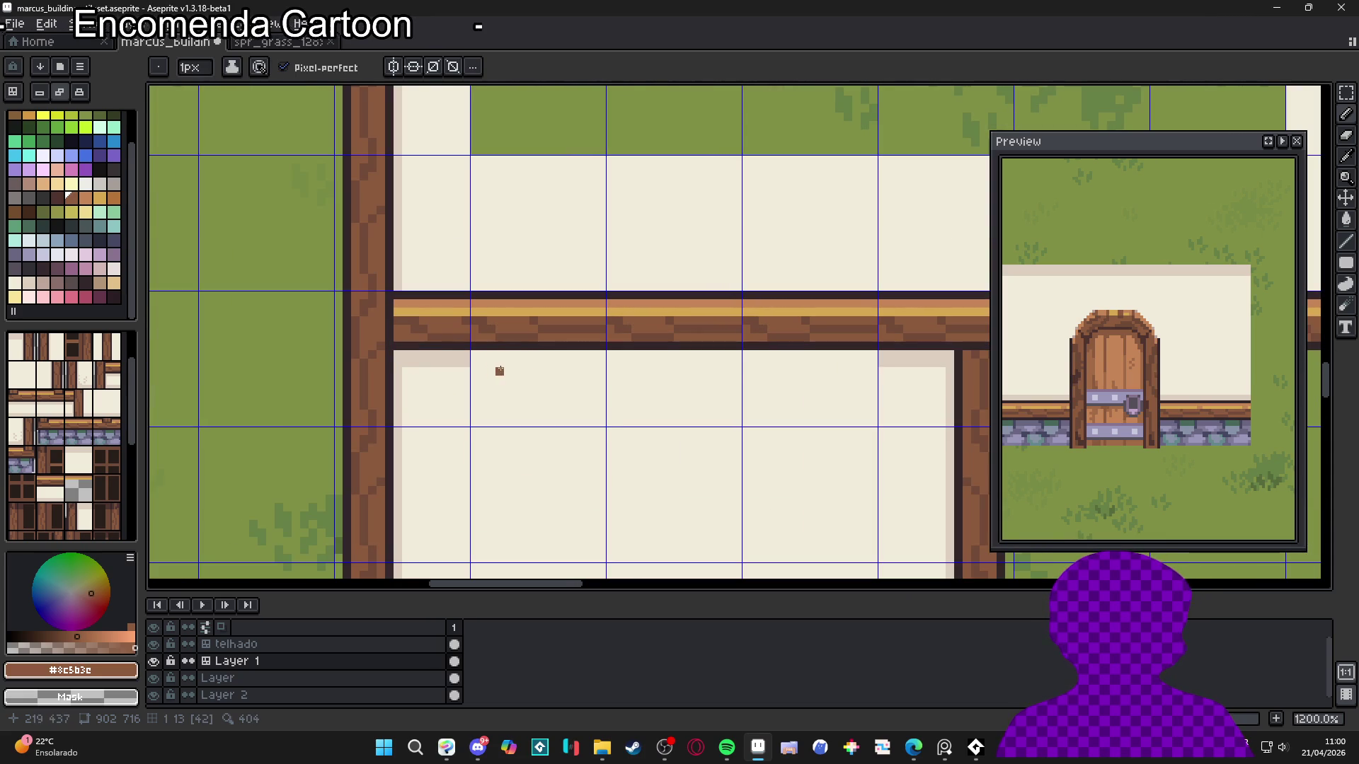
Capture a small post piece from under the beam as a custom brush
alt+click(508, 346)
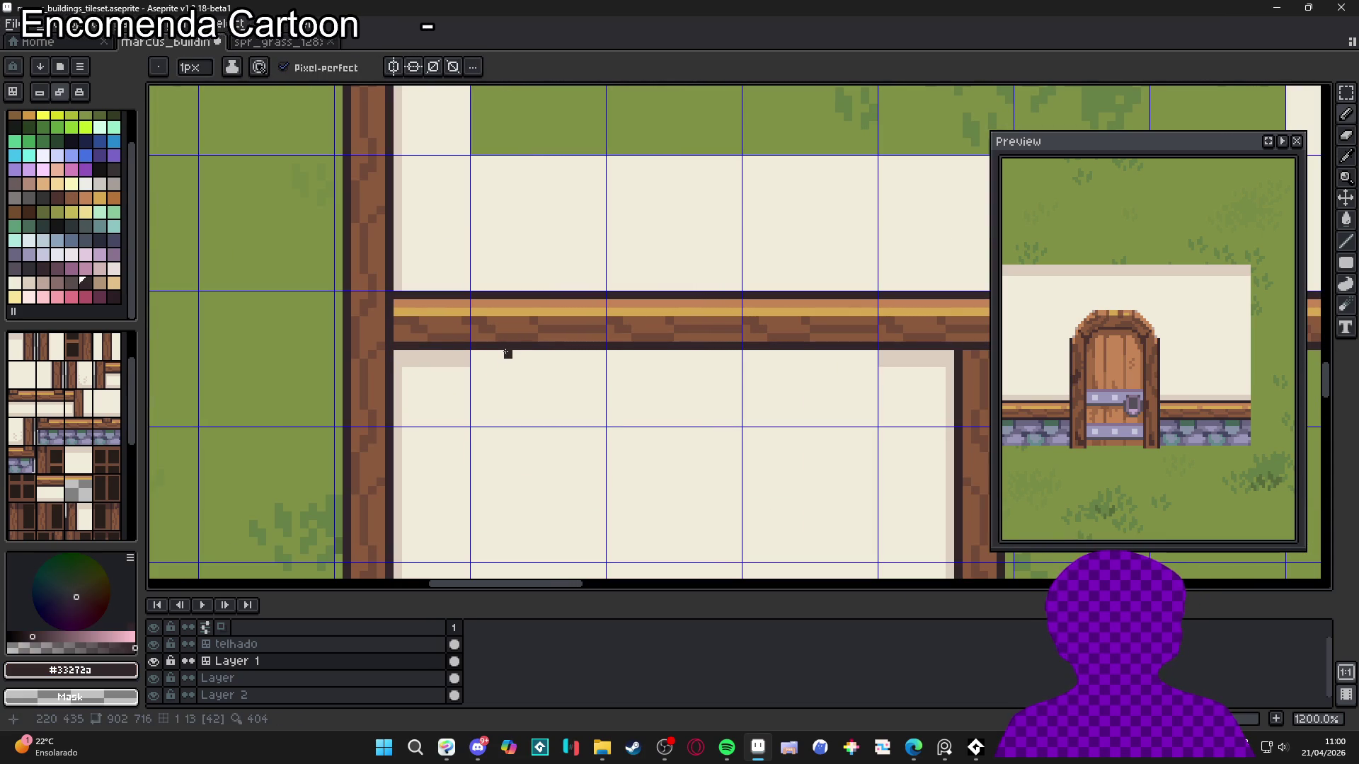
drag(508, 353, 508, 383)
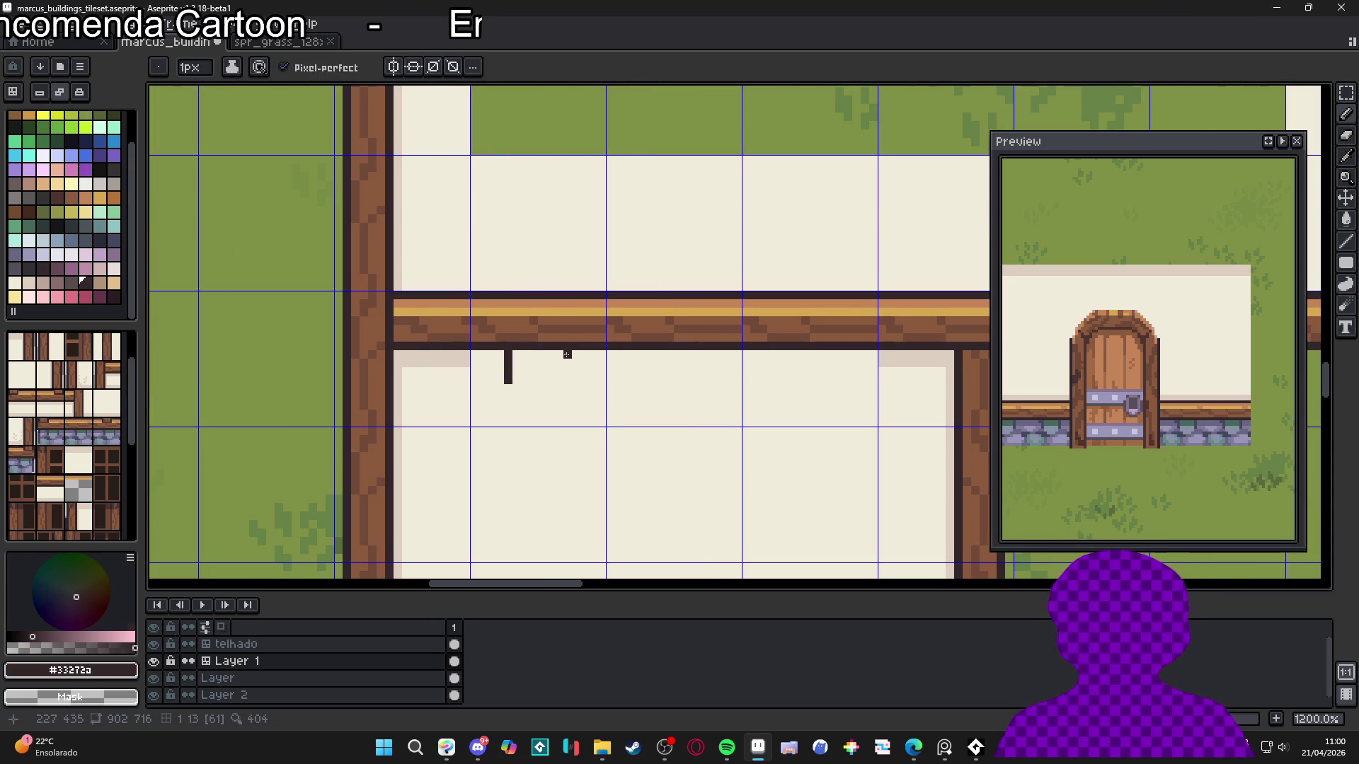
key(ctrl+z)
key(m)
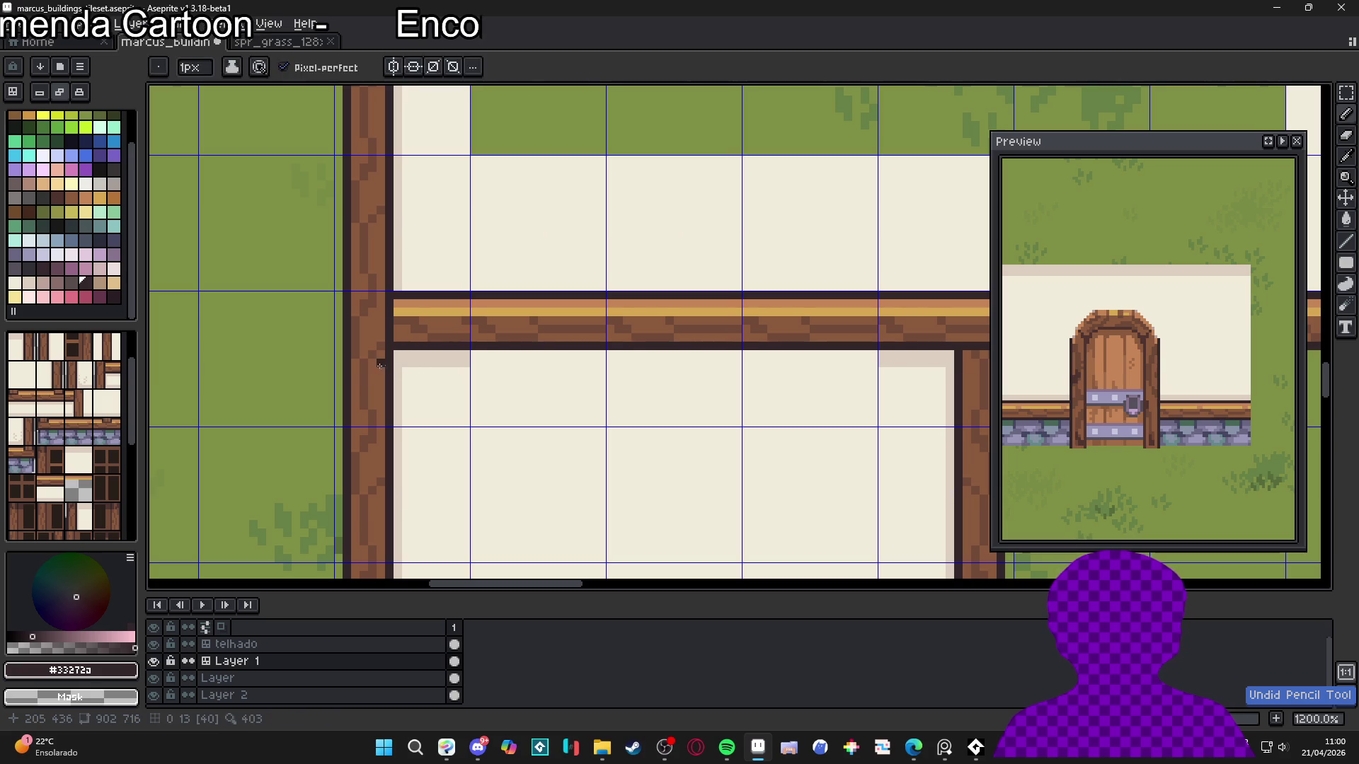
drag(345, 369, 386, 409)
key(ctrl+b)
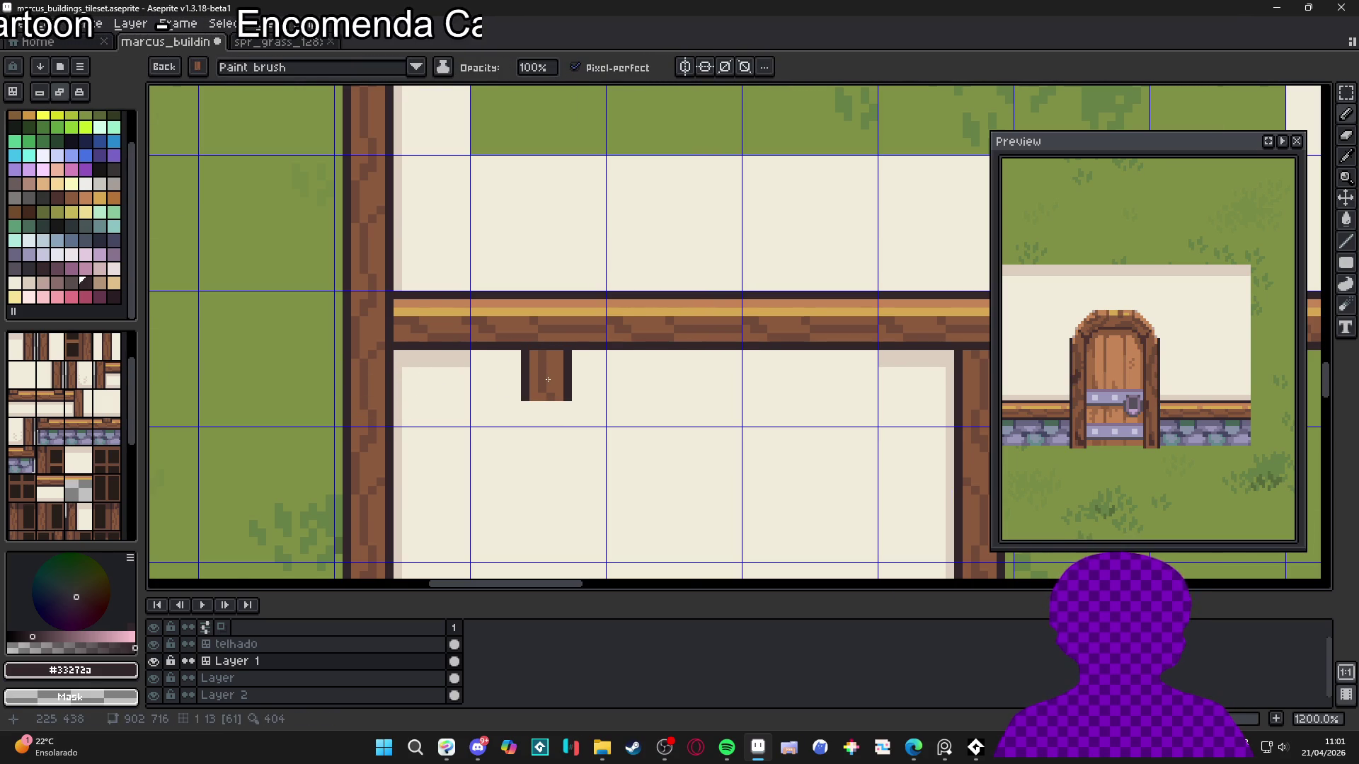
Stamp two more post pieces under the new house's beam
scroll(548, 380, down, 4)
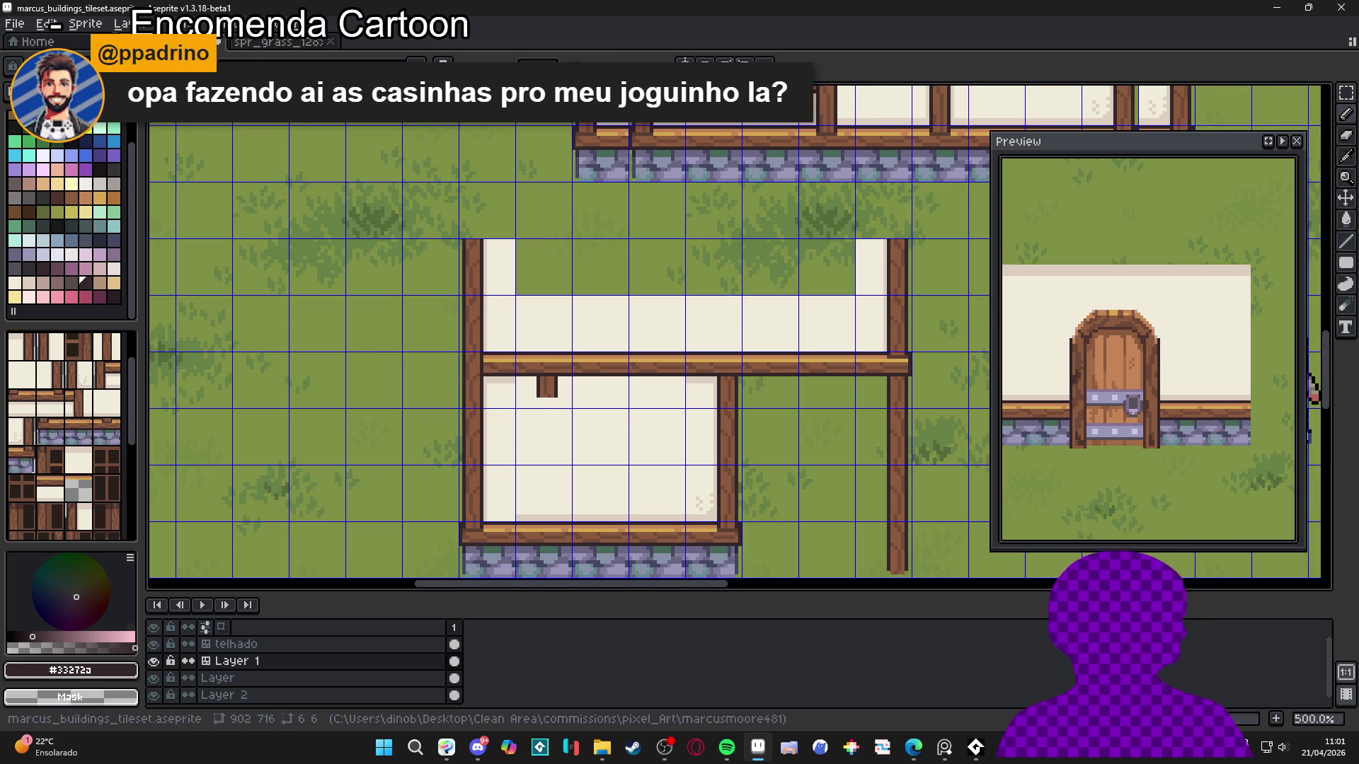
key(Tab)
click(599, 395)
click(656, 394)
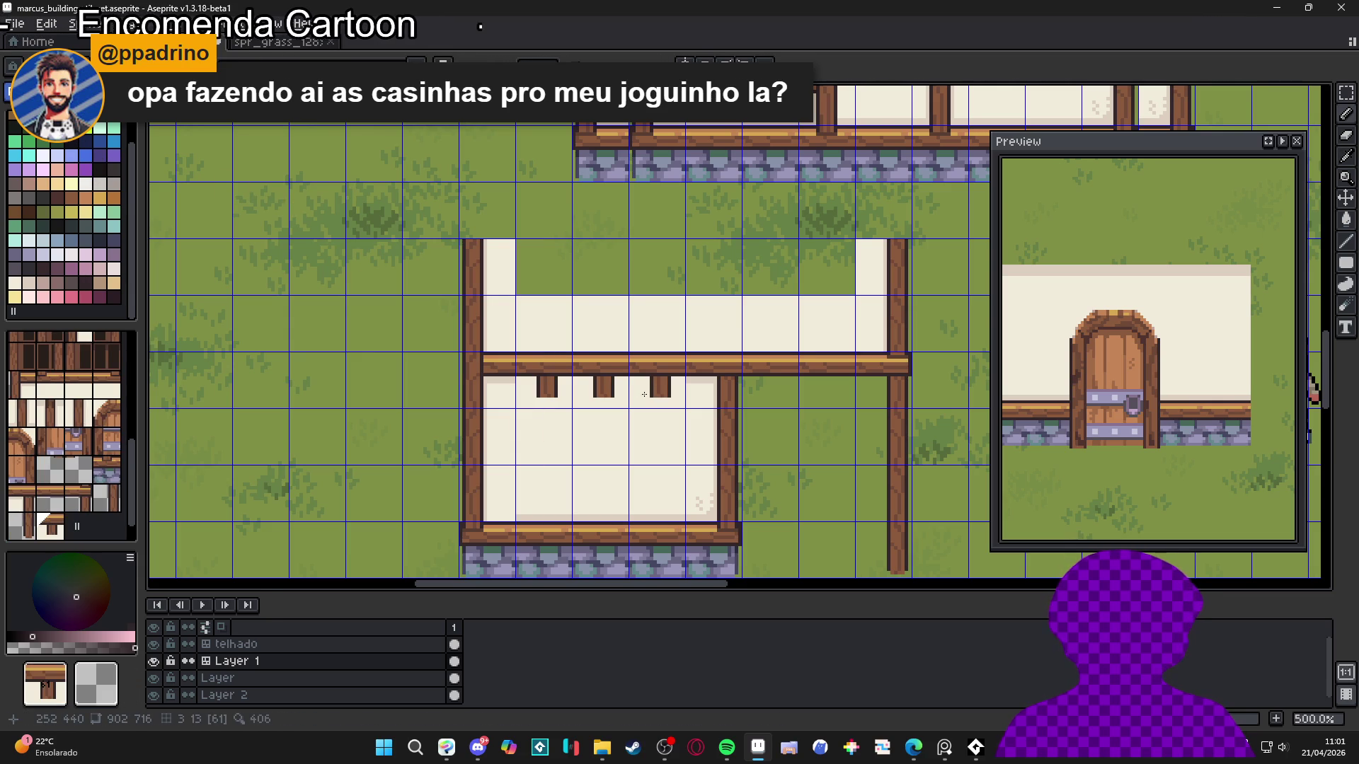
click(85, 155)
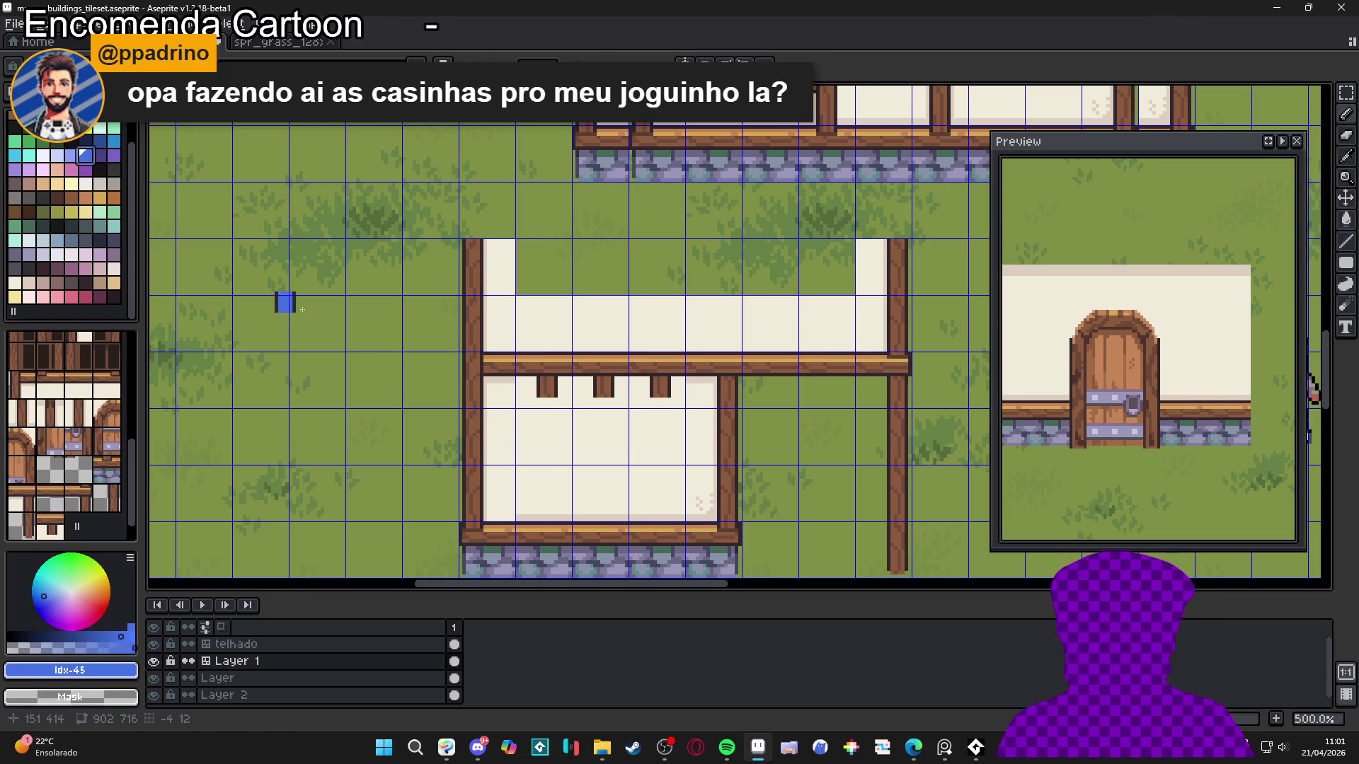
drag(572, 428, 564, 398)
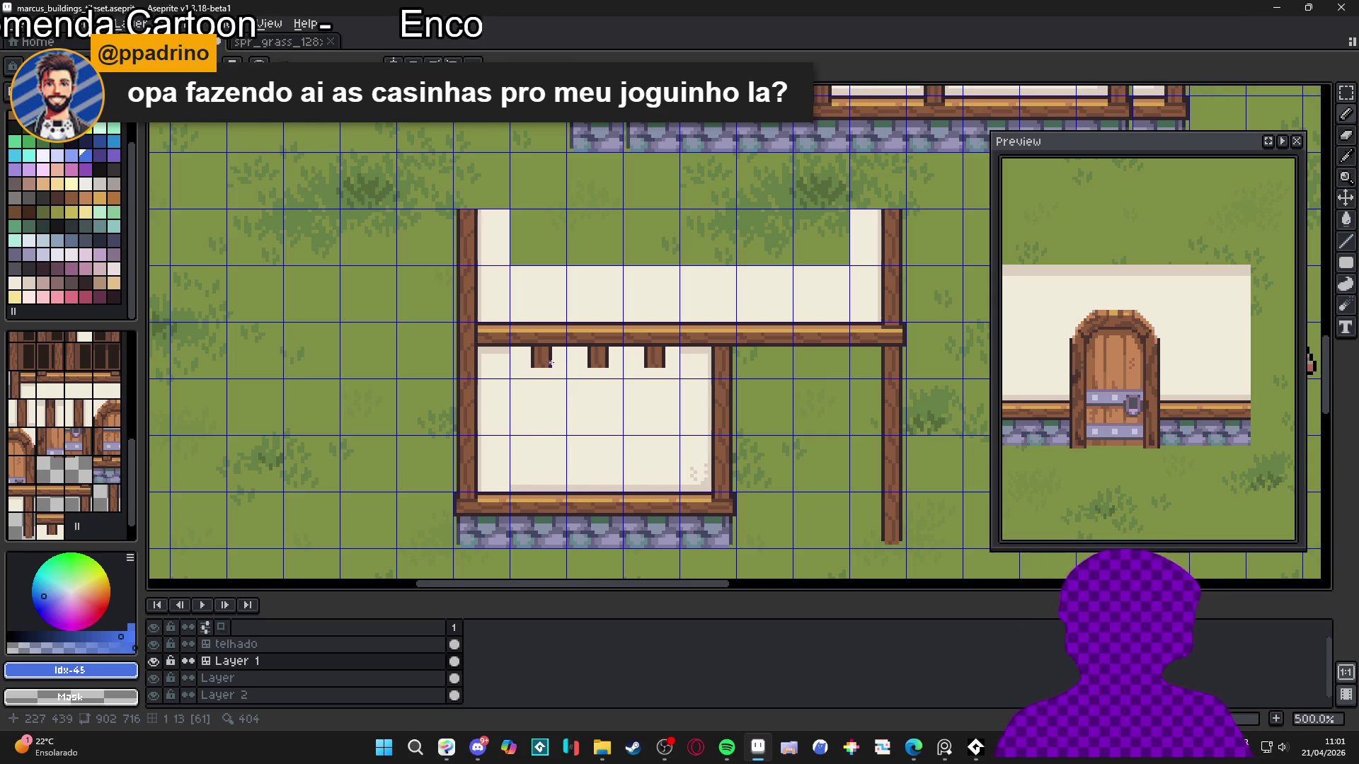
scroll(549, 371, up, 5)
Darken the bottom pixels of the posts with the dark outline colour
alt+click(543, 387)
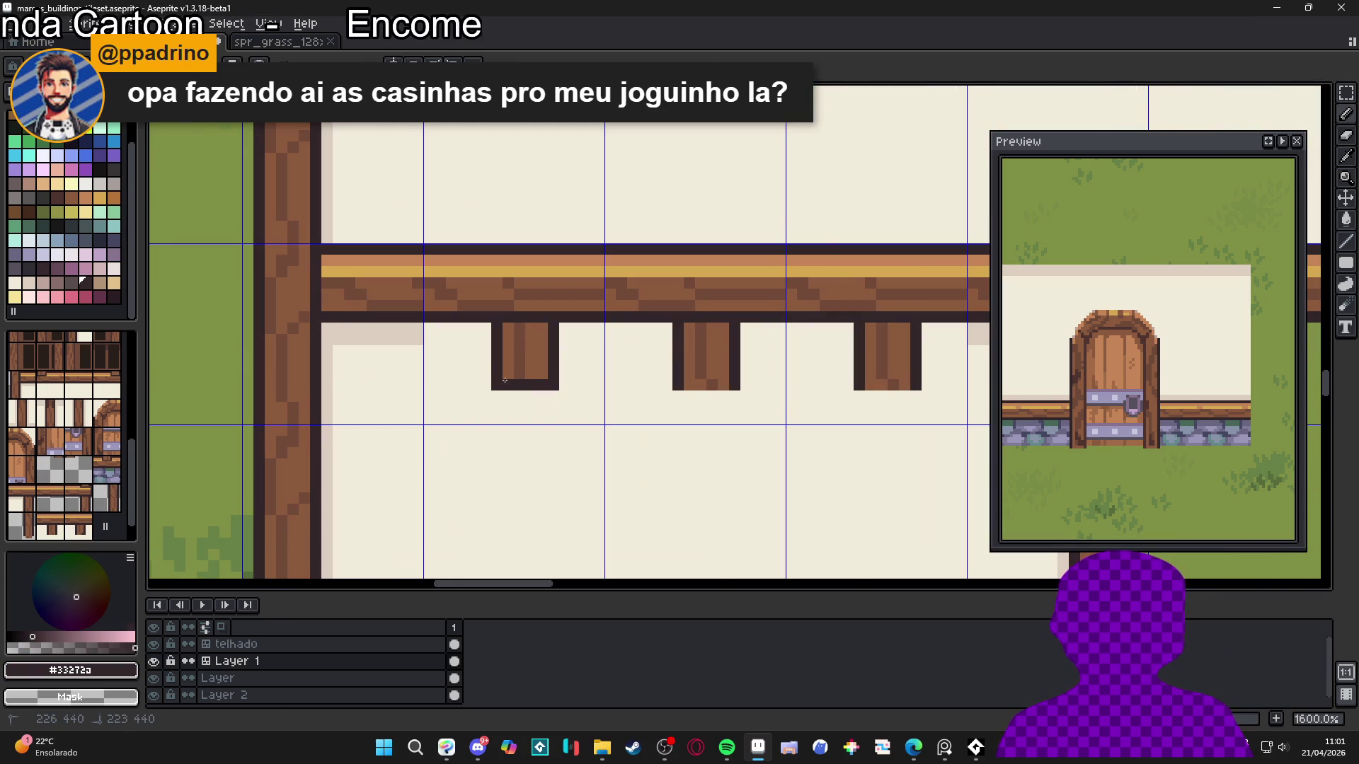
key(ctrl+z)
scroll(553, 382, up, 2)
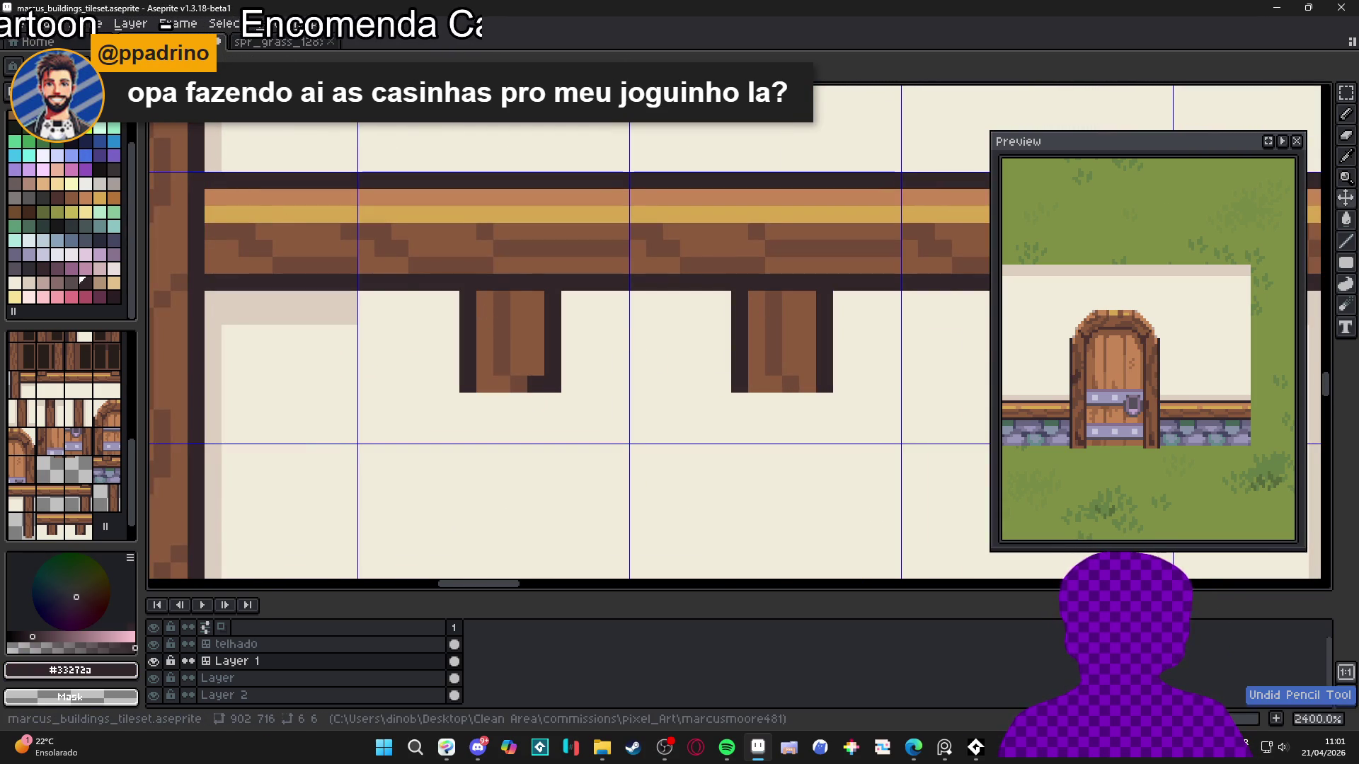
click(509, 379)
click(509, 378)
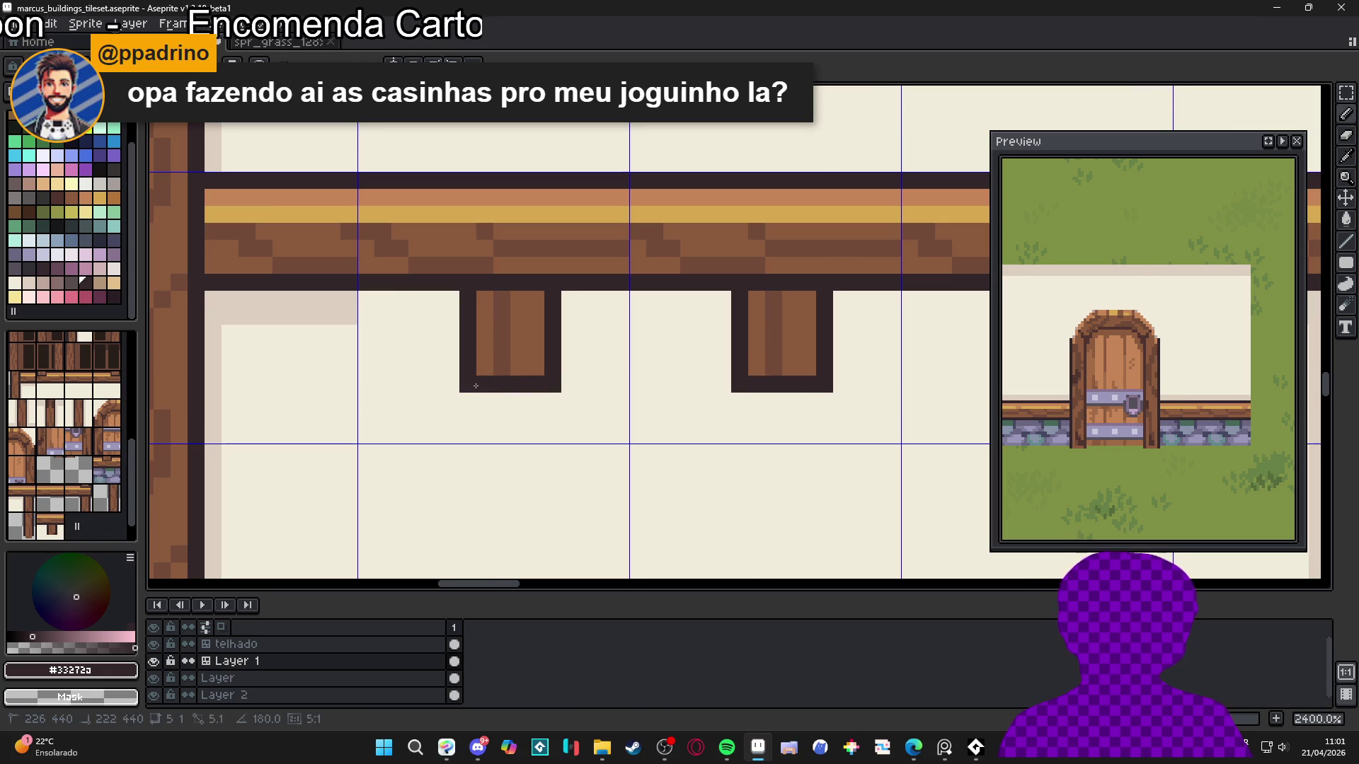
scroll(646, 406, down, 2)
scroll(579, 397, up, 1)
Paint #ddcbbf shadow strips under the beam between the posts
alt+click(594, 386)
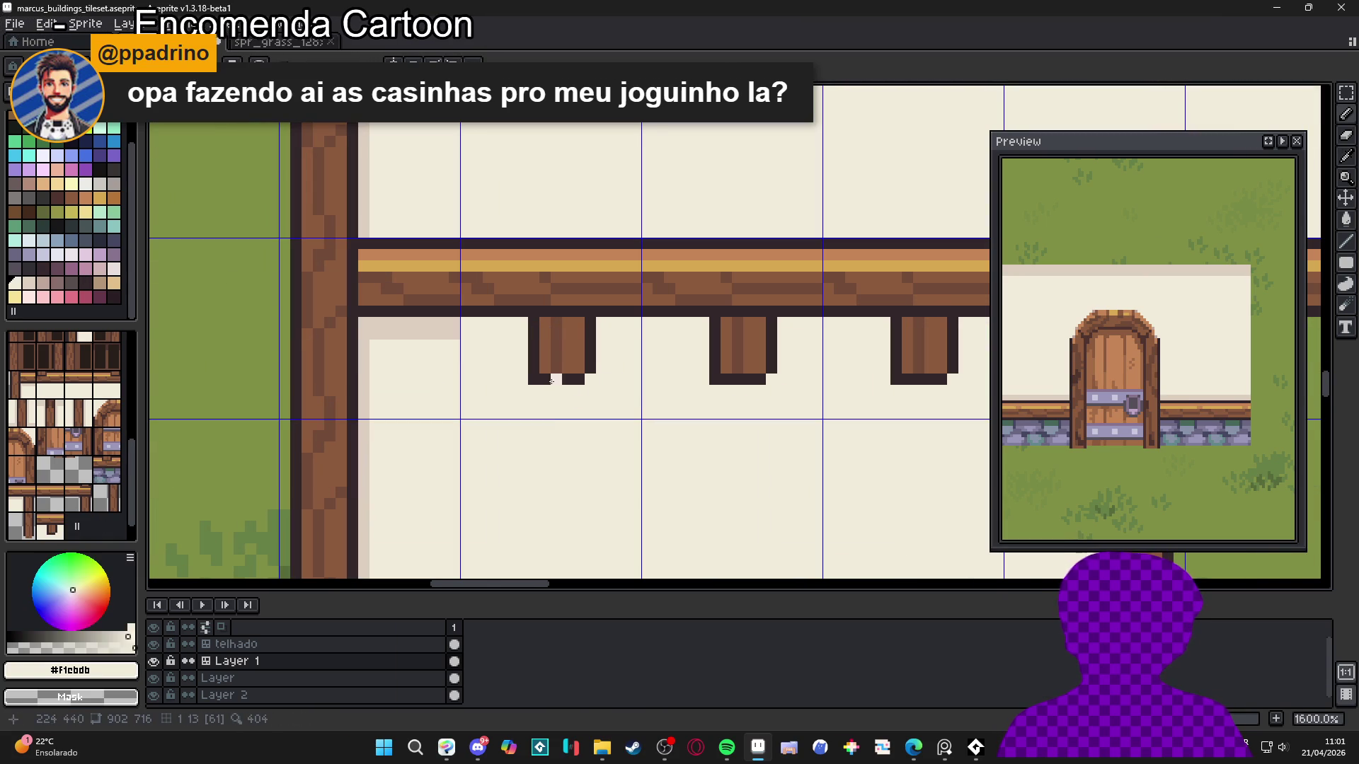
alt+click(456, 330)
drag(467, 328, 984, 328)
click(618, 328)
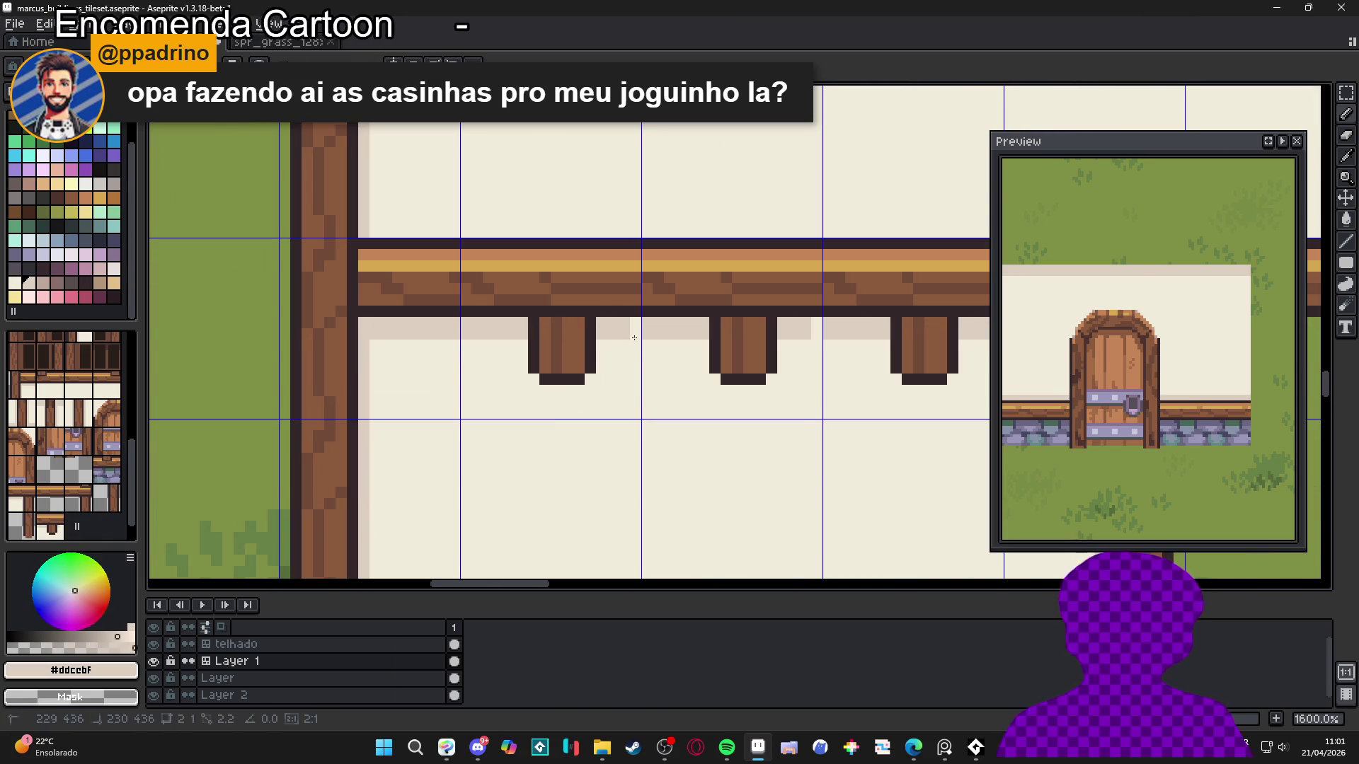
click(590, 379)
click(544, 380)
scroll(544, 383, down, 5)
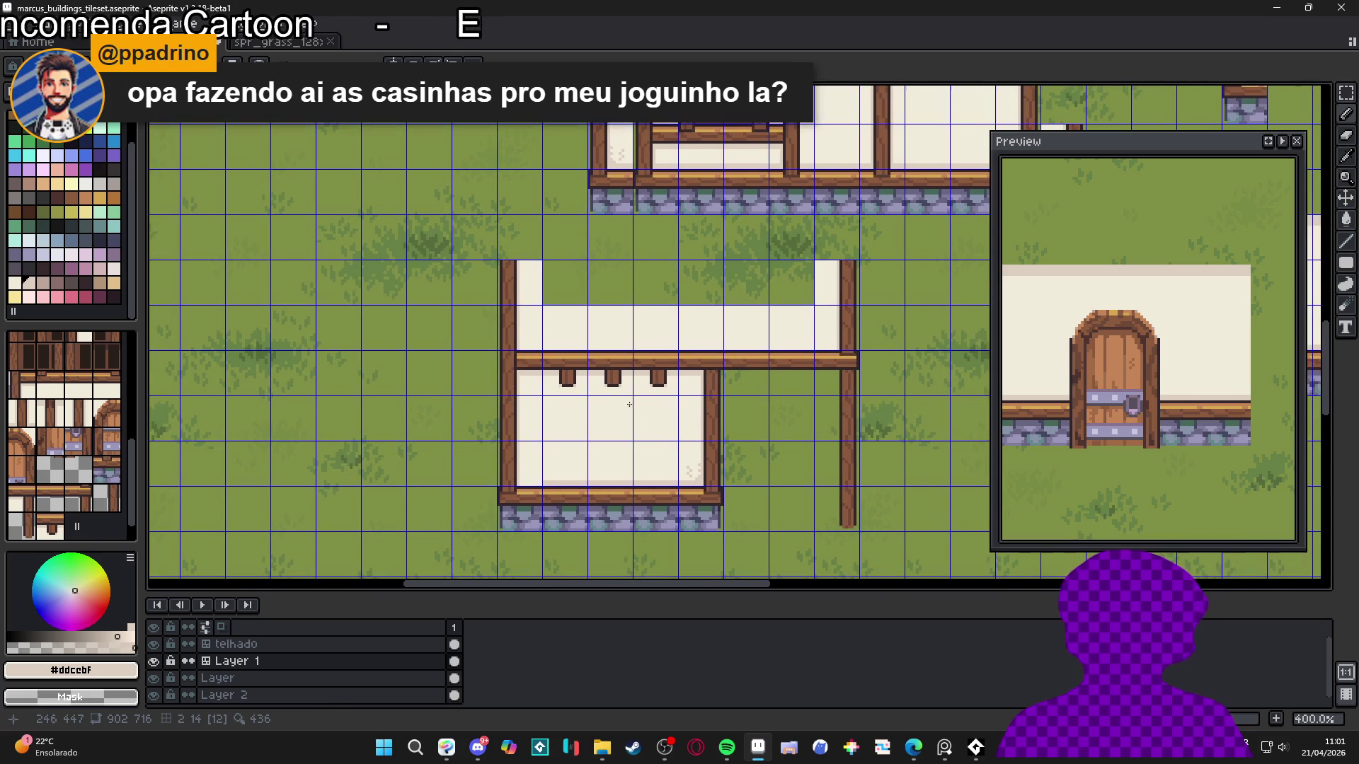
scroll(592, 391, up, 2)
scroll(592, 390, up, 3)
Undo the dark post pixels and add light shadow pixels at the posts' bottom corners
alt+click(483, 379)
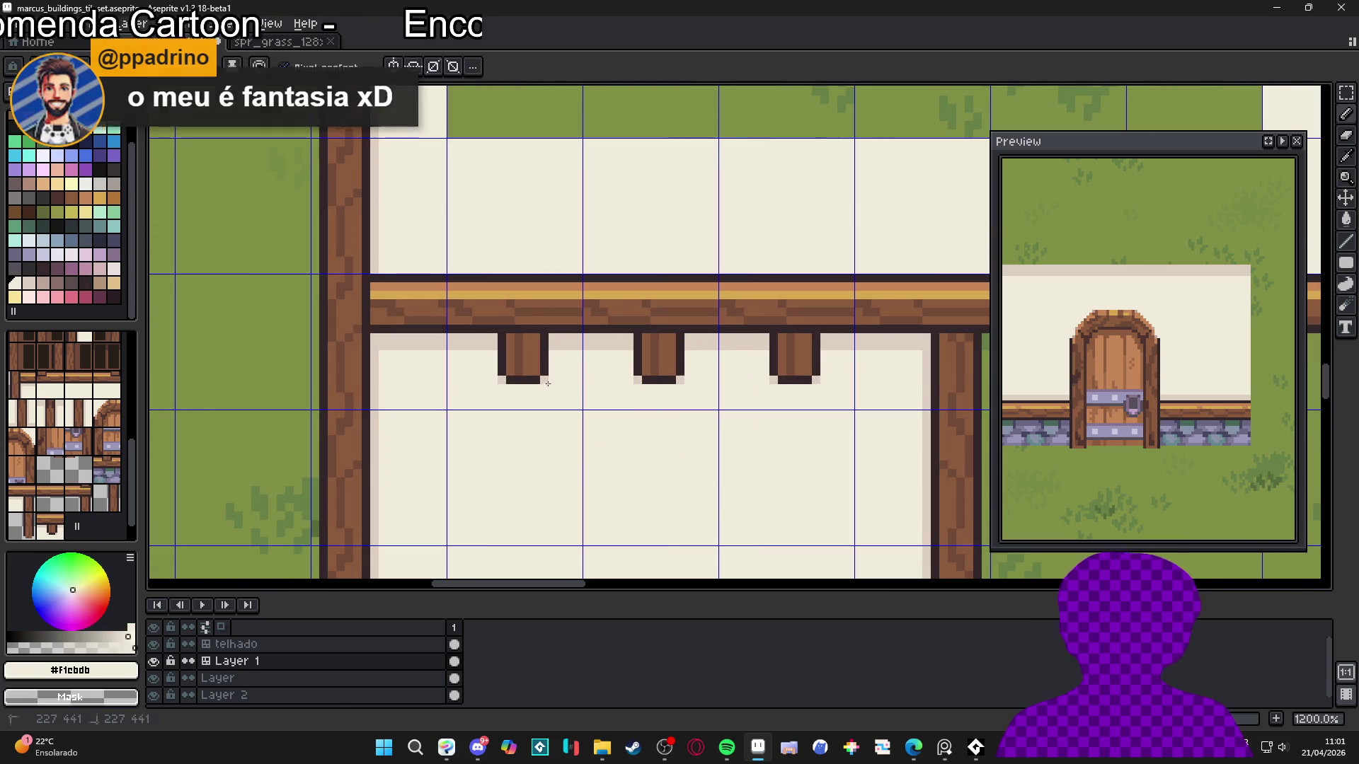
key(ctrl+z)
key(ctrl+z)
key(ctrl+z)
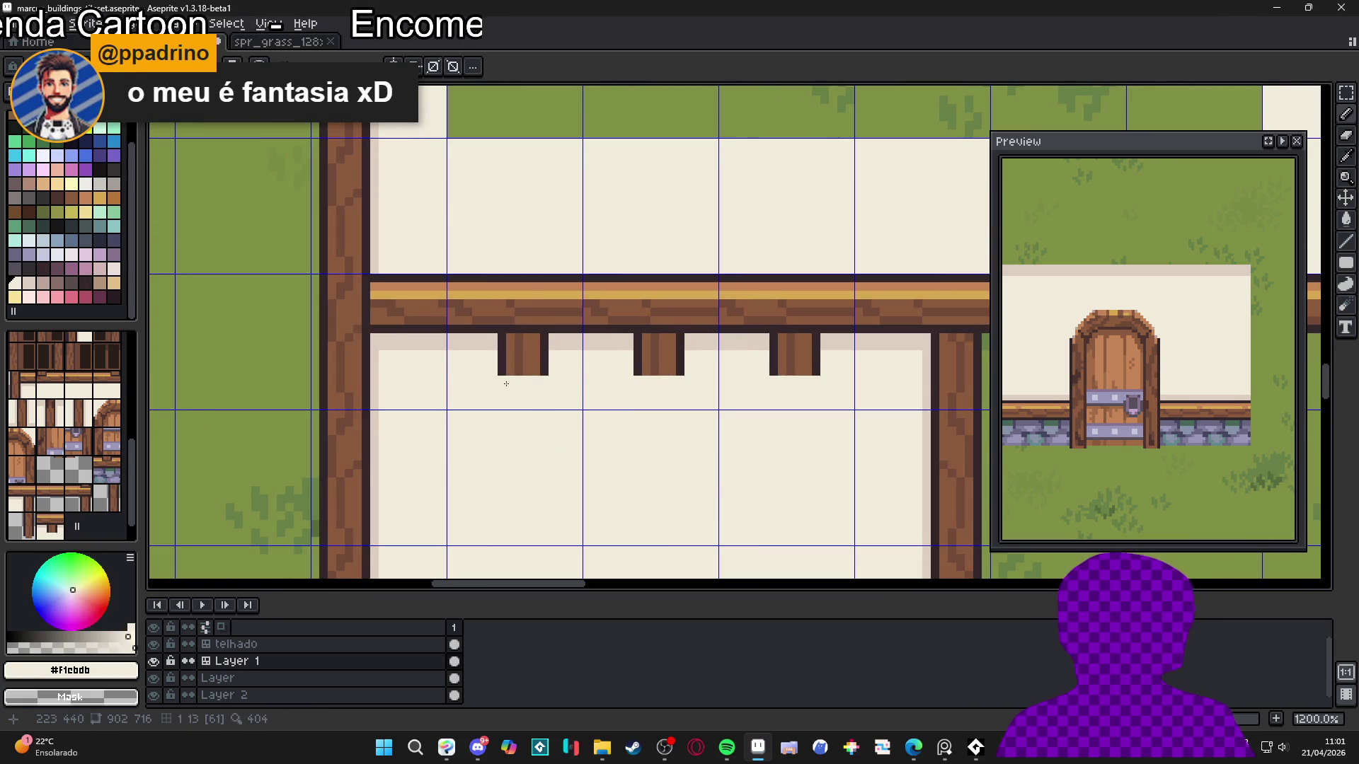
scroll(526, 386, up, 1)
alt+click(595, 342)
click(524, 379)
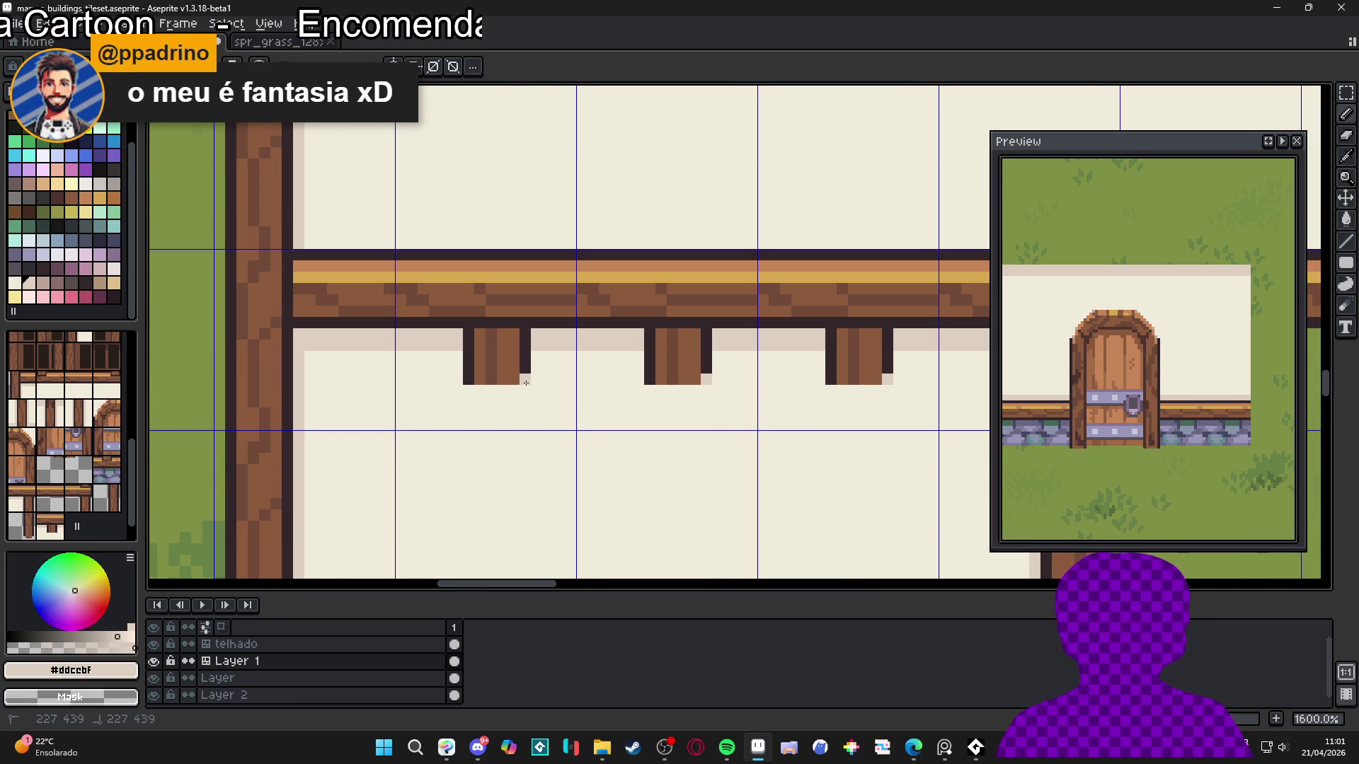
click(465, 382)
scroll(465, 382, down, 6)
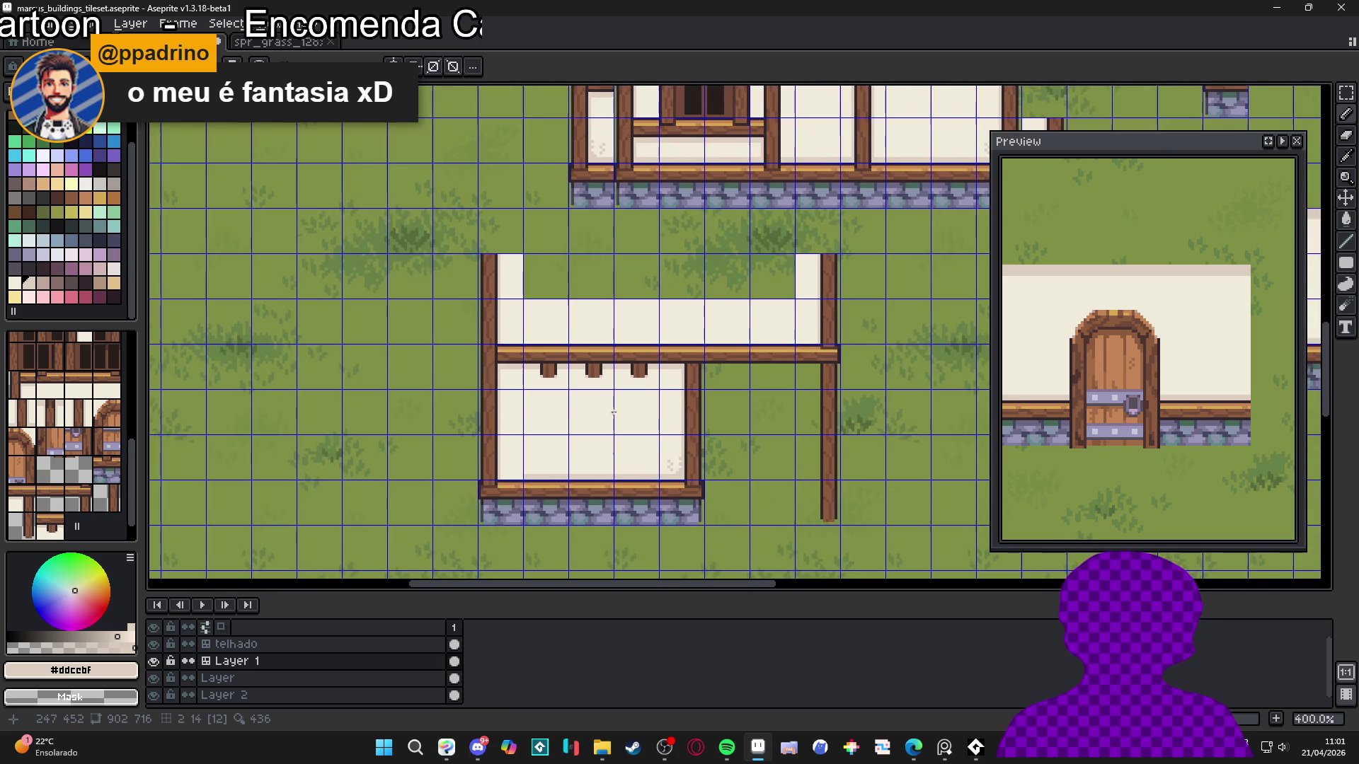
scroll(635, 407, up, 3)
scroll(641, 400, down, 3)
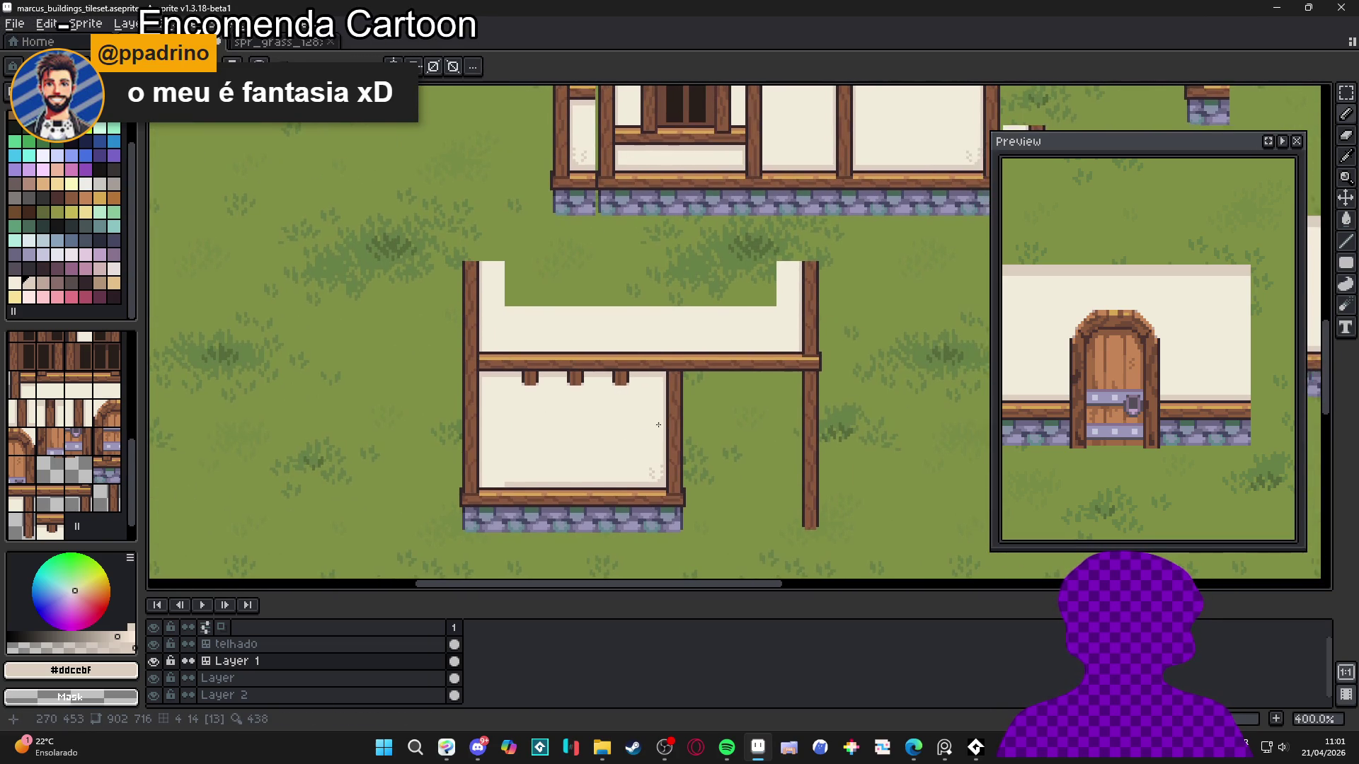
Compare the new house with the other buildings, then save marcus_buildings_tileset.aseprite
scroll(658, 425, down, 1)
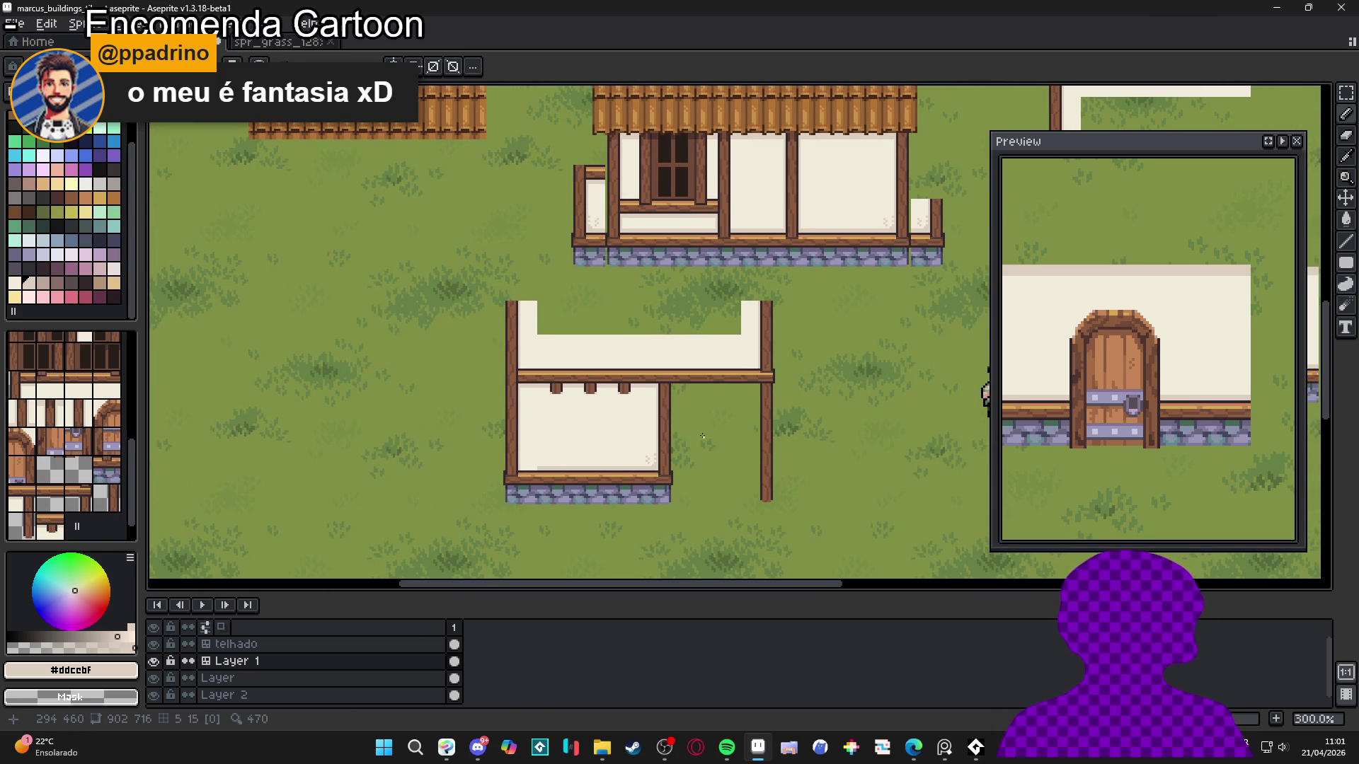
scroll(686, 426, right, 1)
key(ctrl+')
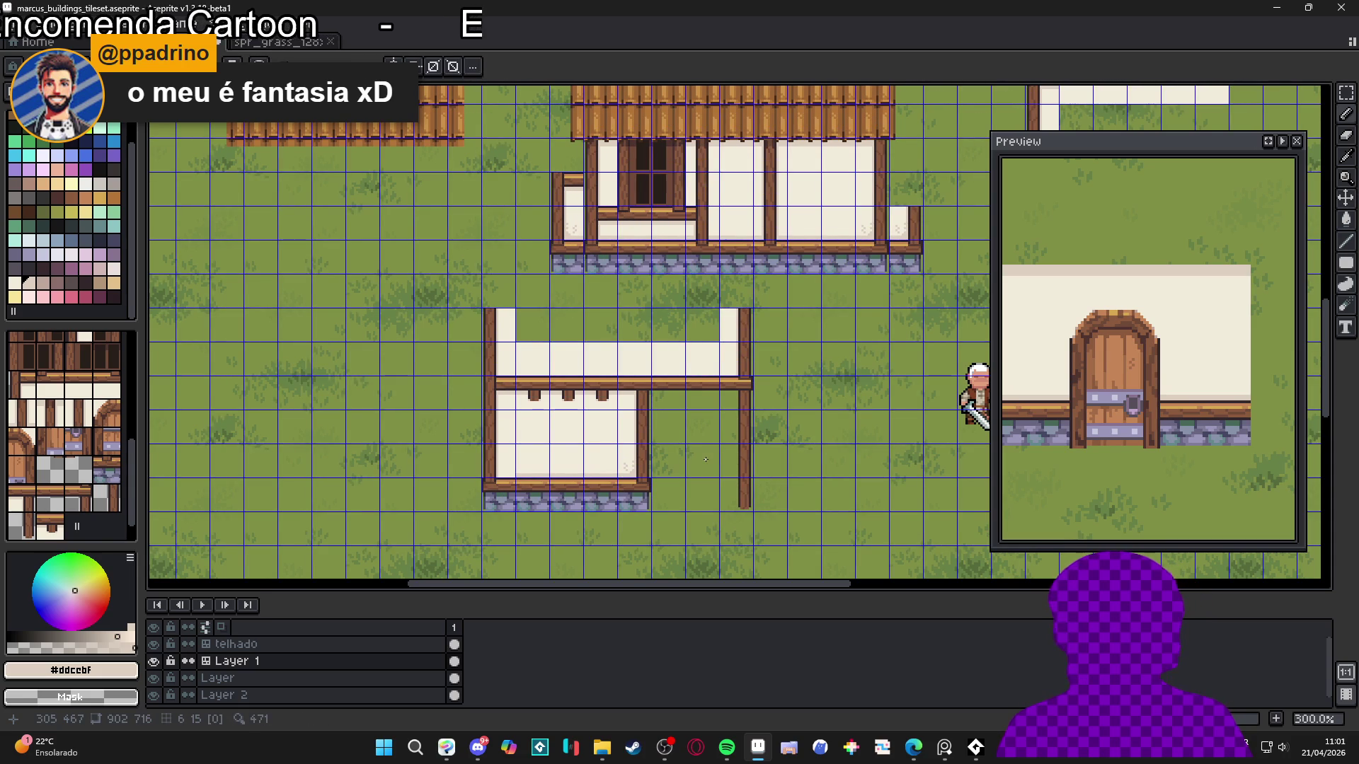
scroll(706, 459, down, 1)
key(ctrl+')
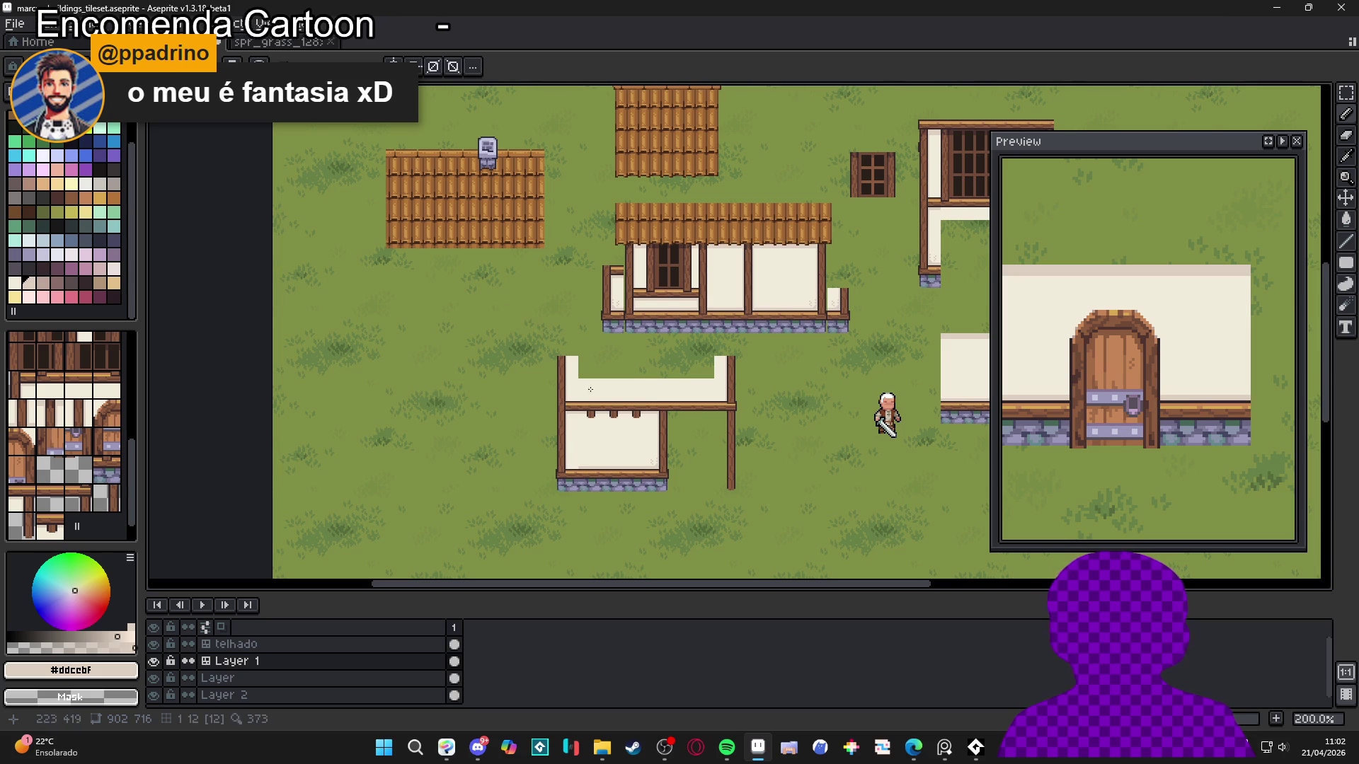
mouse_move(684, 387)
mouse_down()
mouse_move(620, 368)
mouse_move(640, 386)
mouse_move(648, 437)
mouse_move(607, 464)
mouse_move(561, 476)
mouse_move(427, 461)
mouse_move(460, 455)
mouse_up()
key(ctrl+s)
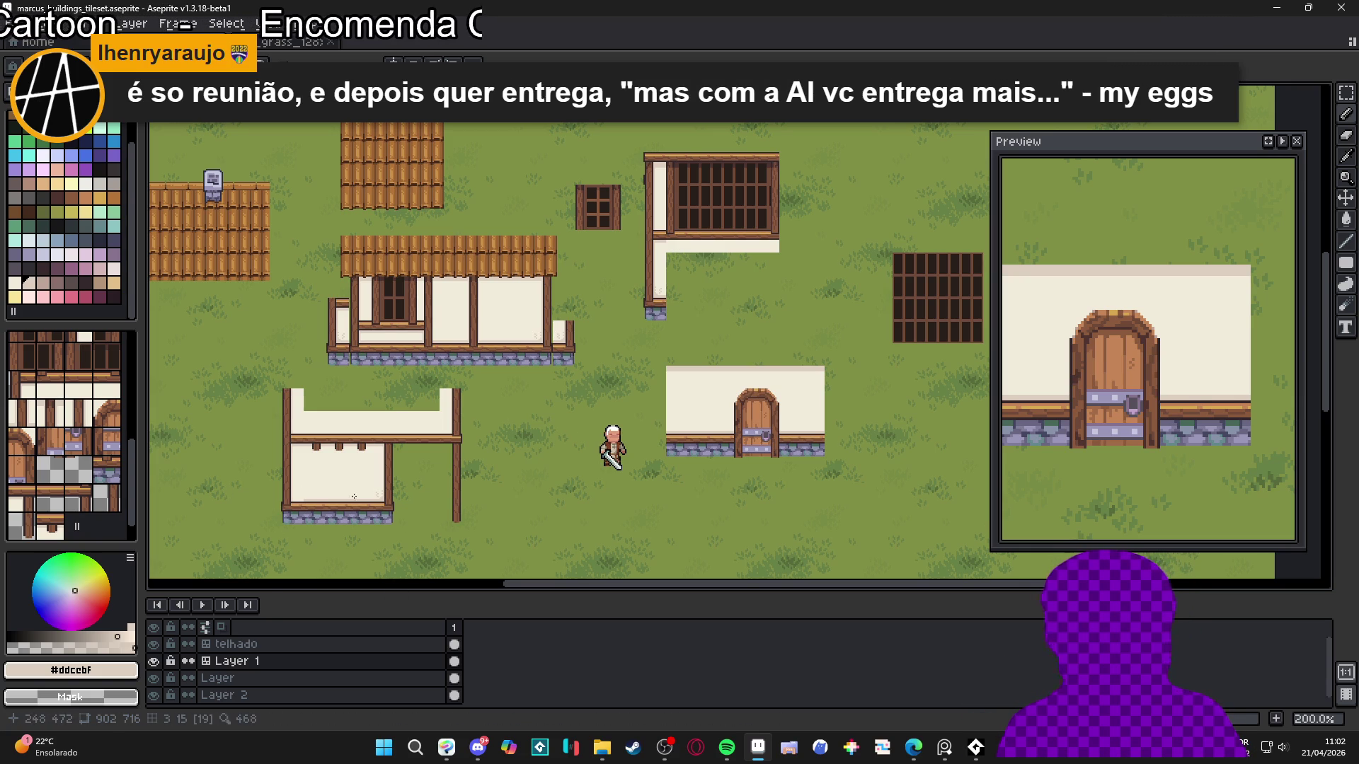
Show the tile grid and zoom in on the new house's cream wall
drag(415, 472, 426, 472)
key(ctrl+apostrophe)
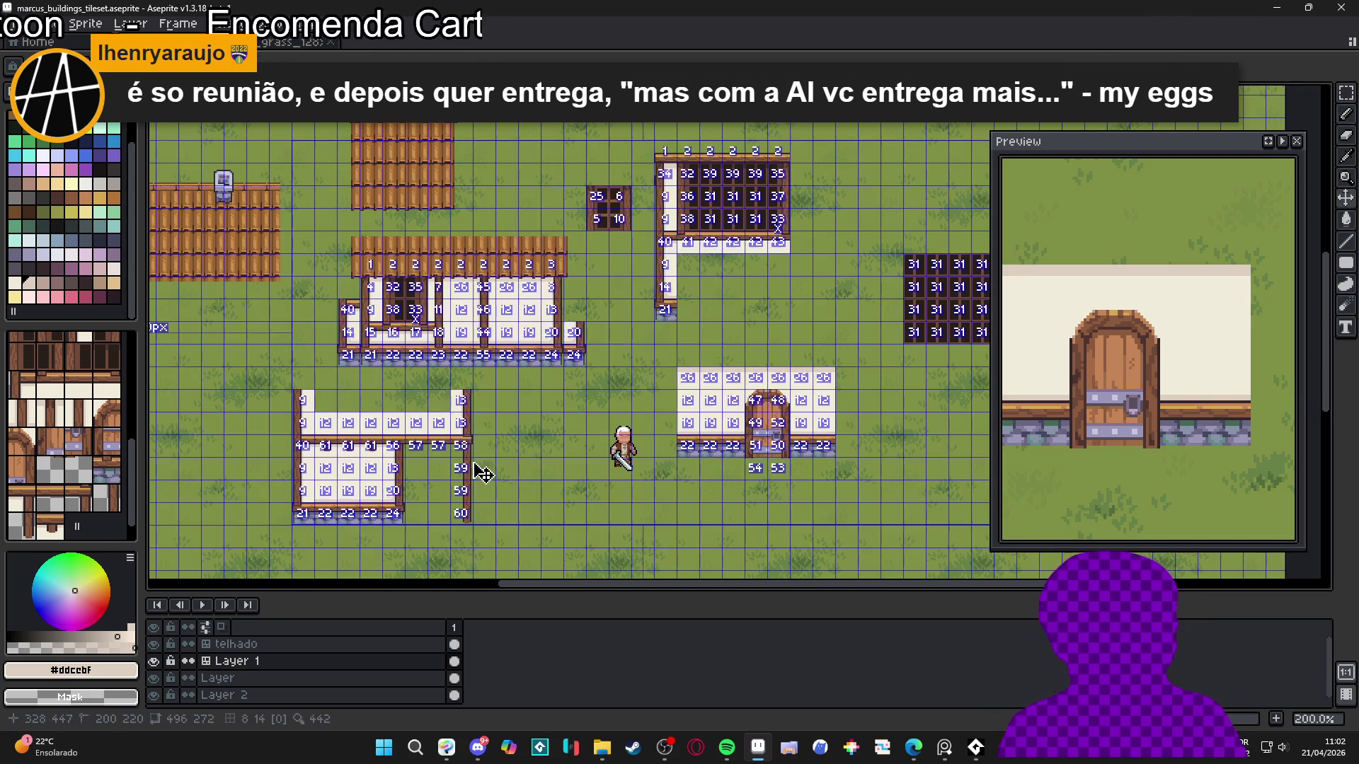
key(ctrl+apostrophe)
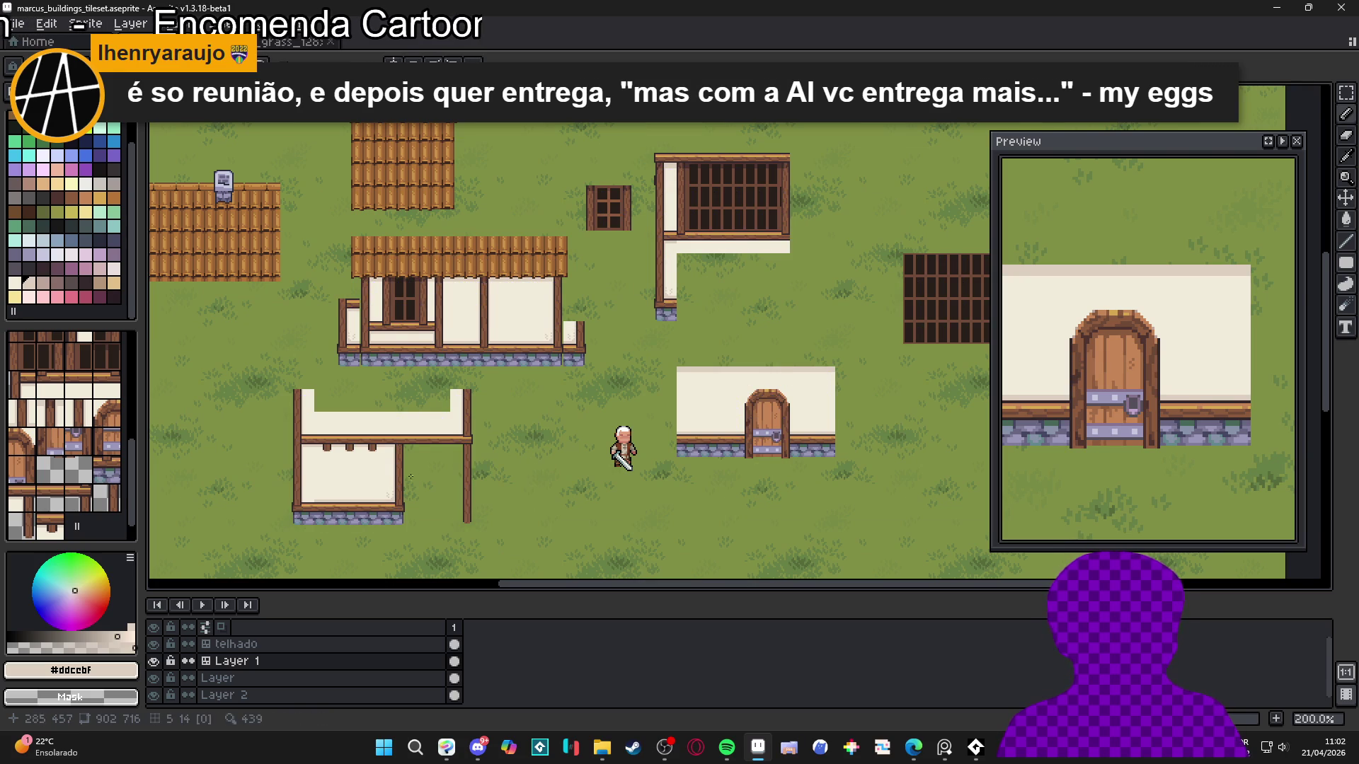
scroll(376, 427, up, 5)
key(ctrl+apostrophe)
scroll(361, 397, up, 1)
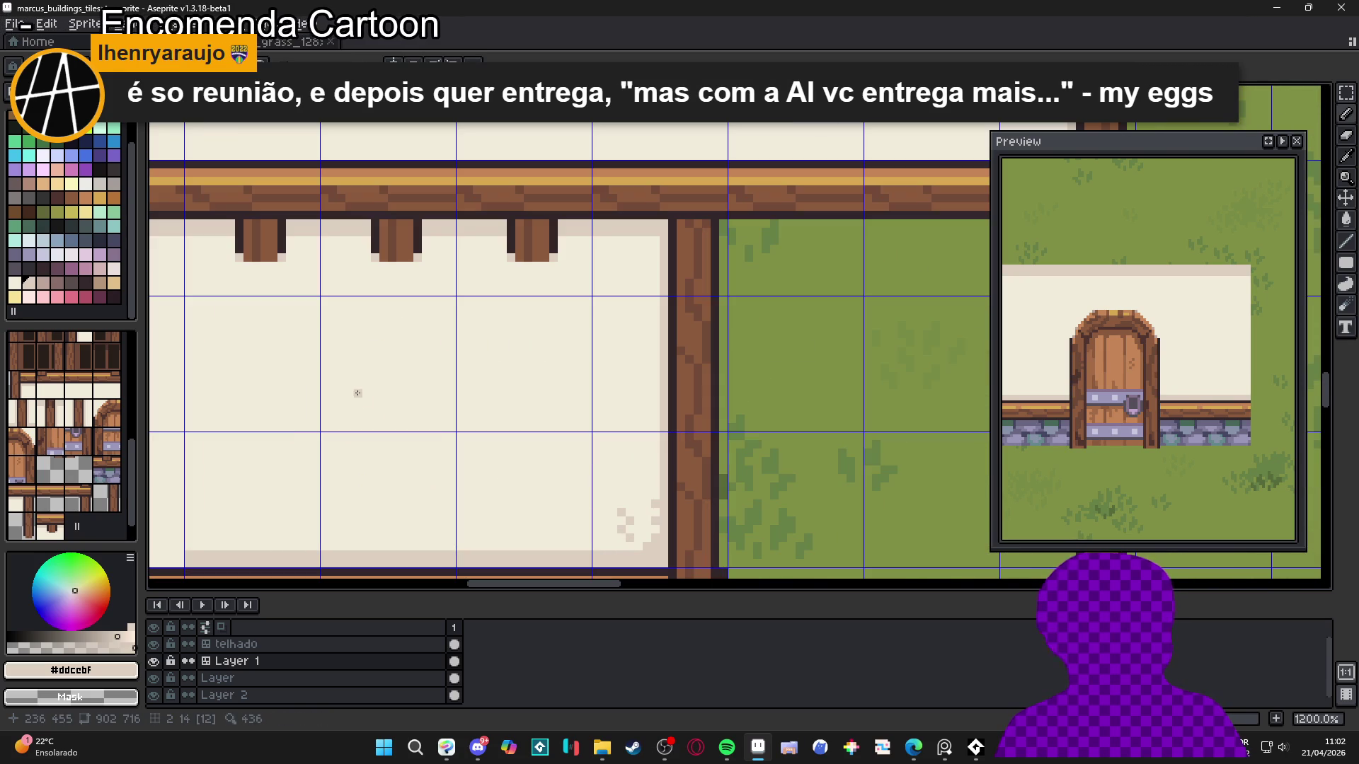
scroll(411, 408, up, 1)
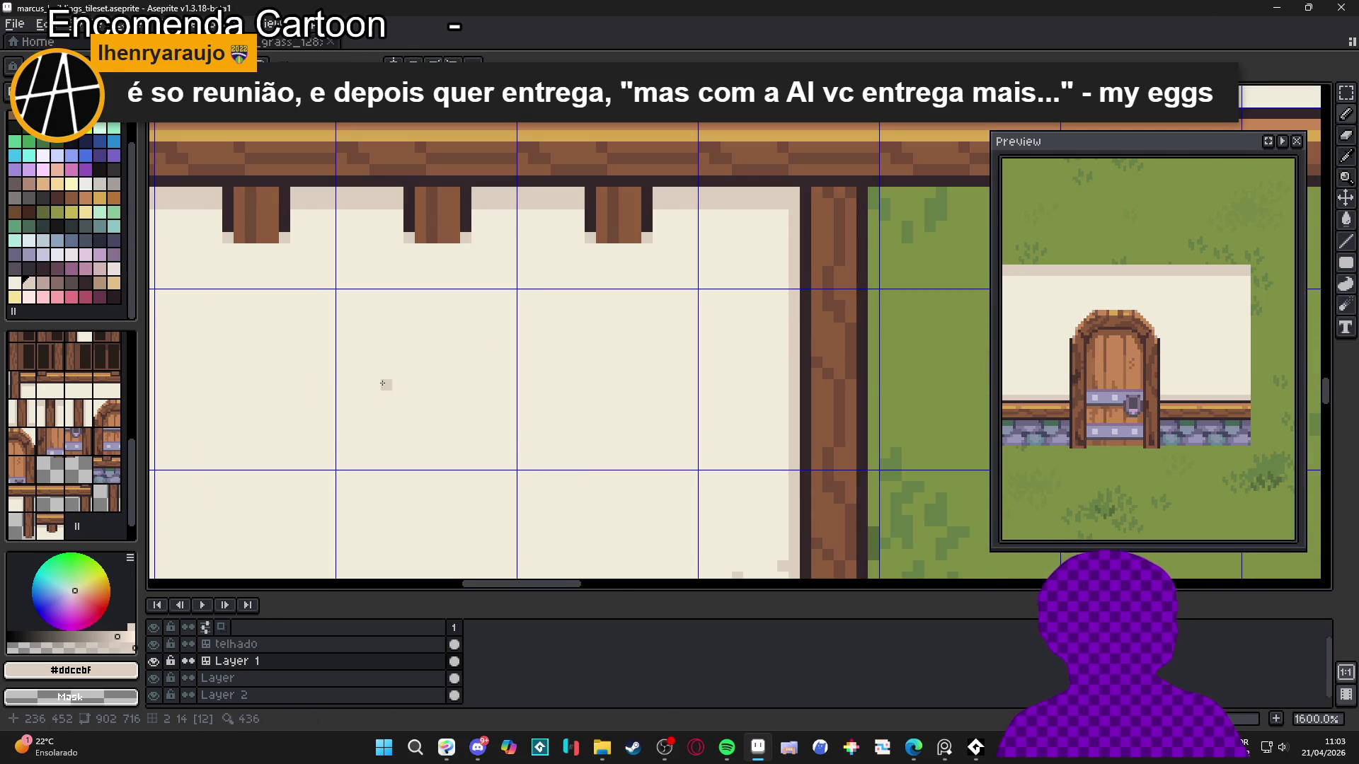
Draw a faint #ddcebf branching crack with horizontal and vertical strokes, removing stray pixels
mouse_move(382, 383)
mouse_down()
mouse_move(469, 385)
mouse_move(431, 334)
mouse_up()
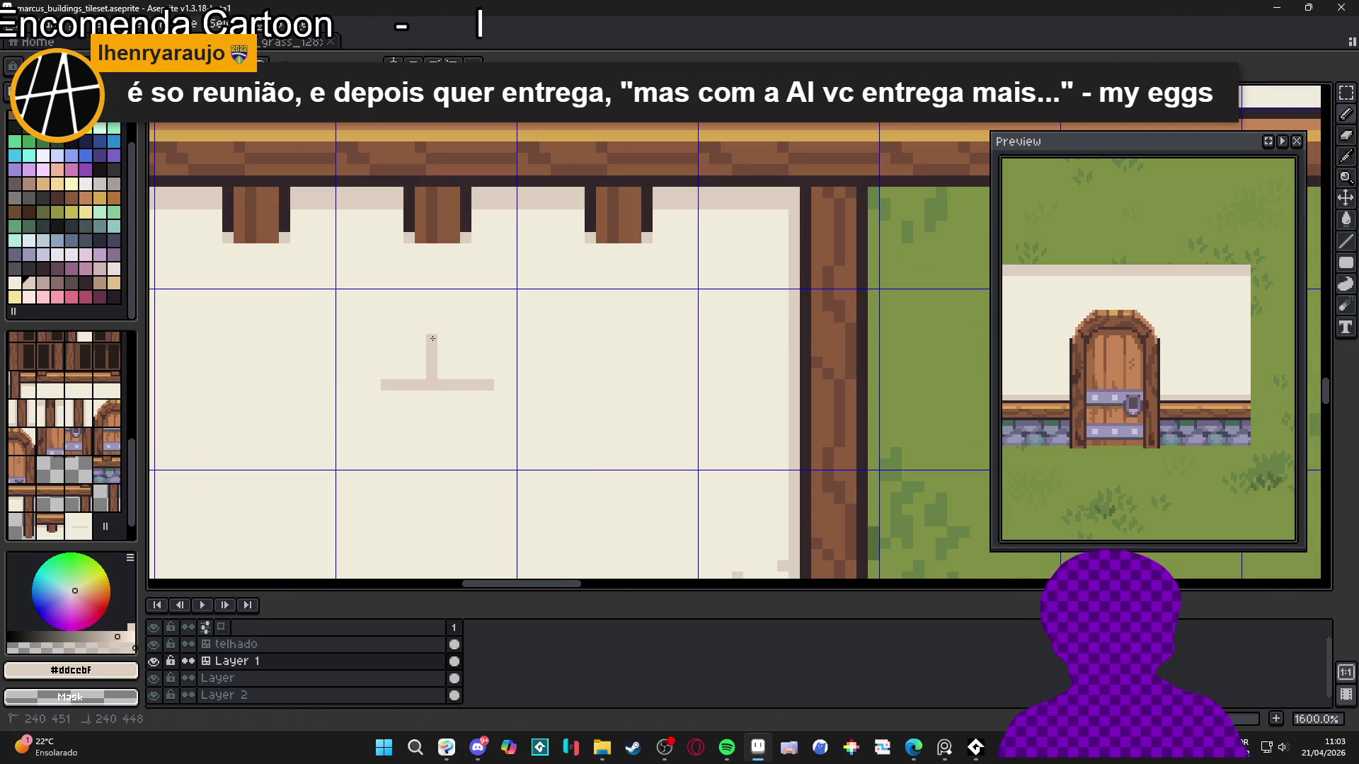
mouse_move(381, 384)
mouse_down()
mouse_move(363, 384)
mouse_move(363, 345)
mouse_move(363, 411)
mouse_move(394, 403)
mouse_move(385, 444)
mouse_up()
click(350, 388)
key(ctrl+z)
key(ctrl+z)
key(ctrl+z)
key(ctrl+z)
scroll(386, 444, down, 5)
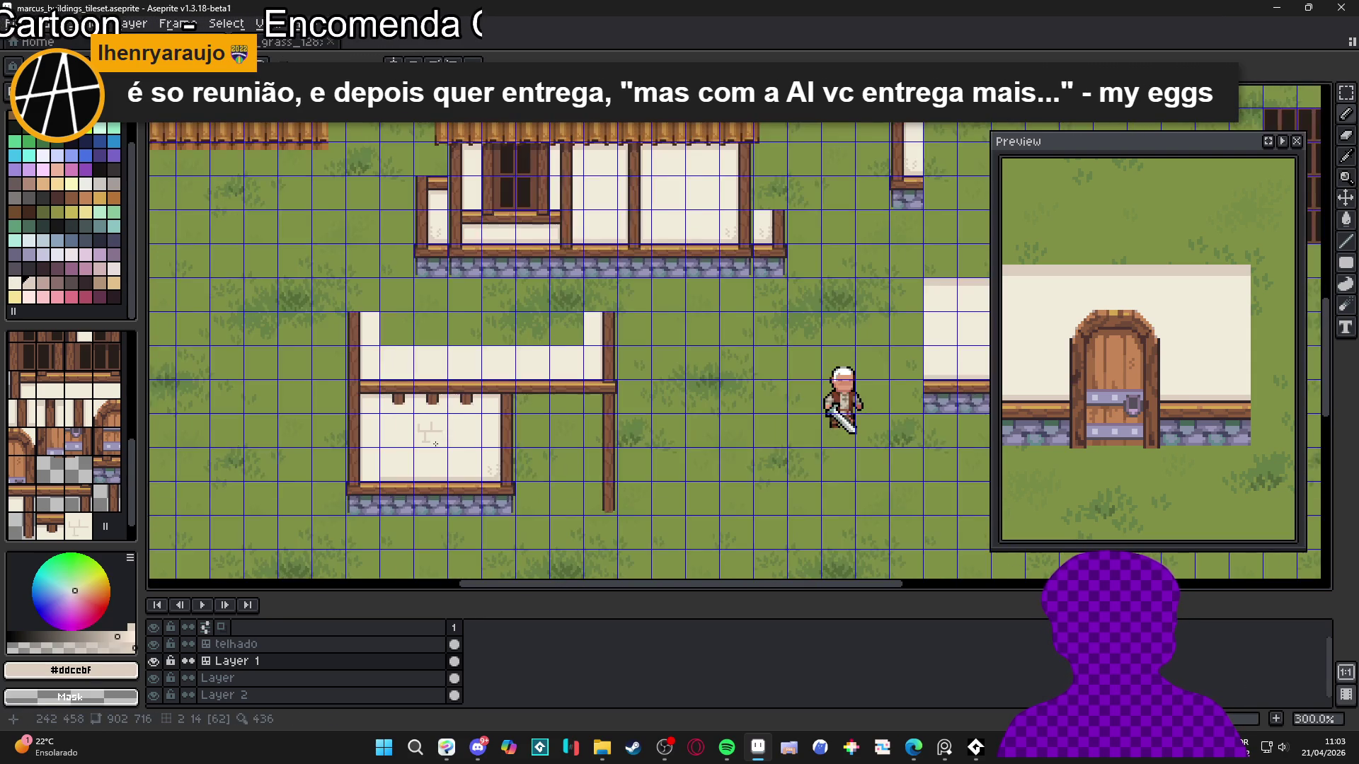
scroll(428, 430, up, 3)
scroll(386, 401, down, 6)
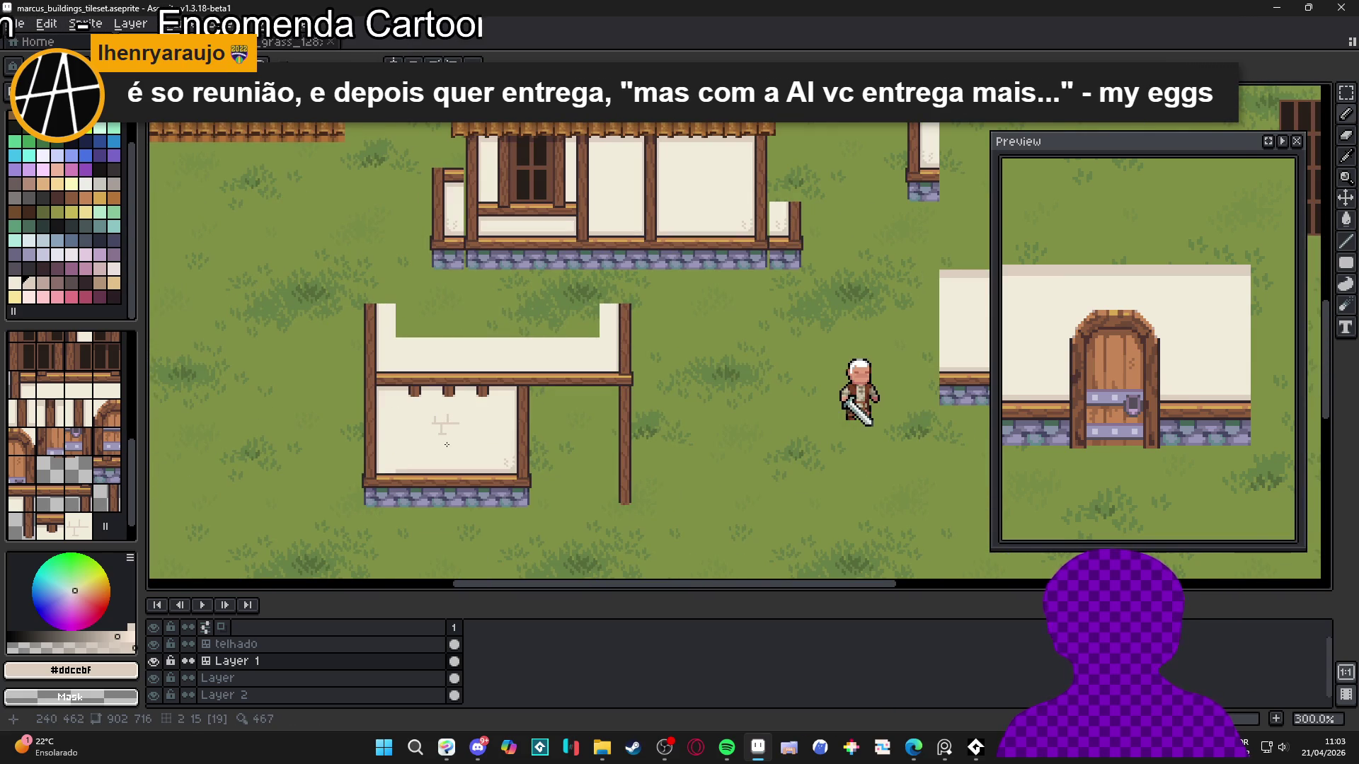
scroll(446, 444, down, 1)
scroll(435, 436, up, 2)
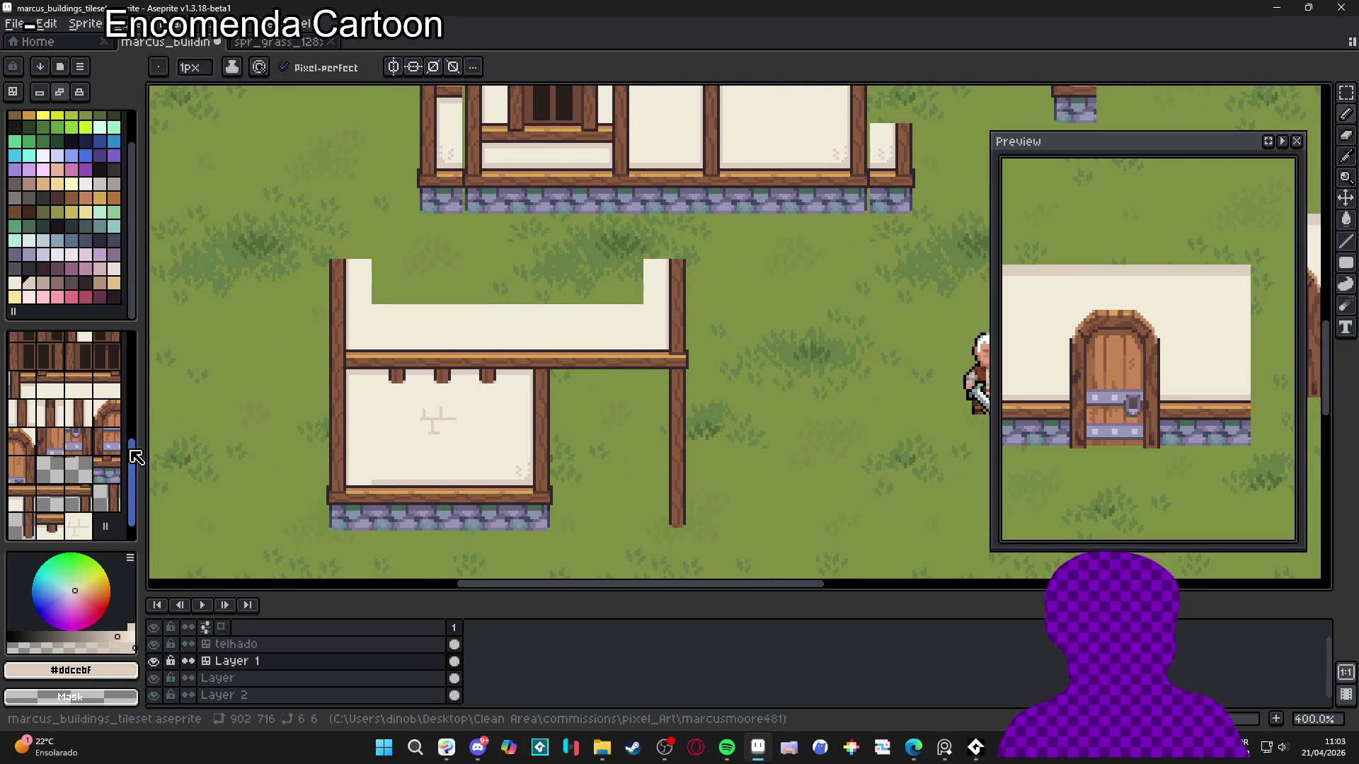
Stamp the cracked wall tile onto the middle house's panels and the door building's wall
click(78, 528)
scroll(453, 387, down, 2)
scroll(555, 326, up, 1)
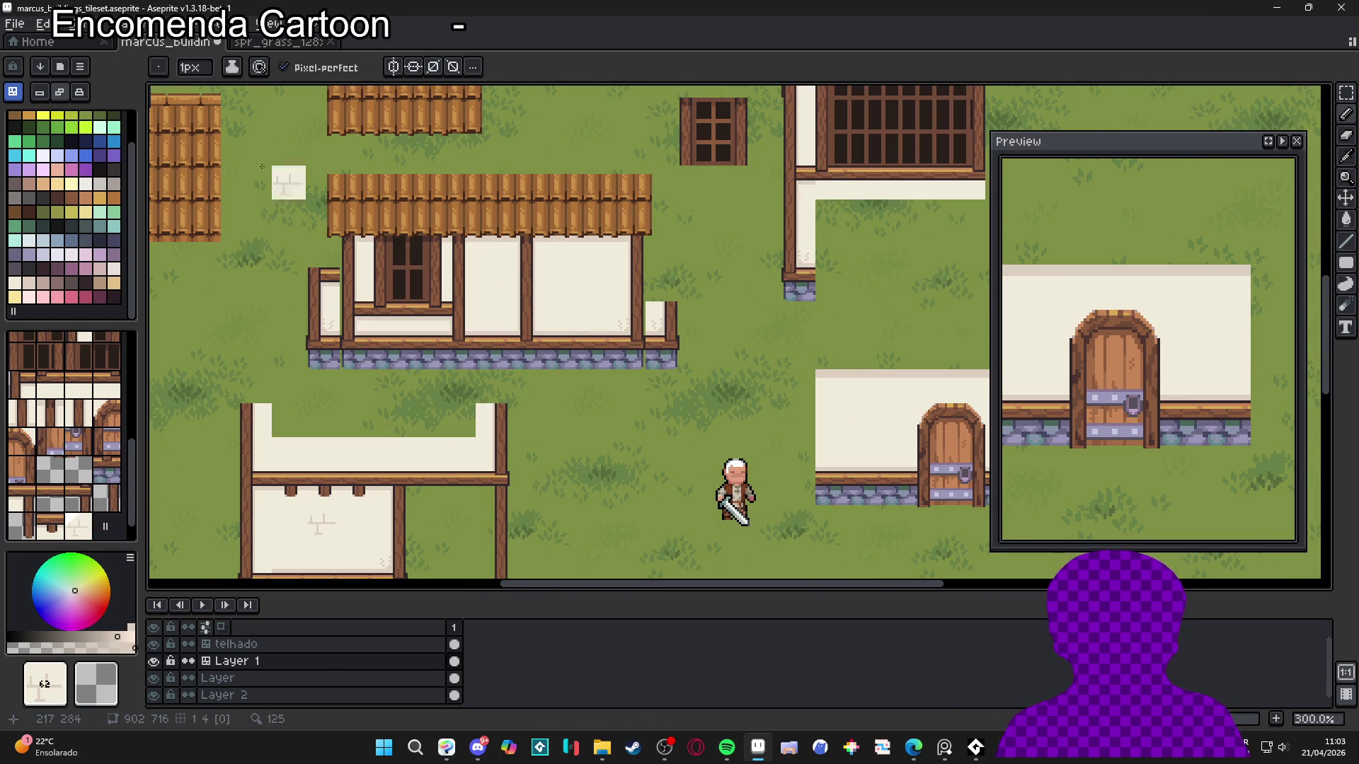
key(Tab)
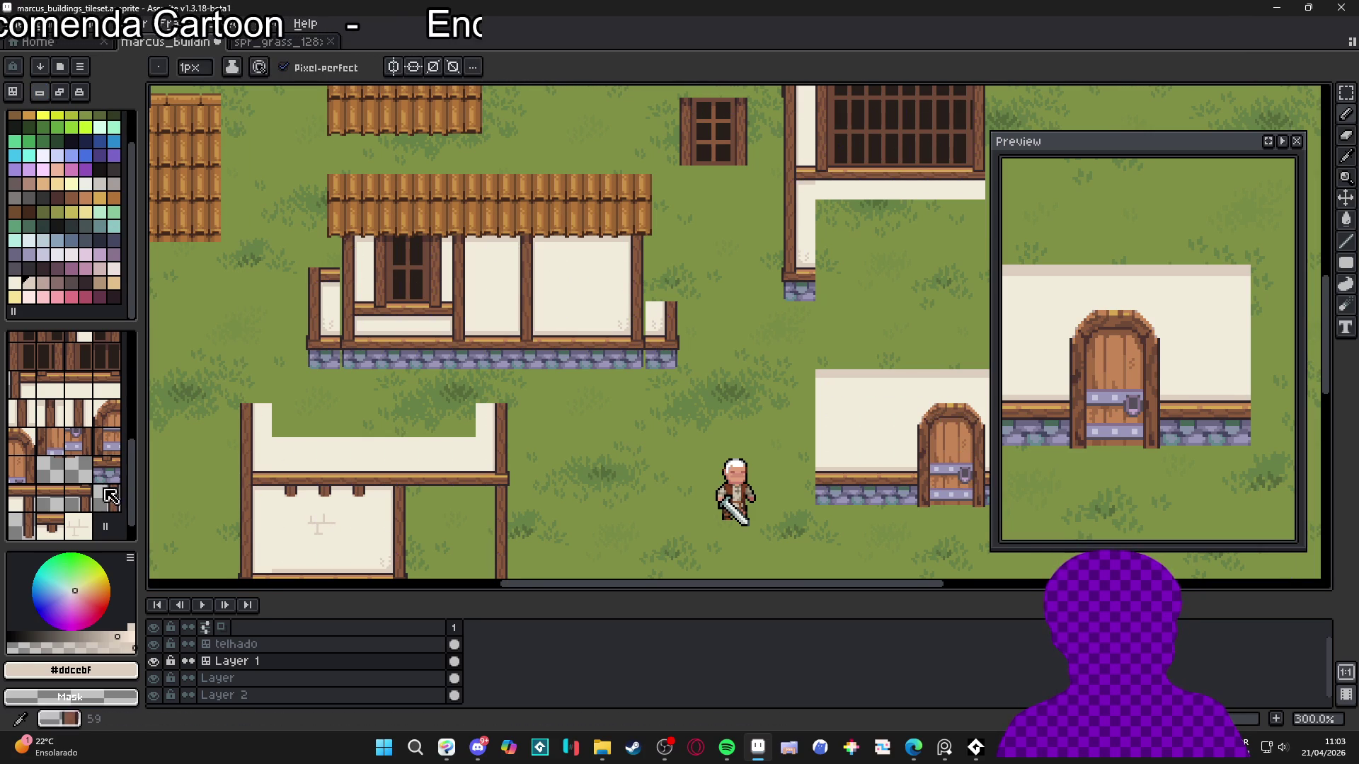
key(Tab)
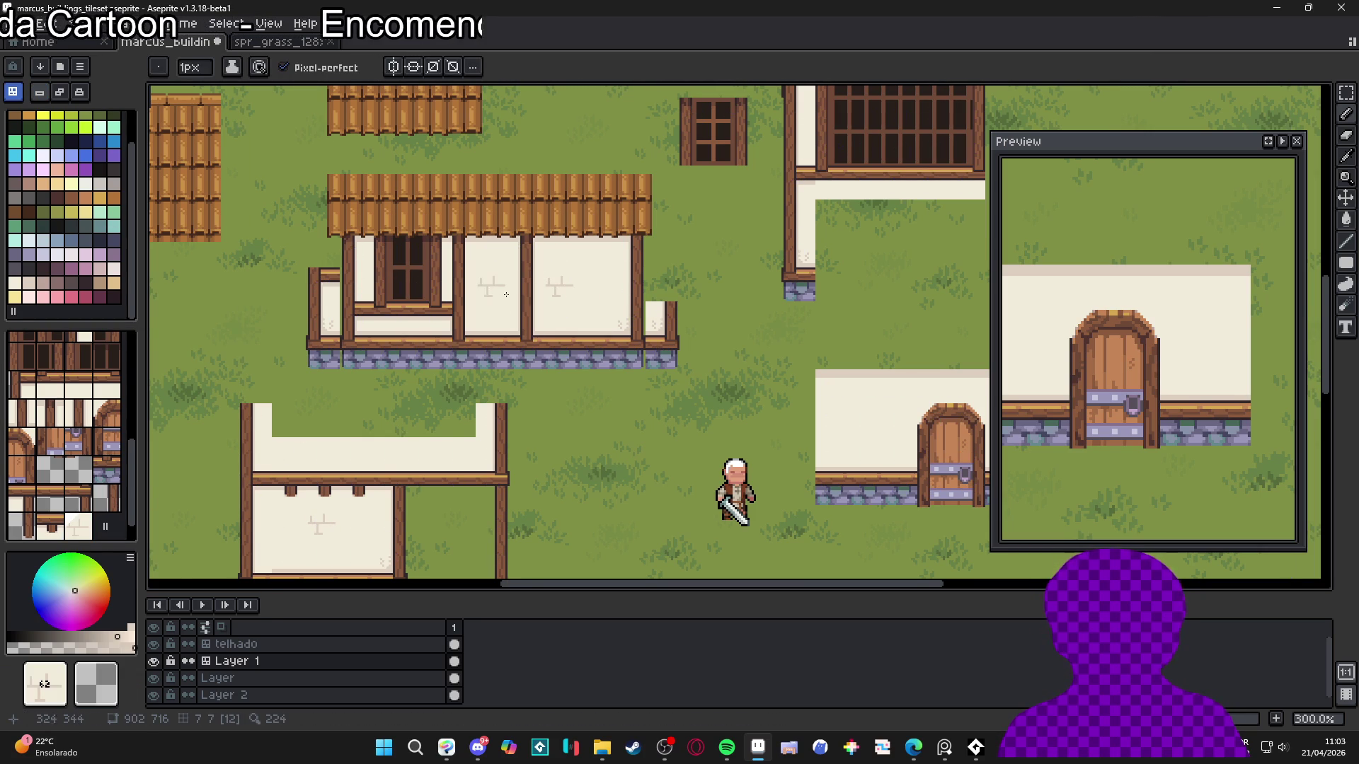
scroll(481, 333, down, 2)
scroll(451, 392, up, 3)
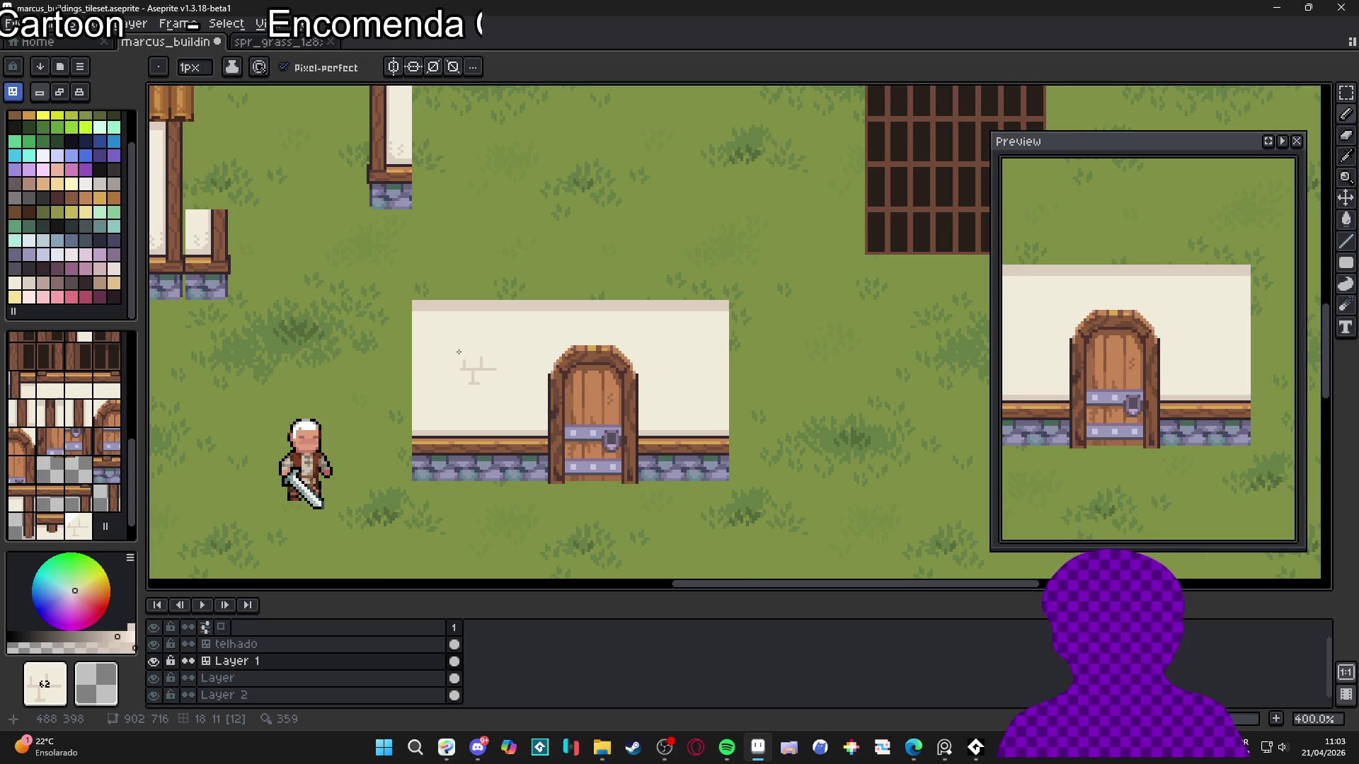
scroll(473, 357, down, 3)
scroll(571, 359, up, 2)
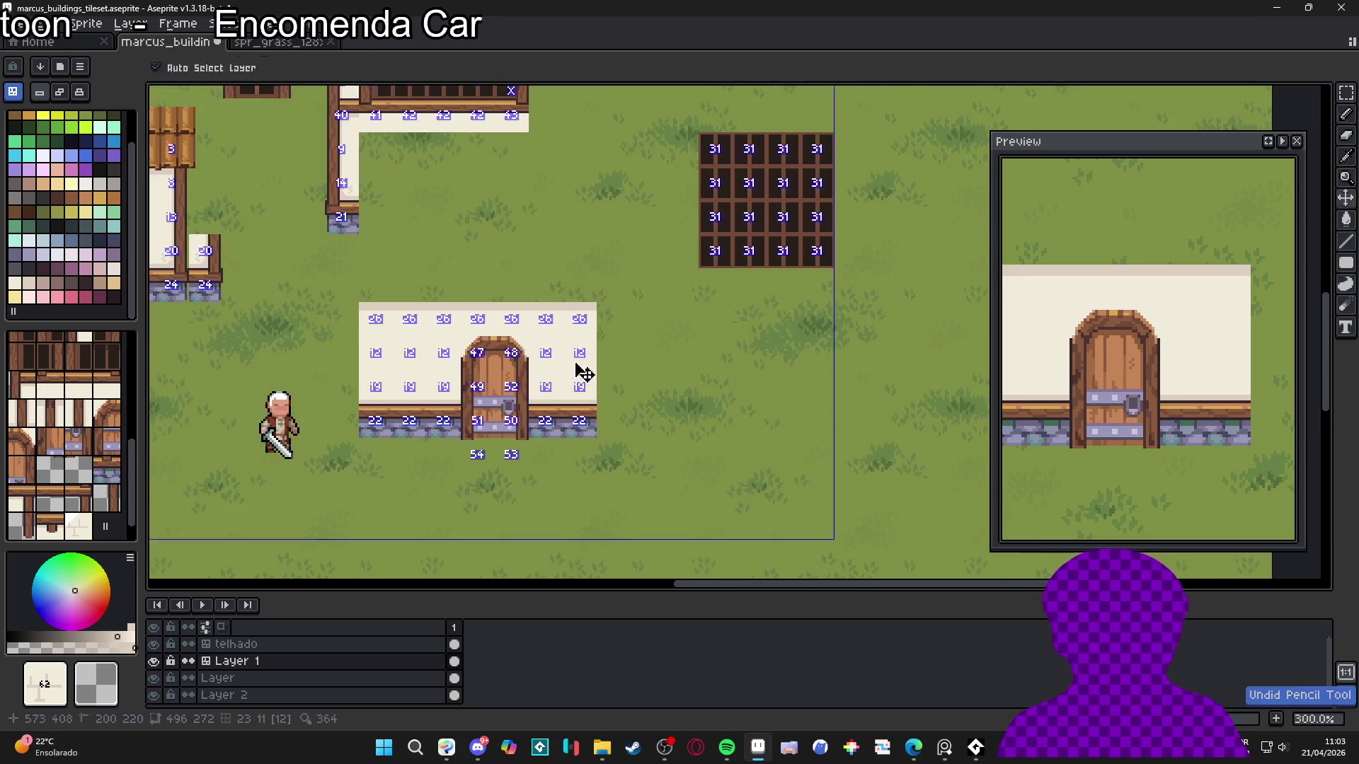
scroll(571, 359, down, 3)
scroll(570, 407, up, 1)
scroll(563, 424, up, 1)
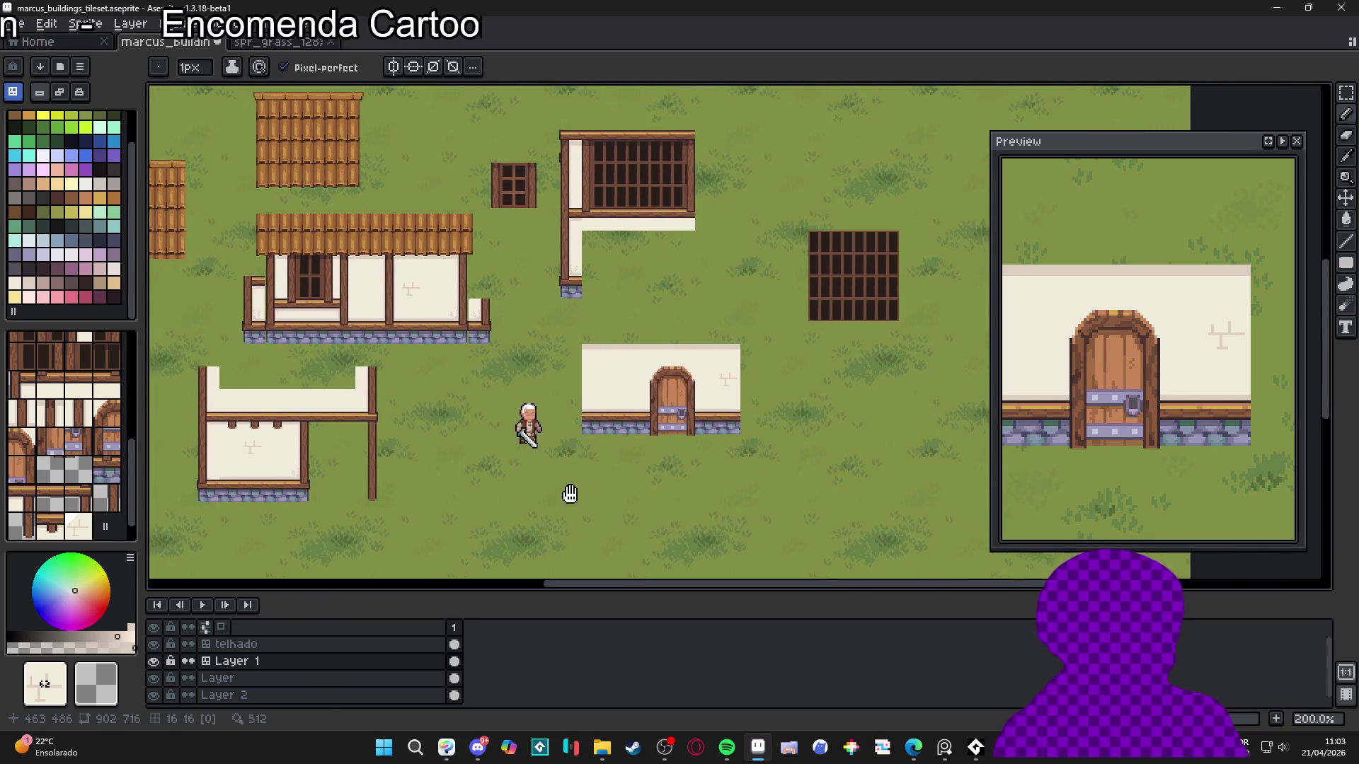
scroll(568, 492, down, 2)
scroll(487, 519, up, 2)
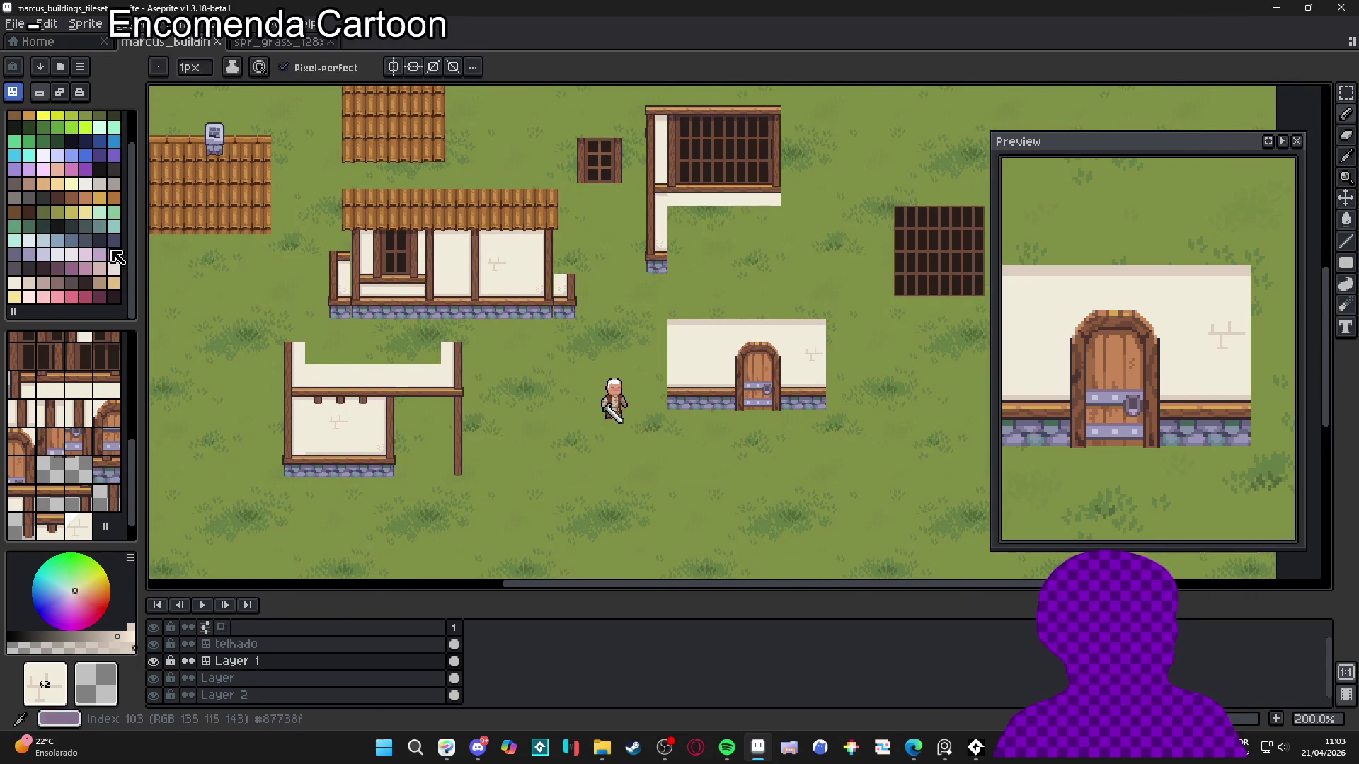
Pick the brown palette colour and save the tileset file
click(59, 200)
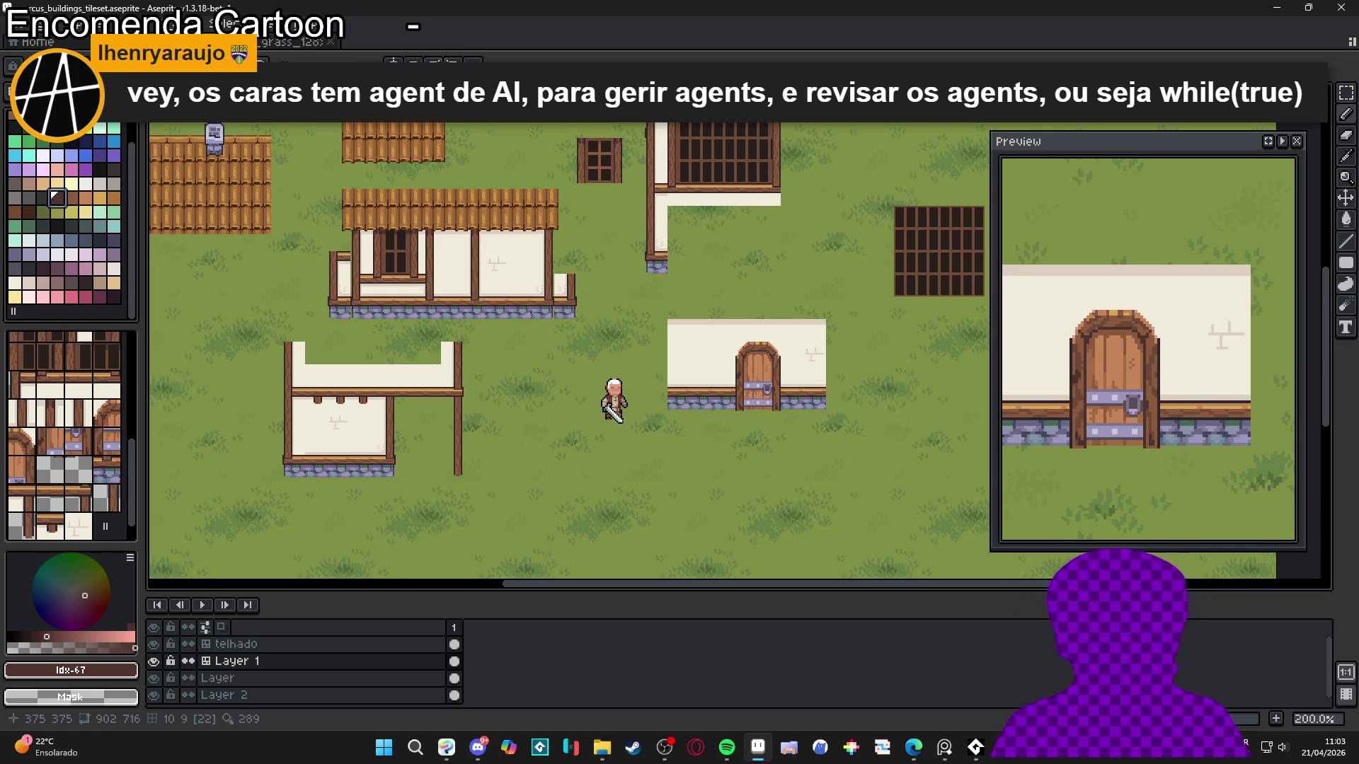
scroll(527, 406, down, 3)
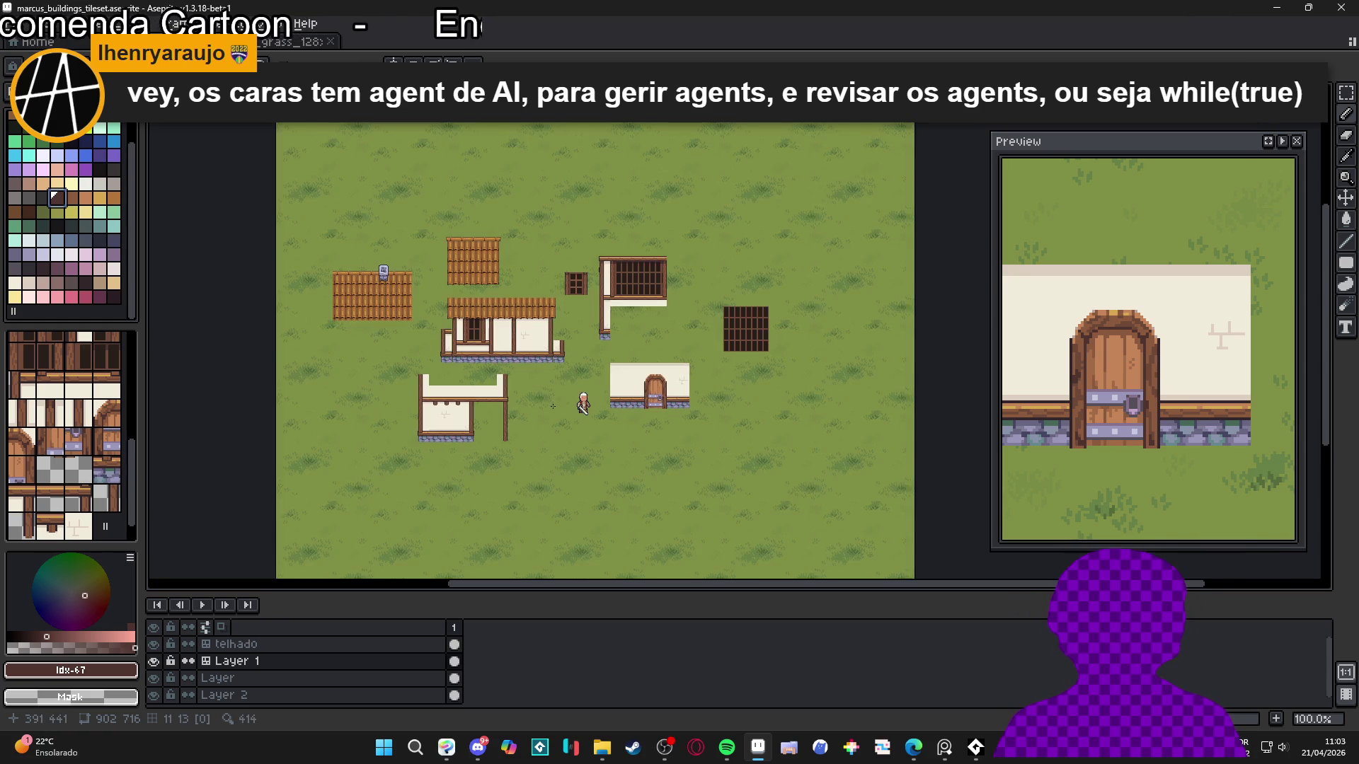
key(ctrl+s)
scroll(522, 379, up, 3)
scroll(519, 369, down, 2)
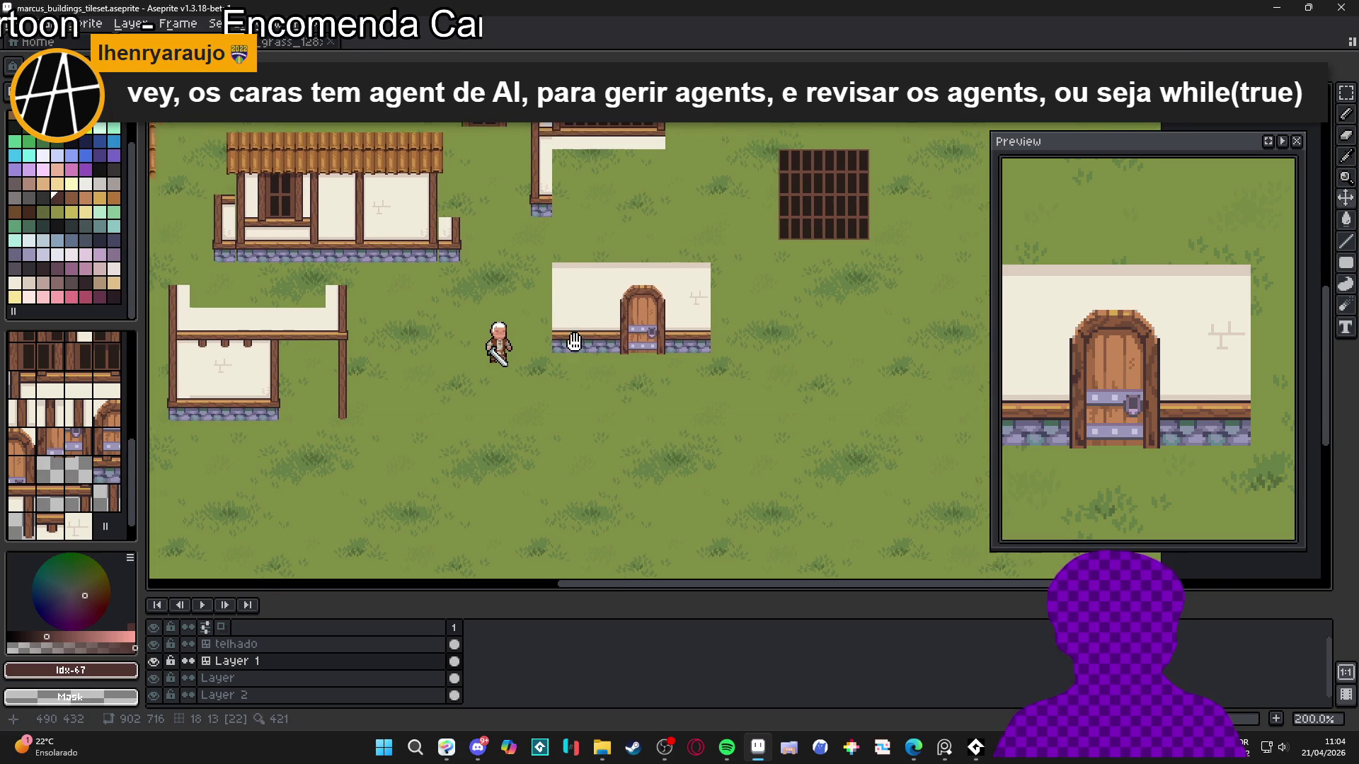
Frame the small house's door in the Preview, switch to the Move tool, and save again
mouse_move(658, 432)
mouse_down()
mouse_move(631, 517)
mouse_move(635, 365)
mouse_move(702, 444)
mouse_up()
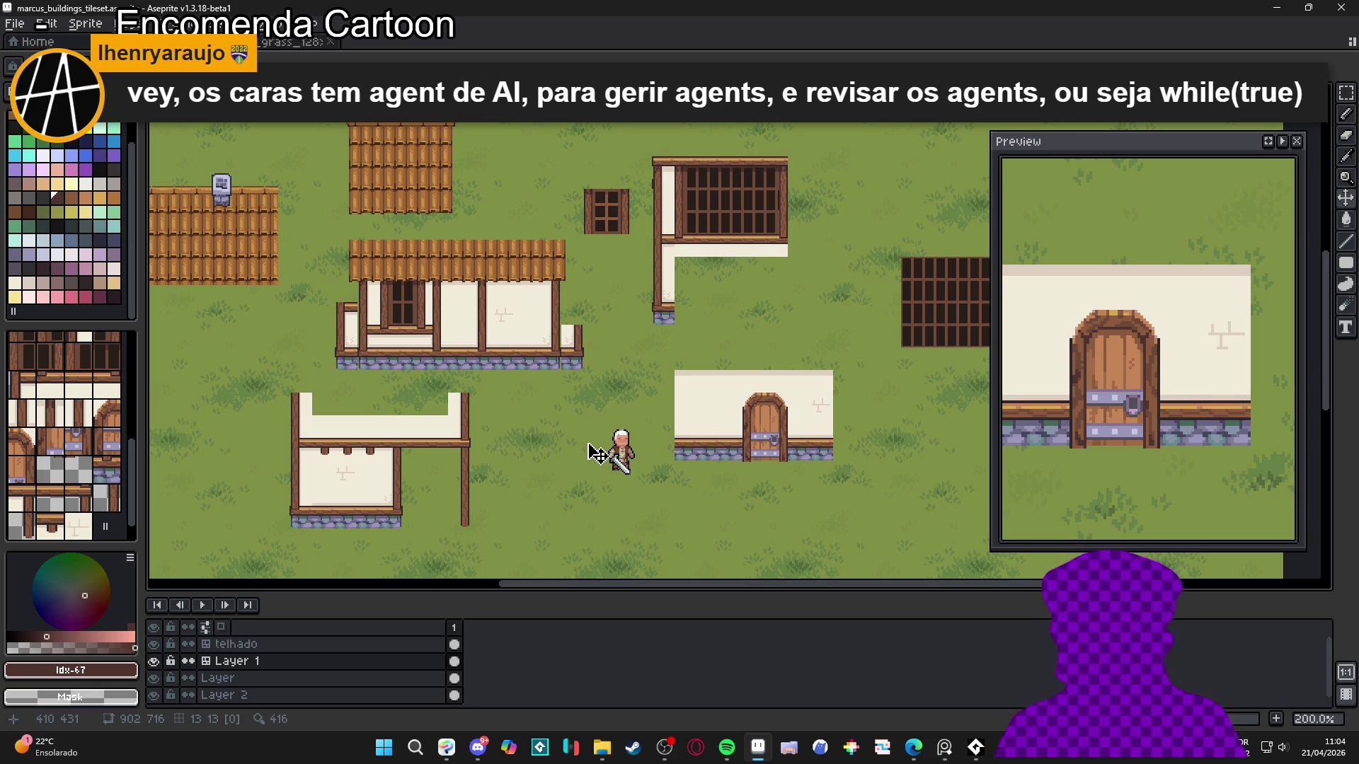
drag(557, 467, 600, 473)
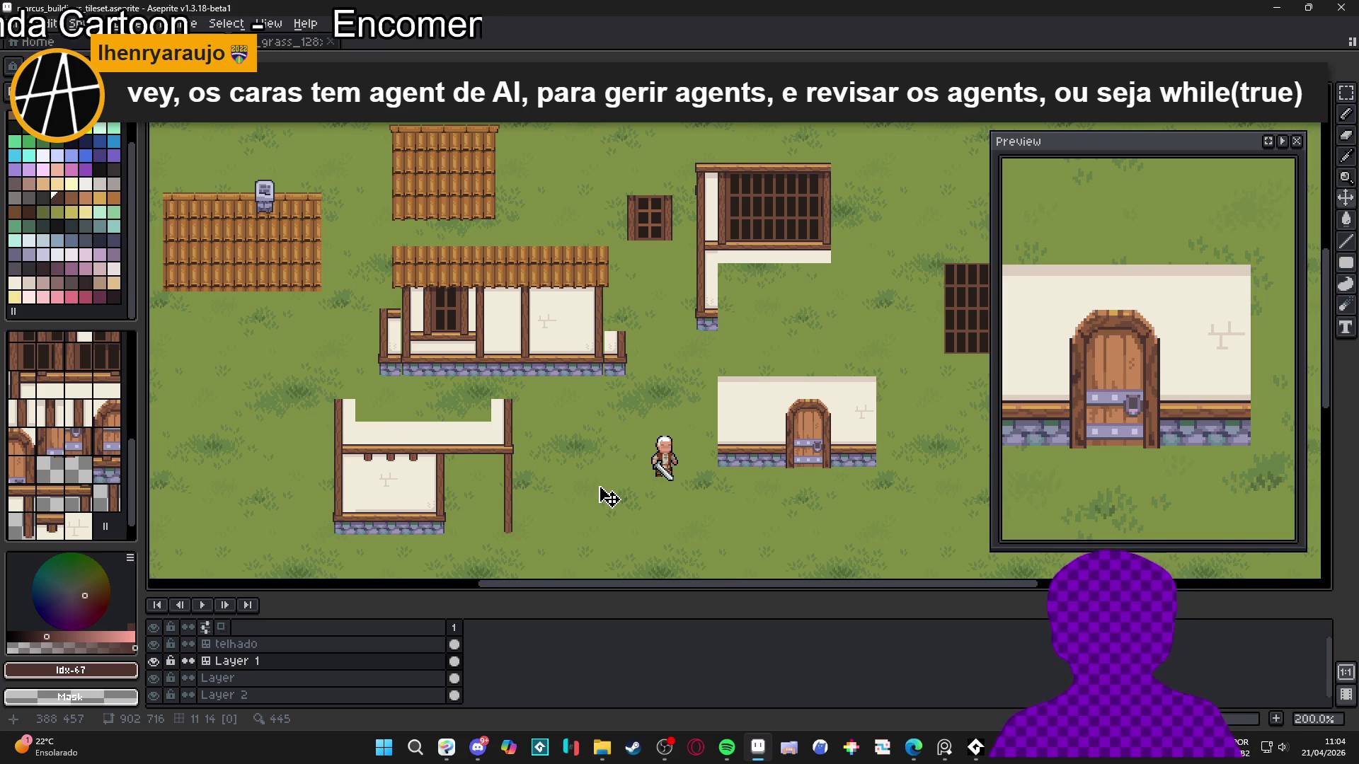
scroll(1028, 414, down, 2)
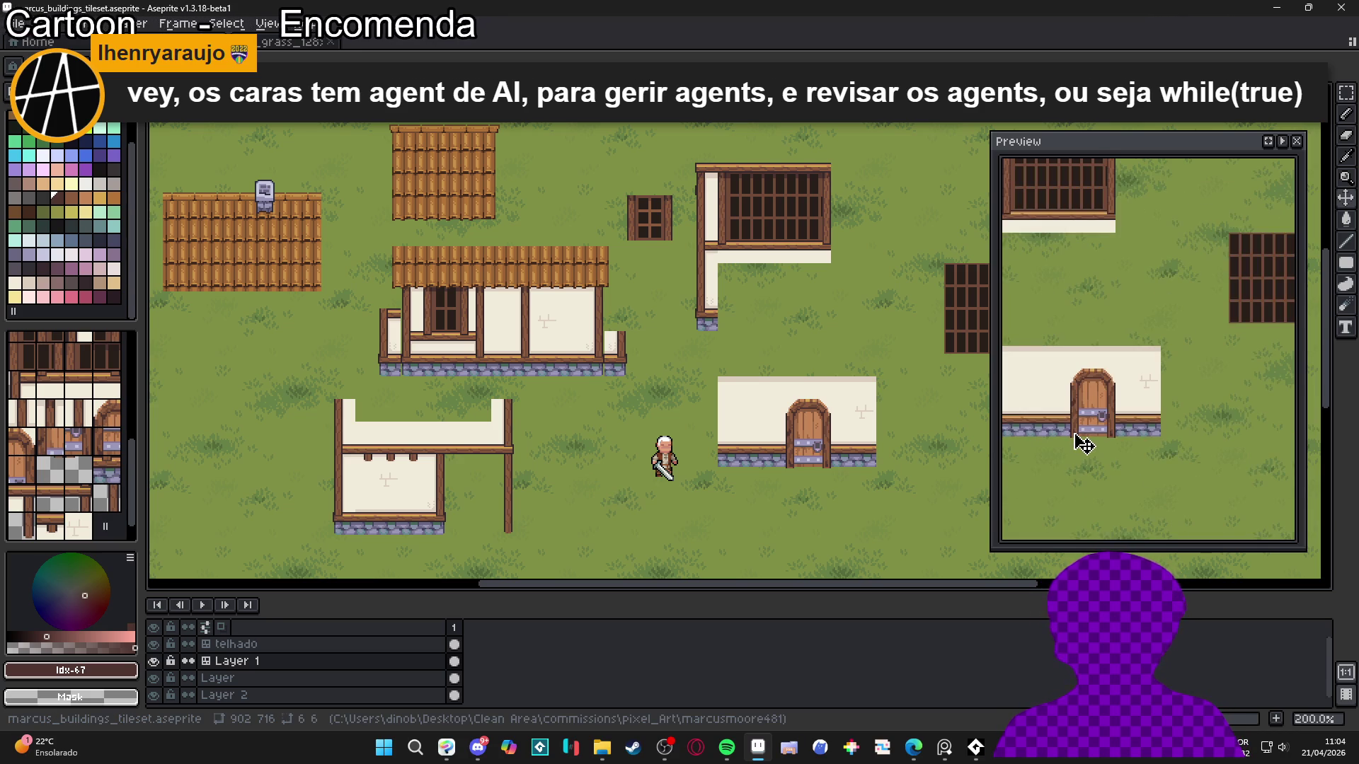
drag(1082, 444, 1111, 455)
scroll(1111, 457, up, 1)
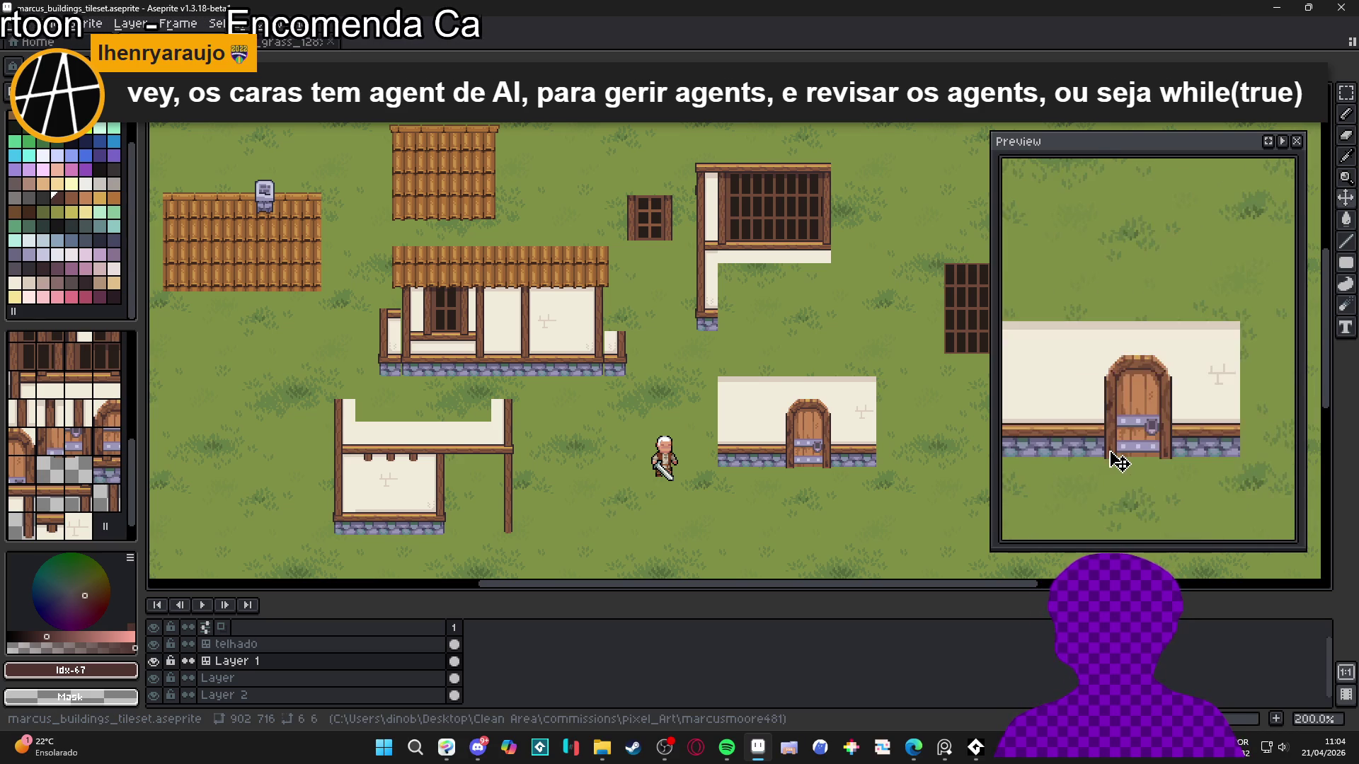
scroll(1111, 457, down, 1)
scroll(1108, 453, up, 1)
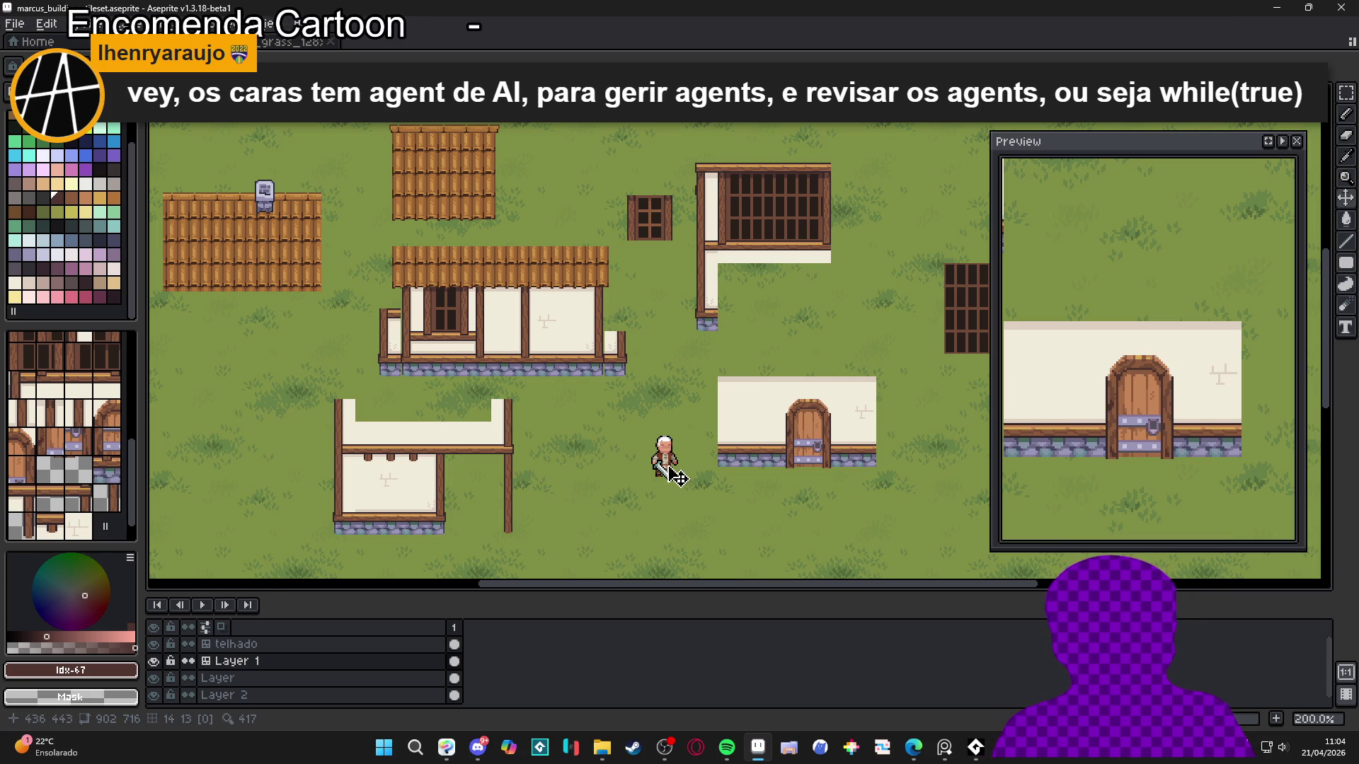
key(v)
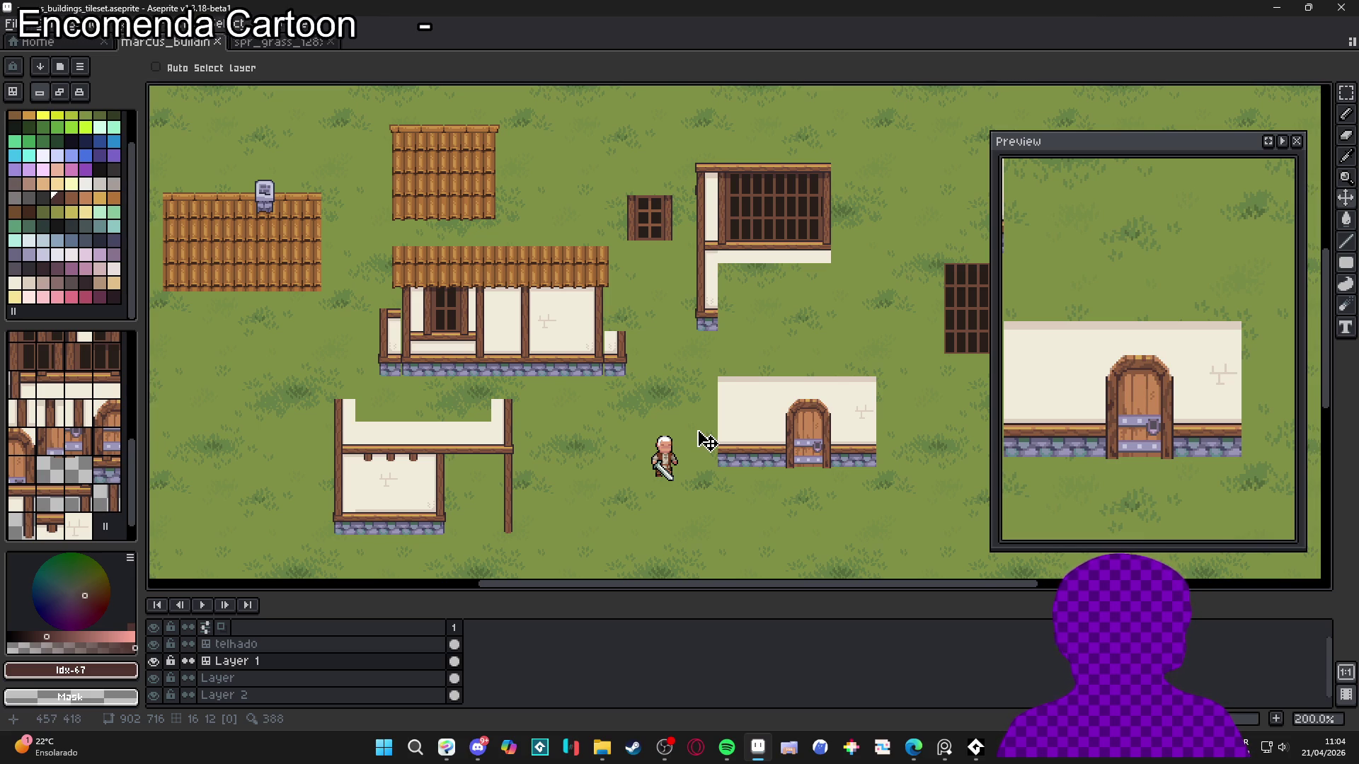
key(ctrl+s)
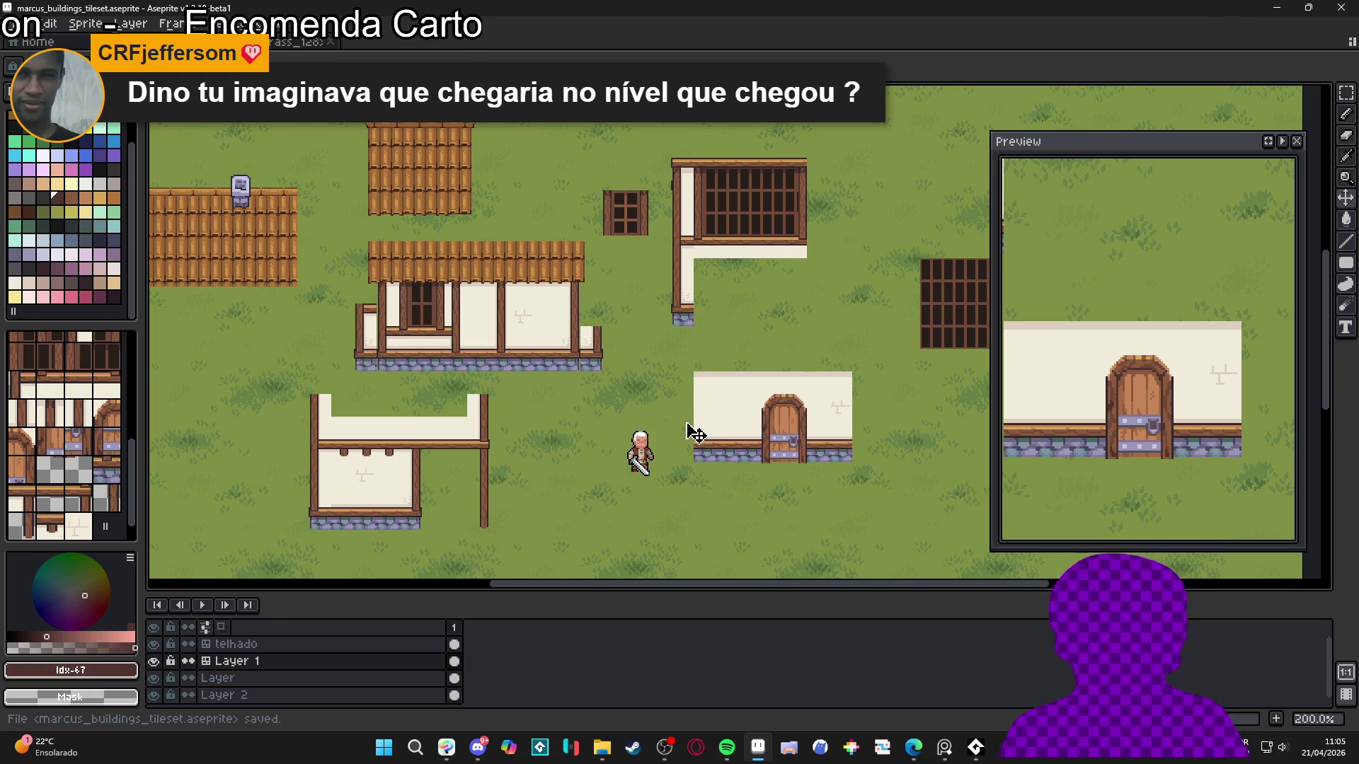
Save marcus_buildings_tileset.aseprite again and make 'Layer' the active layer
scroll(693, 432, down, 4)
scroll(661, 412, up, 4)
key(ctrl+s)
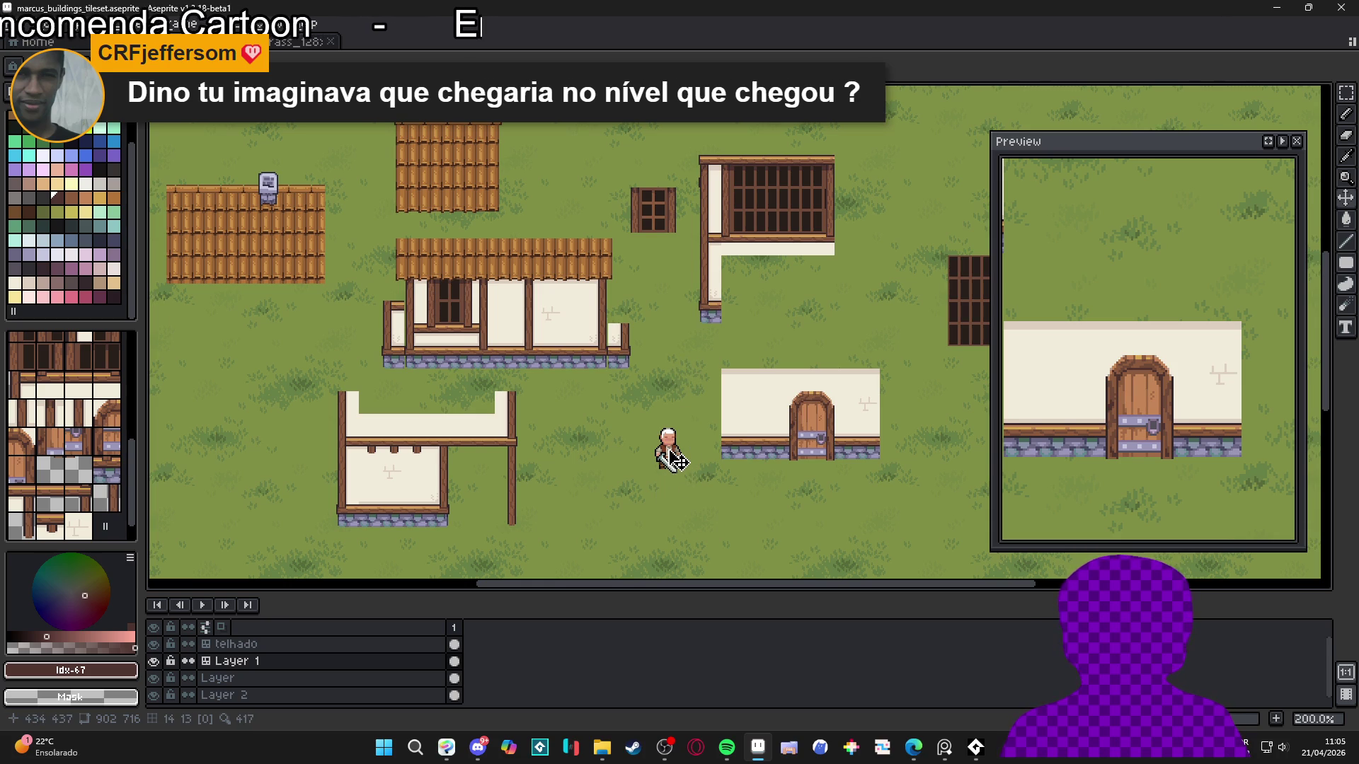
key(alt+Down)
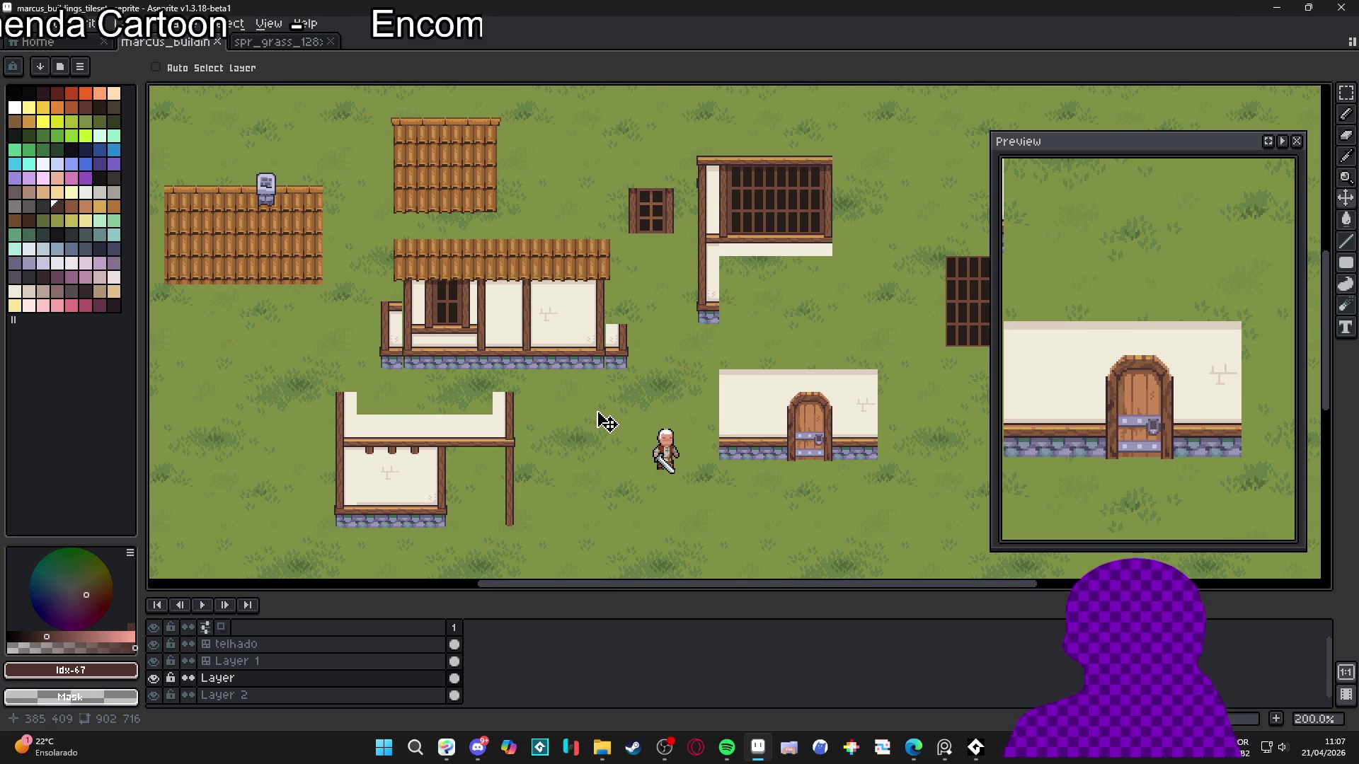
Select the buildings' layer from the canvas and undo the accidental cel move
scroll(601, 422, down, 3)
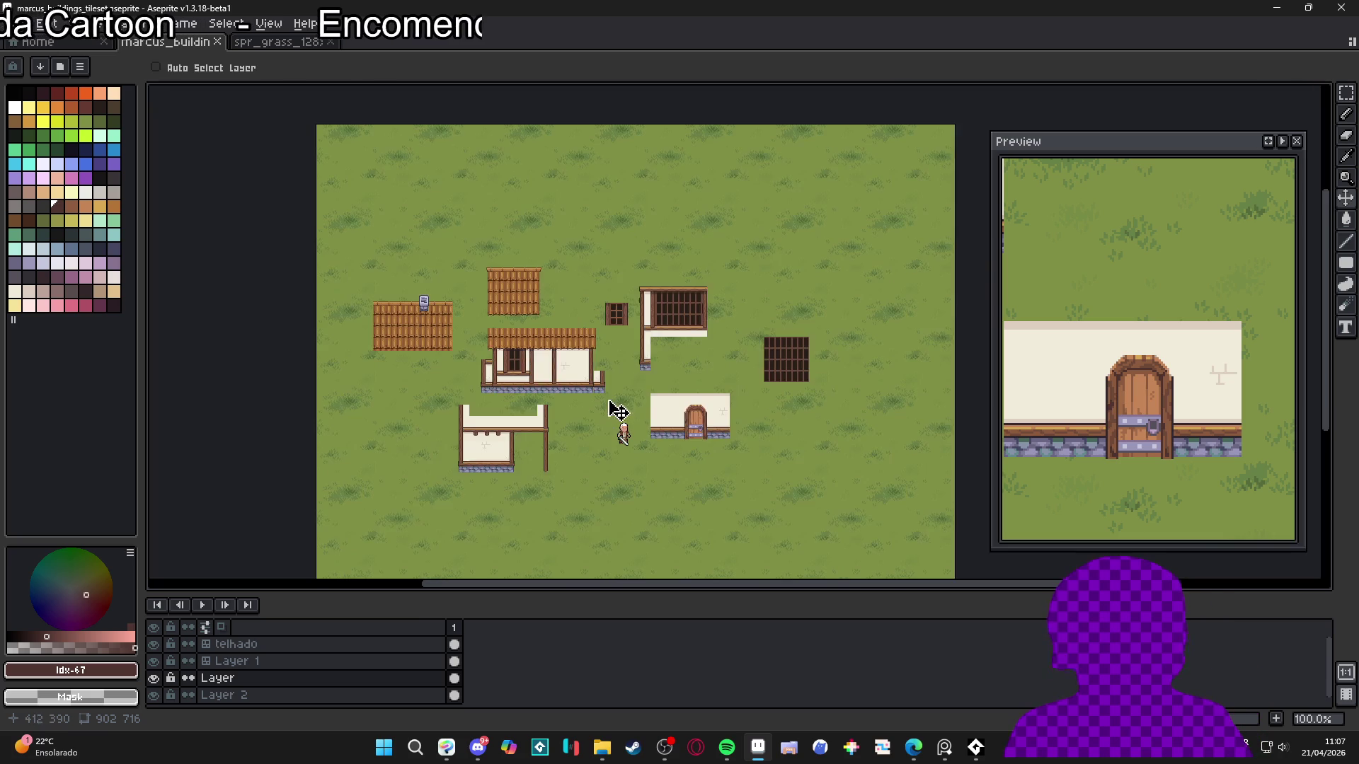
scroll(574, 265, up, 2)
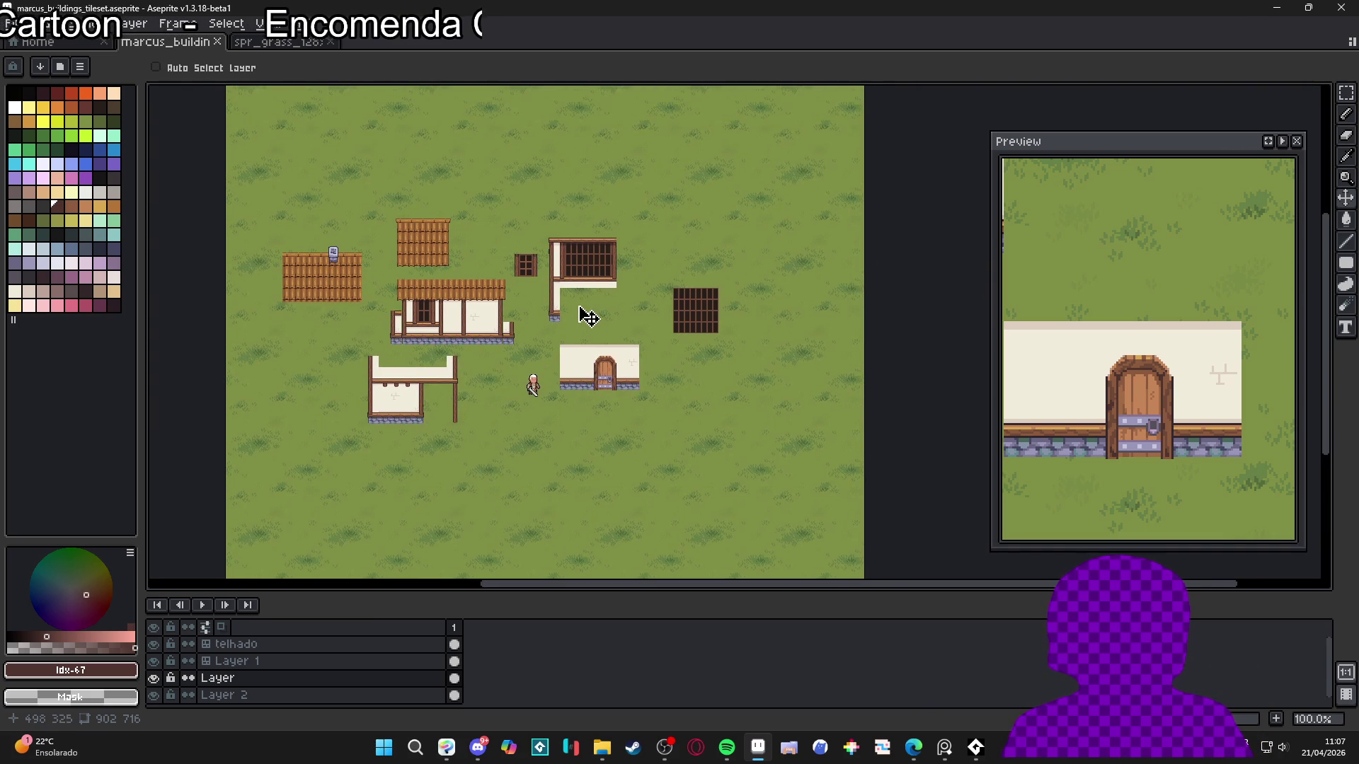
ctrl+click(546, 352)
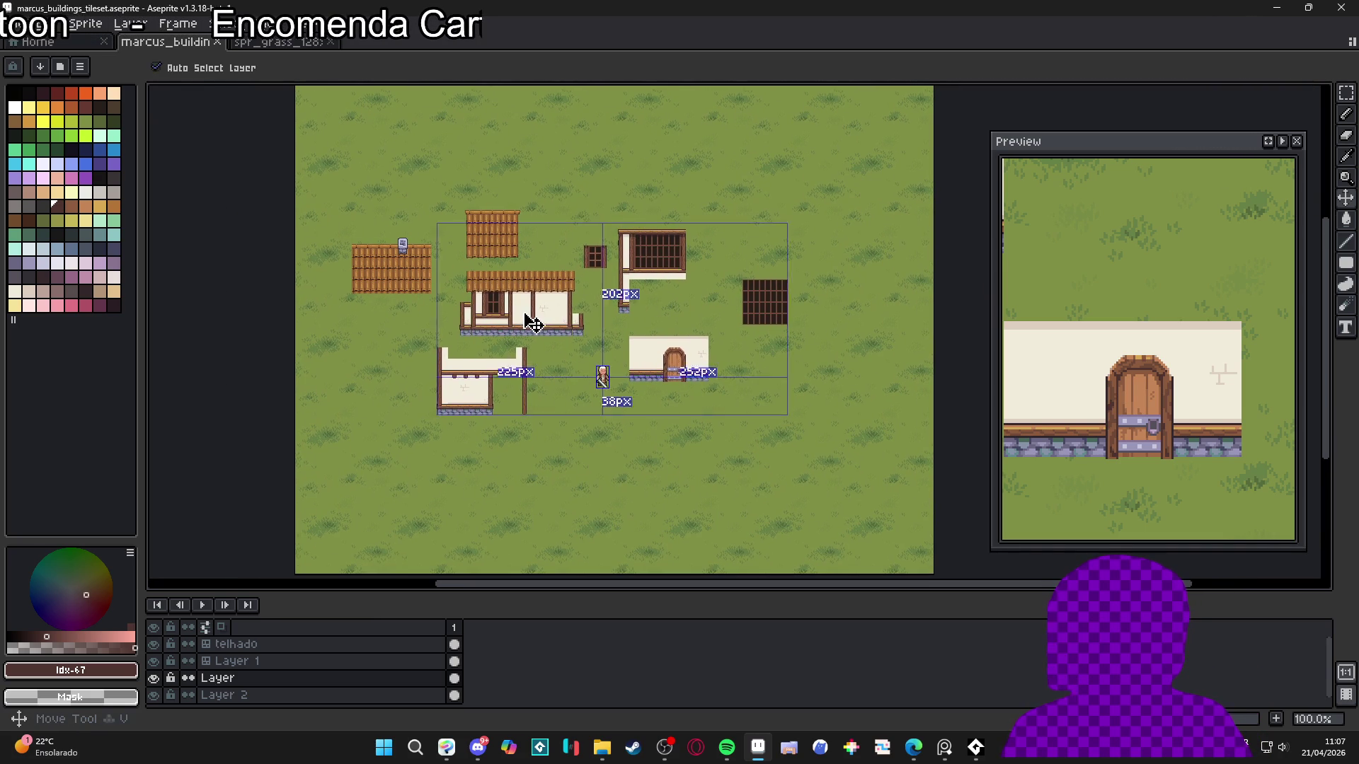
key(ctrl+z)
scroll(545, 283, up, 1)
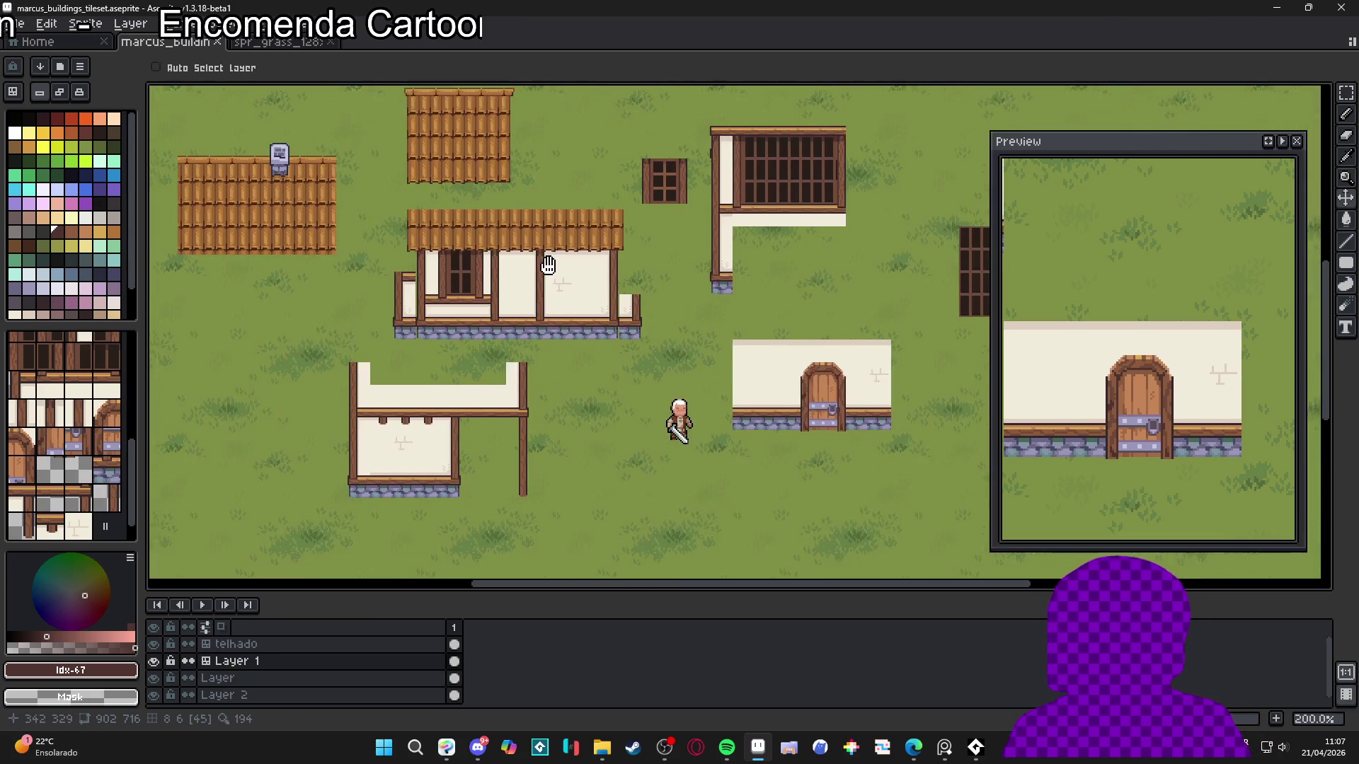
scroll(541, 268, down, 1)
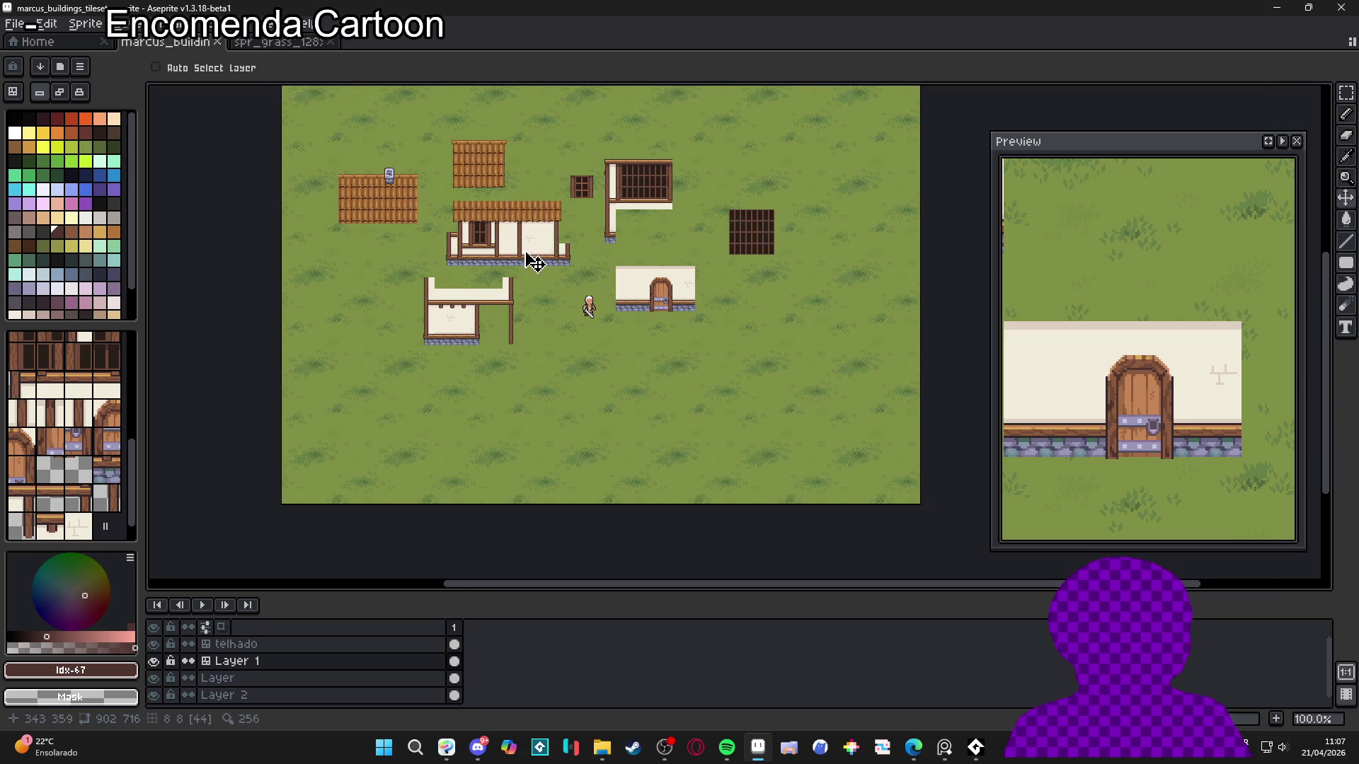
scroll(596, 312, up, 1)
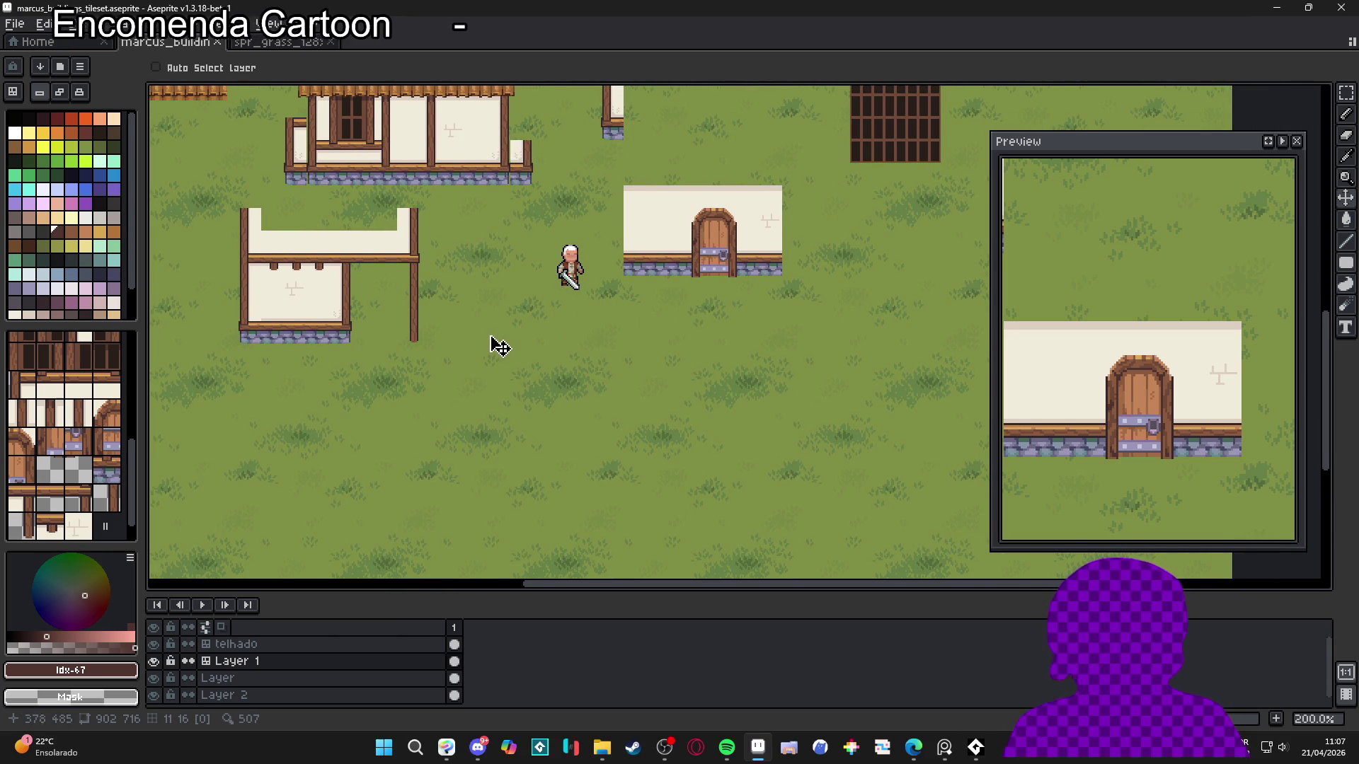
scroll(516, 343, down, 1)
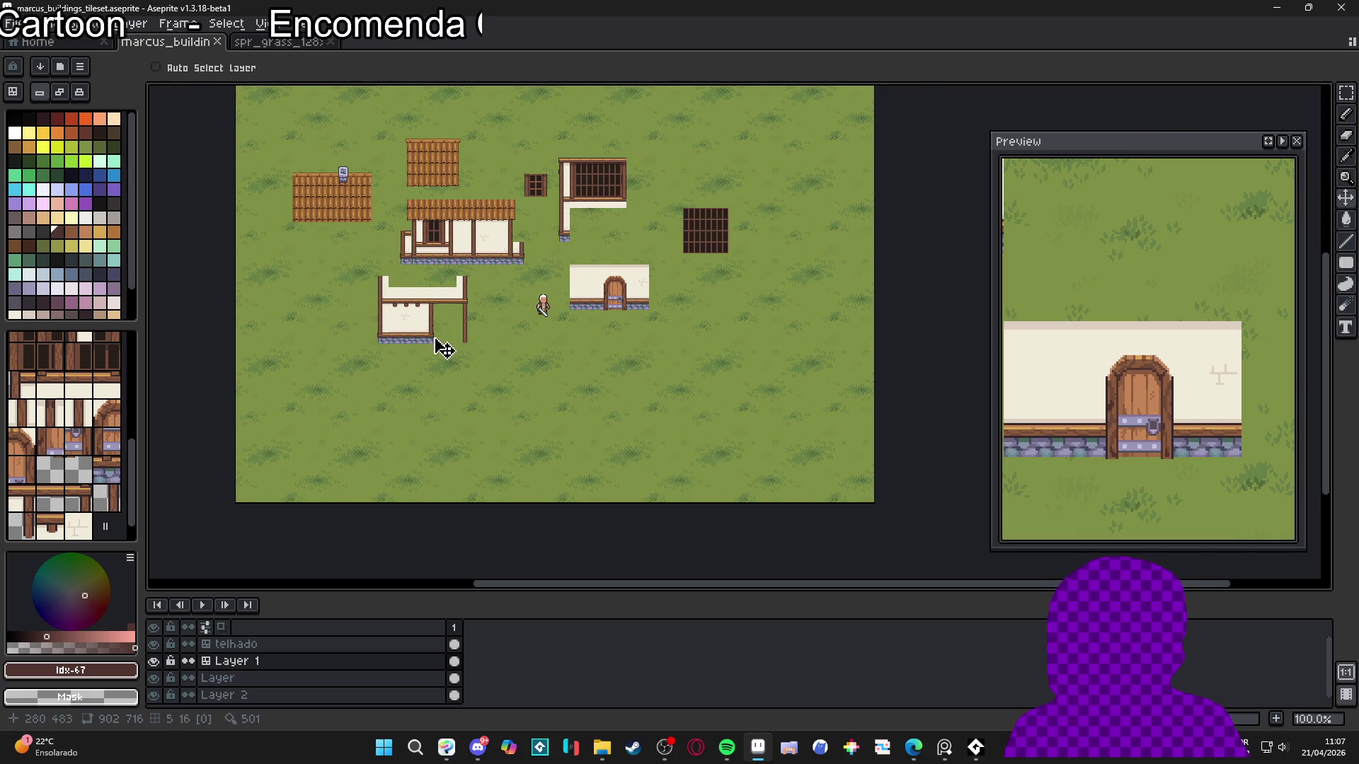
scroll(453, 358, up, 1)
scroll(481, 357, down, 1)
scroll(453, 339, up, 1)
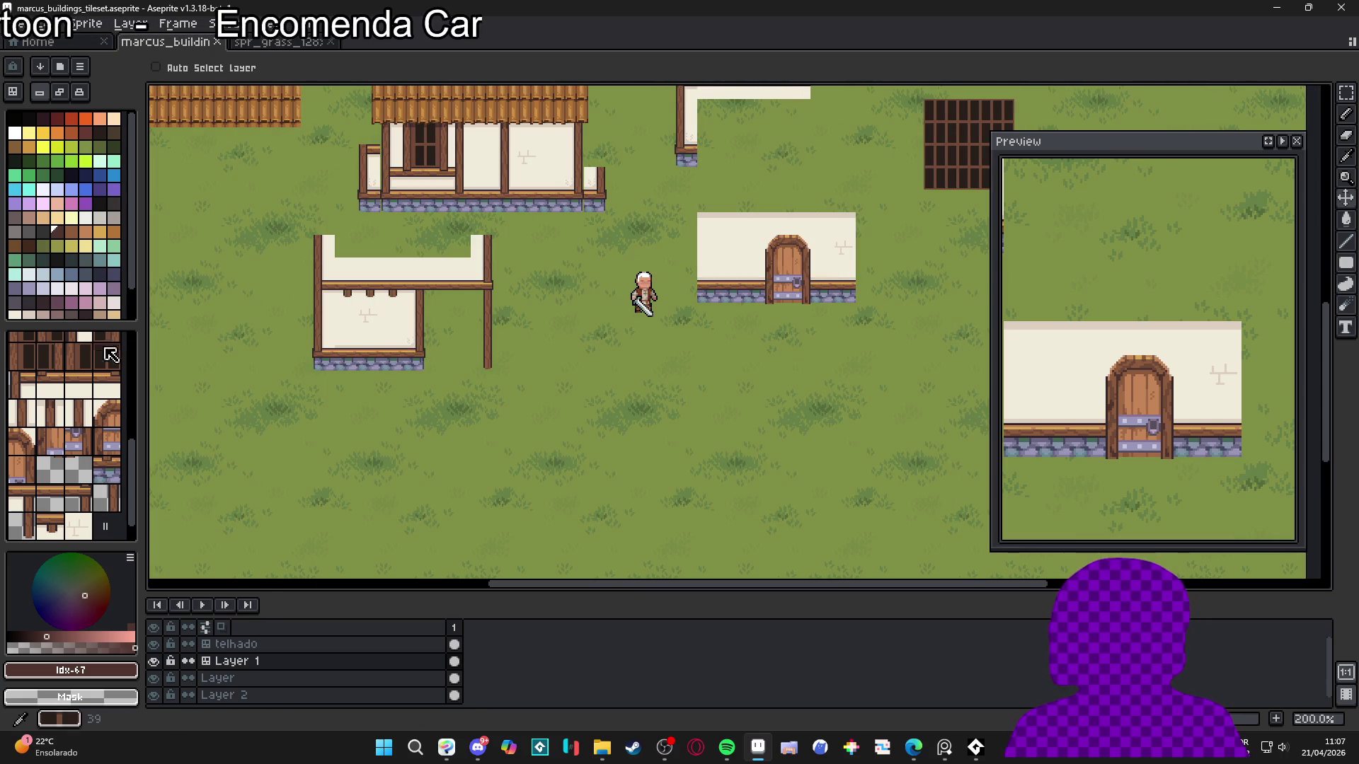
Switch to tile painting and sample tiles 21 and 22 from the map
click(13, 92)
key(i)
click(320, 362)
key(b)
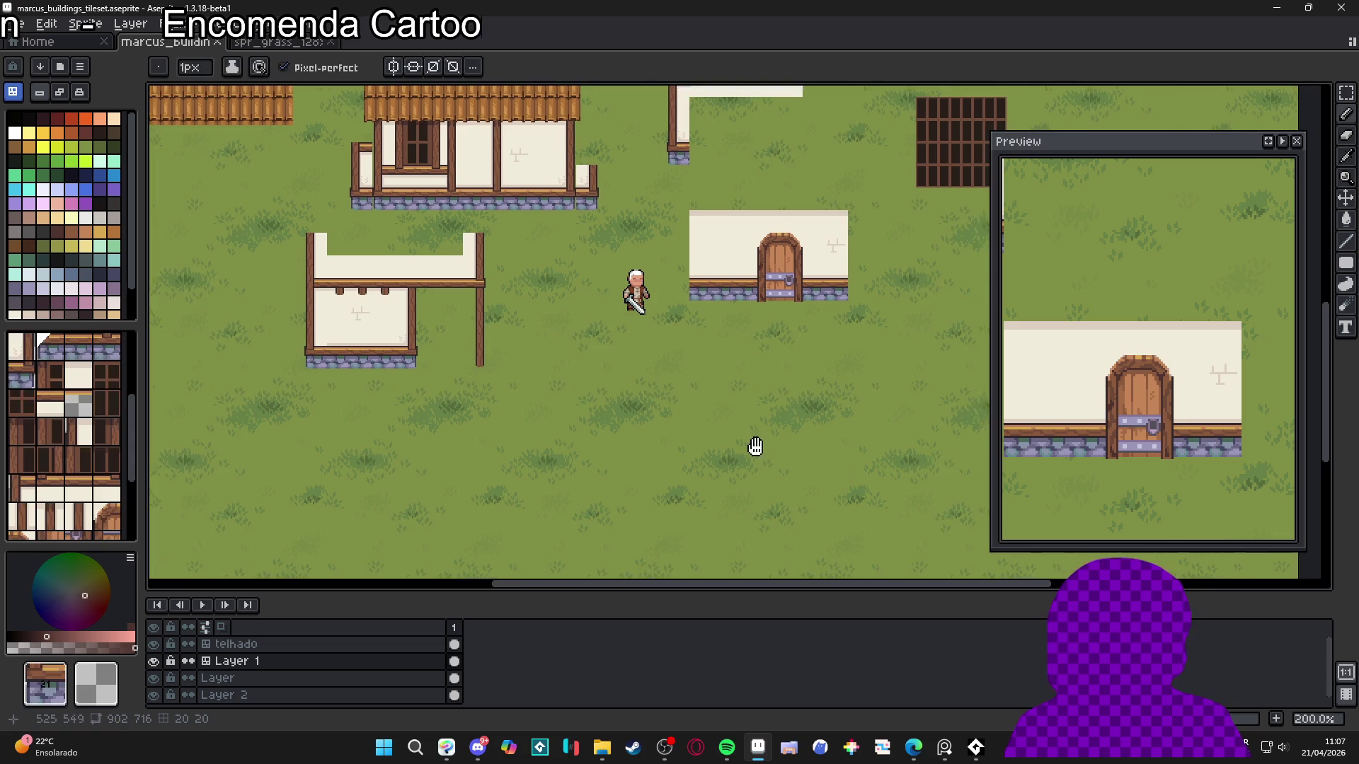
scroll(540, 470, right, 3)
scroll(513, 425, down, 2)
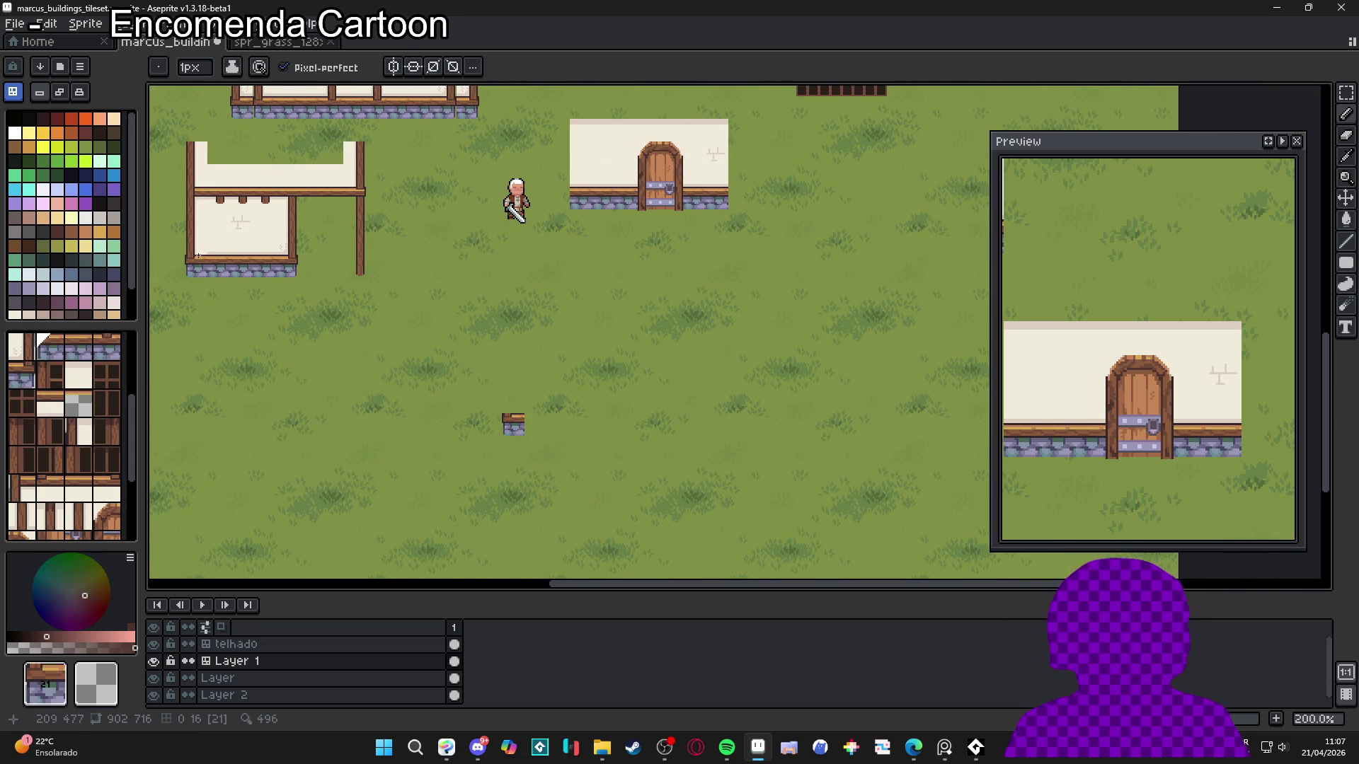
alt+click(513, 425)
scroll(538, 416, down, 2)
scroll(537, 416, right, 1)
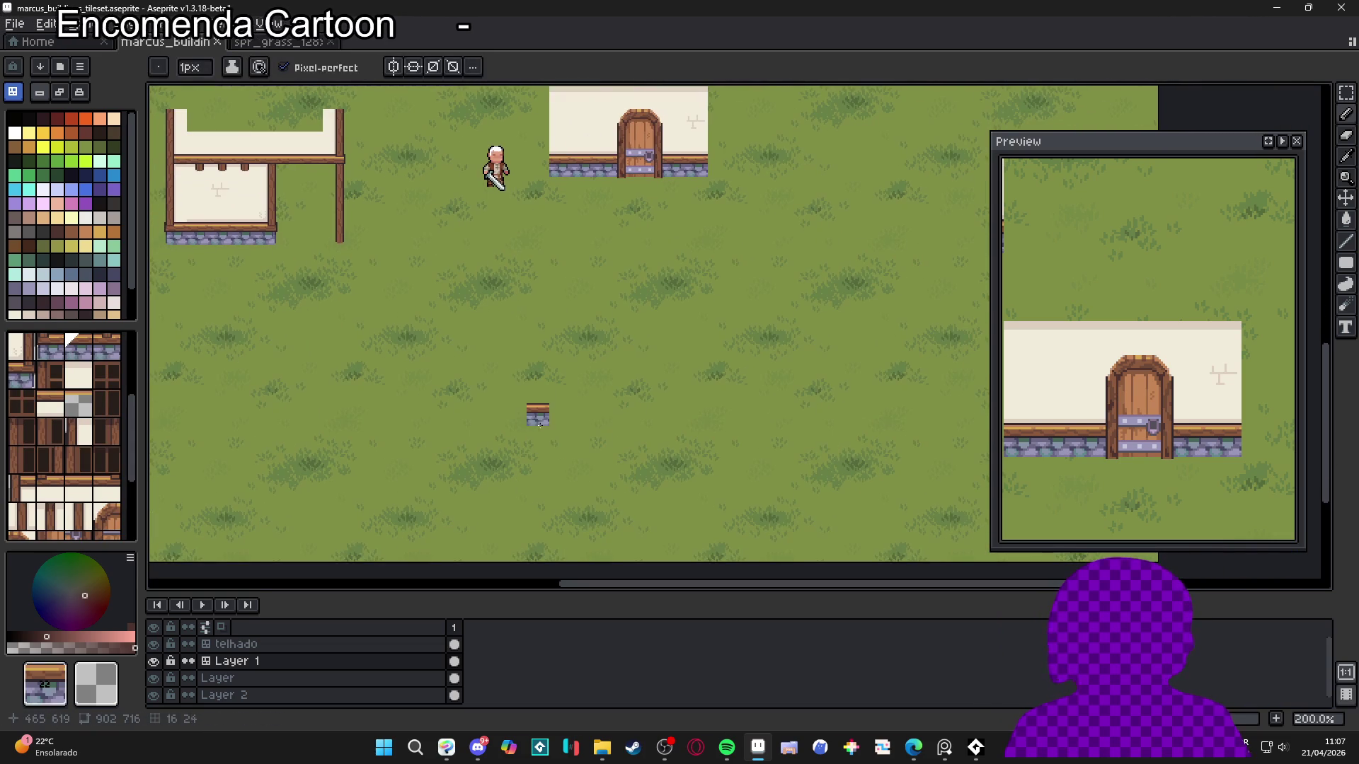
Place a post-and-wall tile above the new house's stone base
alt+click(185, 234)
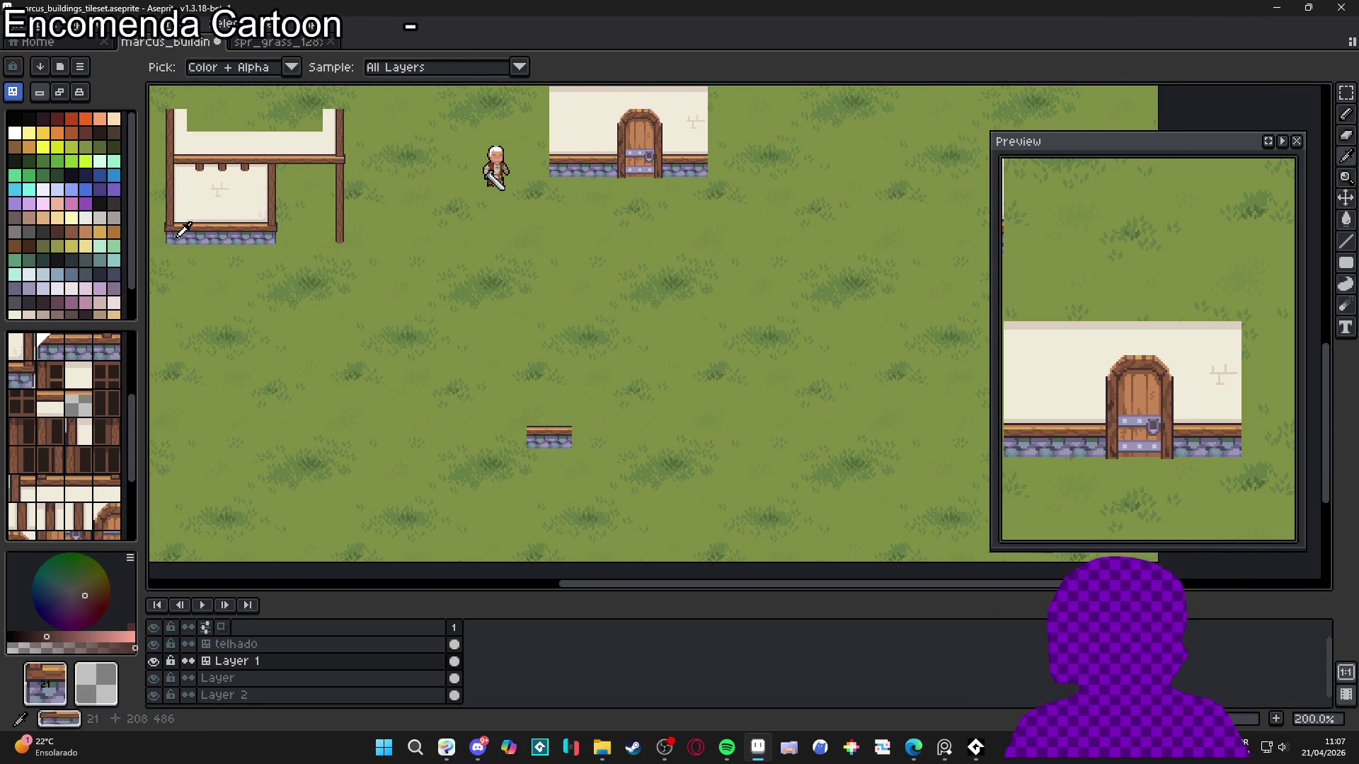
alt+click(177, 211)
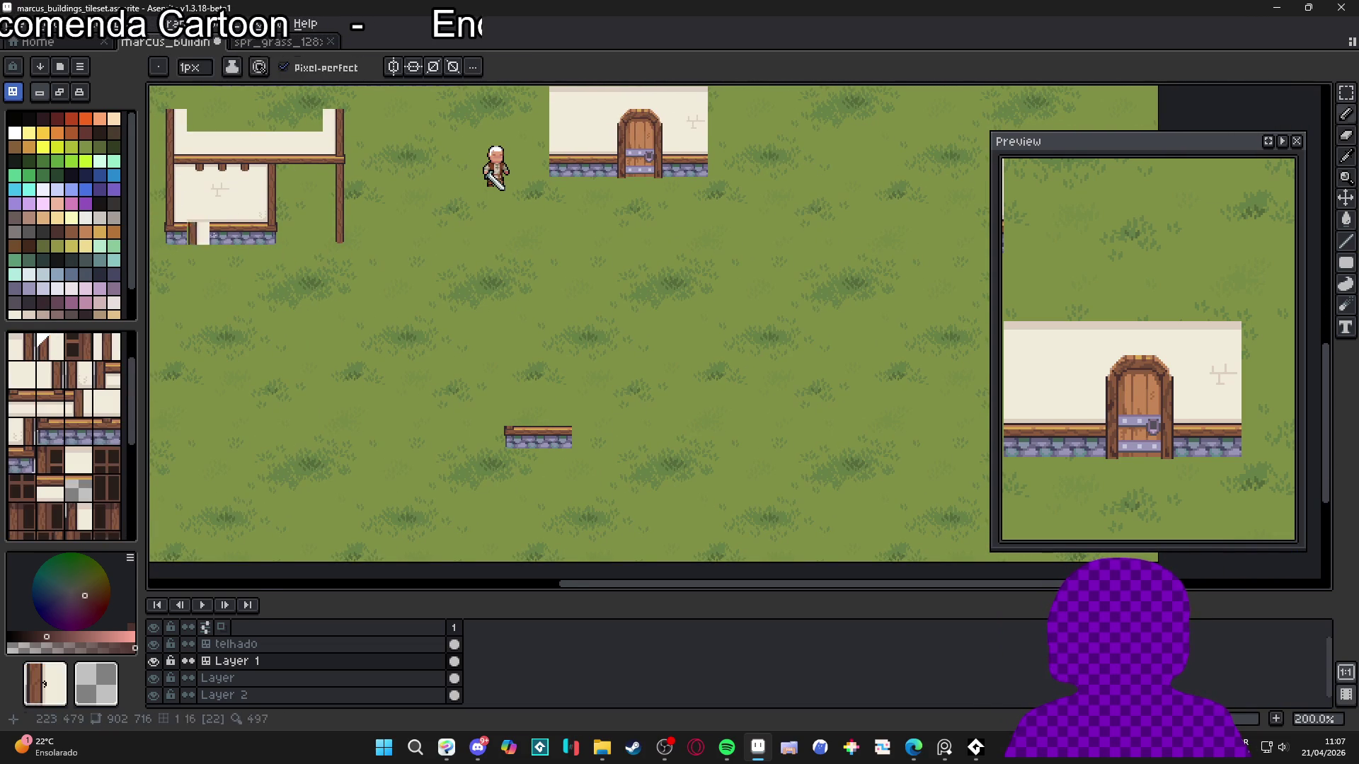
click(516, 415)
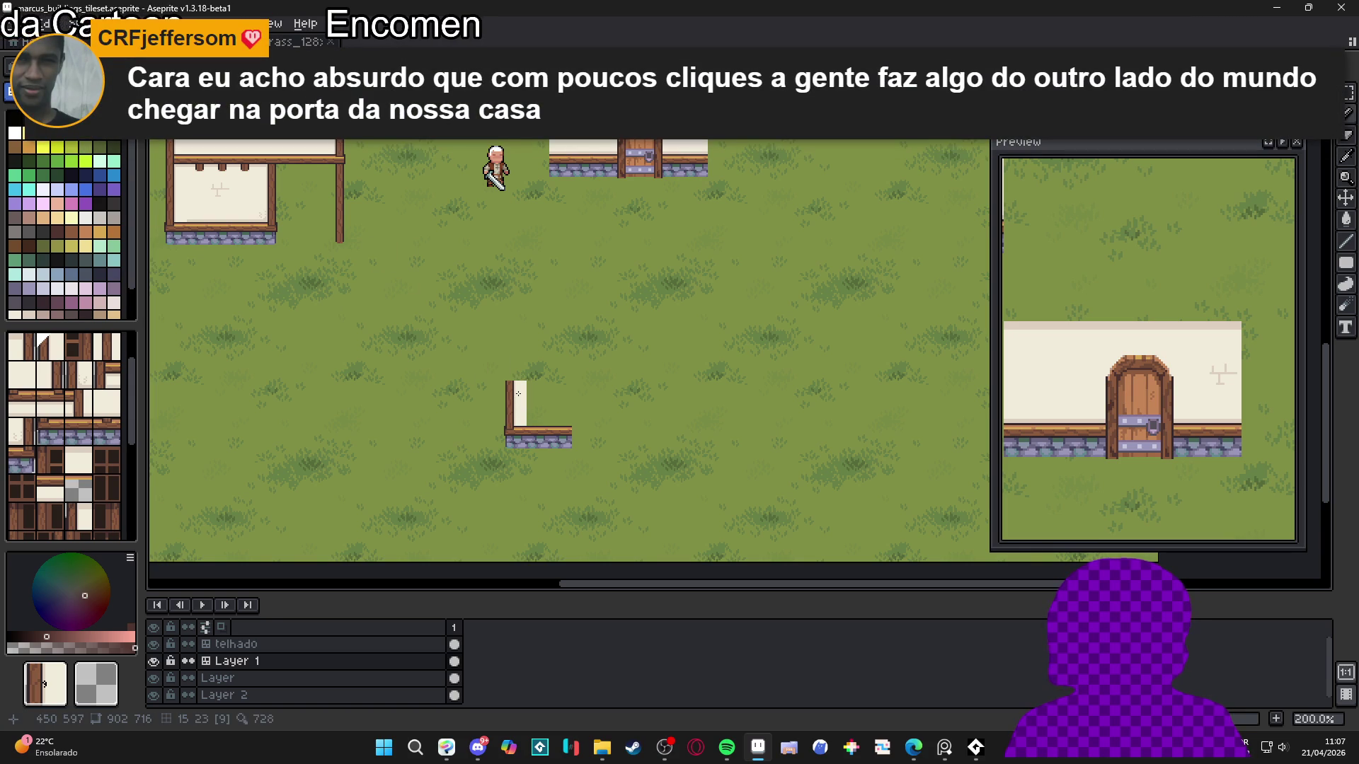
alt+click(220, 234)
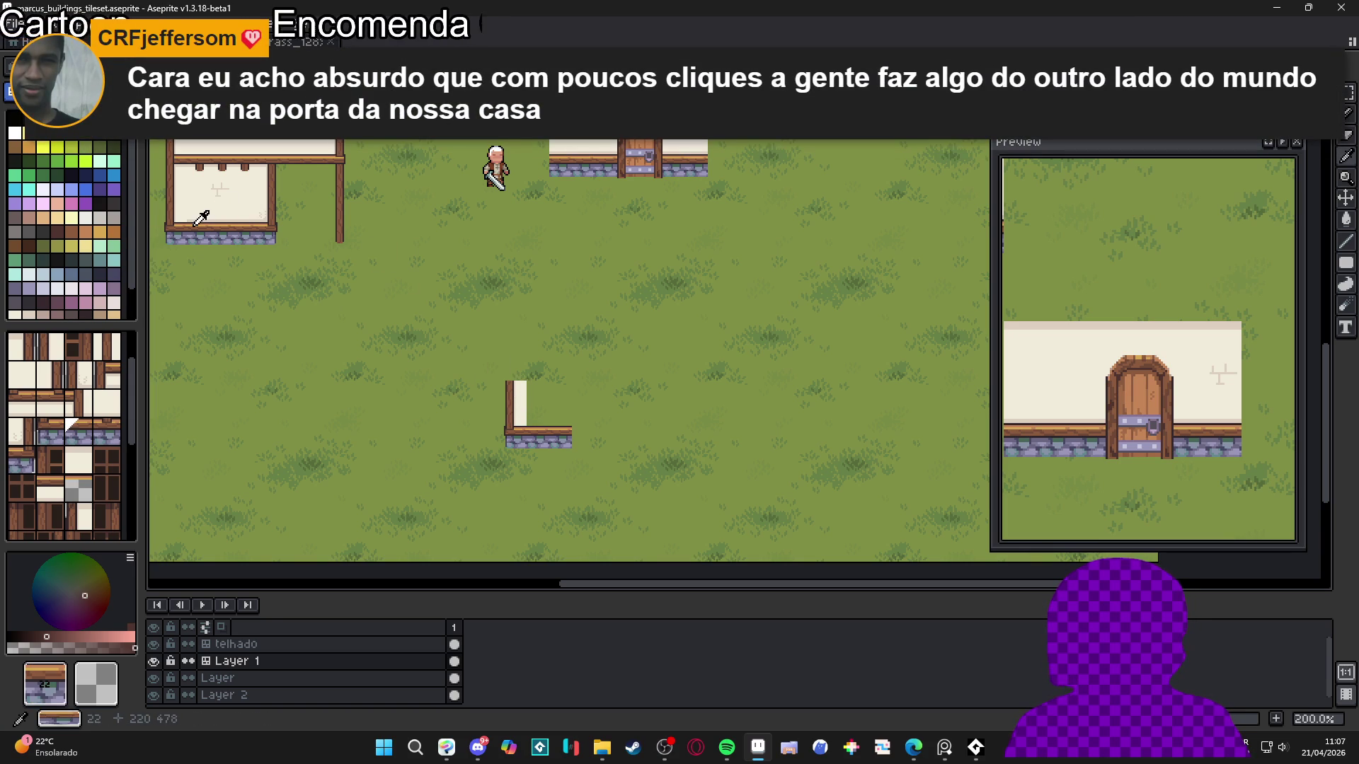
scroll(524, 210, down, 2)
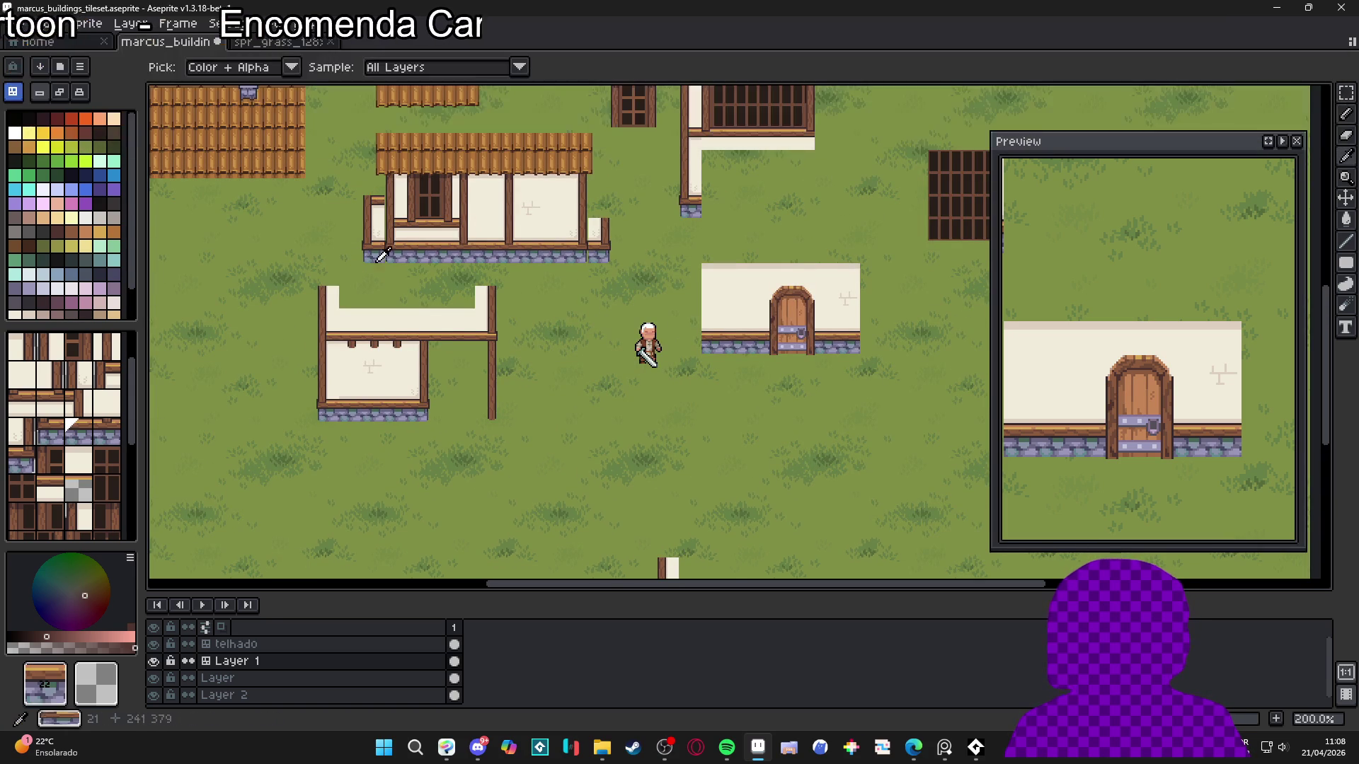
scroll(588, 421, up, 2)
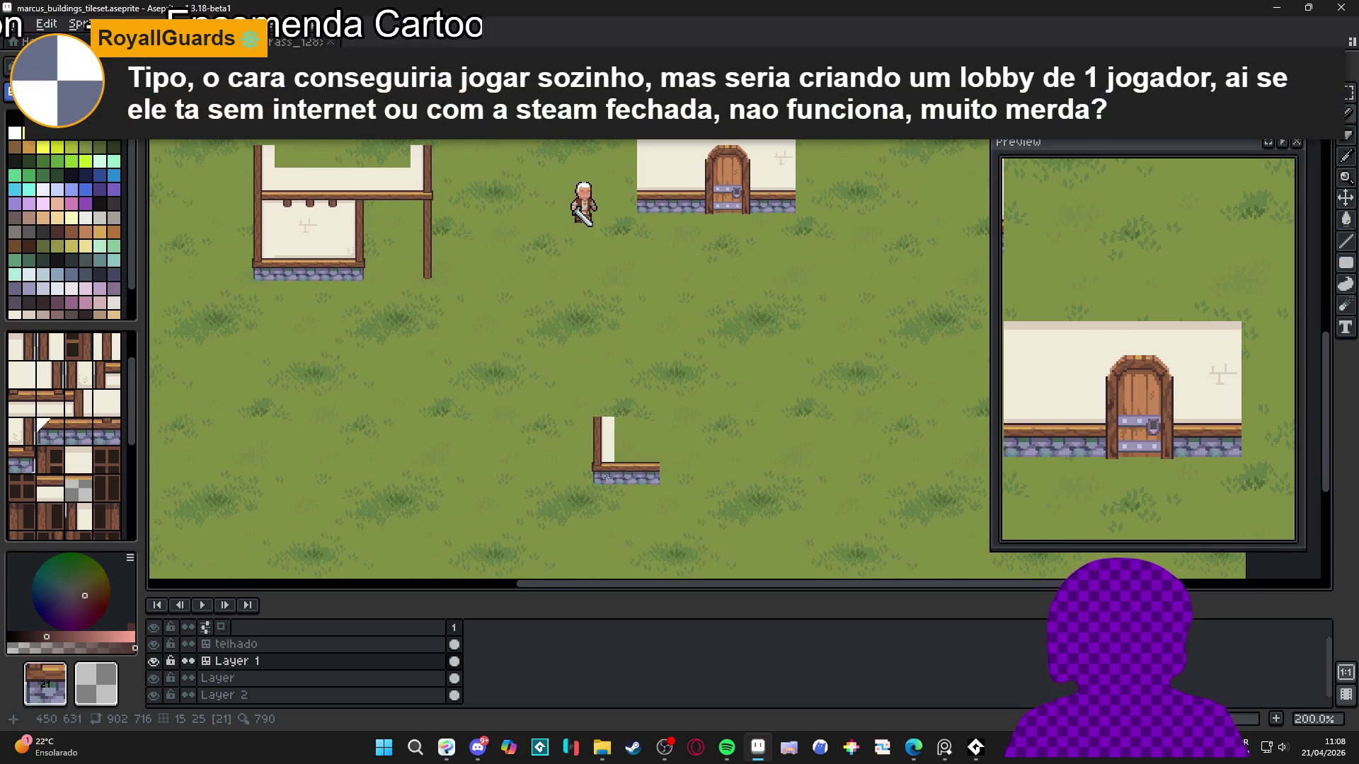
scroll(602, 469, up, 1)
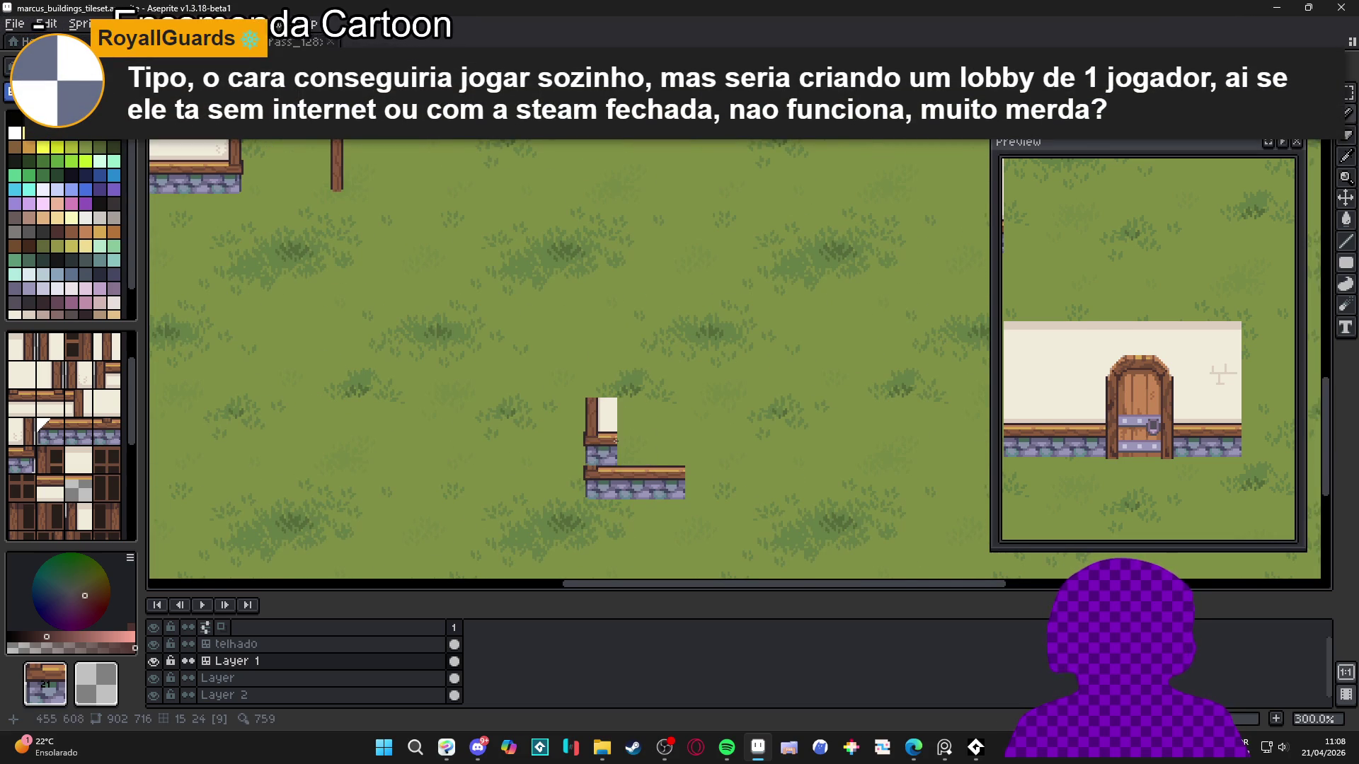
scroll(499, 347, down, 2)
scroll(396, 202, up, 2)
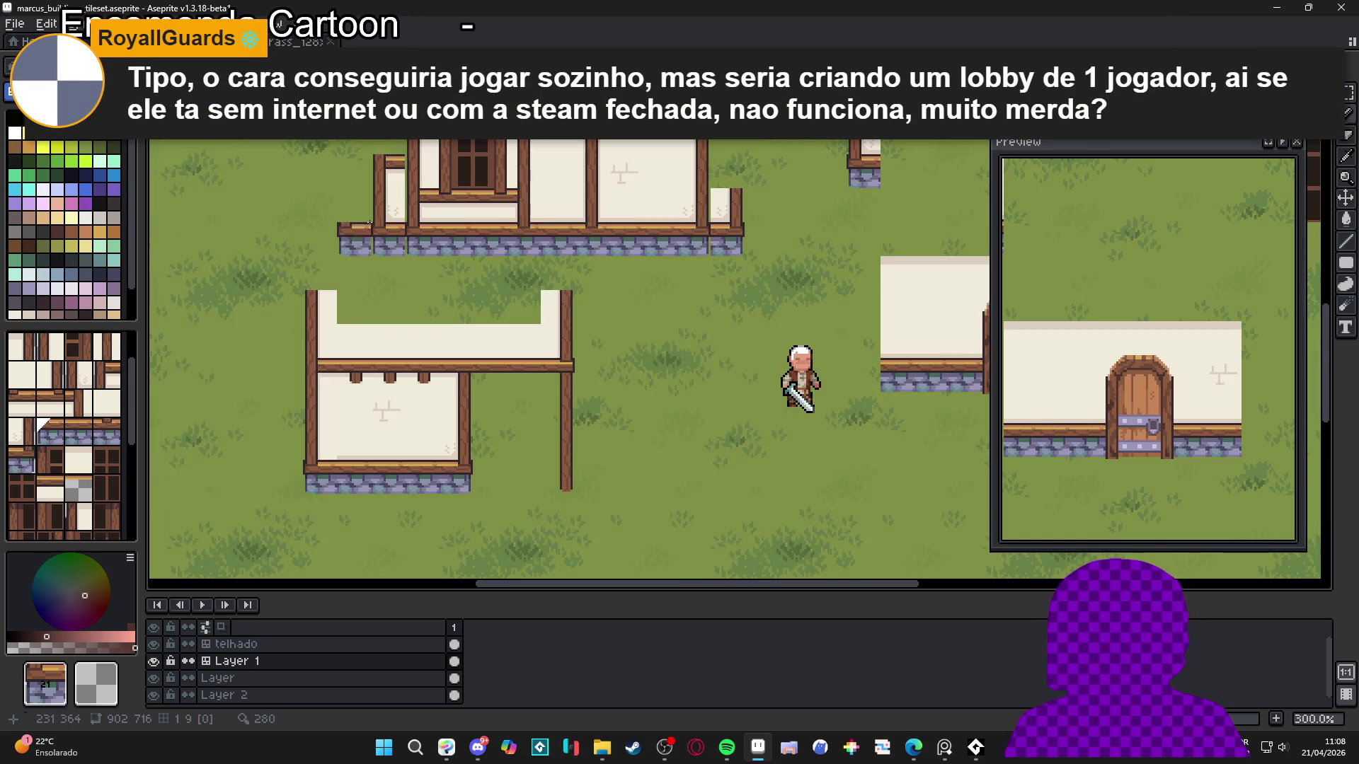
Fill the new house's wall corner and top-right cells with the plain wall tile
alt+click(390, 209)
scroll(439, 269, down, 1)
drag(706, 595, 645, 465)
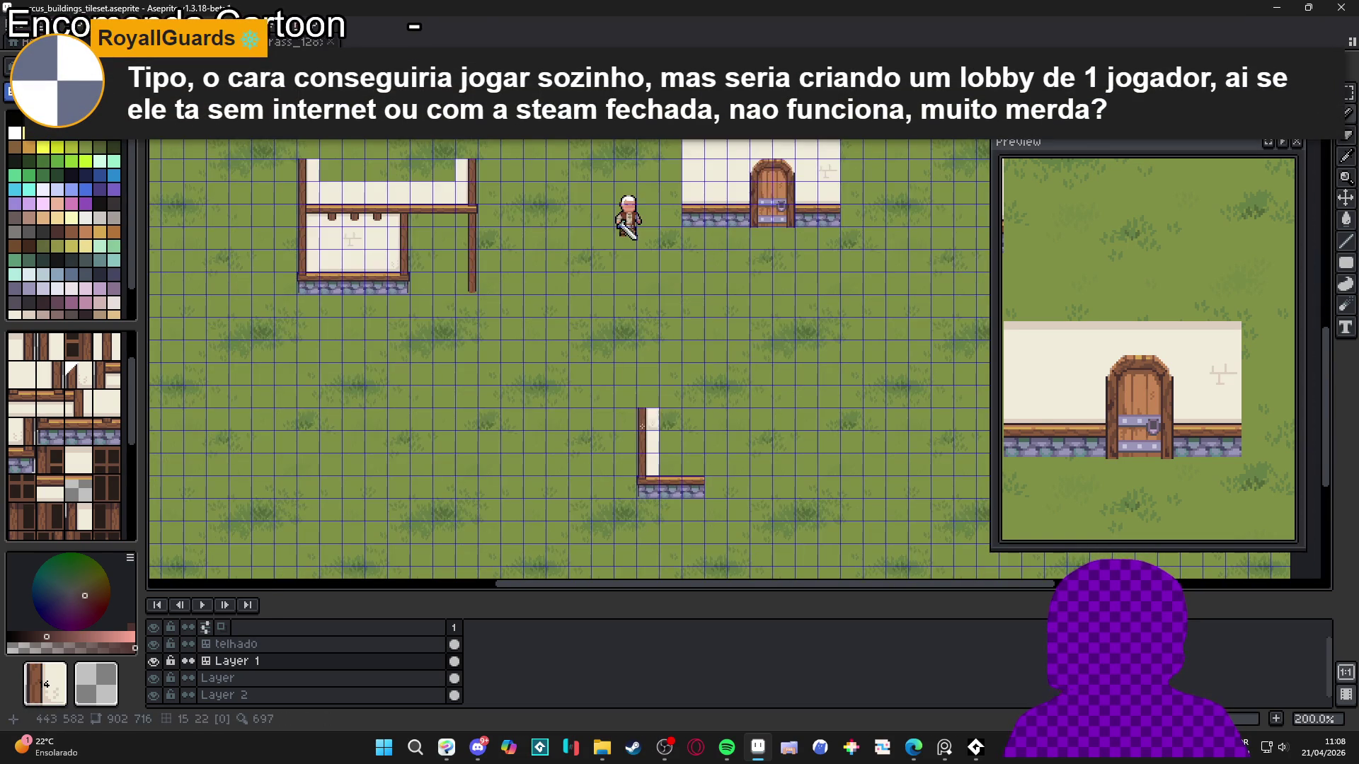
scroll(622, 453, right, 1)
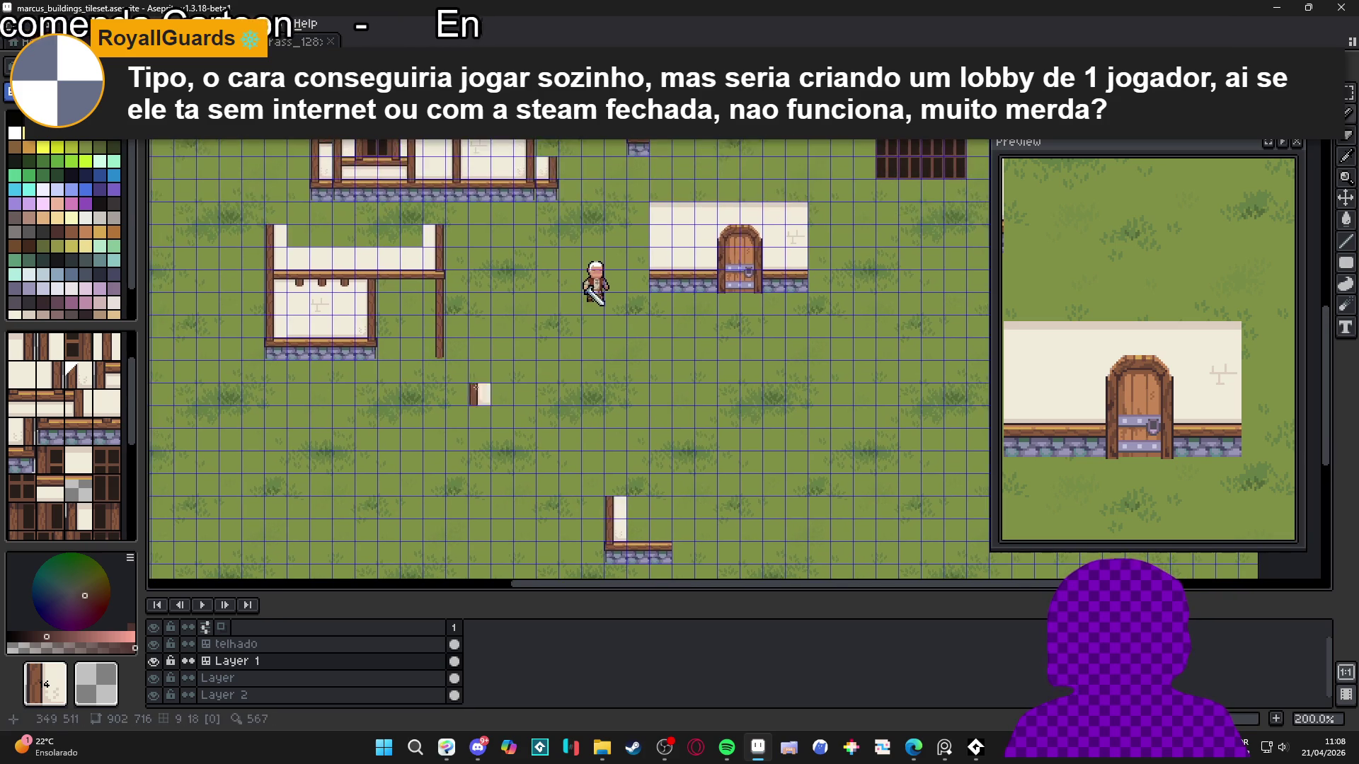
scroll(480, 395, up, 2)
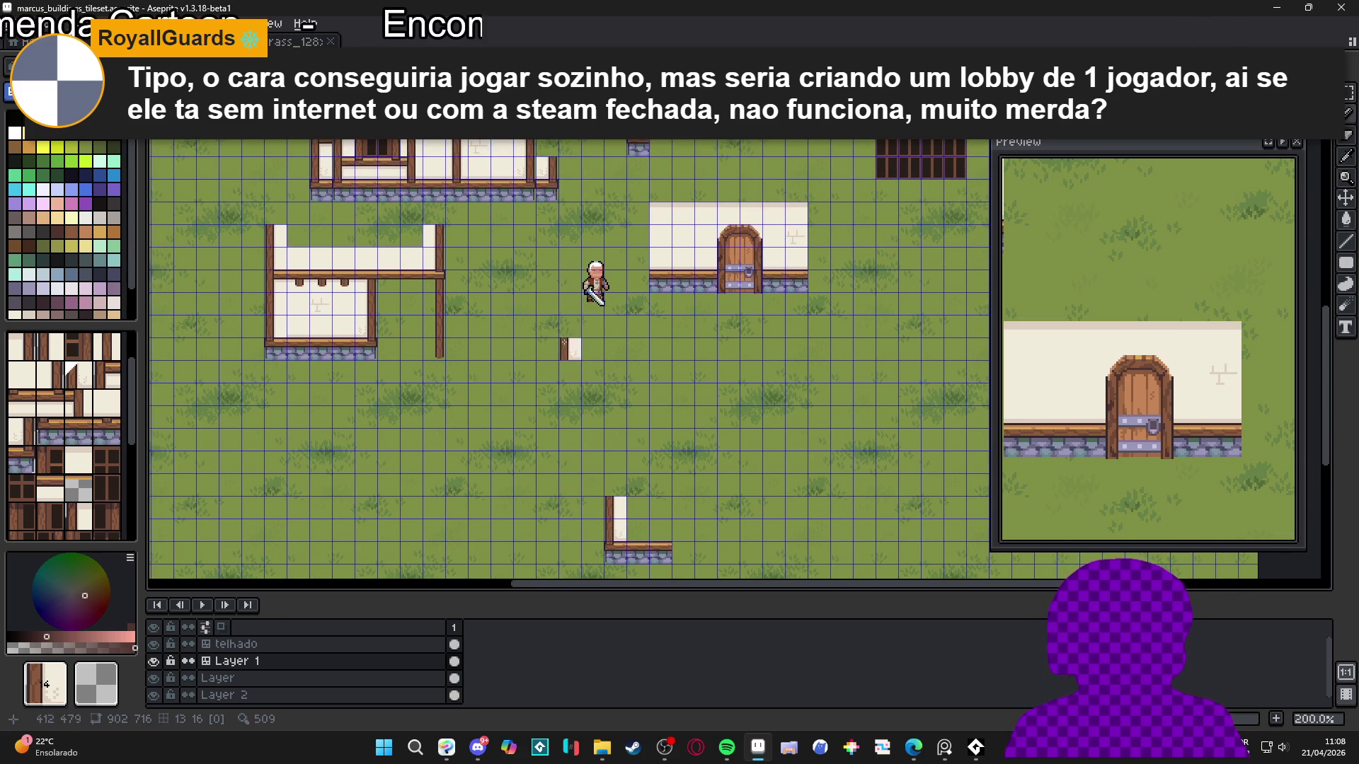
scroll(569, 349, right, 1)
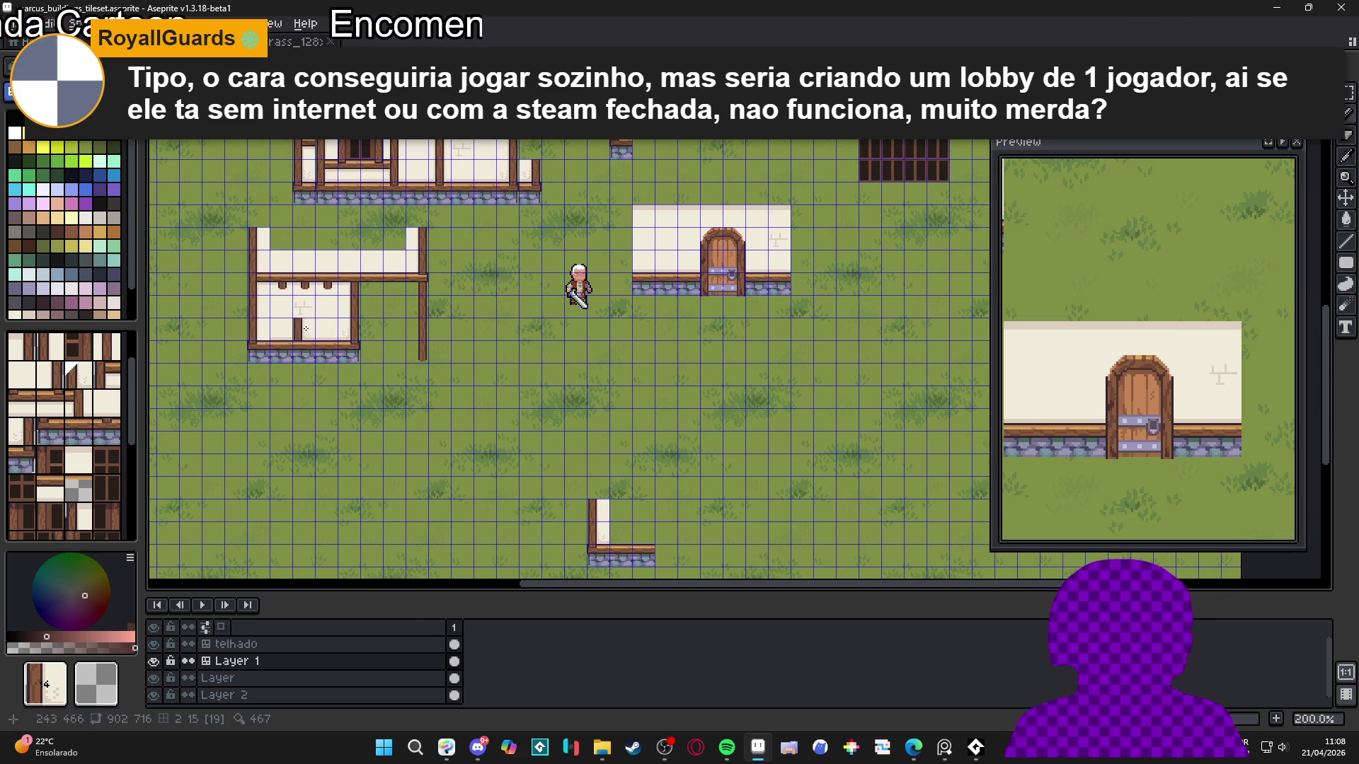
click(644, 537)
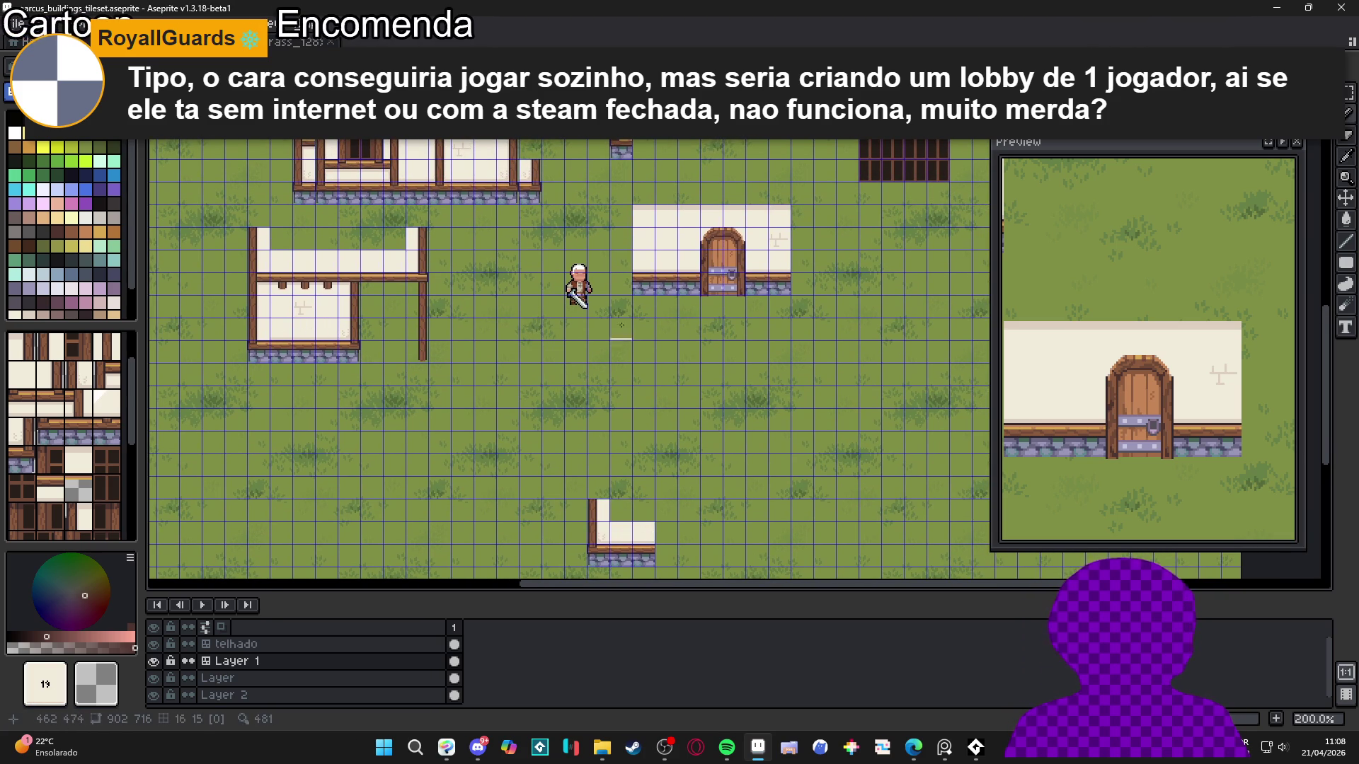
mouse_move(620, 510)
mouse_down()
mouse_move(643, 510)
mouse_move(589, 469)
mouse_up()
Copy the arched door from the upper house and drop it onto the new small house
alt+click(667, 177)
click(586, 470)
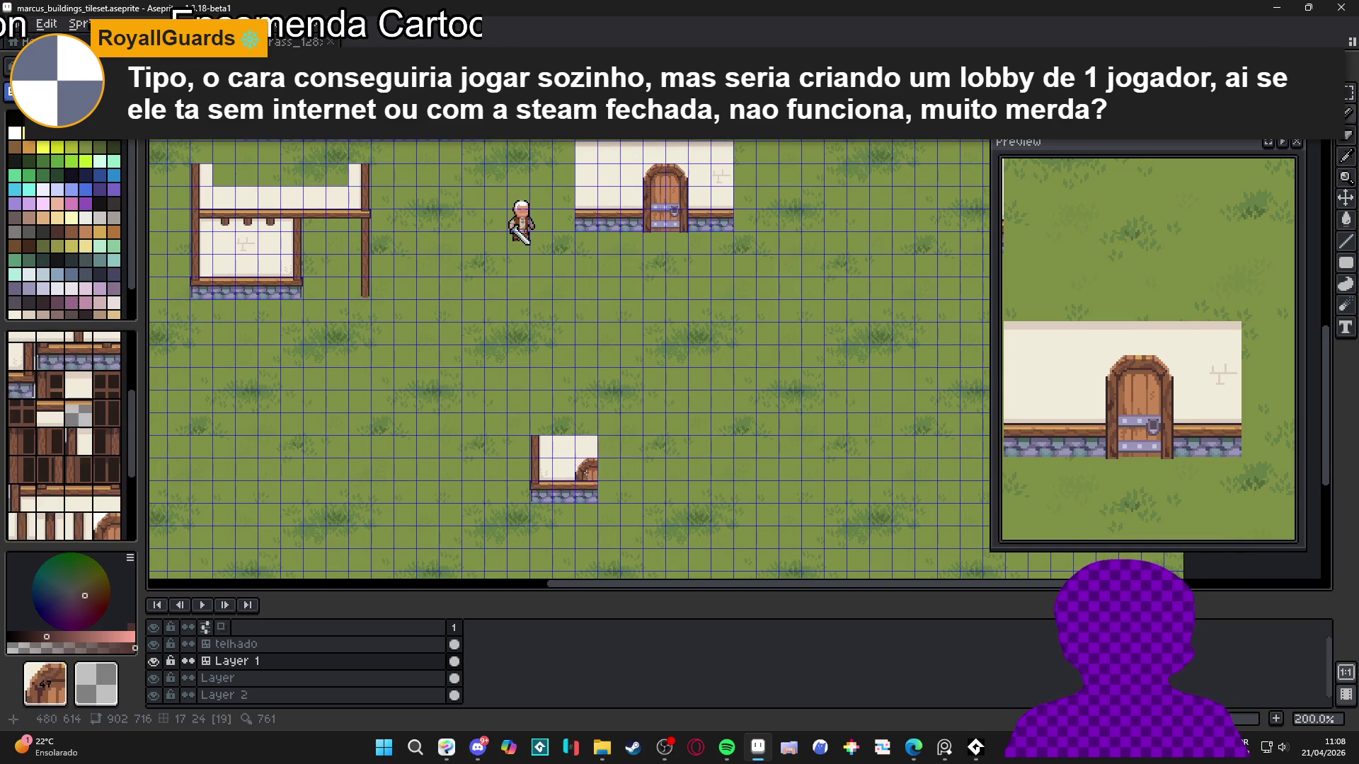
key(ctrl+z)
click(654, 219)
key(ctrl+z)
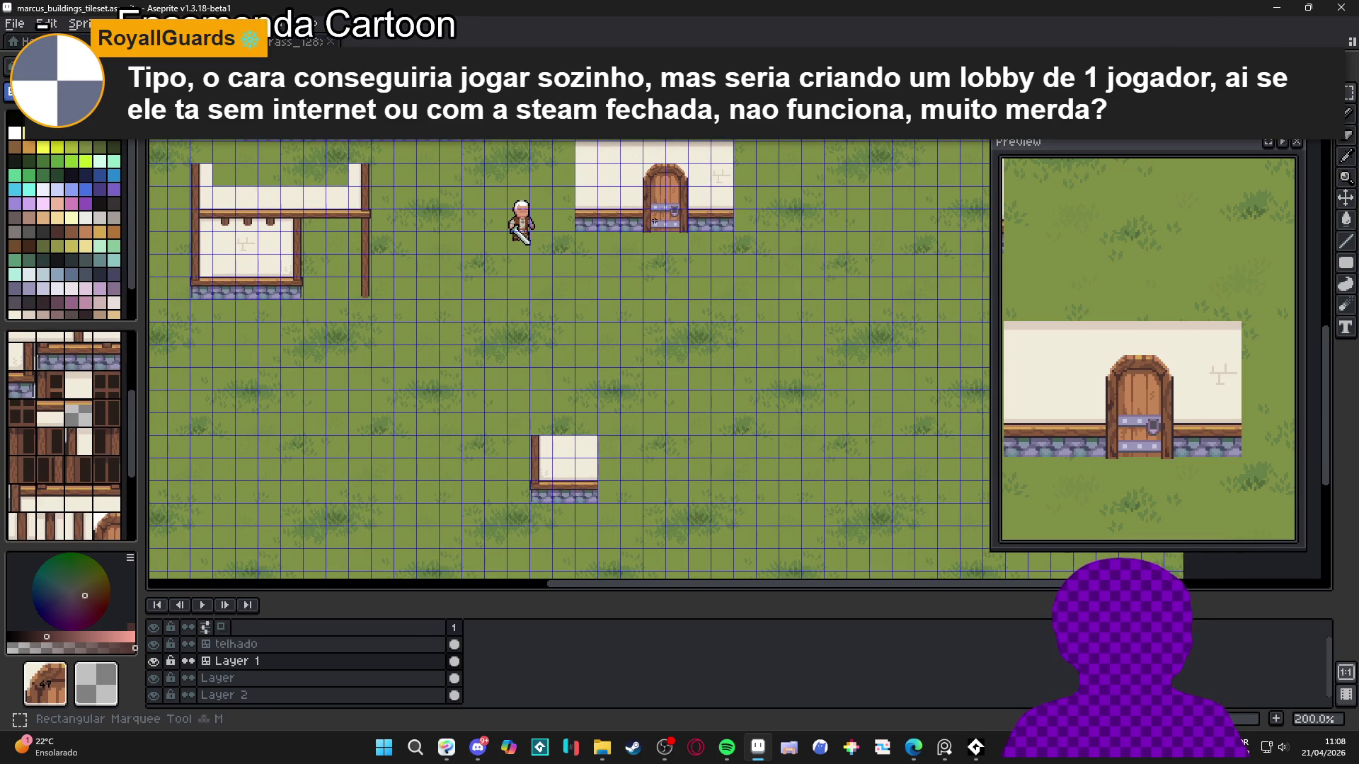
drag(641, 163, 688, 230)
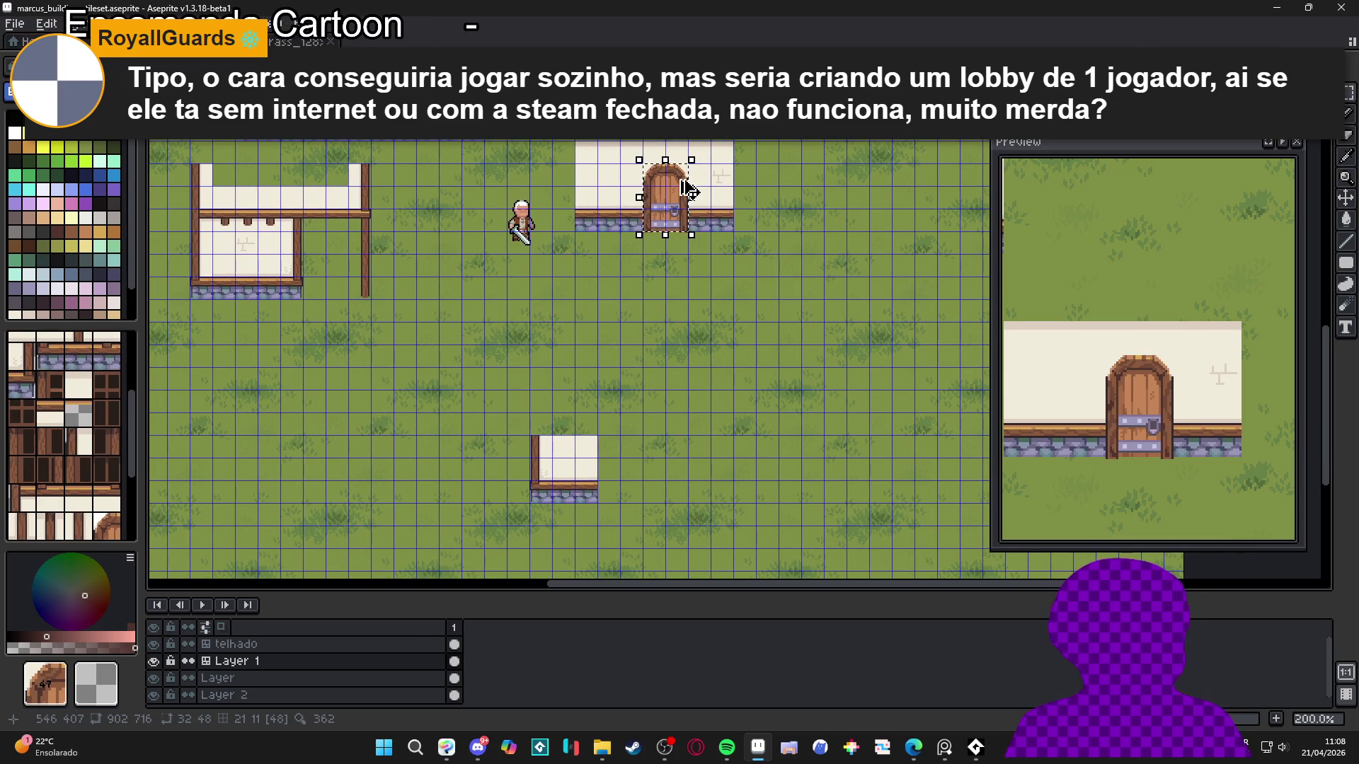
mouse_move(688, 190)
mouse_down()
mouse_move(680, 179)
mouse_move(677, 262)
mouse_move(613, 460)
mouse_move(636, 460)
mouse_up()
mouse_move(725, 477)
mouse_down()
mouse_move(703, 443)
mouse_move(686, 469)
mouse_up()
click(672, 469)
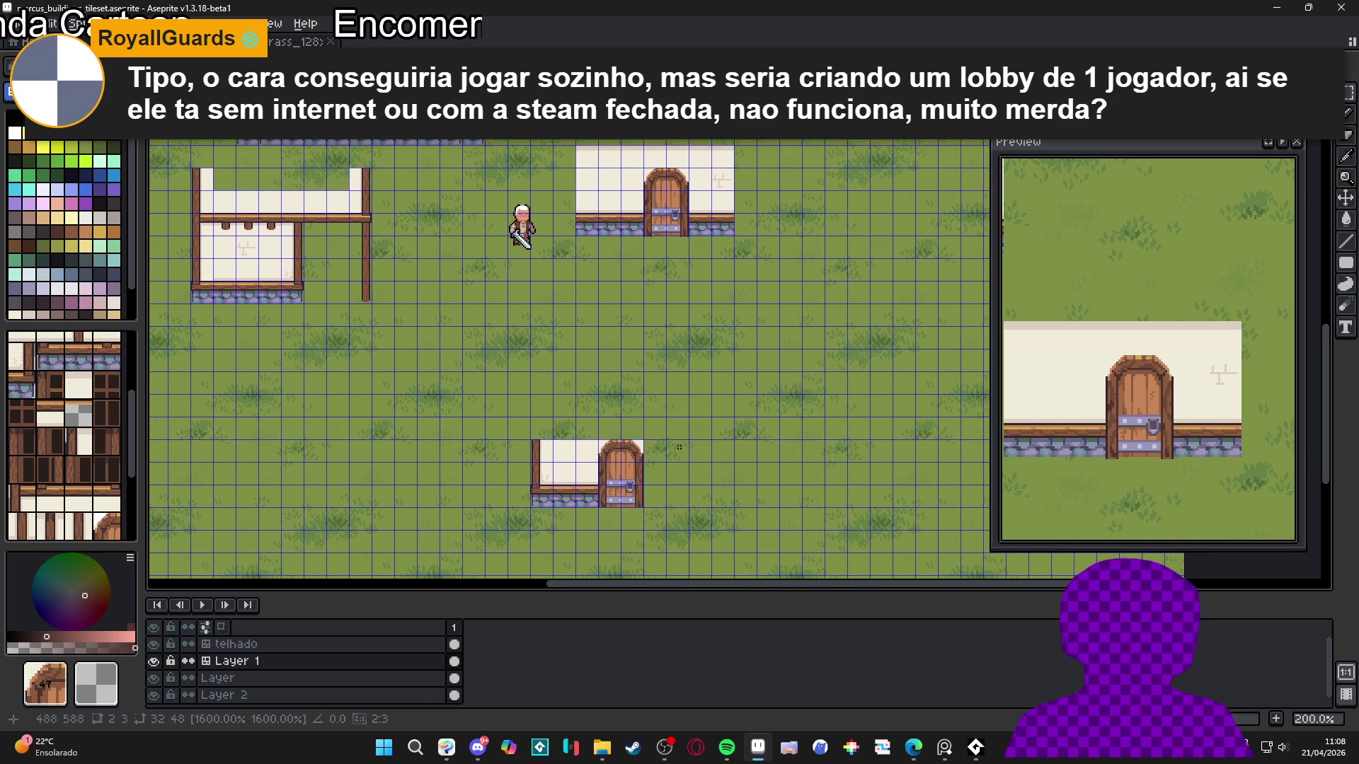
Hide the grid and extend the stone-base wall rightward with tile 22
key(ctrl+apostrophe)
key(ctrl+apostrophe)
key(ctrl+apostrophe)
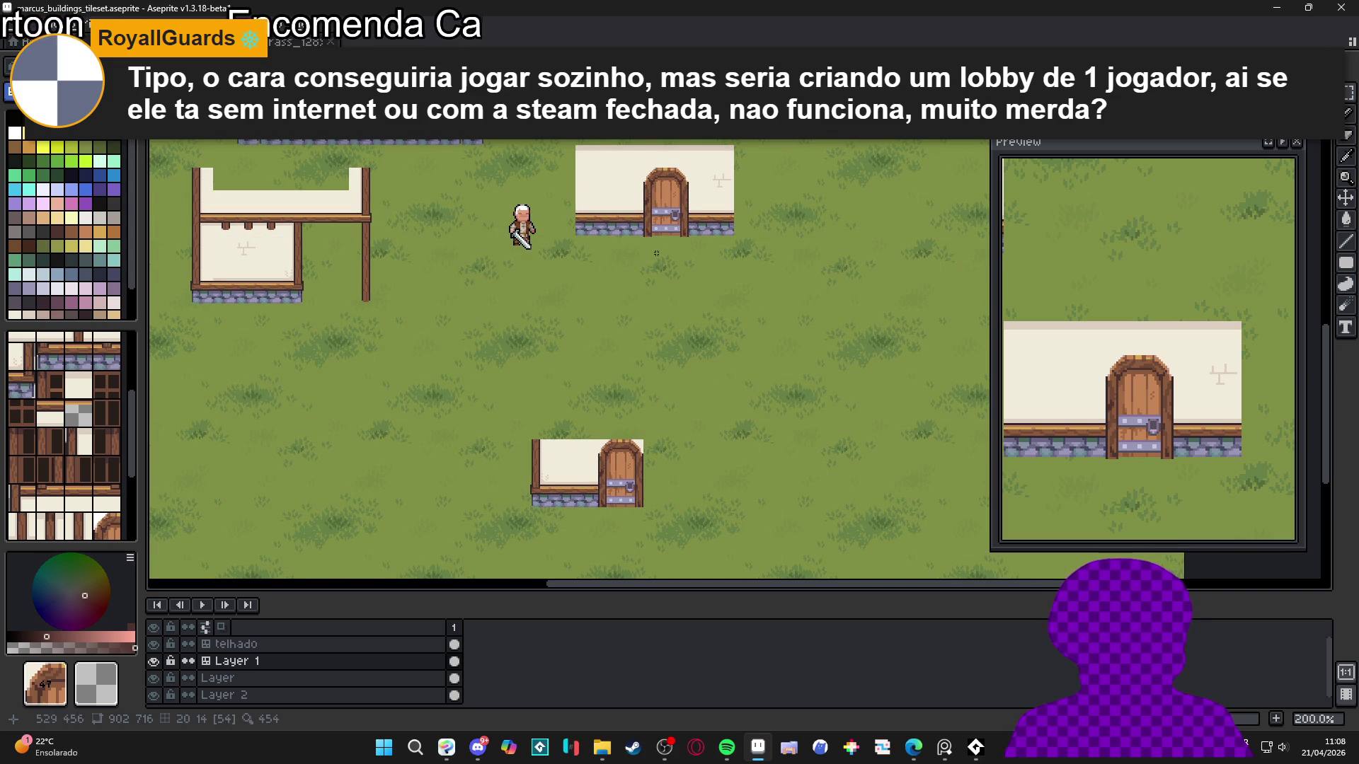
scroll(693, 230, up, 1)
scroll(669, 266, down, 2)
scroll(630, 319, up, 1)
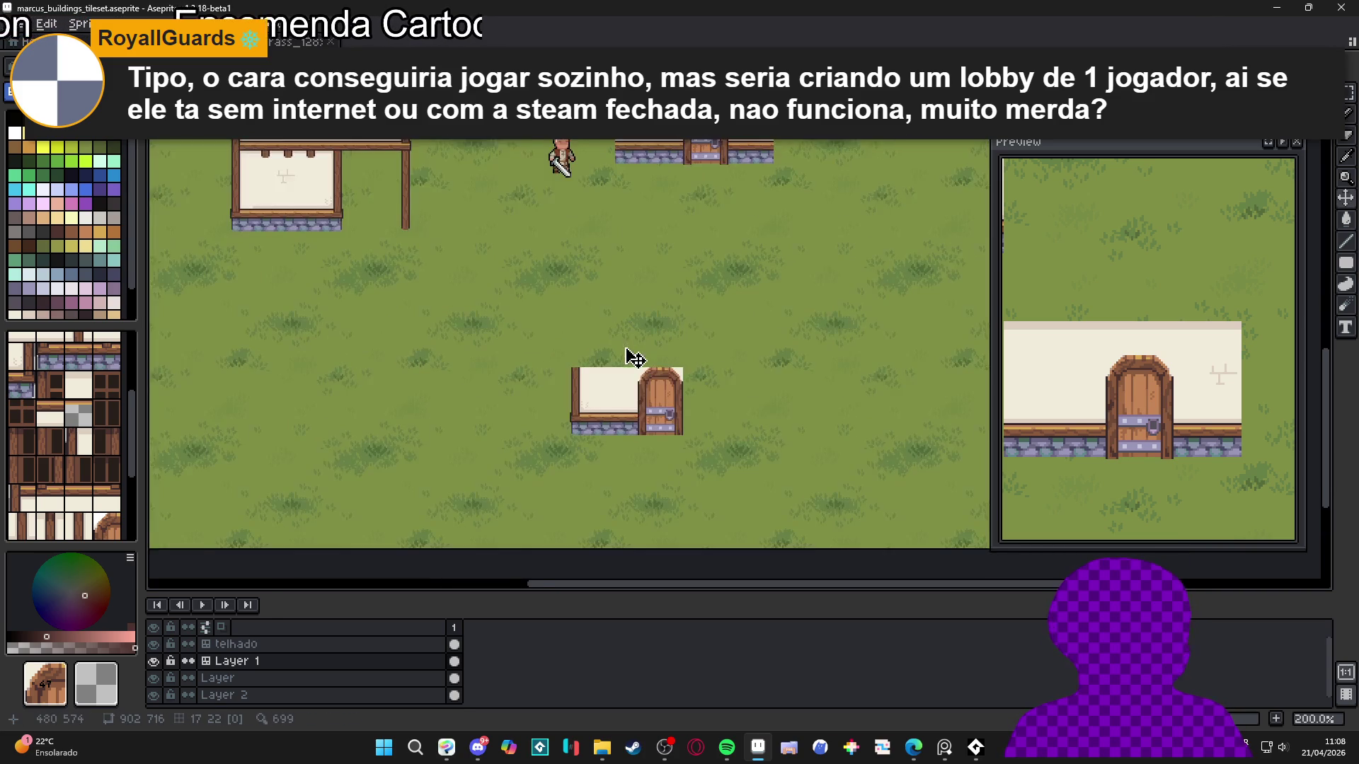
drag(634, 358, 599, 341)
key(b)
click(610, 427)
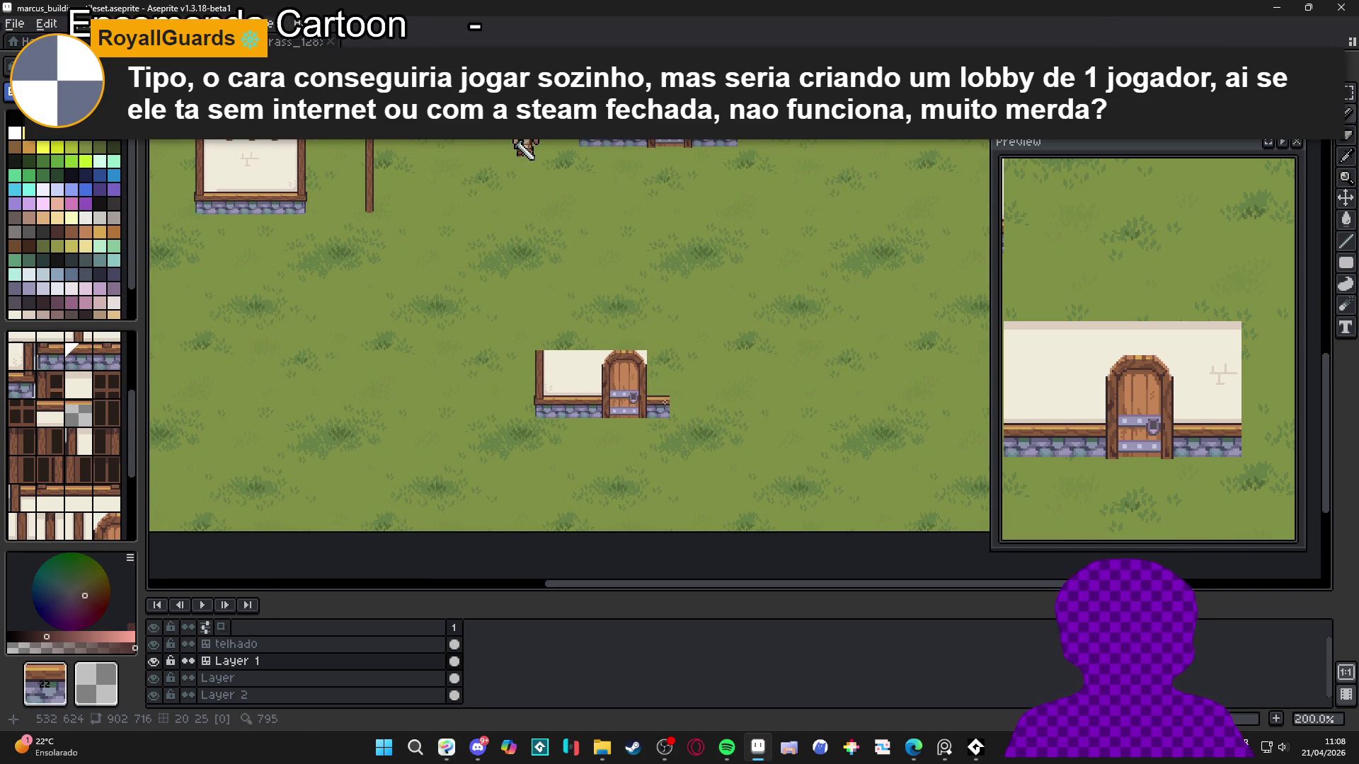
mouse_move(665, 402)
mouse_down()
mouse_move(705, 405)
mouse_move(658, 385)
mouse_move(702, 386)
mouse_up()
alt+click(598, 373)
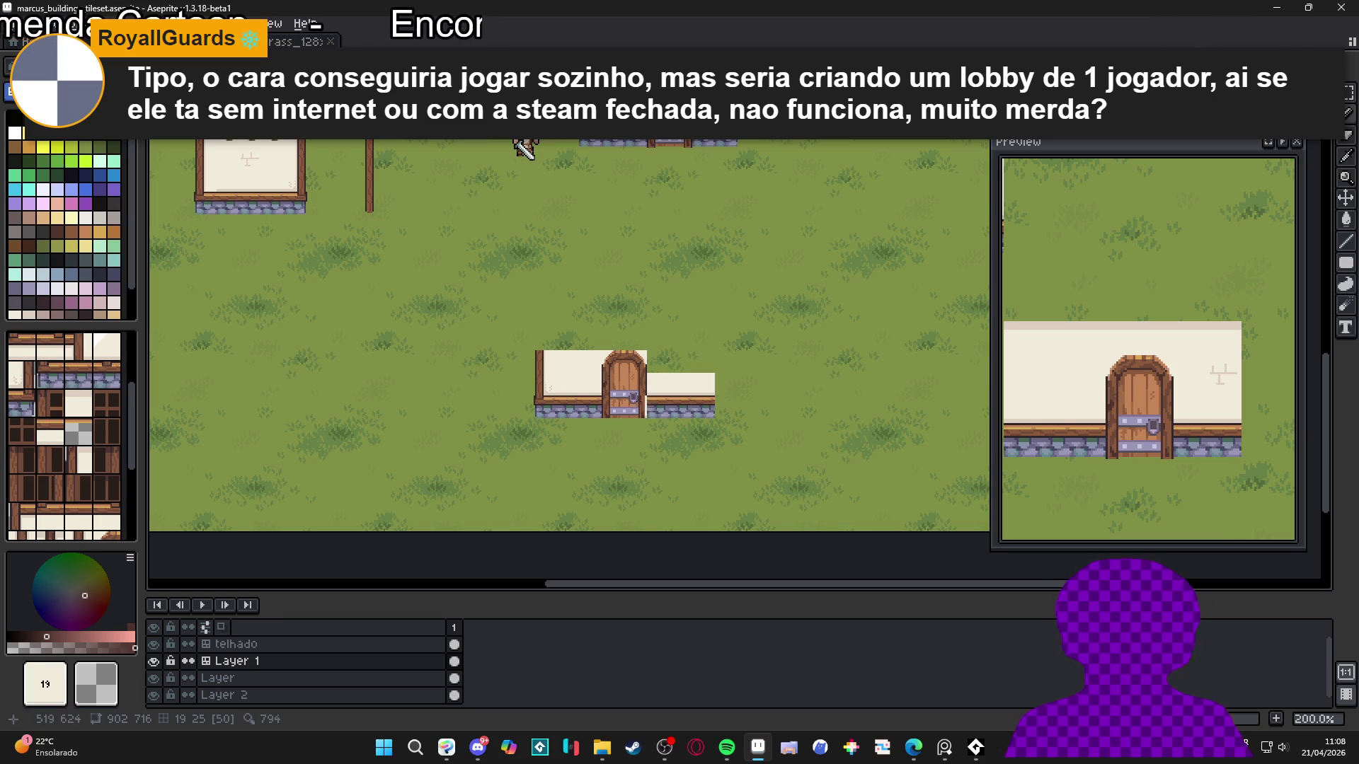
Add timber wall-end beams and a corner beam at the new house wall's top-left
drag(630, 378, 624, 422)
scroll(624, 422, down, 2)
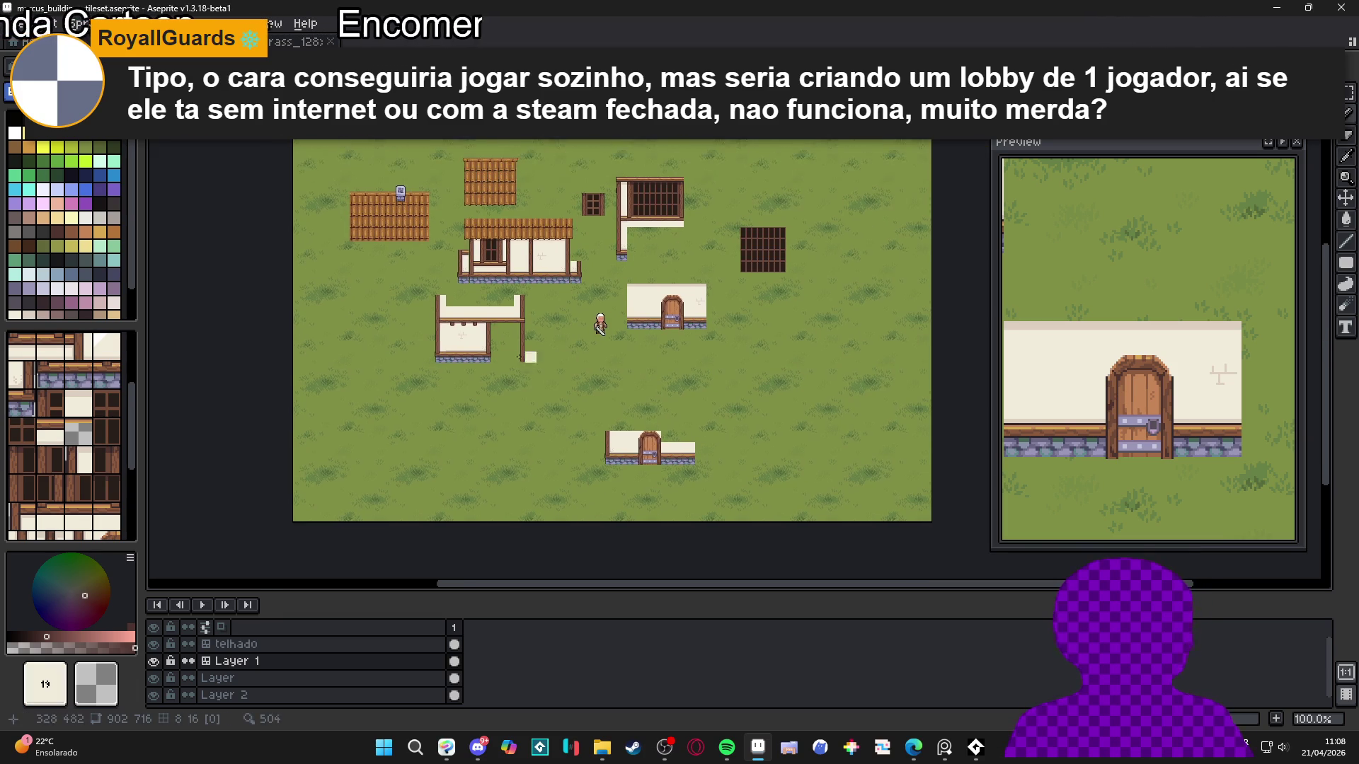
scroll(488, 354, up, 2)
drag(765, 411, 717, 332)
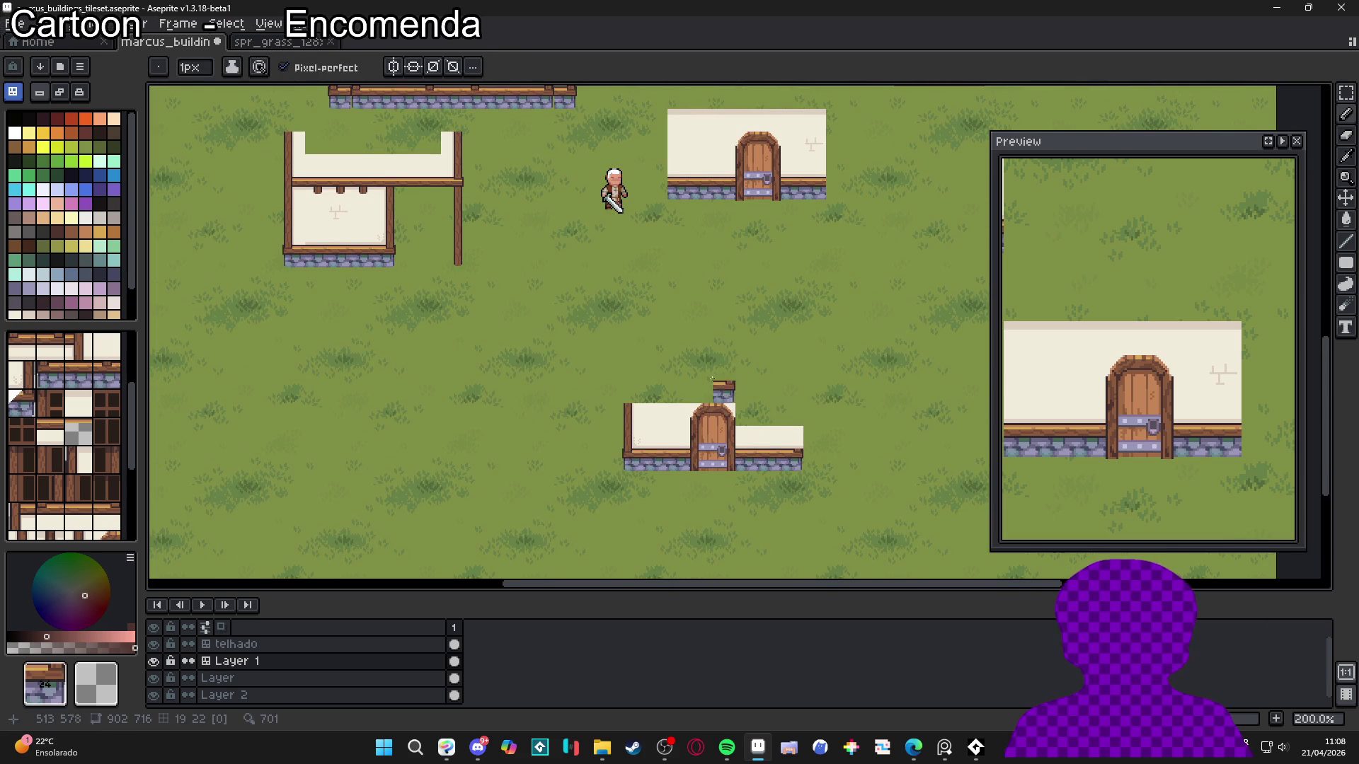
alt+click(382, 237)
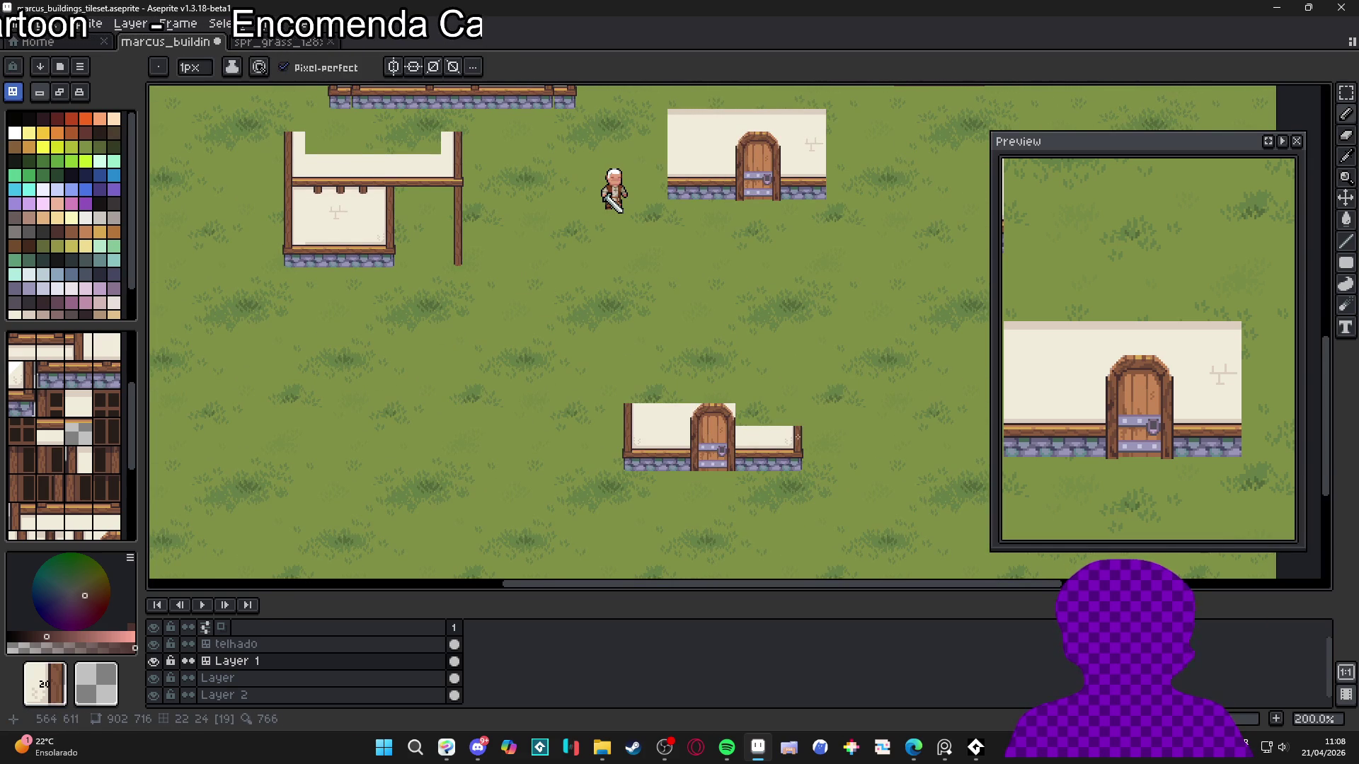
alt+click(393, 198)
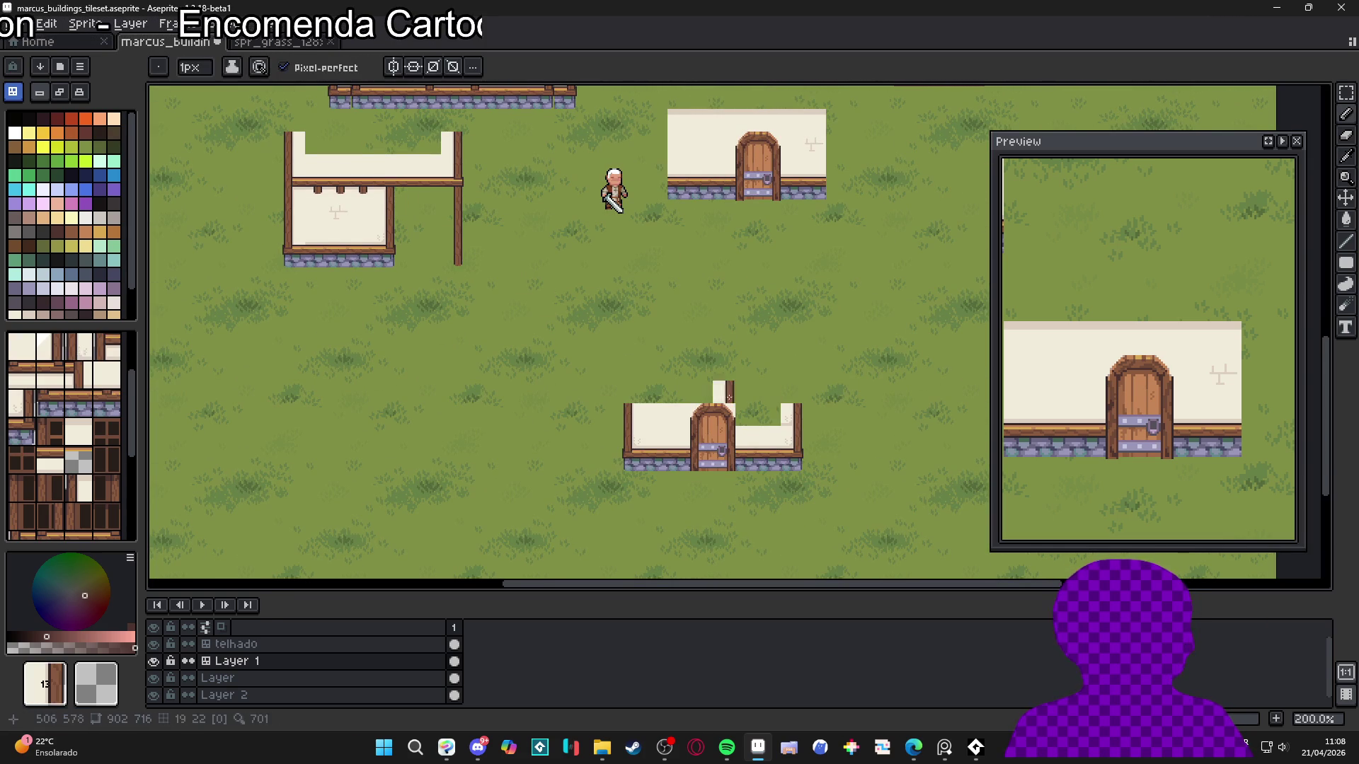
alt+click(299, 177)
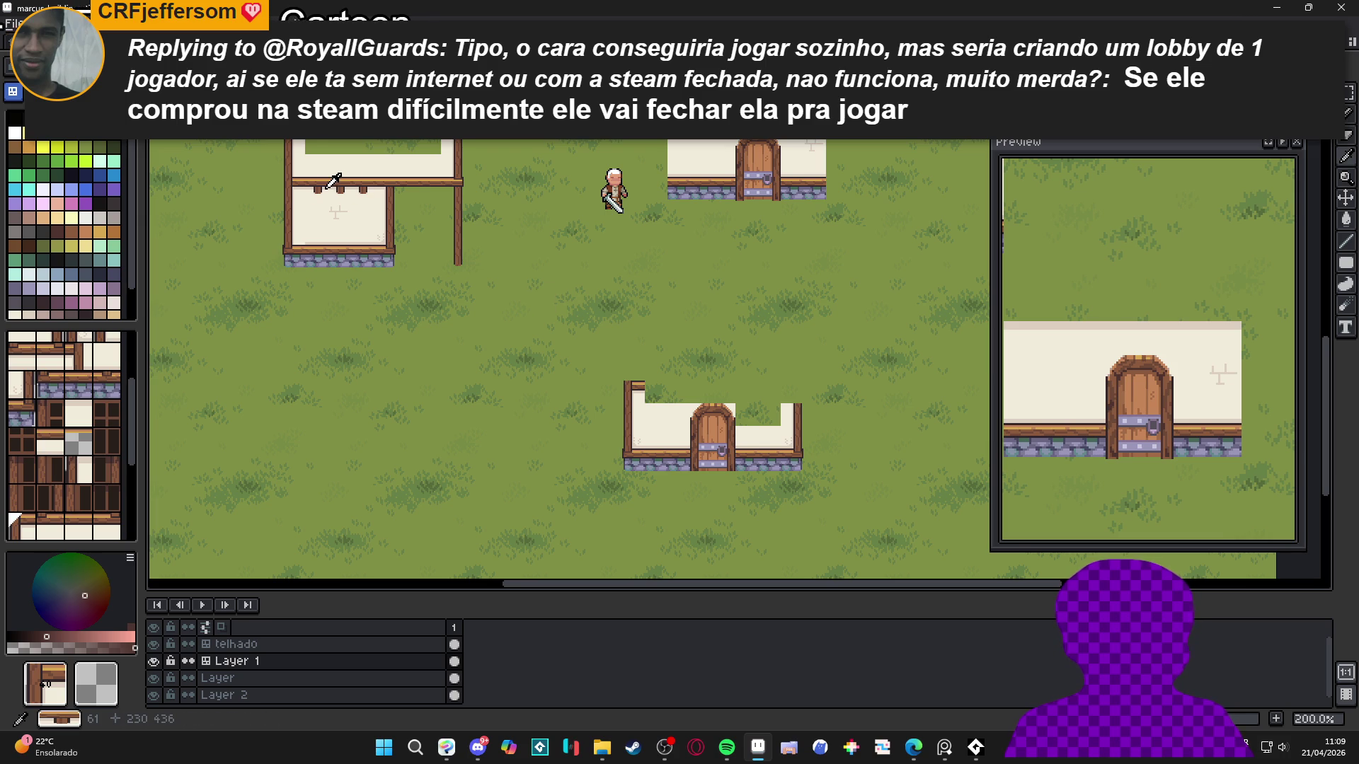
Check the finished wall ends and turn the canvas grid back on
scroll(693, 438, down, 2)
scroll(554, 255, up, 2)
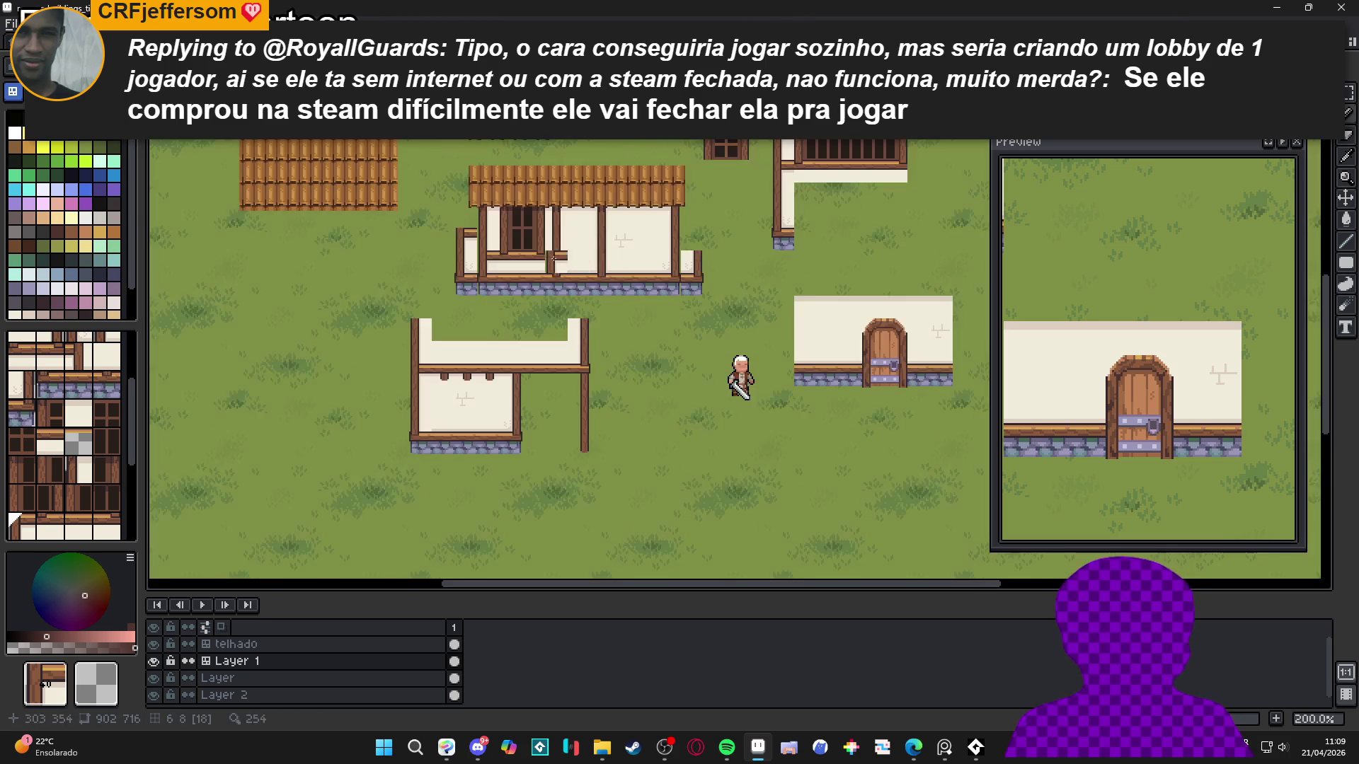
scroll(730, 403, down, 3)
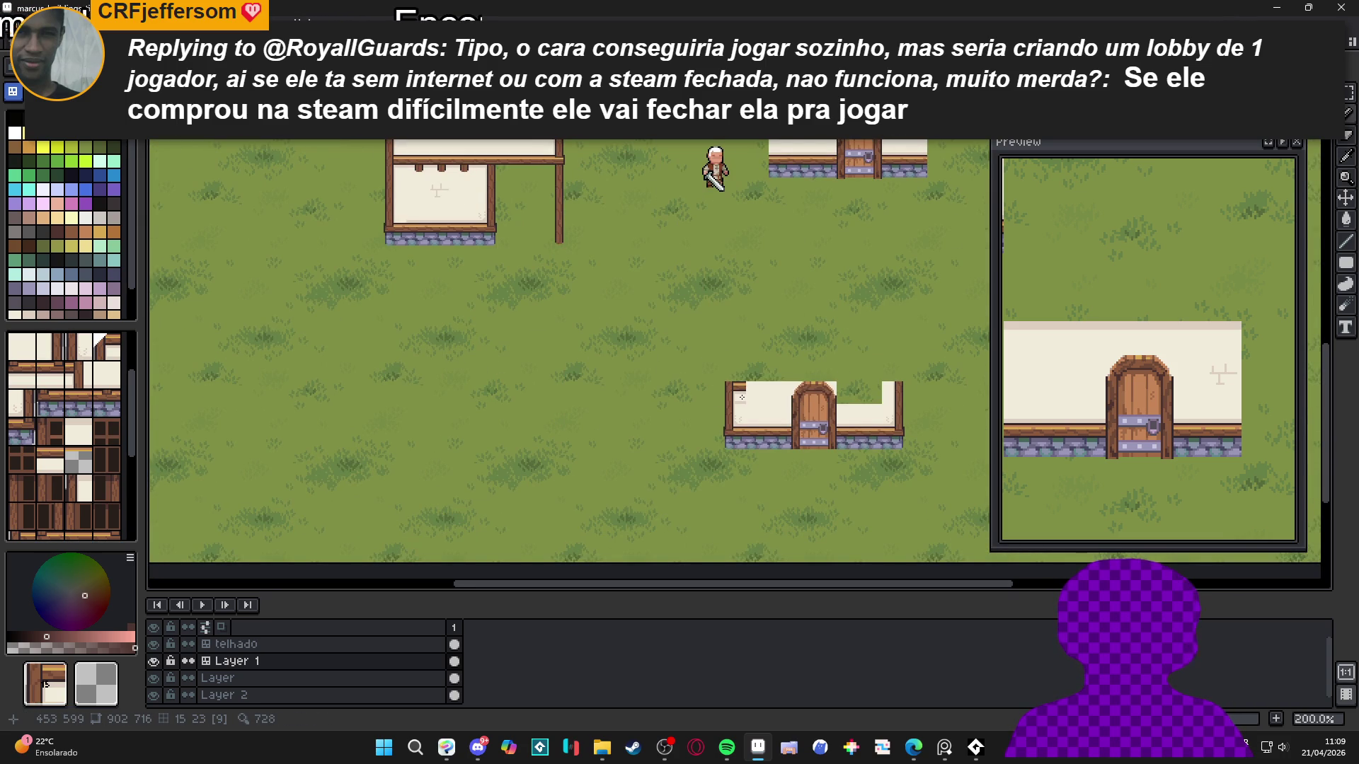
scroll(523, 163, up, 2)
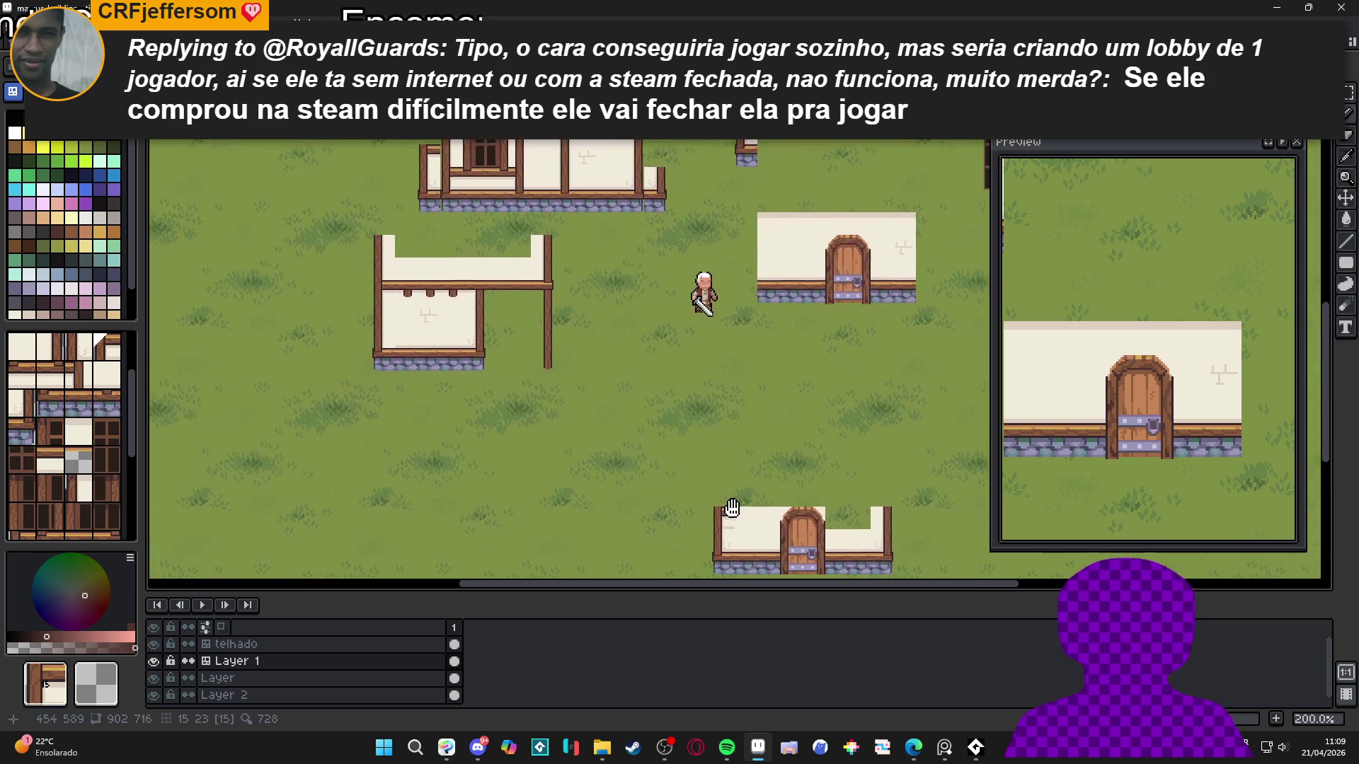
scroll(707, 376, down, 1)
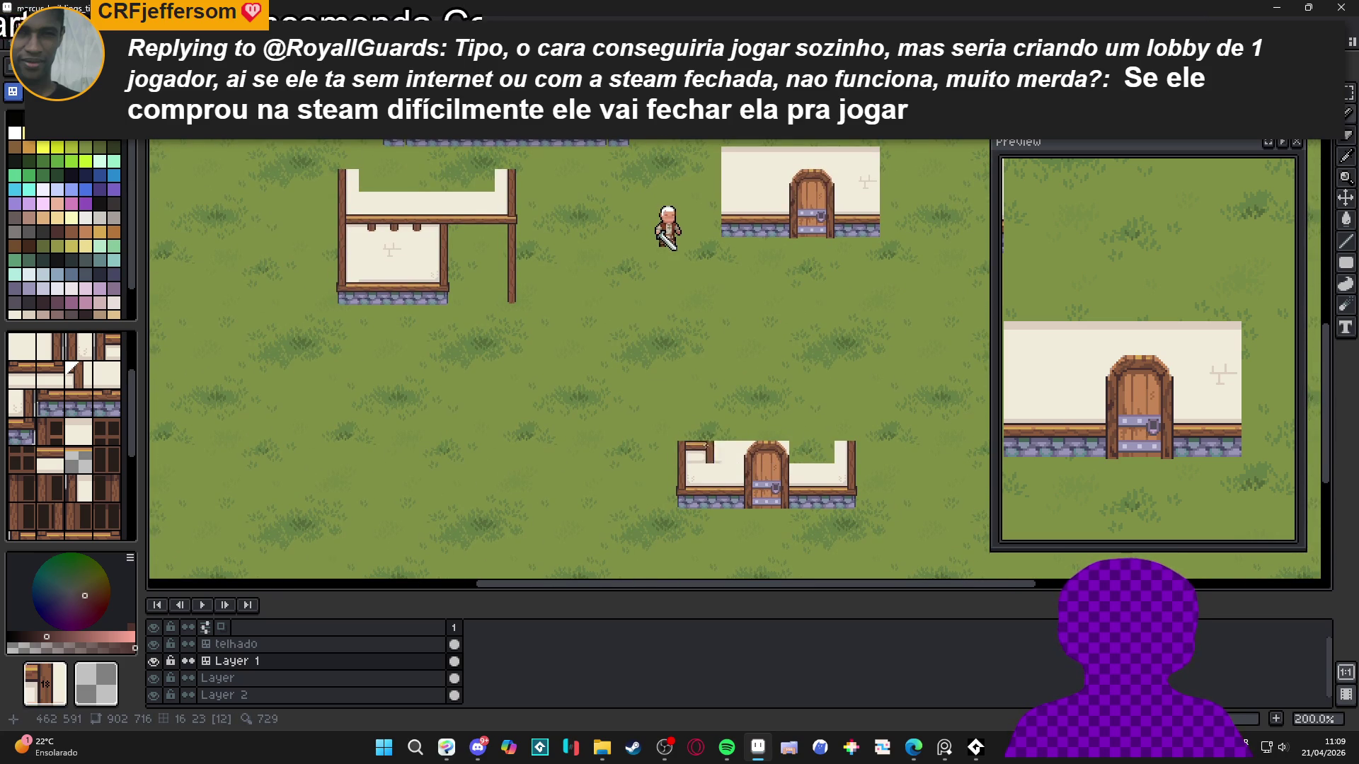
scroll(725, 447, up, 1)
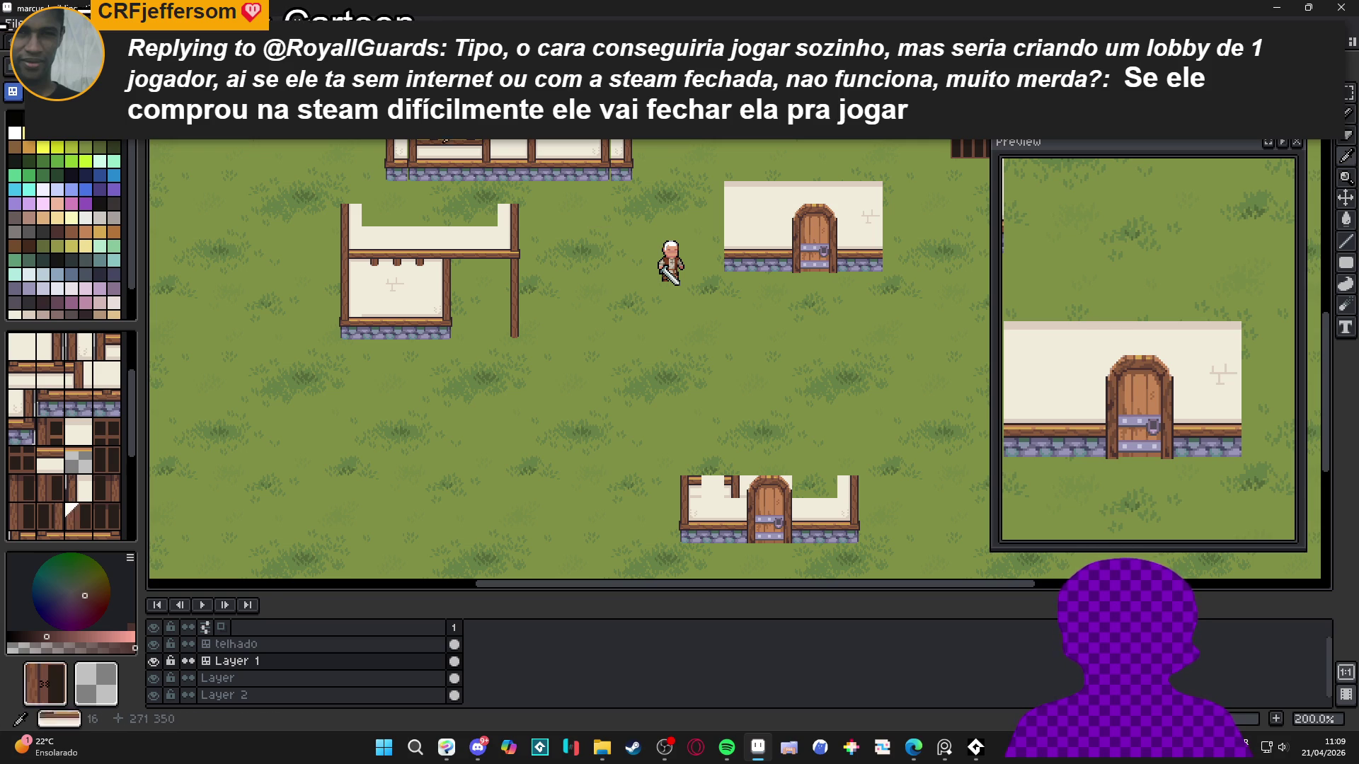
key(ctrl)
key(ctrl+apostrophe)
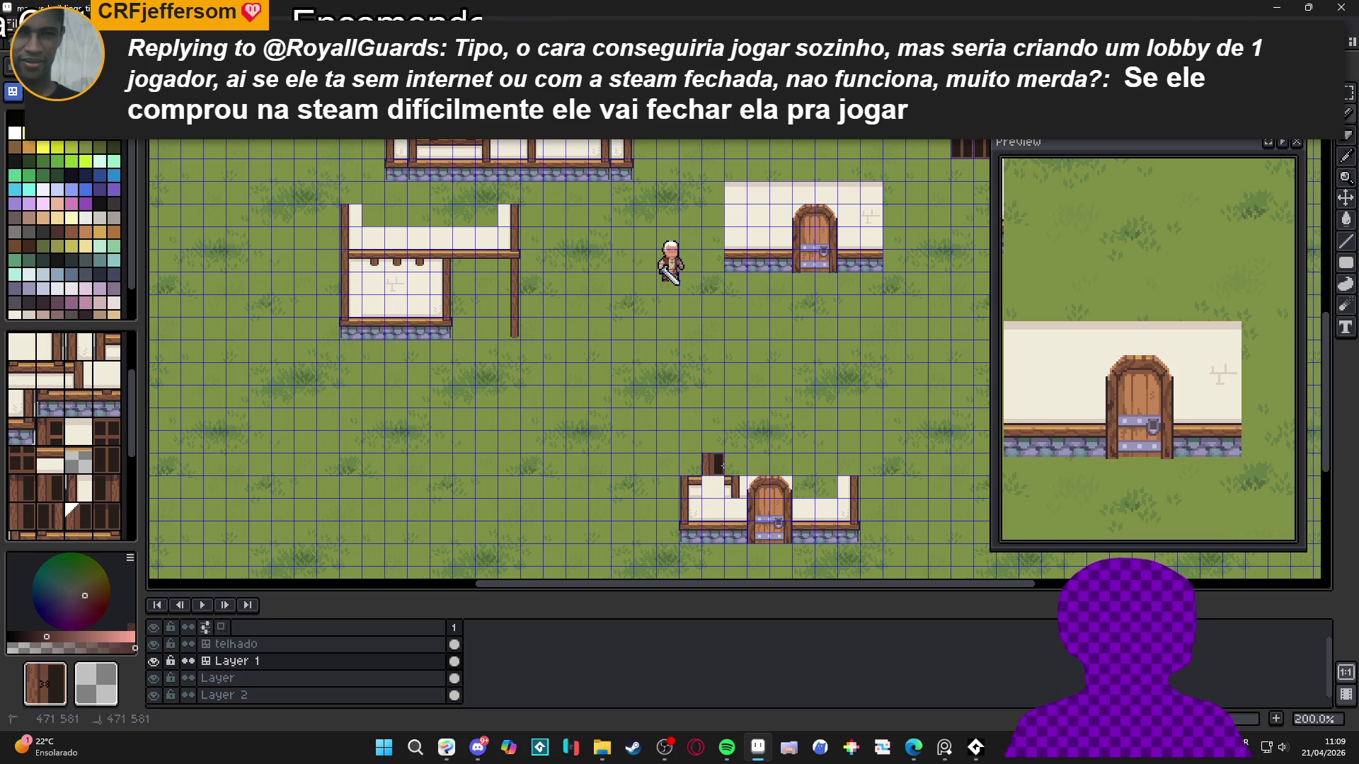
Place a dark wood tile above the house, shift the door right, and add a timber post
click(722, 465)
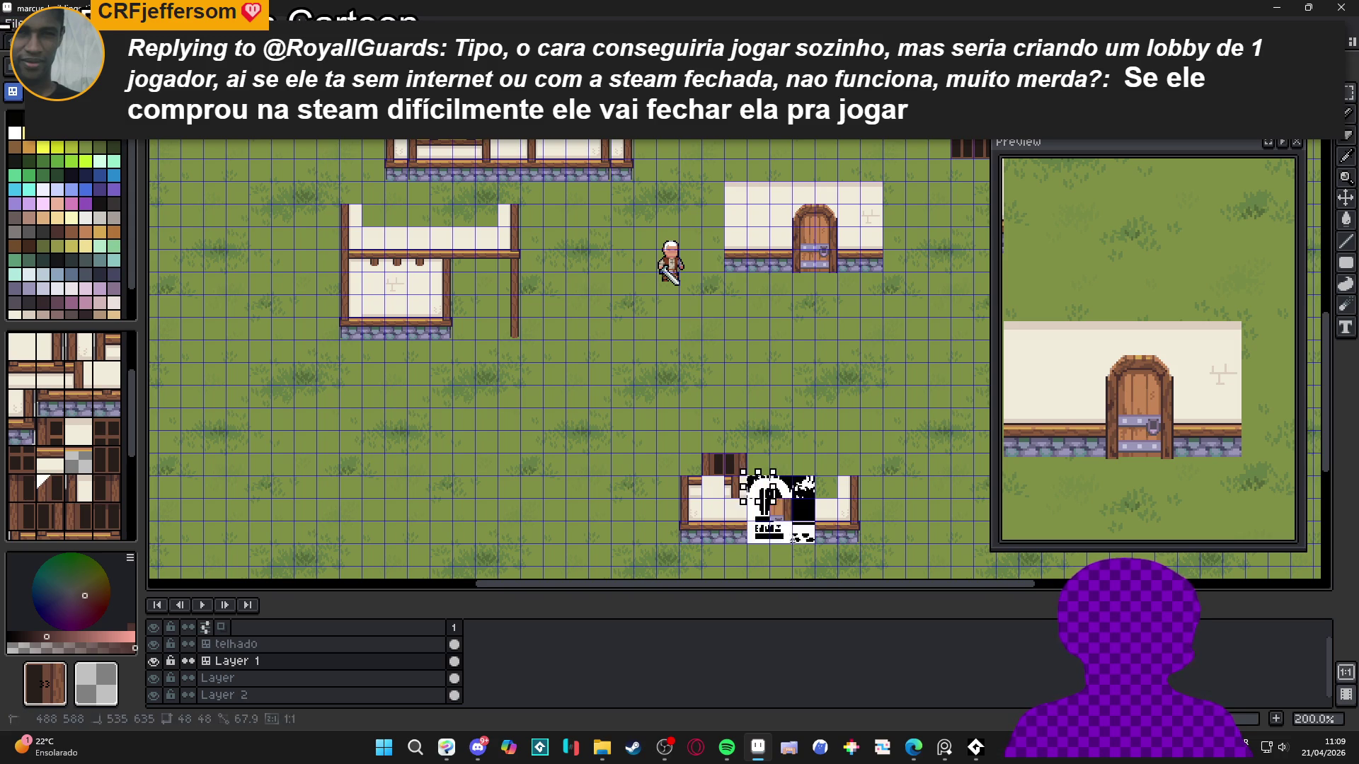
alt+click(753, 486)
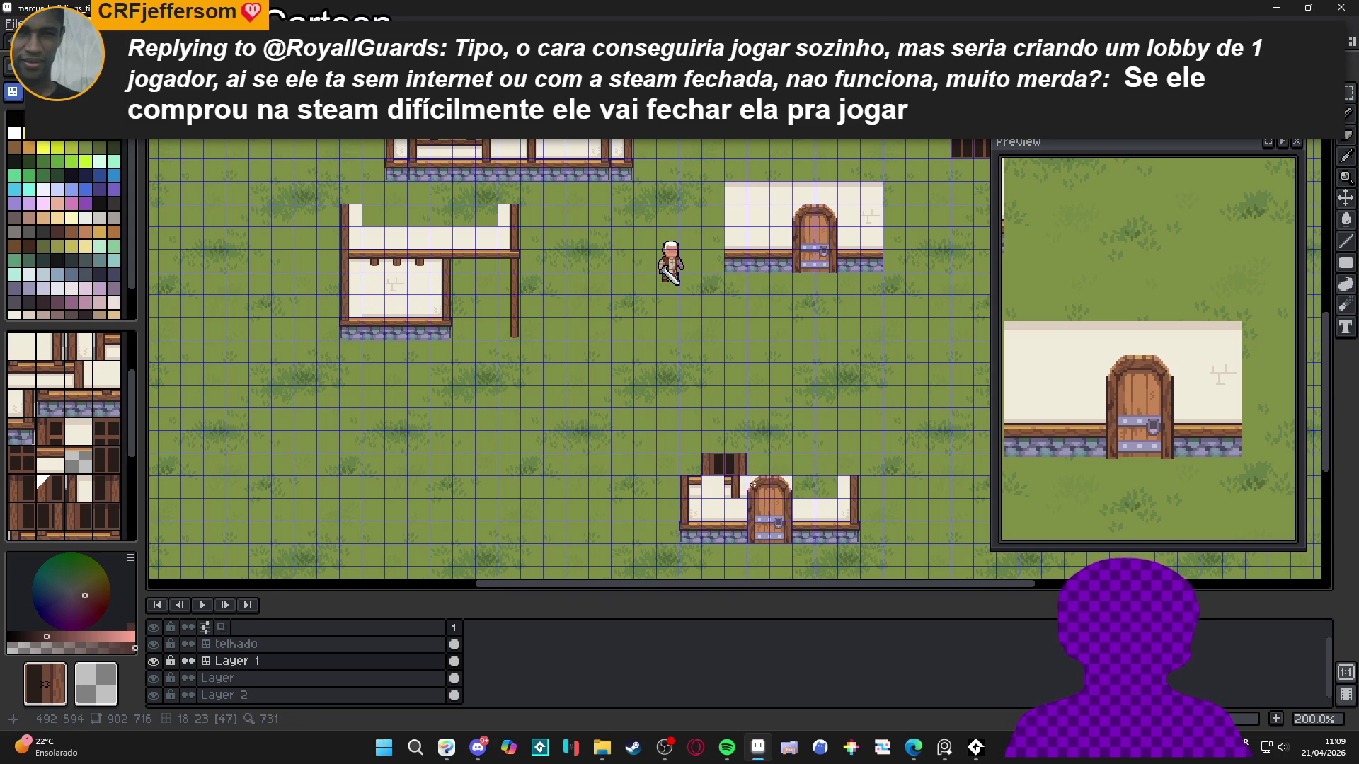
click(788, 530)
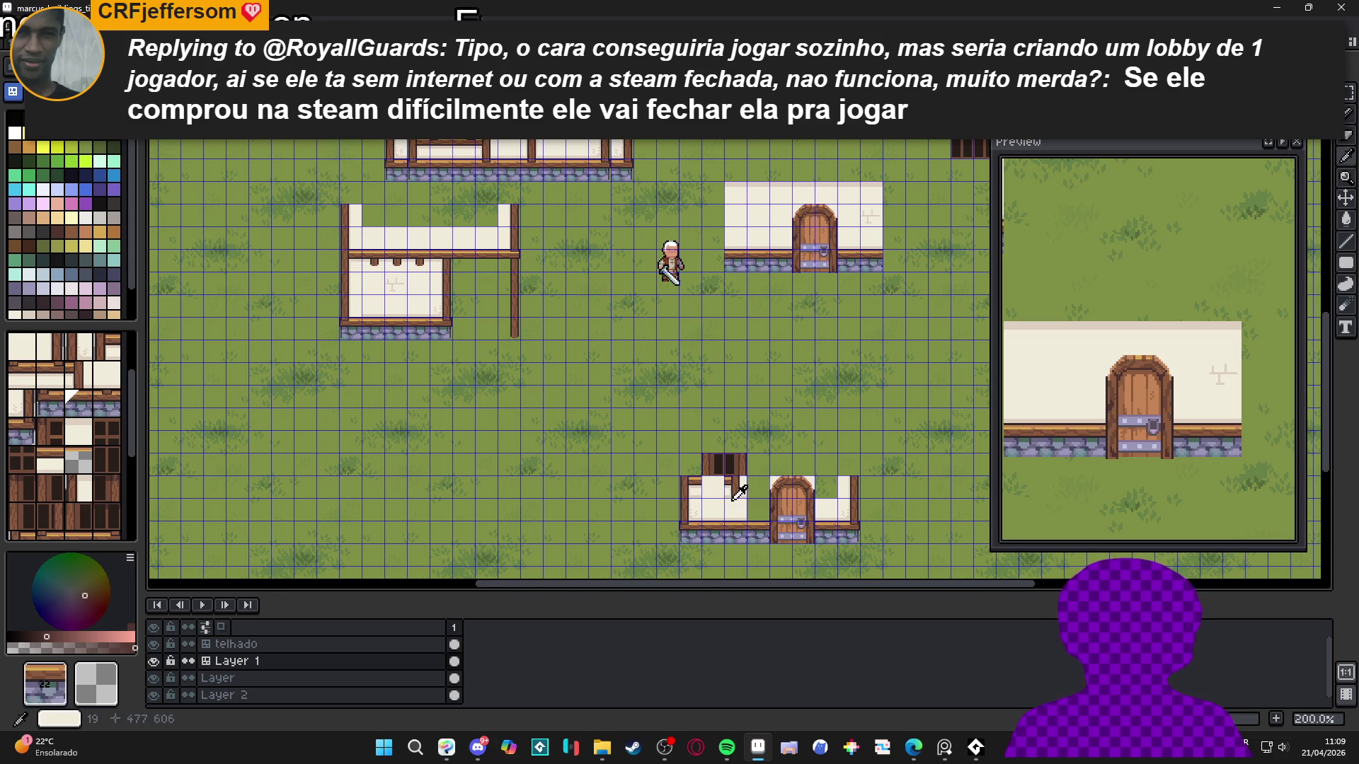
alt+click(756, 509)
alt+click(736, 487)
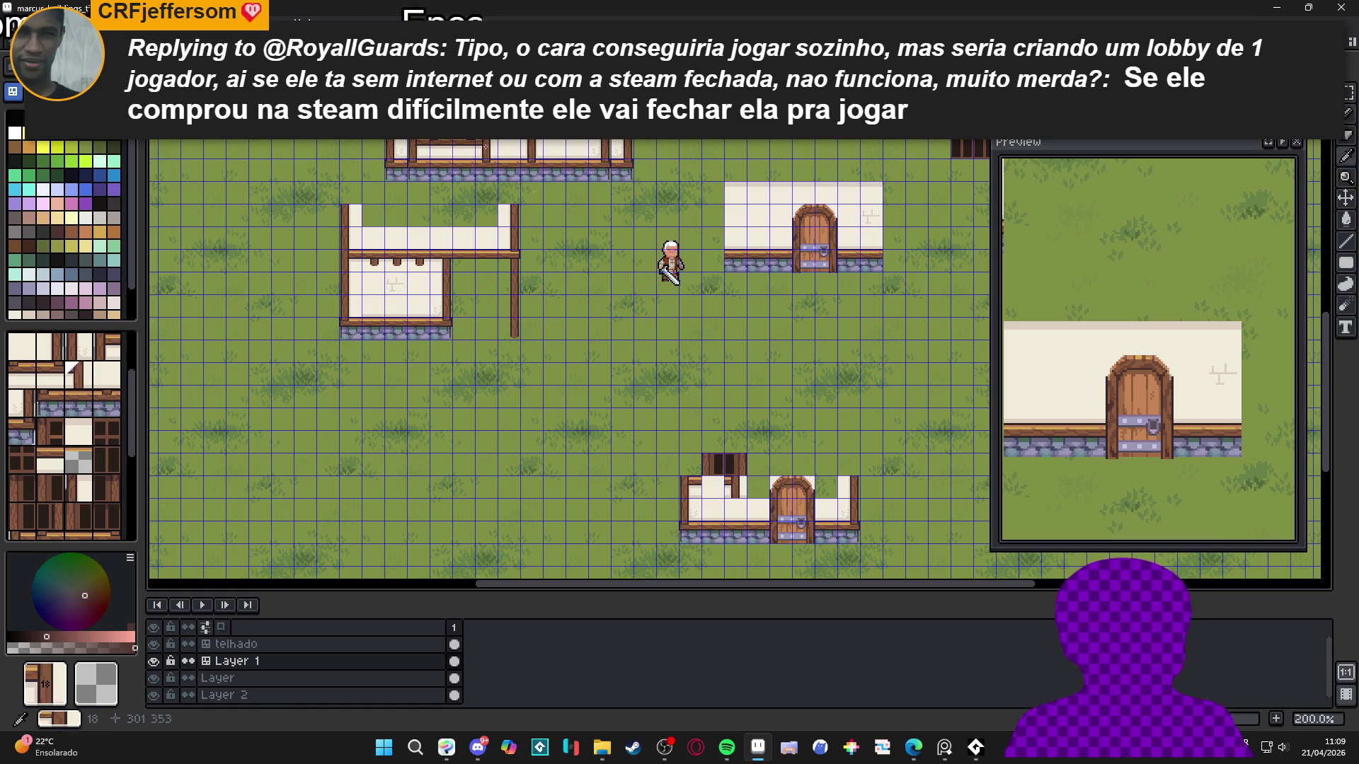
click(759, 487)
Place a wall-top tile above the small house's corner and check the tile indices
alt+click(505, 190)
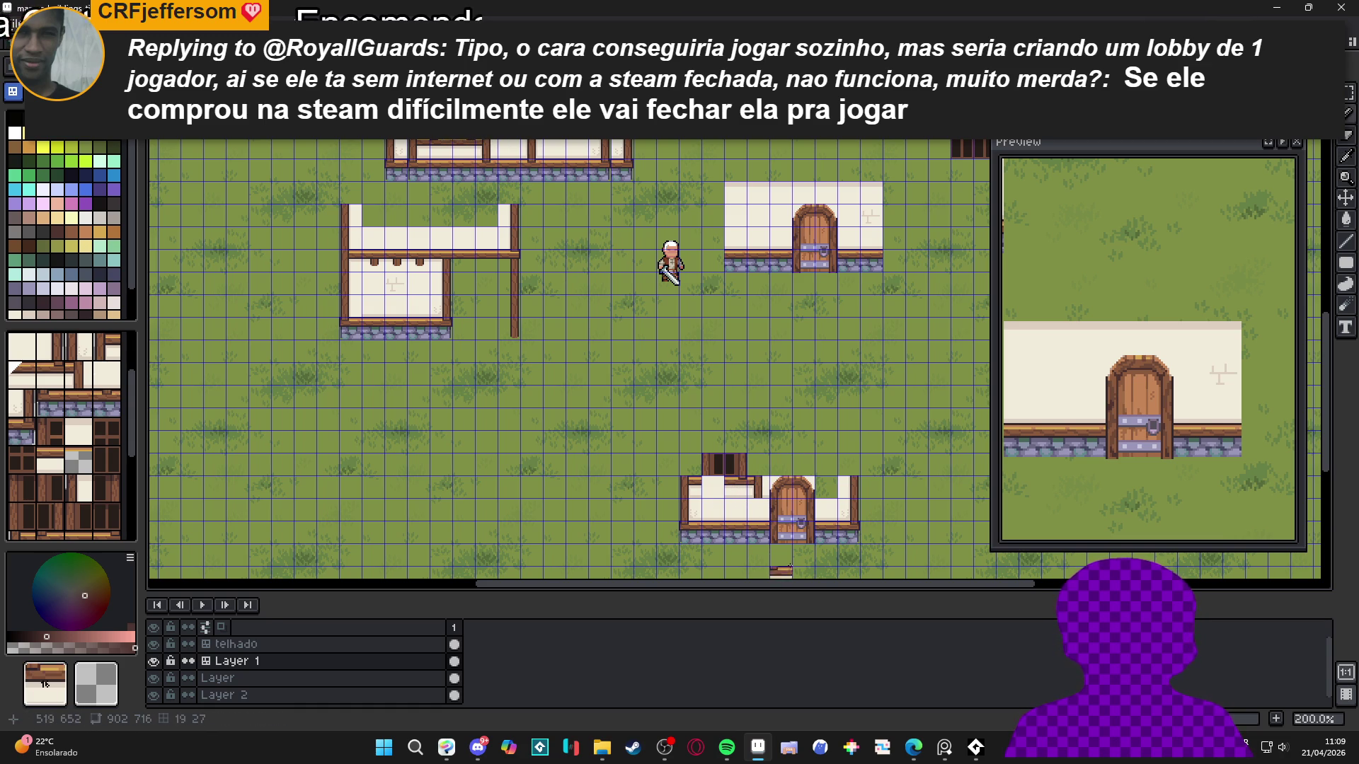
alt+click(725, 488)
scroll(715, 488, down, 2)
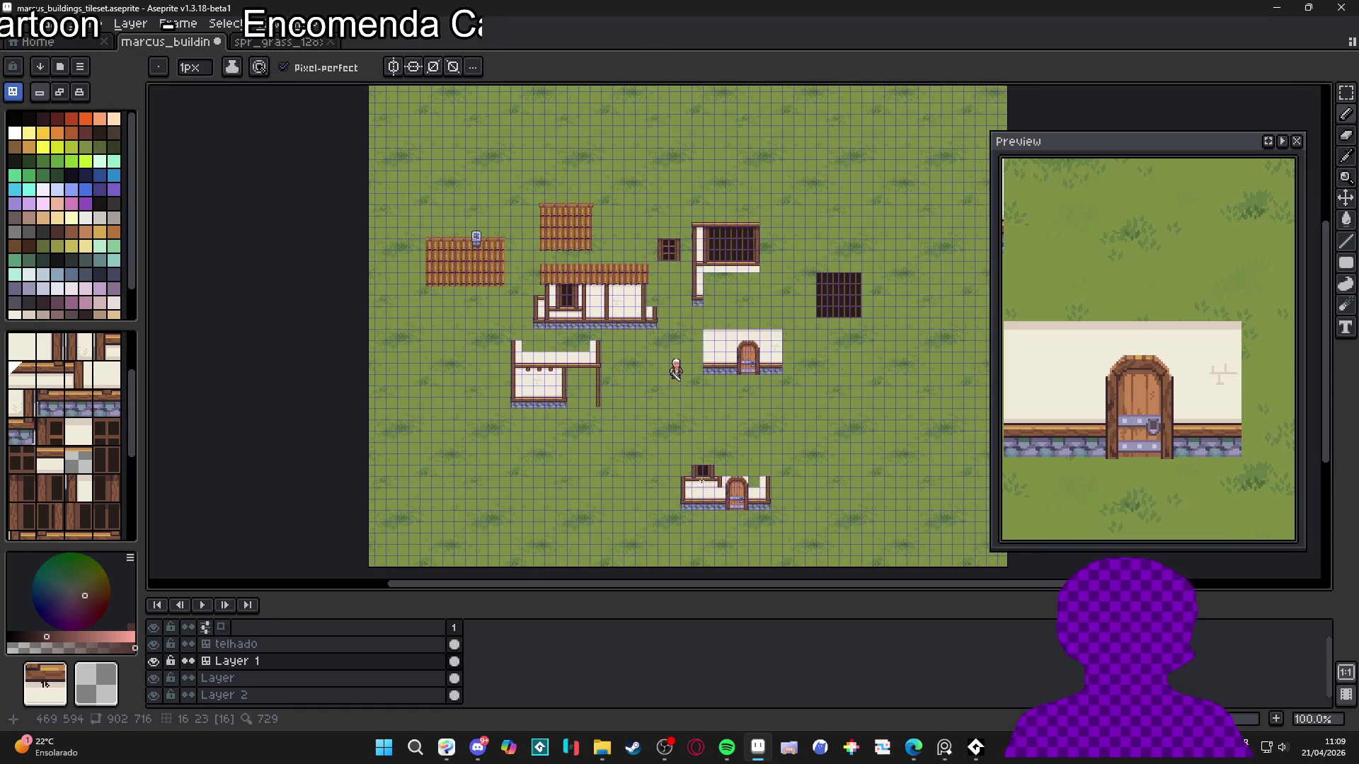
scroll(779, 396, up, 2)
scroll(636, 259, up, 1)
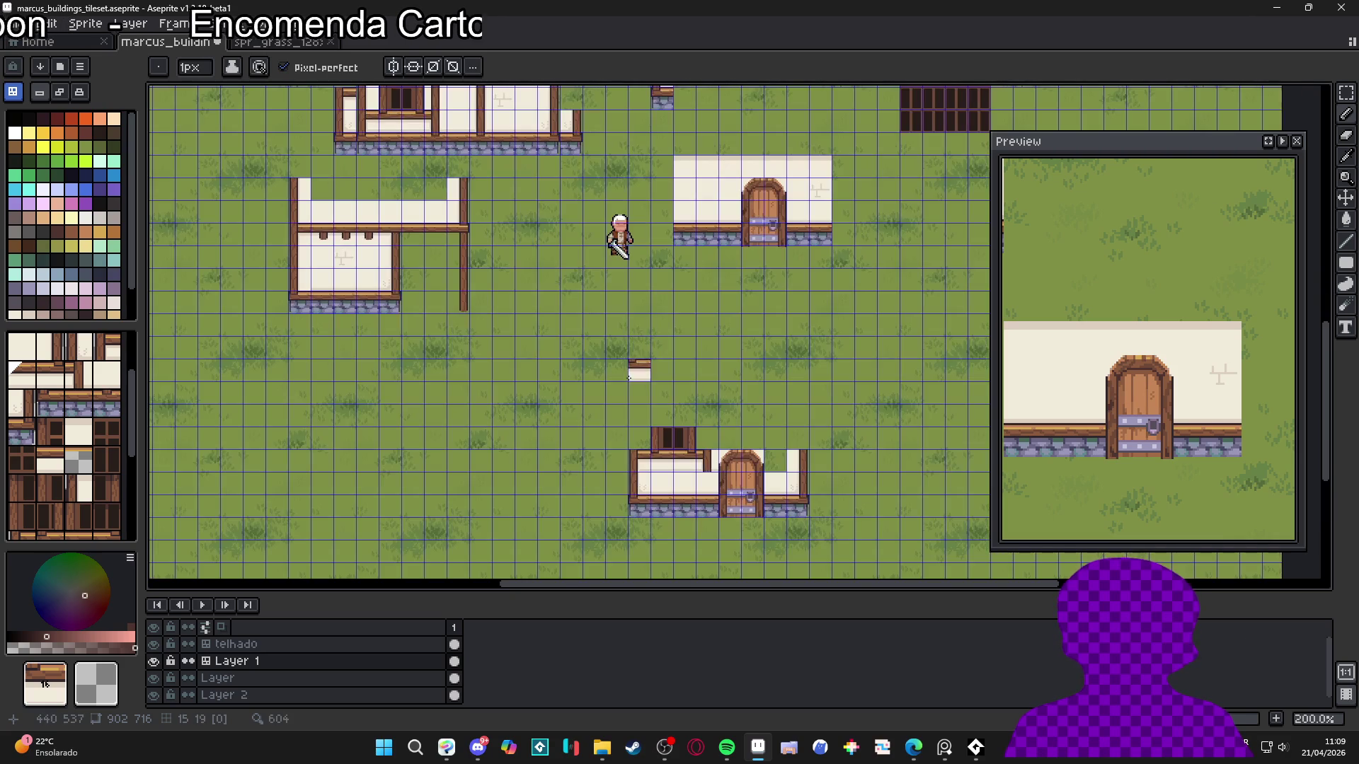
scroll(572, 326, down, 1)
scroll(480, 230, up, 1)
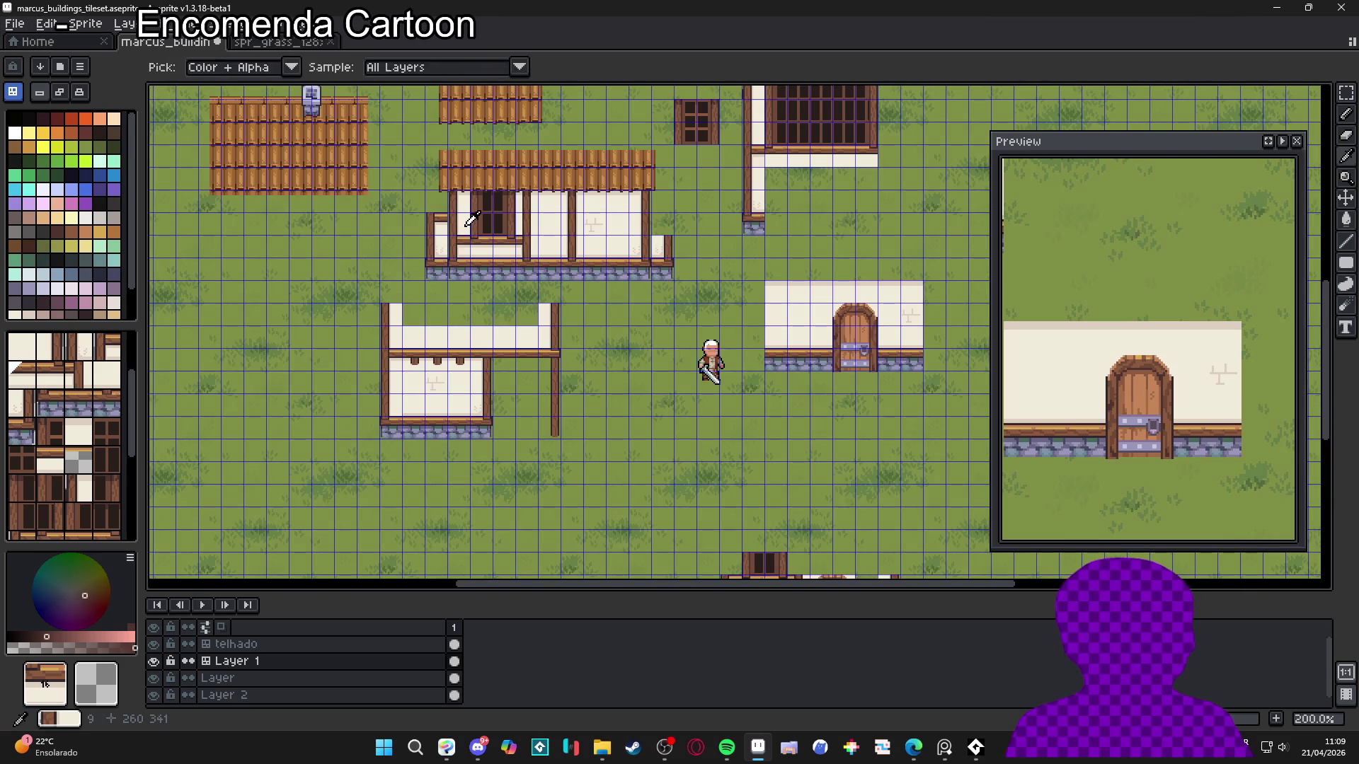
scroll(636, 379, down, 1)
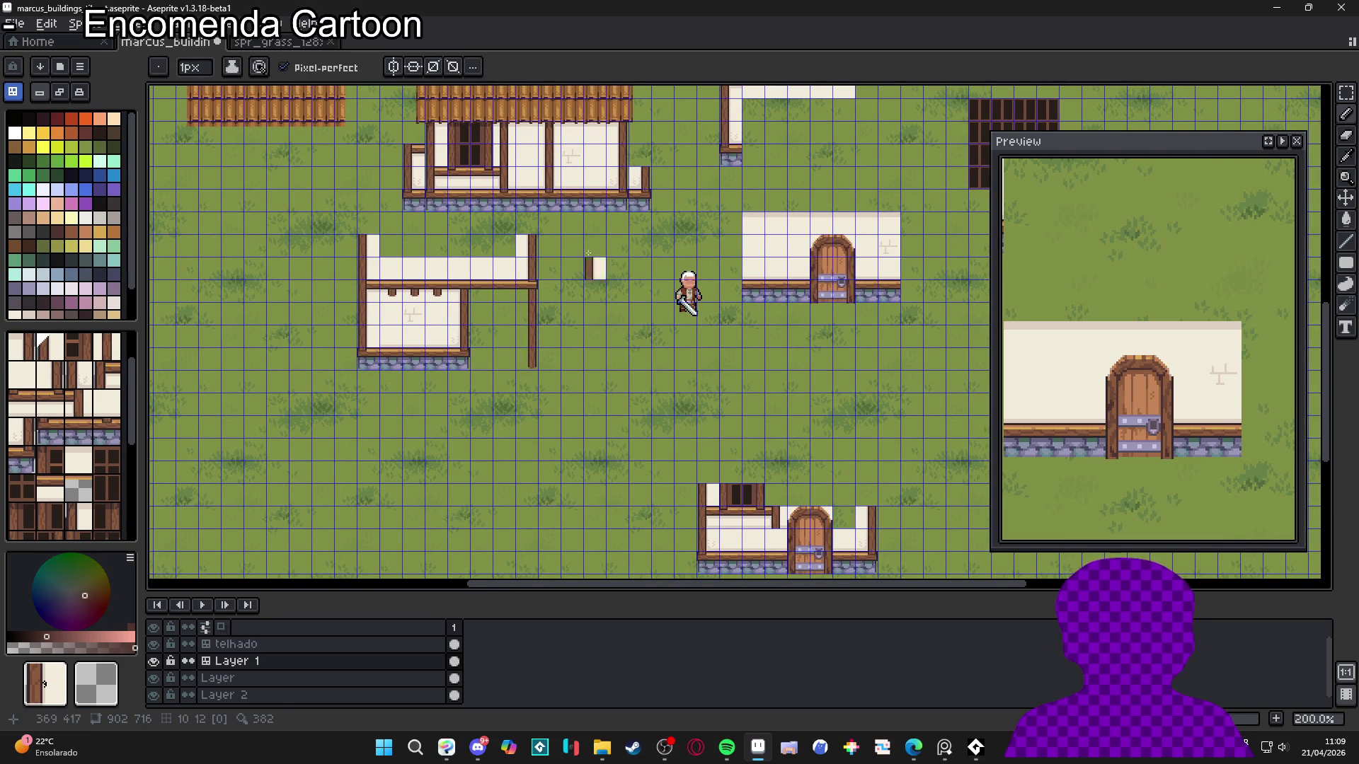
click(708, 472)
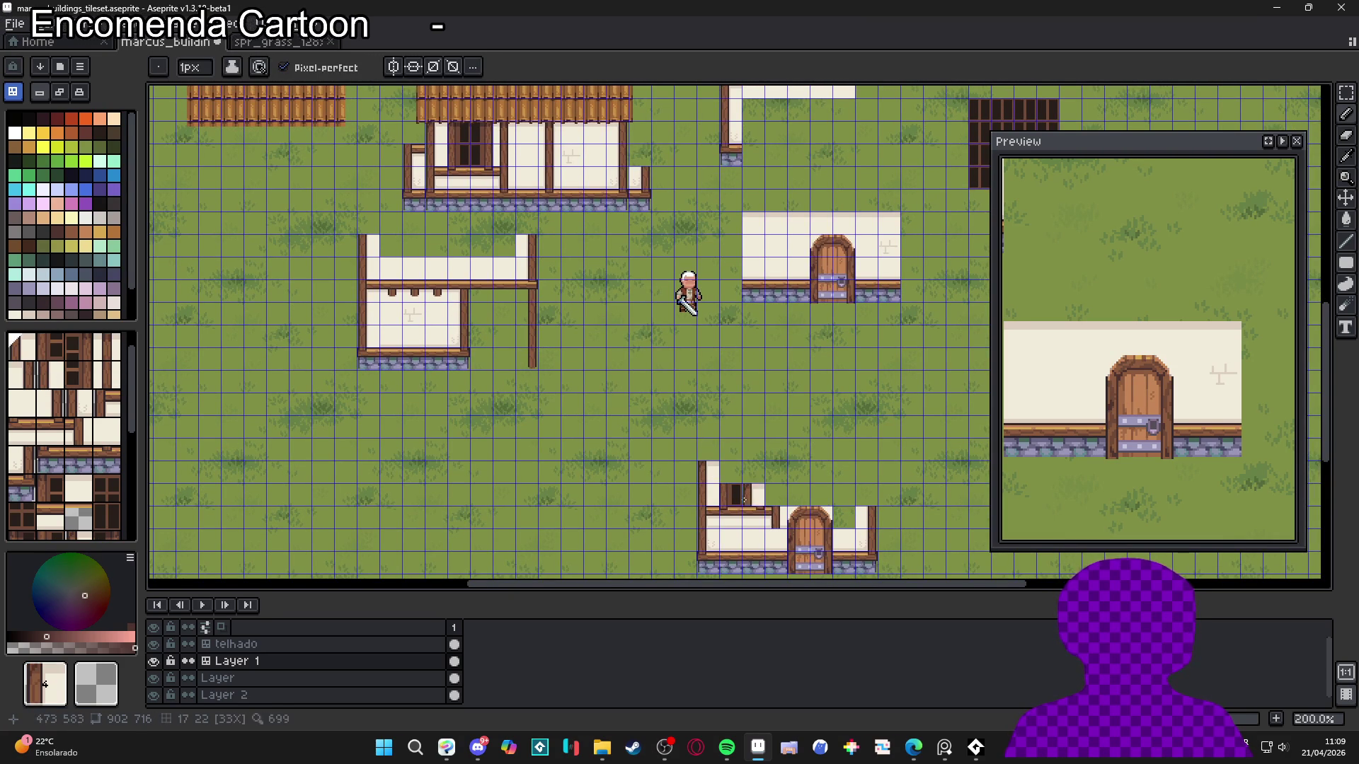
key(ctrl)
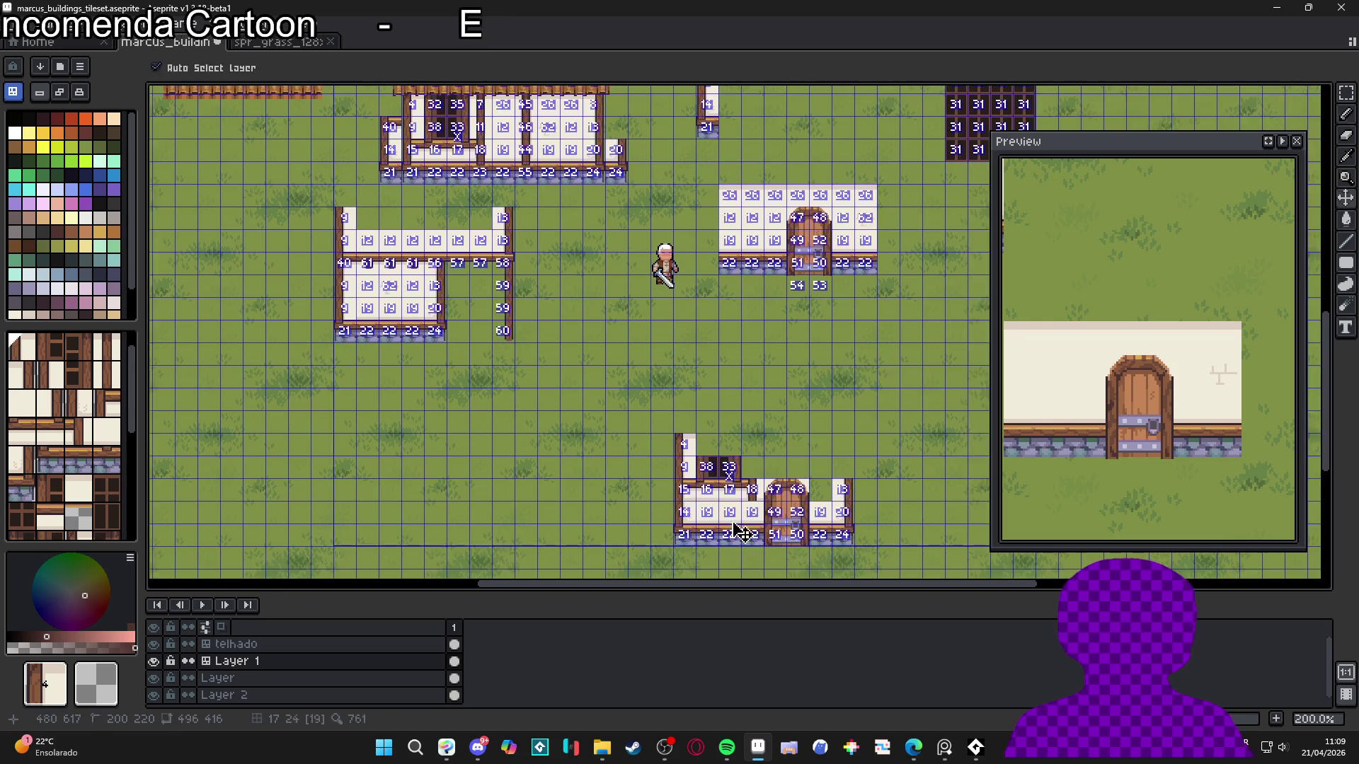
scroll(721, 545, up, 1)
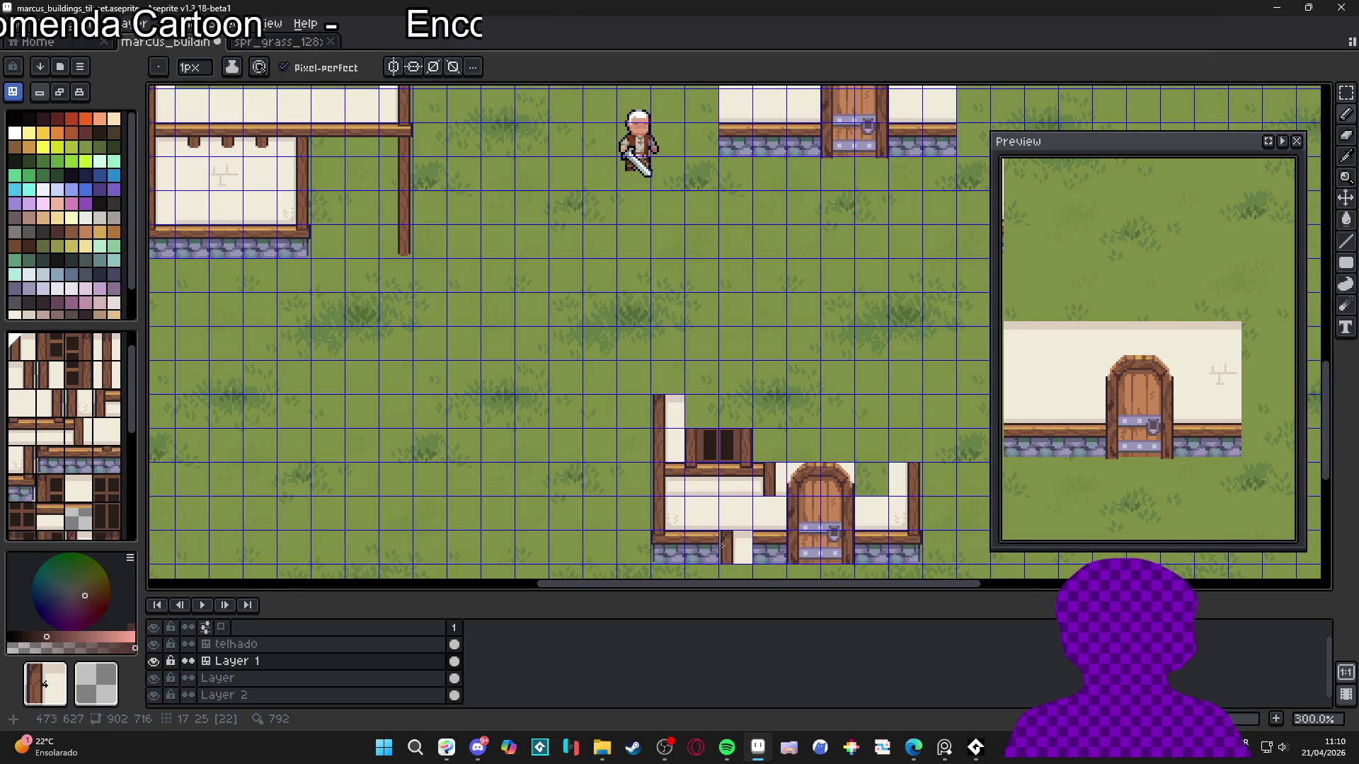
scroll(722, 545, down, 1)
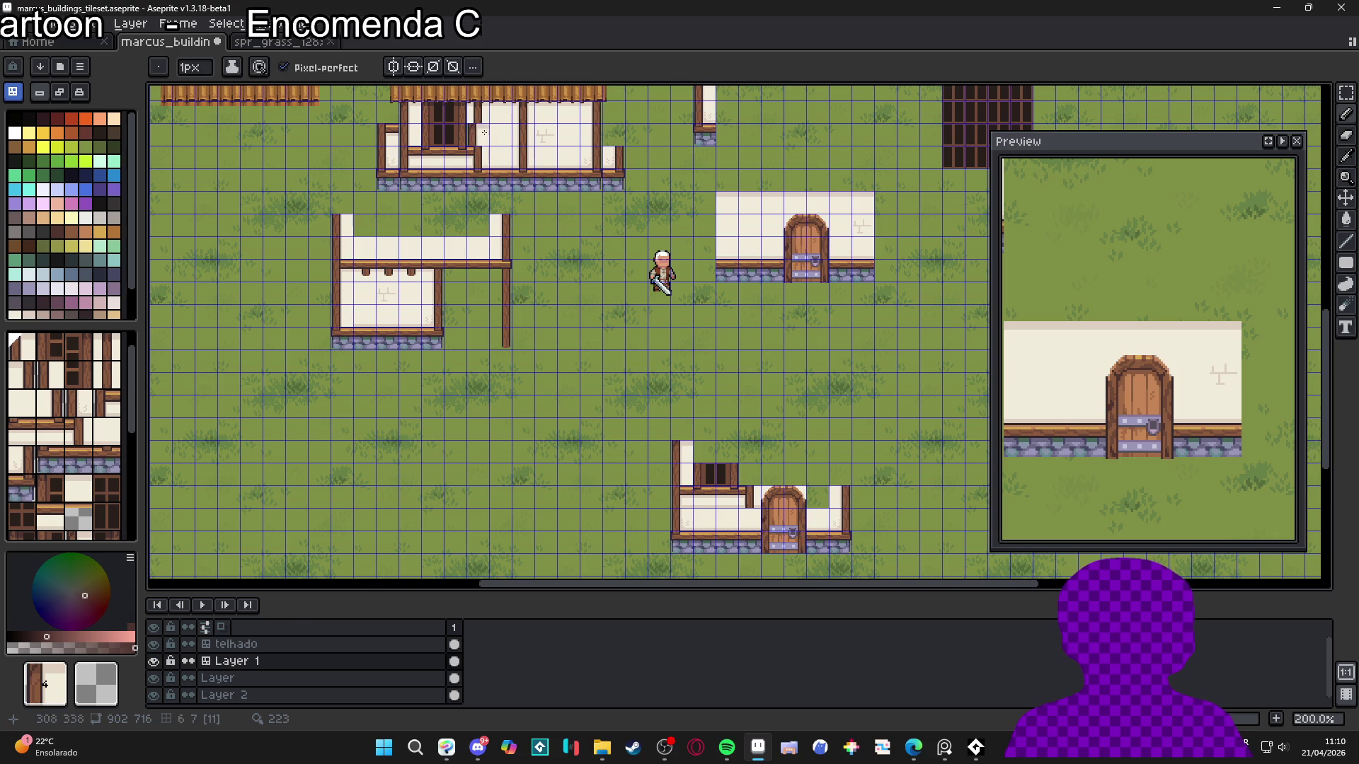
Sample stone-base, tile 42 and other wall tiles for the small house's left wing
alt+click(477, 131)
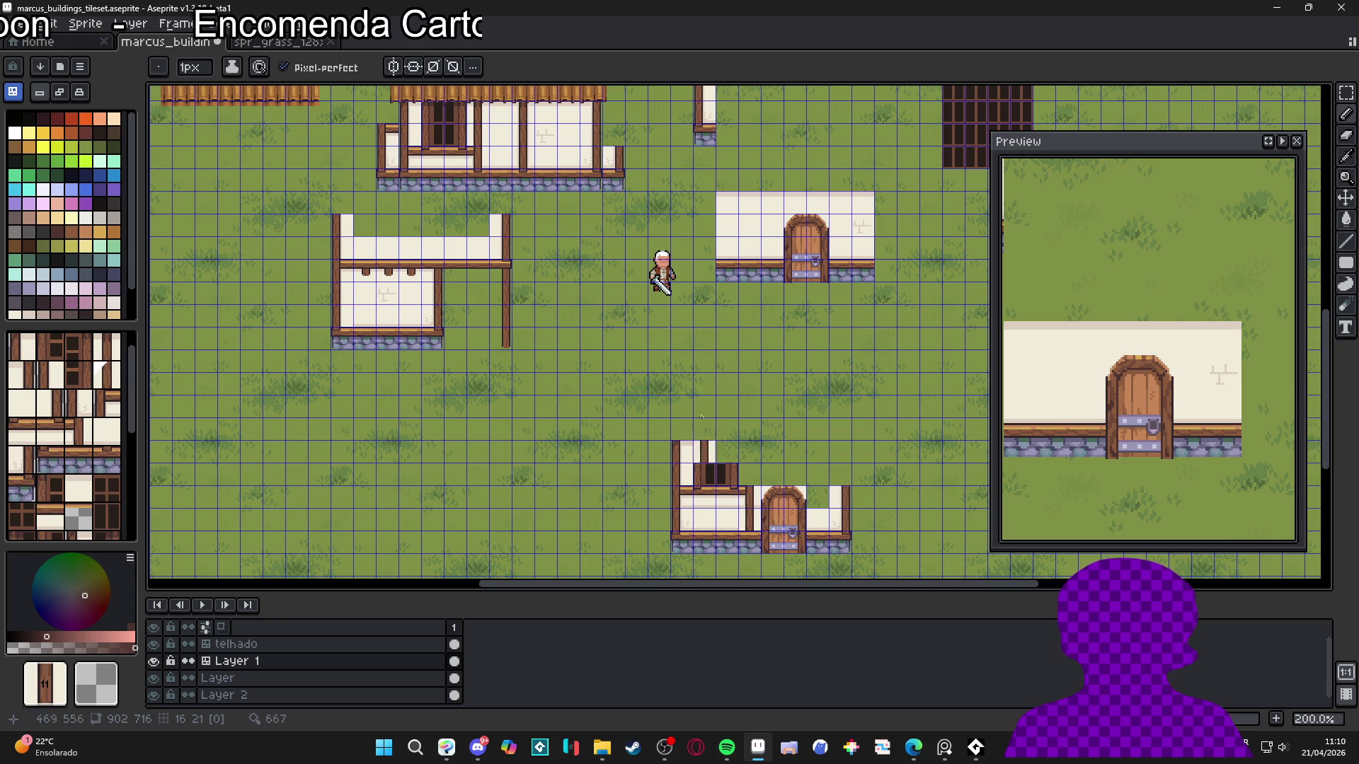
alt+click(743, 544)
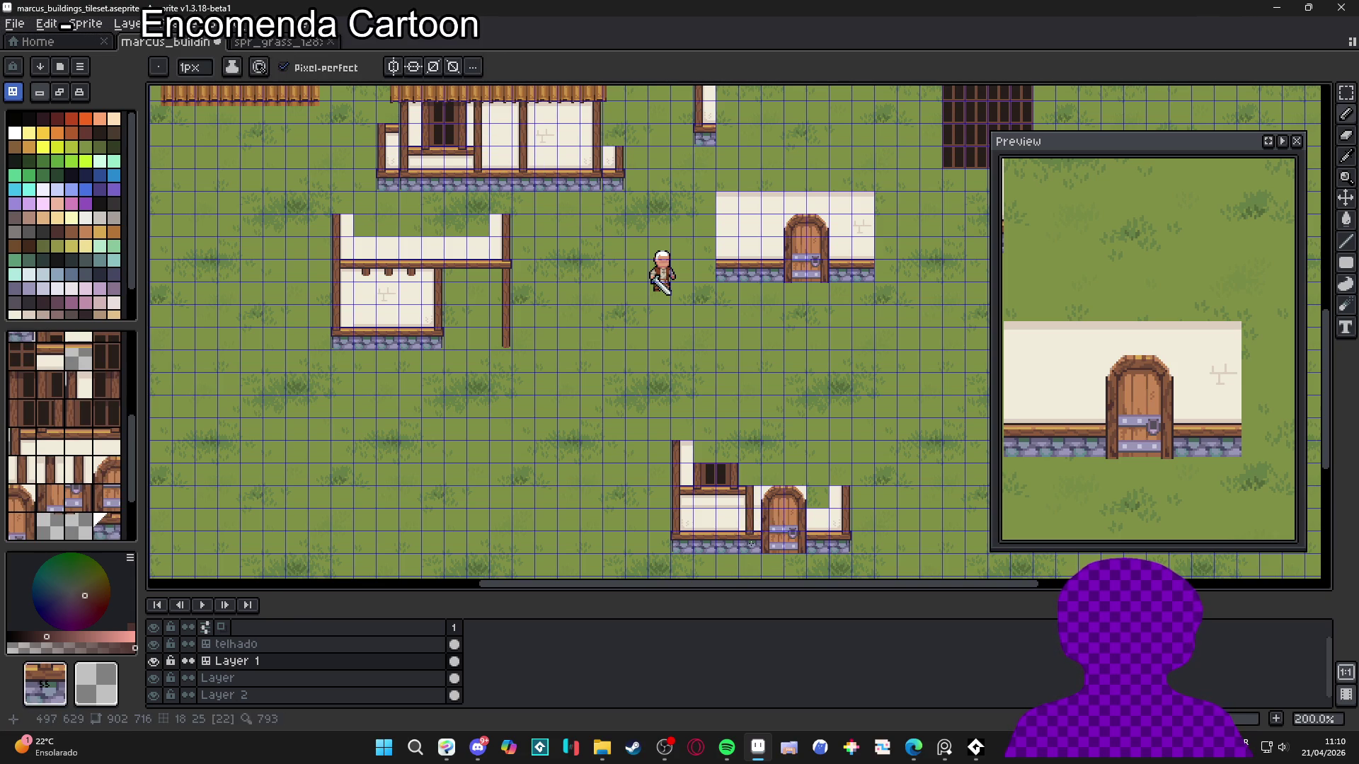
scroll(547, 267, up, 1)
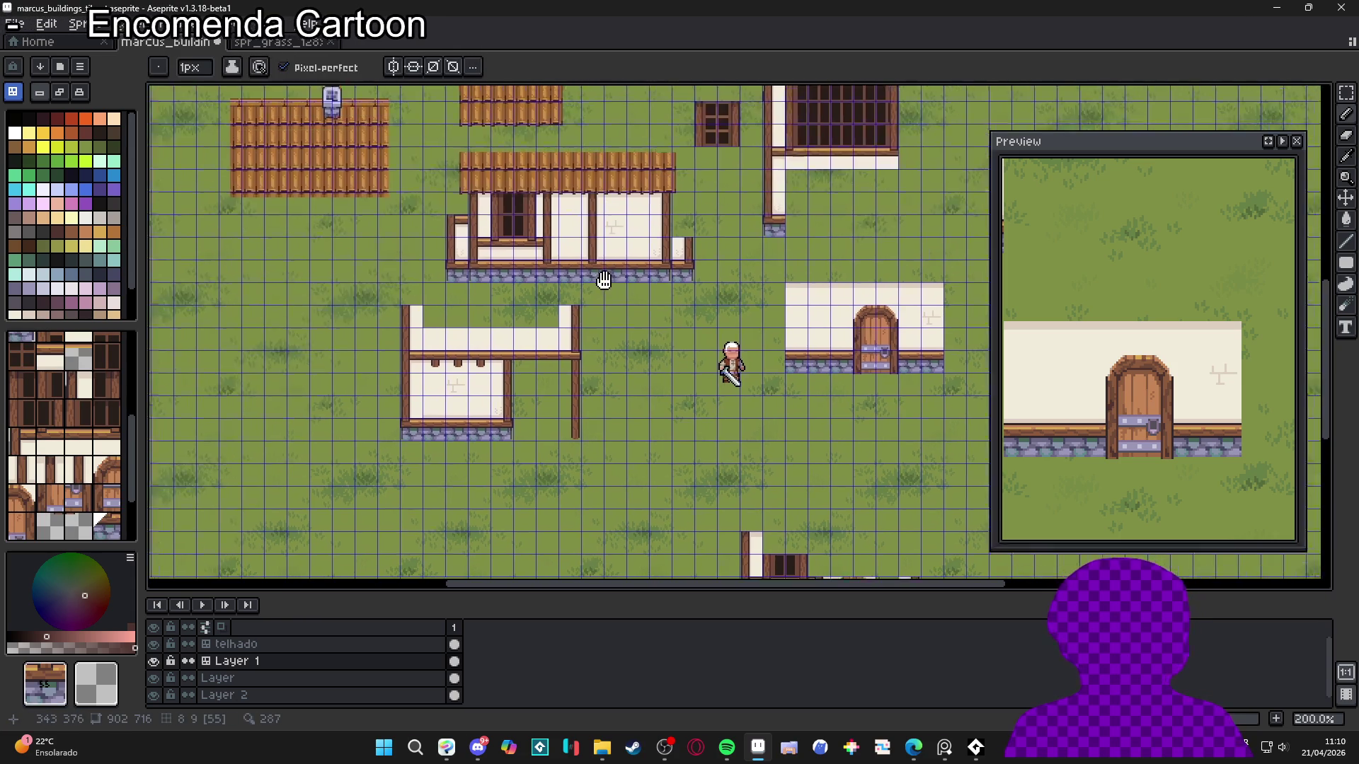
scroll(547, 267, down, 1)
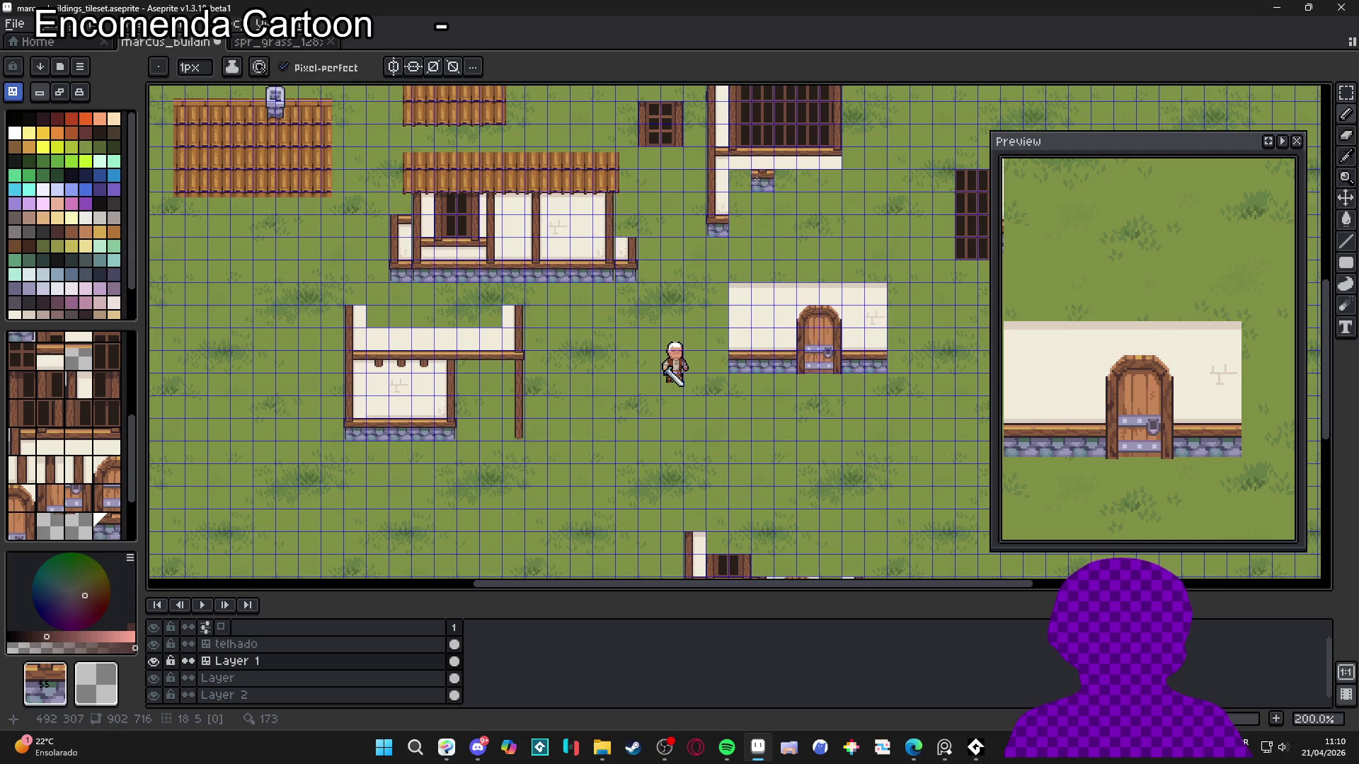
alt+click(763, 149)
scroll(652, 264, down, 3)
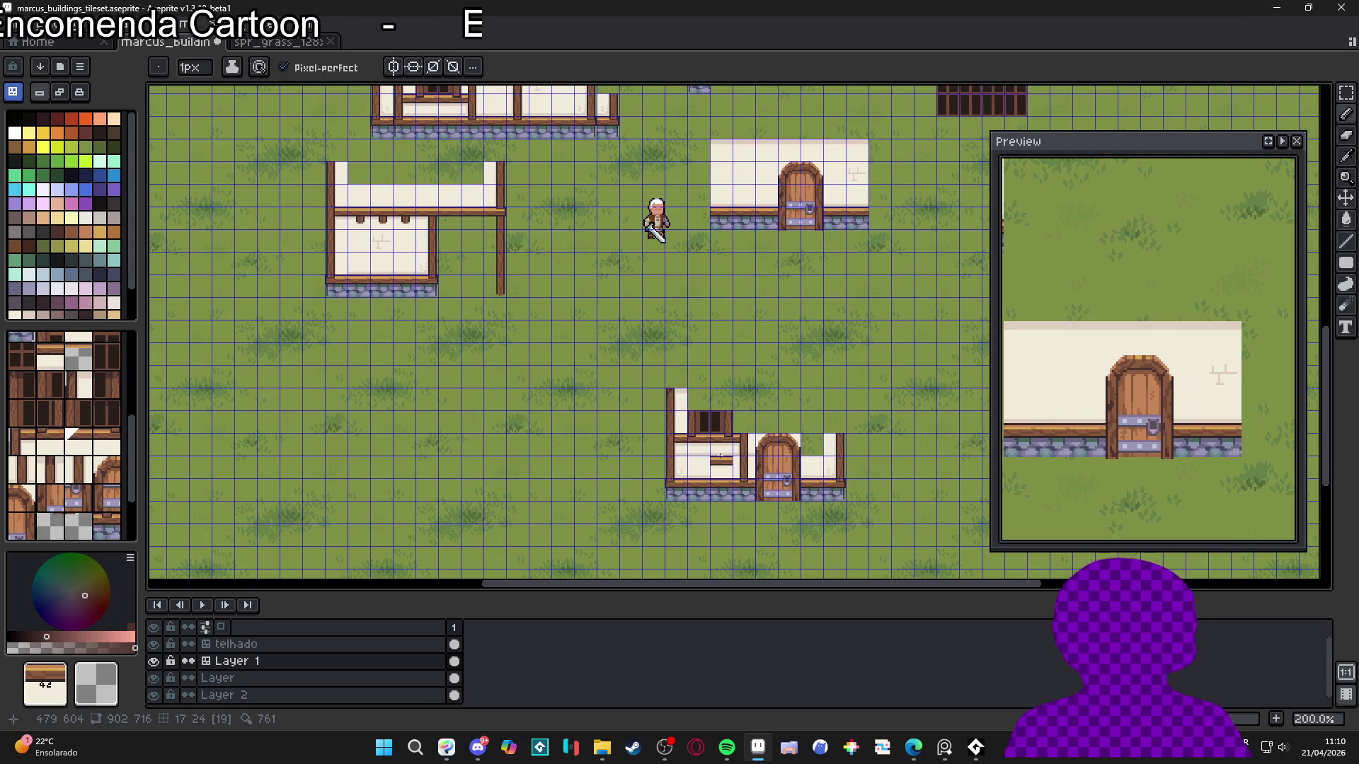
scroll(707, 365, down, 1)
scroll(750, 219, up, 1)
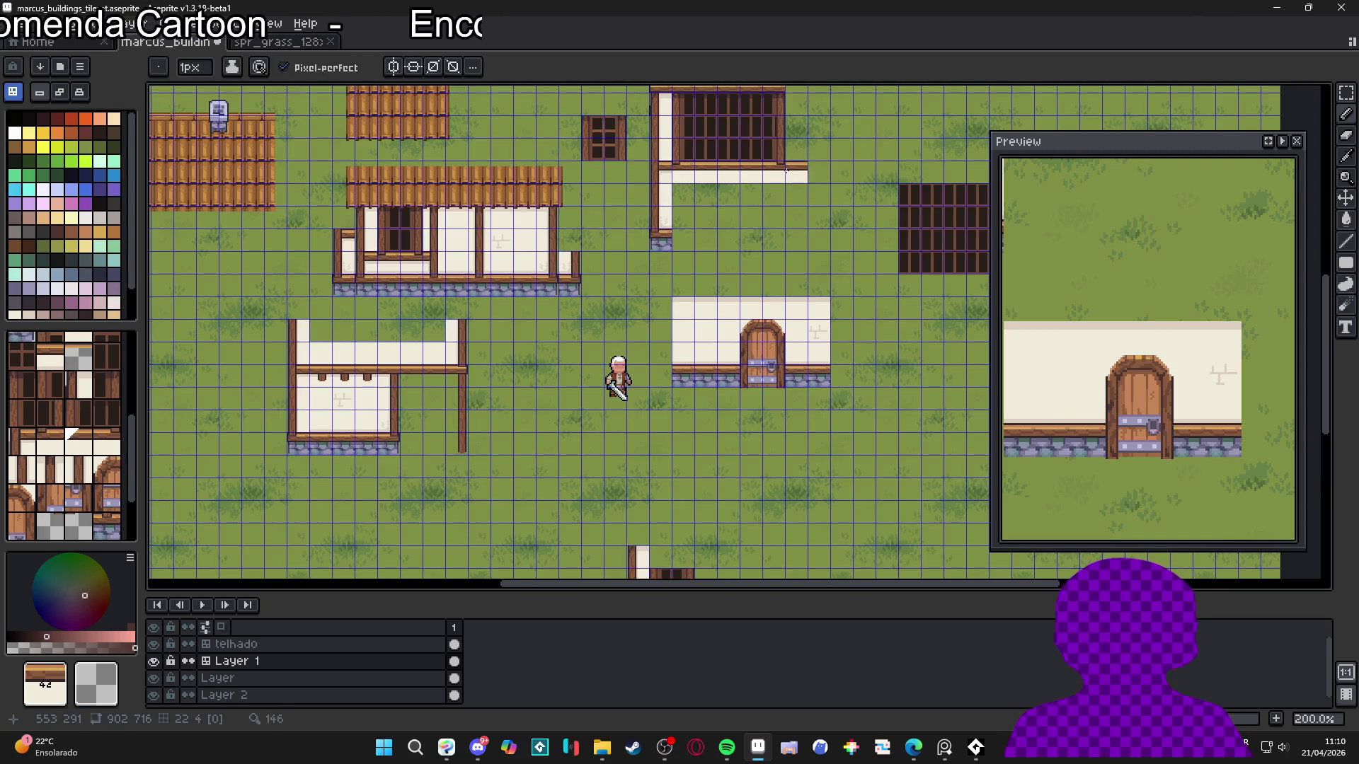
alt+click(785, 169)
scroll(694, 396, down, 3)
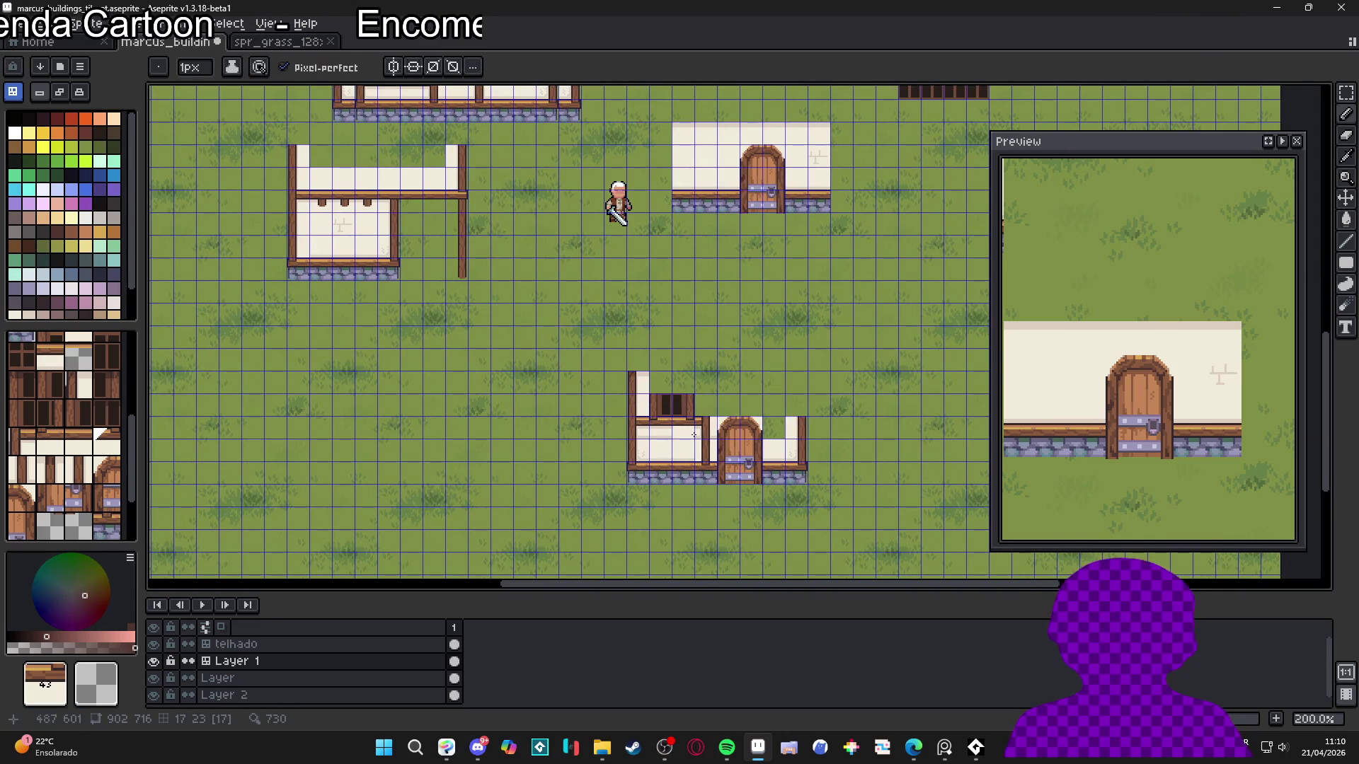
scroll(703, 408, up, 1)
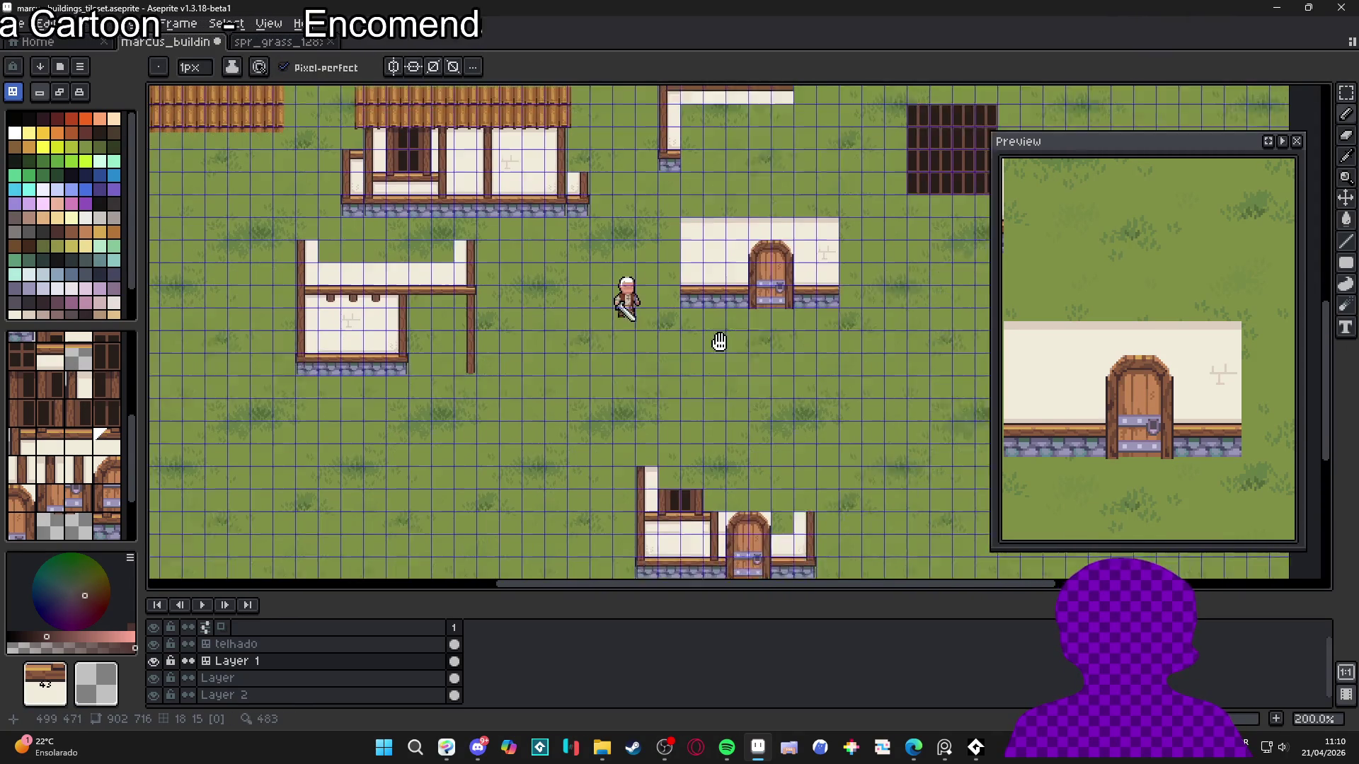
scroll(721, 340, up, 1)
scroll(710, 373, down, 1)
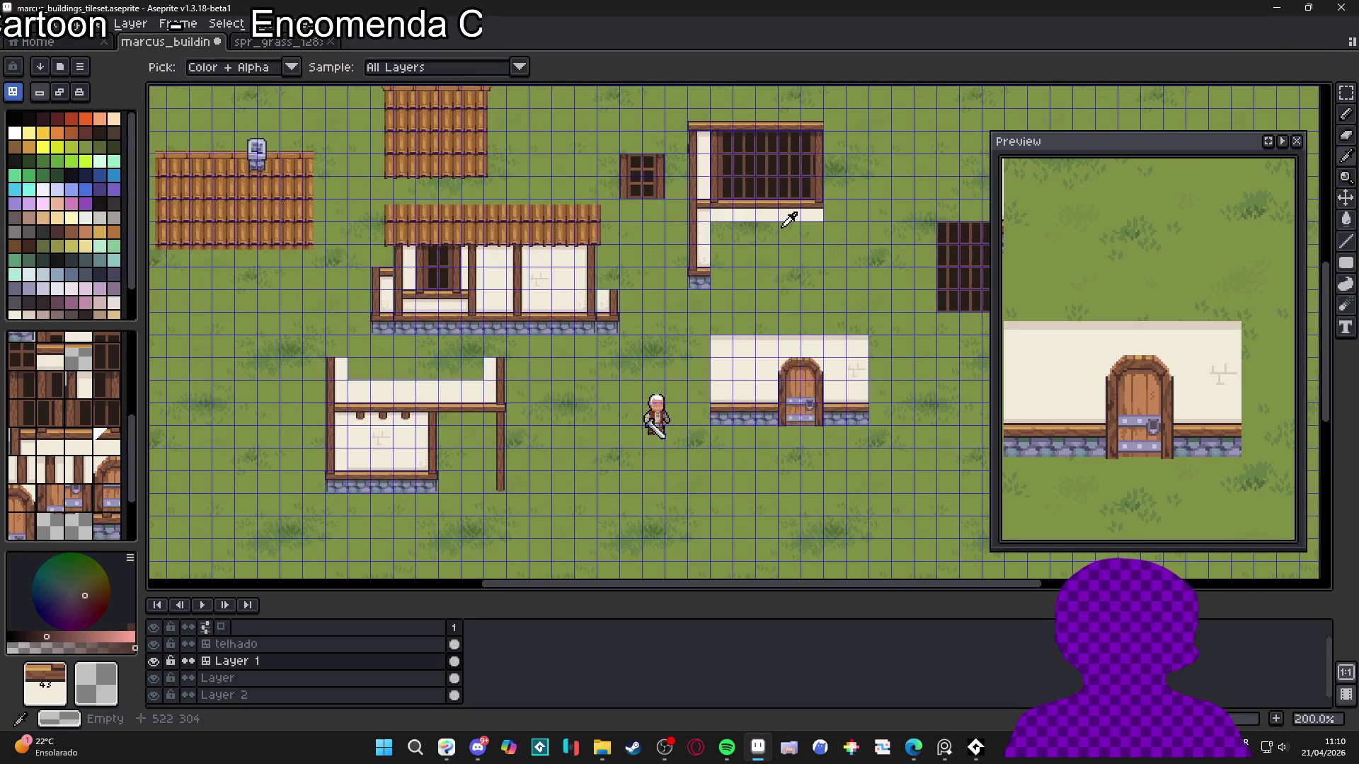
scroll(728, 206, up, 1)
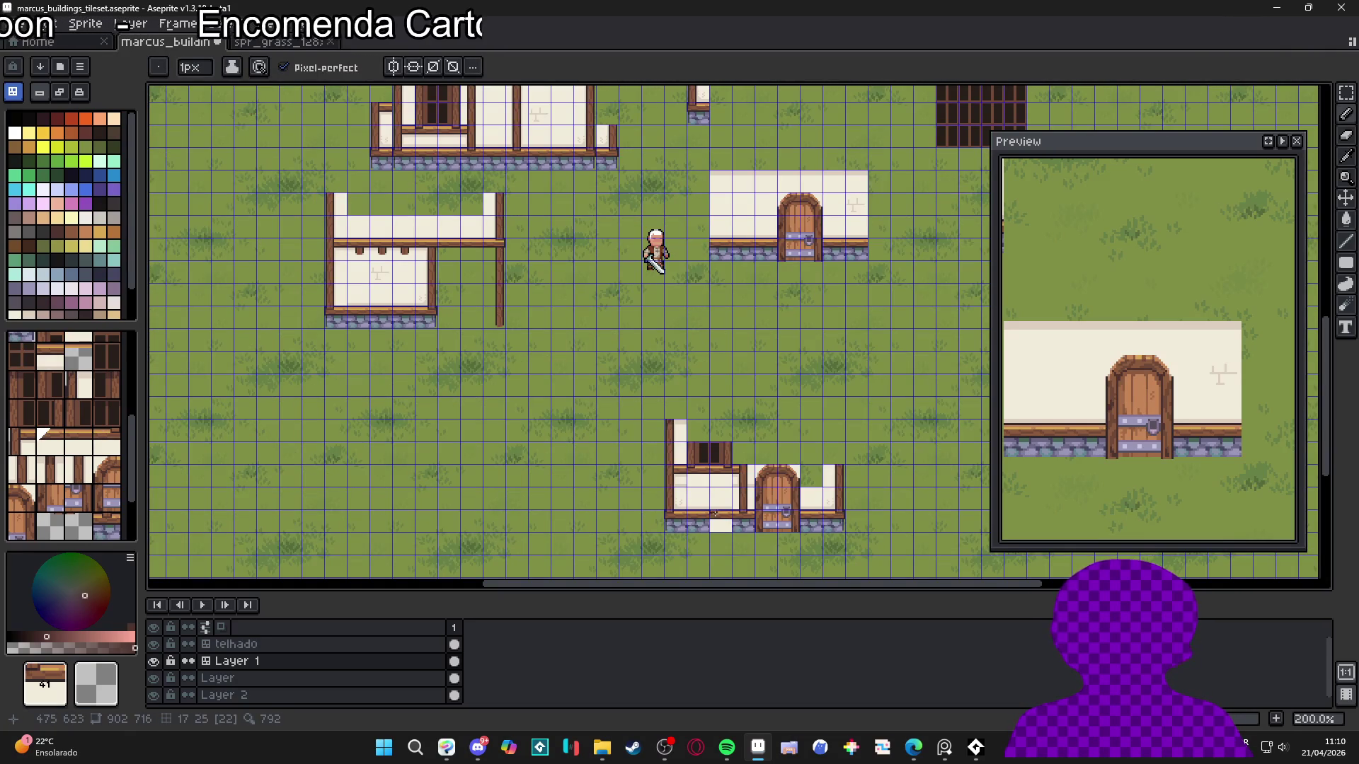
scroll(714, 513, up, 1)
scroll(712, 494, down, 1)
scroll(691, 356, down, 1)
scroll(671, 273, up, 1)
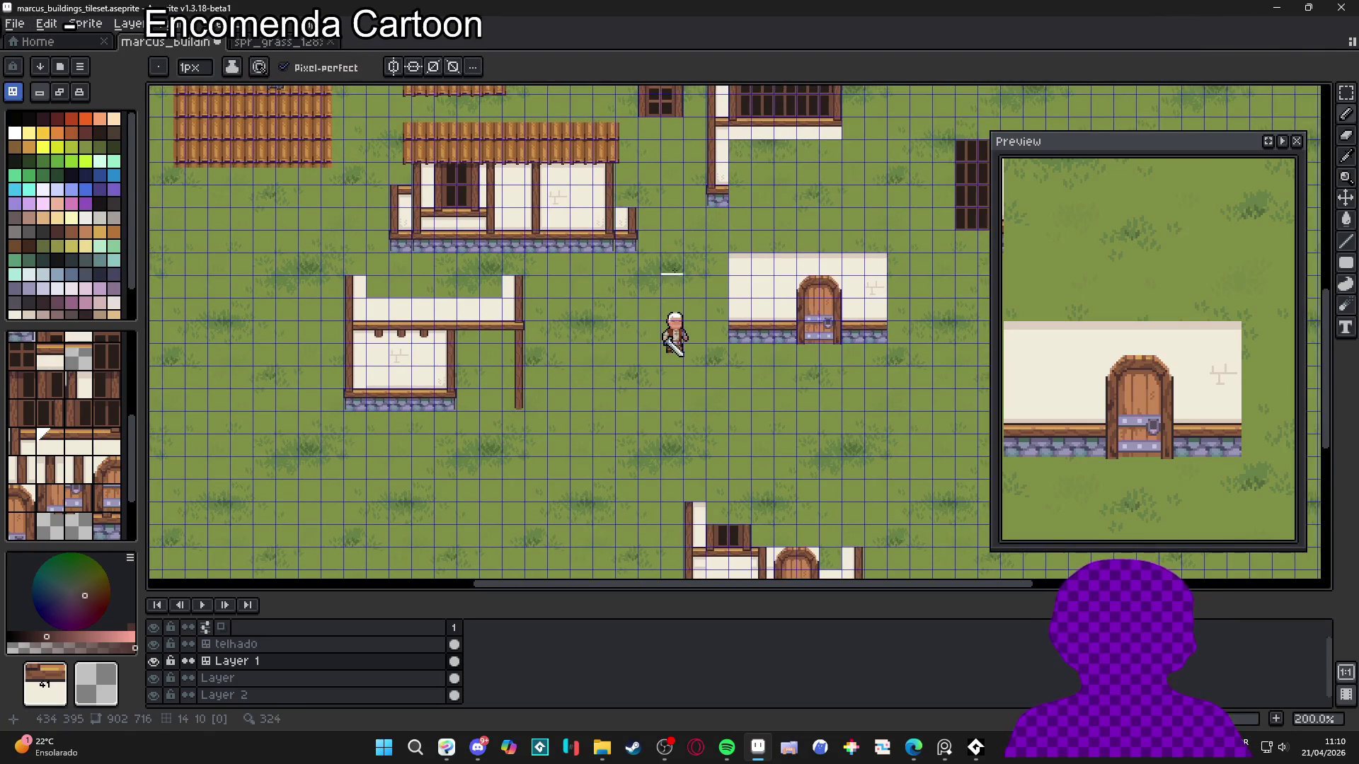
scroll(671, 272, up, 1)
scroll(637, 354, down, 3)
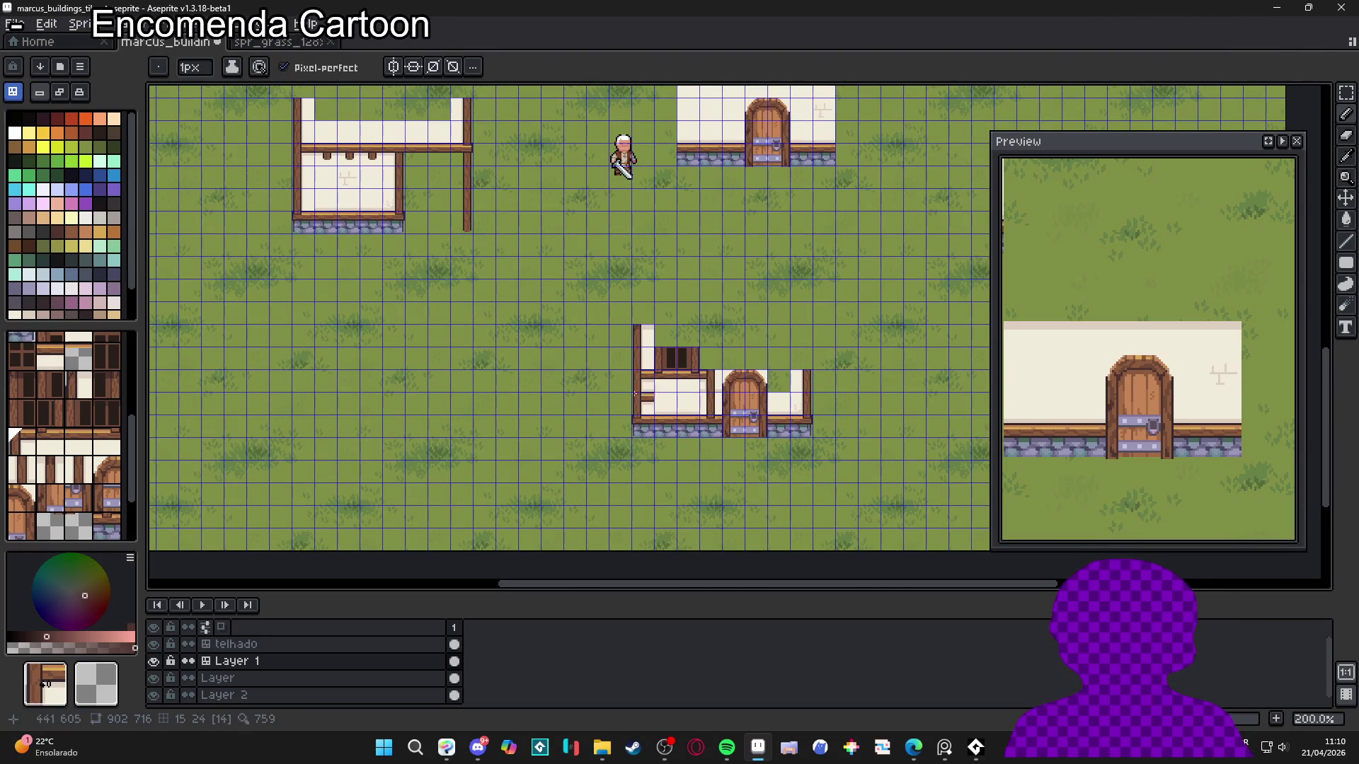
scroll(698, 424, up, 4)
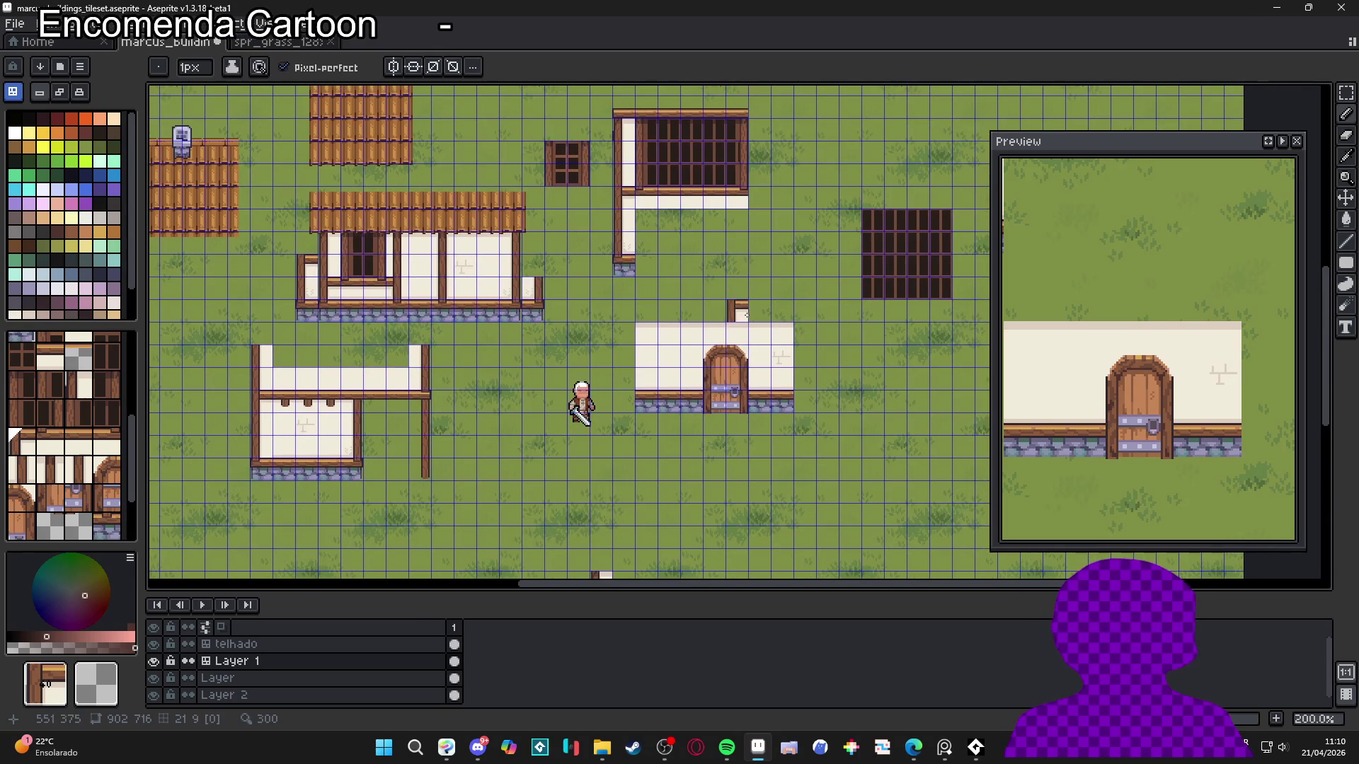
scroll(680, 283, down, 1)
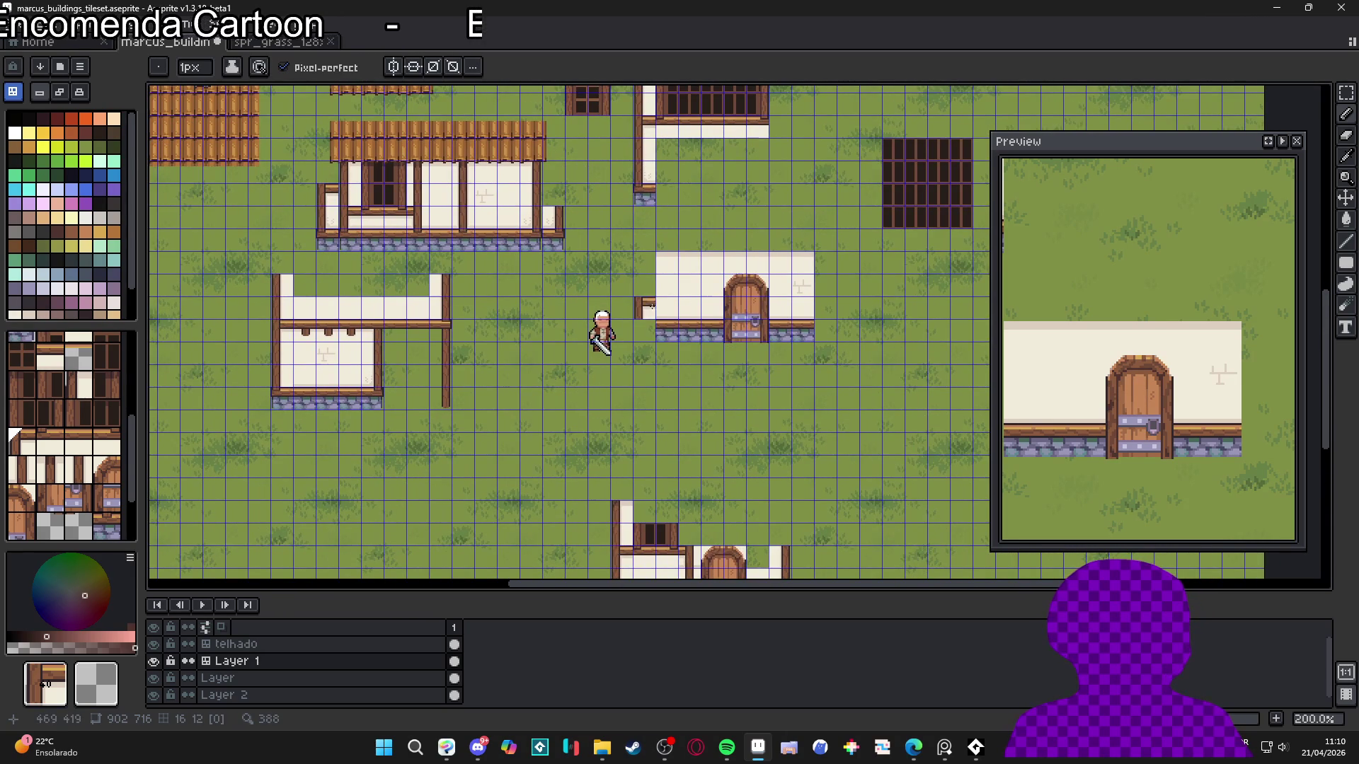
scroll(625, 349, down, 2)
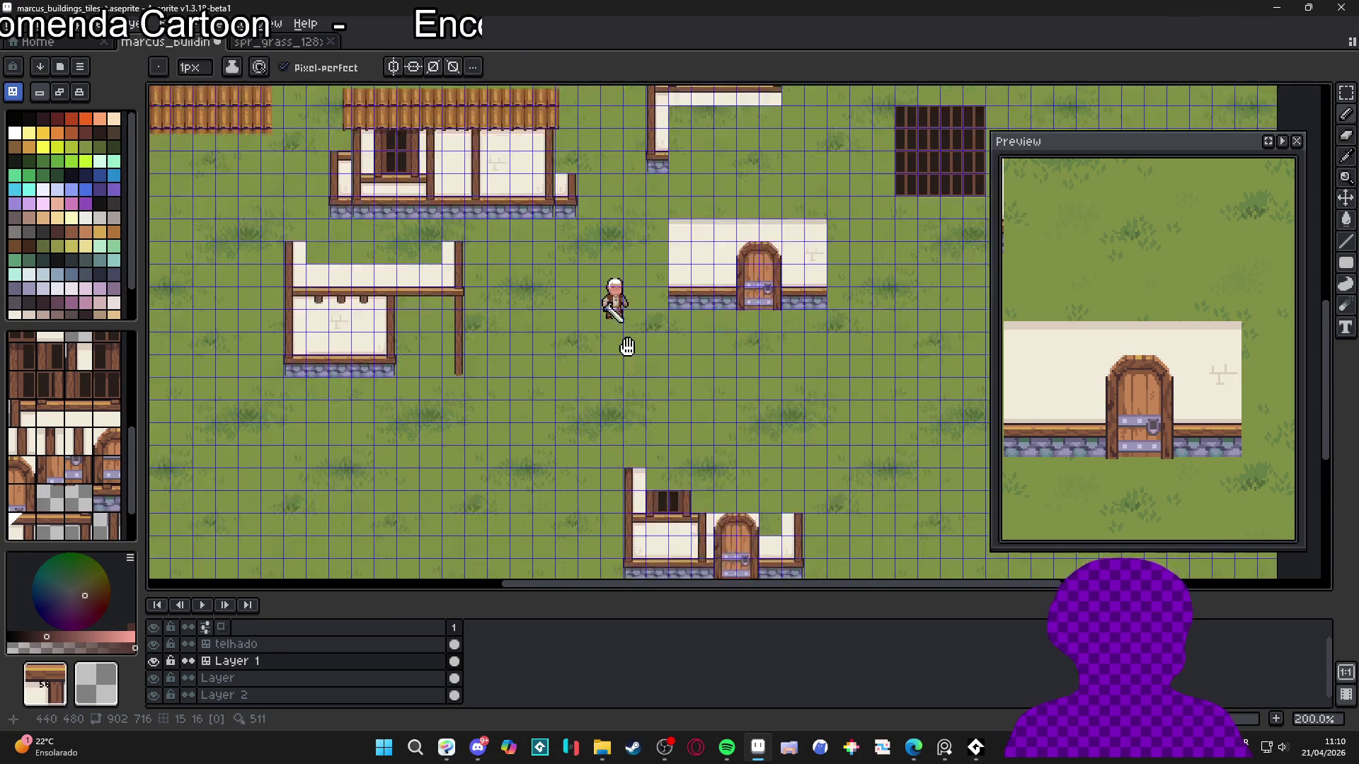
scroll(627, 271, up, 3)
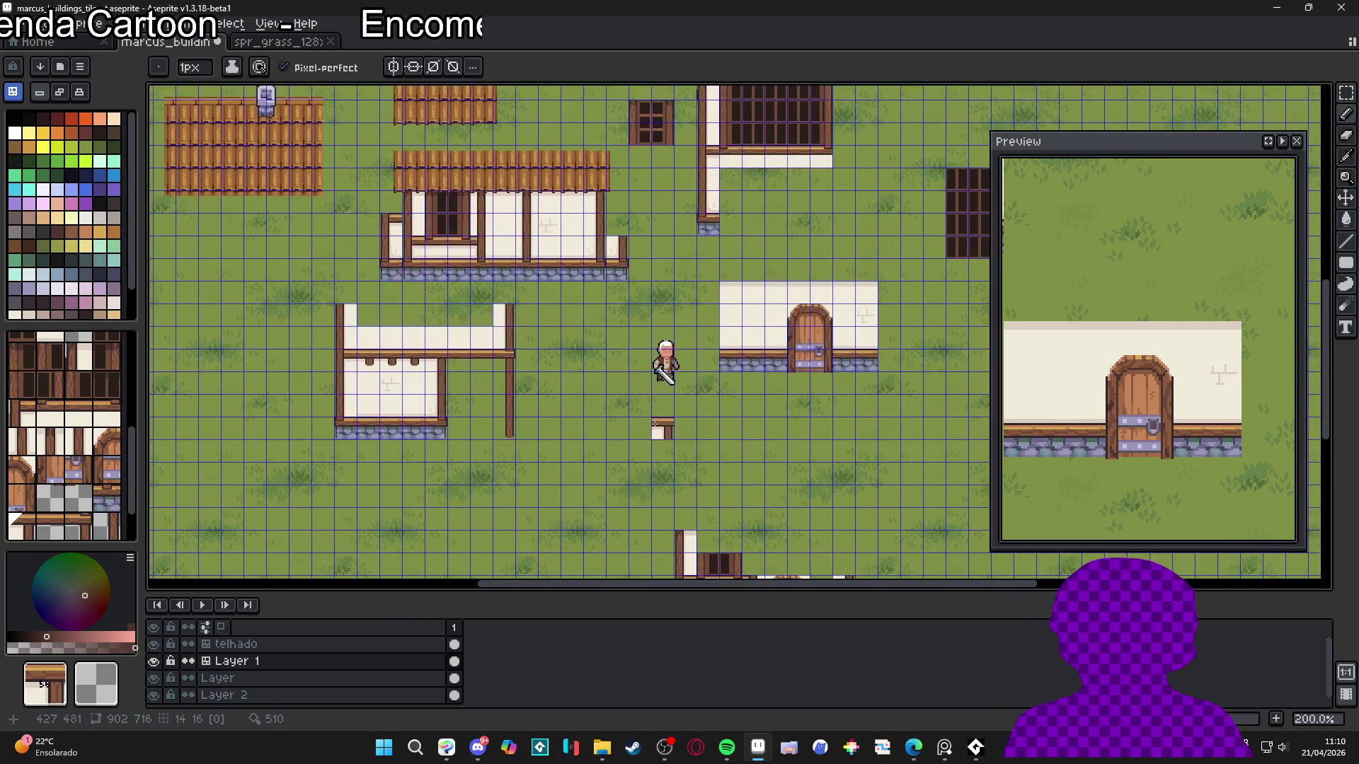
key(alt)
scroll(713, 354, down, 3)
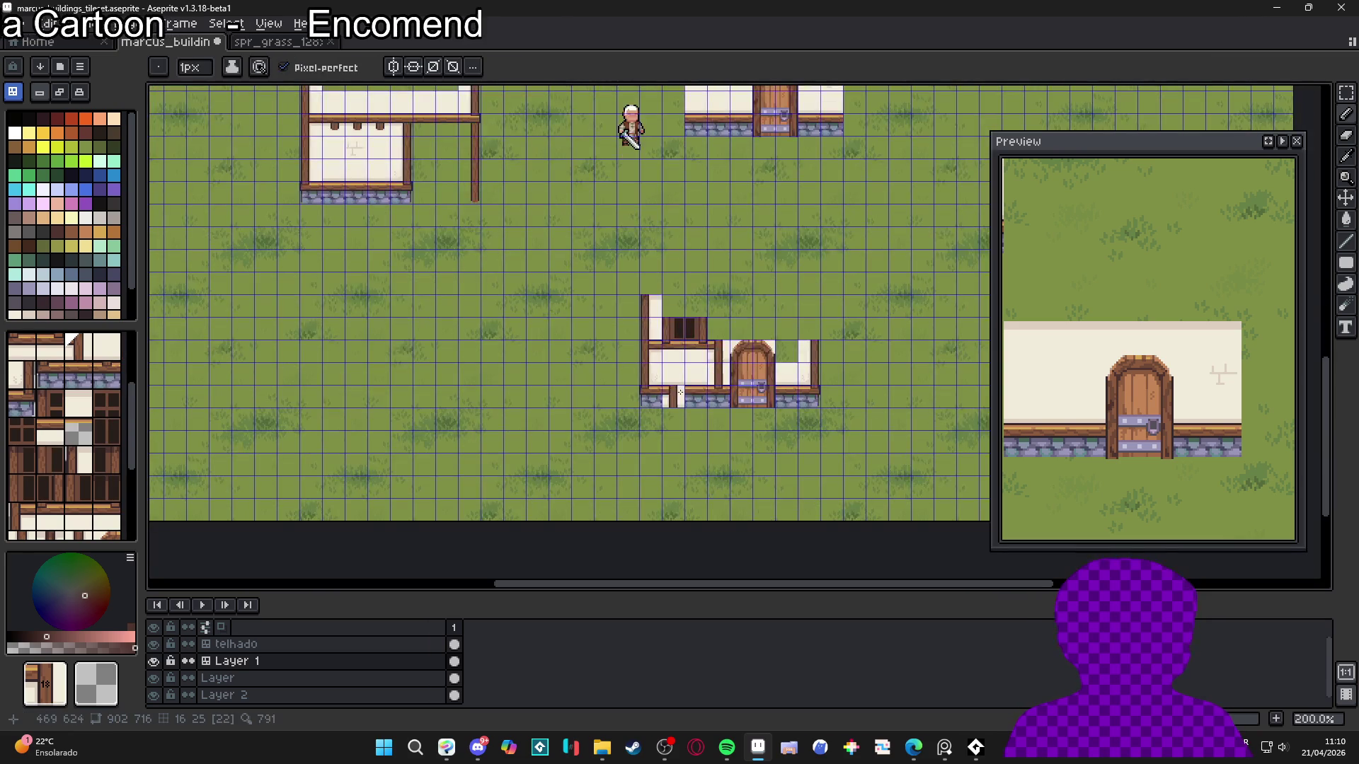
scroll(718, 349, up, 4)
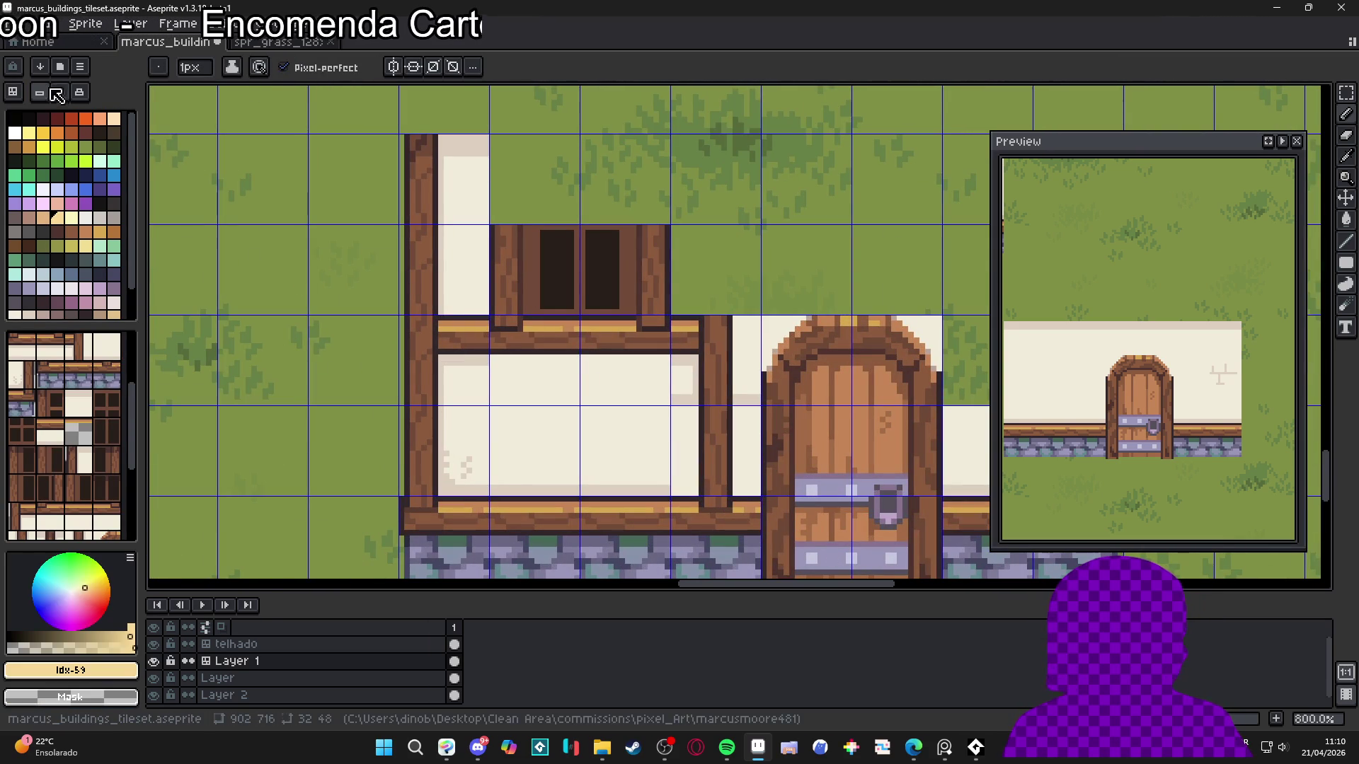
Paint the shaded wall strip cream #f1ebdb and add a #ddcdbf shadow band under the beam
scroll(573, 310, up, 3)
alt+click(928, 465)
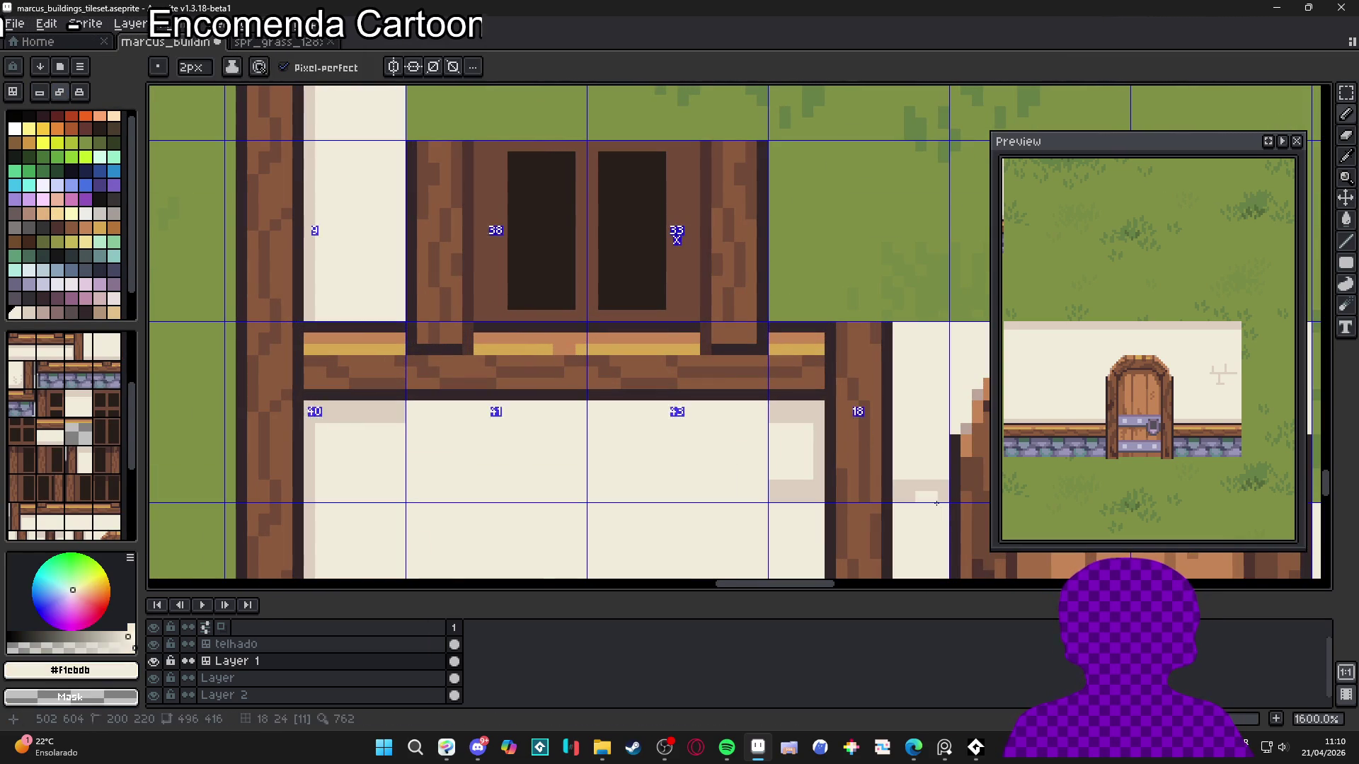
mouse_move(782, 471)
mouse_down()
mouse_move(778, 495)
mouse_move(795, 467)
mouse_up()
alt+click(783, 404)
click(756, 416)
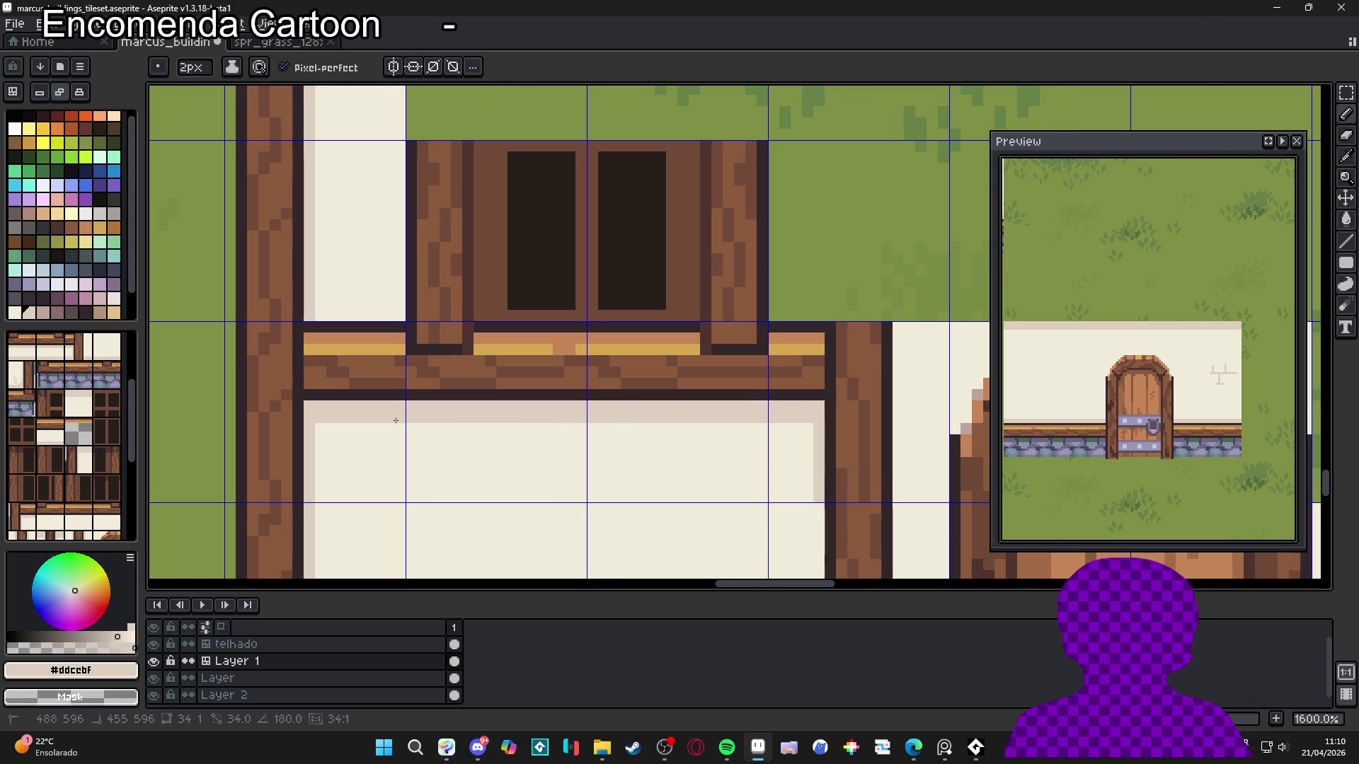
scroll(544, 445, down, 6)
scroll(591, 465, up, 1)
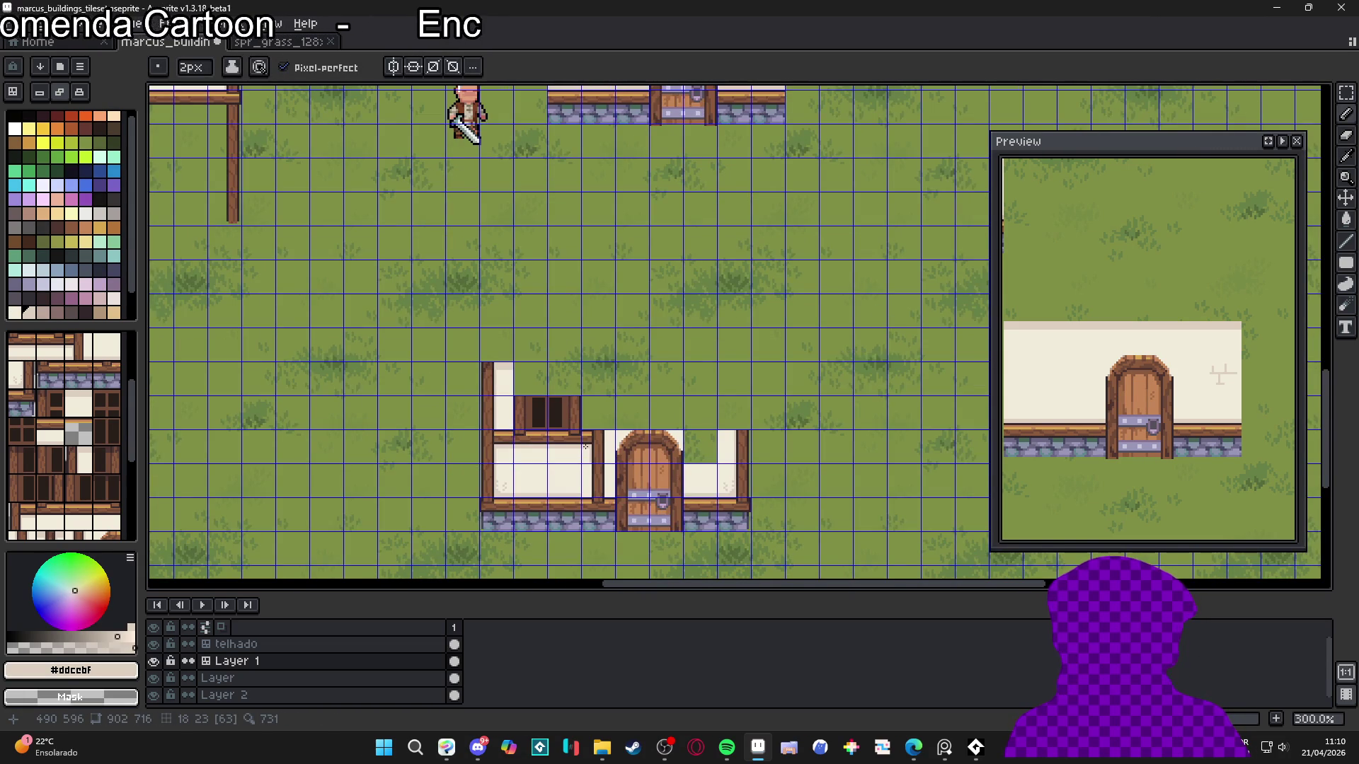
scroll(585, 447, down, 1)
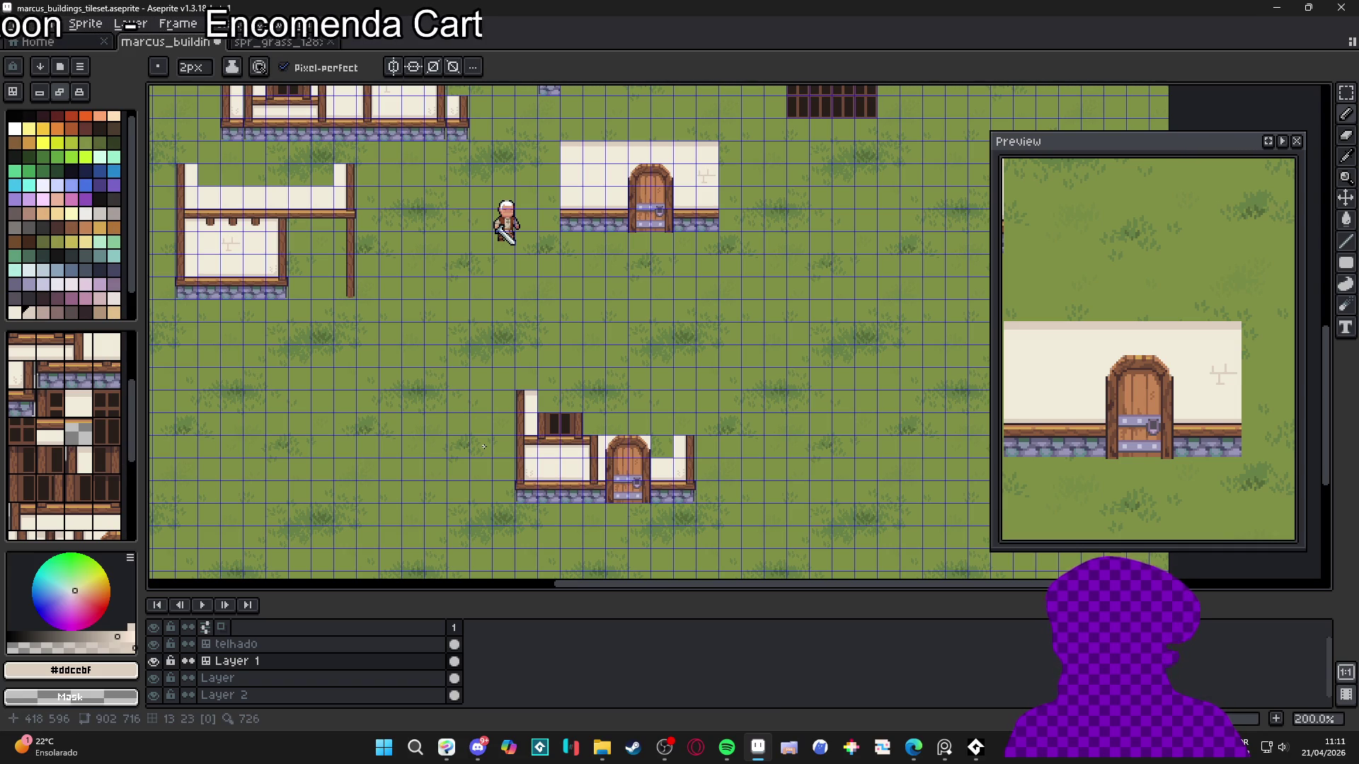
Paint a window tile into the lower house's upper wall
key(ctrl+apostrophe)
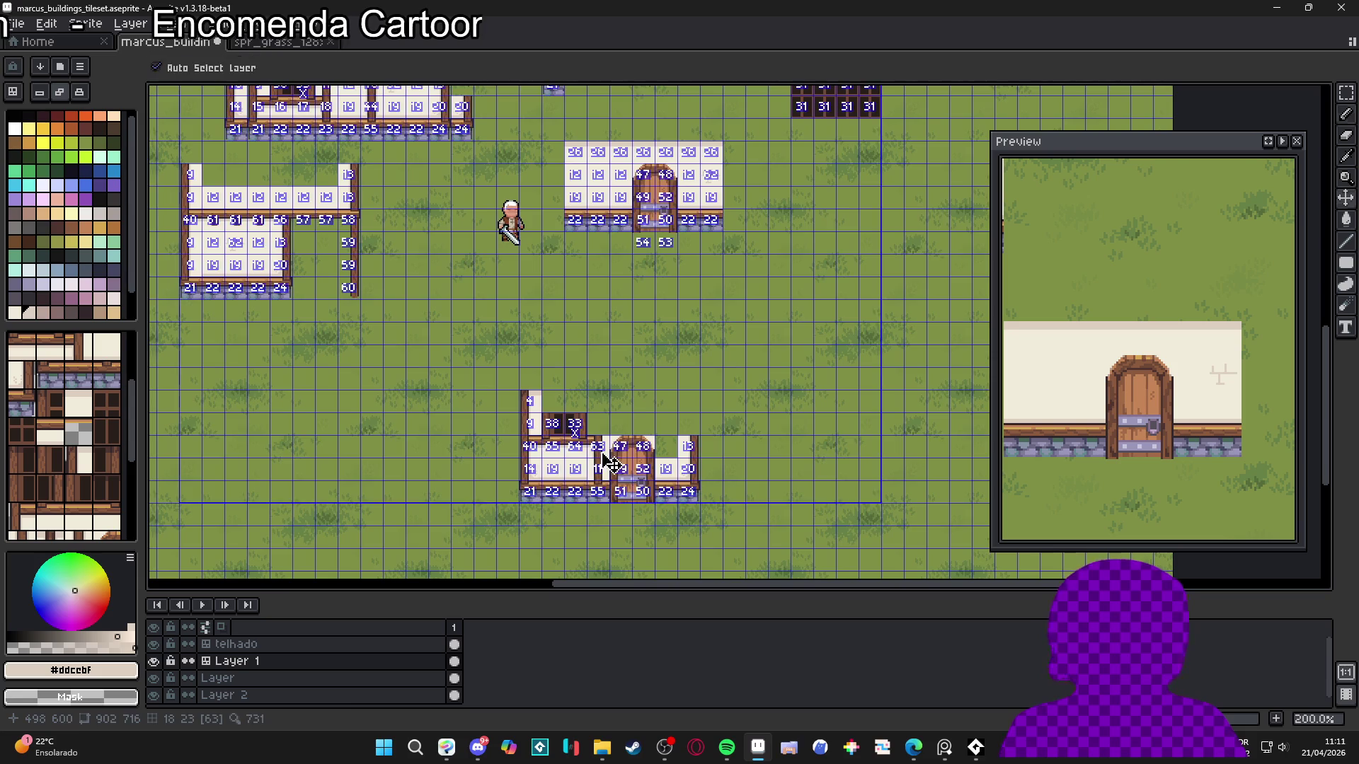
click(71, 213)
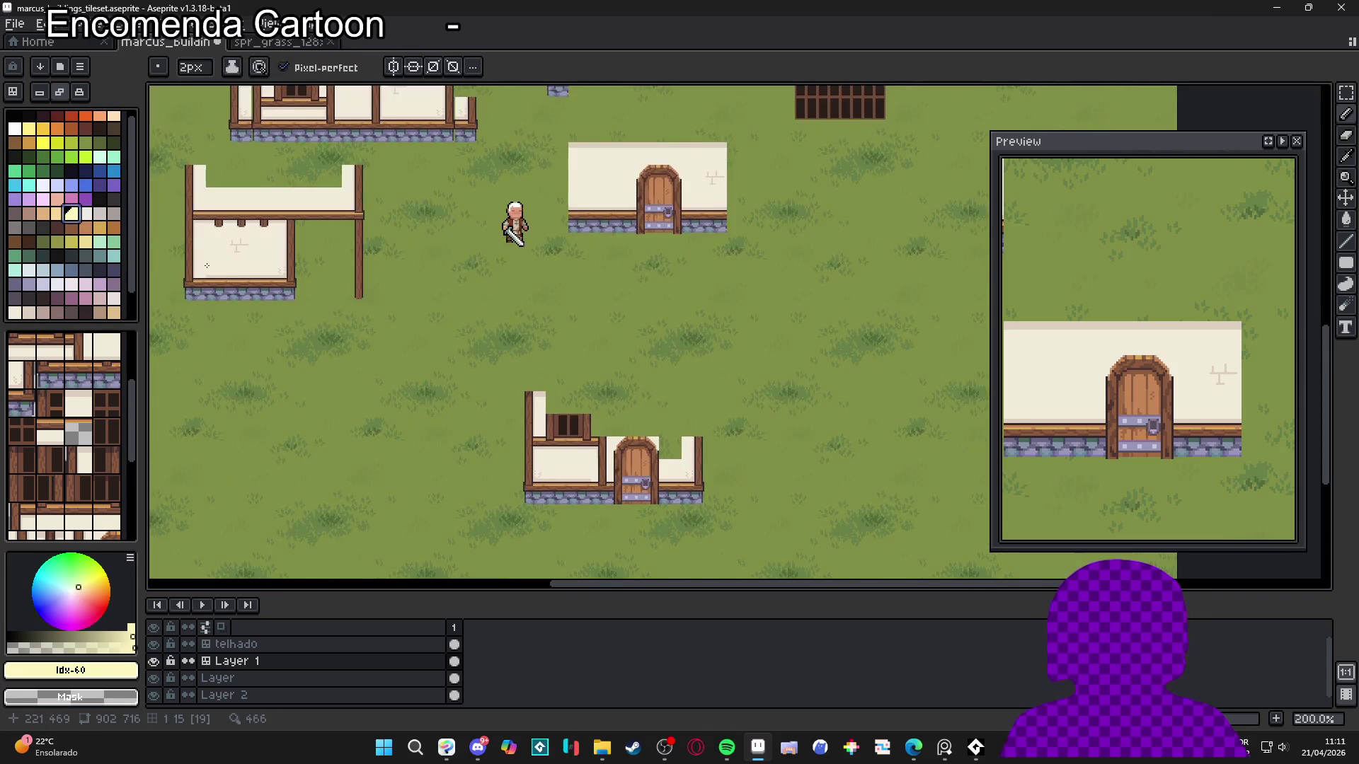
click(40, 424)
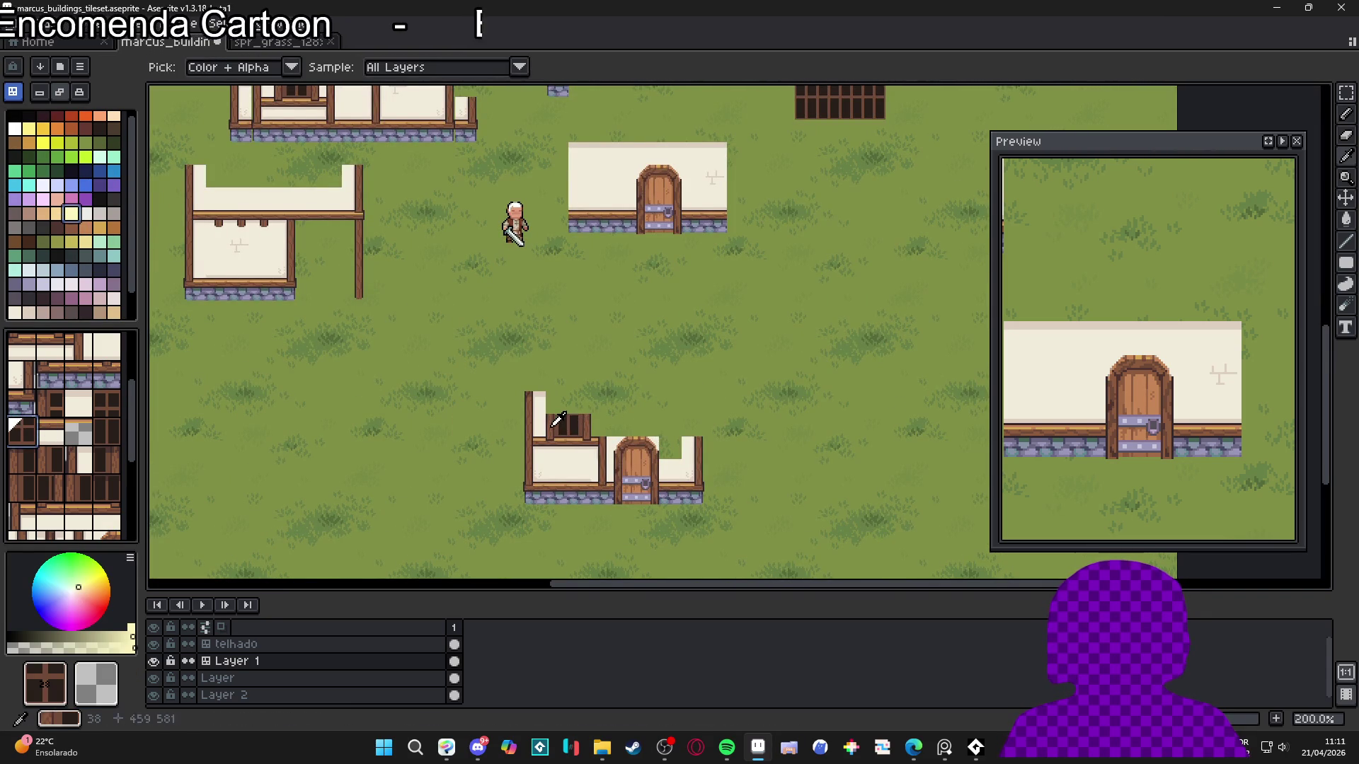
alt+click(574, 423)
scroll(538, 271, down, 1)
scroll(527, 250, up, 2)
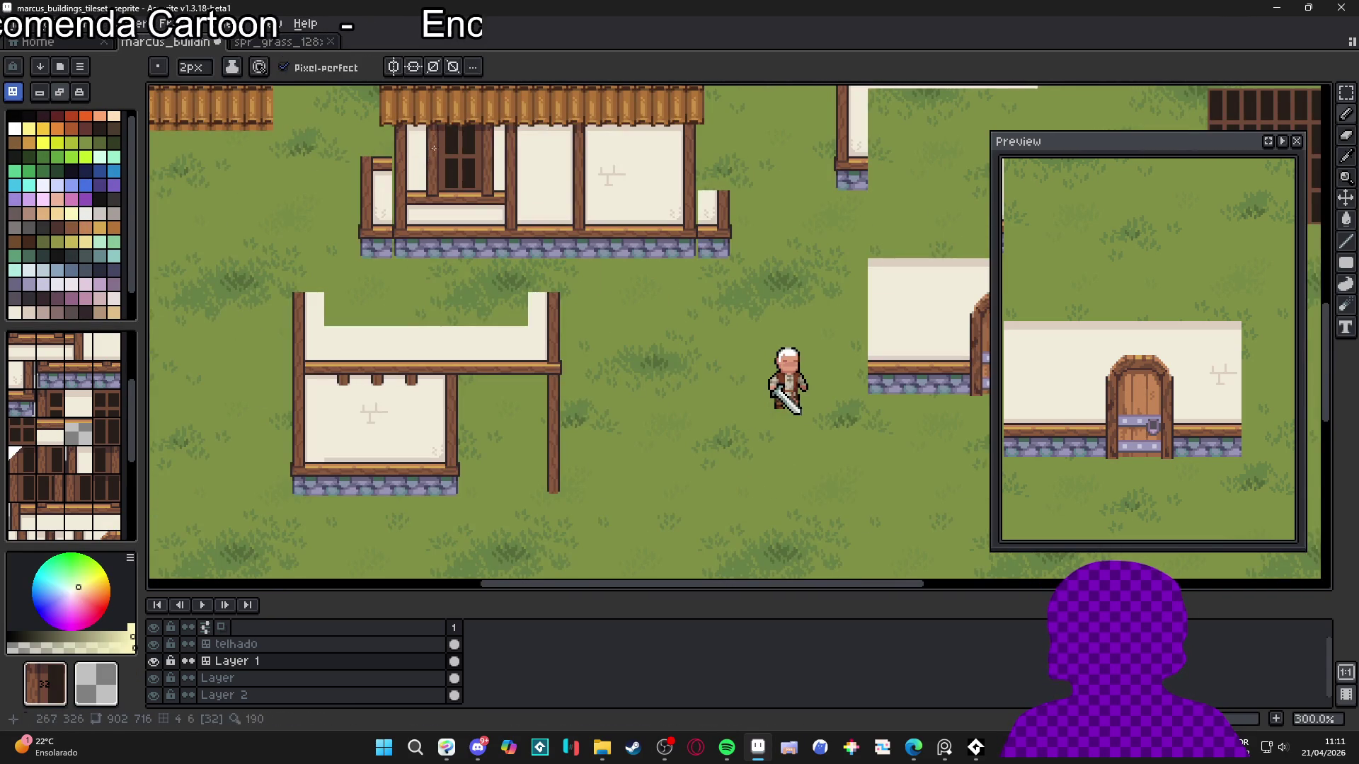
scroll(576, 294, down, 1)
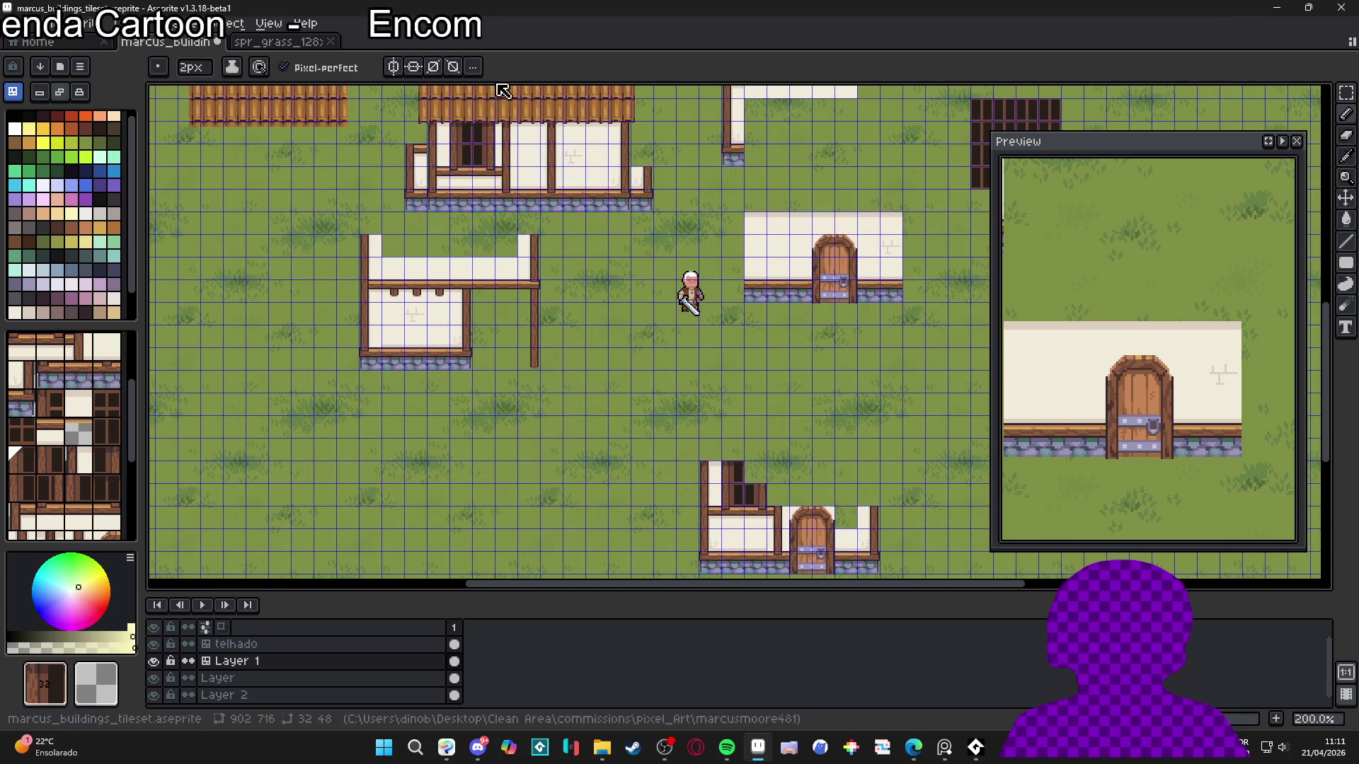
alt+click(484, 131)
drag(732, 470, 755, 468)
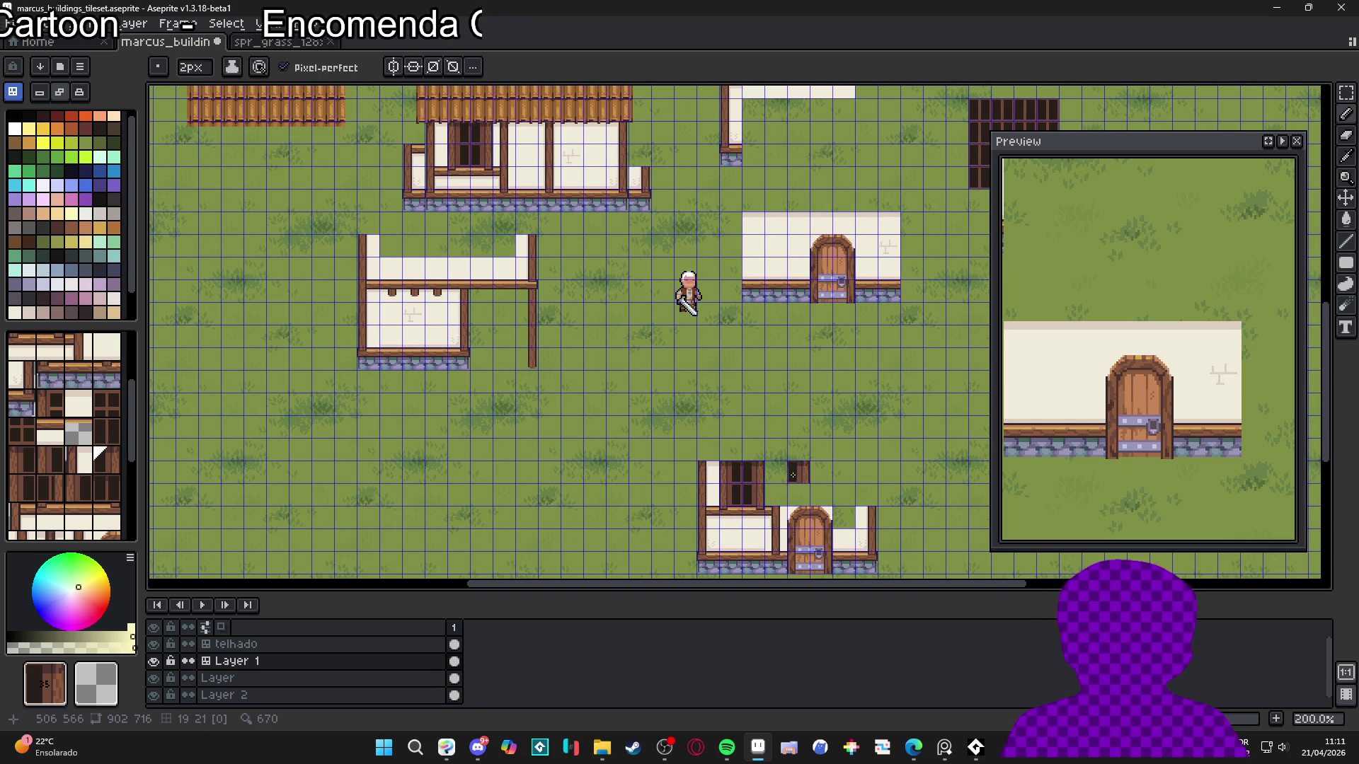
Try a cross-marked cream wall tile, sample the plain cream tile, and undo the stray tile
alt+click(890, 237)
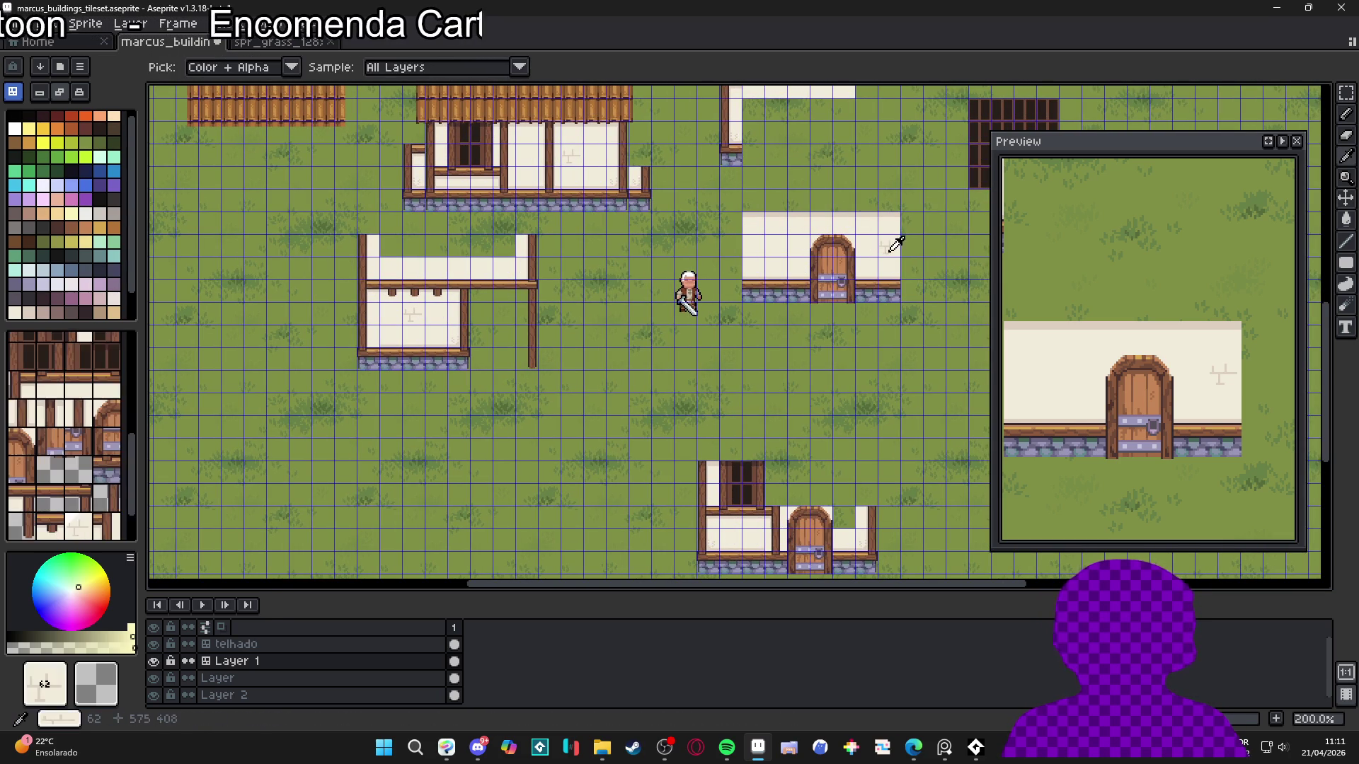
click(842, 517)
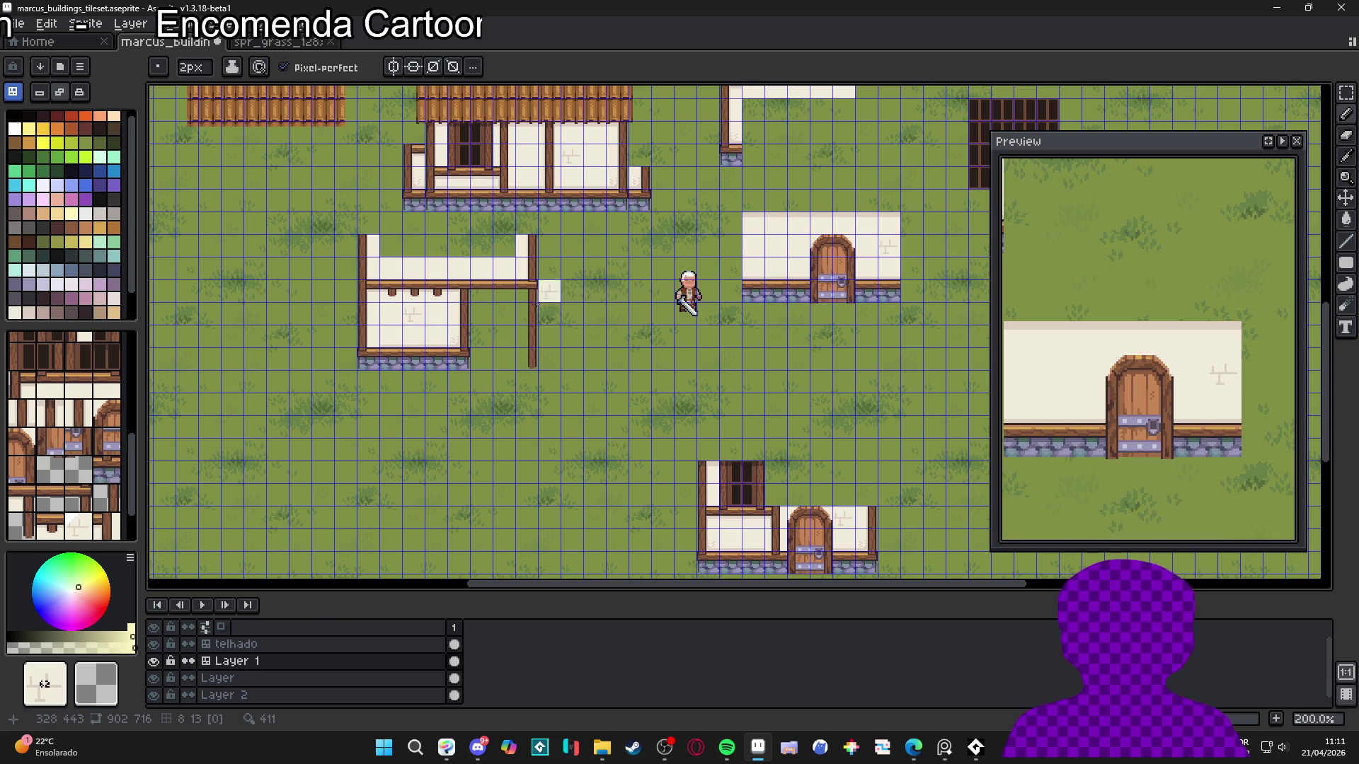
alt+click(457, 312)
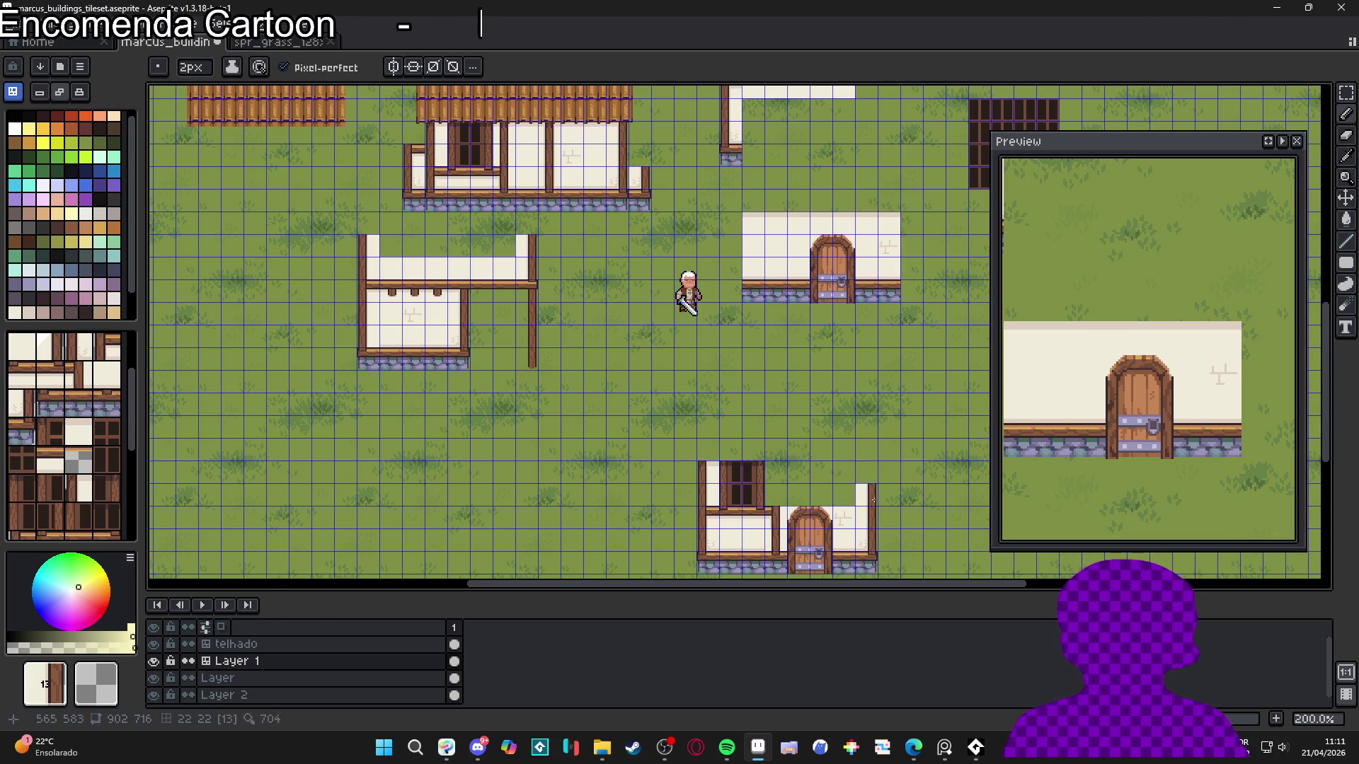
drag(481, 223, 492, 247)
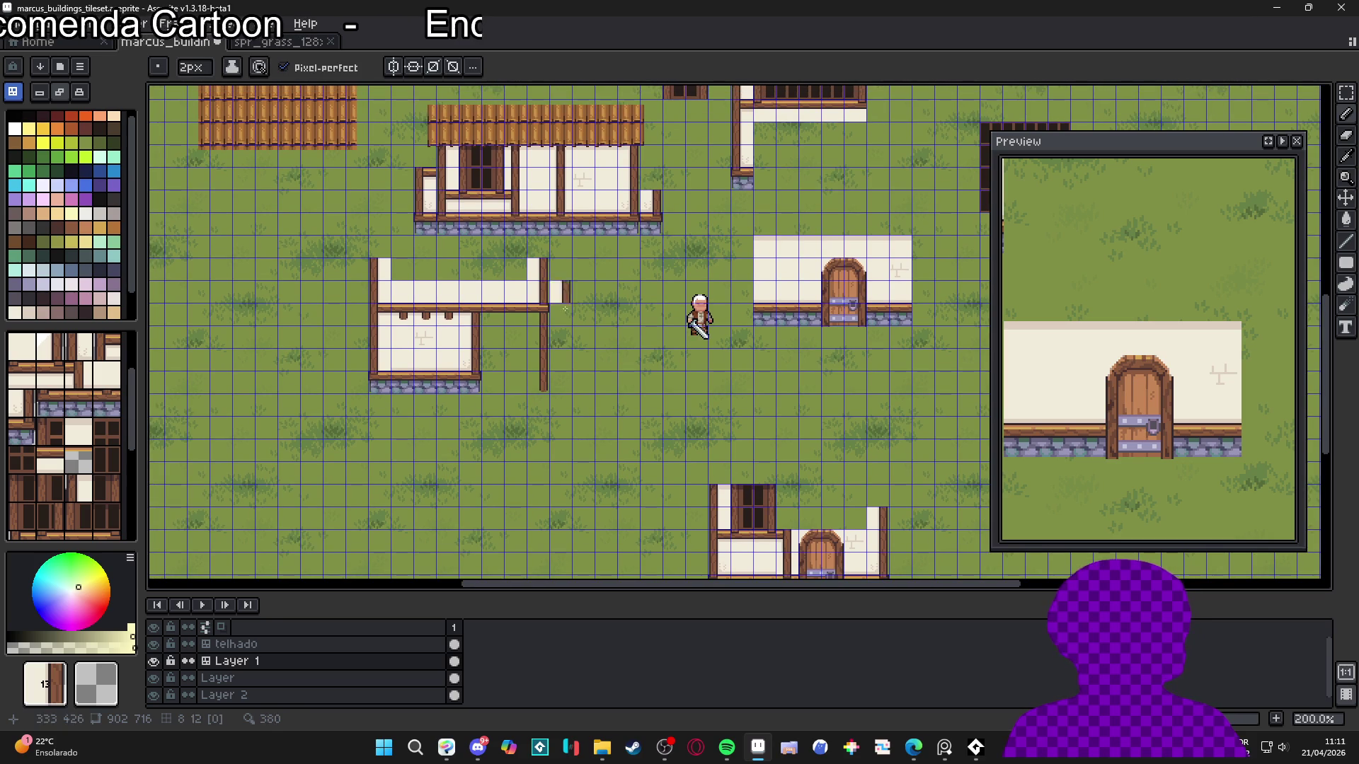
drag(813, 520, 774, 454)
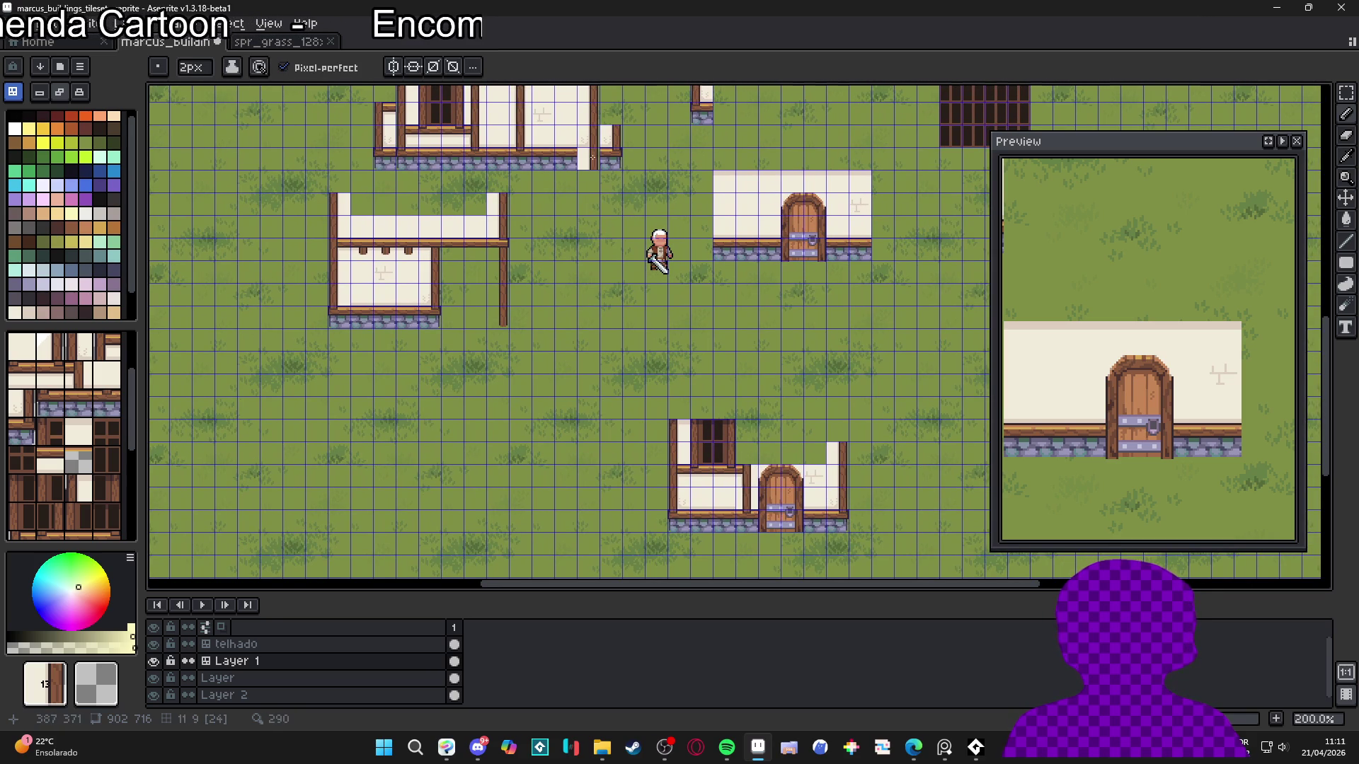
key(i)
click(792, 186)
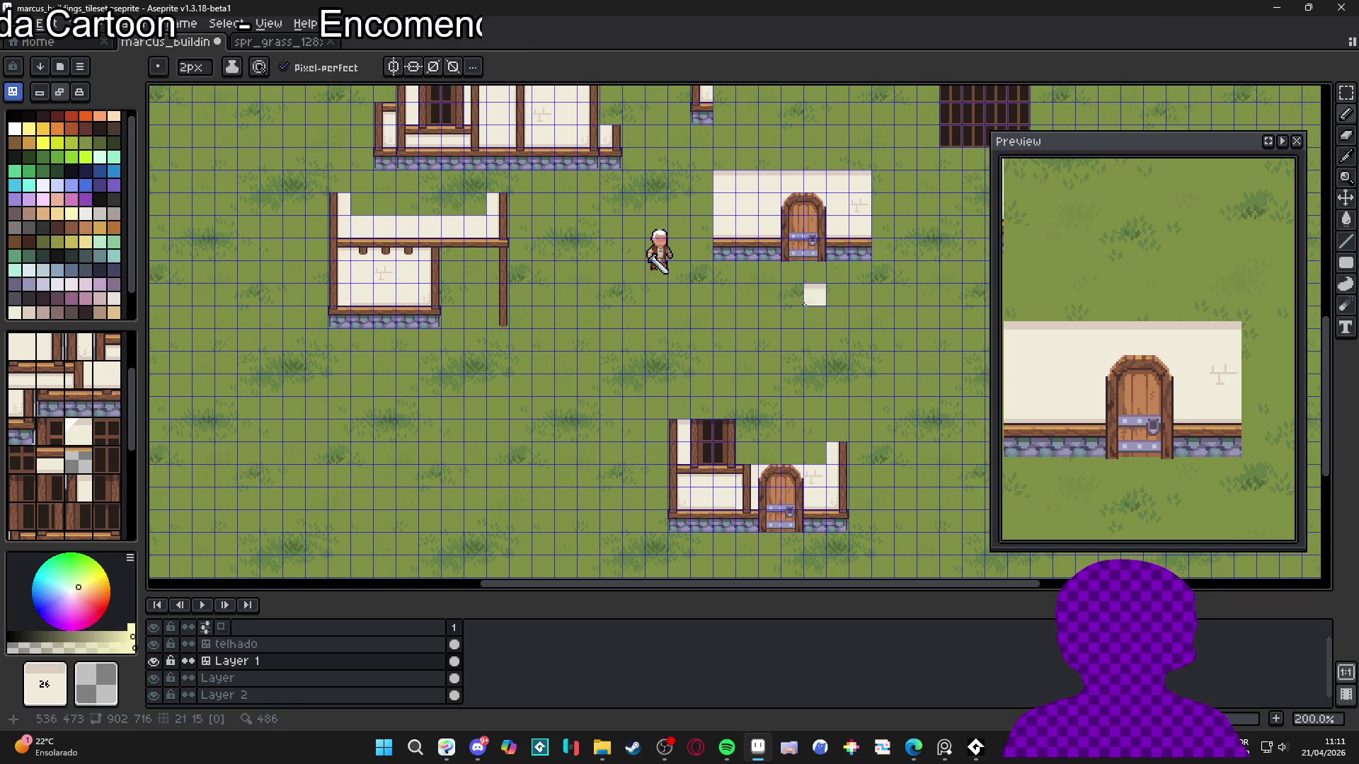
key(ctrl)
key(ctrl+z)
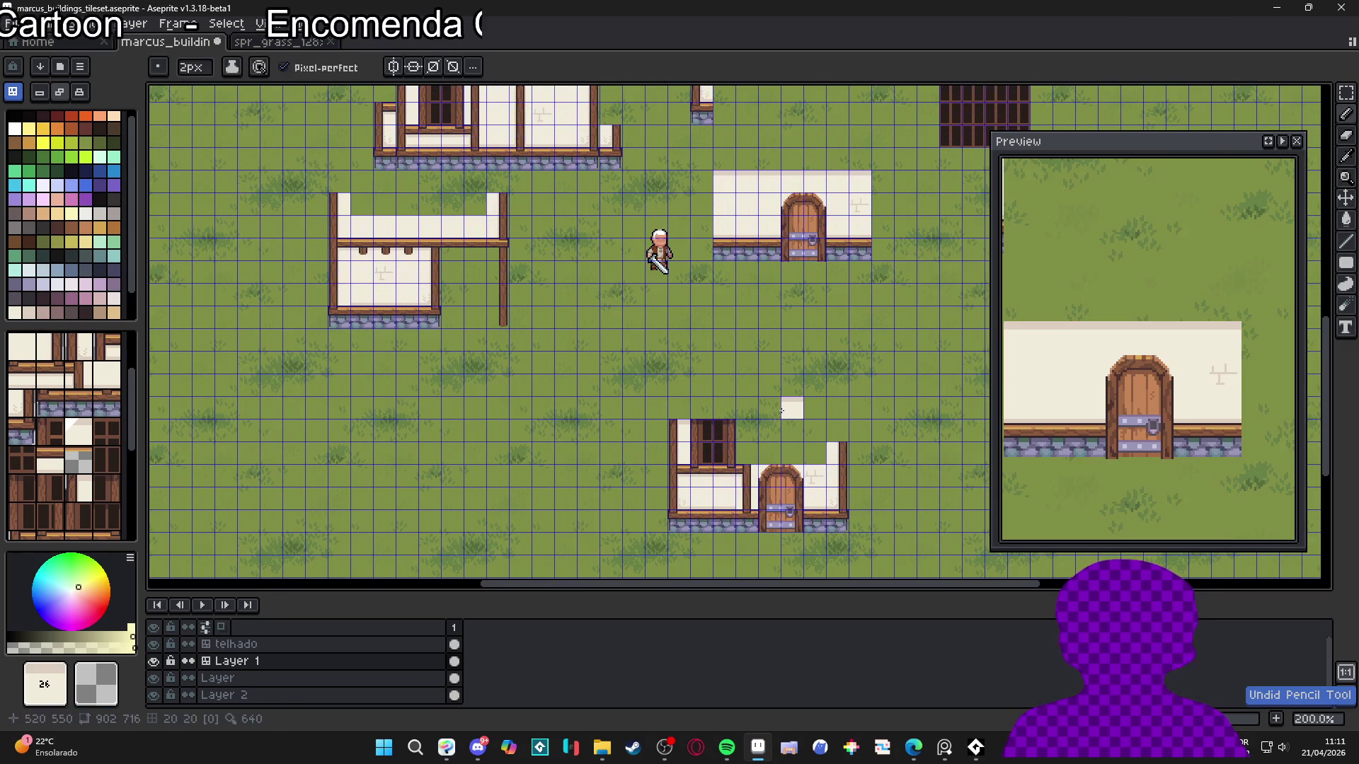
Hide the telhado roof layer and run a beam across the lower house's top
scroll(549, 248, up, 3)
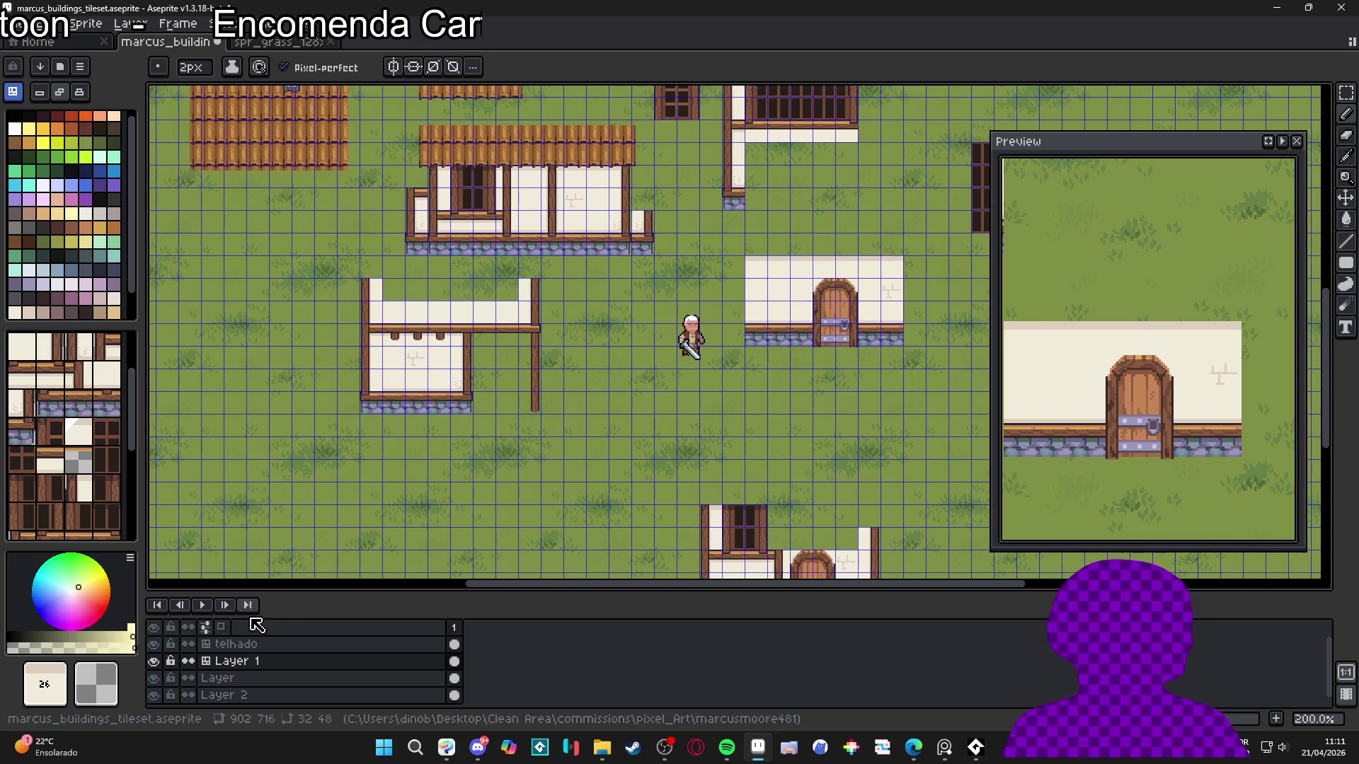
click(154, 644)
scroll(672, 446, down, 2)
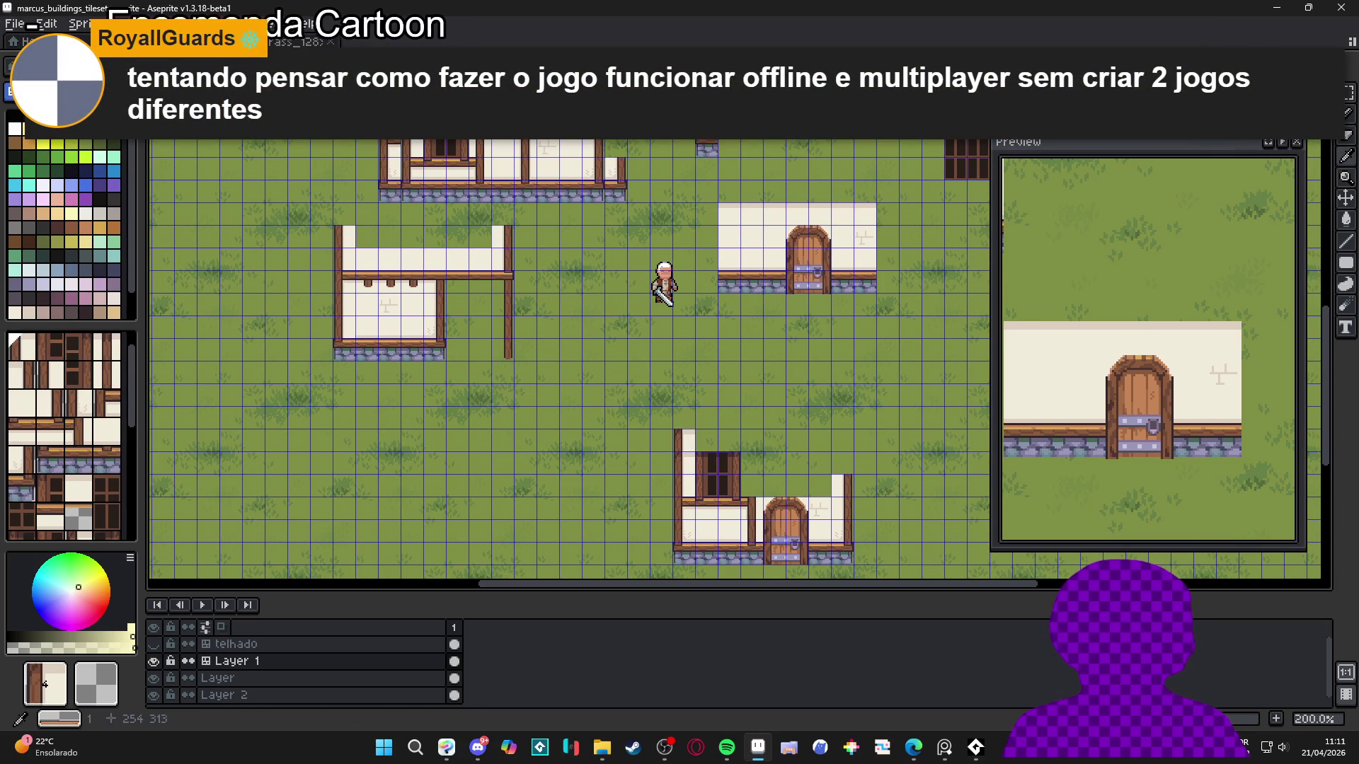
click(685, 446)
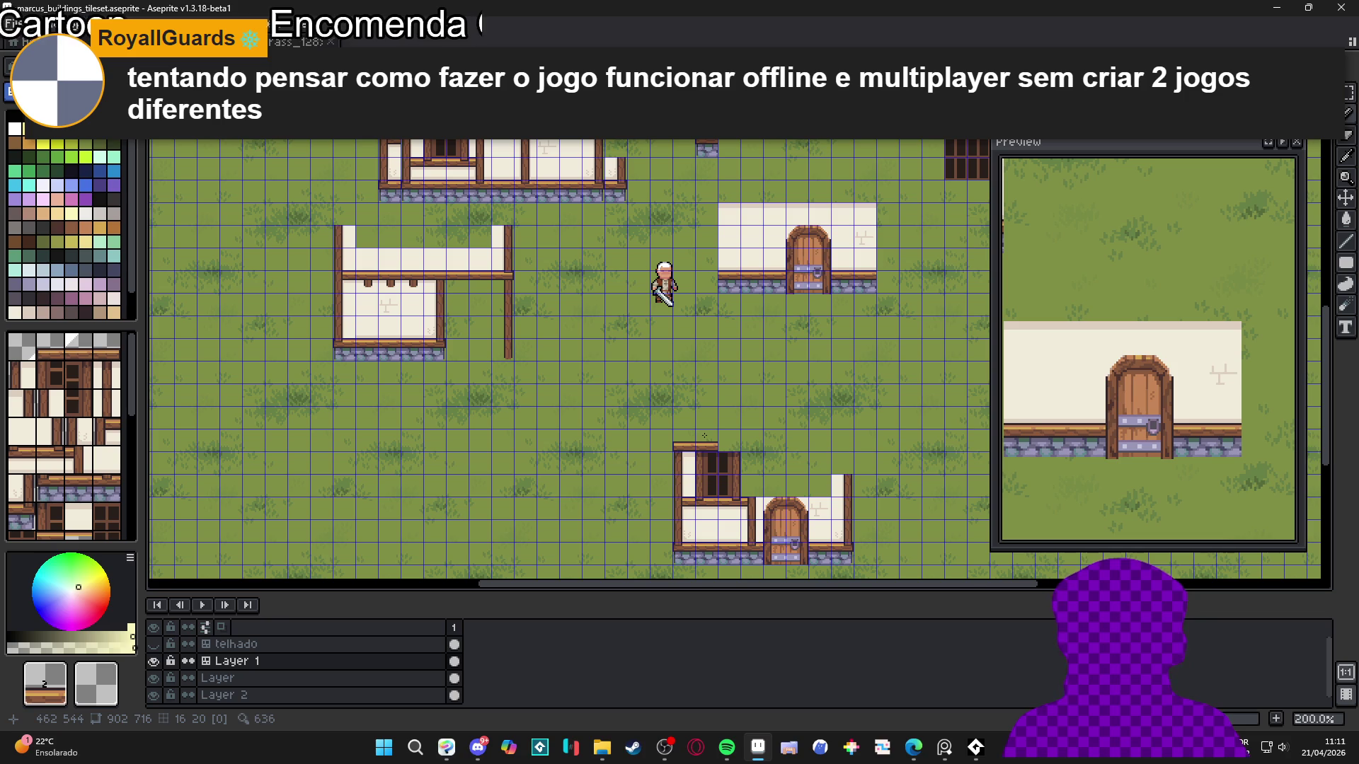
drag(704, 437, 759, 444)
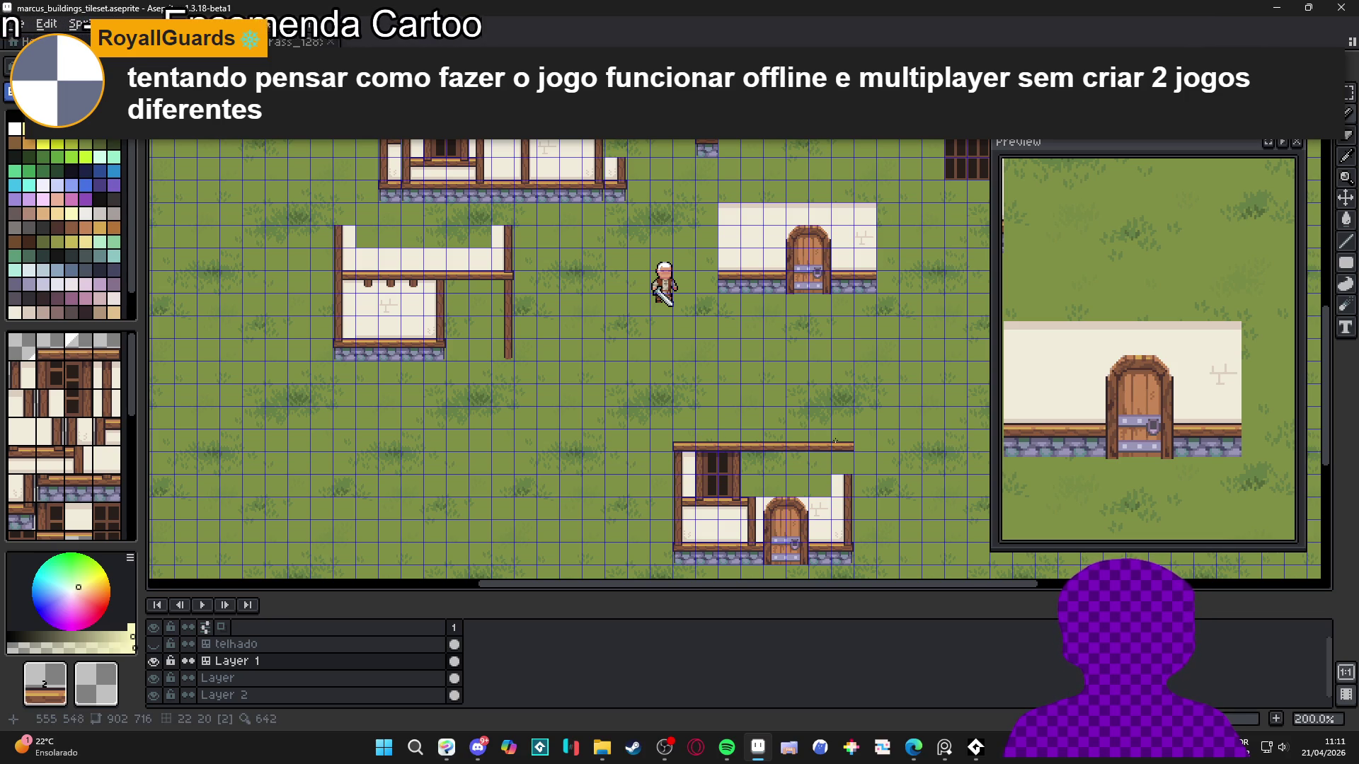
Sample the beam tile and add a third peg beneath the left house's beam
alt+click(523, 277)
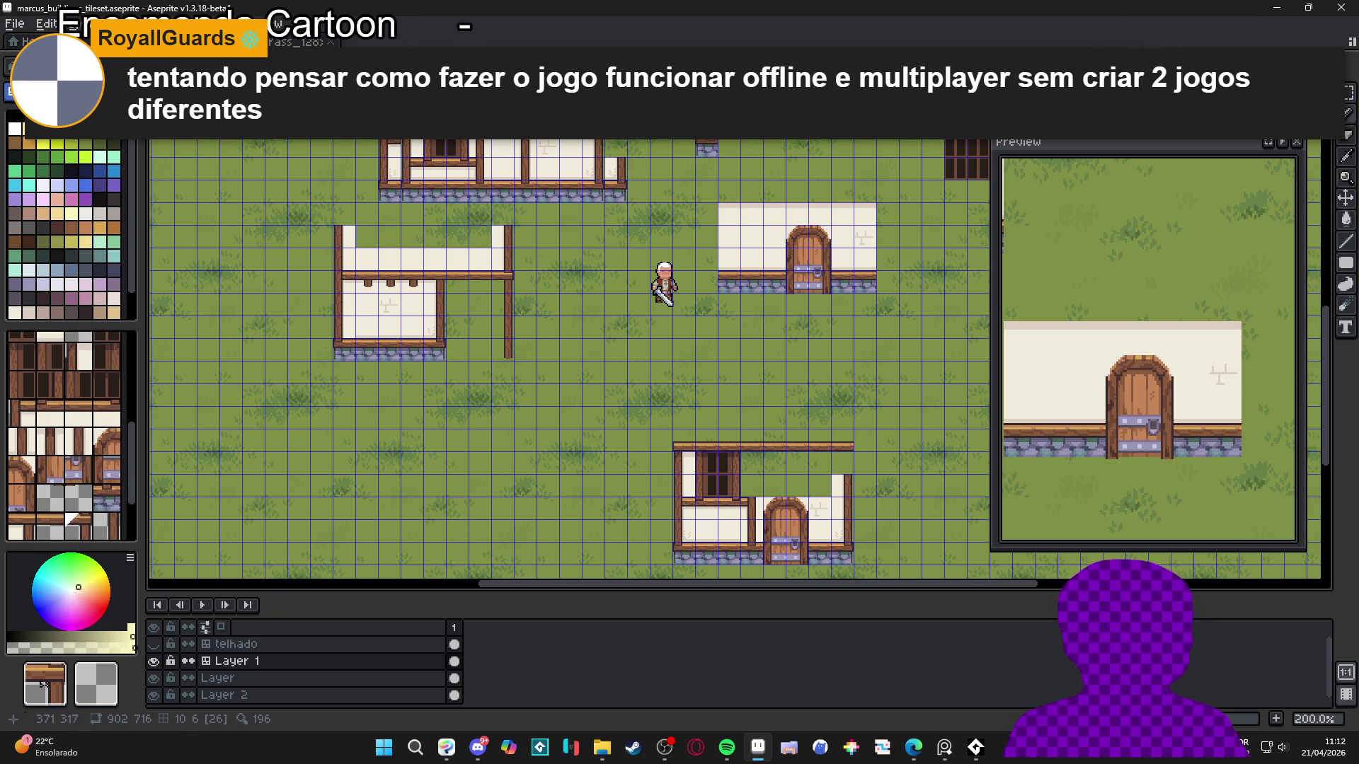
alt+click(665, 331)
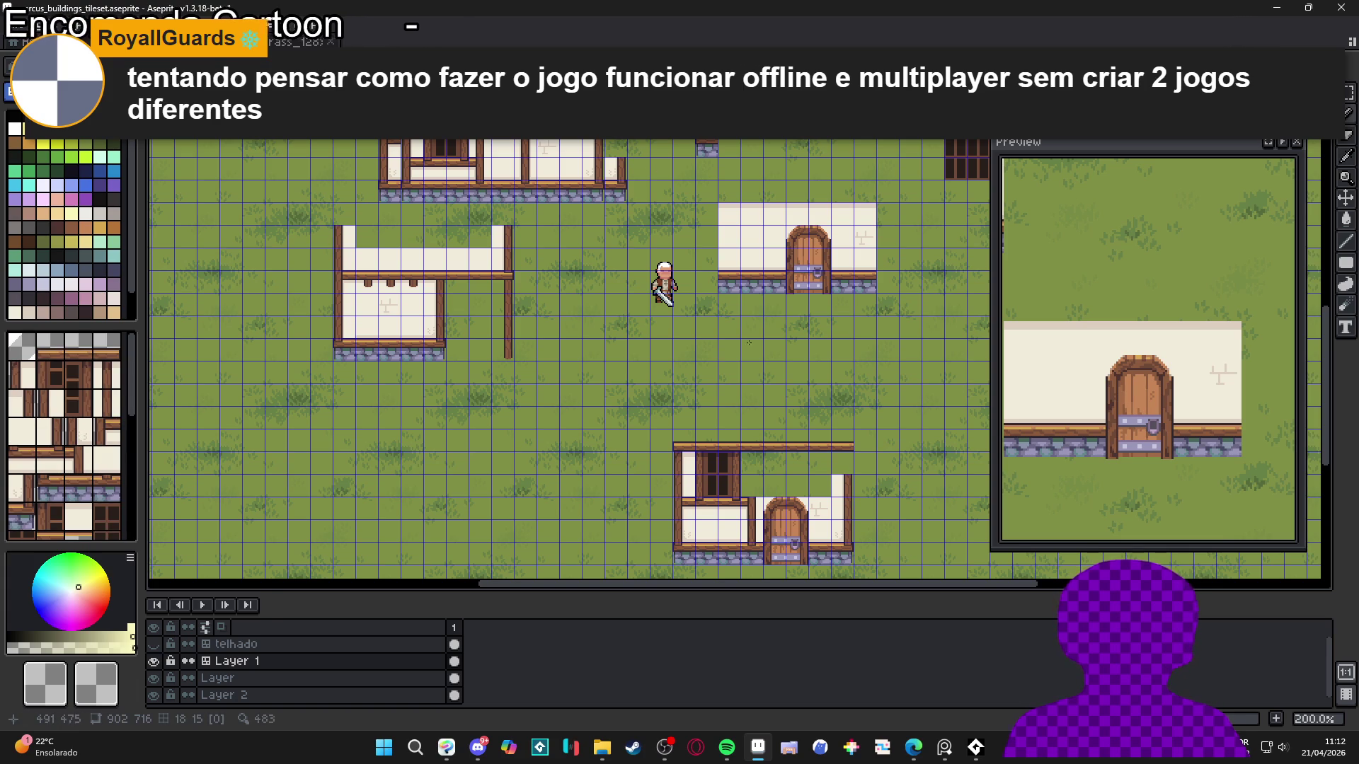
alt+click(490, 273)
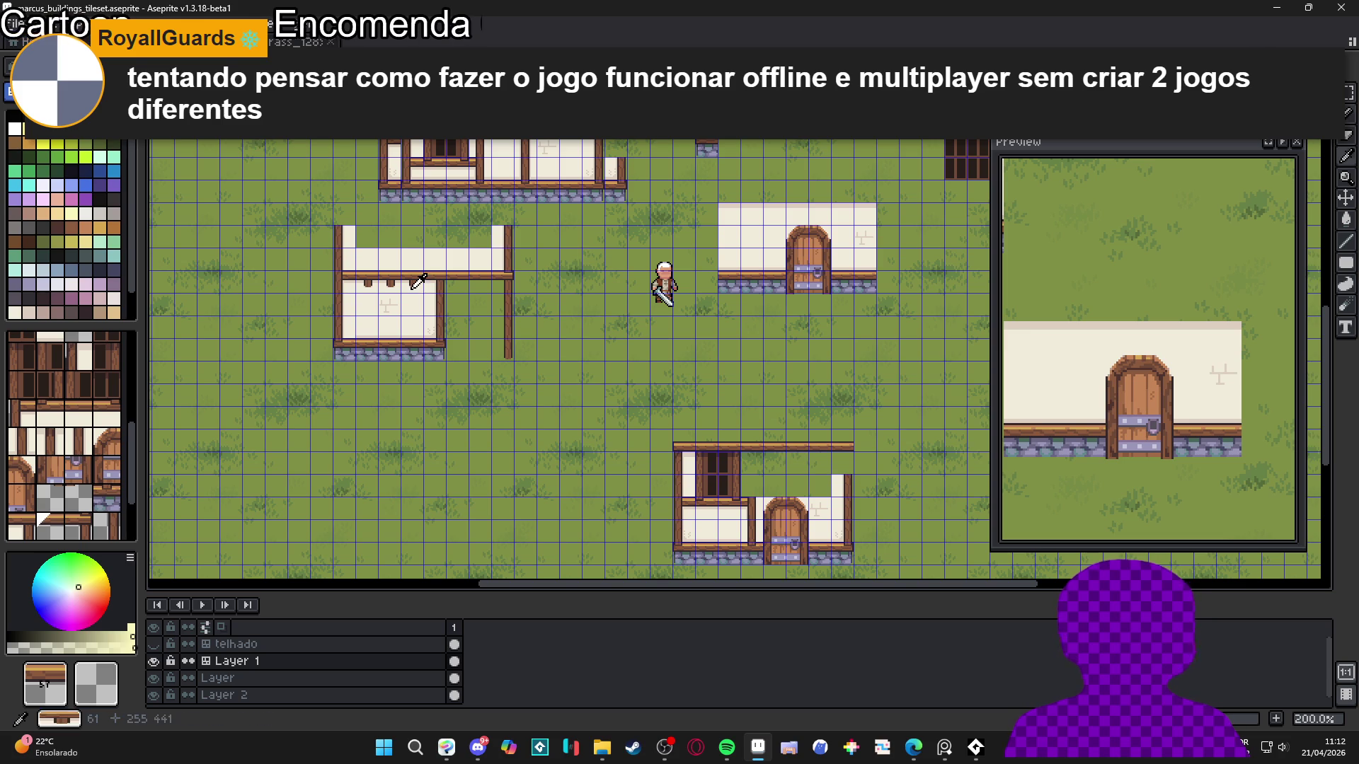
click(418, 283)
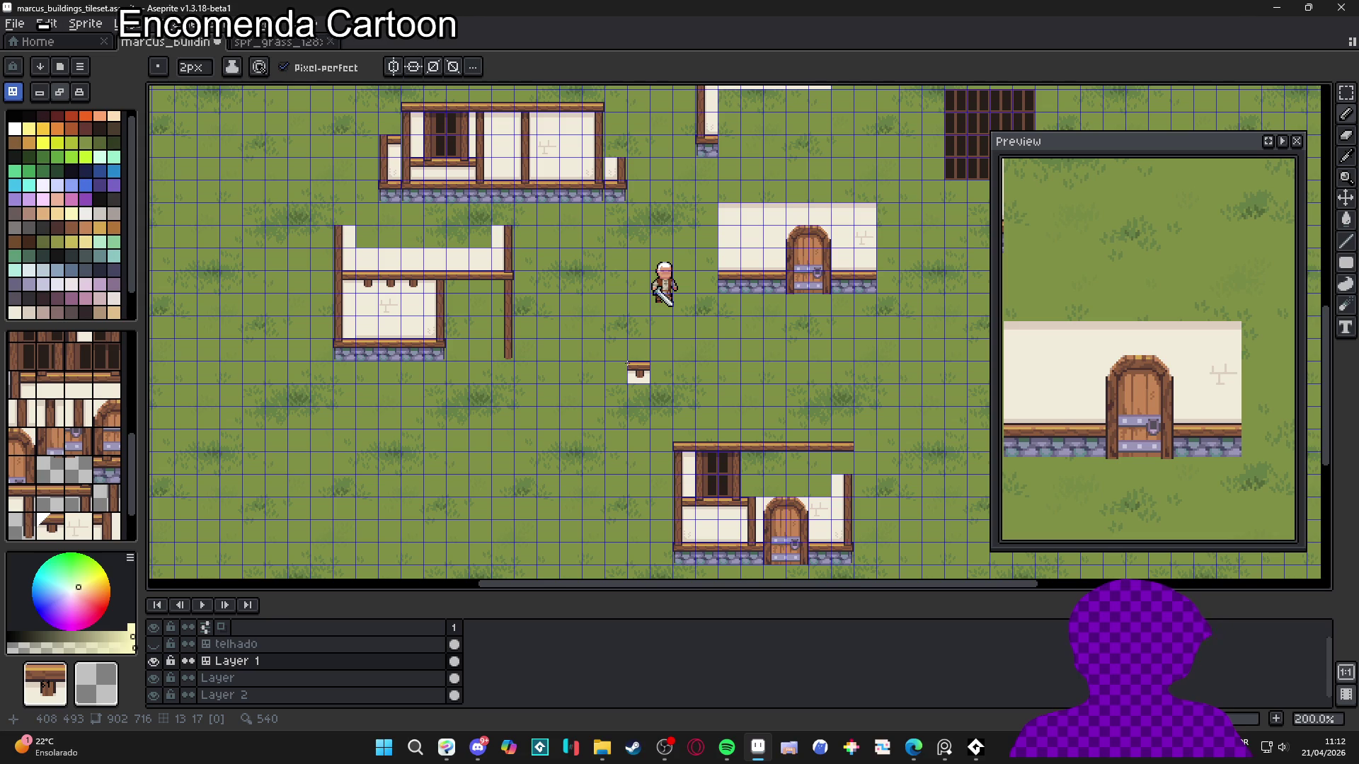
scroll(627, 363, down, 1)
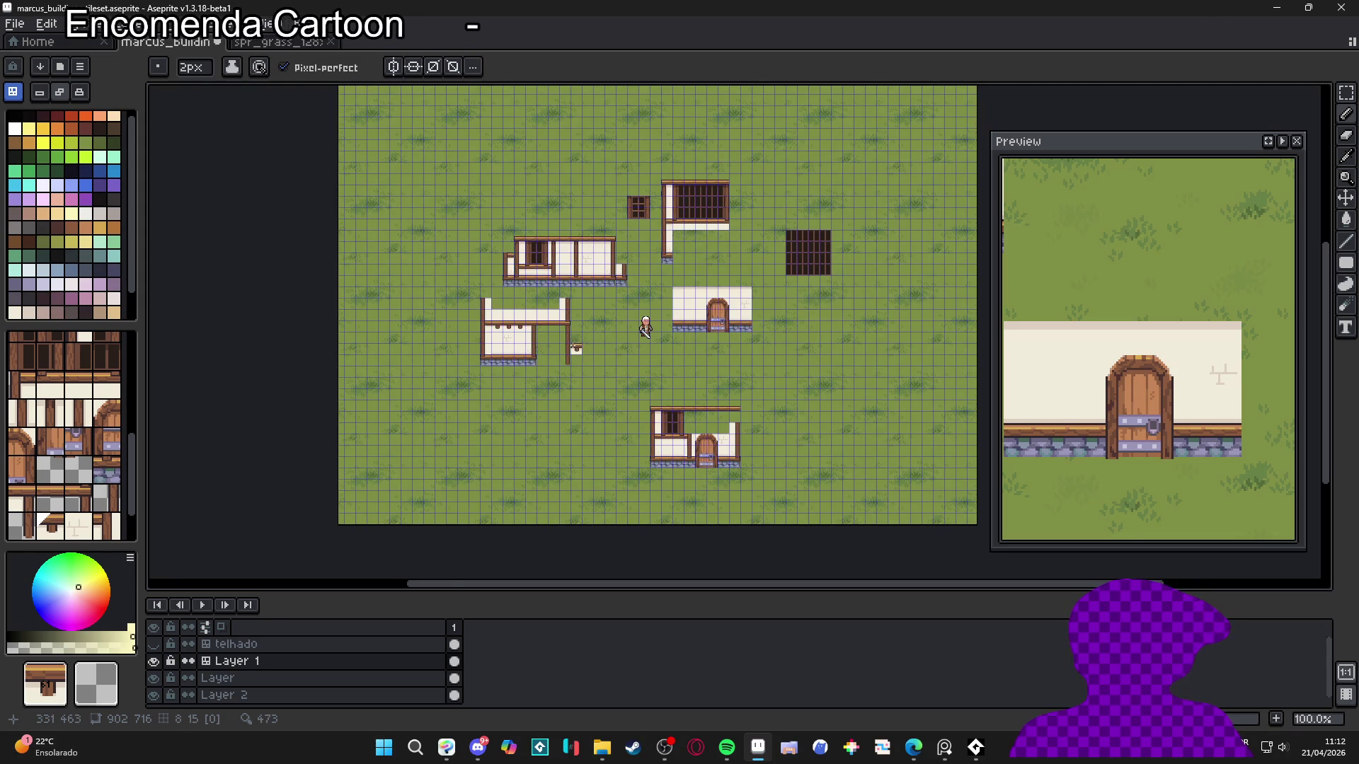
scroll(580, 351, up, 1)
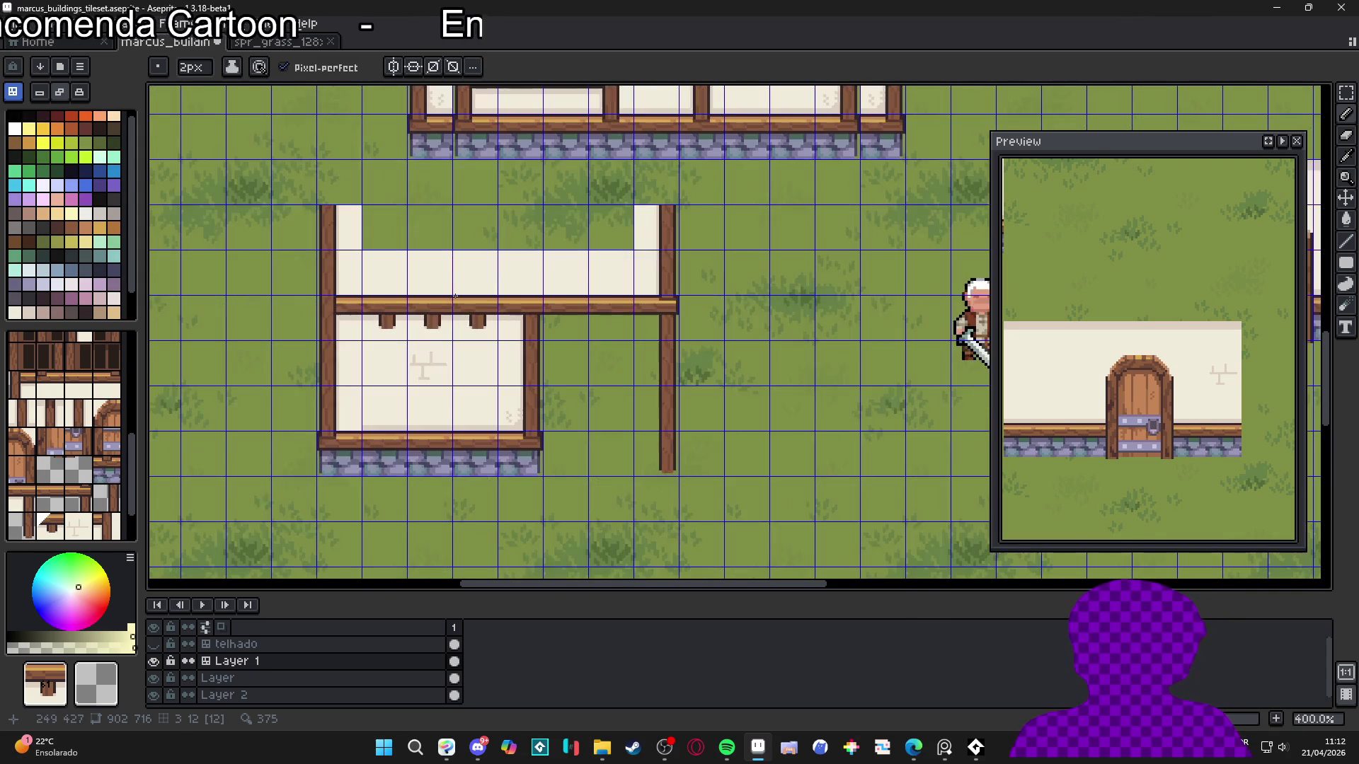
Move the left house's beam tiles up by one tile
scroll(453, 305, up, 2)
key(v)
key(m)
mouse_move(322, 301)
mouse_down()
mouse_move(400, 333)
mouse_move(492, 333)
mouse_move(516, 310)
mouse_up()
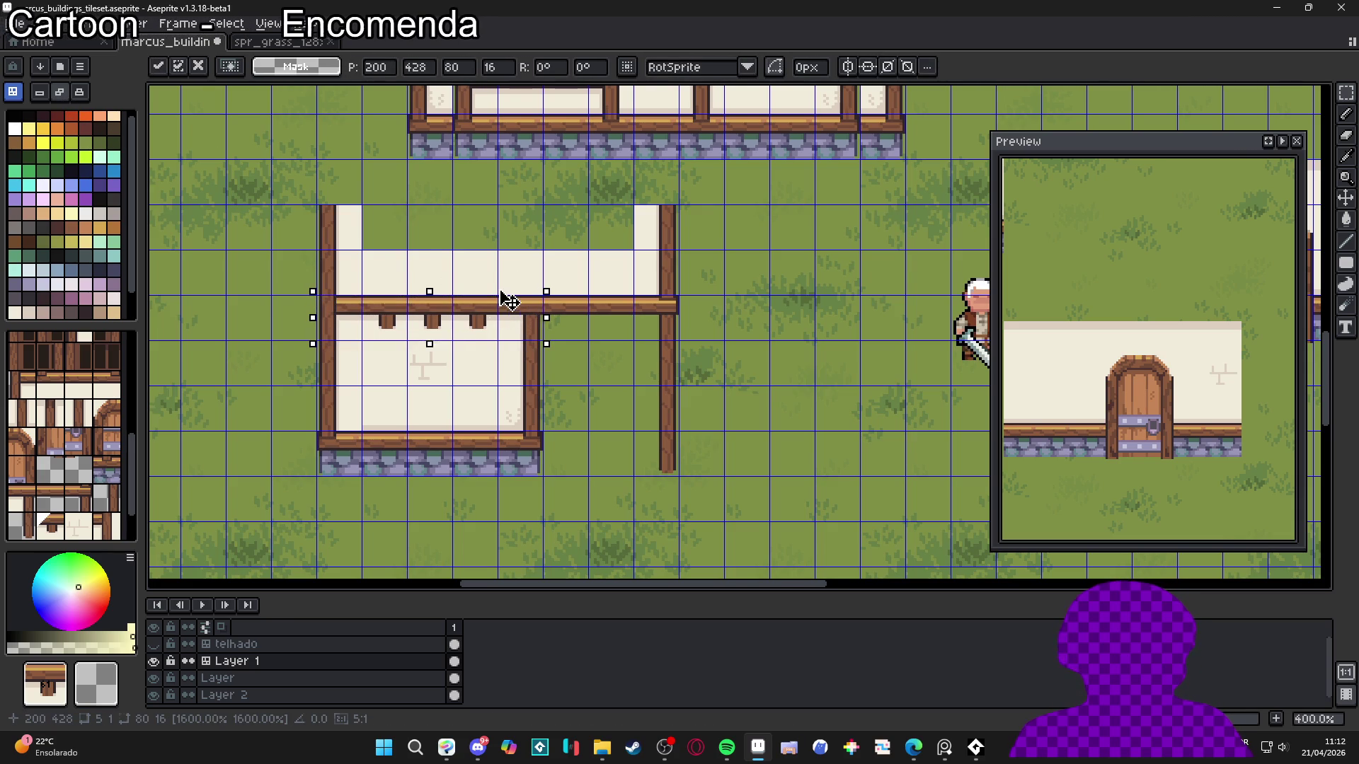
mouse_move(509, 298)
mouse_down()
mouse_move(509, 241)
mouse_move(495, 310)
mouse_up()
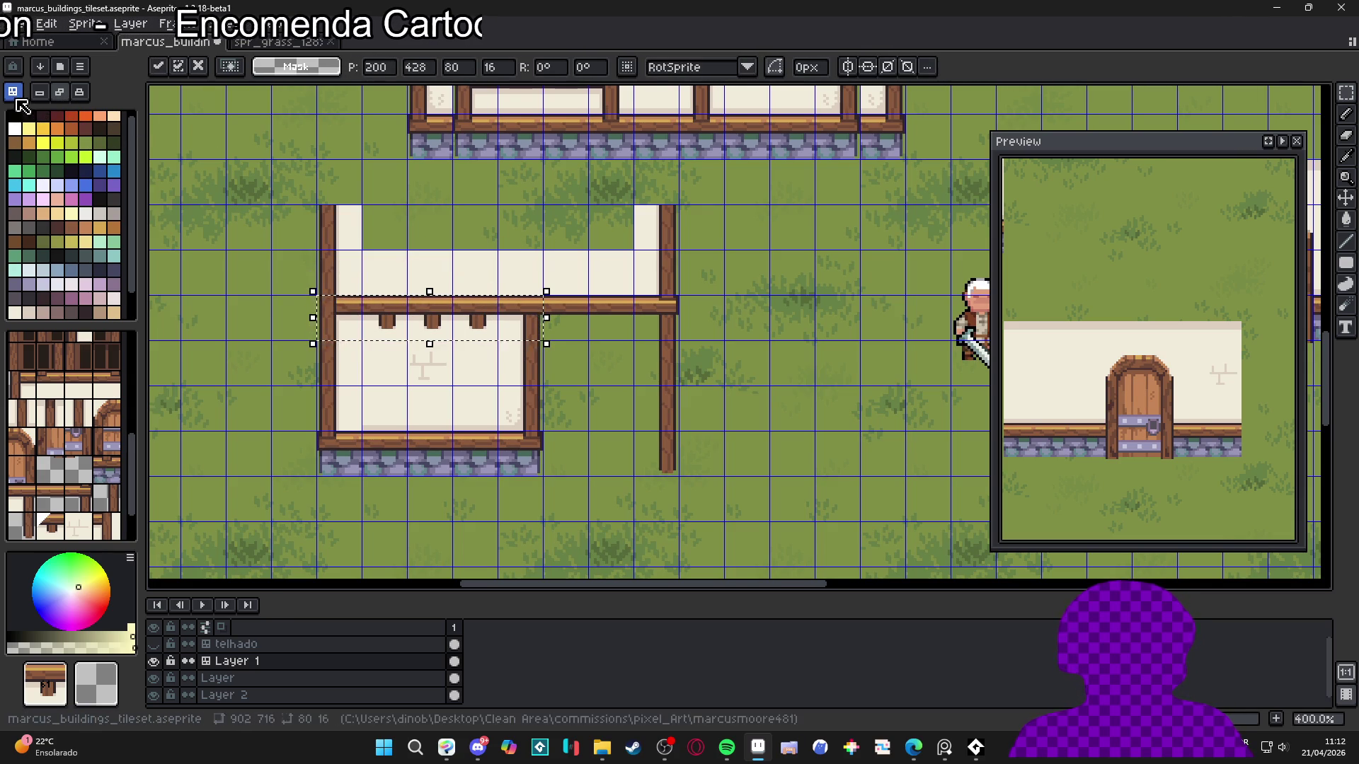
click(298, 259)
In pixel mode, nudge the right beam up and raise the top piece of the left post
key(Tab)
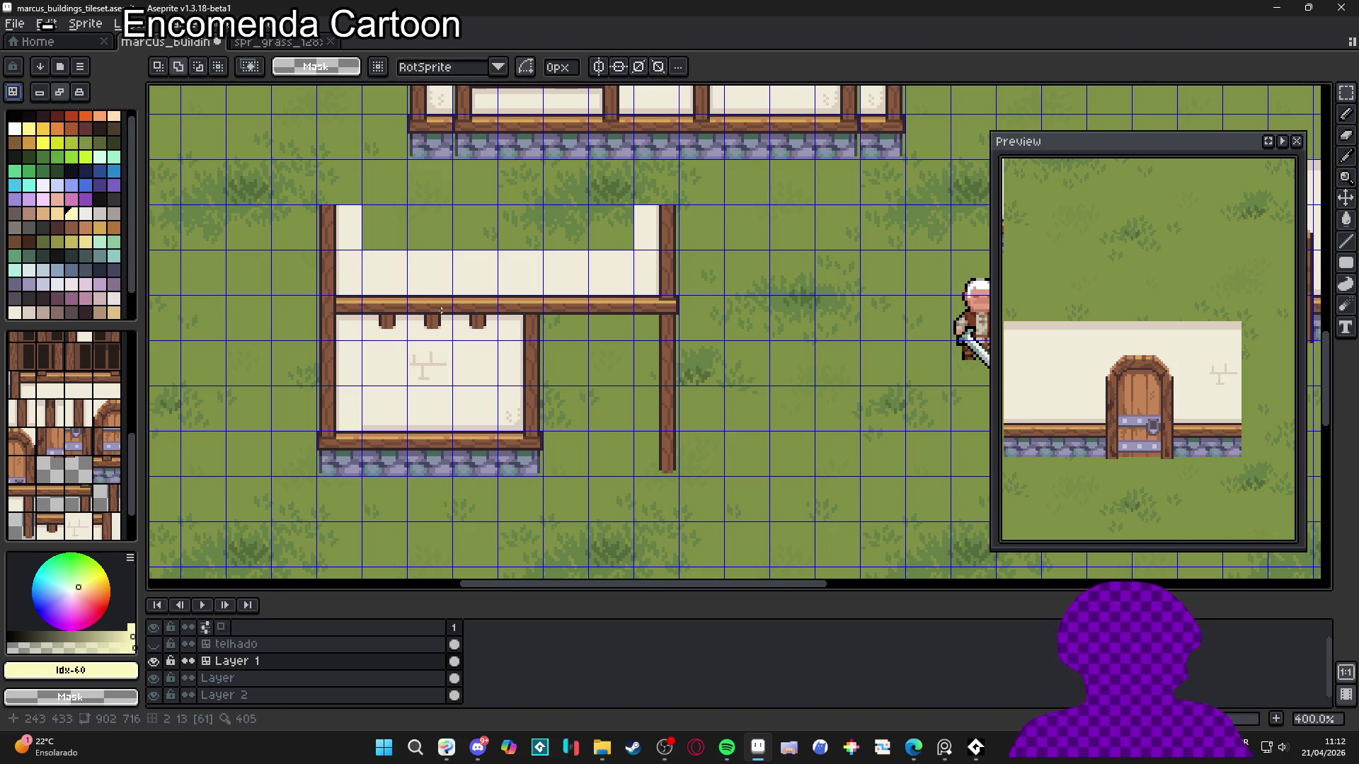
mouse_move(324, 300)
mouse_down()
mouse_move(521, 331)
mouse_move(527, 312)
mouse_move(667, 325)
mouse_move(647, 303)
mouse_up()
click(643, 372)
scroll(367, 342, left, 2)
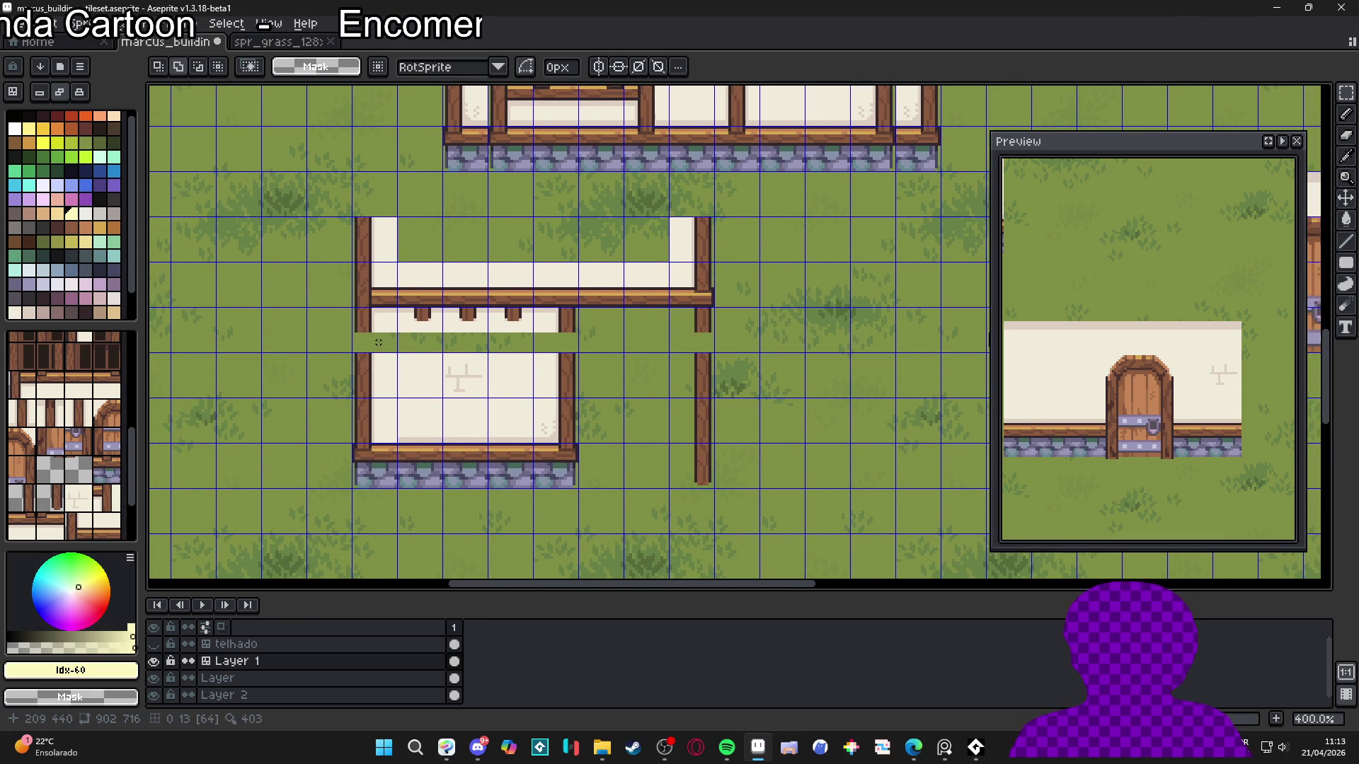
scroll(378, 342, up, 1)
mouse_move(345, 358)
mouse_down()
mouse_move(396, 409)
mouse_move(387, 340)
mouse_up()
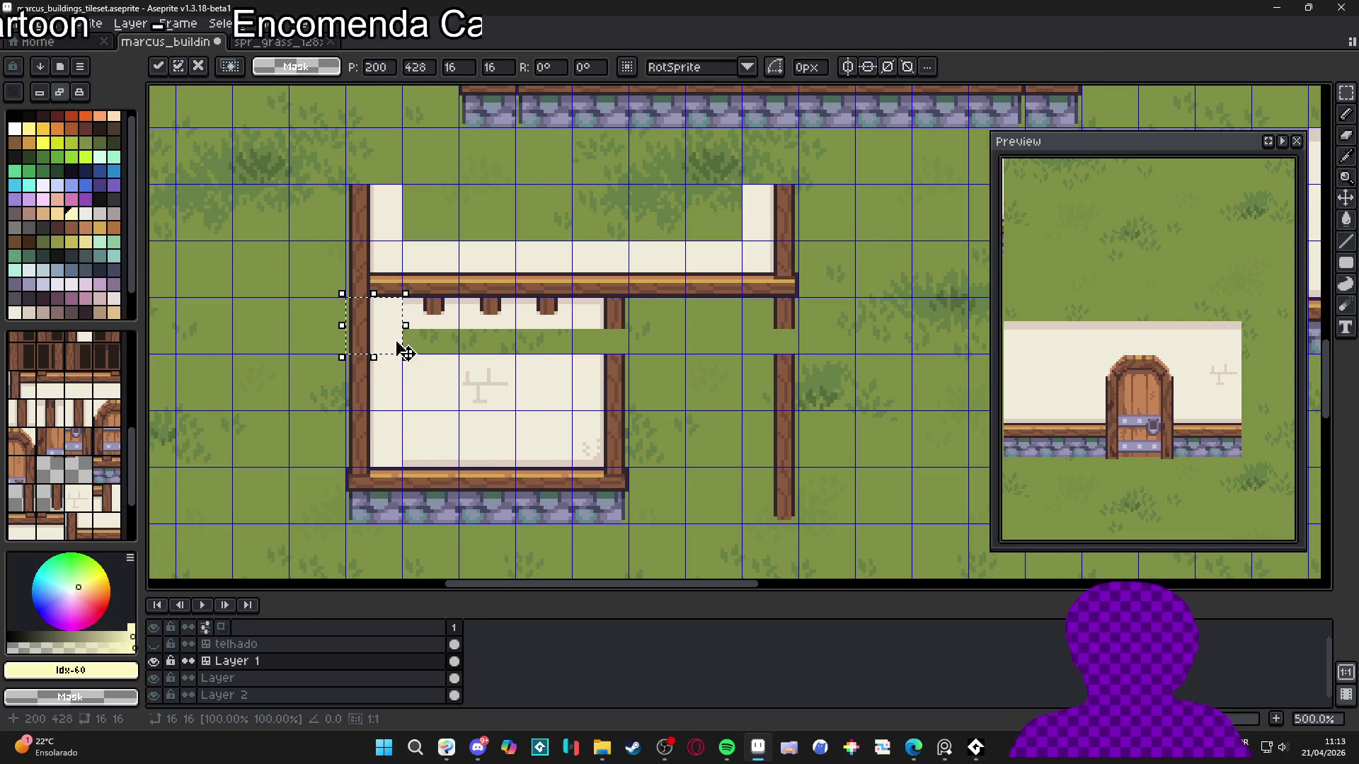
key(ctrl+d)
Stamp the wall tile into the empty upper cell of the half-built house
key(b)
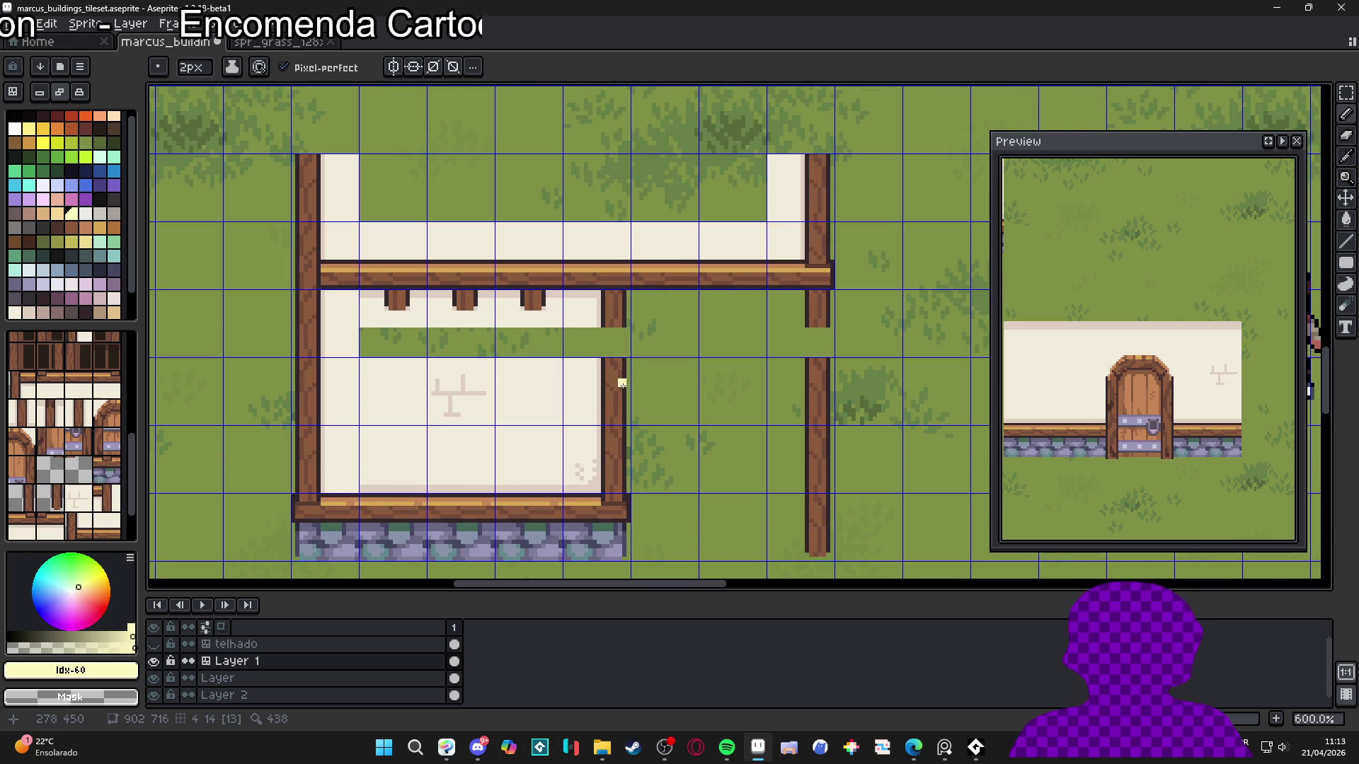
key(Tab)
alt+click(609, 379)
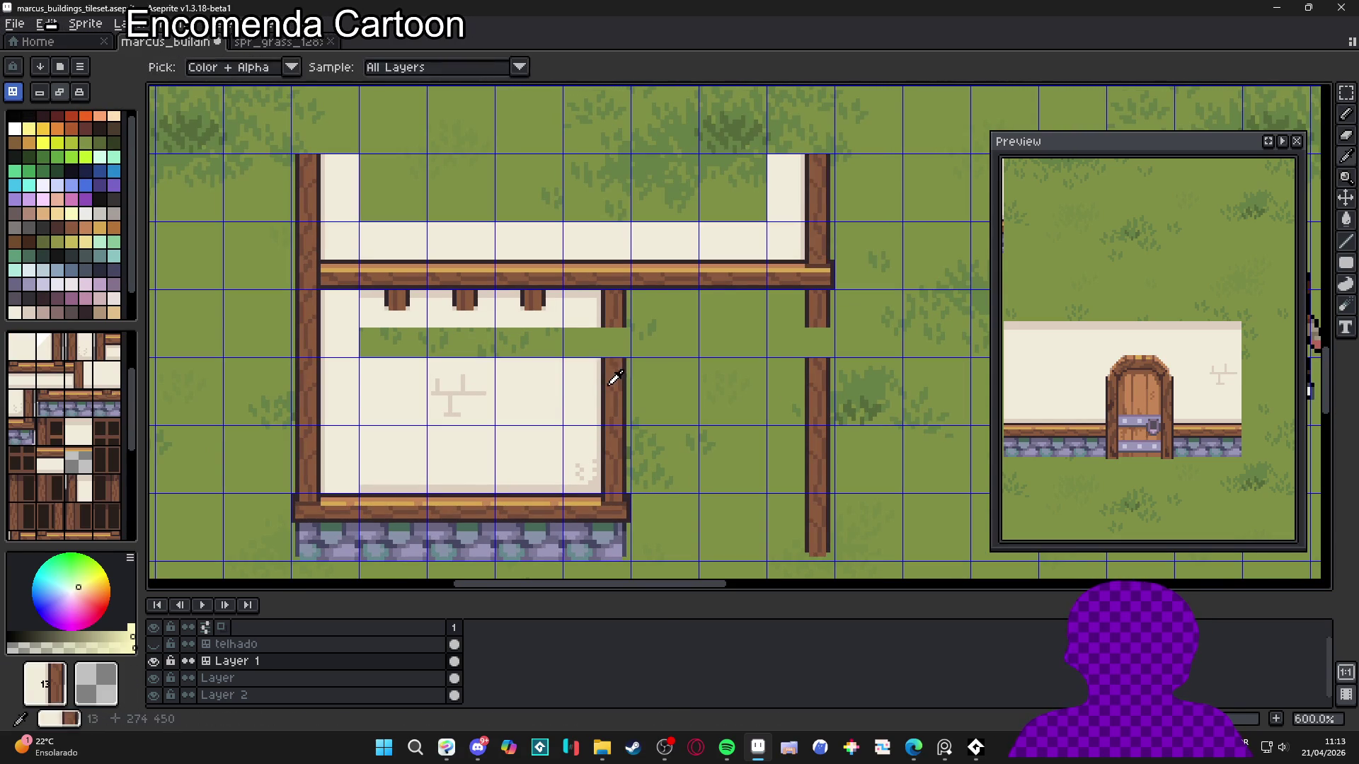
click(608, 336)
drag(654, 375, 683, 401)
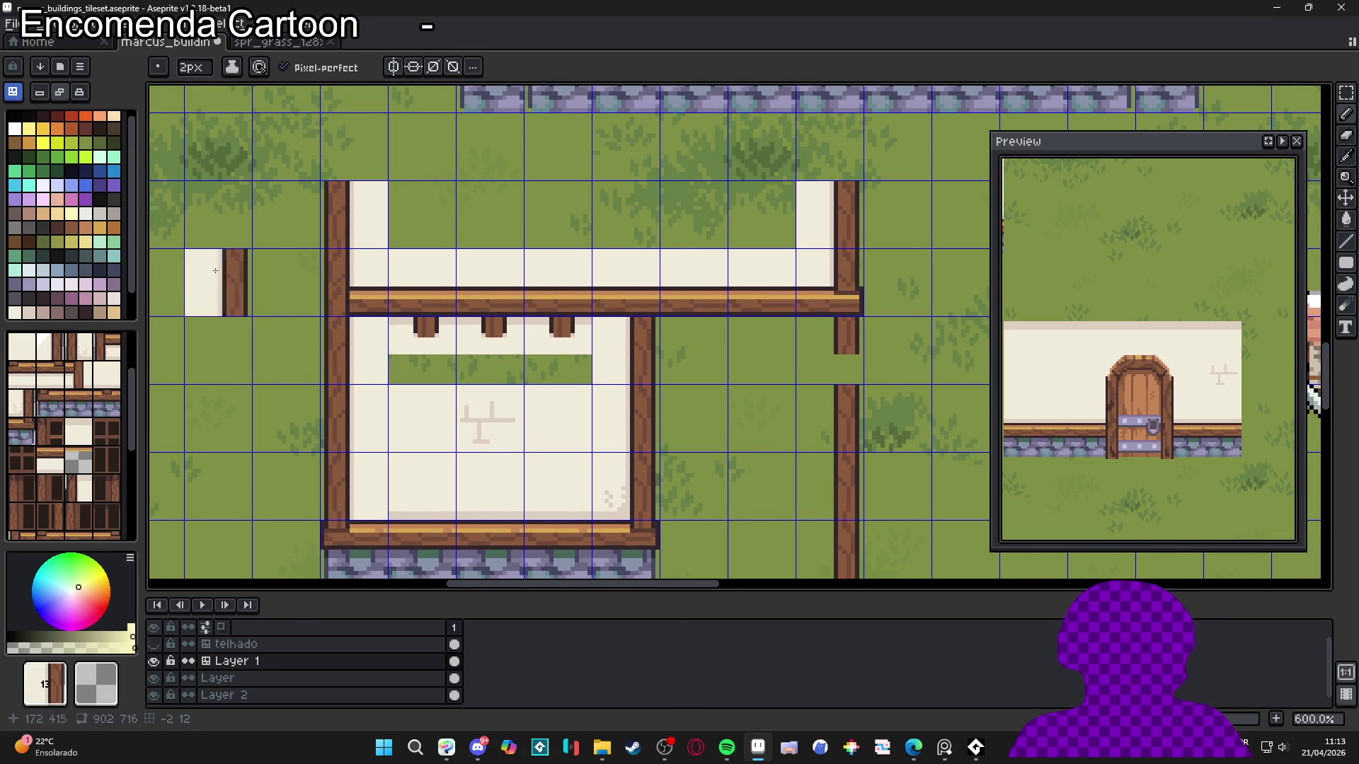
Bucket-fill the grass strip inside the wall with cream
alt+click(566, 439)
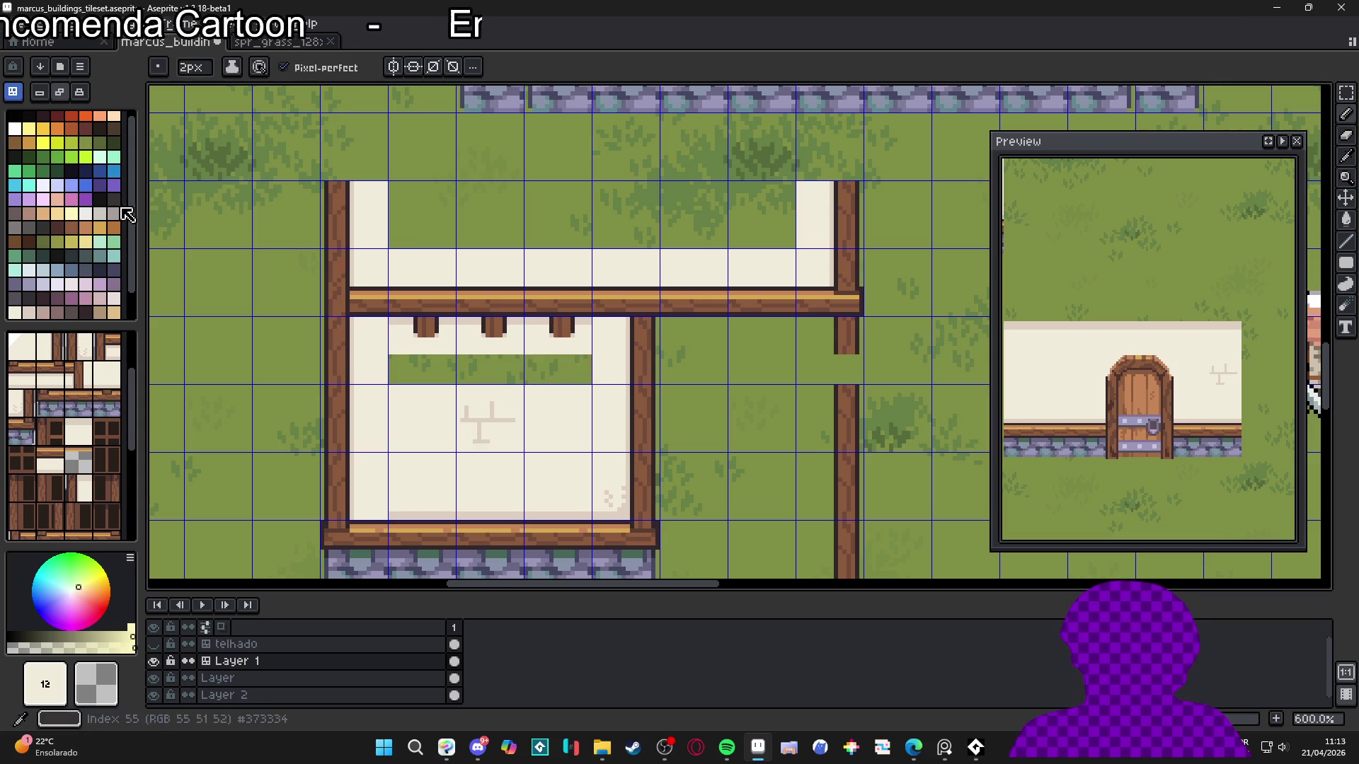
key(g)
key(Tab)
click(428, 370)
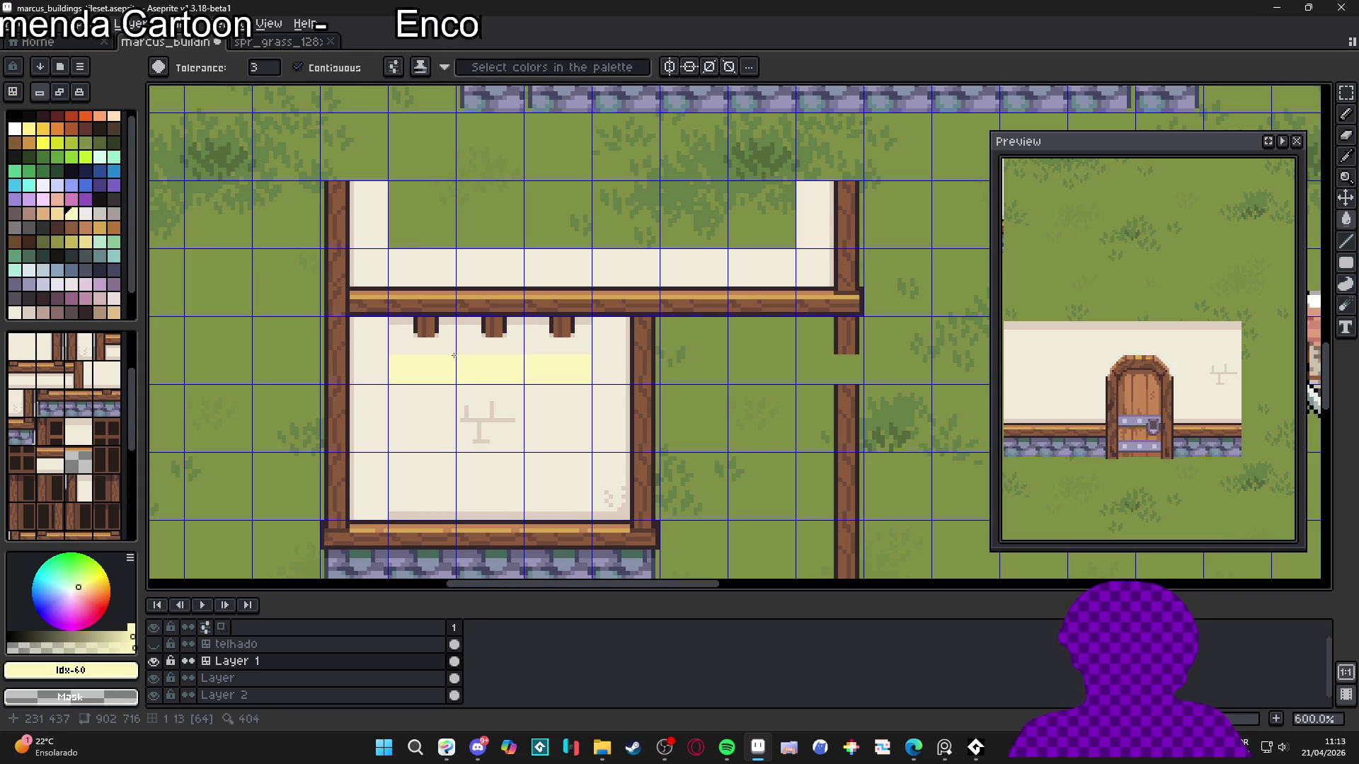
key(ctrl+z)
click(428, 370)
scroll(430, 372, up, 1)
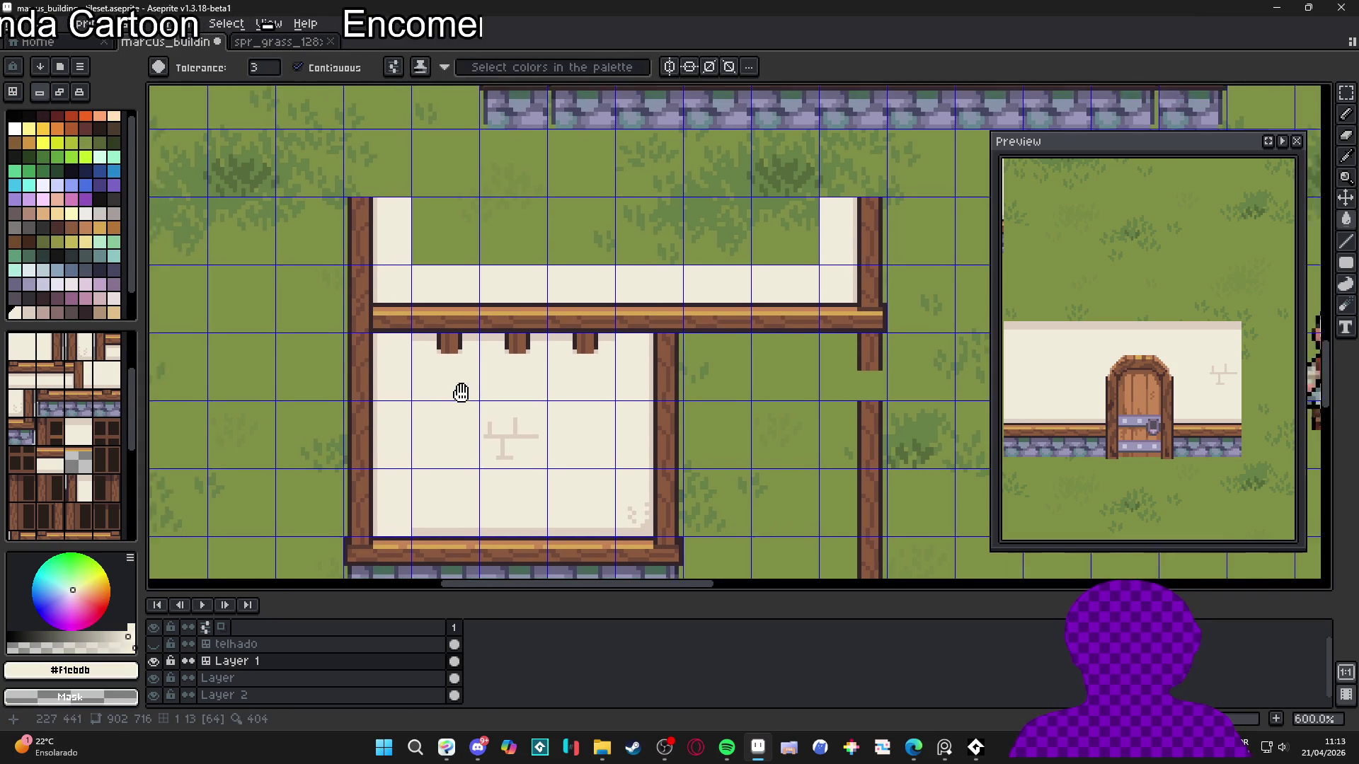
Pencil a pale #ddcebf shadow band under the beam, extending it left and right
alt+click(408, 346)
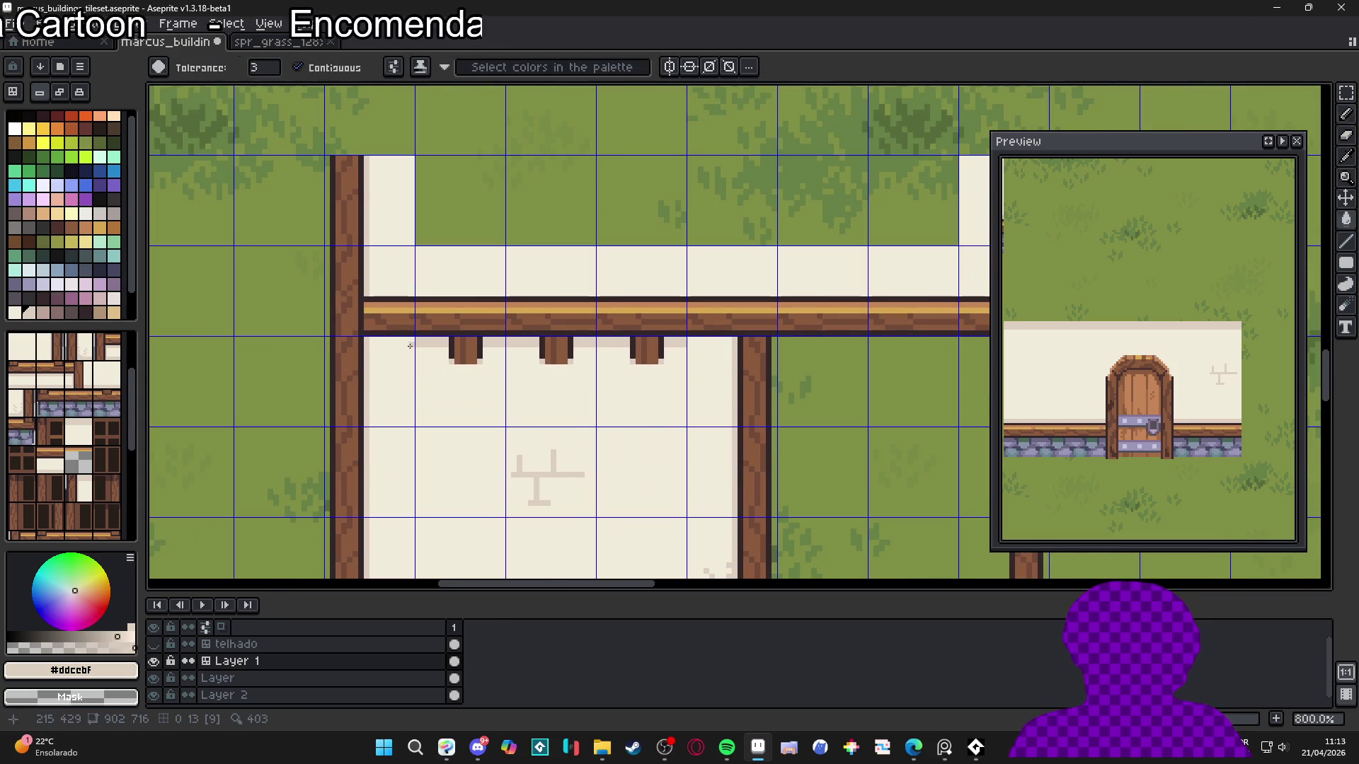
key(b)
scroll(410, 346, up, 2)
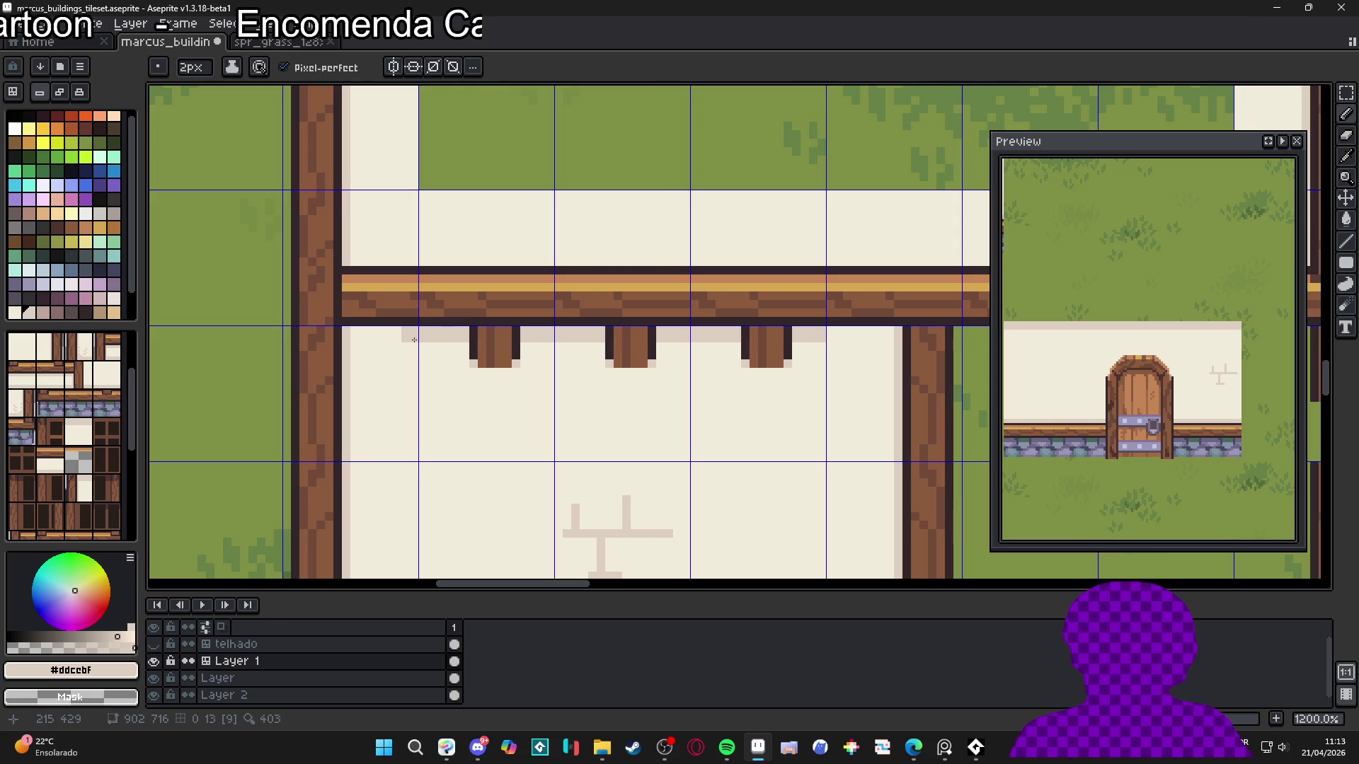
click(60, 92)
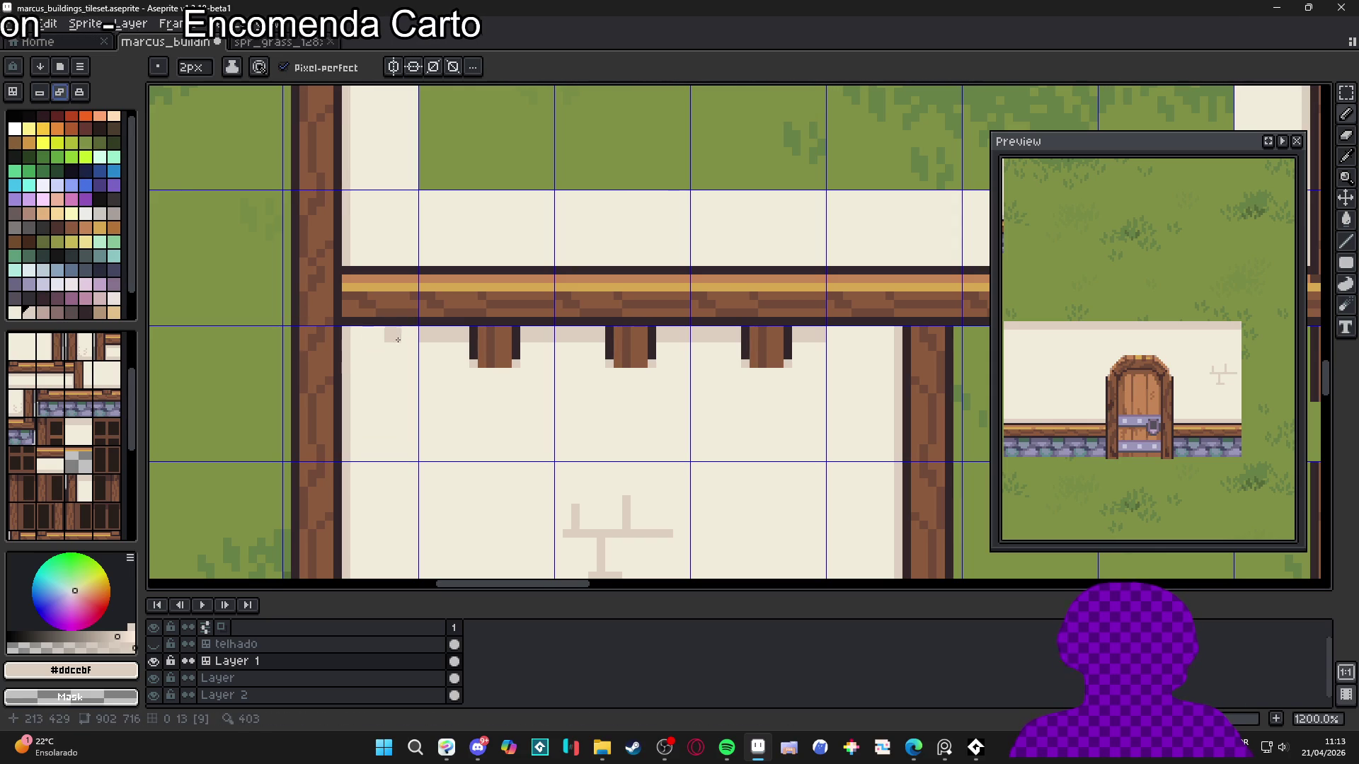
drag(411, 341, 351, 336)
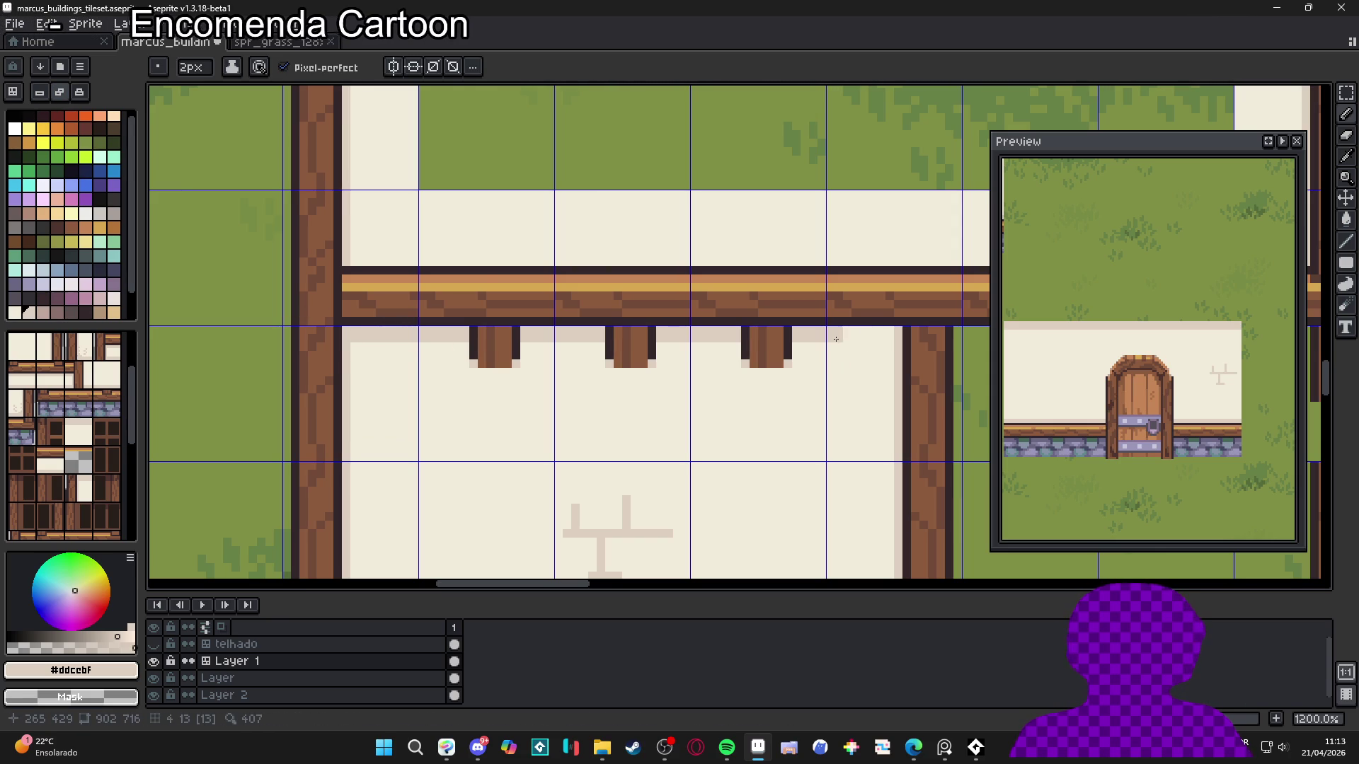
drag(836, 339, 895, 335)
scroll(814, 368, down, 5)
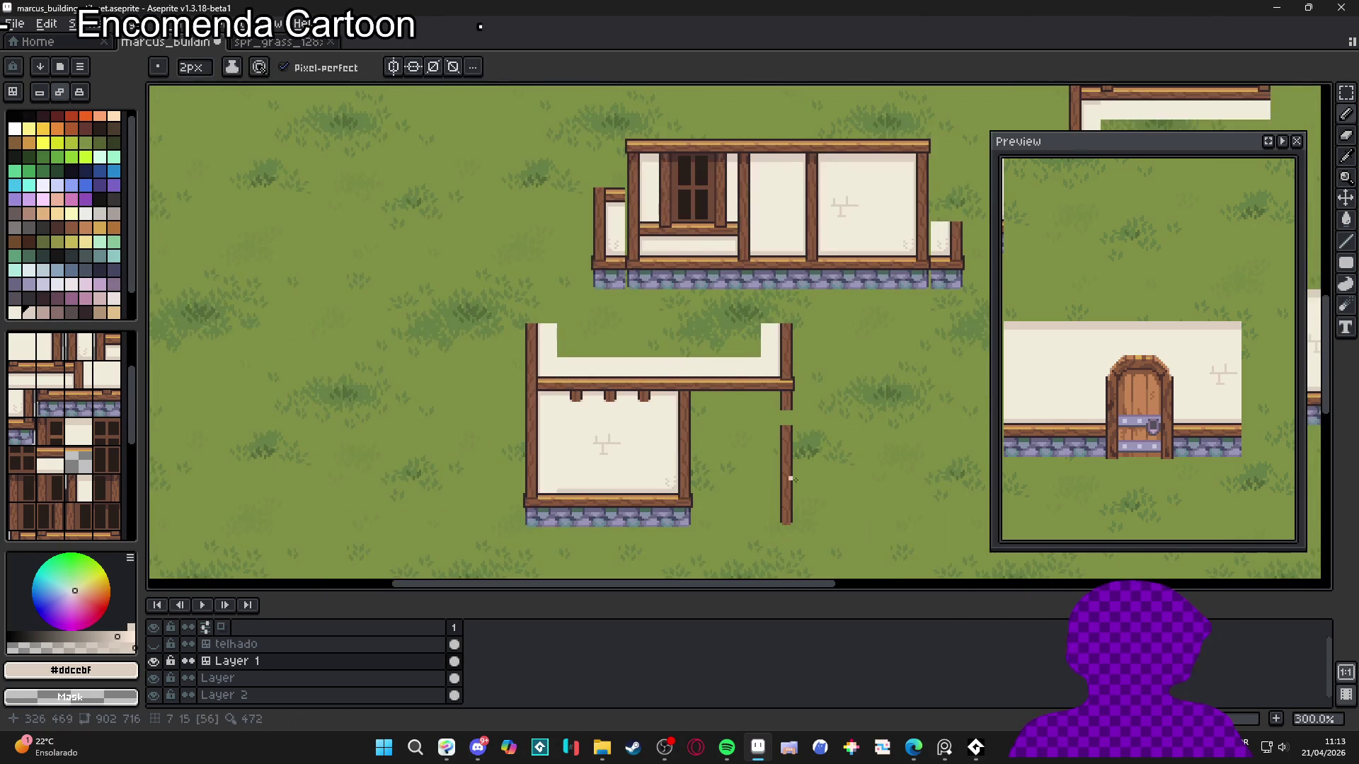
Fill the gaps in the right pillar and the top wall with pillar tiles
scroll(792, 479, up, 4)
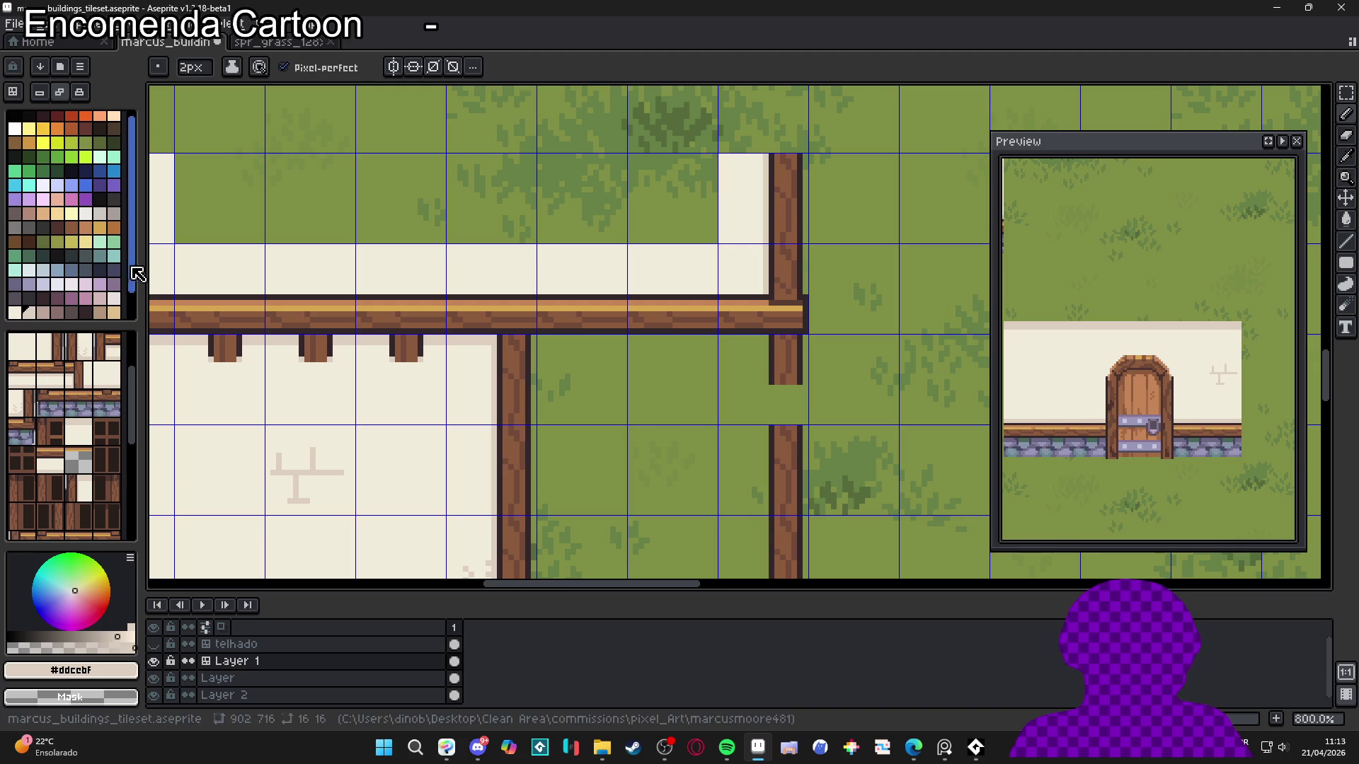
key(Tab)
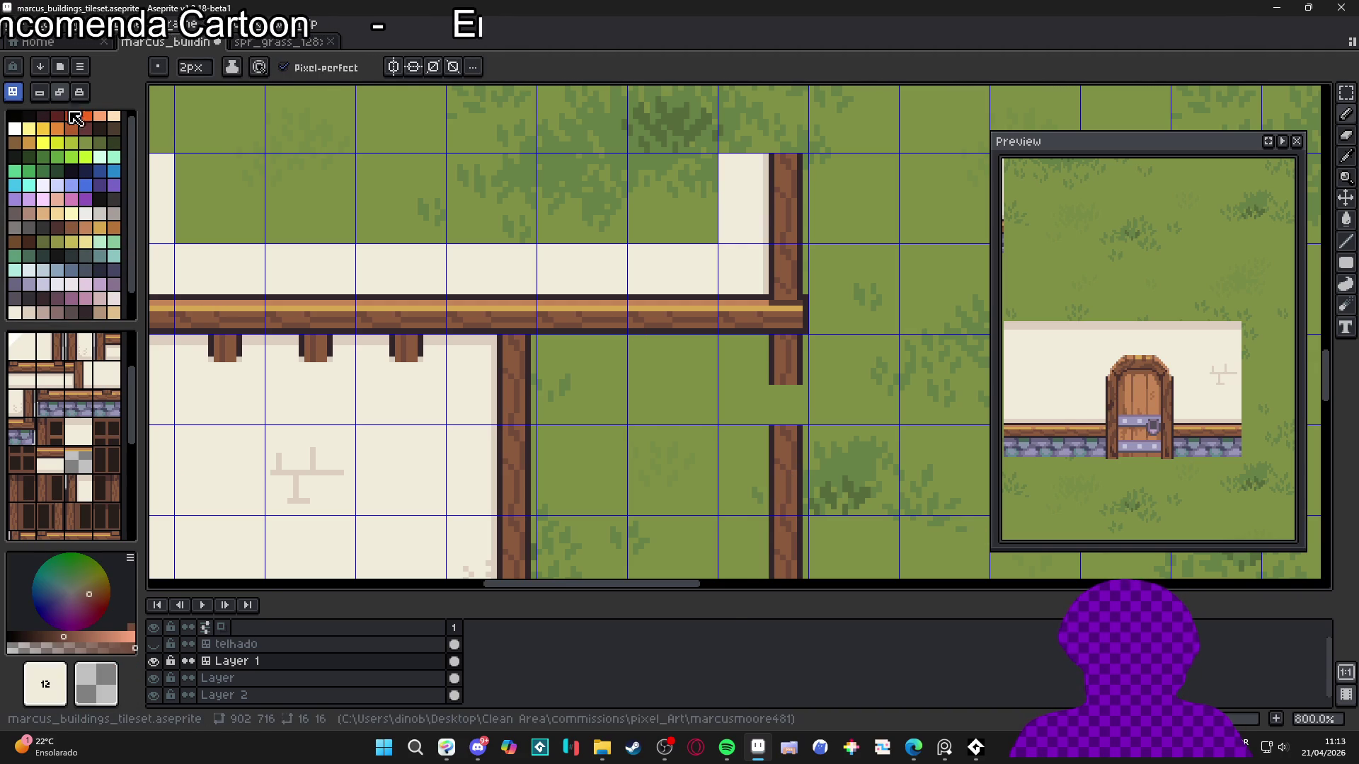
alt+click(796, 460)
click(786, 400)
scroll(806, 432, down, 2)
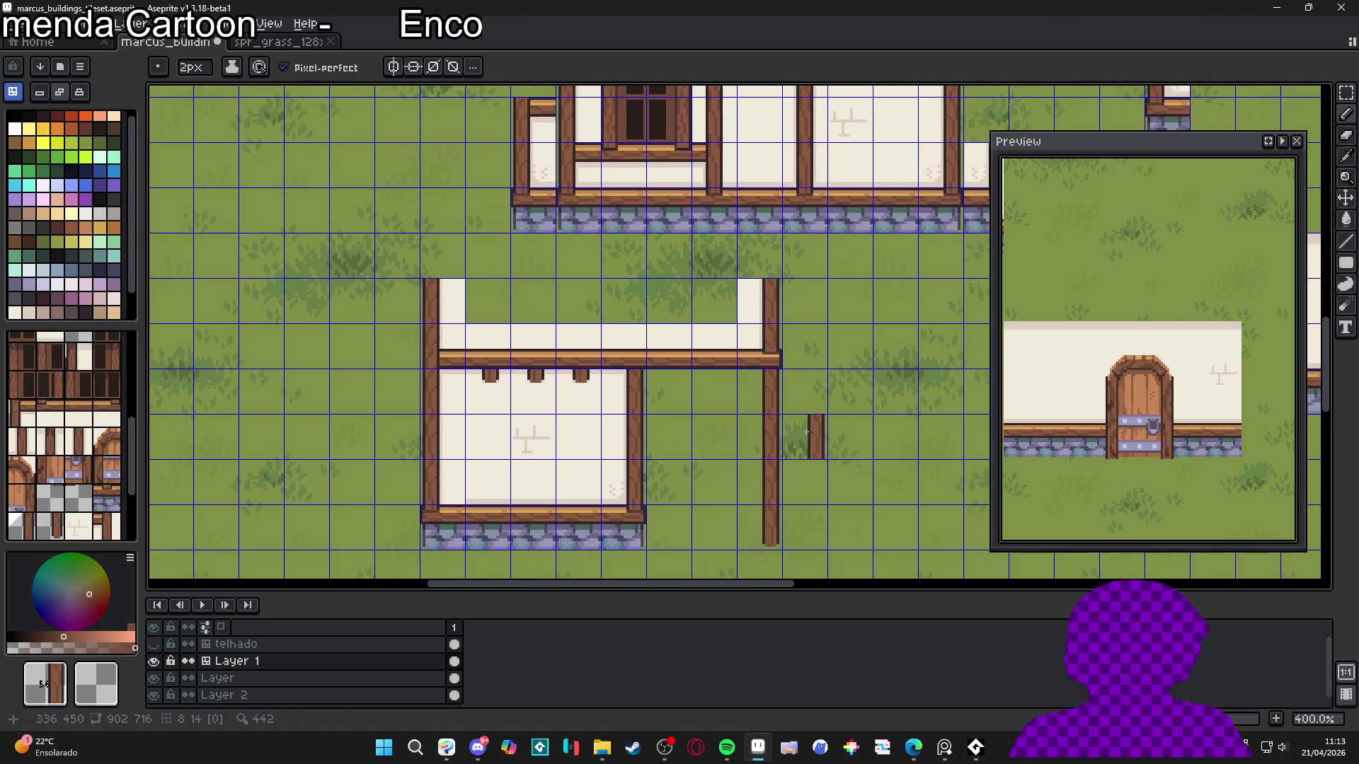
scroll(806, 432, up, 1)
scroll(750, 446, down, 1)
scroll(580, 357, down, 1)
click(580, 357)
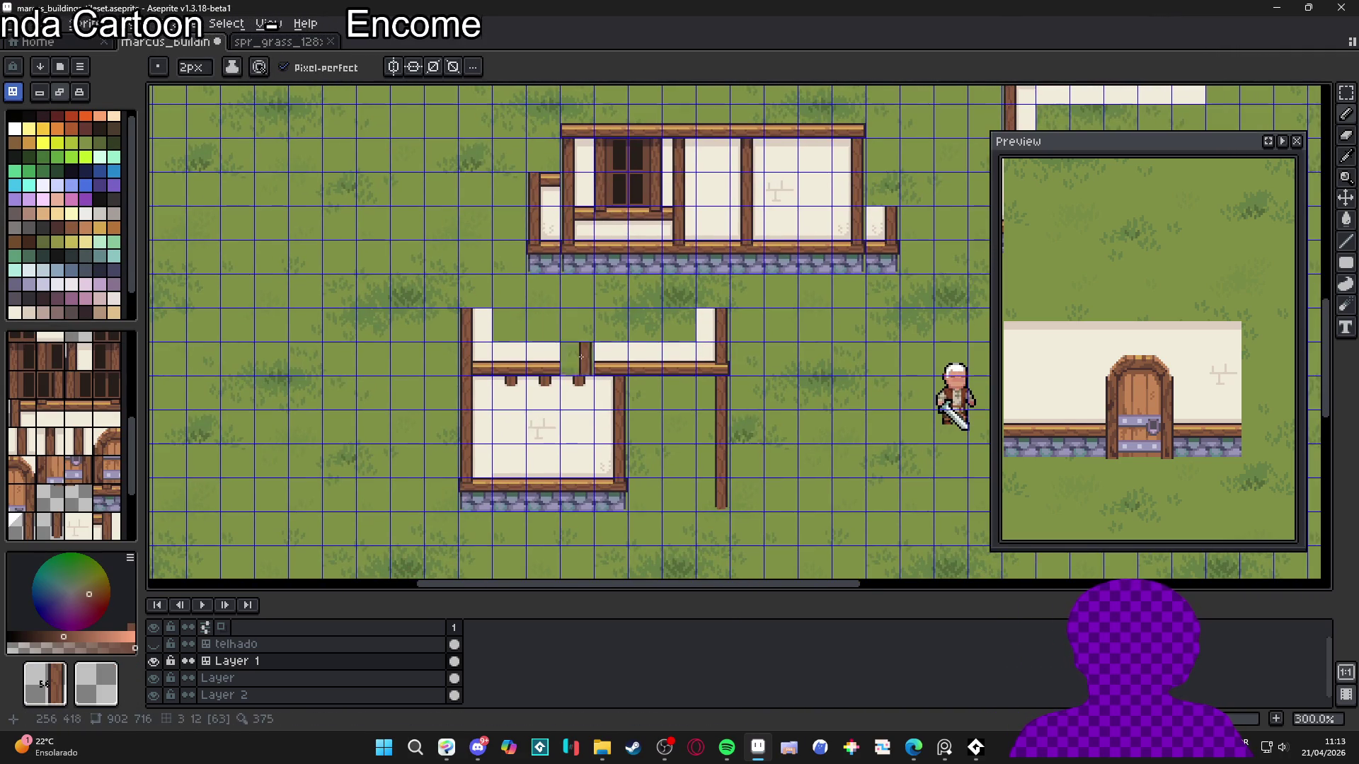
scroll(618, 365, down, 4)
scroll(665, 410, up, 4)
Hide the tile grid and place wall and wall-and-beam tiles at the lower building's top right
key(ctrl+')
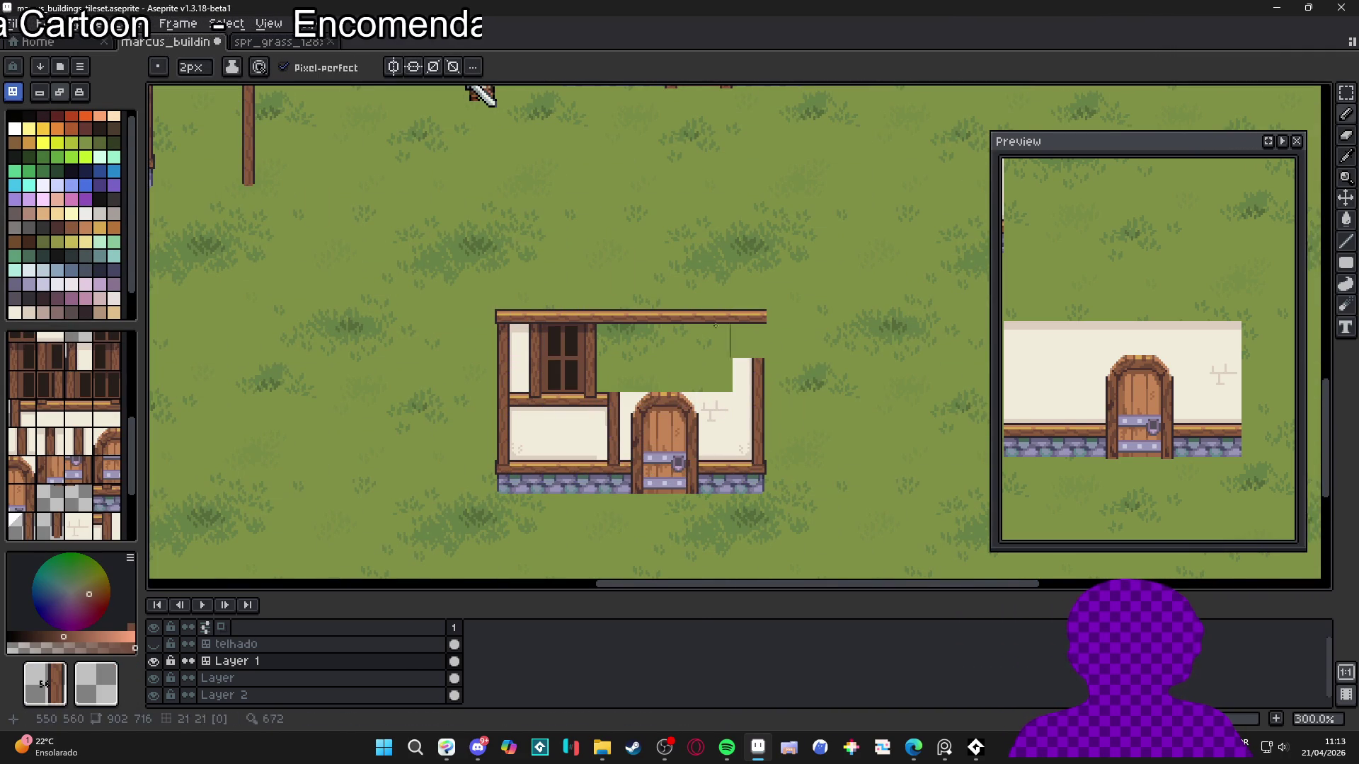
key(Tab)
scroll(763, 364, down, 1)
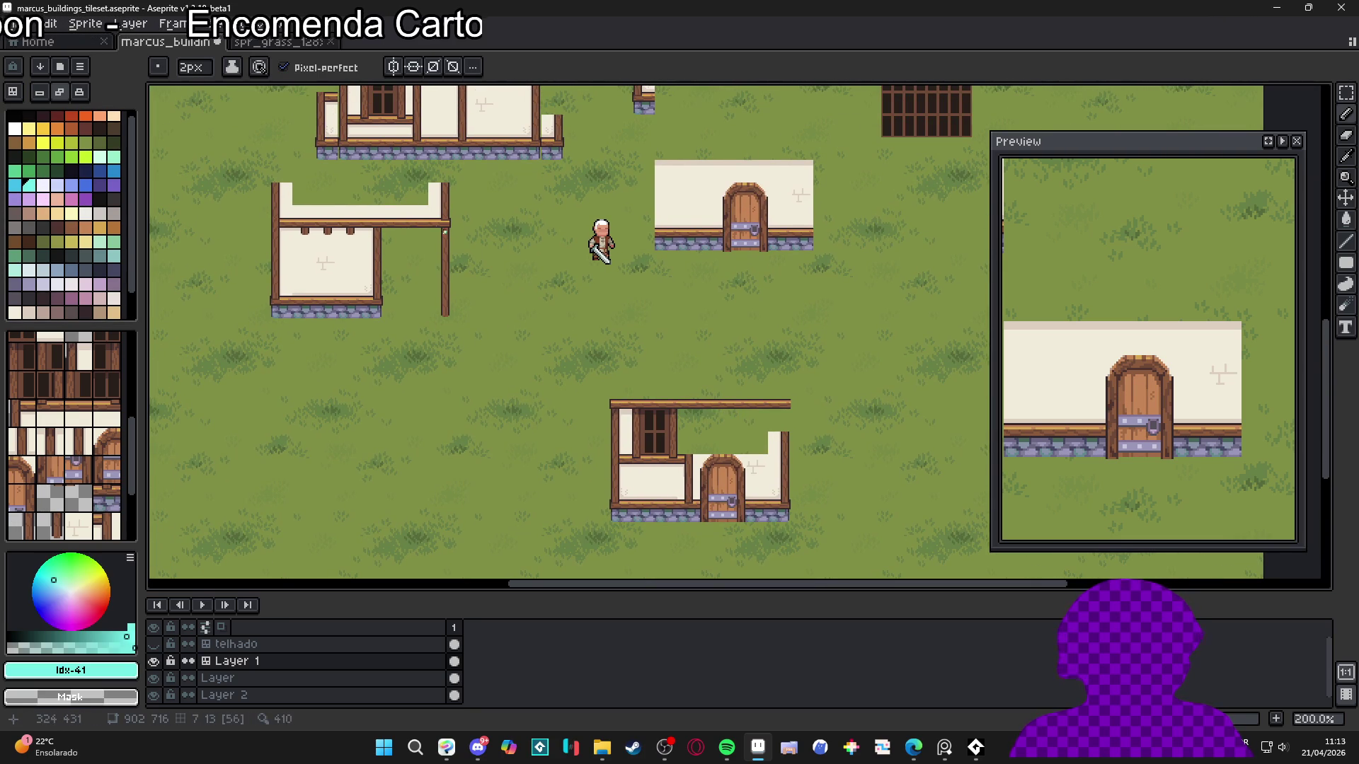
key(Tab)
alt+click(448, 223)
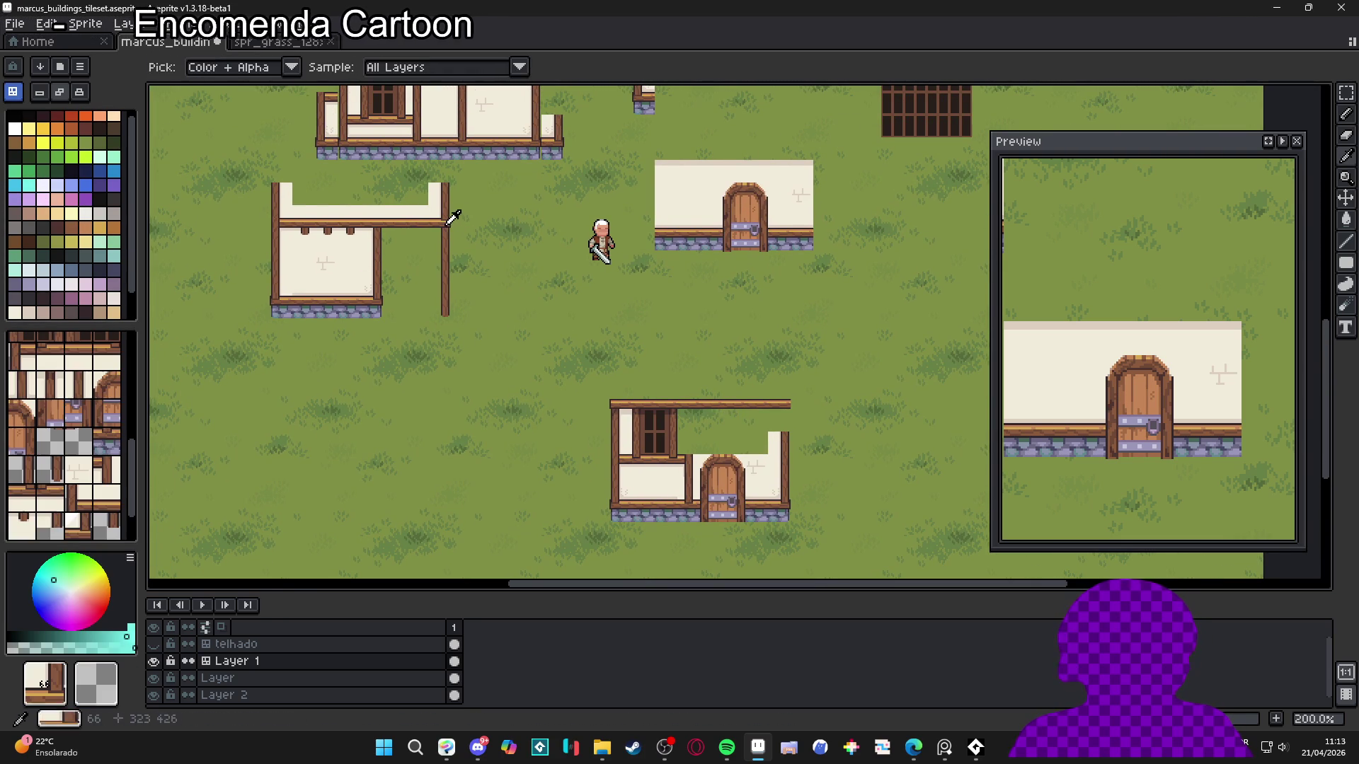
click(778, 421)
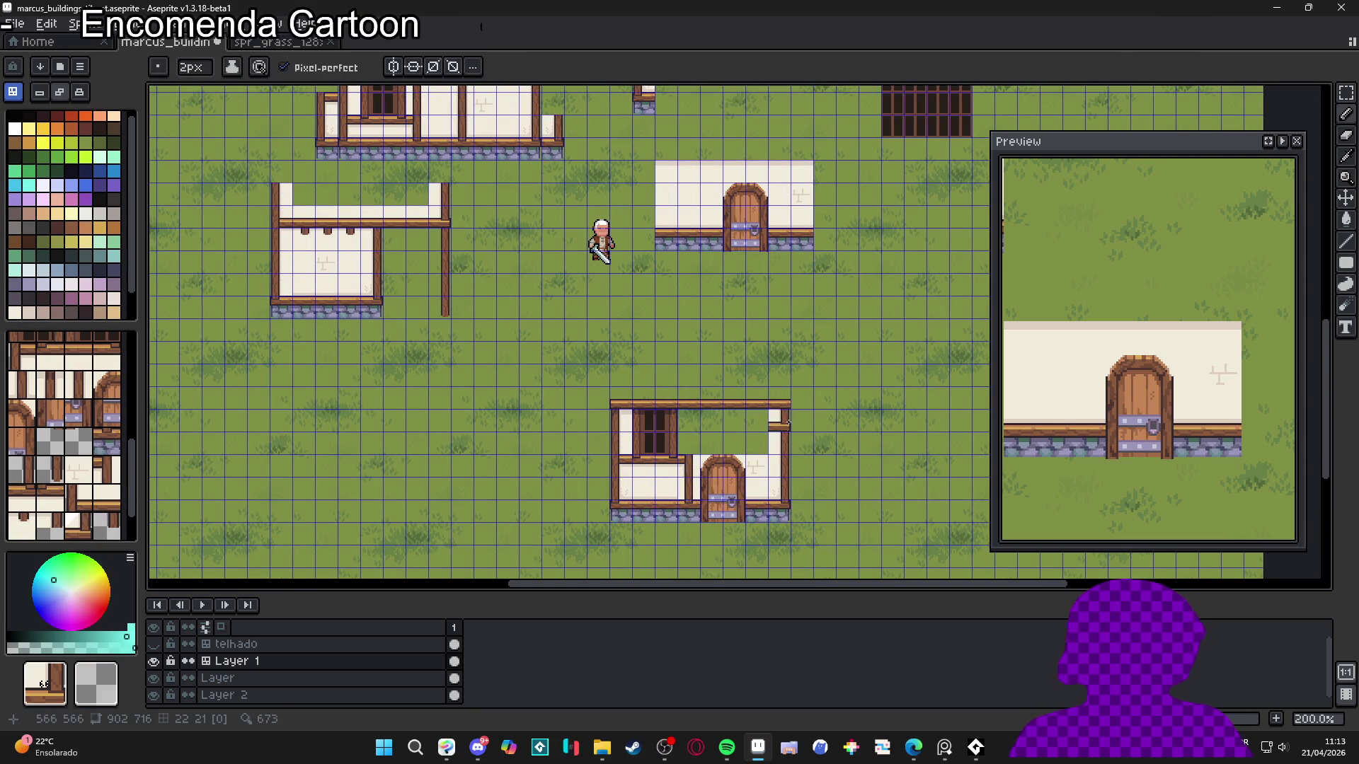
click(780, 403)
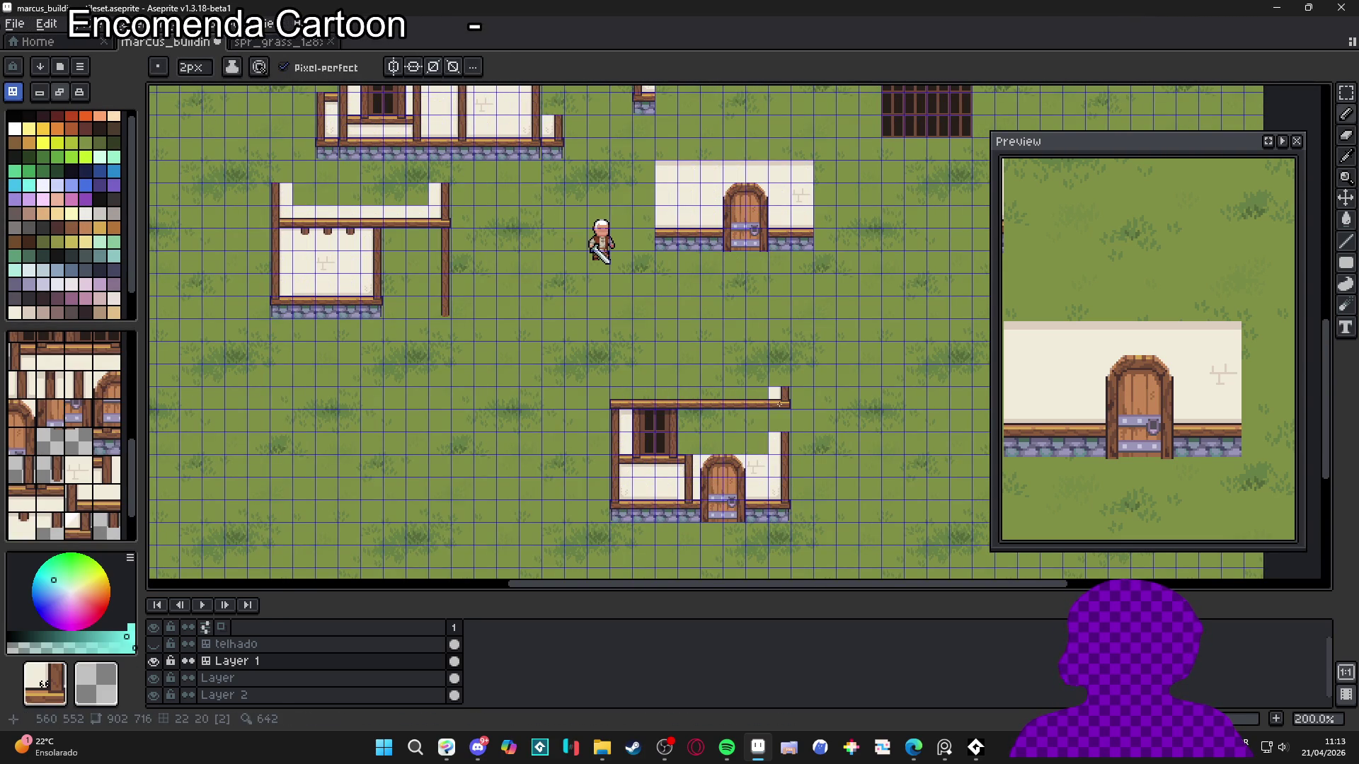
Add a post right of the lower building and paint cream wall across its grass row
alt+click(453, 234)
click(814, 450)
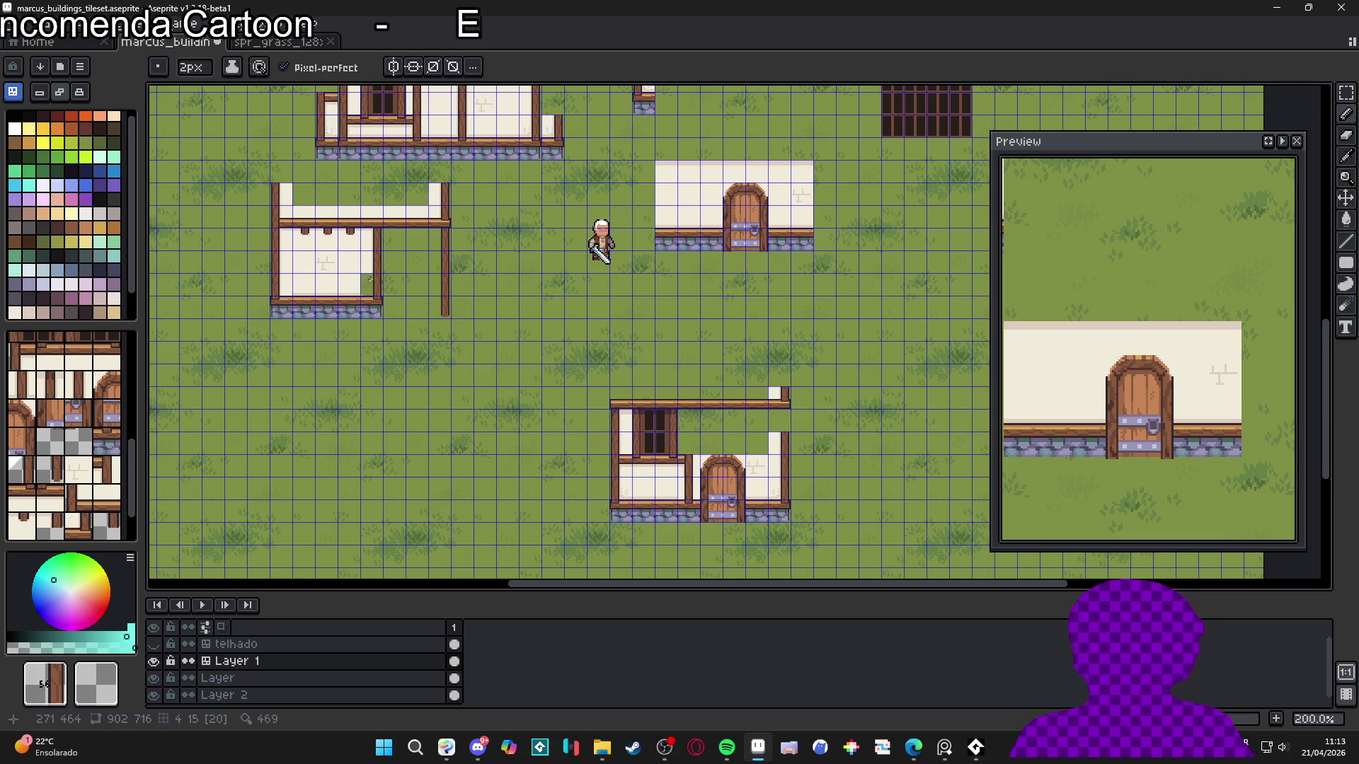
alt+click(370, 239)
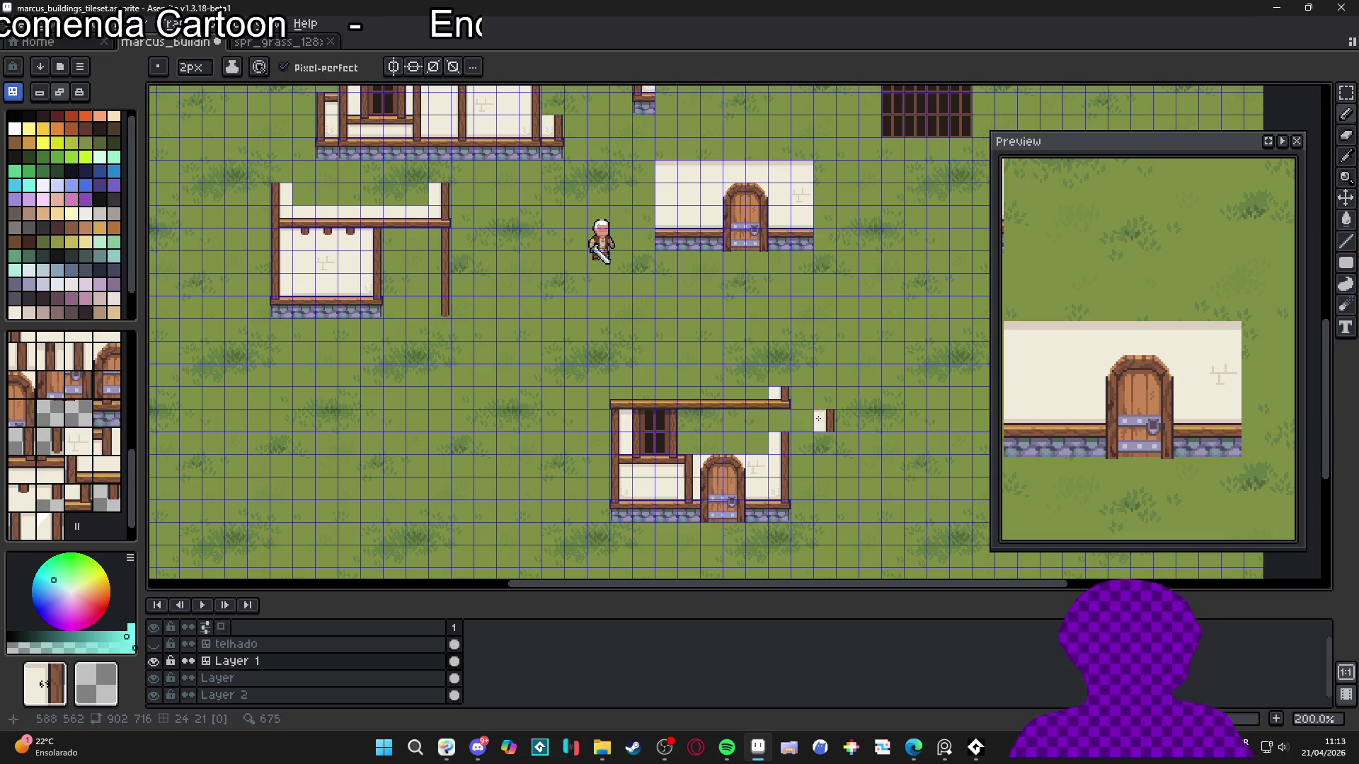
alt+click(369, 239)
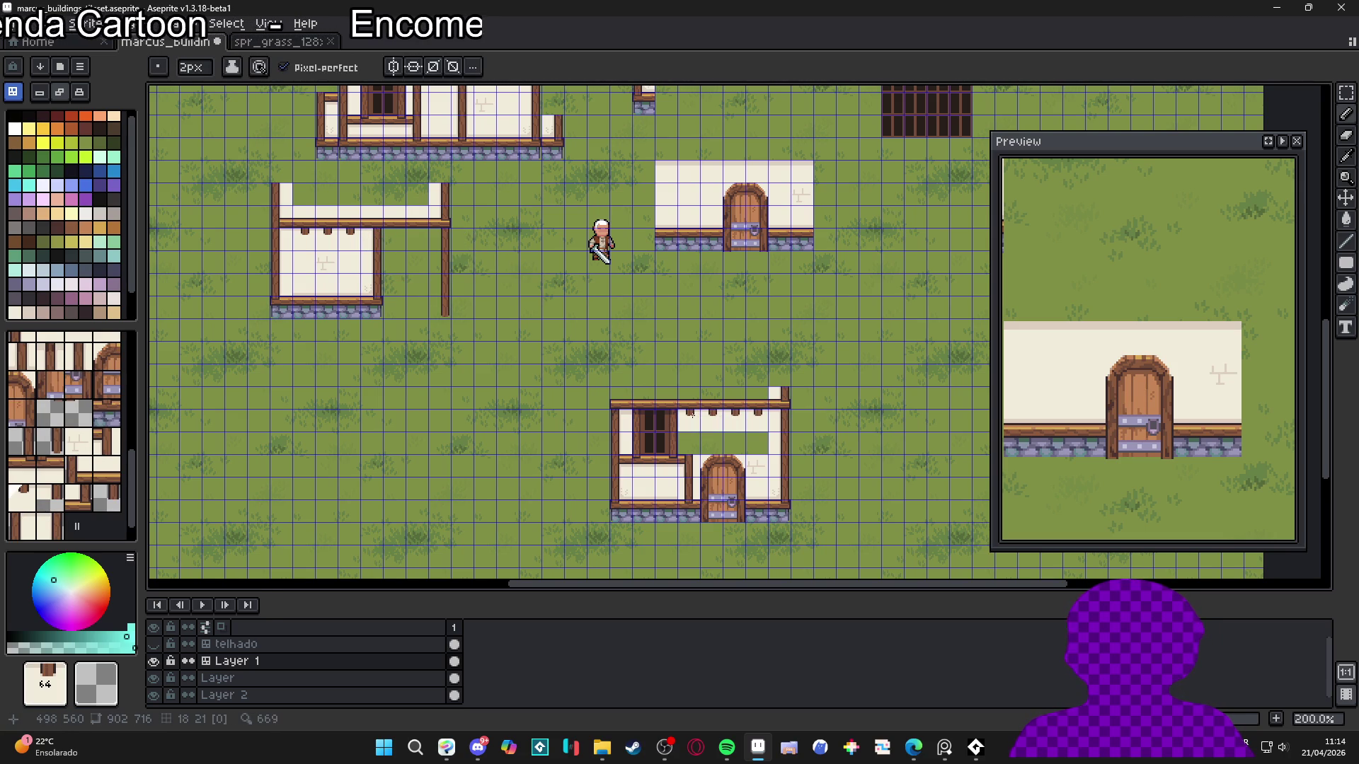
alt+click(358, 267)
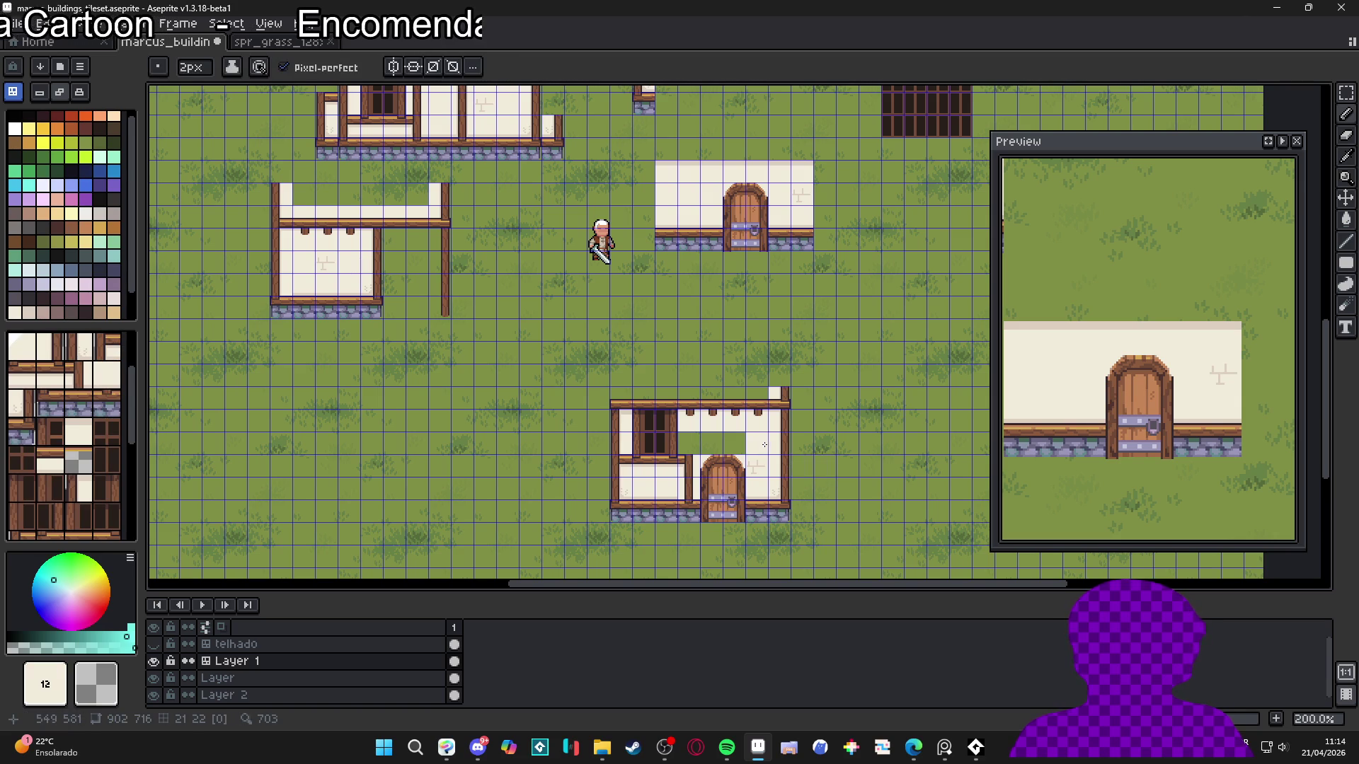
drag(756, 443, 717, 444)
Fill the remaining grass gap in the lower building with the wall-and-beam tile
scroll(421, 297, up, 3)
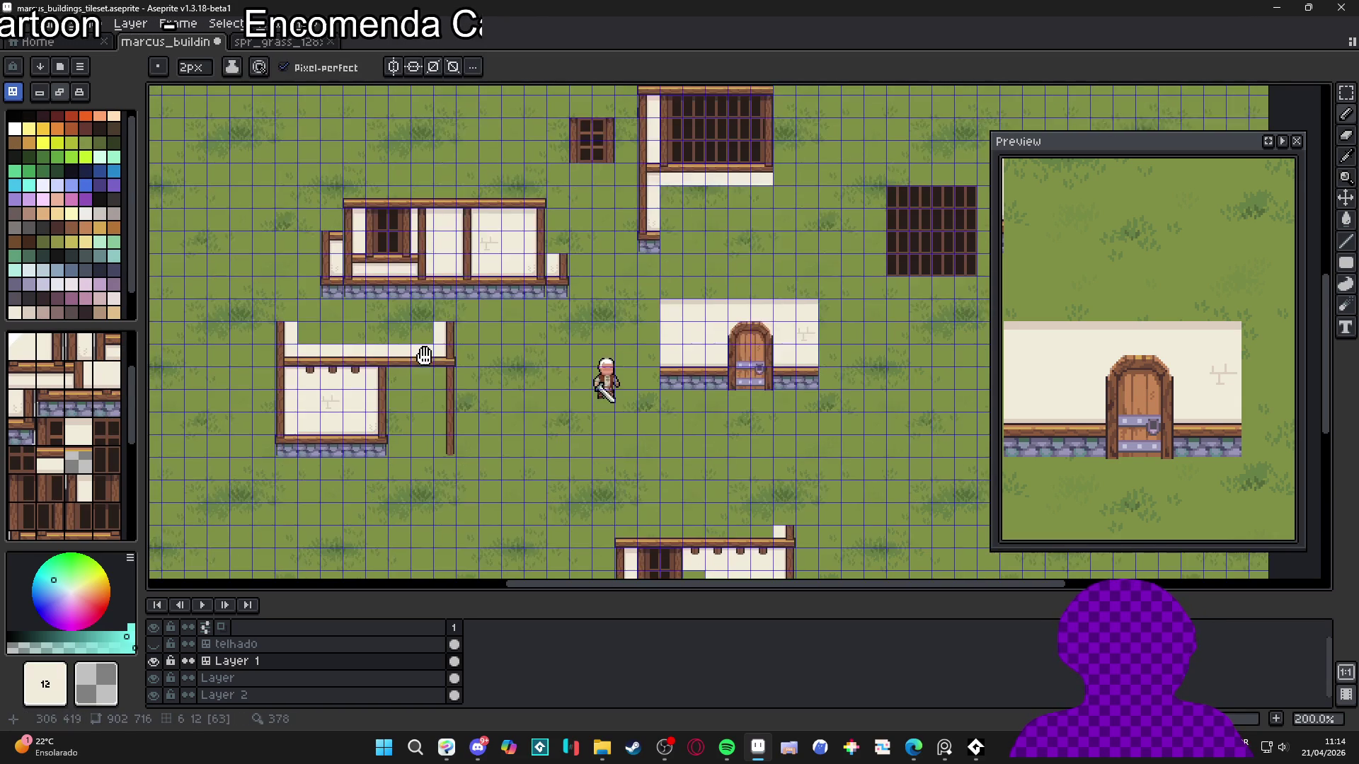
alt+click(427, 226)
scroll(664, 456, down, 2)
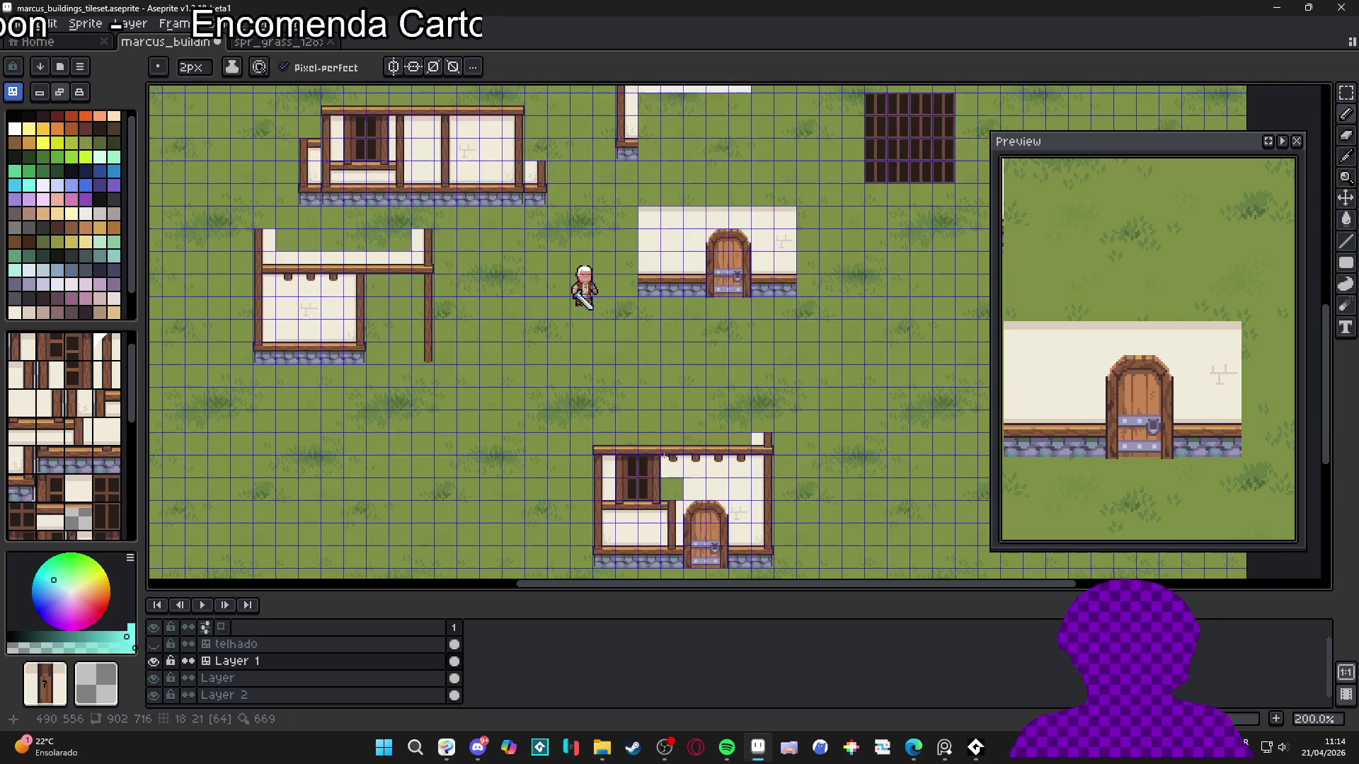
alt+click(667, 469)
click(669, 488)
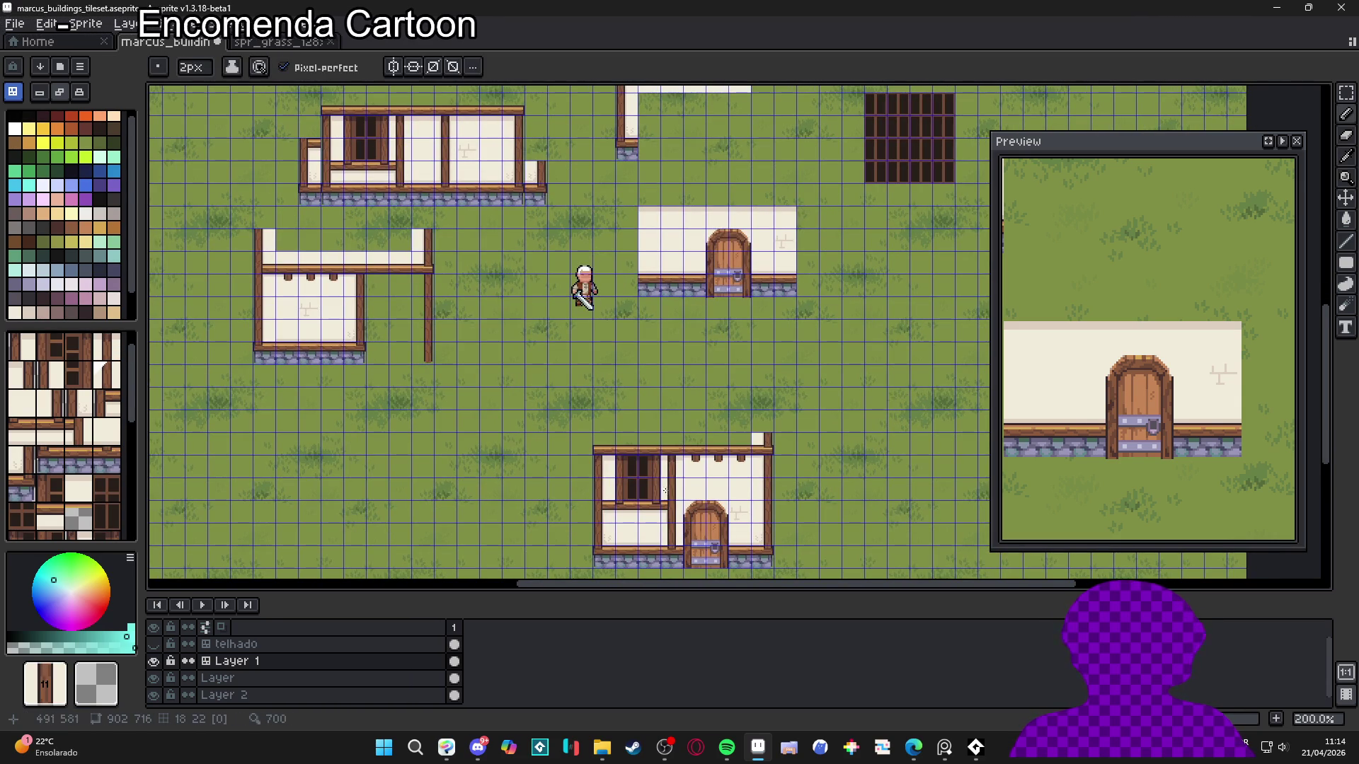
scroll(698, 375, down, 1)
scroll(698, 375, right, 2)
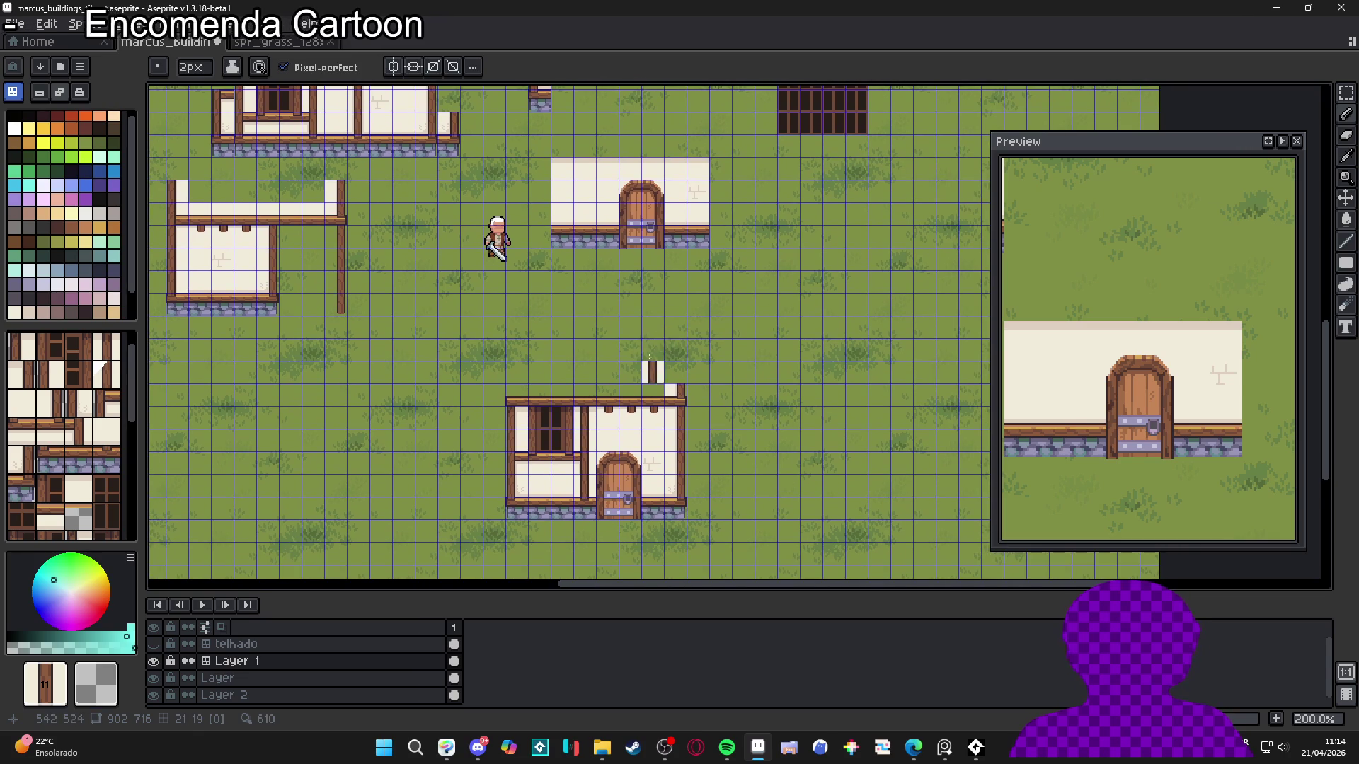
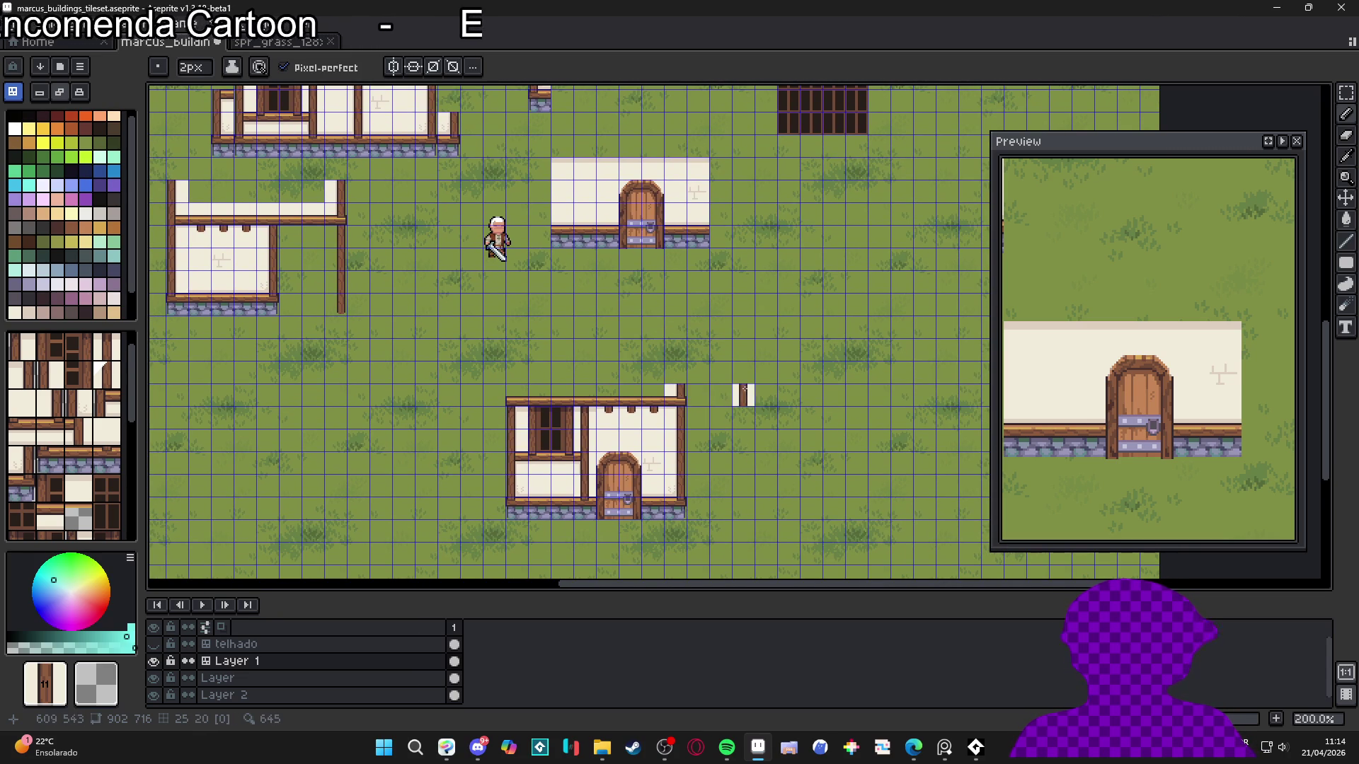
Move the lower house's right wall strip one tile right
key(alt)
alt+click(683, 388)
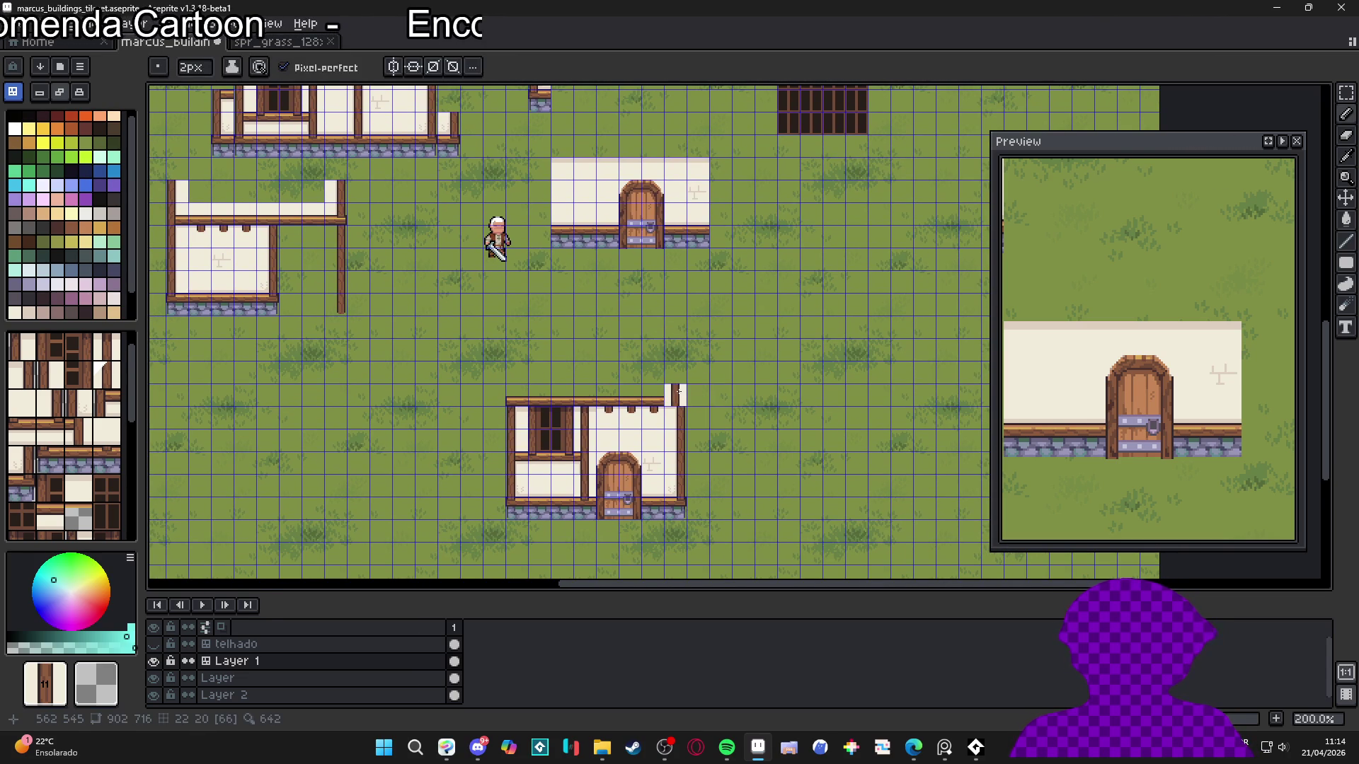
key(alt)
alt+click(681, 390)
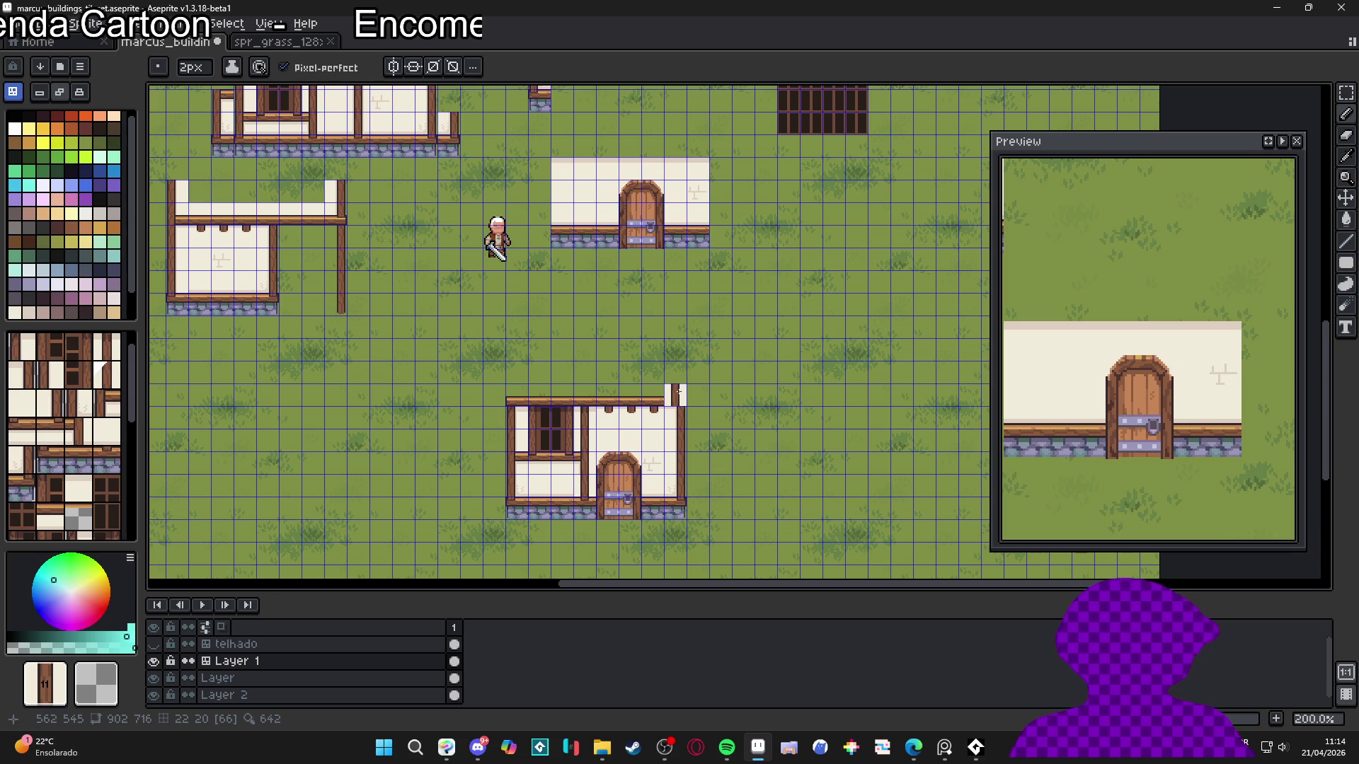
key(m)
mouse_move(678, 388)
mouse_down()
mouse_move(678, 499)
mouse_move(700, 497)
mouse_up()
key(Return)
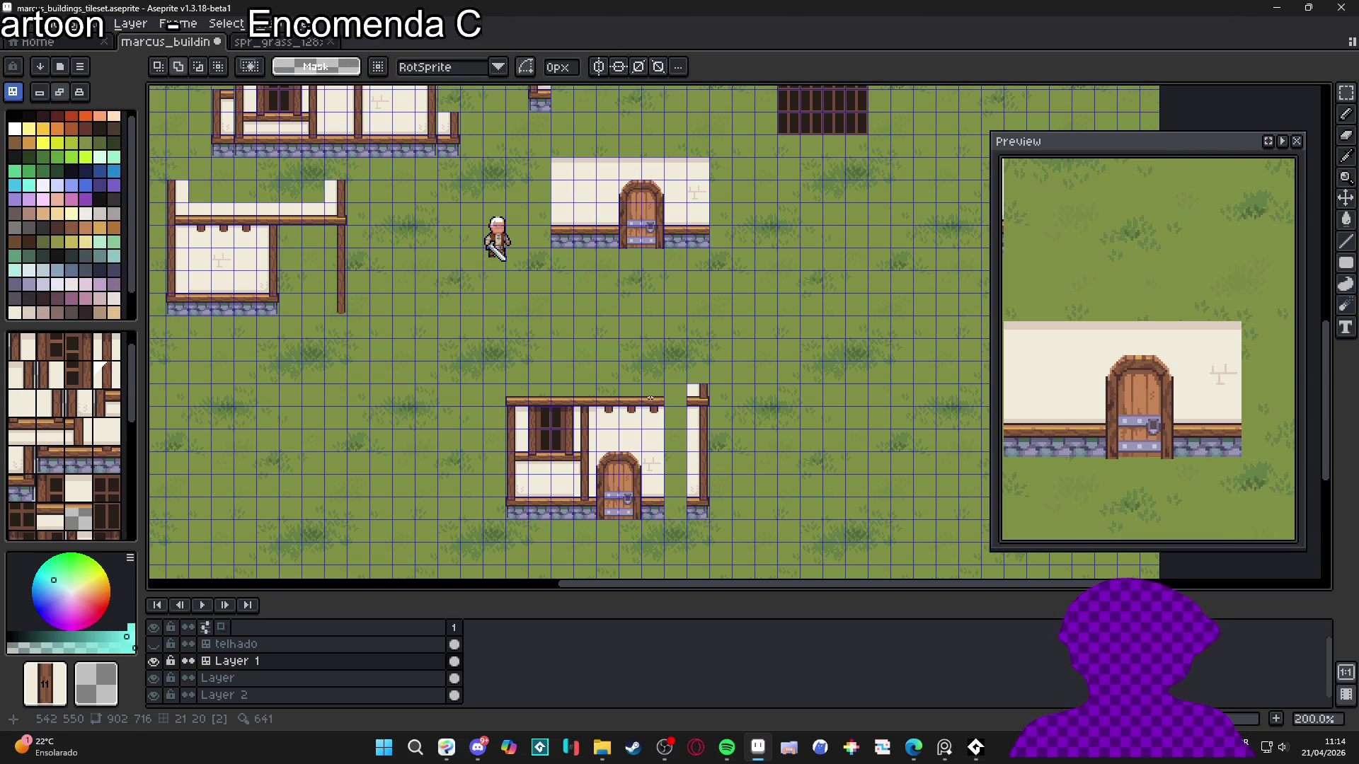
Shift the tall right-hand wall section 32 px right to close the gap
drag(650, 400, 662, 522)
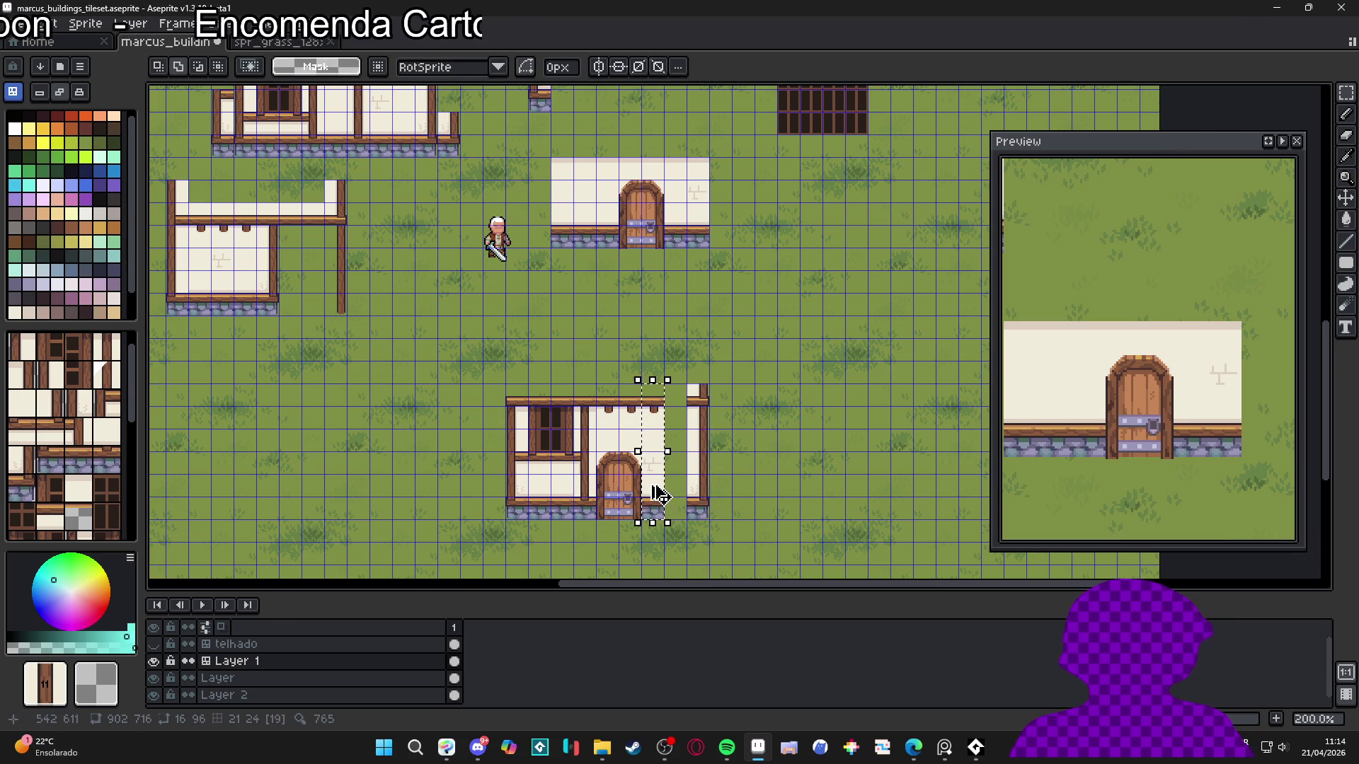
click(660, 495)
click(650, 485)
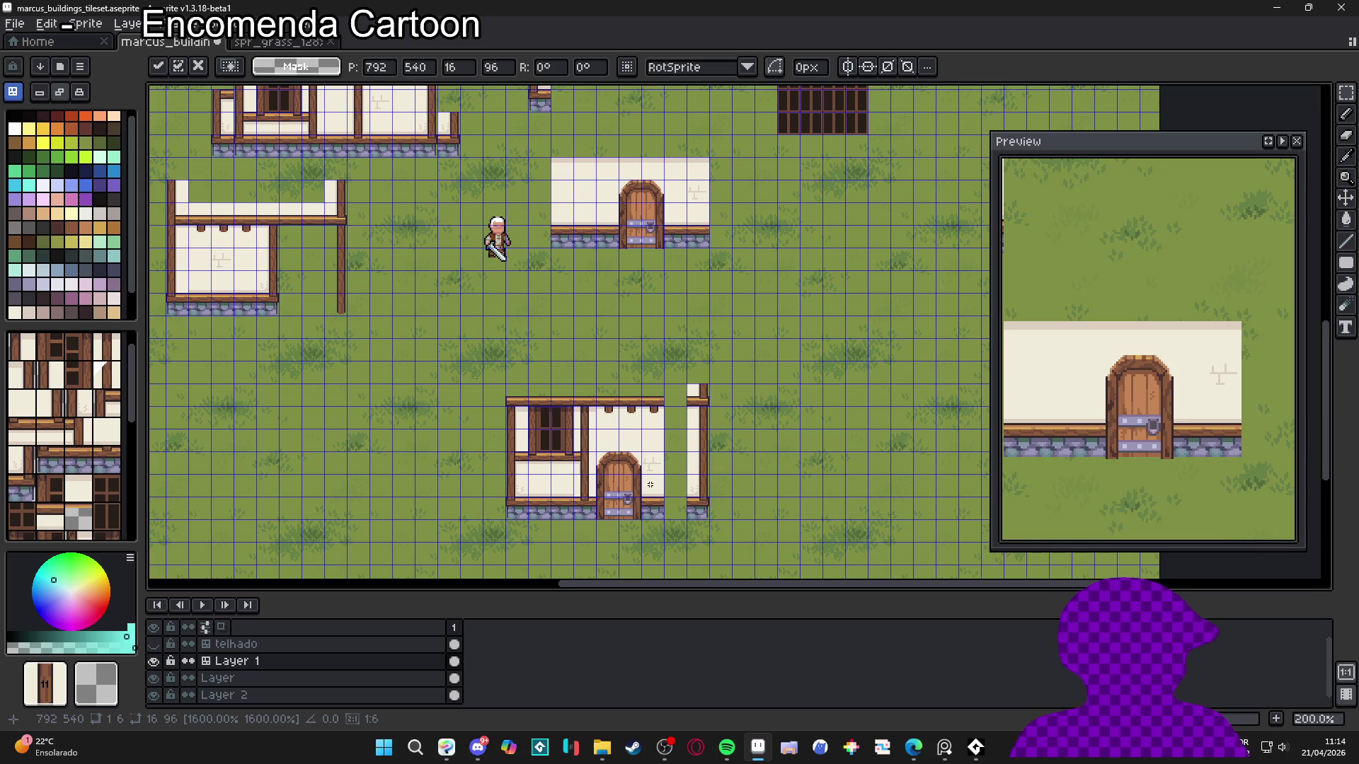
drag(650, 485, 673, 486)
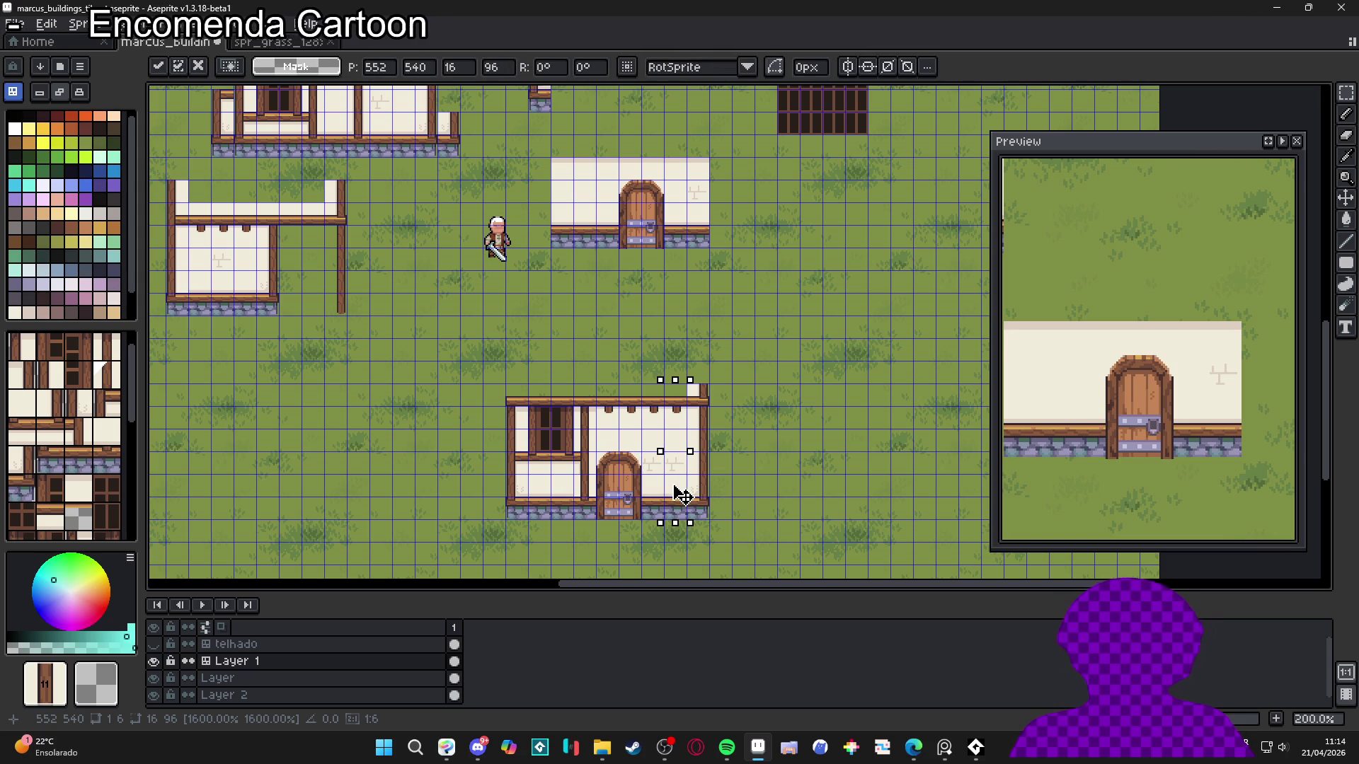
key(Return)
Return to whole-tile mode and pick the white wall tile to paint with
scroll(690, 483, down, 2)
scroll(680, 451, up, 2)
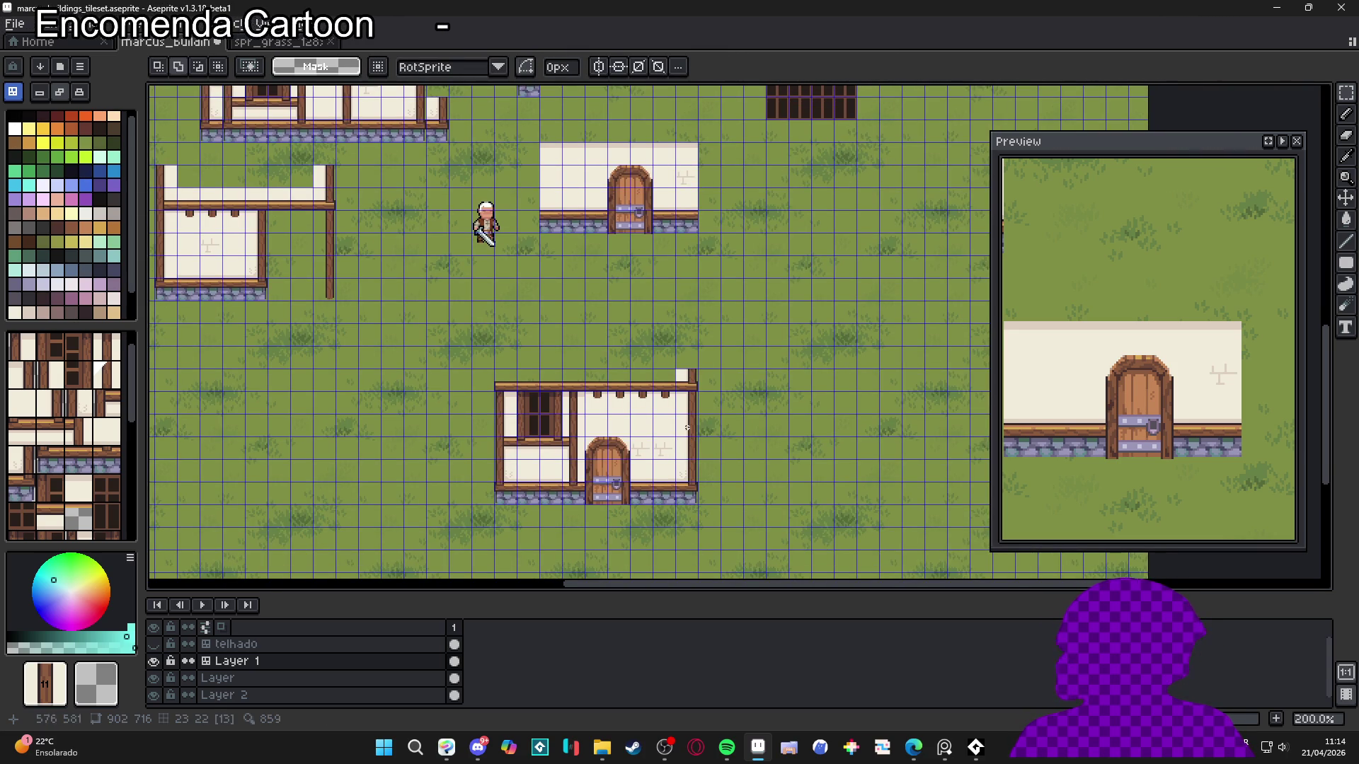
scroll(319, 179, left, 2)
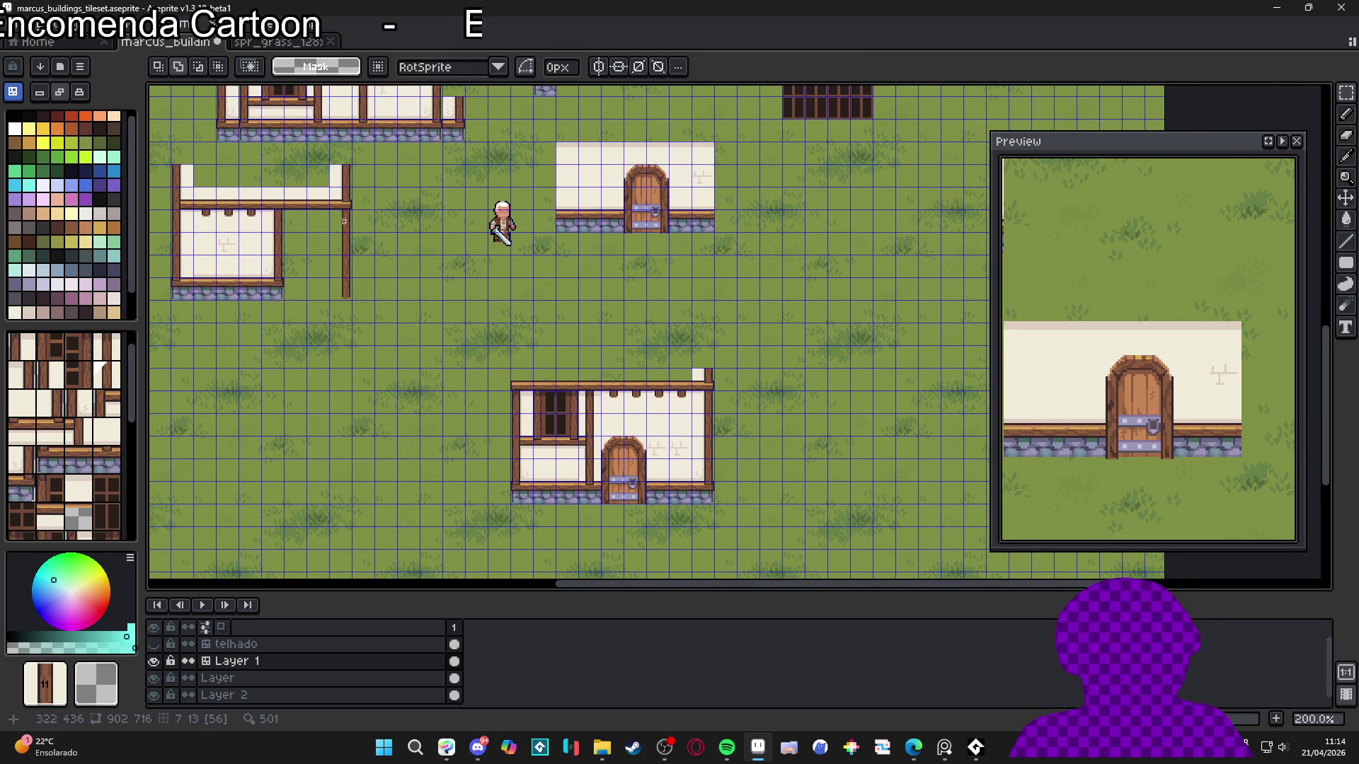
scroll(368, 215, up, 5)
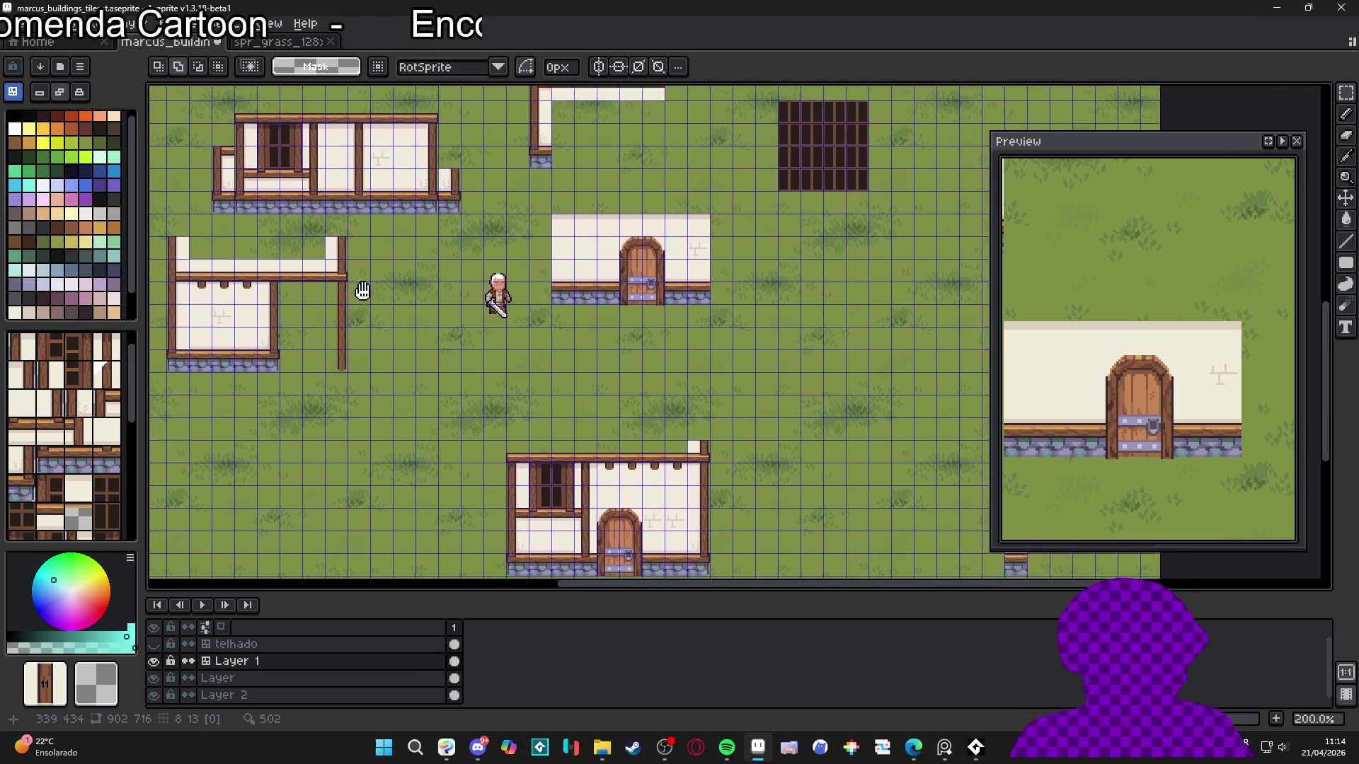
click(85, 199)
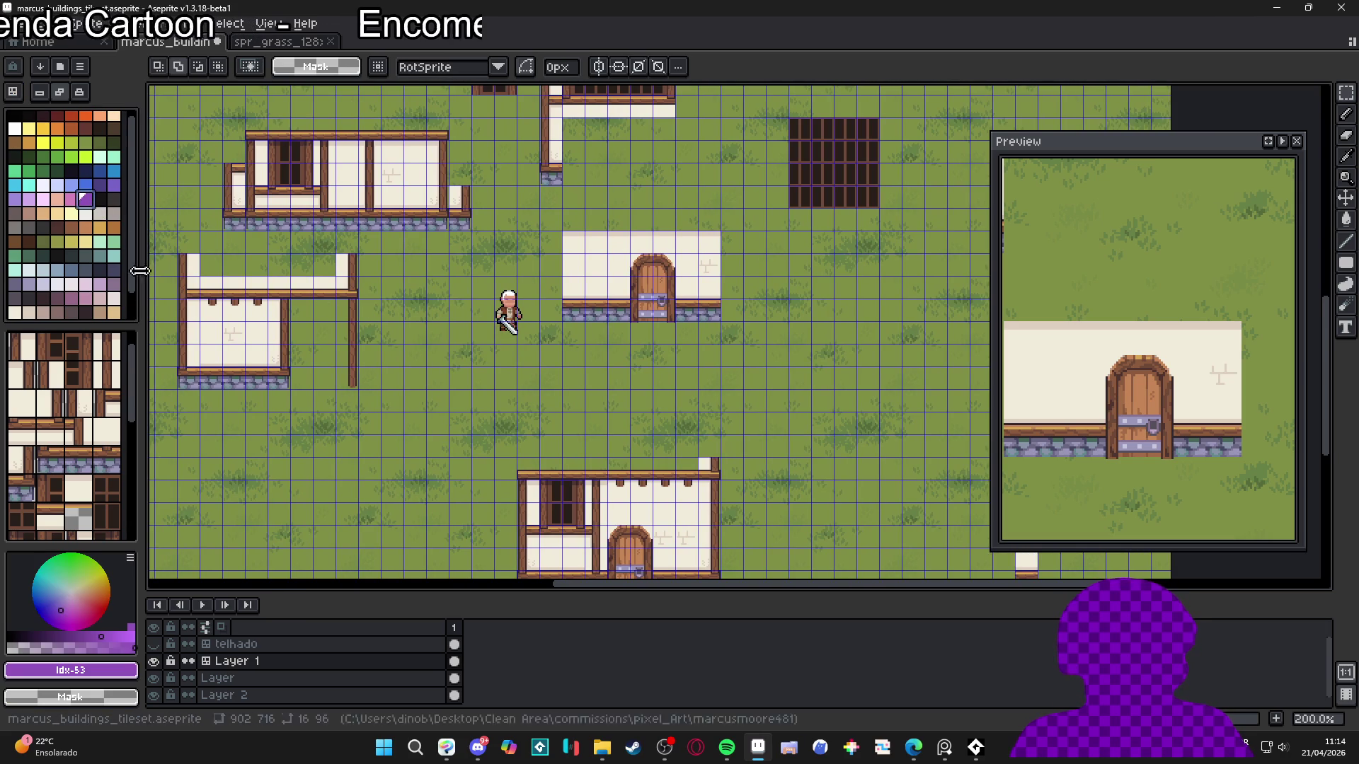
key(Tab)
key(i)
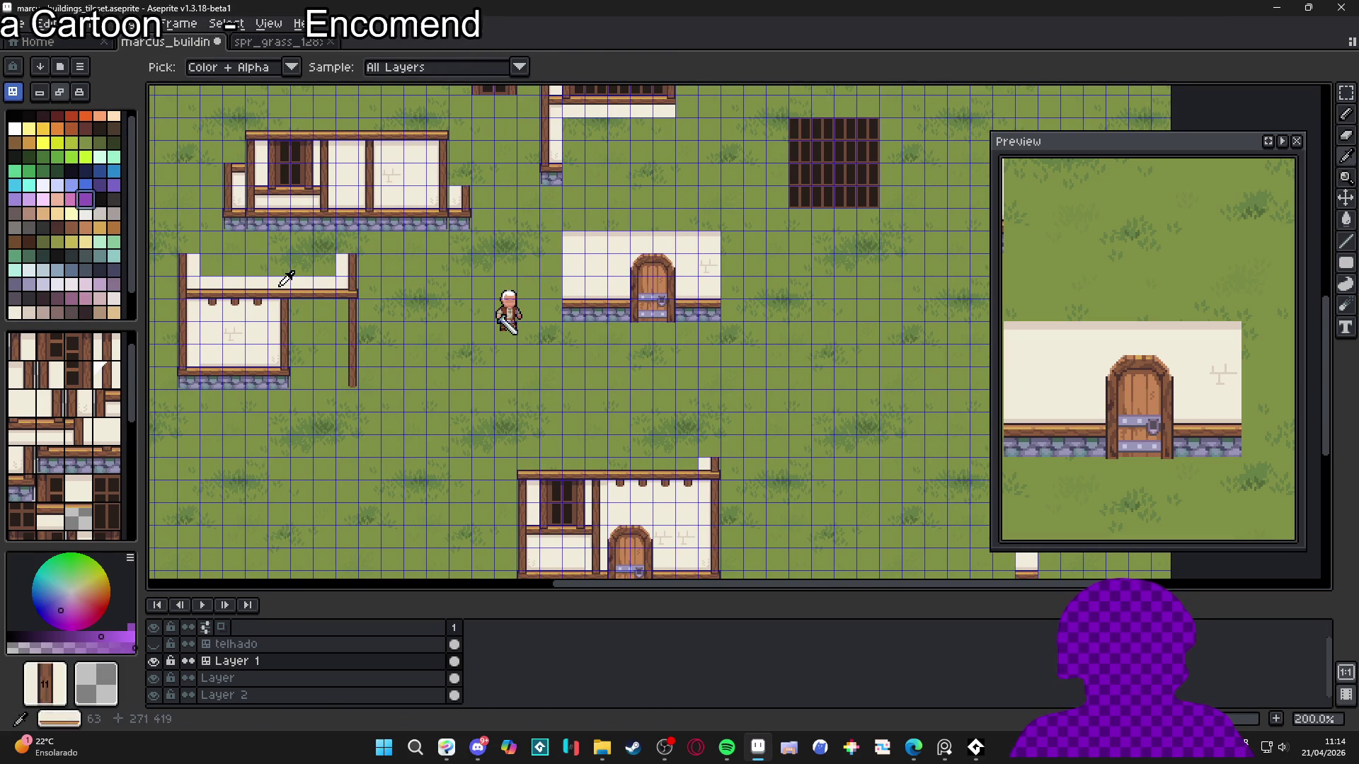
click(286, 280)
scroll(611, 358, down, 6)
scroll(611, 358, right, 5)
key(b)
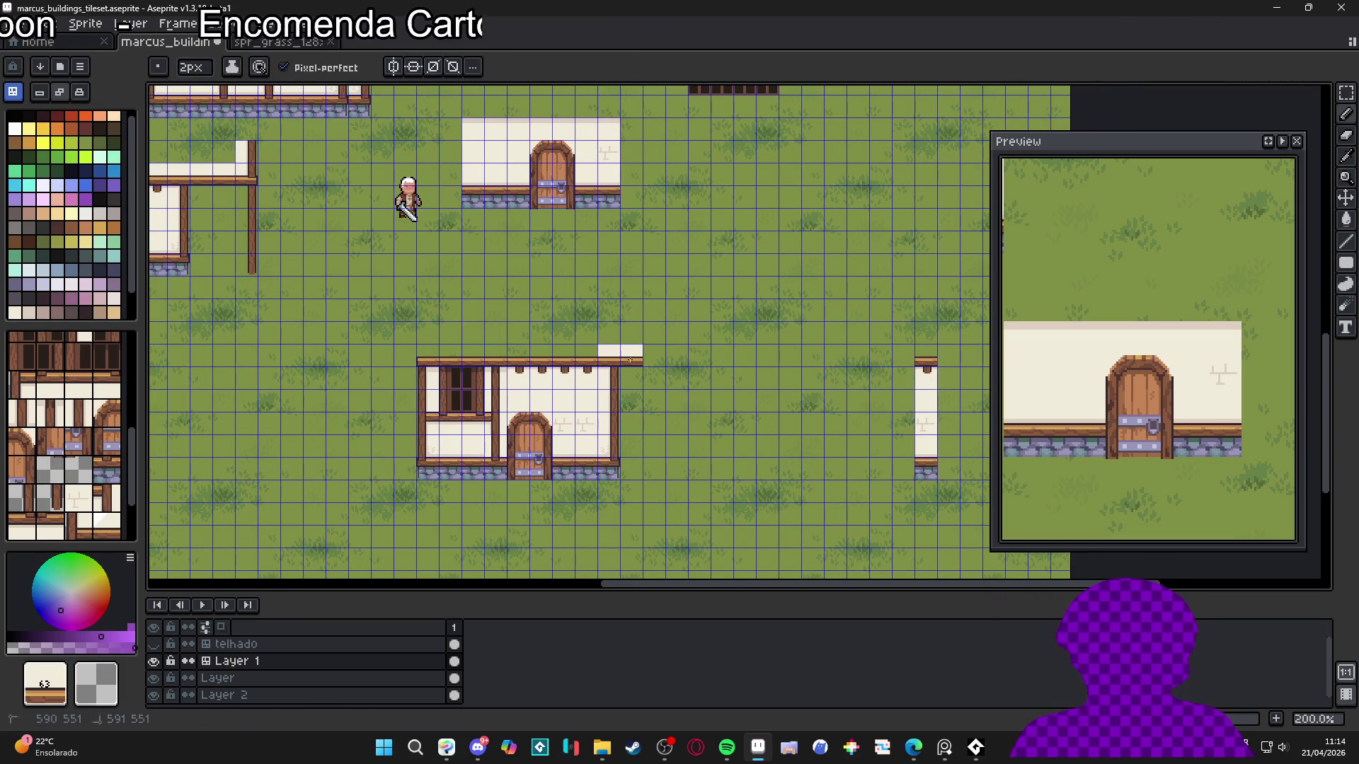
Extend the white wall along the lower house's roof line, rightward then leftward
click(654, 356)
key(i)
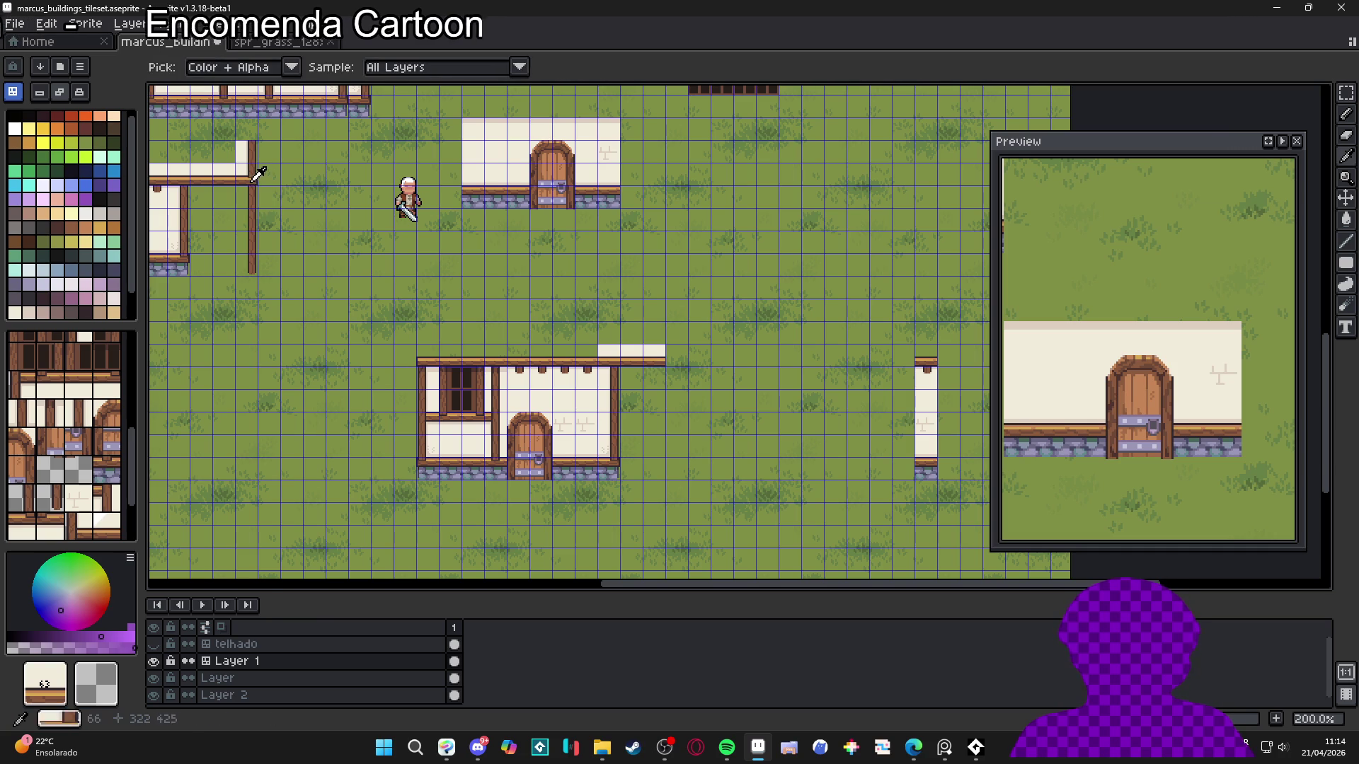
key(b)
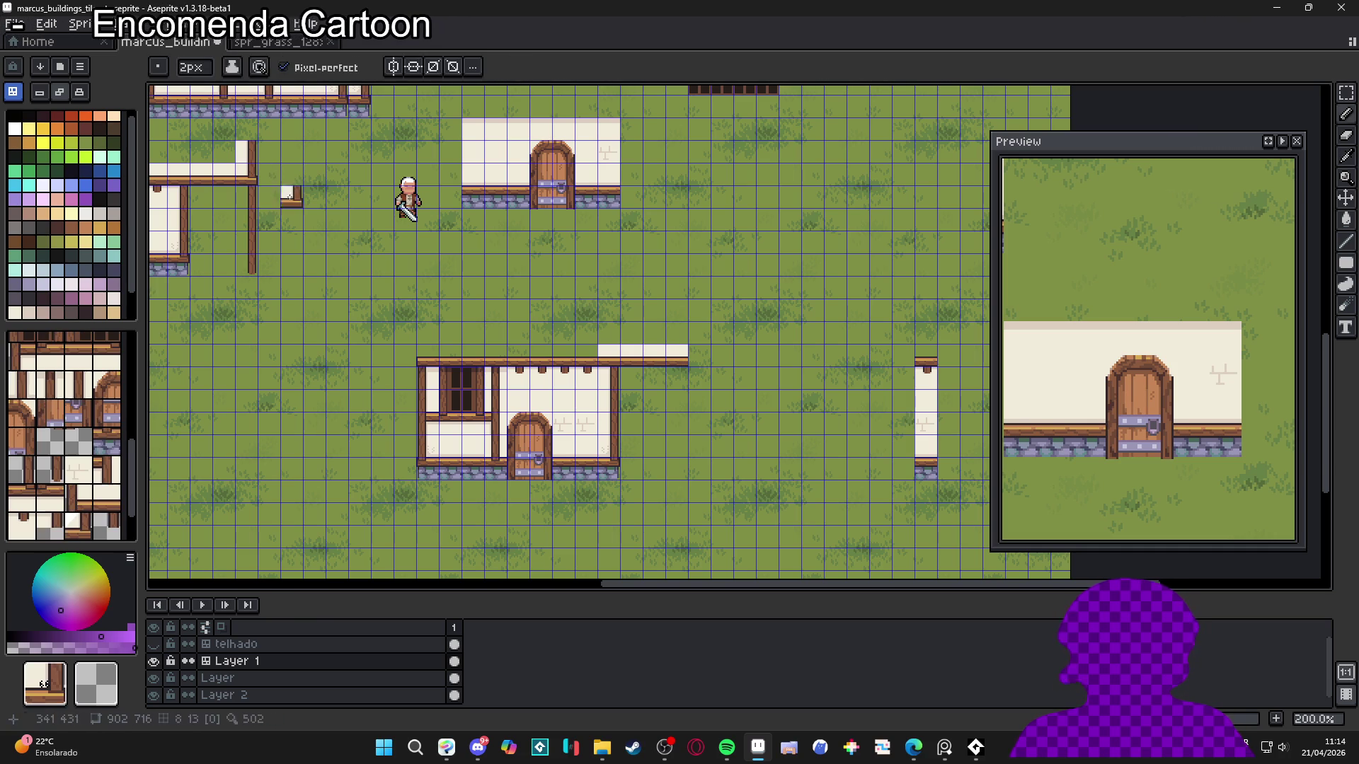
click(693, 357)
drag(433, 300, 580, 397)
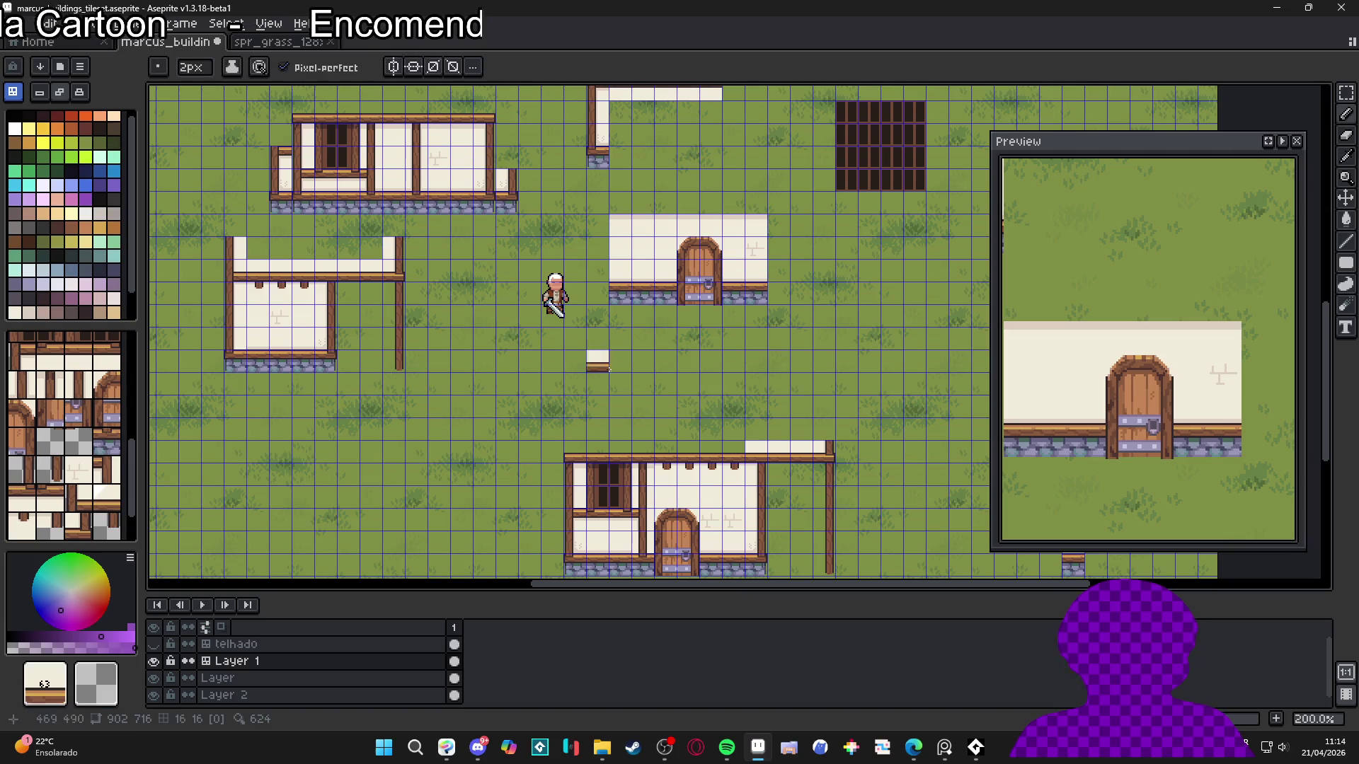
drag(730, 450, 629, 446)
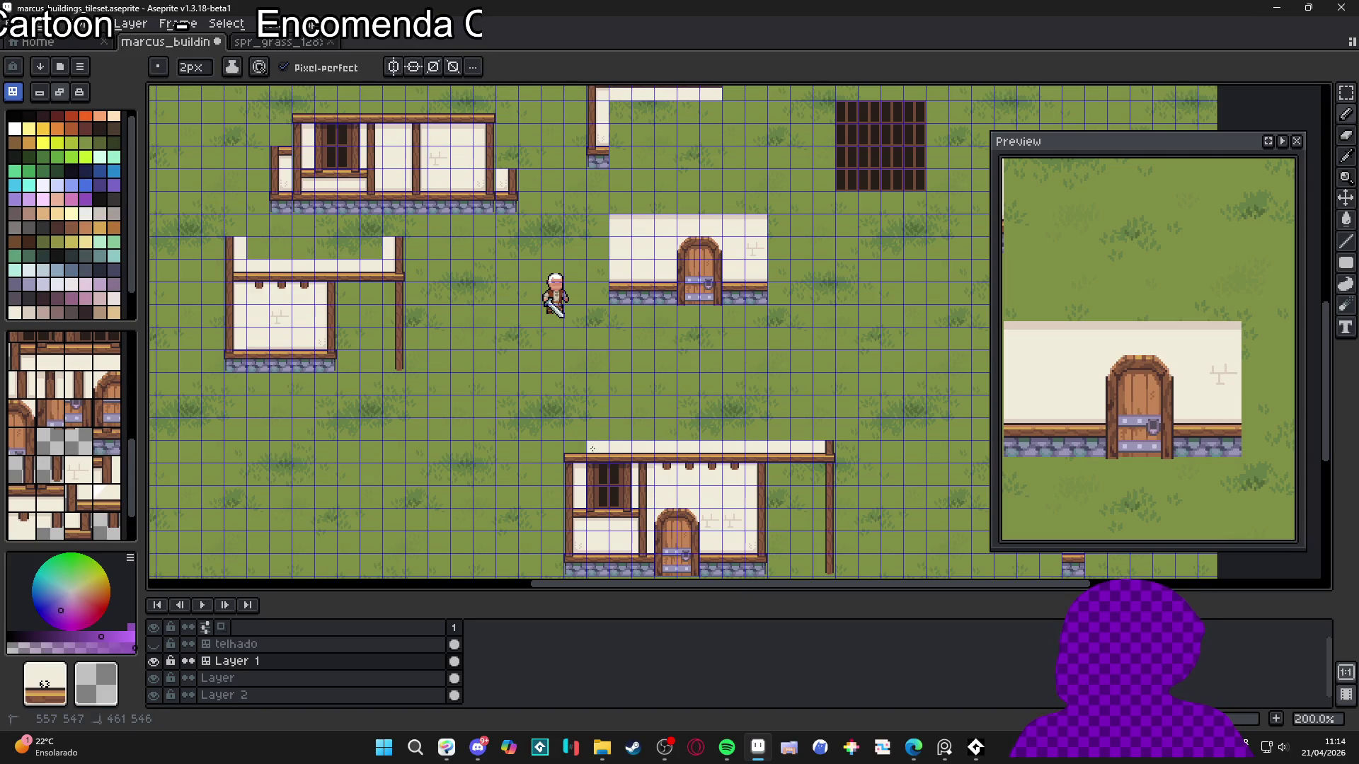
Paint corner post tiles at the lower house's top-left and top-right corners
alt+click(232, 260)
click(566, 446)
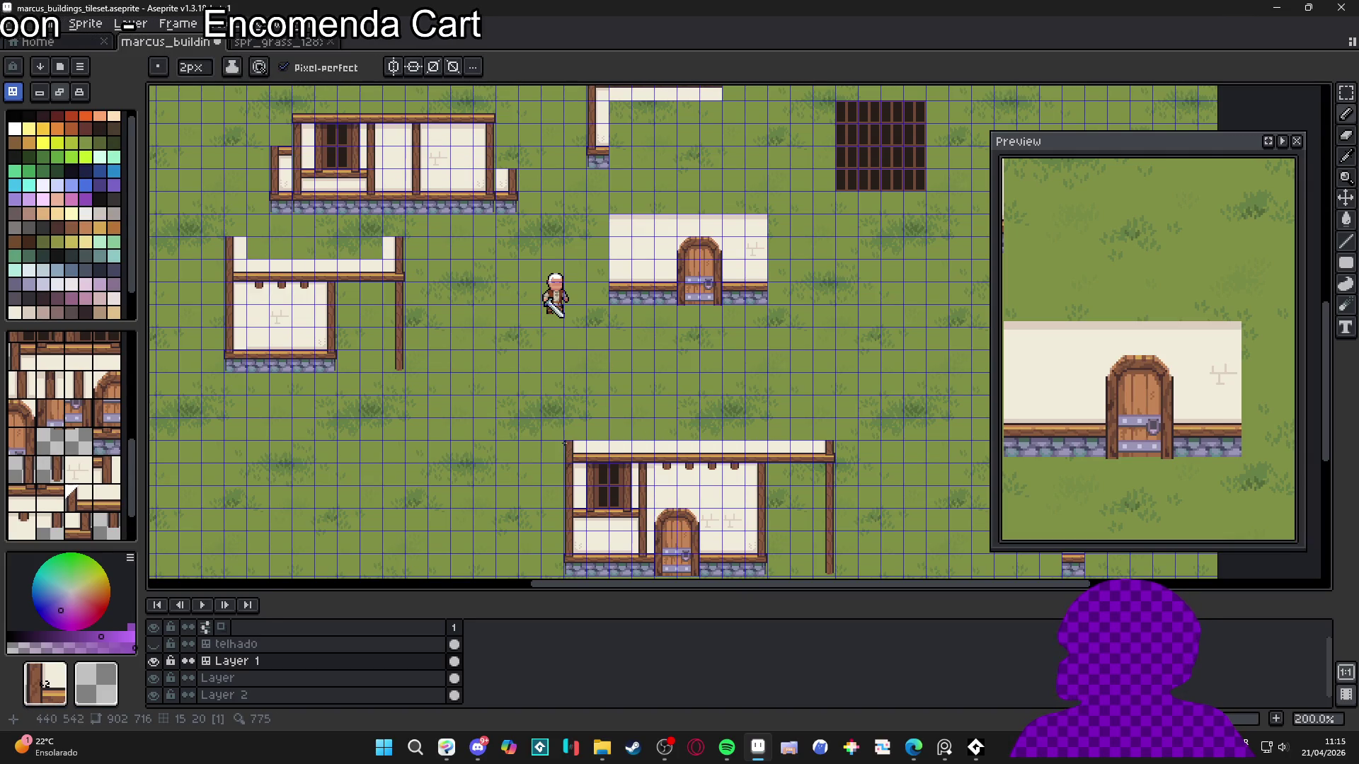
key(1)
key(2)
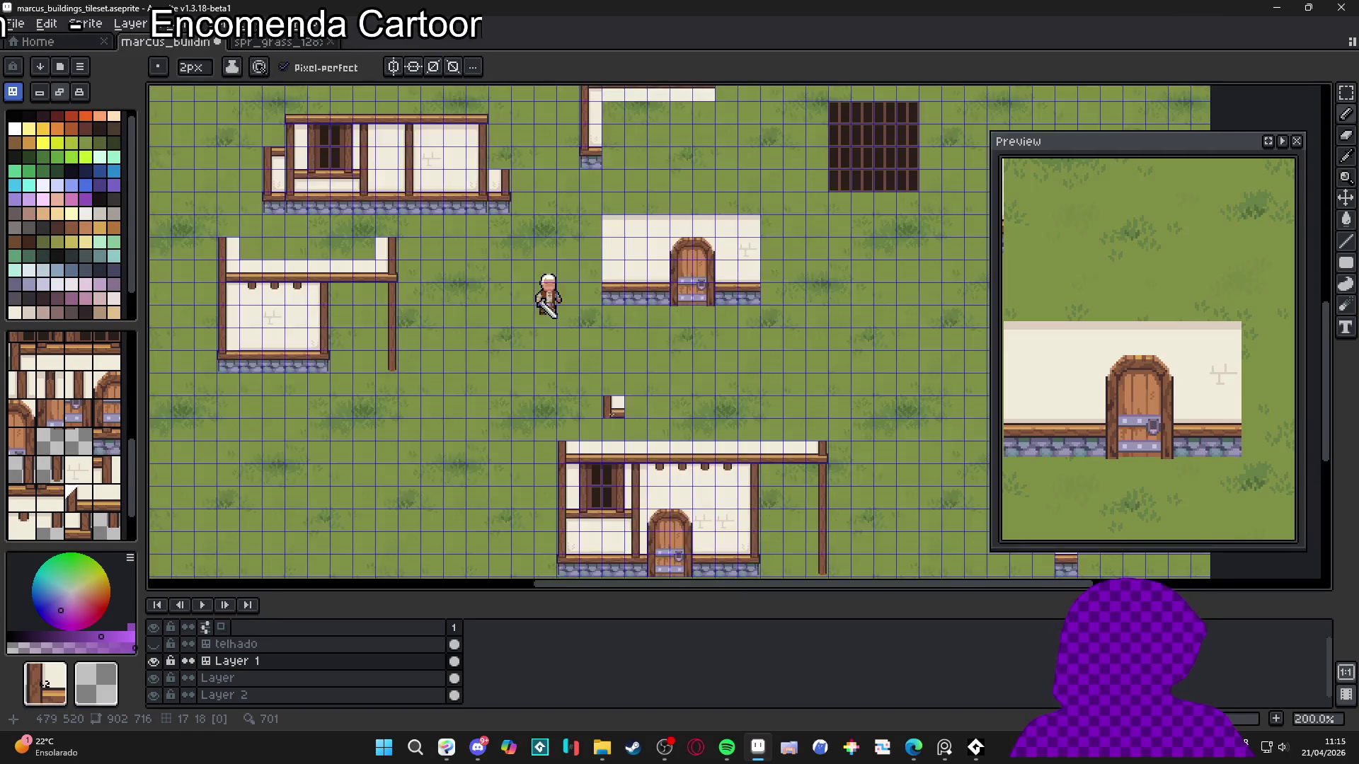
key(1)
key(2)
alt+click(327, 319)
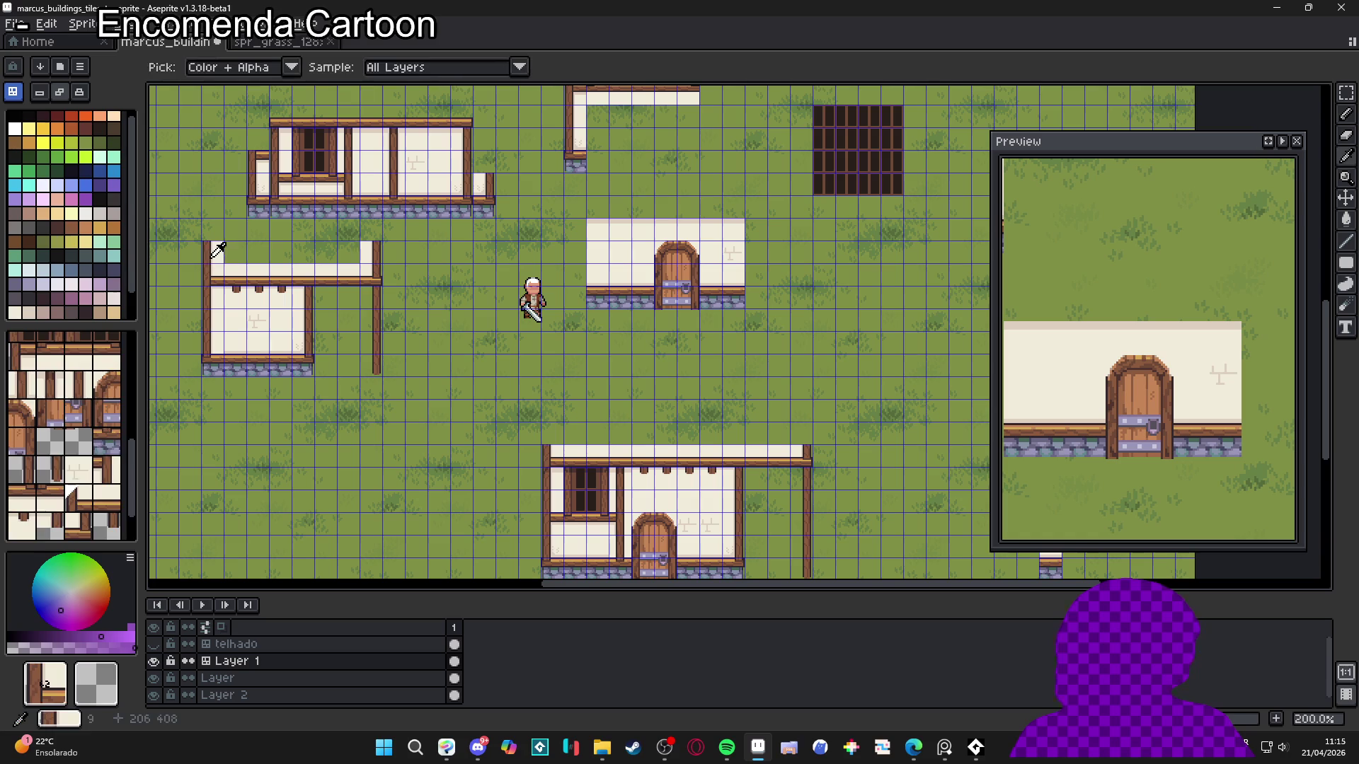
click(555, 433)
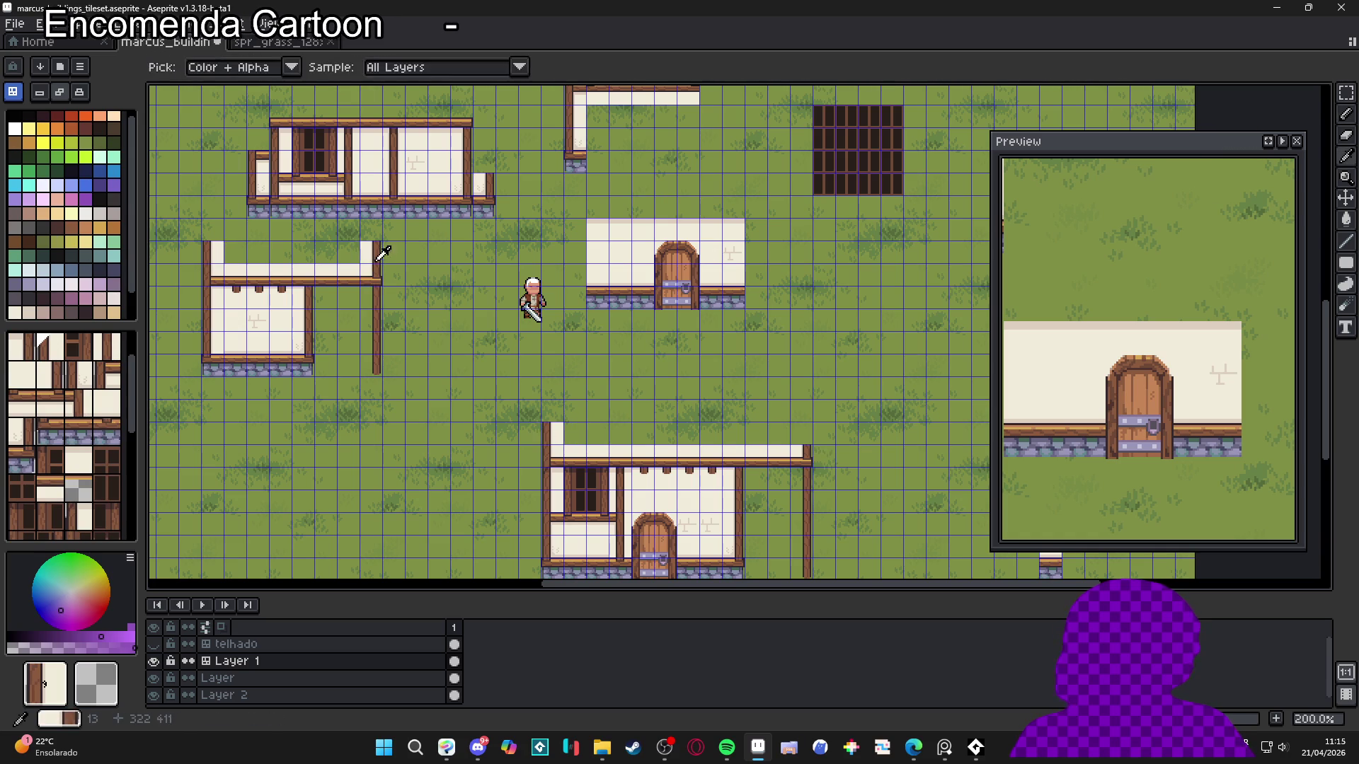
alt+click(376, 260)
click(800, 433)
alt+click(317, 268)
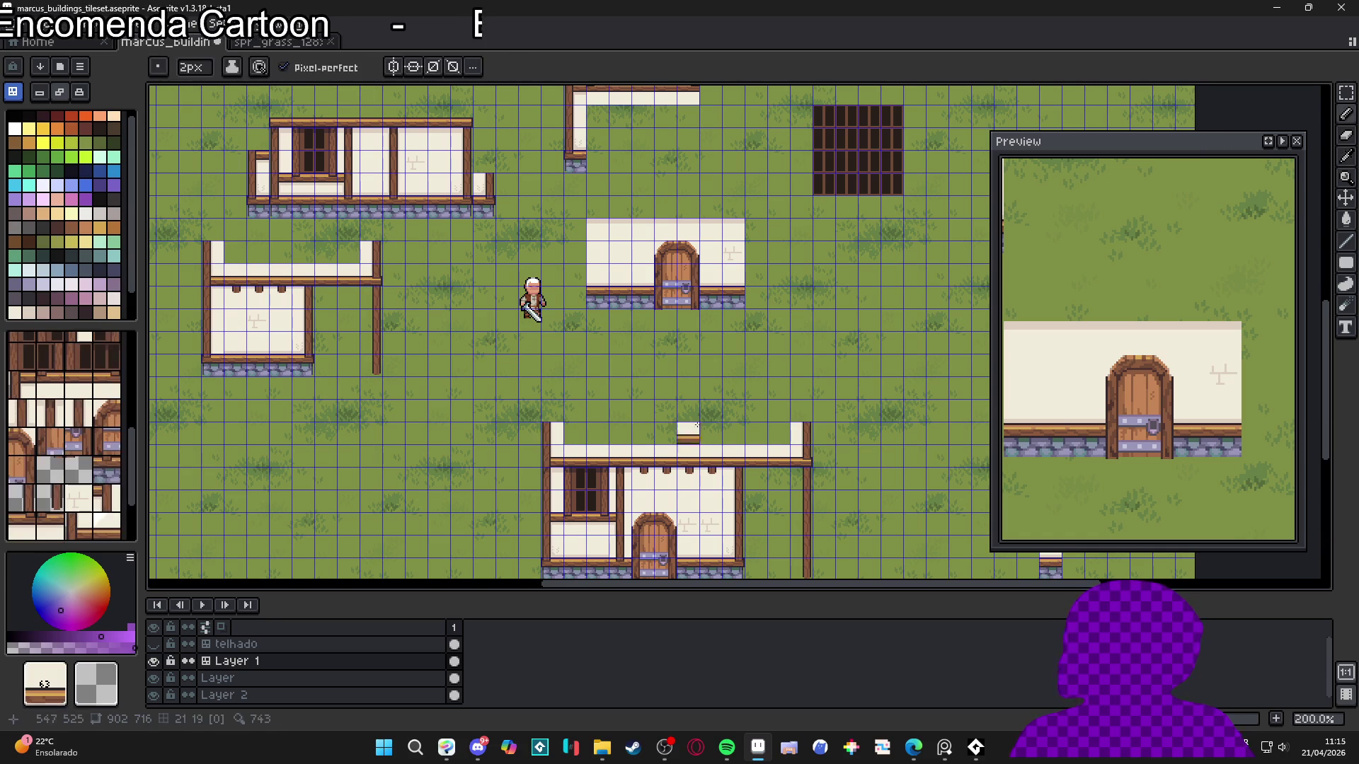
Paint white wall tiles along the house's top row between the posts
key(alt)
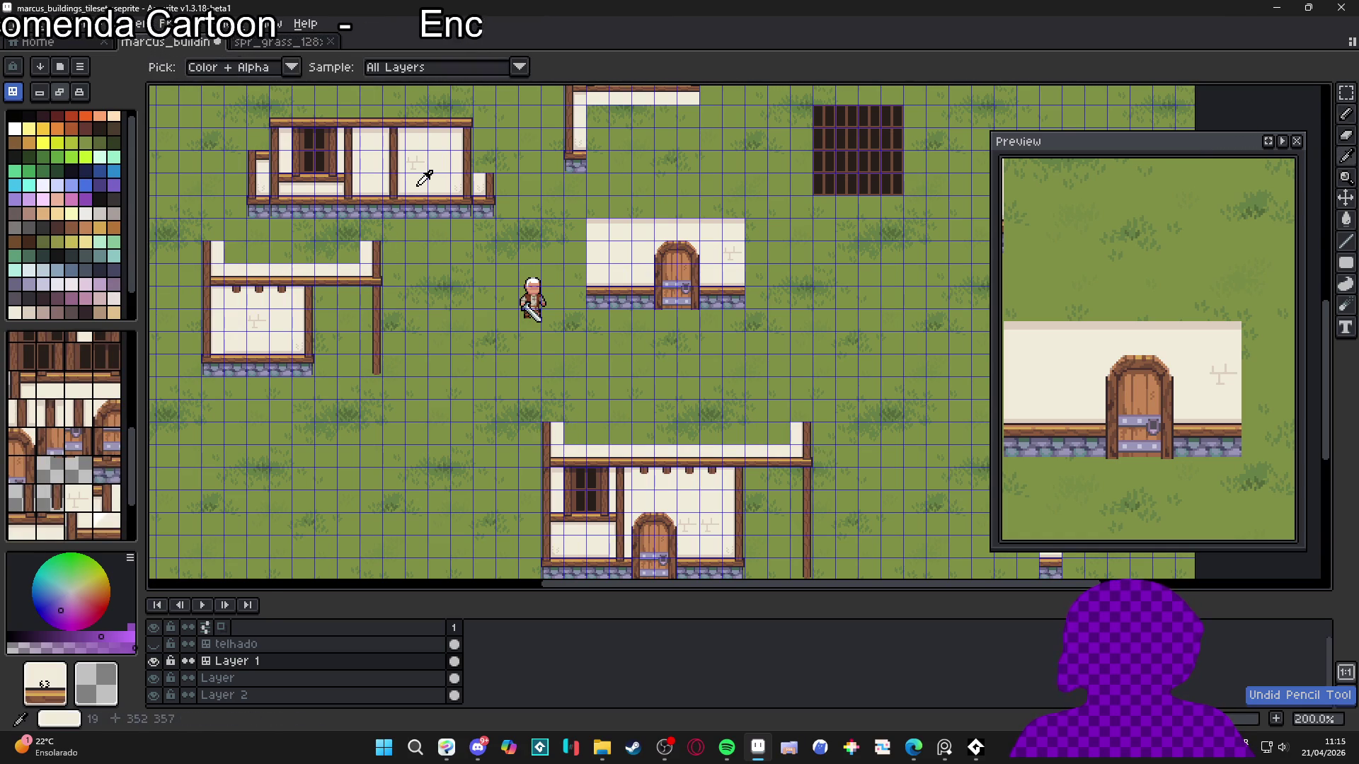
alt+click(447, 164)
drag(779, 433, 572, 425)
scroll(732, 364, down, 1)
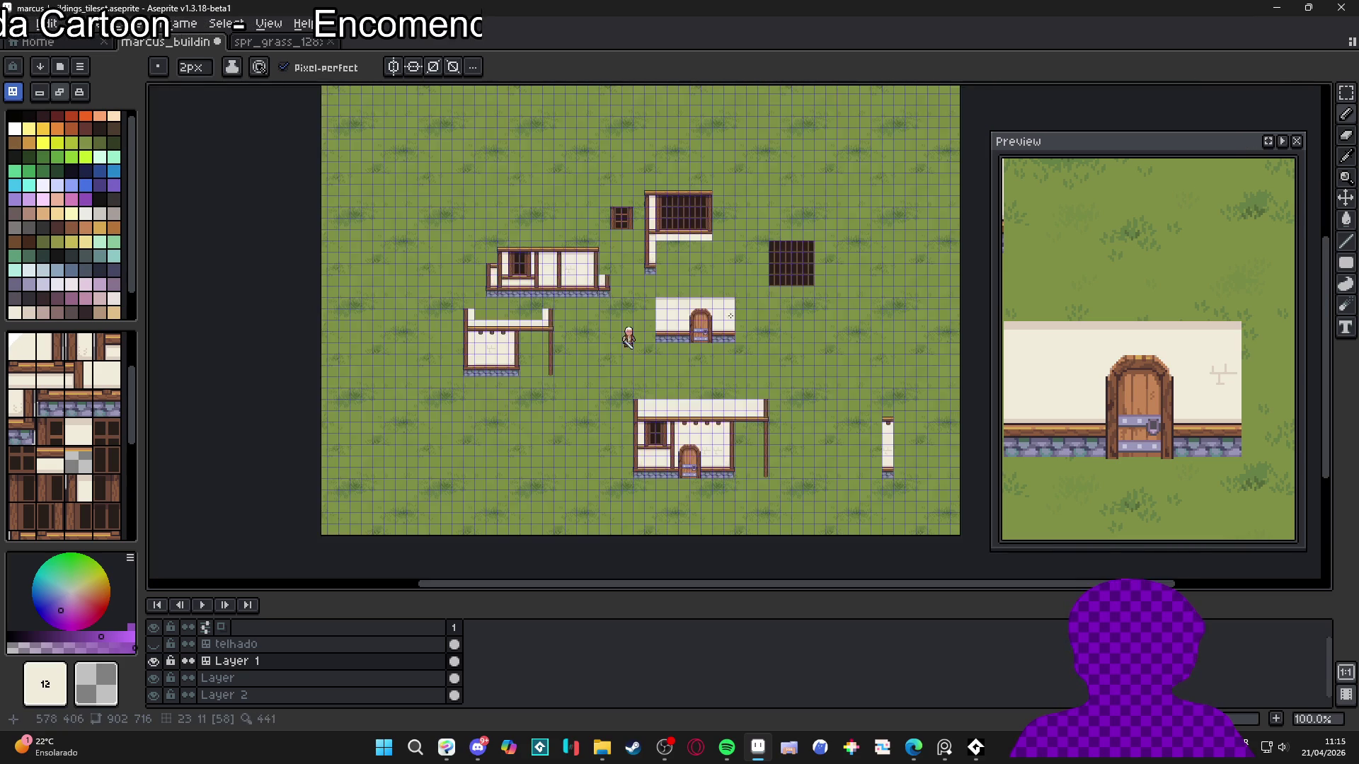
scroll(643, 234, up, 1)
alt+click(662, 225)
scroll(579, 333, down, 1)
scroll(601, 423, up, 1)
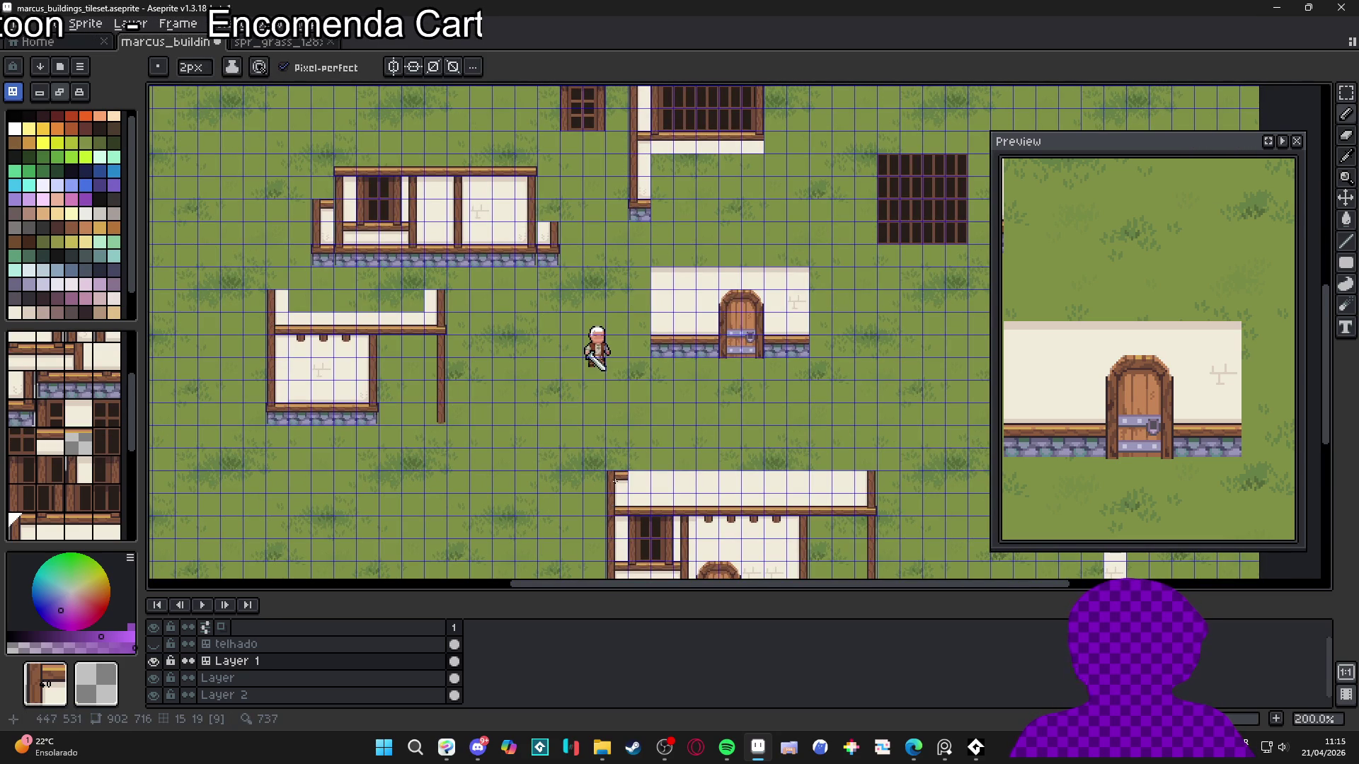
Pick the wooden beam tile from the upper building
scroll(621, 473, down, 1)
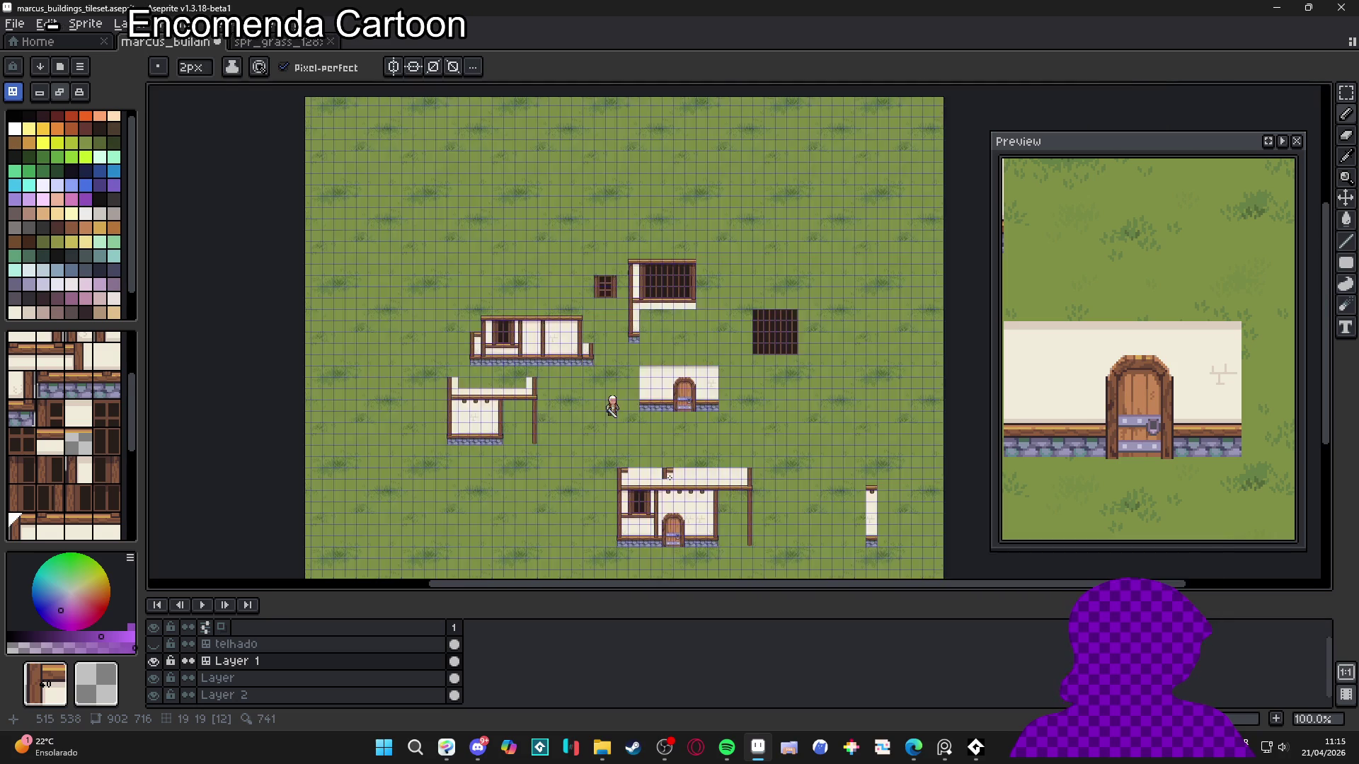
mouse_move(669, 476)
mouse_down()
mouse_move(675, 358)
mouse_move(672, 404)
mouse_up()
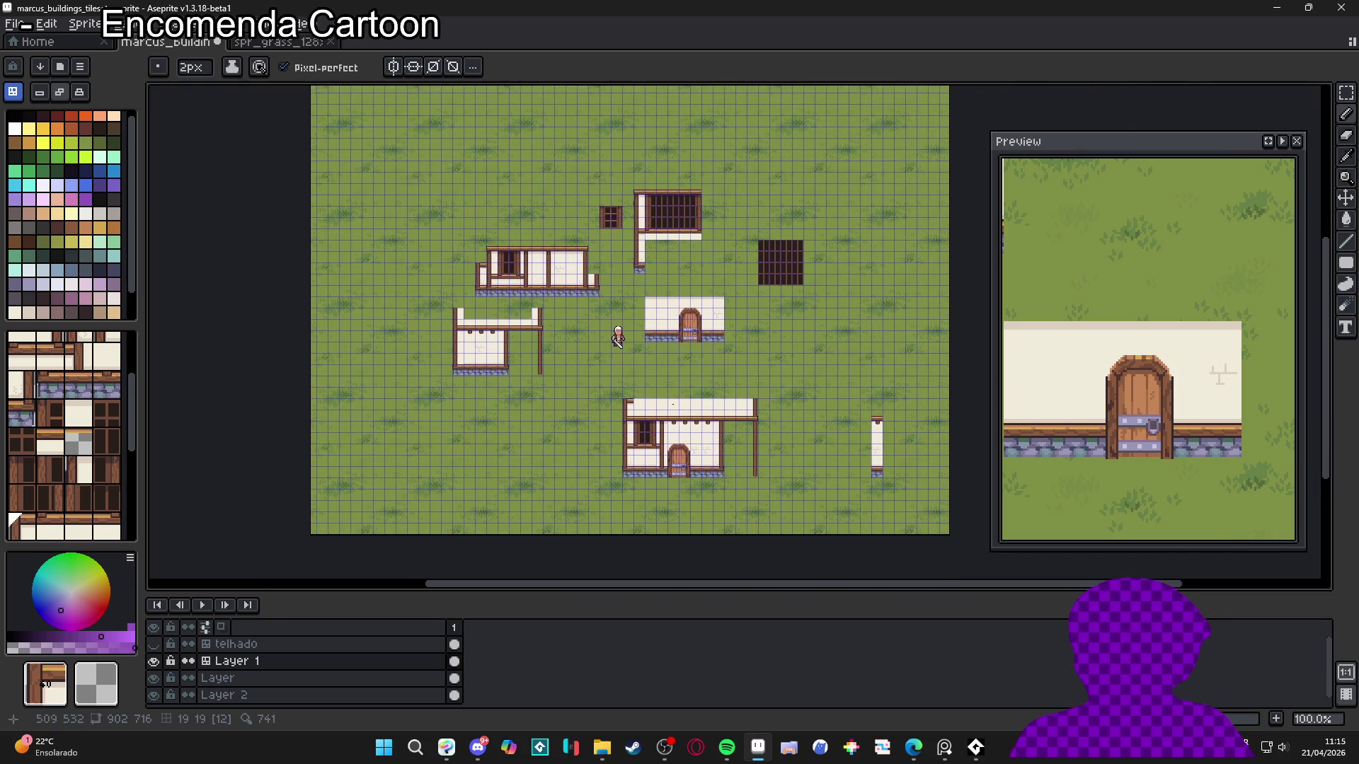
scroll(701, 398, up, 1)
scroll(637, 318, down, 1)
scroll(600, 237, up, 1)
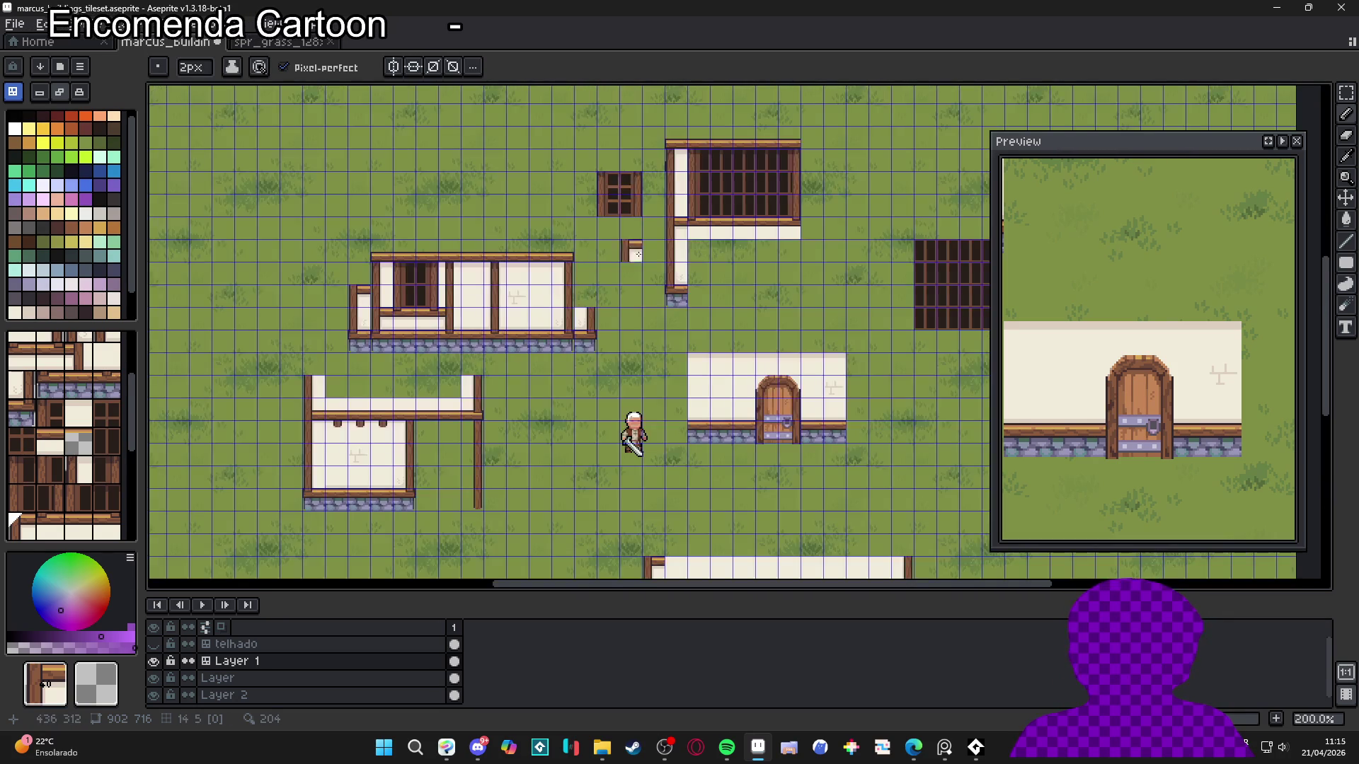
key(i)
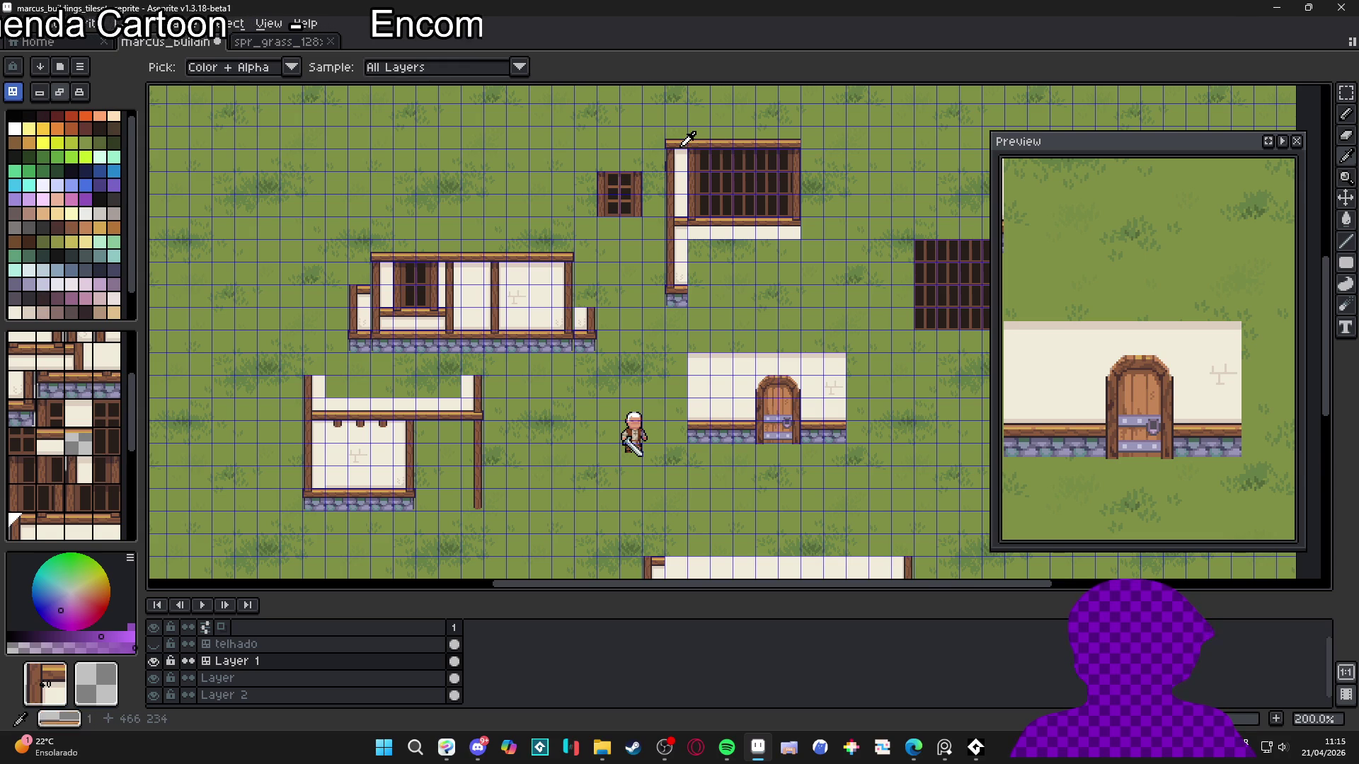
click(687, 139)
key(b)
scroll(649, 384, down, 3)
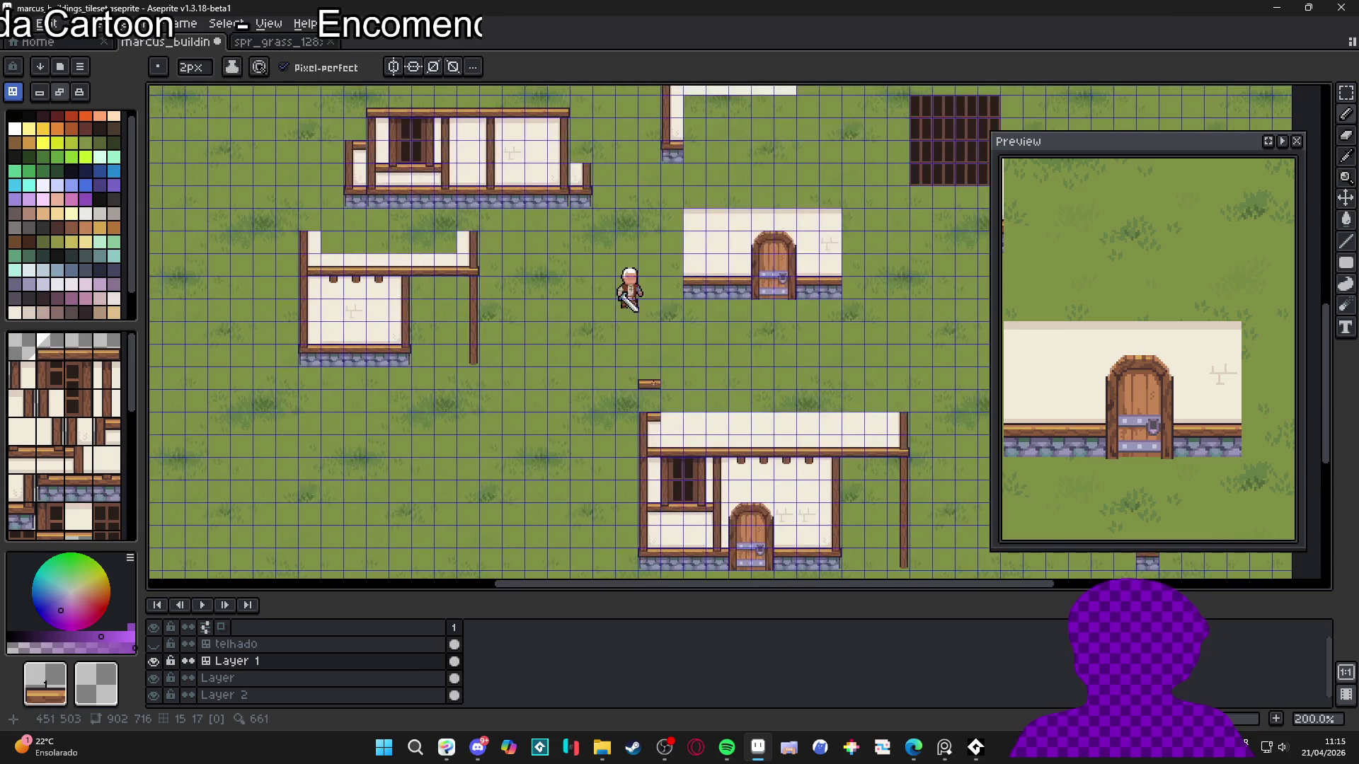
scroll(650, 345, up, 3)
Stamp two brown wood tiles above the bottom building
key(i)
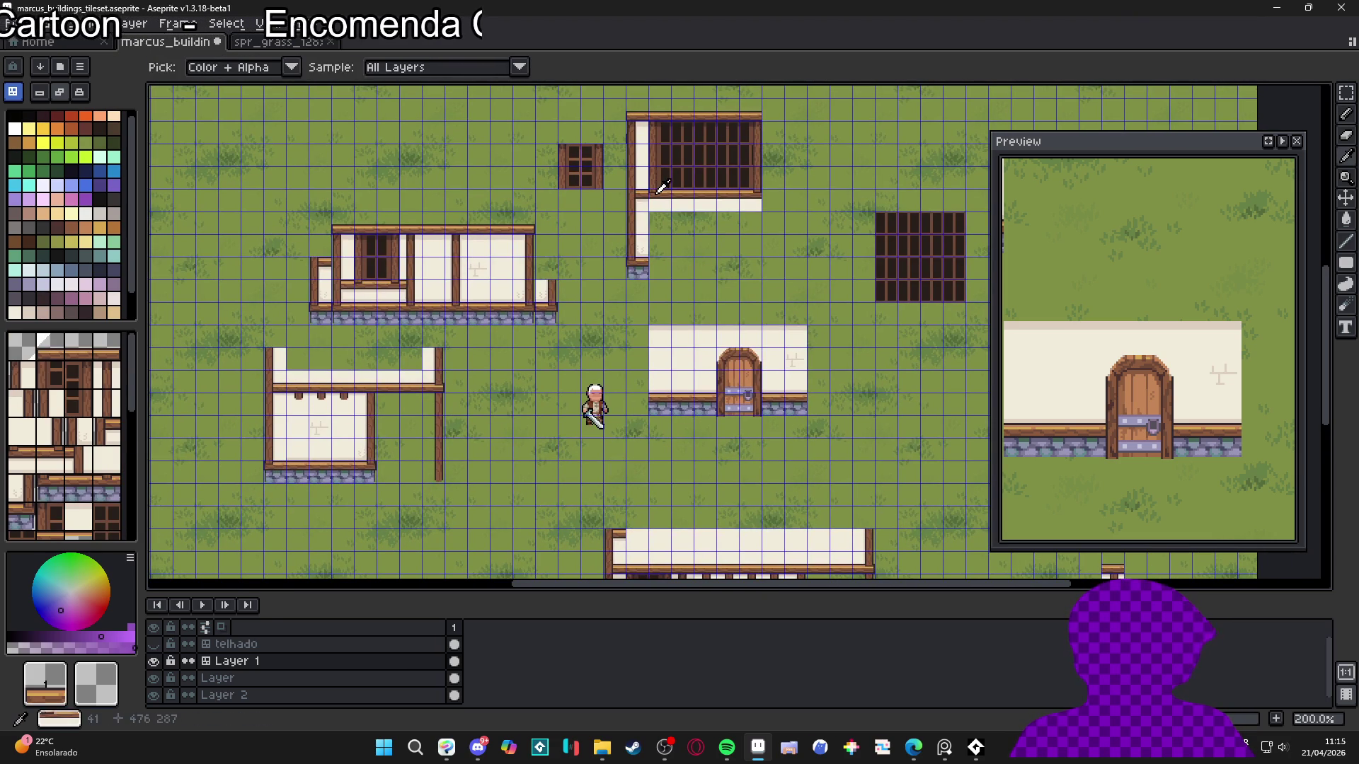
click(662, 186)
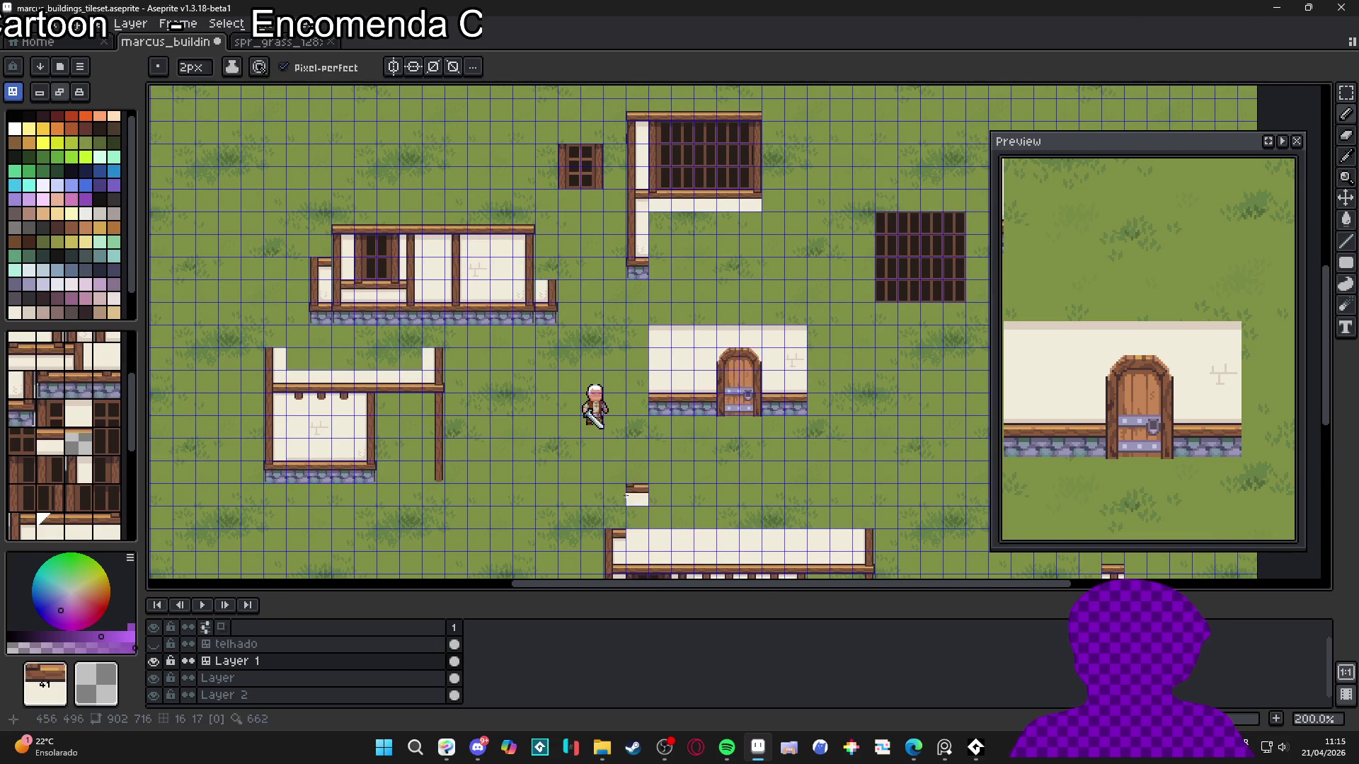
click(663, 168)
key(b)
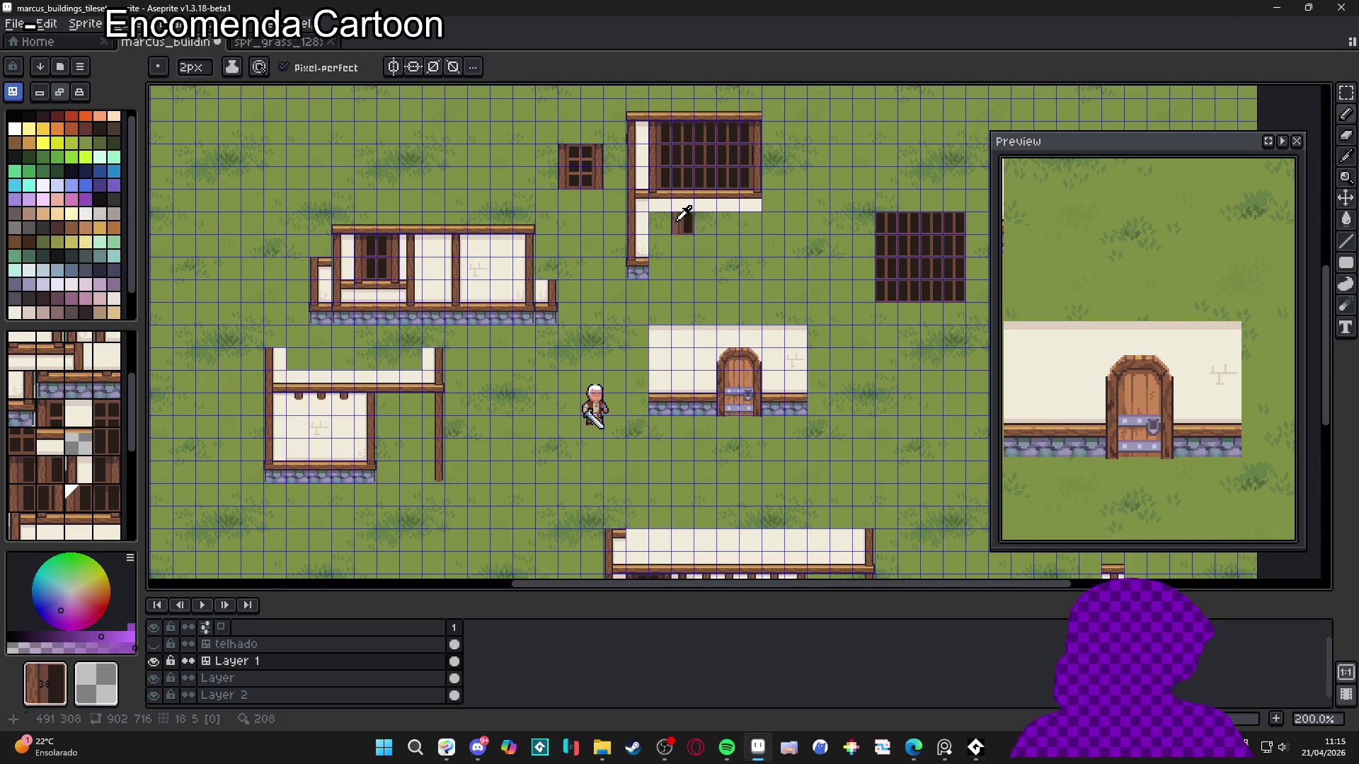
alt+click(661, 183)
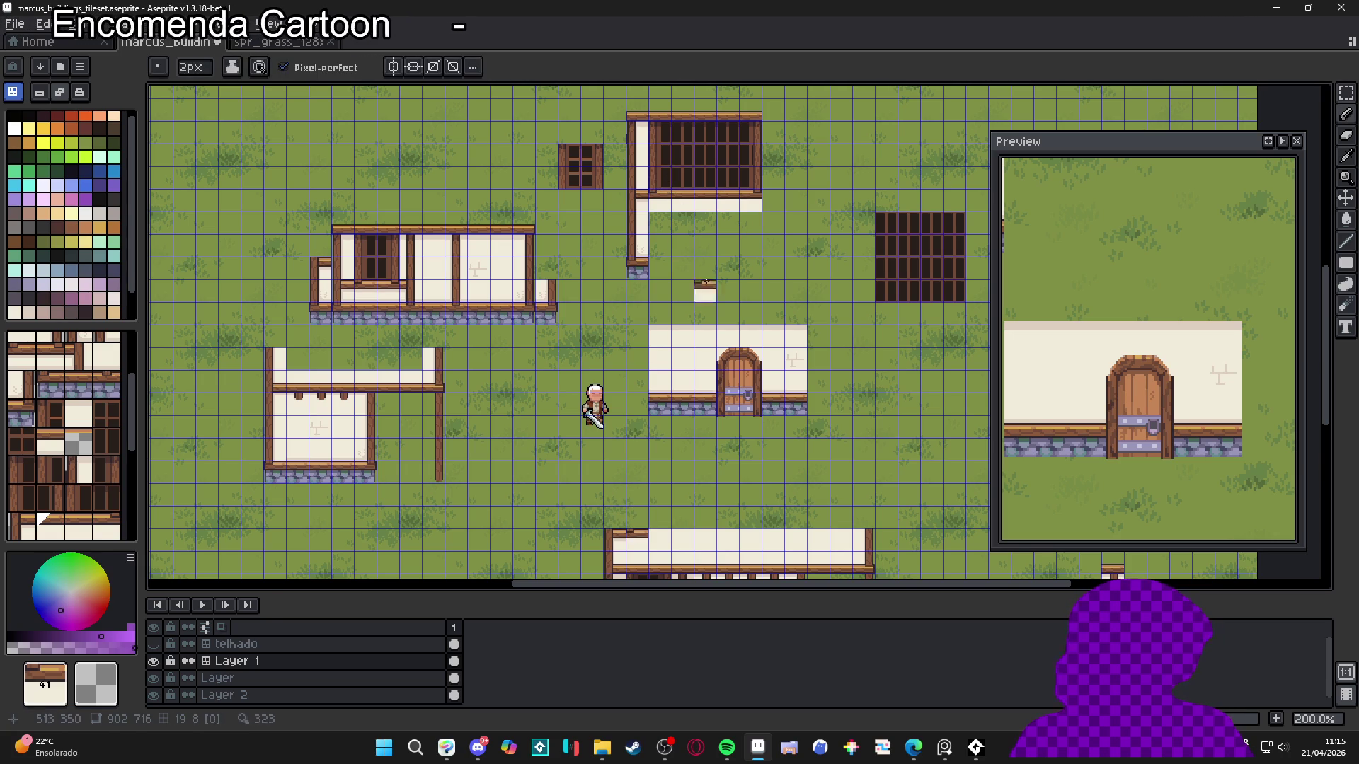
scroll(731, 427, down, 1)
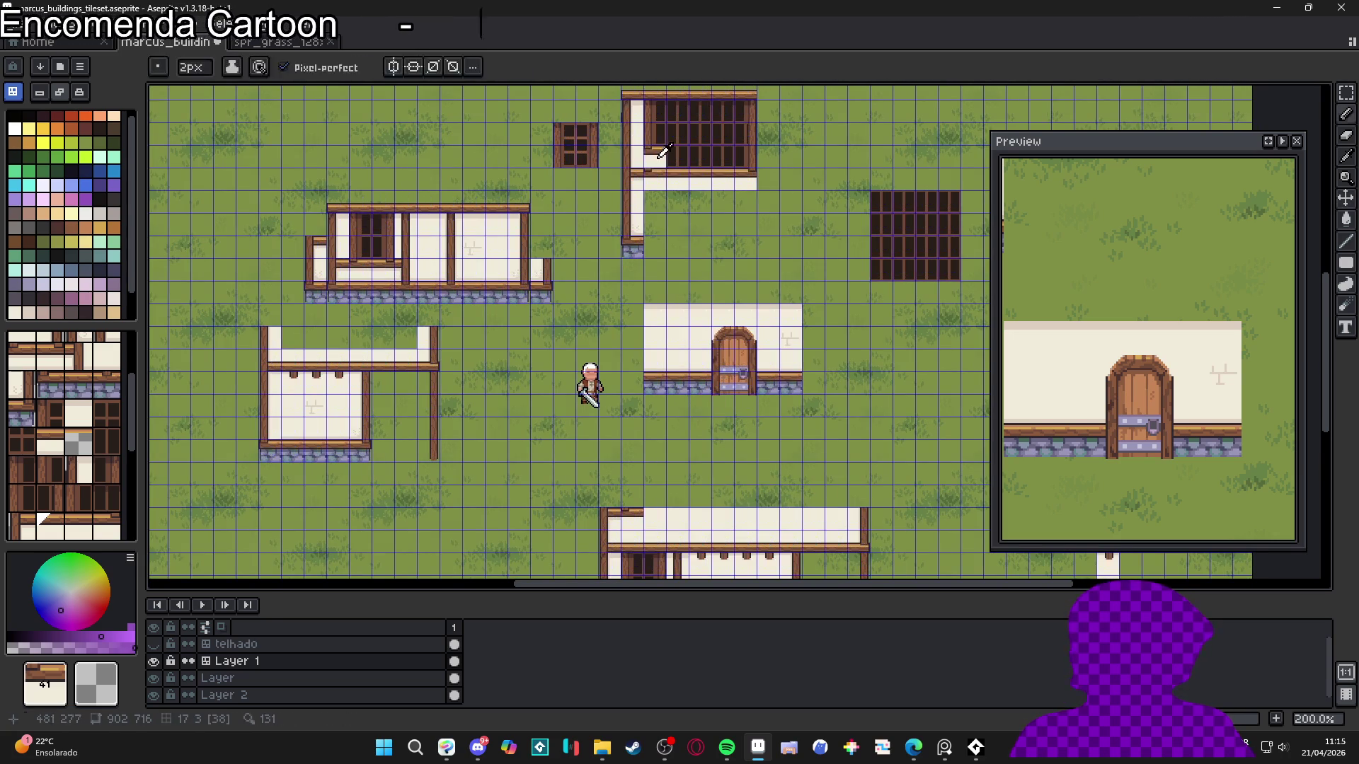
alt+click(609, 519)
click(624, 499)
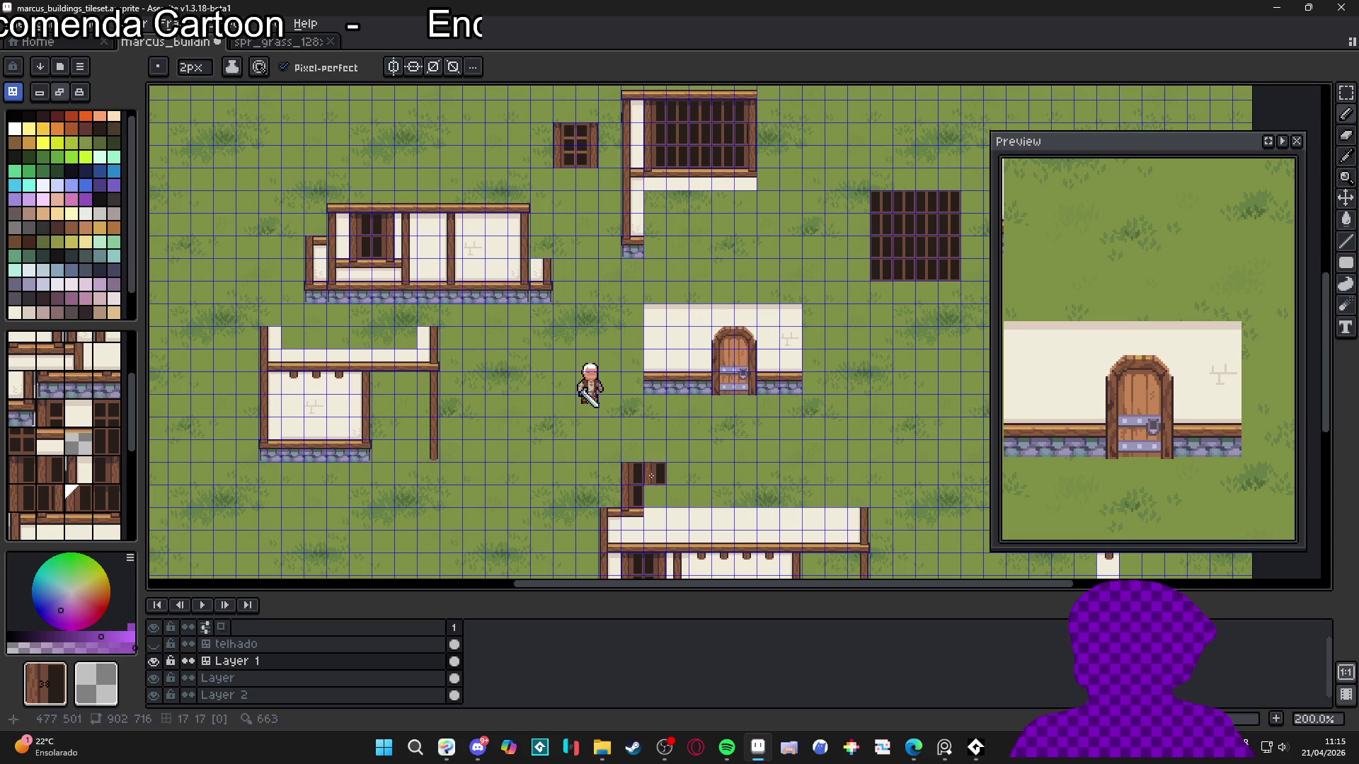
Paint a short column of dark window tiles, removing a stray wall tile
scroll(655, 473, down, 1)
scroll(722, 463, up, 1)
alt+click(692, 170)
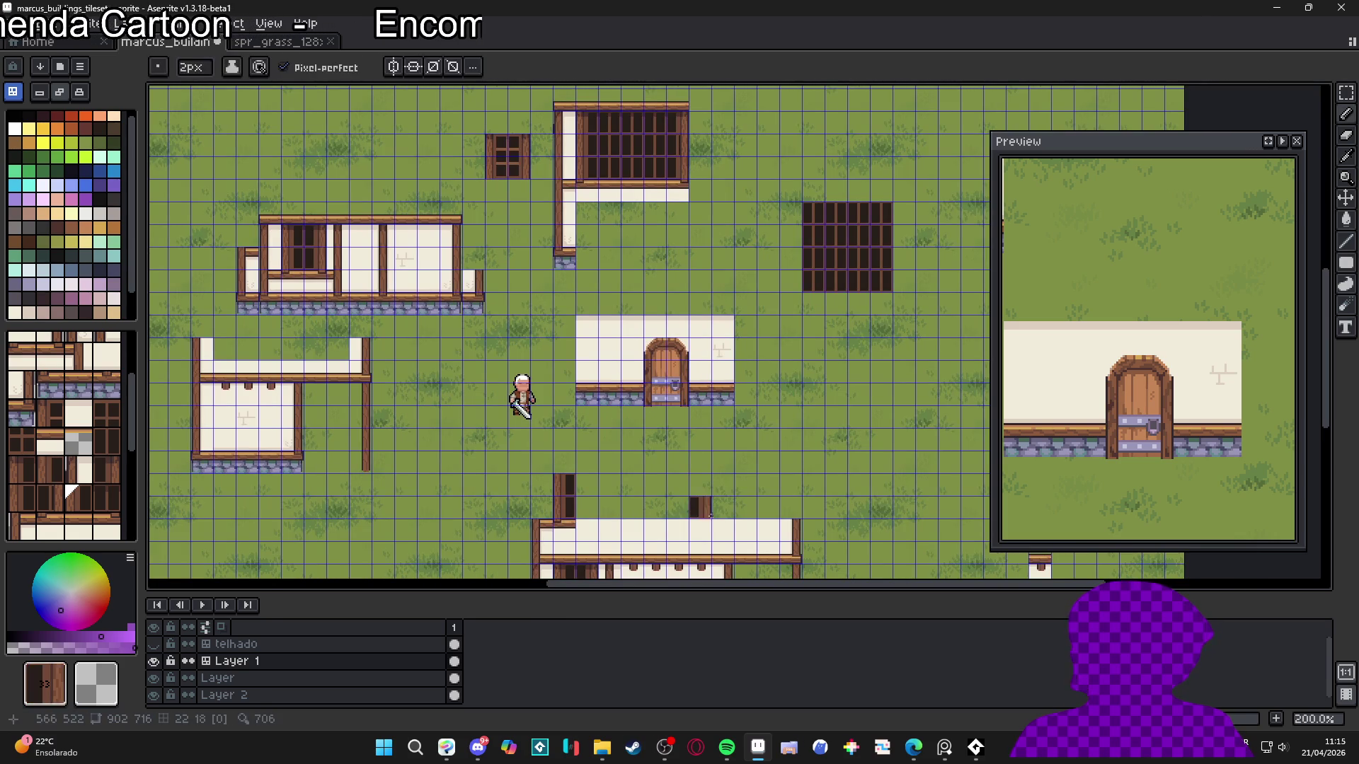
alt+click(691, 131)
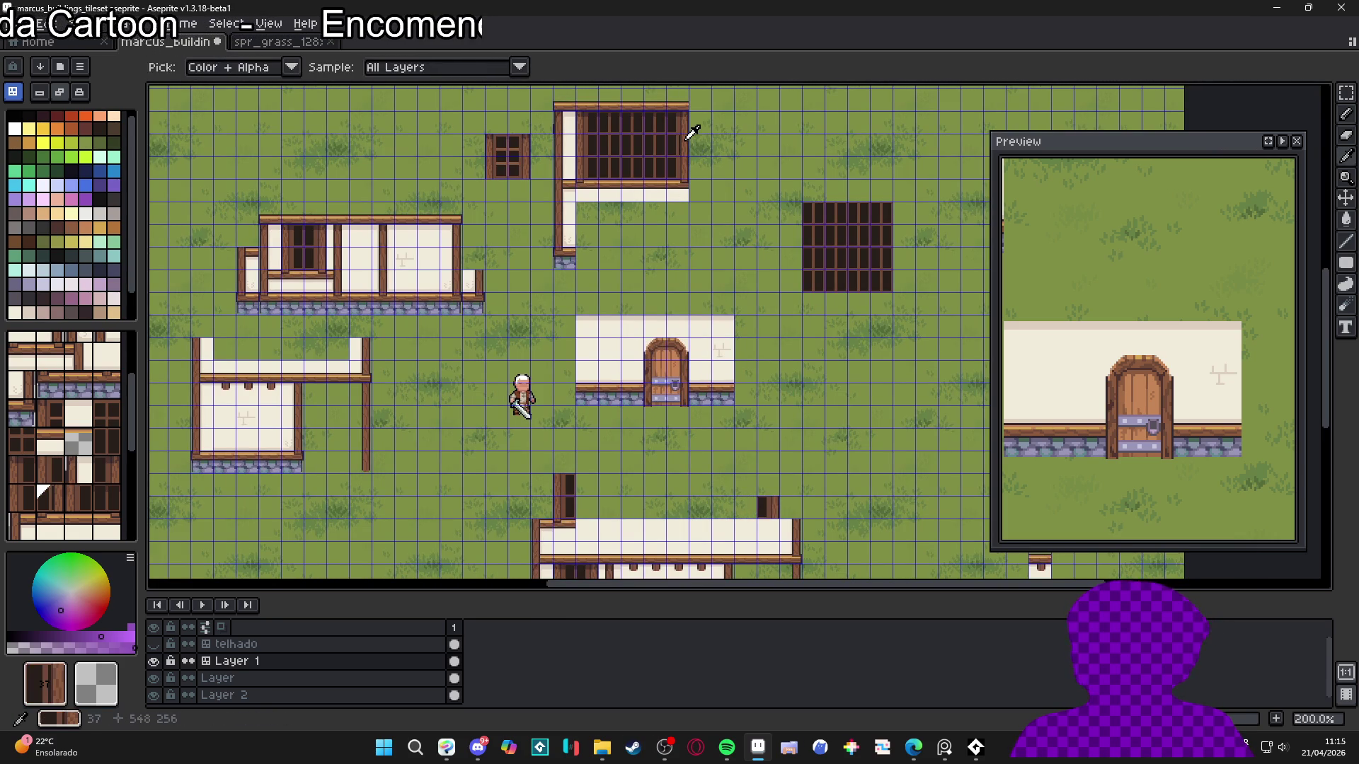
drag(768, 510, 768, 471)
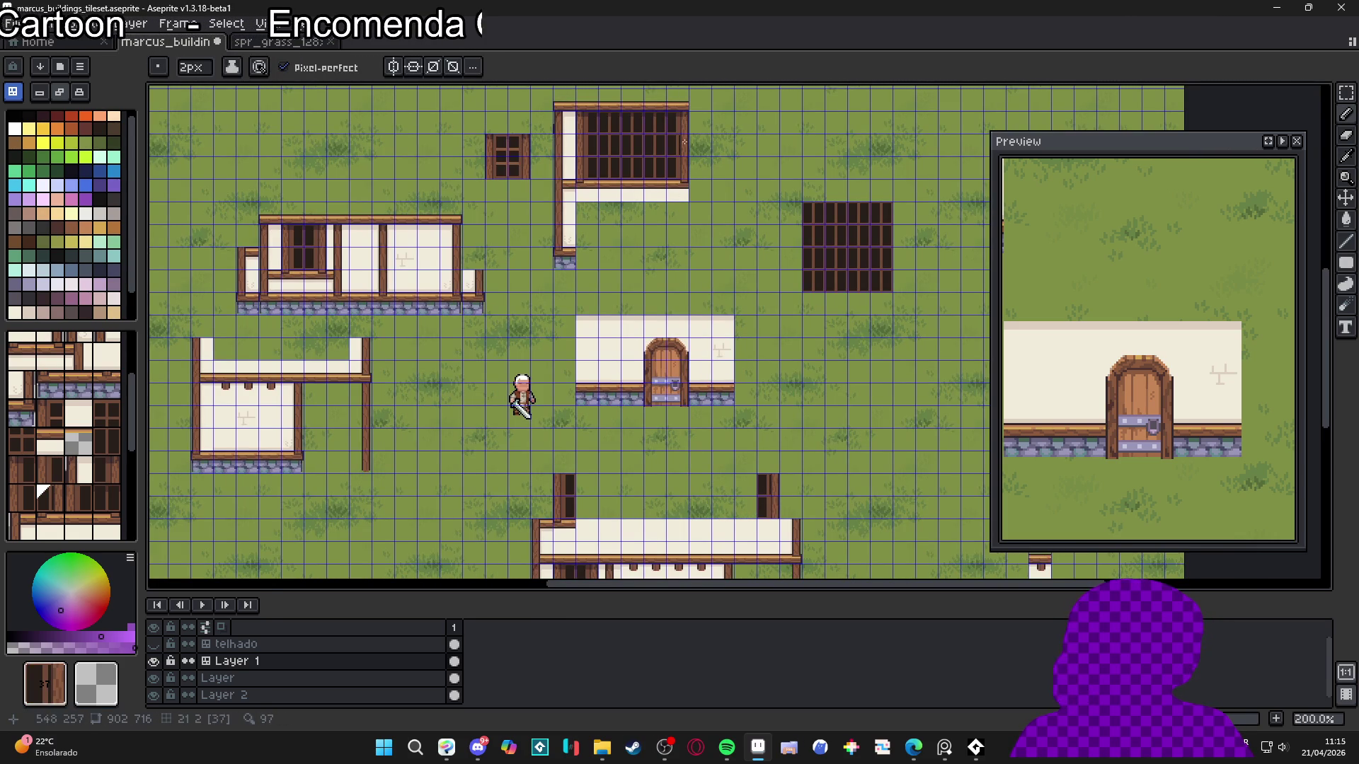
alt+click(692, 122)
click(716, 339)
key(ctrl+z)
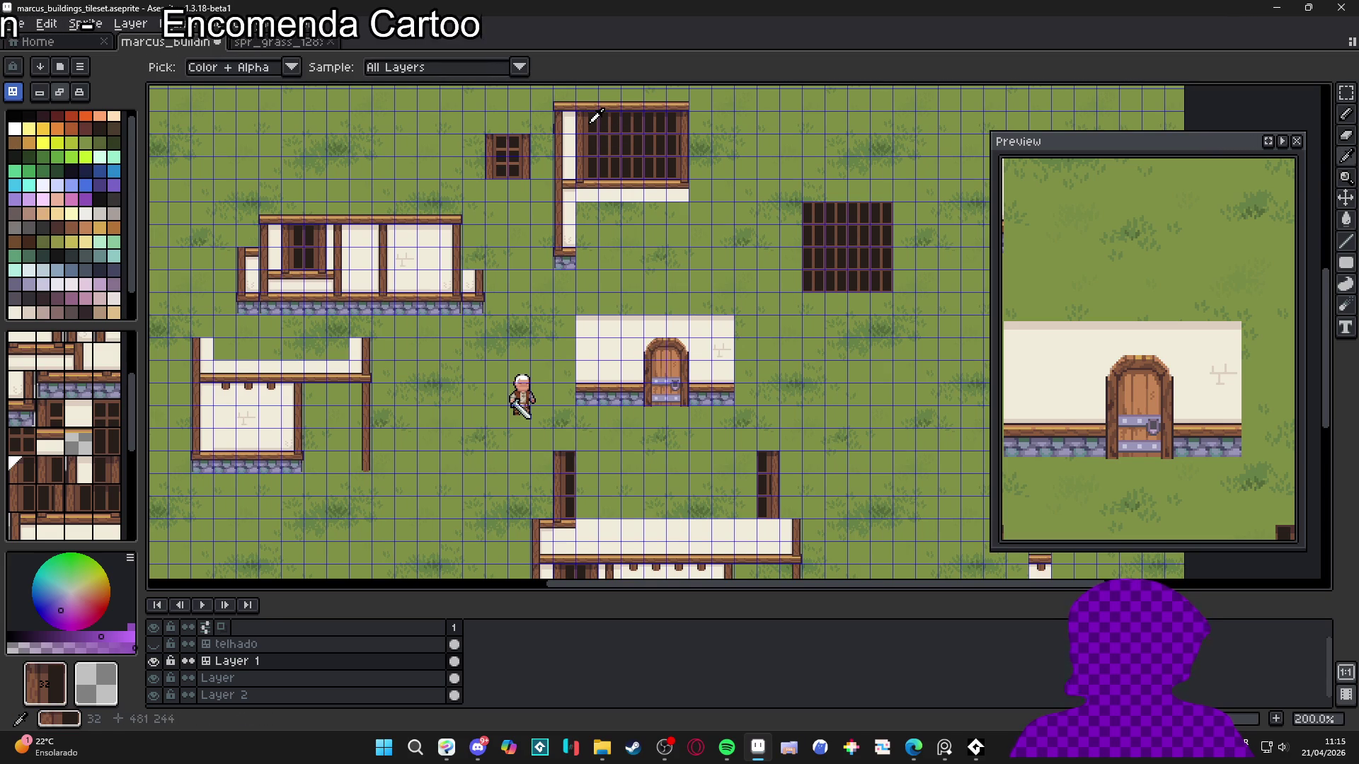
Paint rows of dark window tiles across the upper storey
alt+click(598, 122)
click(587, 464)
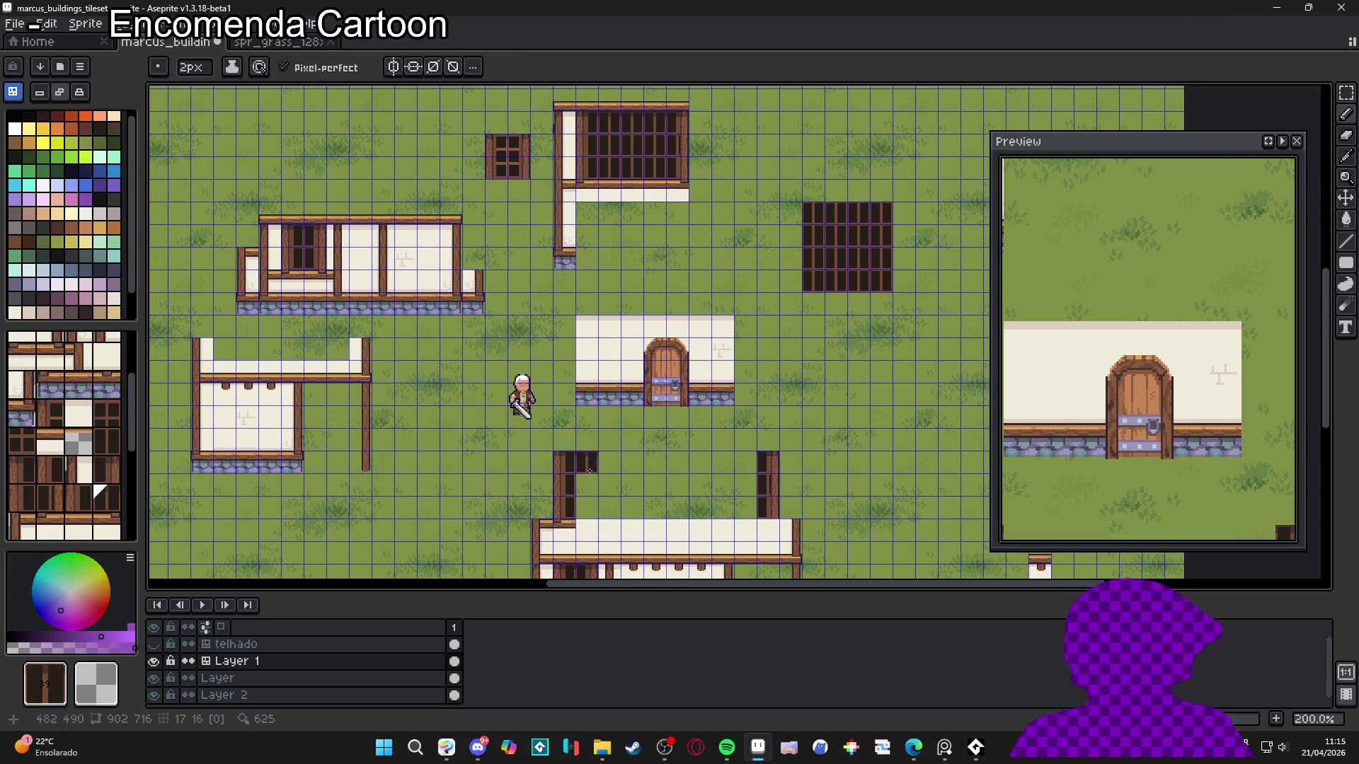
mouse_move(589, 470)
mouse_down()
mouse_move(768, 467)
mouse_move(607, 469)
mouse_move(607, 486)
mouse_move(757, 494)
mouse_up()
alt+click(658, 143)
key(ctrl+z)
key(ctrl+z)
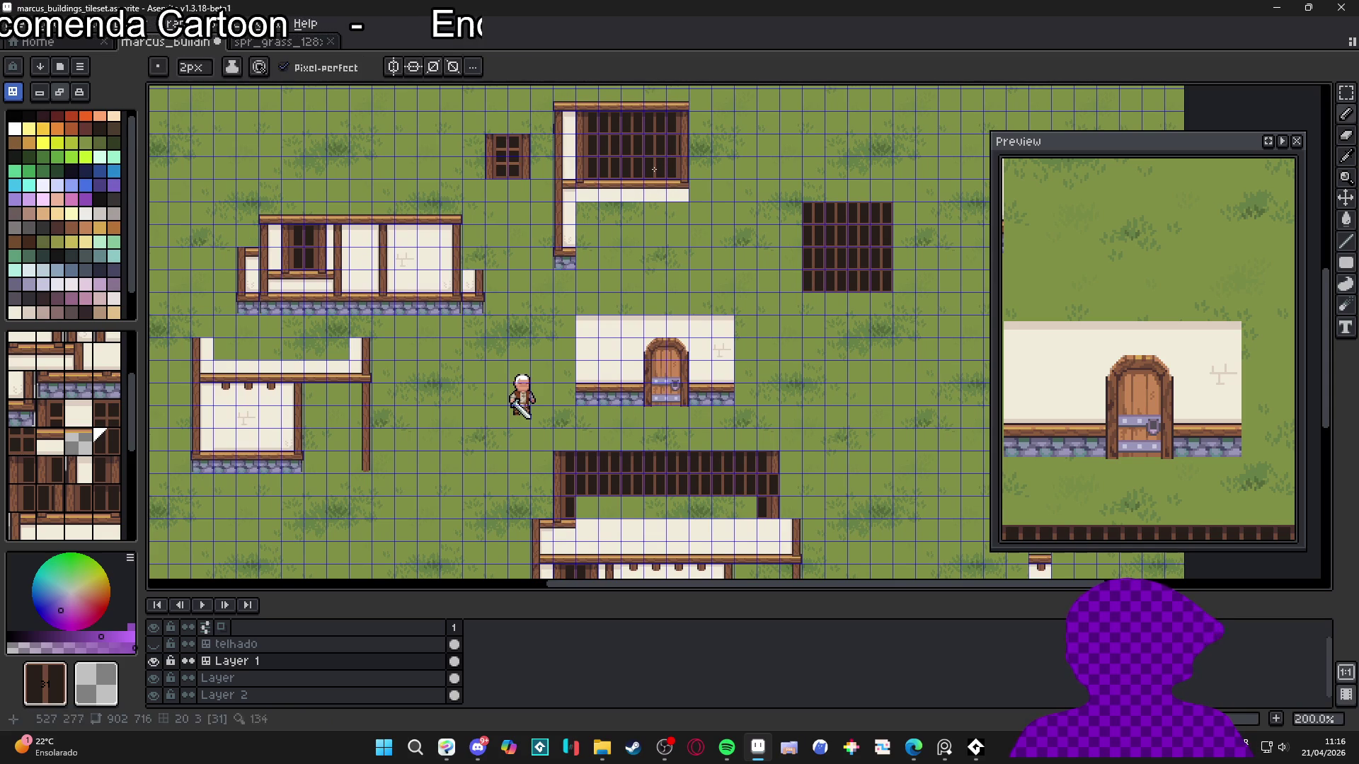
mouse_move(707, 509)
mouse_down()
mouse_move(601, 509)
mouse_move(682, 528)
mouse_up()
Place a wood-beam wall tile below the window grid
alt+click(625, 184)
click(610, 538)
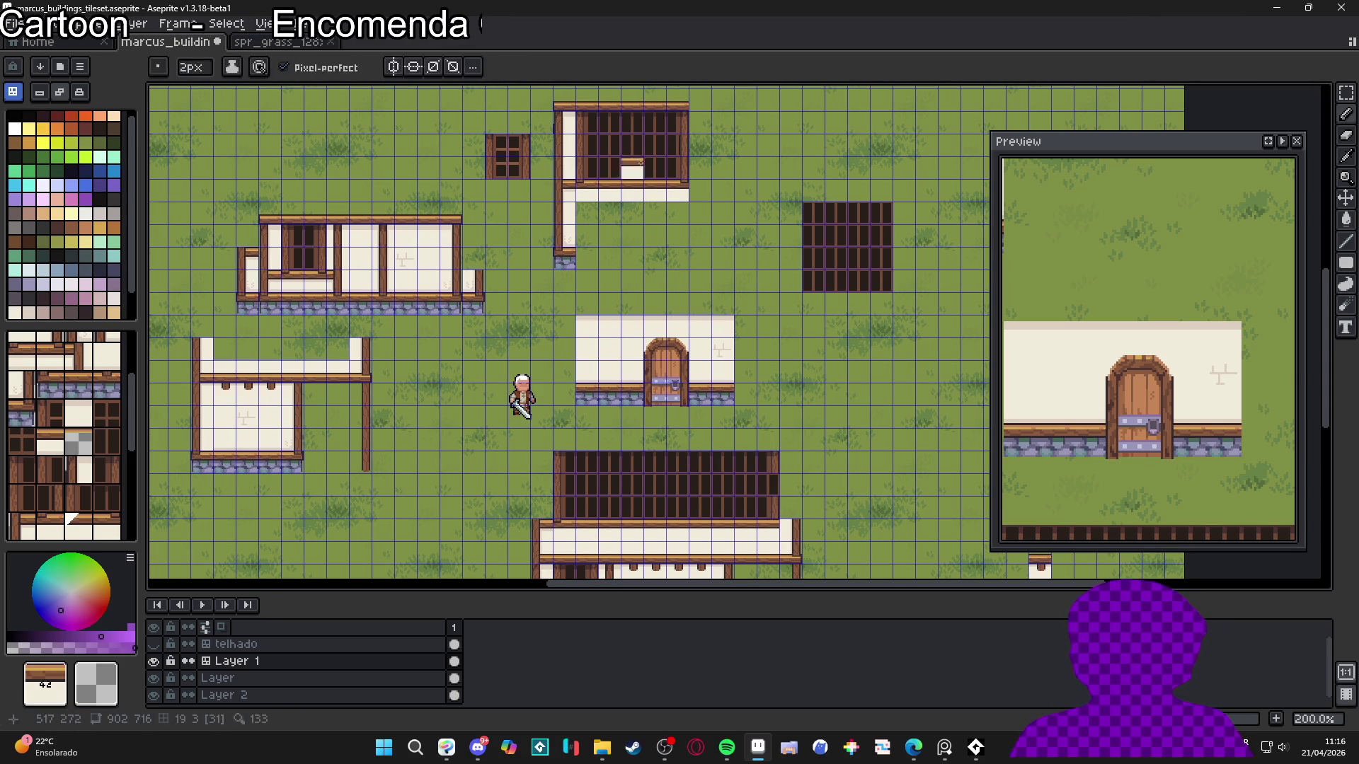
alt+click(678, 177)
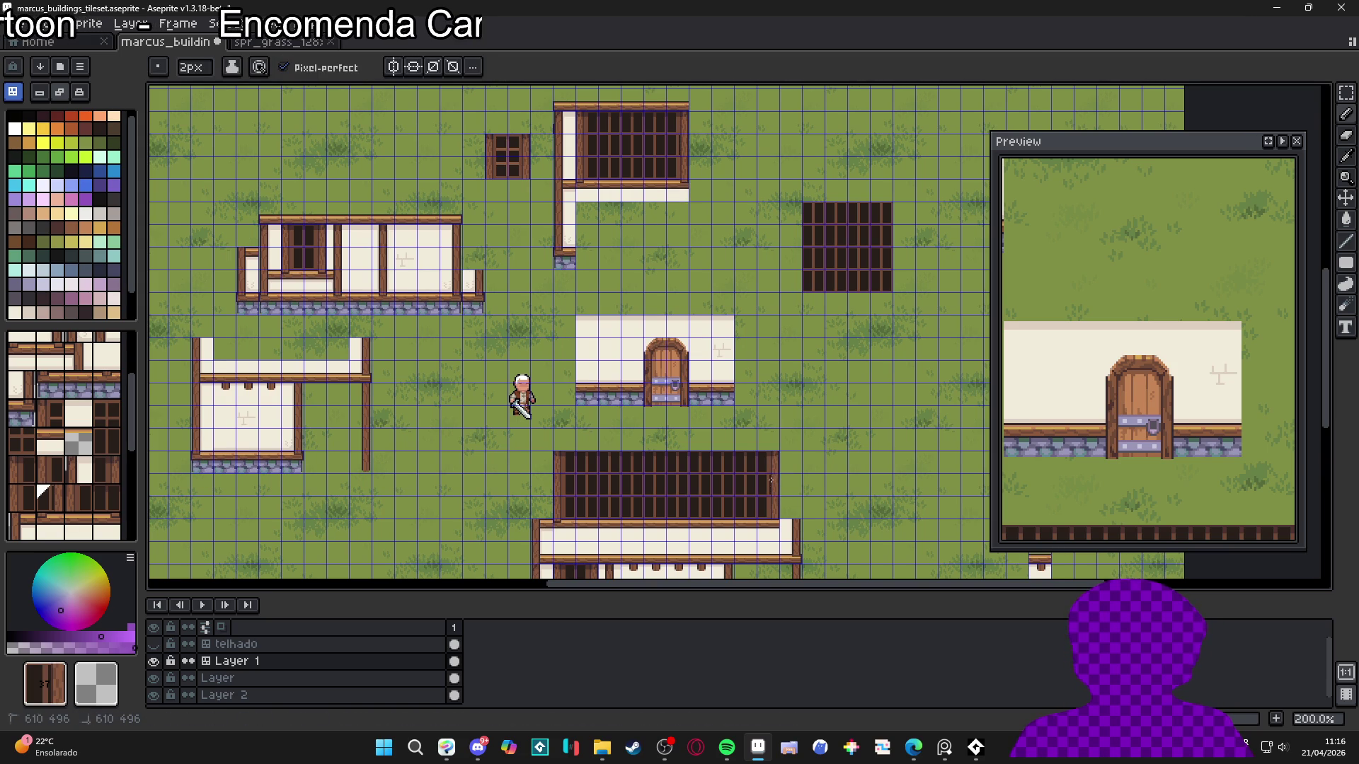
drag(771, 514, 746, 418)
scroll(746, 418, down, 2)
scroll(764, 424, up, 2)
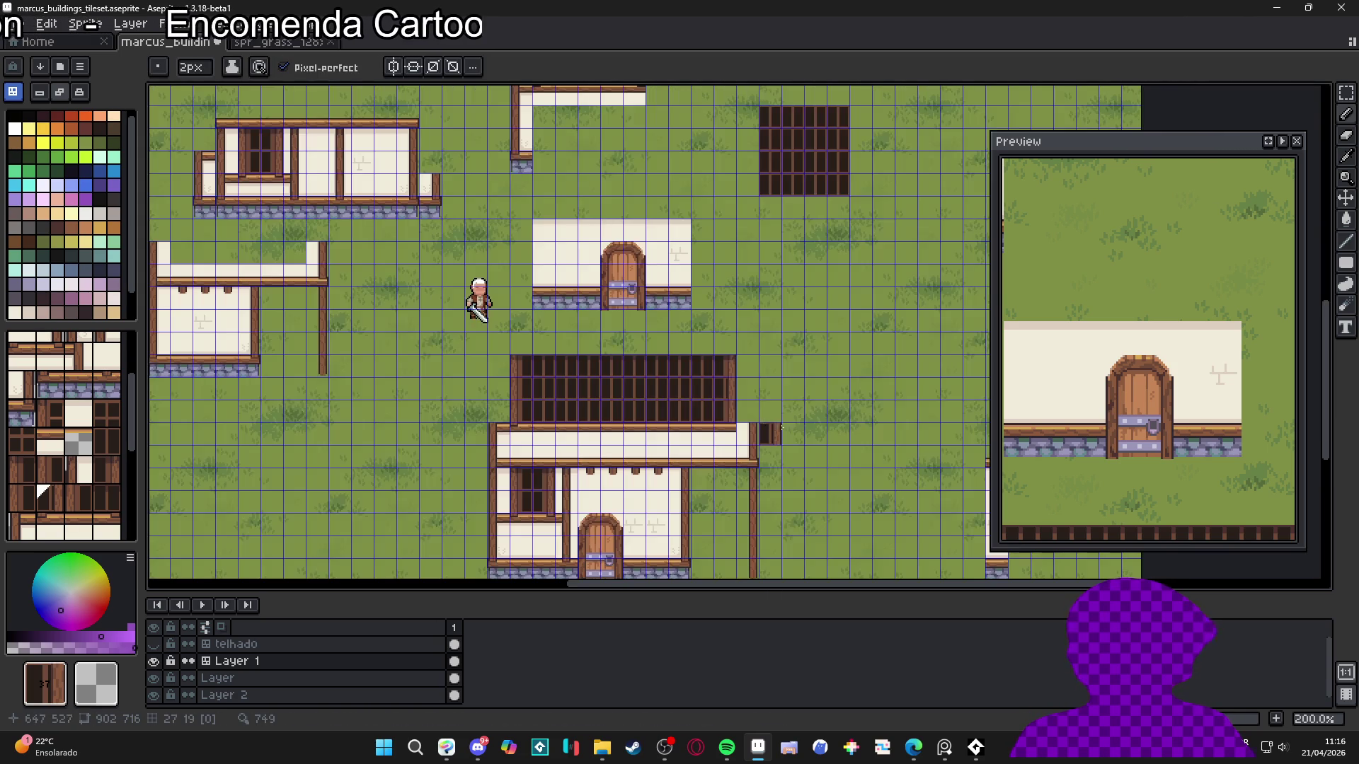
scroll(746, 371, up, 3)
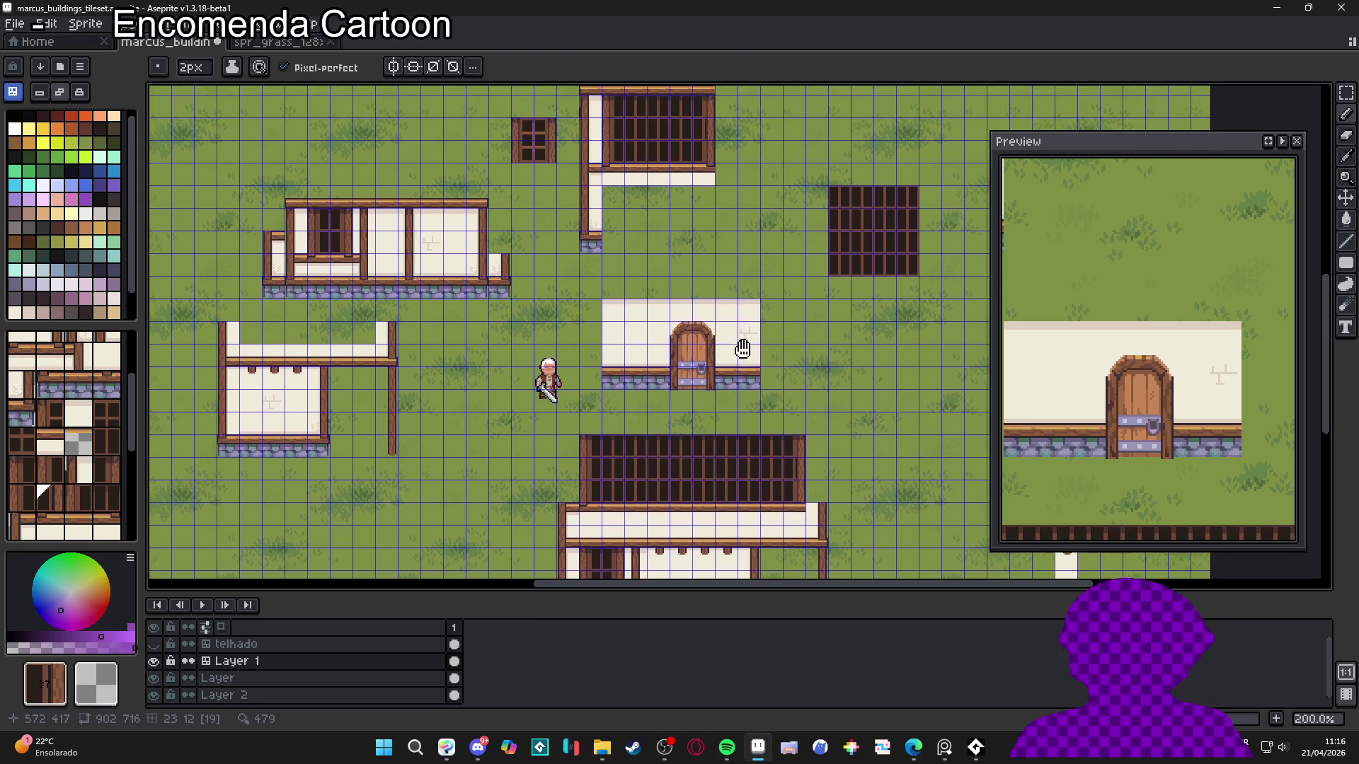
scroll(541, 303, down, 1)
Paint brown wall posts above the lower building's left edge
alt+click(388, 296)
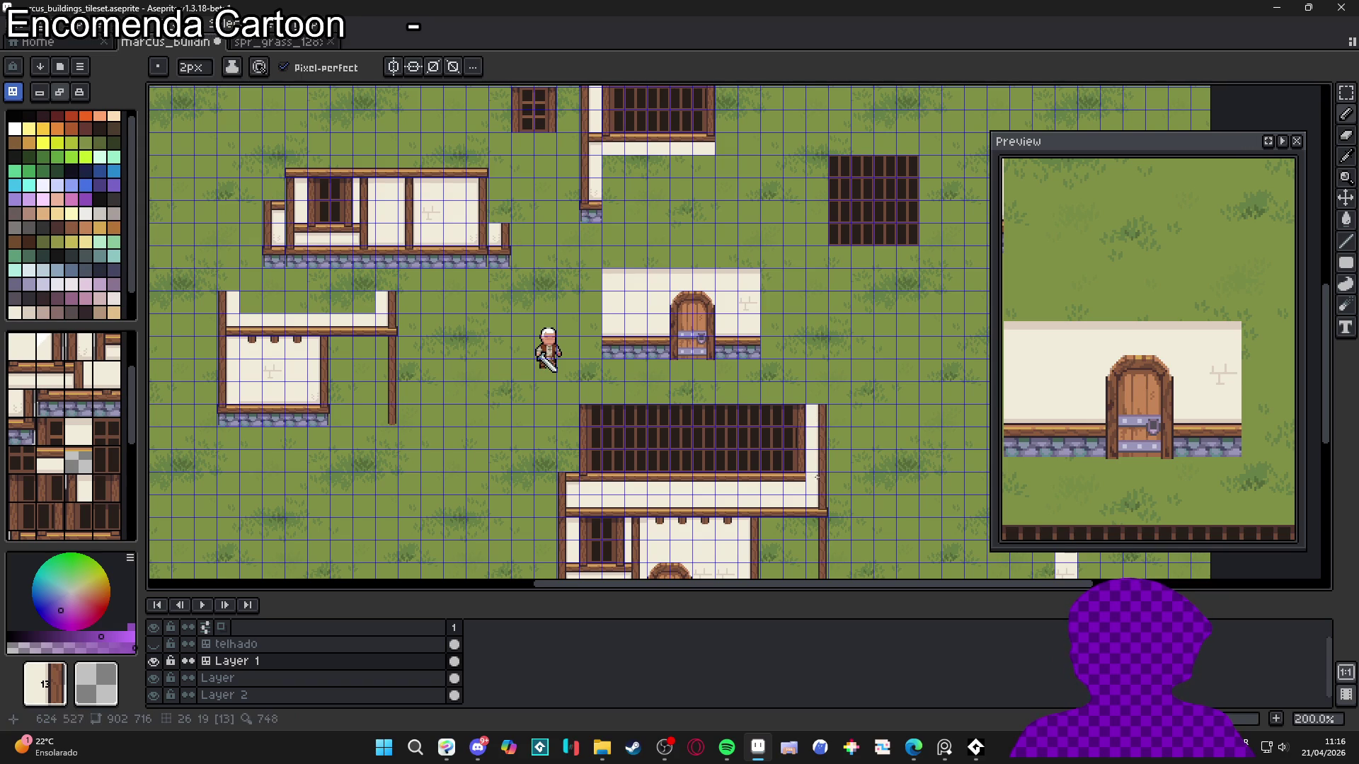
key(alt)
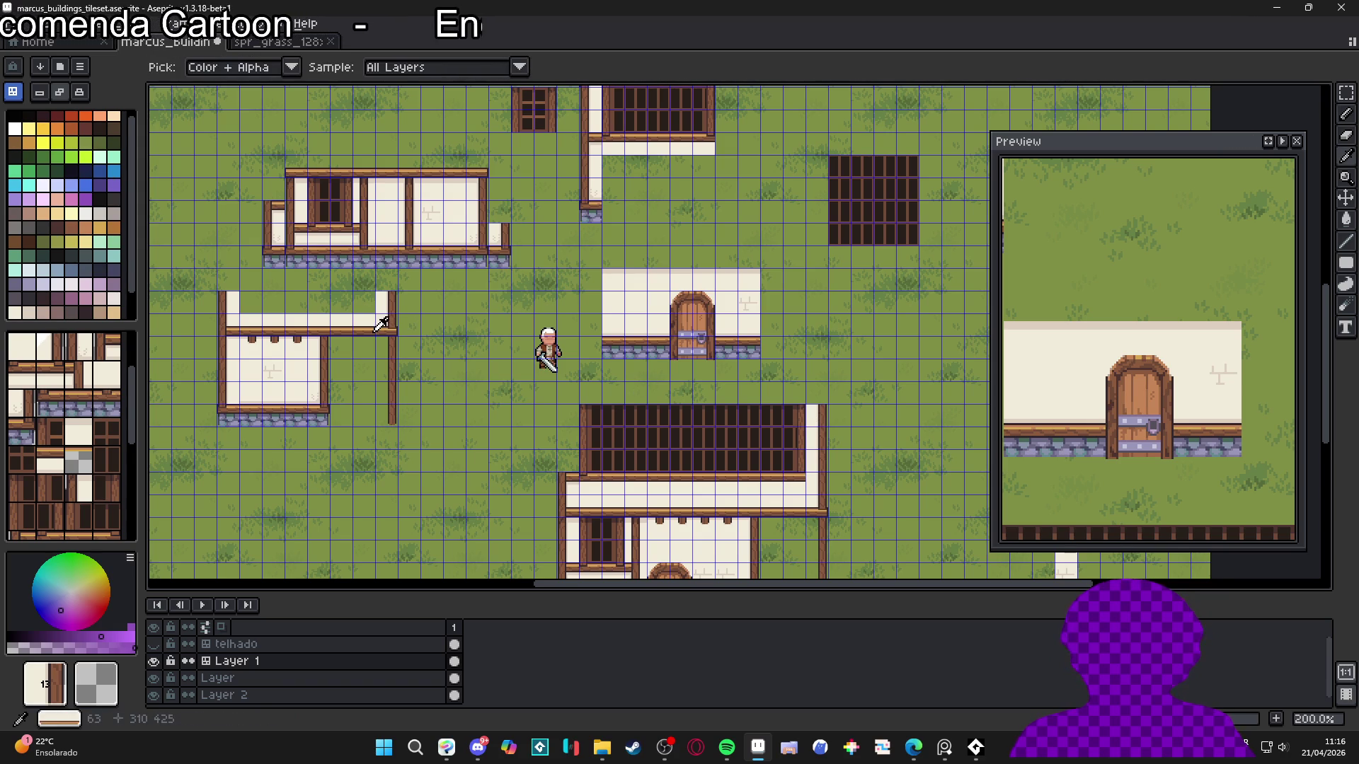
alt+click(478, 167)
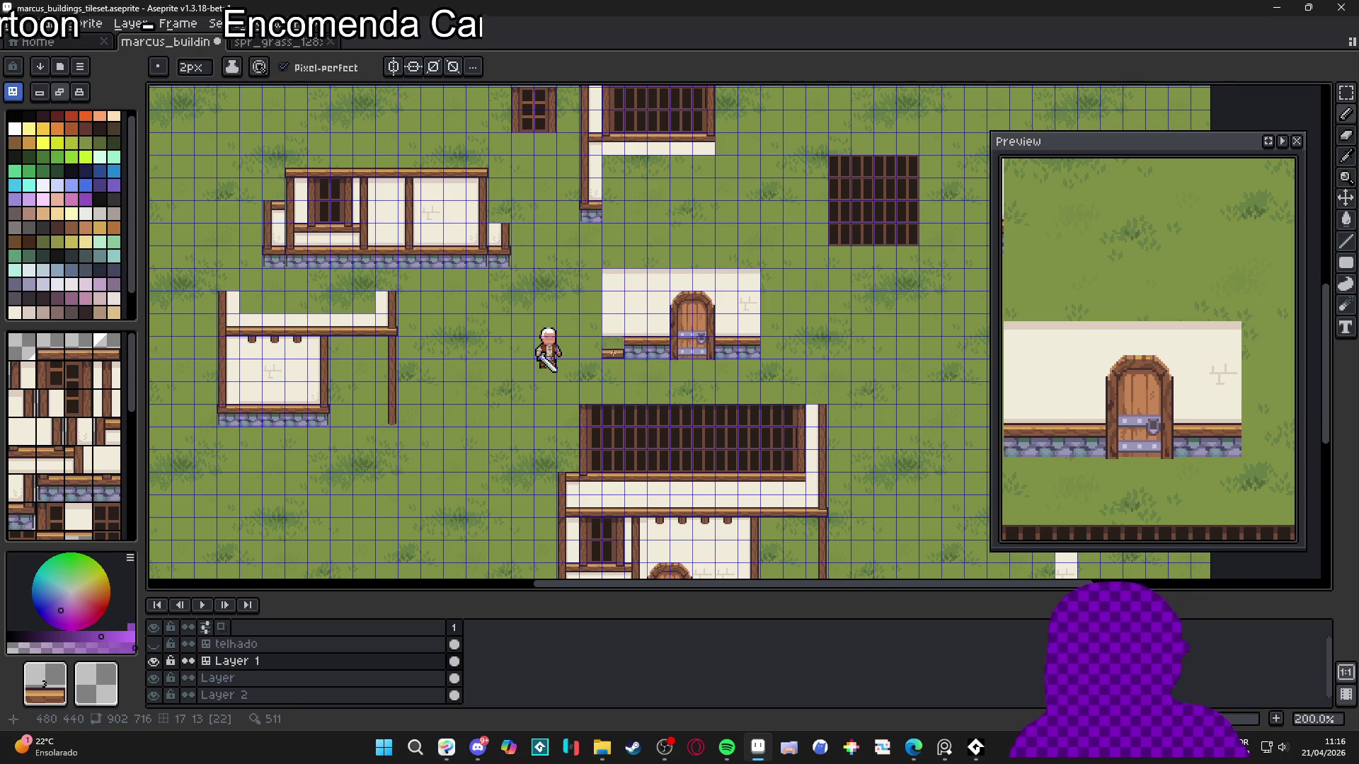
scroll(612, 347, up, 2)
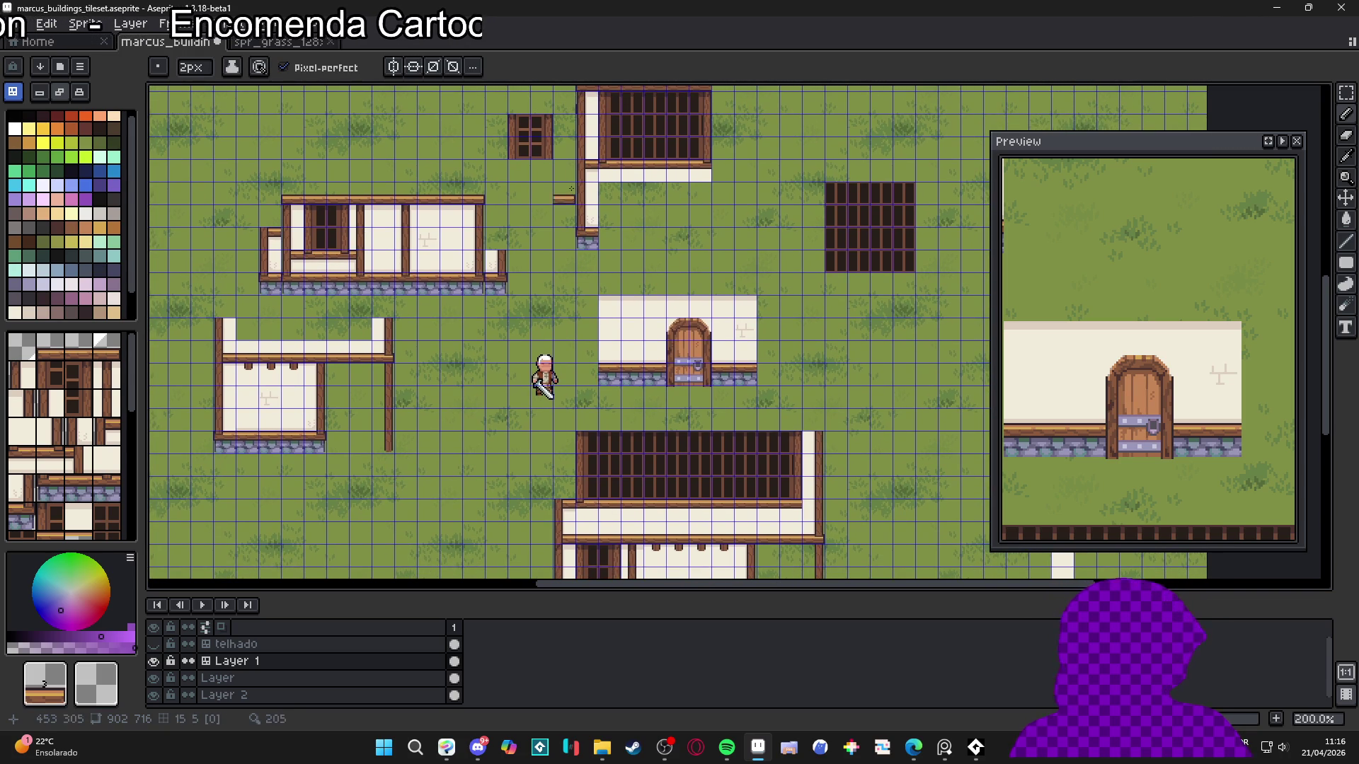
alt+click(589, 136)
drag(569, 477, 566, 442)
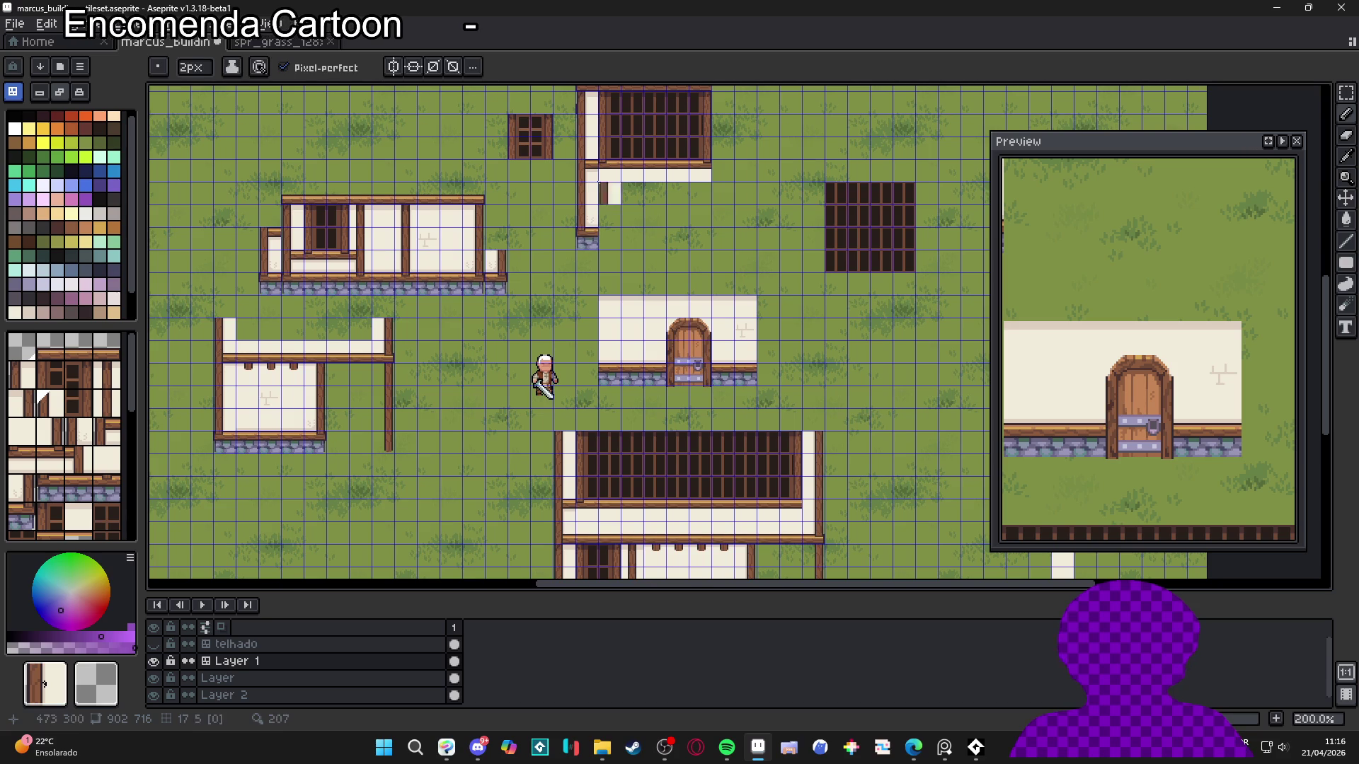
alt+click(595, 160)
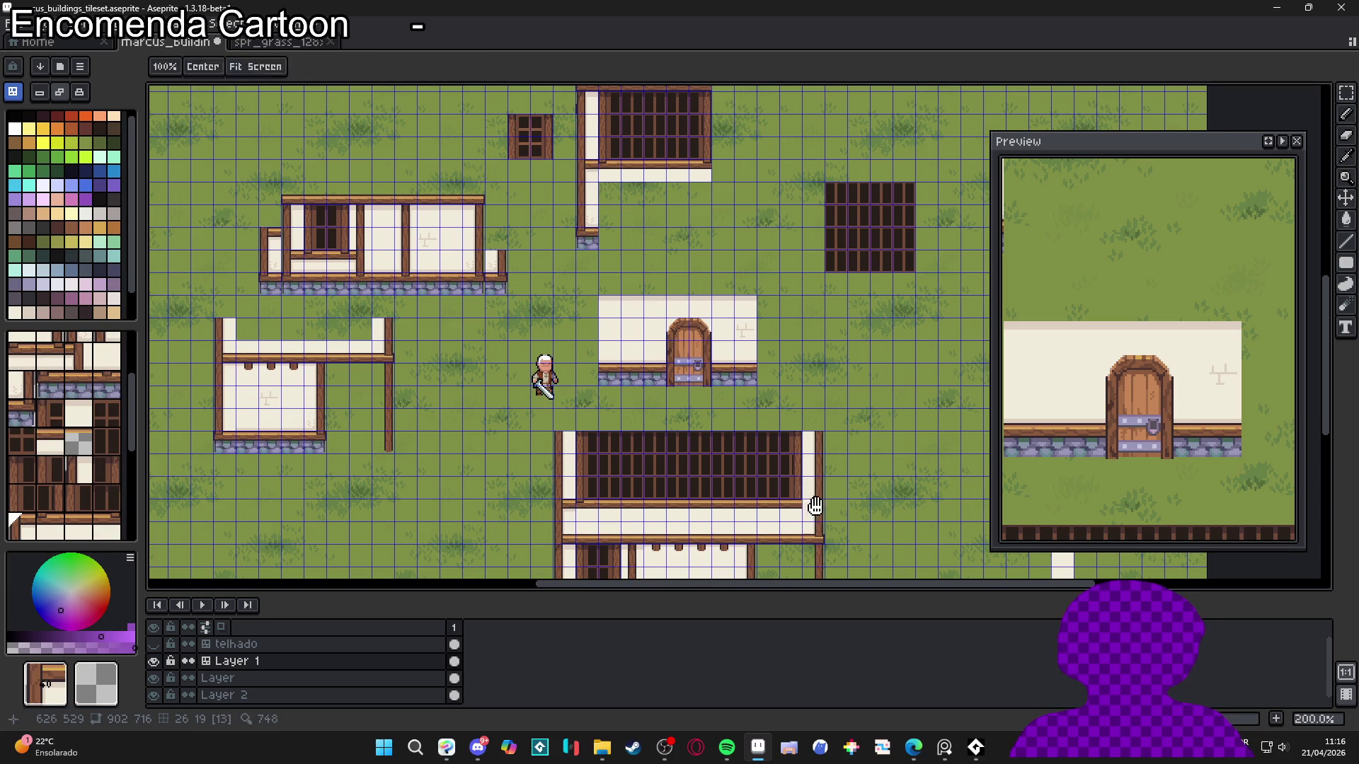
key(space)
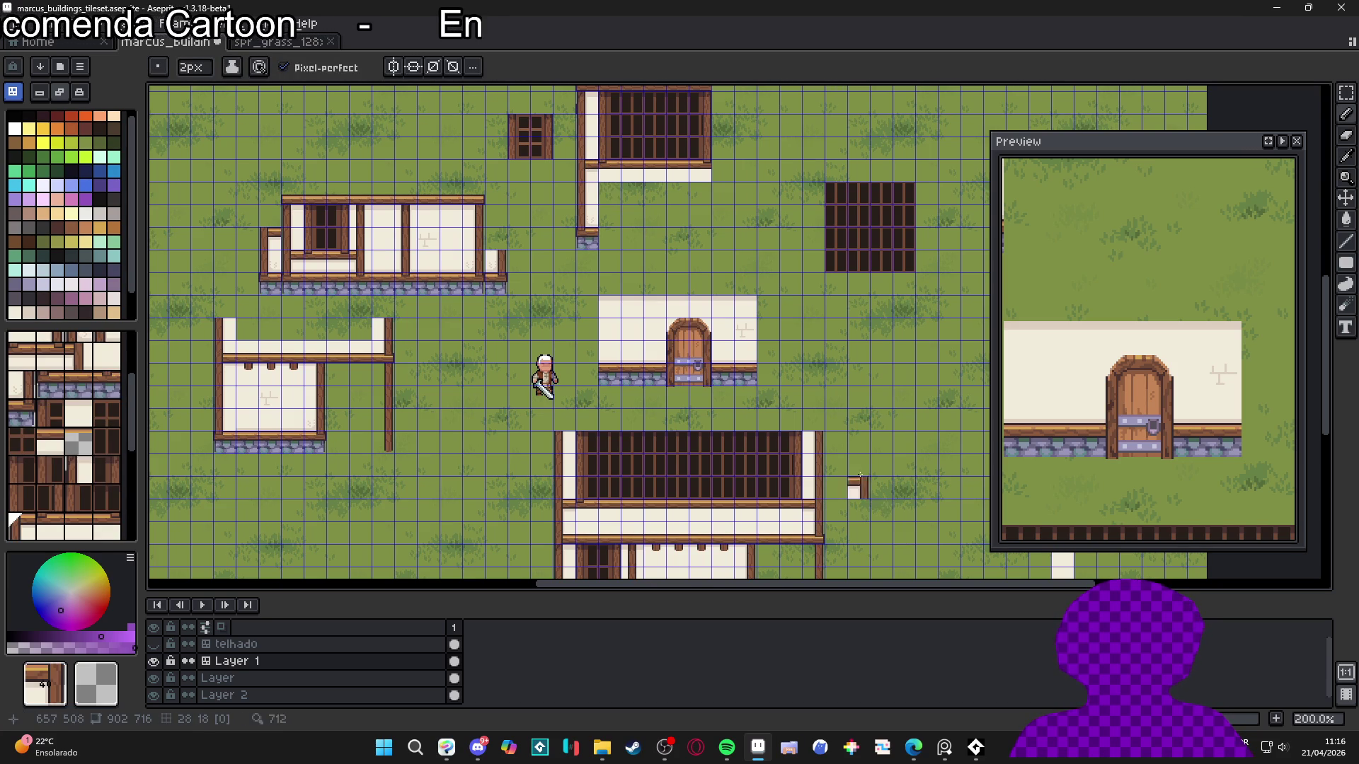
Pan the tilemap view to frame the lower house
drag(843, 419, 831, 419)
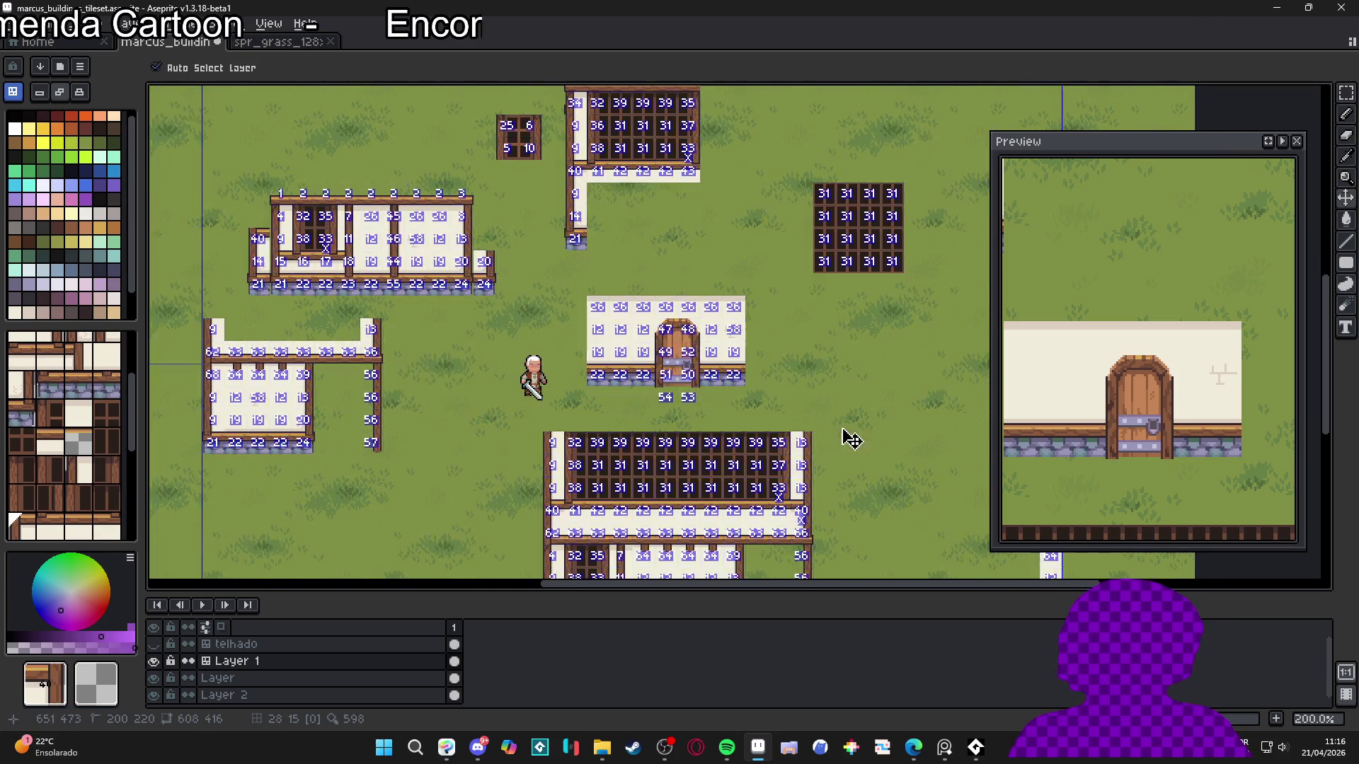
scroll(825, 415, down, 2)
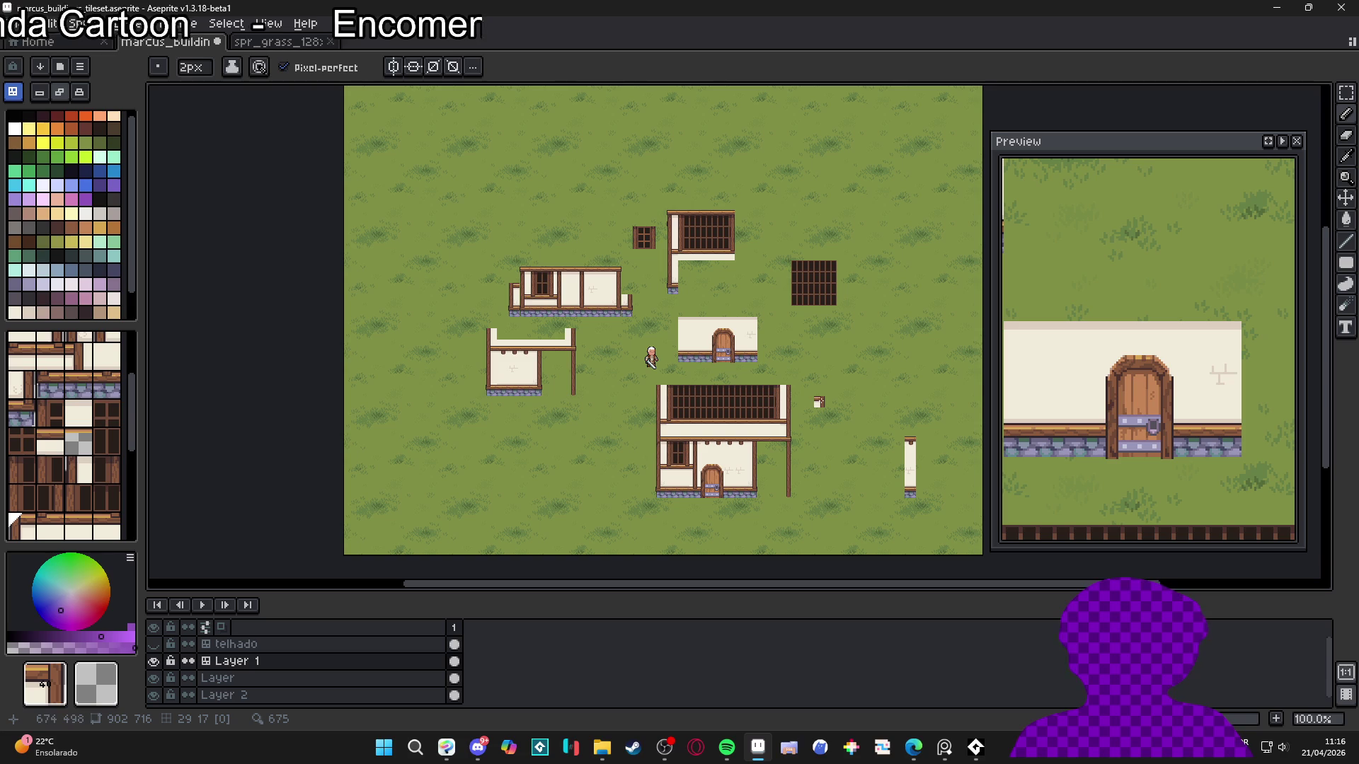
drag(823, 395, 825, 411)
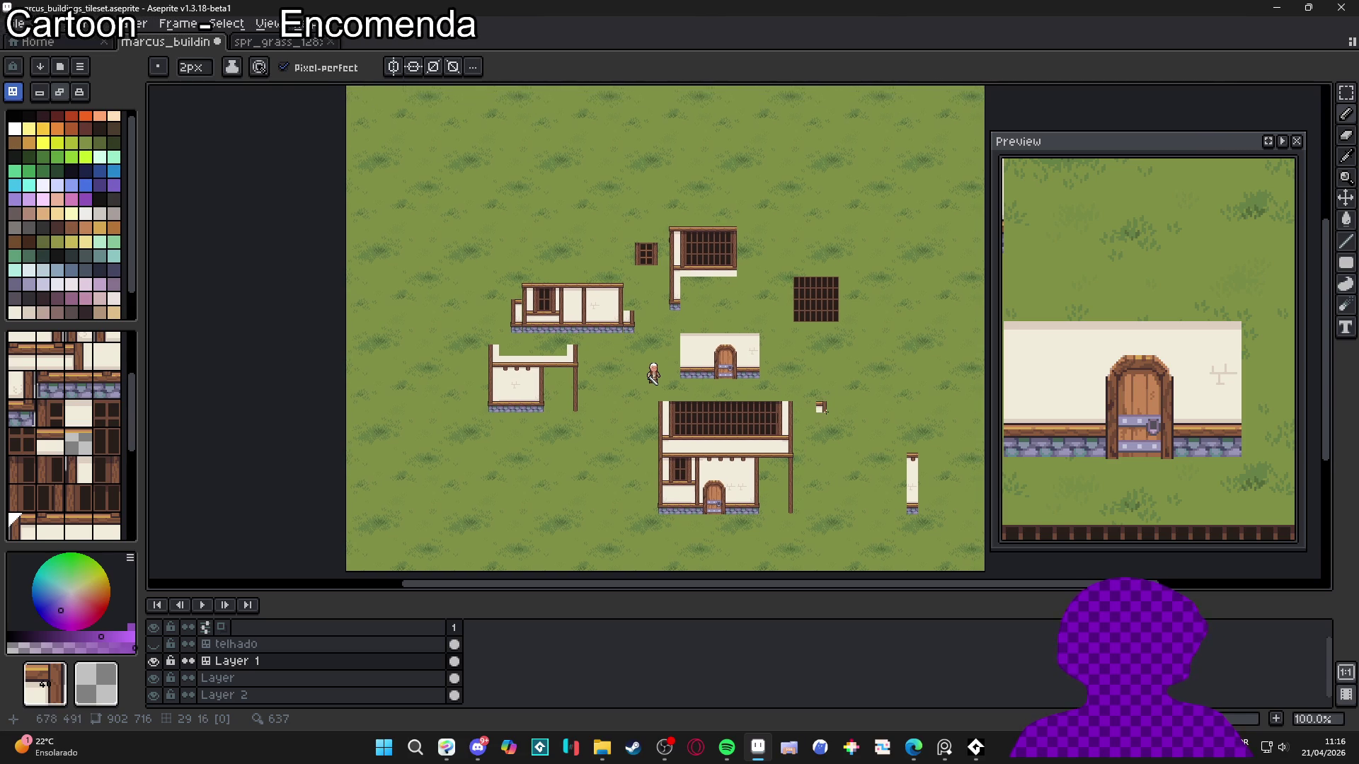
scroll(823, 411, up, 1)
scroll(823, 417, down, 1)
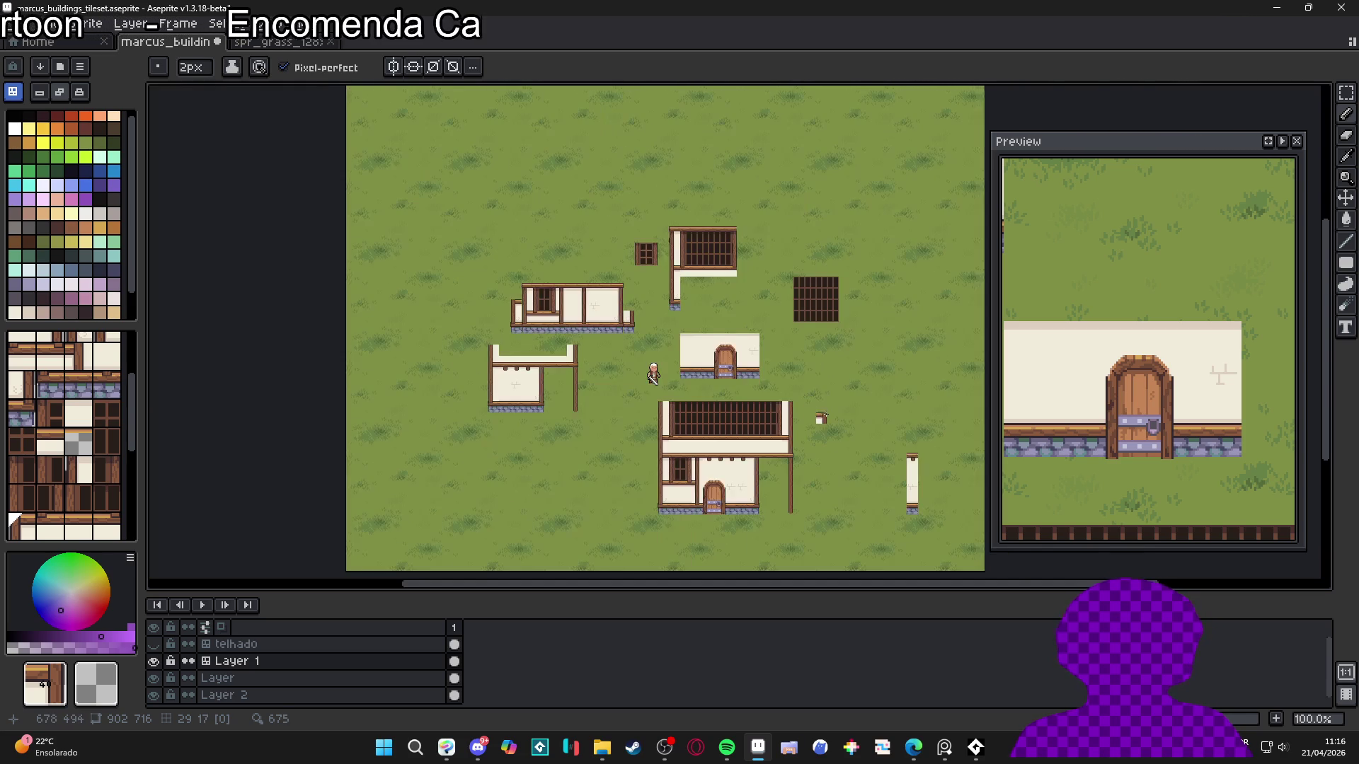
drag(653, 375, 652, 376)
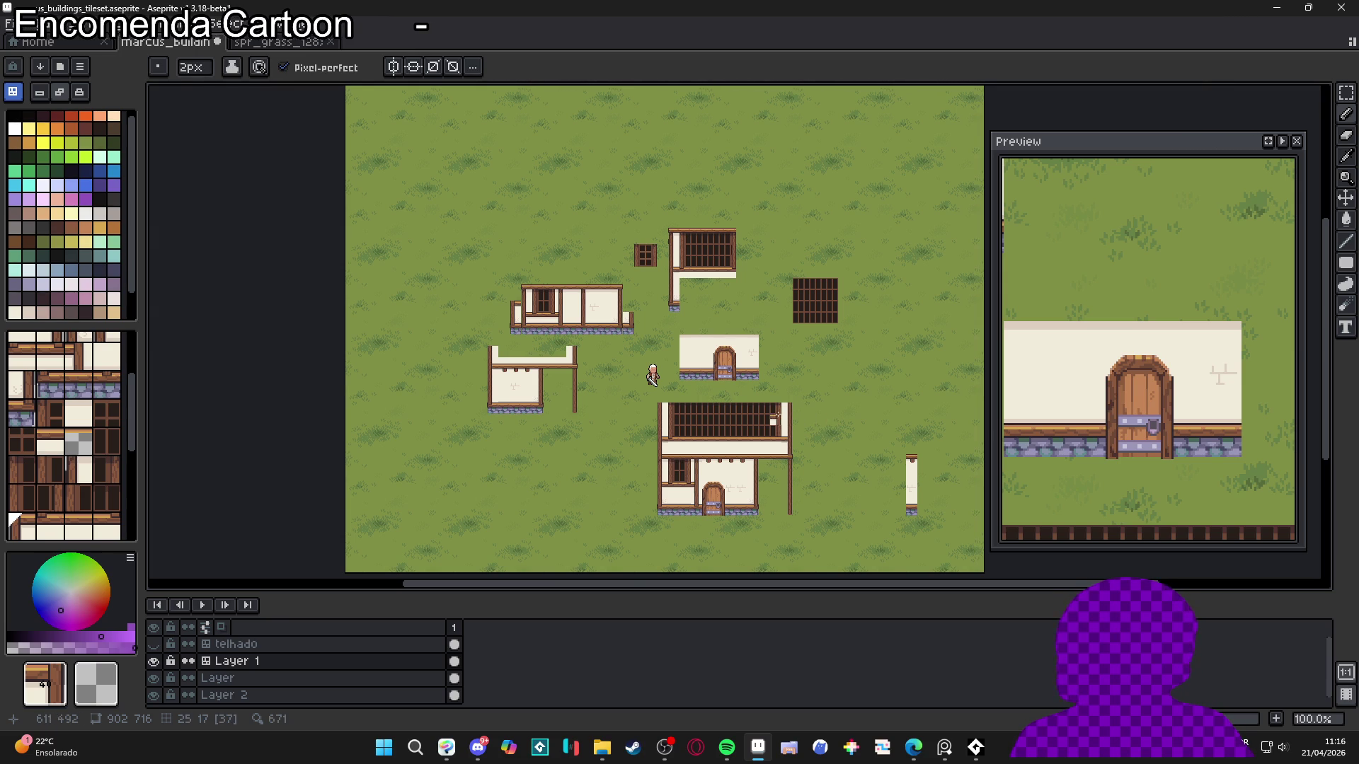
Sample the window grid, beam wall and window-edge tiles from the house
scroll(750, 418, up, 2)
key(alt)
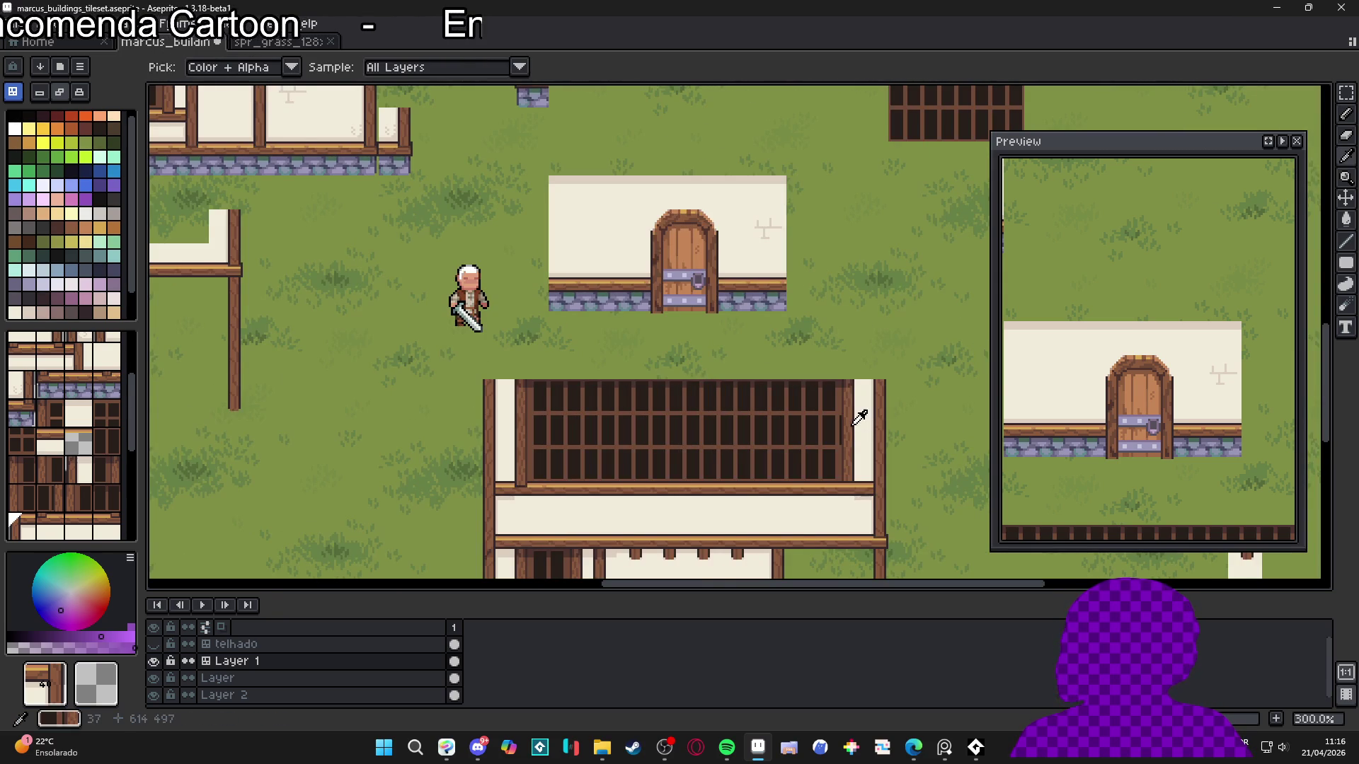
alt+click(855, 420)
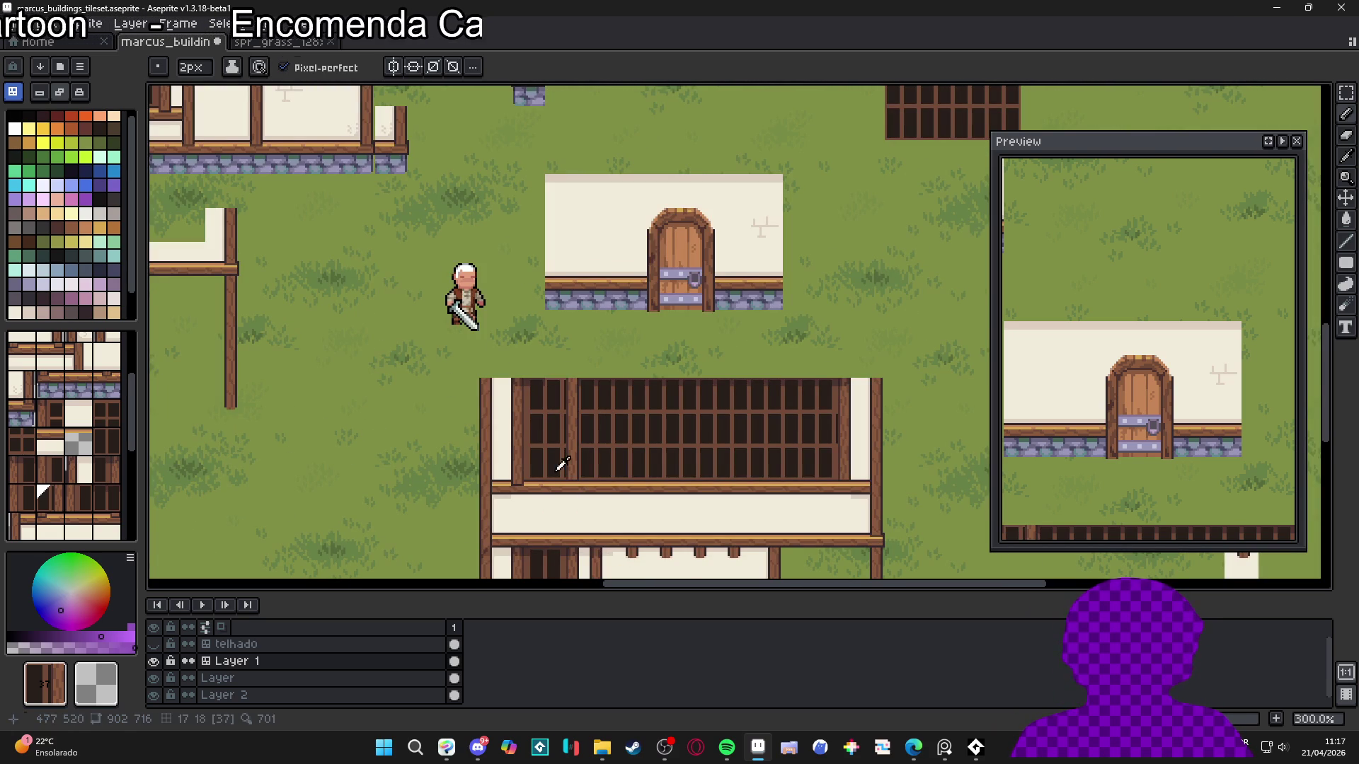
alt+click(574, 494)
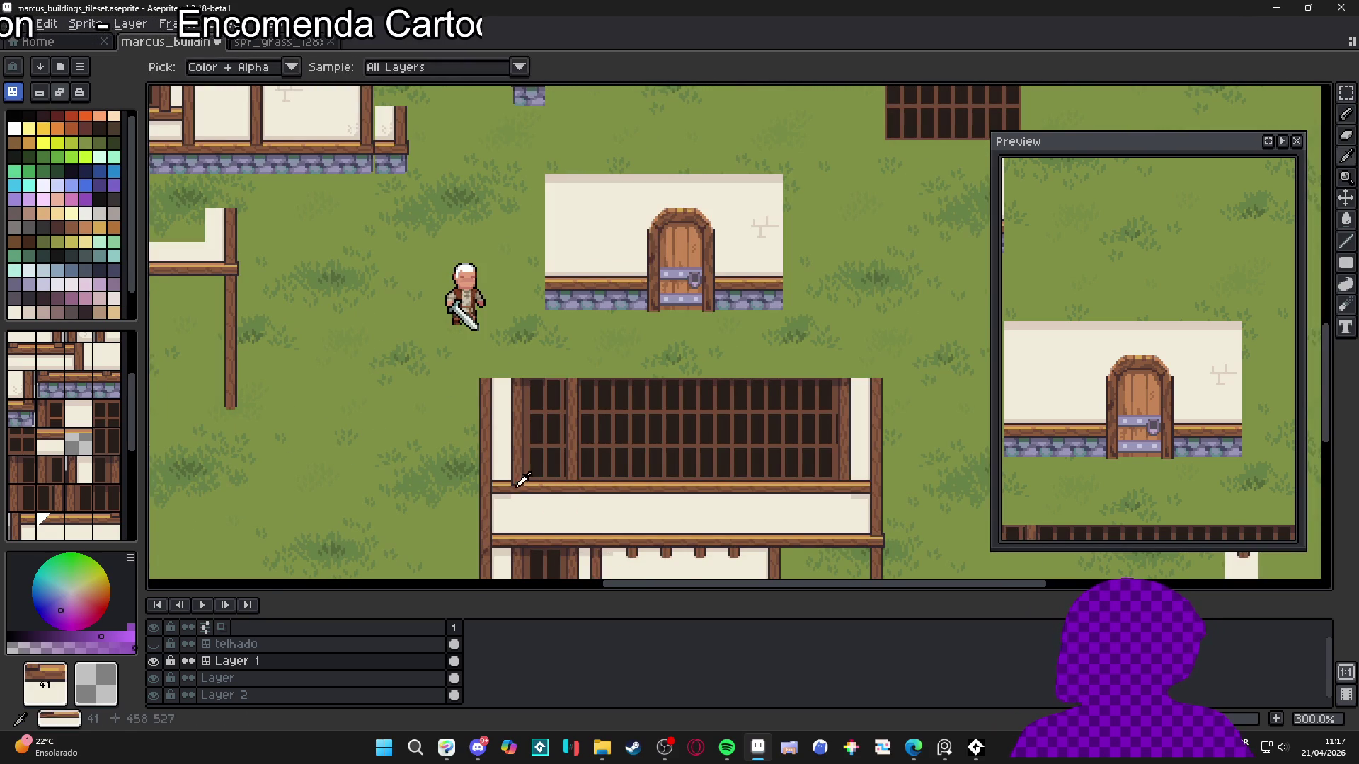
alt+click(572, 494)
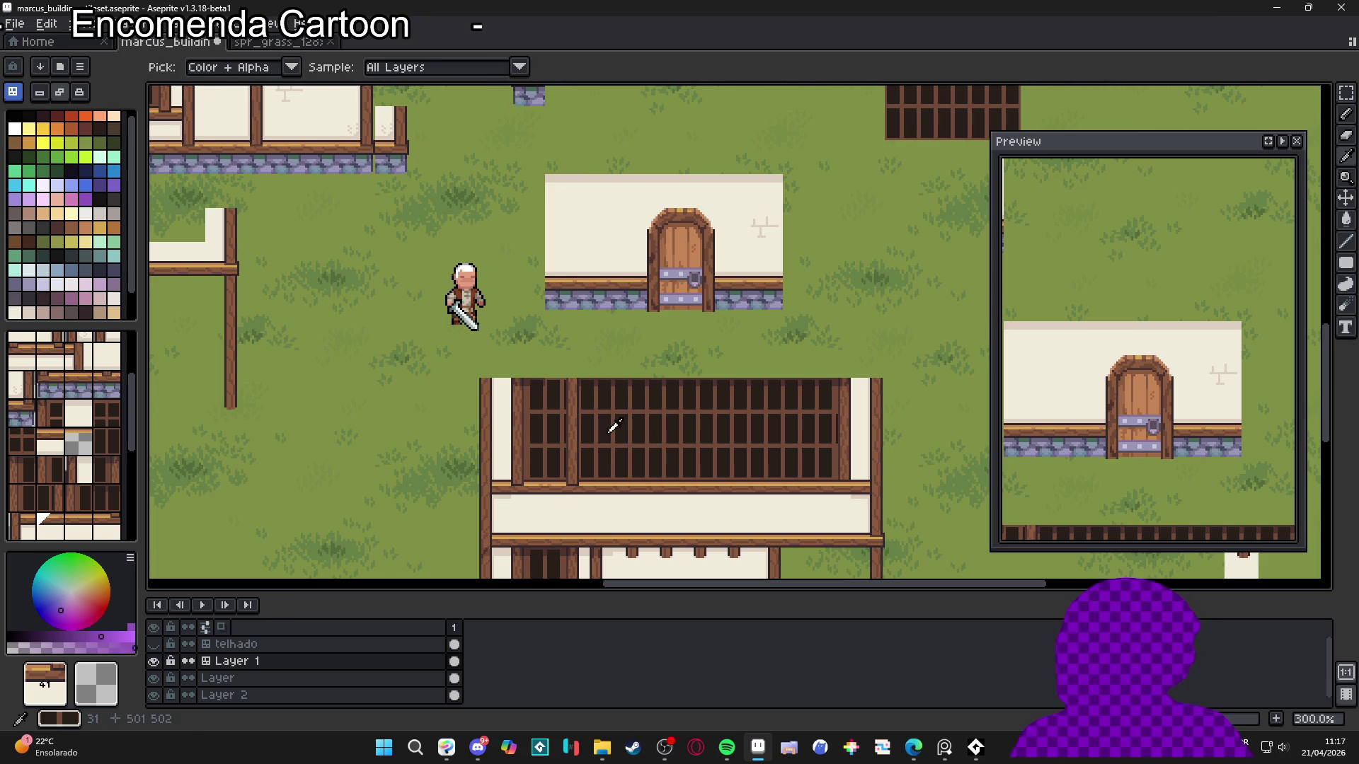
alt+click(843, 389)
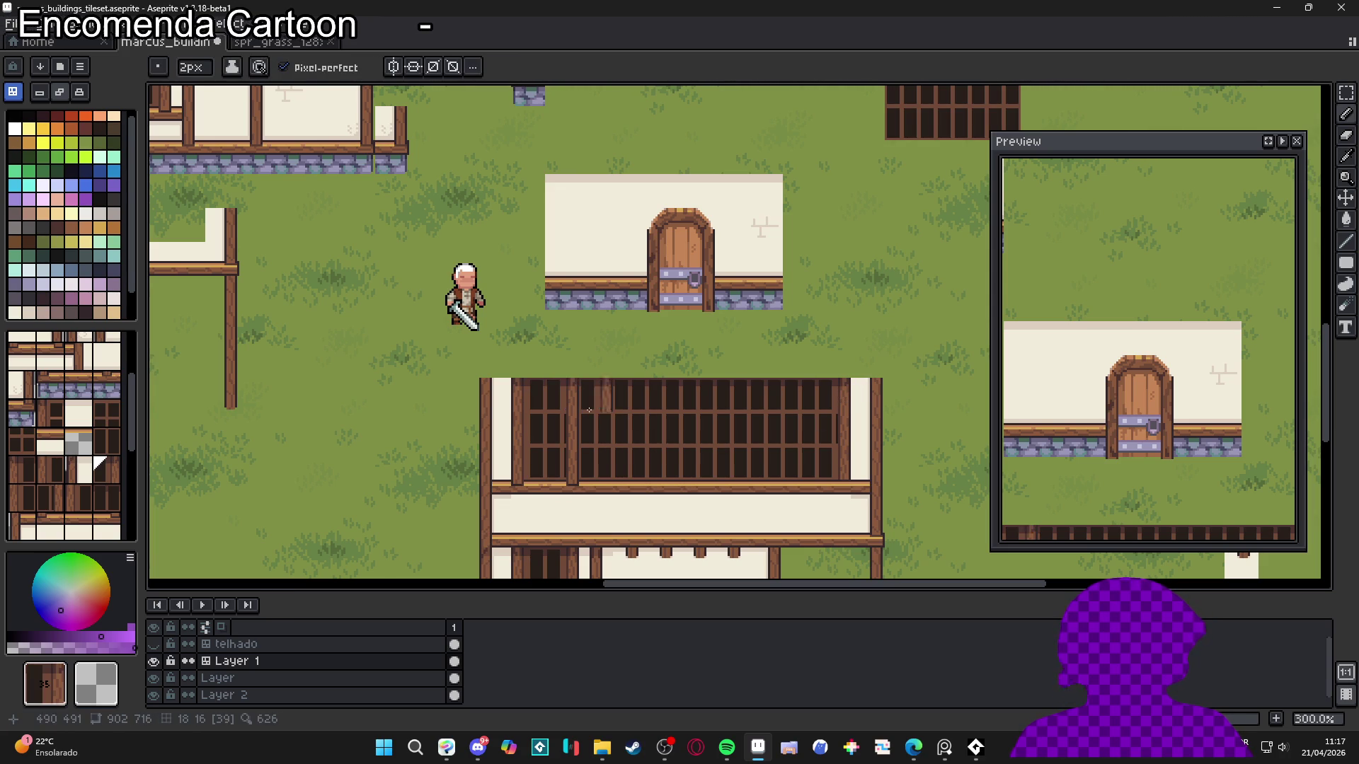
alt+click(857, 418)
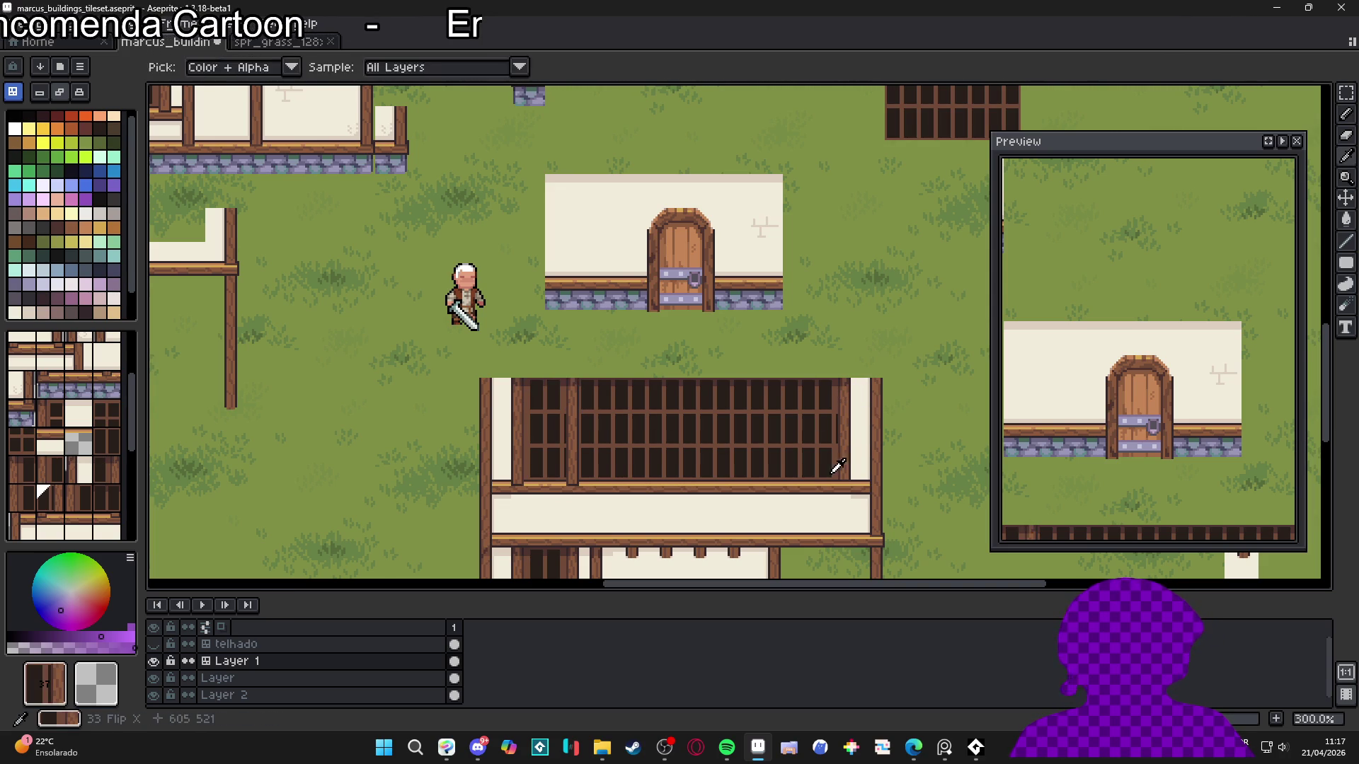
Erase the long dark window grille tiles across the upper floor
scroll(707, 443, down, 1)
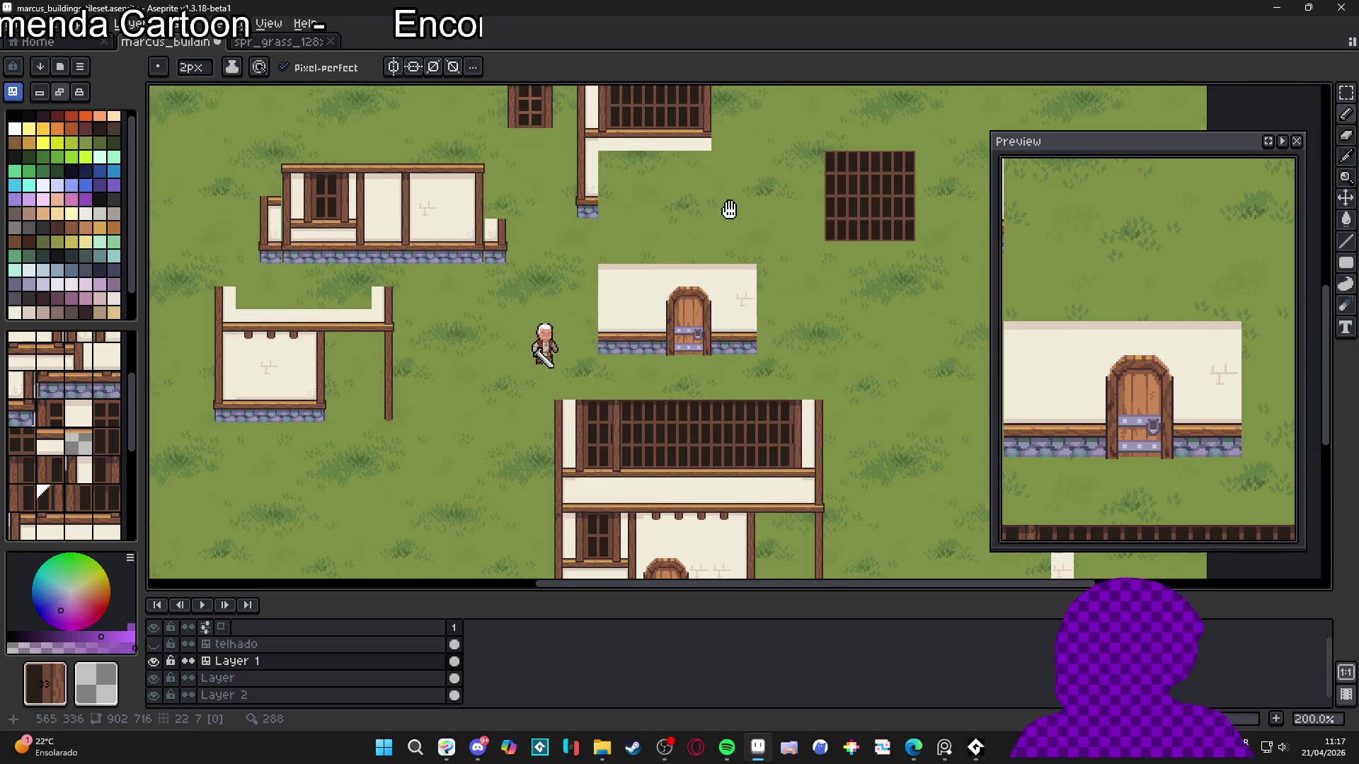
scroll(712, 303, up, 3)
scroll(697, 442, down, 3)
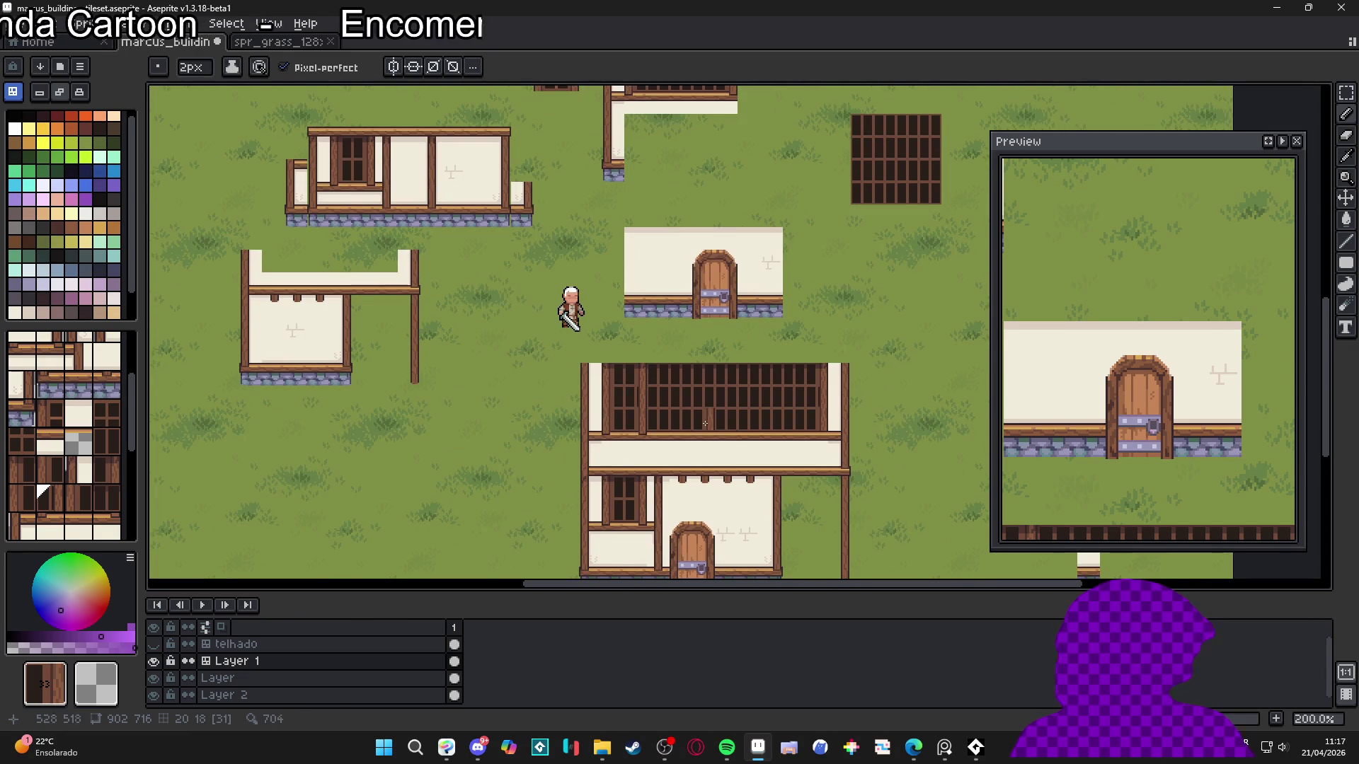
scroll(693, 422, up, 1)
key(e)
mouse_move(650, 386)
mouse_down()
mouse_move(641, 354)
mouse_move(644, 421)
mouse_move(878, 417)
mouse_move(835, 368)
mouse_move(680, 354)
mouse_move(704, 384)
mouse_move(677, 396)
mouse_up()
Sample the beam and wall-under-beam tiles from the house and try them on the upper wall
scroll(677, 399, down, 1)
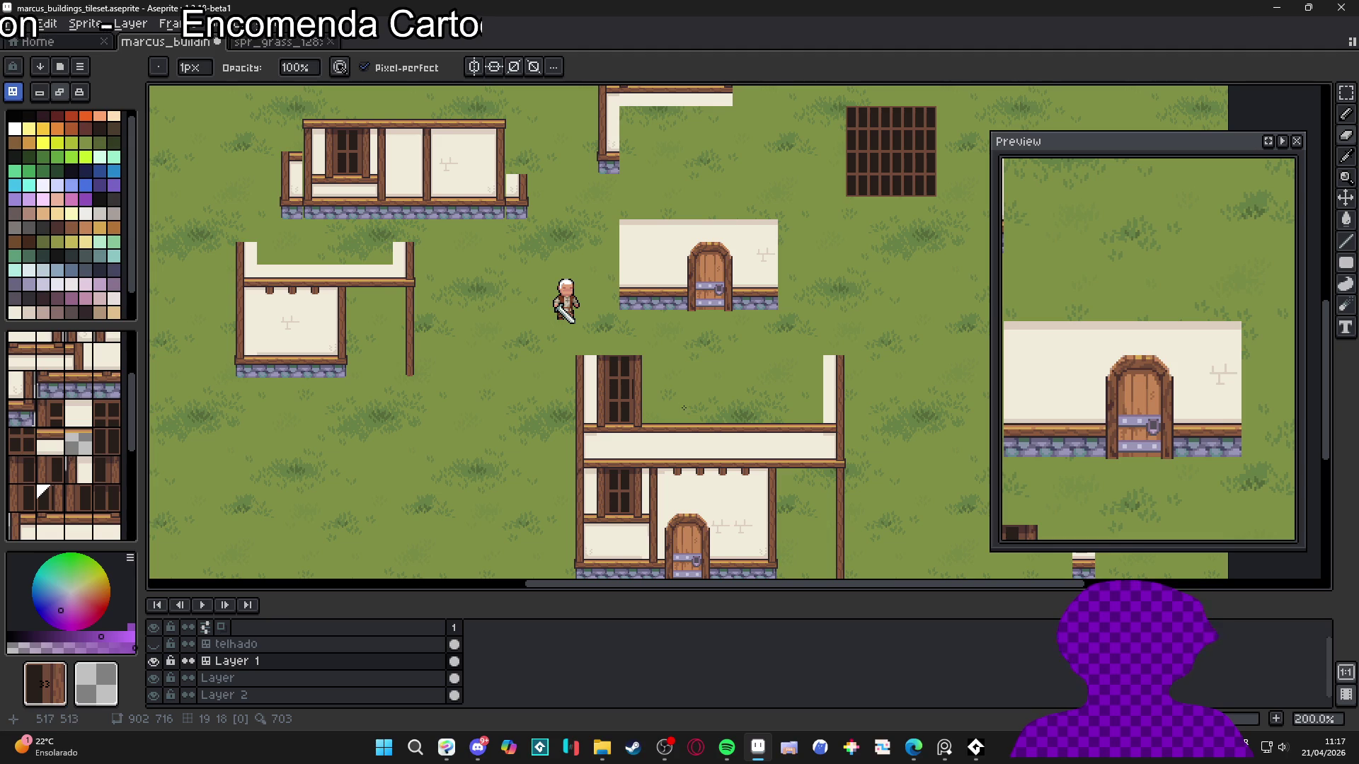
scroll(699, 407, down, 1)
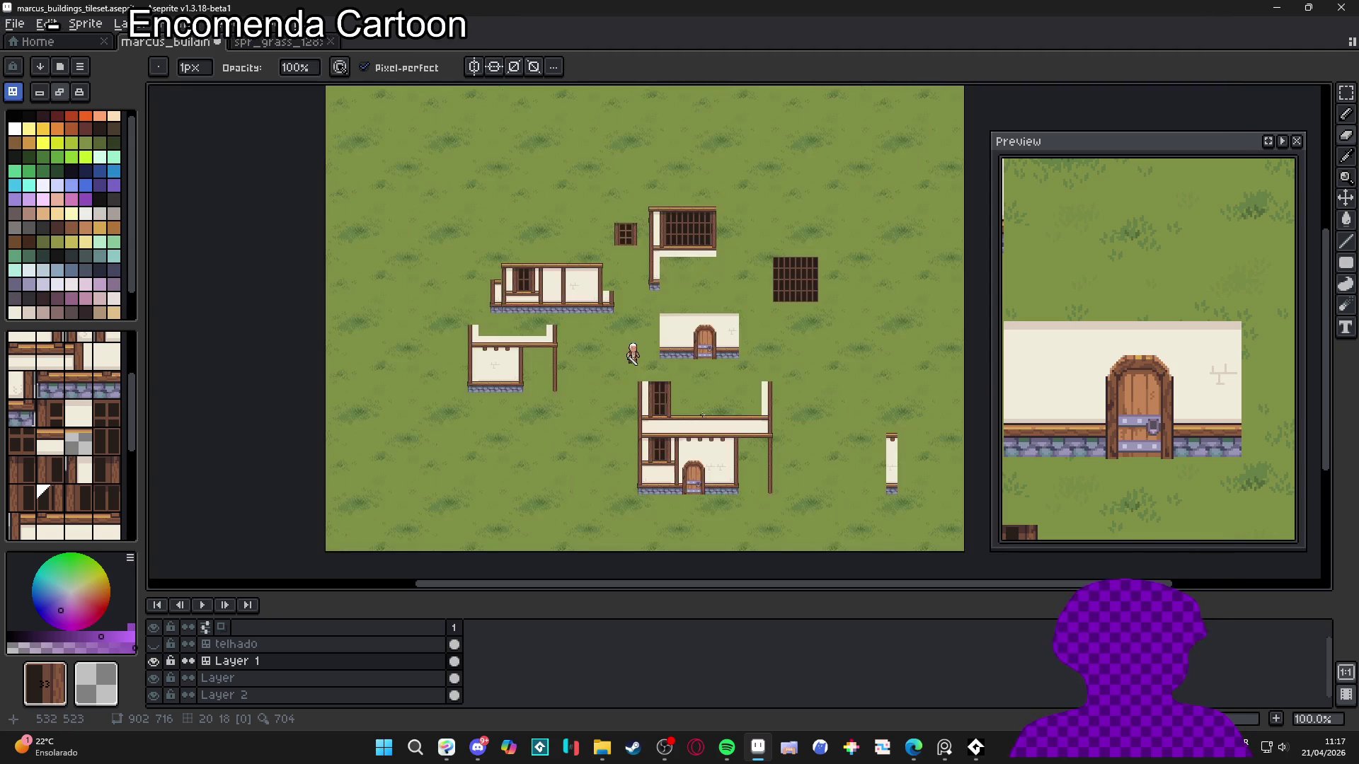
scroll(728, 402, up, 1)
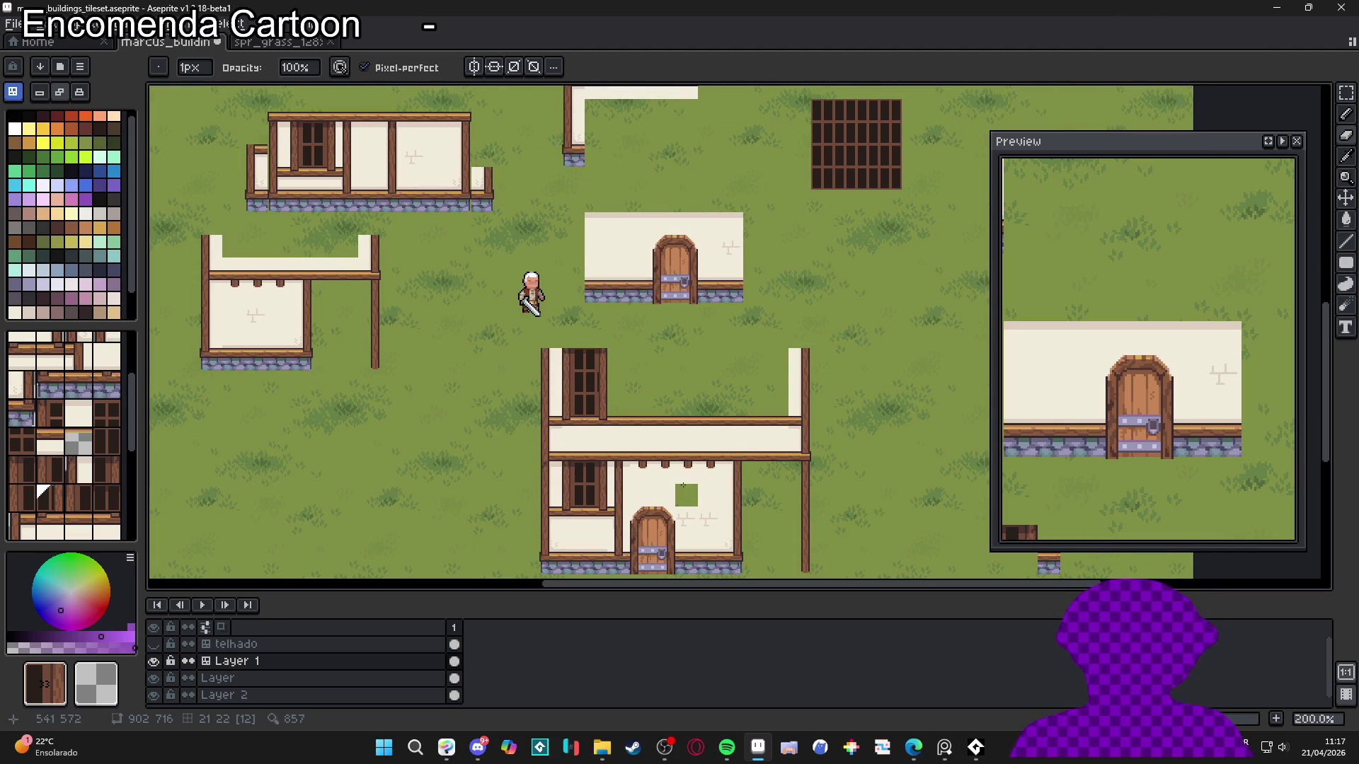
scroll(678, 458, up, 1)
alt+click(692, 458)
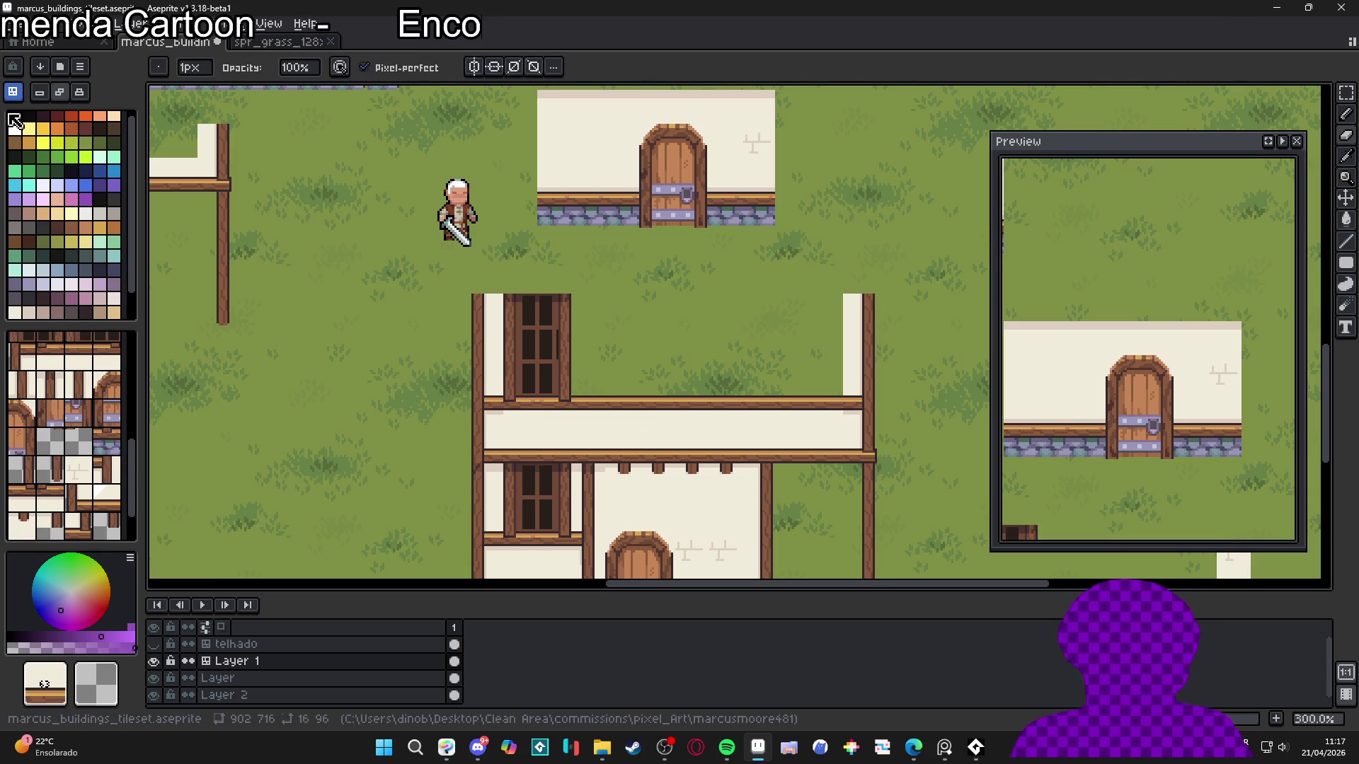
click(605, 478)
alt+click(698, 456)
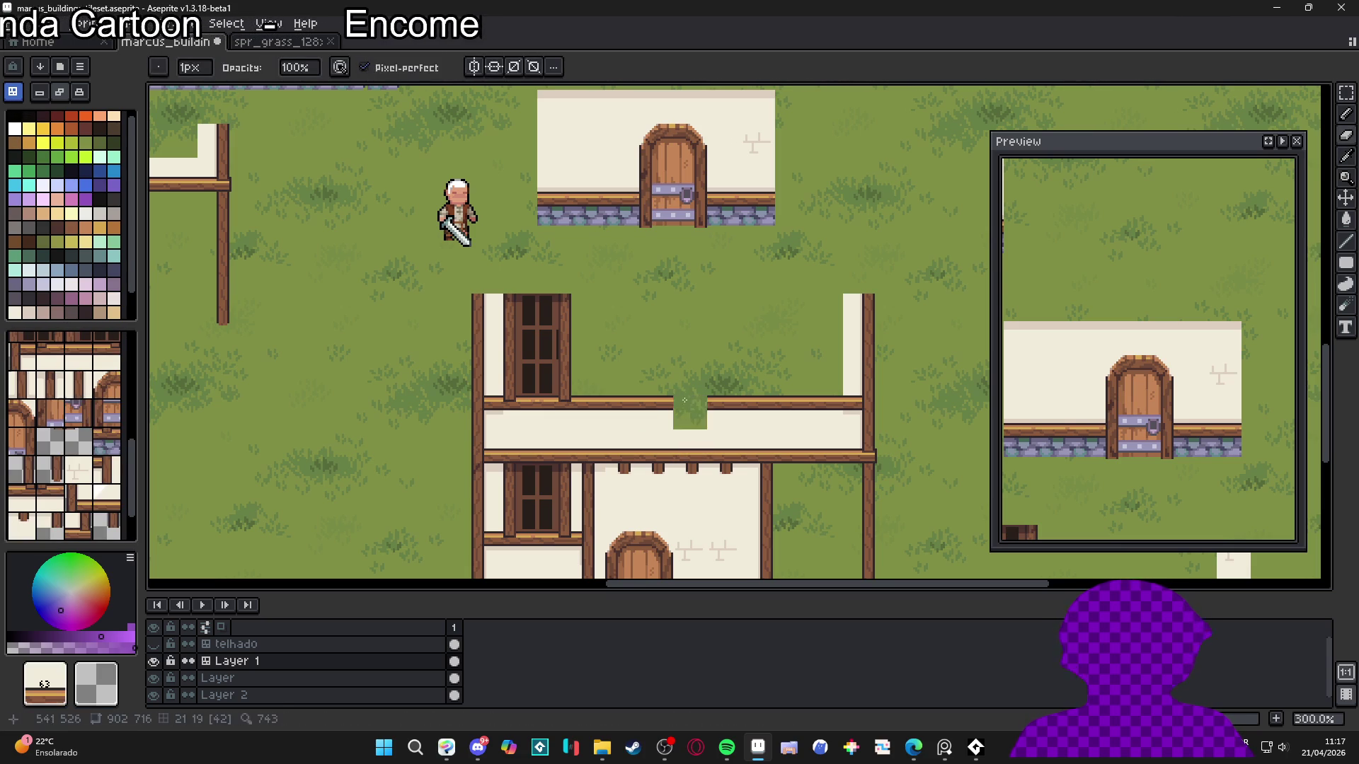
key(v)
key(b)
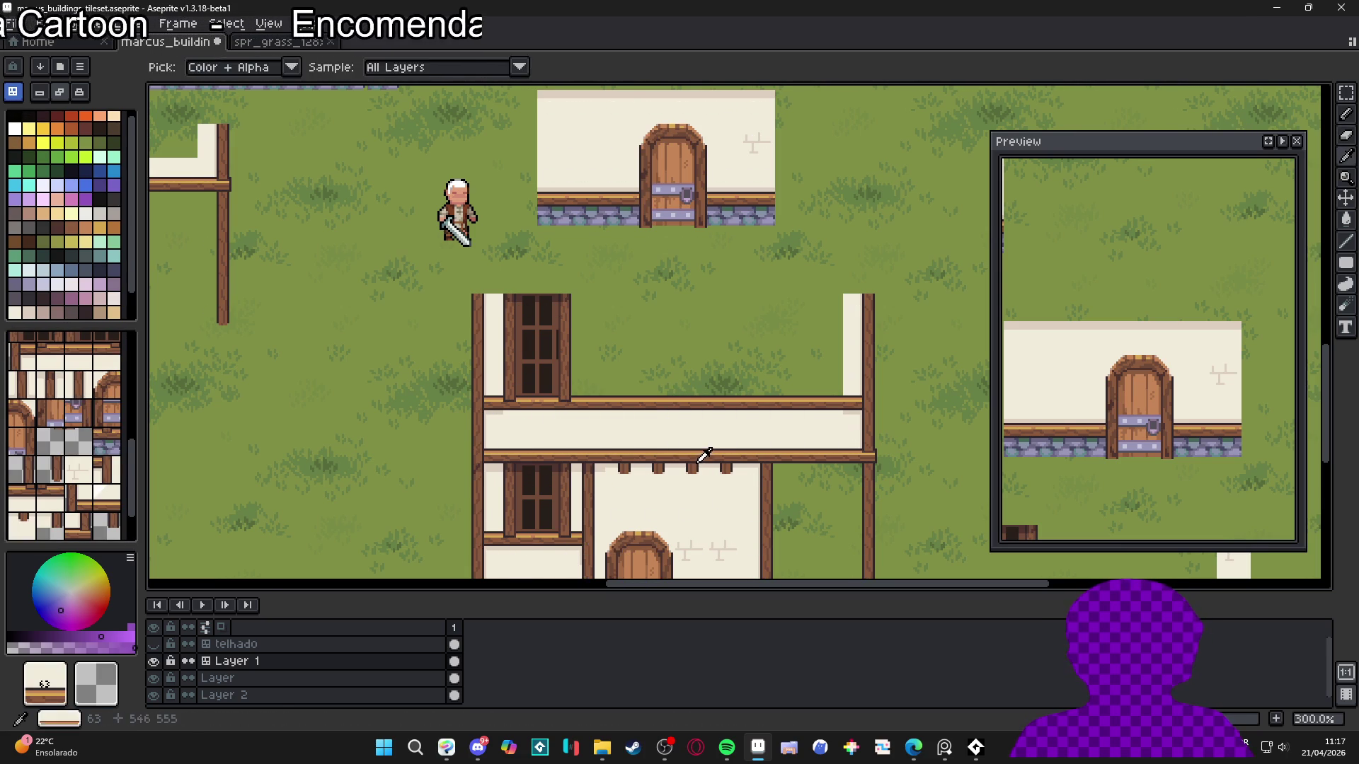
alt+click(685, 471)
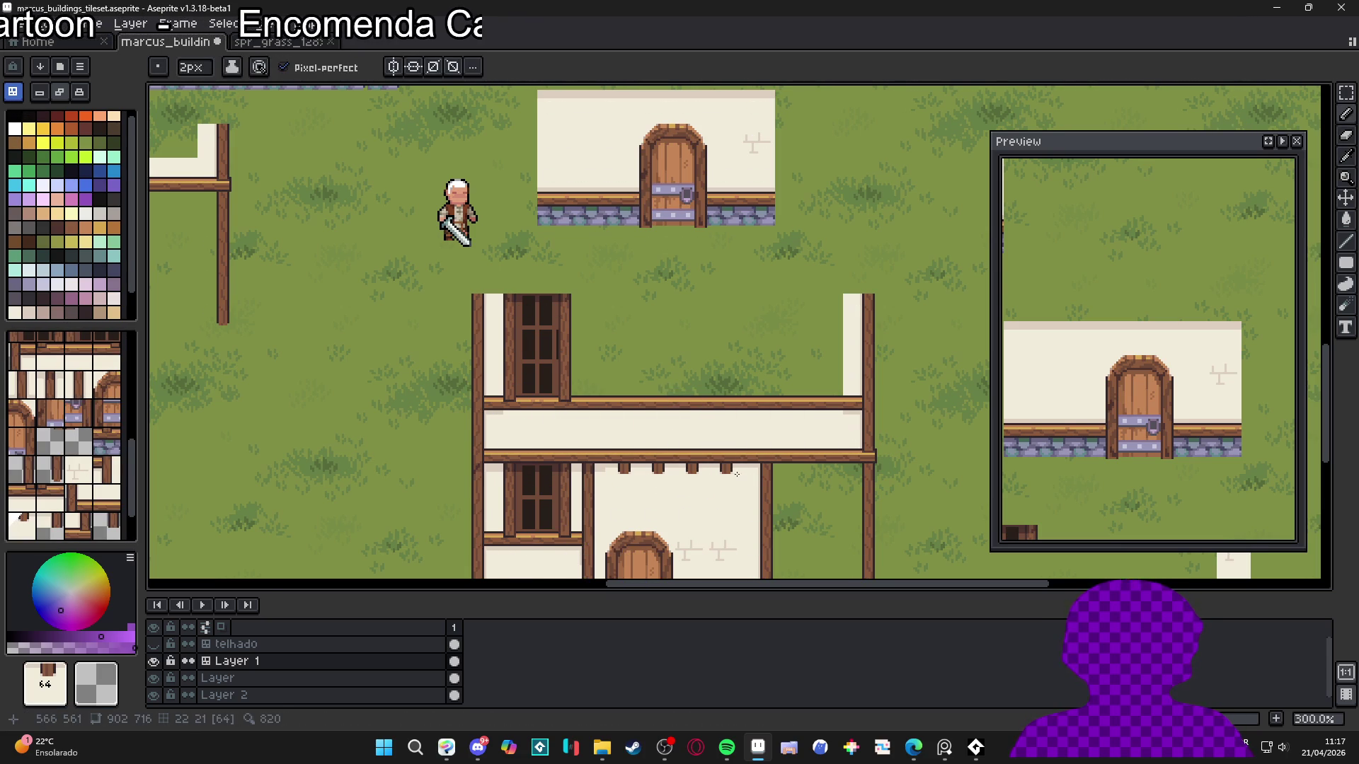
key(v)
key(b)
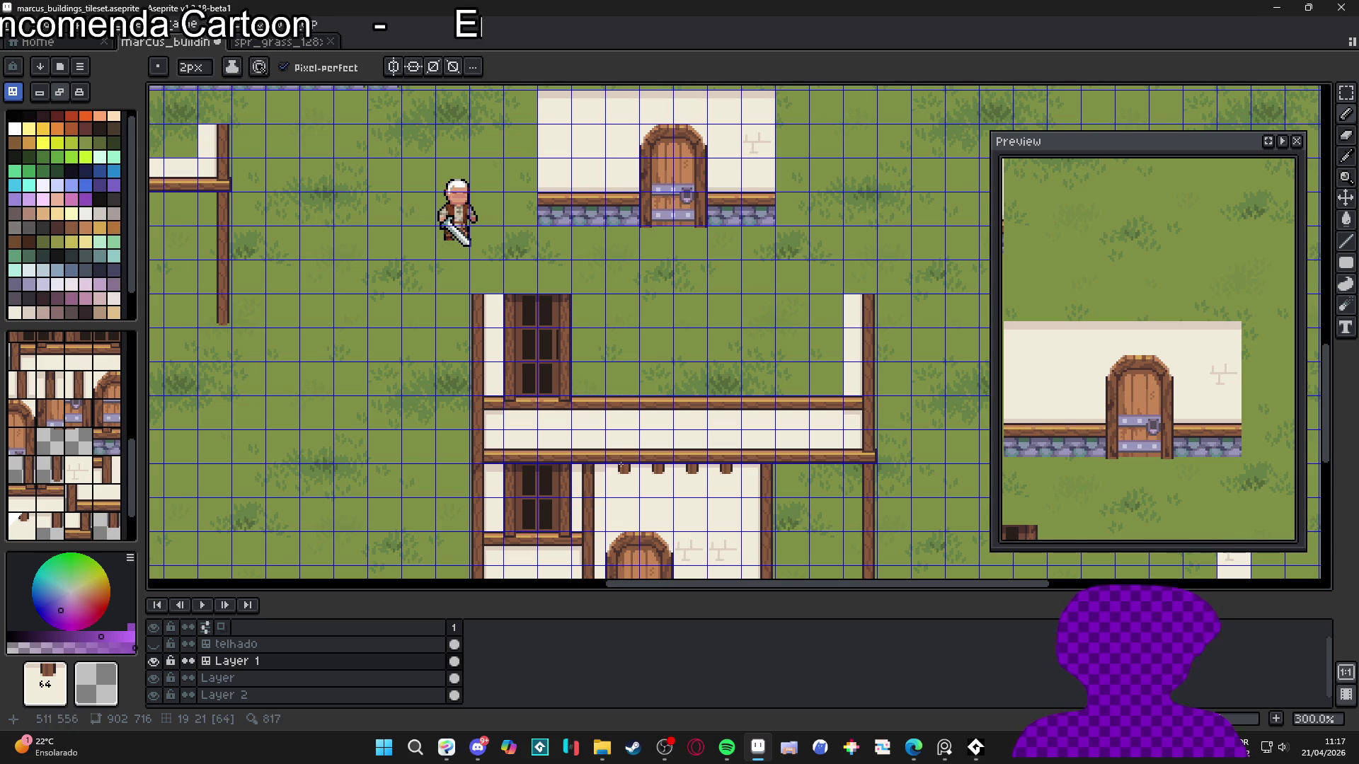
With the grid hidden, paint the plain cream wall tile across the upper-floor gap to the right post
scroll(622, 422, down, 1)
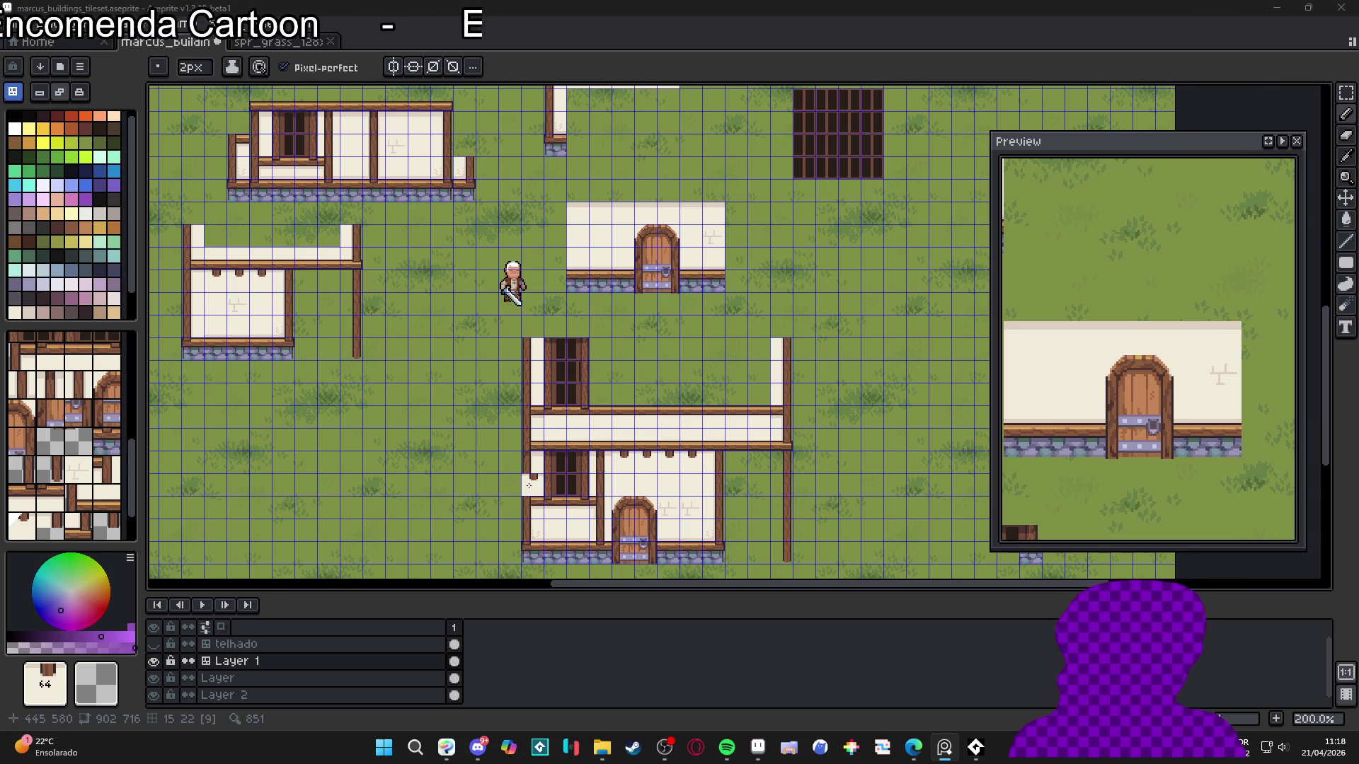
scroll(529, 485, down, 2)
scroll(535, 487, up, 2)
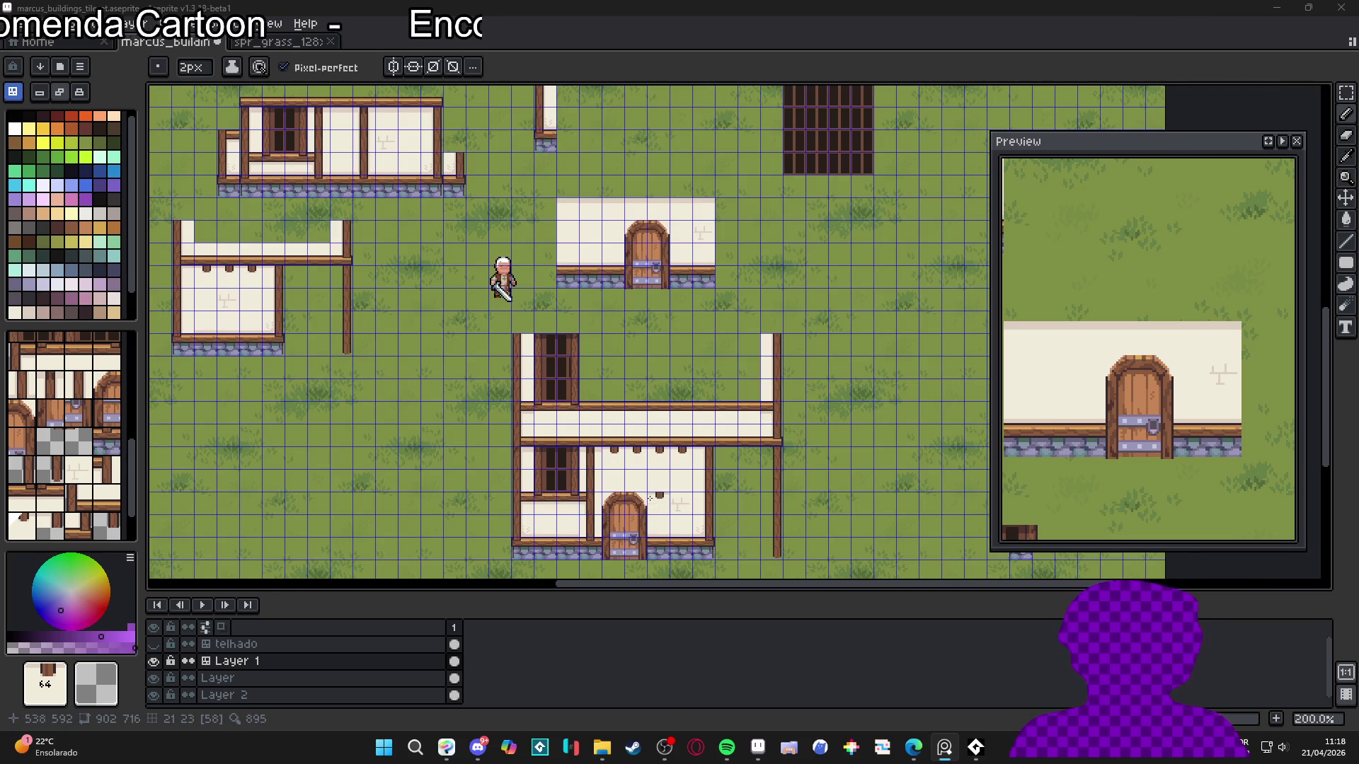
key(ctrl+apostrophe)
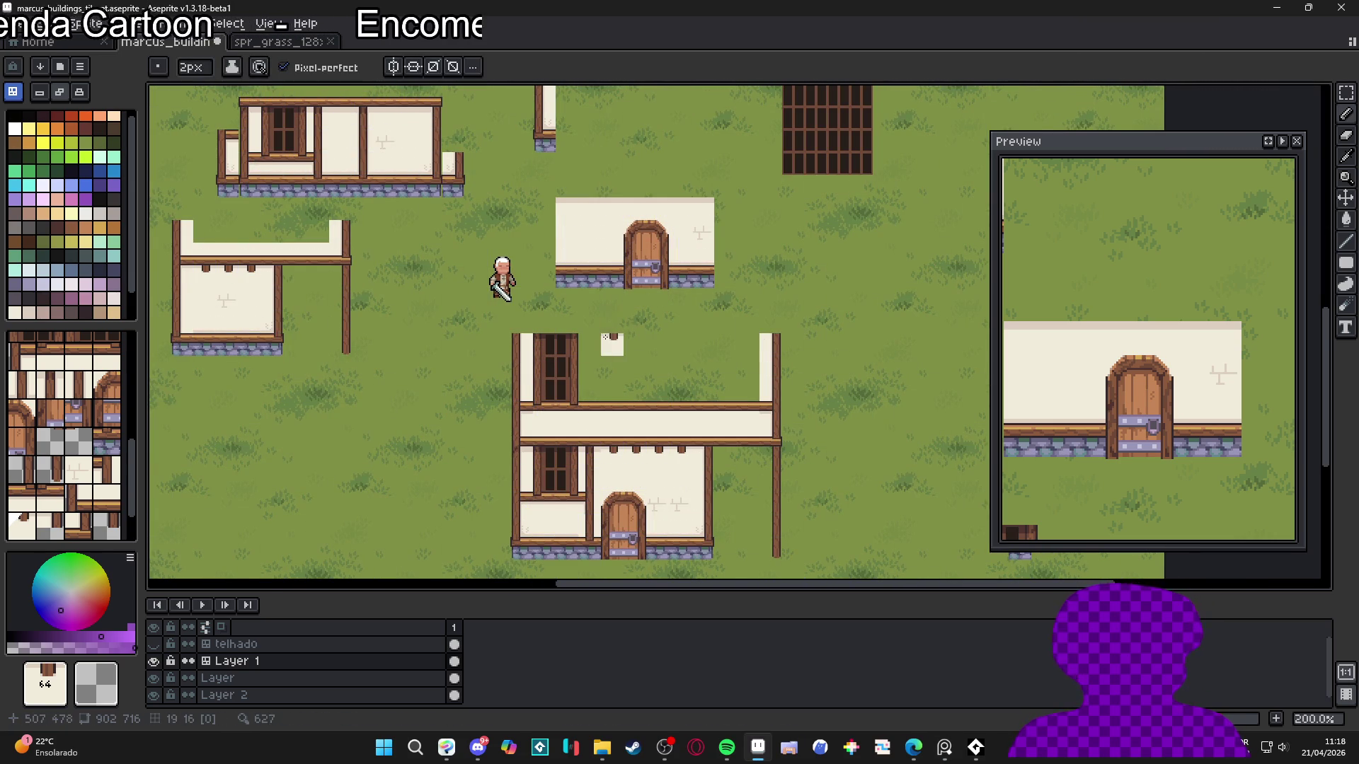
key(i)
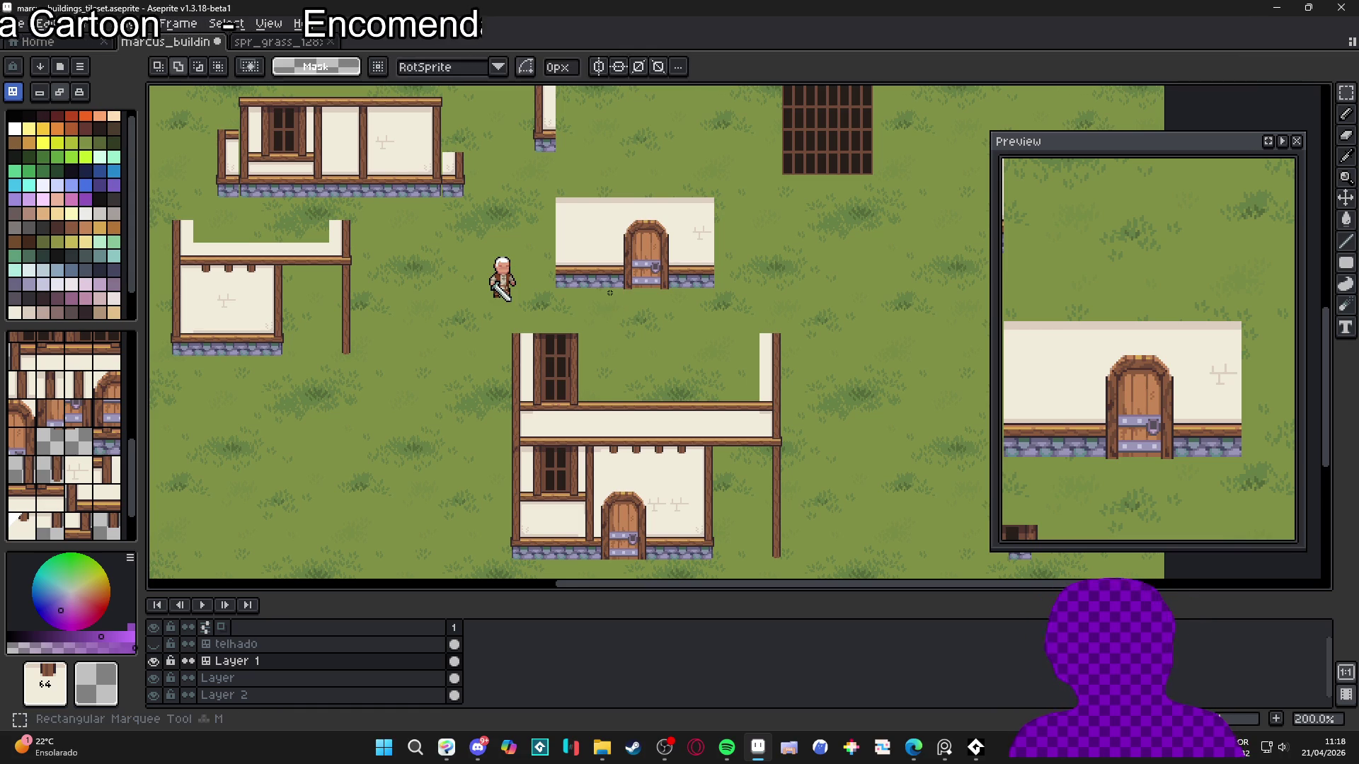
scroll(579, 386, up, 1)
scroll(545, 409, down, 1)
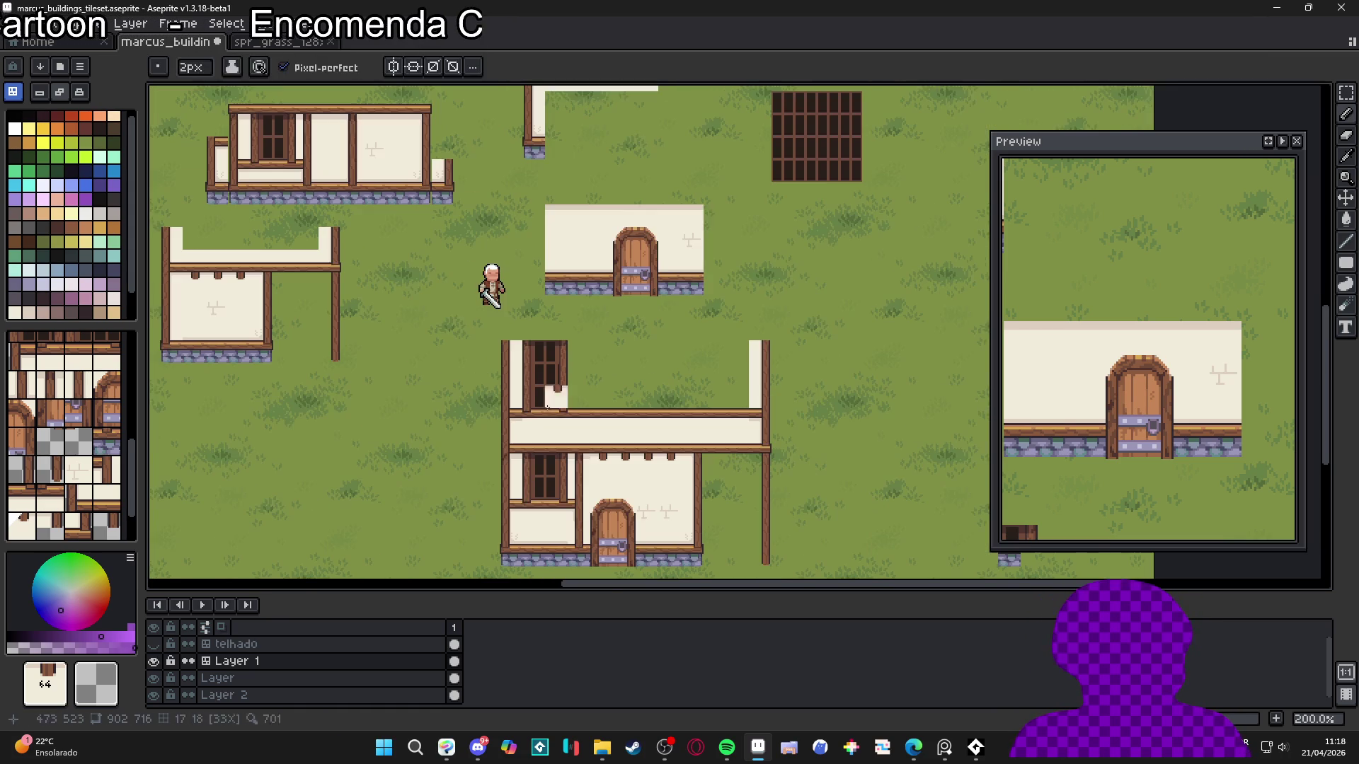
click(640, 465)
key(b)
mouse_move(577, 397)
mouse_down()
mouse_move(581, 376)
mouse_move(700, 371)
mouse_move(736, 354)
mouse_move(736, 375)
mouse_move(704, 396)
mouse_move(595, 396)
mouse_move(672, 375)
mouse_up()
scroll(1125, 383, down, 1)
scroll(1125, 383, down, 2)
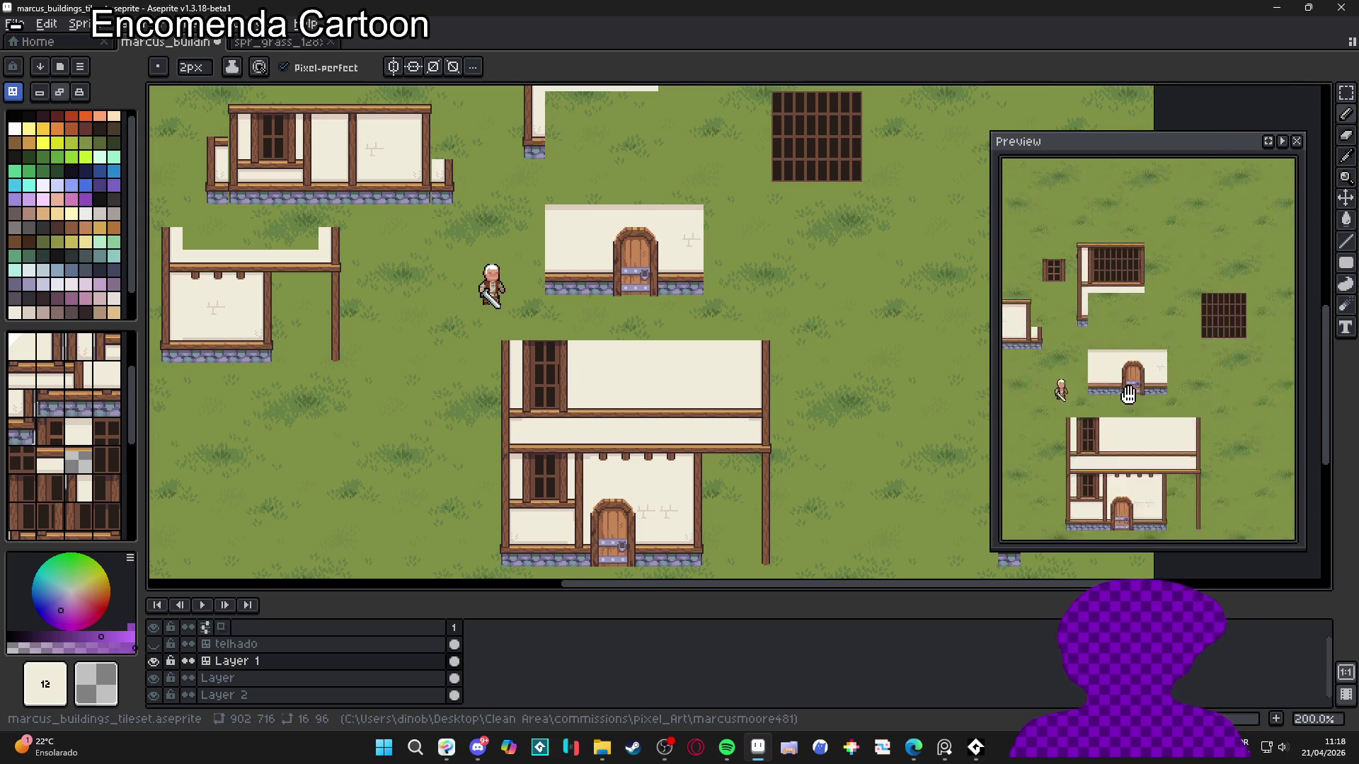
scroll(1121, 375, up, 2)
scroll(1116, 365, down, 1)
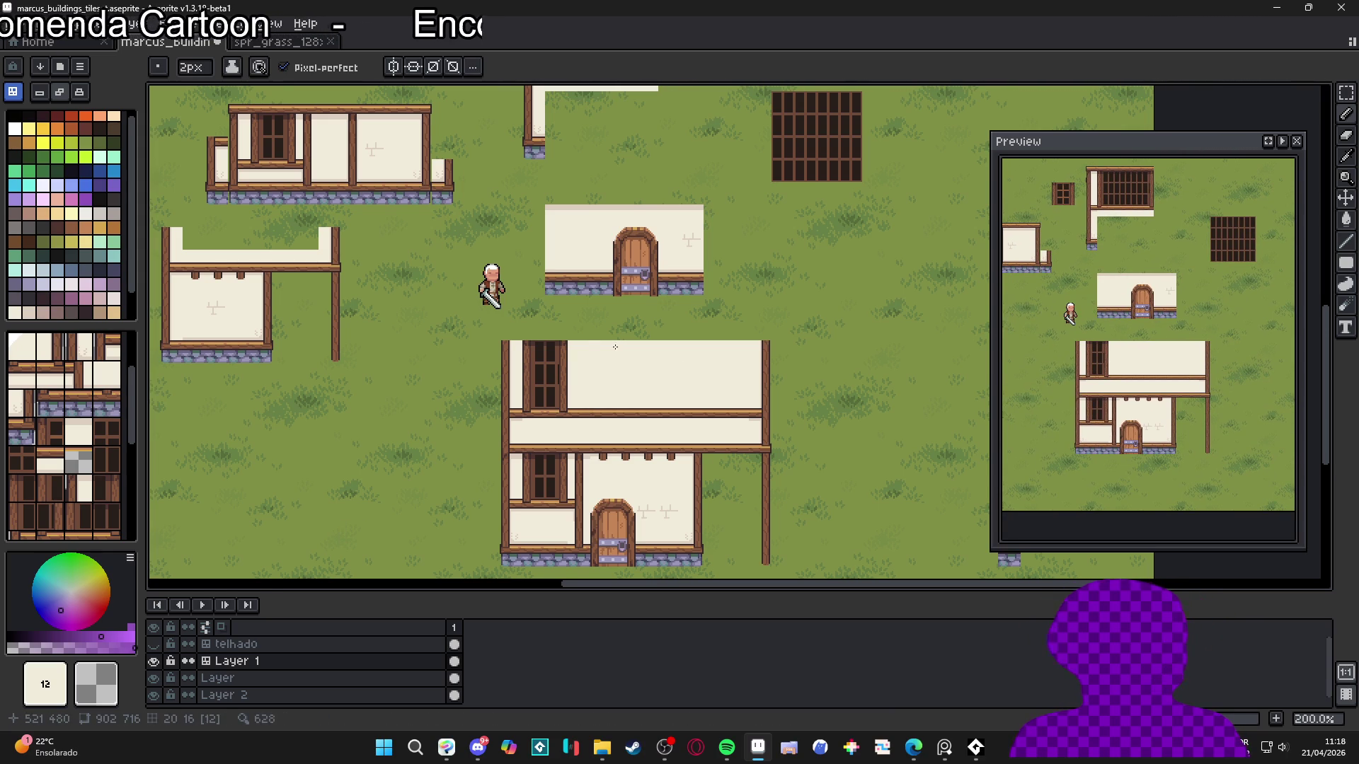
Pick the door frame's brown and marquee-select the upper tall window, cancelling a trial move
click(84, 199)
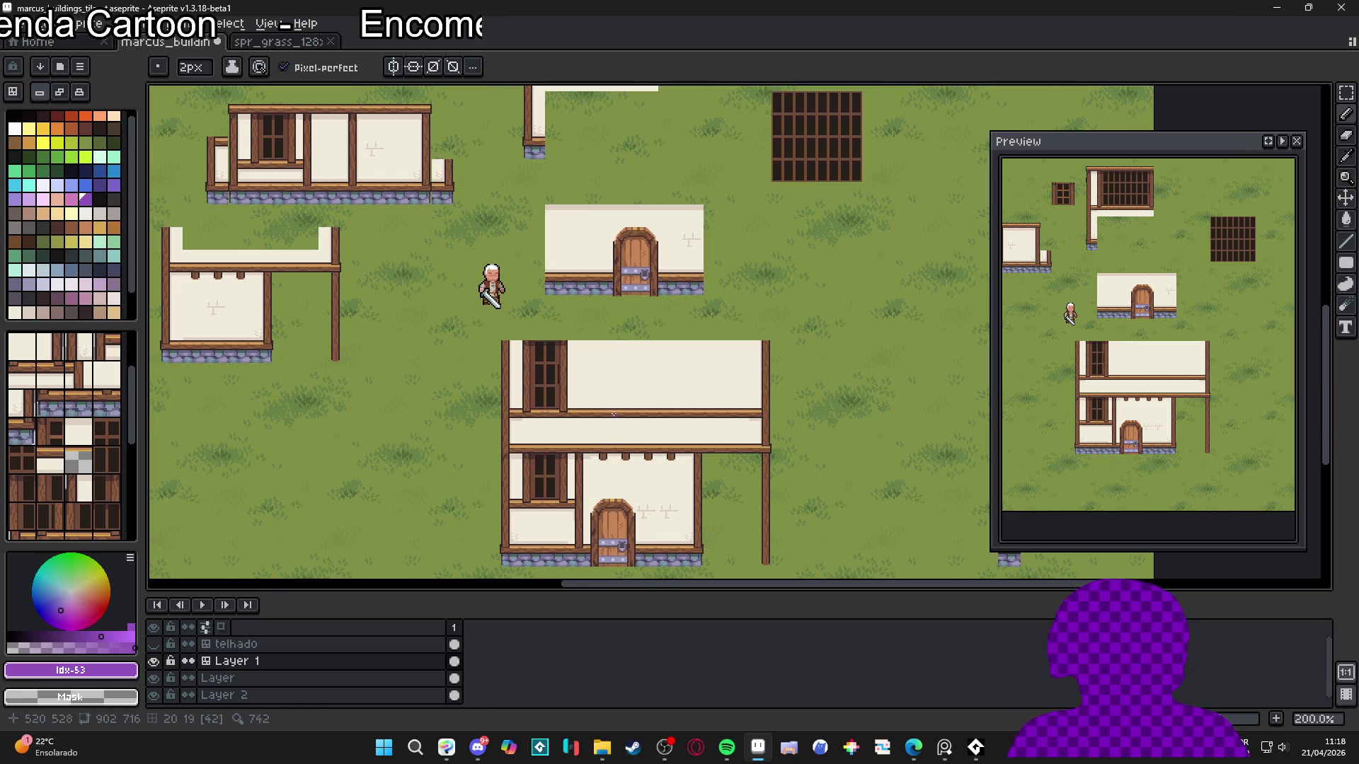
scroll(425, 320, up, 4)
alt+click(419, 301)
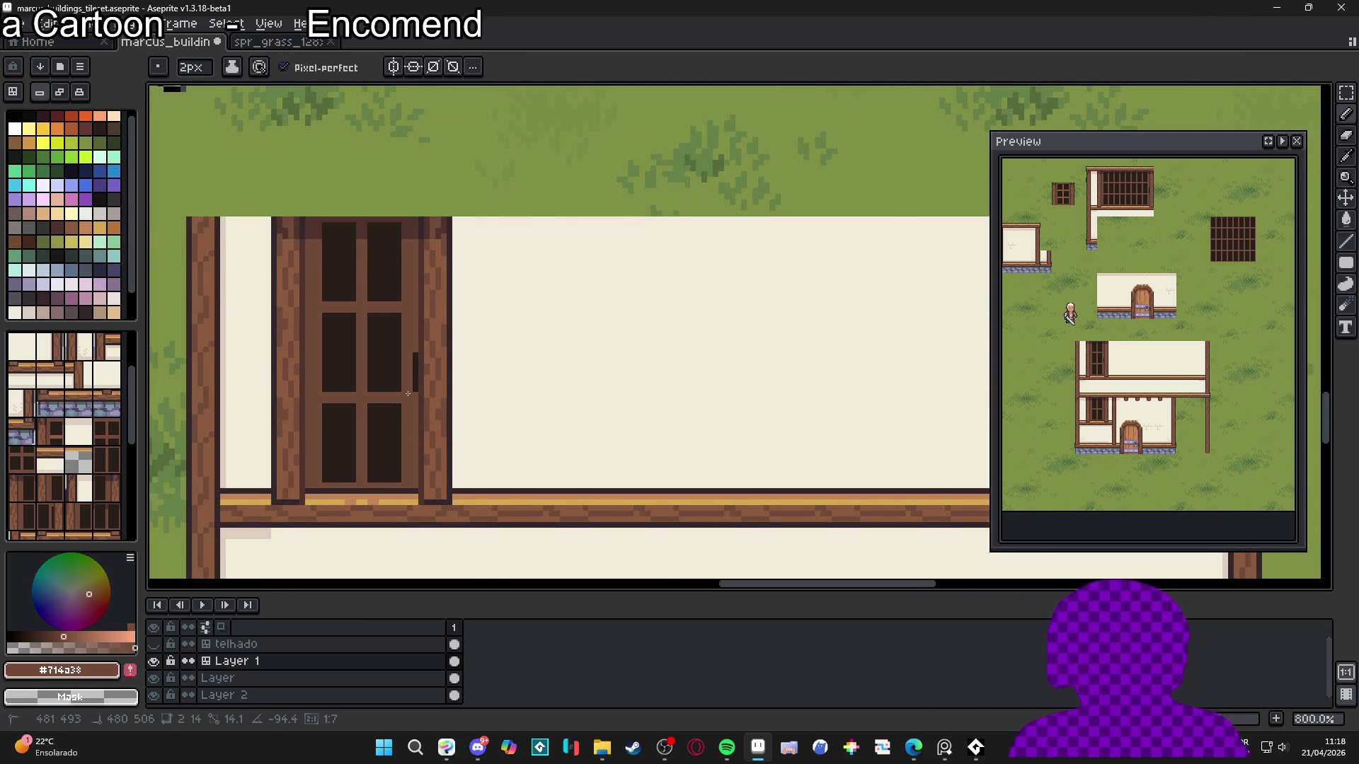
scroll(416, 399, down, 3)
key(ctrl+apostrophe)
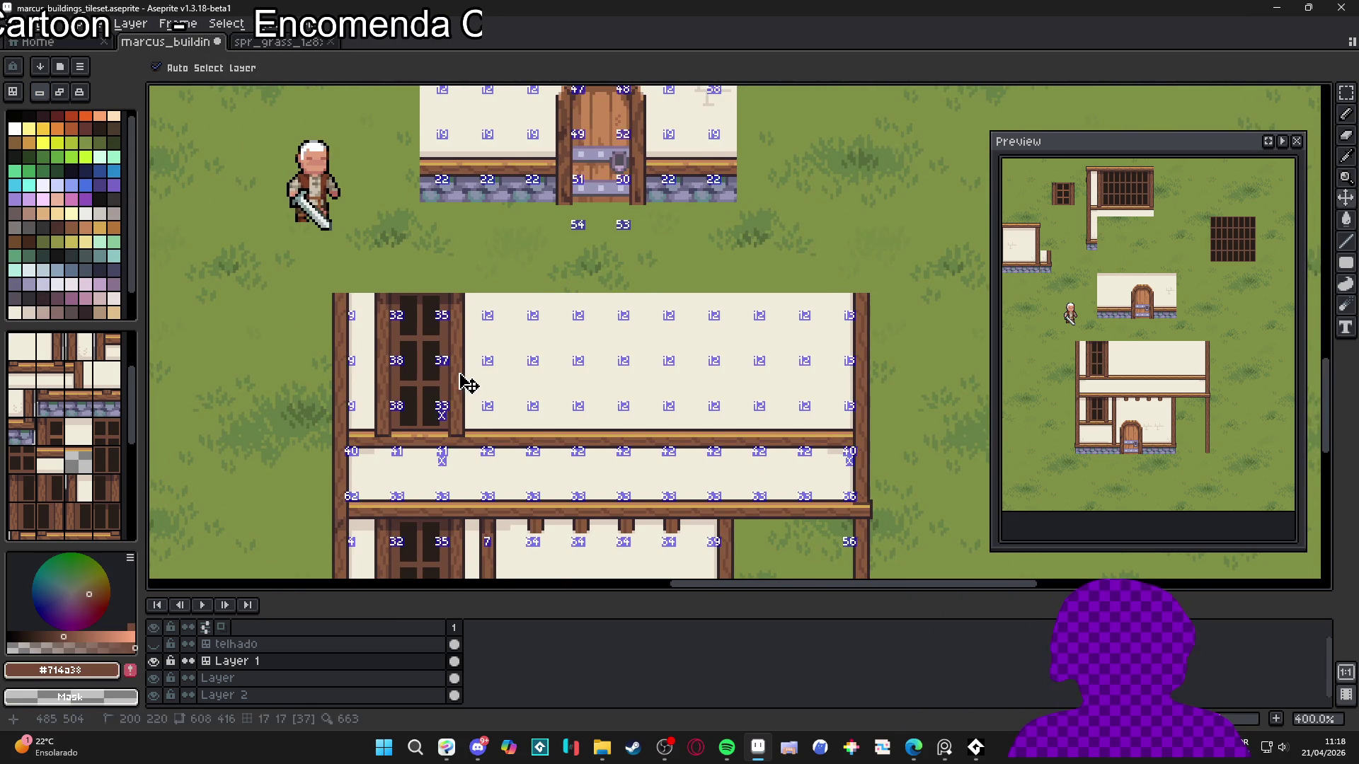
key(m)
mouse_move(373, 293)
mouse_down()
mouse_move(465, 429)
mouse_move(467, 476)
mouse_up()
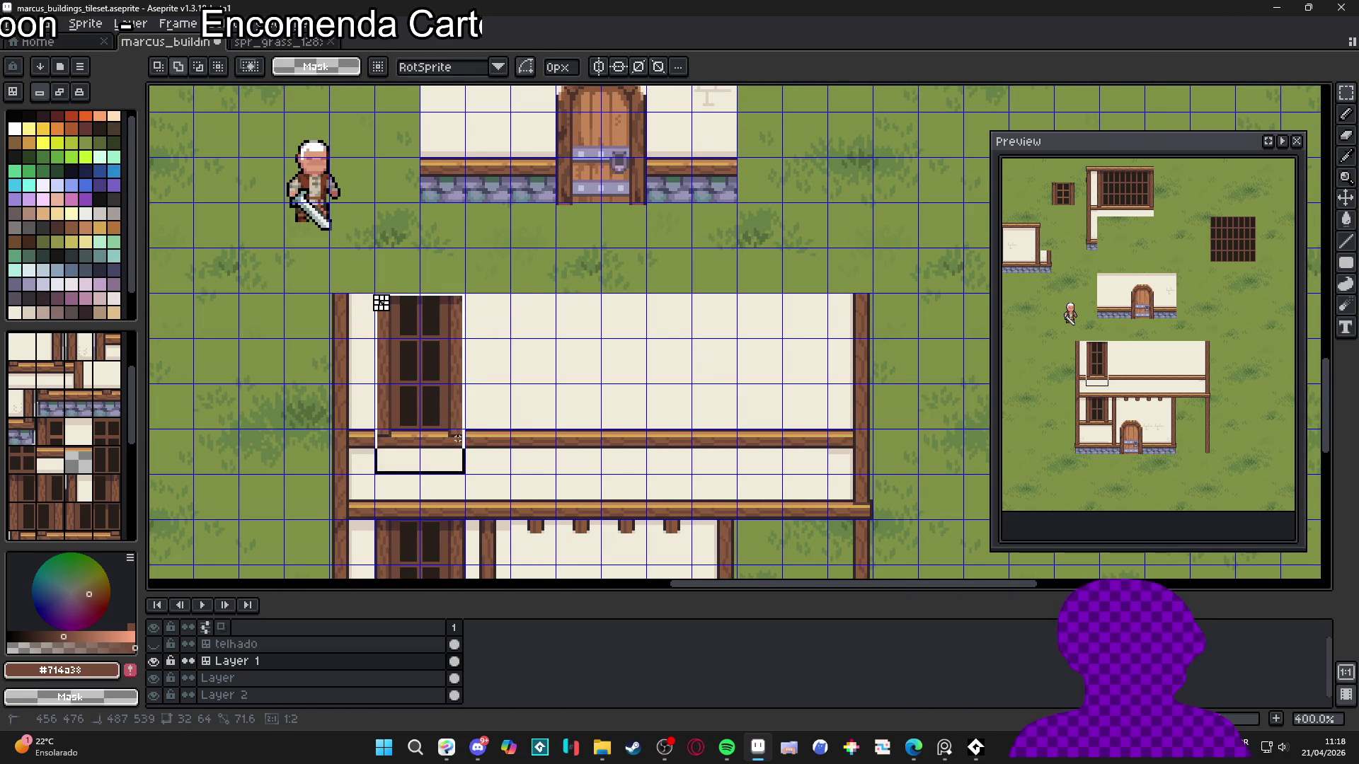
key(ctrl+t)
drag(450, 413, 667, 422)
key(Escape)
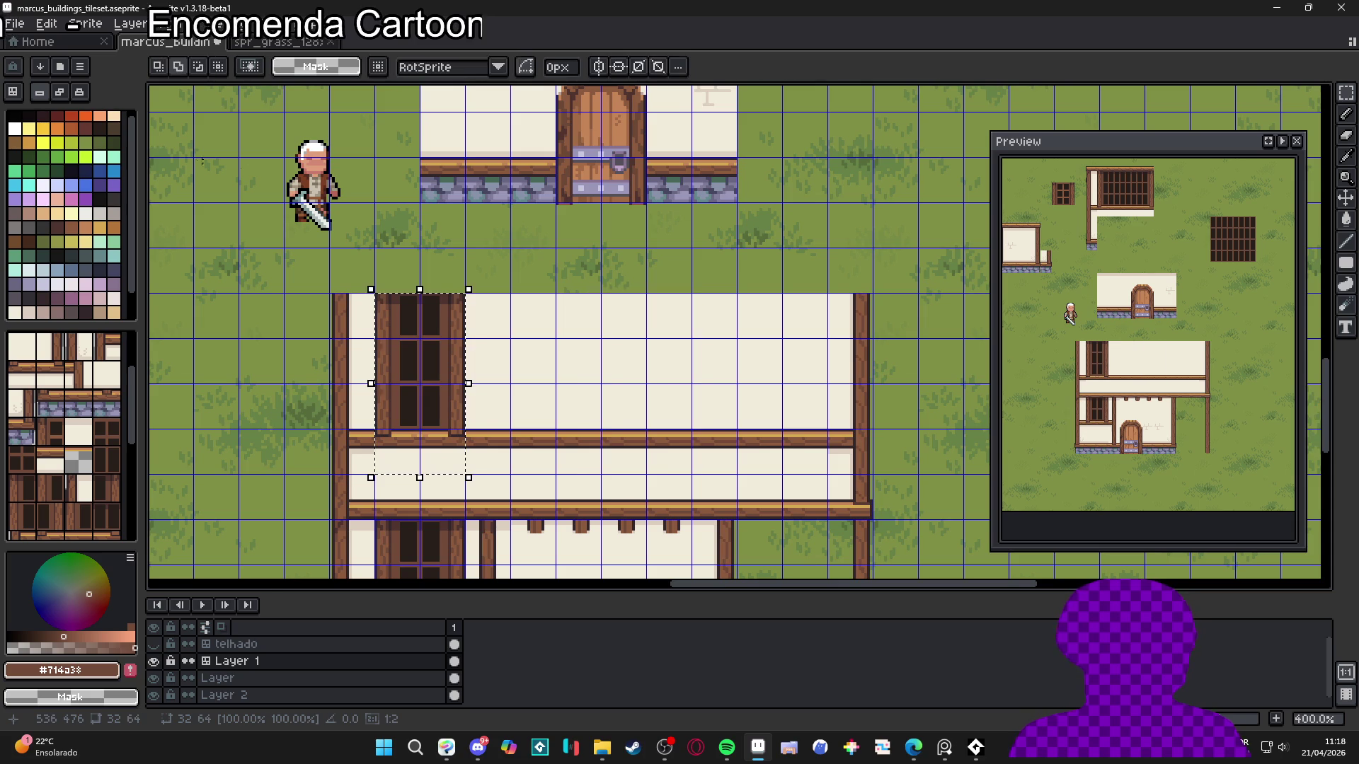
Copy the tall window as whole tiles and place copies in the wall's middle and right sections
click(14, 94)
key(Delete)
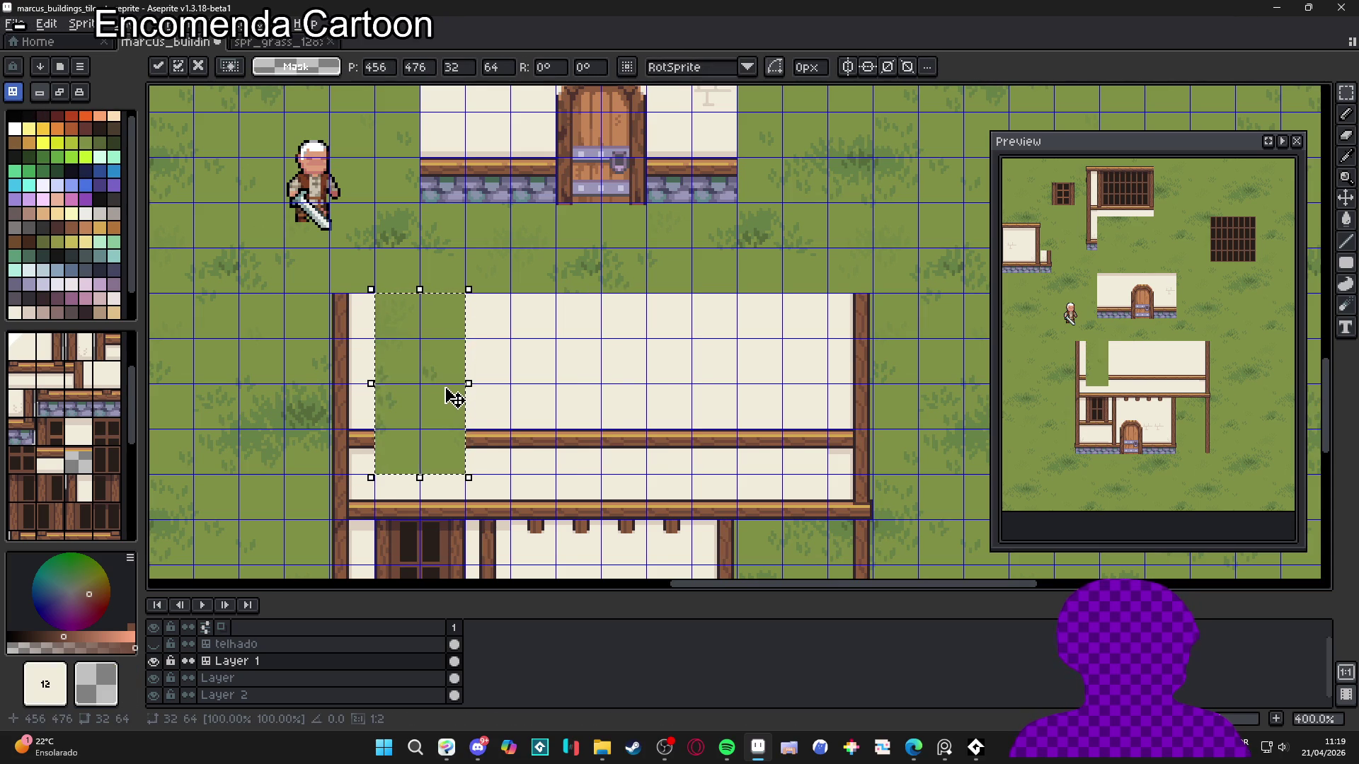
key(ctrl+d)
key(ctrl+z)
key(ctrl+z)
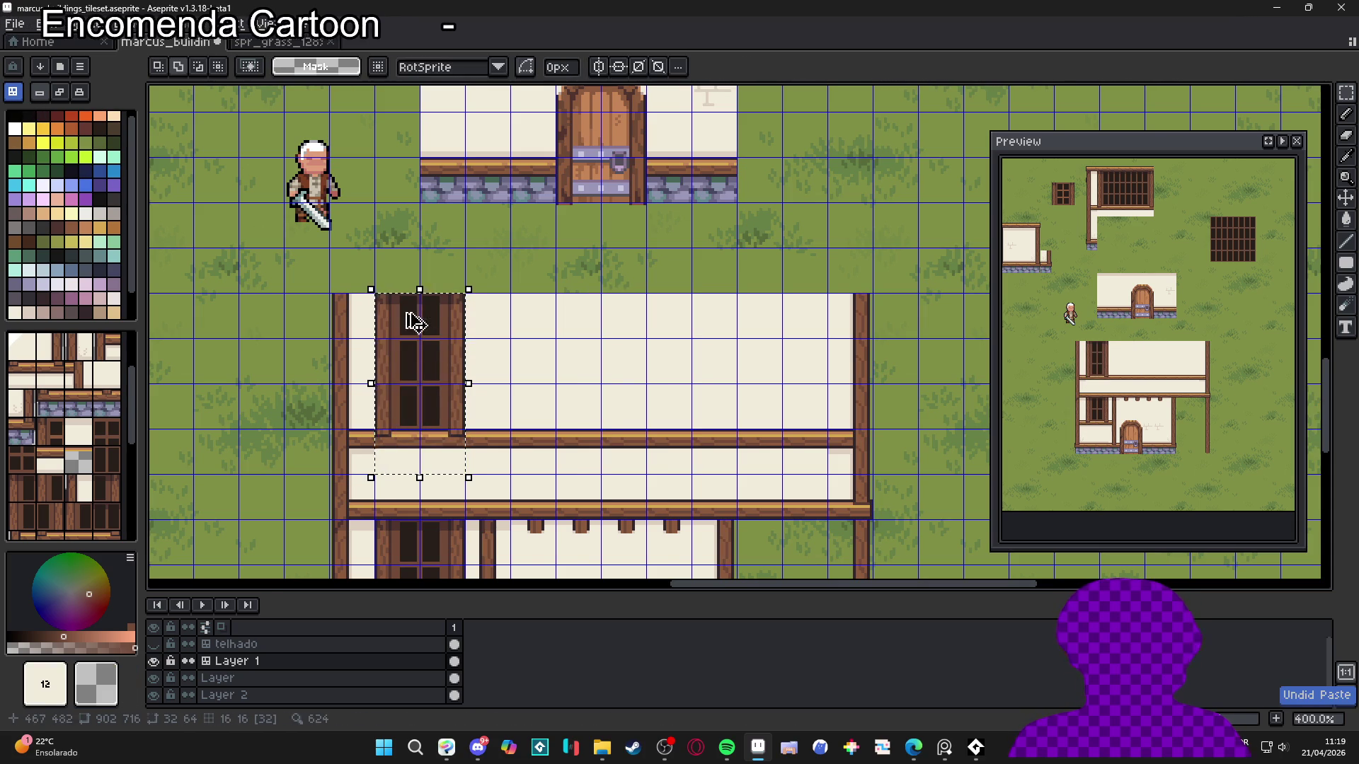
key(ctrl+d)
key(v)
mouse_move(397, 318)
mouse_down()
mouse_move(465, 462)
mouse_move(729, 415)
mouse_move(635, 421)
mouse_up()
key(ctrl+z)
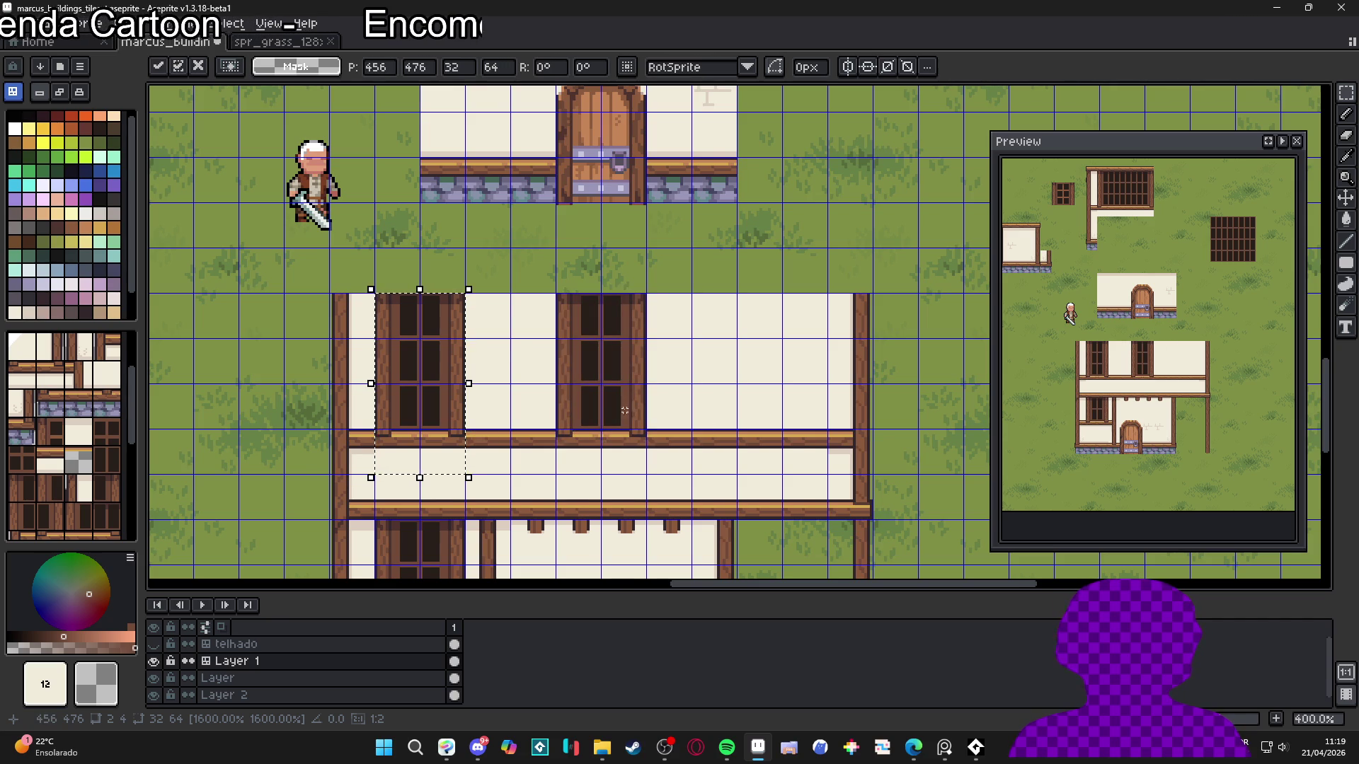
drag(434, 404, 780, 414)
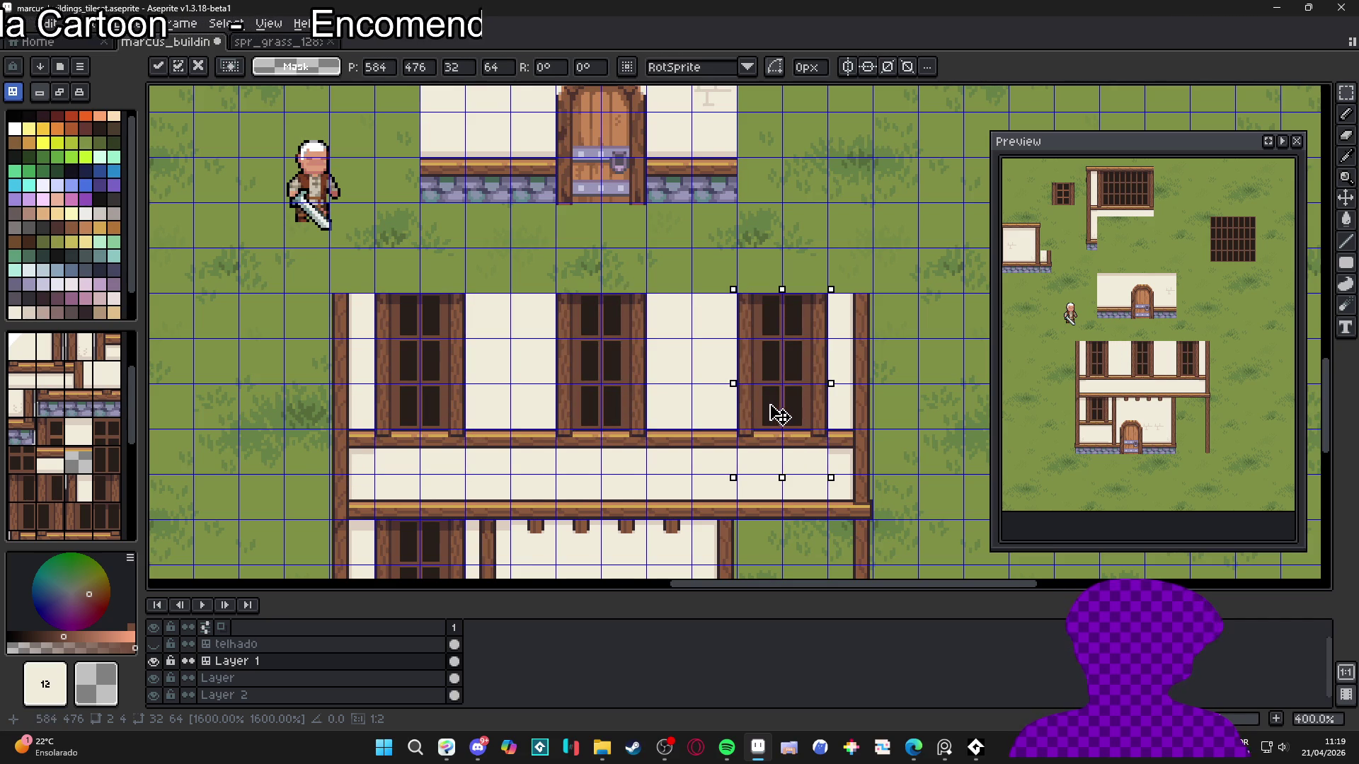
key(Return)
Return to the pencil with the tile grid shown and the cream wall colour picked
scroll(779, 414, down, 4)
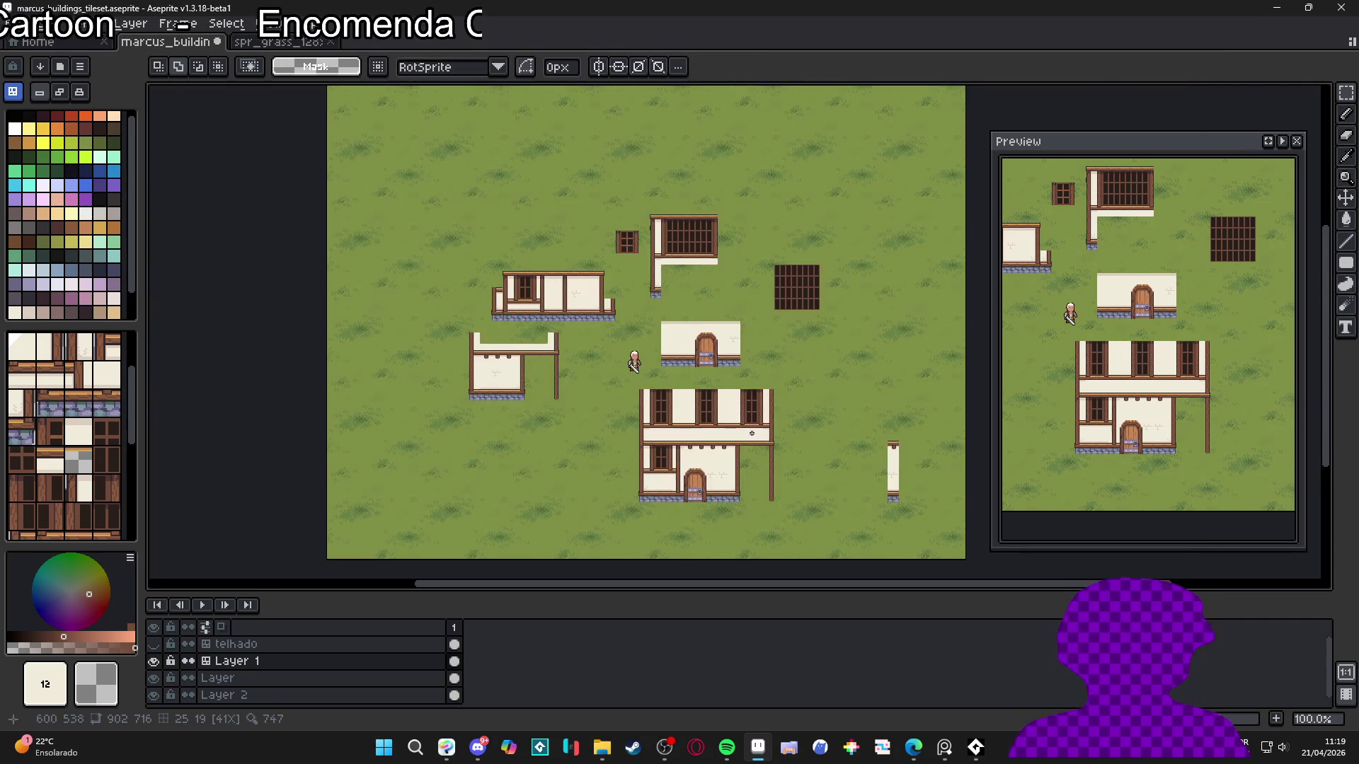
scroll(636, 421, up, 1)
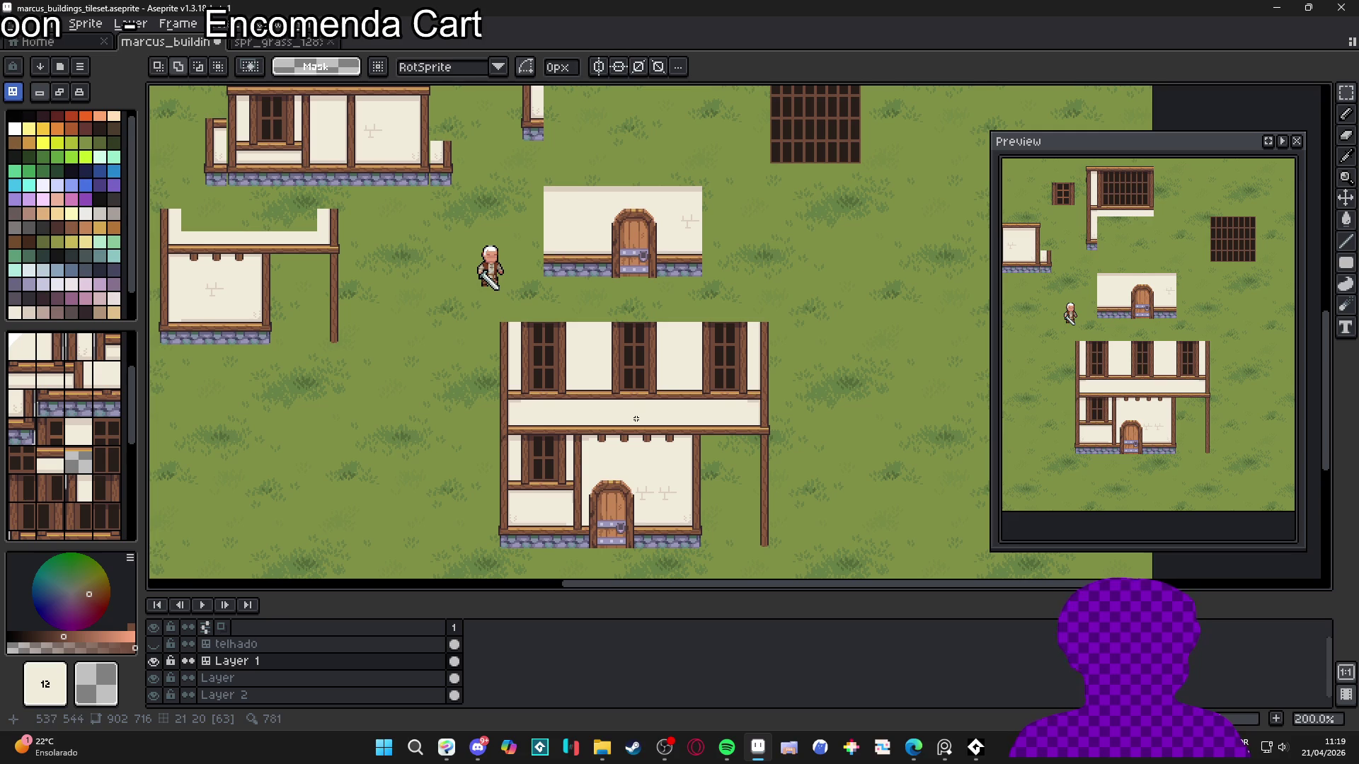
key(b)
key(ctrl+apostrophe)
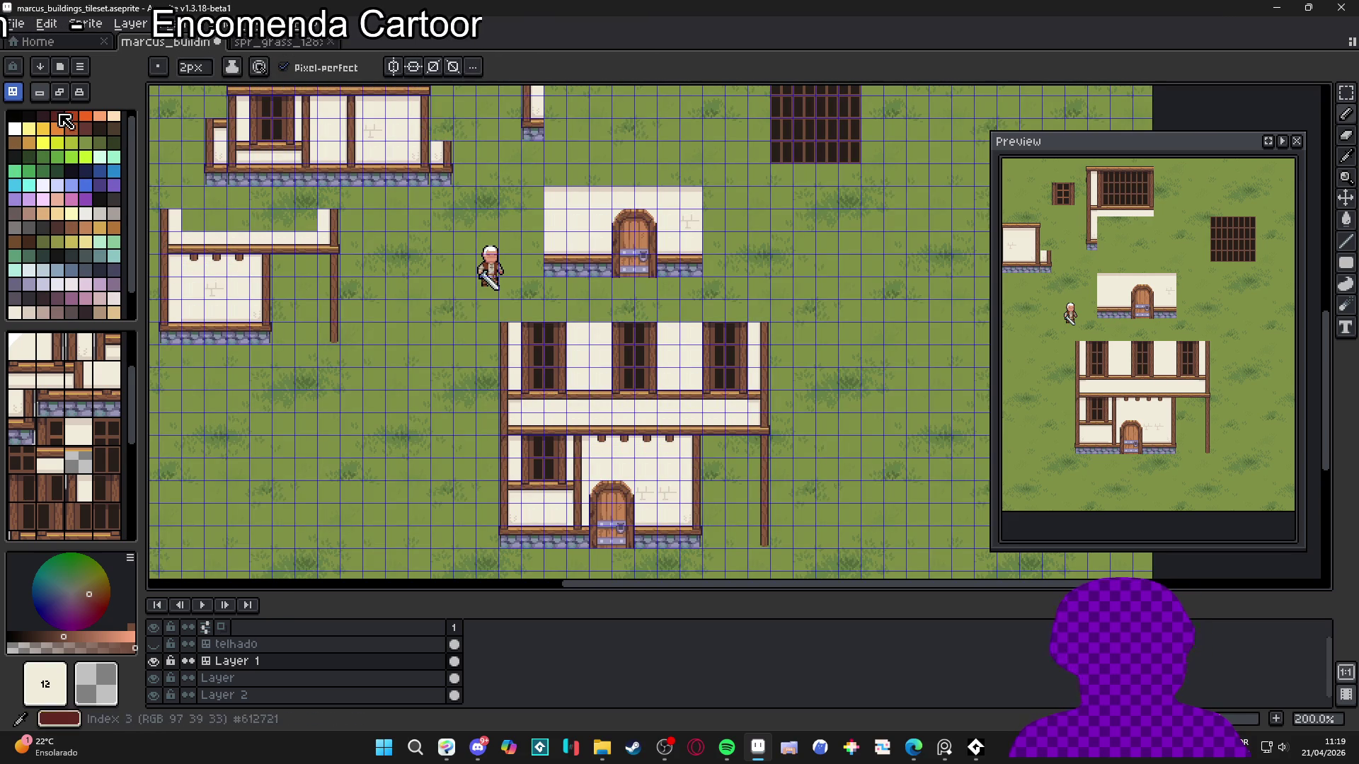
scroll(541, 421, up, 2)
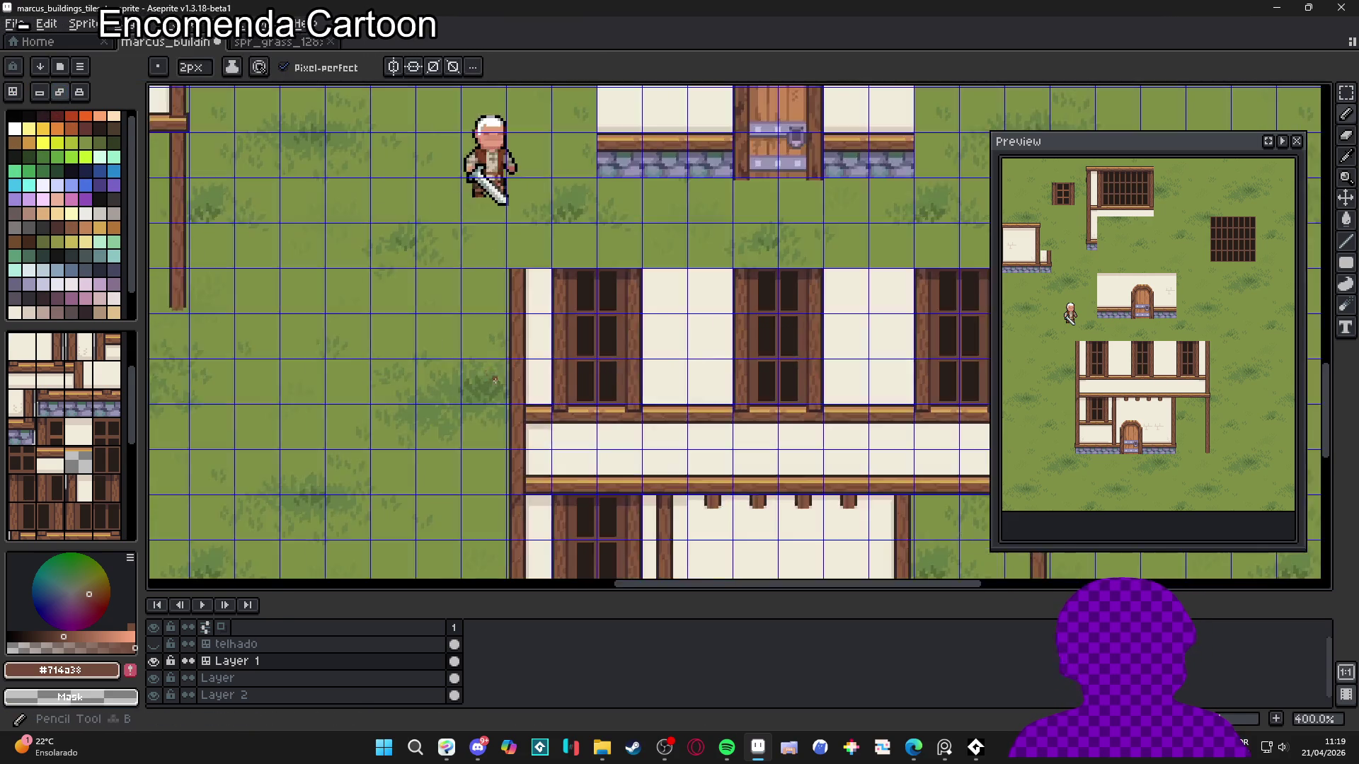
alt+click(541, 420)
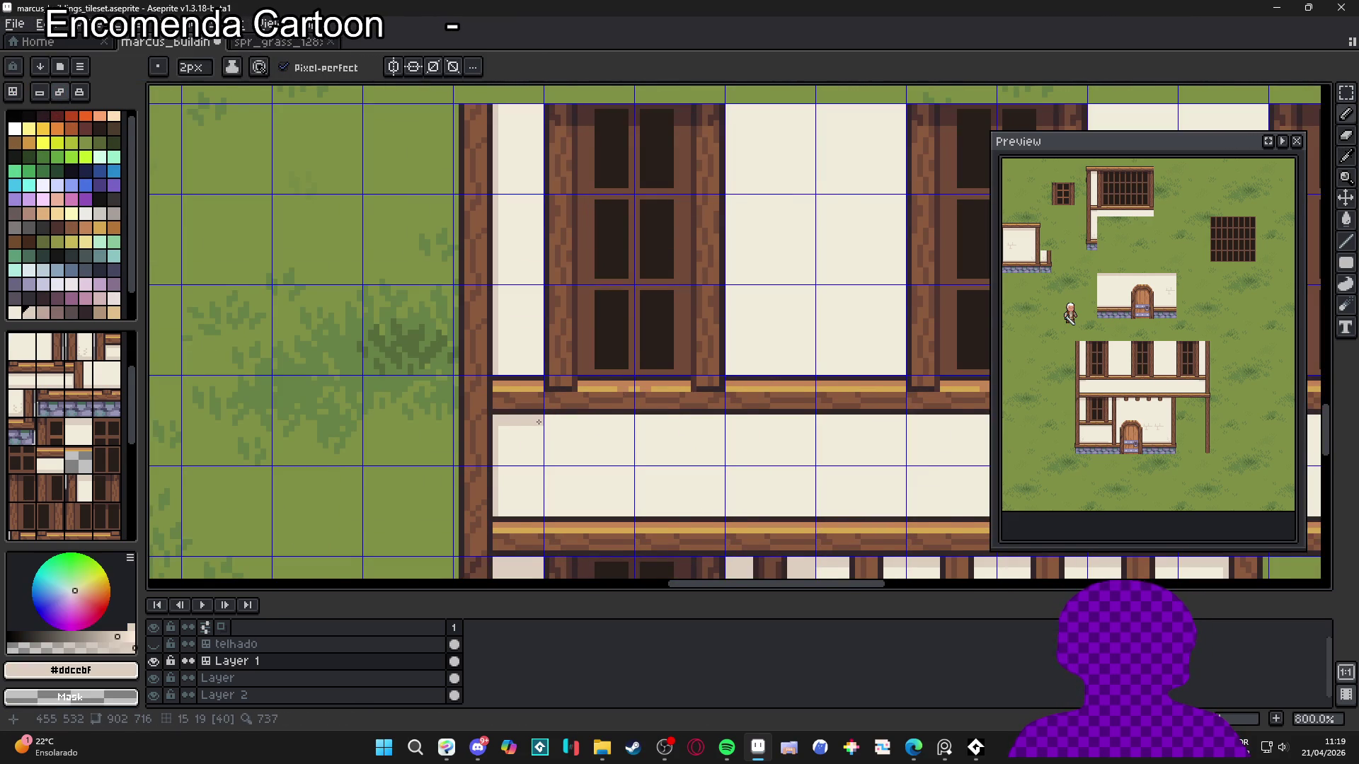
scroll(449, 425, down, 1)
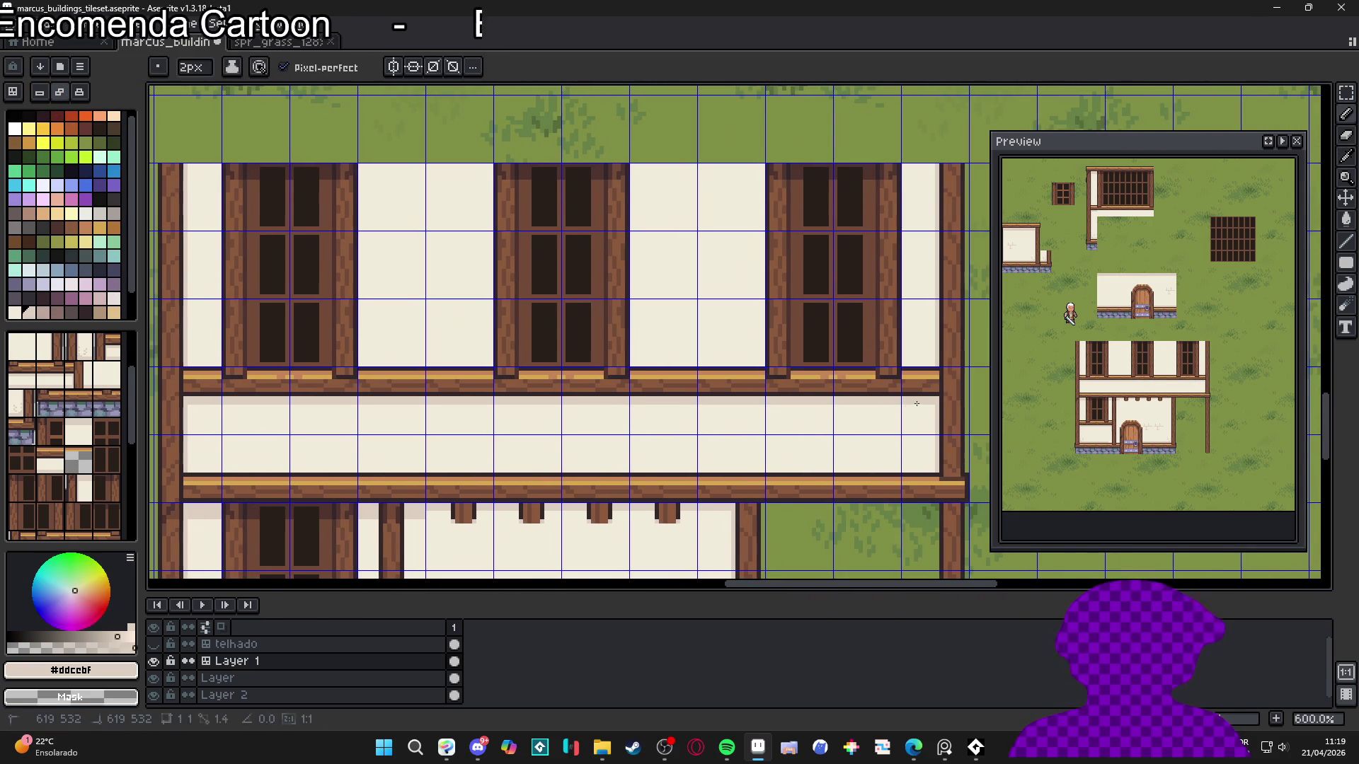
scroll(789, 433, down, 3)
scroll(789, 434, up, 1)
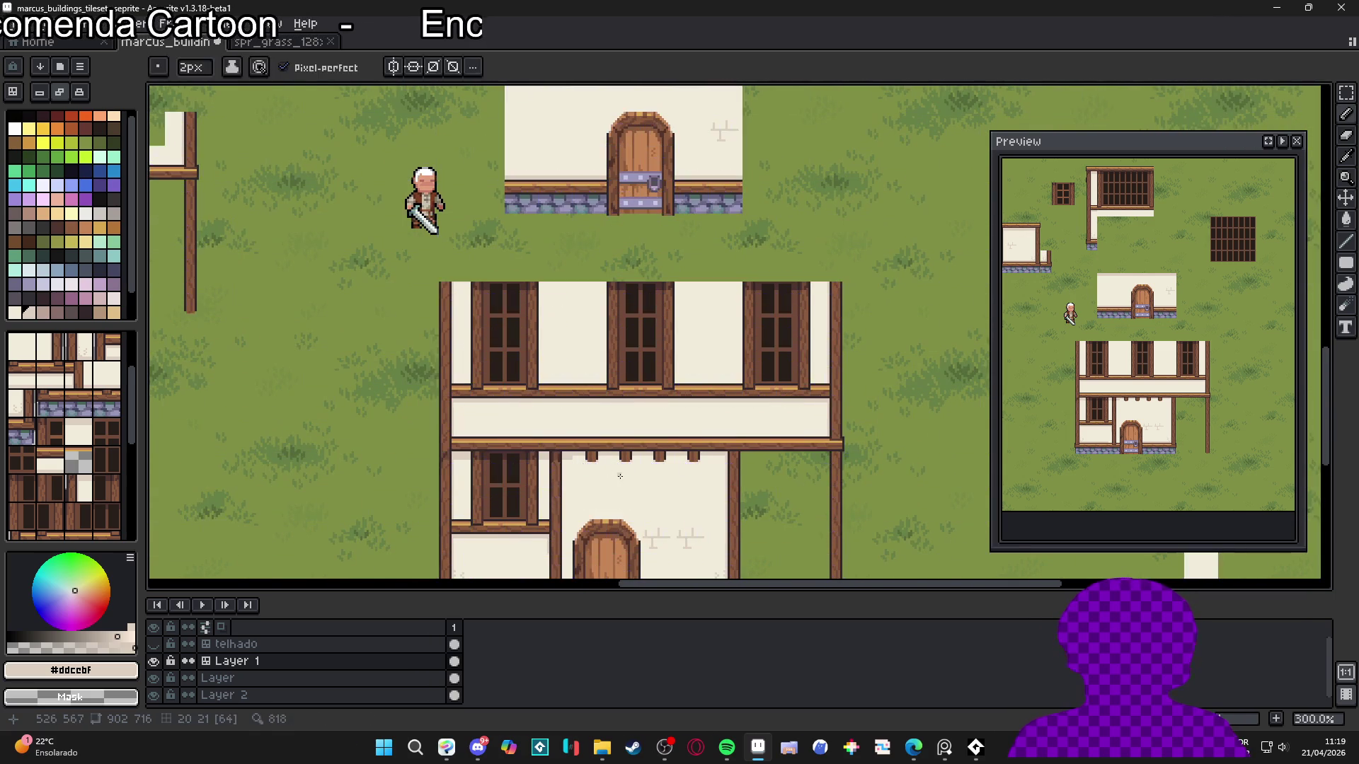
scroll(455, 451, up, 1)
scroll(455, 451, down, 2)
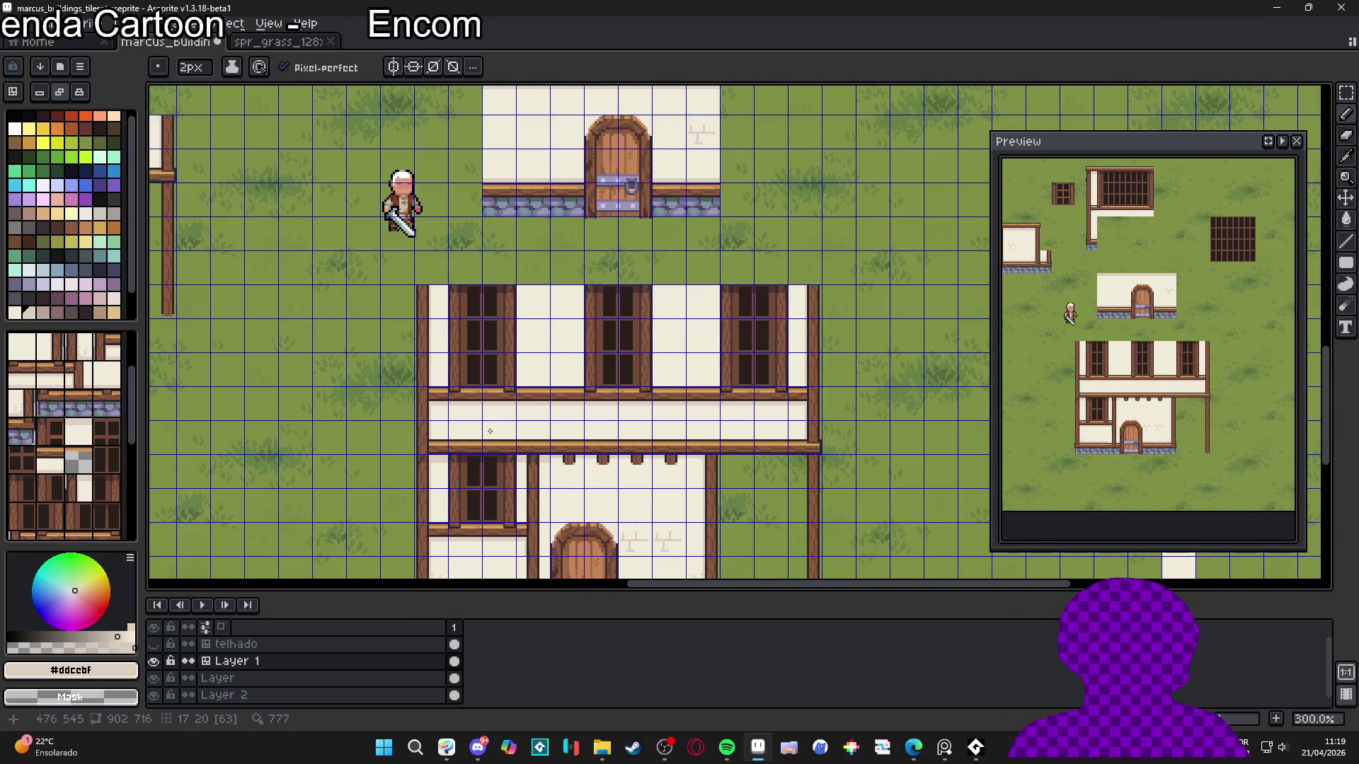
scroll(490, 431, up, 2)
scroll(491, 404, down, 2)
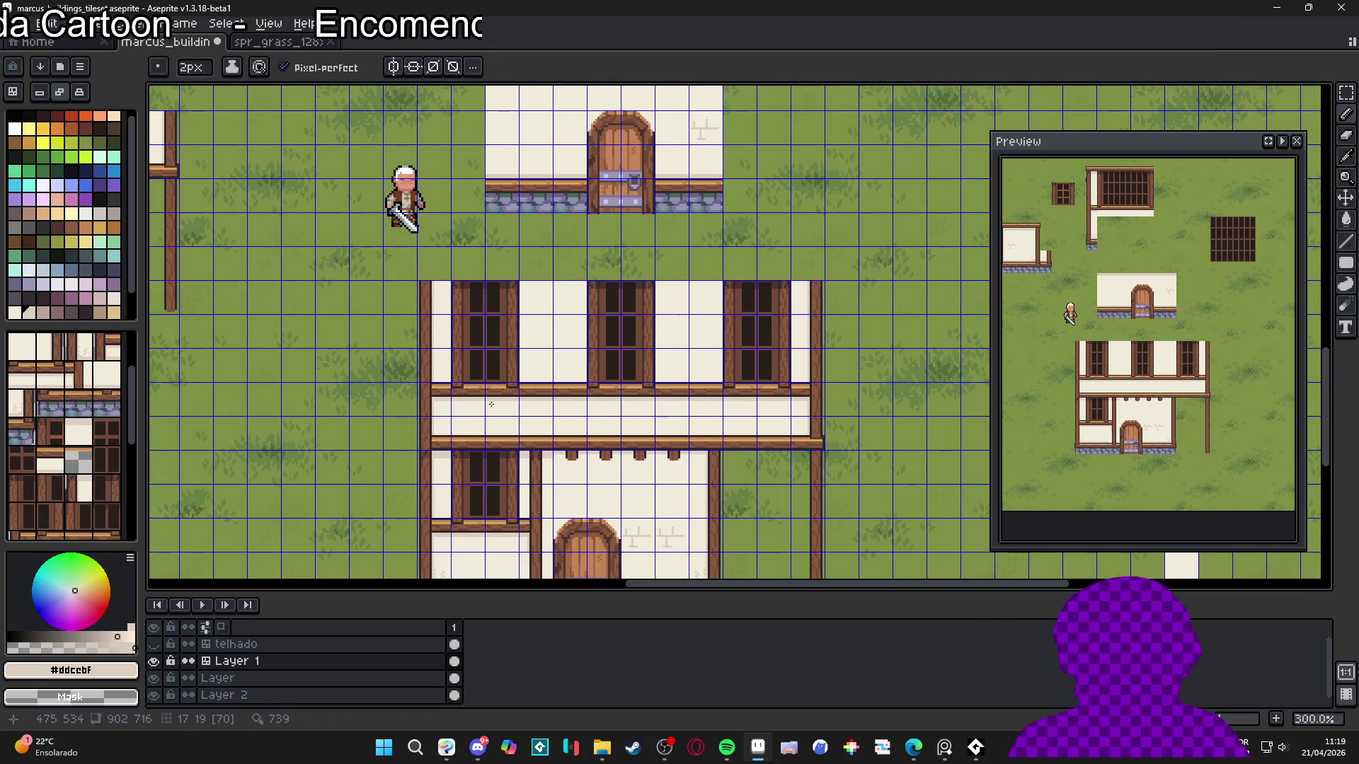
scroll(491, 404, up, 1)
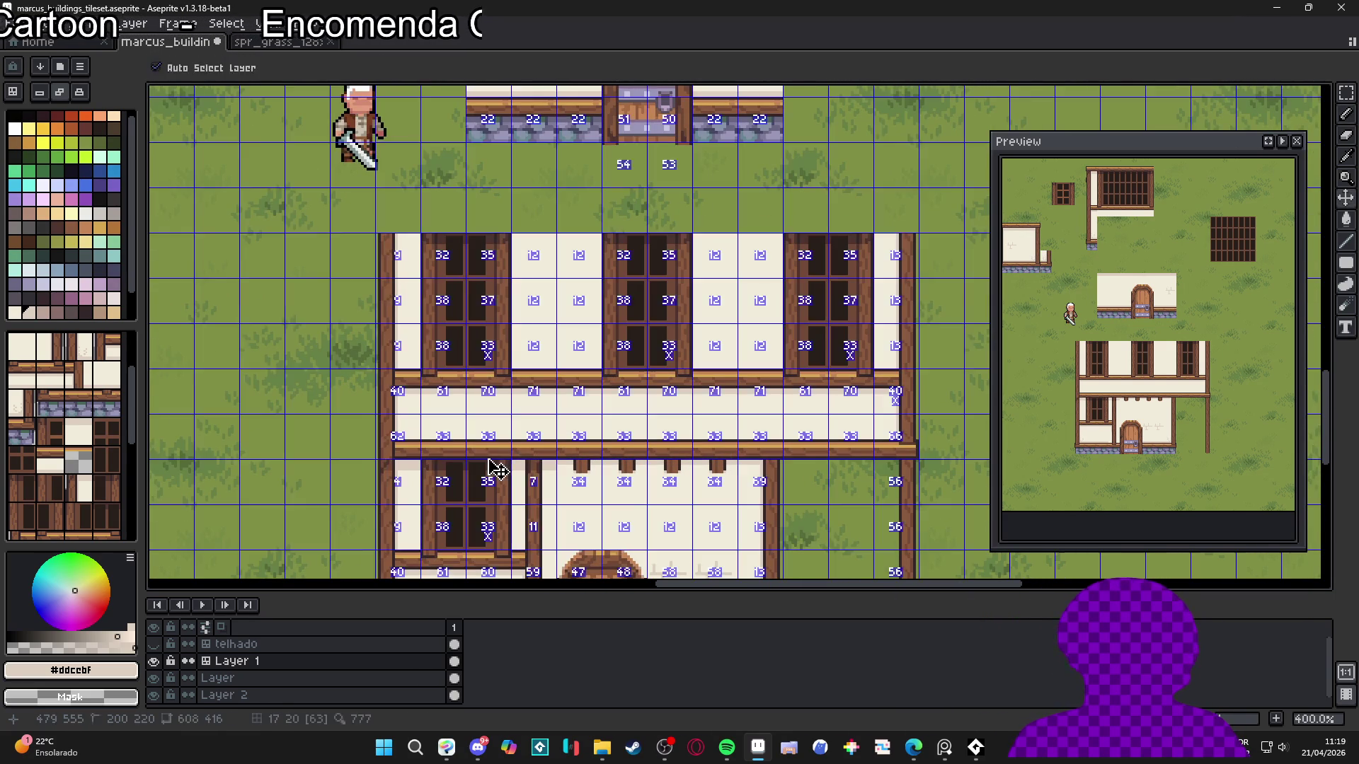
scroll(456, 397, up, 2)
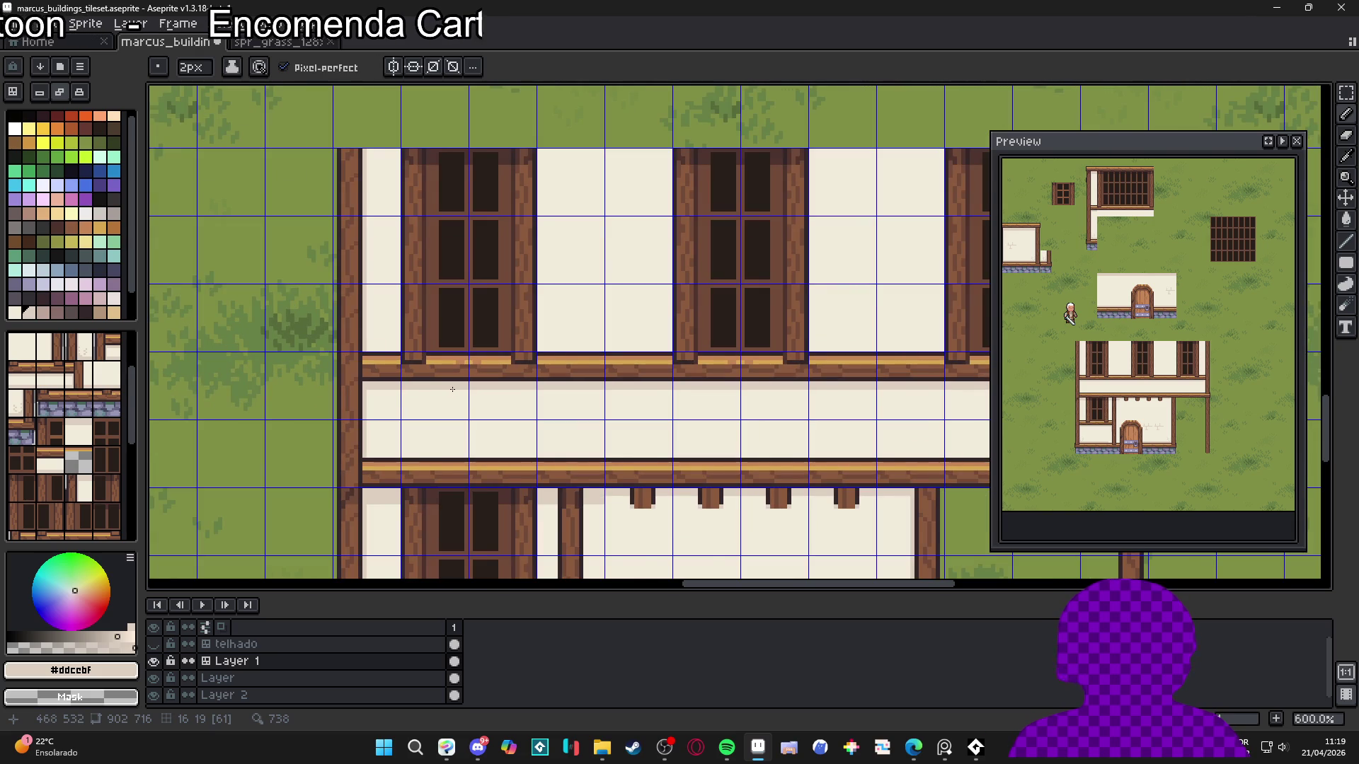
scroll(447, 389, down, 2)
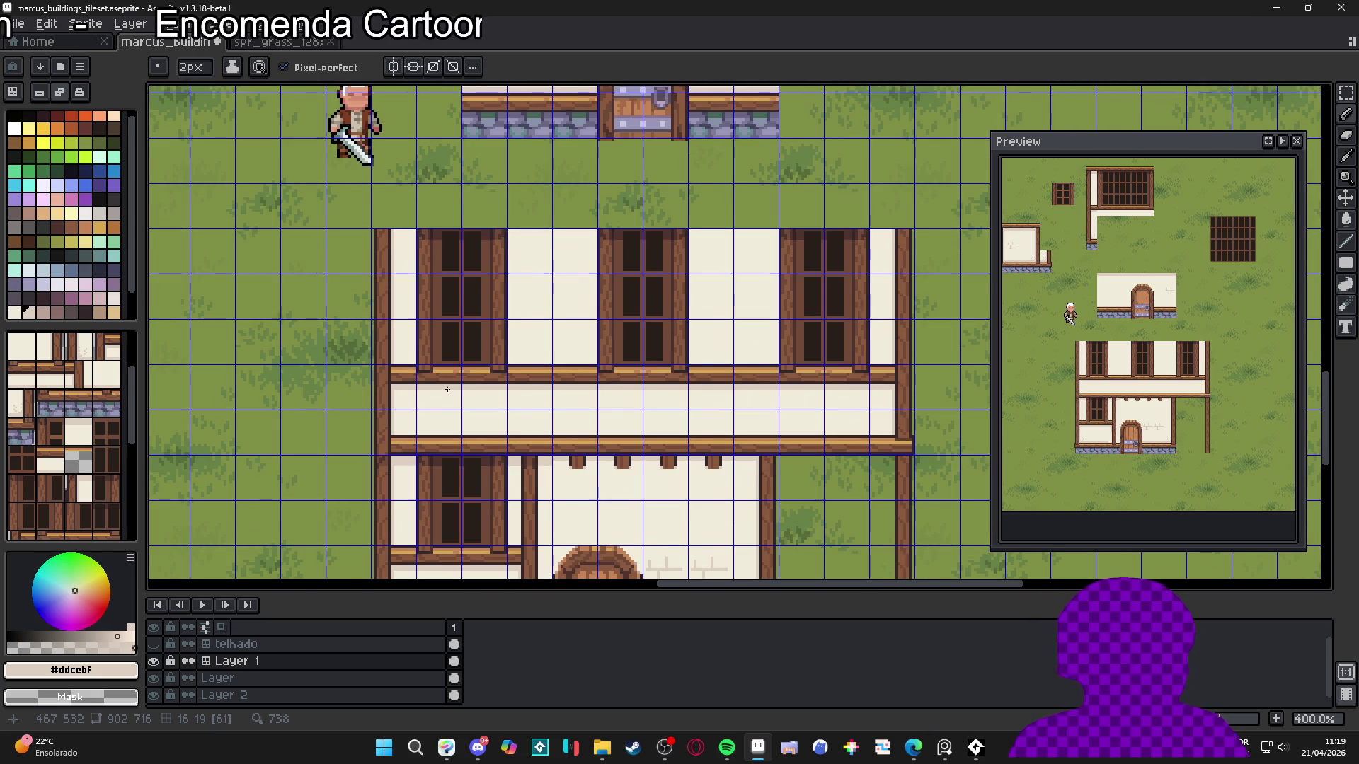
scroll(448, 390, down, 1)
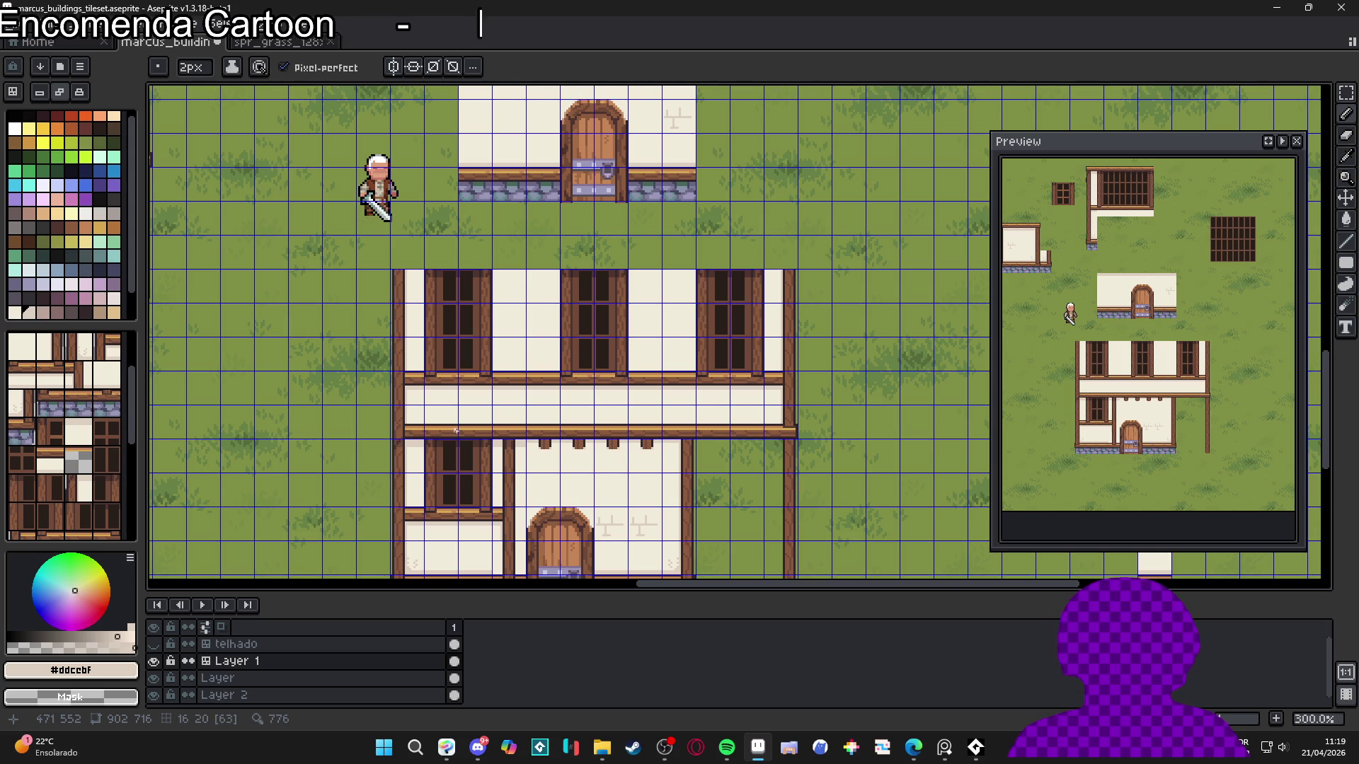
scroll(449, 402, up, 4)
scroll(457, 396, down, 4)
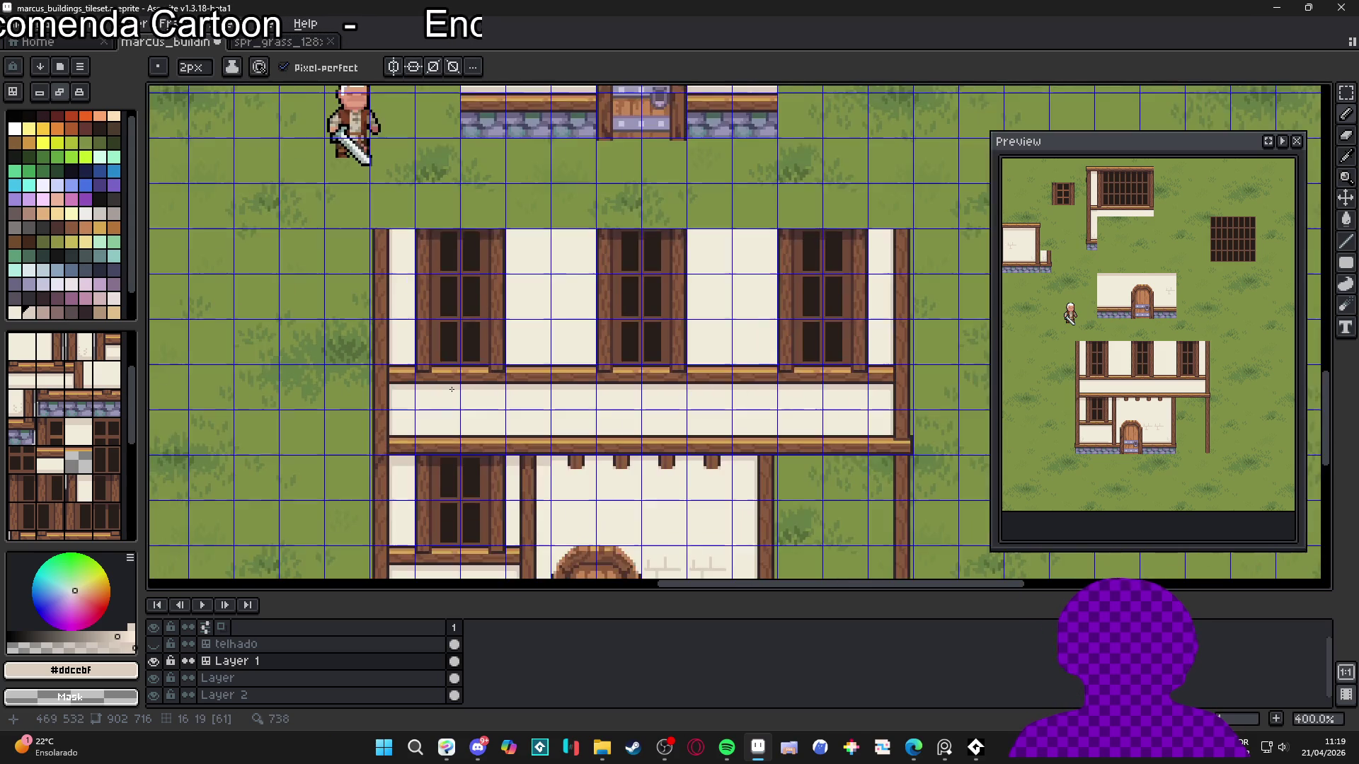
key(ctrl+apostrophe)
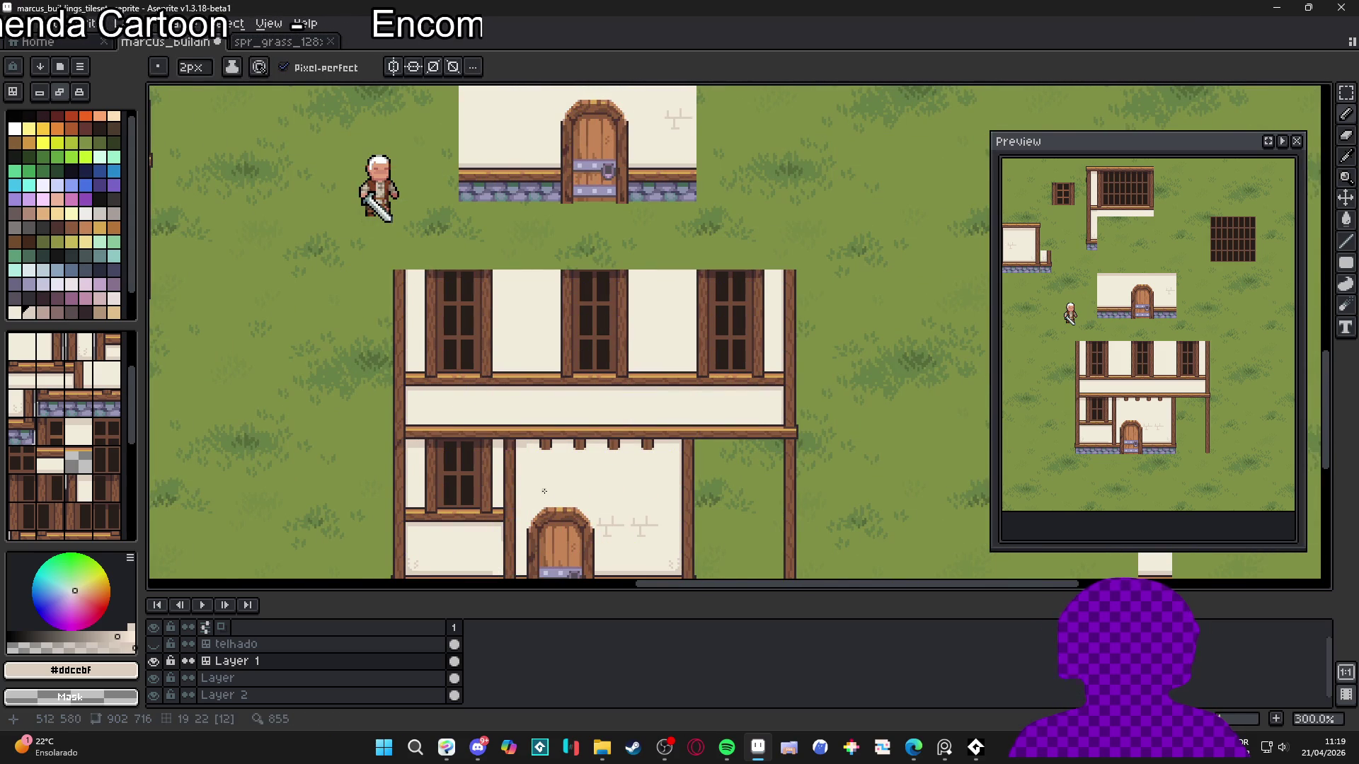
key(ctrl+apostrophe)
scroll(551, 460, up, 1)
Copy a small wooden bracket and place it snugly under the upper beam
key(m)
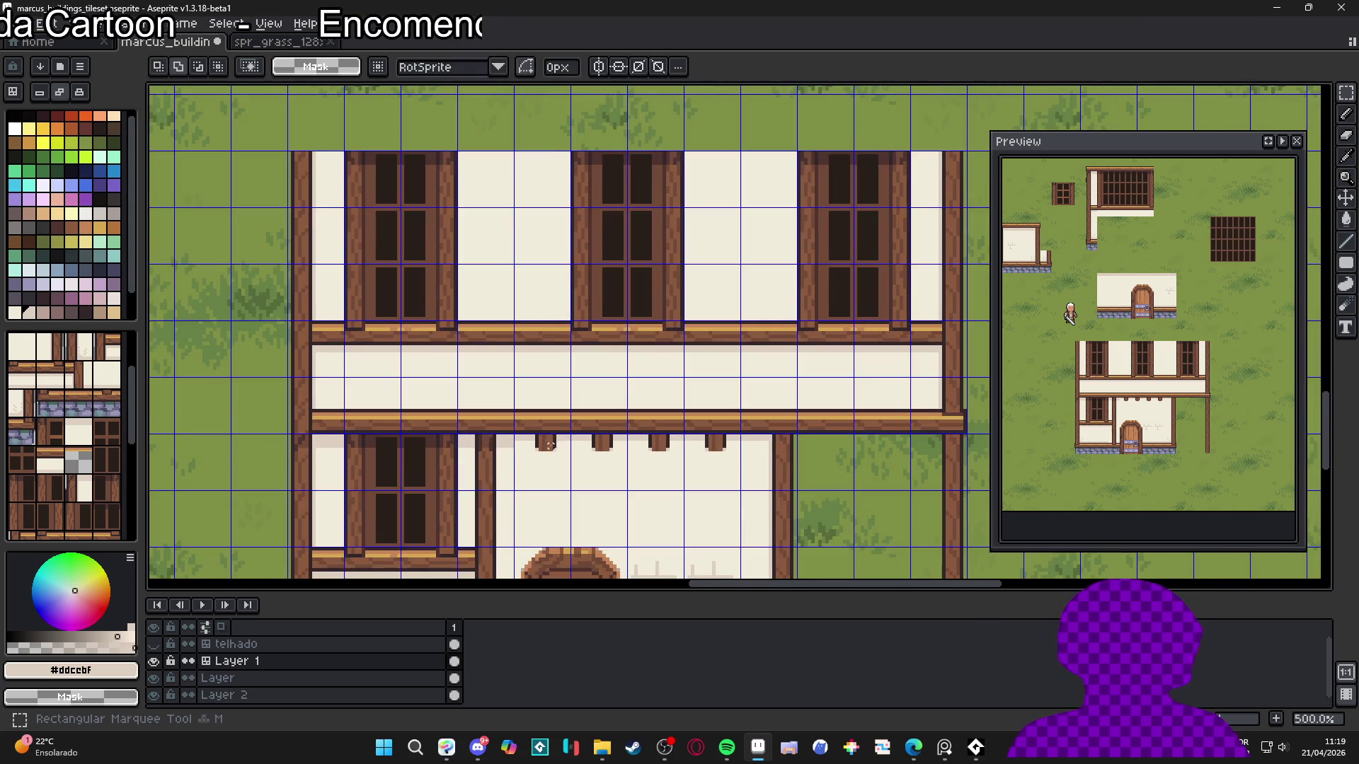
scroll(556, 430, up, 3)
drag(555, 430, 527, 453)
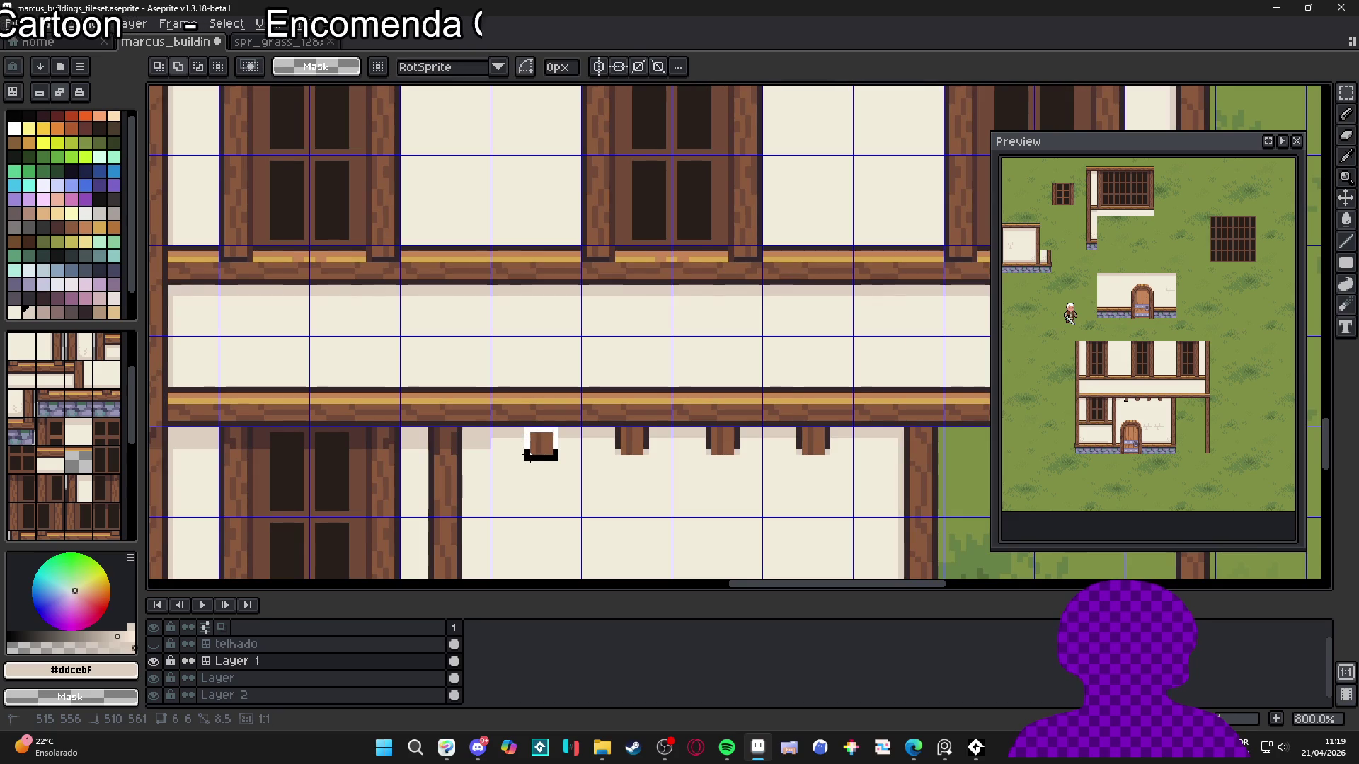
scroll(542, 434, down, 1)
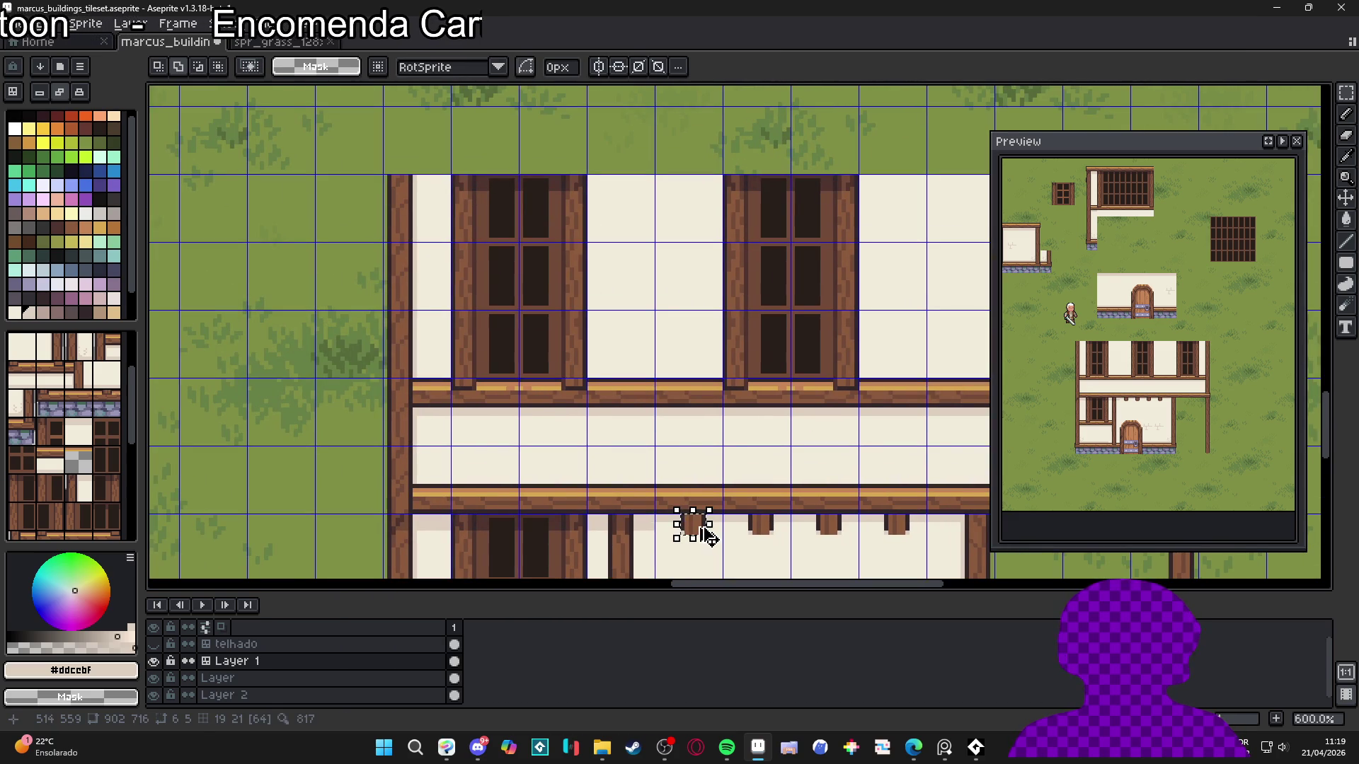
mouse_move(691, 523)
mouse_down()
mouse_move(513, 430)
mouse_move(556, 425)
mouse_up()
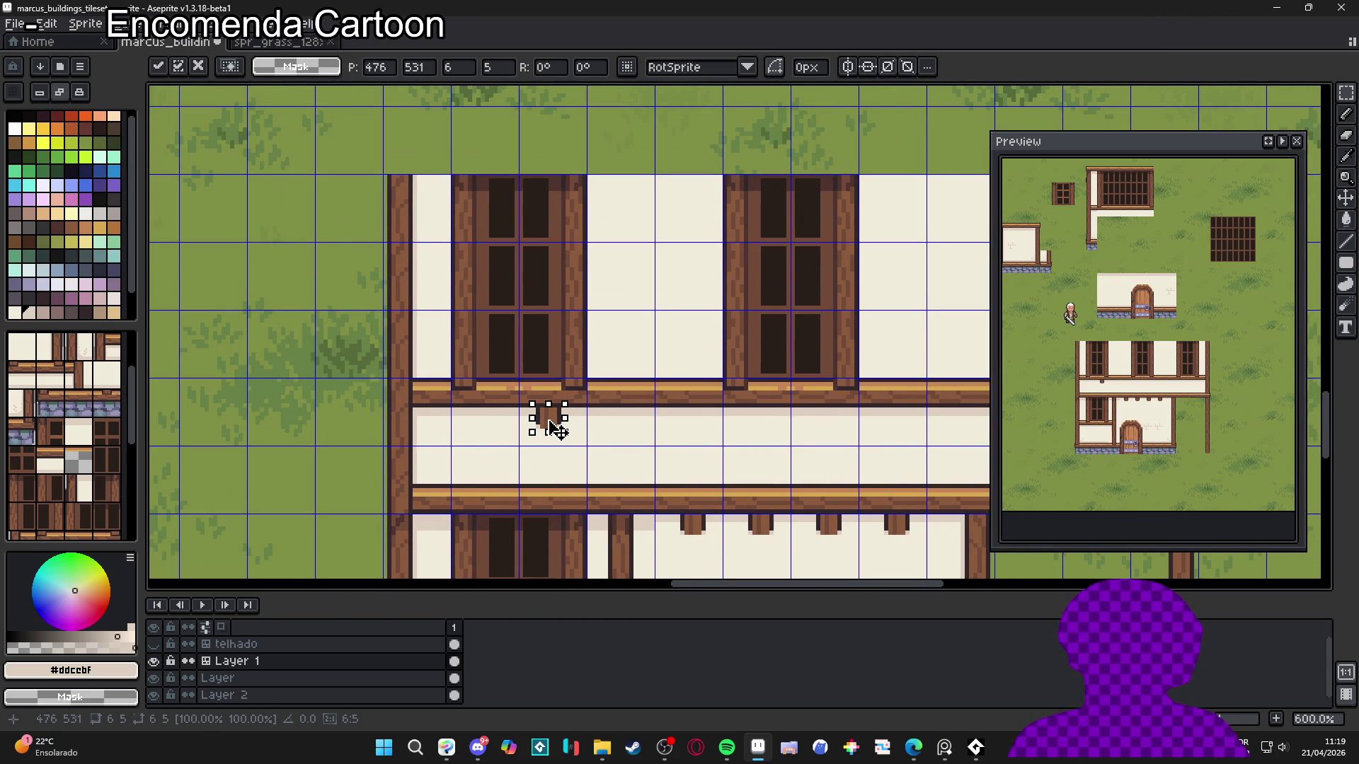
key(Return)
key(ctrl+z)
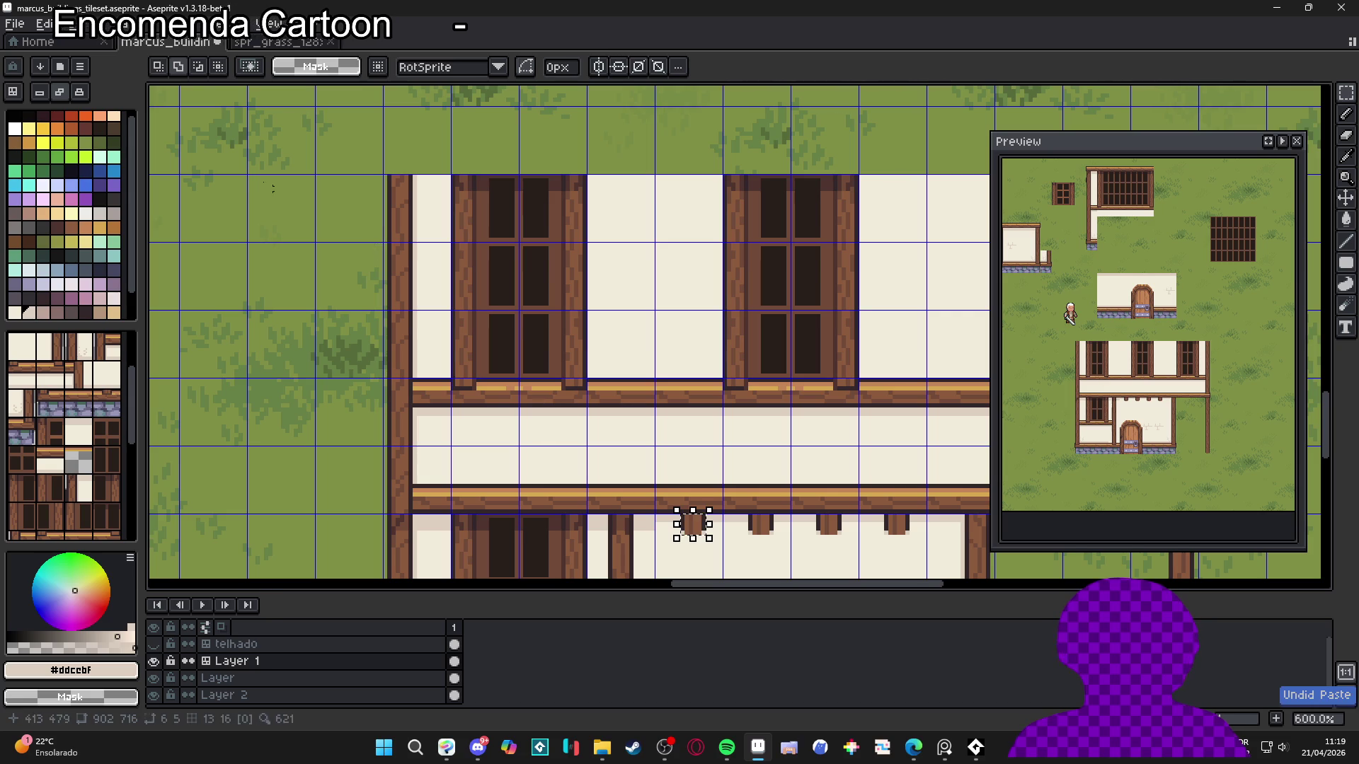
key(ctrl+t)
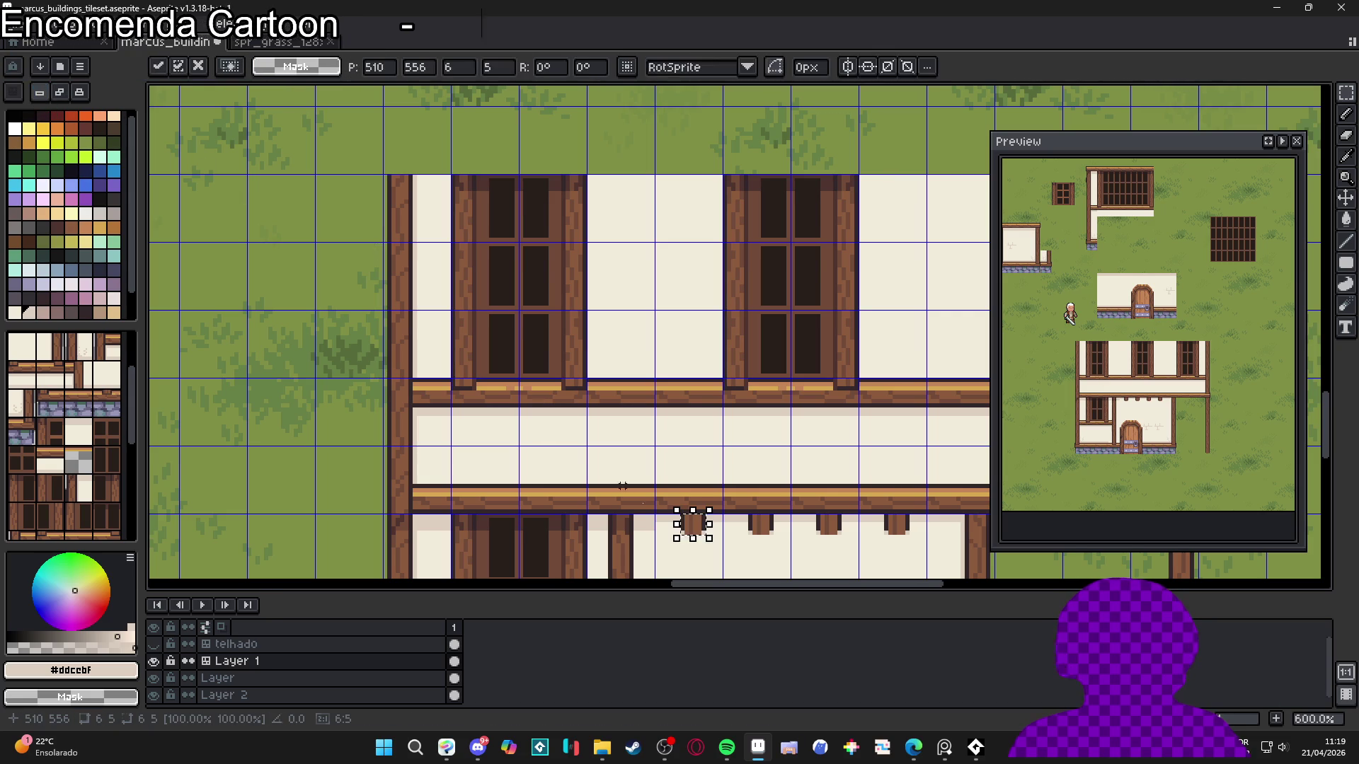
drag(703, 543, 655, 486)
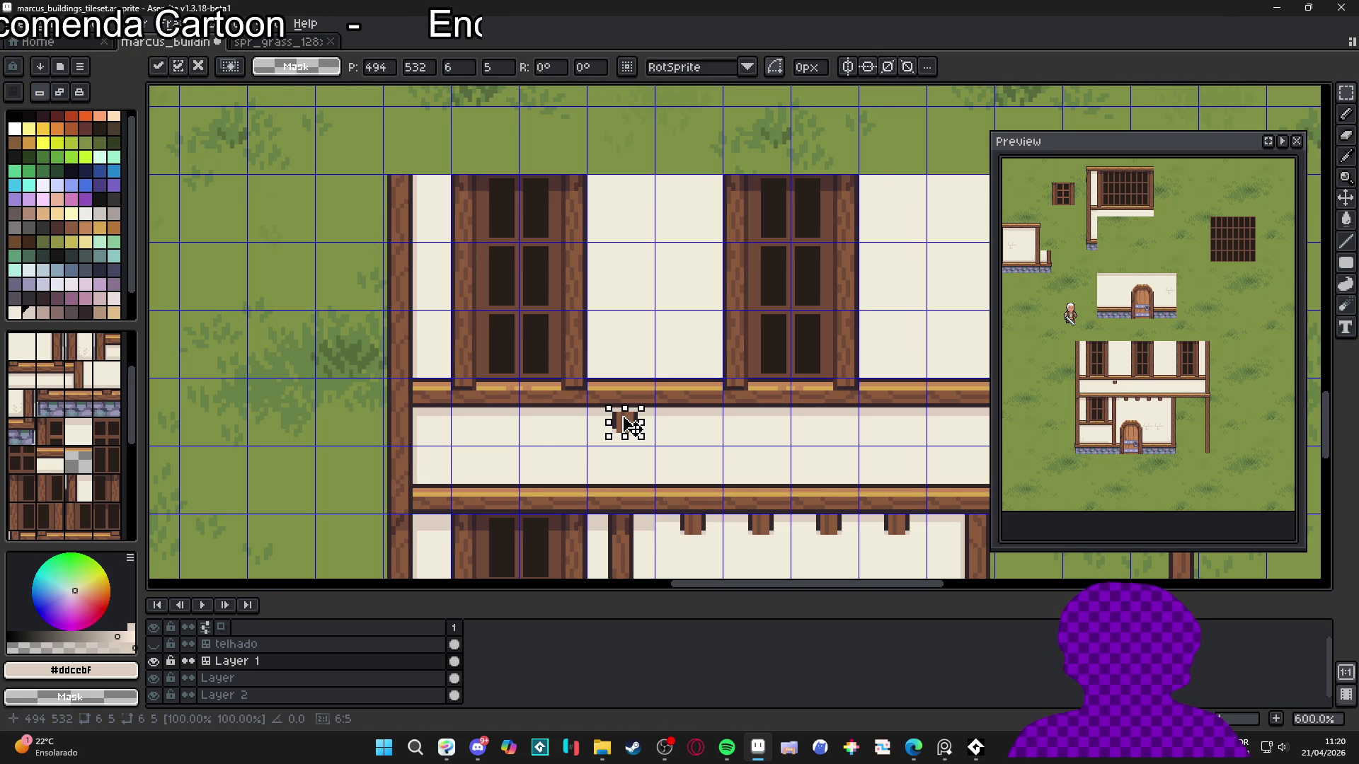
drag(626, 417, 621, 414)
scroll(628, 416, up, 4)
key(Return)
scroll(677, 440, down, 5)
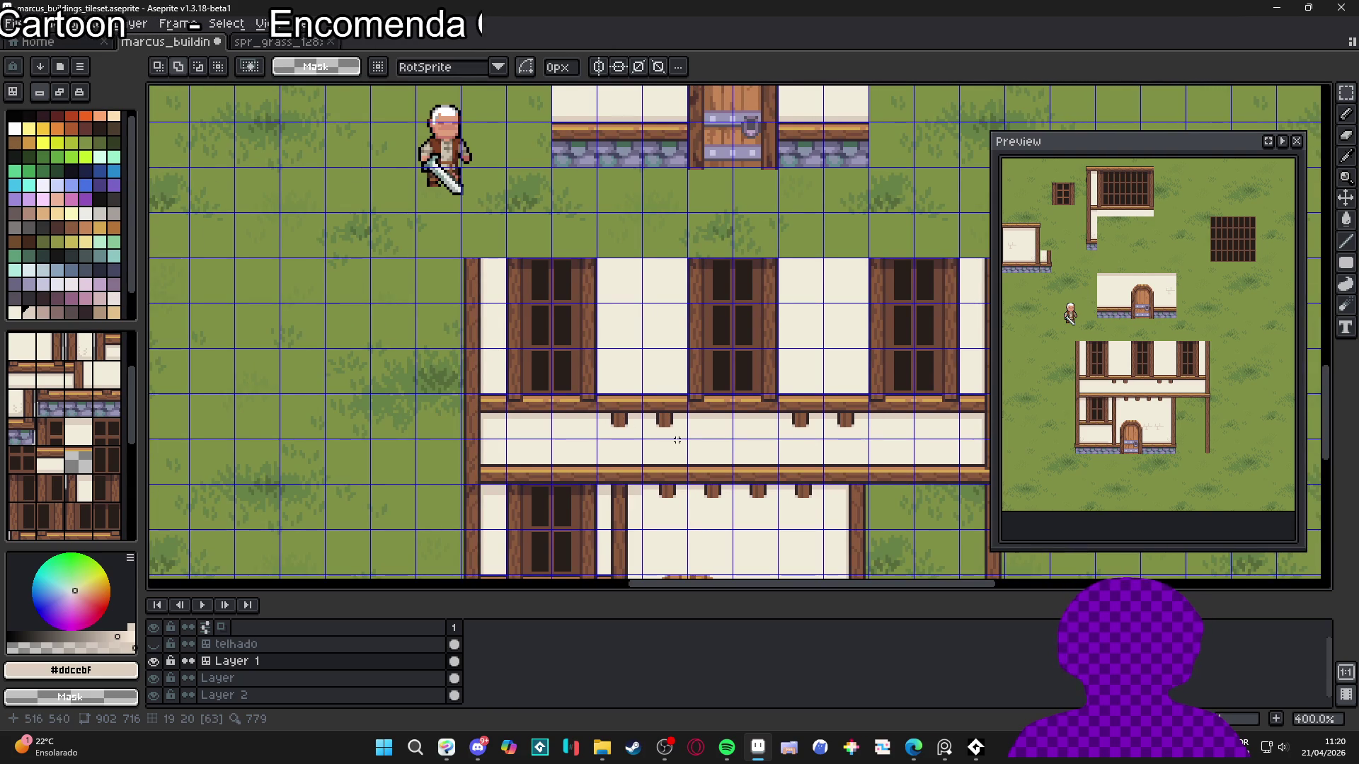
scroll(677, 440, up, 5)
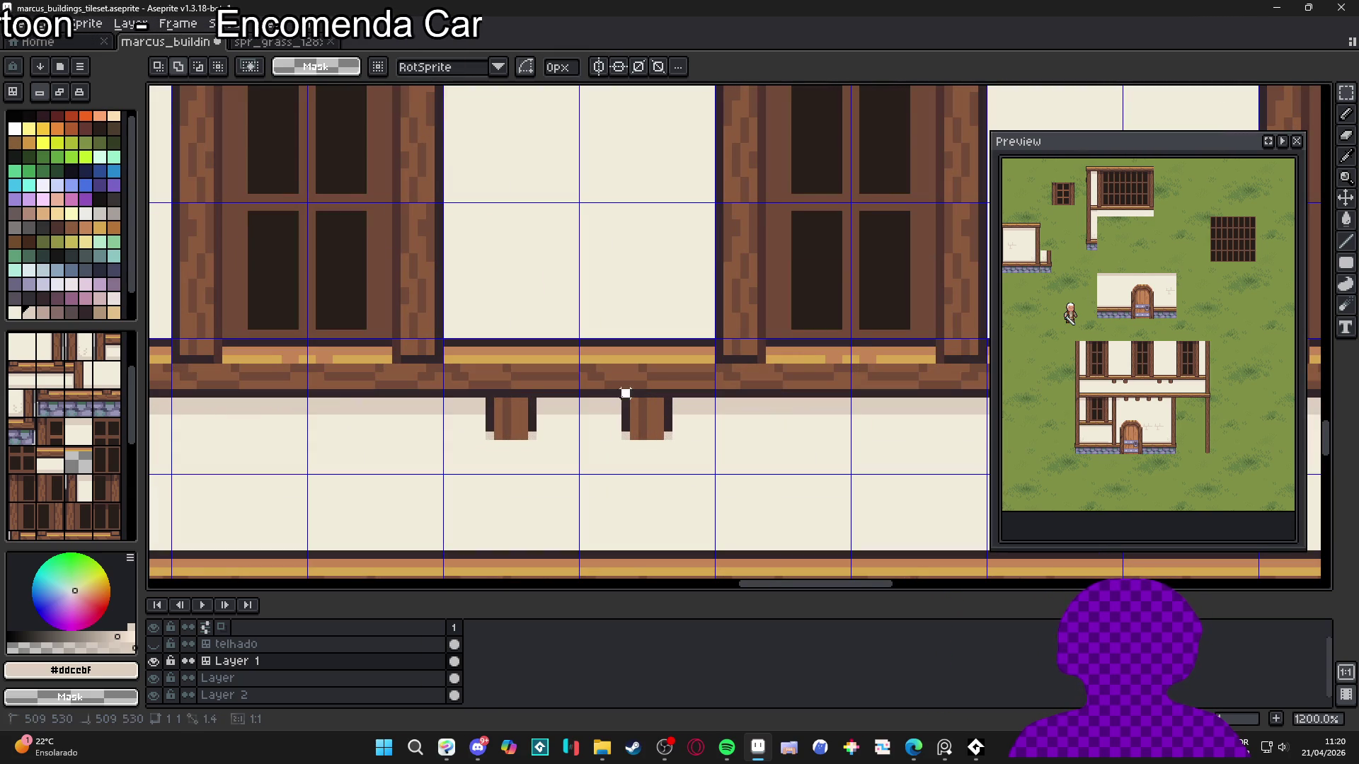
Add another bracket further right along the upper beam, then view the whole house with the grid
mouse_move(623, 399)
mouse_down()
mouse_move(669, 442)
mouse_move(722, 440)
mouse_up()
scroll(672, 446, down, 4)
key(Return)
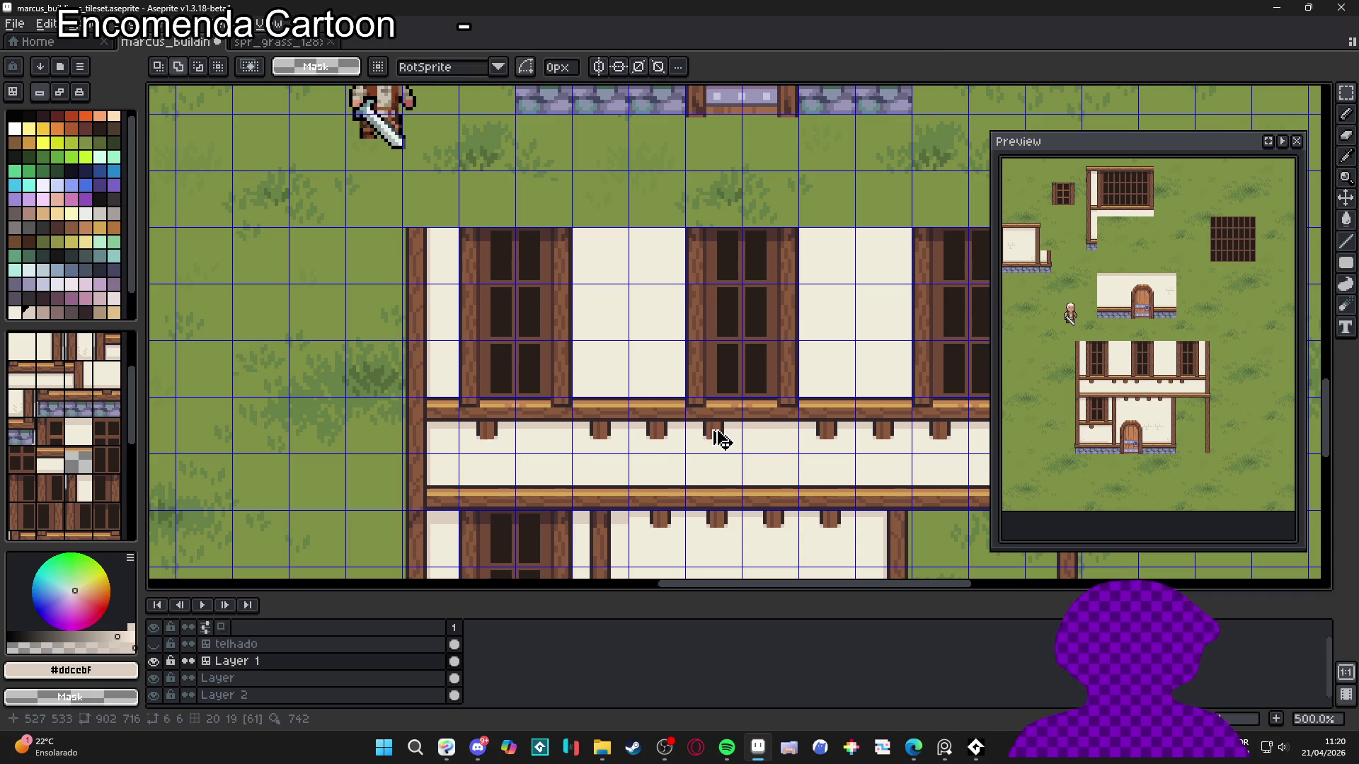
key(ctrl+z)
mouse_move(669, 438)
mouse_down()
mouse_move(785, 440)
mouse_move(715, 445)
mouse_move(733, 461)
mouse_up()
key(Return)
scroll(778, 440, down, 2)
scroll(715, 446, down, 1)
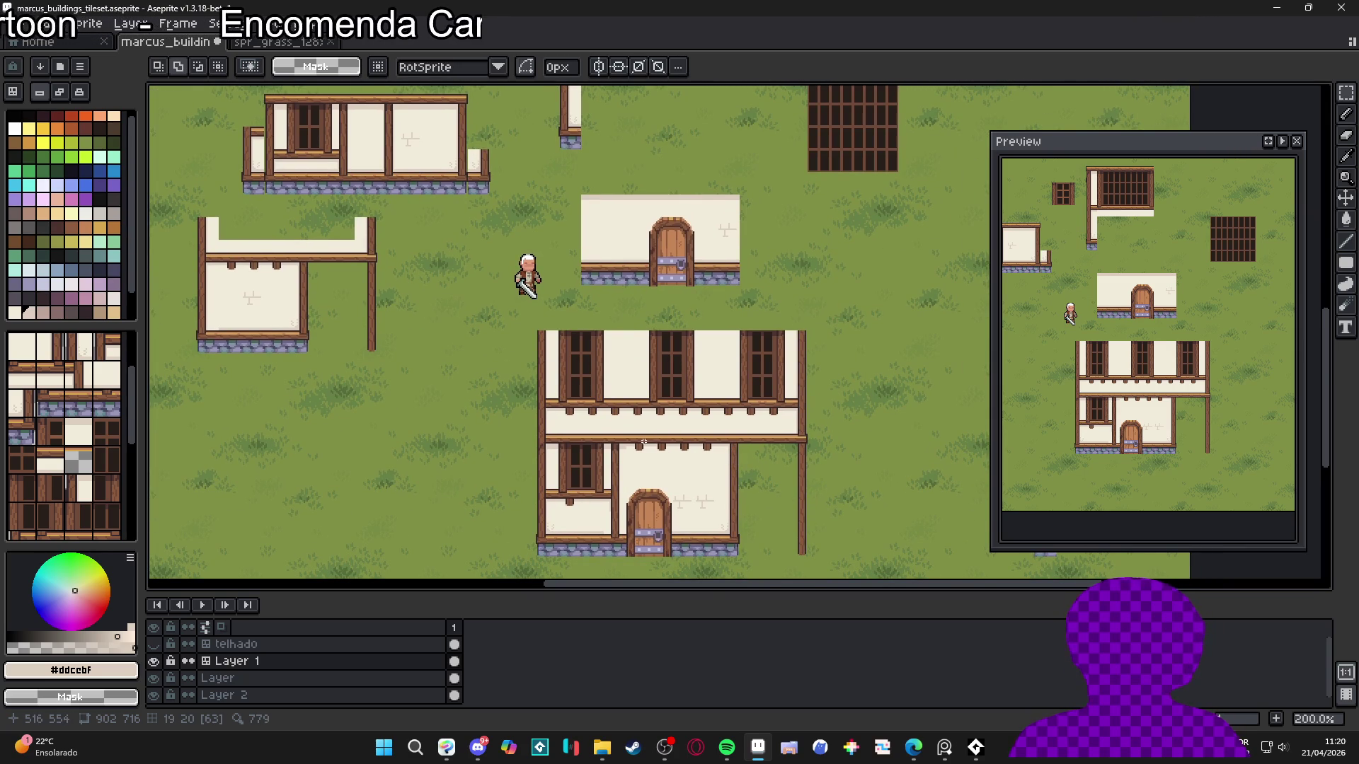
scroll(644, 442, up, 2)
scroll(644, 442, down, 1)
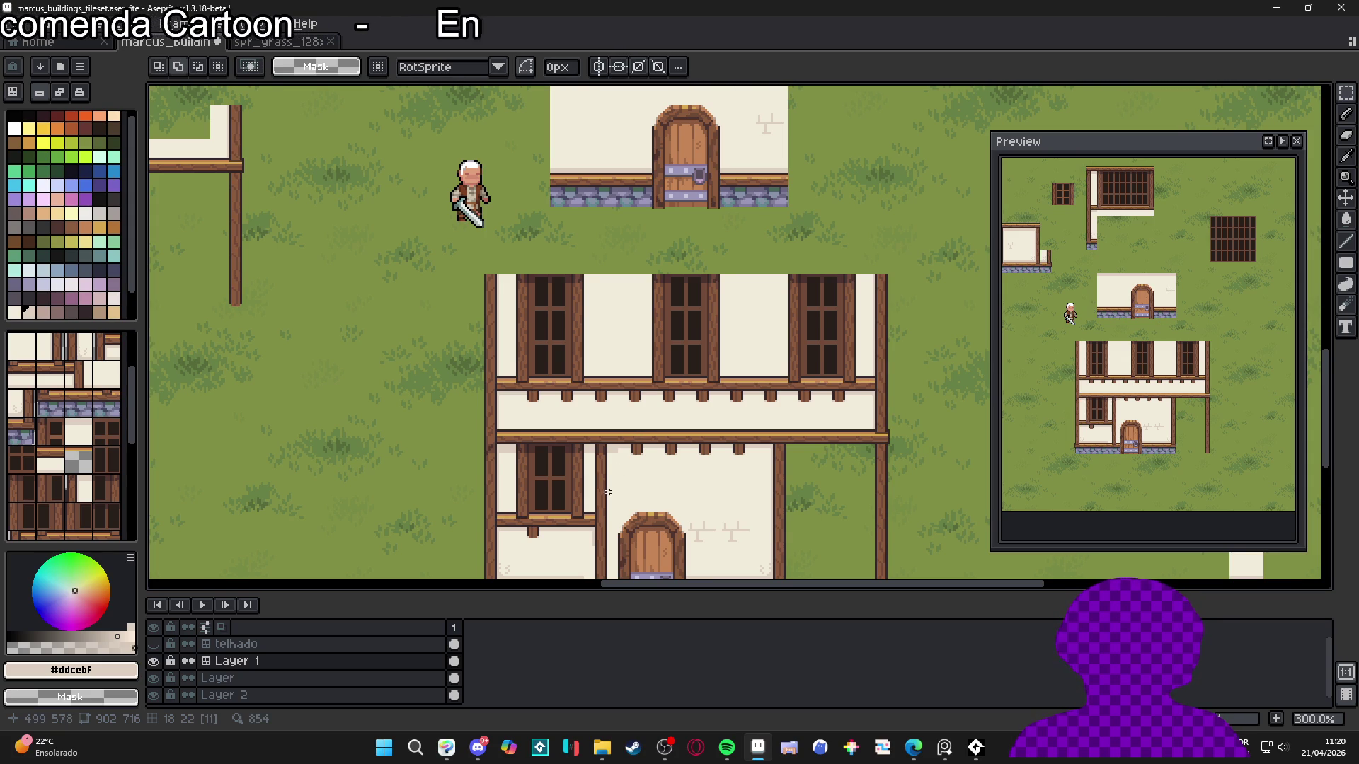
drag(608, 492, 610, 427)
key(ctrl+apostrophe)
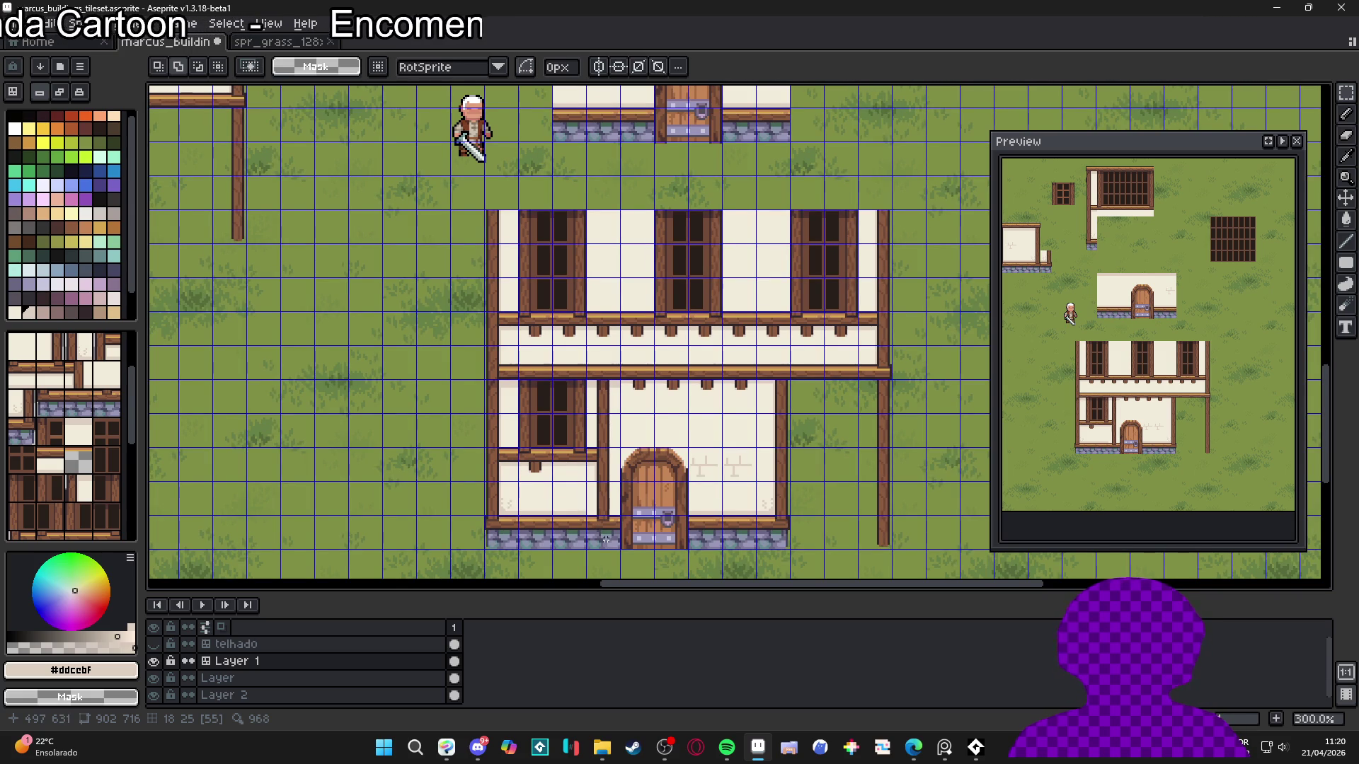
scroll(606, 539, up, 3)
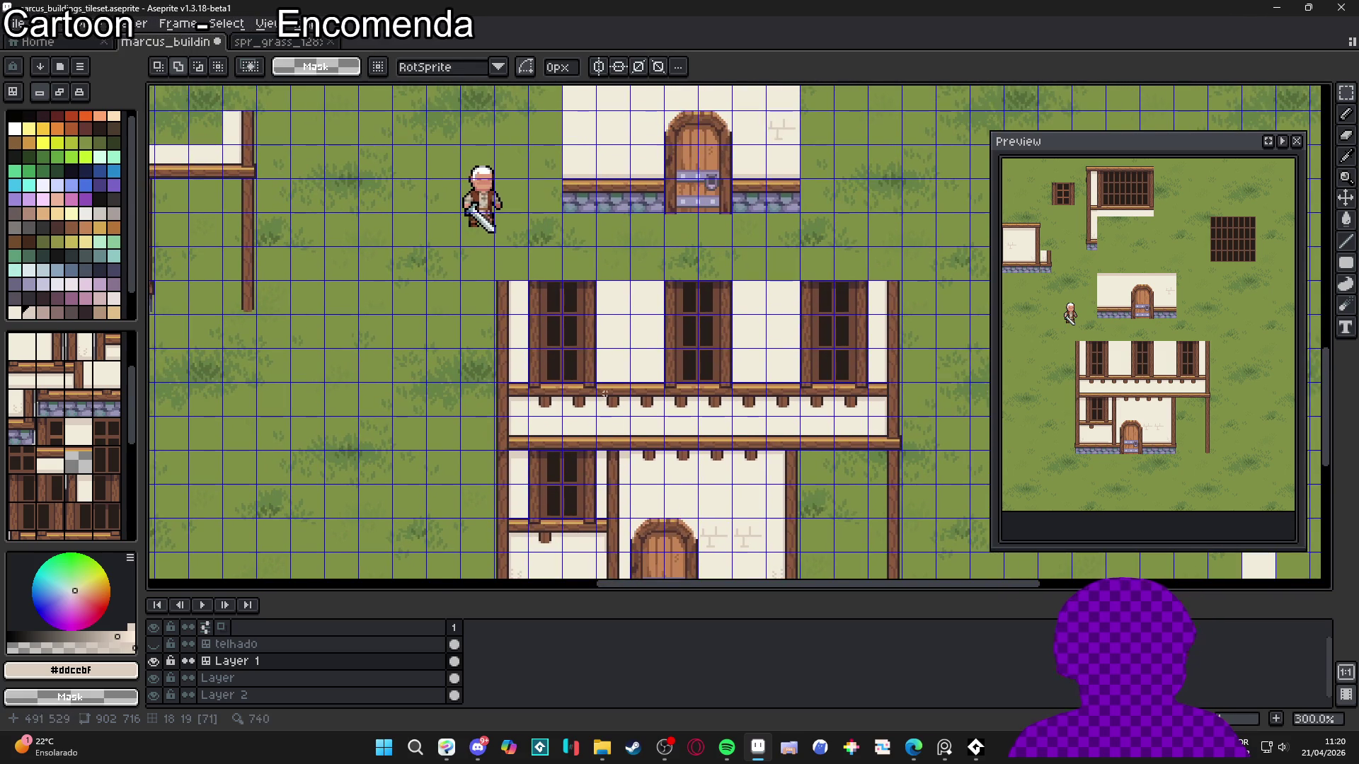
scroll(605, 394, up, 4)
Draw two parallel dark vertical outline lines from the upper beam down to the lower beam
key(b)
alt+click(609, 410)
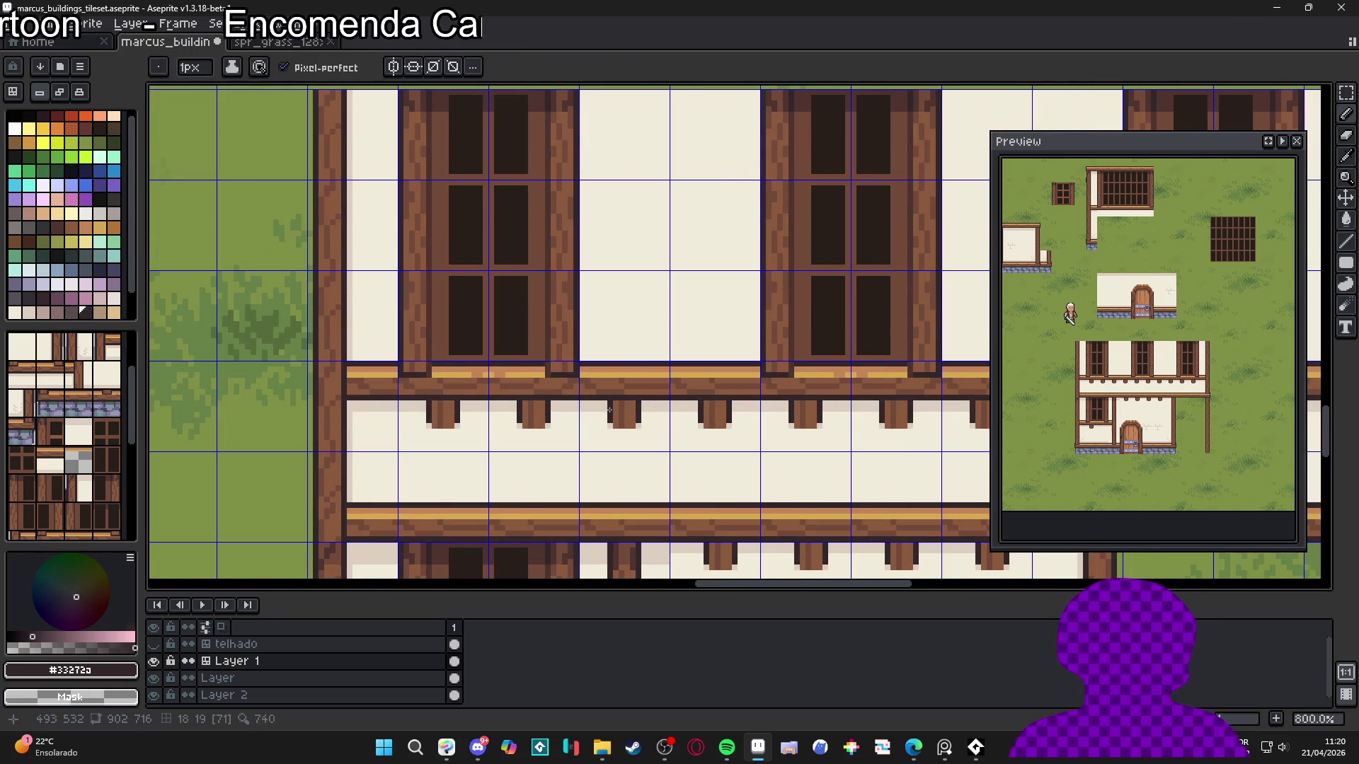
click(59, 93)
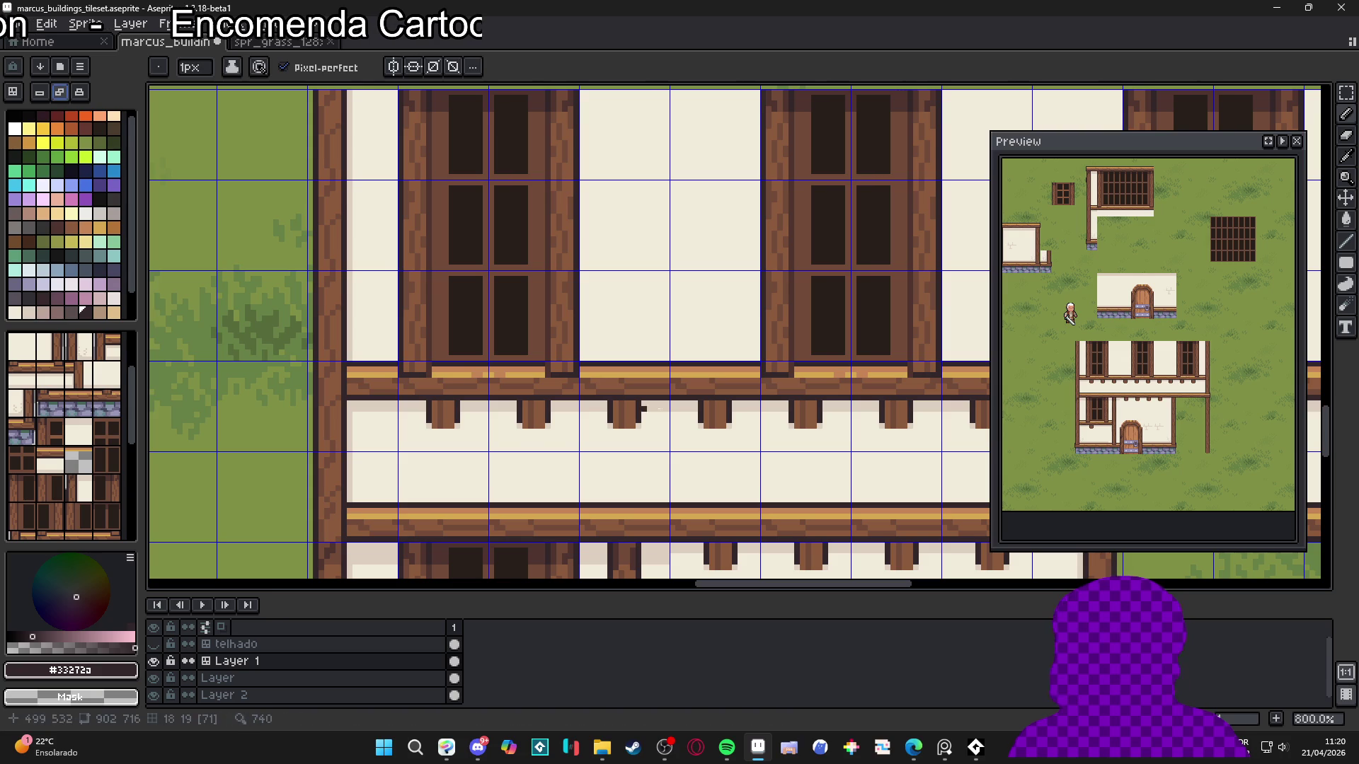
drag(611, 417, 609, 518)
drag(638, 421, 638, 522)
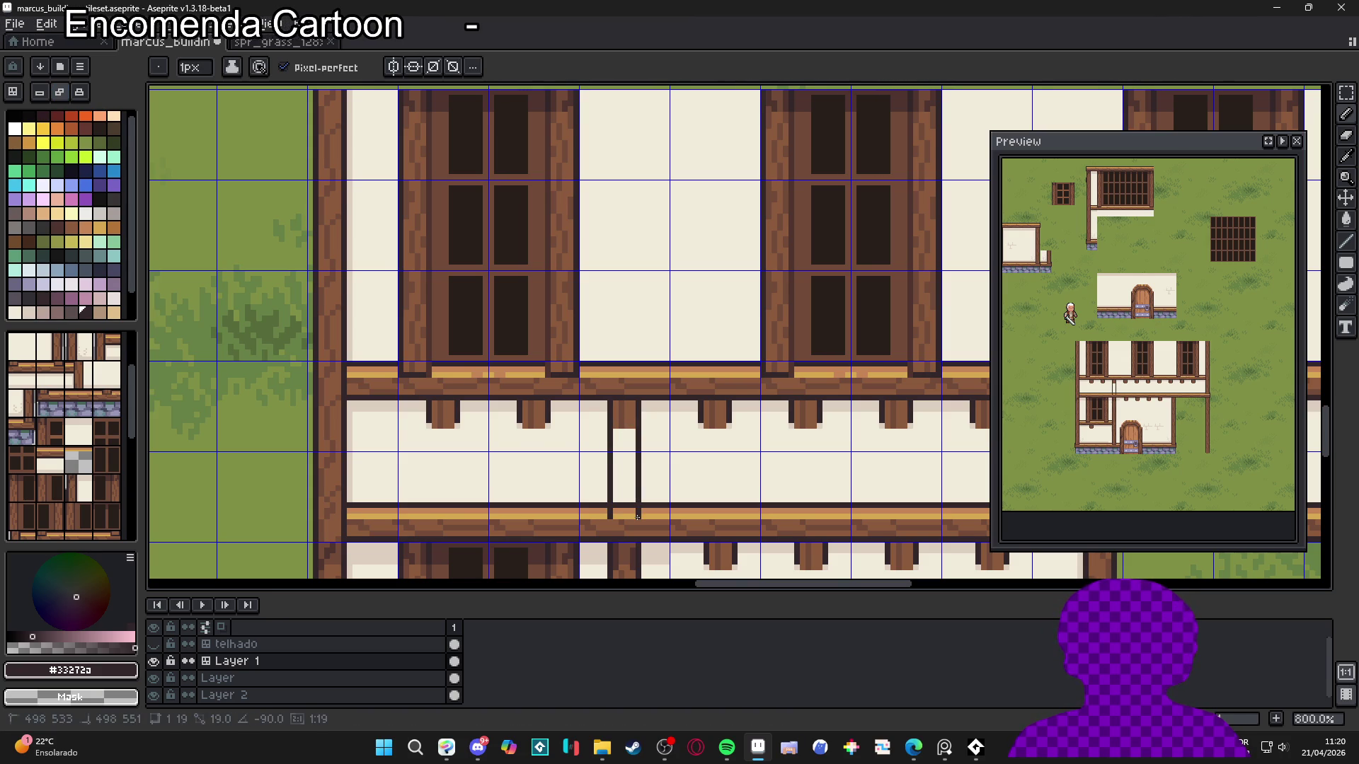
Fill the space between the two outlines with the beam's brown wood colour
alt+click(628, 411)
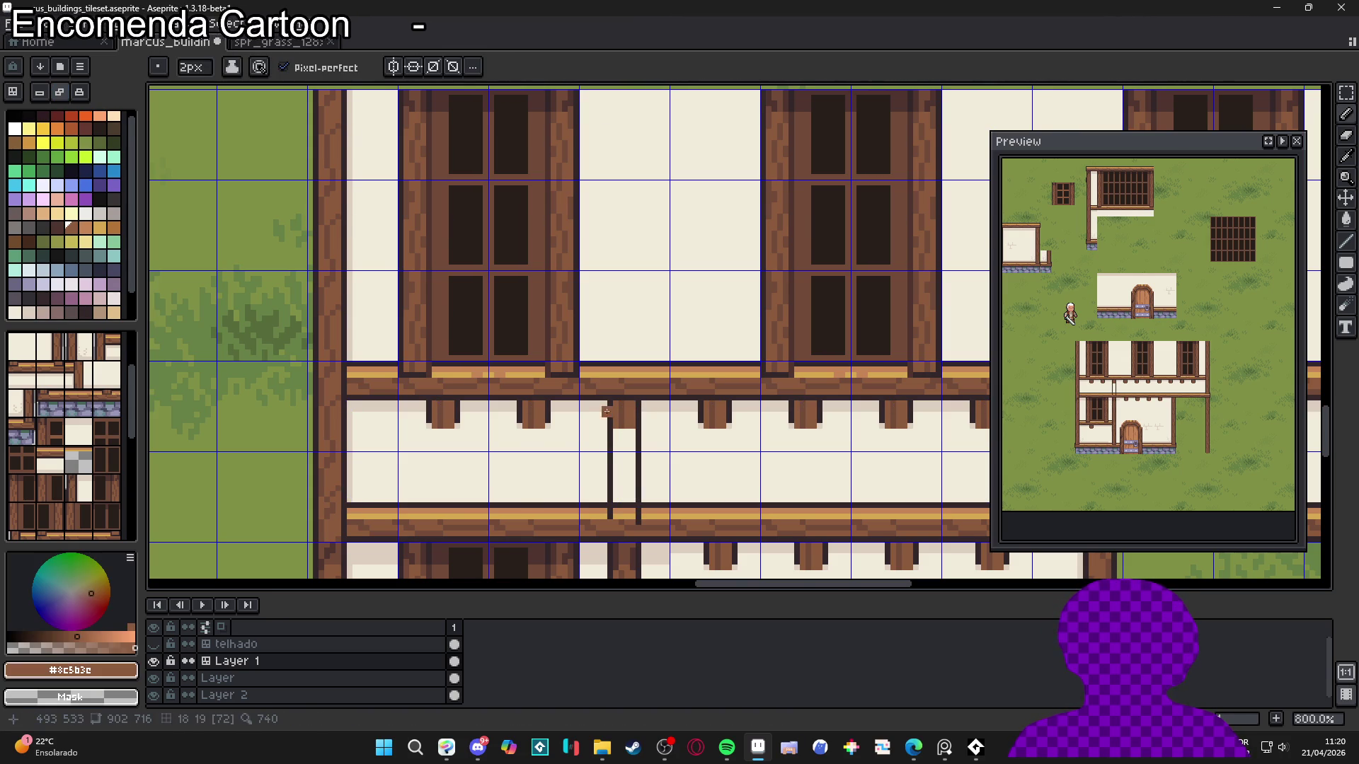
key(m)
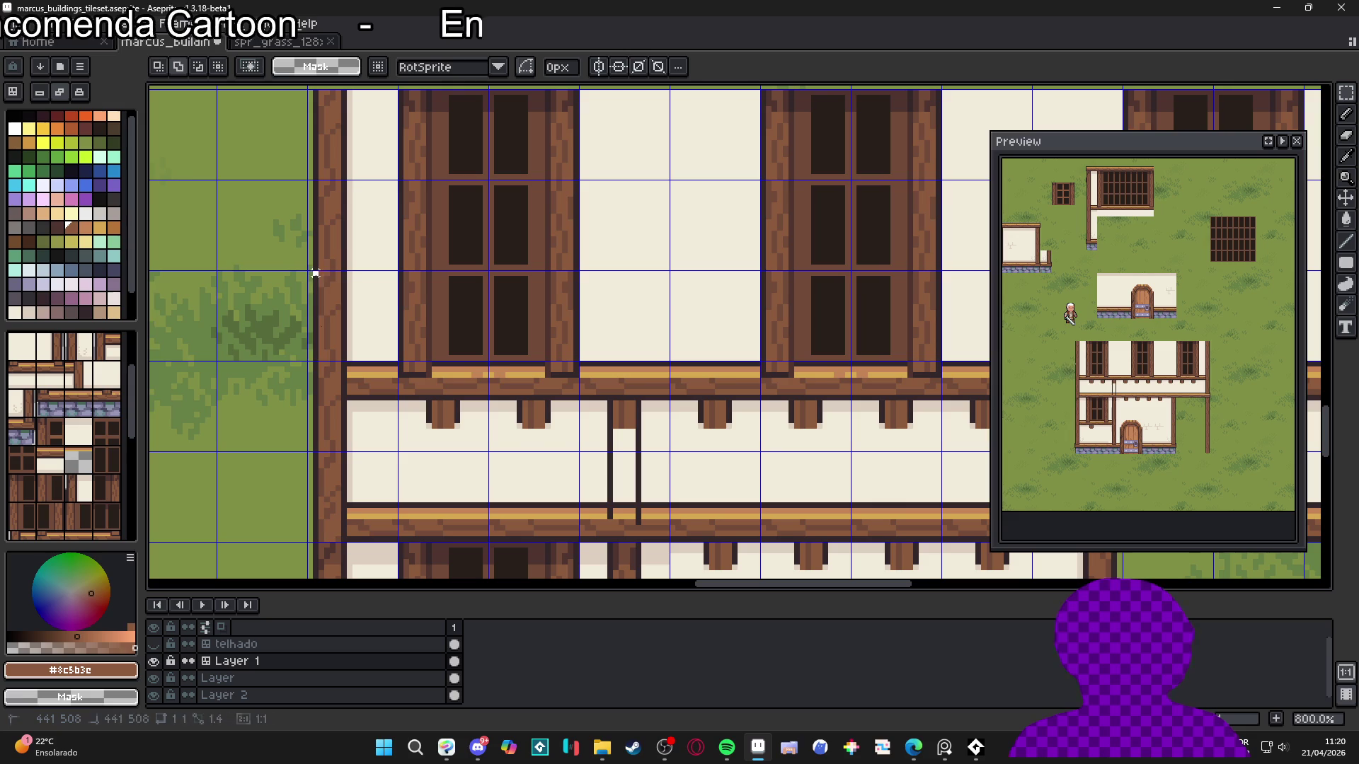
mouse_move(314, 272)
mouse_down()
mouse_move(344, 358)
mouse_move(692, 465)
mouse_move(632, 472)
mouse_up()
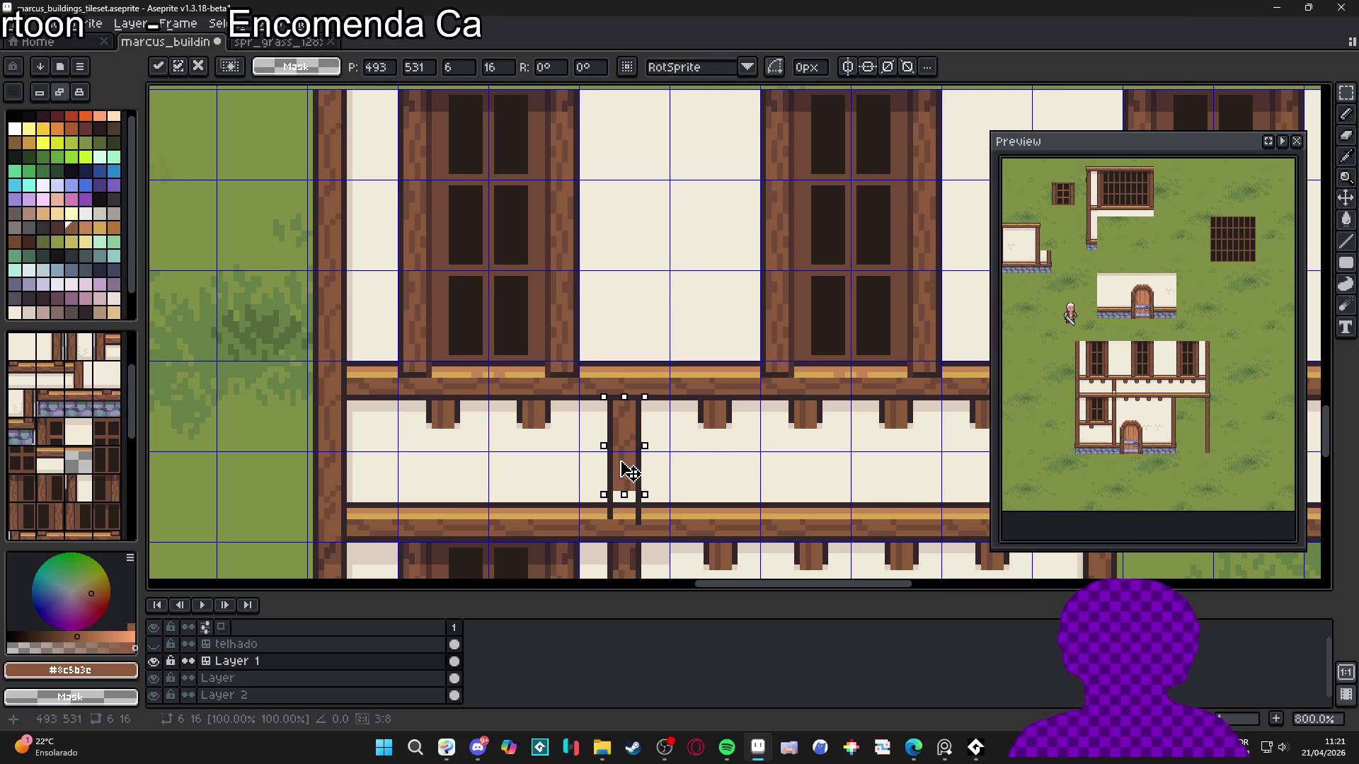
scroll(639, 469, down, 1)
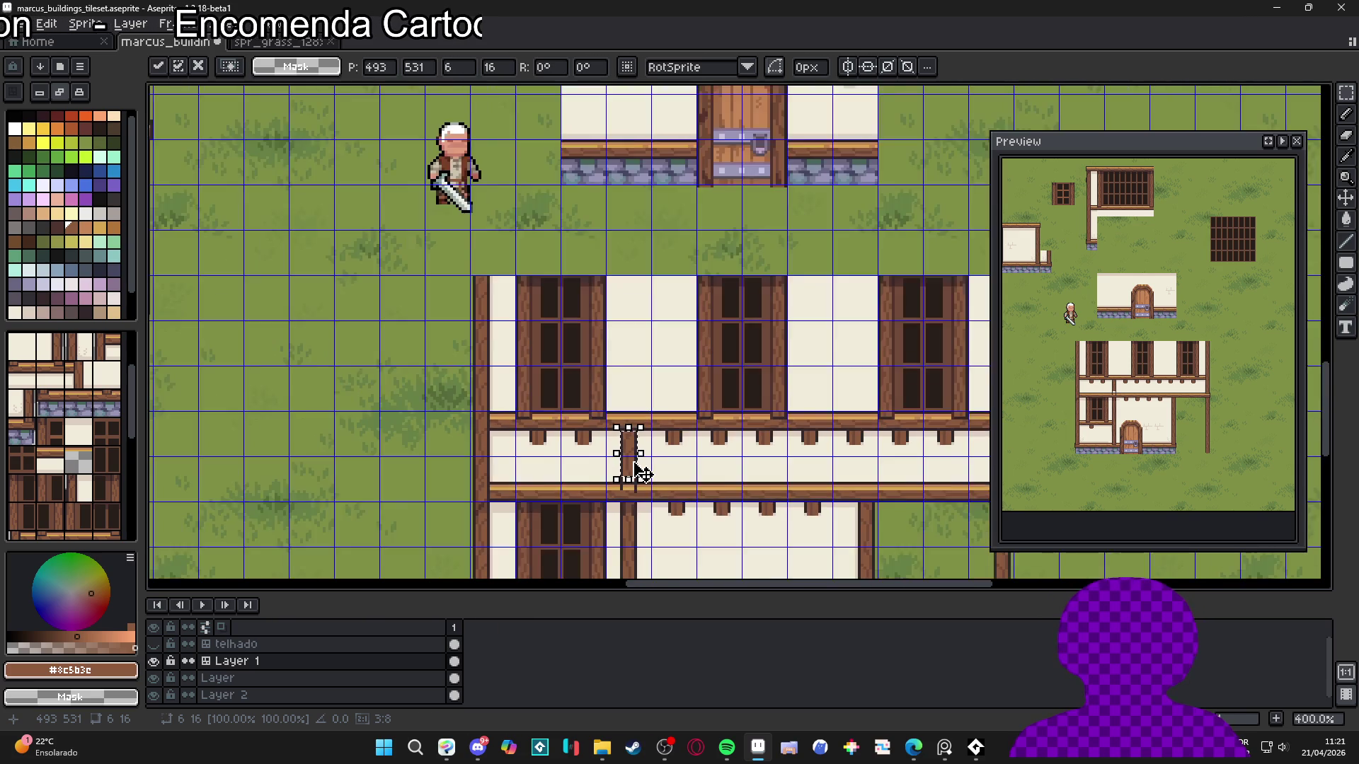
scroll(639, 469, up, 3)
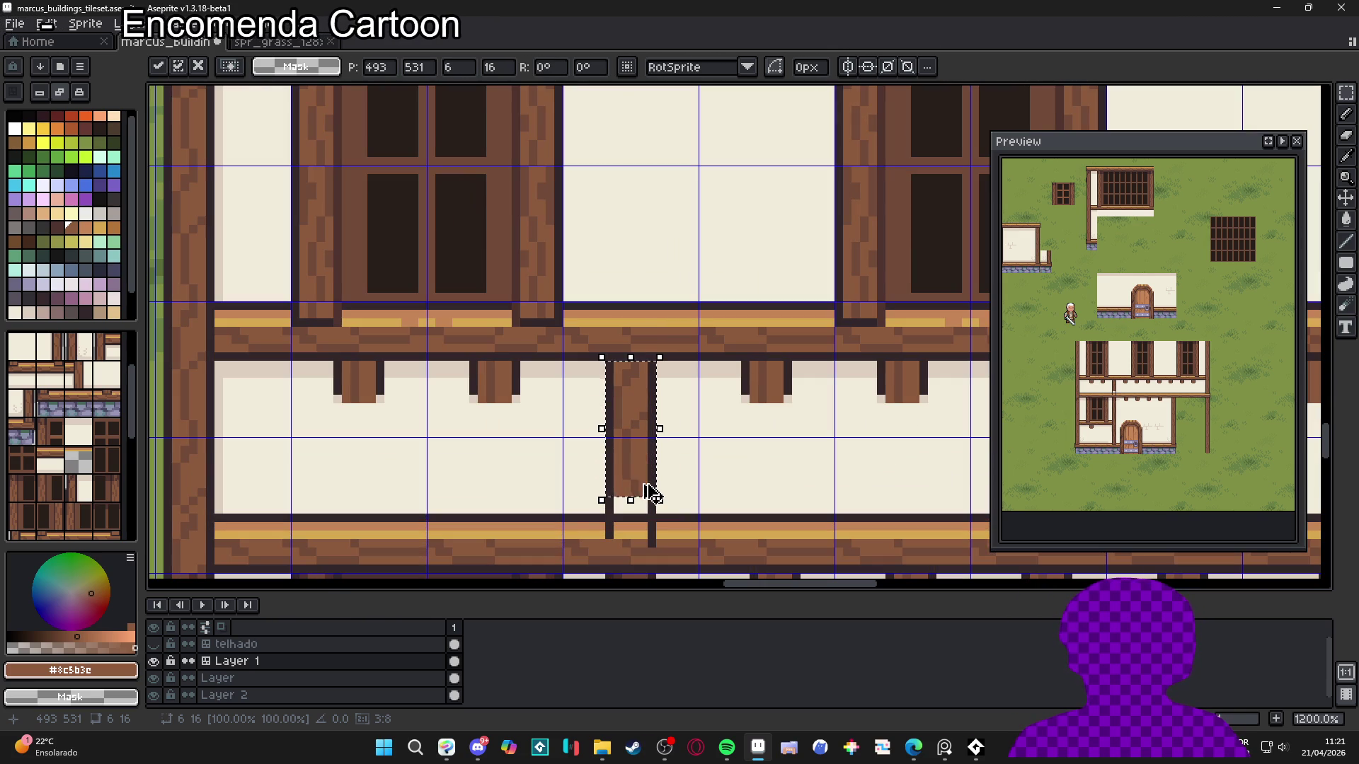
key(Return)
key(b)
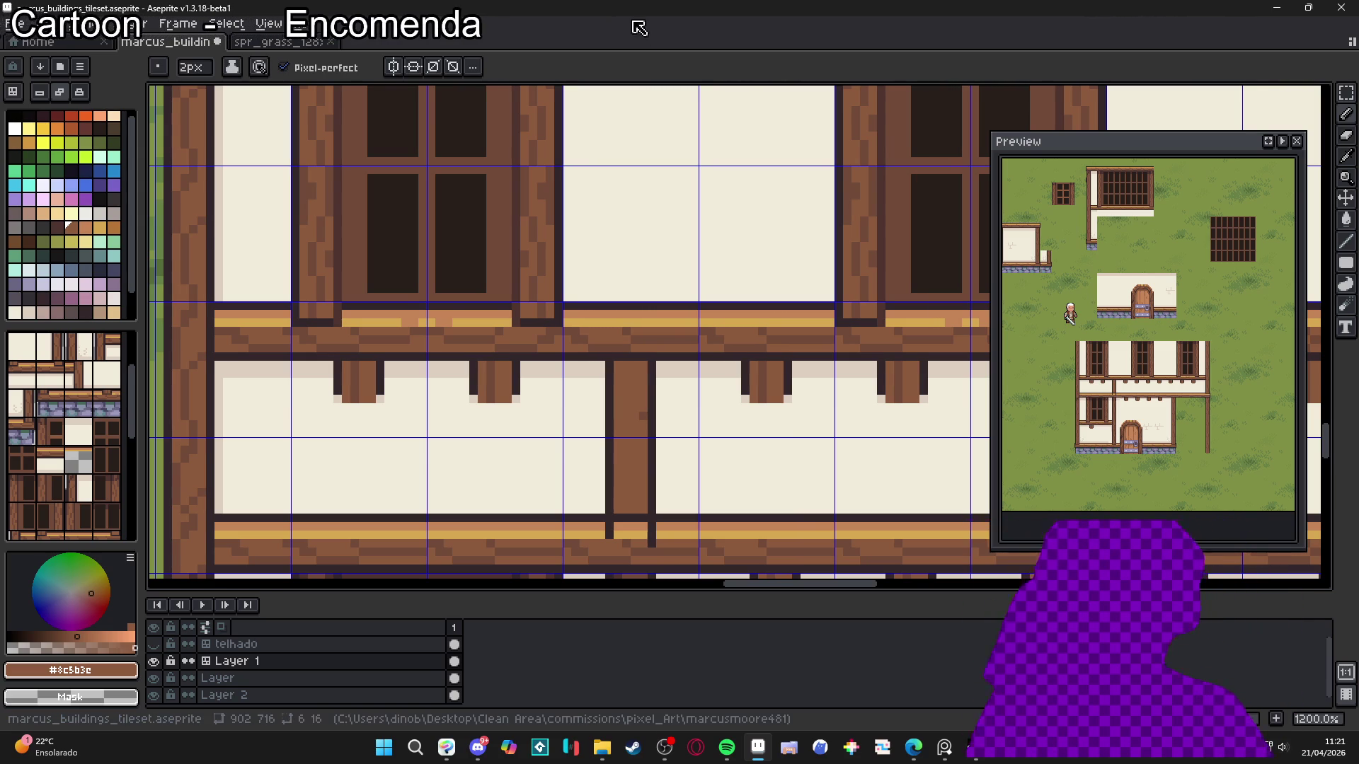
Save the tileset, then undo the last pencil stroke and restore the tile selection
scroll(672, 212, down, 3)
key(ctrl+s)
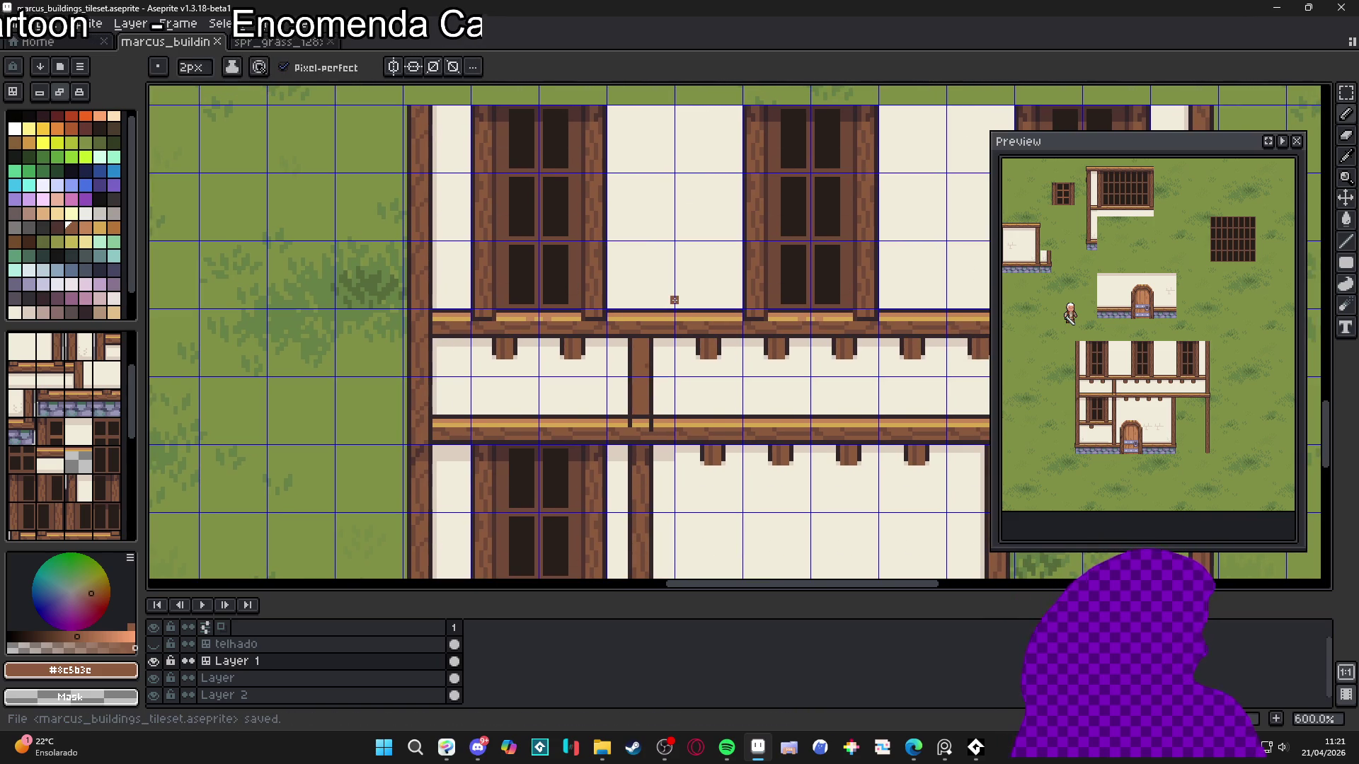
scroll(670, 373, down, 3)
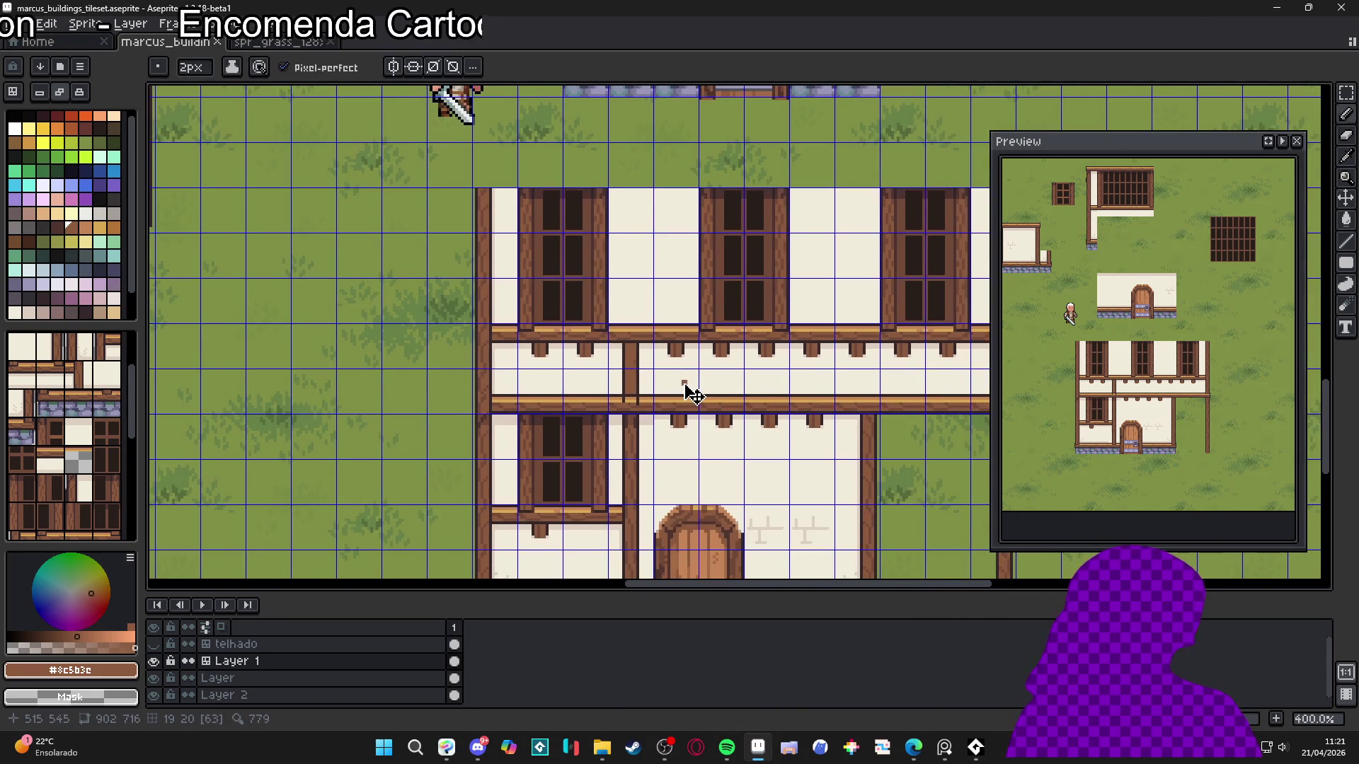
scroll(677, 429, up, 3)
key(ctrl+z)
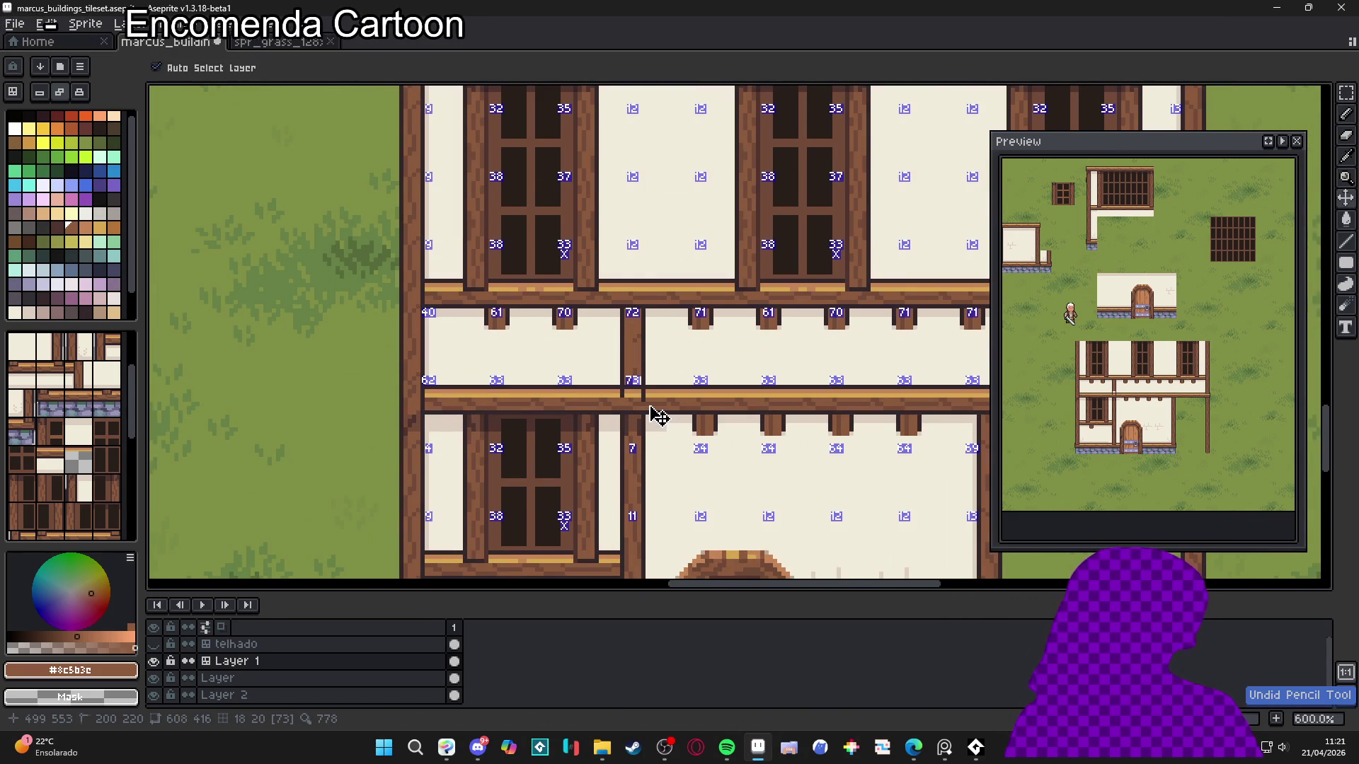
scroll(647, 407, up, 4)
key(ctrl+z)
key(ctrl+z)
key(ctrl+z)
key(ctrl+z)
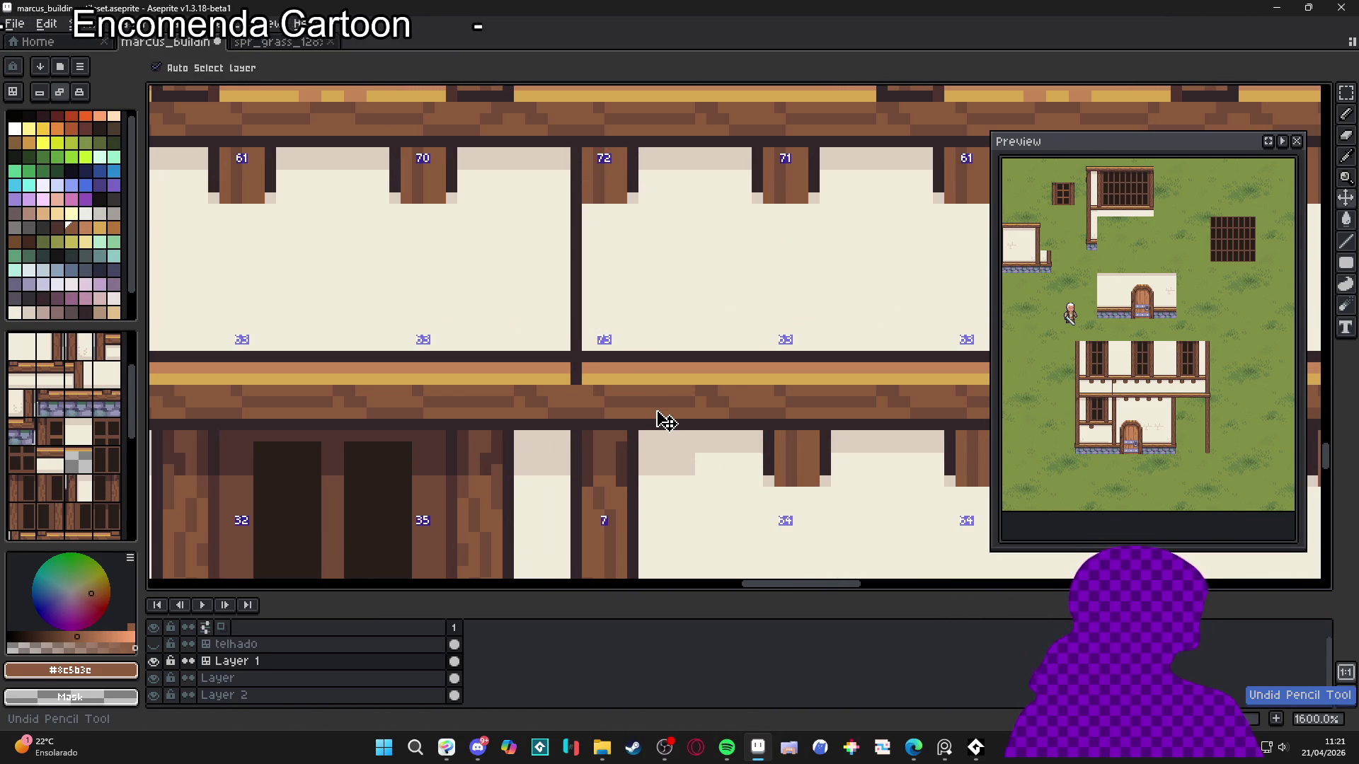
Outline the central post with dark lines and fill it with a brown filled rectangle
alt+click(633, 183)
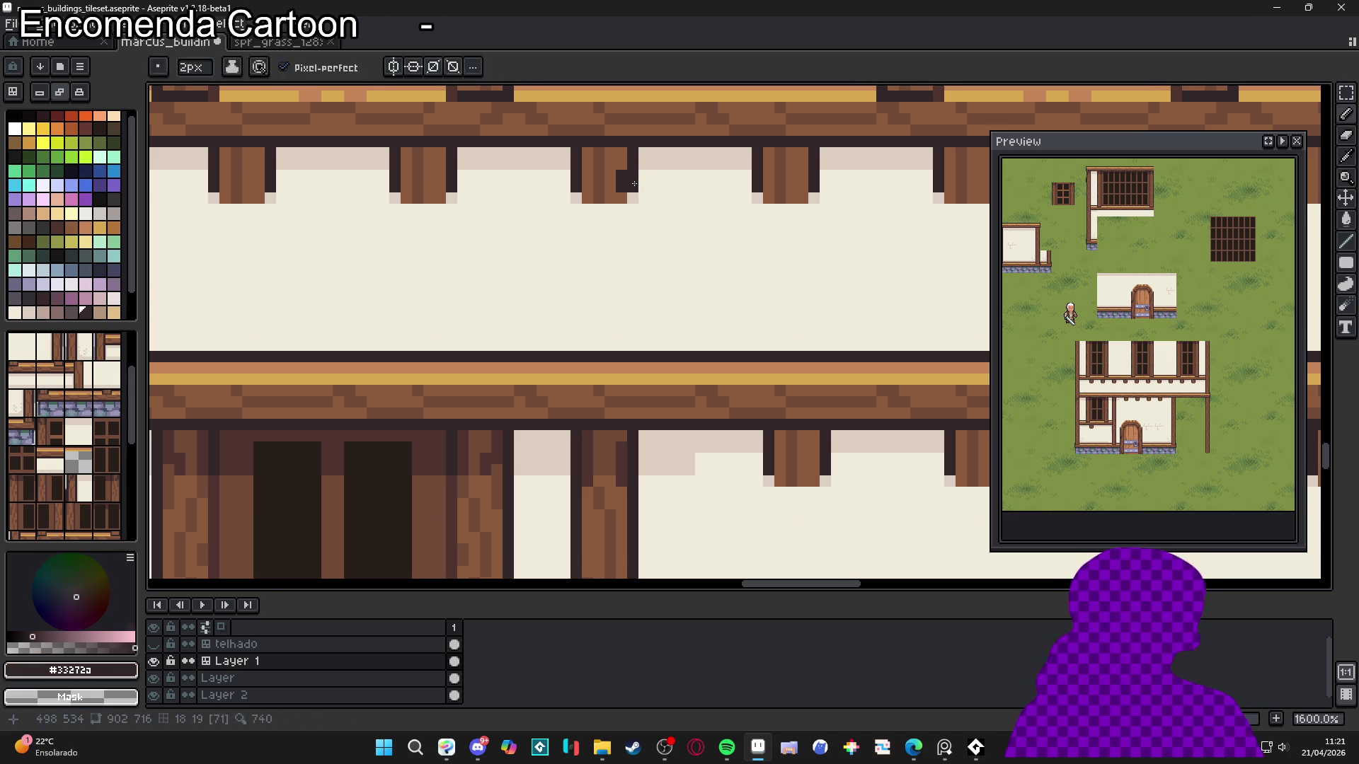
shift+click(634, 367)
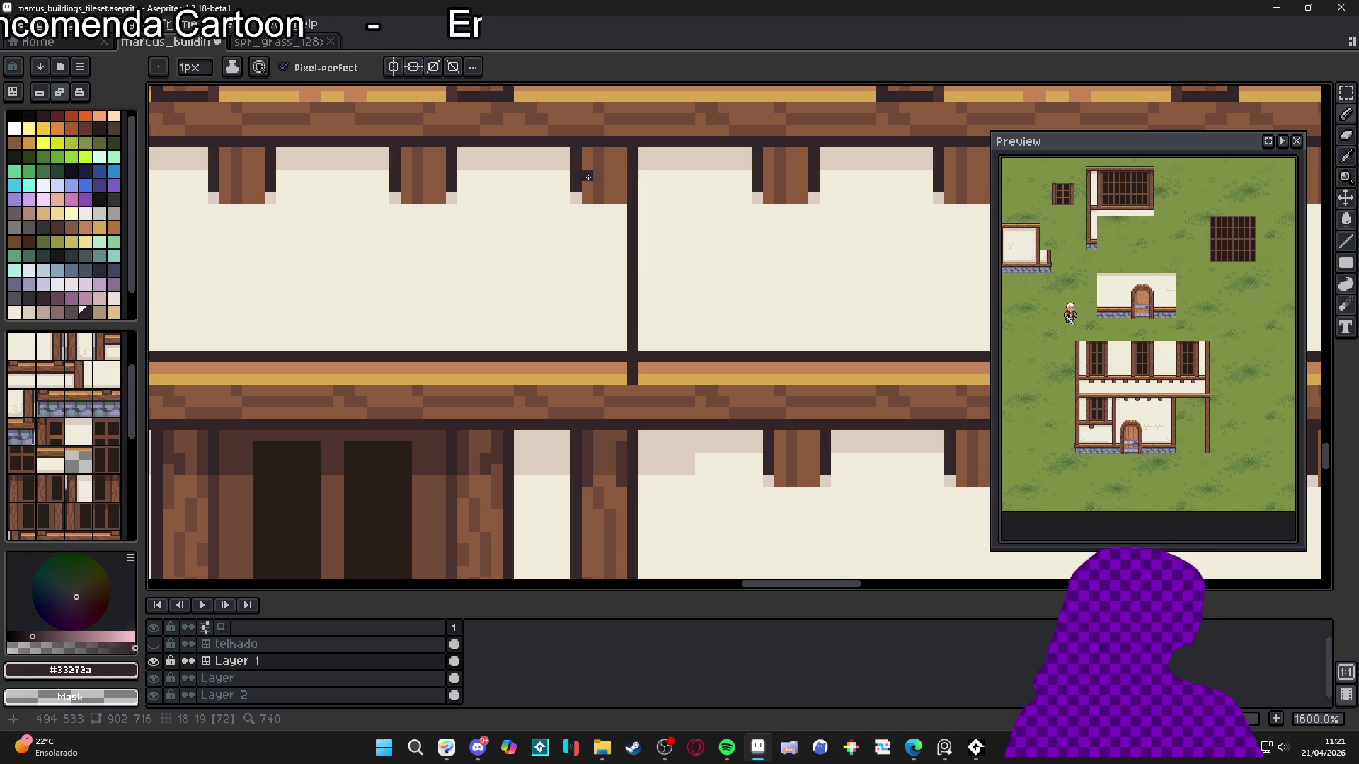
drag(575, 184, 574, 384)
scroll(595, 283, up, 2)
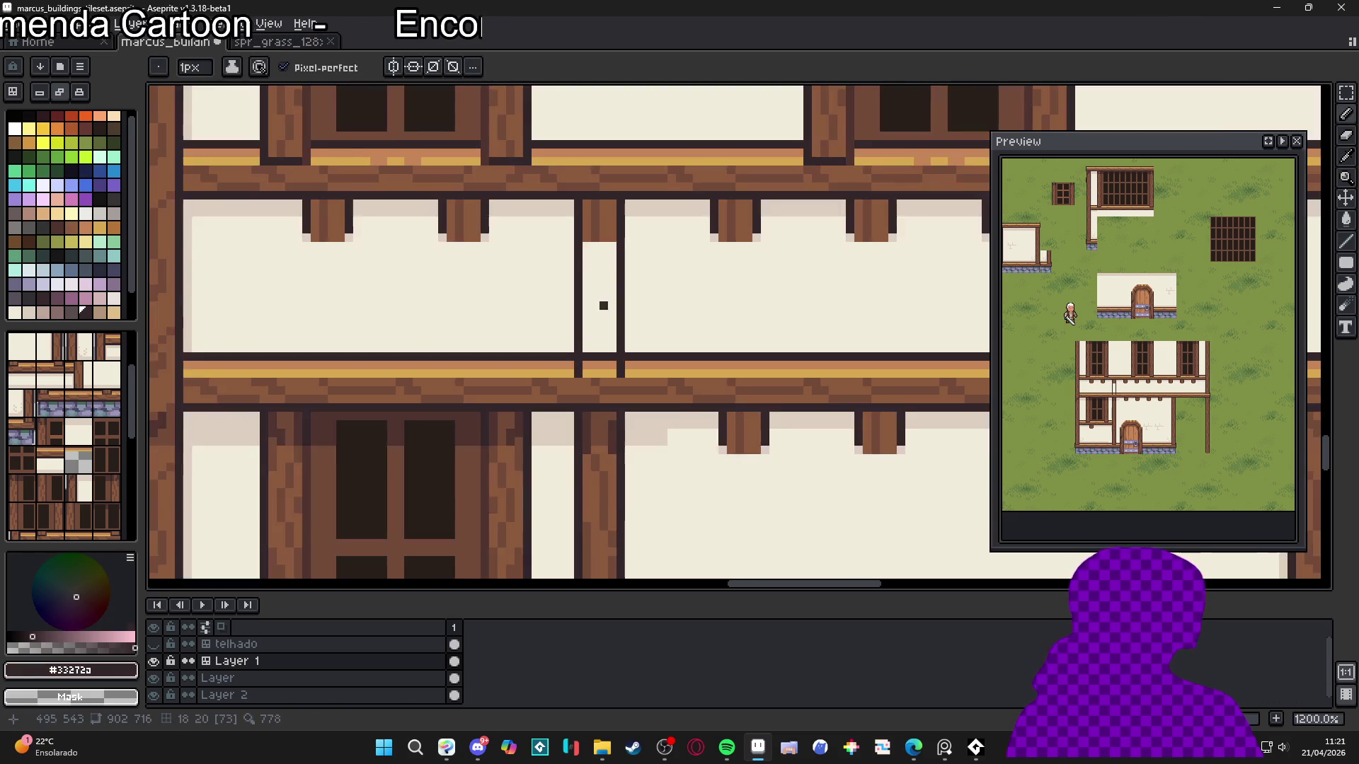
alt+click(605, 209)
mouse_move(1346, 262)
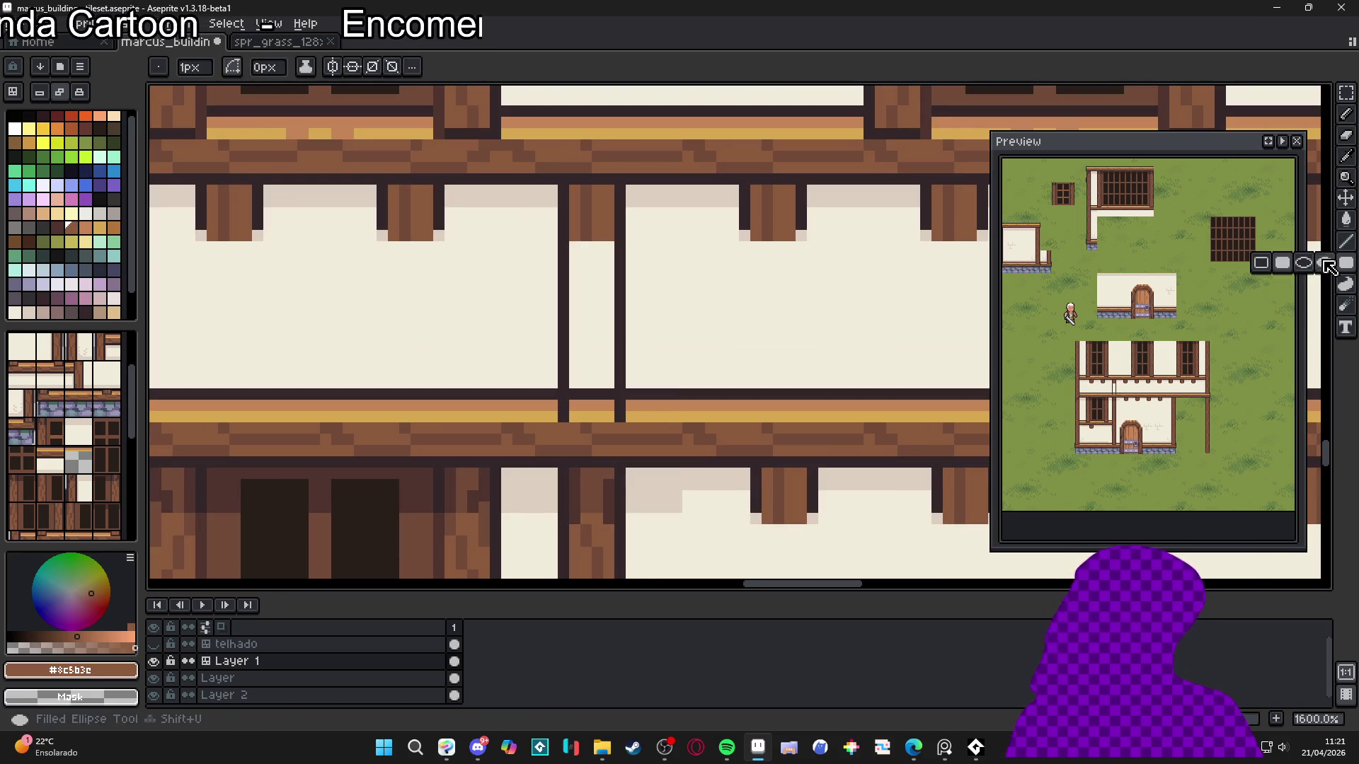
click(1288, 263)
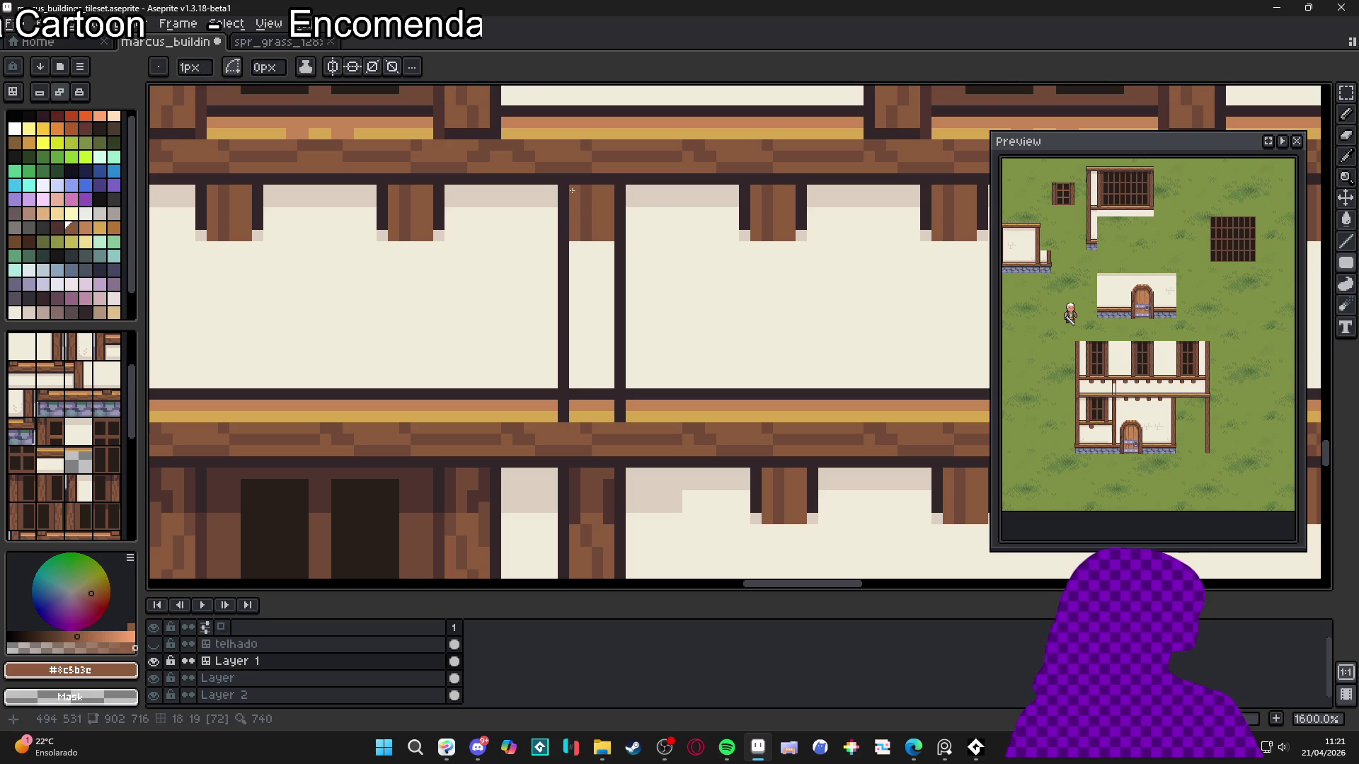
drag(575, 189, 614, 411)
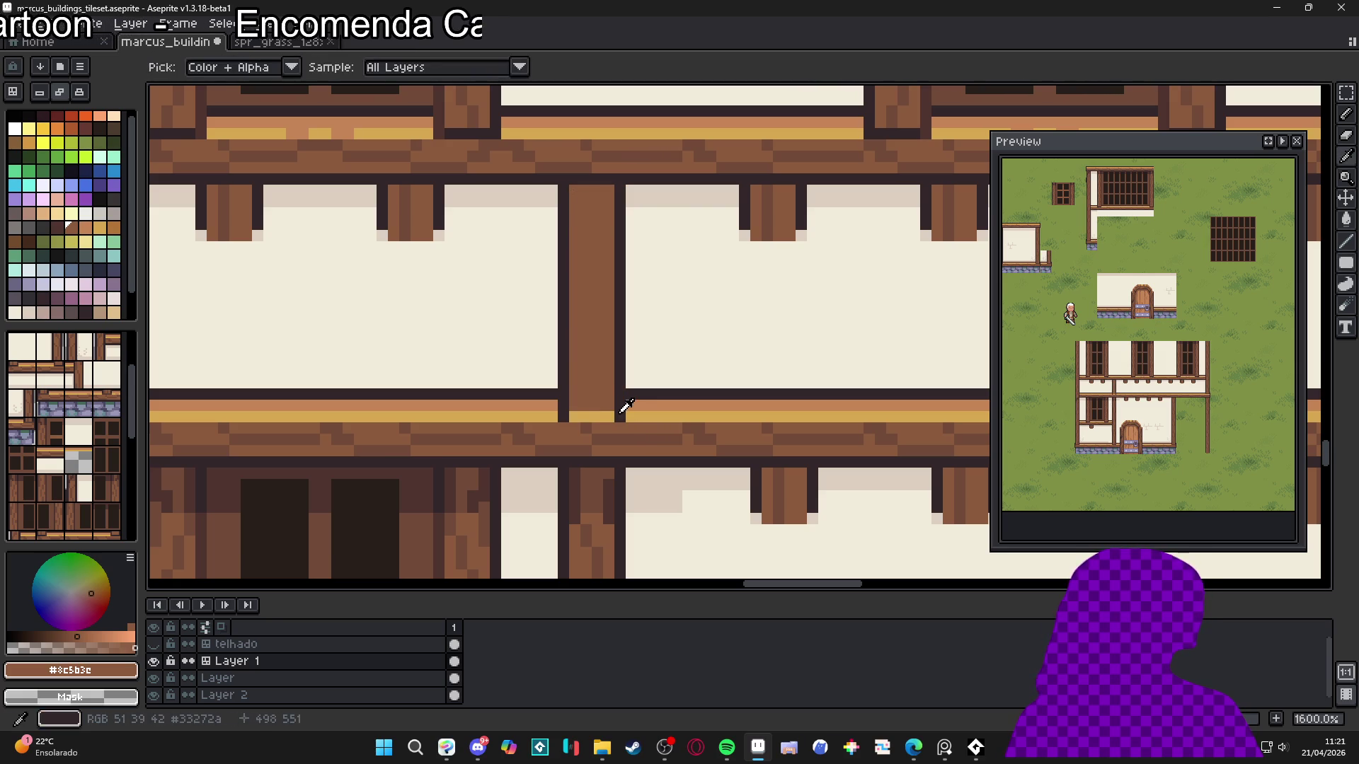
Draw a short dark #4F342F pencil stroke along the beam
scroll(642, 383, down, 3)
scroll(786, 258, up, 1)
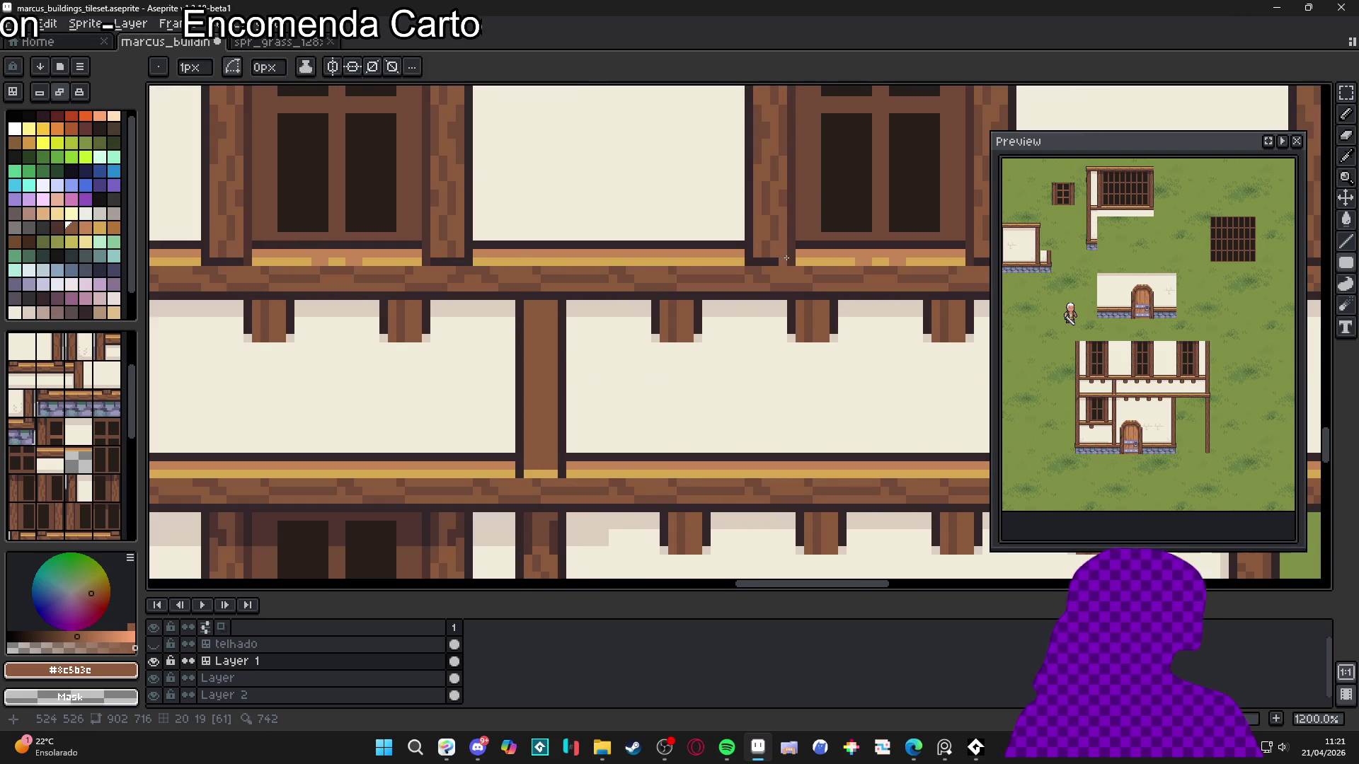
alt+click(564, 425)
scroll(568, 460, up, 1)
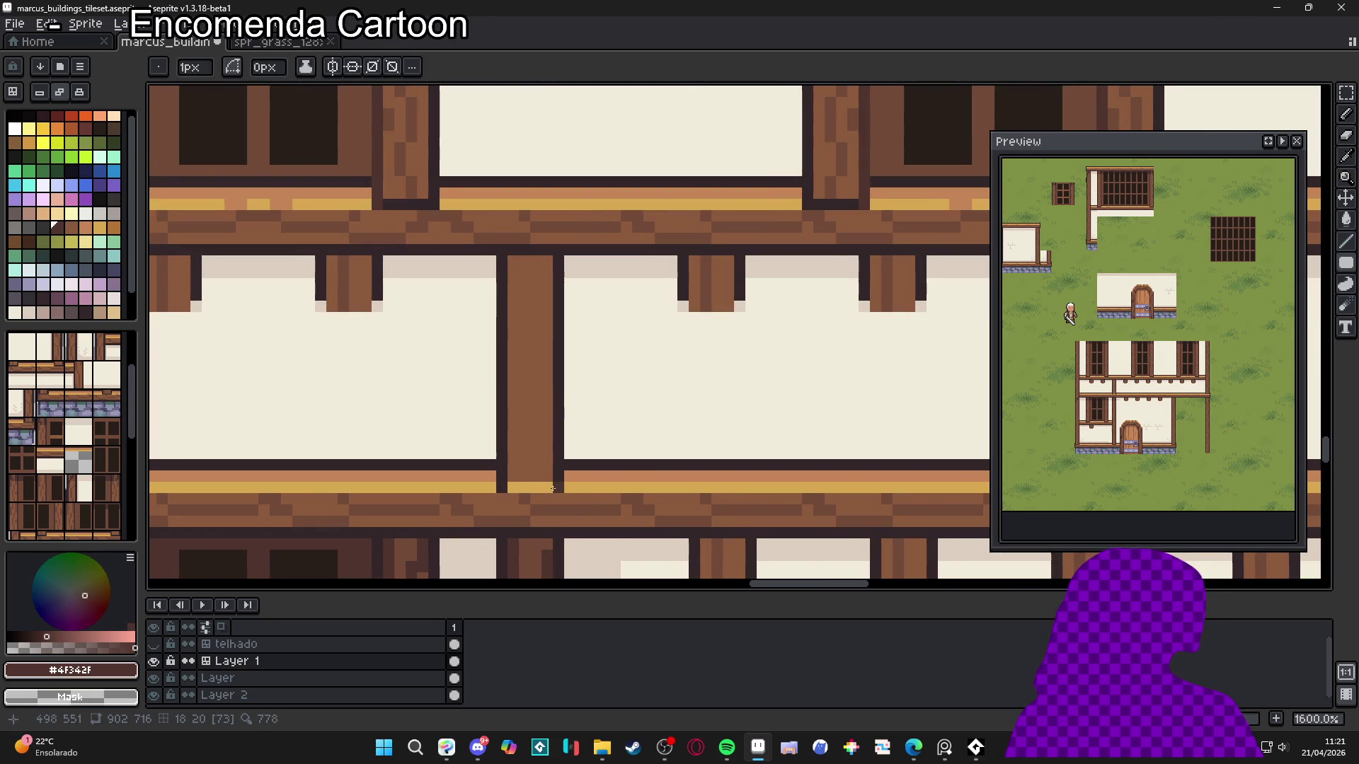
key(b)
drag(520, 488, 552, 489)
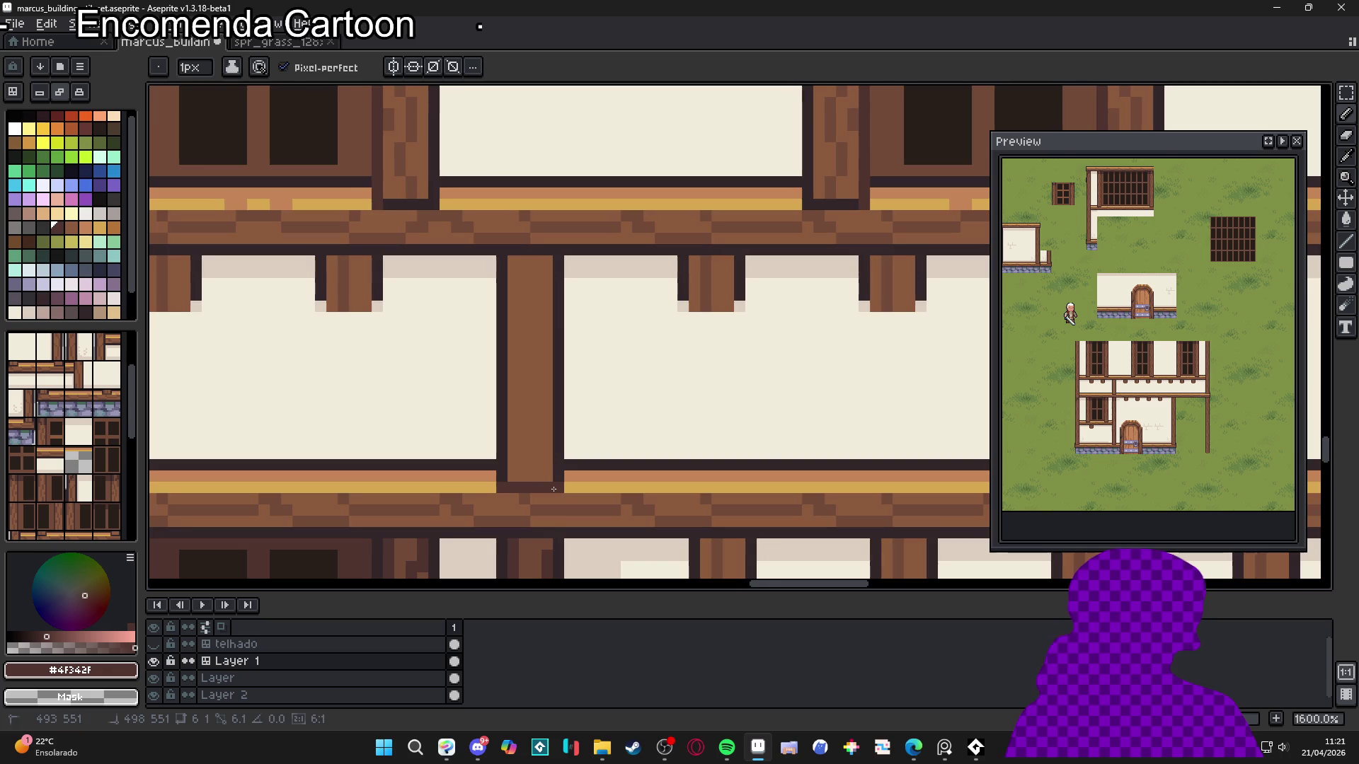
Shade the top of the central pillar with a darker wood brown
scroll(608, 457, down, 4)
scroll(609, 458, down, 2)
key(ctrl+apostrophe)
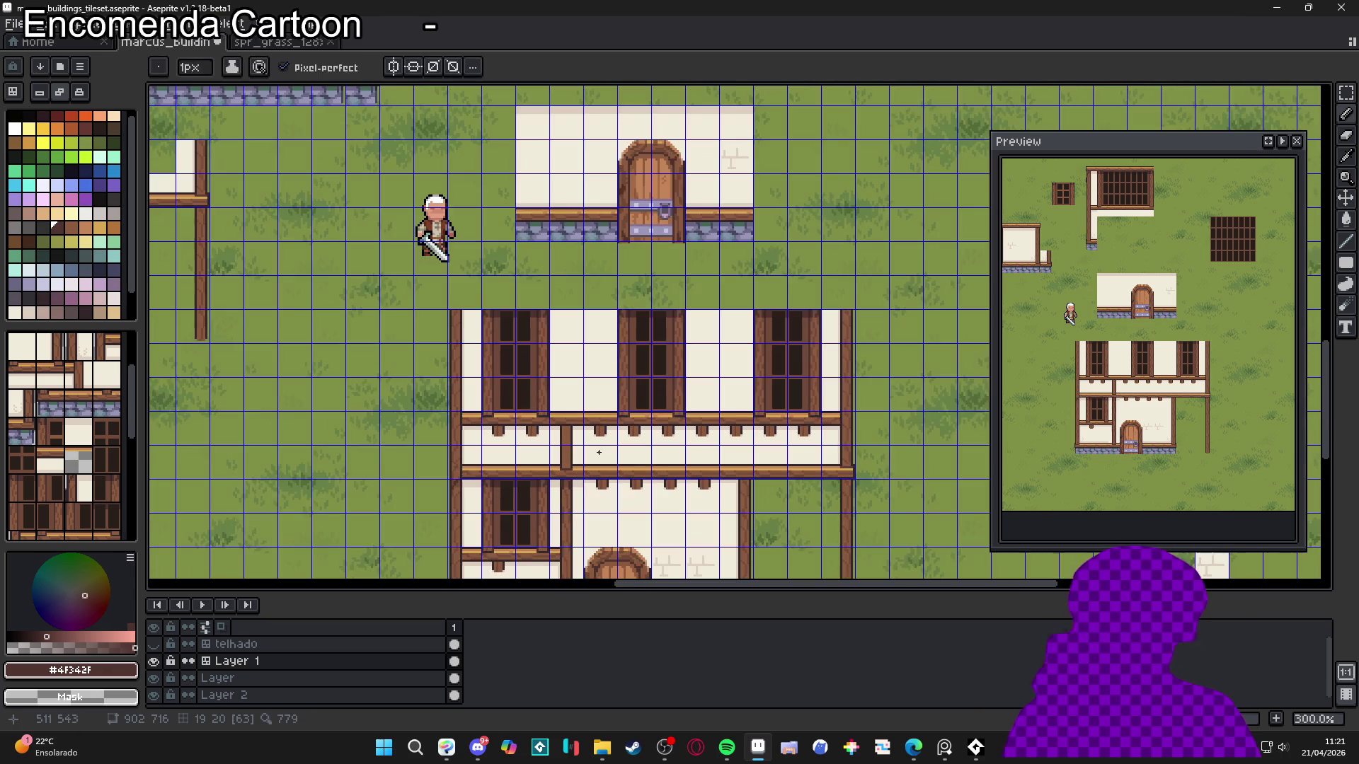
key(ctrl+apostrophe)
scroll(566, 425, up, 6)
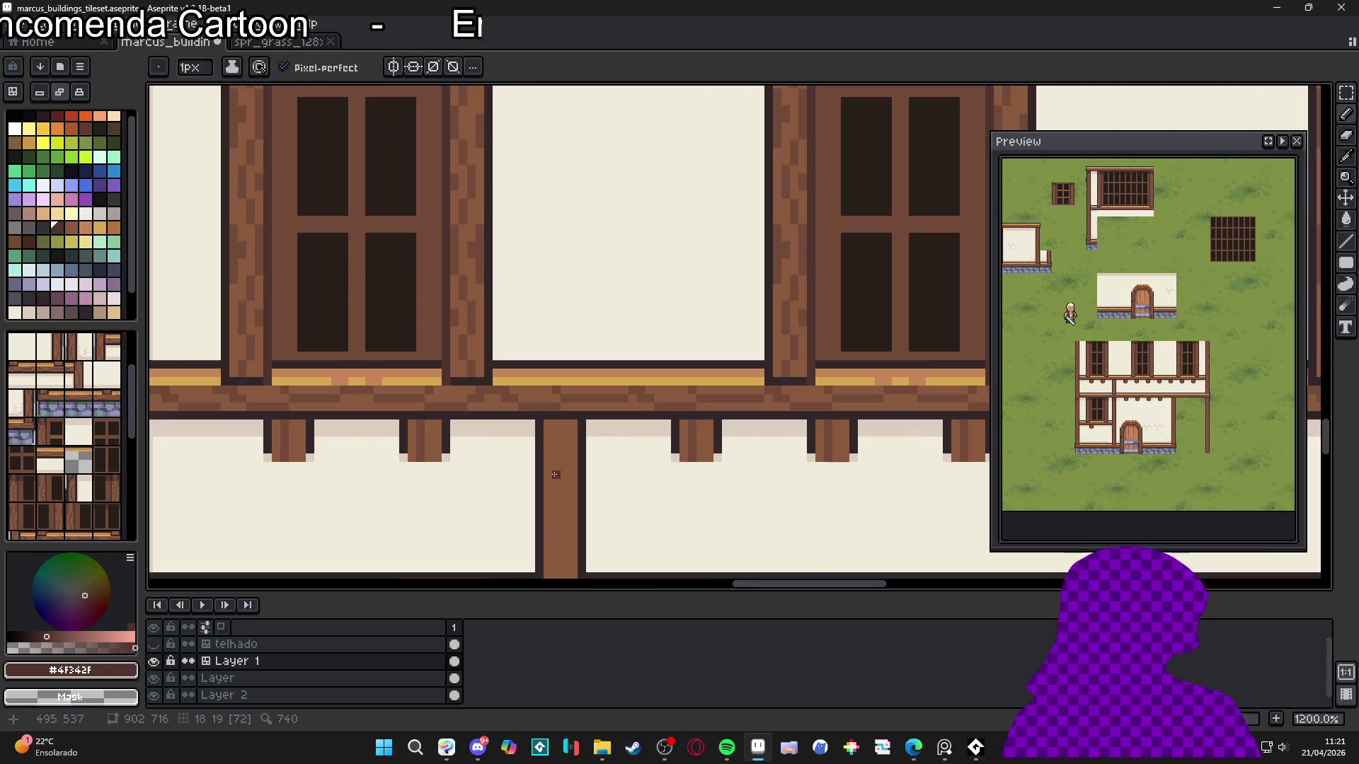
alt+click(514, 383)
scroll(479, 354, up, 1)
alt+click(550, 400)
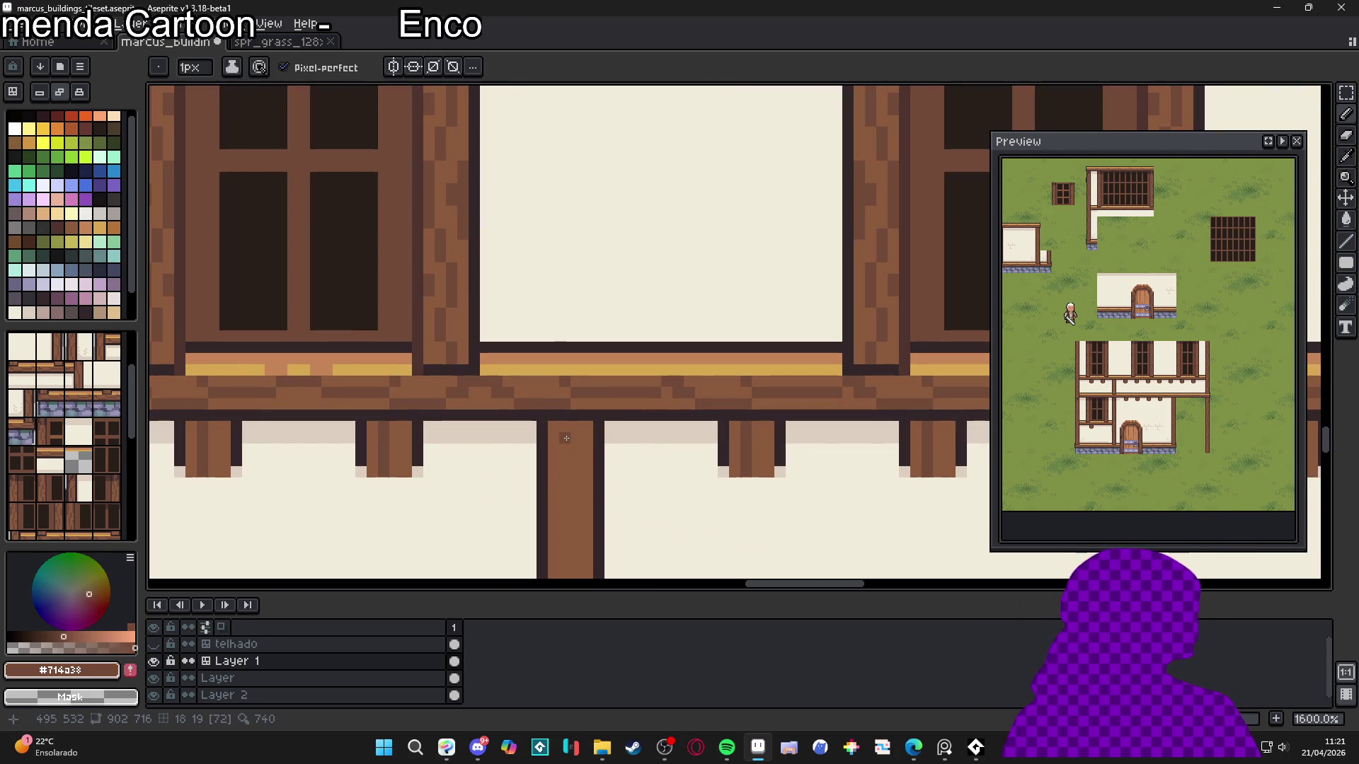
drag(562, 433, 588, 433)
Add darker brown shading to a beam bracket and down the wooden post
scroll(587, 433, down, 5)
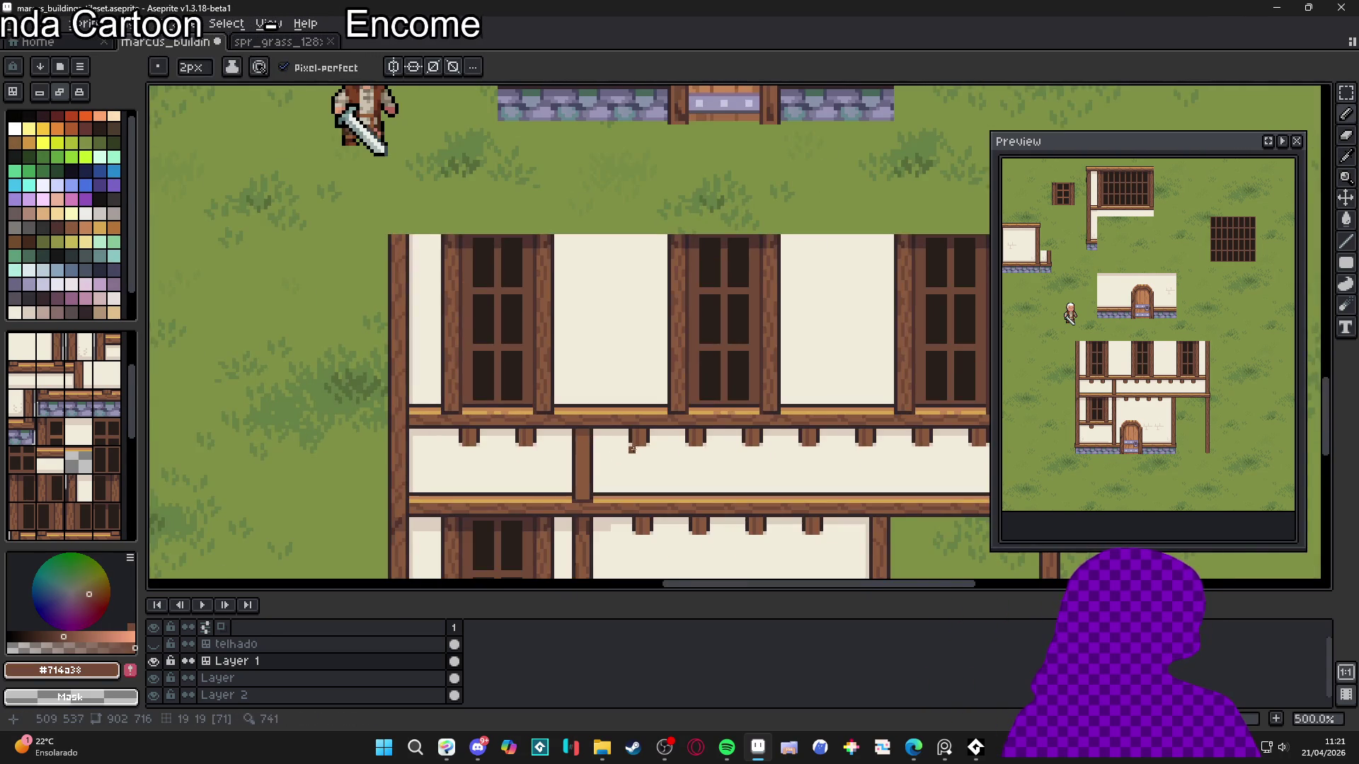
scroll(632, 450, up, 4)
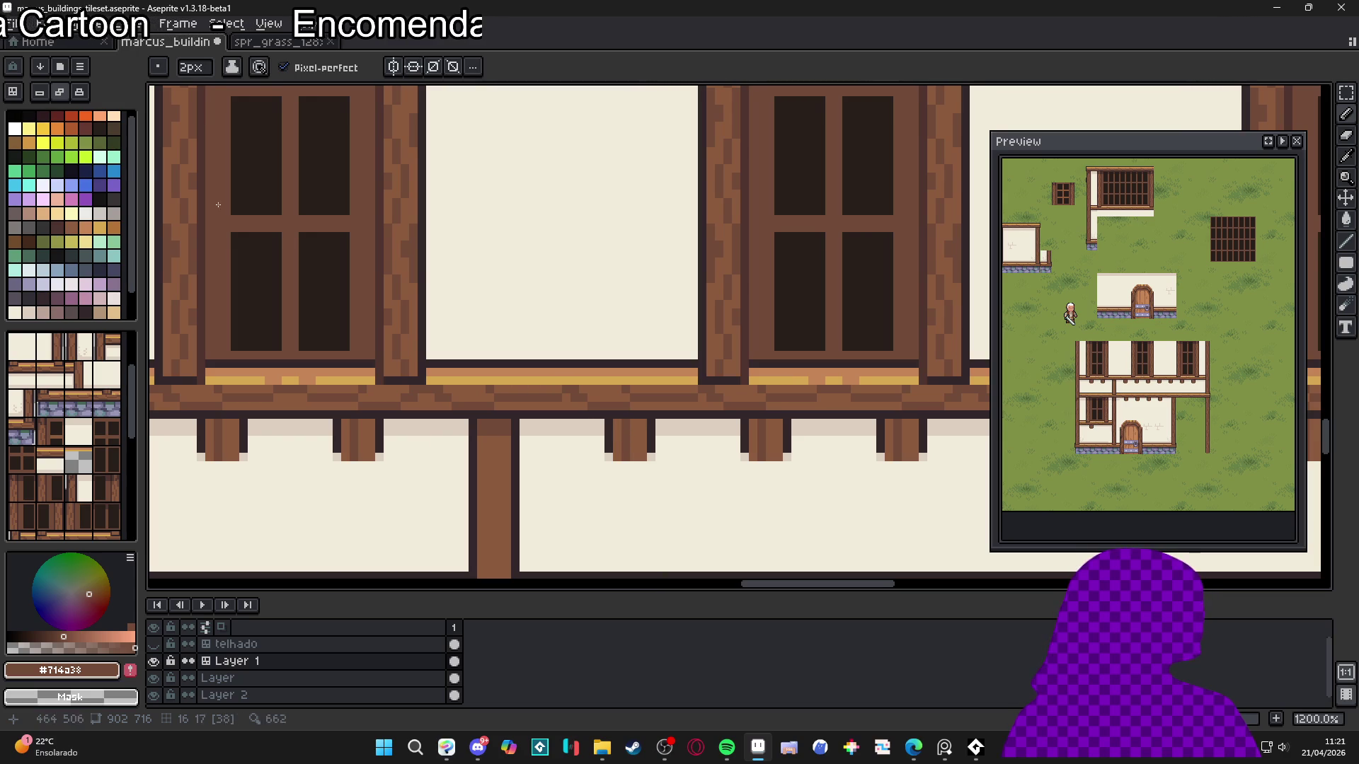
scroll(553, 443, up, 1)
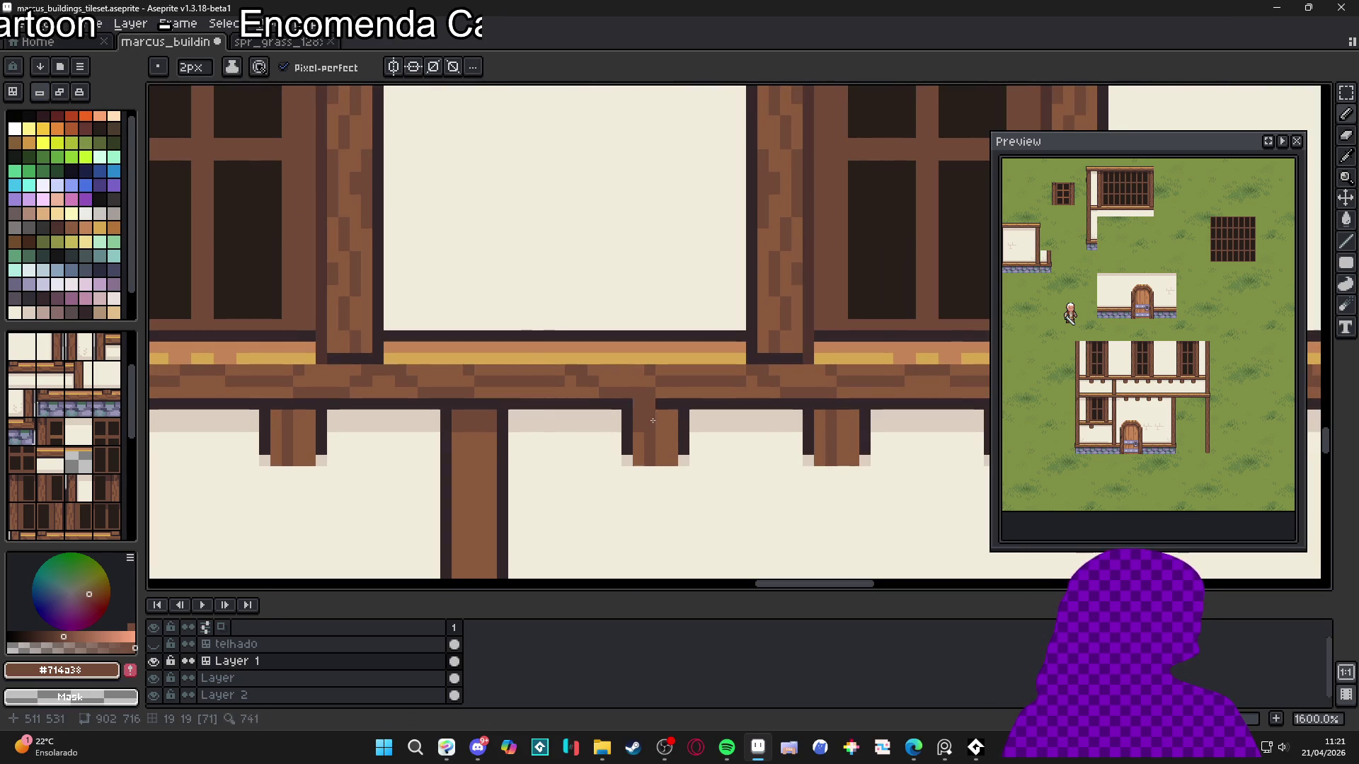
scroll(374, 428, down, 1)
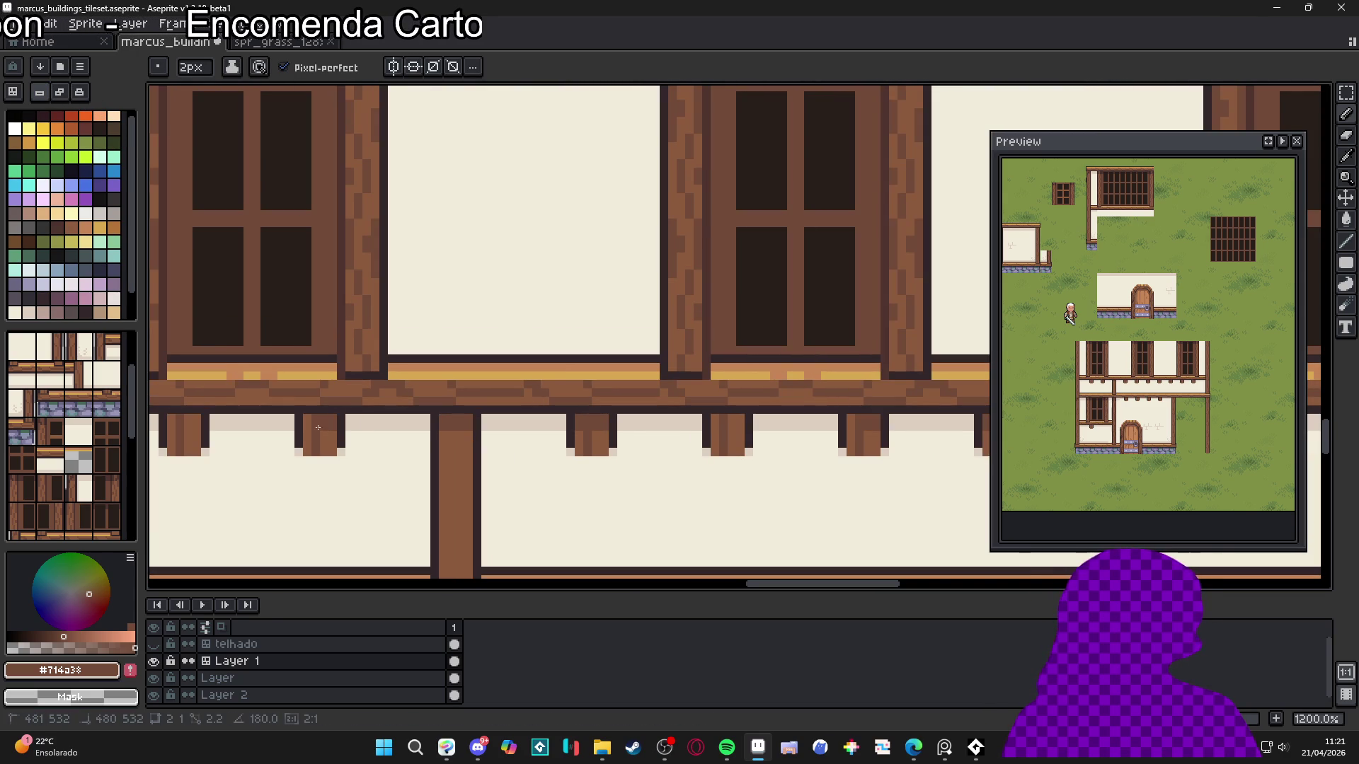
drag(721, 426, 738, 432)
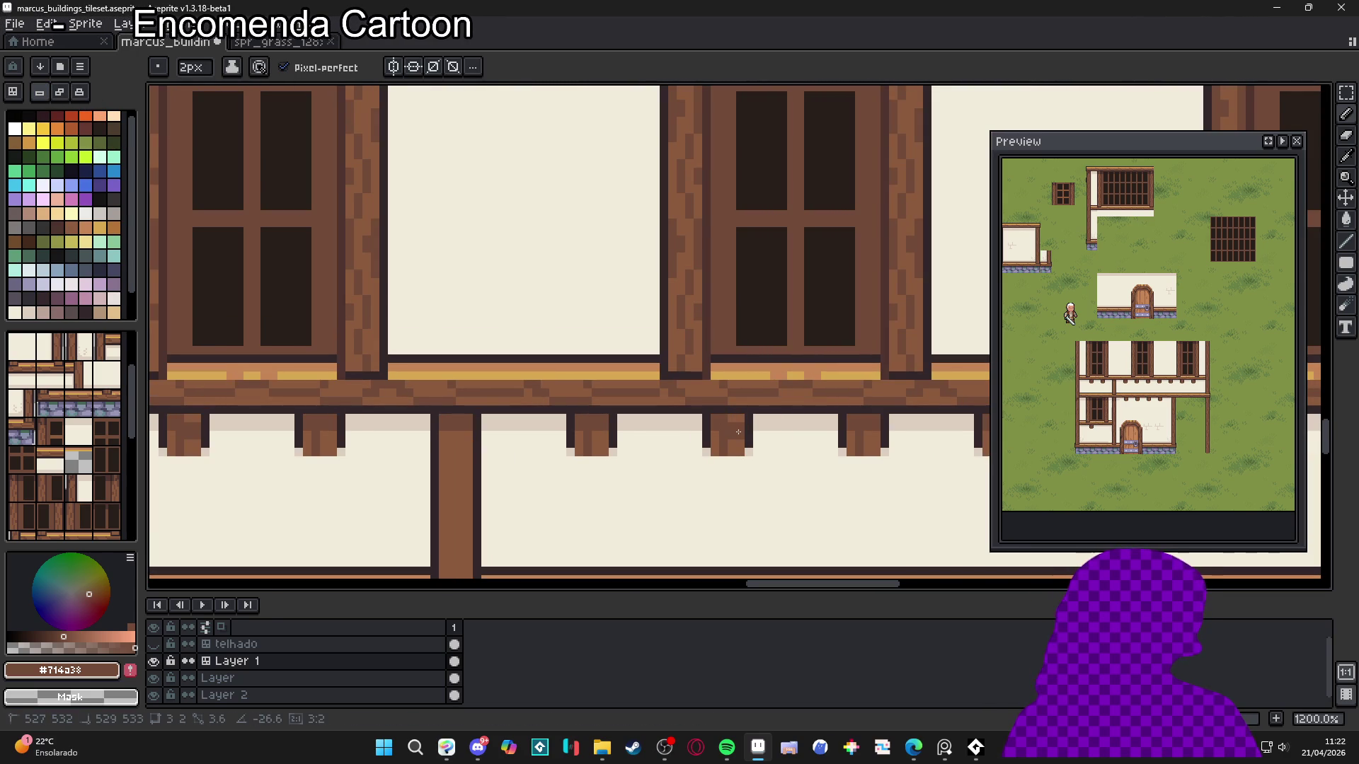
scroll(739, 428, down, 4)
scroll(622, 470, up, 4)
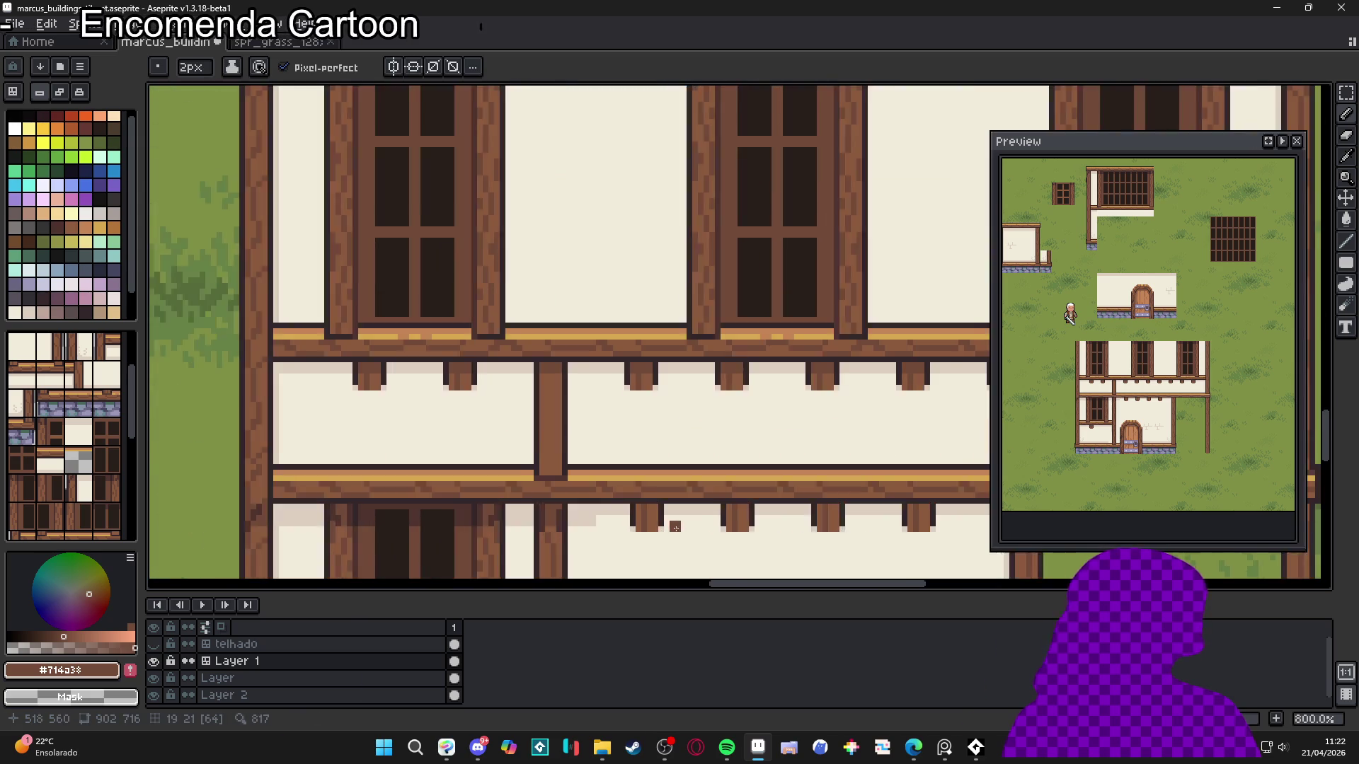
scroll(642, 510, down, 5)
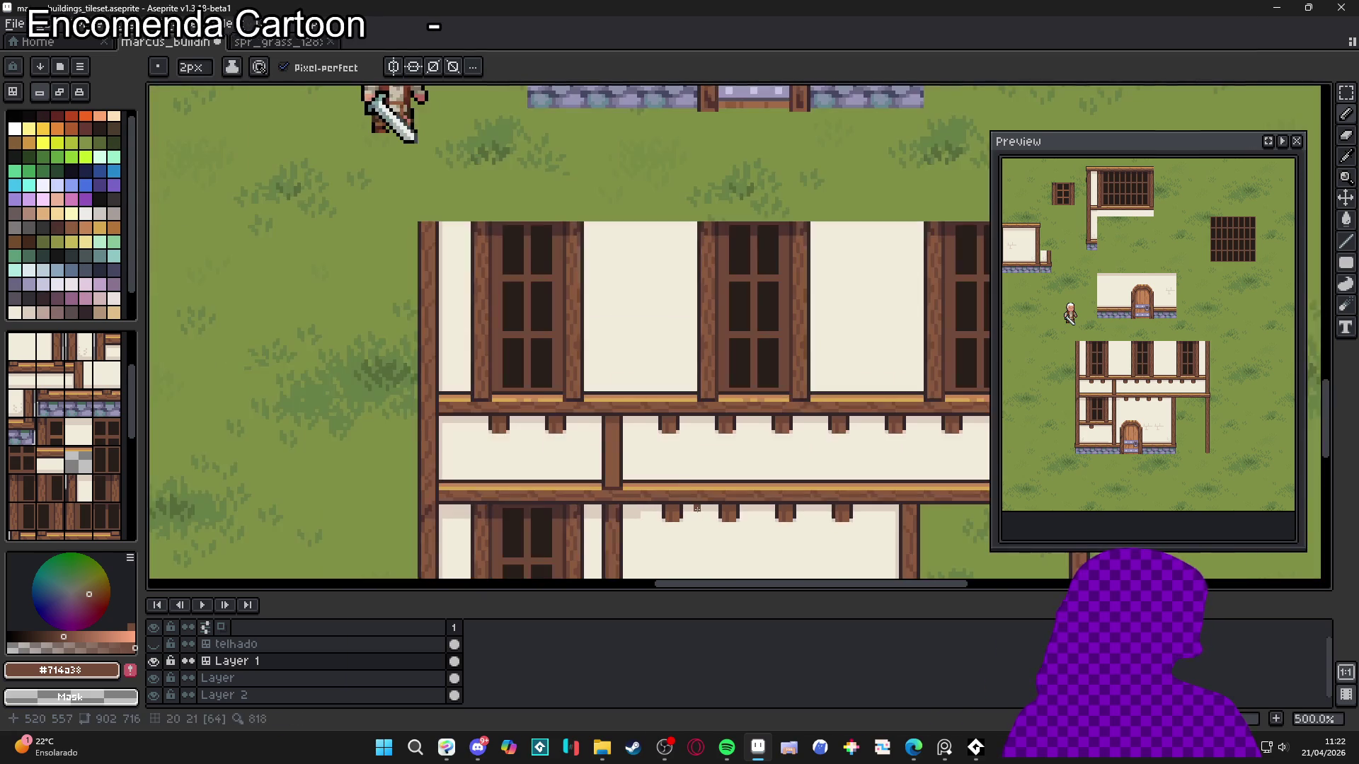
mouse_move(575, 345)
mouse_down()
mouse_move(644, 405)
mouse_move(634, 358)
mouse_up()
scroll(660, 388, down, 1)
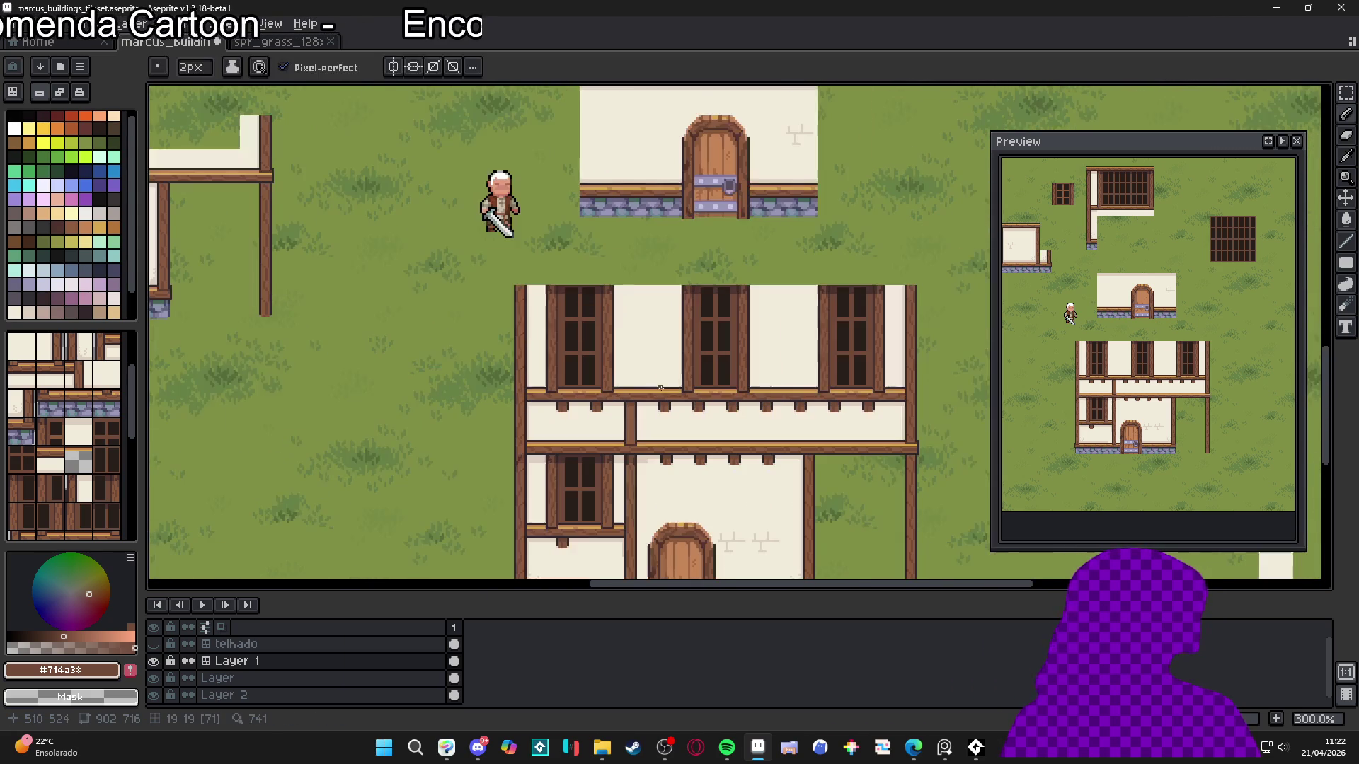
key(ctrl+apostrophe)
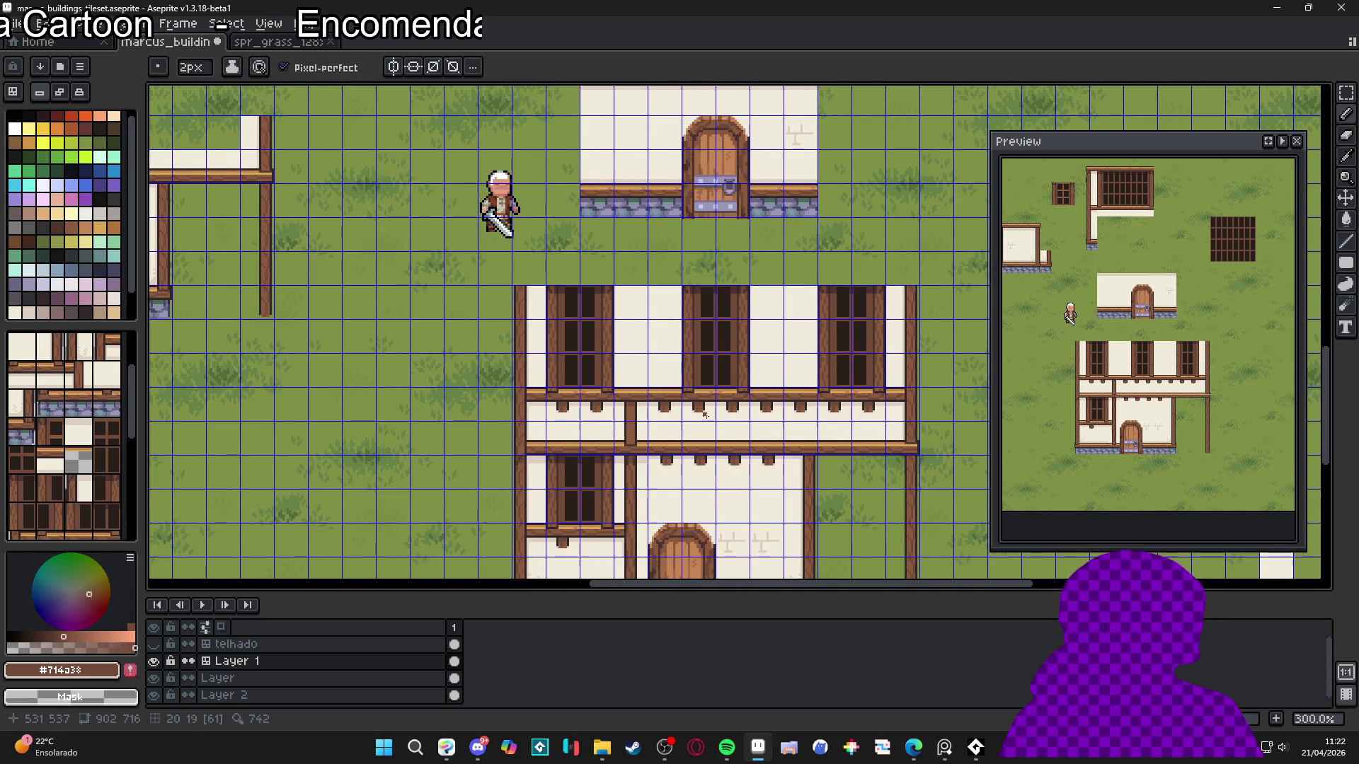
scroll(620, 411, up, 6)
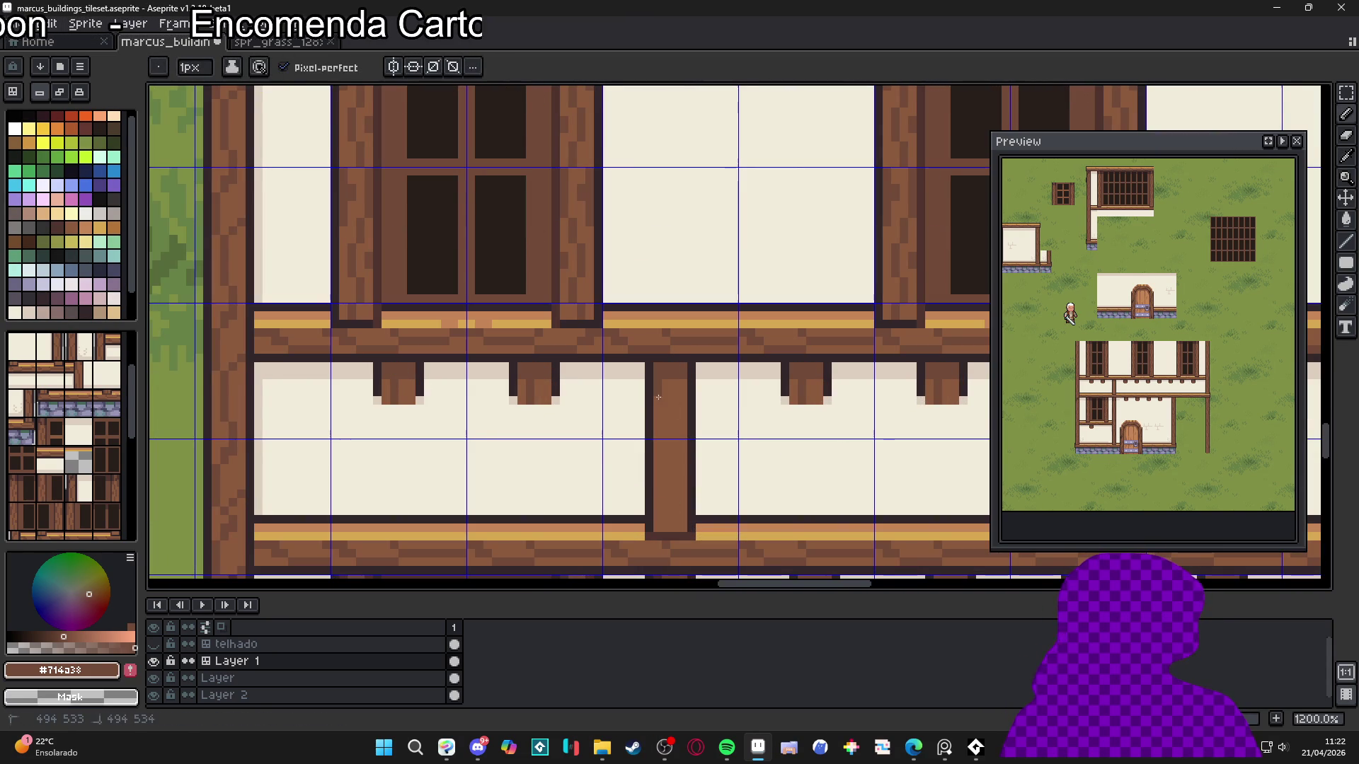
key(b)
drag(674, 436, 668, 529)
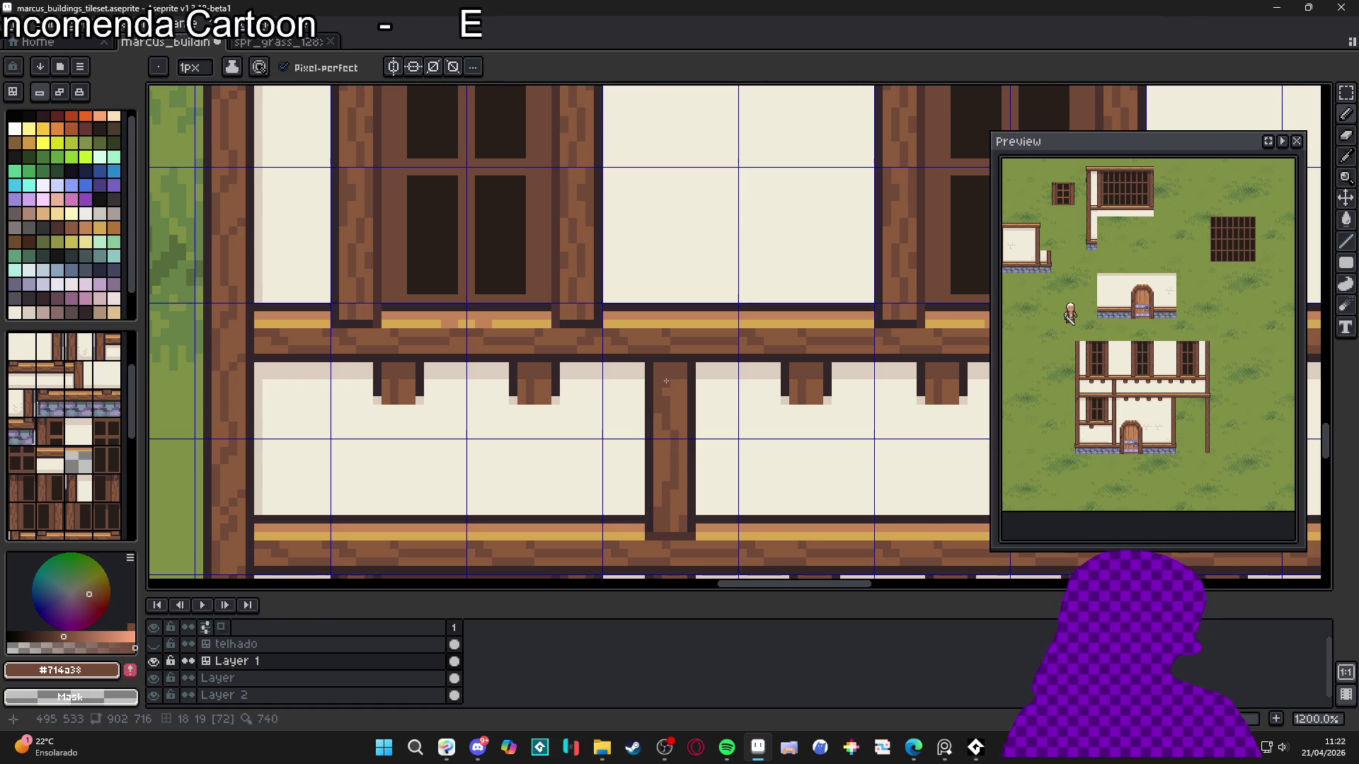
Darken pixels along the post's edge with #4f342f and enlarge the brush to two pixels
scroll(612, 324, down, 3)
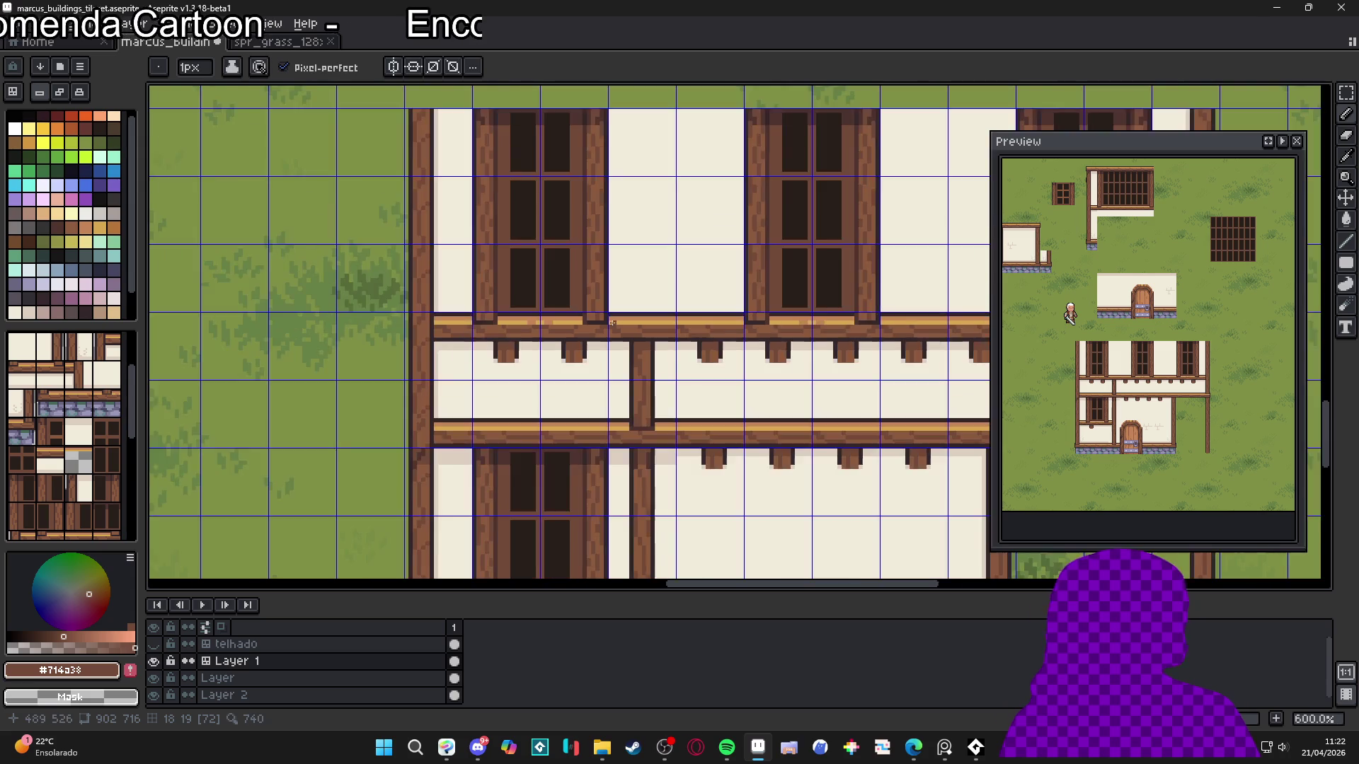
scroll(577, 207, up, 3)
alt+click(646, 200)
scroll(707, 407, down, 3)
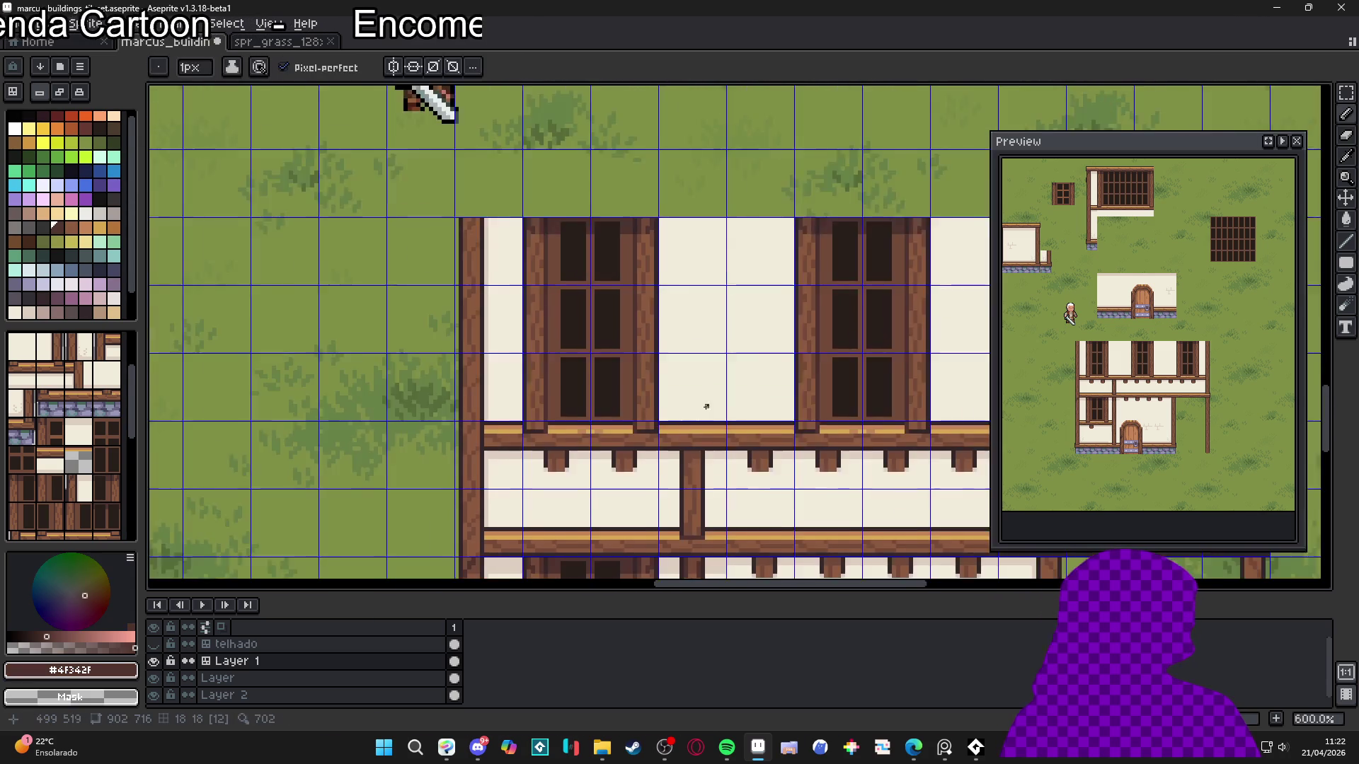
scroll(707, 407, up, 5)
click(625, 334)
click(635, 310)
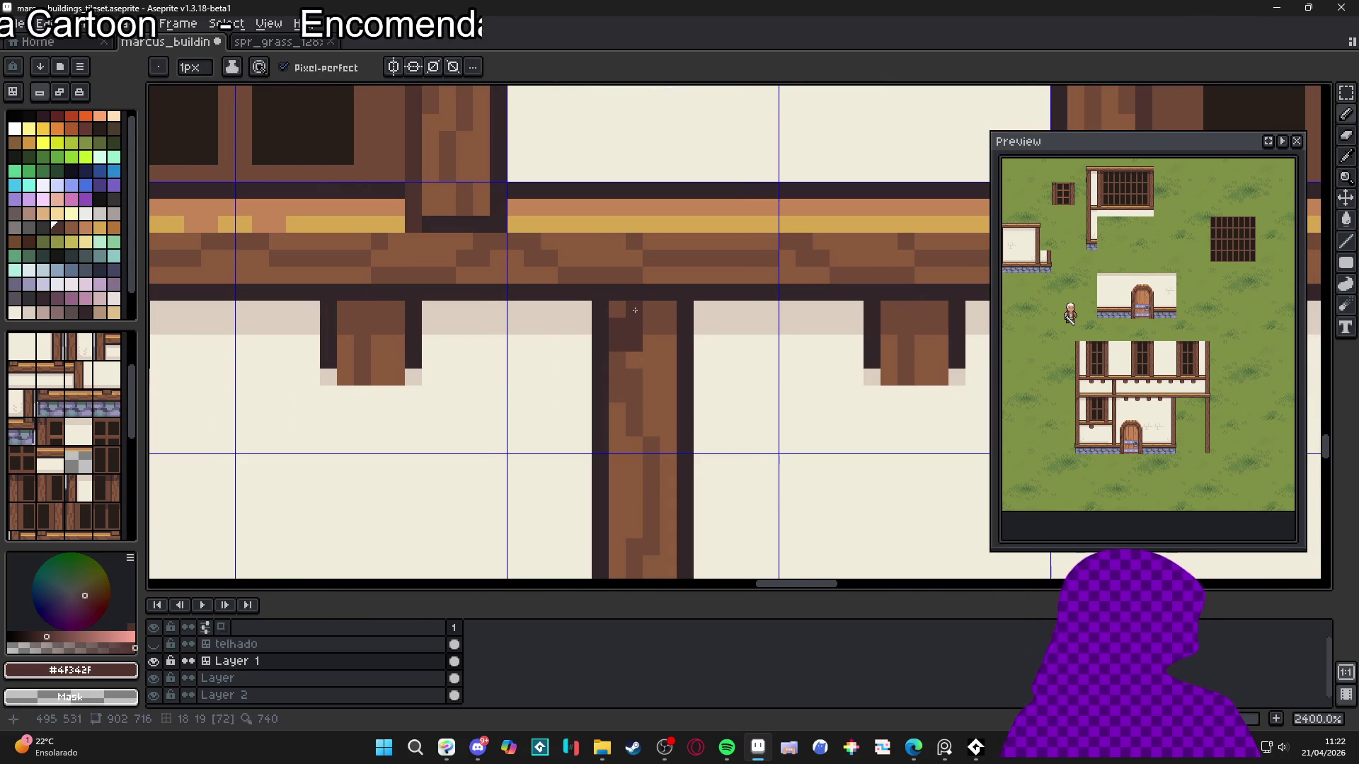
click(651, 311)
click(617, 360)
click(617, 385)
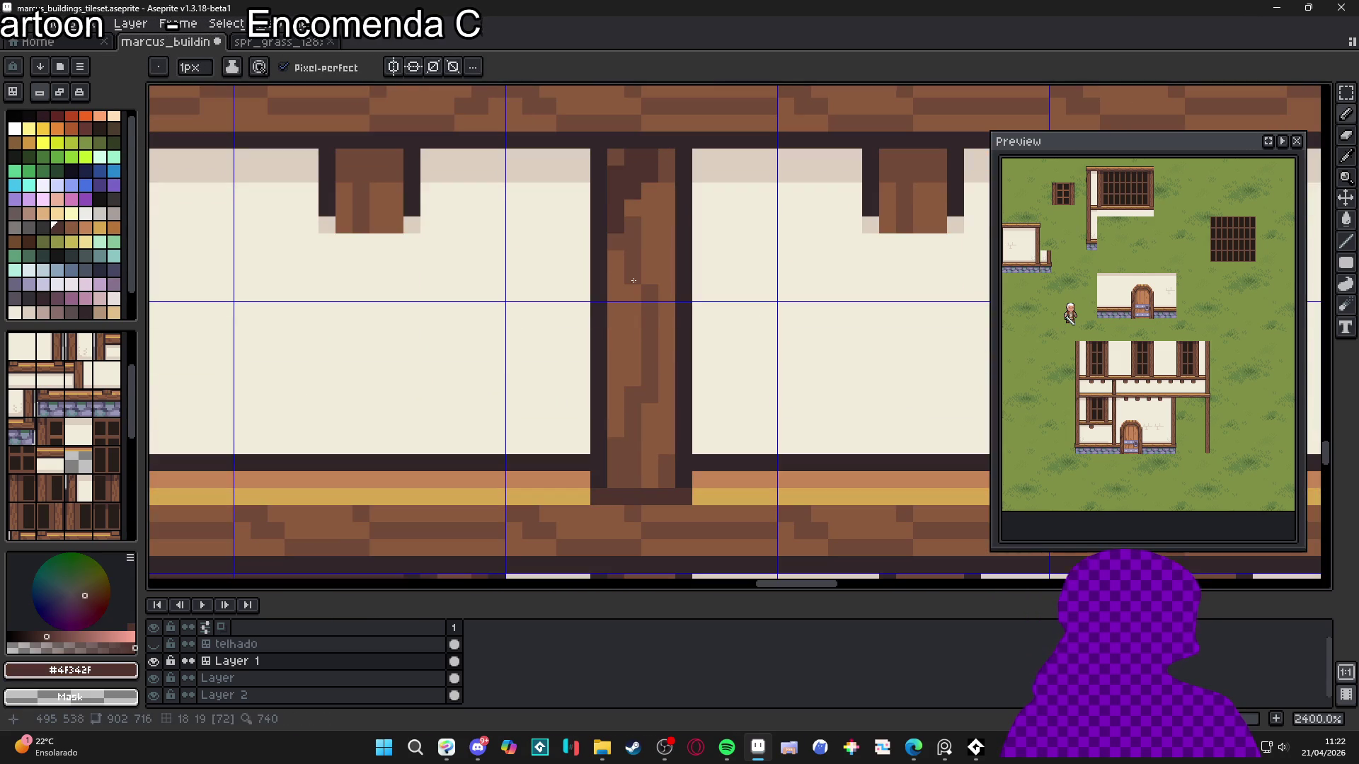
scroll(626, 425, down, 3)
key(plus)
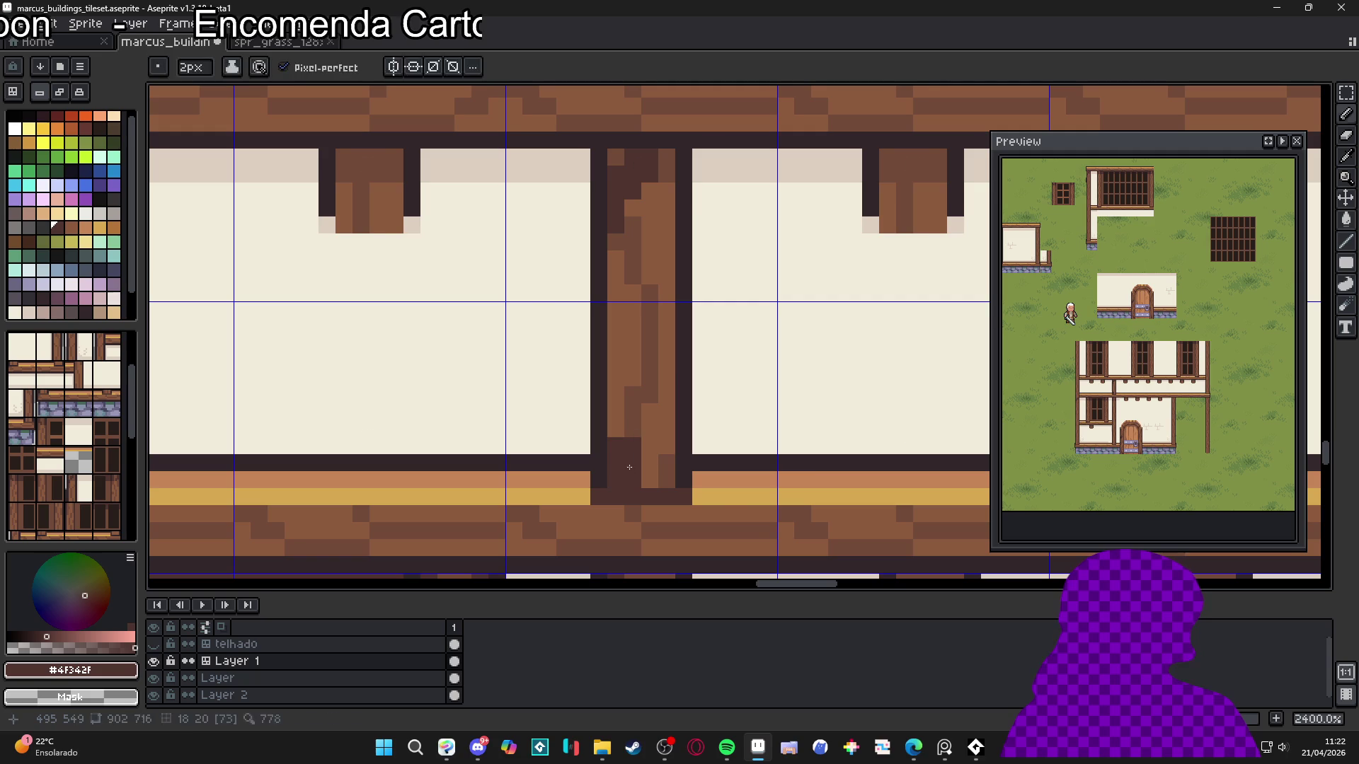
scroll(658, 466, down, 5)
Check the tile numbers on the house and undo the last pencil stroke
key(ctrl)
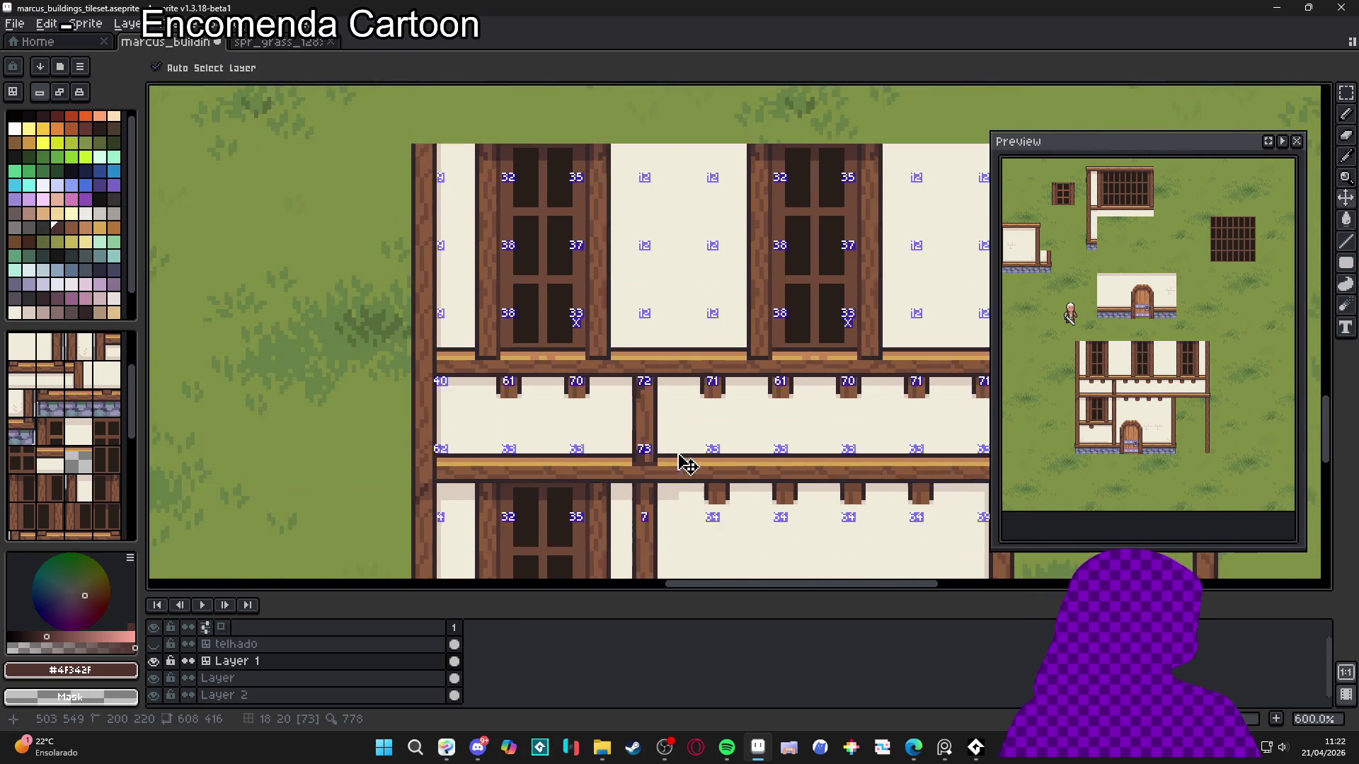
scroll(679, 463, down, 1)
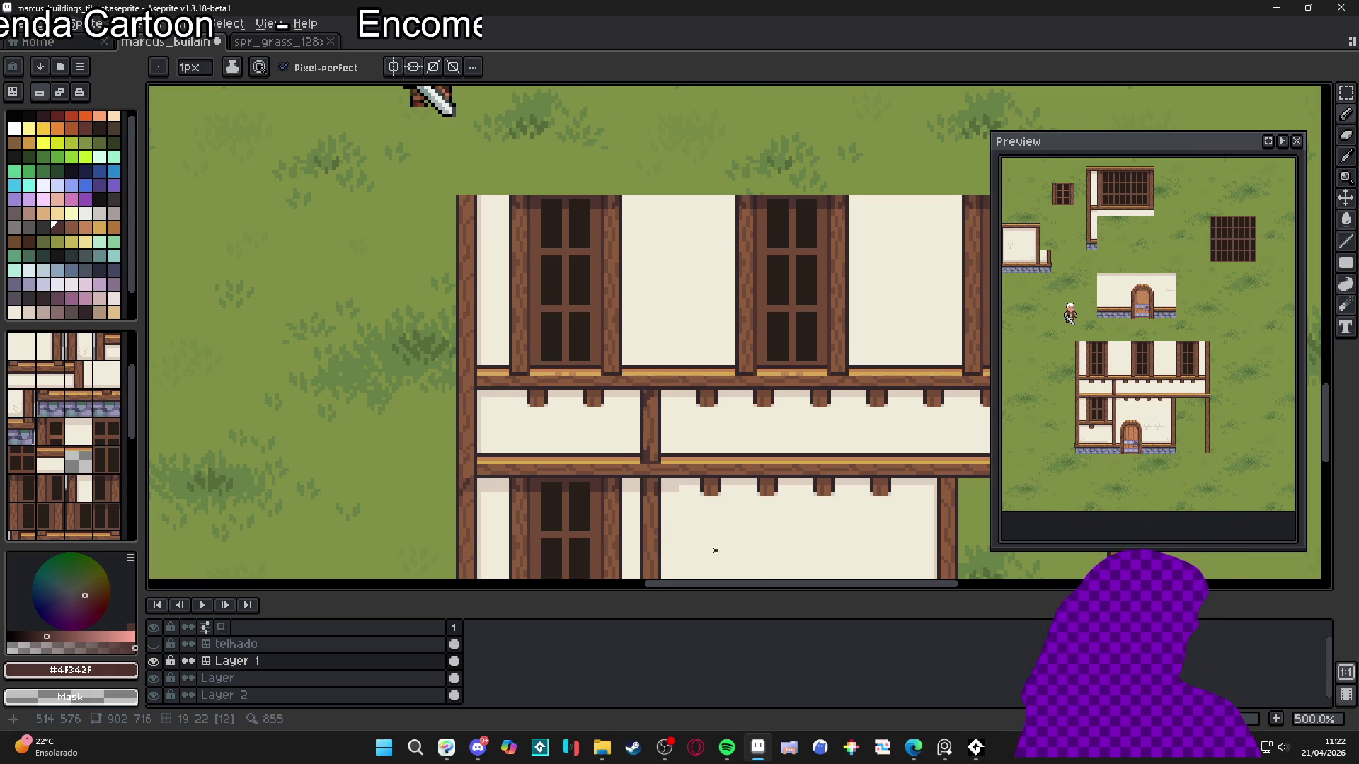
scroll(672, 443, down, 1)
scroll(669, 433, down, 1)
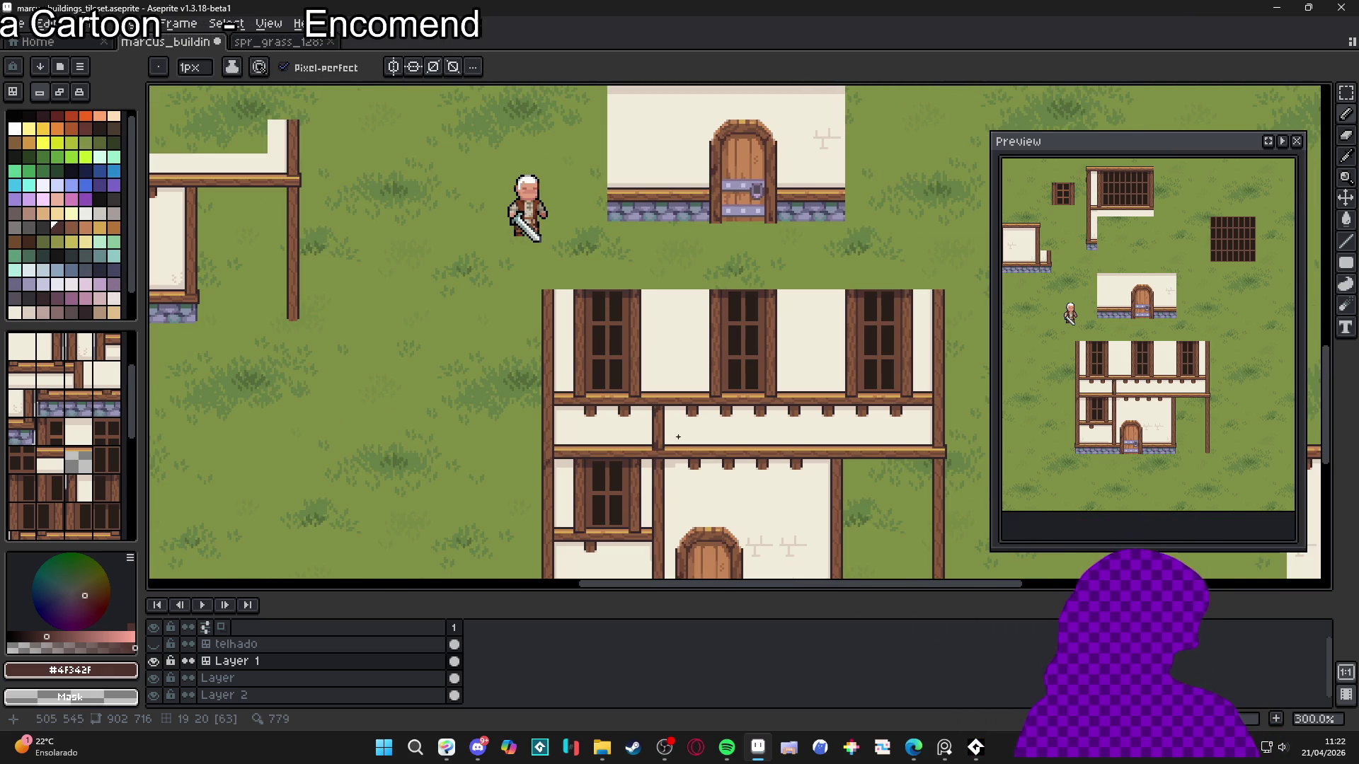
scroll(678, 437, up, 3)
key(ctrl+z)
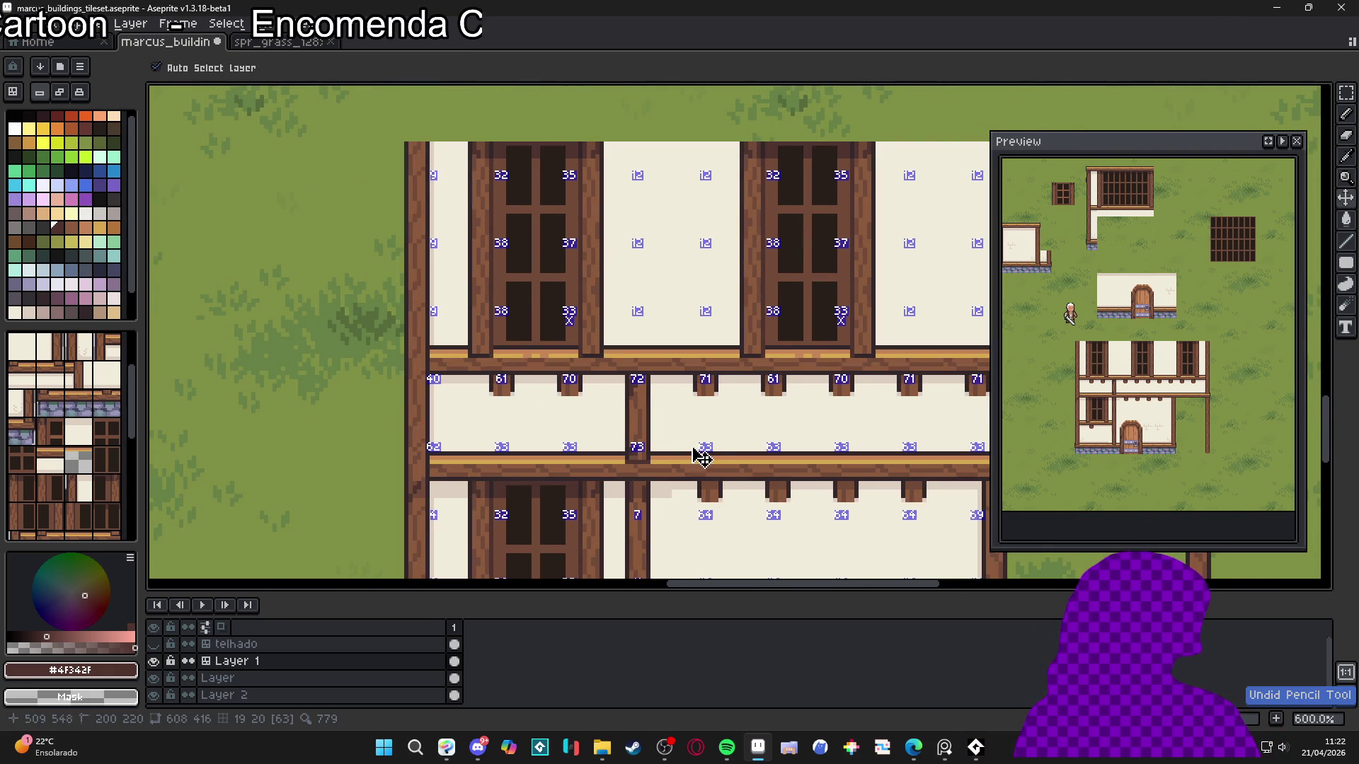
Show the tile grid and choose a colour from the palette
scroll(690, 435, down, 1)
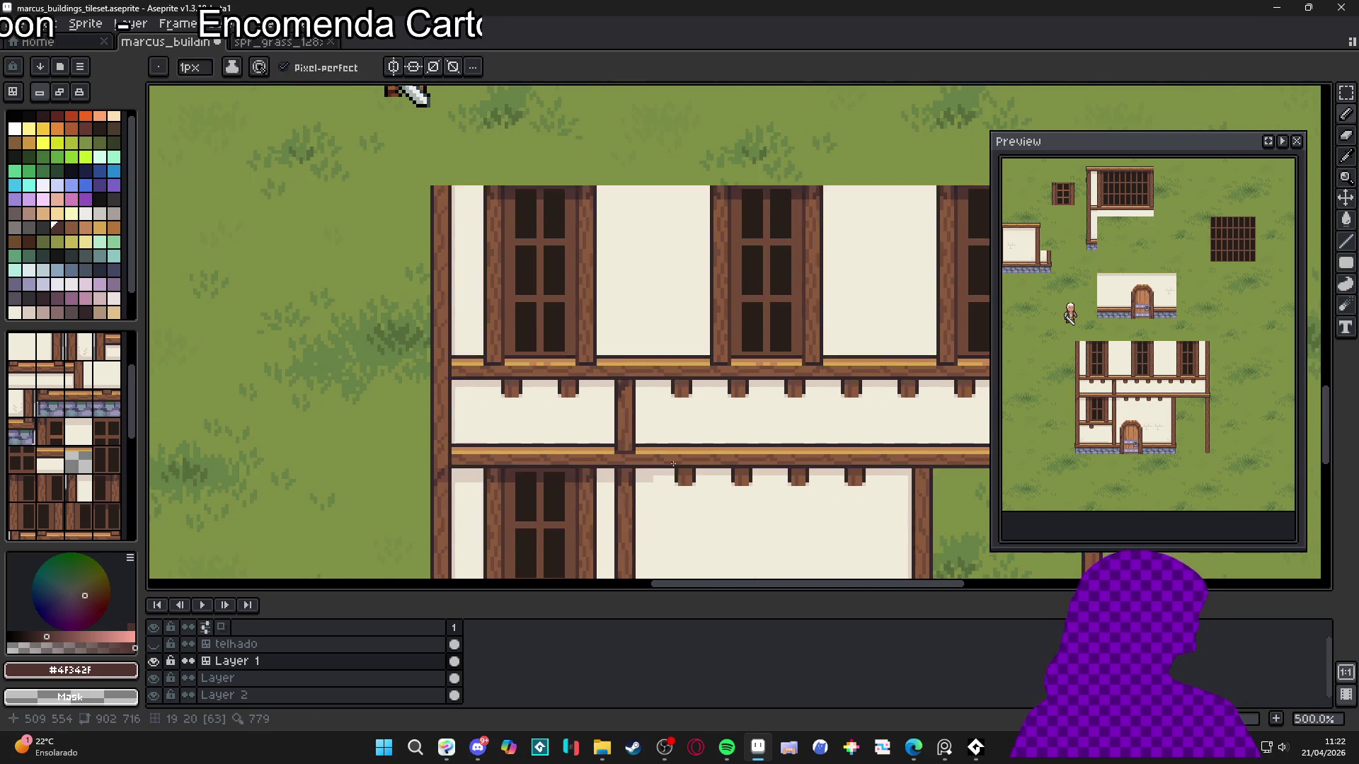
scroll(666, 463, down, 1)
scroll(617, 441, up, 1)
key(ctrl+apostrophe)
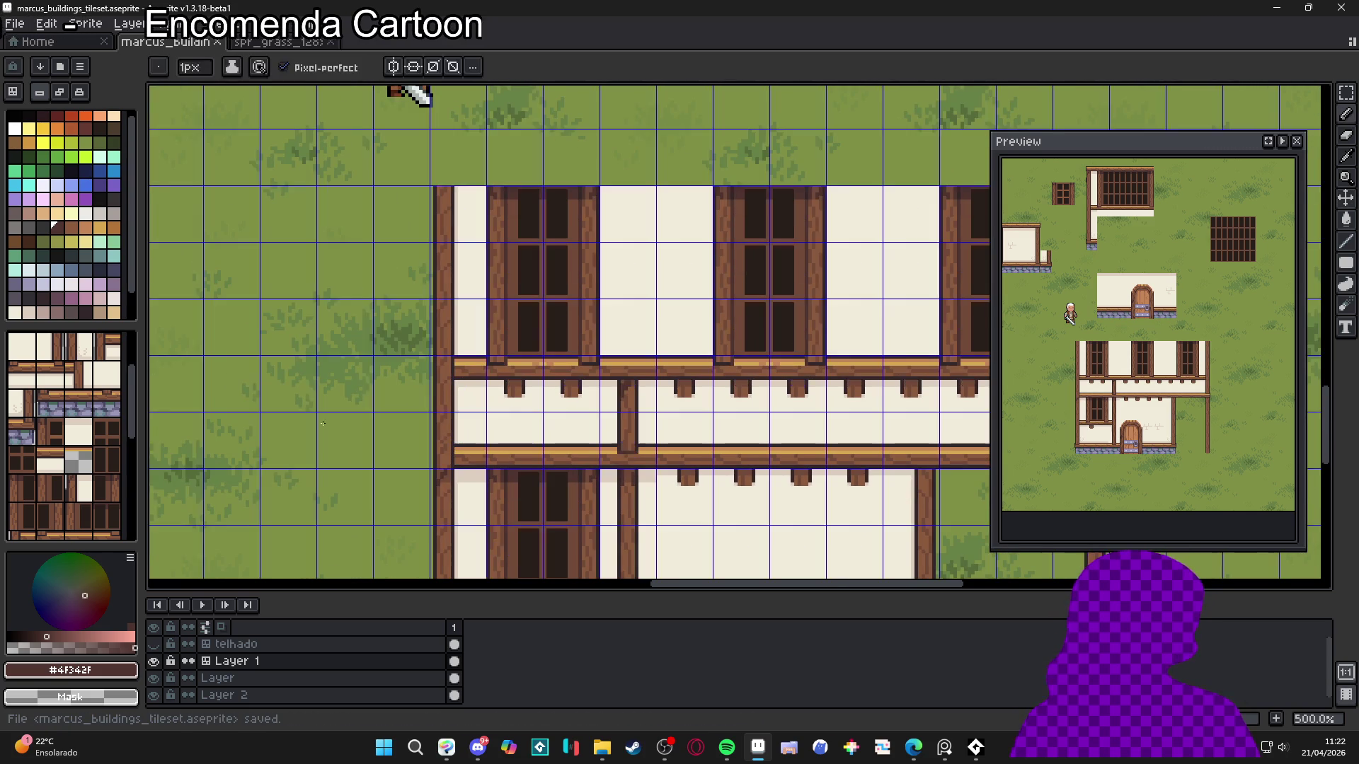
click(84, 270)
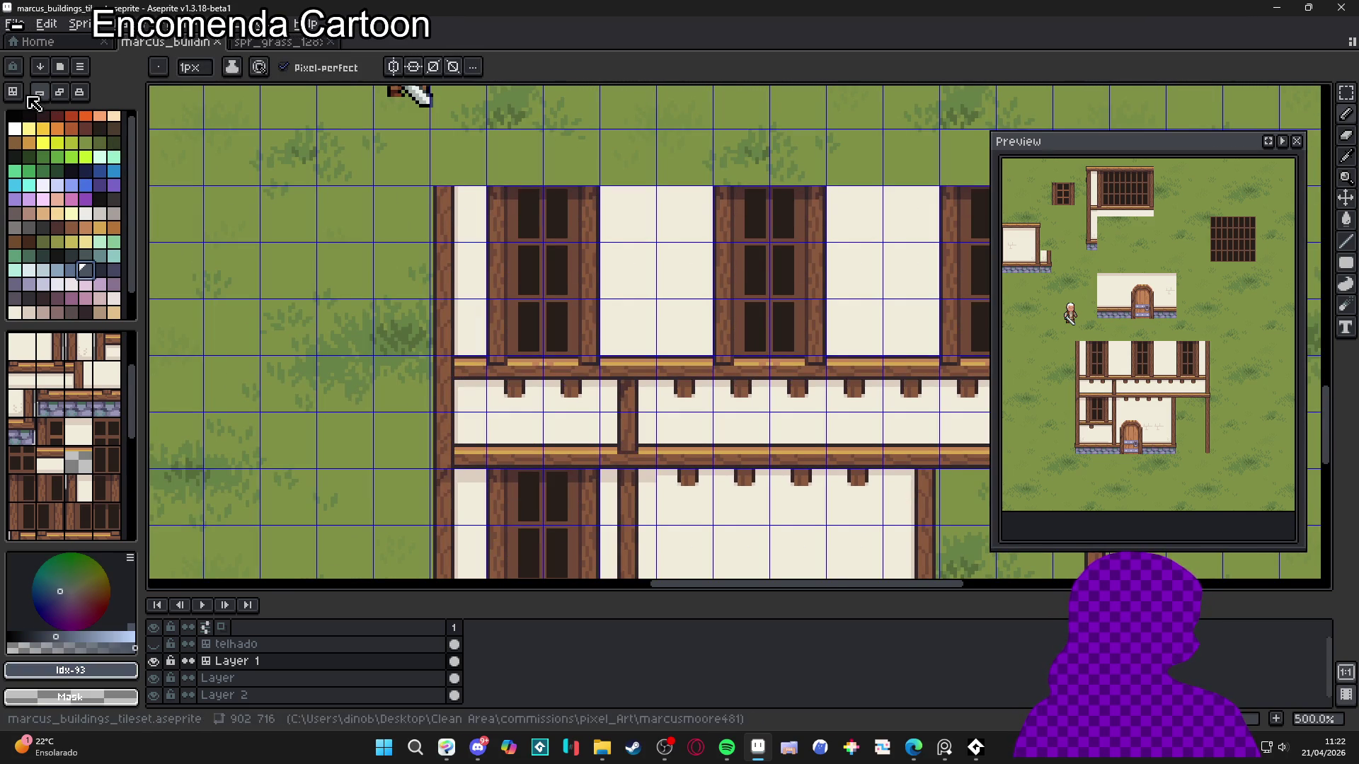
Switch to tile mode and stamp the wooden post tile between the two floors
key(Tab)
click(624, 401)
alt+click(648, 433)
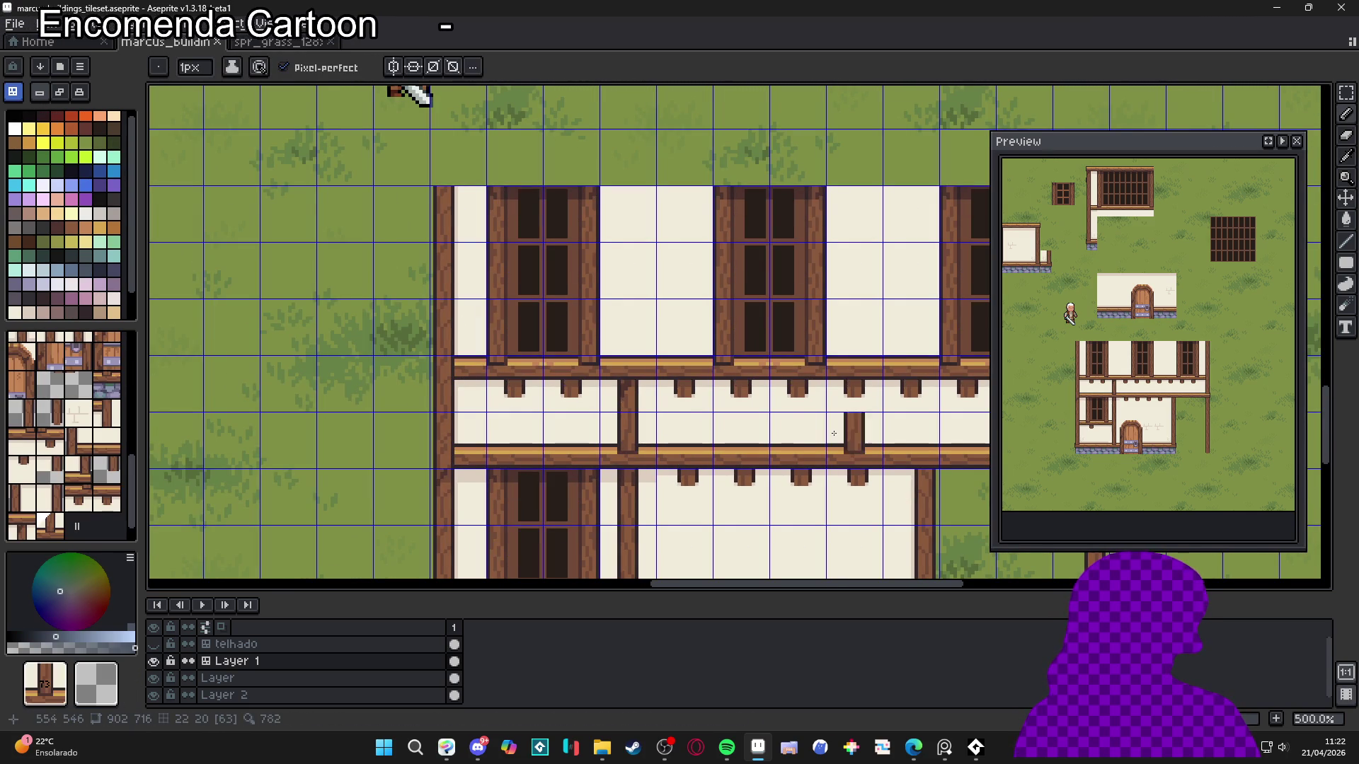
click(873, 427)
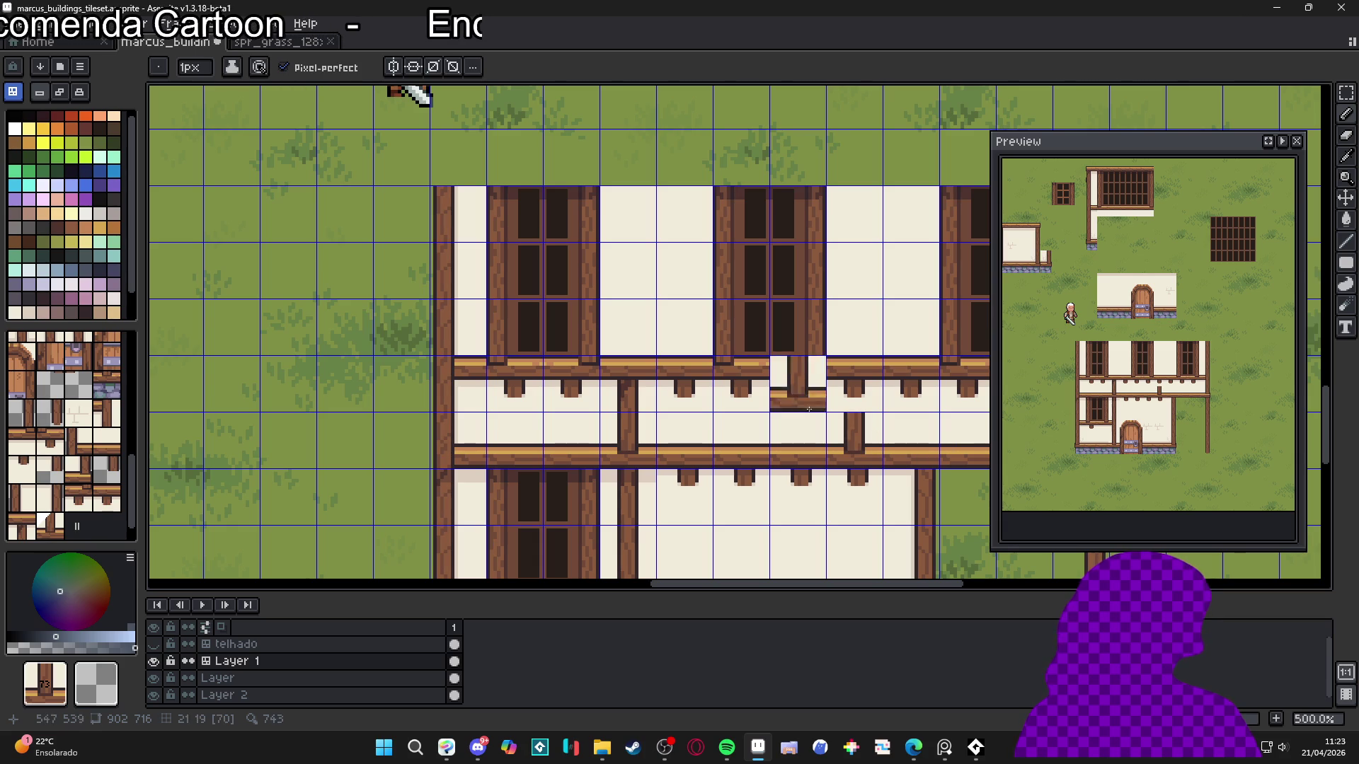
alt+click(634, 375)
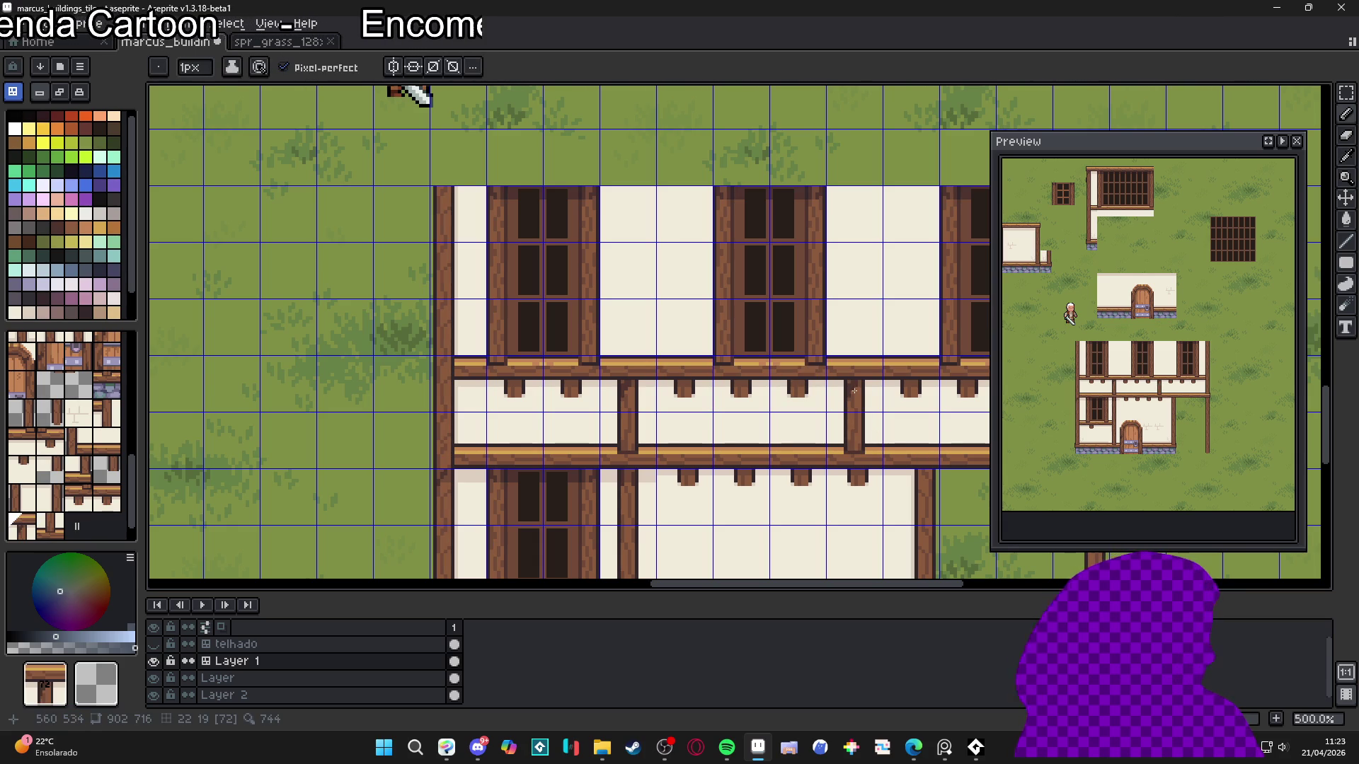
Place a beam tile on the wall and another post tile in the middle band
scroll(854, 391, down, 2)
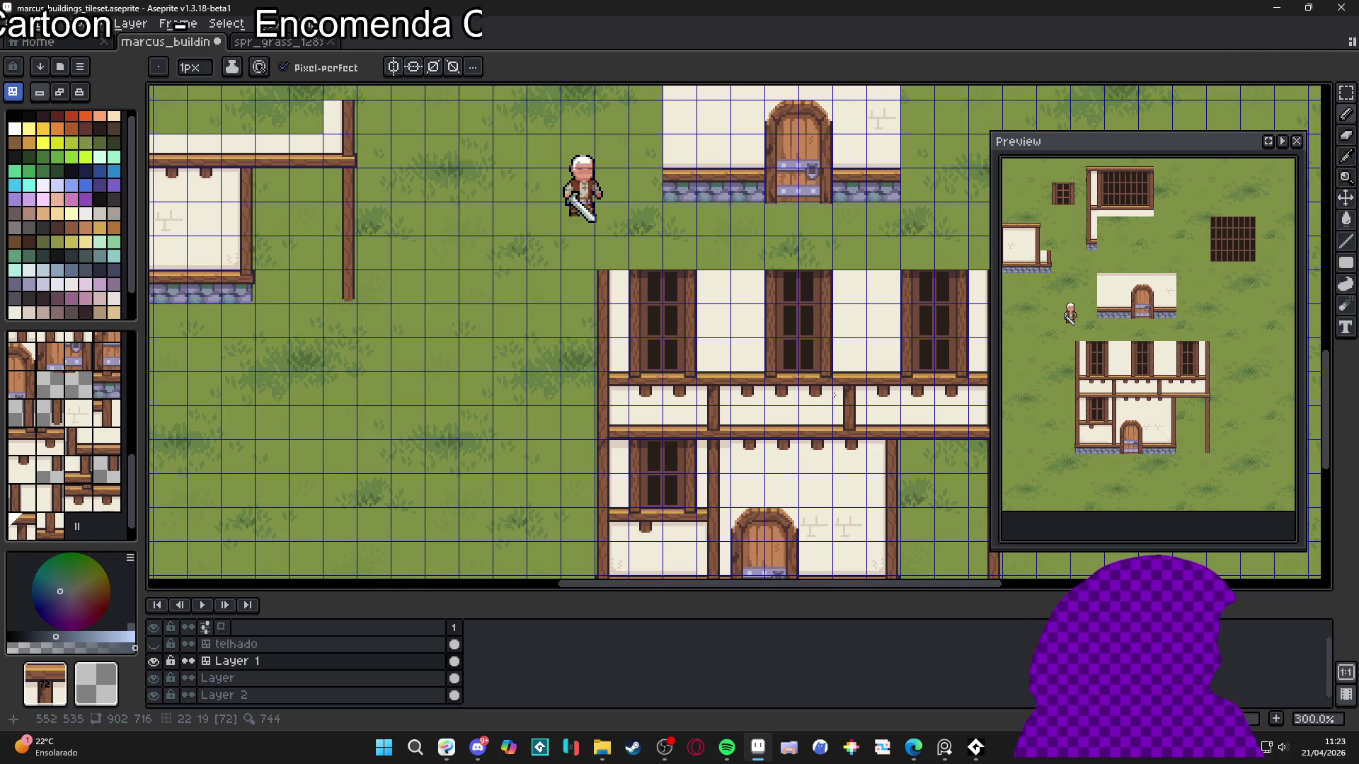
scroll(821, 399, down, 1)
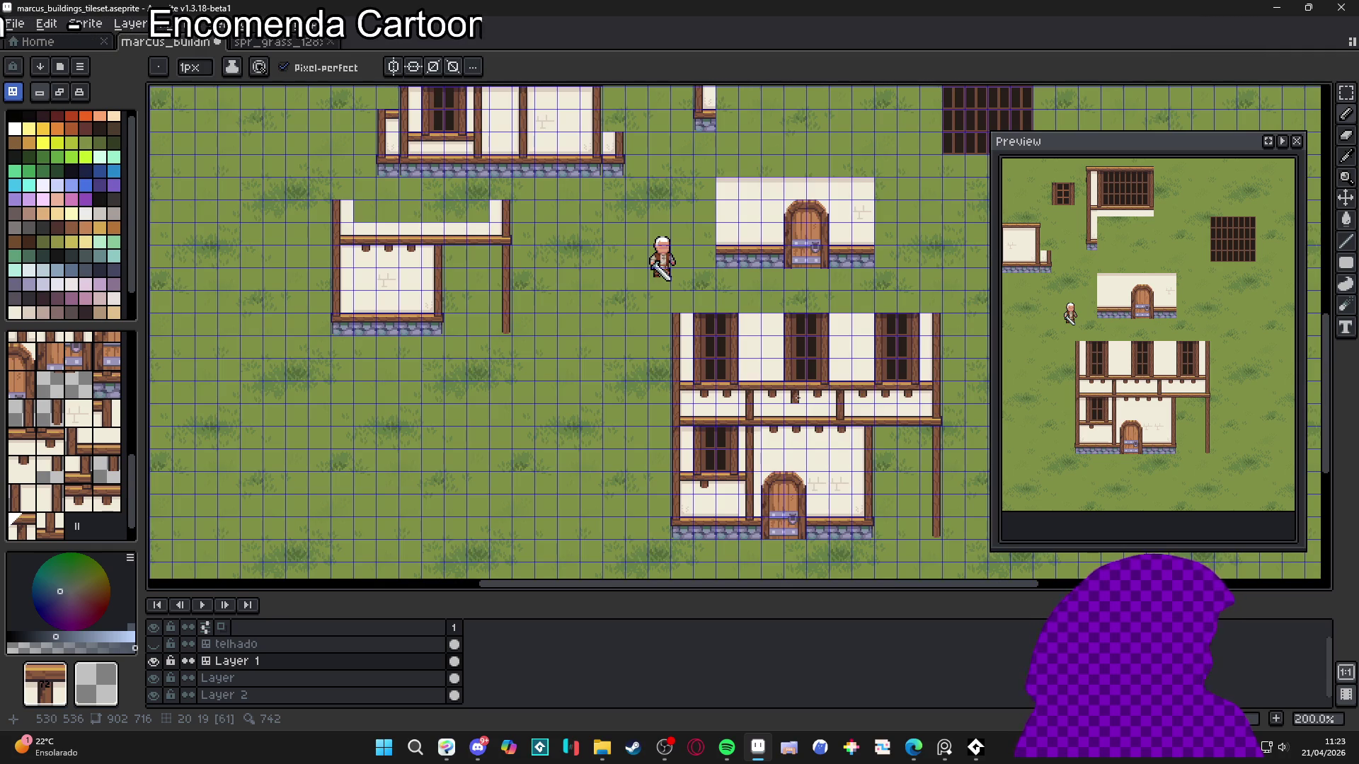
scroll(794, 398, down, 1)
scroll(795, 399, up, 2)
key(v)
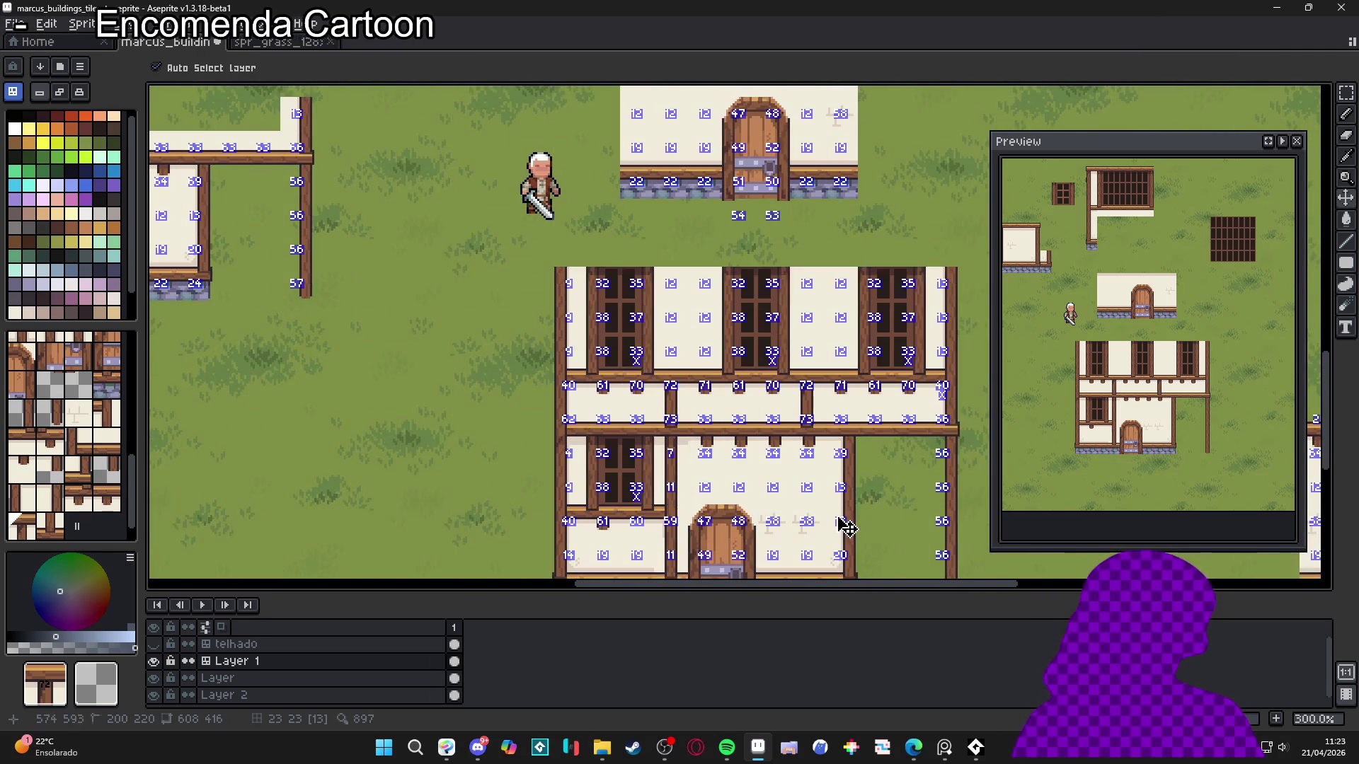
key(b)
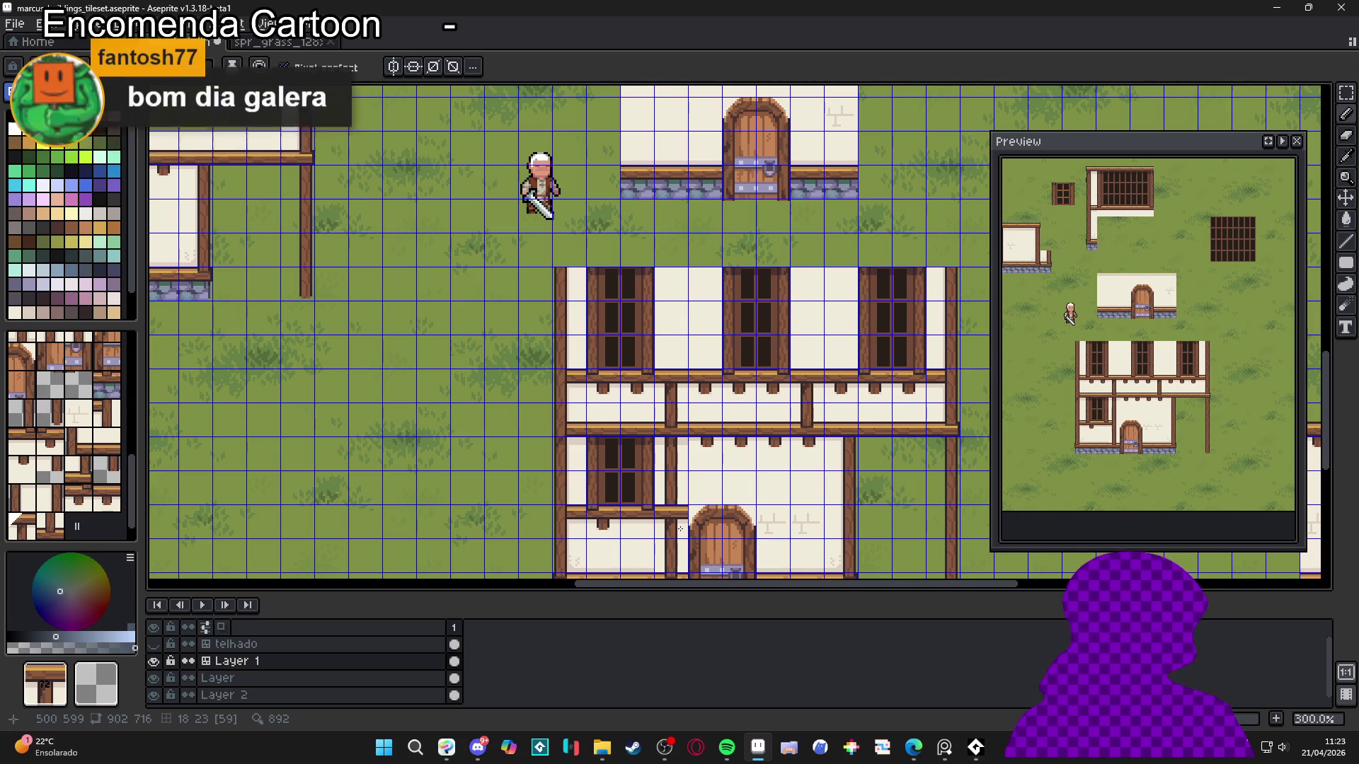
click(705, 502)
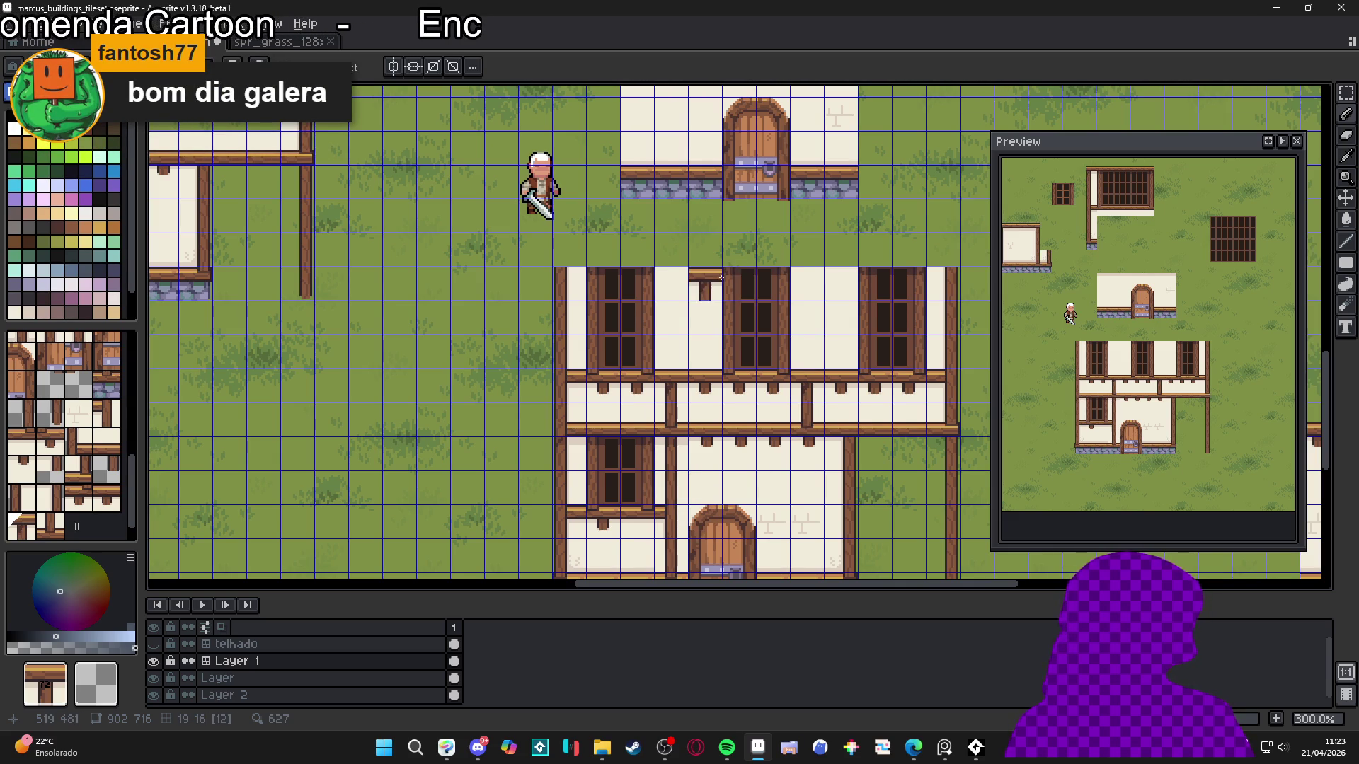
scroll(707, 353, up, 1)
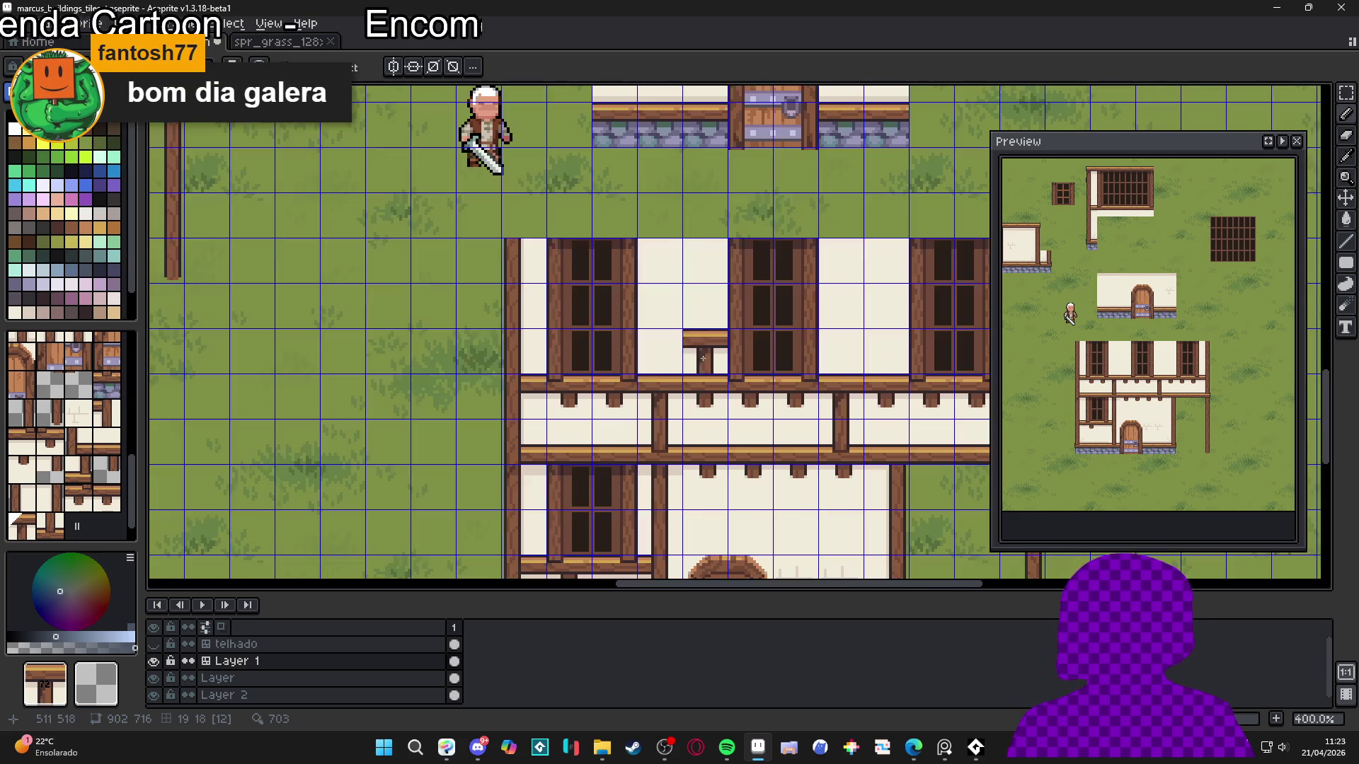
click(701, 439)
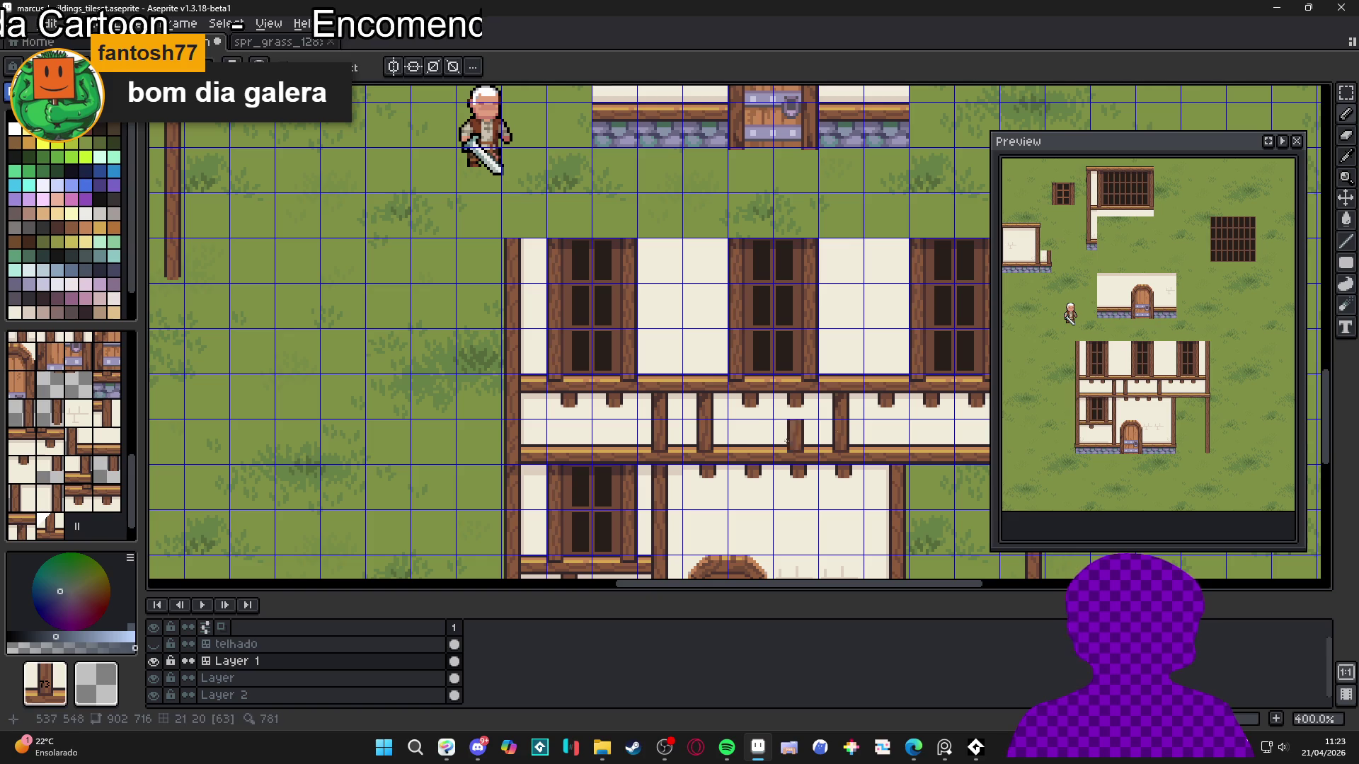
alt+click(845, 400)
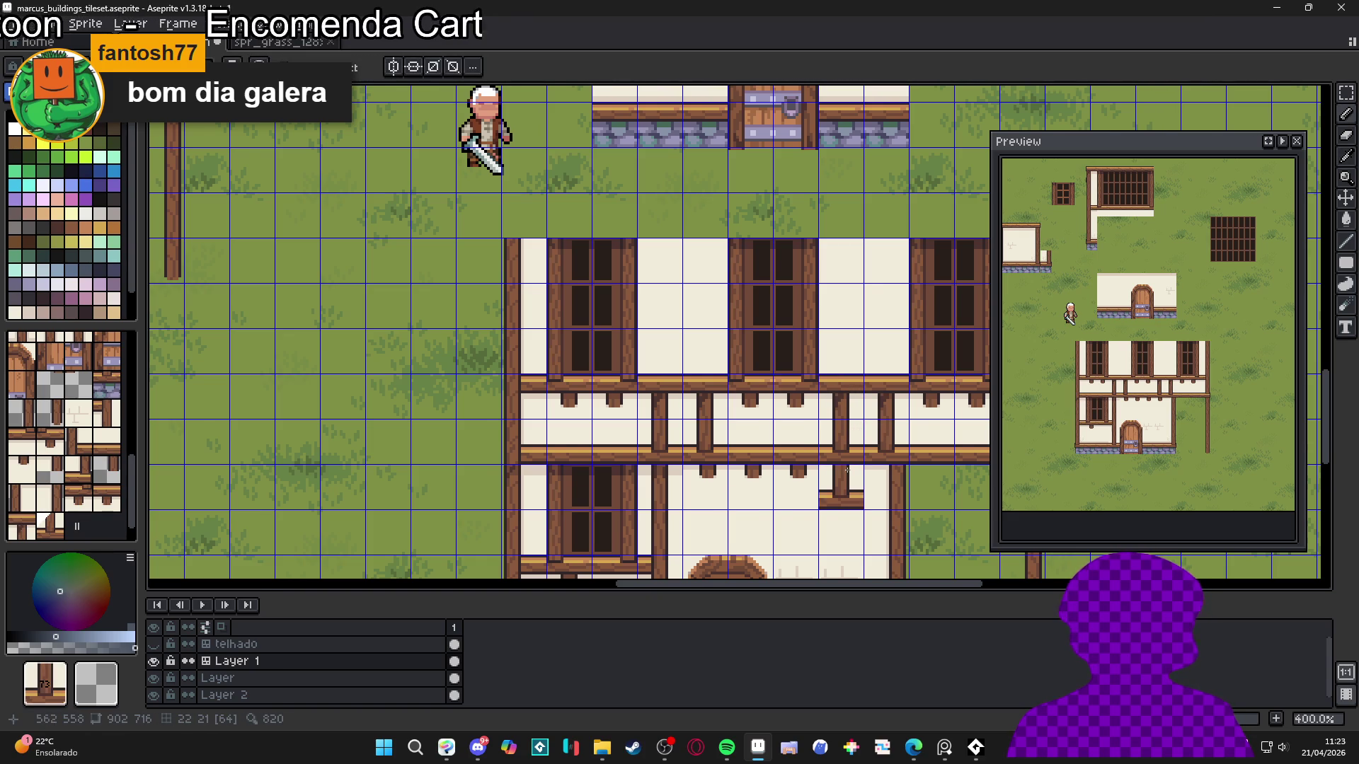
scroll(806, 506, up, 1)
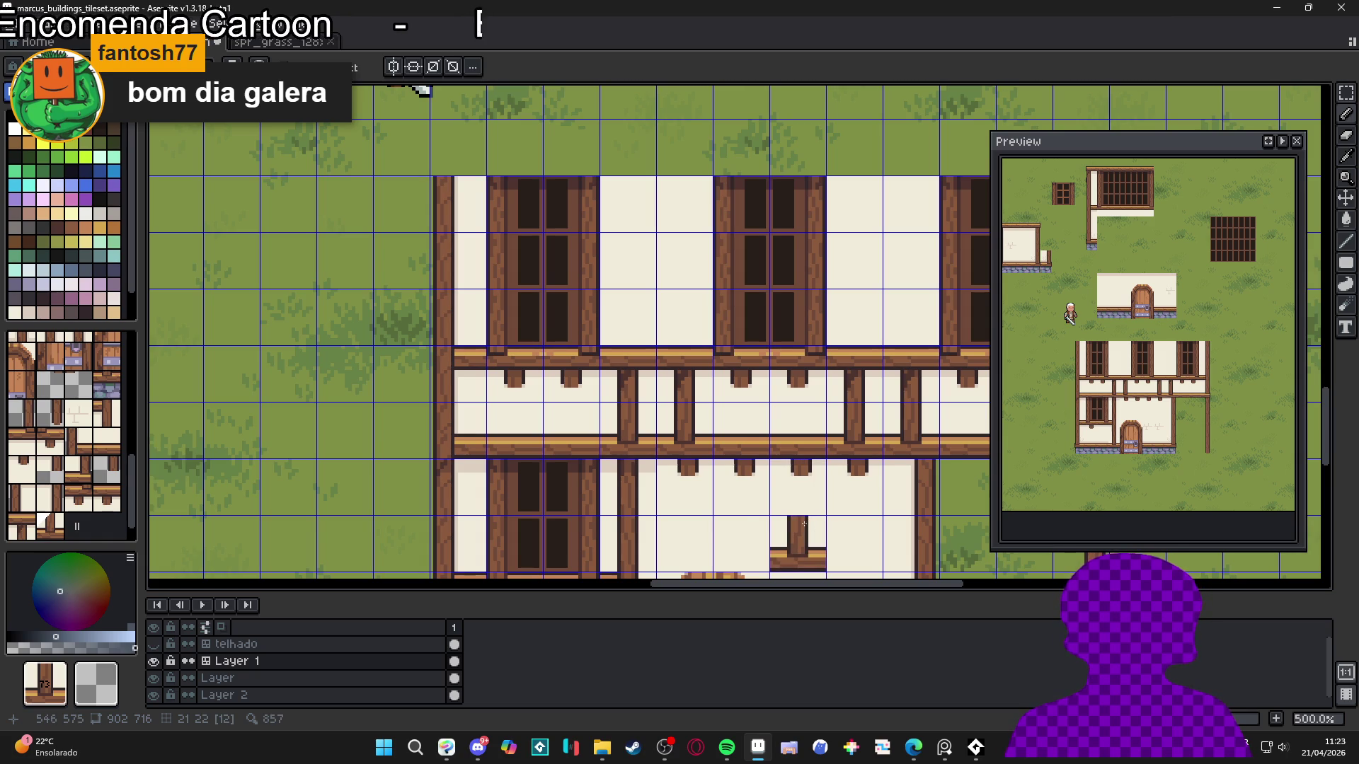
Return to pixel editing and marquee-select the wooden post between the beams
scroll(804, 523, up, 2)
key(space+Tab)
scroll(619, 469, up, 2)
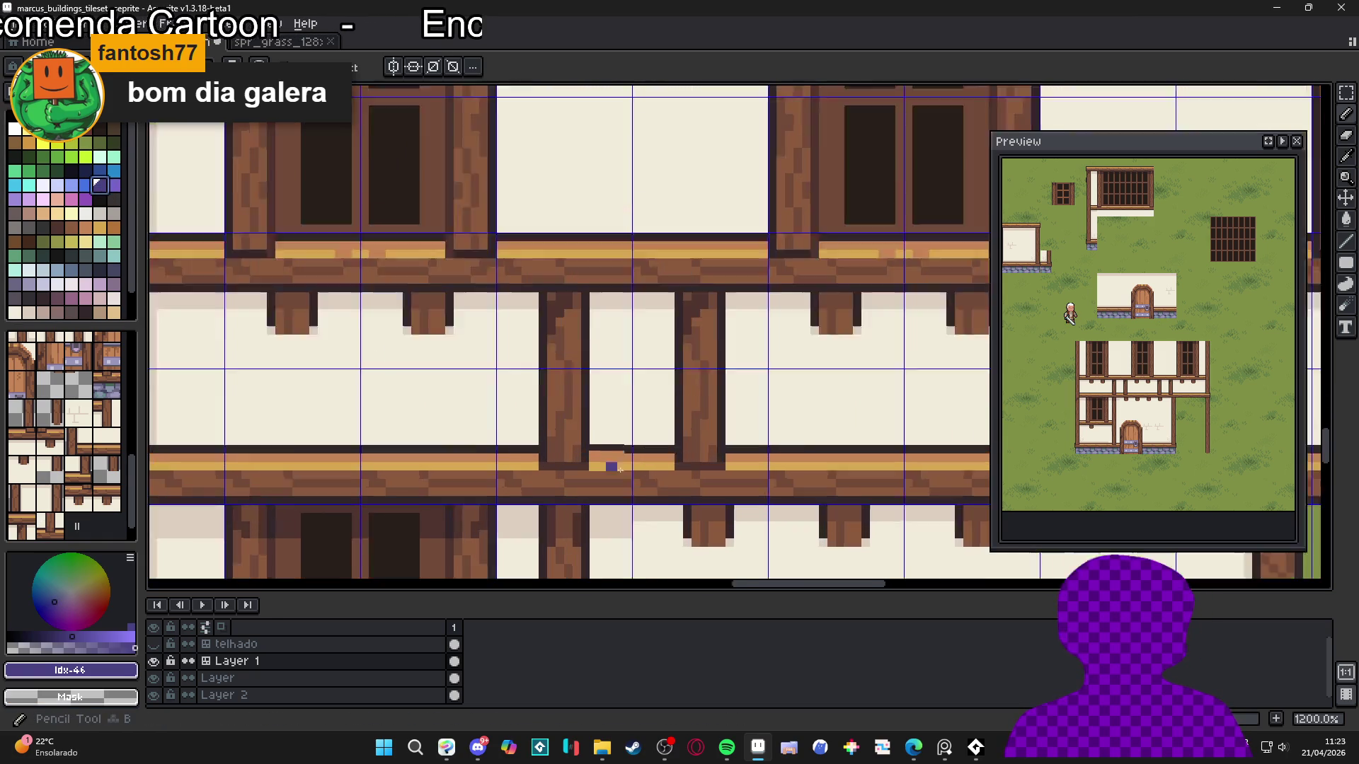
scroll(619, 470, up, 1)
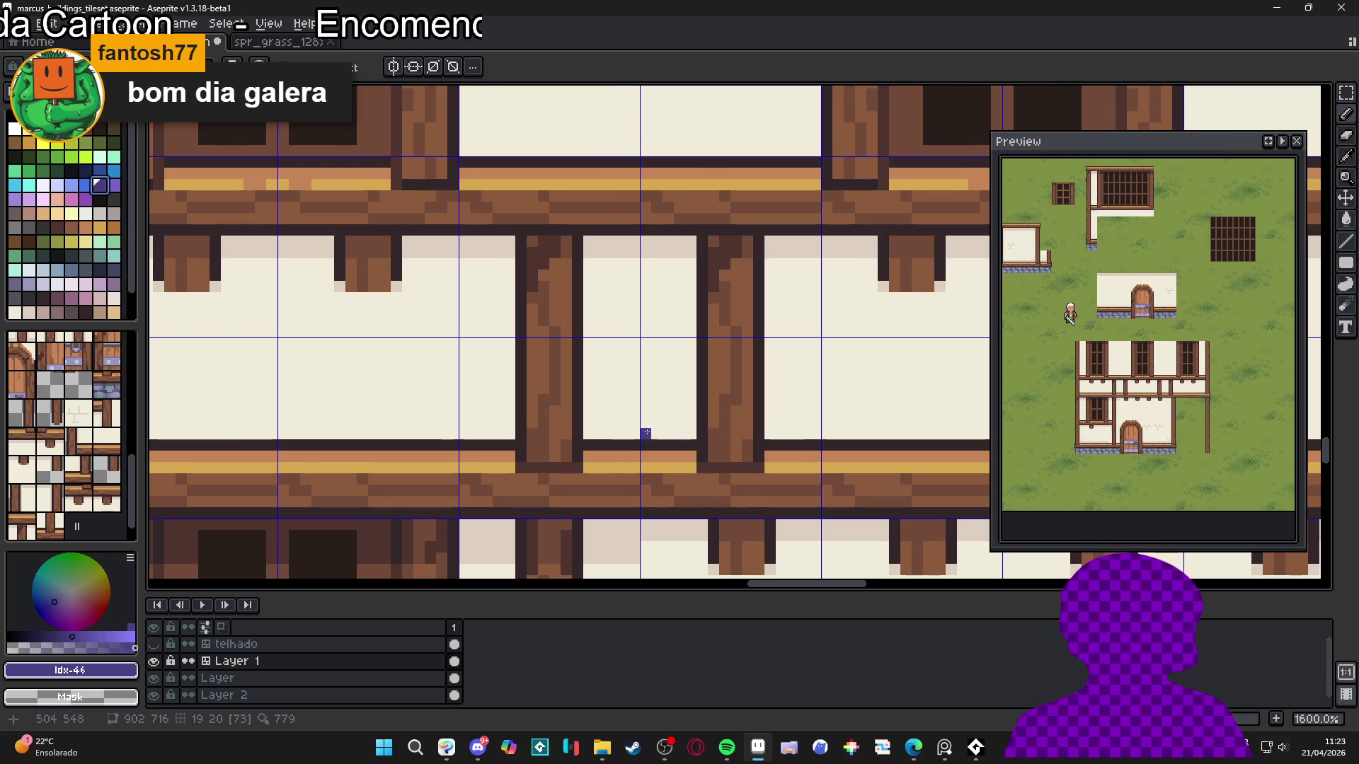
drag(697, 525, 689, 599)
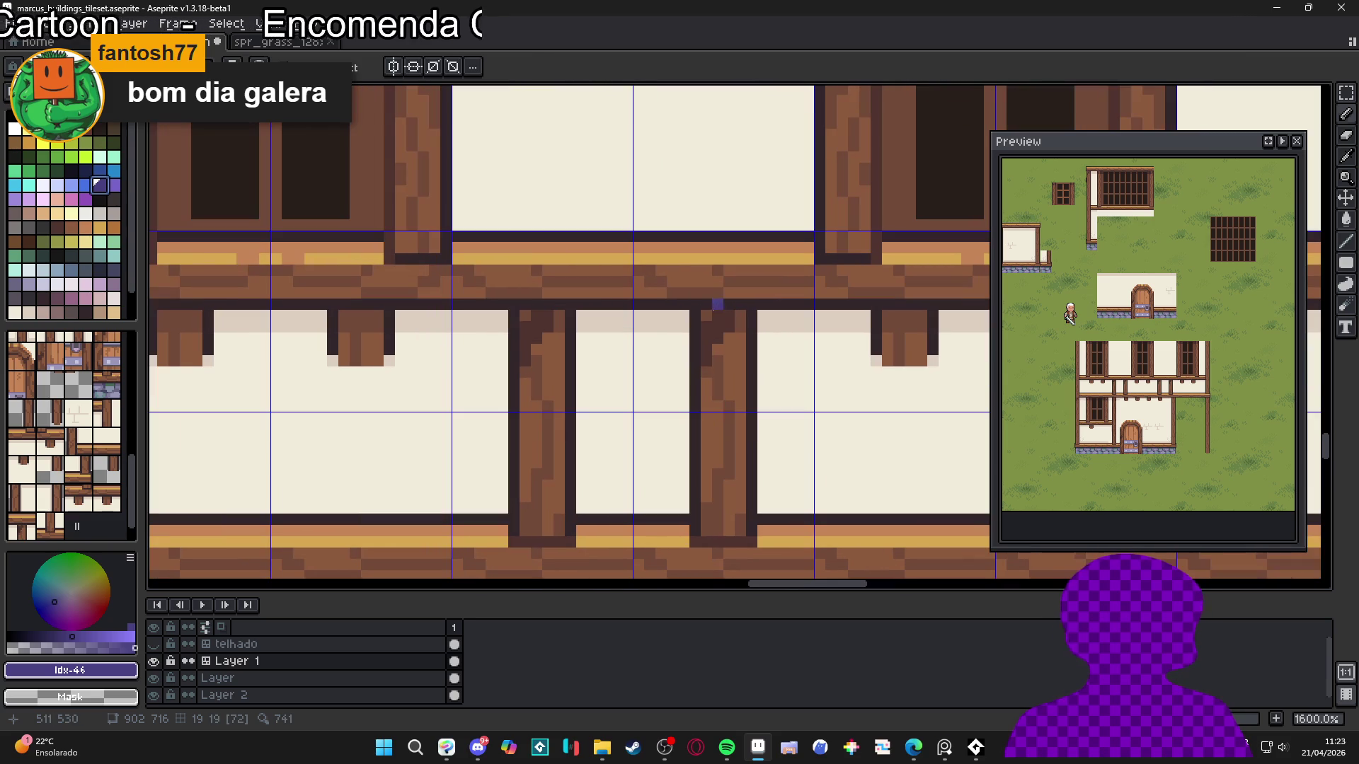
key(m)
drag(693, 316, 748, 536)
scroll(748, 539, down, 1)
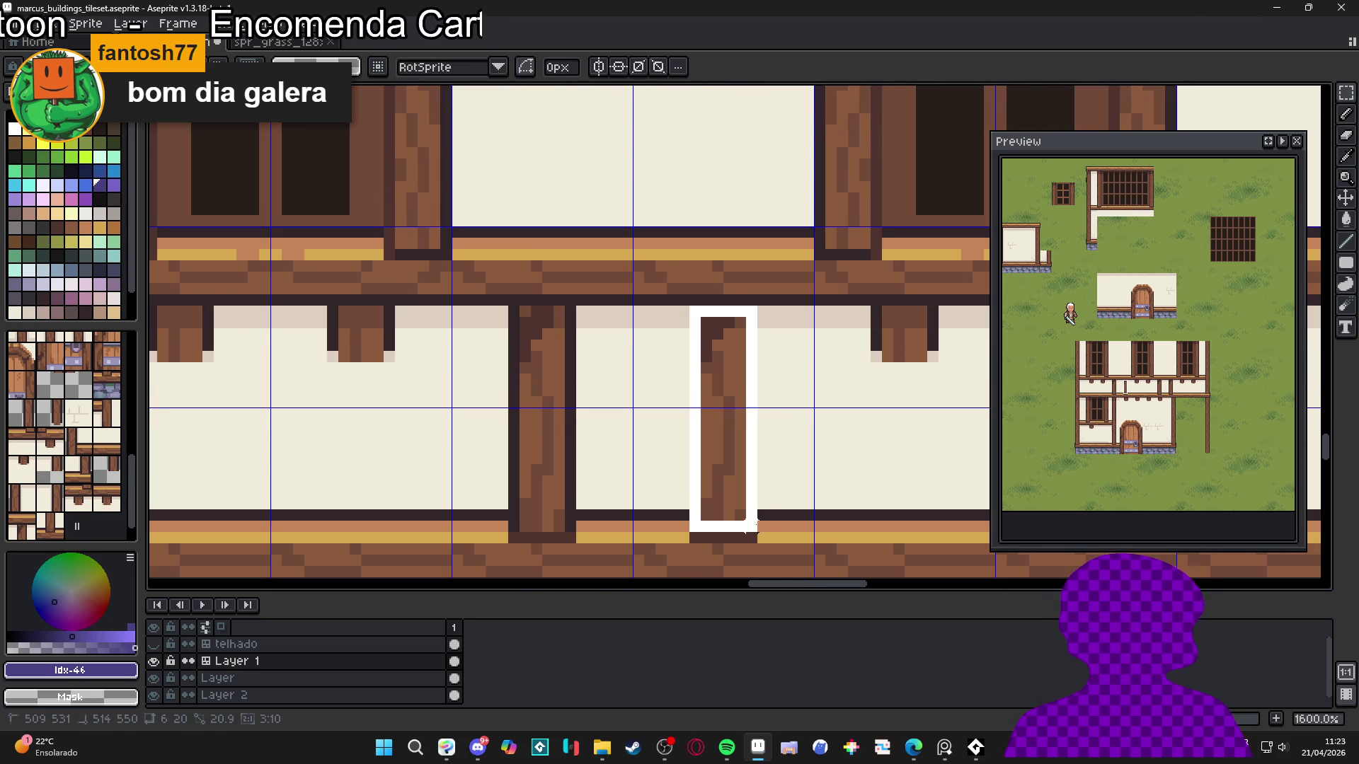
scroll(764, 537, down, 5)
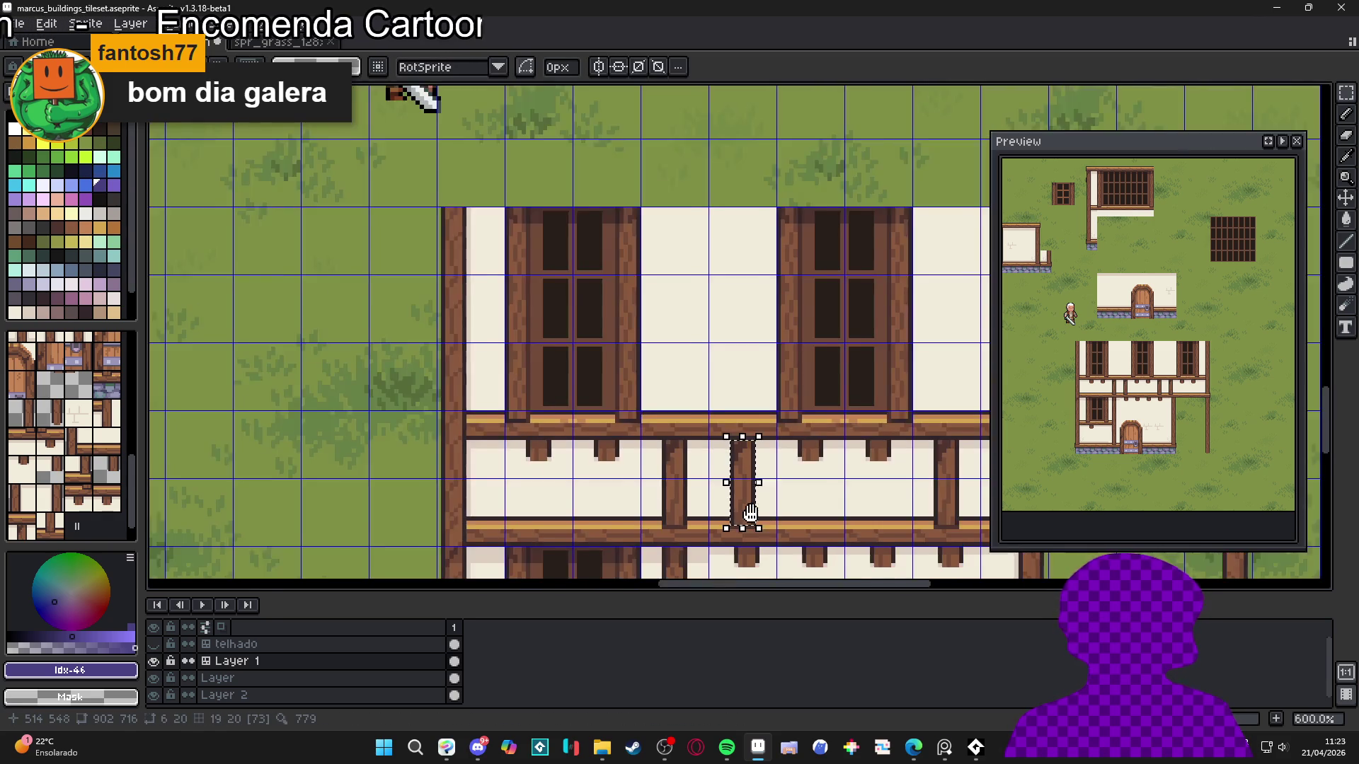
scroll(737, 516, up, 2)
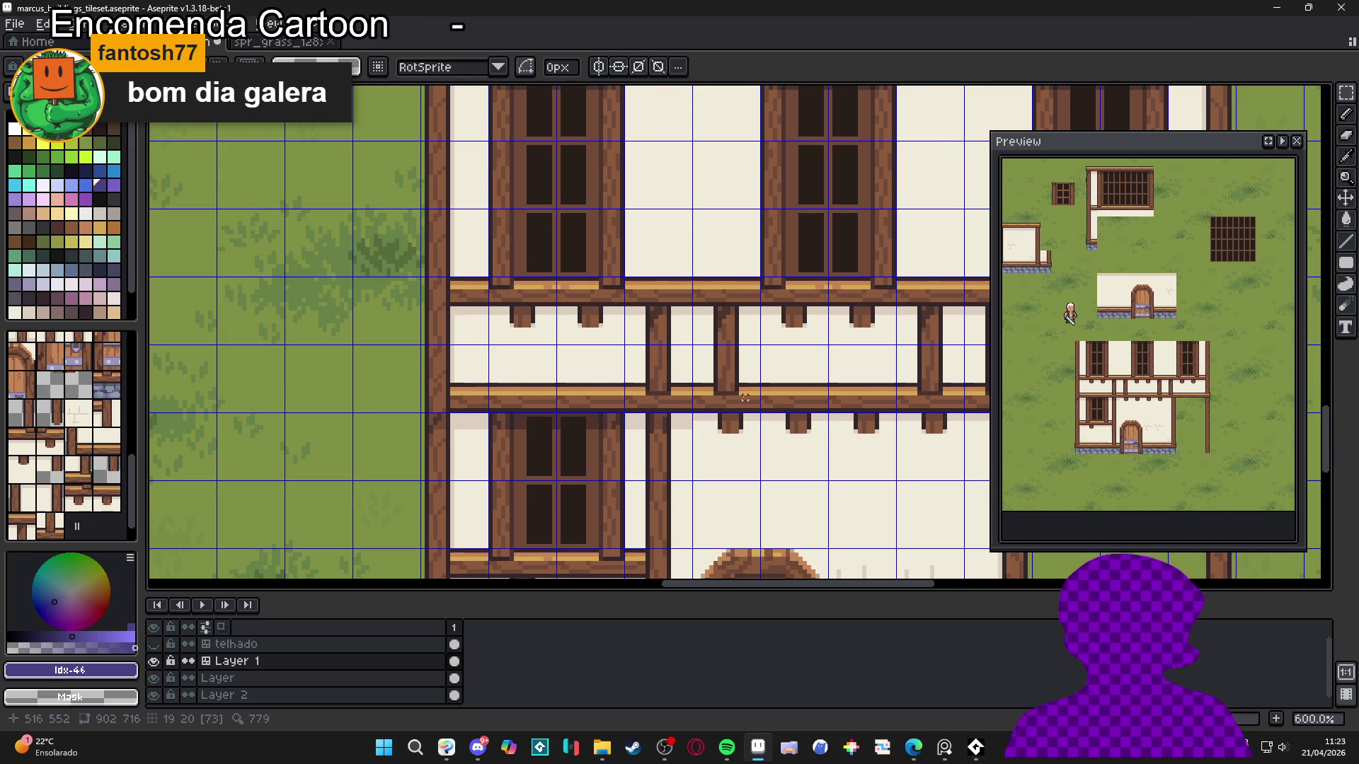
scroll(744, 396, up, 2)
scroll(739, 392, down, 2)
scroll(734, 390, up, 1)
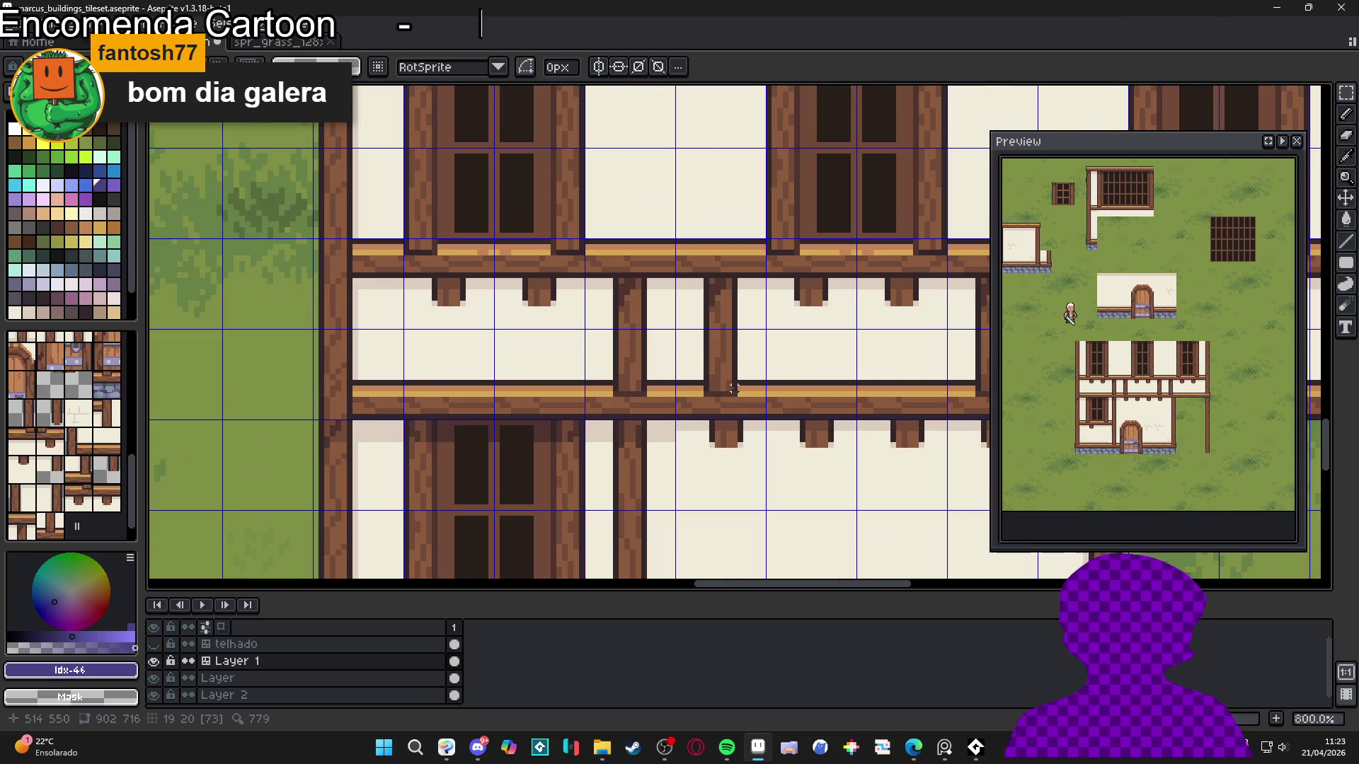
scroll(734, 389, down, 4)
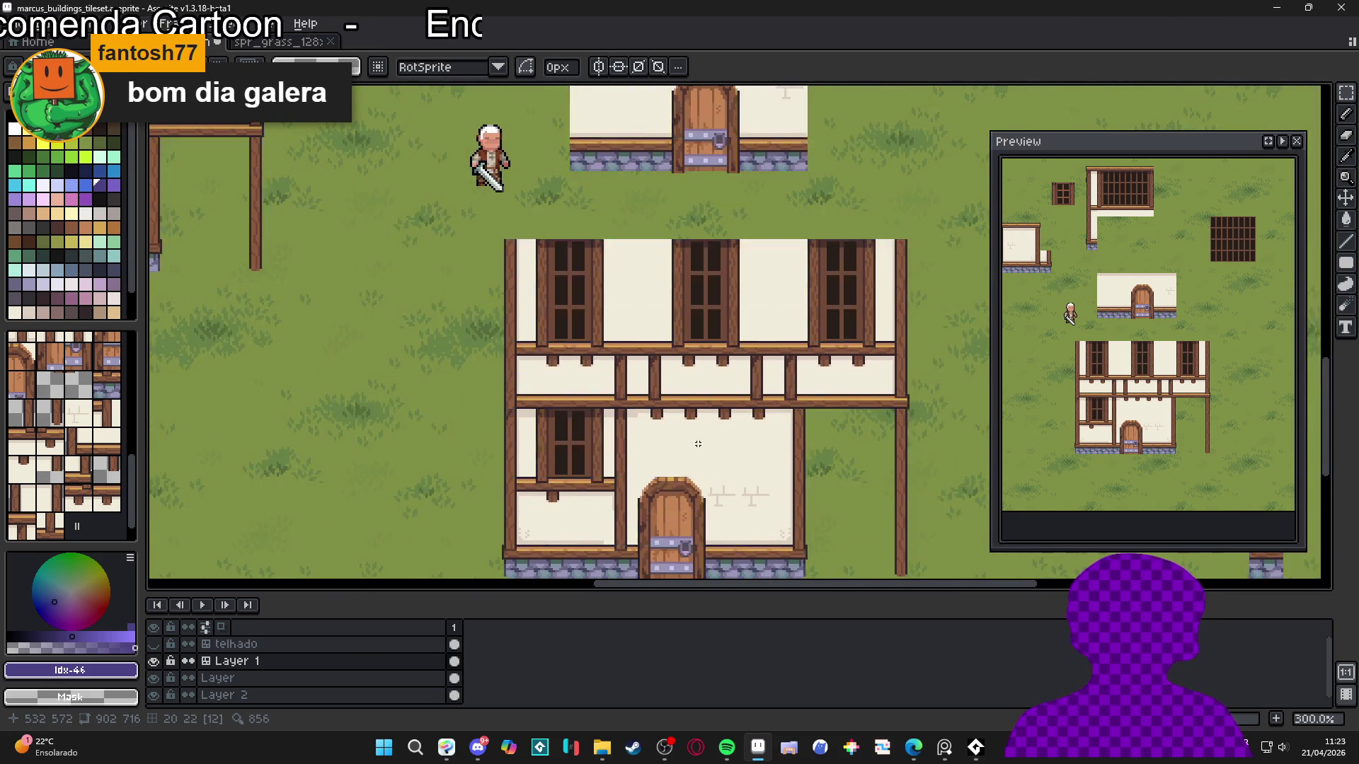
scroll(700, 444, down, 1)
scroll(684, 417, up, 1)
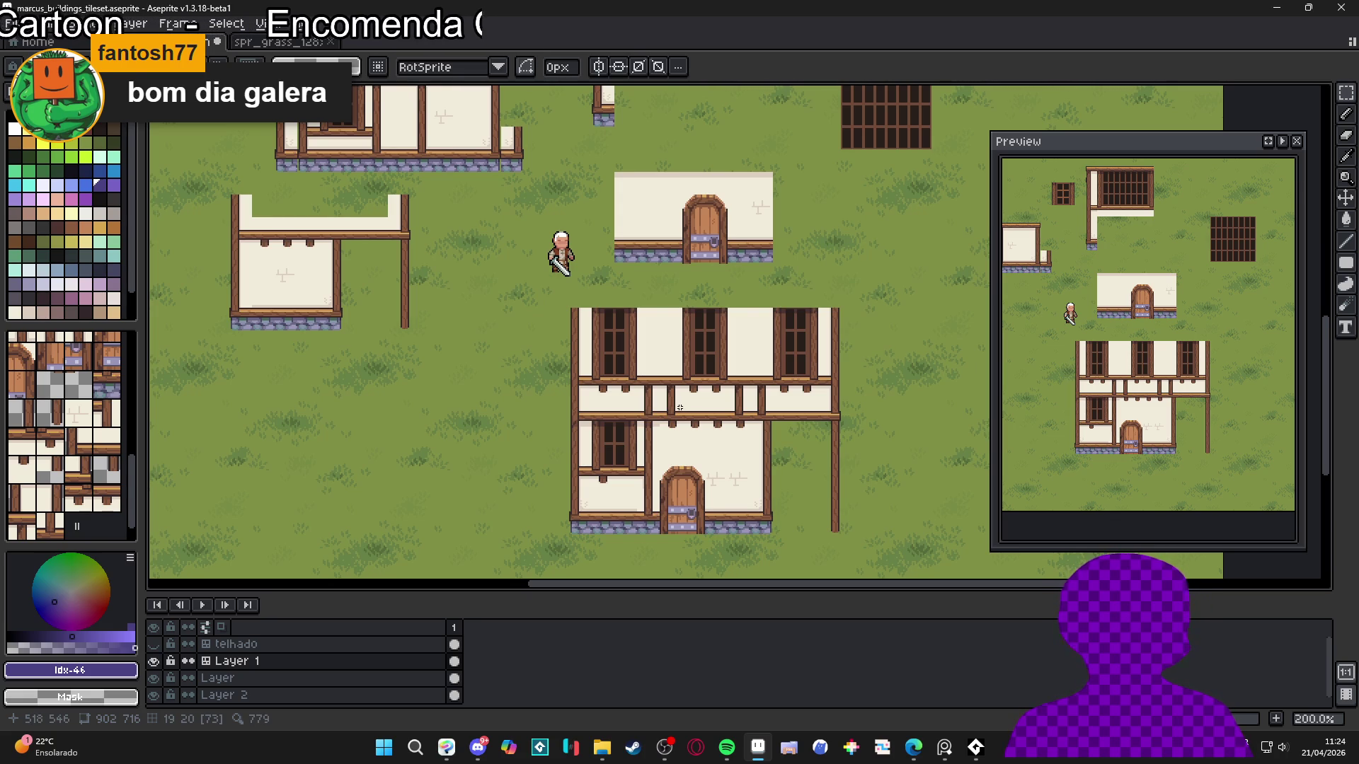
scroll(679, 408, up, 5)
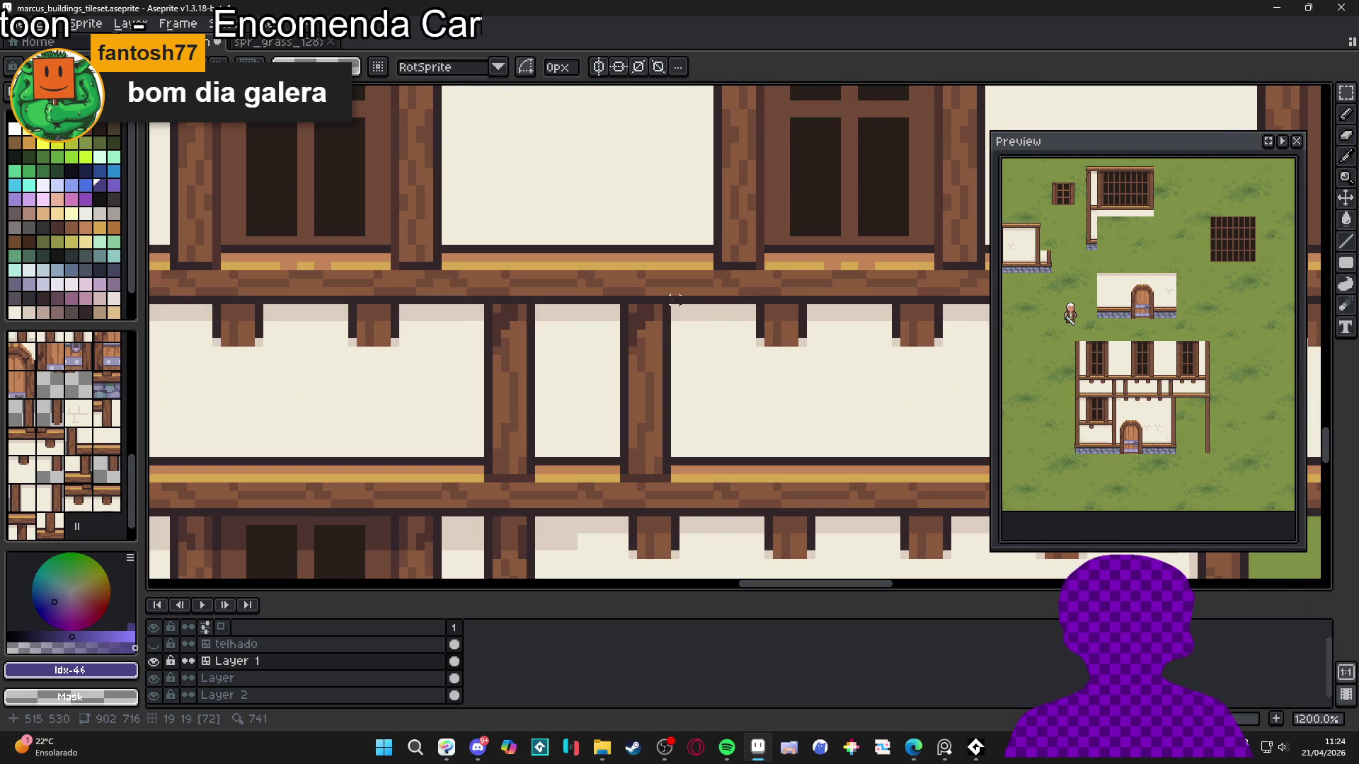
Paste a copied strip of the post onto the beams, then undo it and the selection
mouse_move(665, 309)
mouse_down()
mouse_move(632, 467)
mouse_move(663, 483)
mouse_up()
key(ctrl+v)
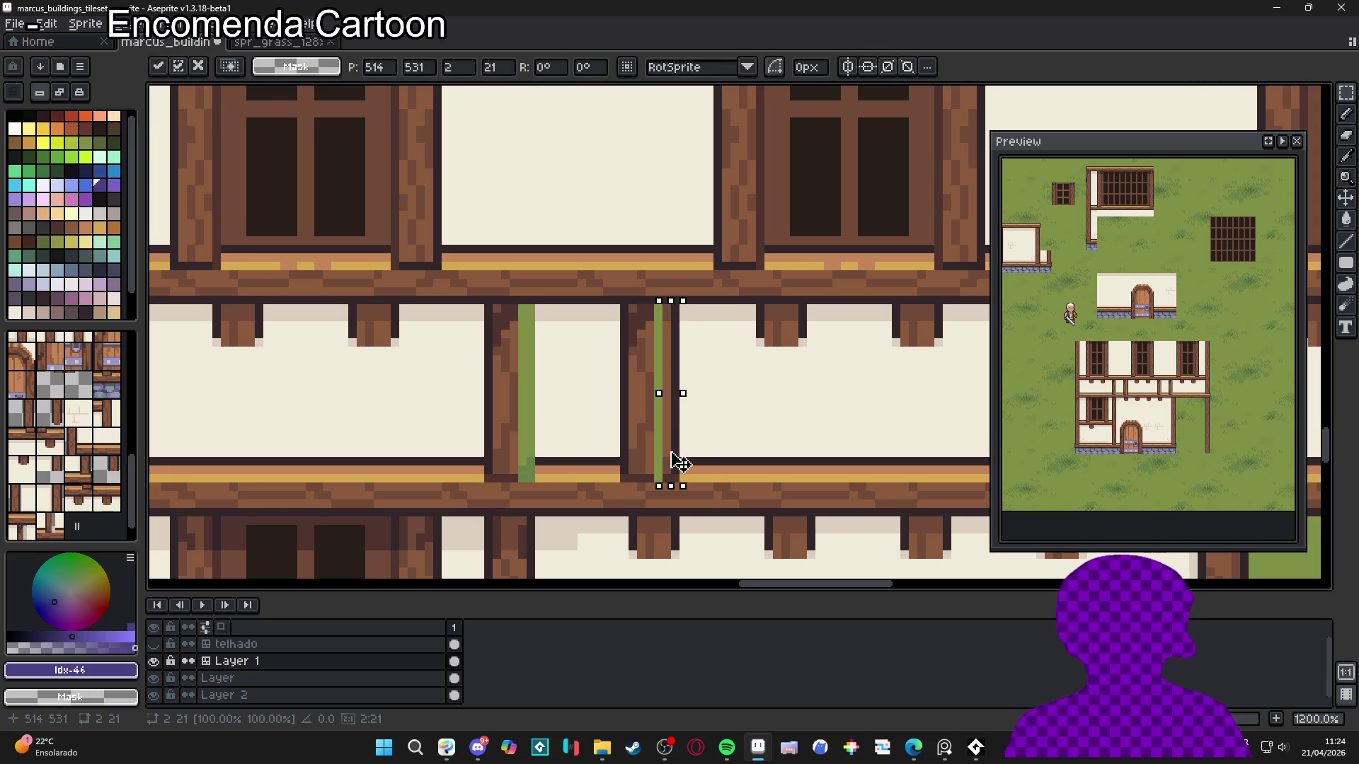
key(Return)
scroll(666, 451, down, 4)
key(ctrl+z)
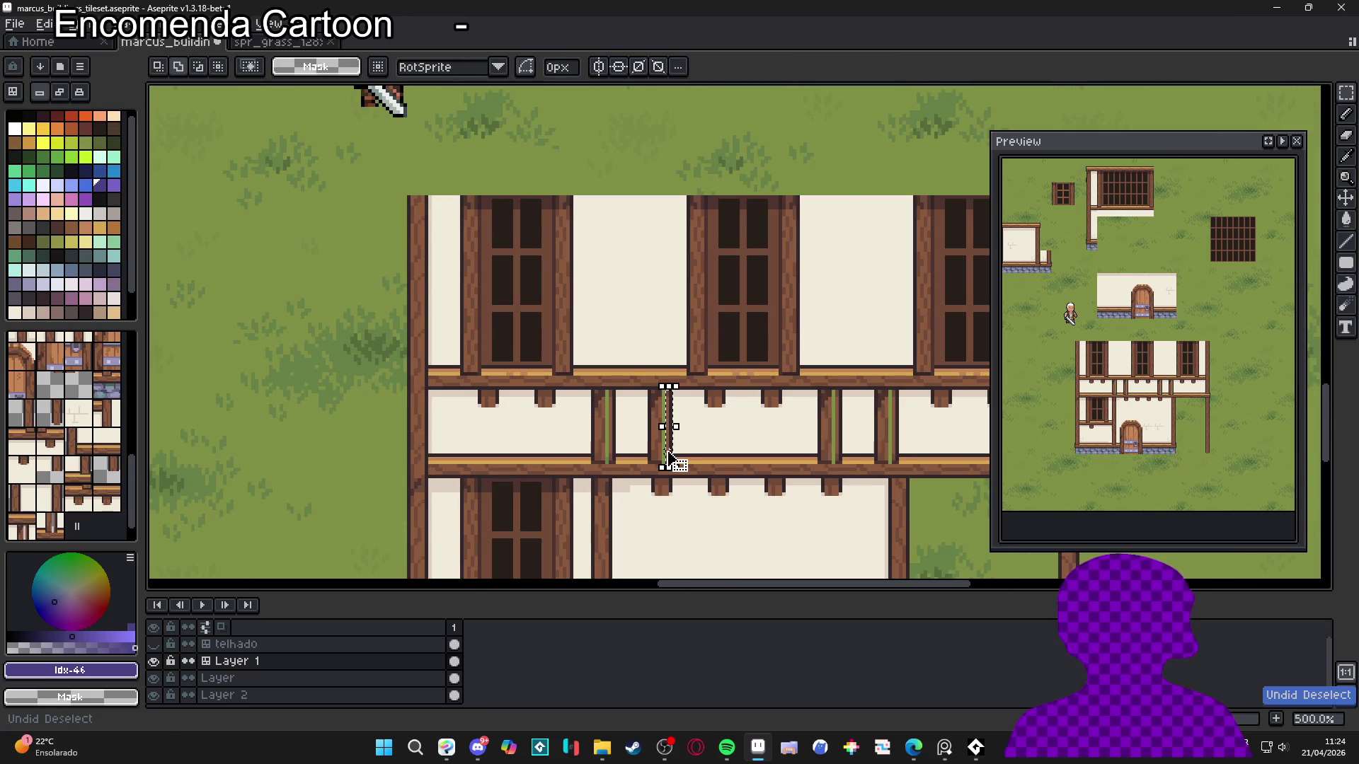
key(ctrl+z)
Clear a patch on the beam stub, repaint the green gaps cream and add a #ddcbbf shadow pixel
scroll(673, 459, up, 4)
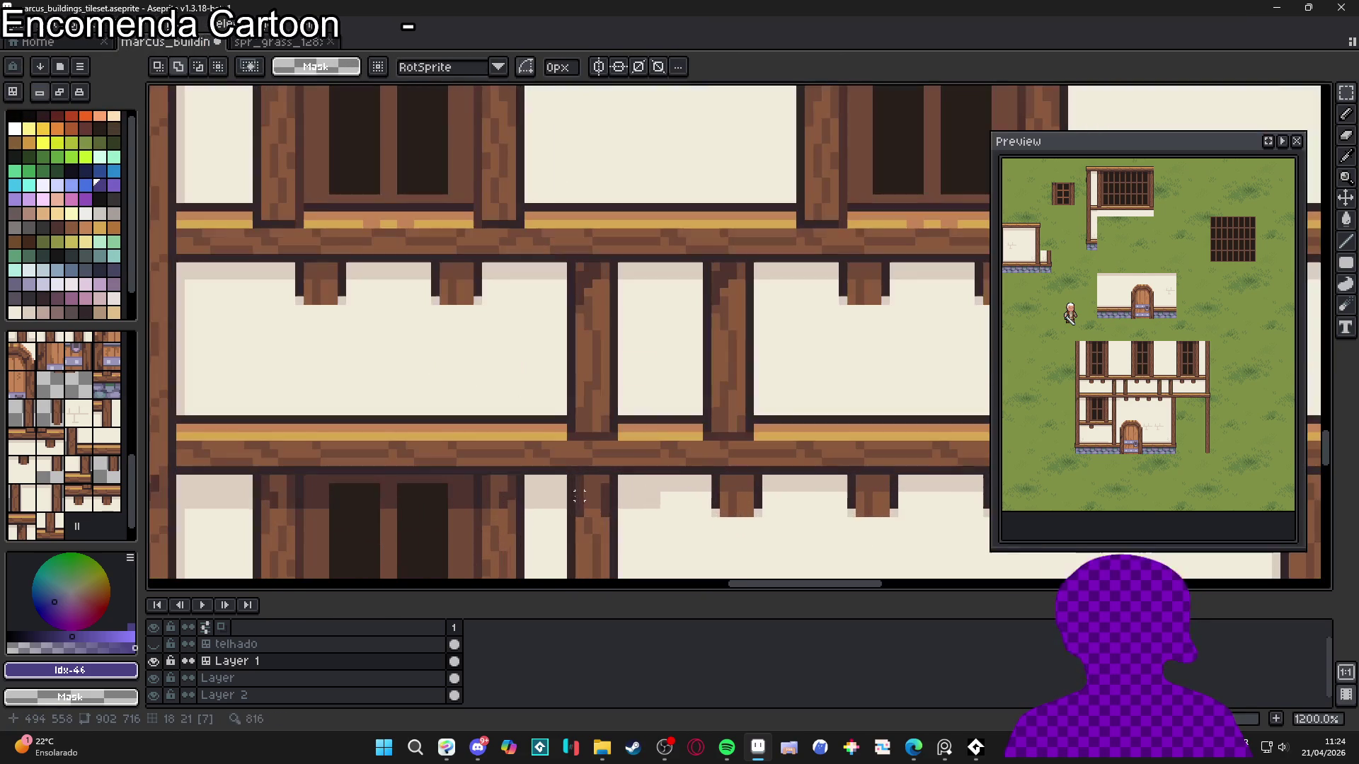
scroll(613, 480, down, 2)
scroll(613, 480, up, 2)
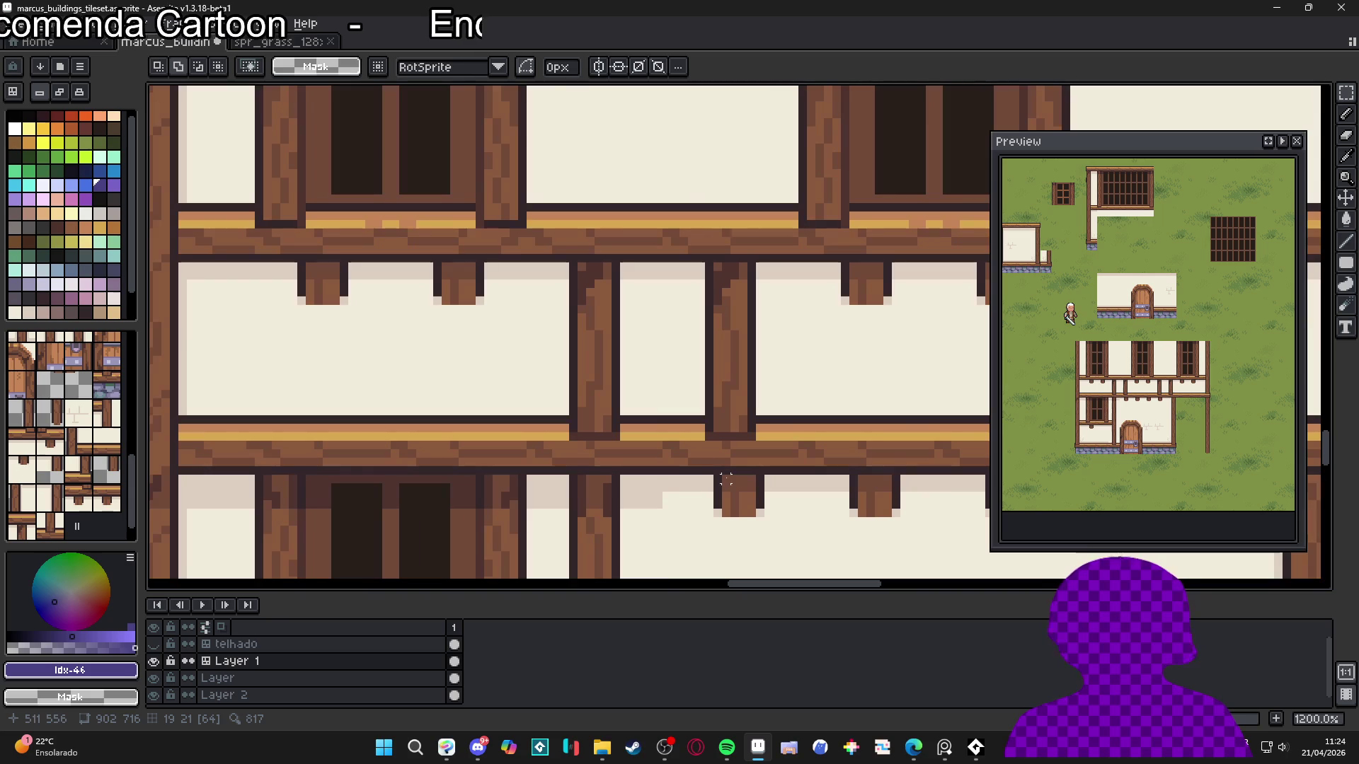
drag(715, 477, 747, 506)
key(Delete)
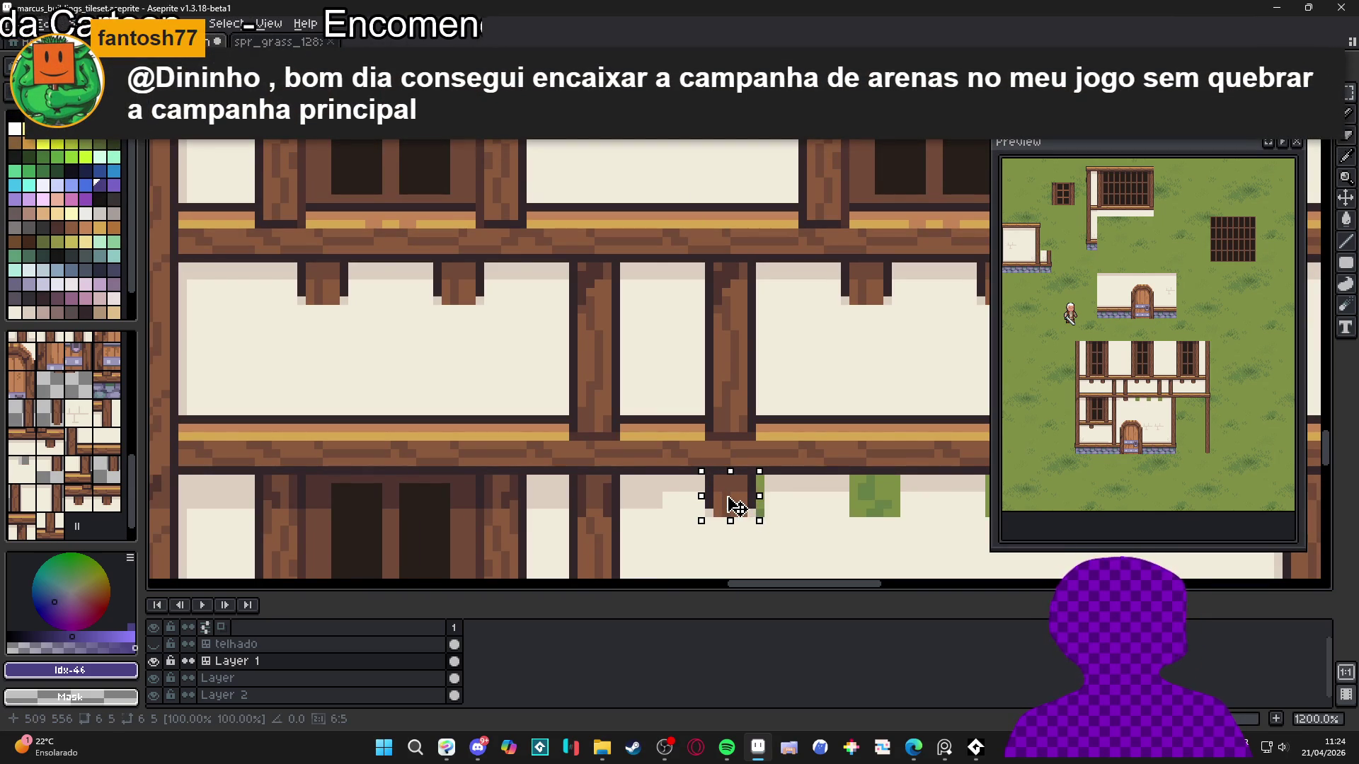
scroll(750, 505, down, 2)
scroll(920, 496, up, 2)
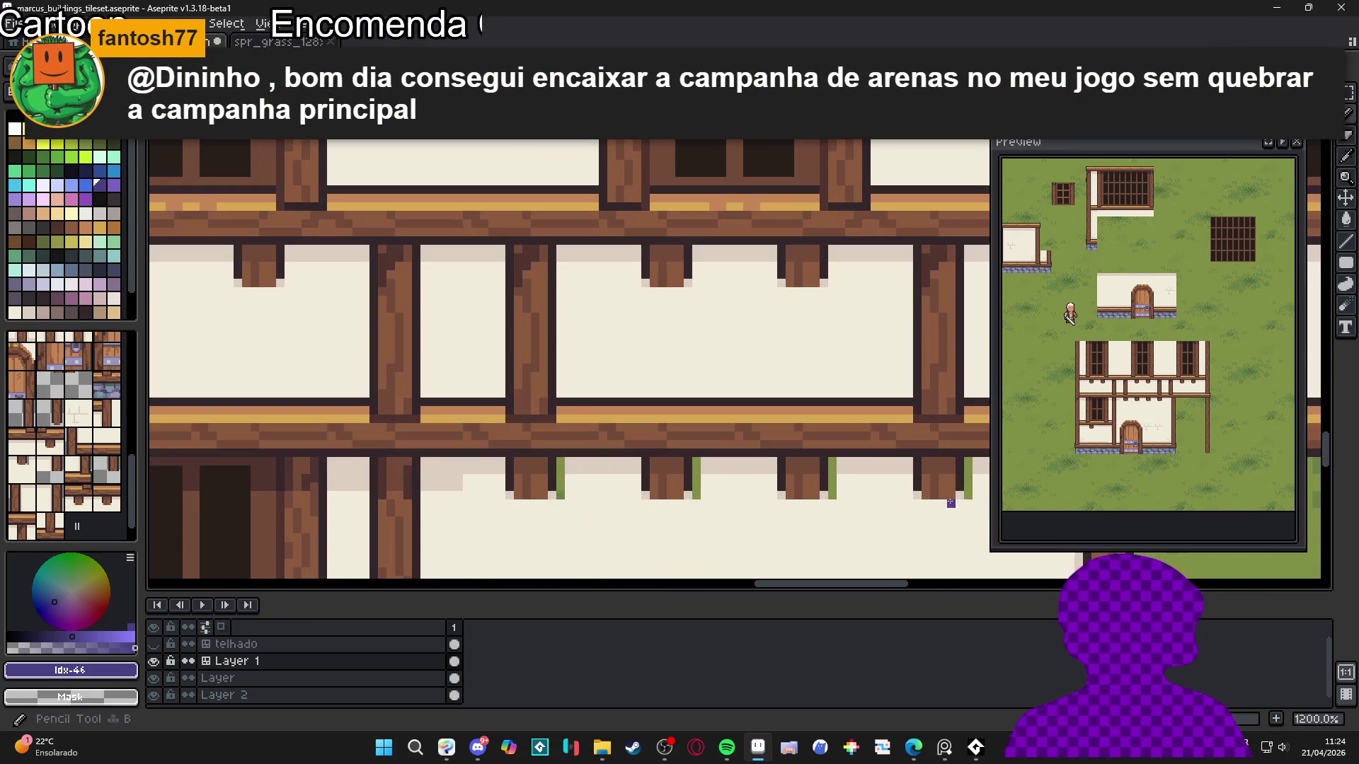
alt+click(602, 488)
drag(561, 460, 561, 495)
drag(696, 460, 697, 496)
alt+click(849, 463)
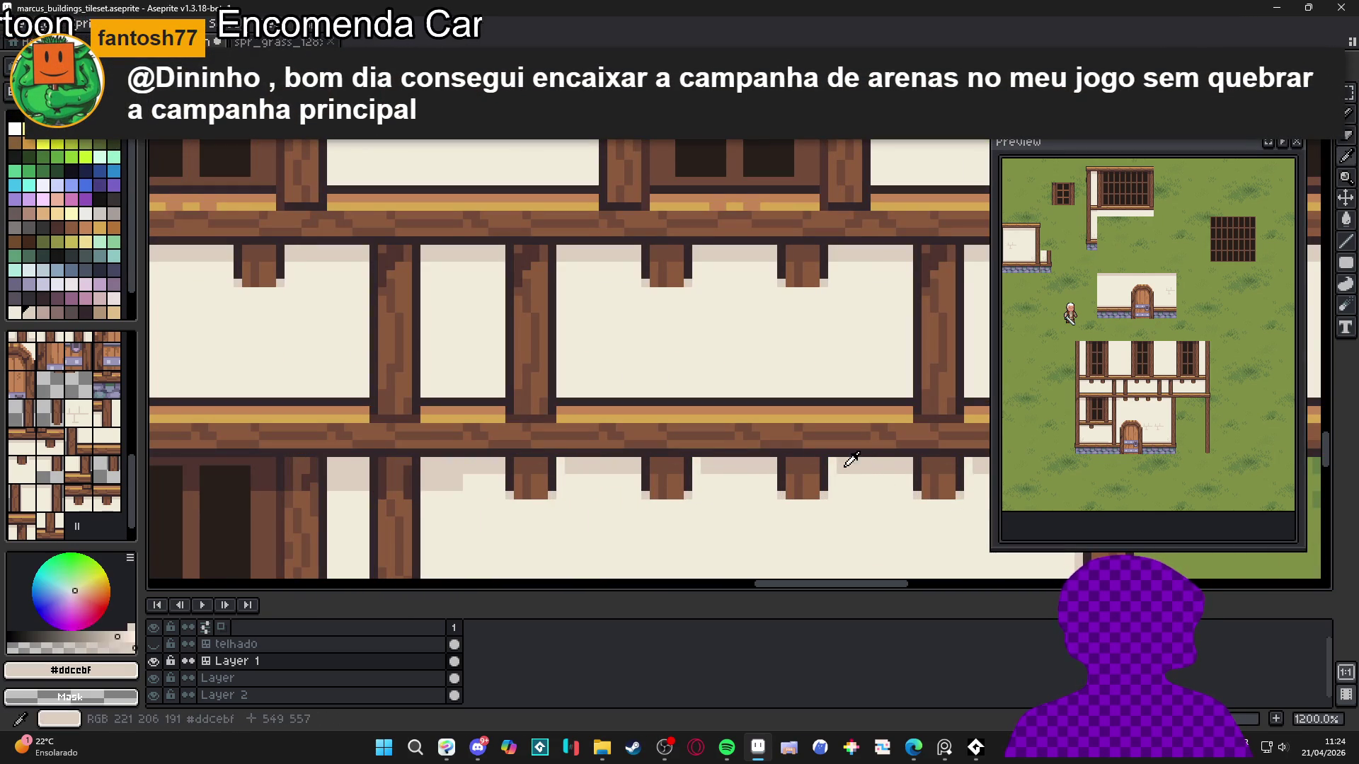
click(834, 462)
scroll(834, 465, down, 4)
Display the tile grid across the tilemap and look around the house facade
drag(796, 472, 750, 476)
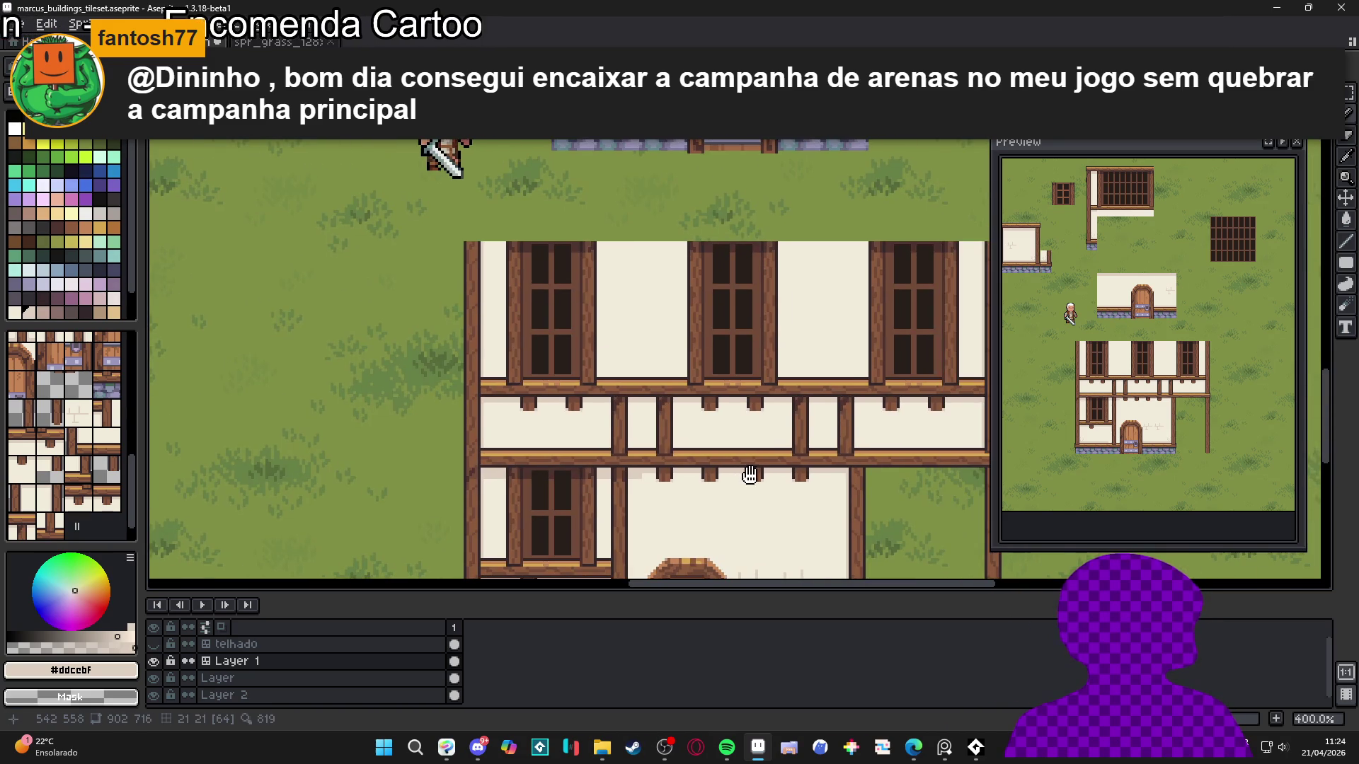
scroll(764, 477, down, 1)
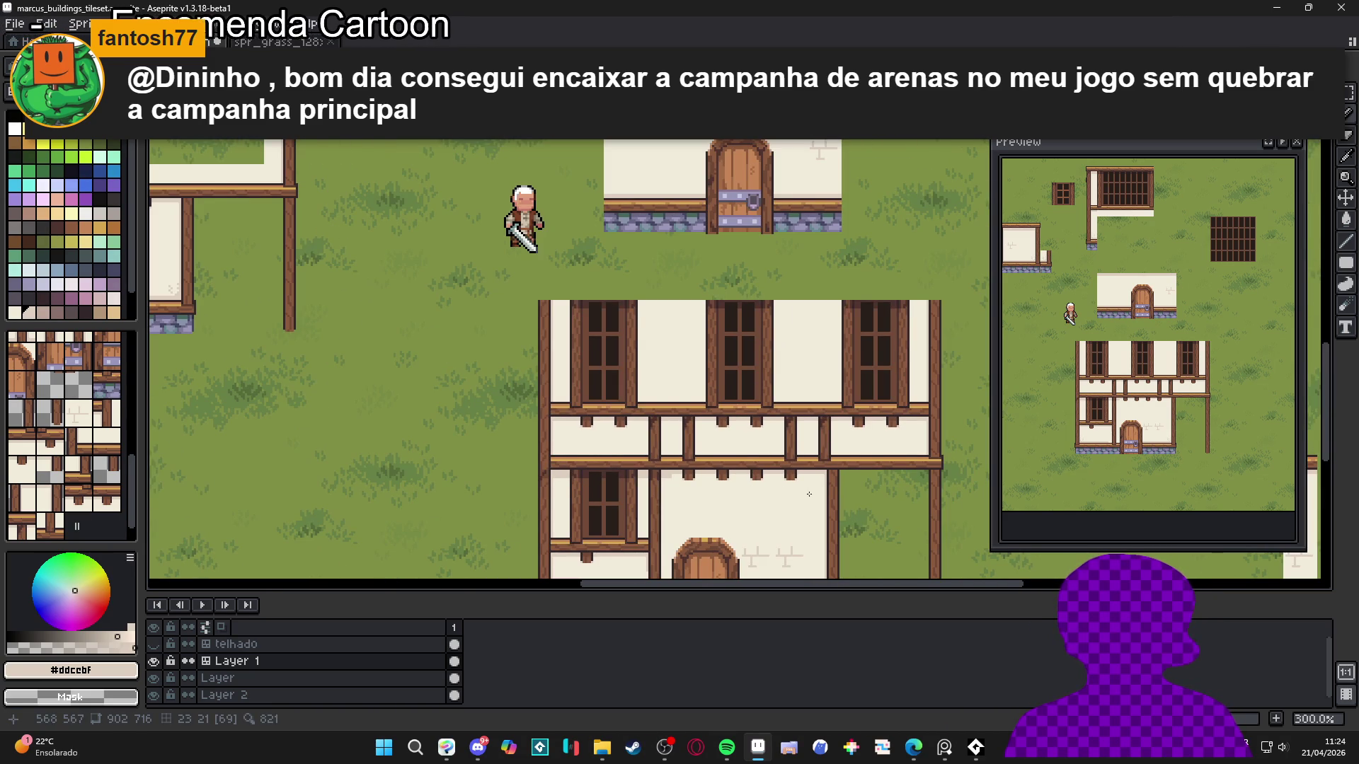
key(ctrl+apostrophe)
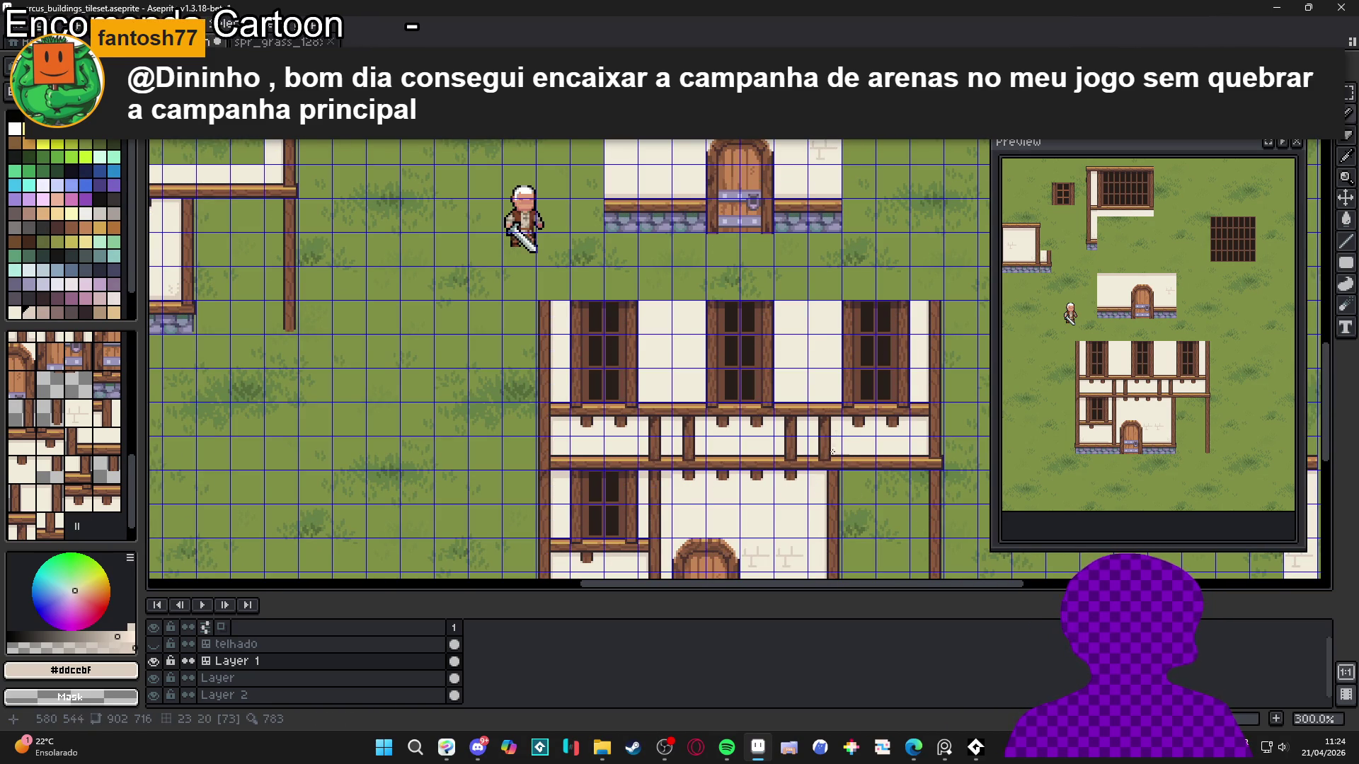
scroll(827, 443, up, 1)
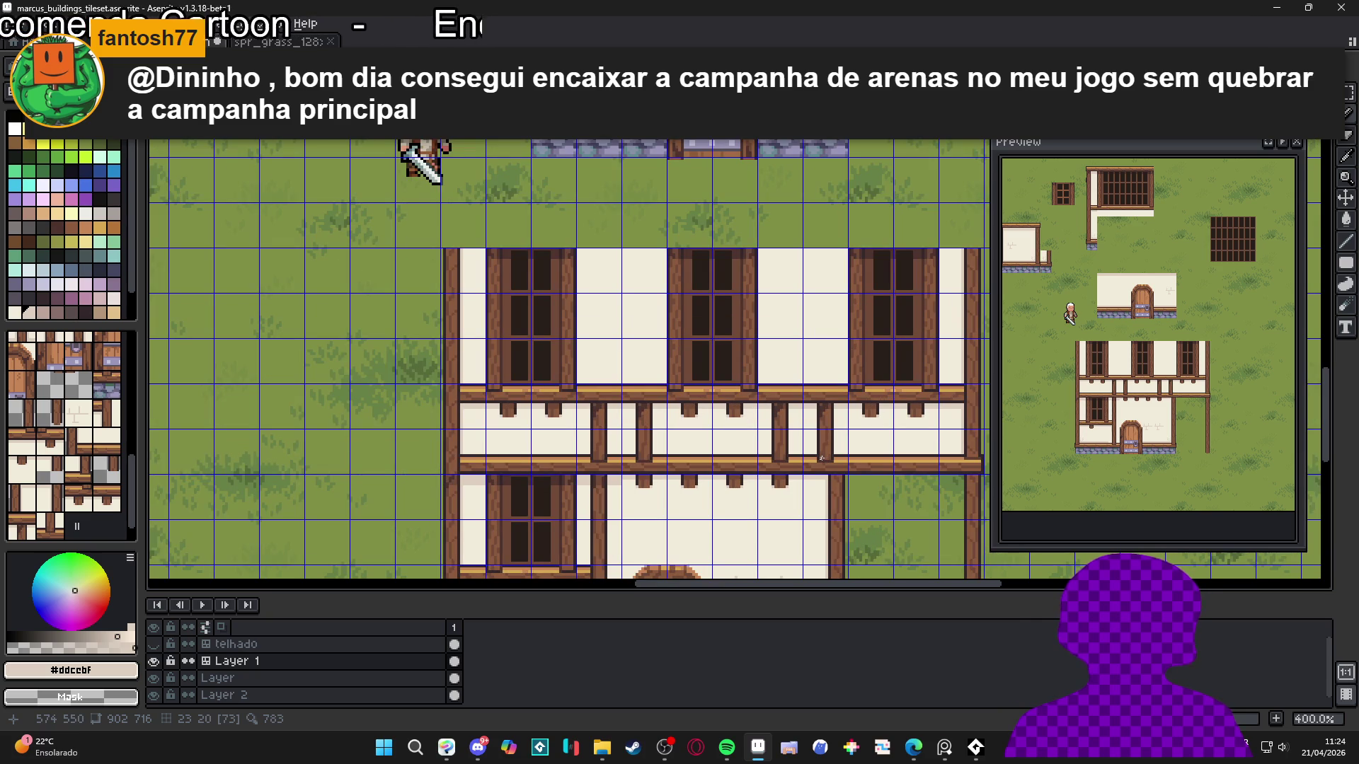
scroll(821, 458, down, 1)
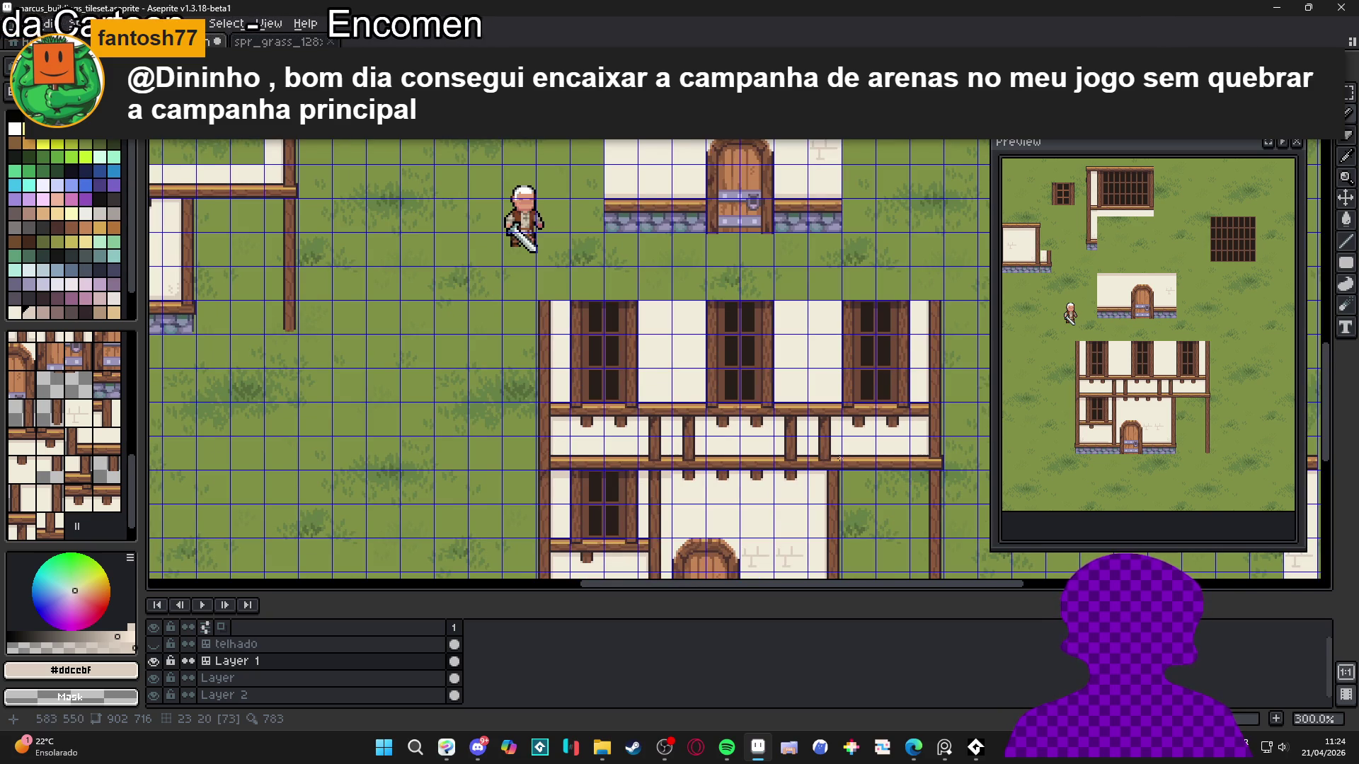
scroll(840, 459, down, 1)
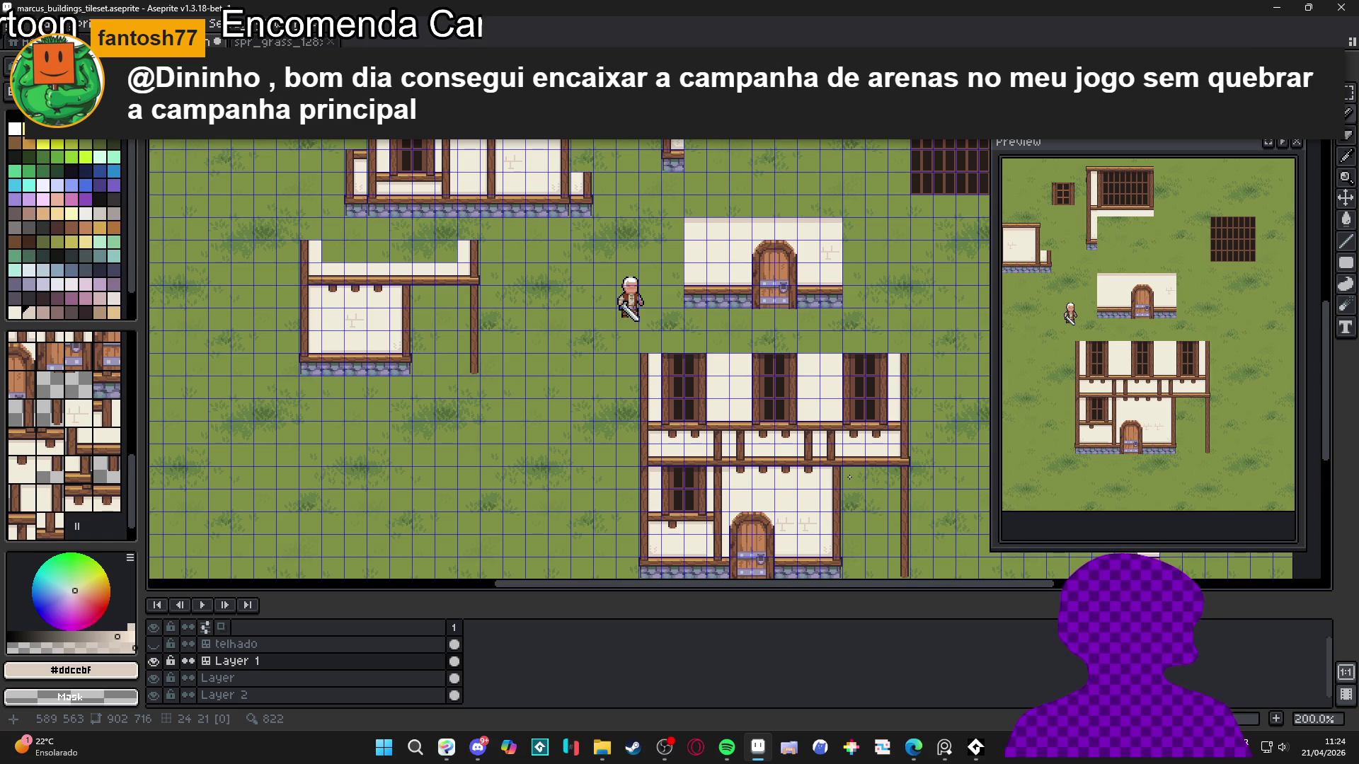
scroll(855, 478, up, 3)
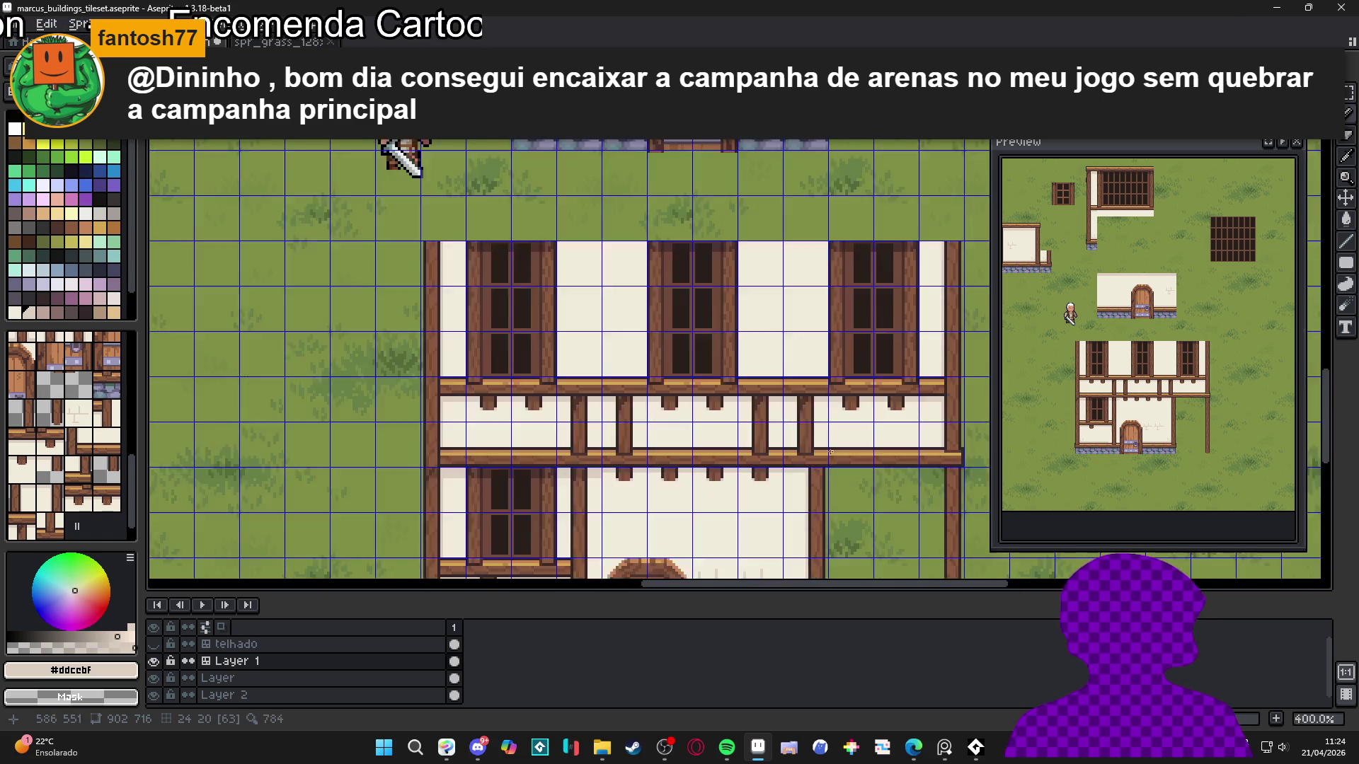
key(b)
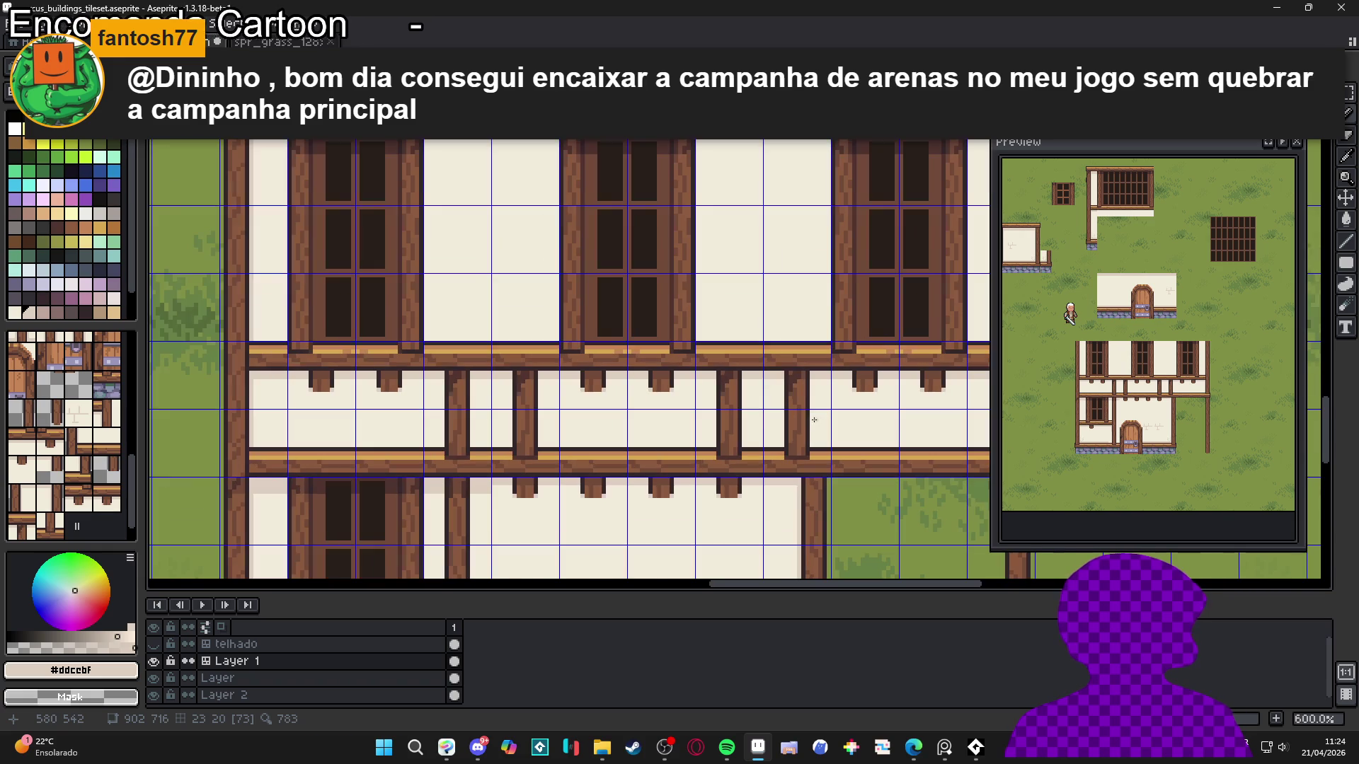
key(v)
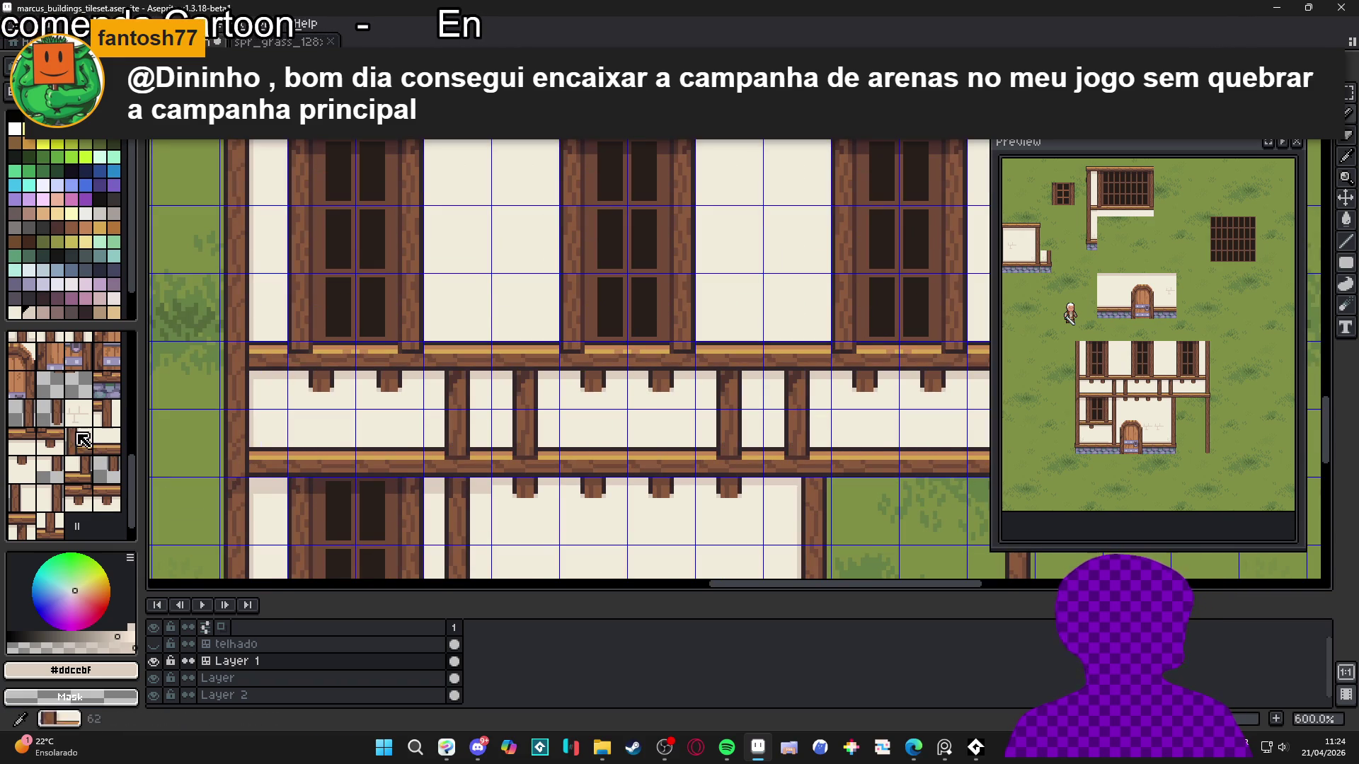
scroll(798, 452, up, 3)
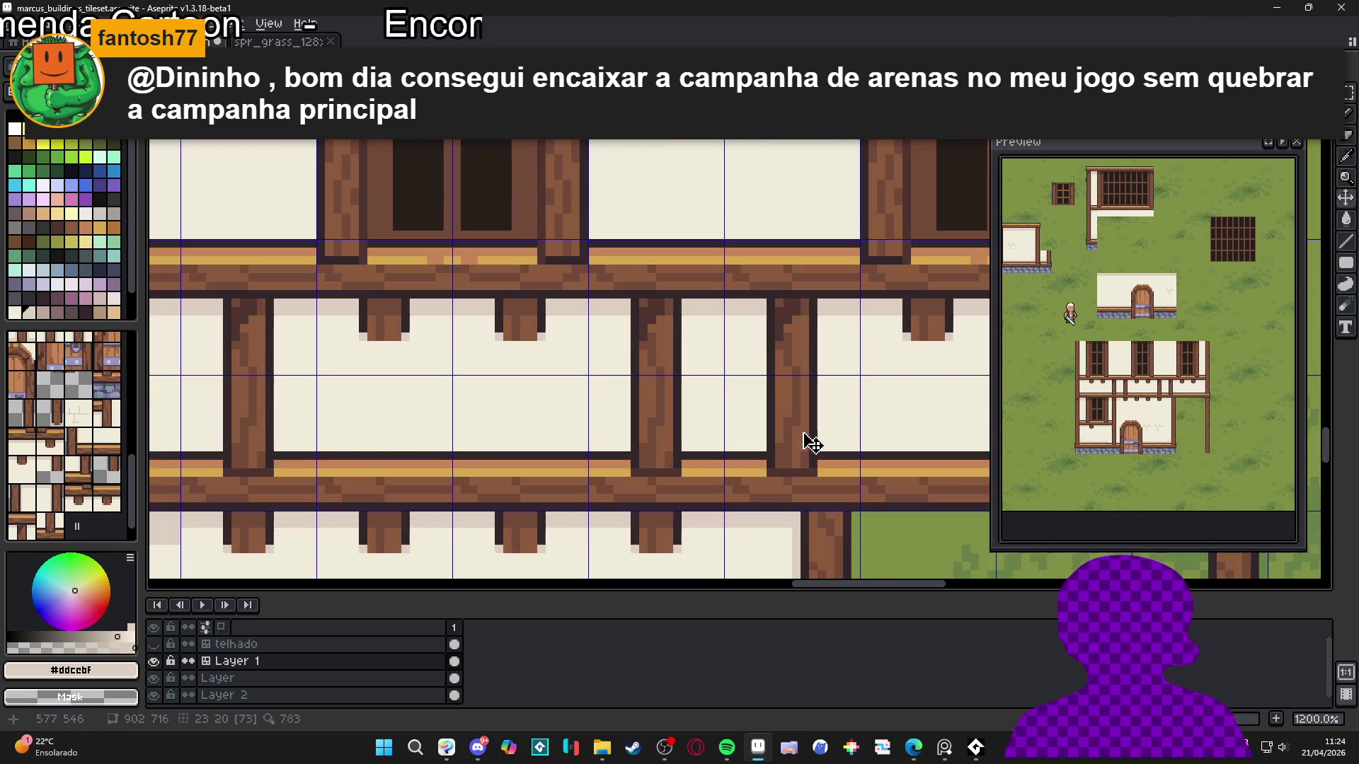
key(b)
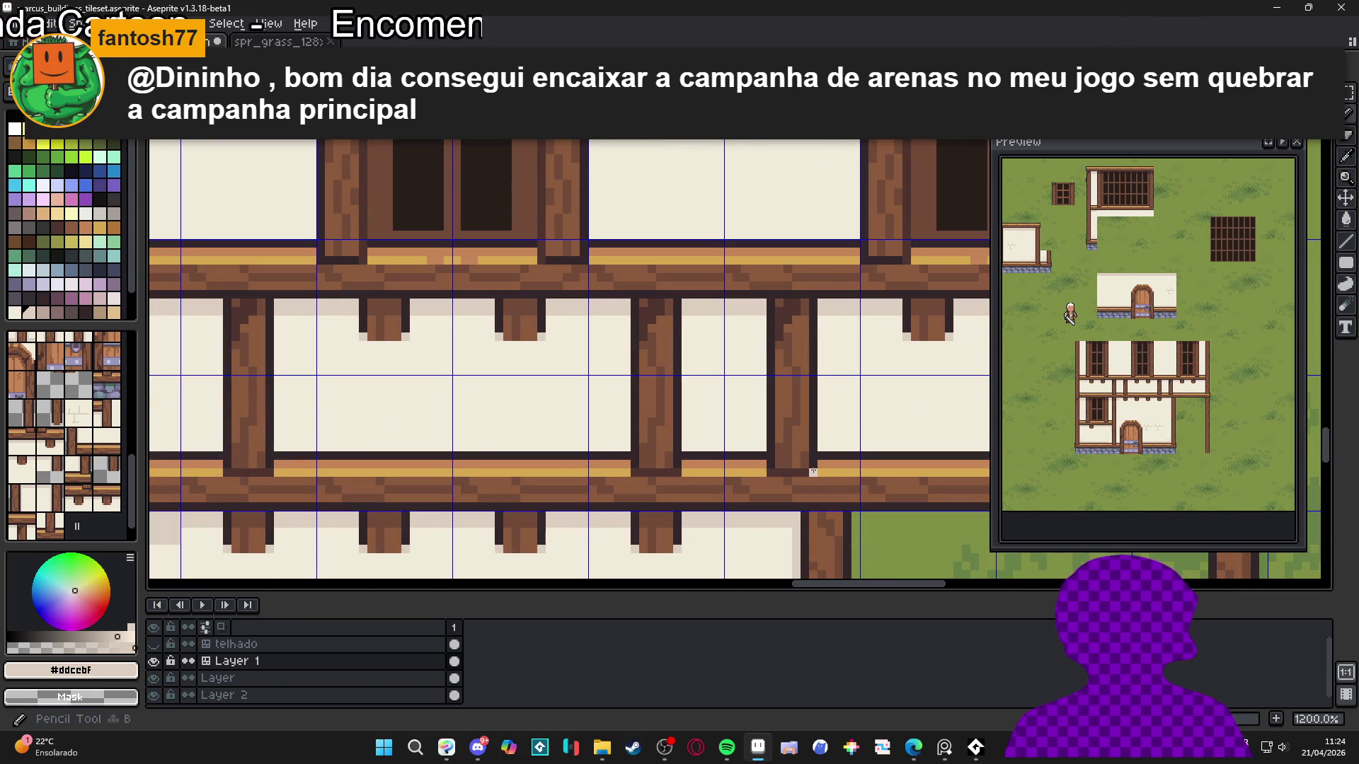
key(m)
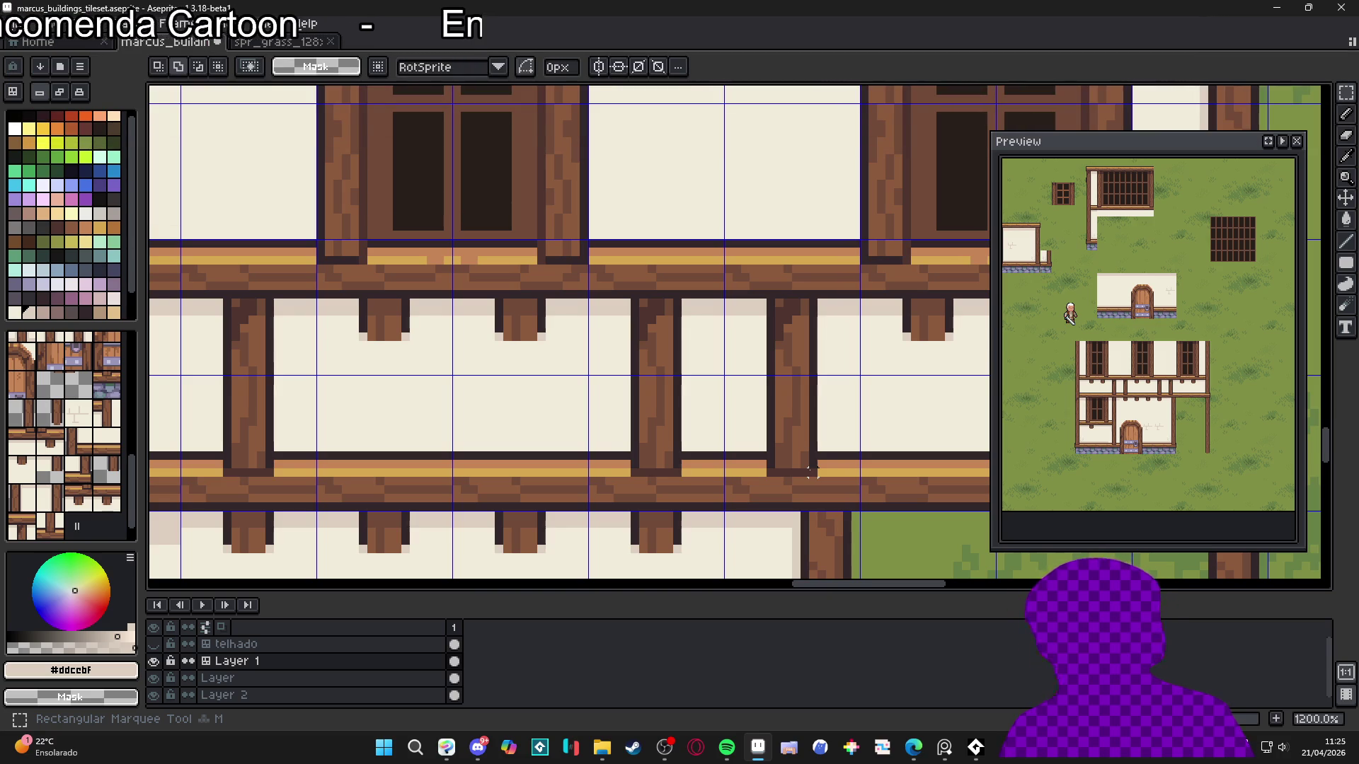
Shift the brown post between the house's two beams one step to the right
mouse_move(813, 471)
mouse_down()
mouse_move(770, 293)
mouse_move(813, 327)
mouse_move(807, 294)
mouse_up()
key(ctrl+z)
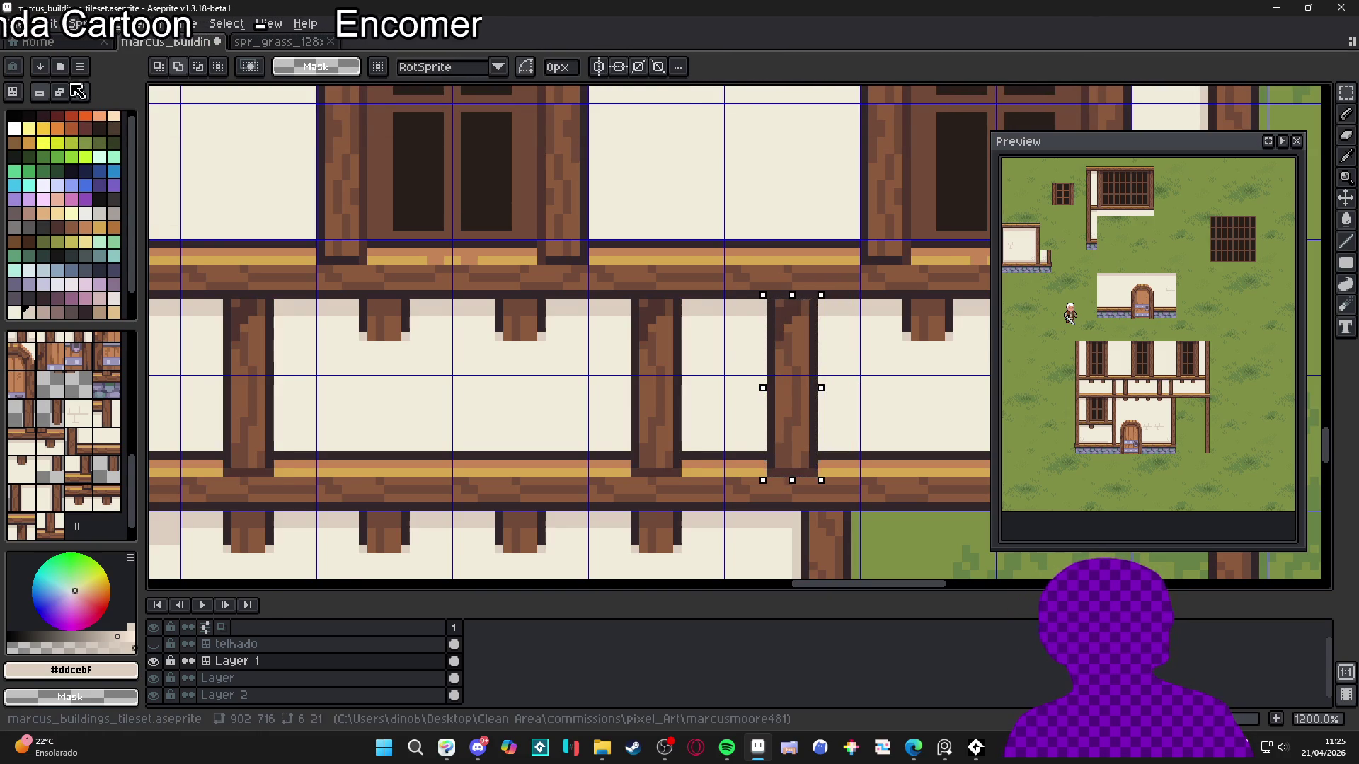
click(61, 92)
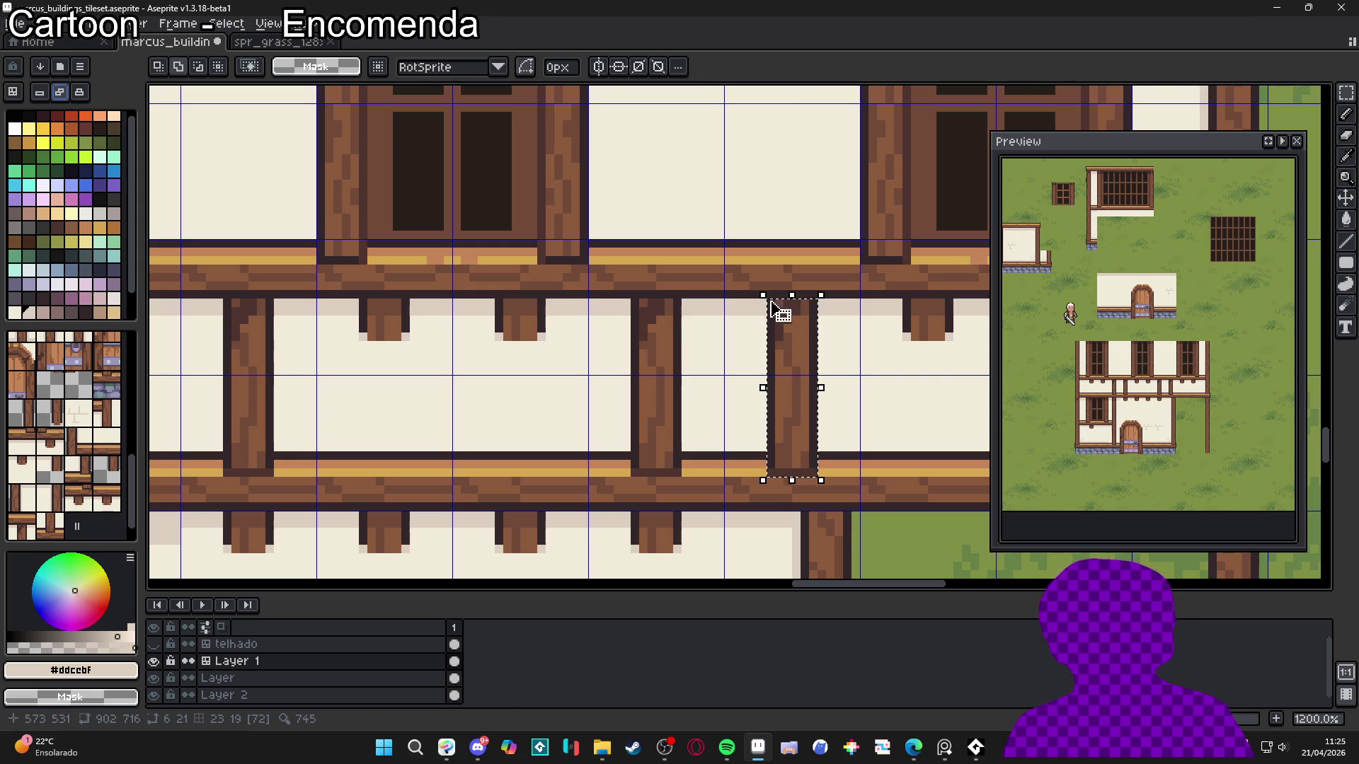
mouse_move(768, 301)
mouse_down()
mouse_move(814, 479)
mouse_move(812, 463)
mouse_move(852, 474)
mouse_move(840, 464)
mouse_up()
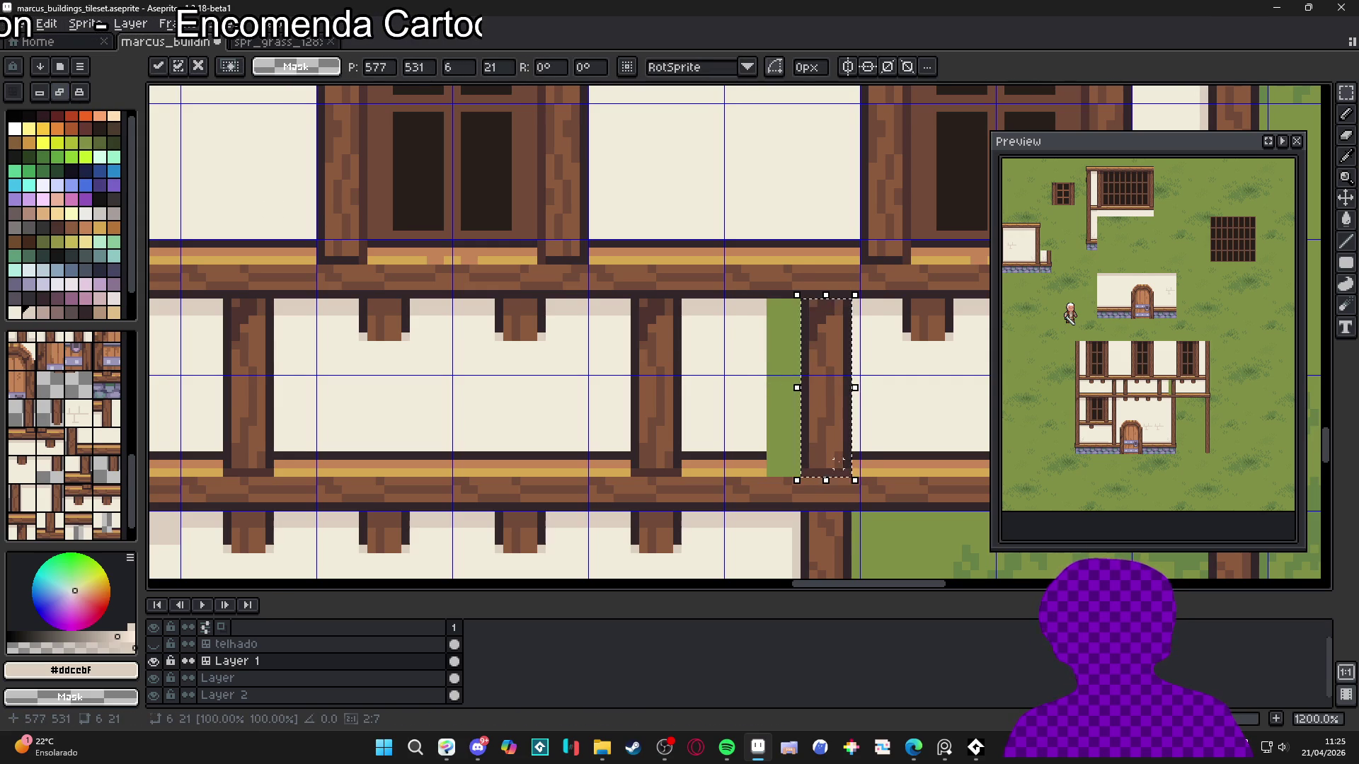
key(Return)
scroll(842, 467, down, 4)
scroll(858, 479, down, 2)
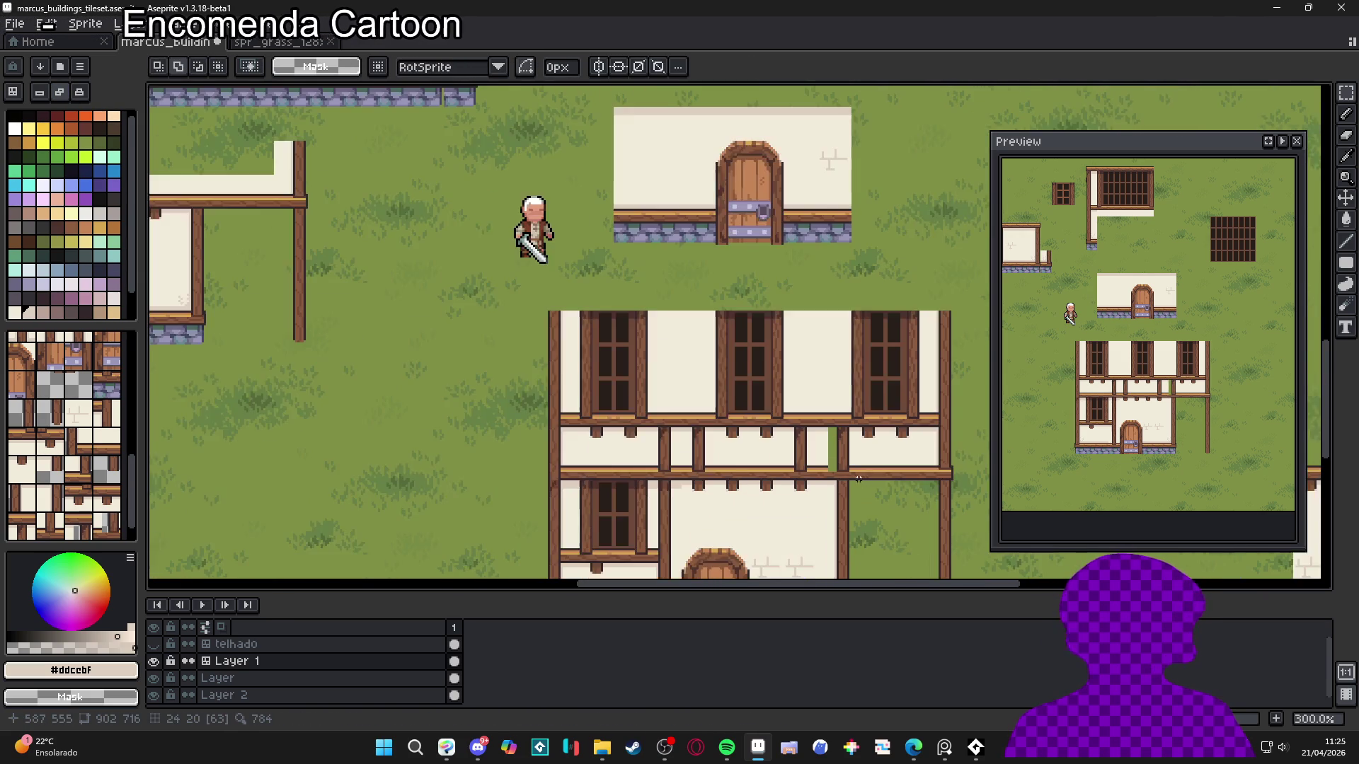
scroll(858, 479, down, 1)
scroll(864, 480, up, 10)
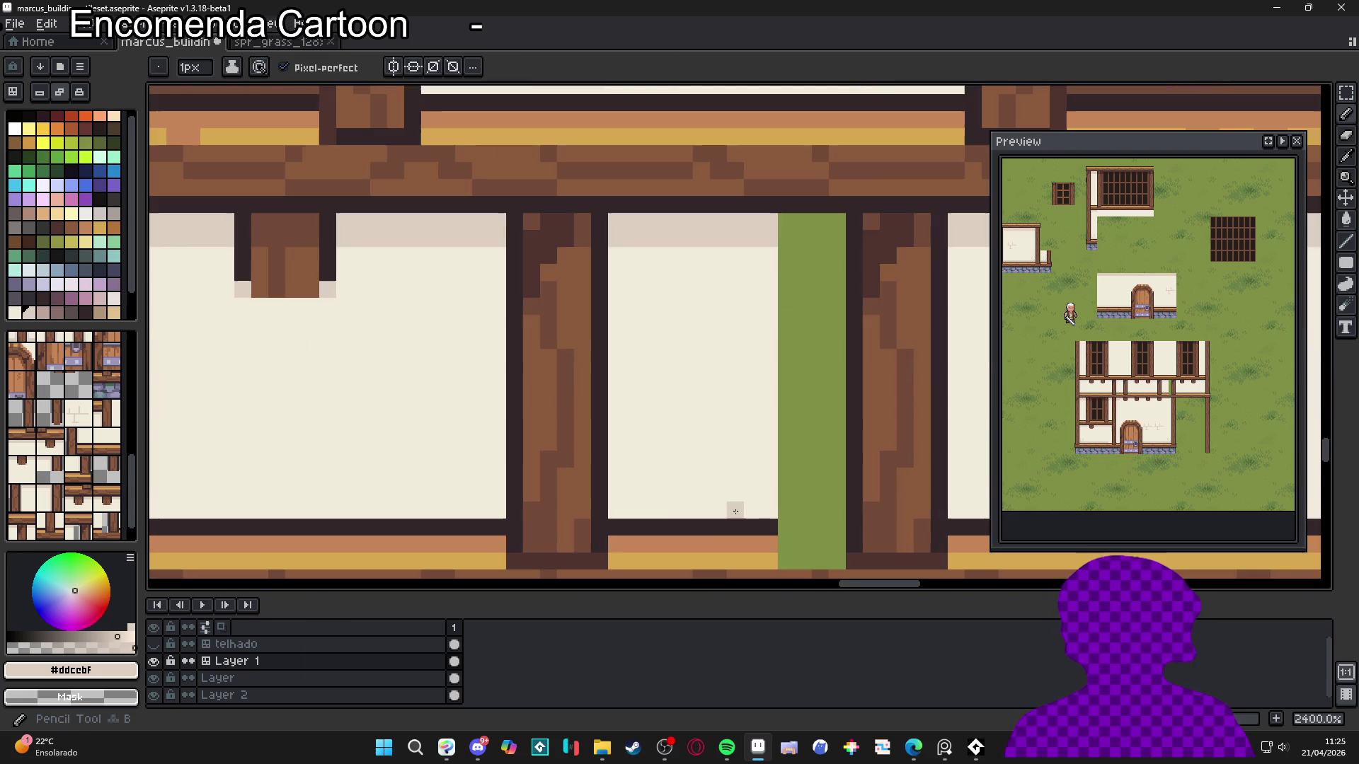
Paint the beam edge and extend the beam's bottom row across the gap in peach
key(b)
alt+click(752, 524)
alt+click(776, 546)
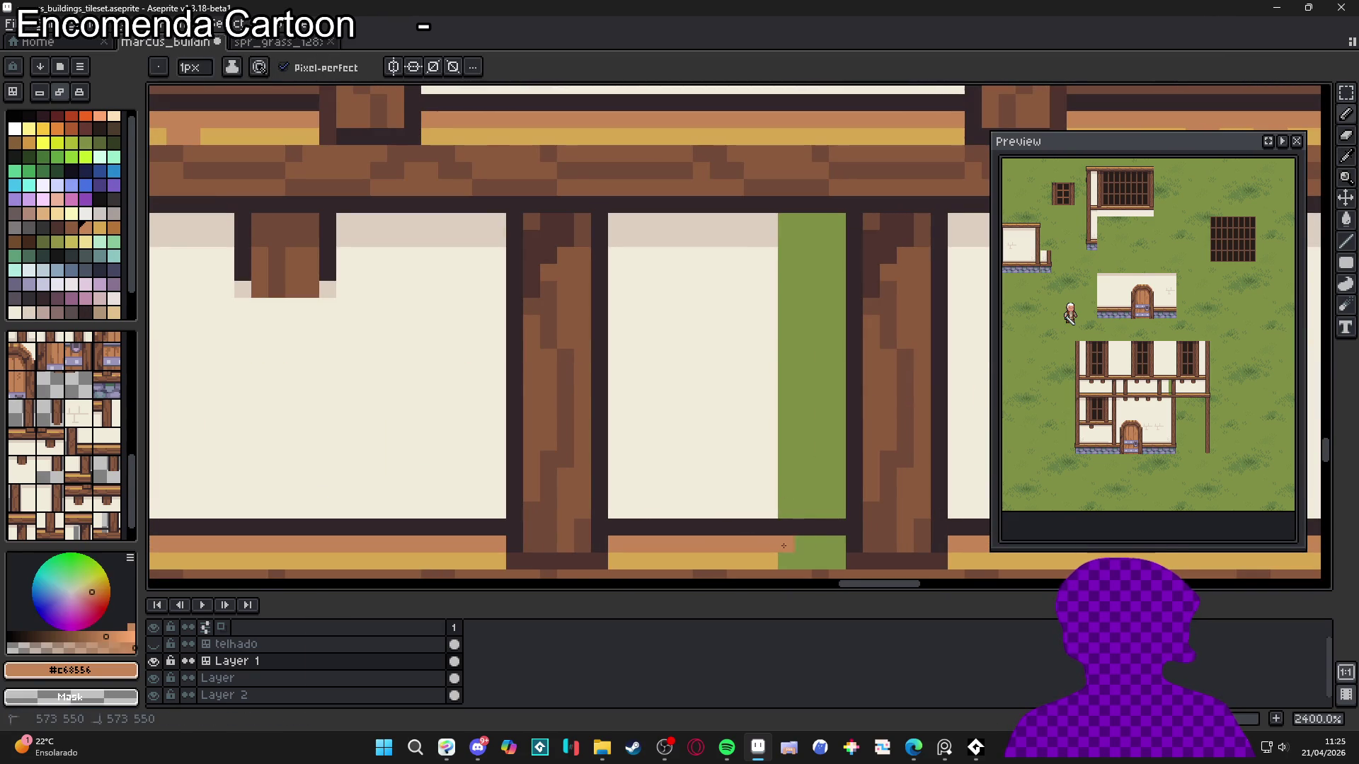
alt+click(751, 562)
drag(782, 561, 842, 561)
Fill the green gap with cream wall and extend the beige top shading band rightward
alt+click(764, 506)
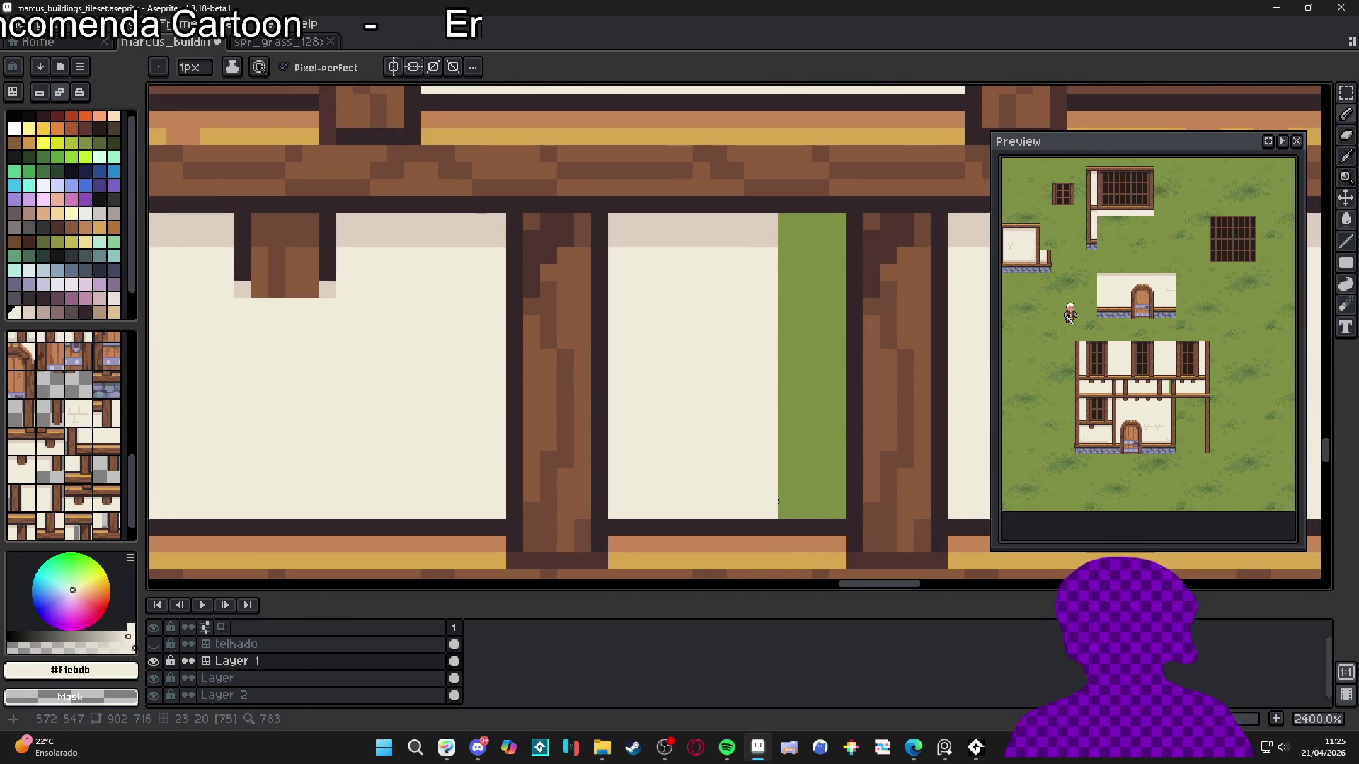
key(g)
click(831, 414)
alt+click(752, 239)
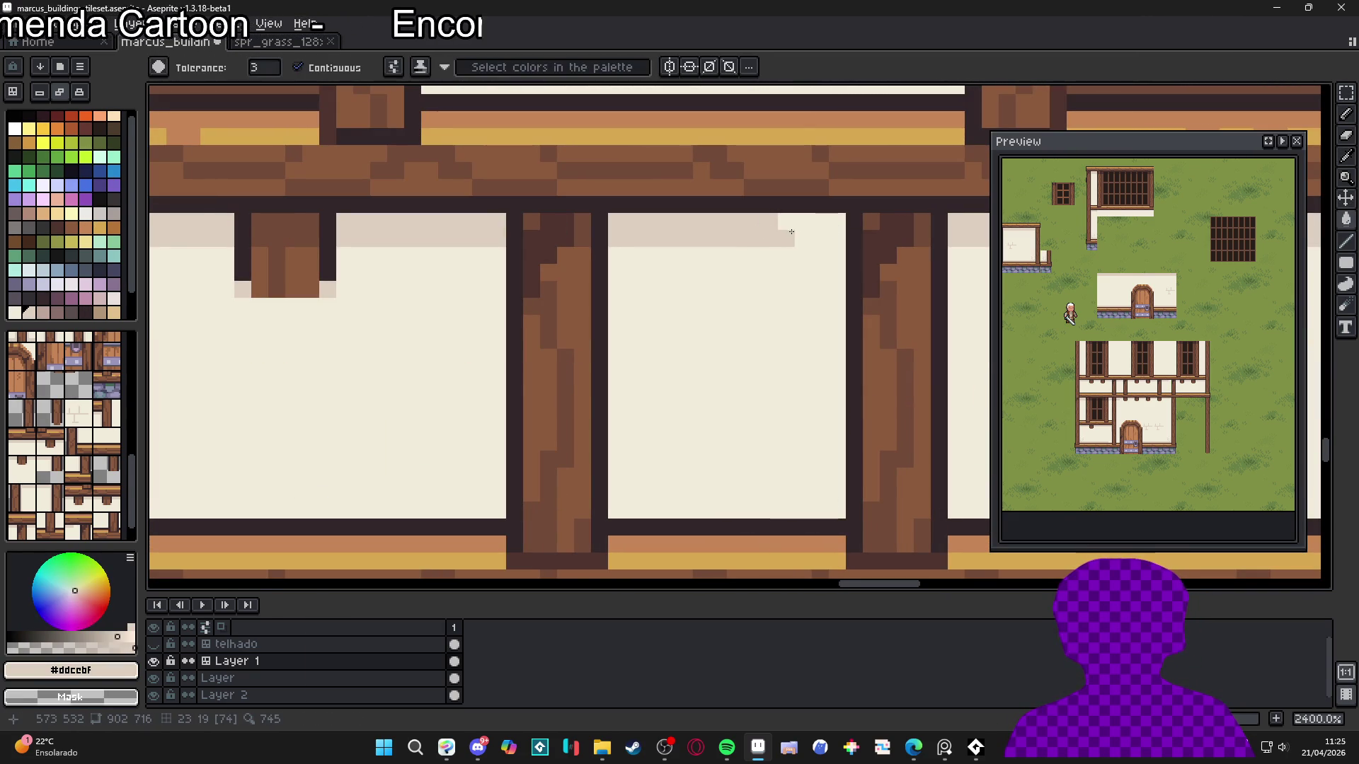
click(798, 232)
key(ctrl+z)
key(b)
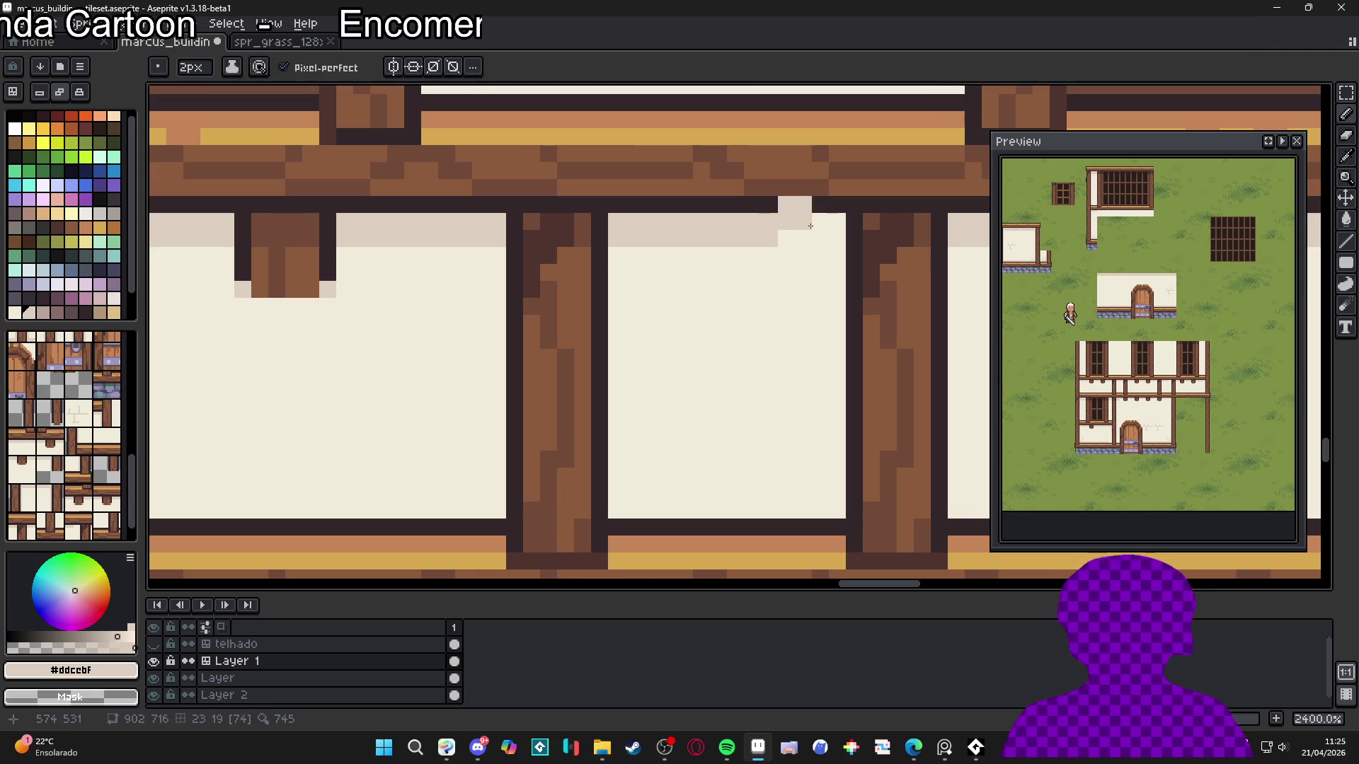
drag(806, 241, 840, 241)
key(v)
scroll(759, 295, down, 6)
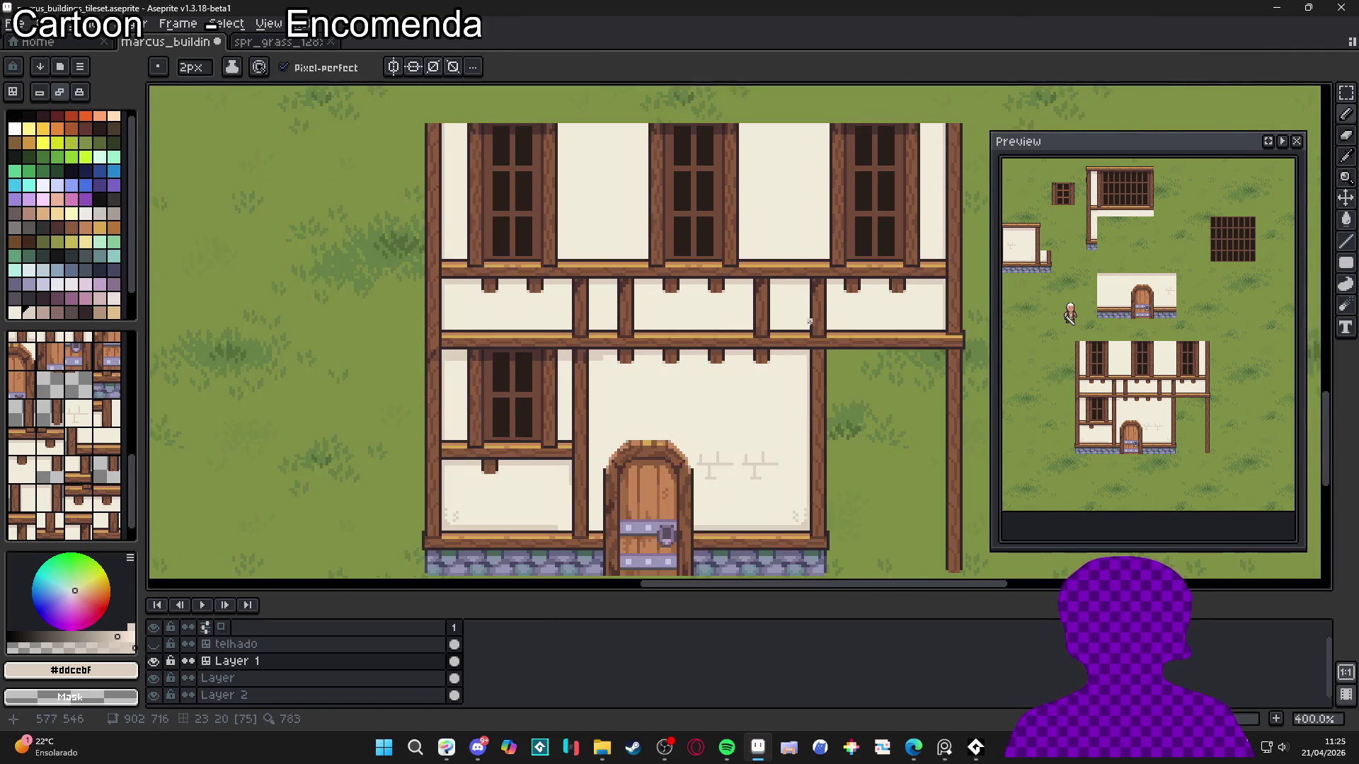
Show the telhado roof tiles layer, display tile indexes and switch to tile editing with the marquee
key(b)
scroll(765, 354, down, 4)
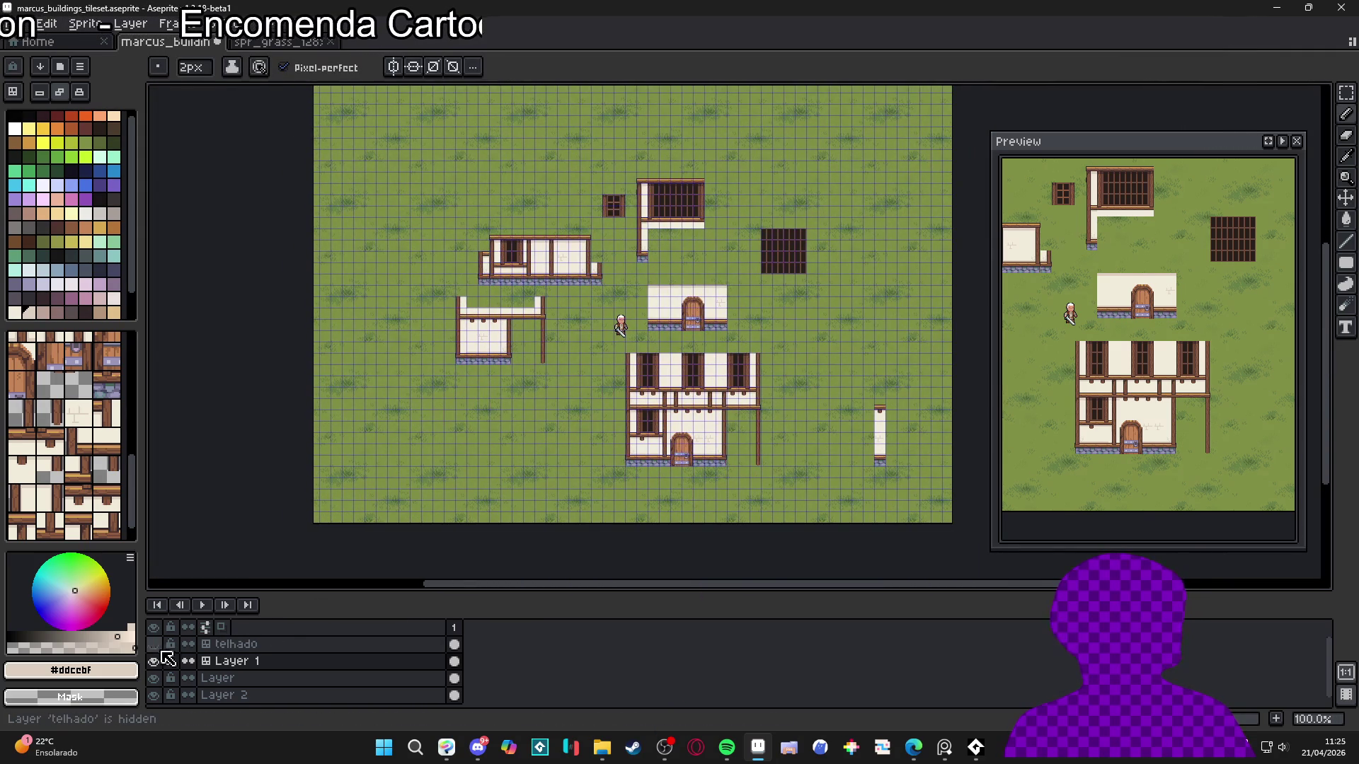
click(153, 644)
scroll(678, 374, up, 2)
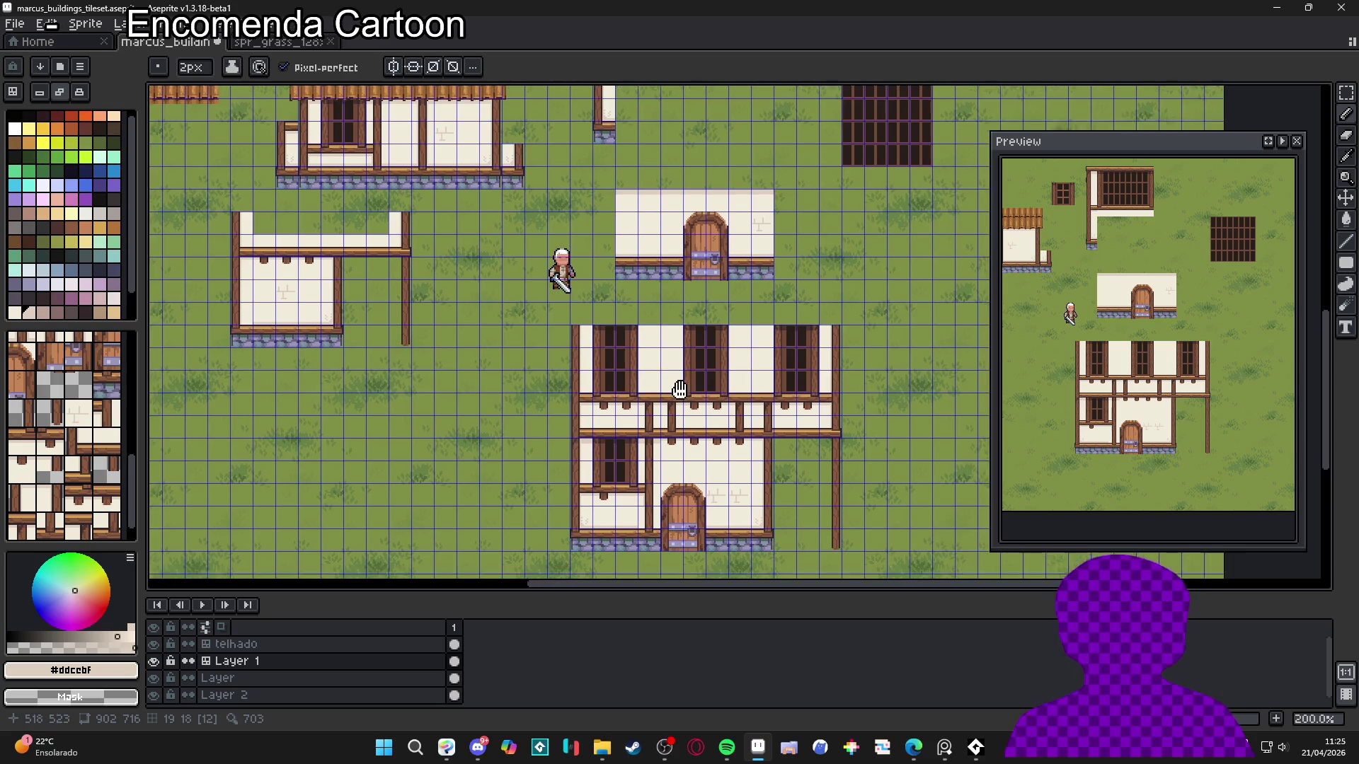
scroll(637, 333, down, 2)
key(v)
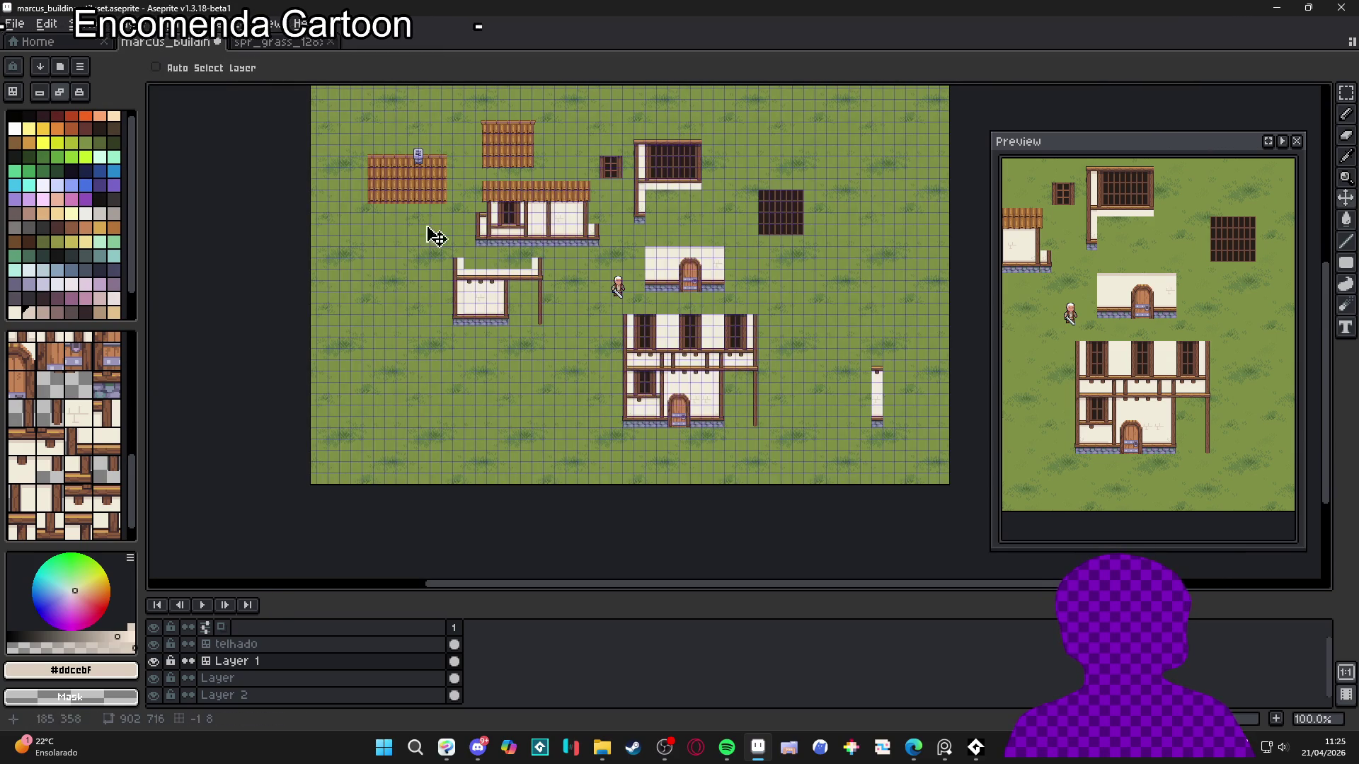
key(Tab)
key(b)
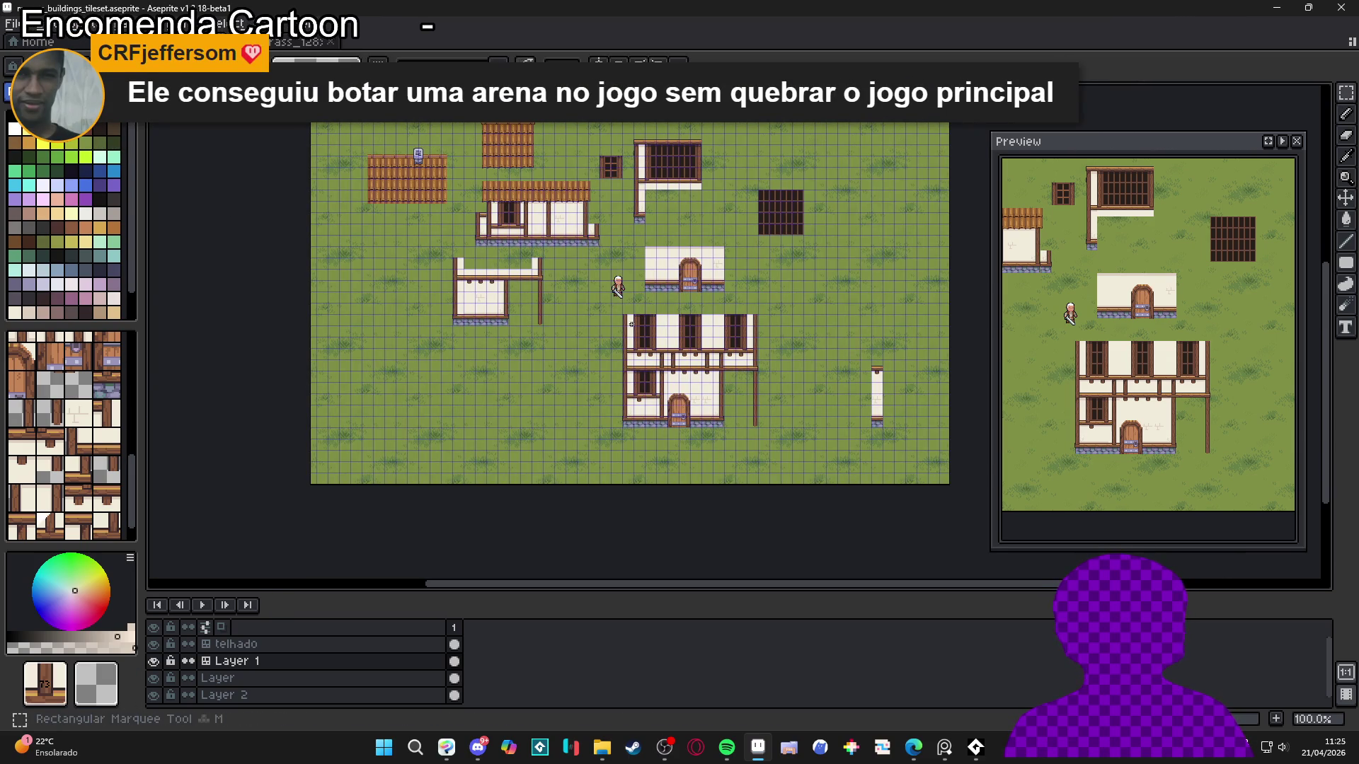
scroll(631, 321, down, 2)
key(ctrl+alt+c)
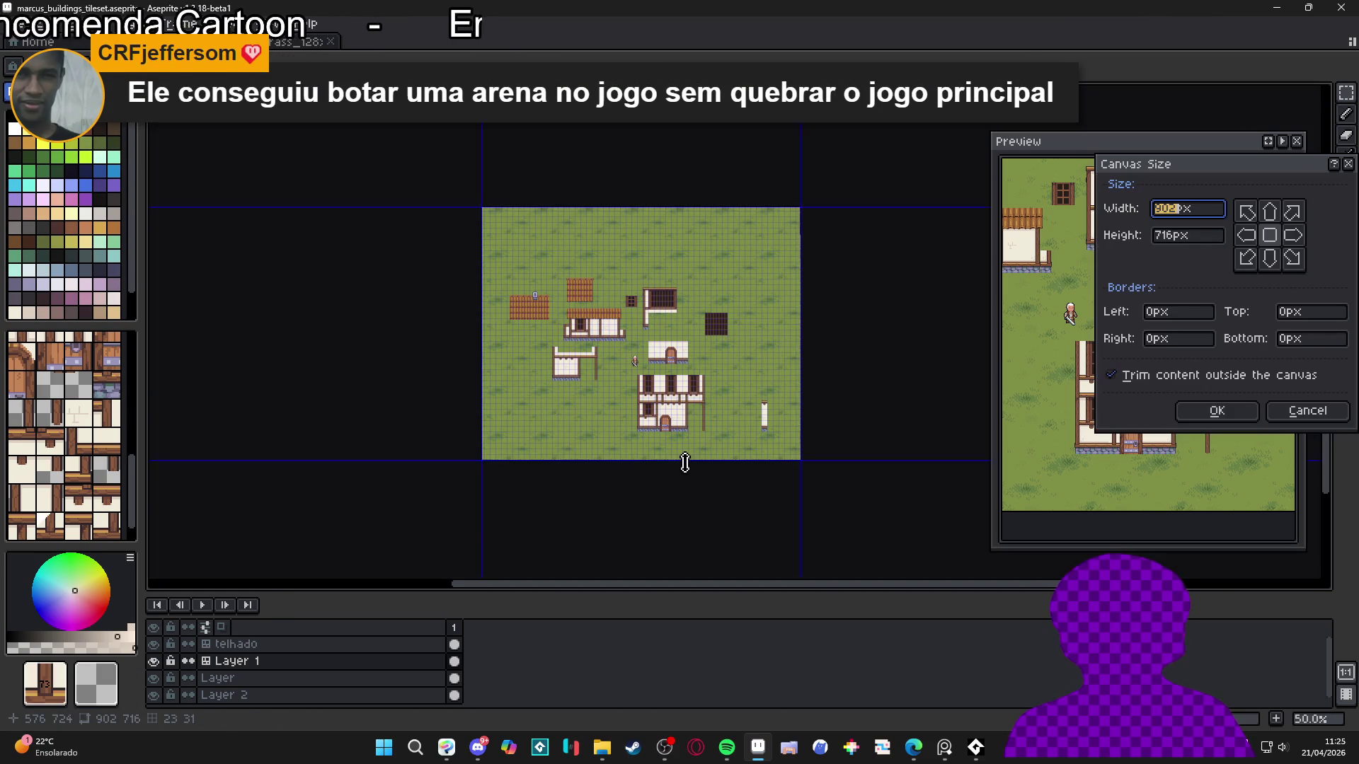
drag(683, 461, 743, 707)
drag(800, 510, 964, 510)
click(1214, 412)
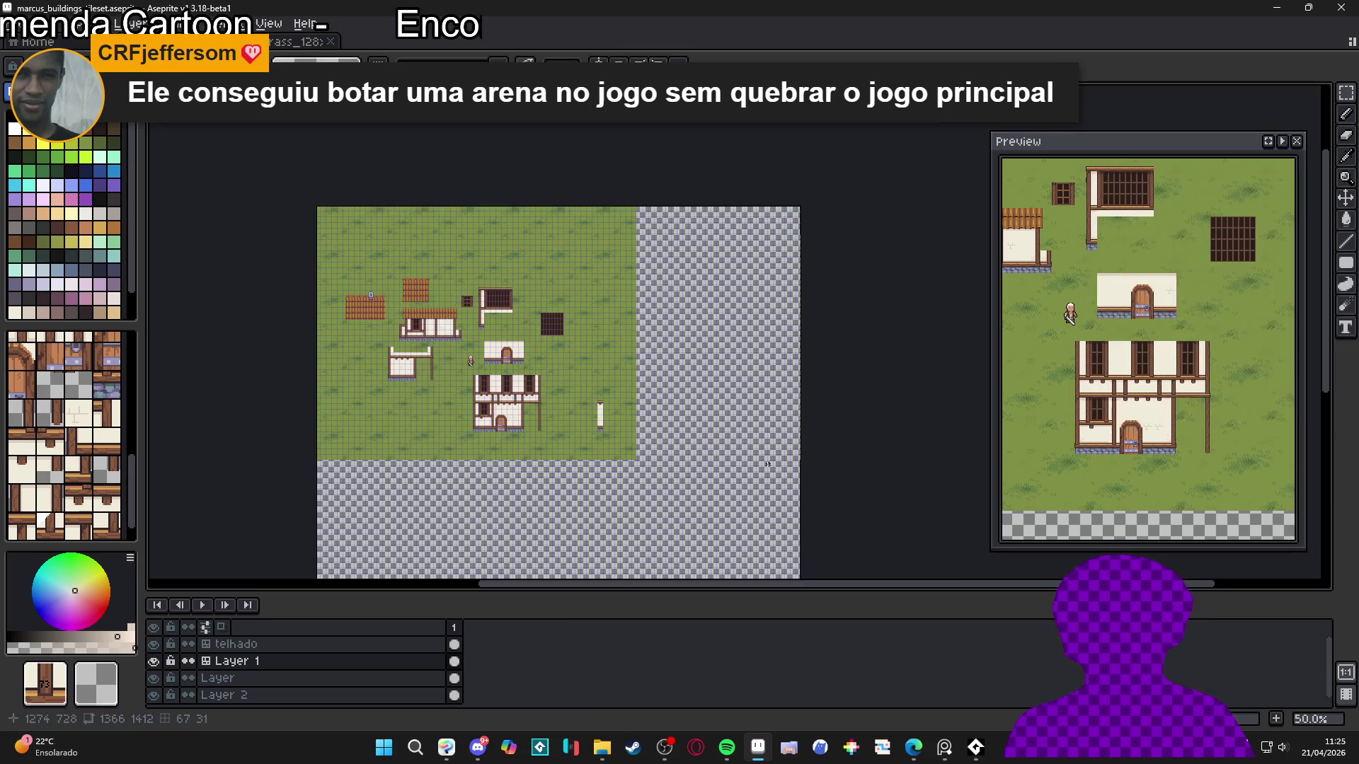
click(298, 43)
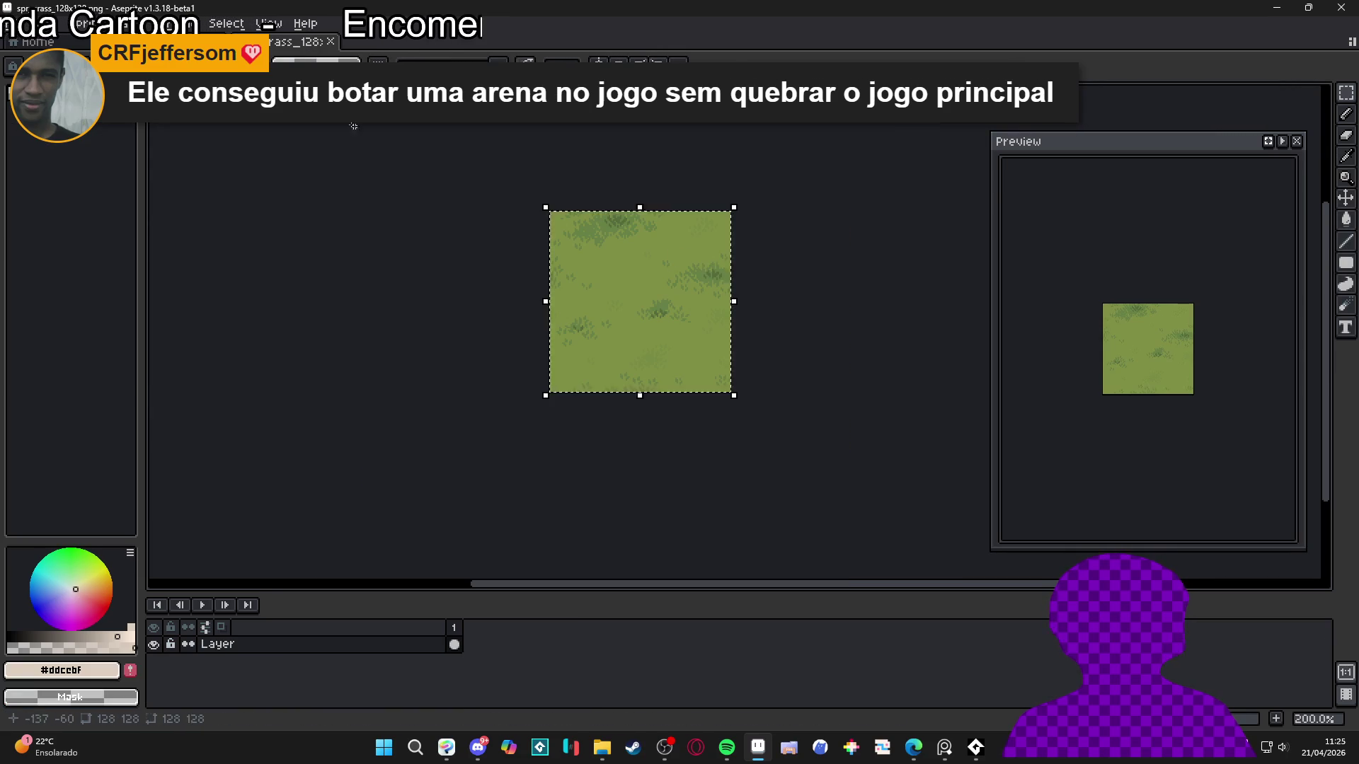
click(234, 42)
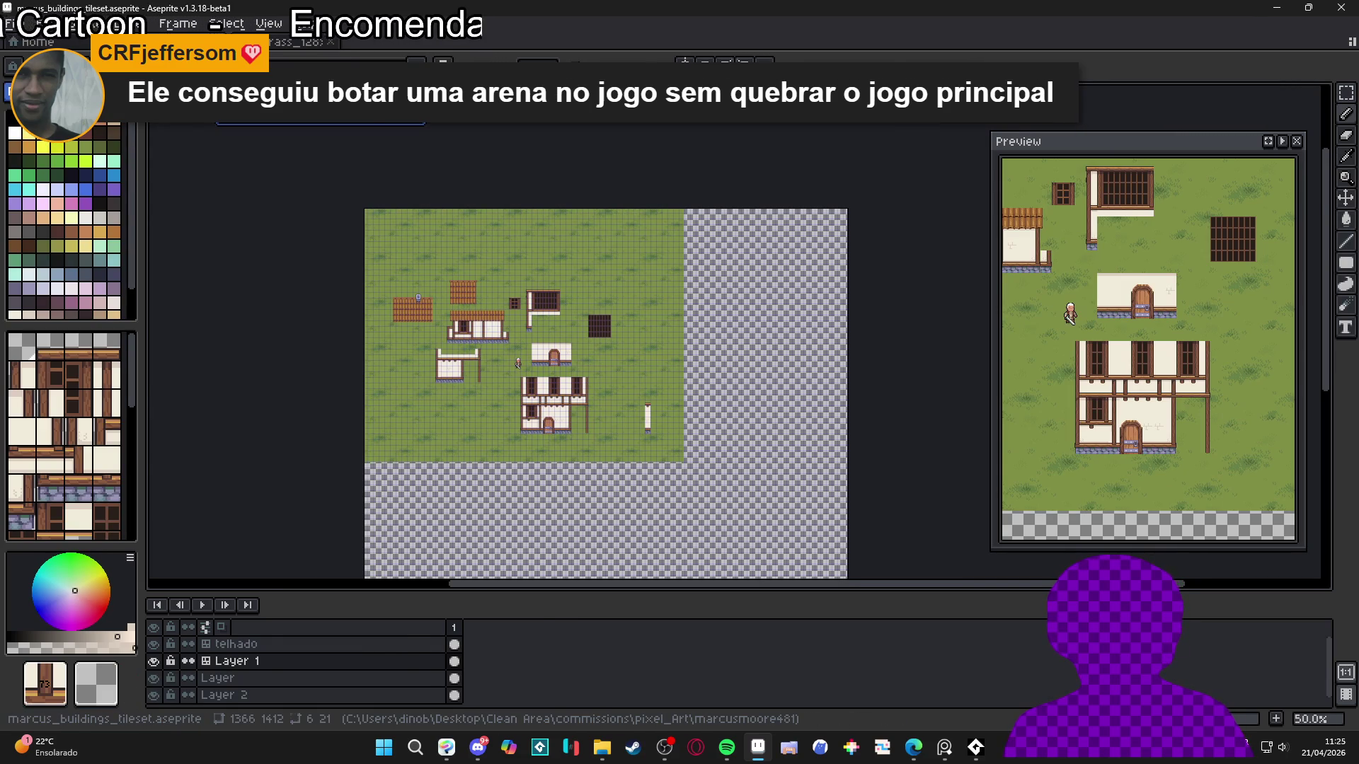
drag(141, 85, 356, 85)
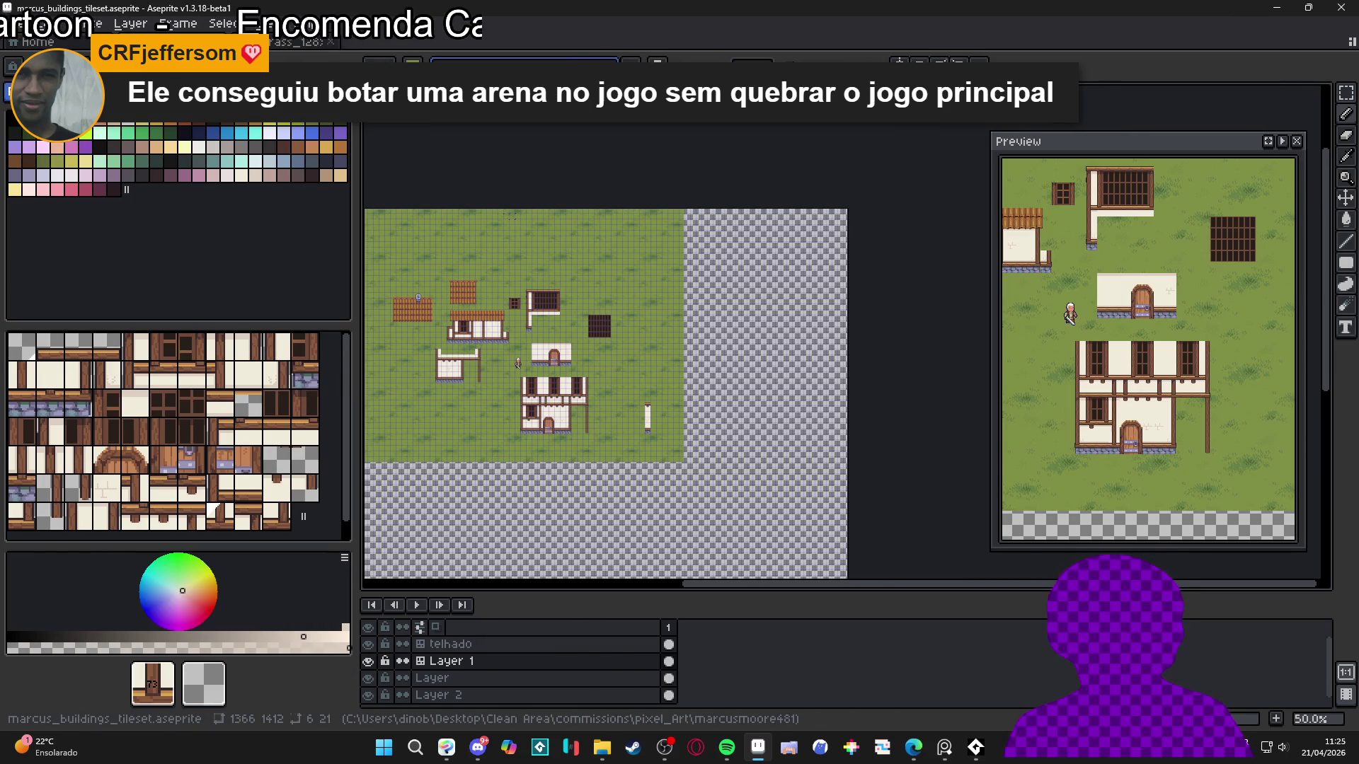
drag(356, 85, 119, 85)
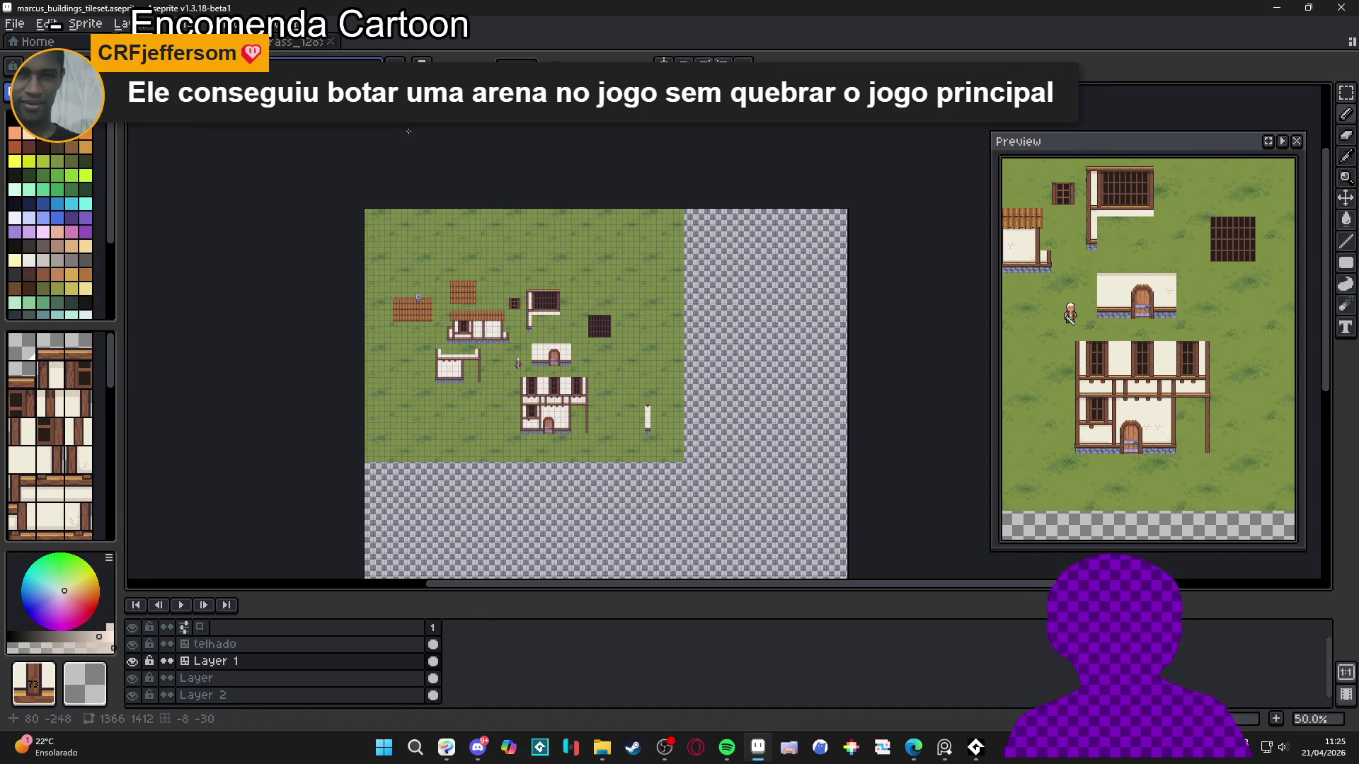
click(781, 382)
key(ctrl+z)
key(ctrl+Tab)
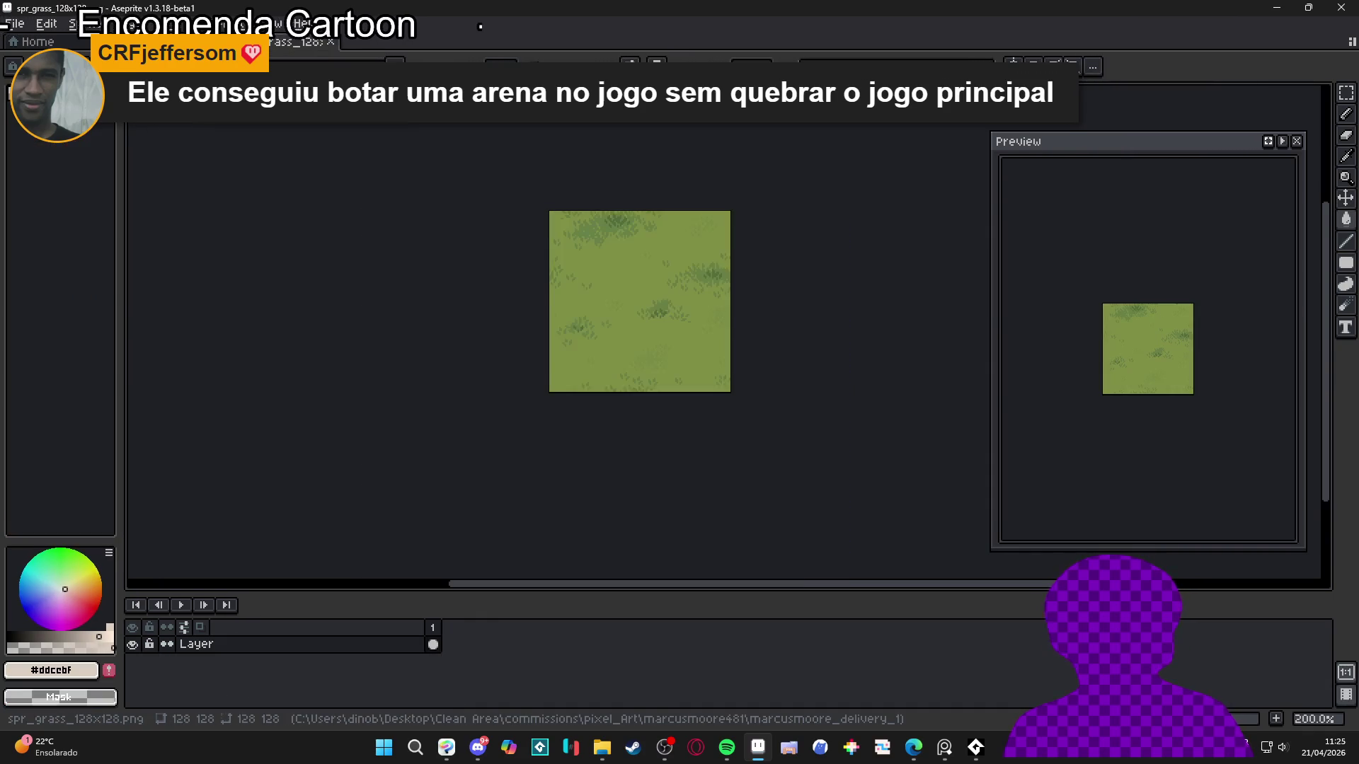
key(ctrl+Tab)
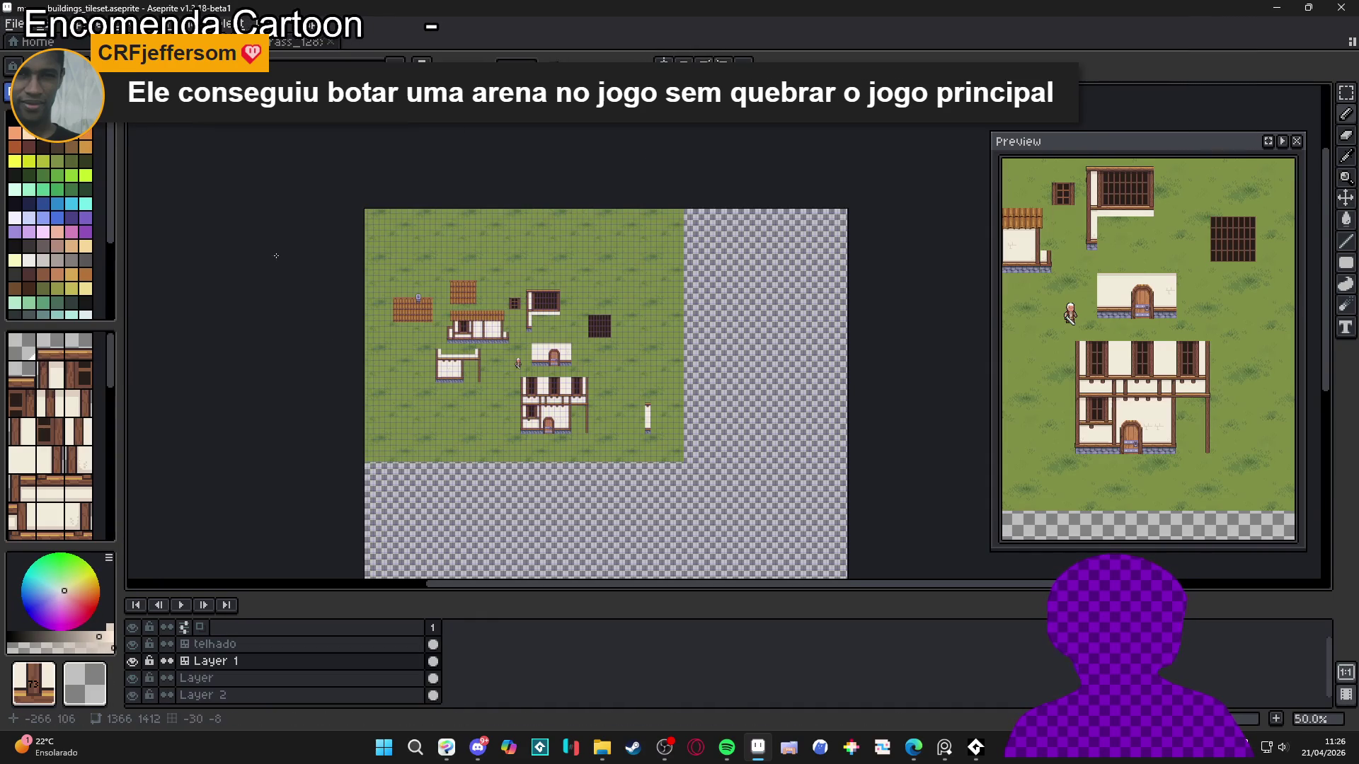
key(Down)
key(Down)
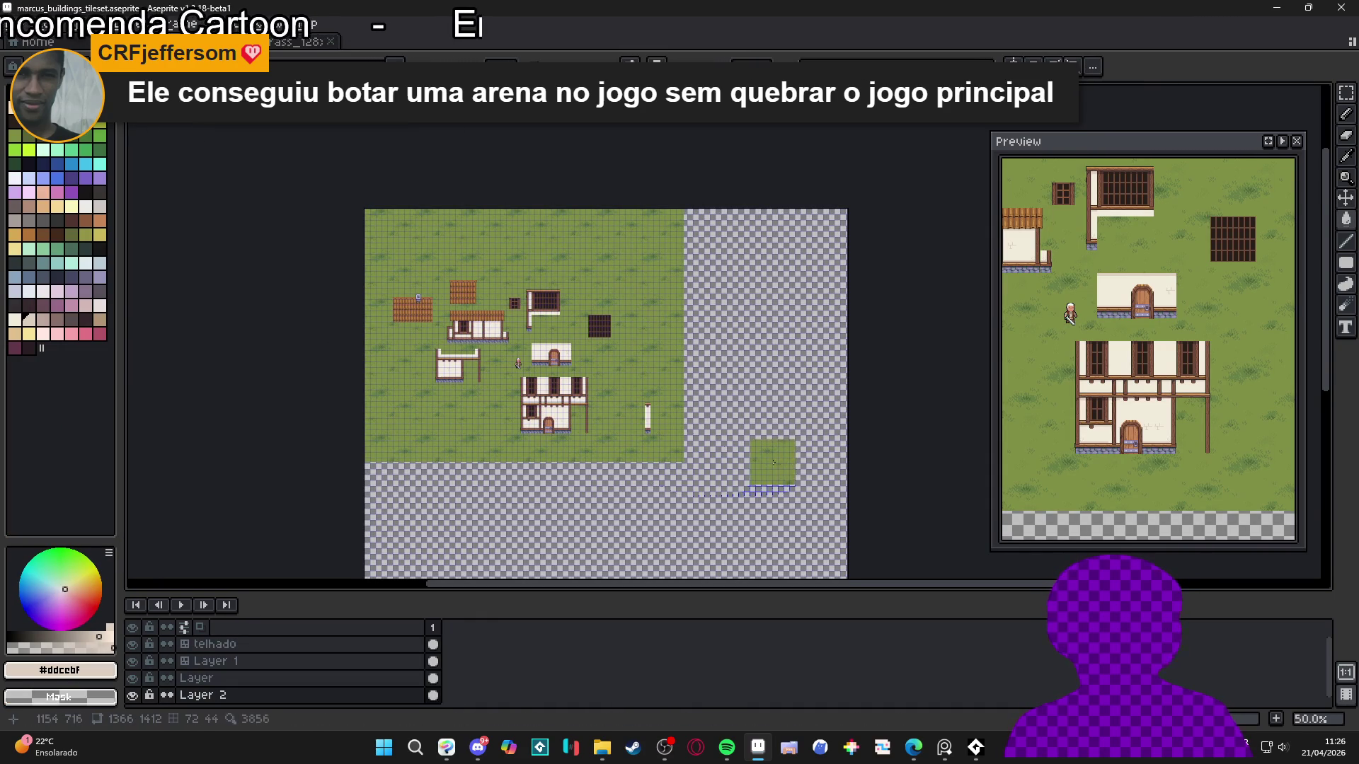
click(767, 469)
scroll(767, 469, up, 2)
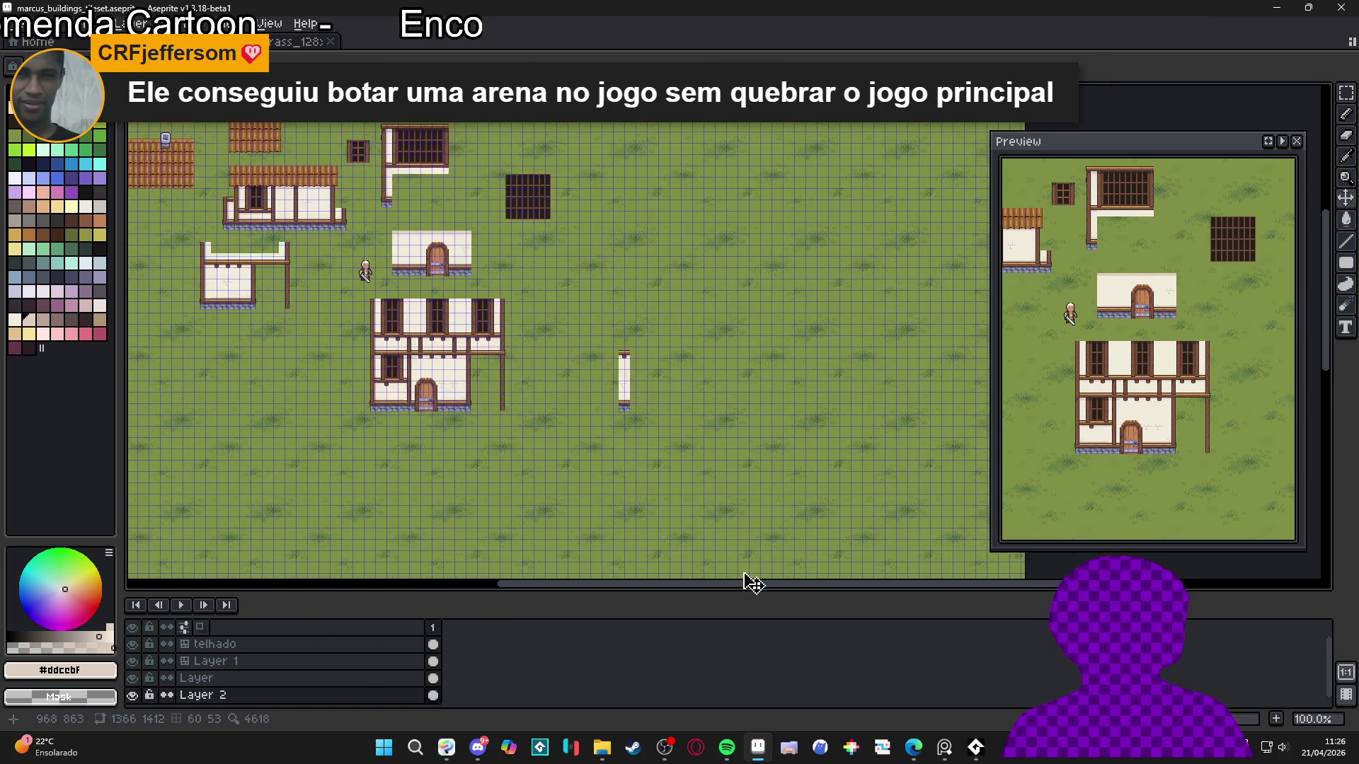
scroll(532, 417, up, 2)
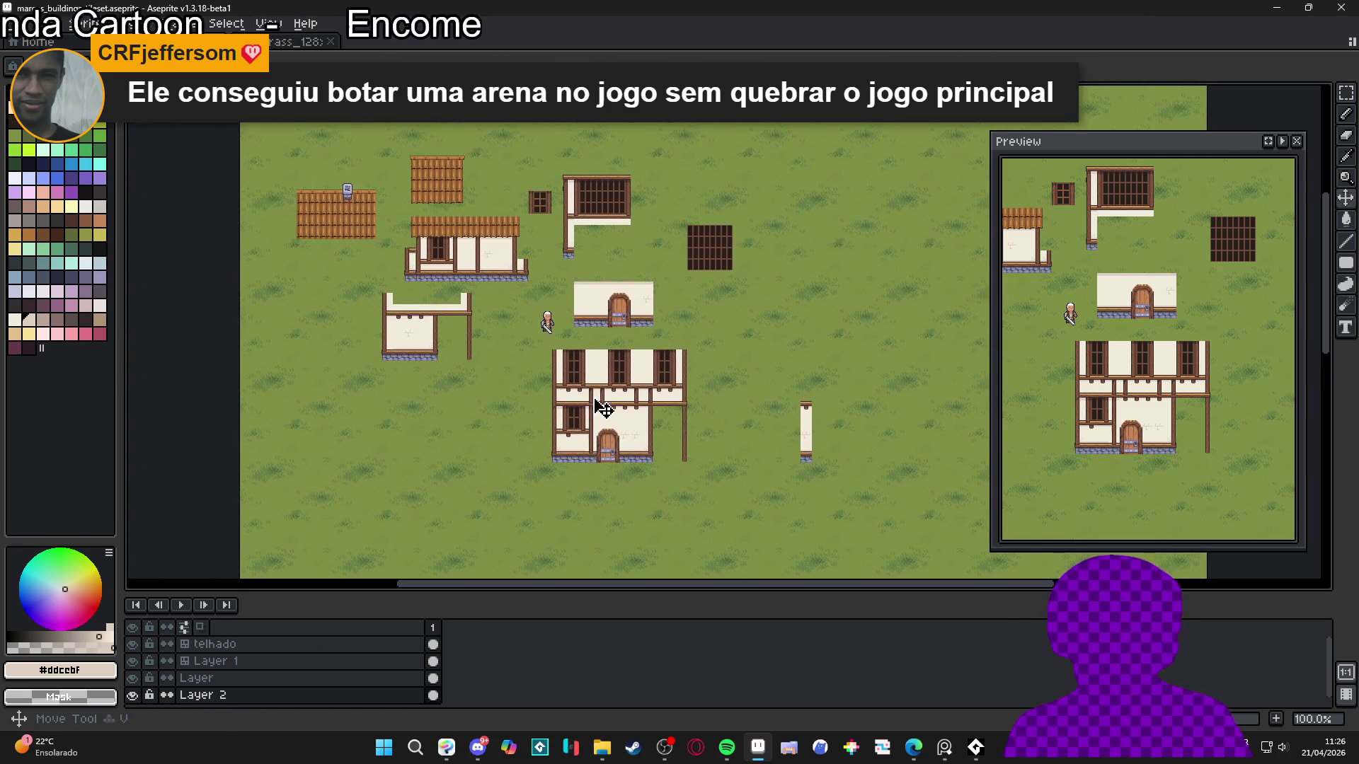
key(Up)
key(Up)
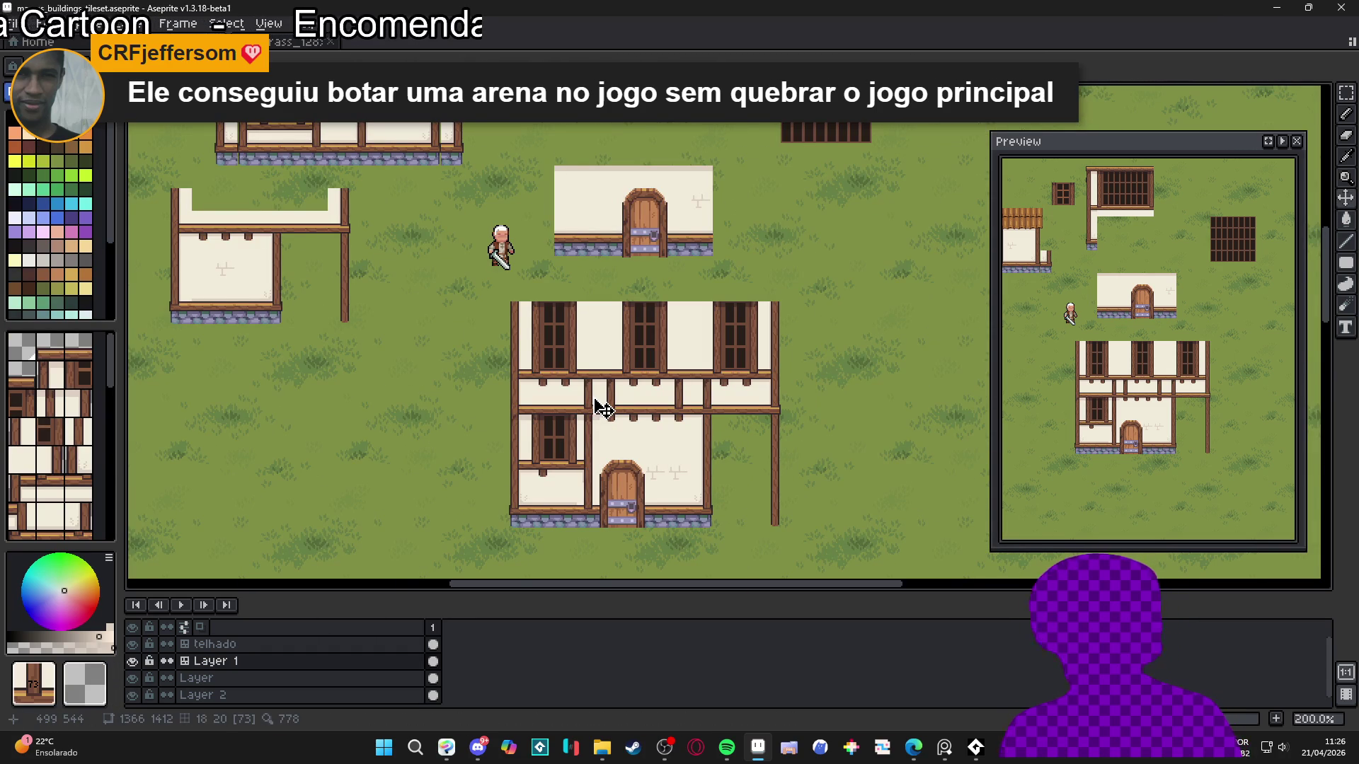
key(m)
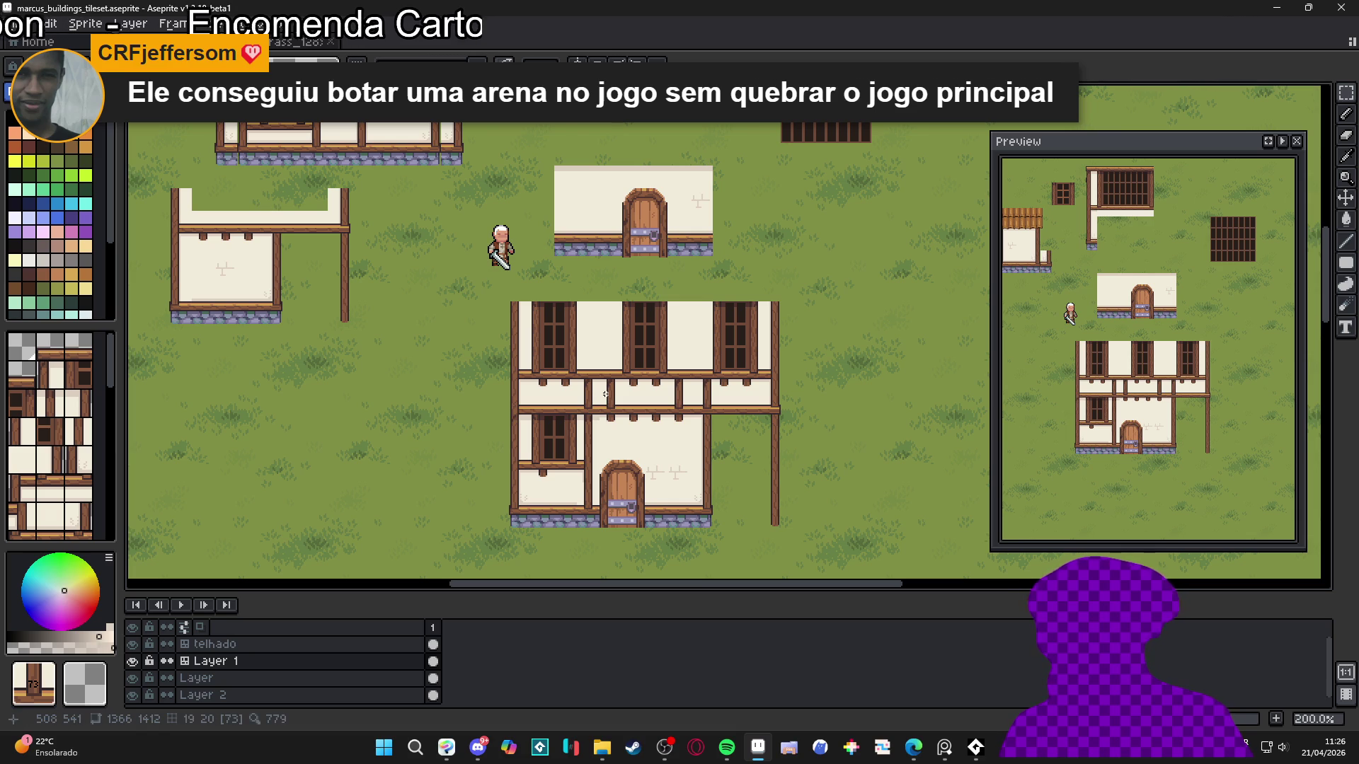
scroll(605, 394, down, 2)
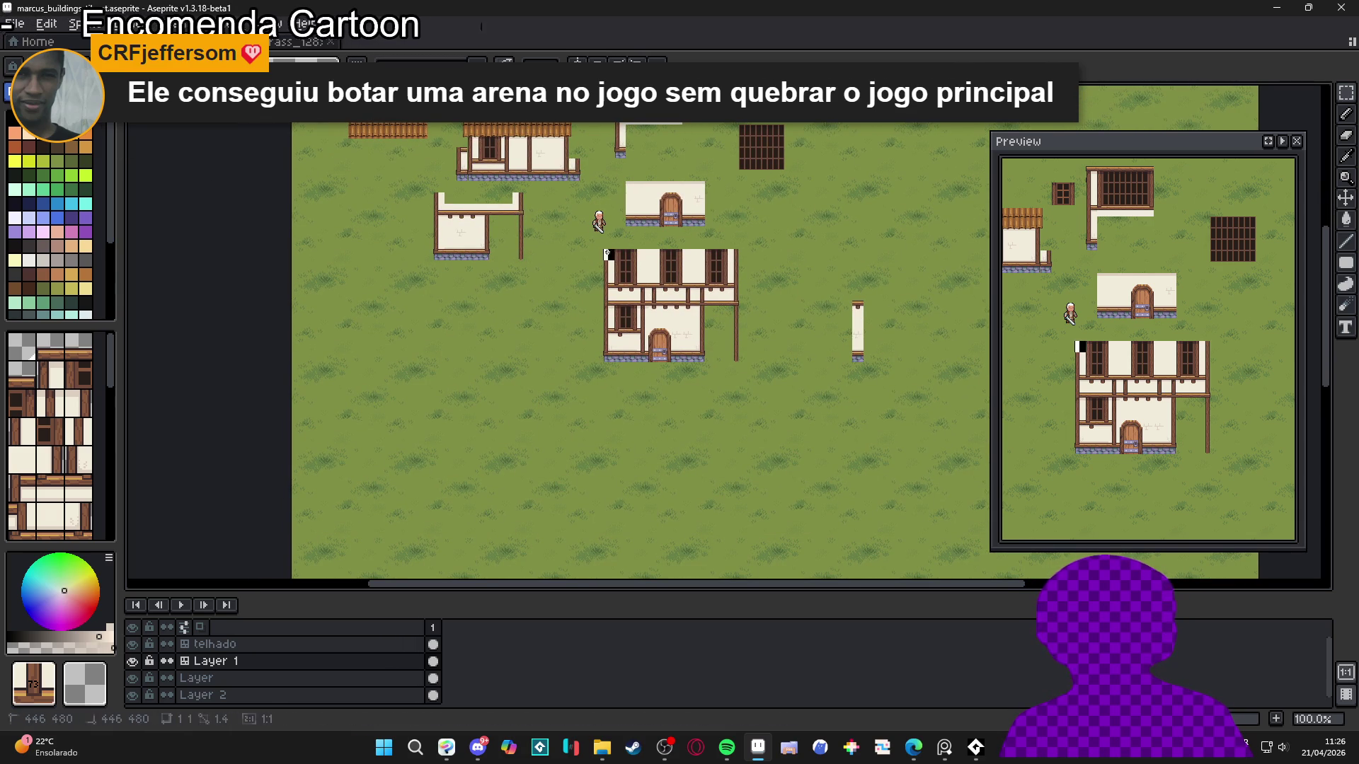
Move the selected two-storey timber house lower on the grass map and activate the telhado layer
mouse_move(603, 250)
mouse_down()
mouse_move(738, 362)
mouse_move(736, 542)
mouse_up()
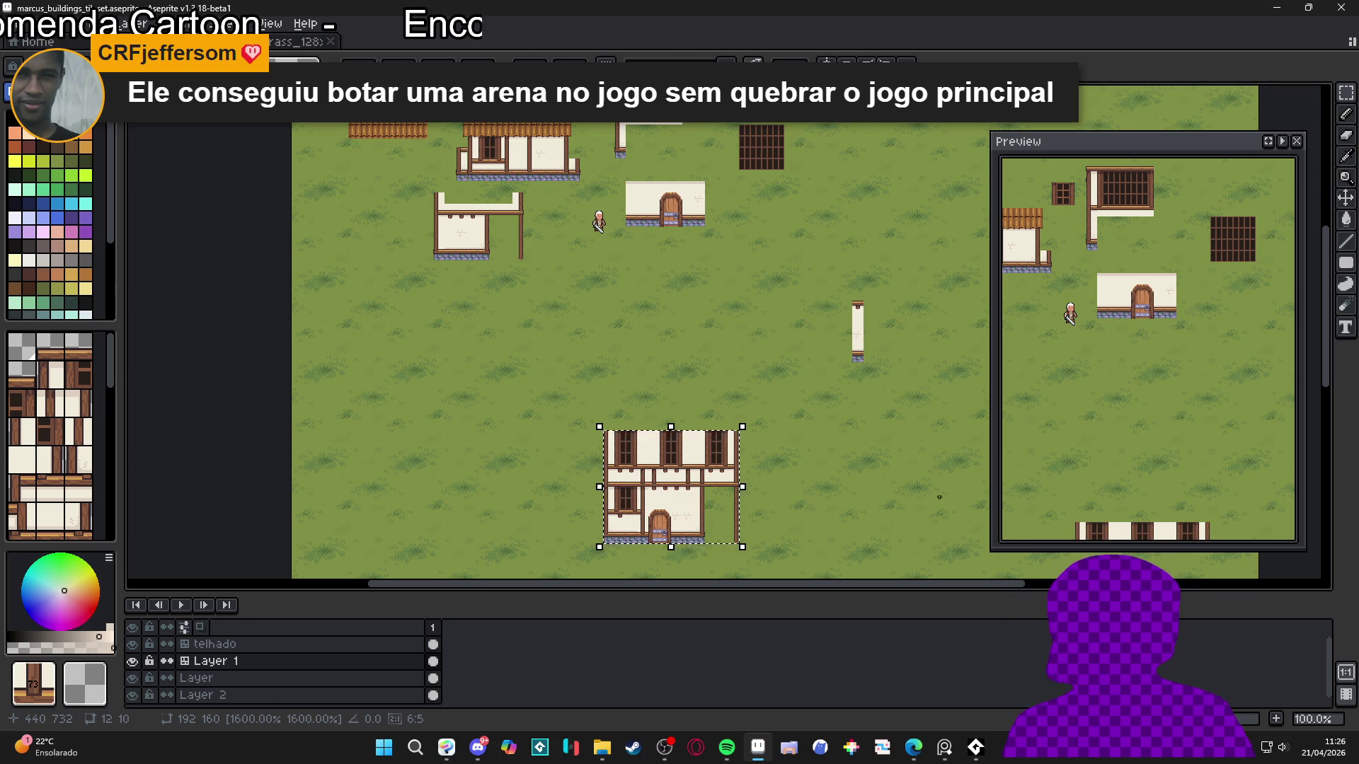
mouse_move(692, 477)
mouse_down()
mouse_move(694, 368)
mouse_move(697, 395)
mouse_up()
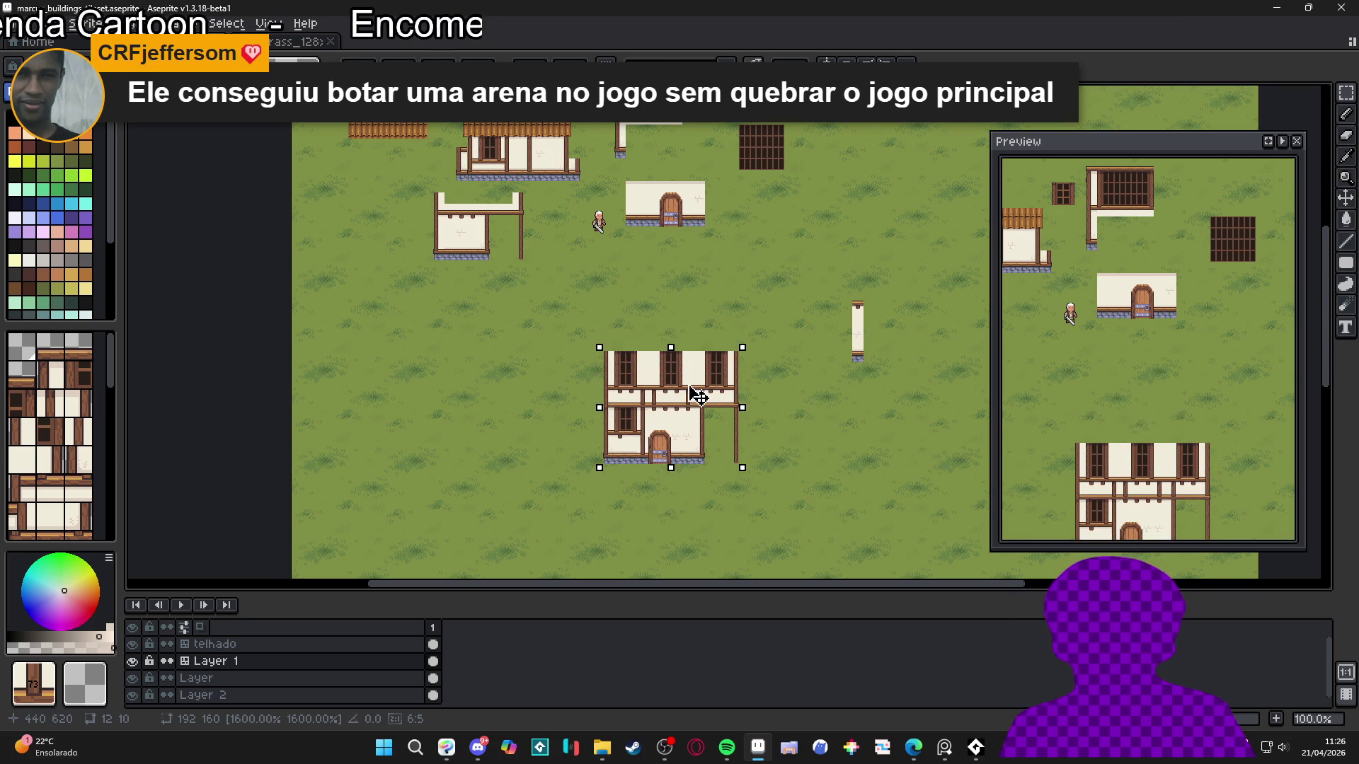
click(736, 480)
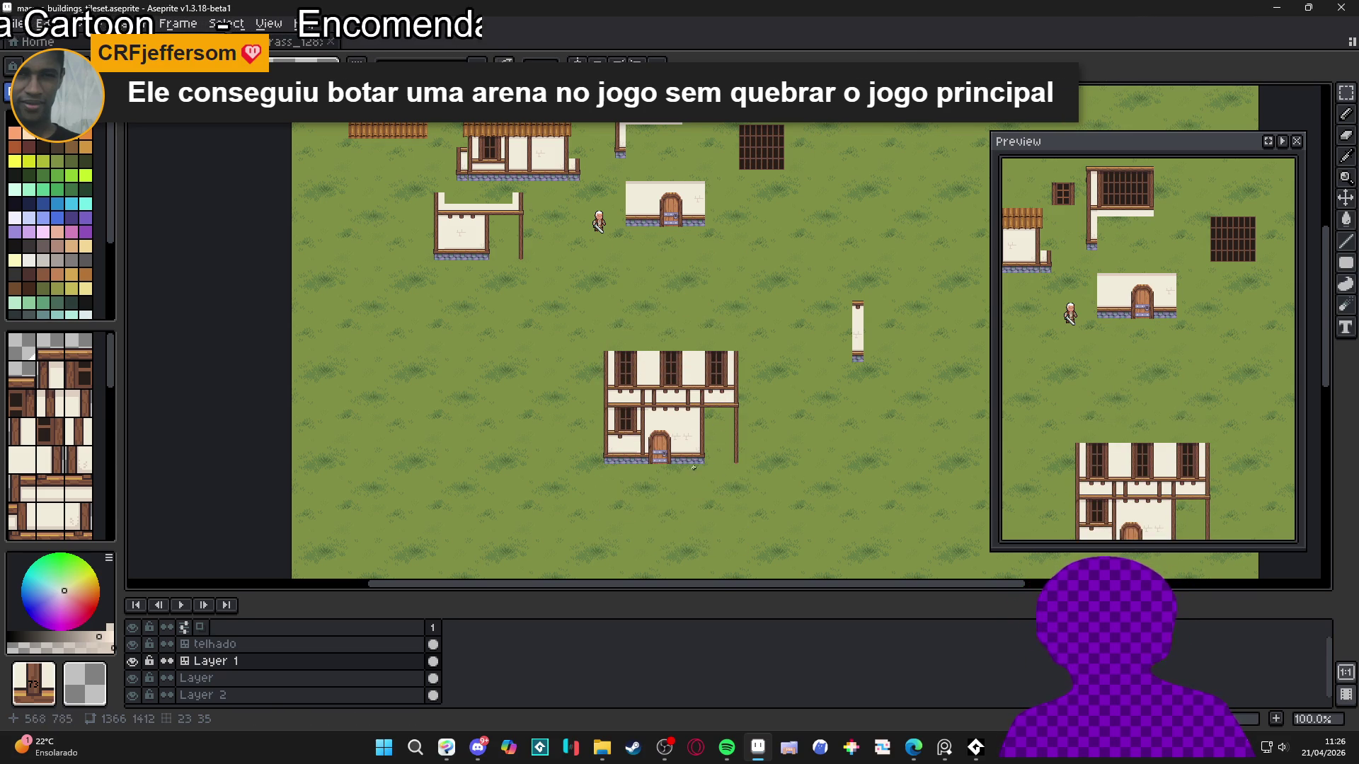
scroll(455, 176, up, 2)
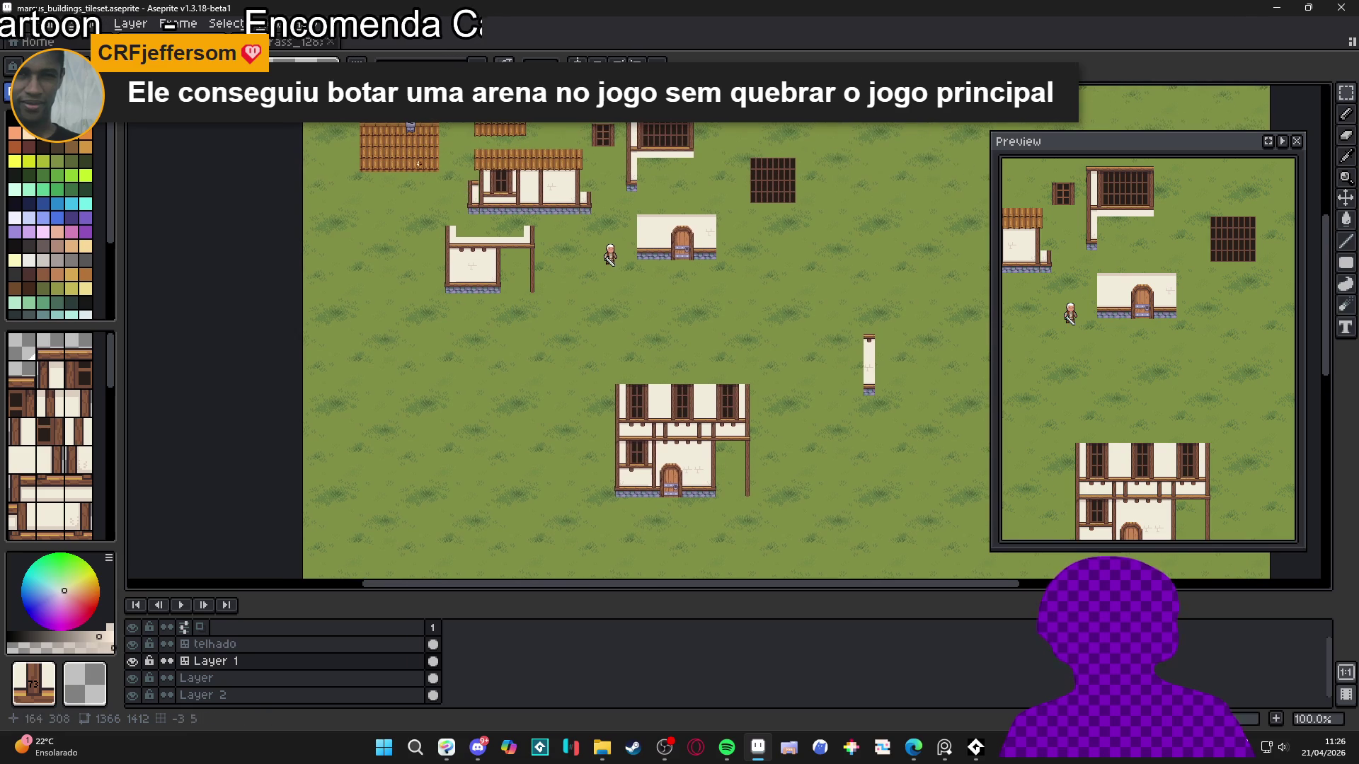
click(213, 644)
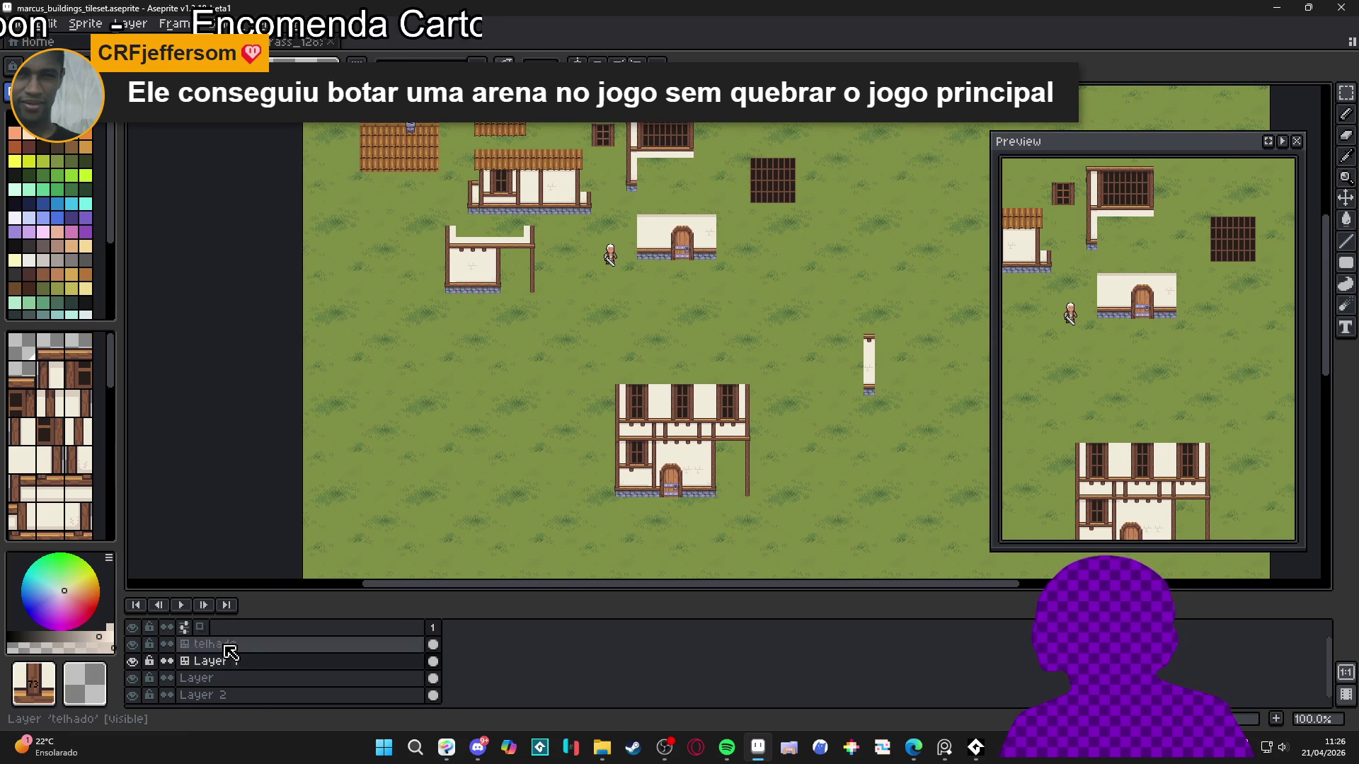
Paint a row of roof tiles across the top of the house
click(50, 346)
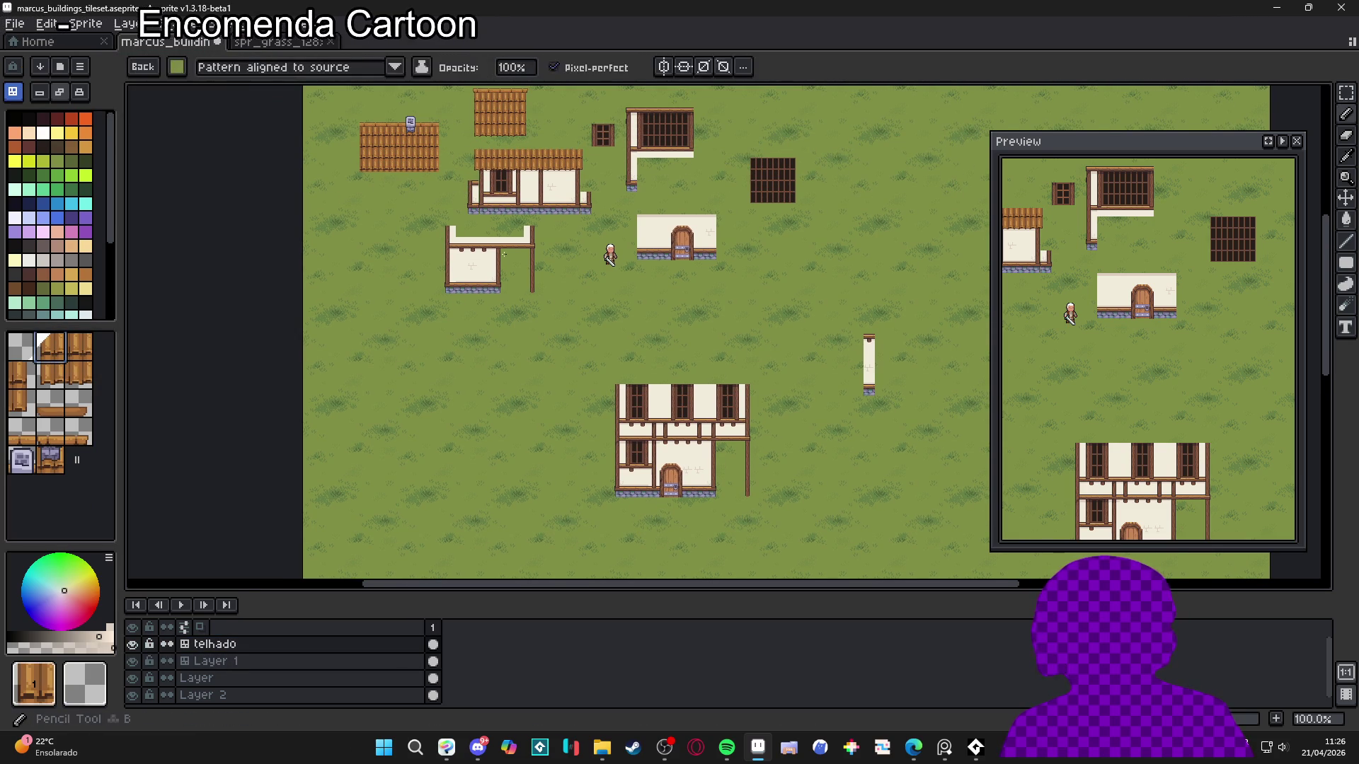
scroll(351, 163, up, 2)
scroll(396, 186, down, 1)
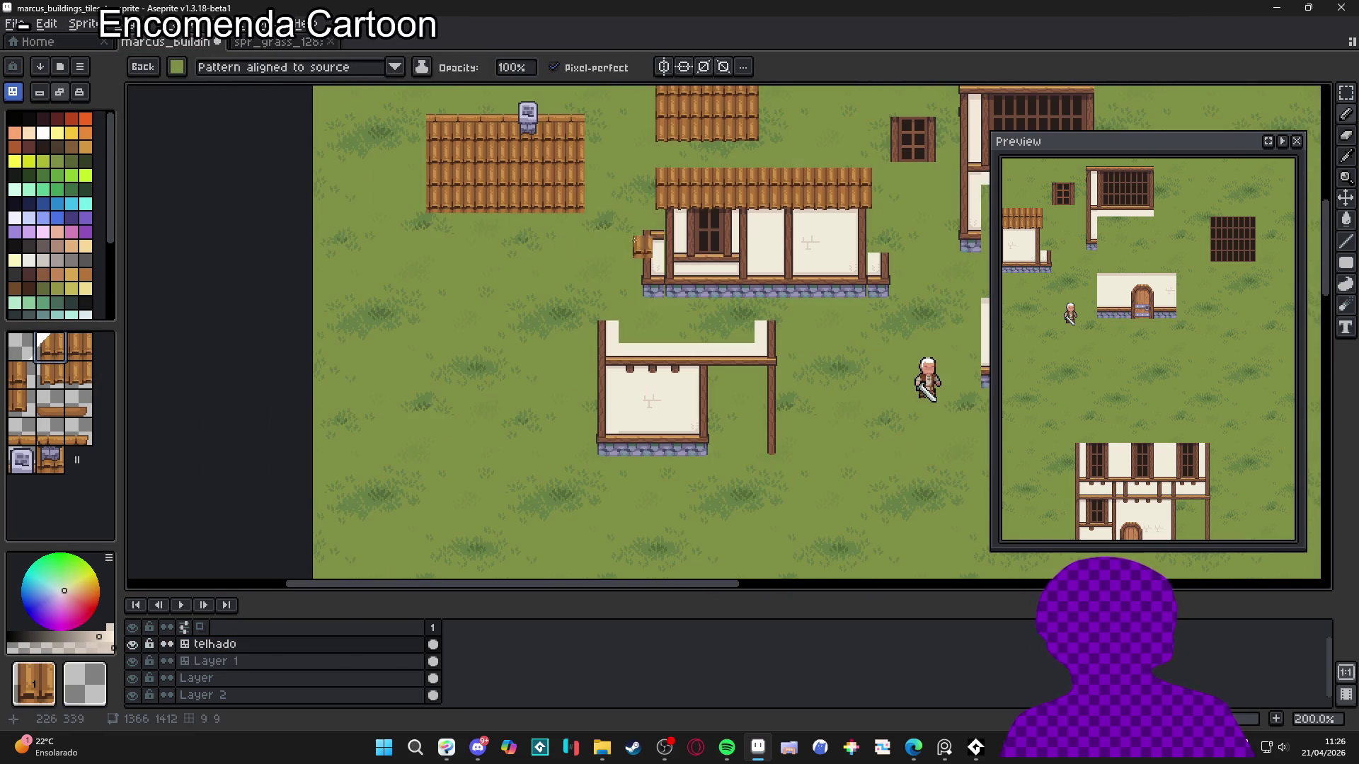
alt+click(668, 189)
scroll(602, 322, down, 2)
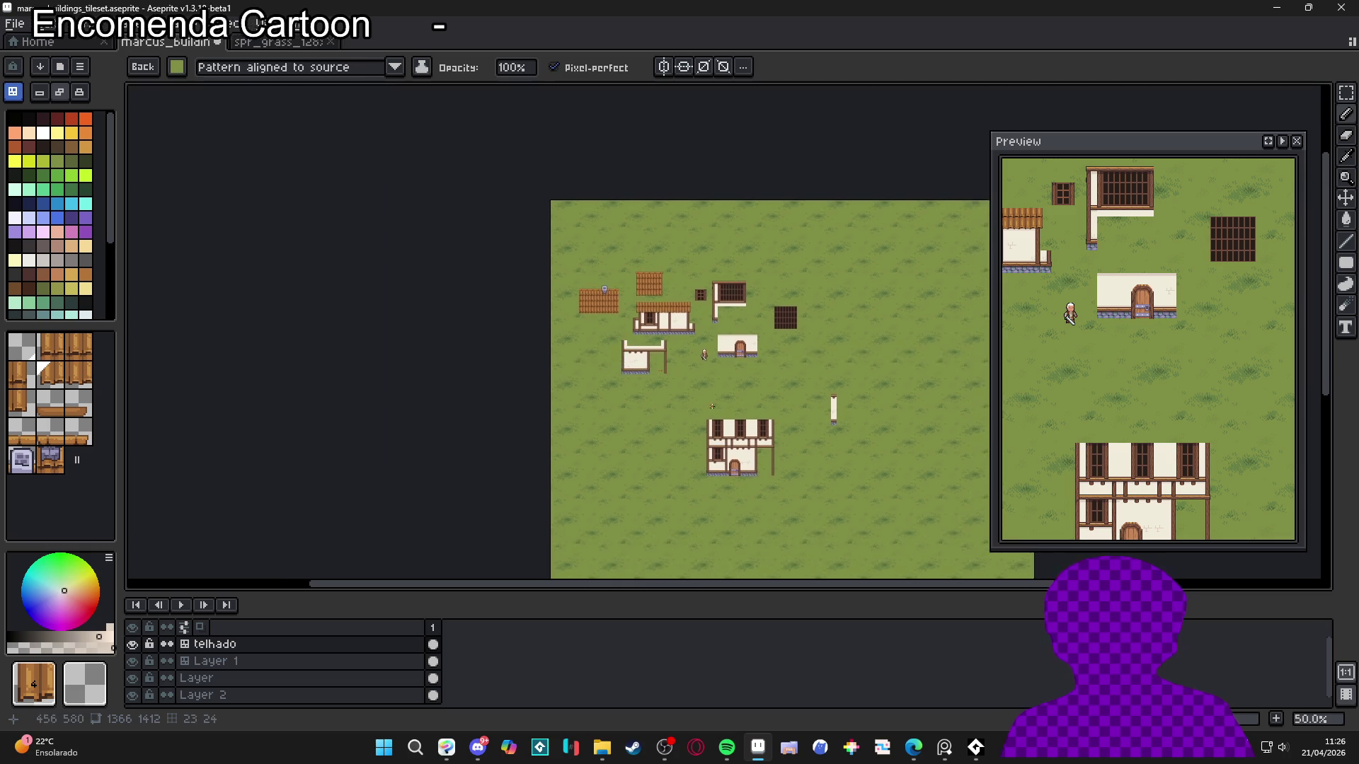
scroll(685, 424, up, 2)
scroll(707, 446, down, 2)
scroll(785, 467, up, 2)
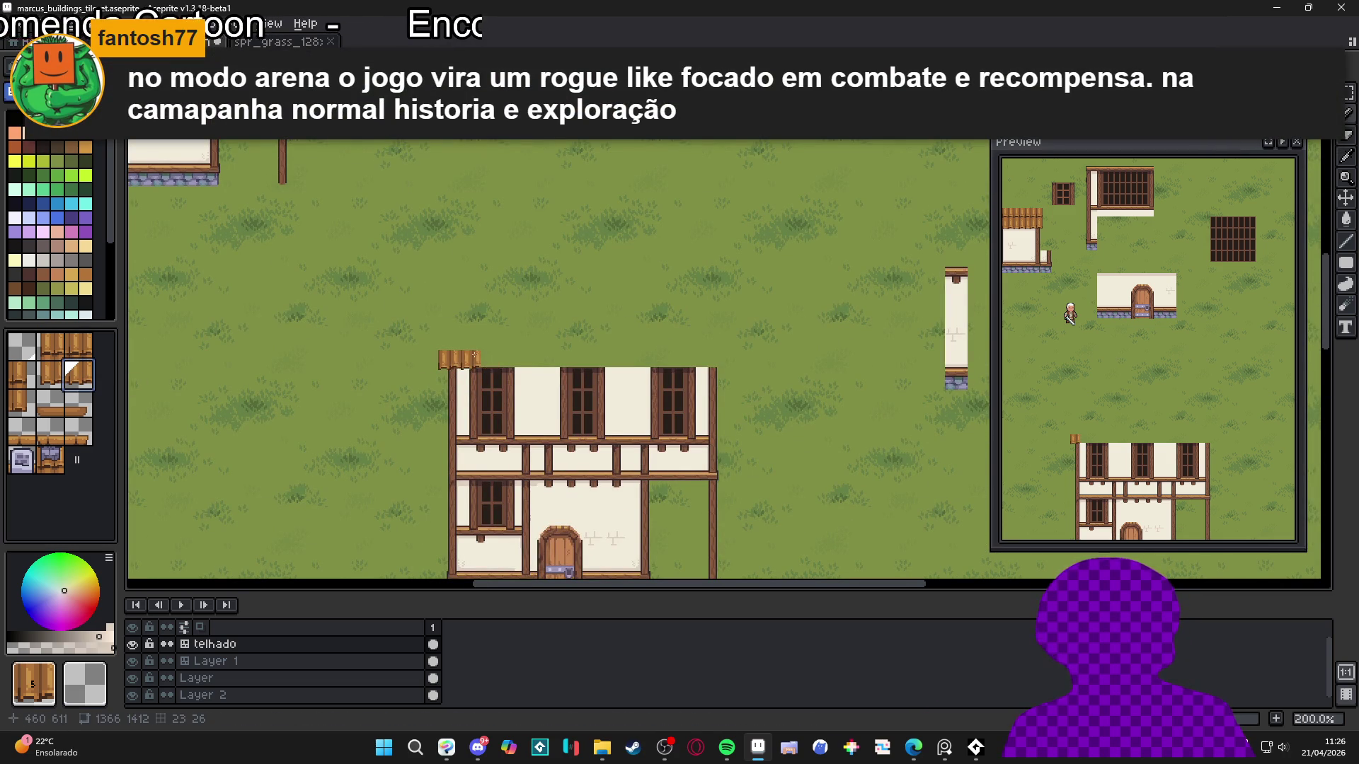
drag(467, 360, 708, 361)
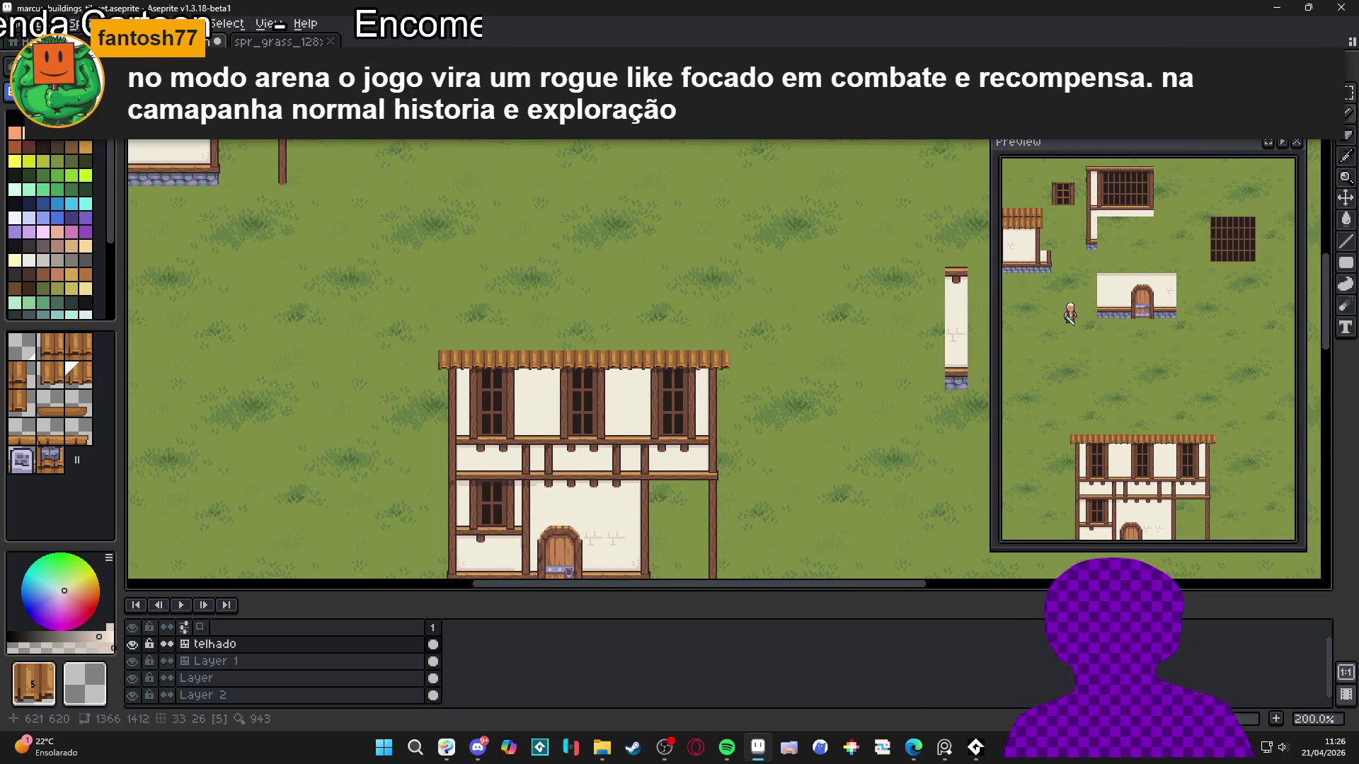
Place wooden corner posts at the roof's left and right ends and repaint the roof row
click(32, 406)
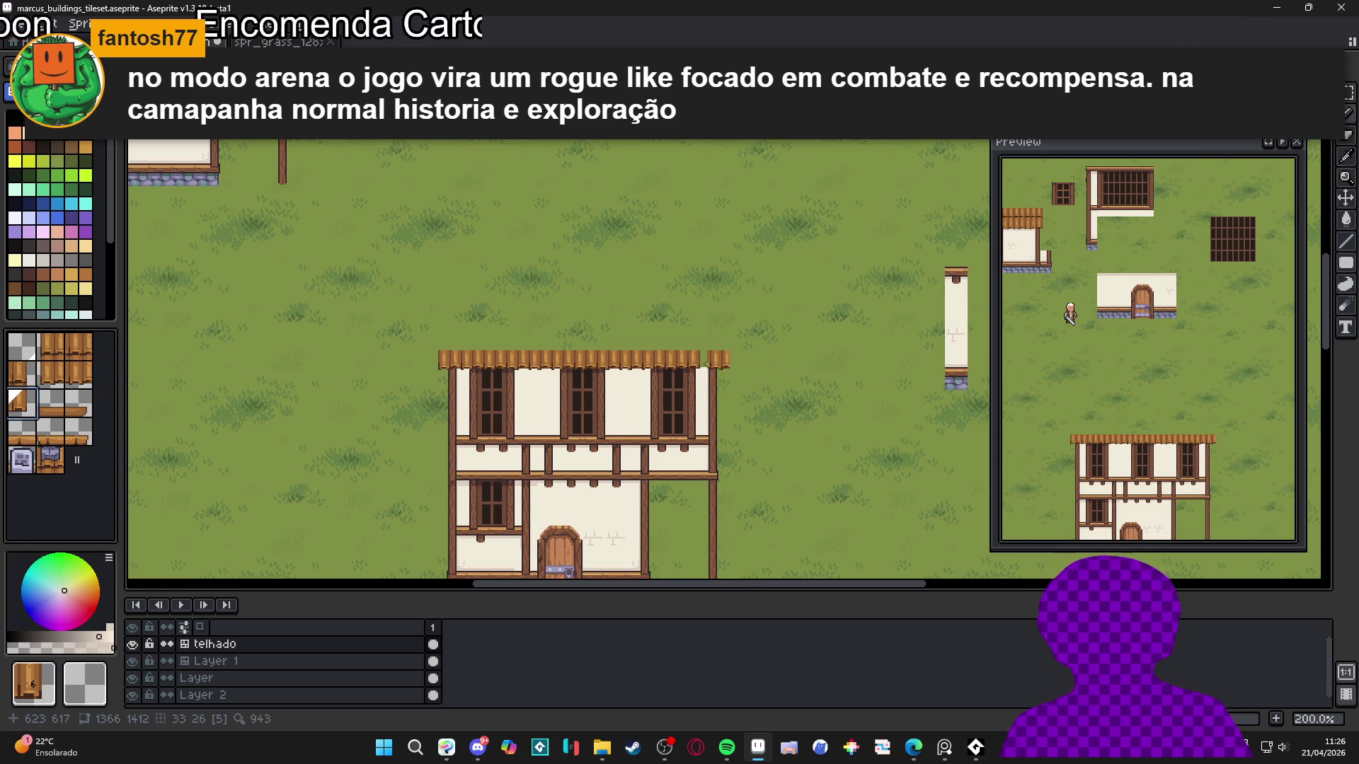
mouse_move(346, 288)
mouse_down()
mouse_move(514, 383)
mouse_move(425, 343)
mouse_up()
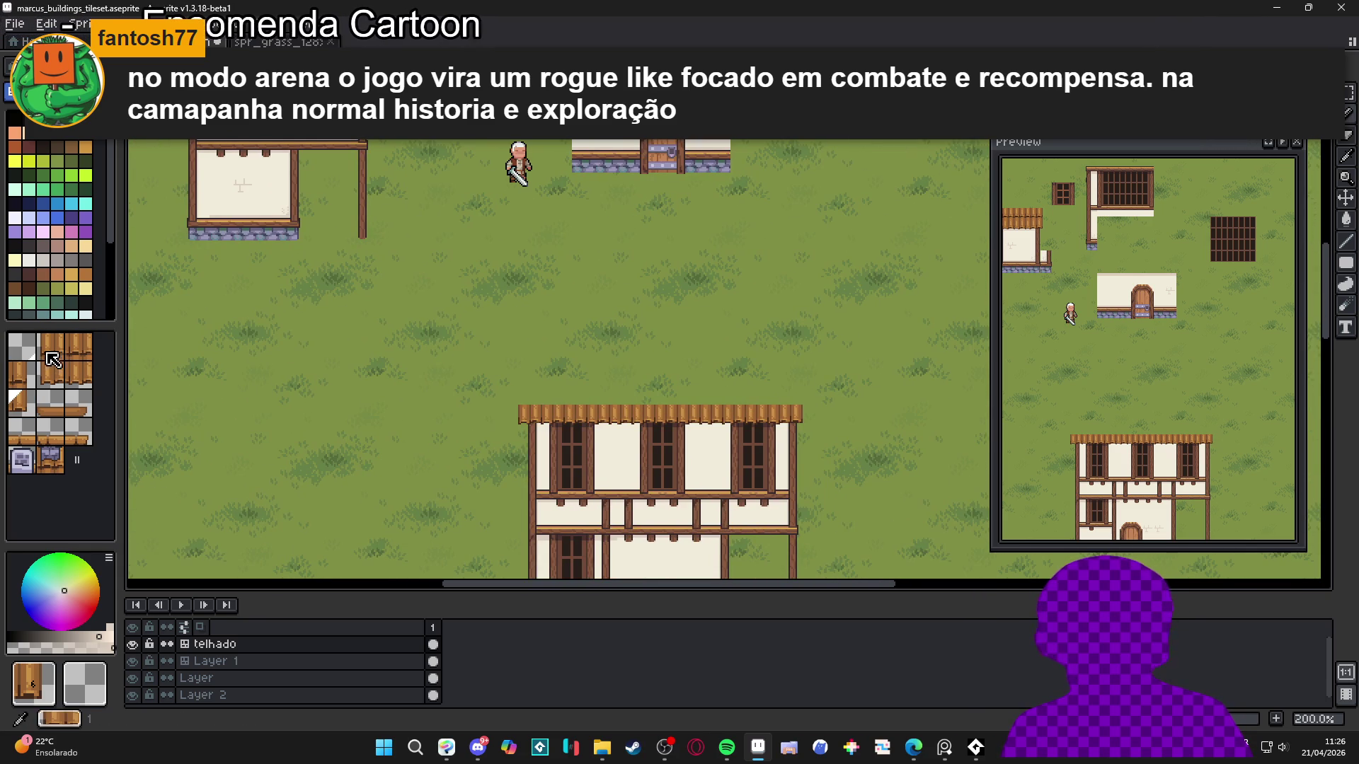
click(552, 375)
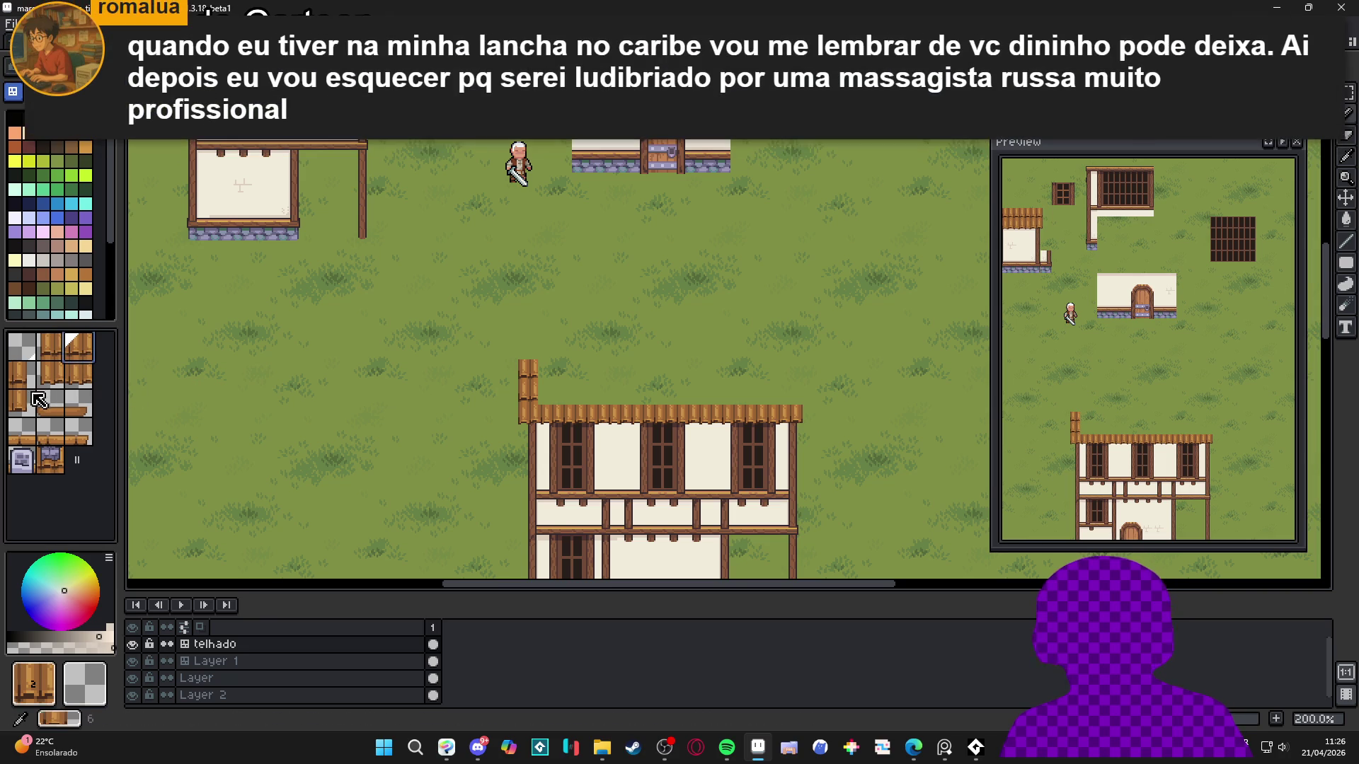
click(22, 375)
click(790, 387)
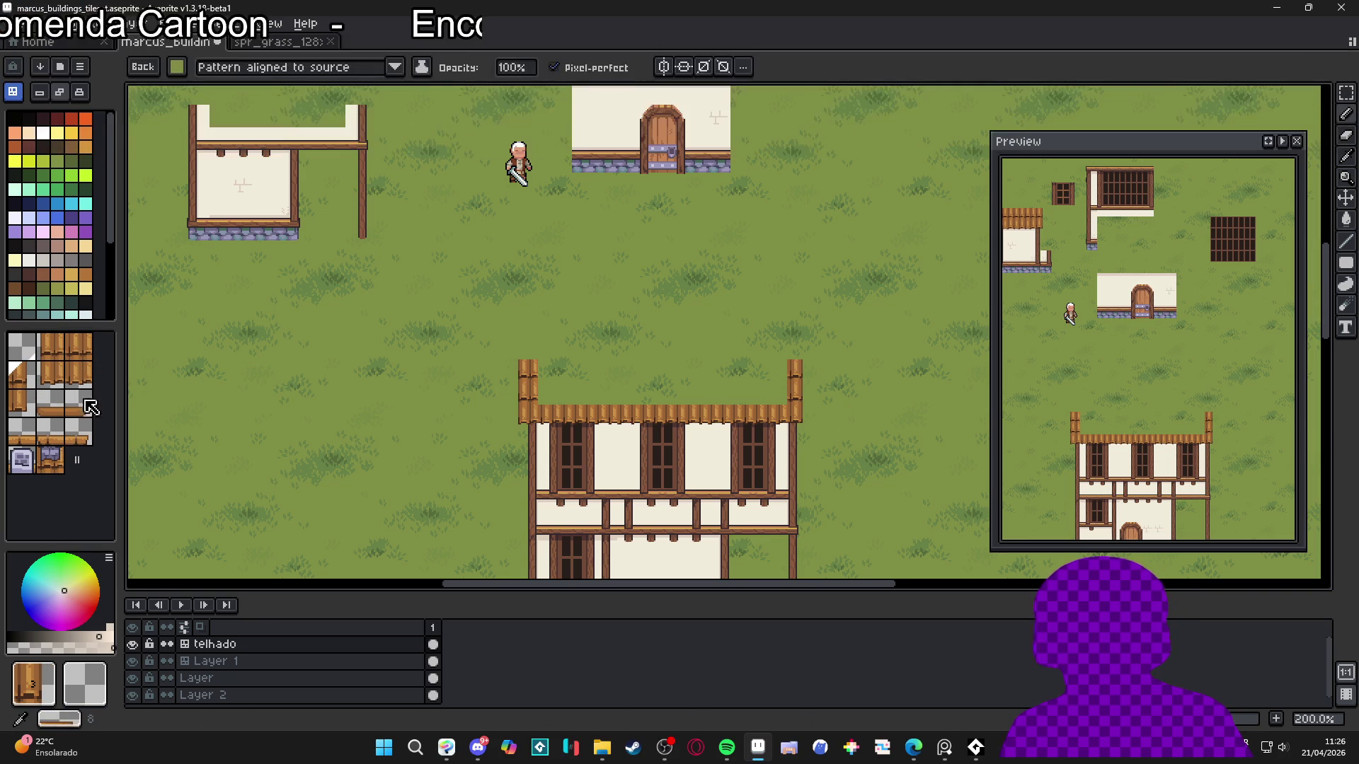
click(76, 350)
mouse_move(548, 394)
mouse_down()
mouse_move(777, 394)
mouse_move(755, 375)
mouse_move(558, 369)
mouse_move(580, 272)
mouse_move(561, 312)
mouse_move(570, 357)
mouse_up()
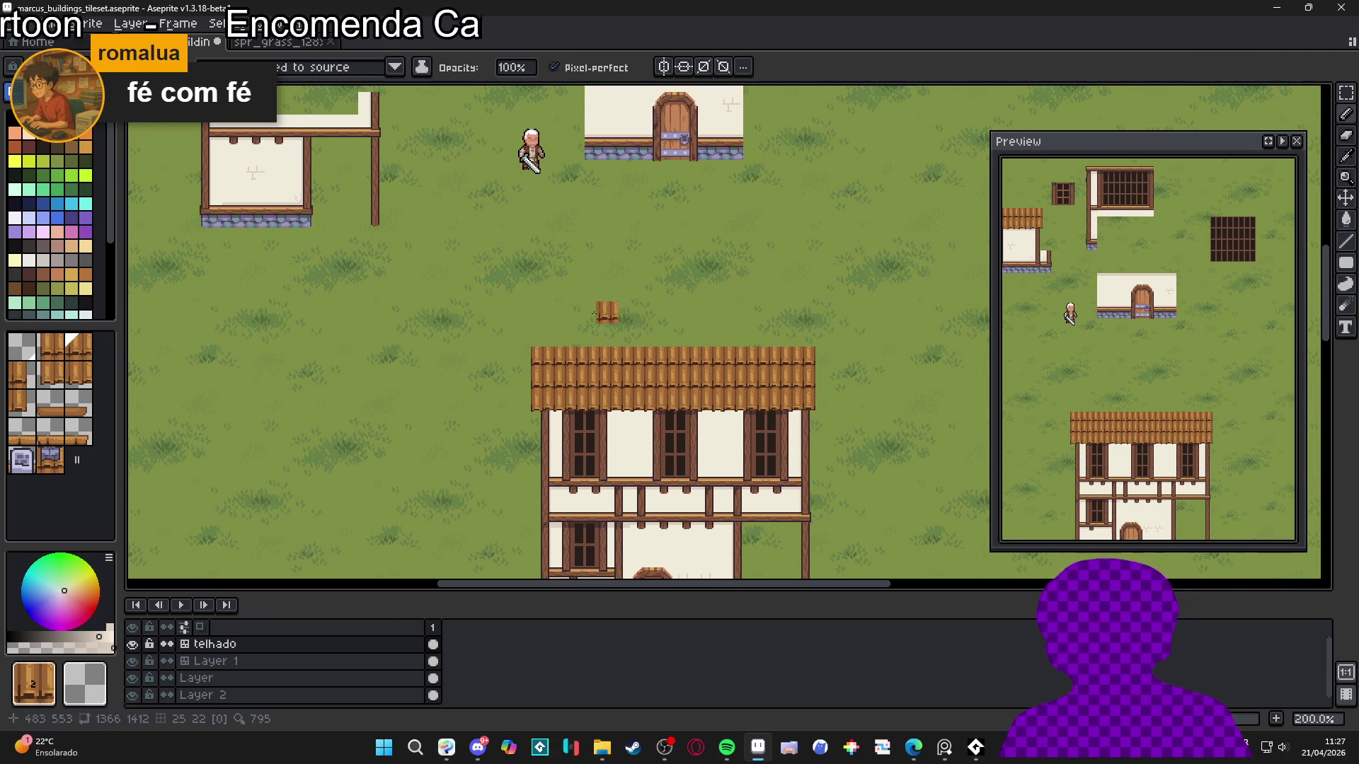
Stamp tile 7 at the top-left corner and paint ridge tiles to the roof's right end
click(49, 403)
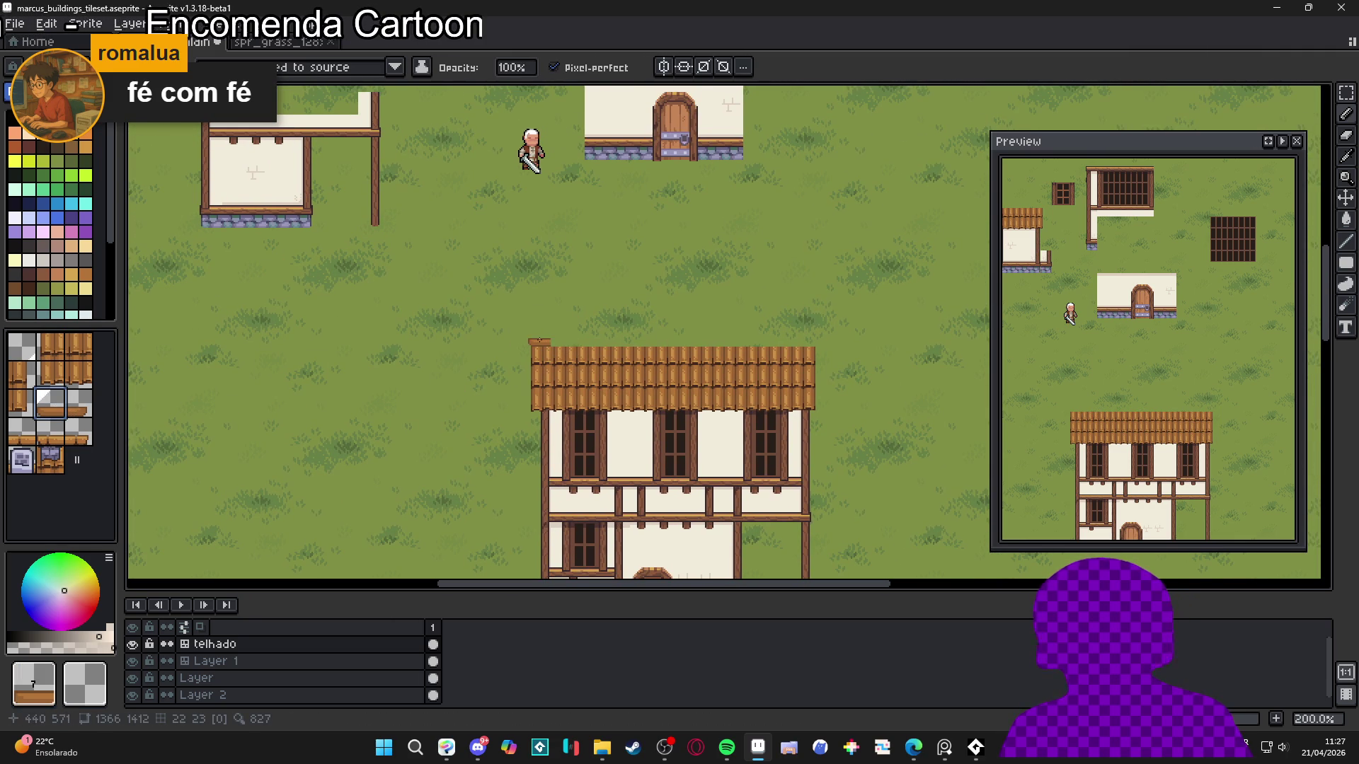
click(539, 341)
click(63, 437)
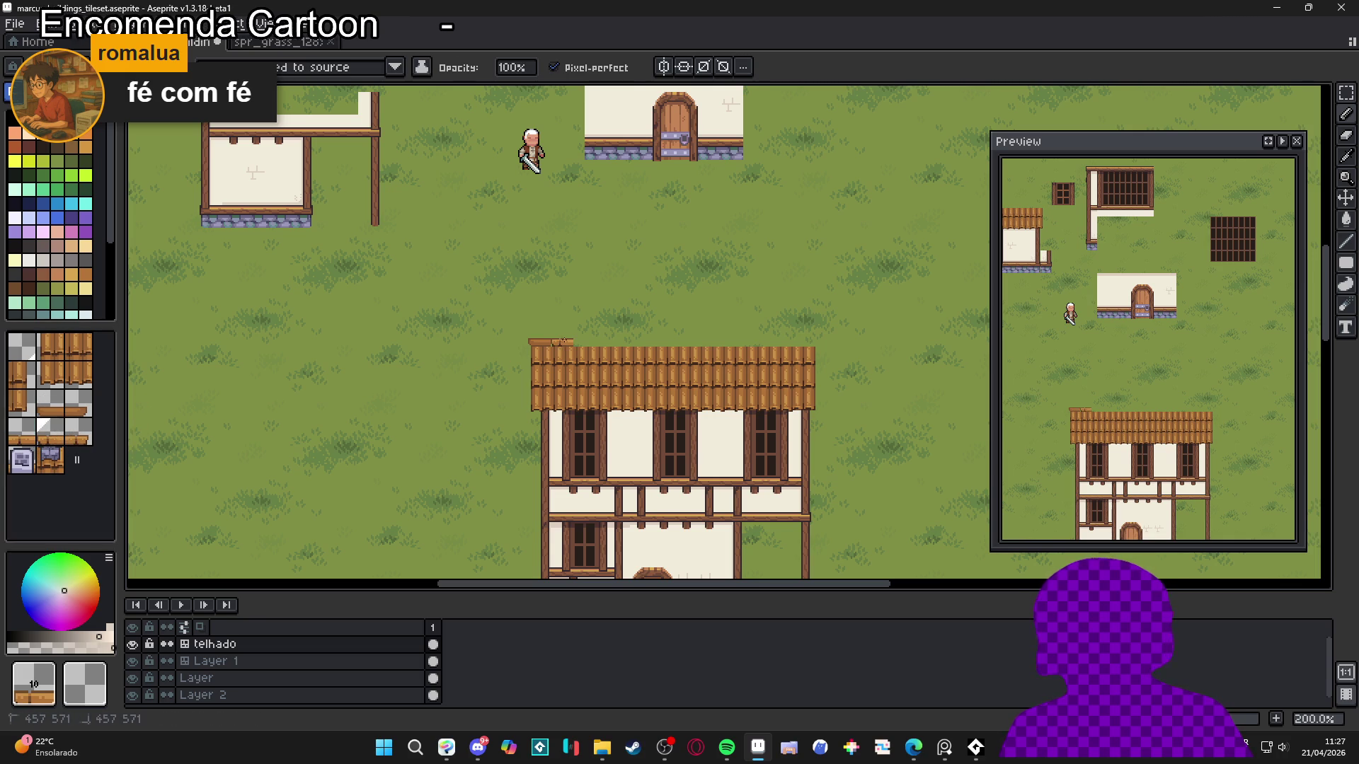
key(ctrl+z)
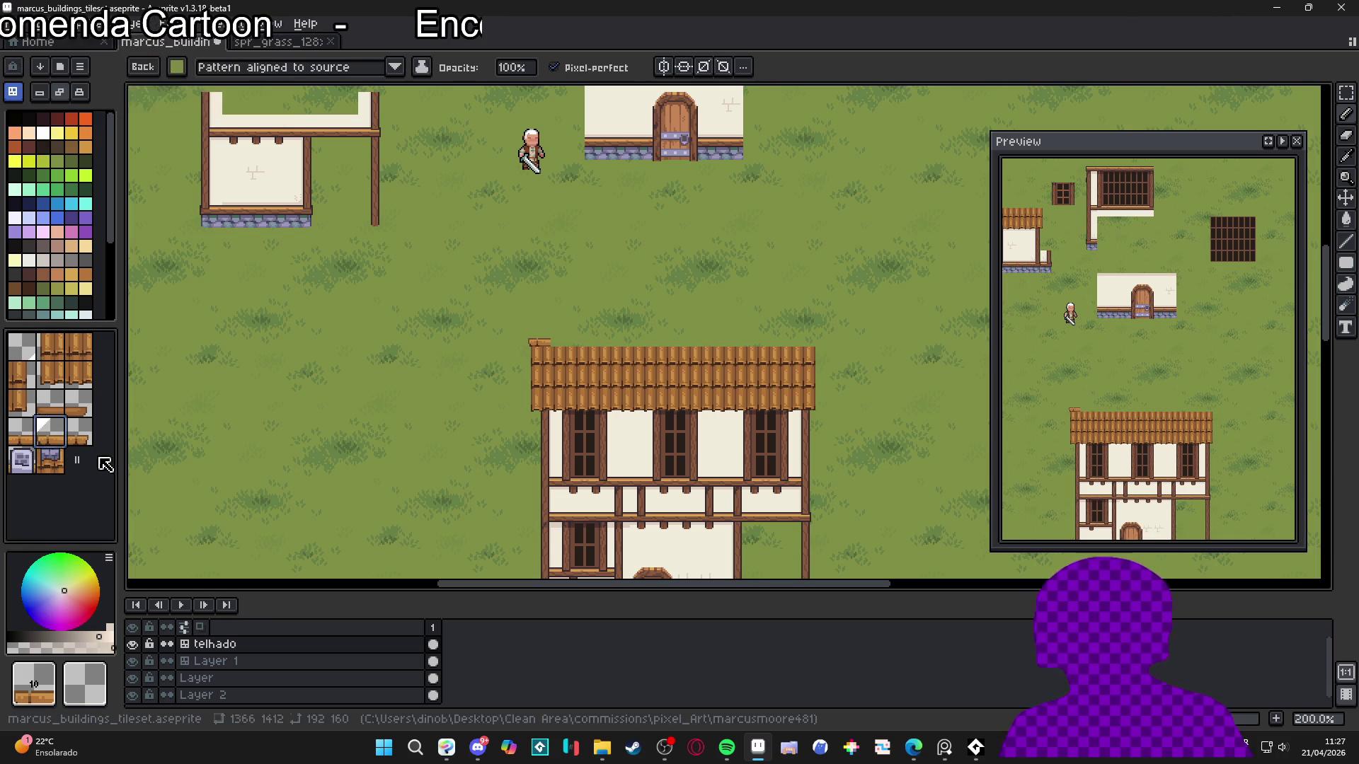
click(89, 402)
scroll(542, 310, up, 3)
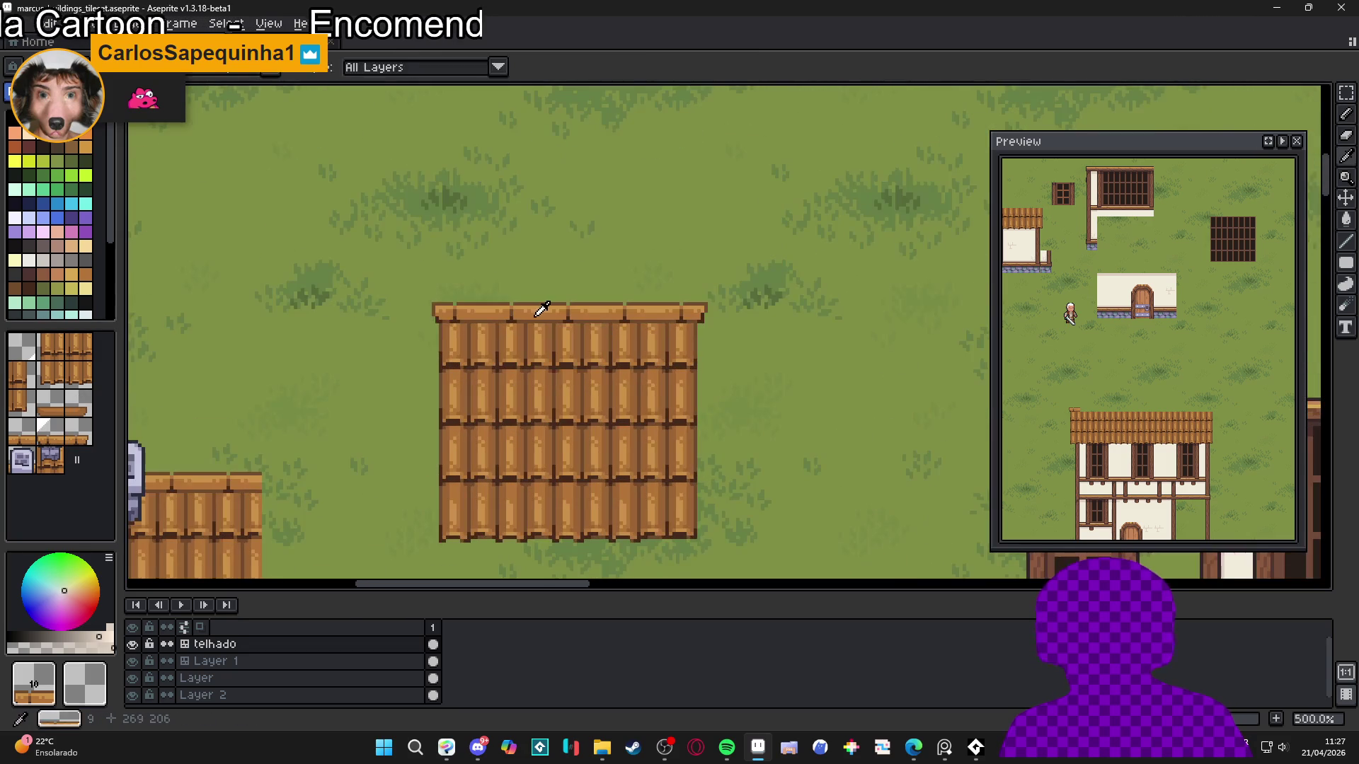
scroll(542, 310, down, 5)
scroll(674, 382, up, 3)
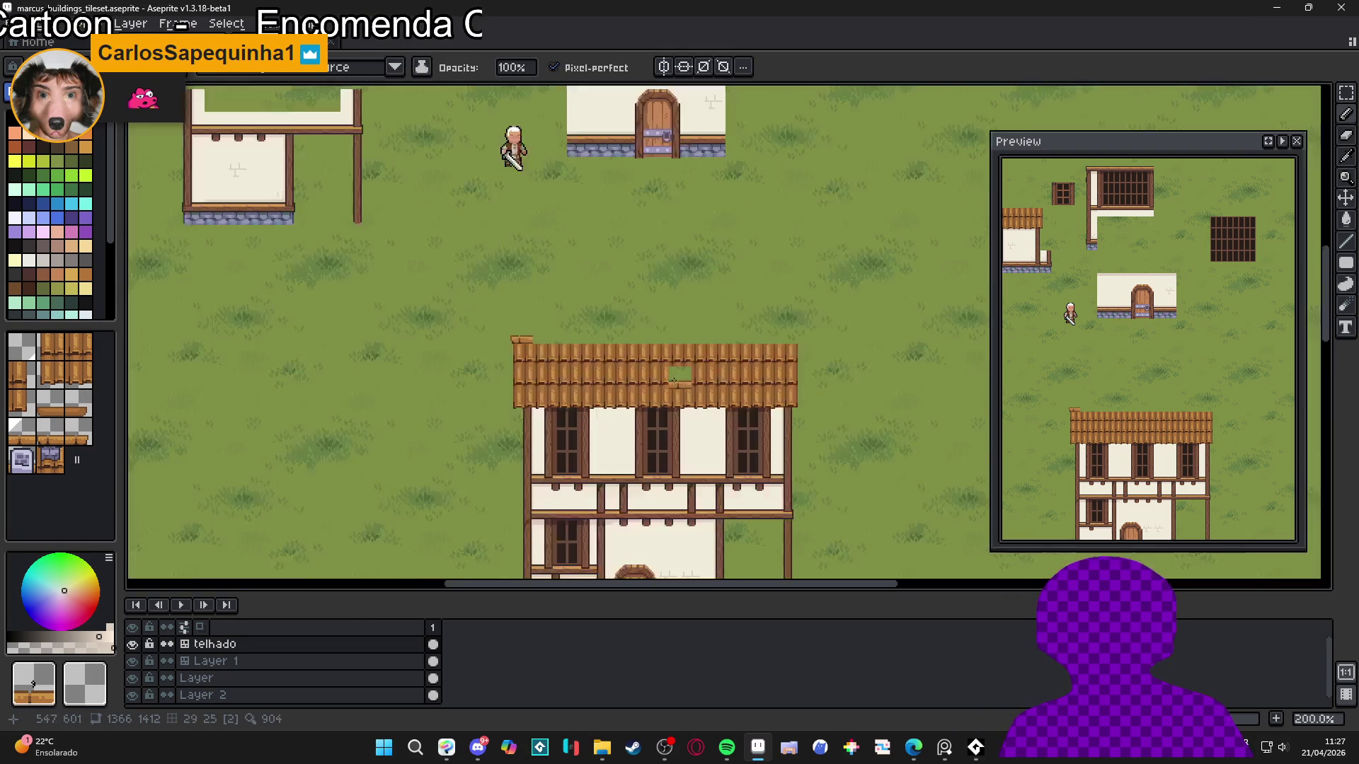
scroll(623, 380, up, 1)
drag(511, 322, 842, 325)
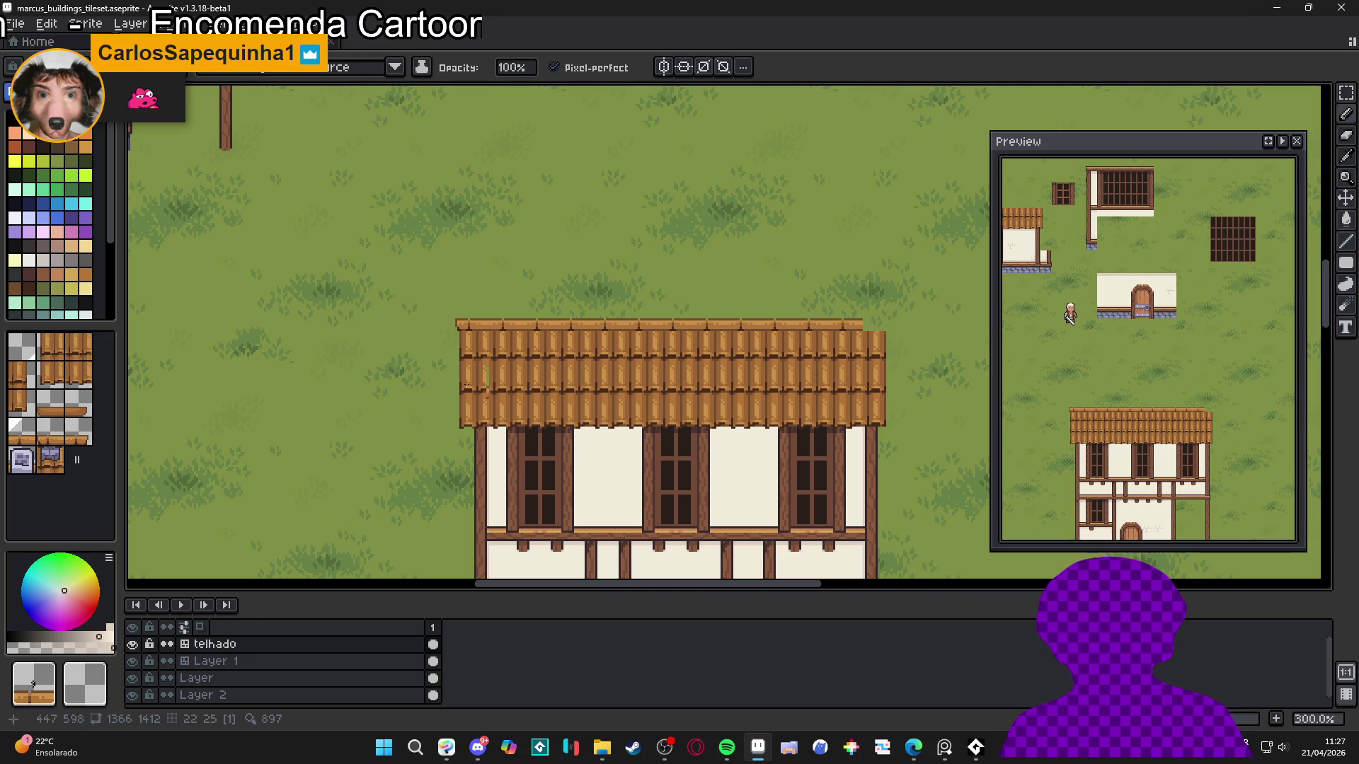
click(78, 432)
click(885, 324)
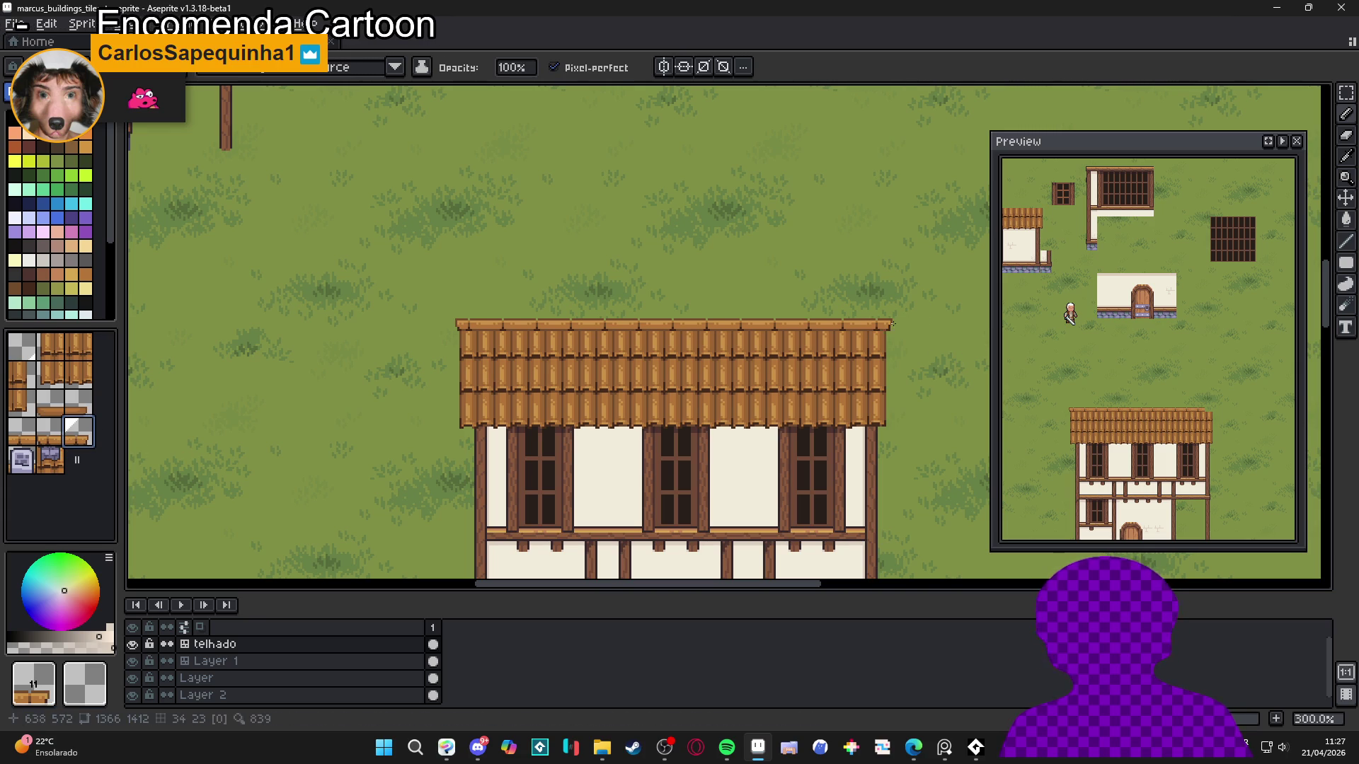
scroll(888, 326, down, 1)
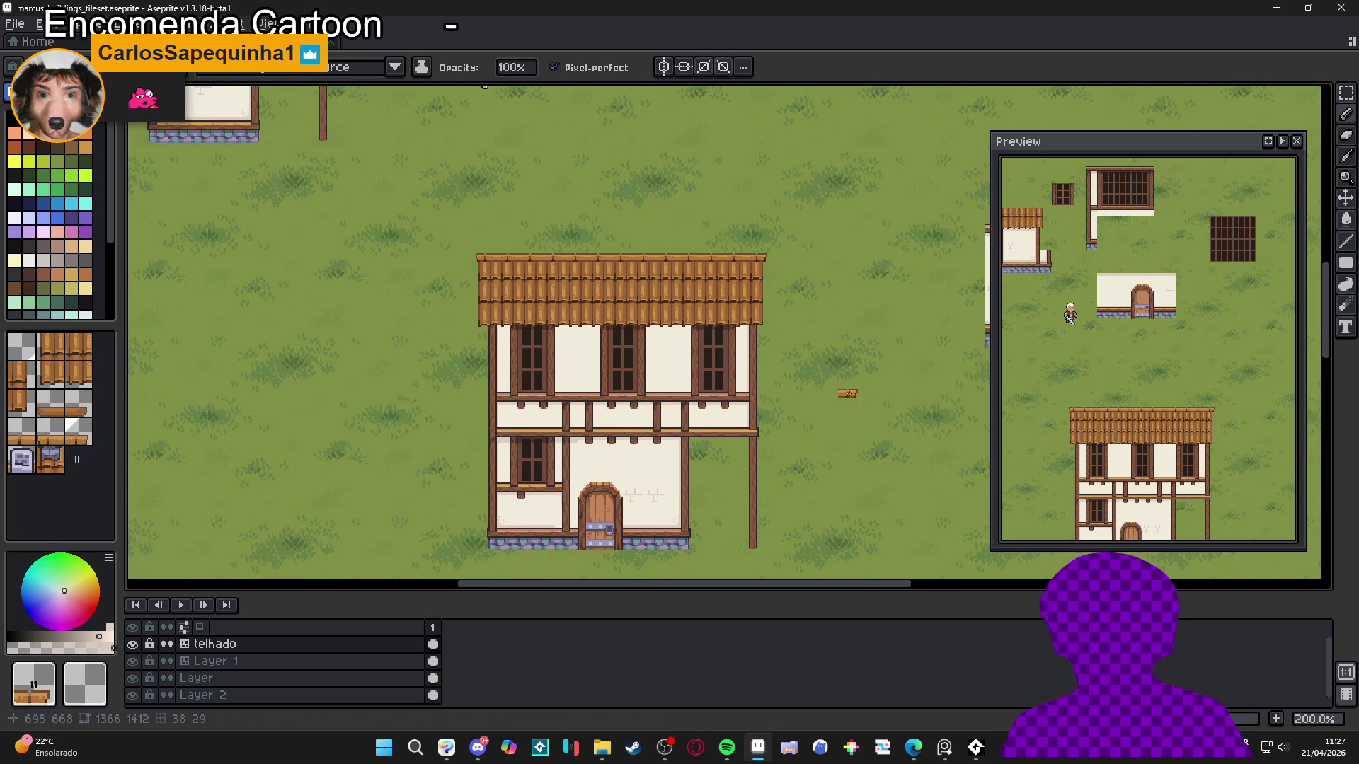
Pick the grey plaque tile and place it at the centre of the roof ridge
scroll(849, 394, down, 1)
scroll(850, 394, up, 1)
scroll(839, 432, down, 1)
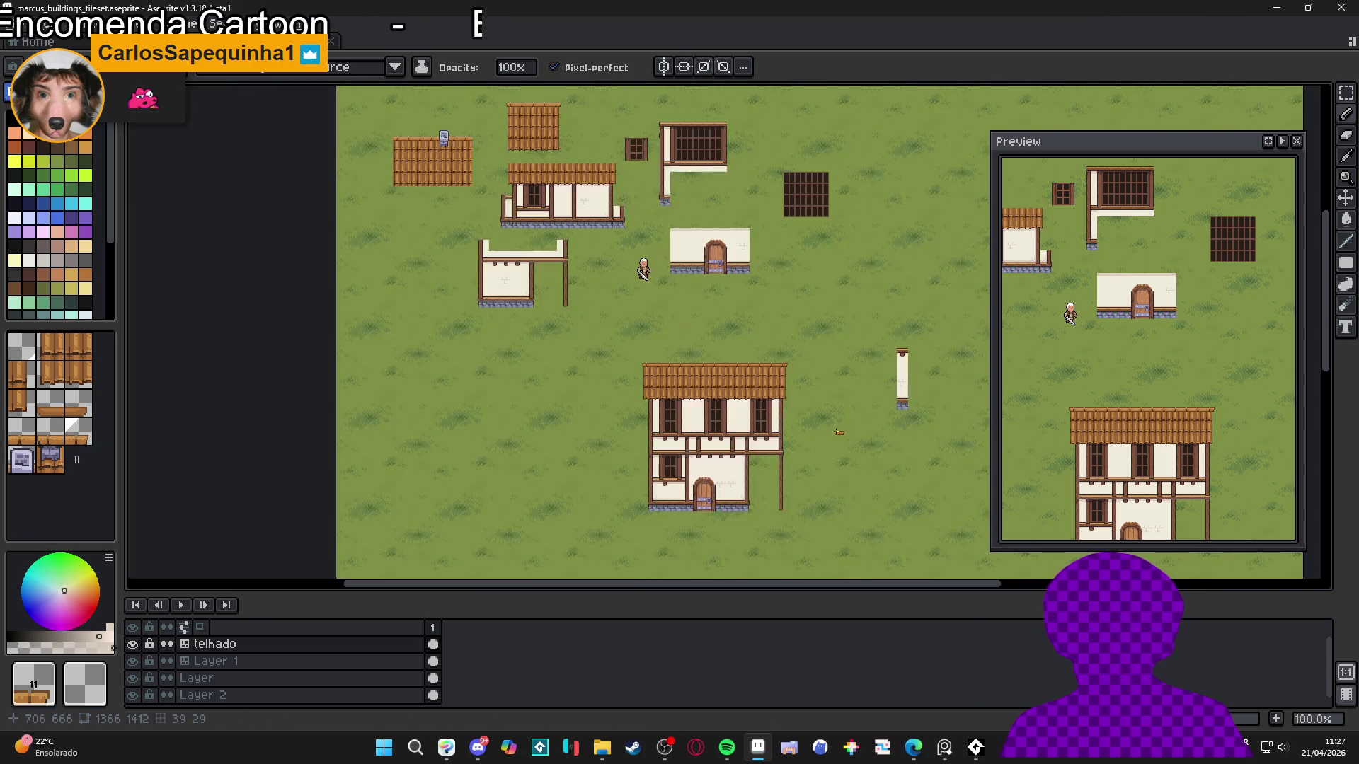
scroll(838, 432, up, 1)
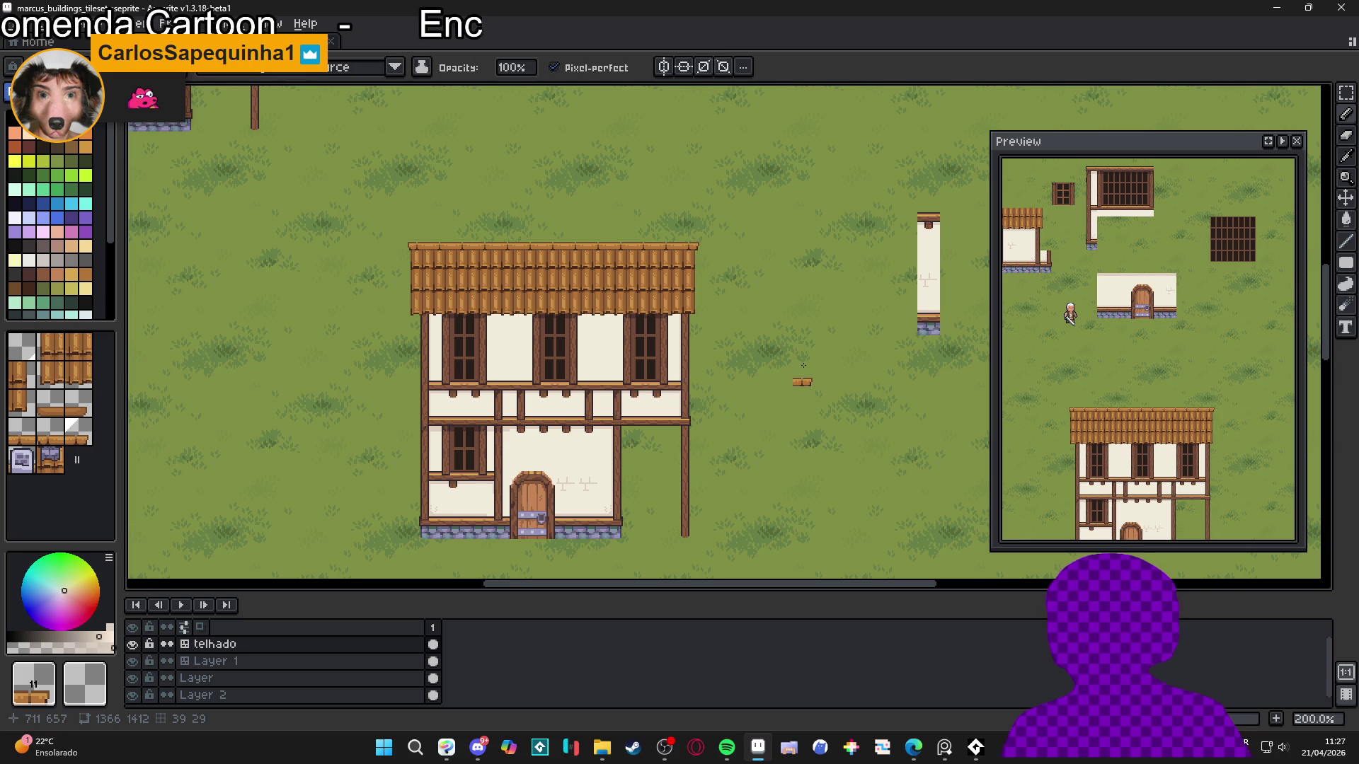
scroll(594, 294, up, 5)
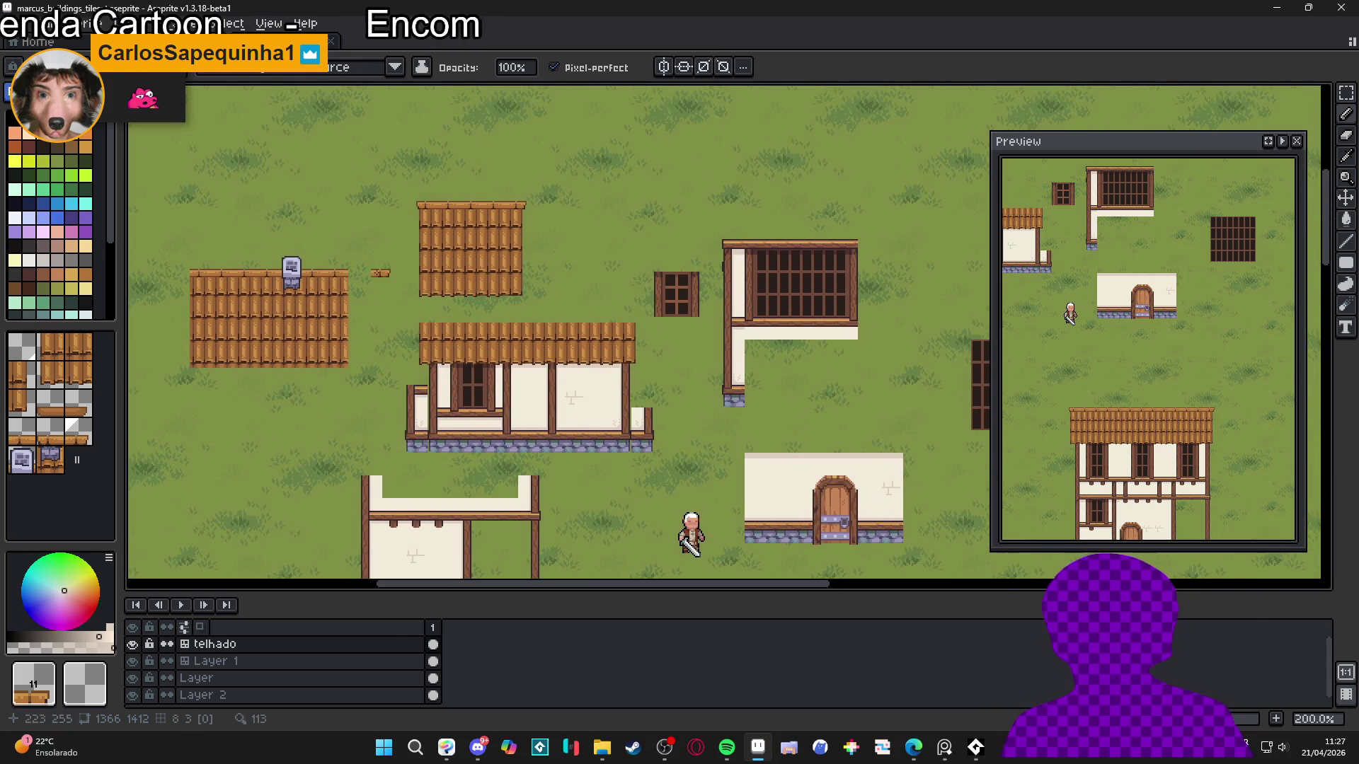
alt+click(289, 259)
scroll(382, 290, down, 1)
scroll(536, 379, up, 2)
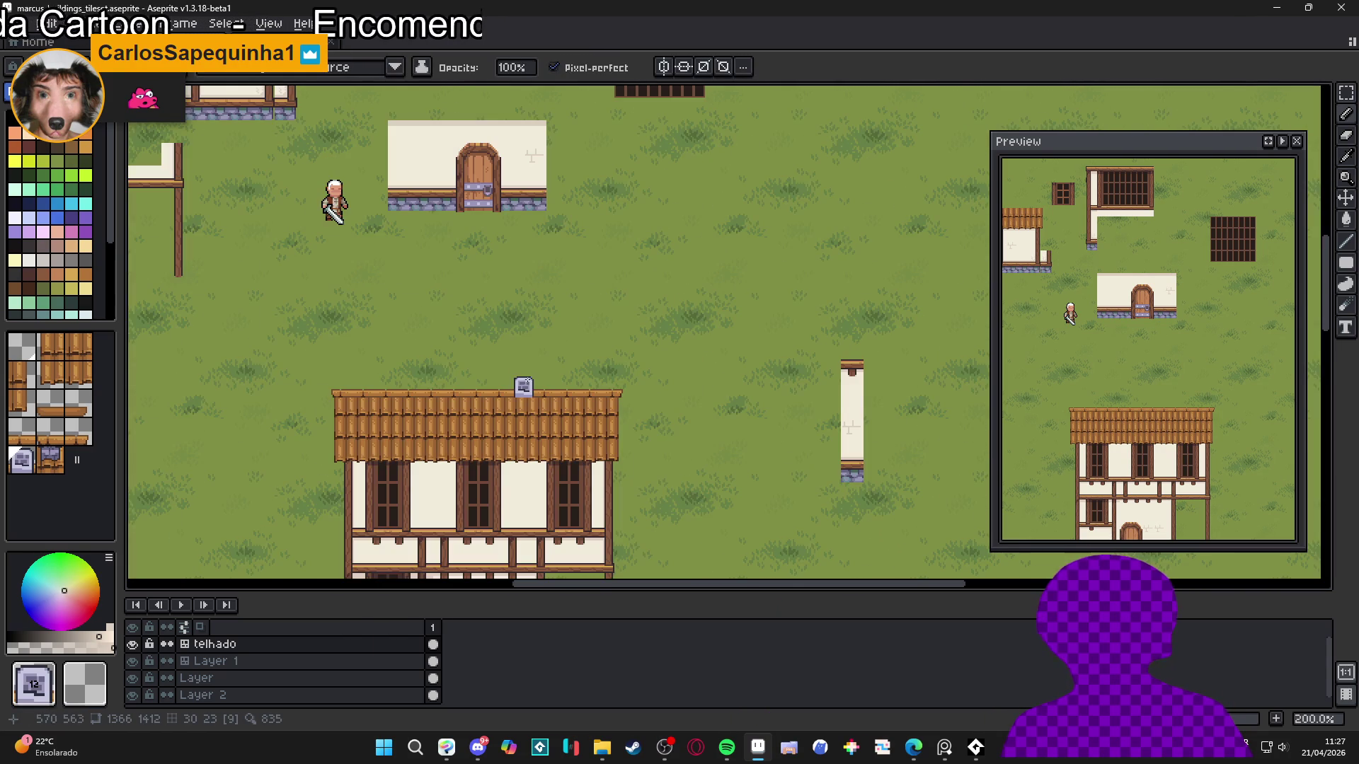
scroll(523, 379, down, 1)
mouse_move(581, 300)
mouse_down()
mouse_move(629, 229)
mouse_move(643, 237)
mouse_move(658, 364)
mouse_move(718, 419)
mouse_up()
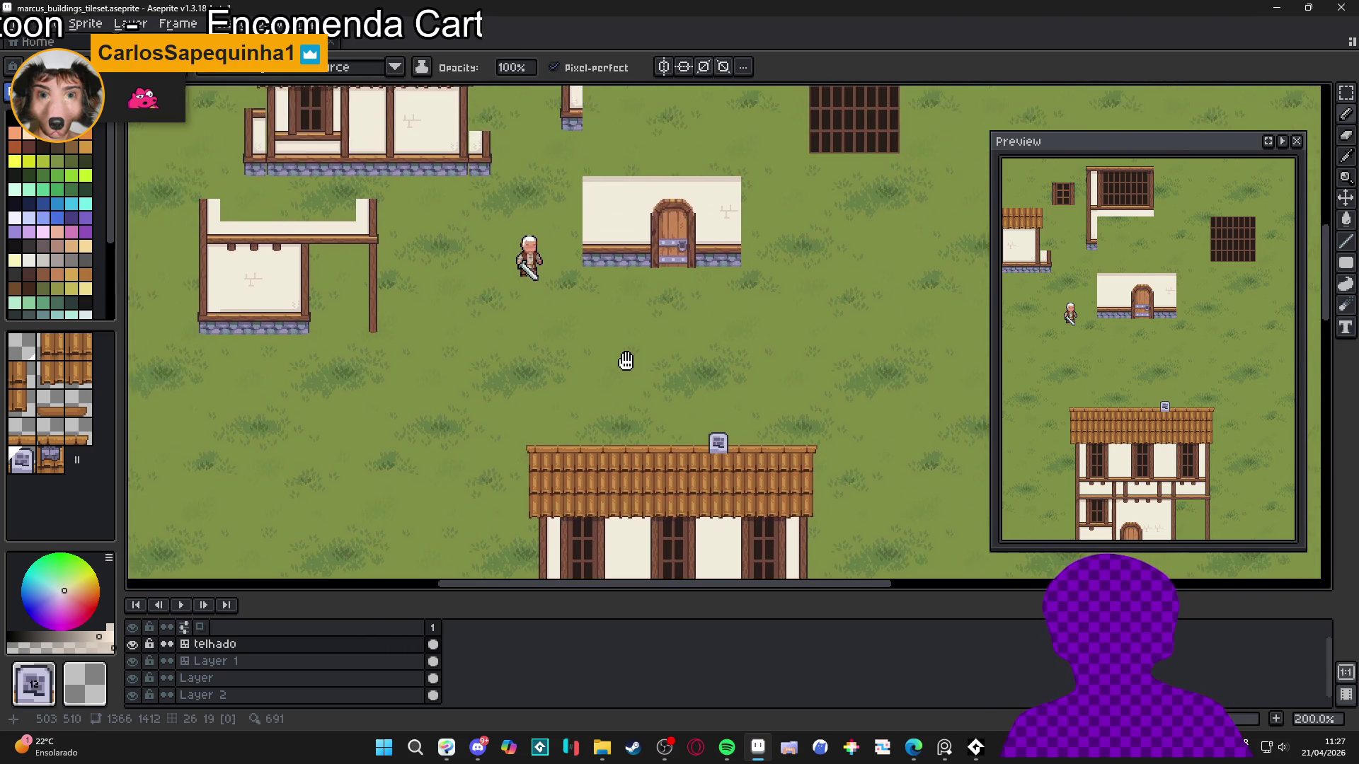
drag(281, 212, 425, 394)
alt+click(282, 184)
scroll(283, 185, down, 1)
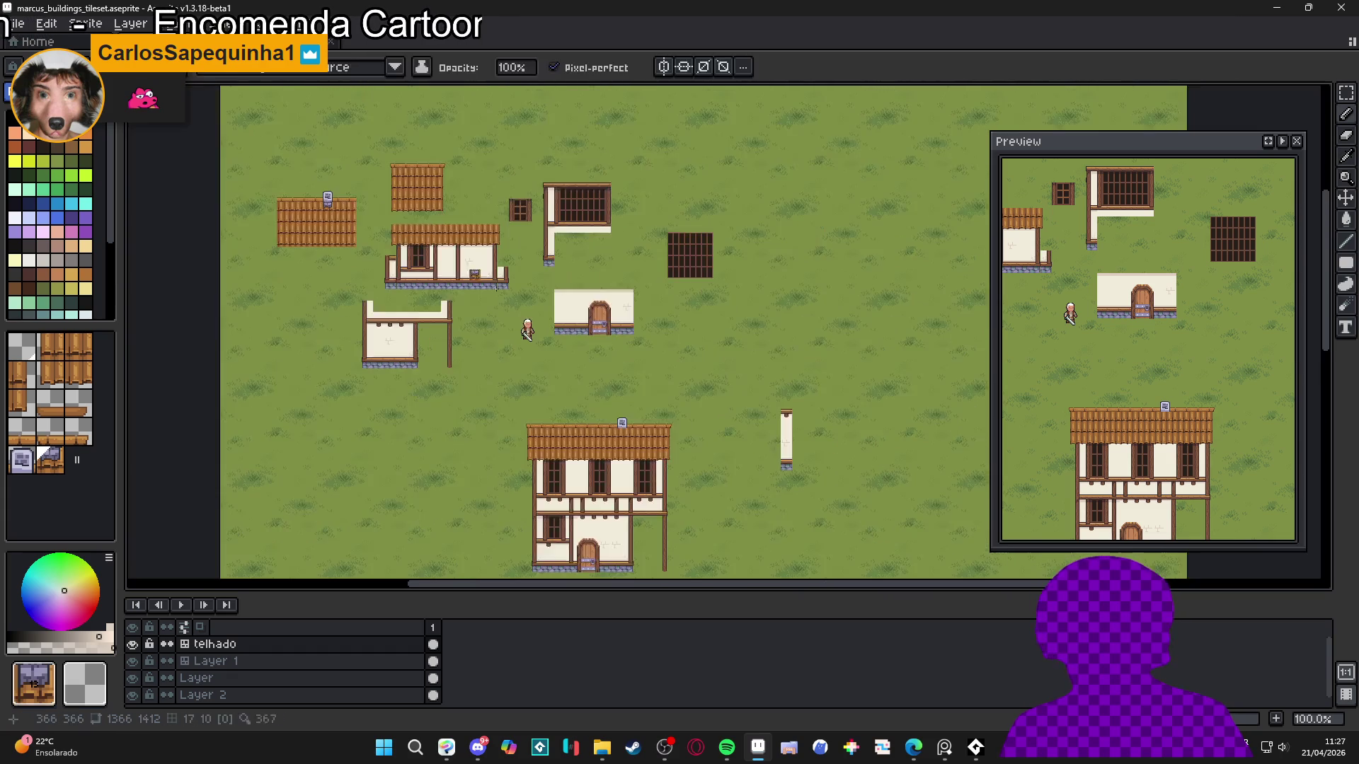
drag(632, 438, 581, 318)
scroll(581, 312, up, 1)
scroll(608, 346, down, 1)
drag(653, 340, 672, 347)
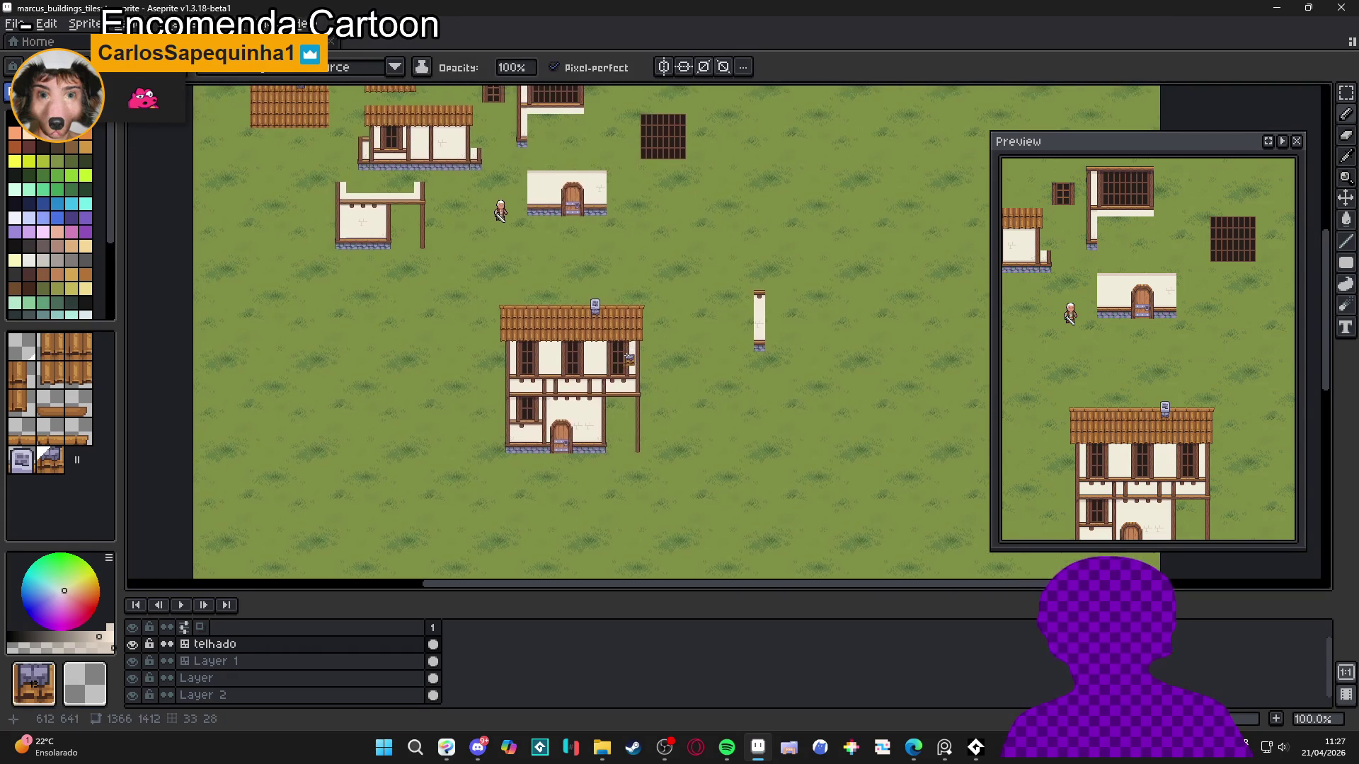
scroll(662, 347, up, 1)
scroll(786, 365, down, 1)
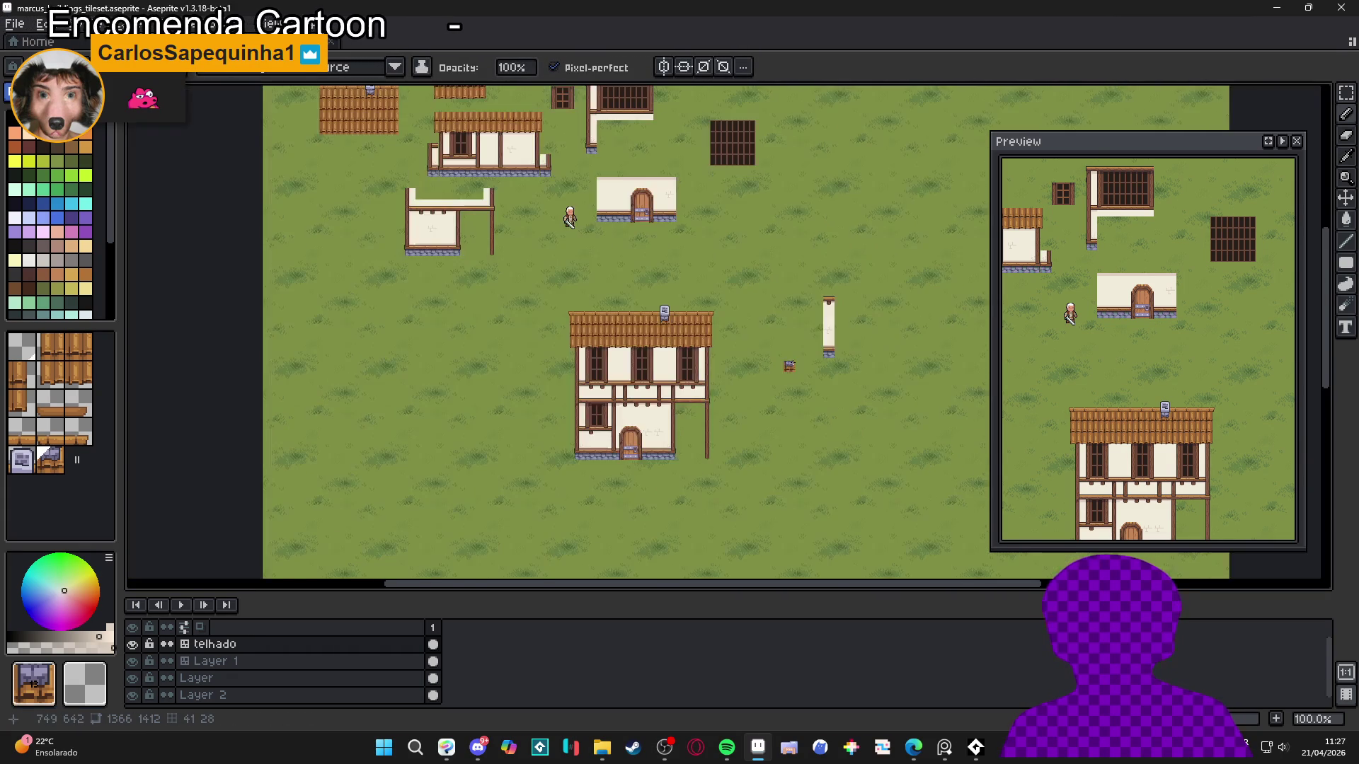
scroll(680, 372, up, 1)
scroll(685, 377, down, 1)
scroll(695, 421, up, 1)
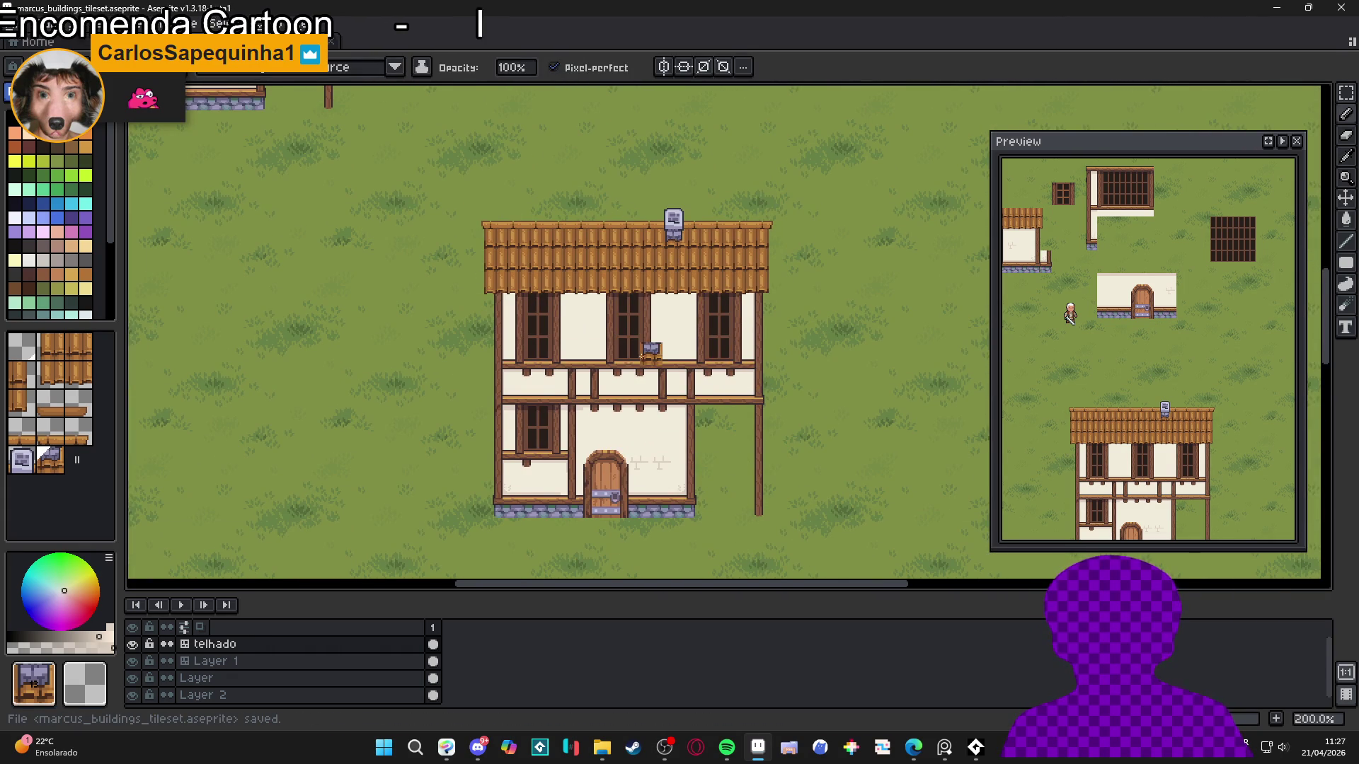
scroll(657, 421, down, 1)
scroll(642, 385, up, 1)
Save the tileset file and centre the two-storey house in view
key(ctrl+s)
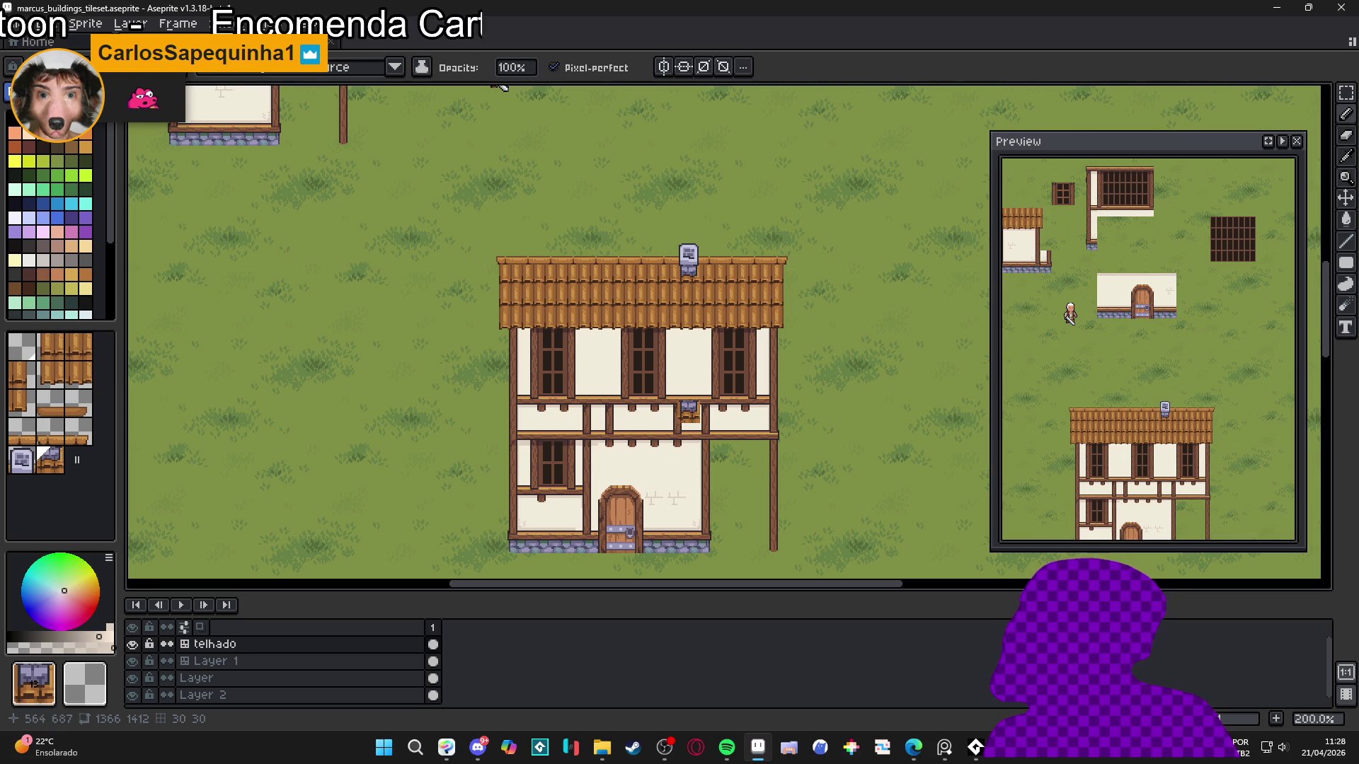
drag(757, 364, 773, 385)
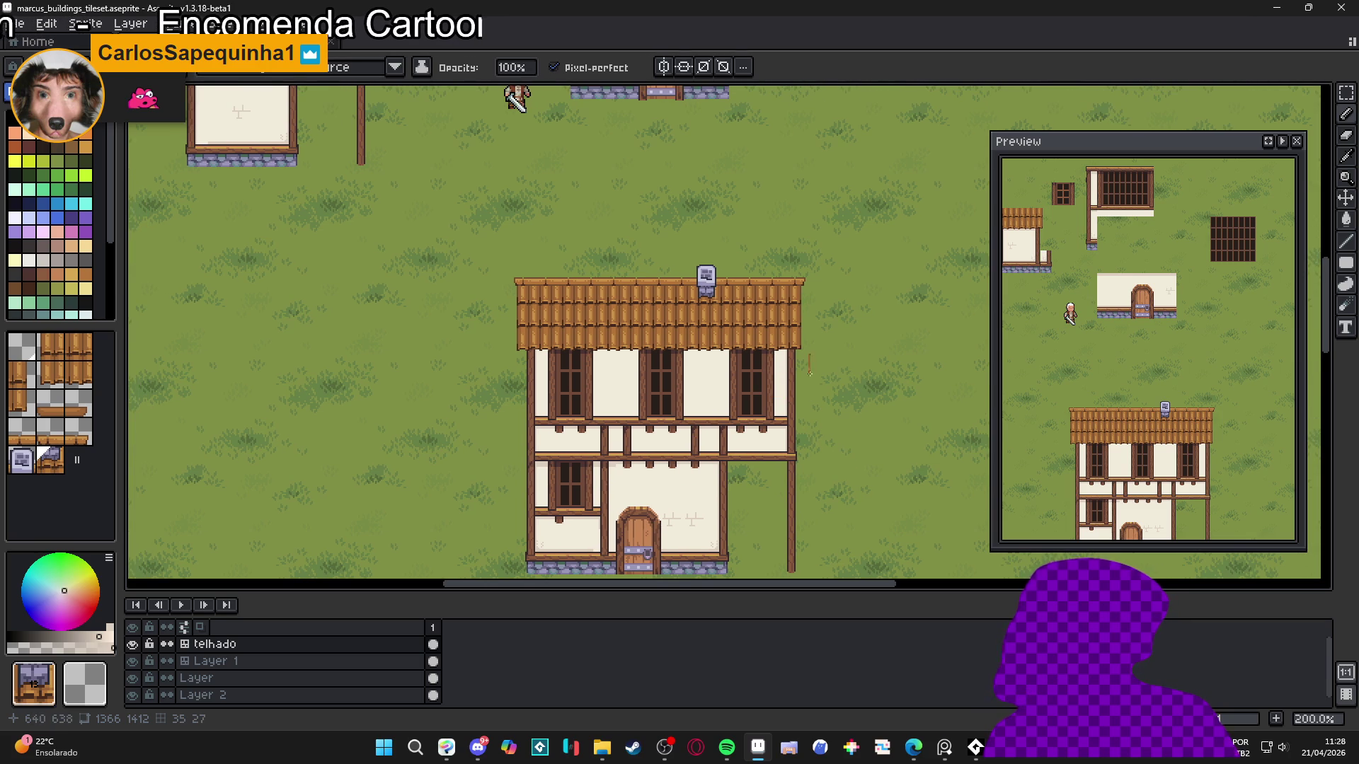
mouse_move(615, 274)
mouse_down()
mouse_move(659, 313)
mouse_move(644, 397)
mouse_up()
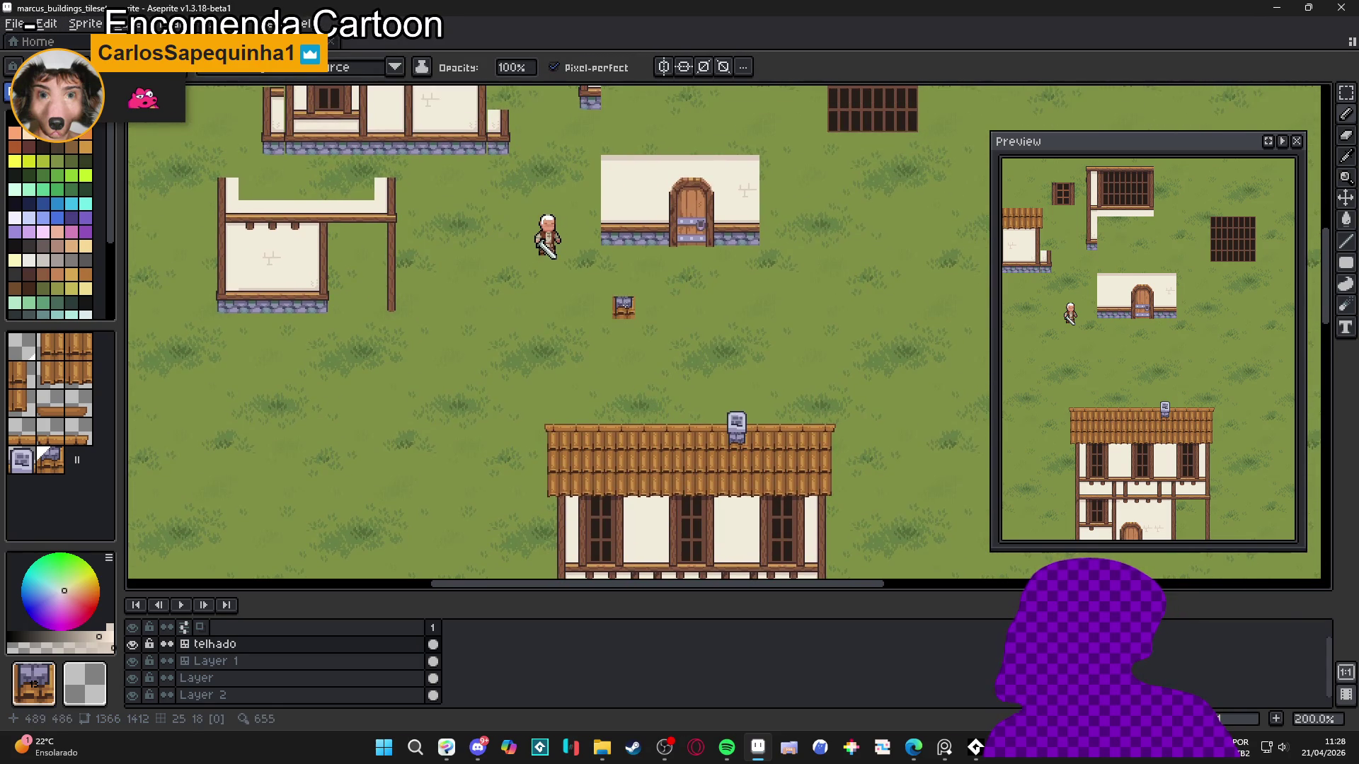
scroll(623, 308, down, 2)
scroll(606, 307, up, 2)
drag(606, 306, 587, 251)
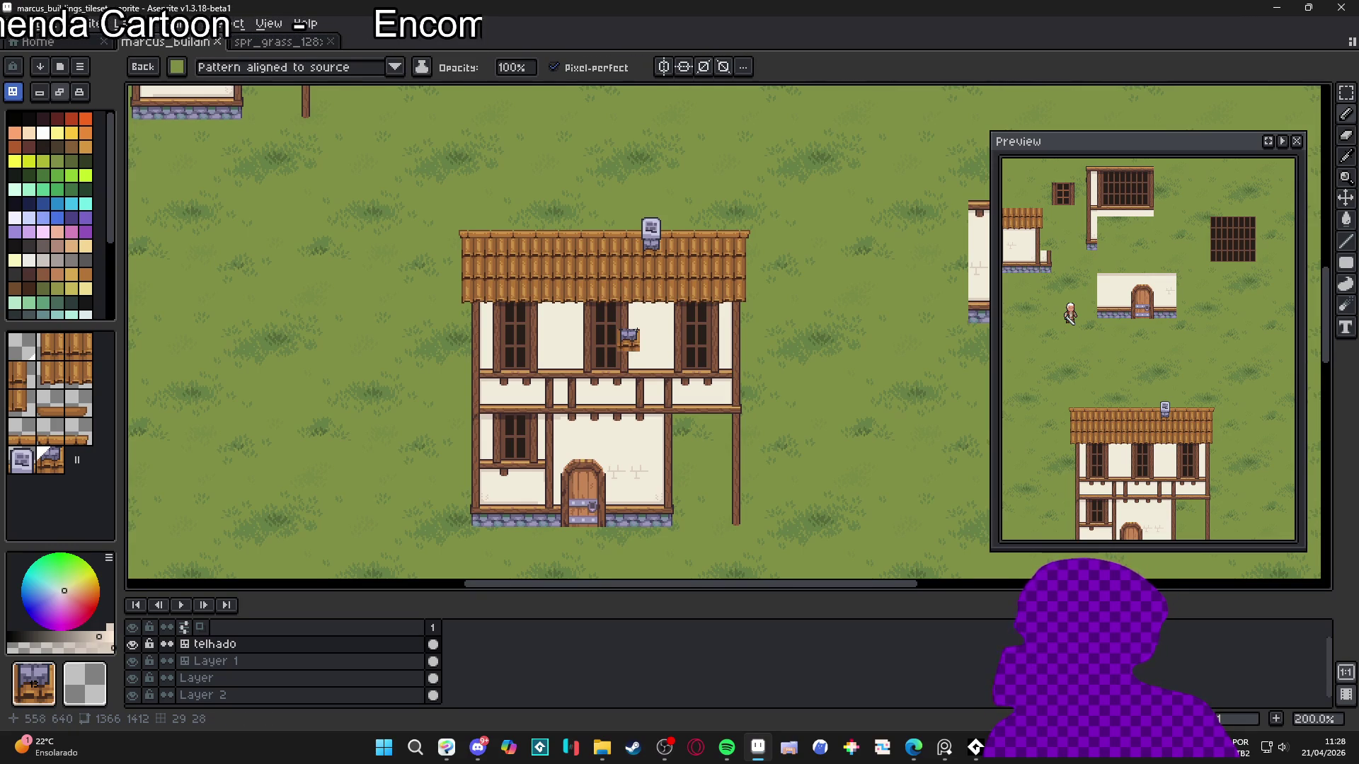
In pixel mode with the grid shown, sample beige and draw a short stroke beside the upper-left window
key(Tab)
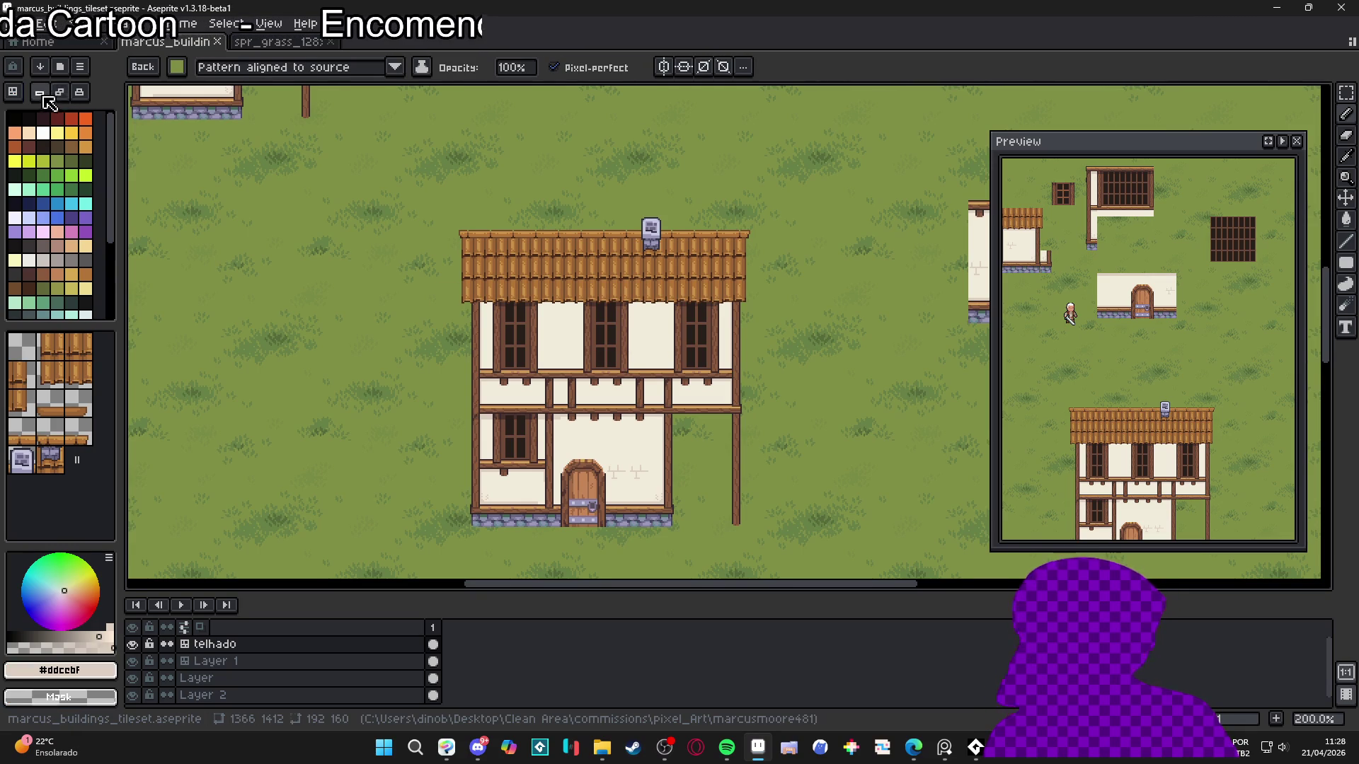
scroll(382, 283, up, 4)
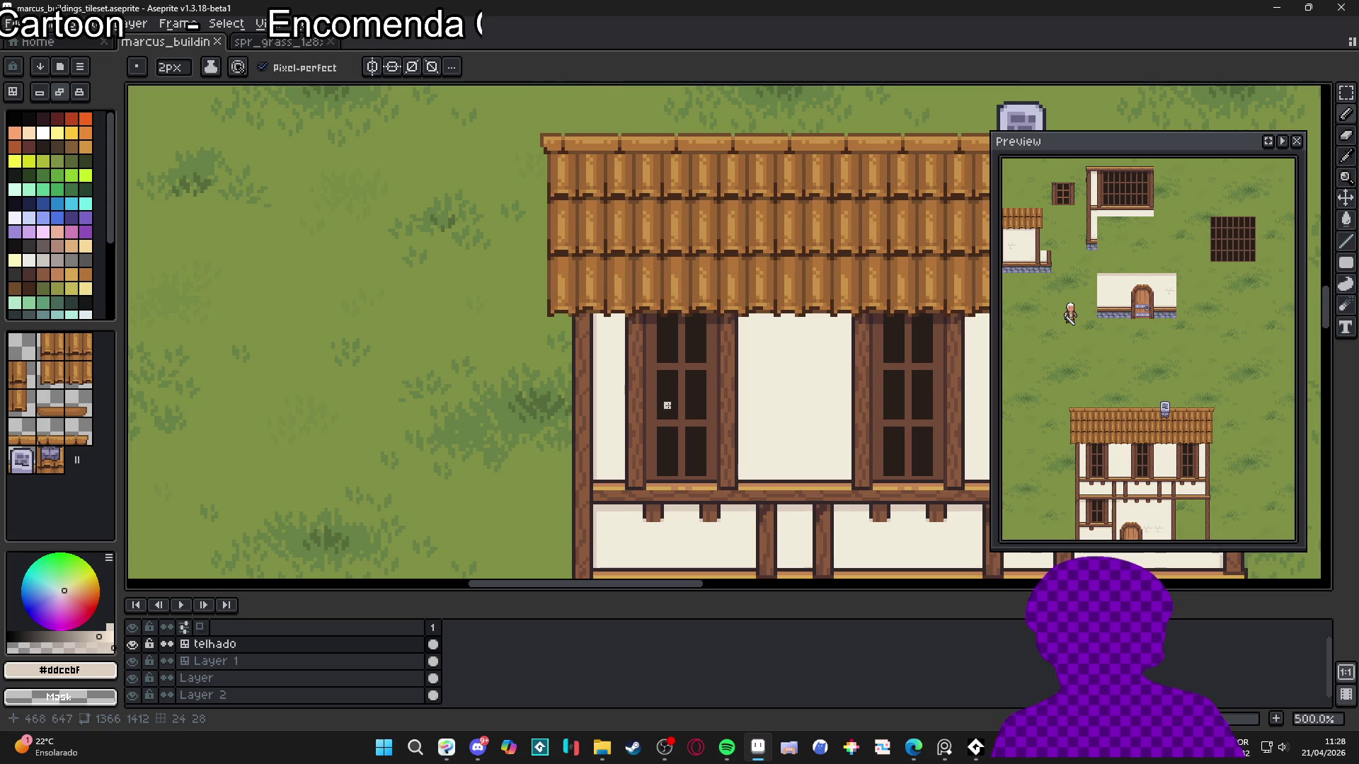
drag(664, 404, 581, 408)
scroll(495, 425, up, 3)
key(i)
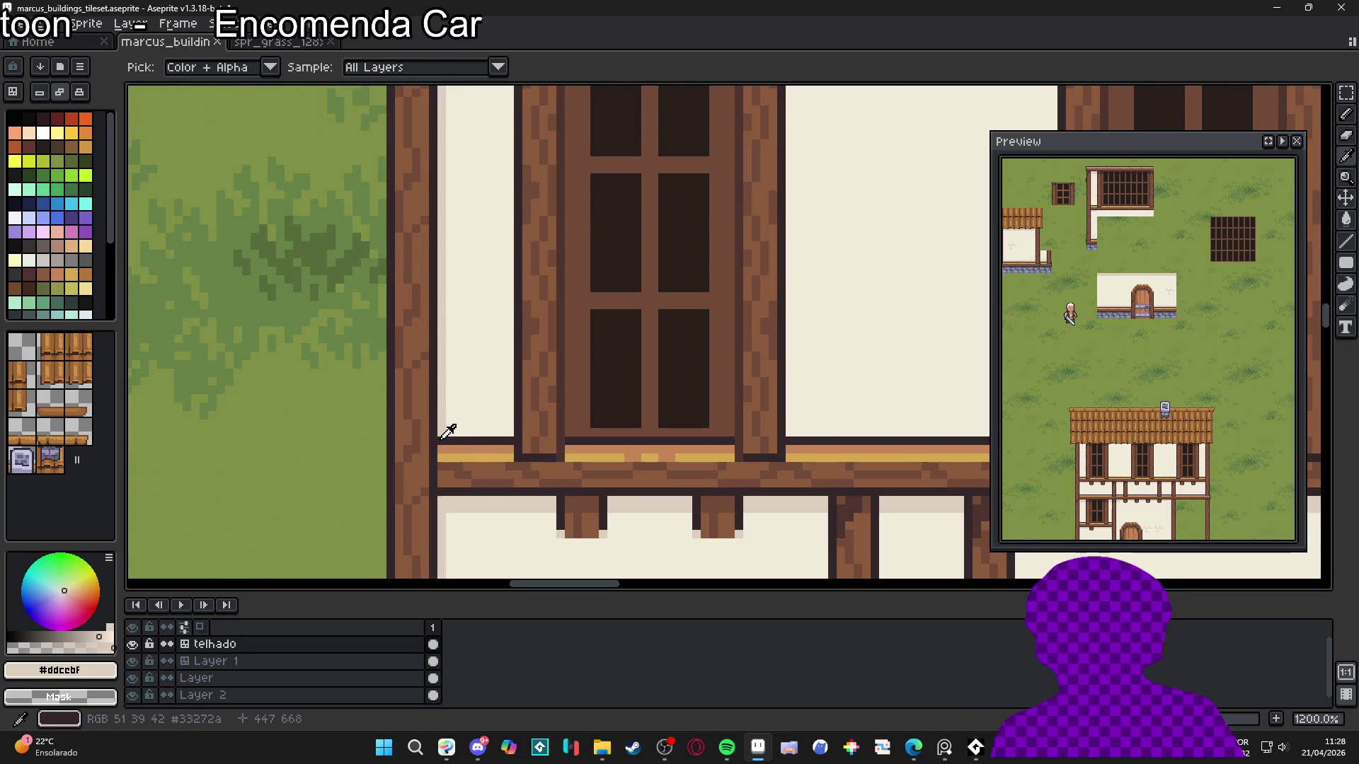
key(b)
scroll(460, 432, down, 3)
key(ctrl+apostrophe)
scroll(460, 432, up, 3)
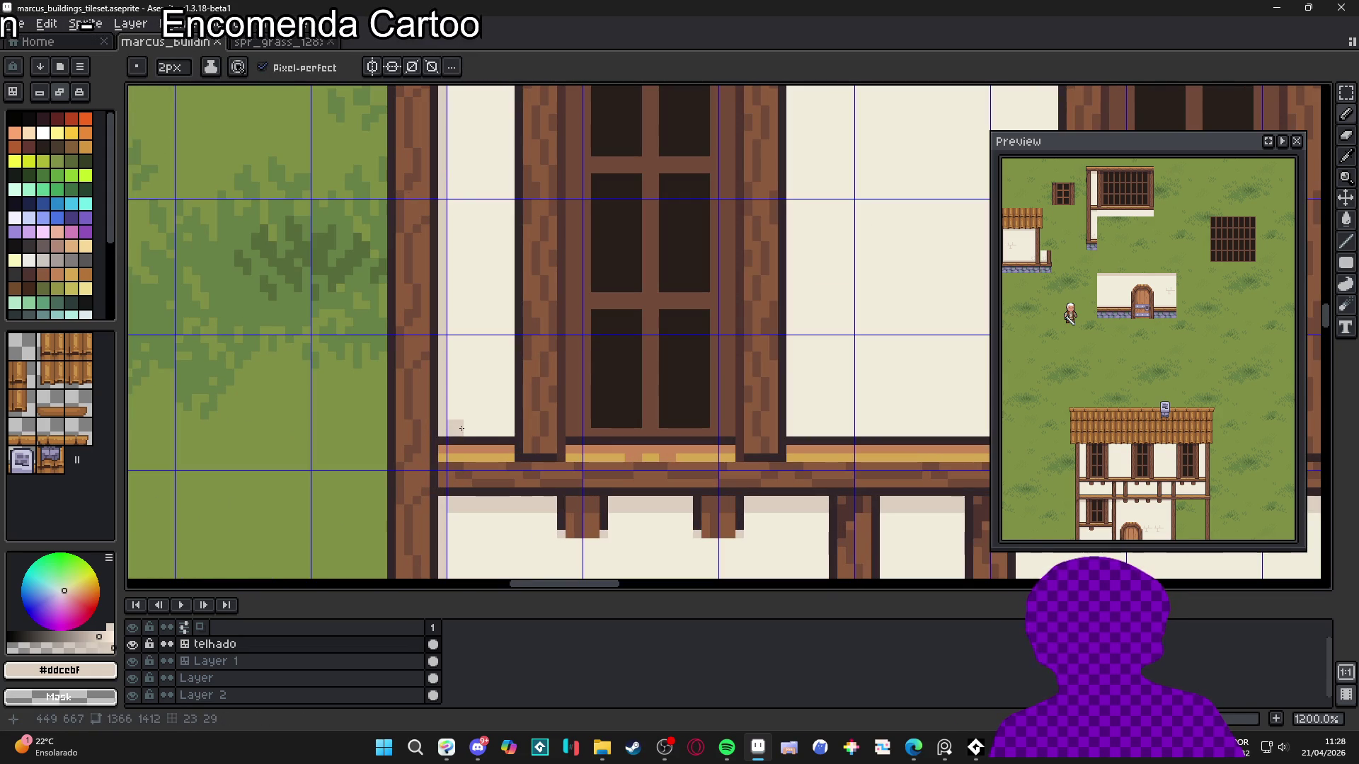
mouse_move(459, 428)
mouse_down()
mouse_move(514, 430)
mouse_move(506, 495)
mouse_up()
key(minus)
shift+click(517, 117)
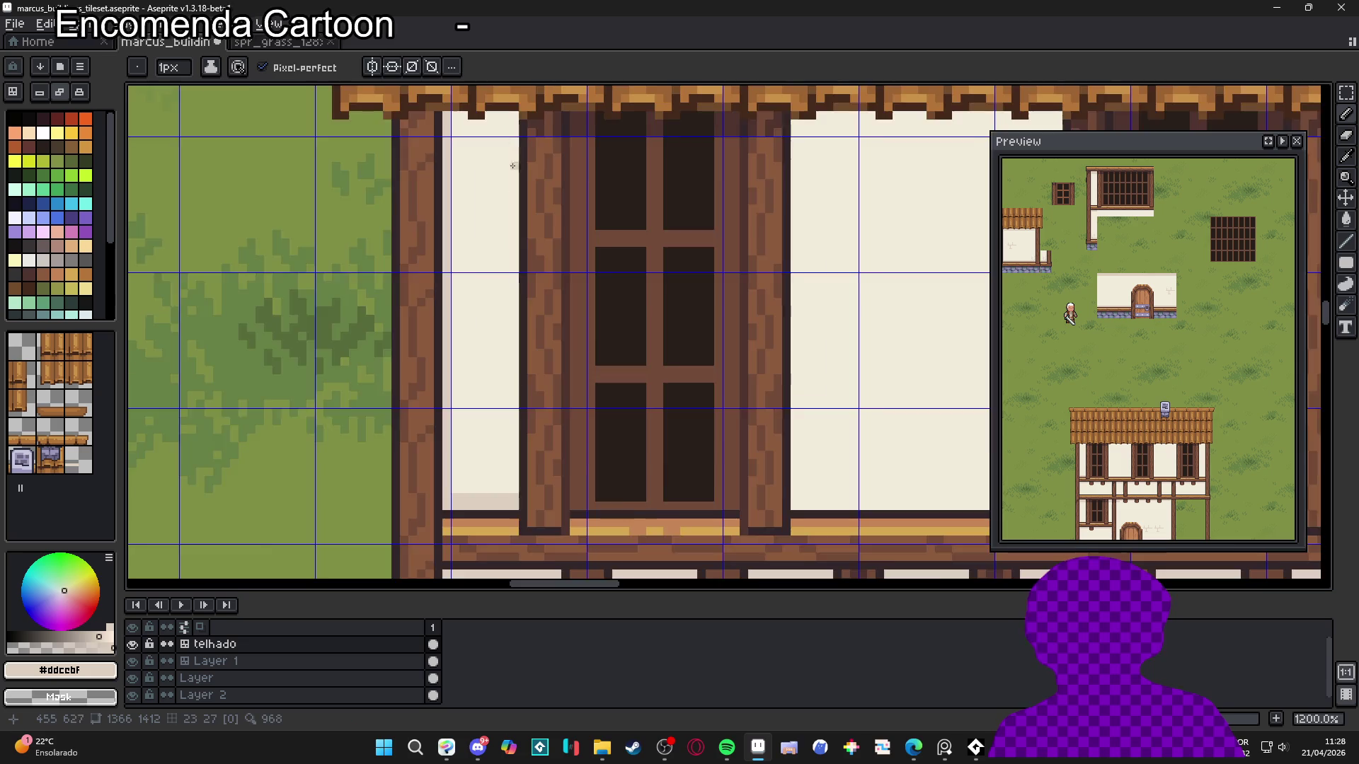
scroll(524, 156, down, 4)
key(ctrl+z)
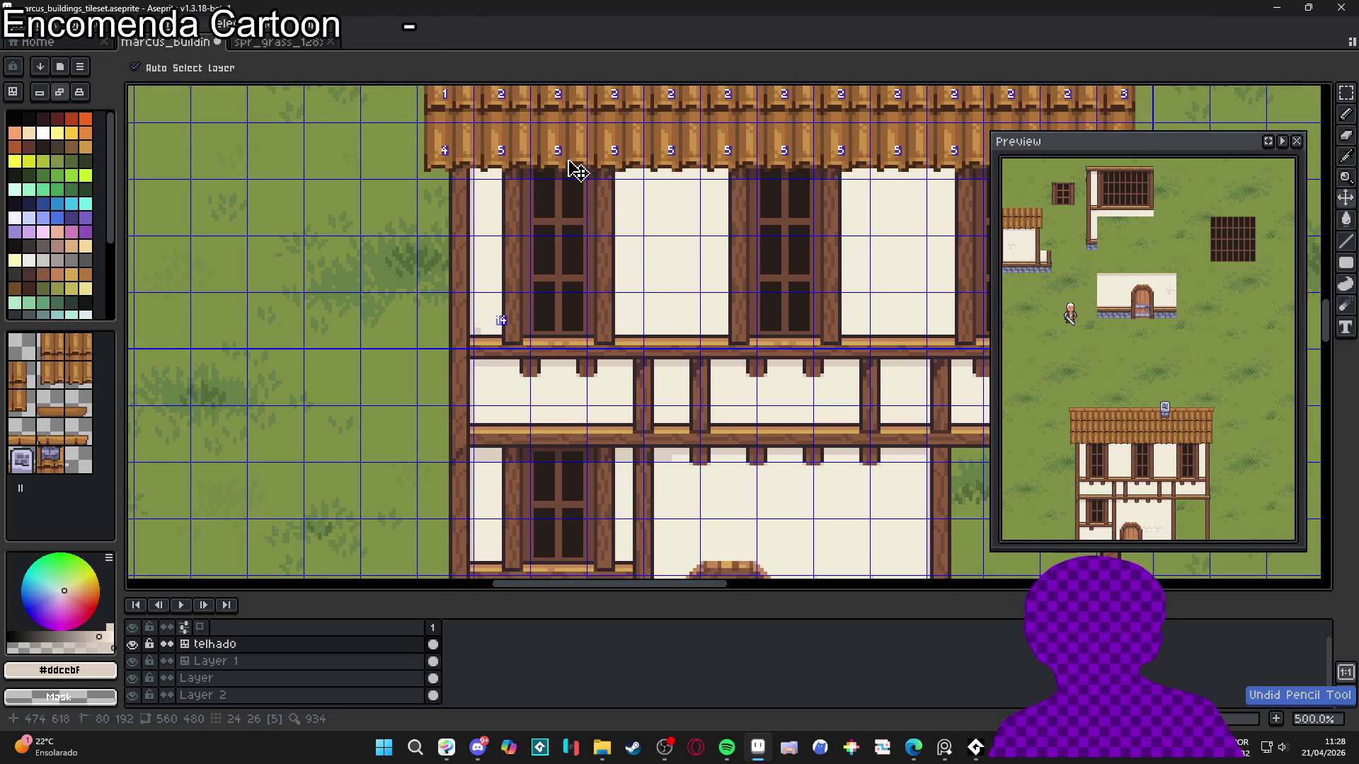
Hide the telhado layer and paint a 2px beige strip along the wall panel's bottom on Layer 1
click(138, 644)
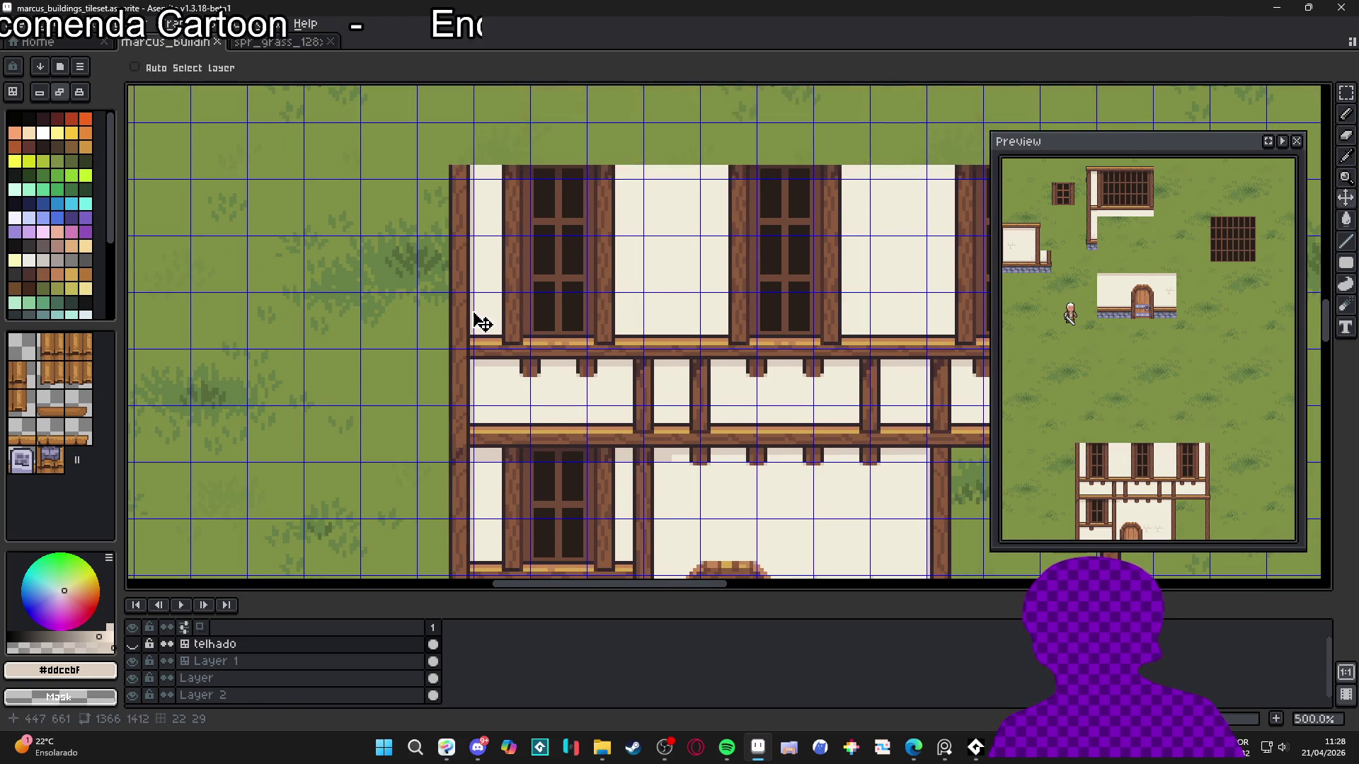
scroll(485, 382, up, 3)
ctrl+click(515, 445)
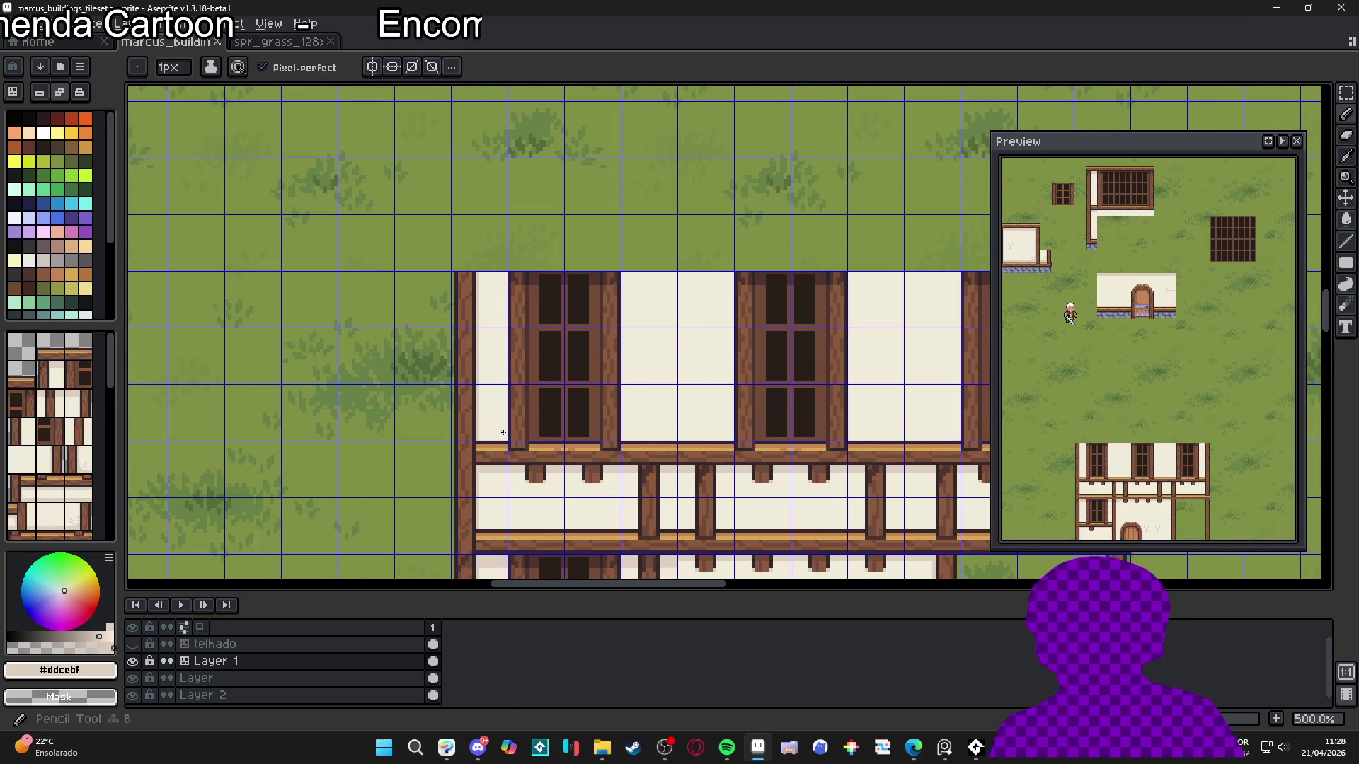
scroll(509, 446, up, 5)
key(plus)
drag(457, 439, 541, 440)
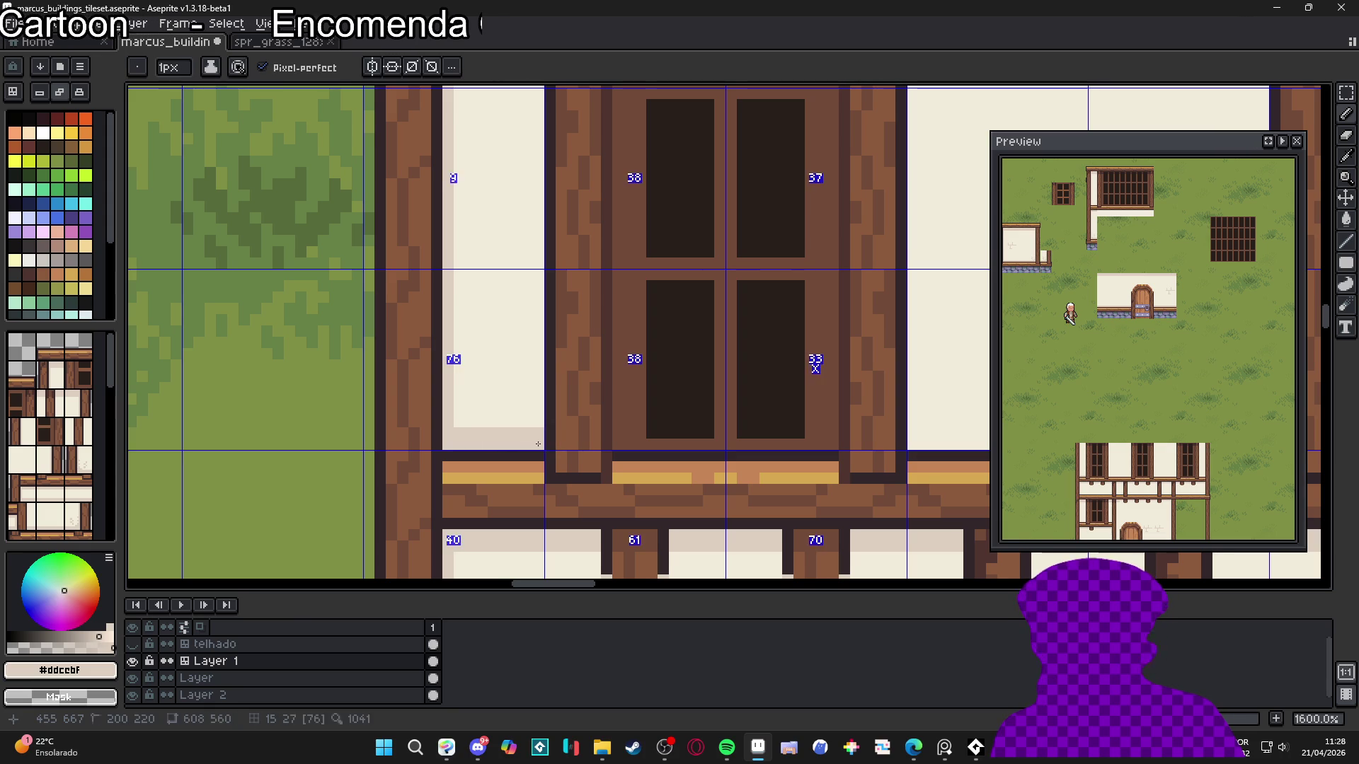
key(minus)
scroll(543, 395, up, 3)
scroll(552, 354, up, 1)
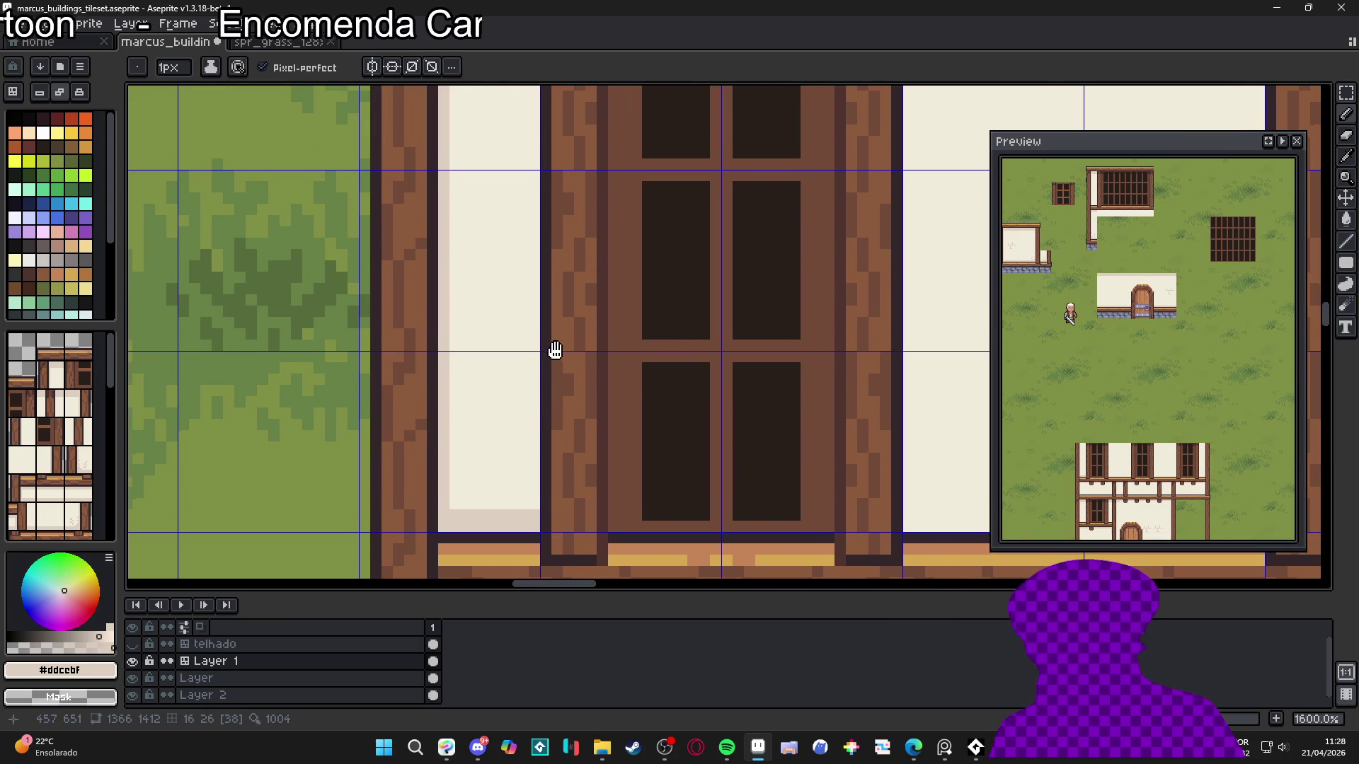
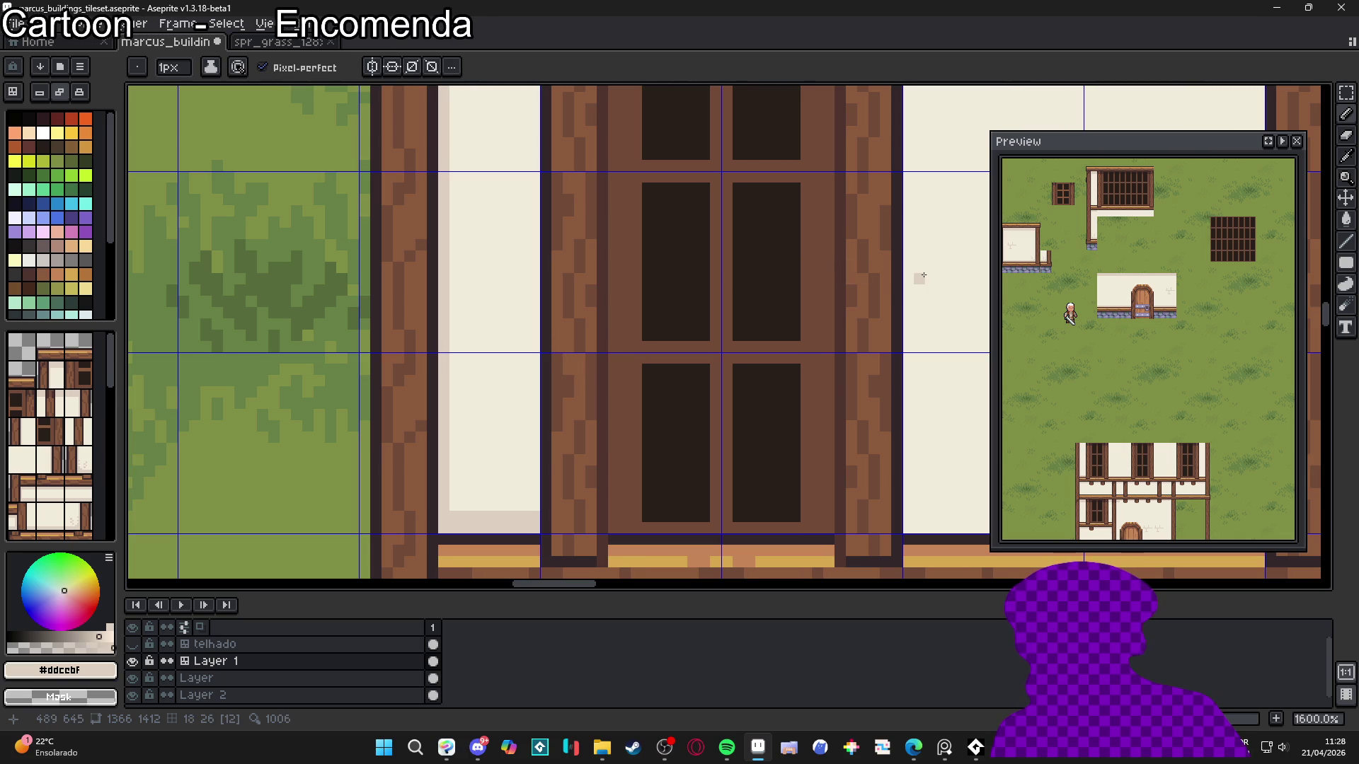
Draw #ddcebf highlights down the first upper-floor panel's left edge and along its bottom
scroll(946, 303, down, 2)
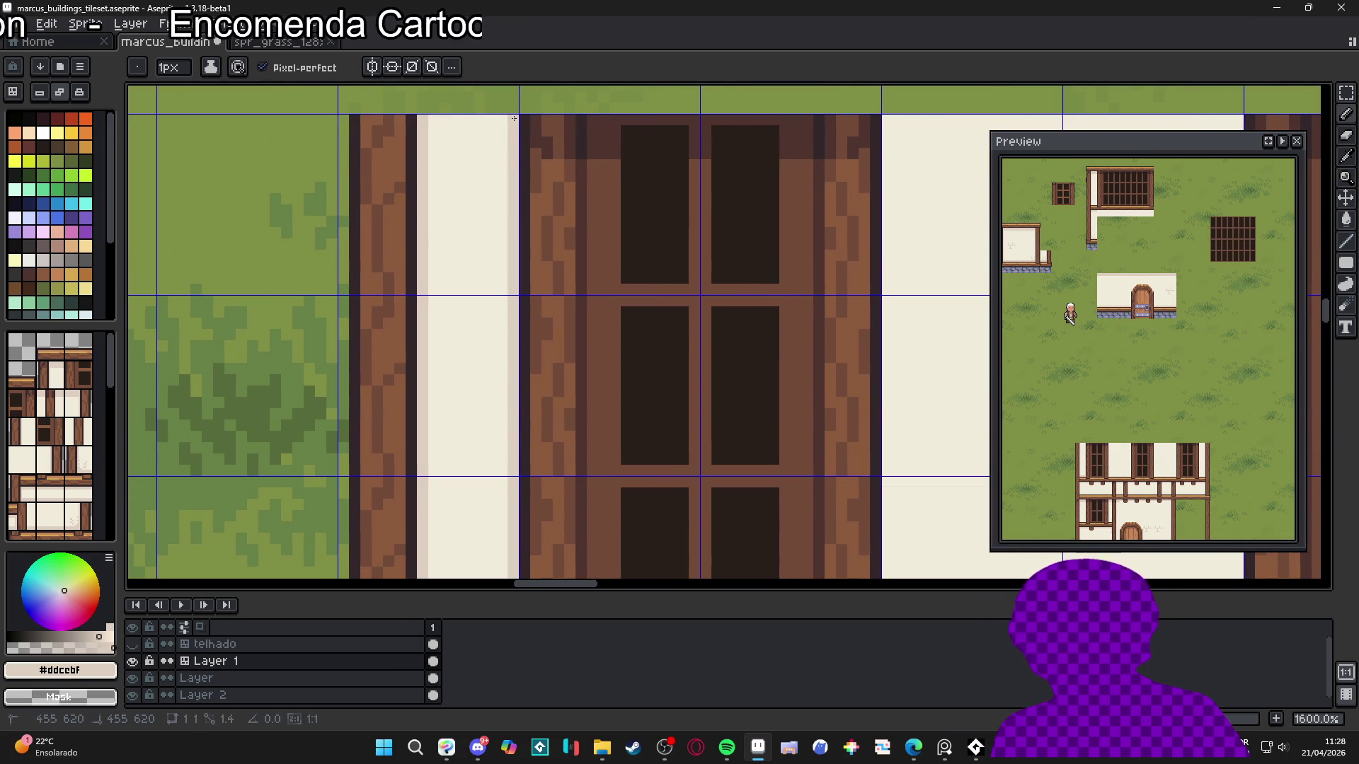
scroll(643, 195, down, 1)
scroll(644, 195, right, 3)
scroll(643, 196, up, 2)
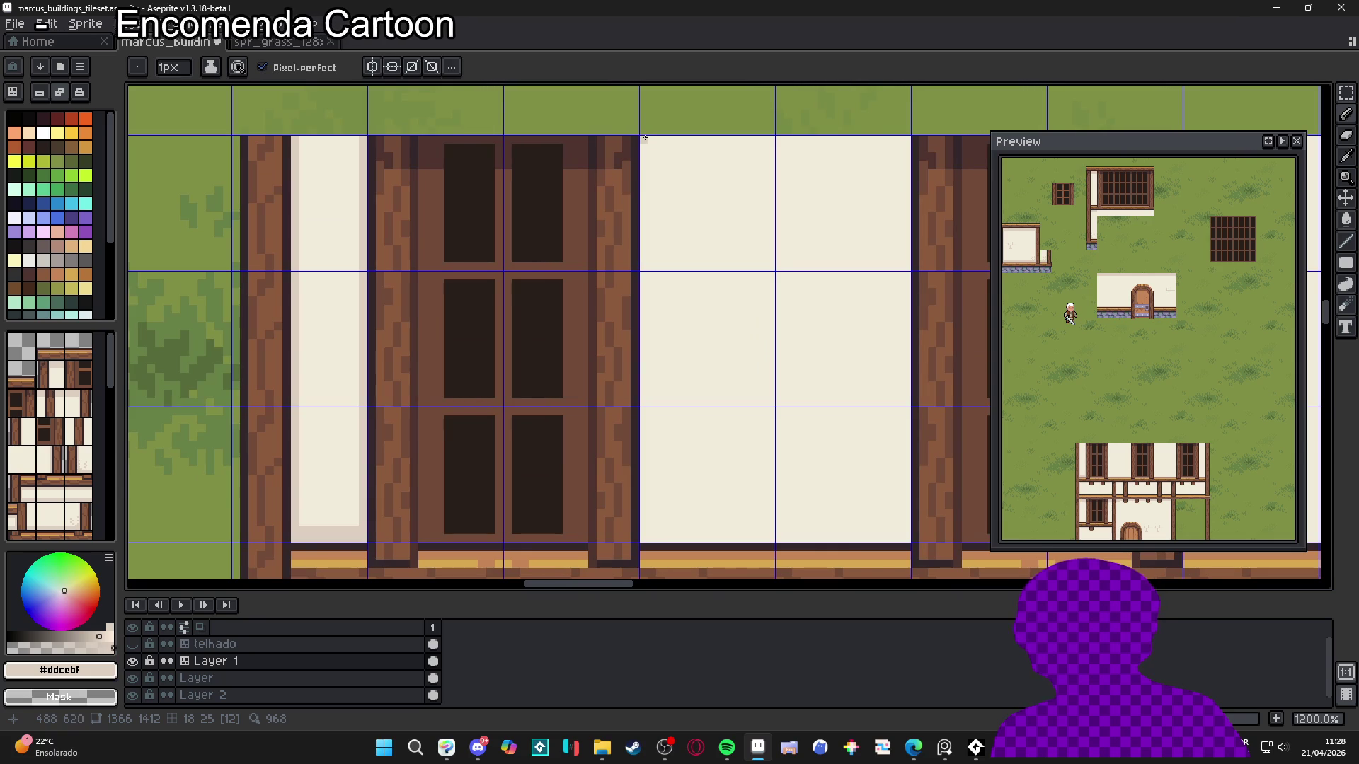
drag(642, 204, 641, 531)
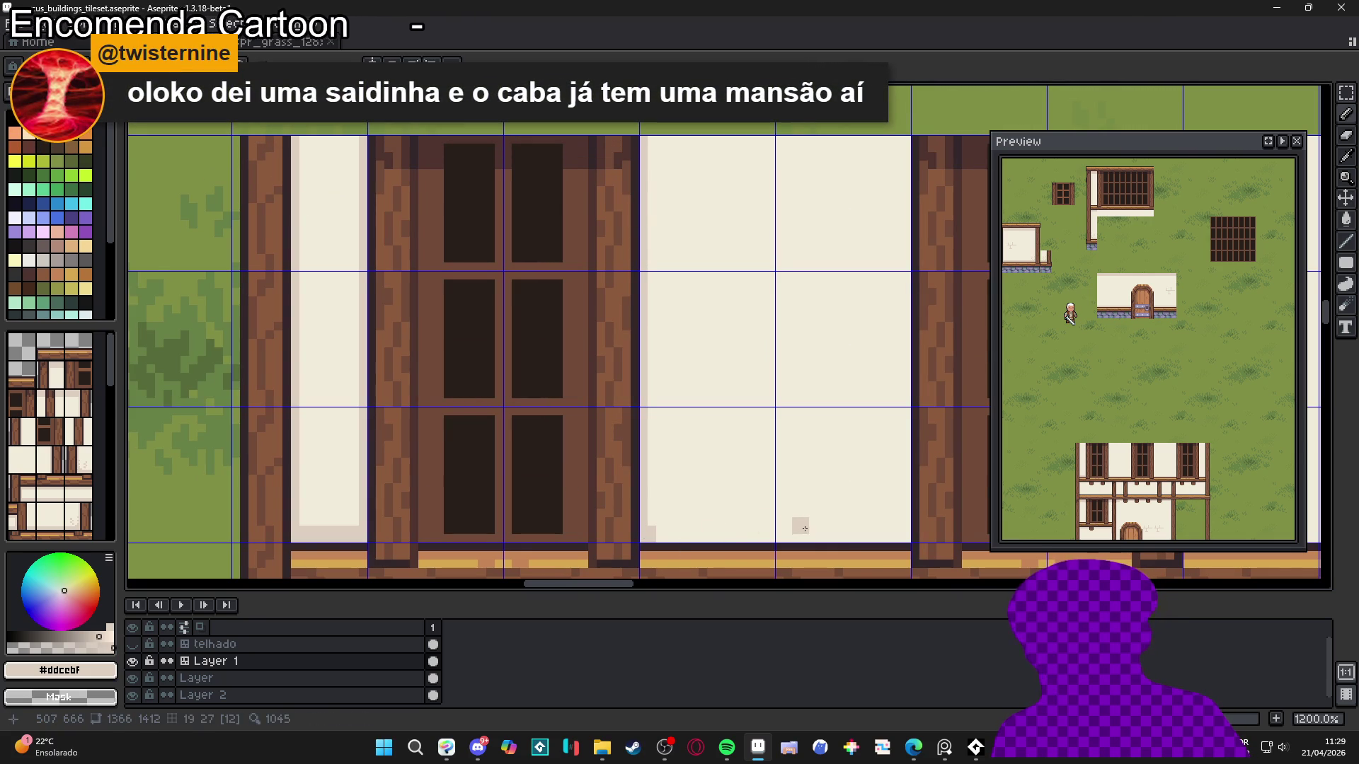
shift+click(906, 533)
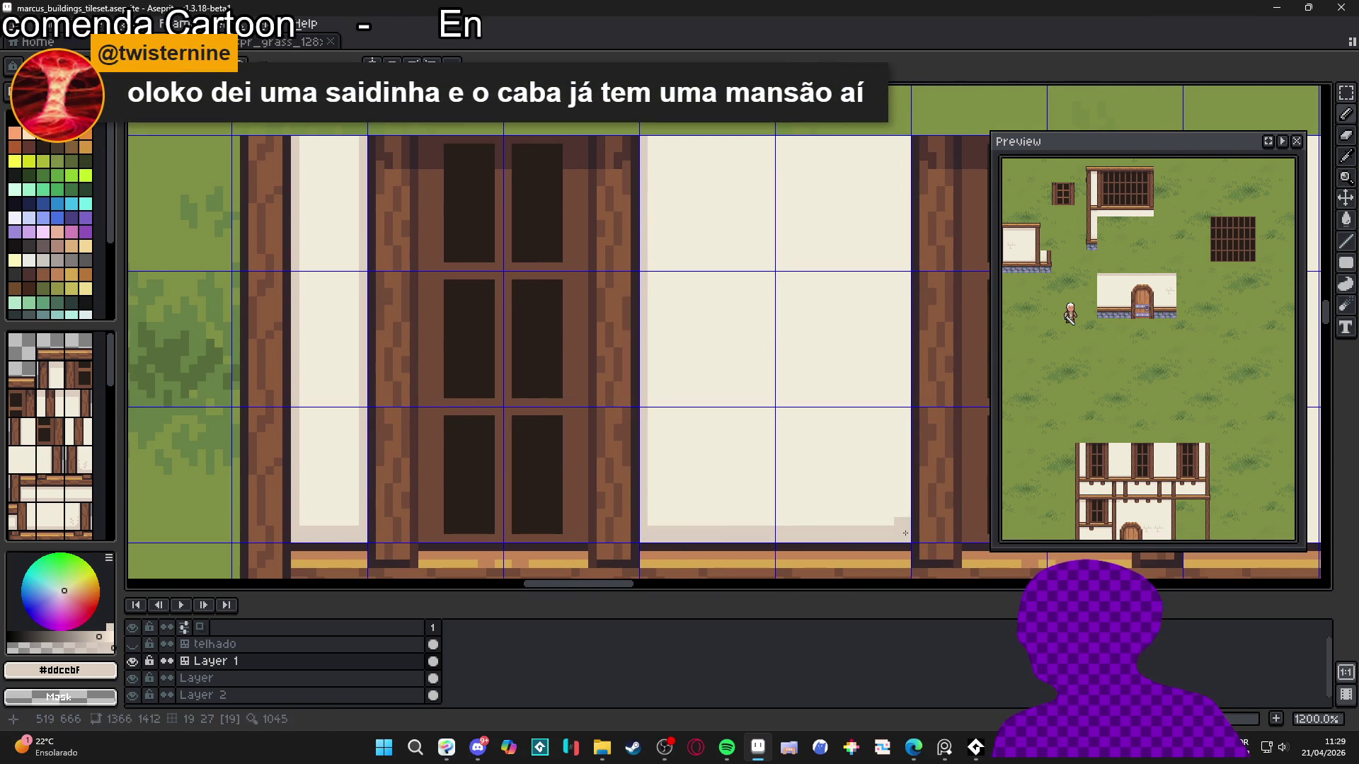
Add #ddcebf highlight lines up the edges of the remaining upper-floor panels
scroll(905, 533, down, 2)
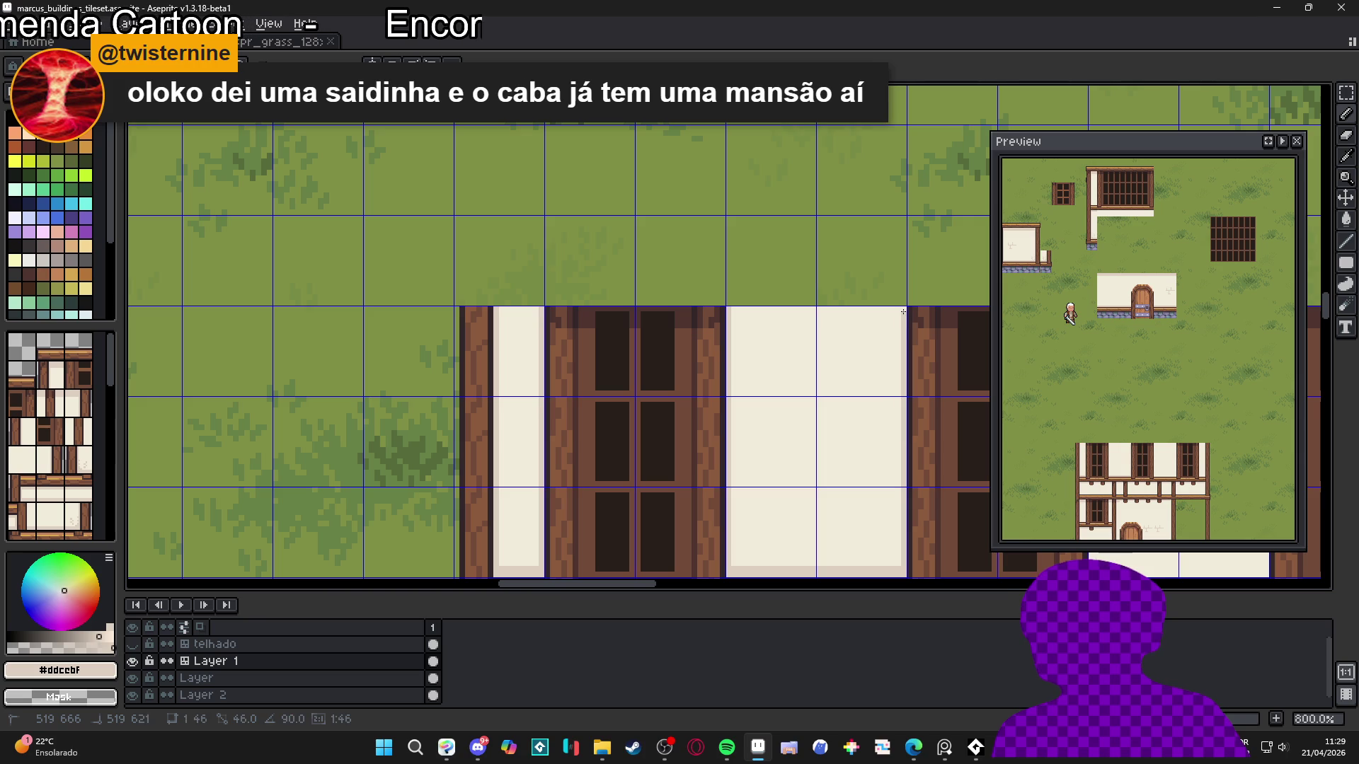
scroll(903, 309, down, 2)
scroll(797, 470, right, 4)
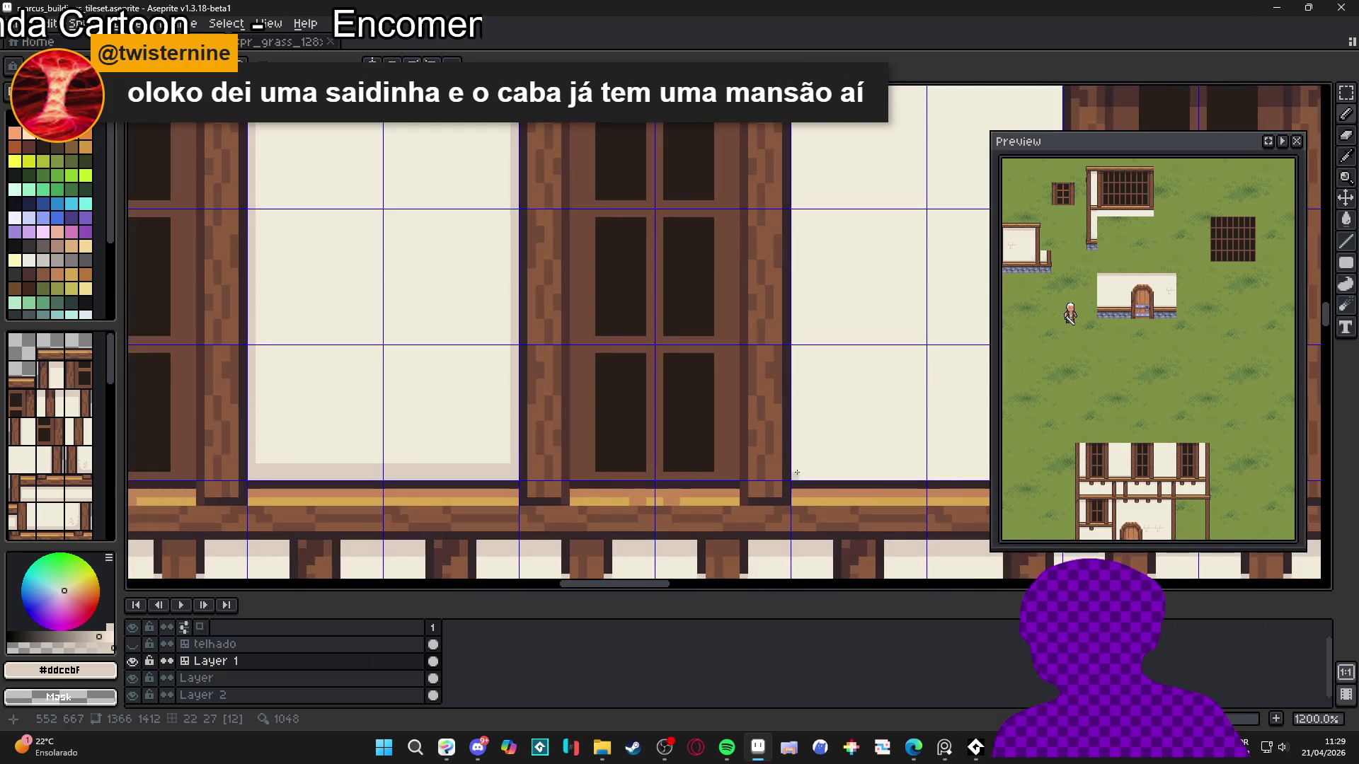
scroll(797, 470, up, 1)
scroll(797, 469, right, 1)
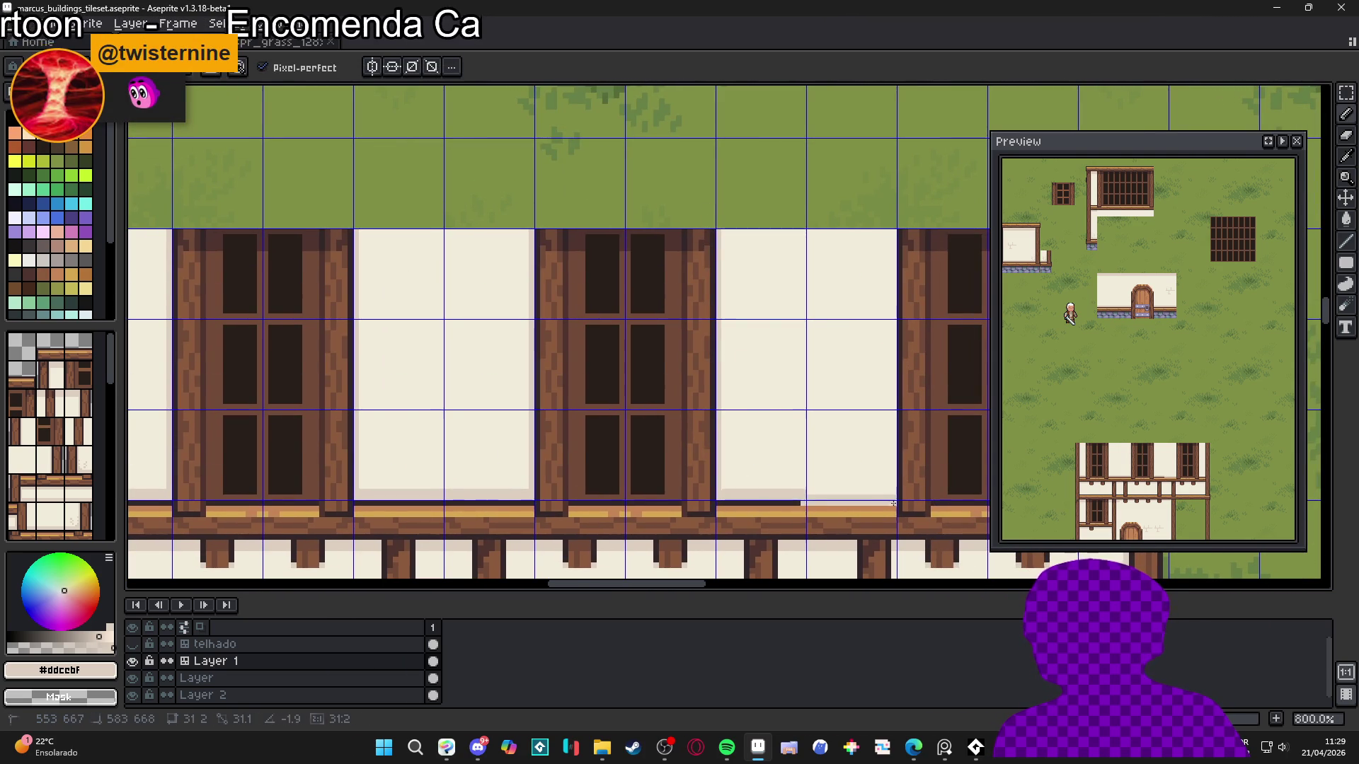
drag(895, 497, 899, 225)
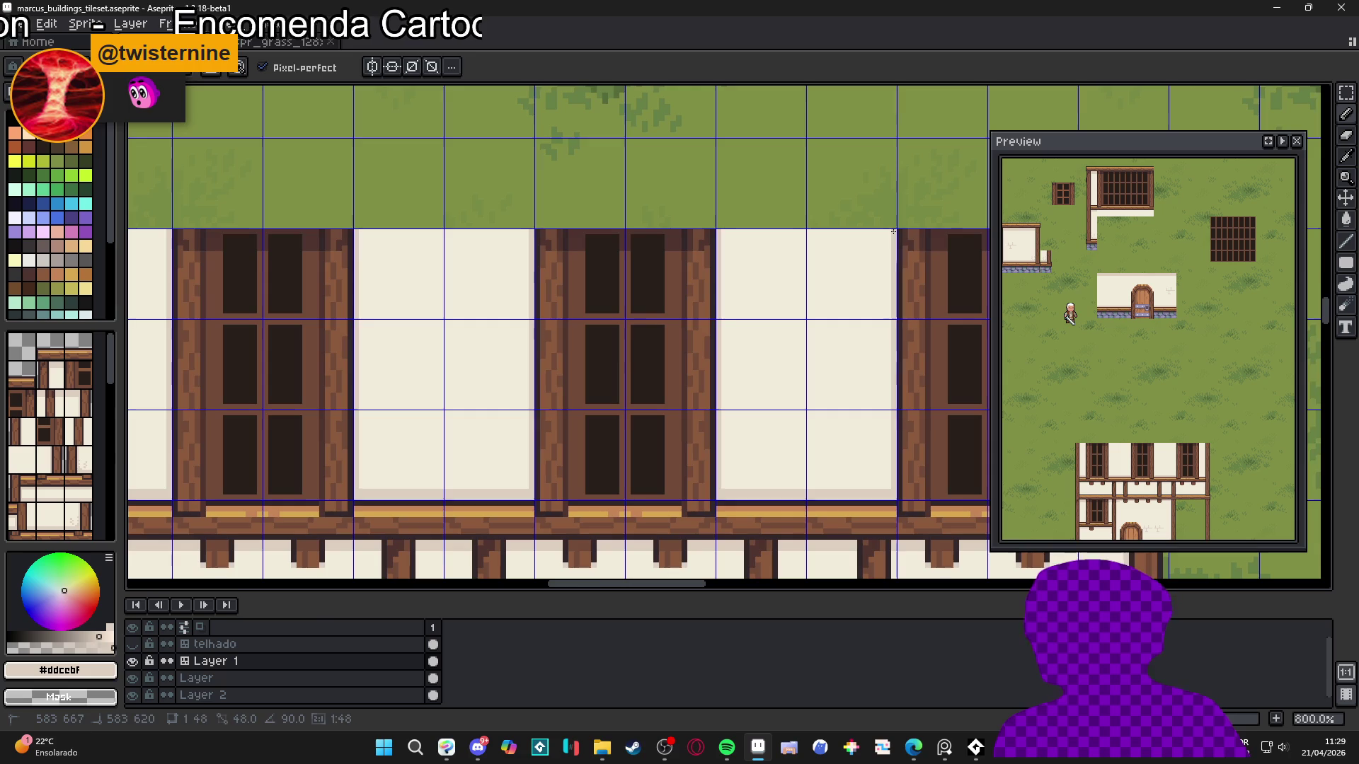
scroll(573, 364, down, 2)
scroll(573, 364, up, 1)
scroll(690, 426, up, 2)
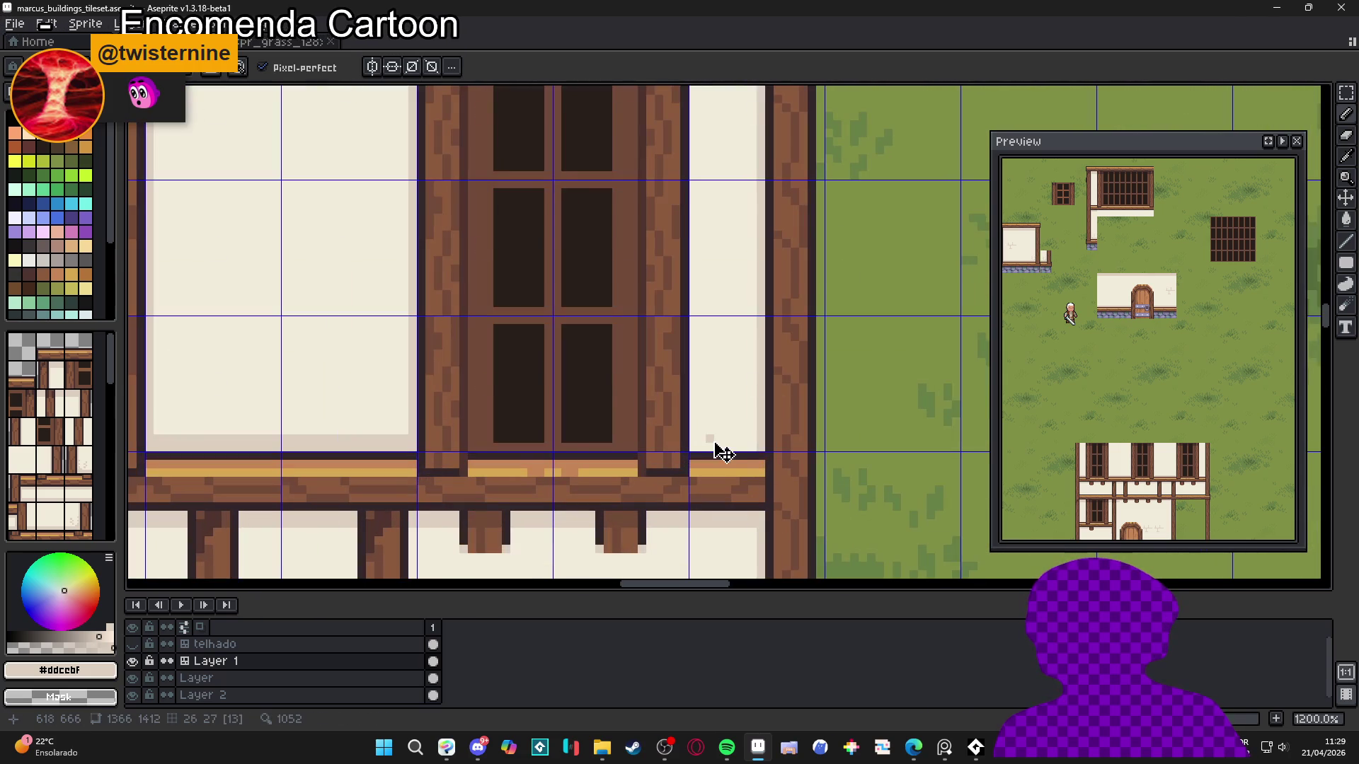
scroll(703, 446, down, 3)
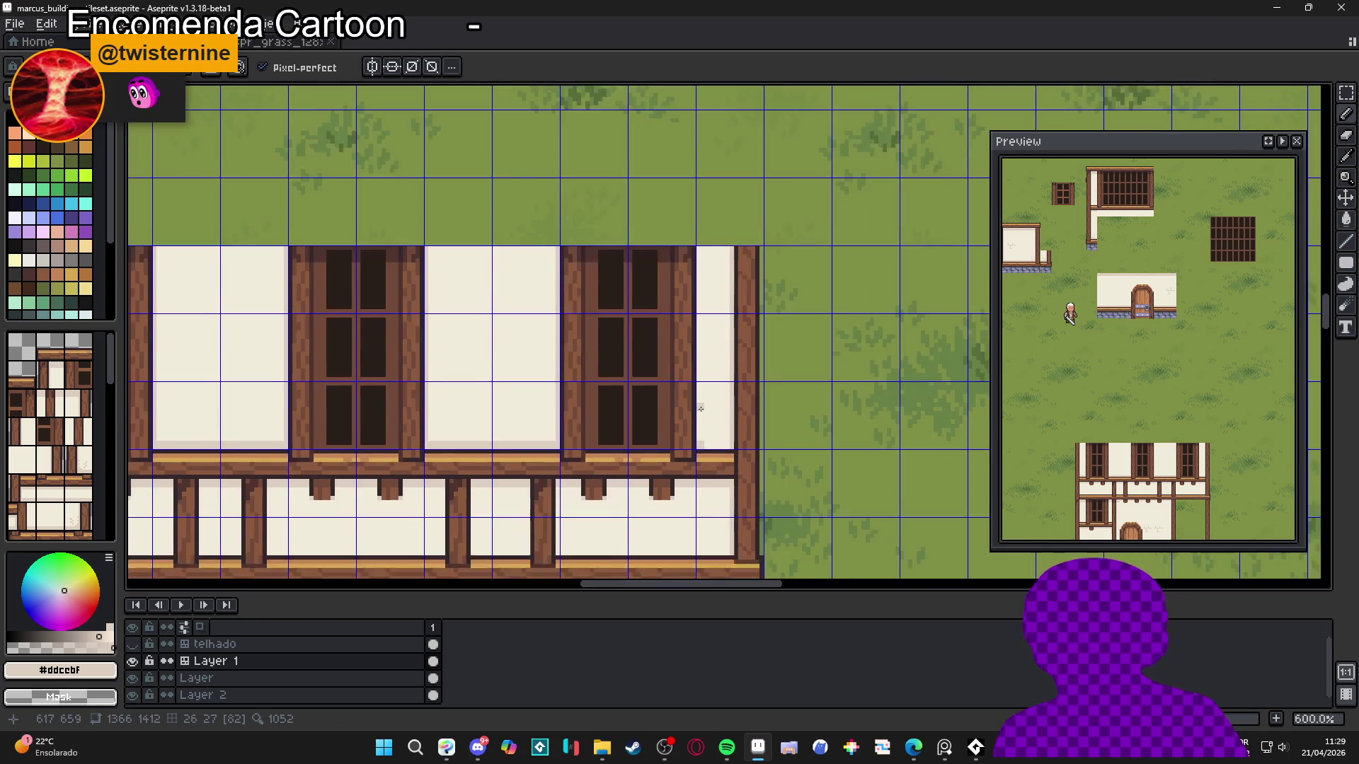
scroll(715, 306, up, 1)
drag(708, 543, 709, 284)
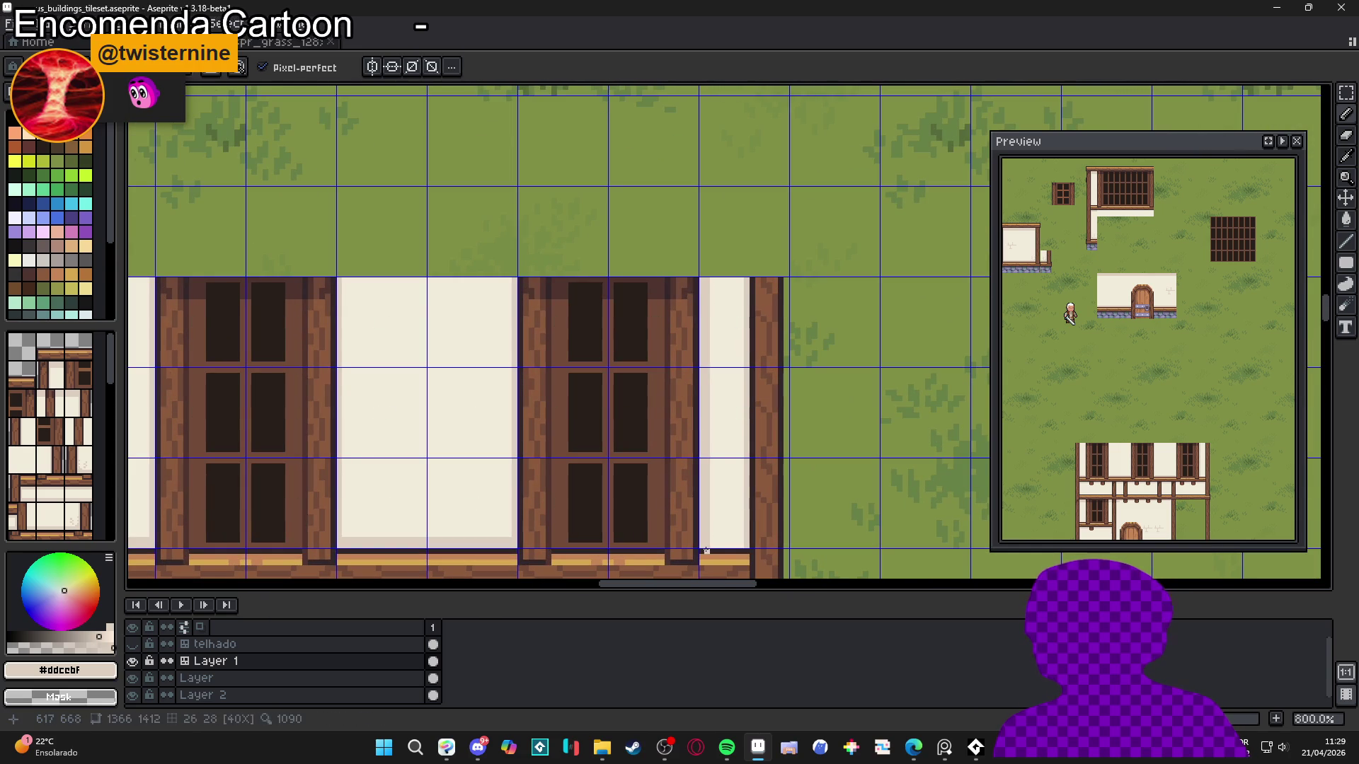
drag(741, 543, 741, 543)
scroll(740, 374, down, 5)
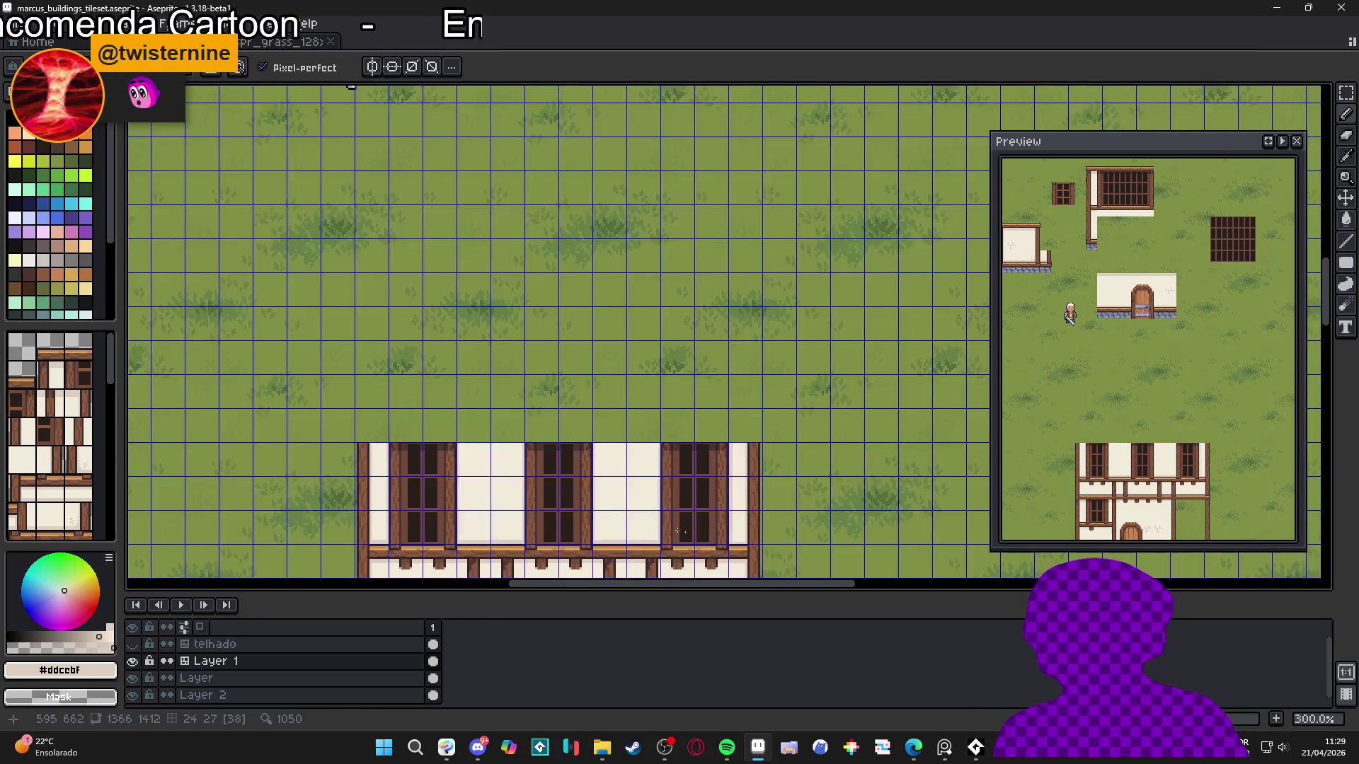
scroll(740, 375, up, 6)
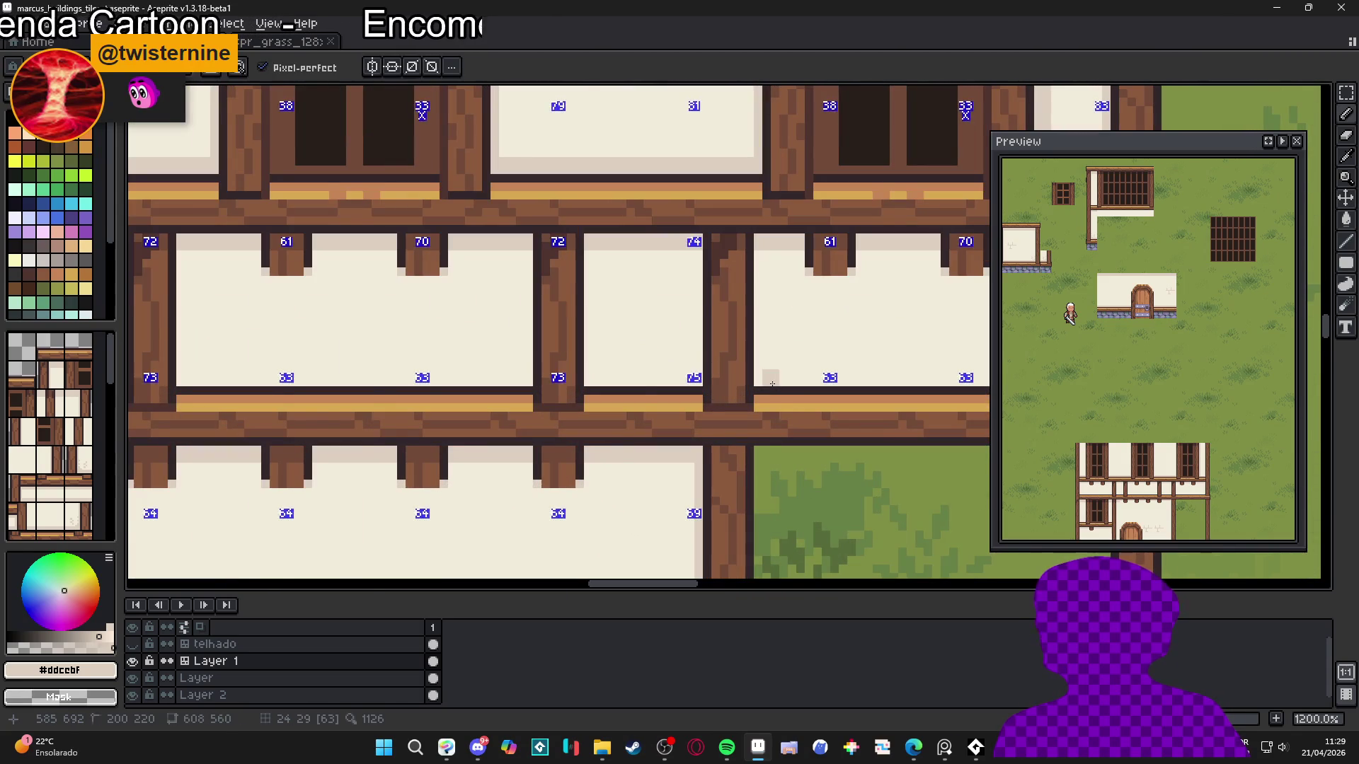
Draw light edge lines on the middle-floor wall panels, undoing a stray vertical stroke
scroll(771, 383, down, 1)
mouse_move(768, 374)
mouse_down()
mouse_move(645, 373)
mouse_move(857, 380)
mouse_up()
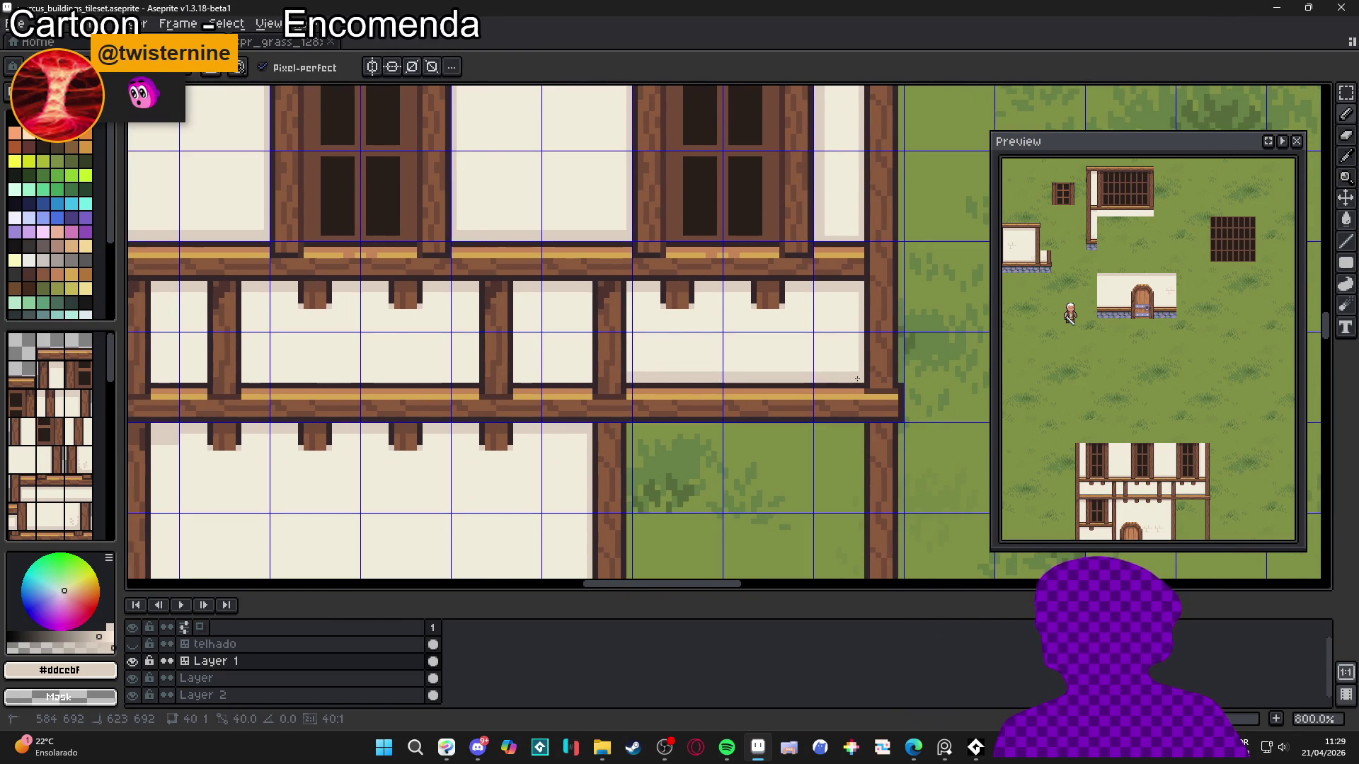
drag(629, 379, 621, 284)
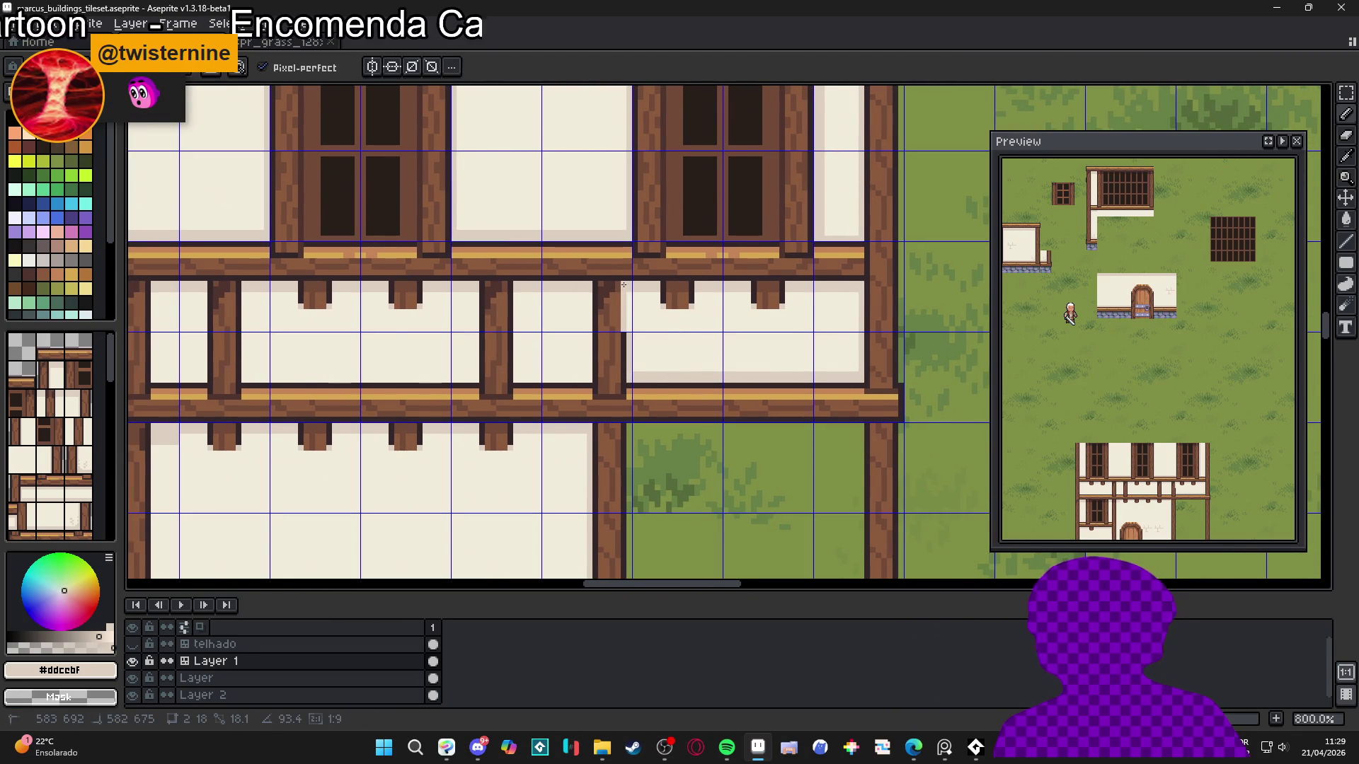
key(ctrl+z)
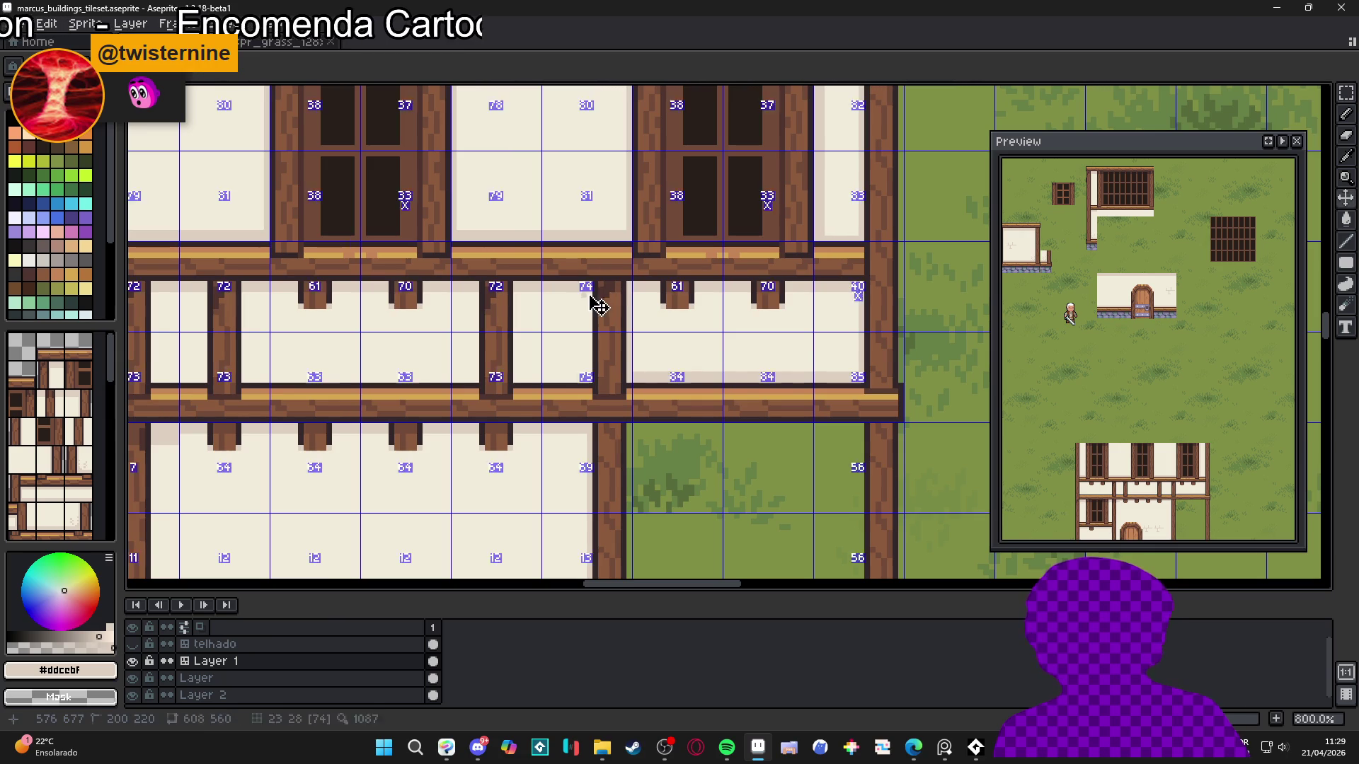
key(ctrl+z)
mouse_move(590, 295)
mouse_down()
mouse_move(587, 380)
mouse_move(532, 382)
mouse_move(517, 292)
mouse_up()
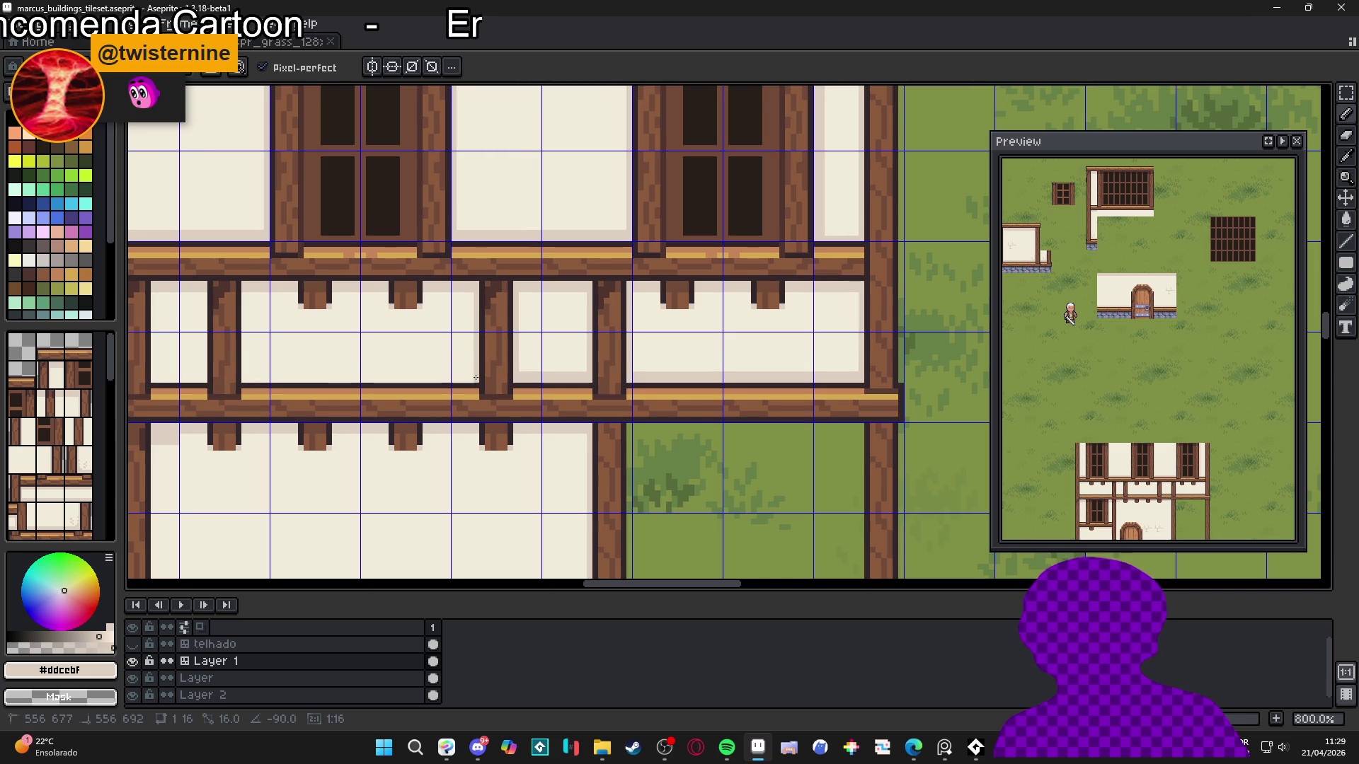
mouse_move(470, 384)
mouse_down()
mouse_move(221, 387)
mouse_move(240, 377)
mouse_up()
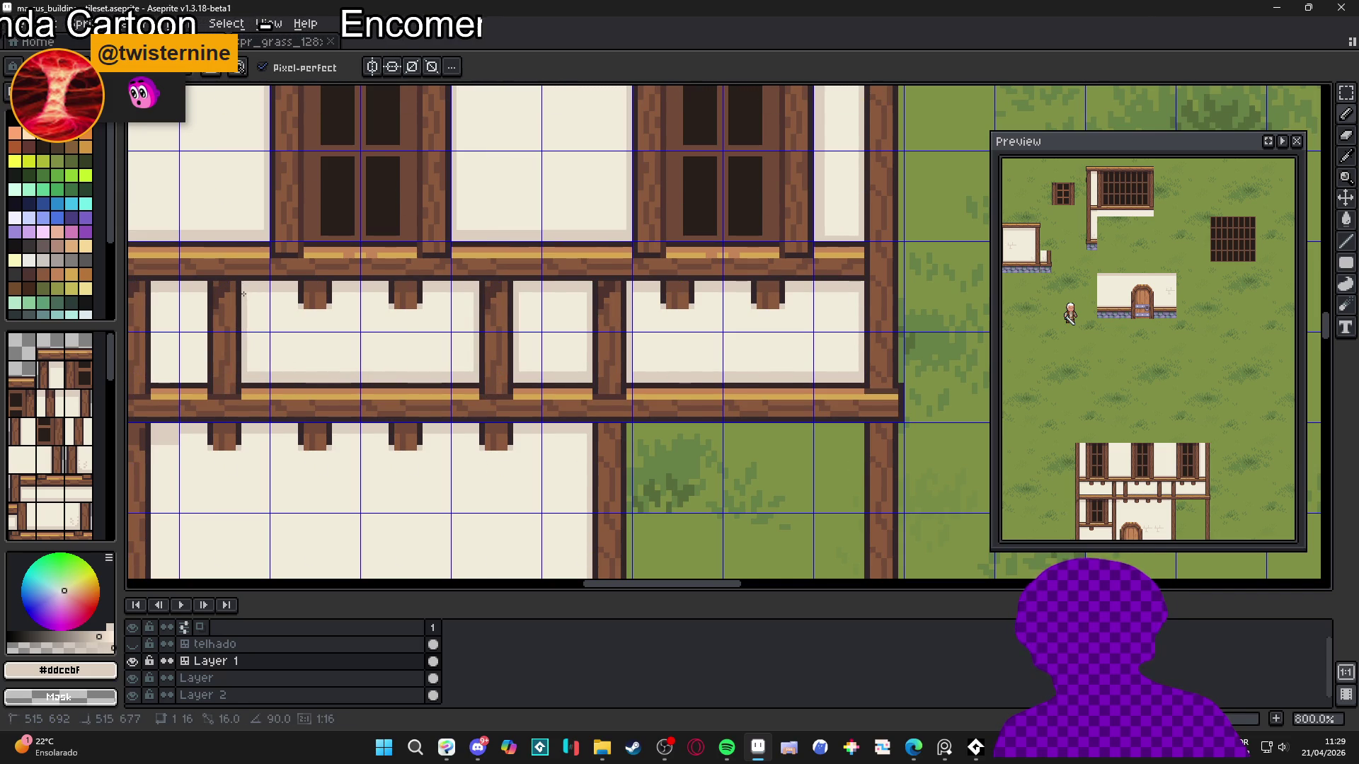
mouse_move(249, 327)
mouse_down()
mouse_move(400, 358)
mouse_move(455, 338)
mouse_up()
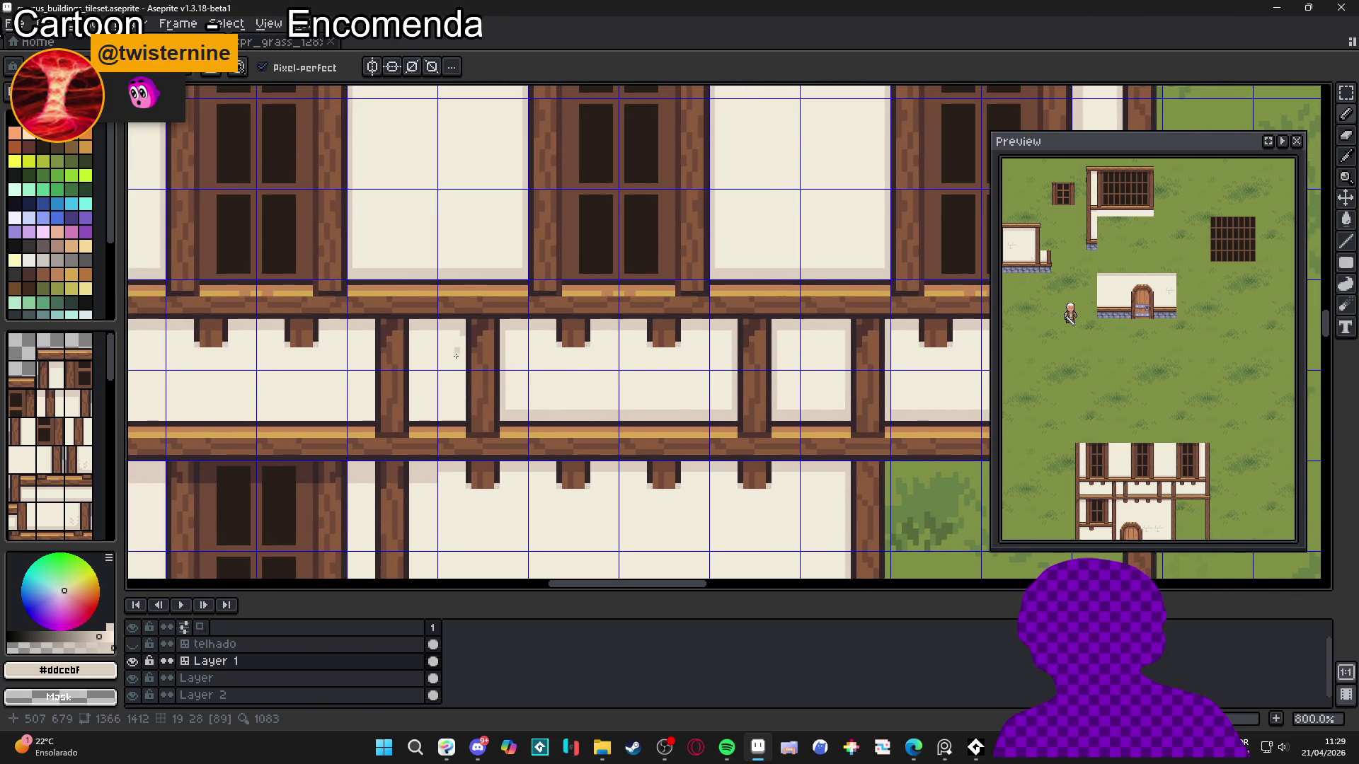
mouse_move(463, 417)
mouse_down()
mouse_move(439, 419)
mouse_move(408, 328)
mouse_move(338, 437)
mouse_move(370, 416)
mouse_move(527, 455)
mouse_move(277, 454)
mouse_up()
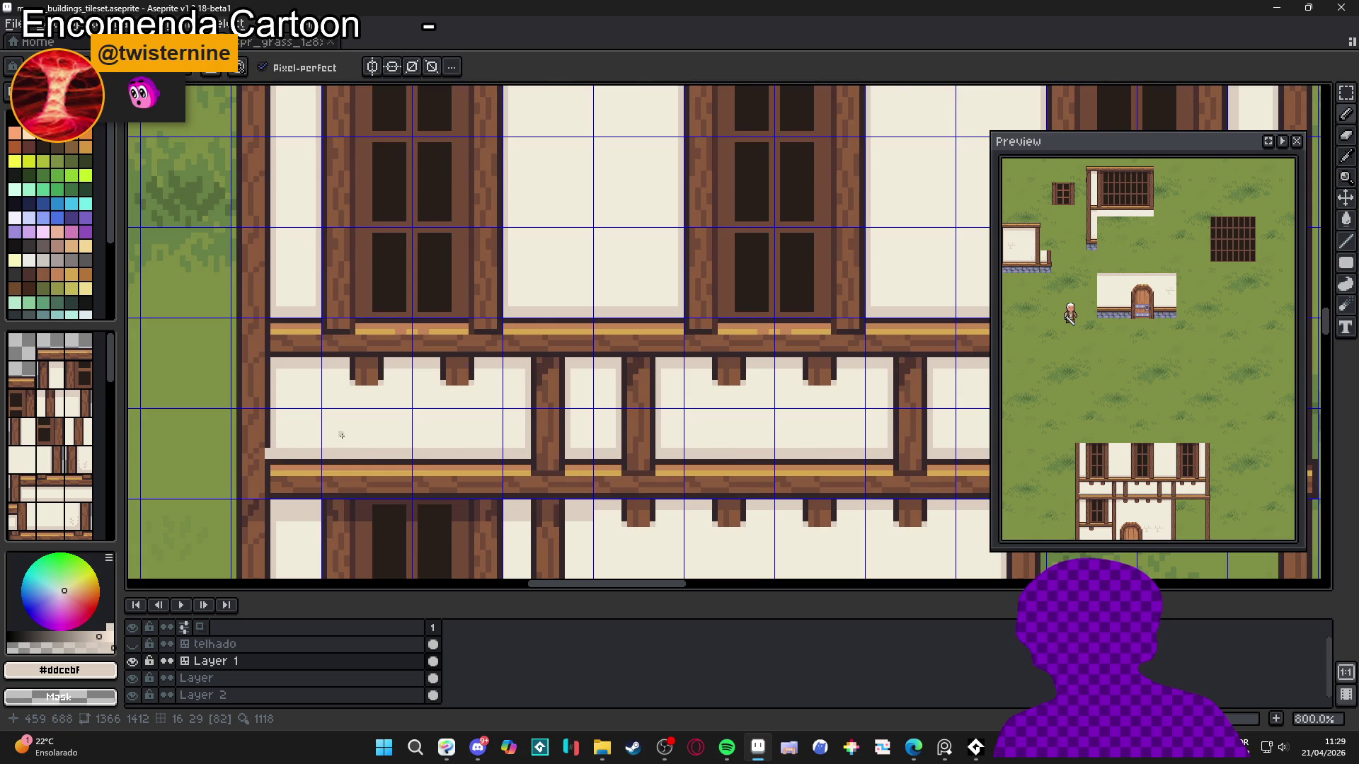
Paint darker beige shadow lines beneath the timber beam across the wall panels
scroll(341, 435, down, 3)
scroll(767, 362, up, 3)
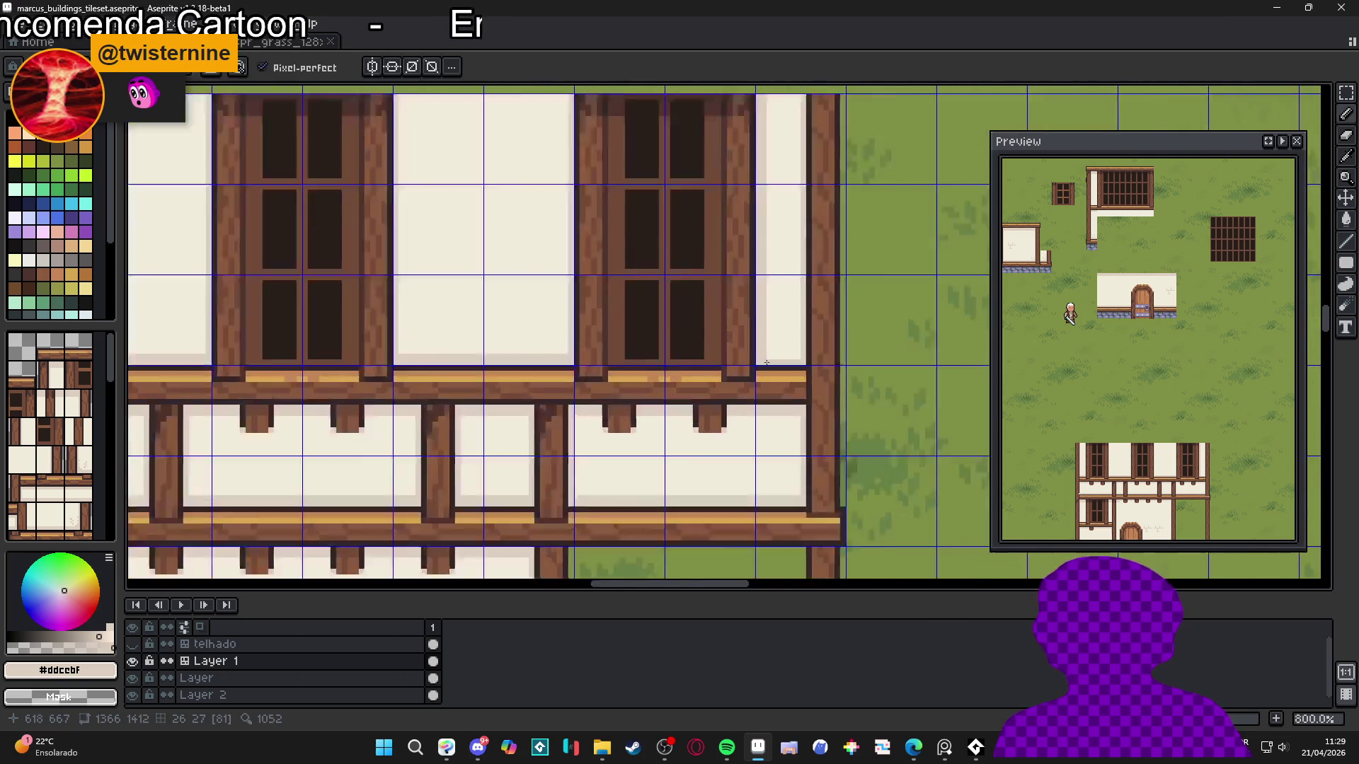
scroll(766, 363, up, 2)
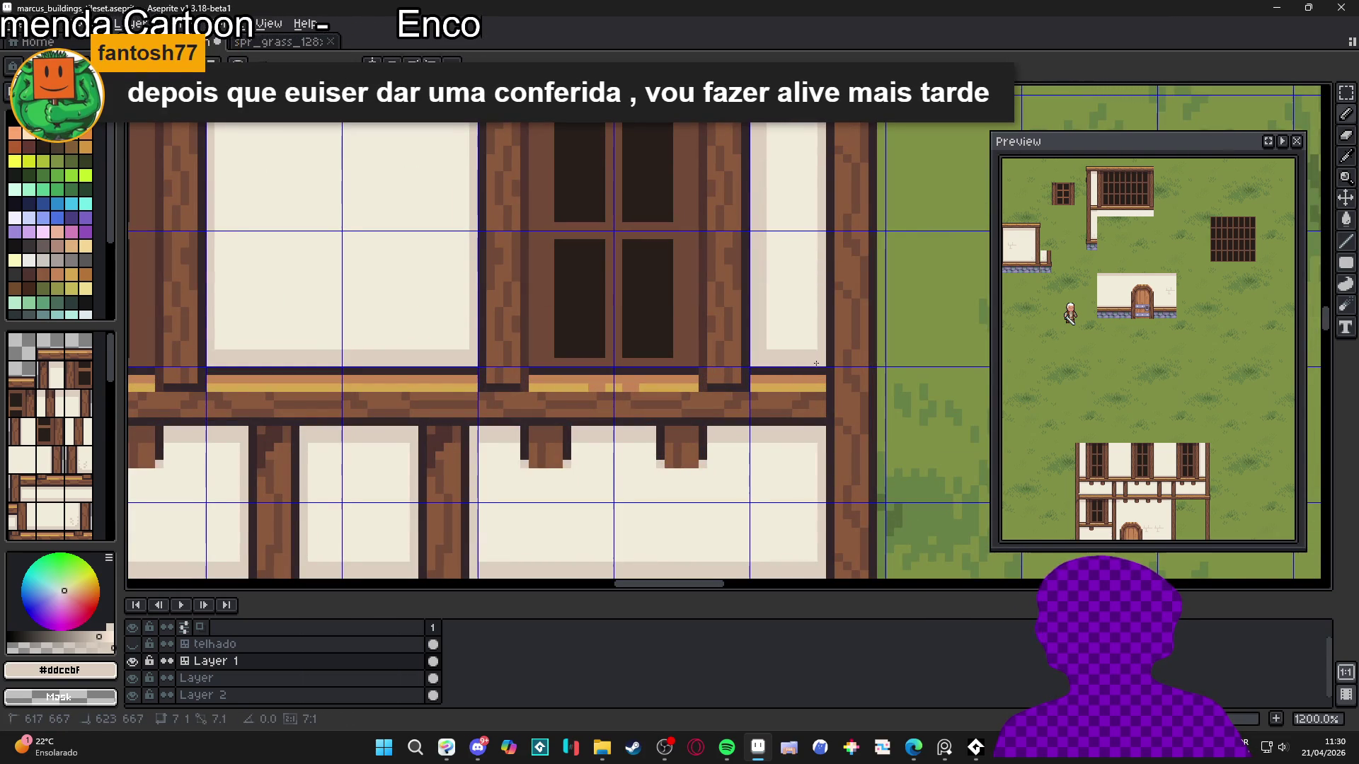
scroll(762, 361, down, 2)
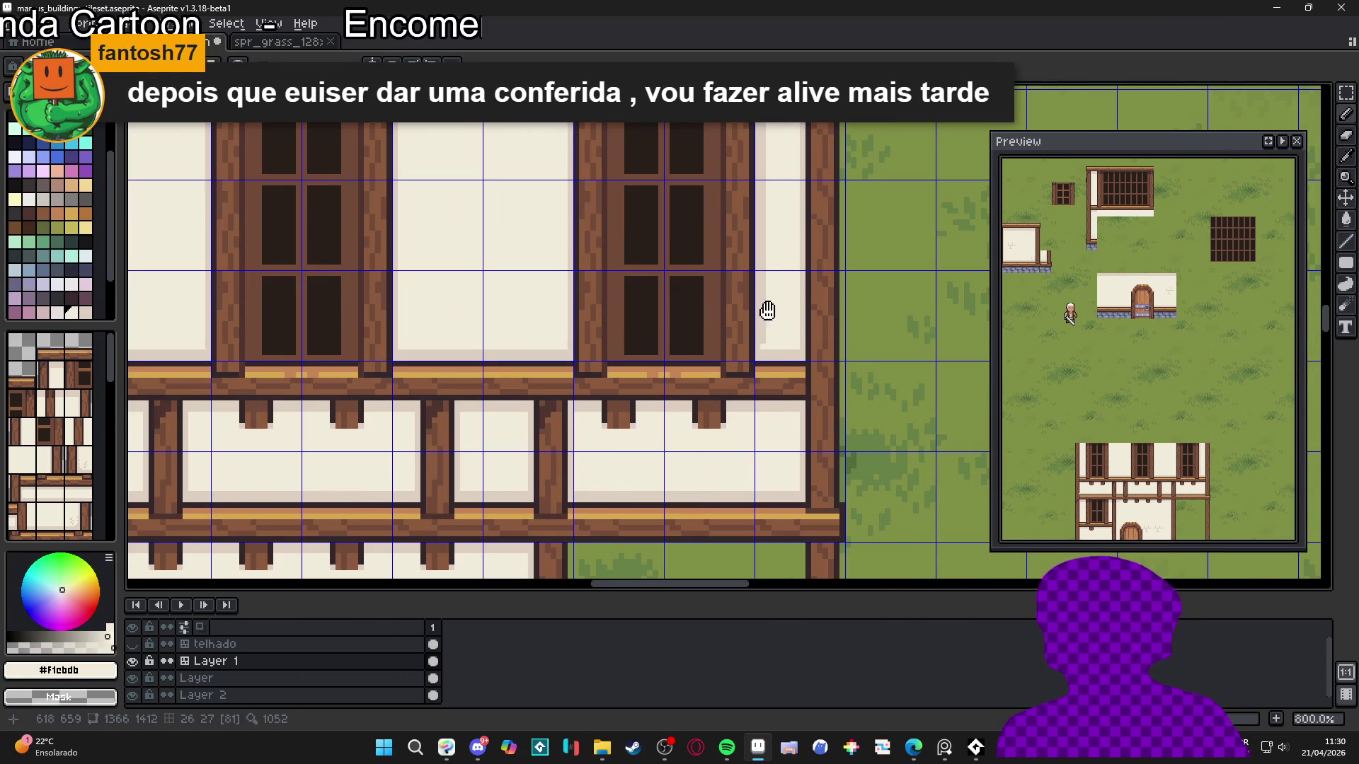
scroll(762, 348, down, 3)
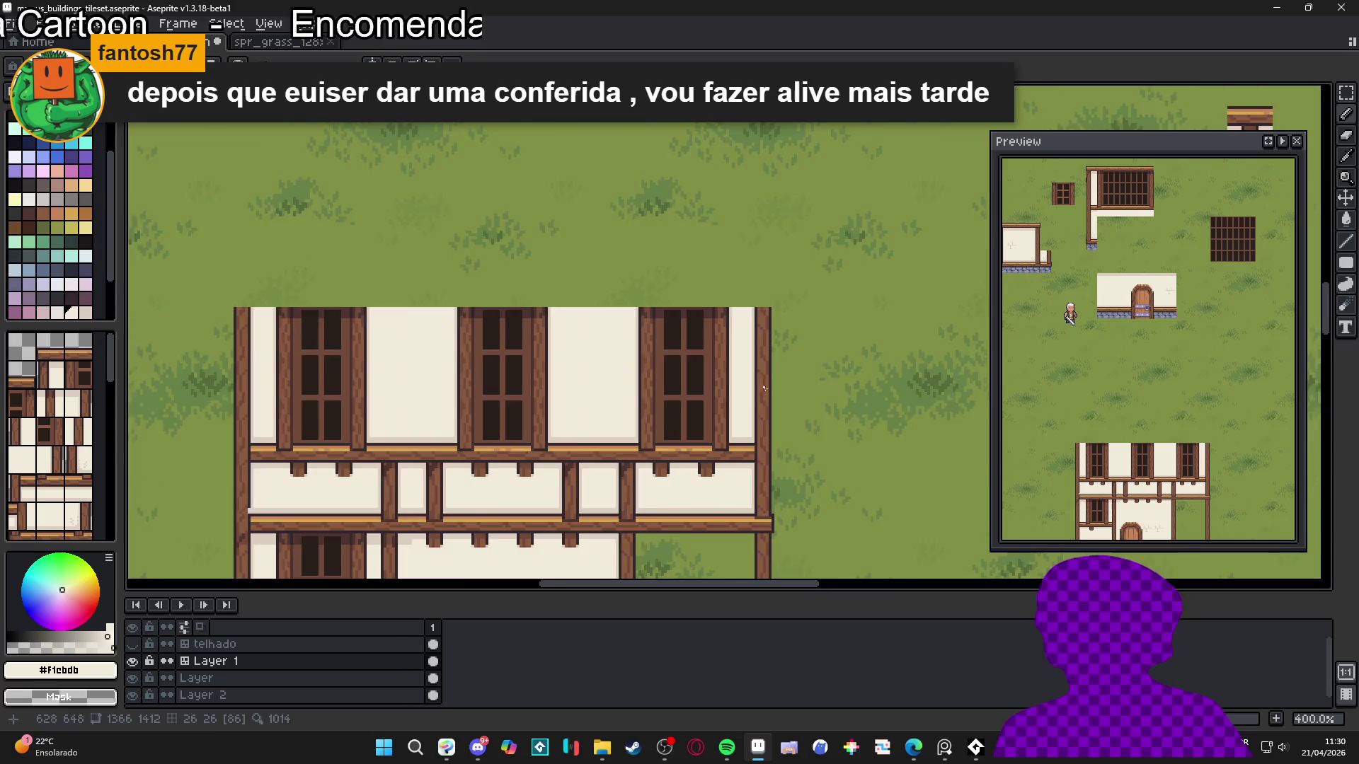
scroll(734, 348, down, 1)
scroll(580, 319, up, 1)
scroll(608, 316, down, 1)
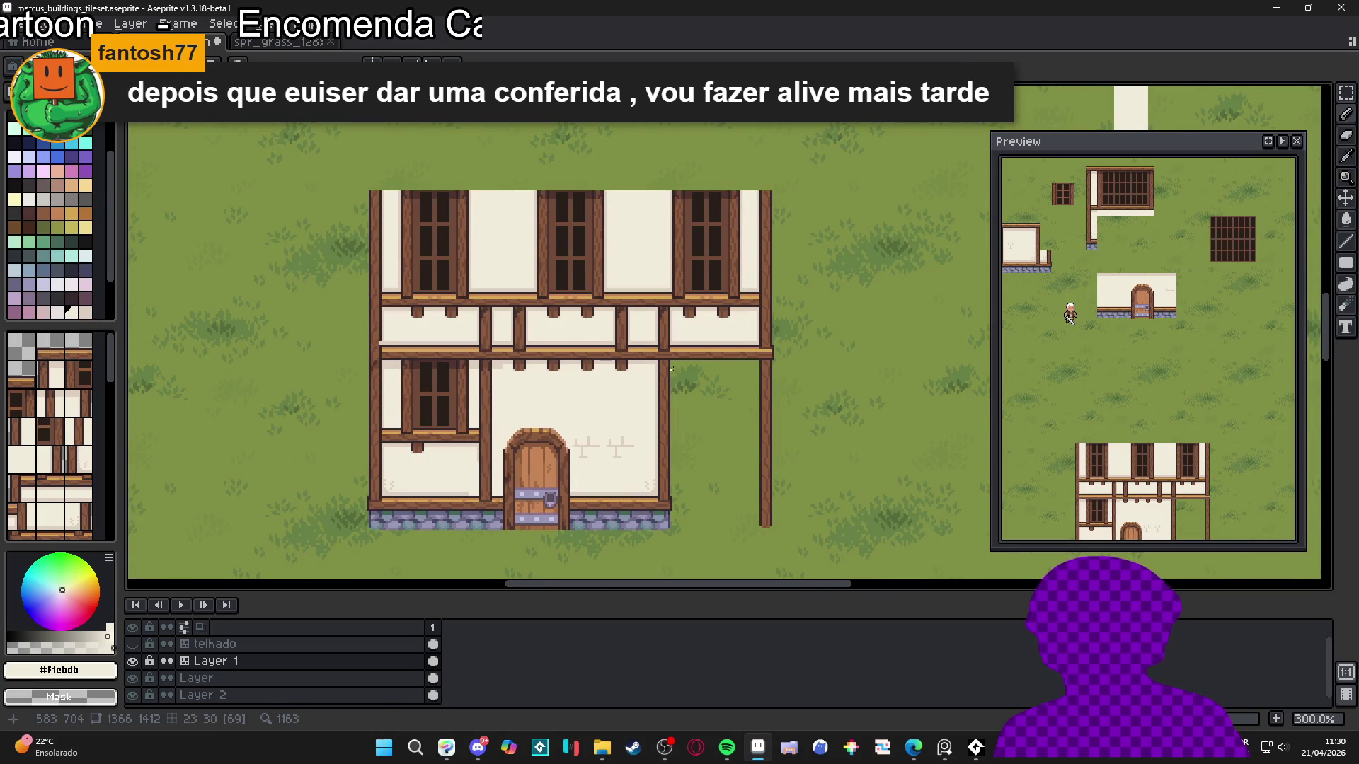
drag(607, 431, 629, 475)
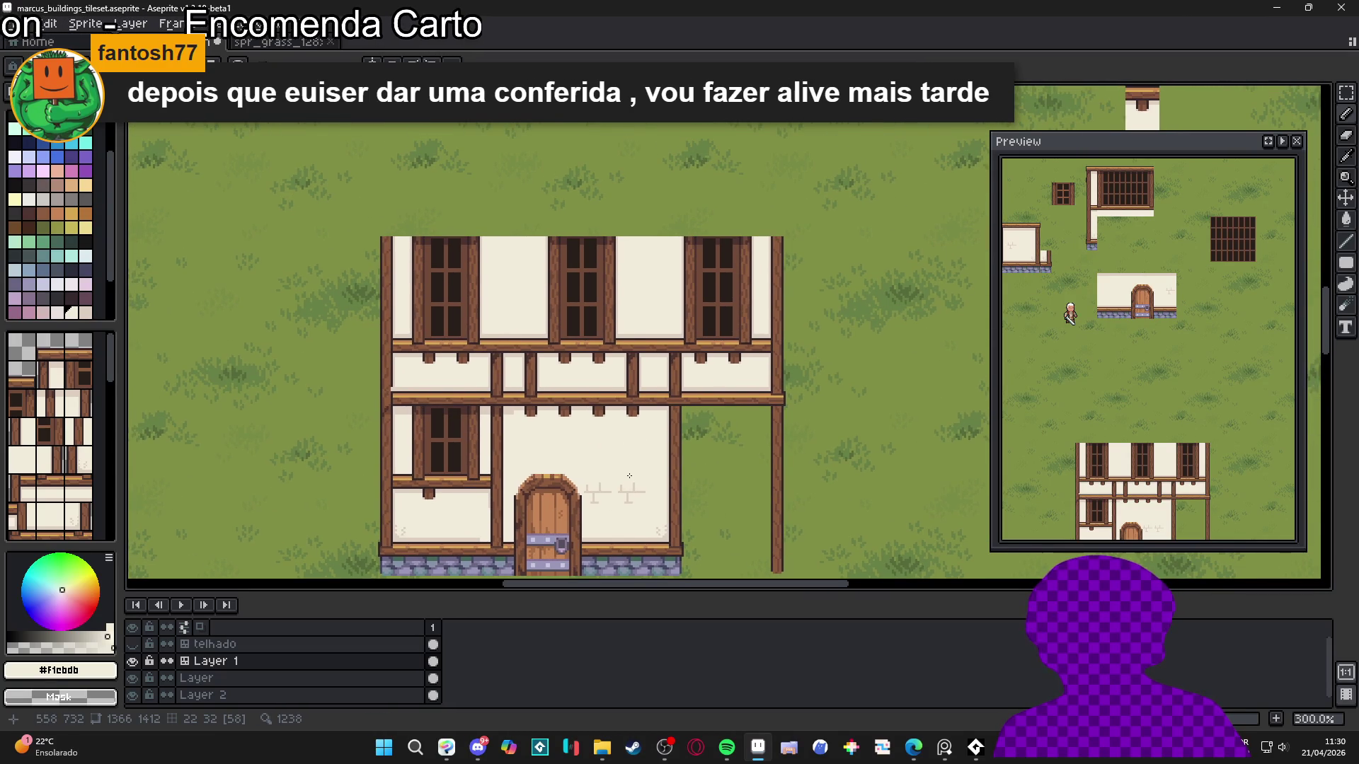
scroll(640, 458, down, 1)
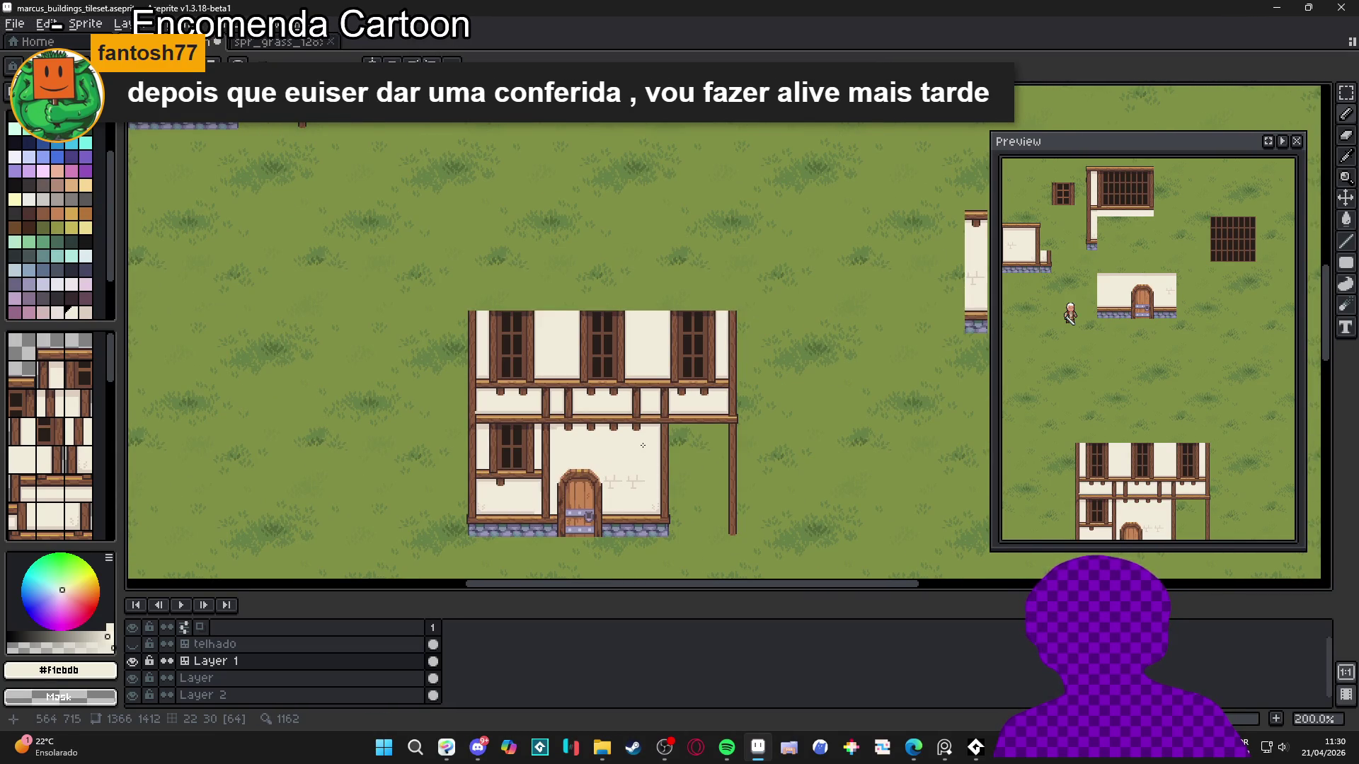
scroll(643, 445, up, 2)
scroll(649, 428, down, 1)
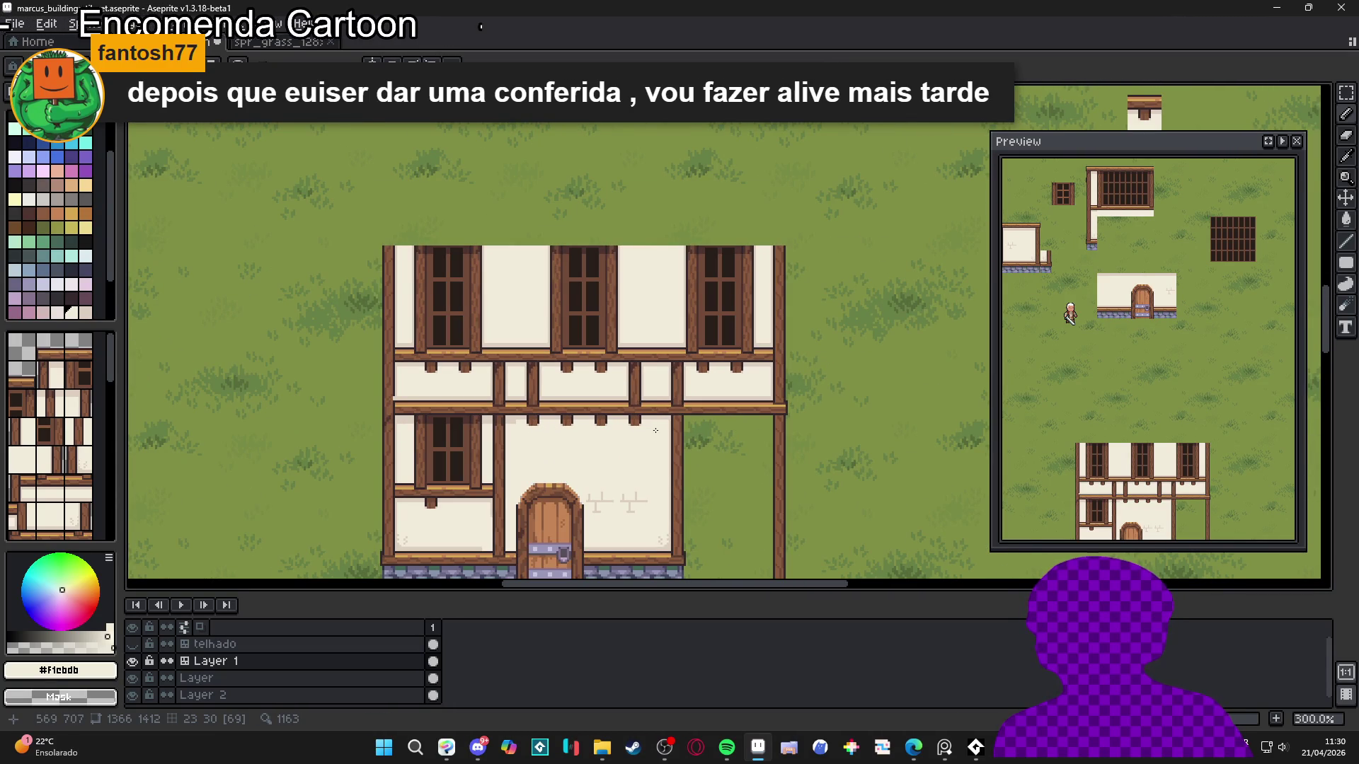
scroll(580, 438, up, 3)
scroll(526, 421, up, 3)
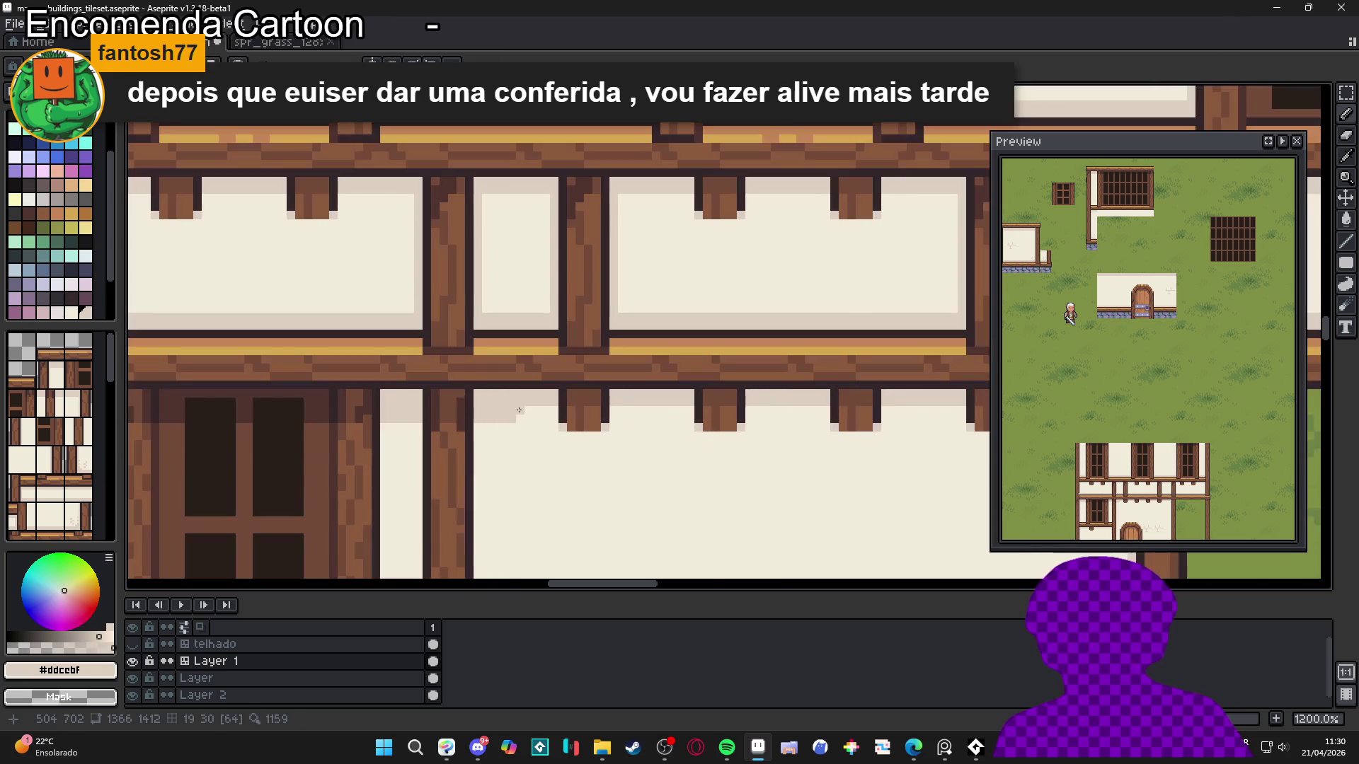
drag(619, 420, 680, 416)
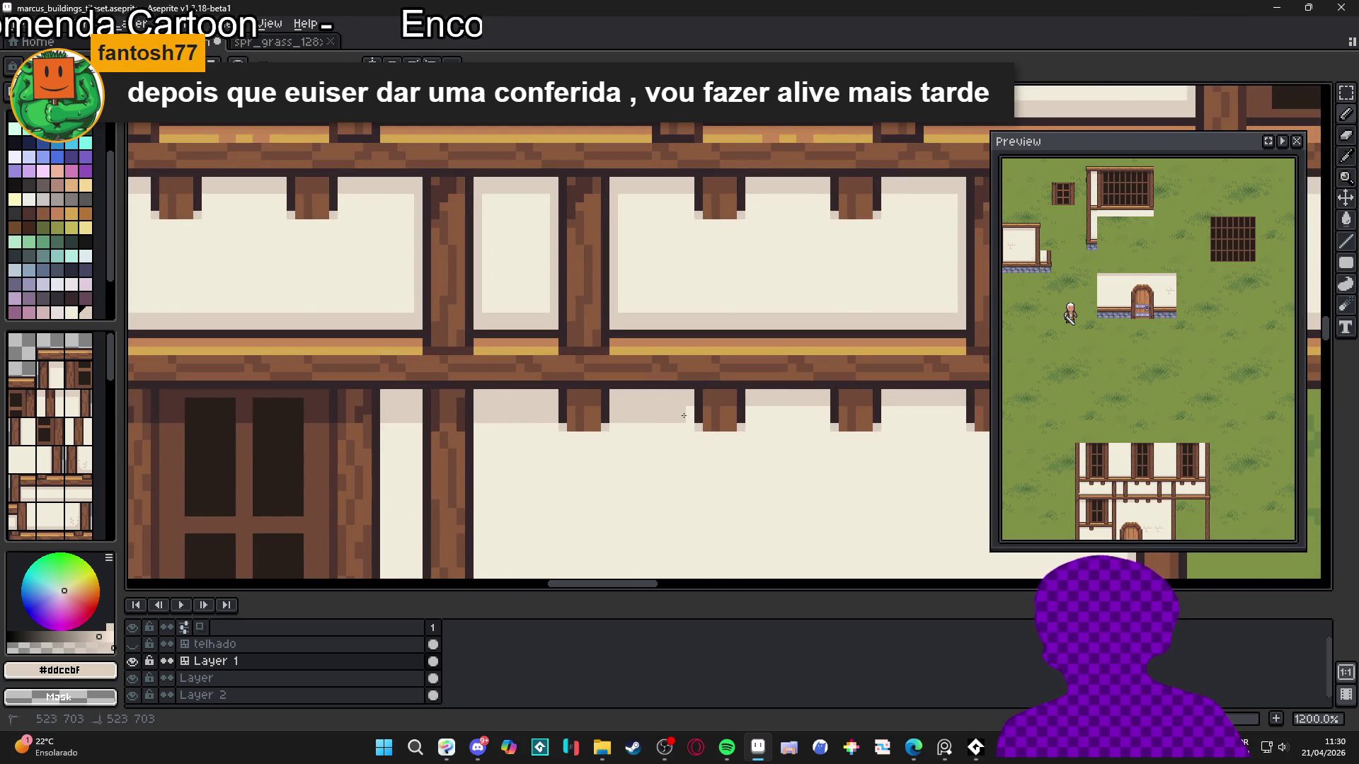
drag(760, 418, 824, 418)
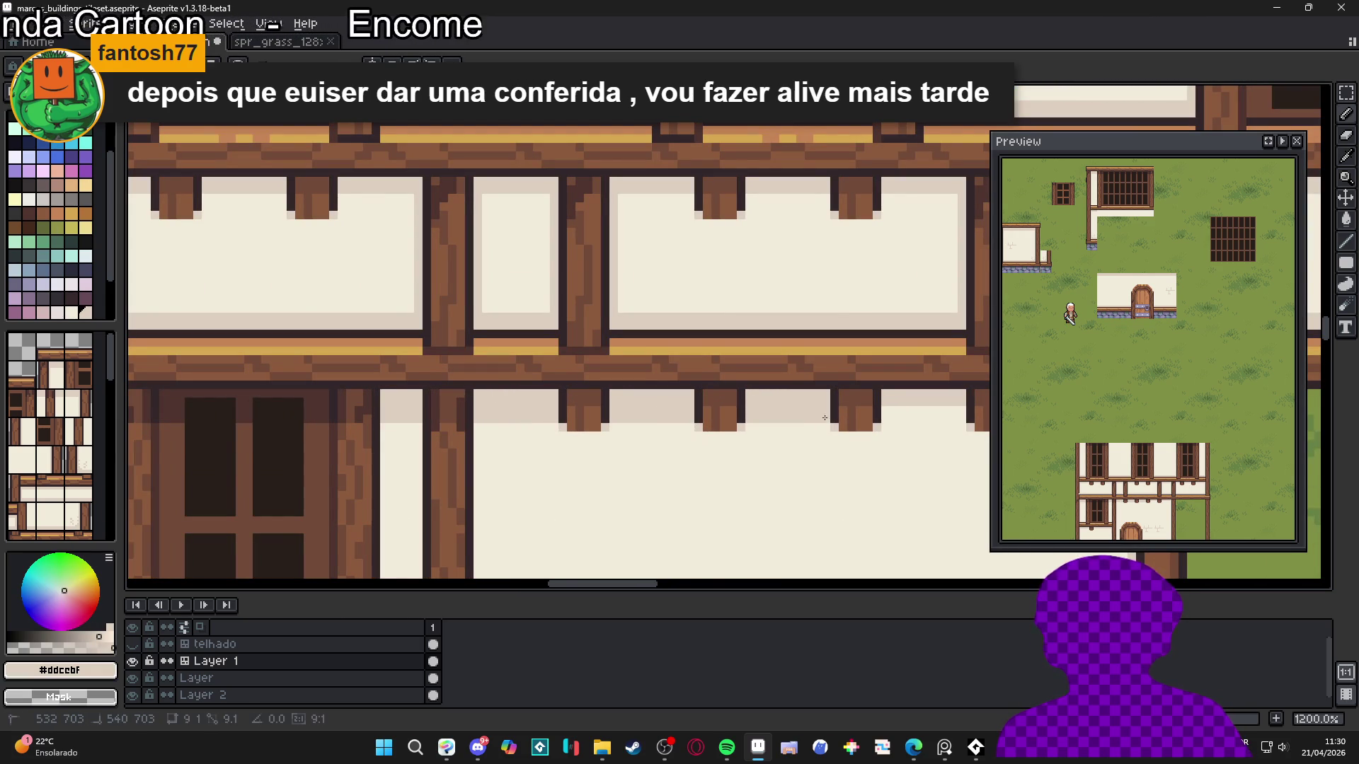
scroll(824, 418, right, 3)
drag(637, 484, 865, 485)
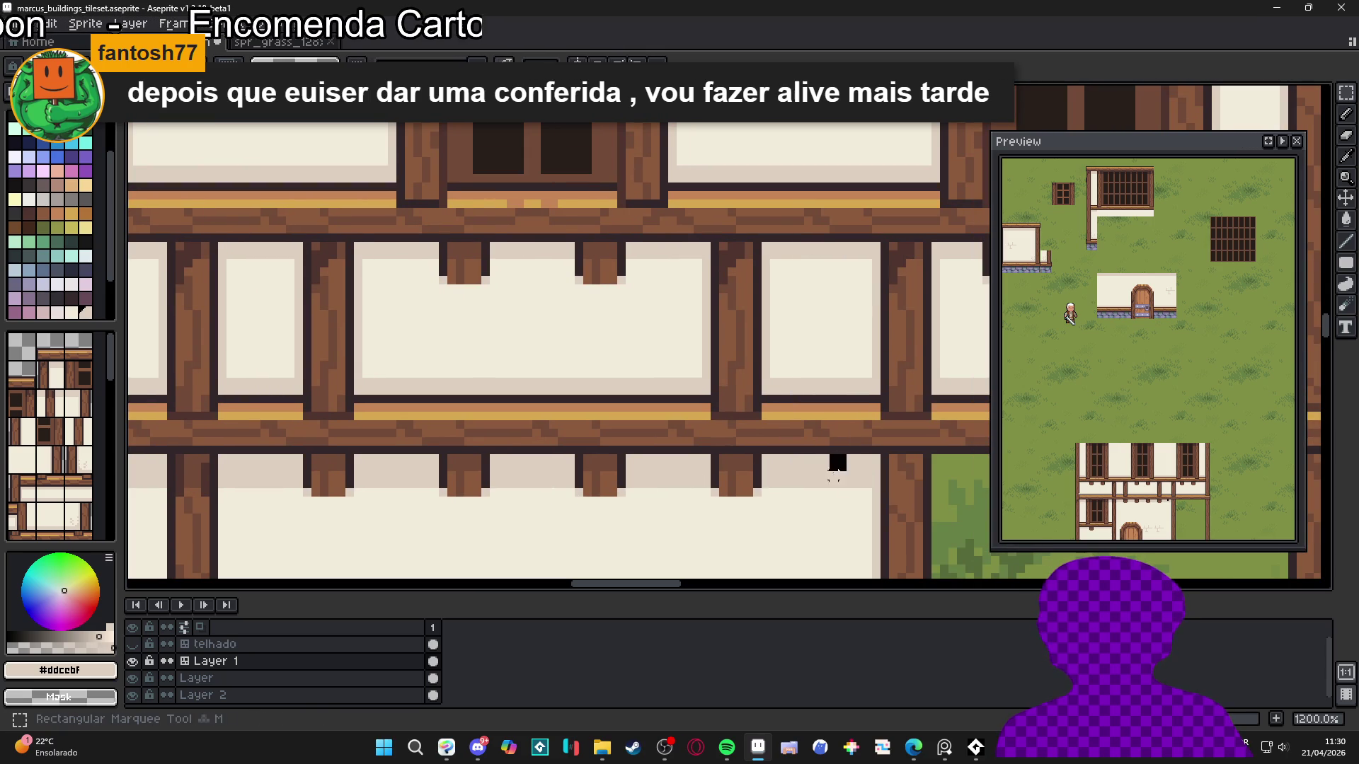
Shade the upper rows of the wall panels under the beam, redoing one bad stroke
scroll(865, 265, up, 1)
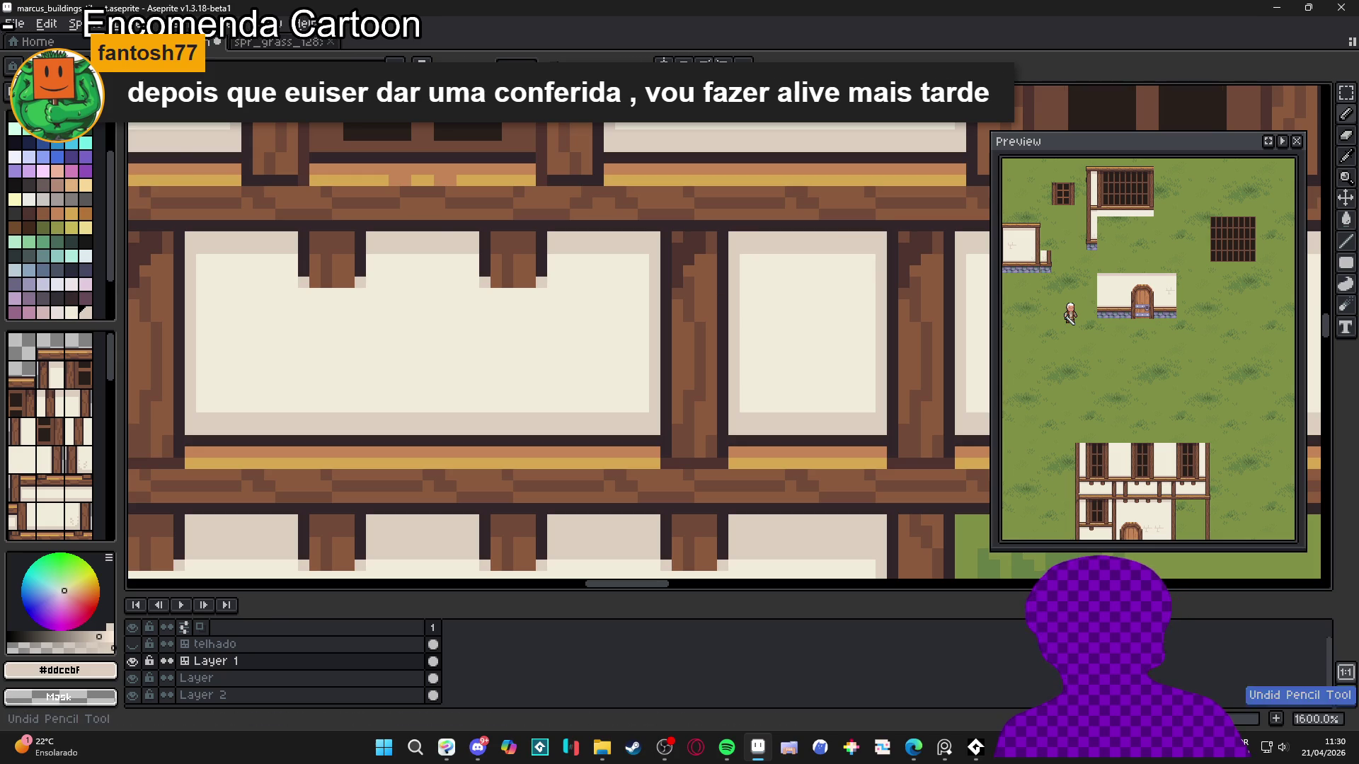
drag(847, 265, 750, 264)
key(ctrl+z)
click(653, 274)
drag(653, 273, 246, 264)
scroll(509, 309, down, 4)
scroll(667, 290, up, 3)
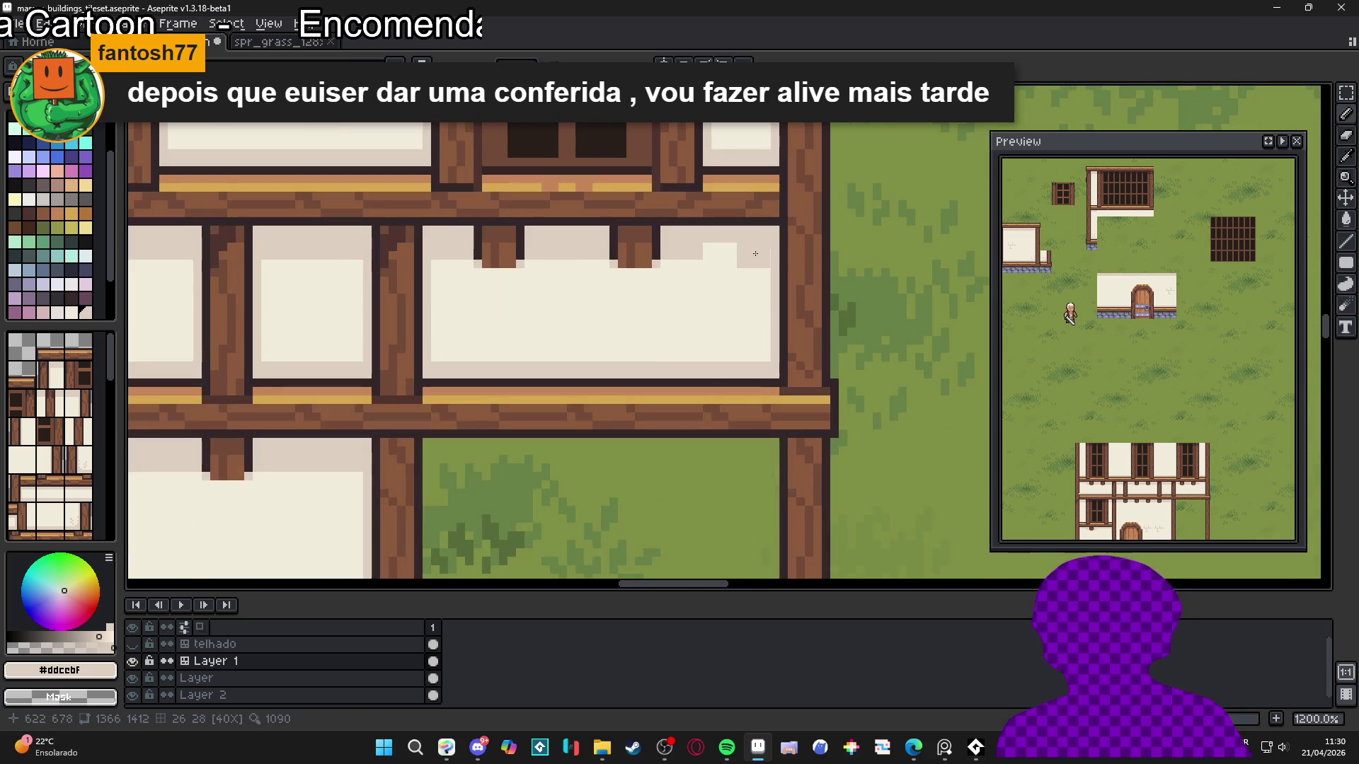
drag(754, 245, 713, 245)
scroll(713, 244, down, 4)
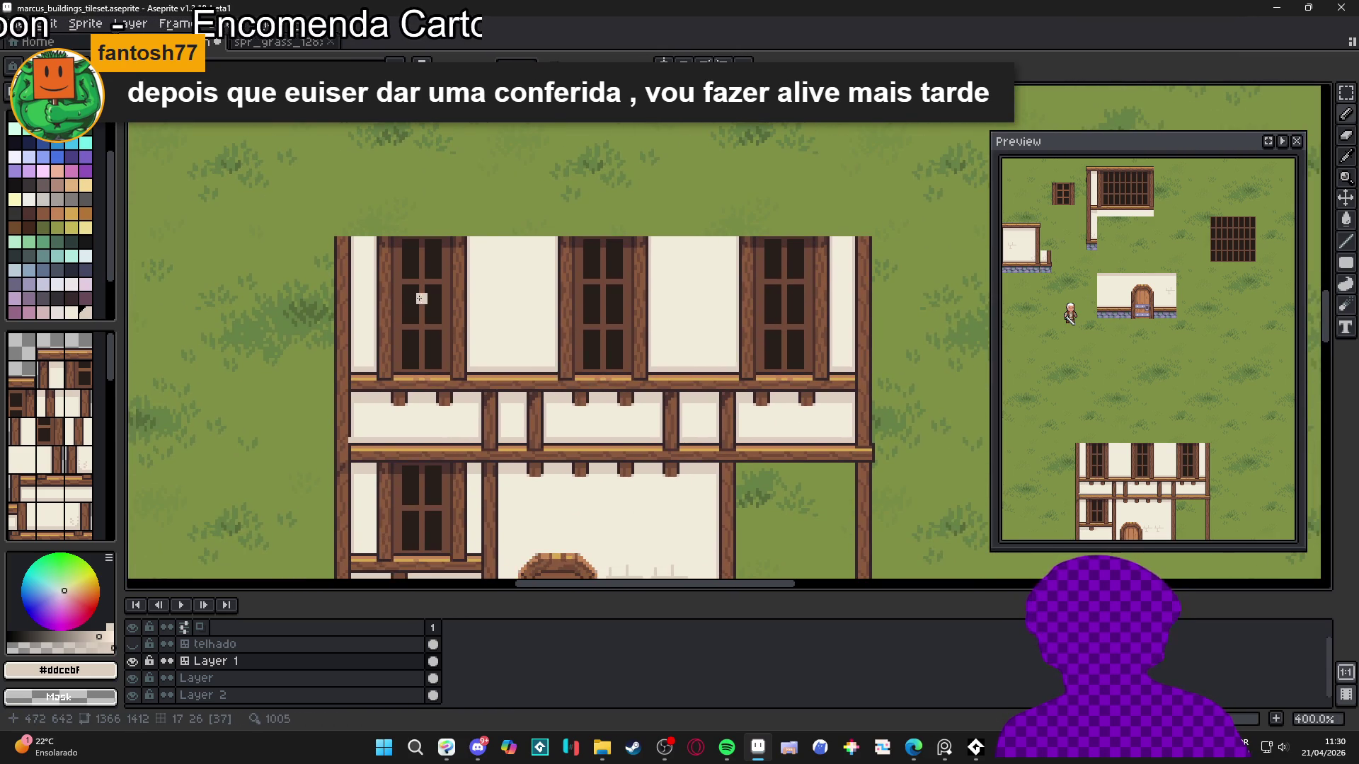
Undo the last facade pencil stroke while checking the tiles with the grid shown
scroll(422, 299, up, 3)
scroll(455, 358, down, 3)
key(ctrl+apostrophe)
scroll(379, 305, up, 3)
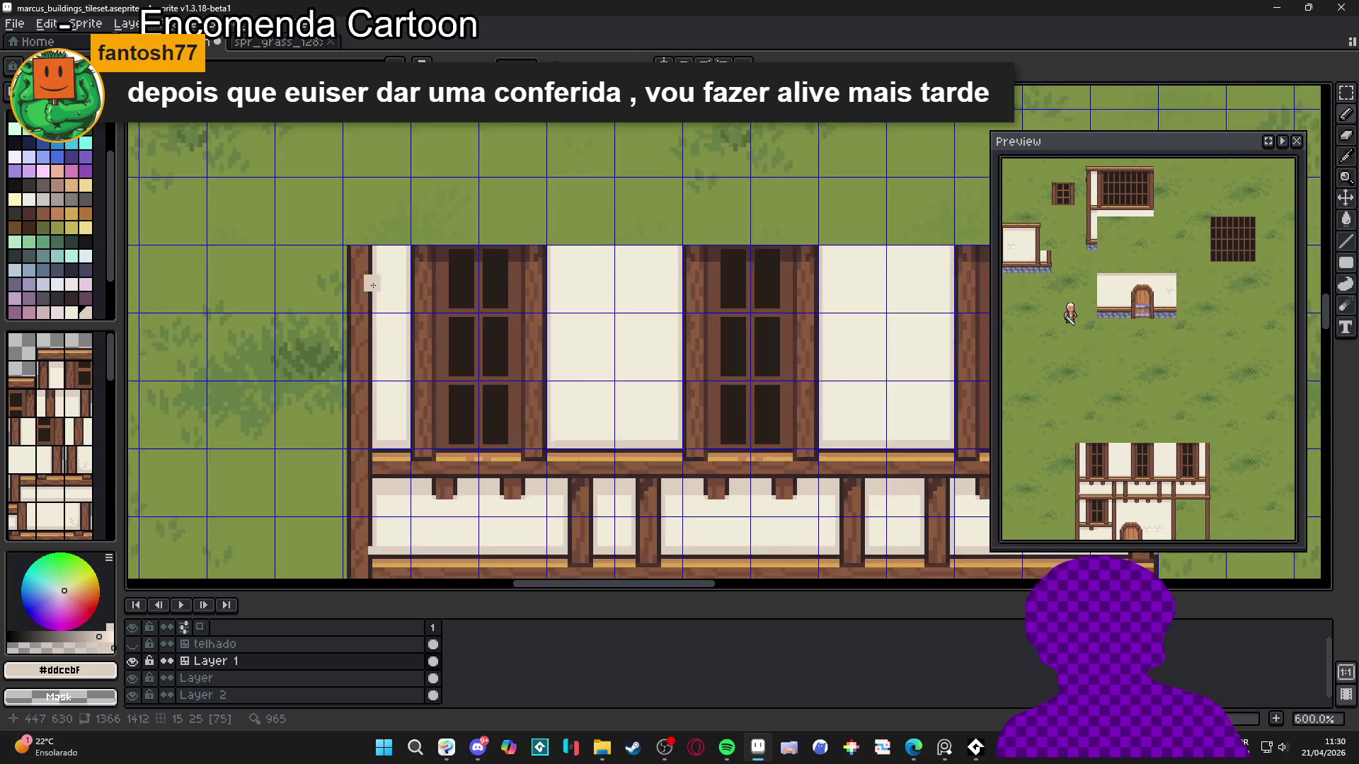
key(ctrl+z)
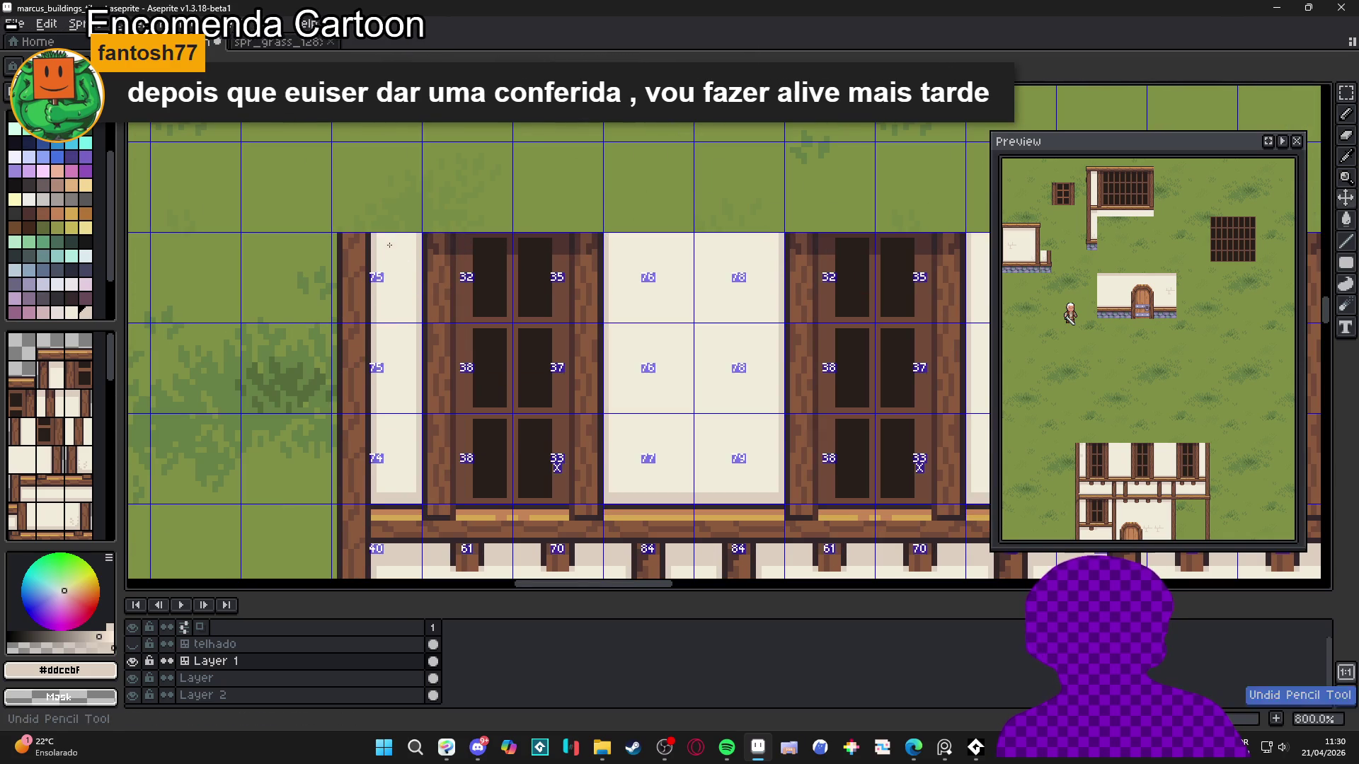
scroll(467, 319, down, 4)
scroll(560, 377, down, 1)
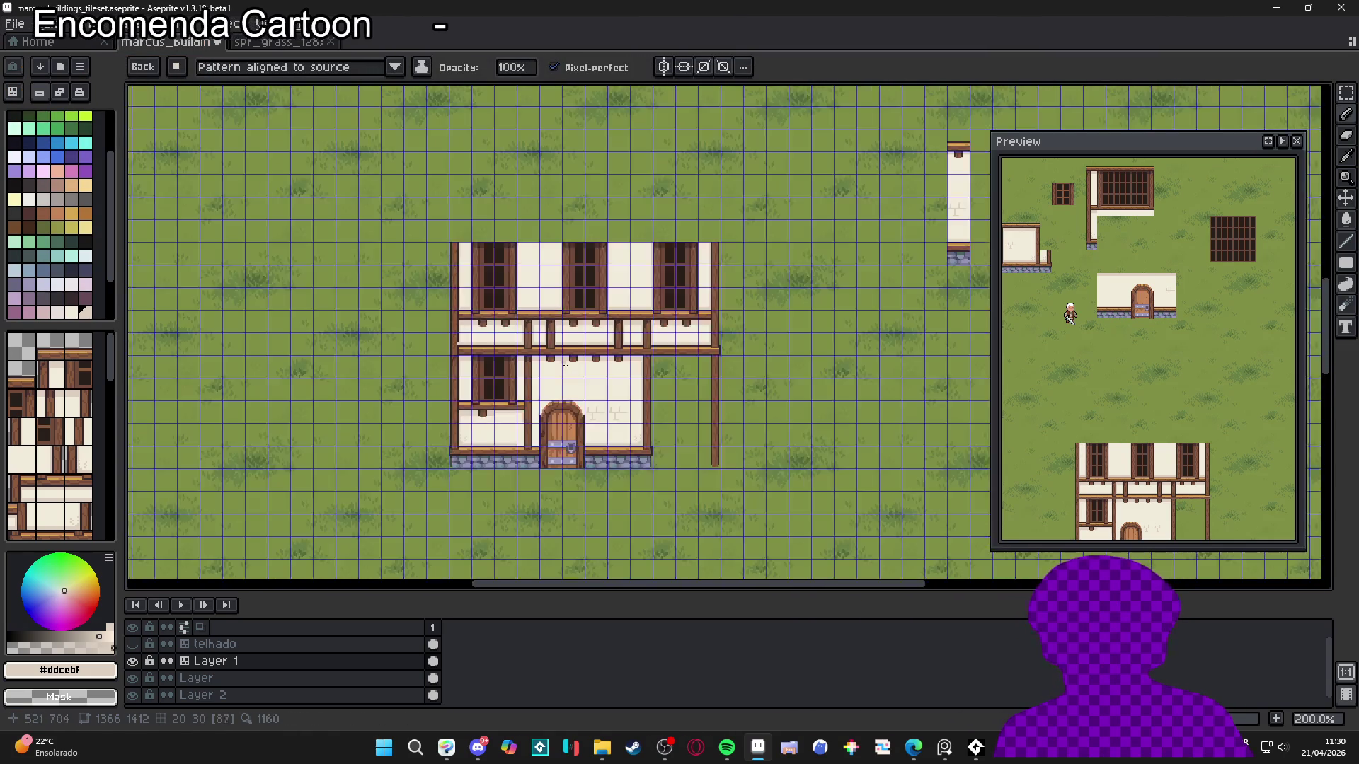
scroll(609, 425, up, 2)
key(ctrl+apostrophe)
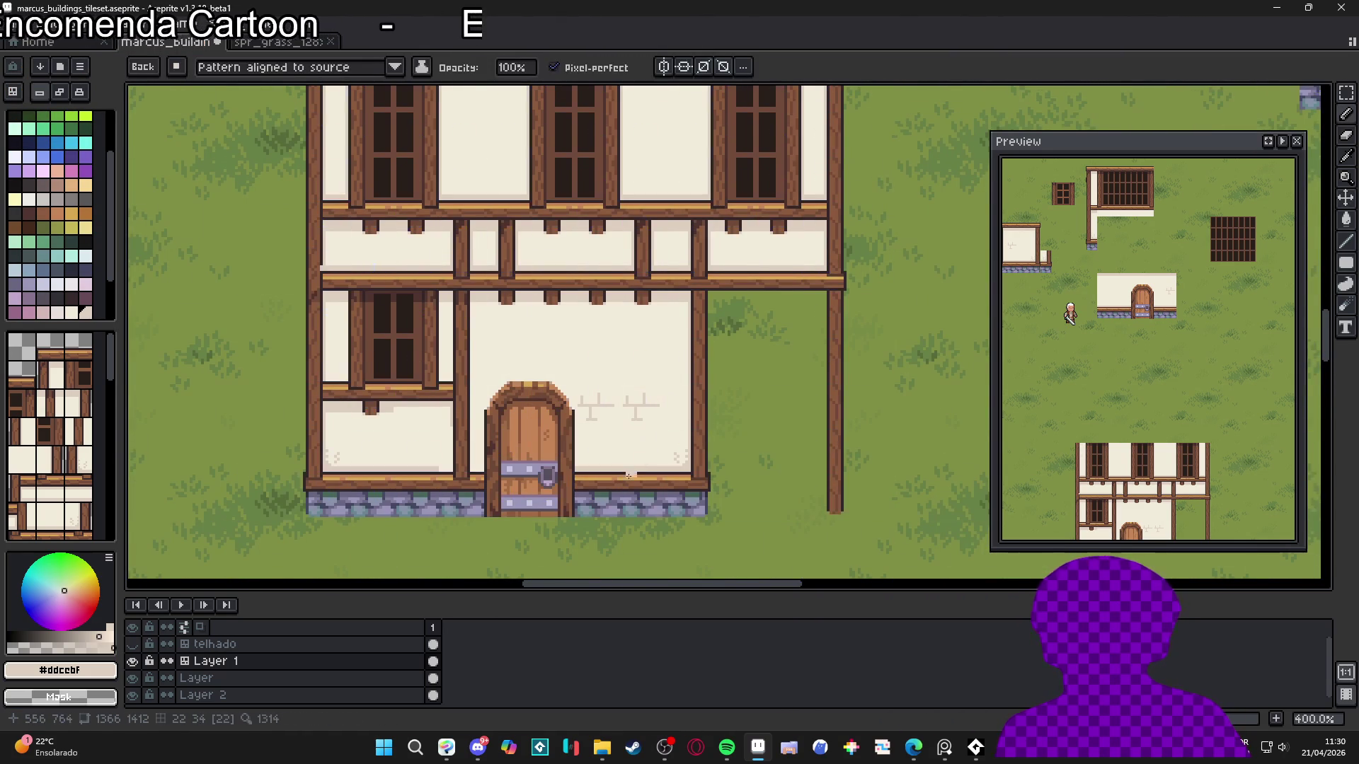
Pick the blue swatch and save the buildings tileset with Ctrl+S
scroll(255, 354, down, 1)
drag(387, 362, 405, 402)
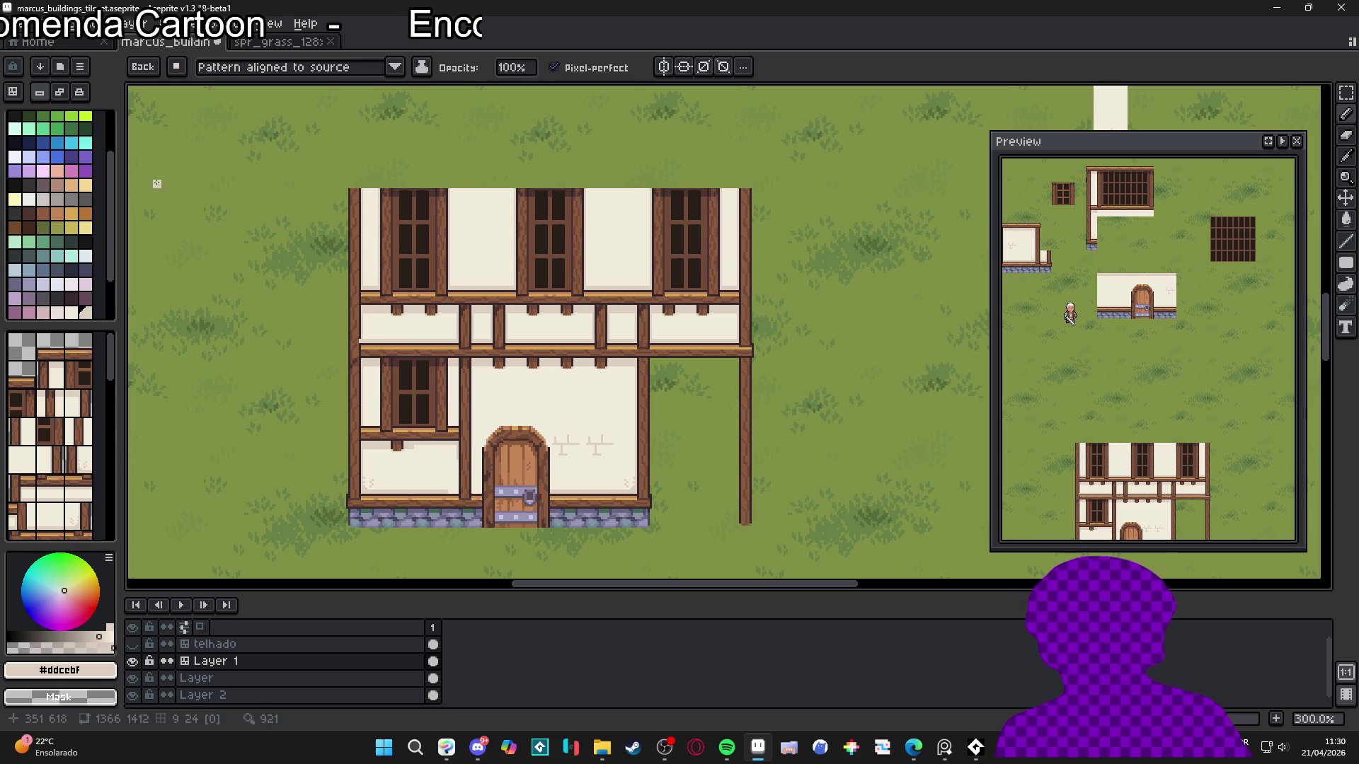
click(57, 142)
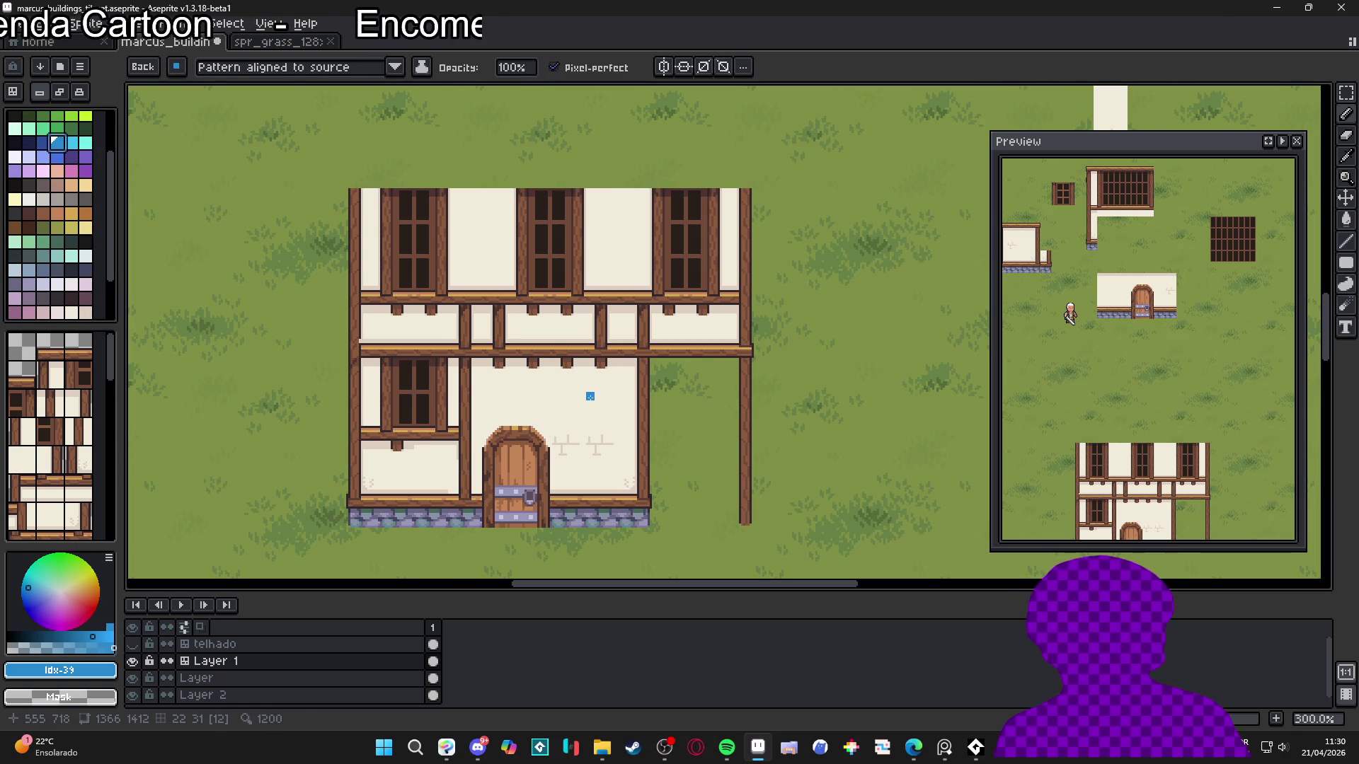
scroll(591, 397, down, 1)
scroll(603, 404, up, 1)
key(ctrl+s)
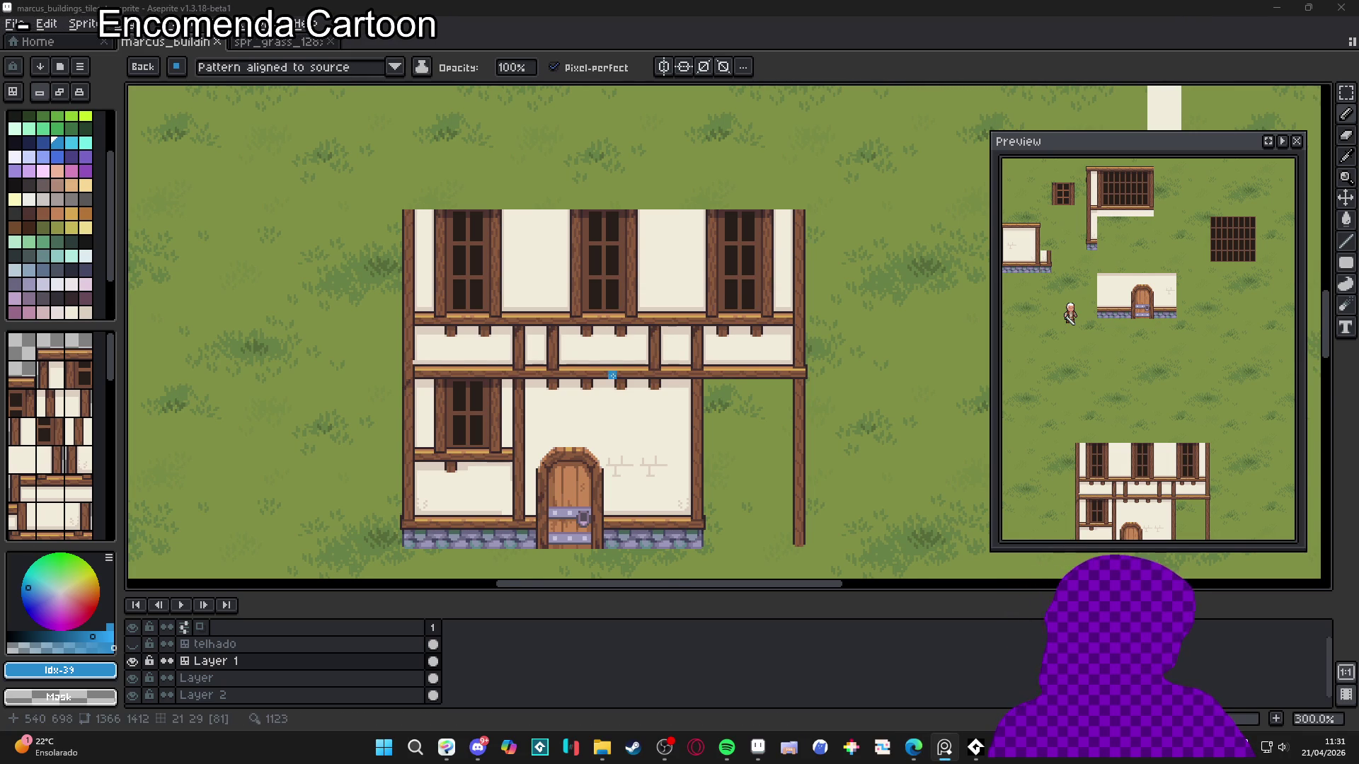
Recentre the house and drag the timeline splitter upward to enlarge the layer panel
scroll(613, 376, down, 2)
drag(595, 322, 606, 390)
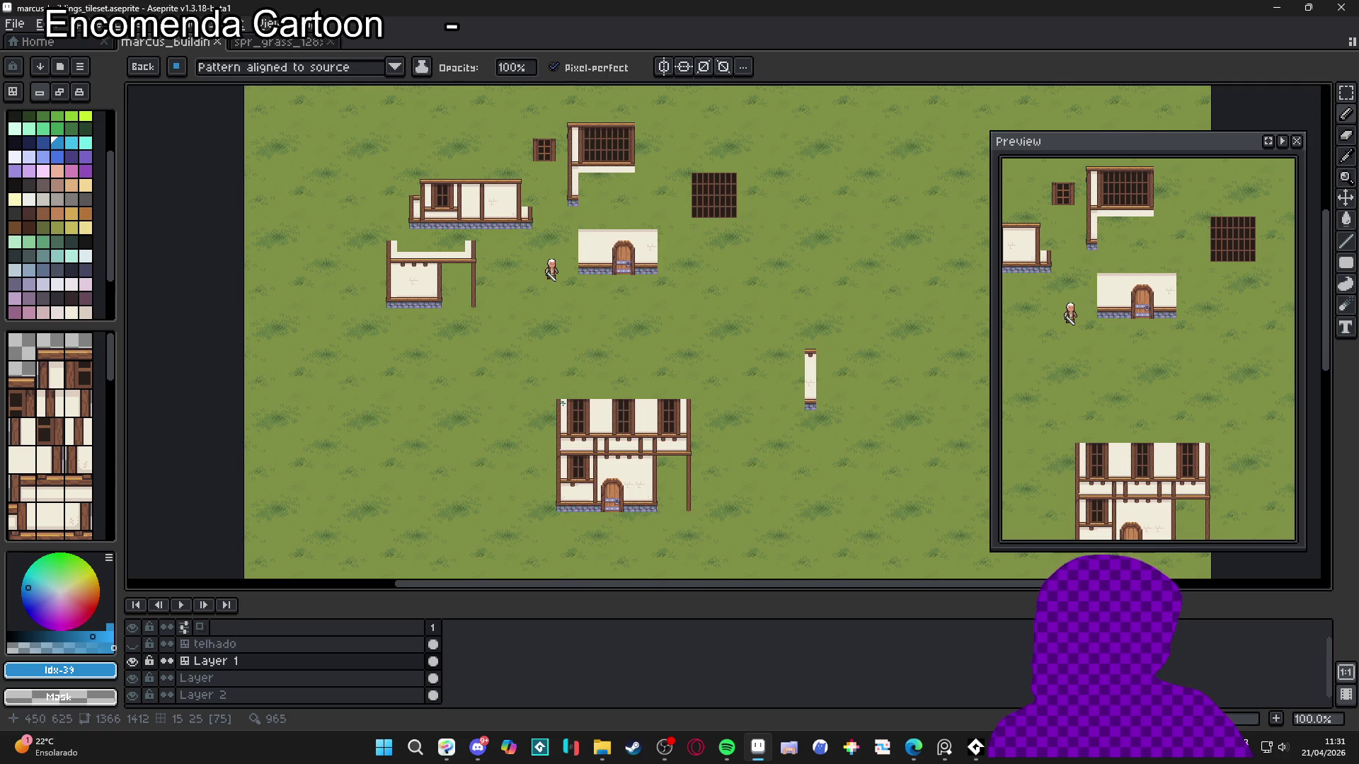
scroll(596, 390, up, 1)
drag(579, 453, 579, 360)
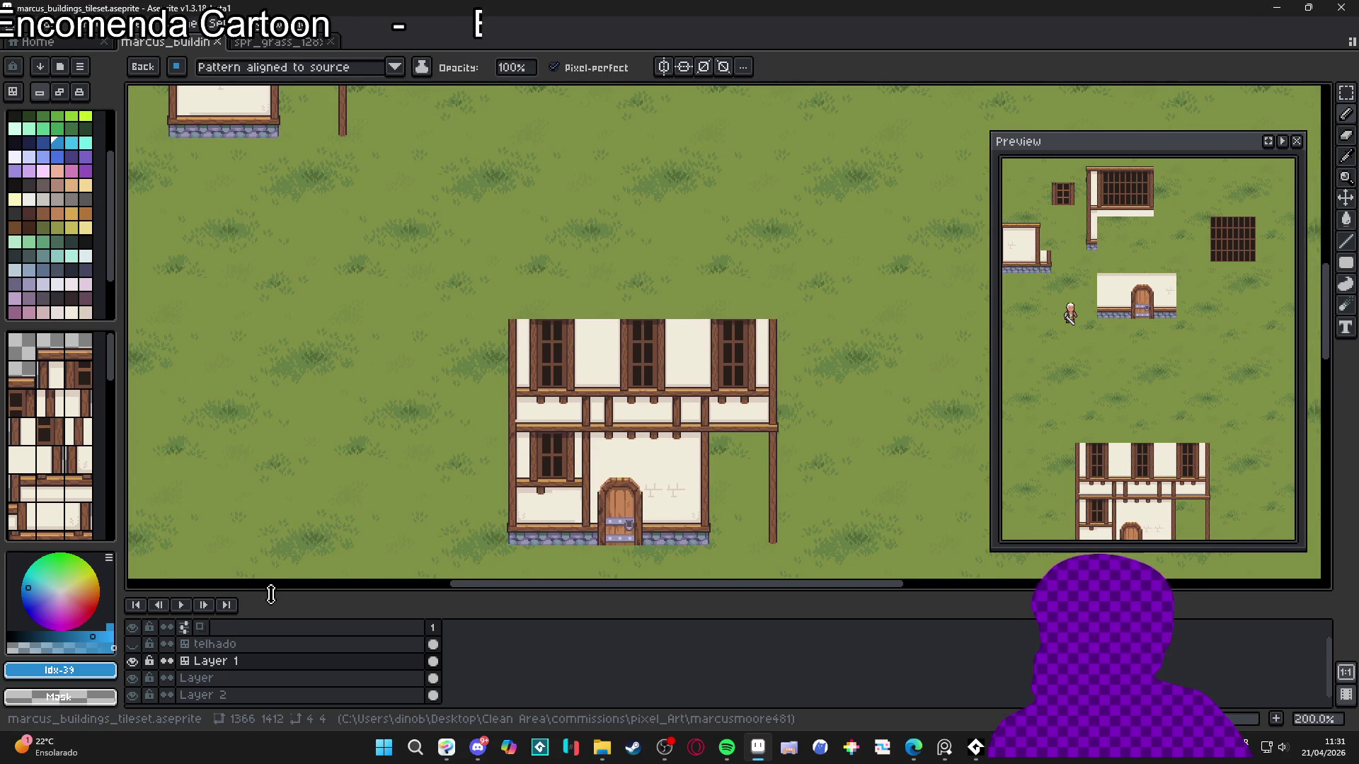
mouse_move(271, 594)
mouse_down()
mouse_move(291, 507)
mouse_move(286, 568)
mouse_up()
drag(501, 462, 494, 435)
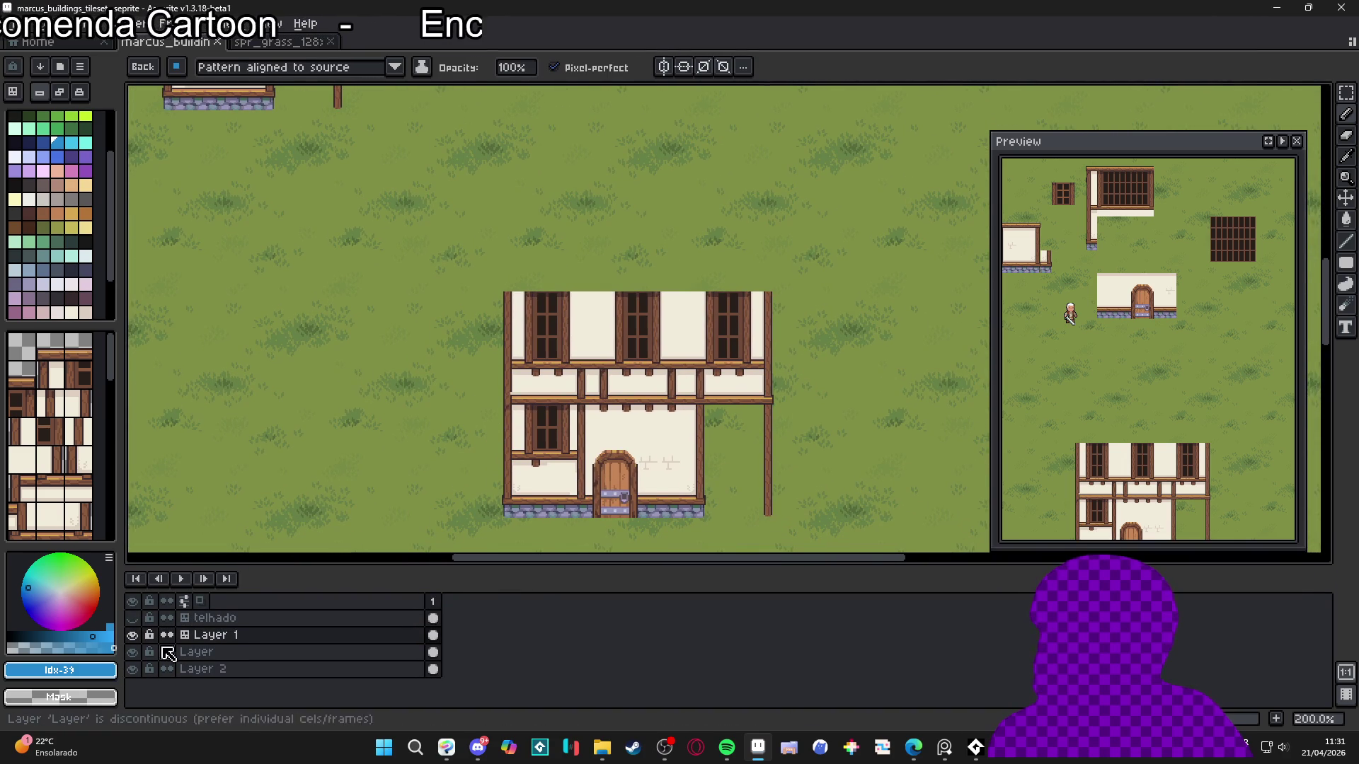
Turn on the telhado layer's visibility and pan around to inspect the roofed house
click(133, 618)
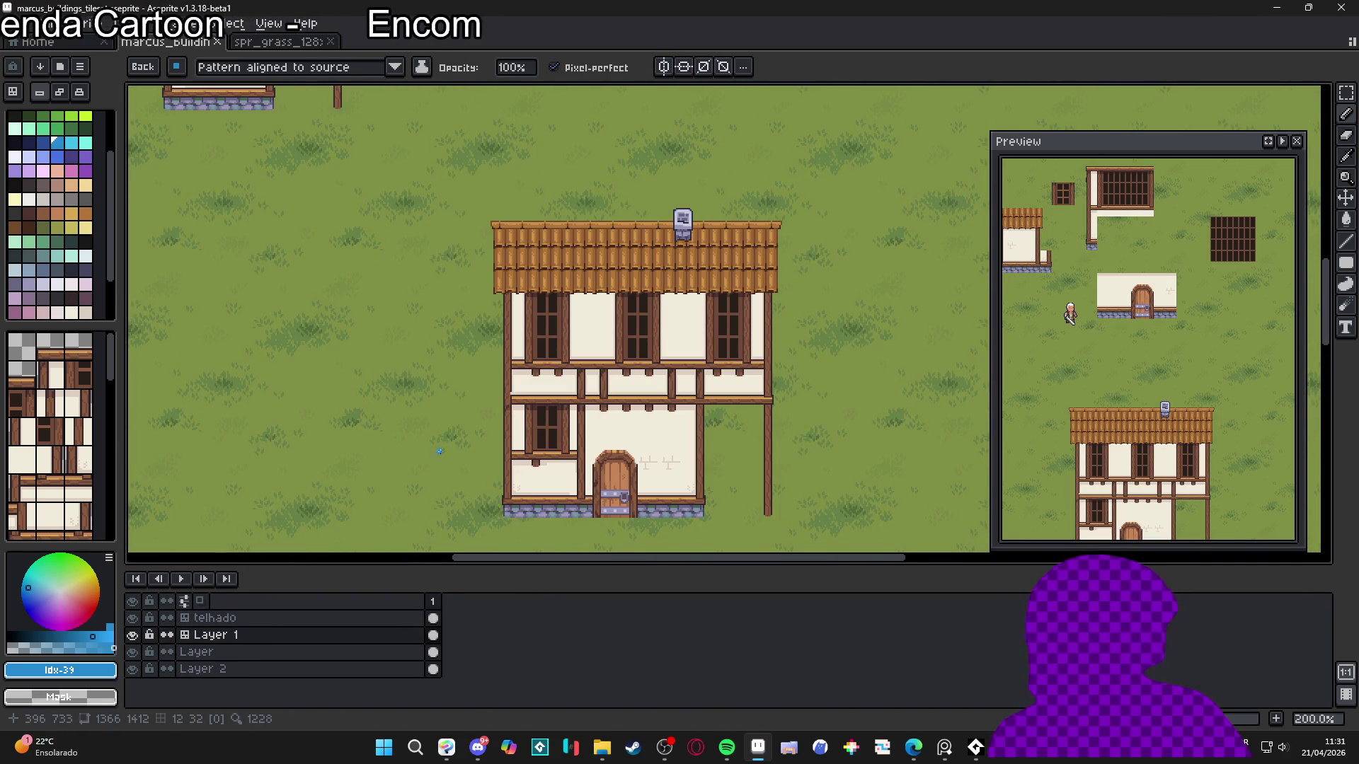
drag(590, 429, 460, 398)
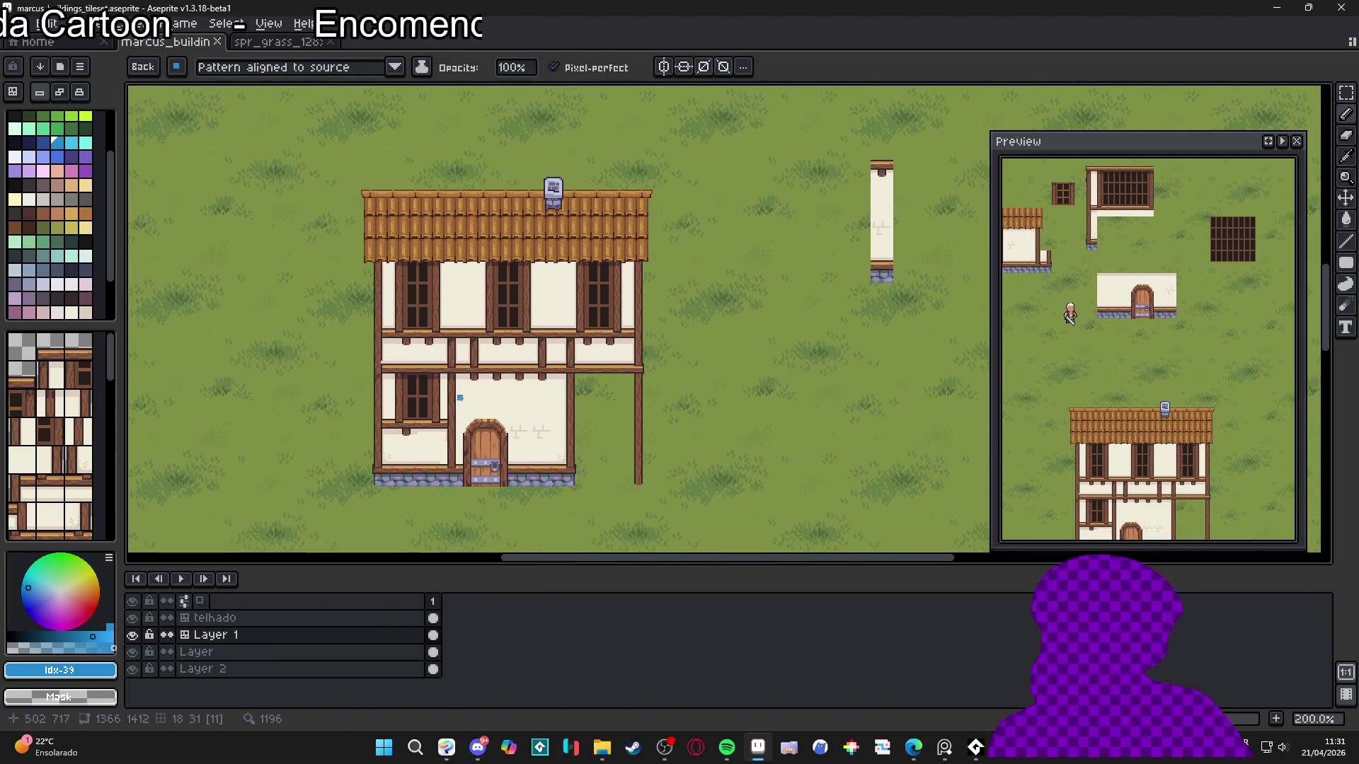
scroll(464, 393, down, 1)
scroll(462, 376, up, 1)
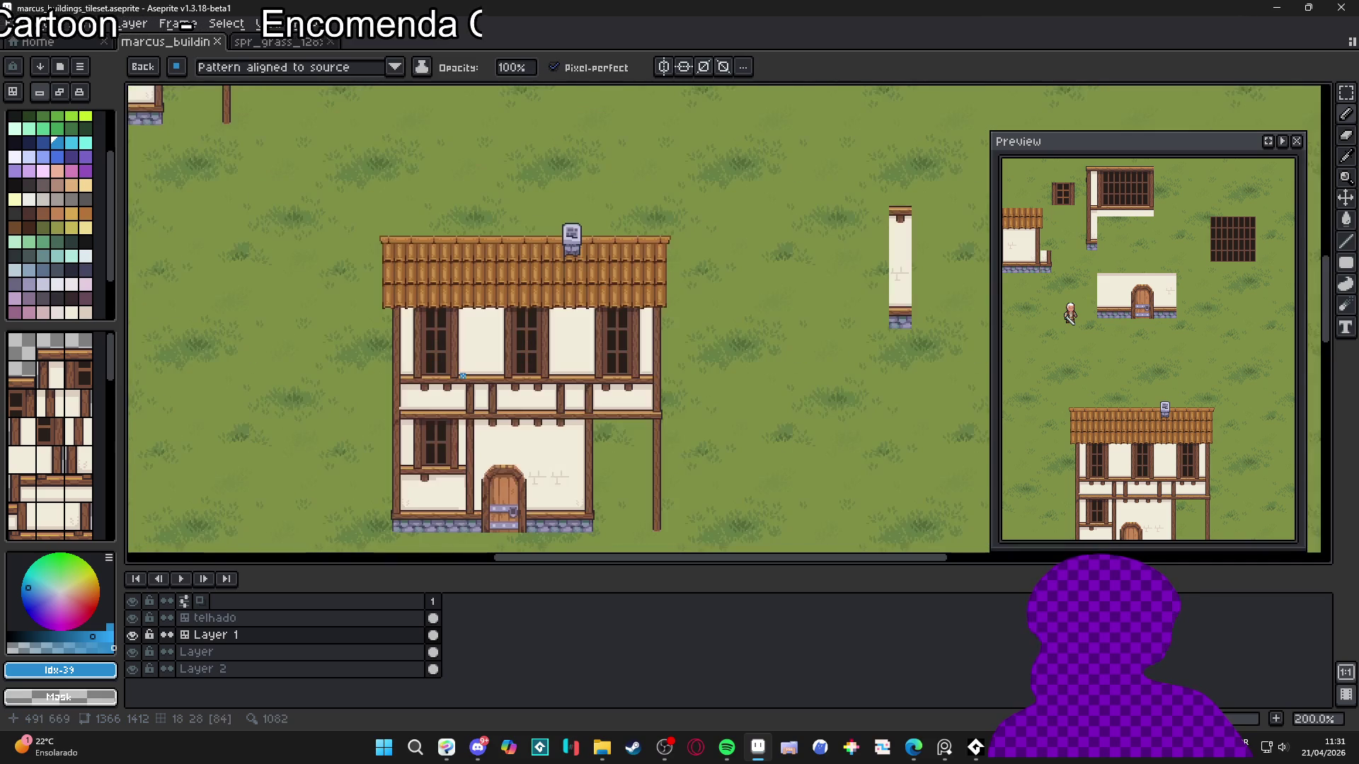
drag(462, 376, 531, 474)
mouse_move(422, 135)
mouse_down()
mouse_move(585, 413)
mouse_move(527, 366)
mouse_move(461, 343)
mouse_move(591, 213)
mouse_move(510, 268)
mouse_move(436, 193)
mouse_up()
scroll(585, 413, down, 1)
scroll(555, 389, up, 1)
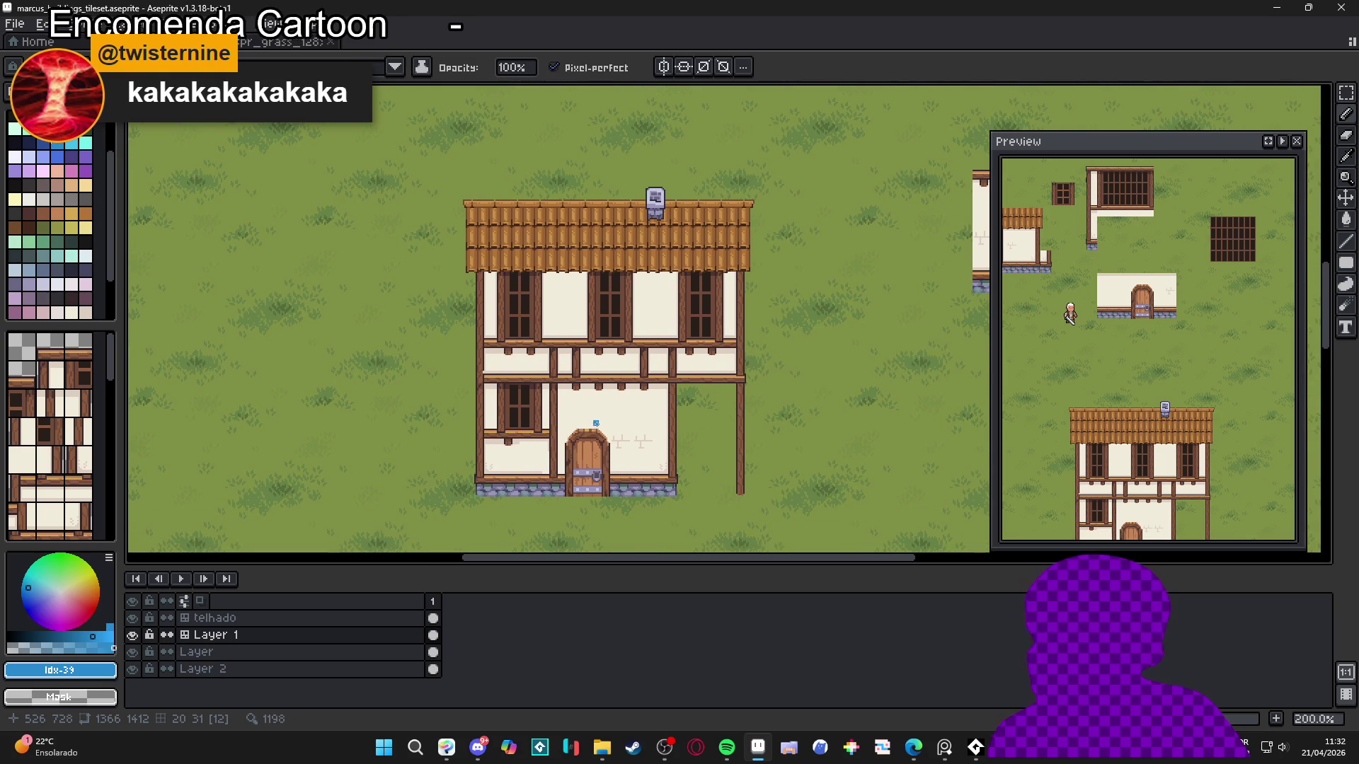
scroll(596, 423, down, 1)
scroll(608, 424, up, 1)
scroll(618, 420, up, 2)
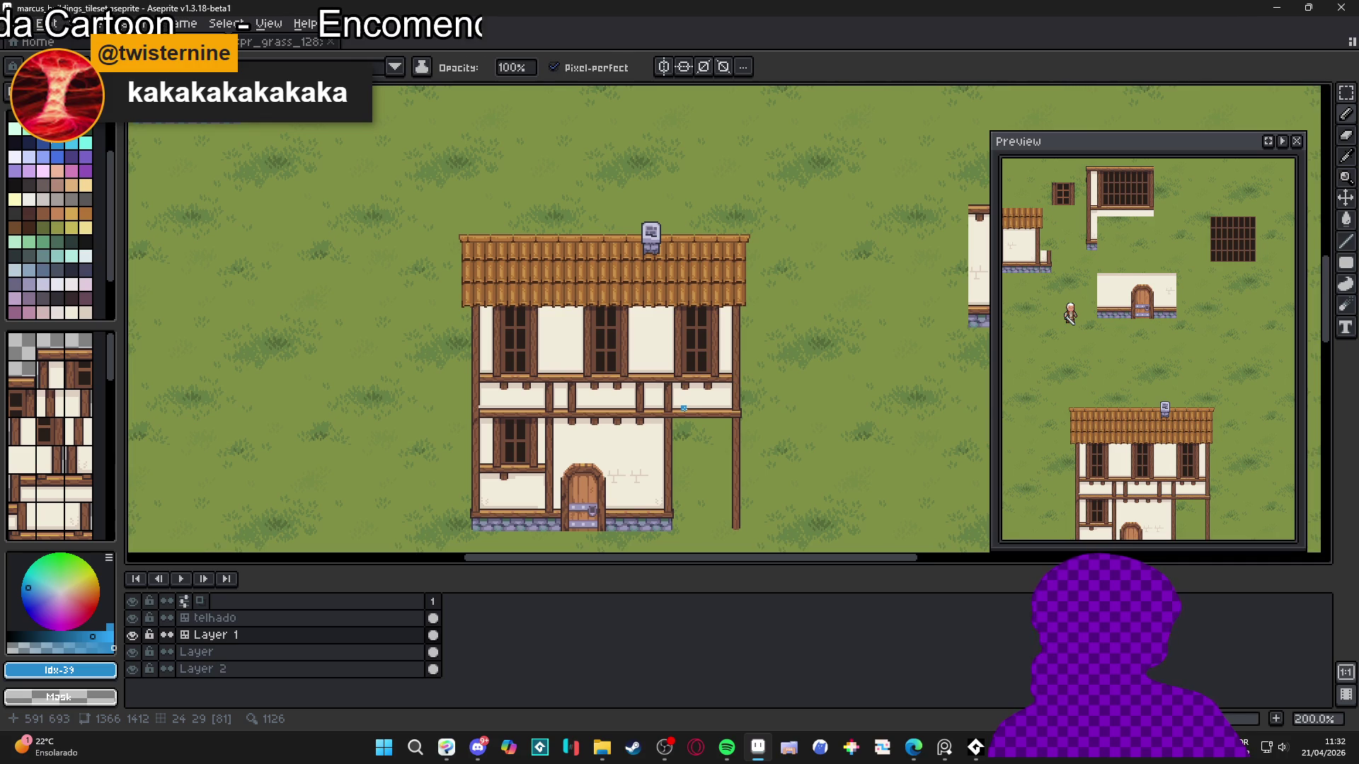
scroll(684, 409, down, 1)
scroll(684, 408, up, 1)
scroll(684, 408, down, 1)
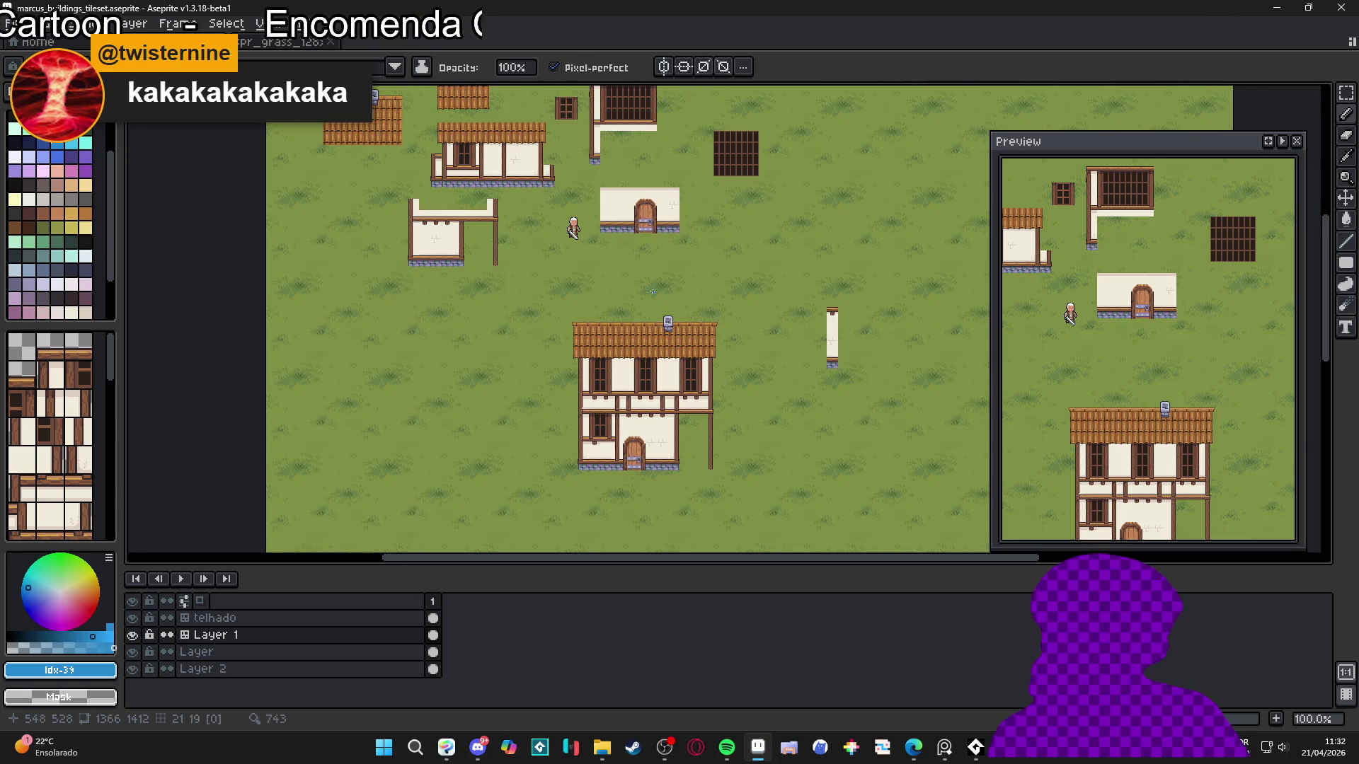
scroll(616, 361, up, 3)
scroll(549, 317, up, 1)
scroll(643, 449, down, 2)
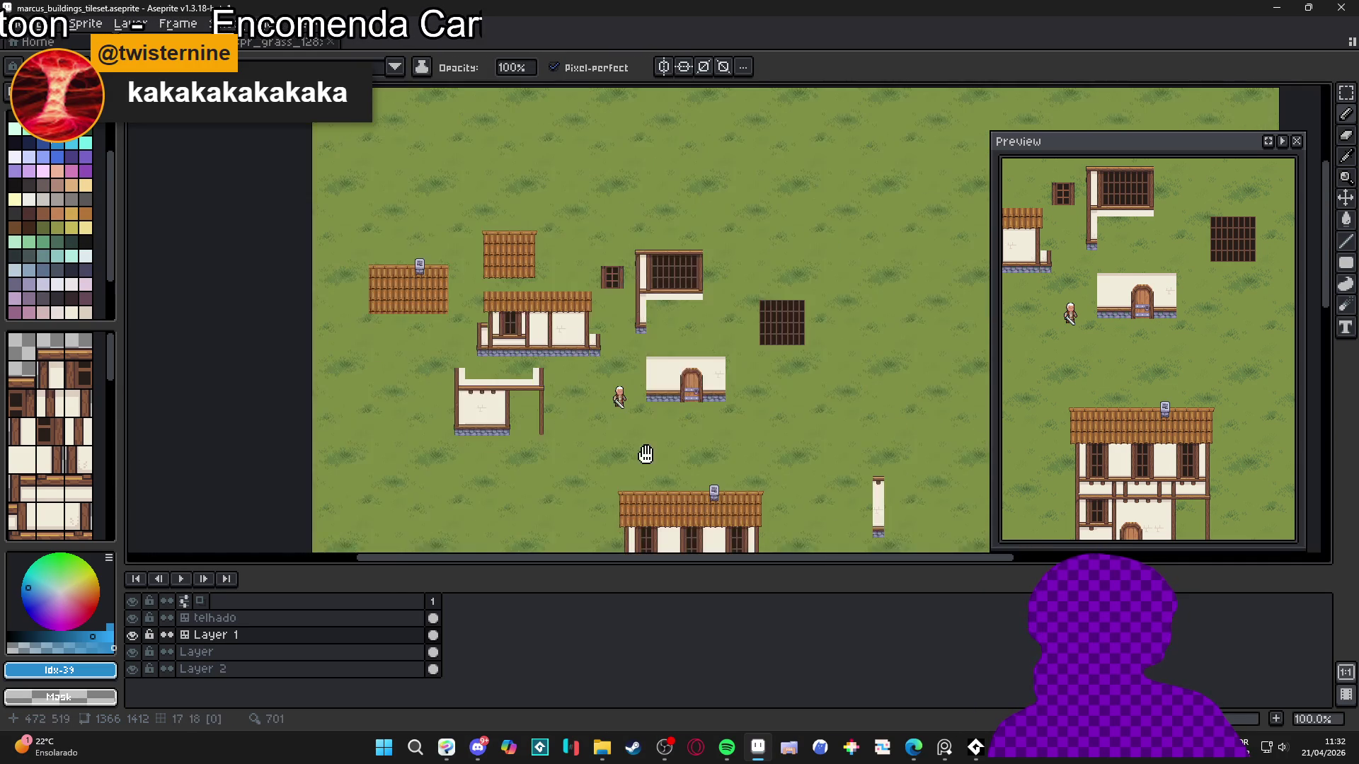
scroll(645, 453, down, 10)
scroll(646, 453, up, 2)
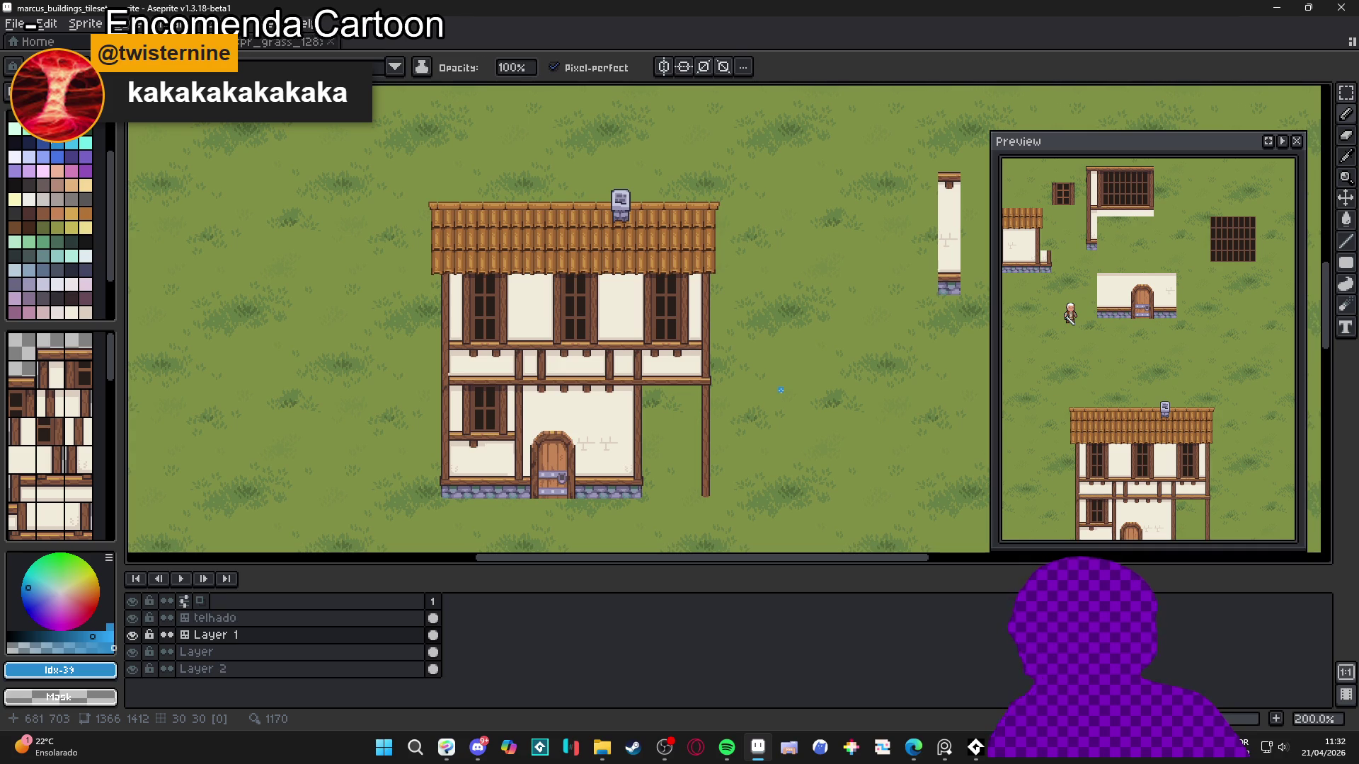
scroll(781, 390, down, 1)
mouse_move(751, 279)
mouse_down()
mouse_move(676, 406)
mouse_move(600, 344)
mouse_move(631, 378)
mouse_up()
scroll(601, 345, up, 1)
scroll(631, 378, down, 1)
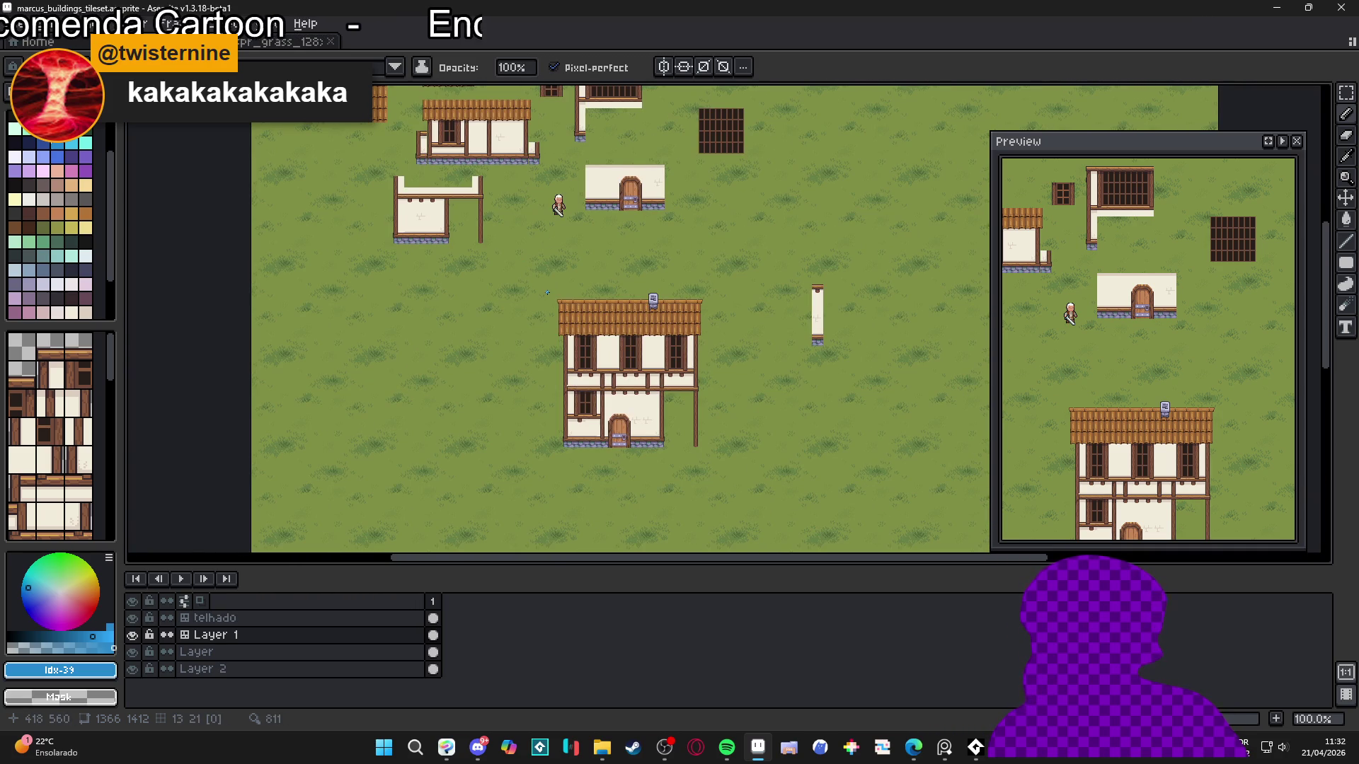
drag(547, 292, 573, 382)
scroll(570, 404, up, 1)
mouse_move(566, 429)
mouse_down()
mouse_move(518, 380)
mouse_move(579, 449)
mouse_move(540, 422)
mouse_move(555, 436)
mouse_up()
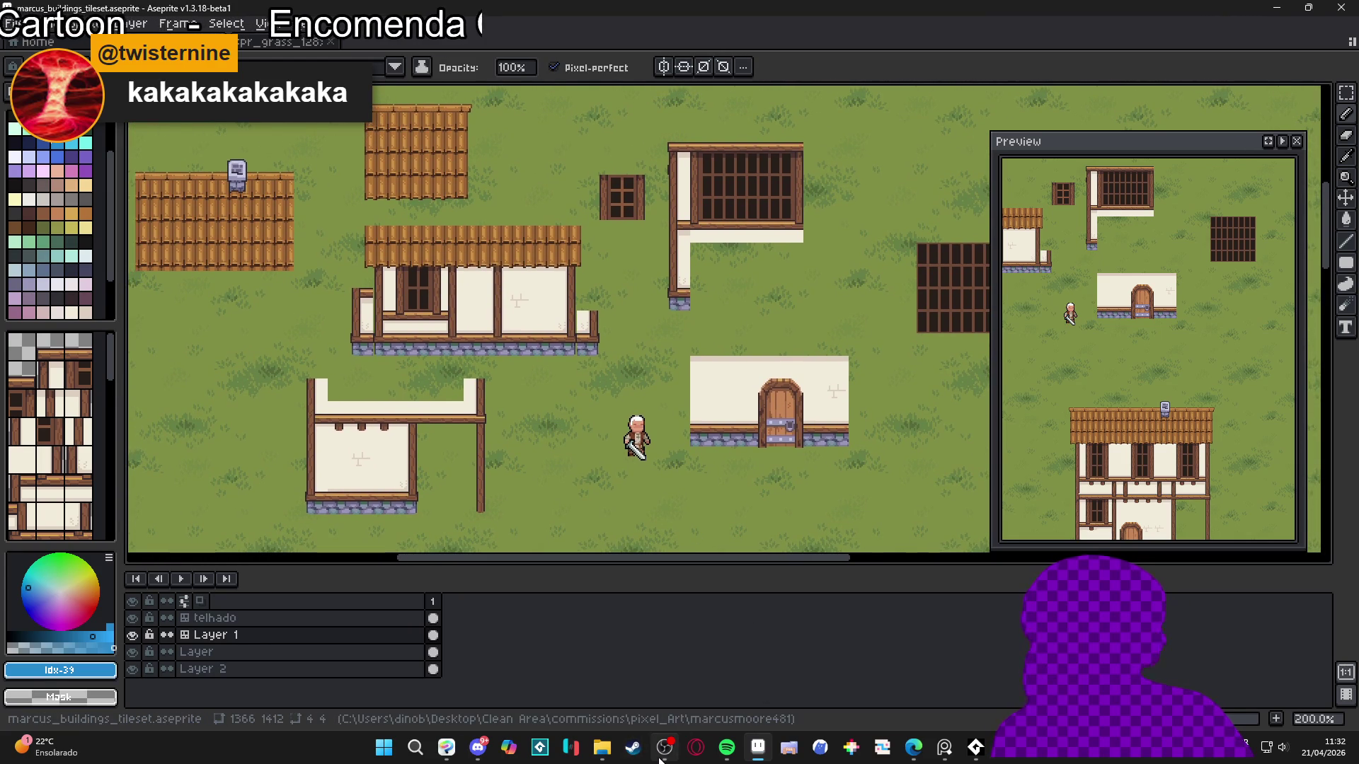